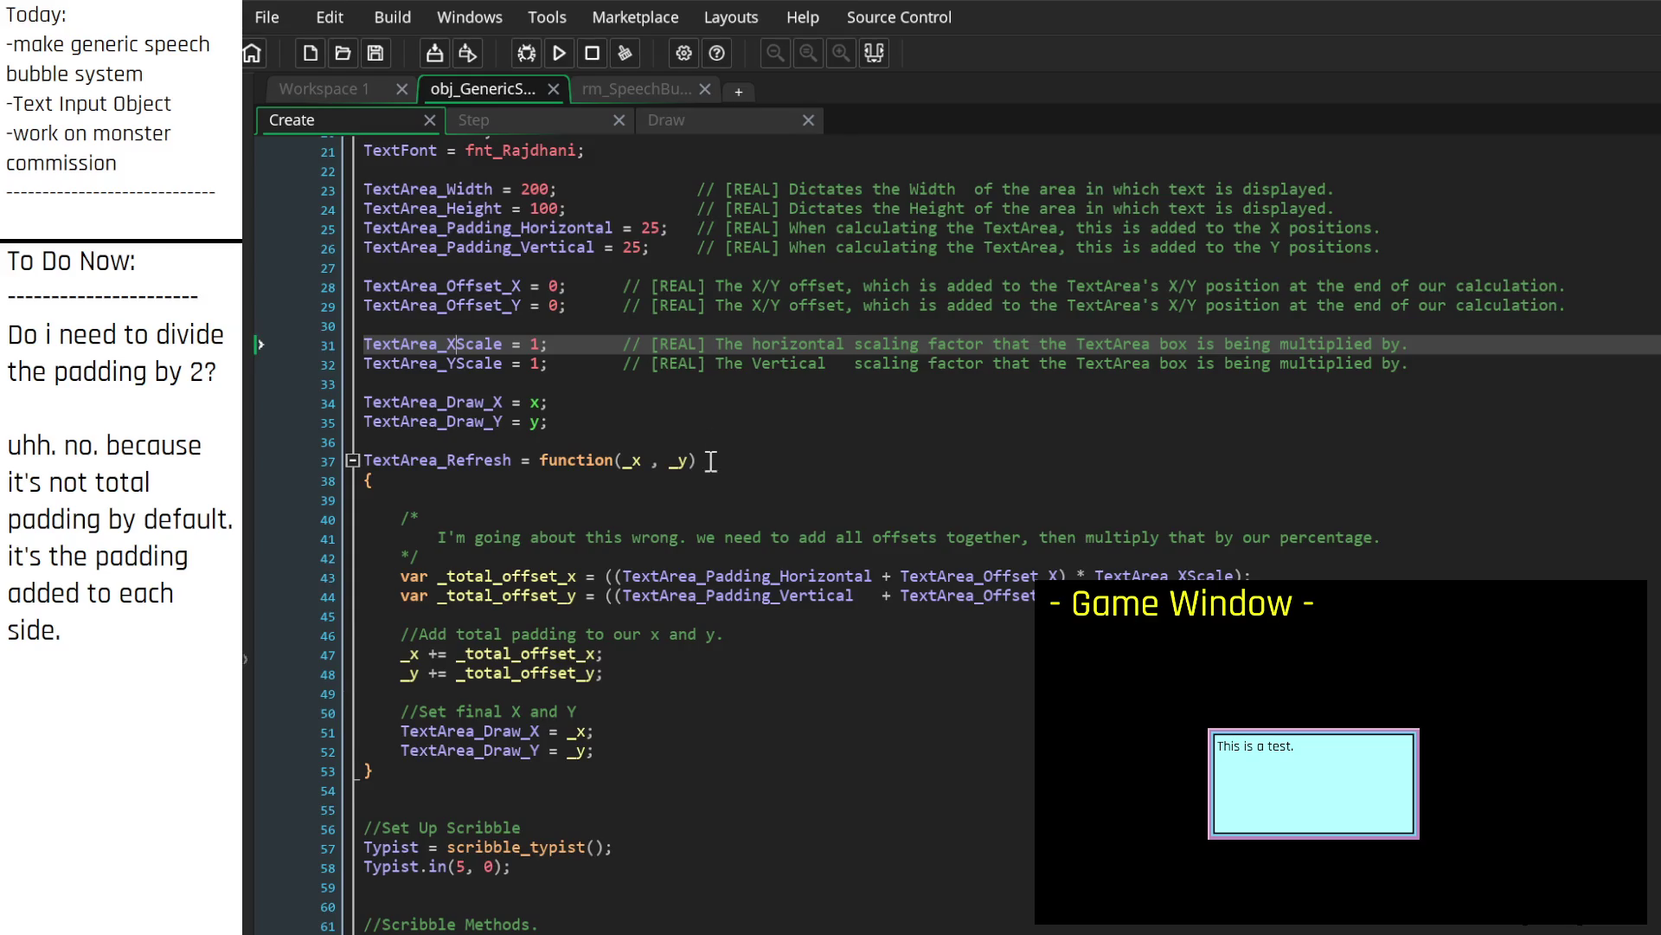
{"action": "scroll", "coordinate": [697, 471], "scroll_direction": "down", "scroll_amount": 2}
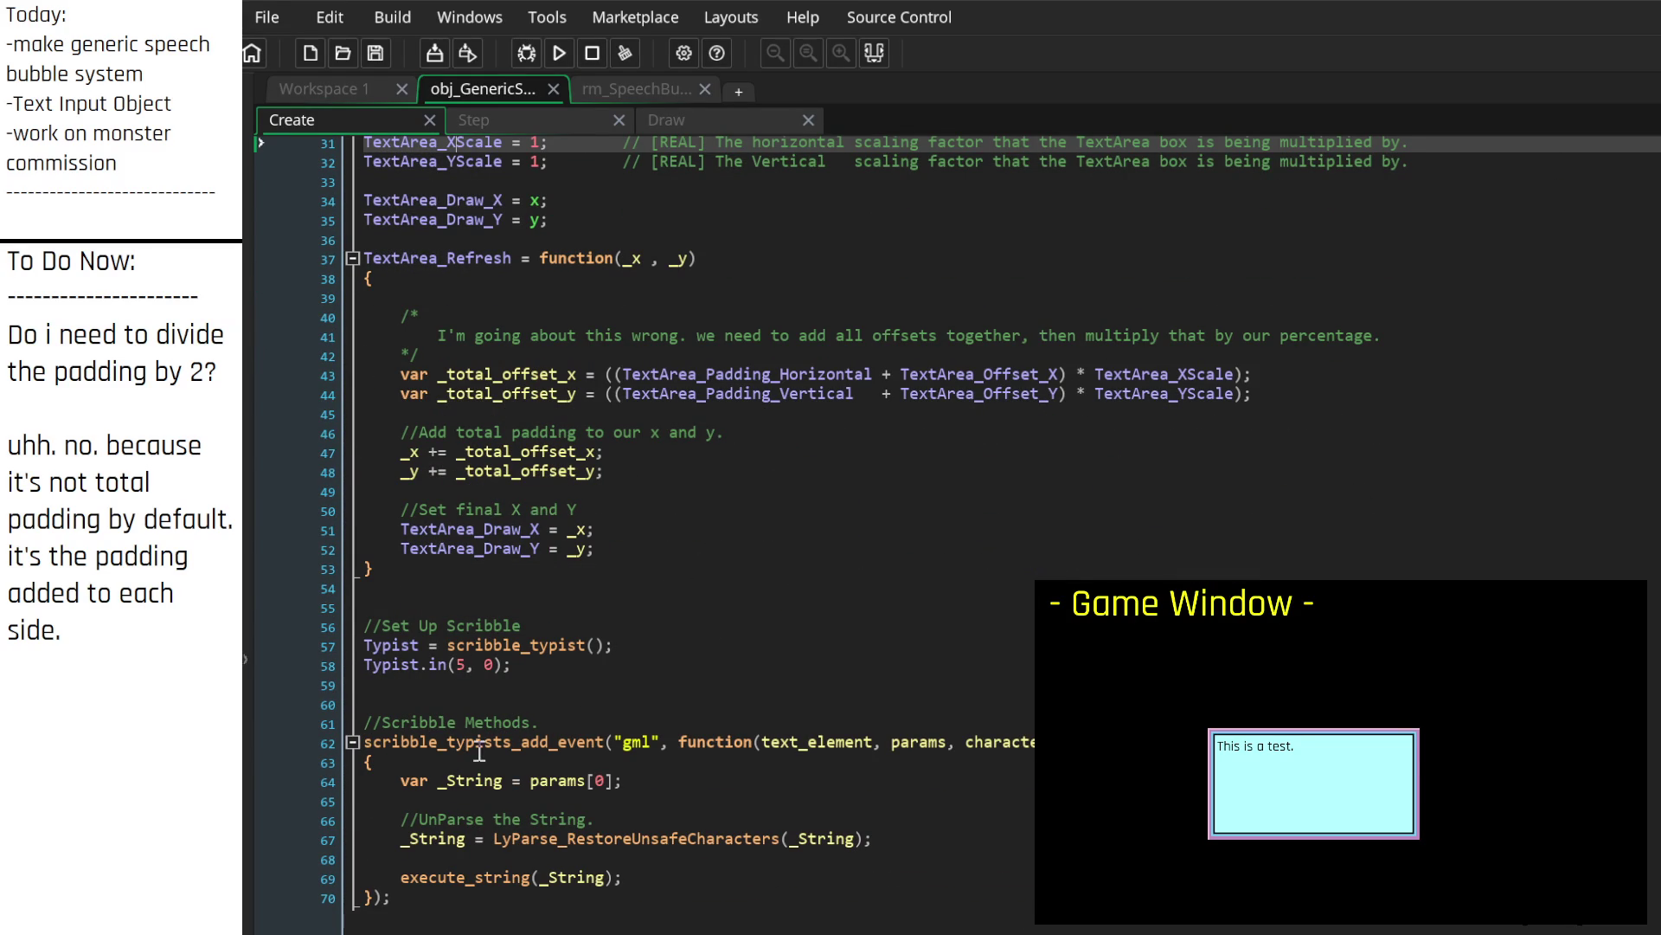
Step: Collapse the TextArea_Refresh function in the Create event
{"action": "scroll", "coordinate": [450, 464], "scroll_direction": "up", "scroll_amount": 3}
{"action": "scroll", "coordinate": [451, 465], "scroll_direction": "up", "scroll_amount": 3}
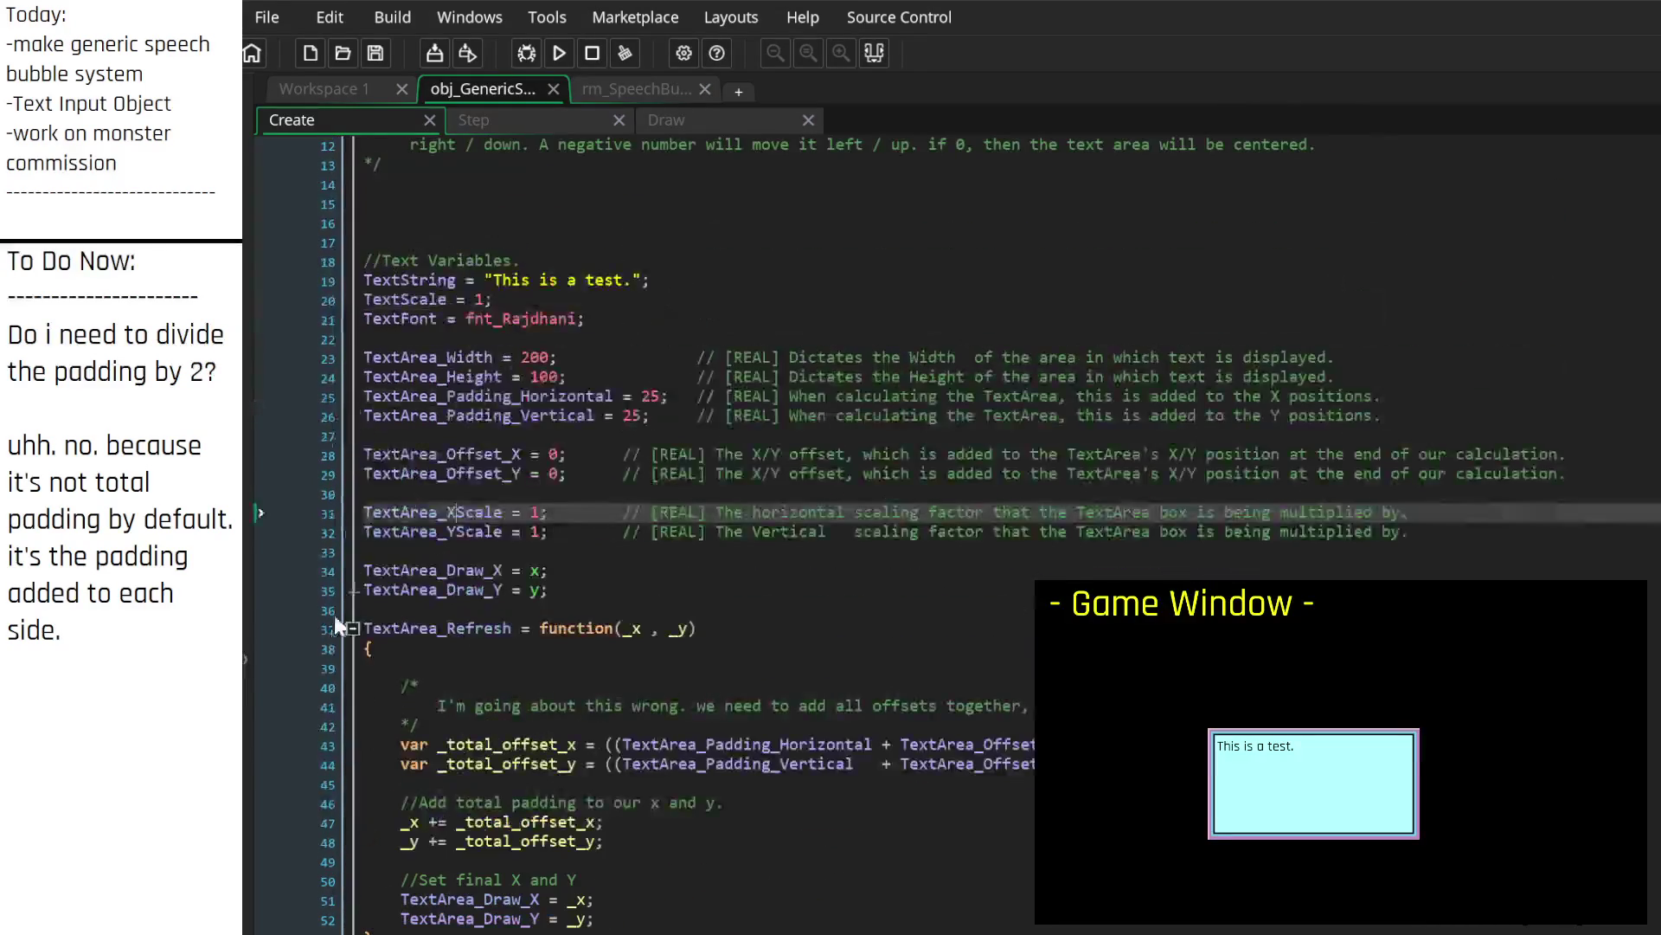
{"action": "left_click", "coordinate": [352, 629]}
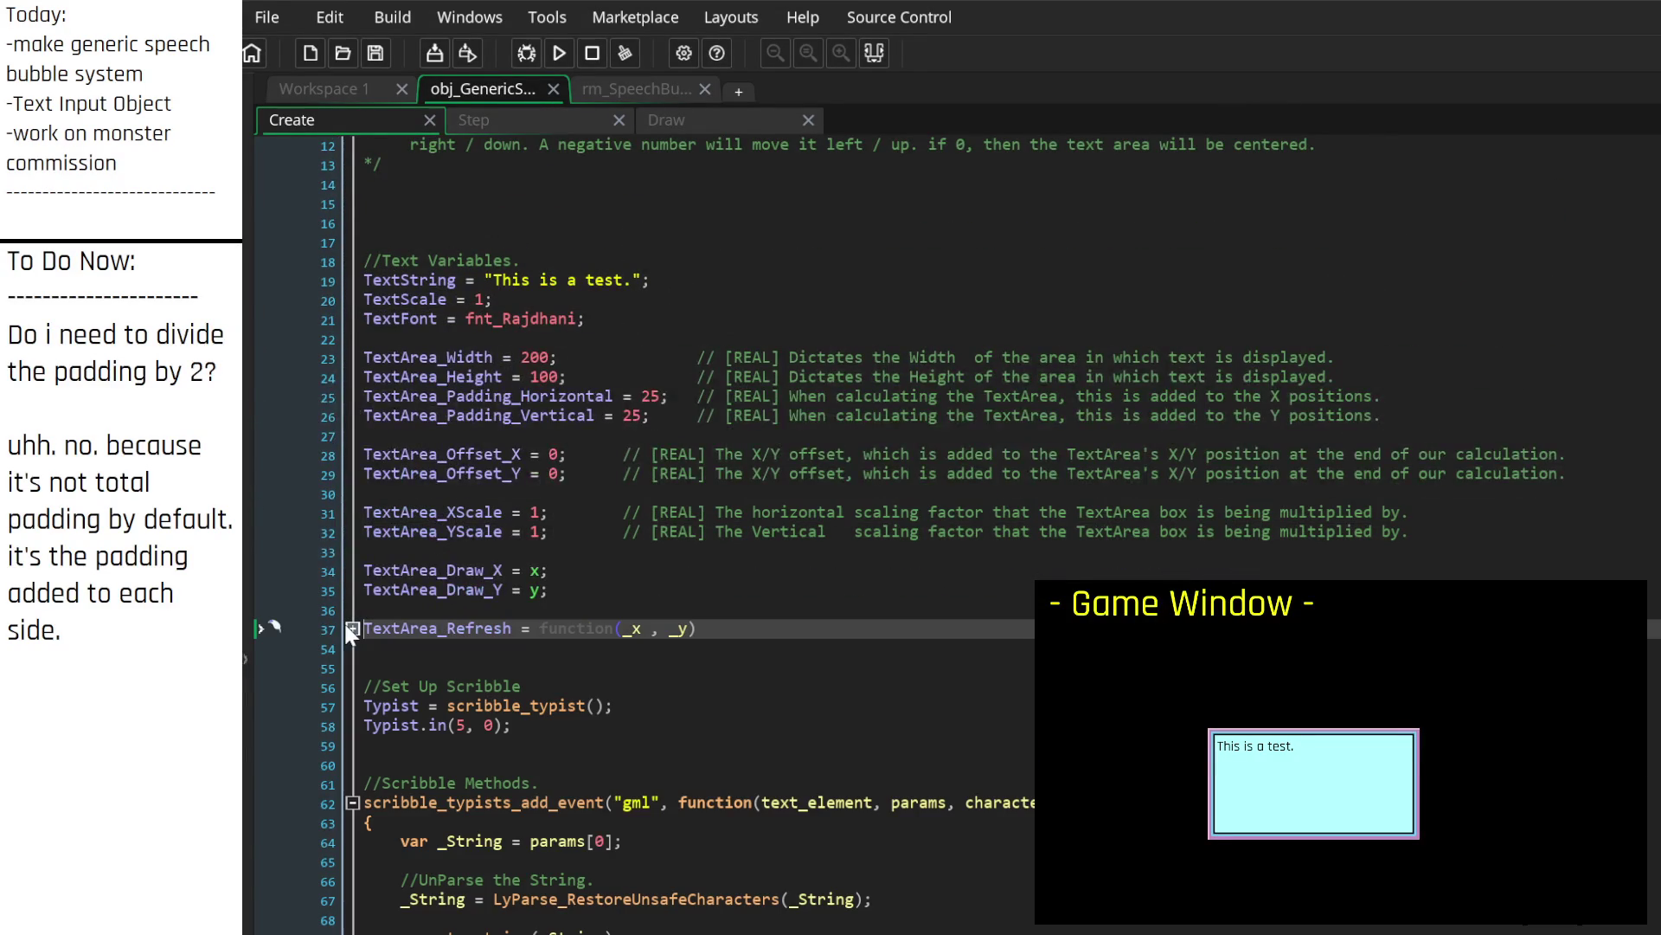
Step: Replace the 'Set Up Scribble' comment with a dashed '-------------SCRIBBLE-------' divider and save
{"action": "left_click", "coordinate": [422, 668]}
{"action": "left_click", "coordinate": [541, 686]}
{"action": "left_click_drag", "start_coordinate": [541, 685], "coordinate": [381, 686]}
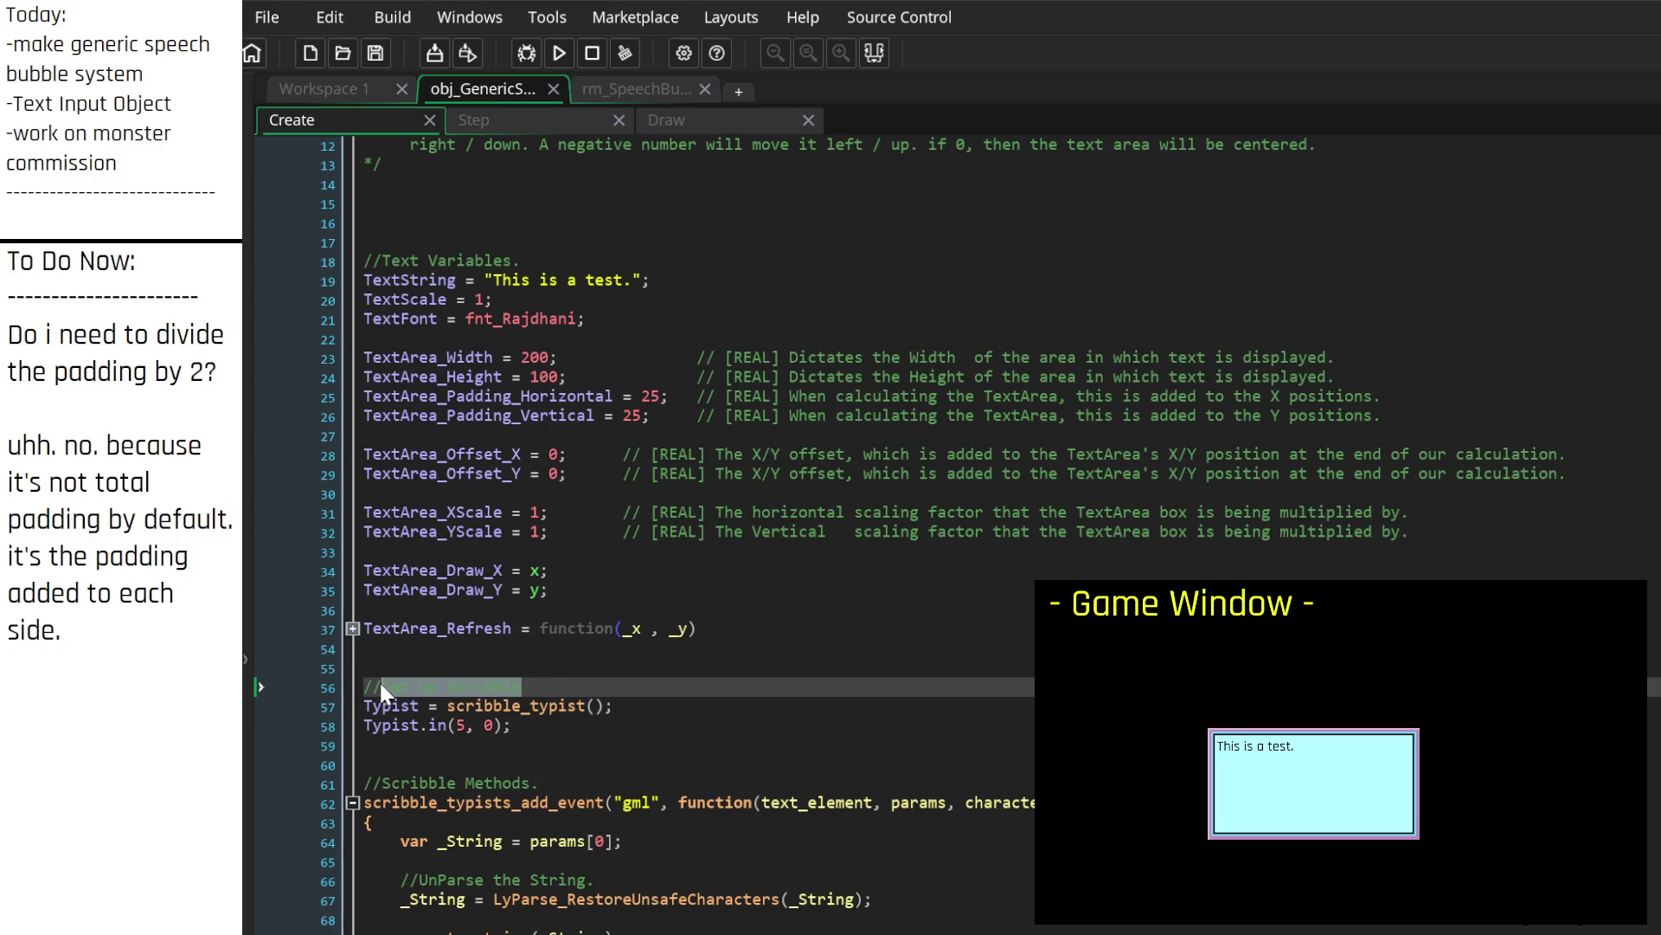
{"action": "type", "text": "----"}
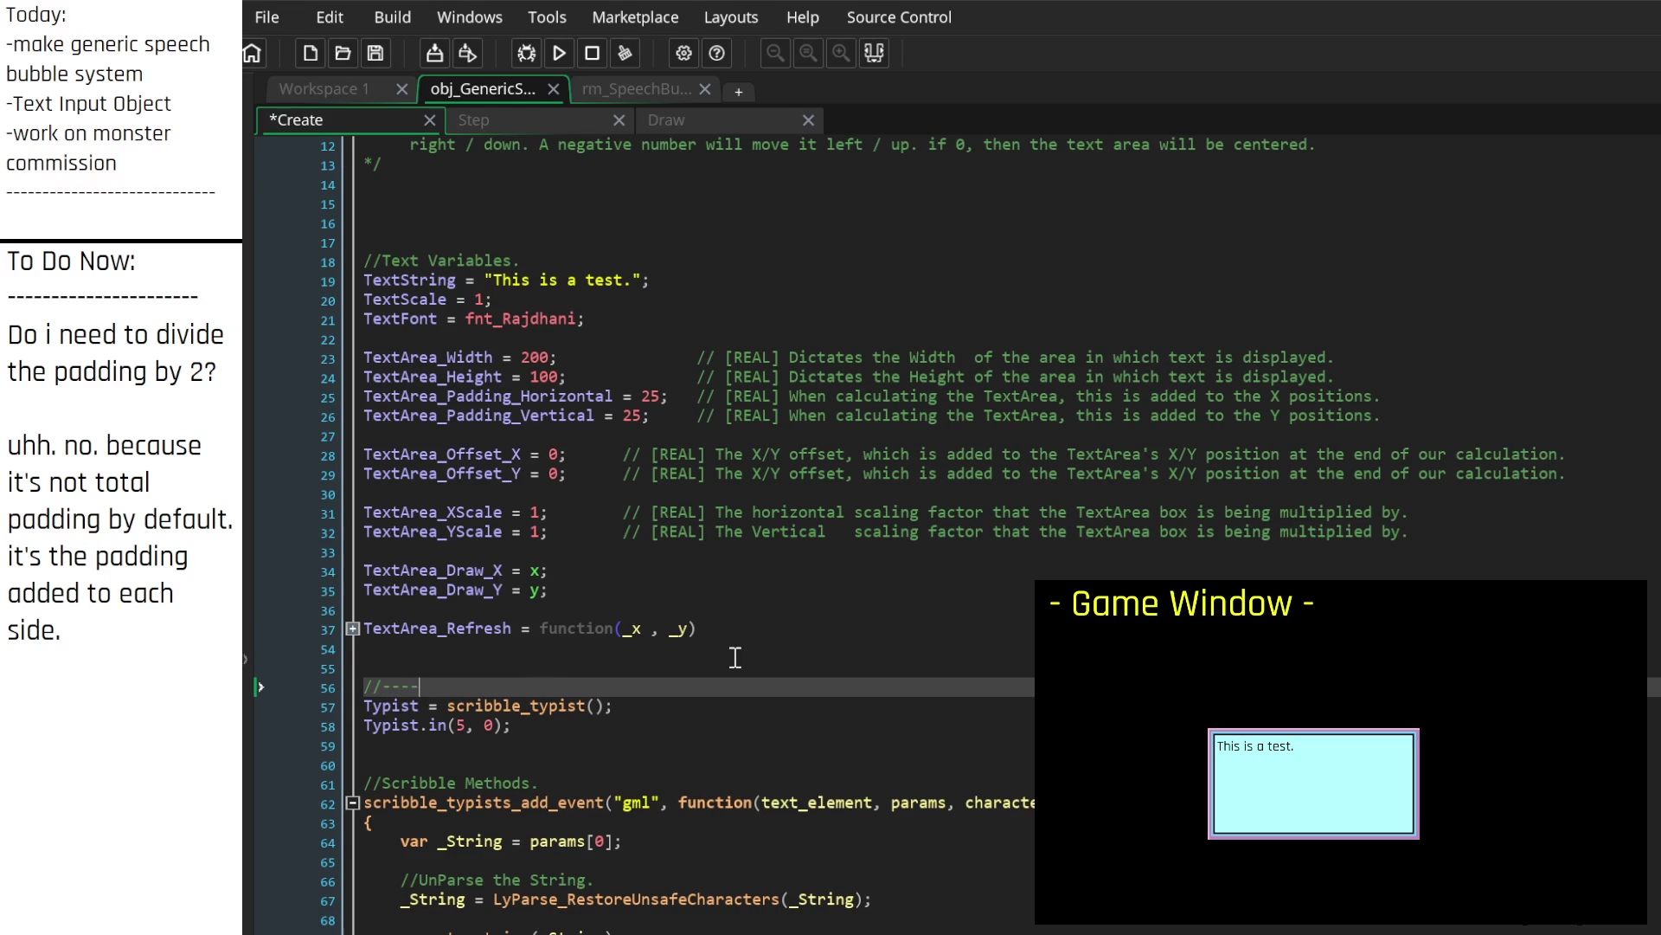
{"action": "type", "text": "---------SCRIBBLE-------------"}
{"action": "type", "text": "------------------------------------"}
{"action": "key", "text": "ctrl+s"}
{"action": "left_click", "coordinate": [817, 705]}
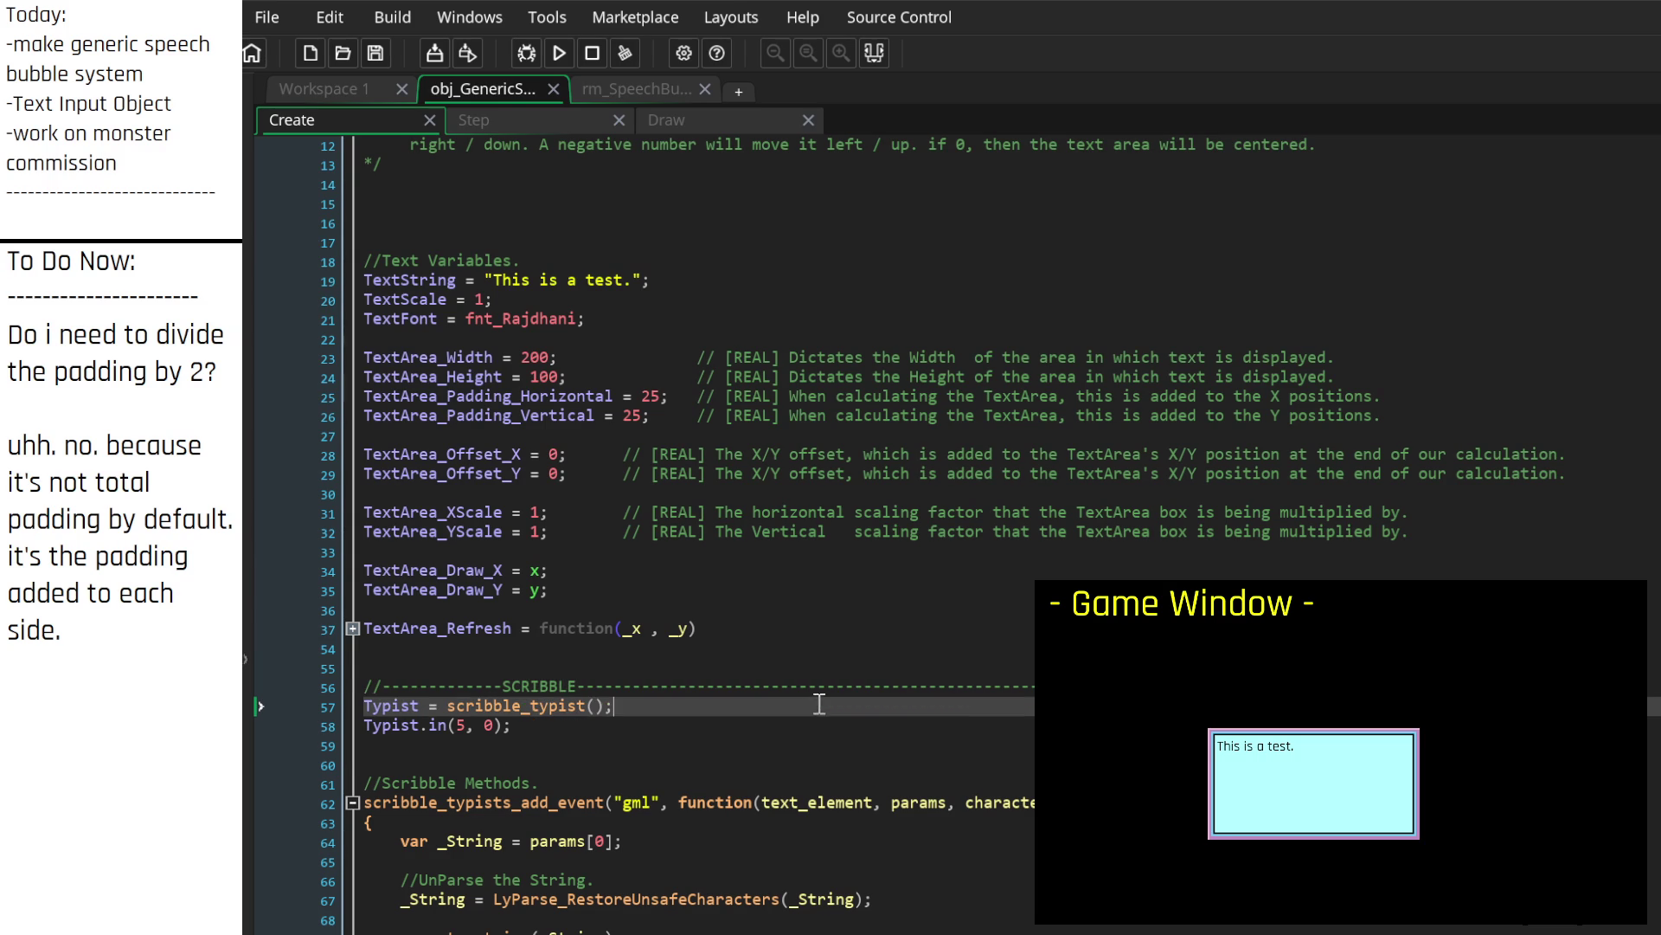
{"action": "scroll", "coordinate": [761, 836], "scroll_direction": "down", "scroll_amount": 1}
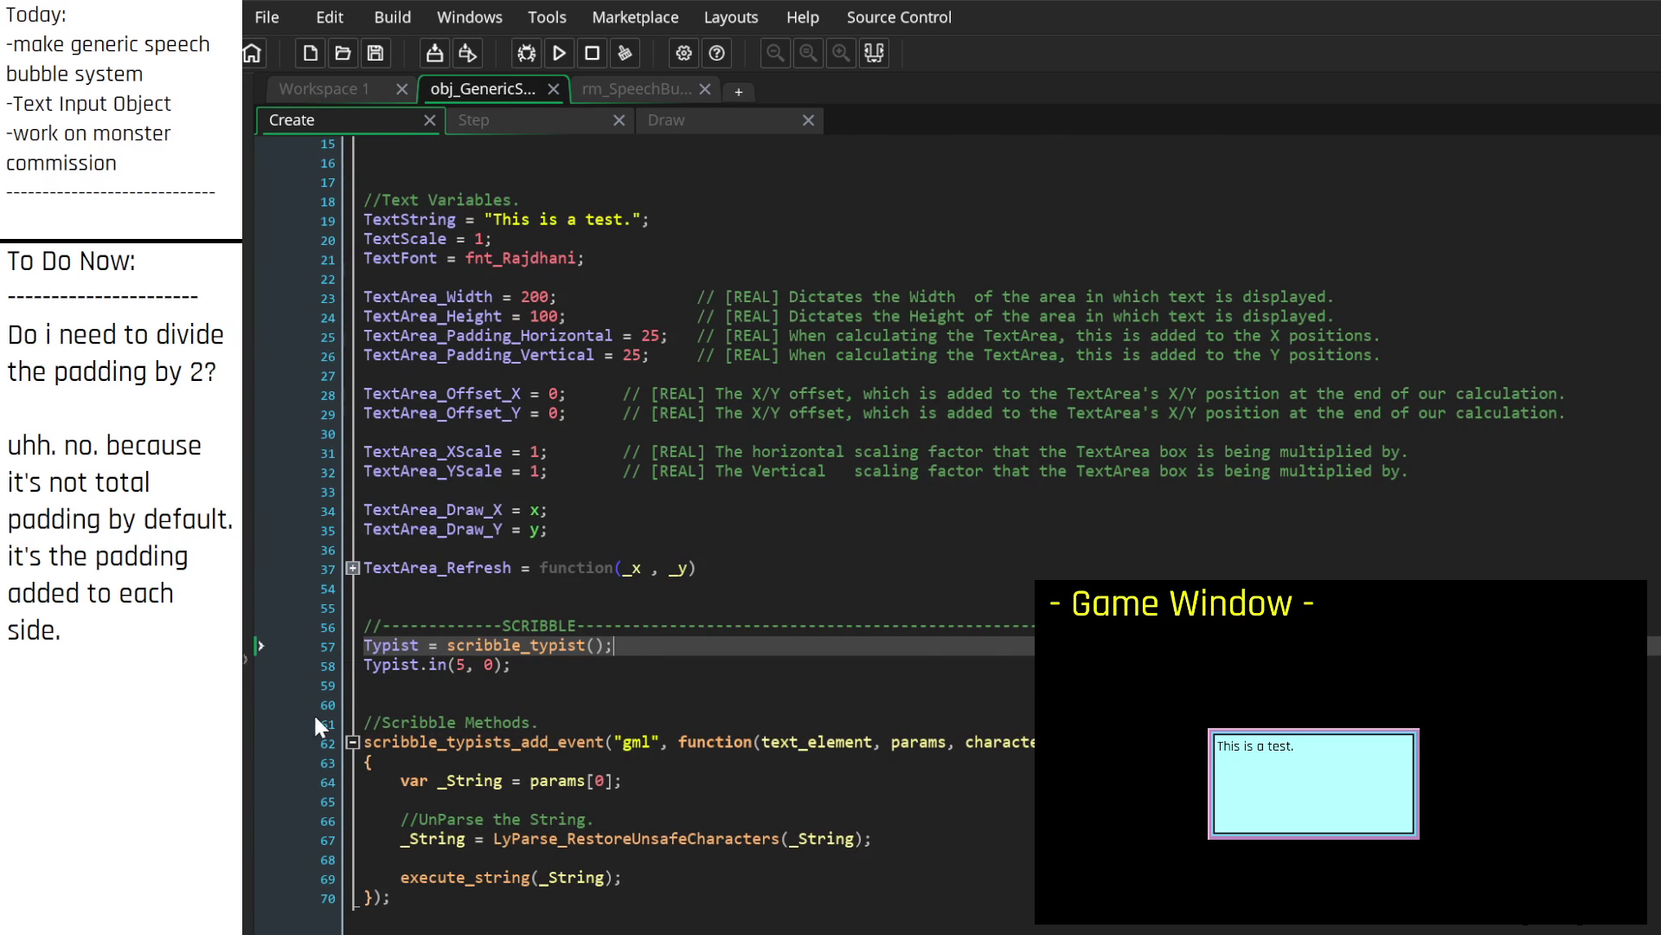
{"action": "scroll", "coordinate": [351, 748], "scroll_direction": "up", "scroll_amount": 5}
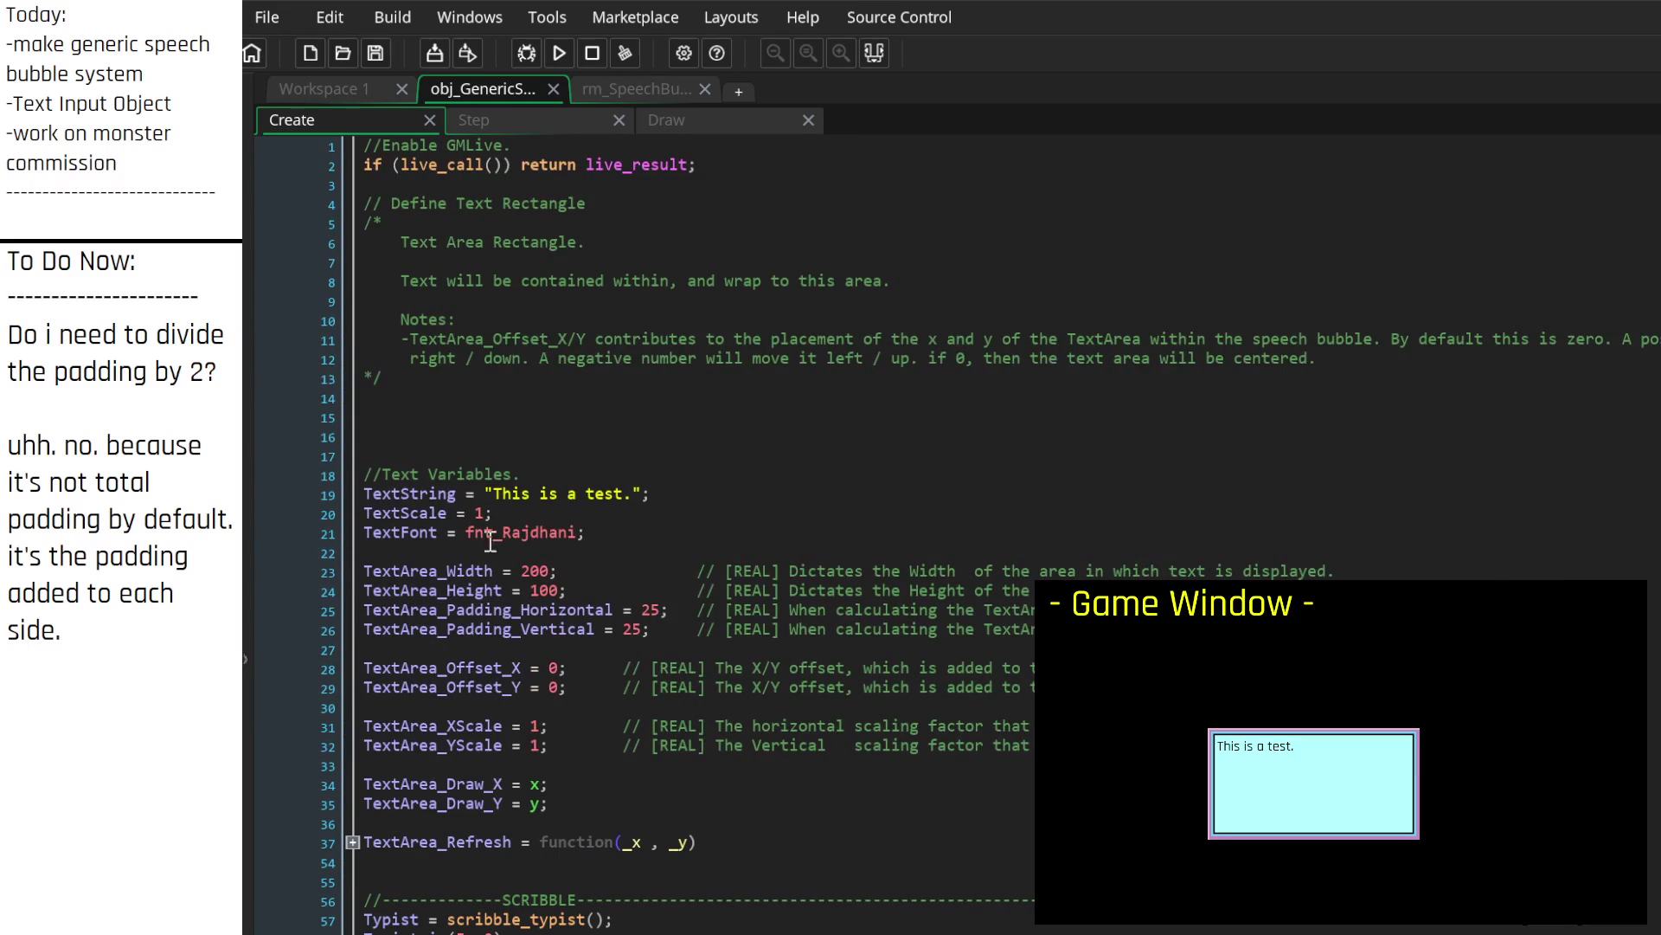
Step: Add a [gml show_message()] tag to the line 19 test string, then remove it again
{"action": "left_click", "coordinate": [637, 494]}
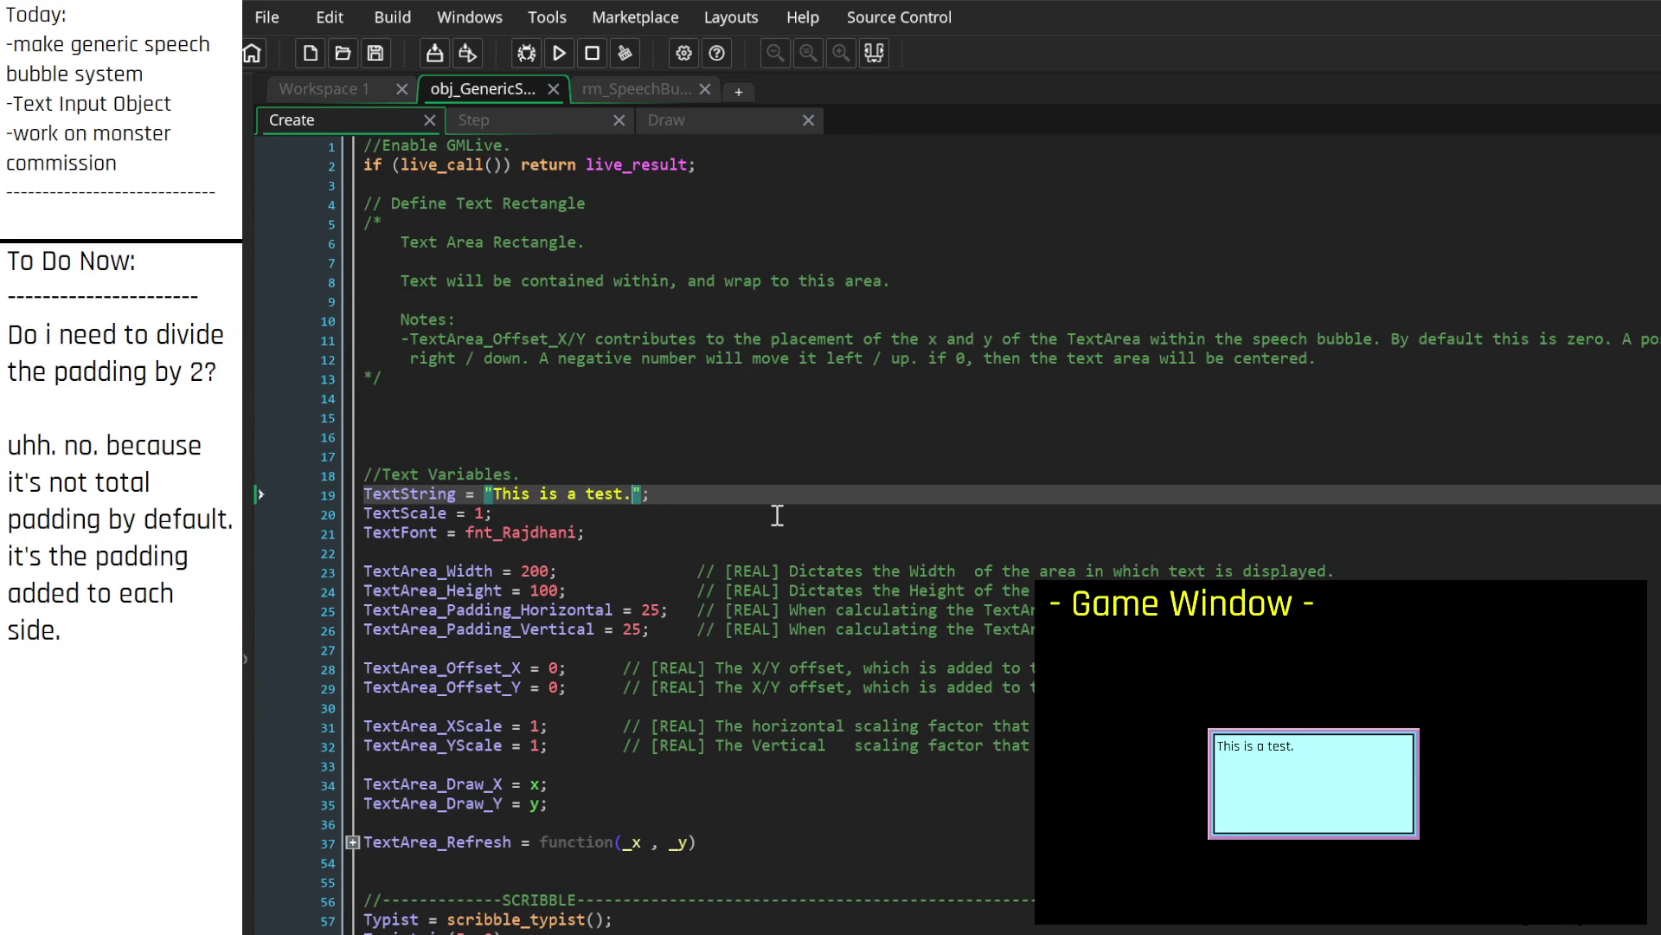
{"action": "type", "text": "[gml "}
{"action": "type", "text": ", "}
{"action": "type", "text": "\"\""}
{"action": "type", "text": "show_T"}
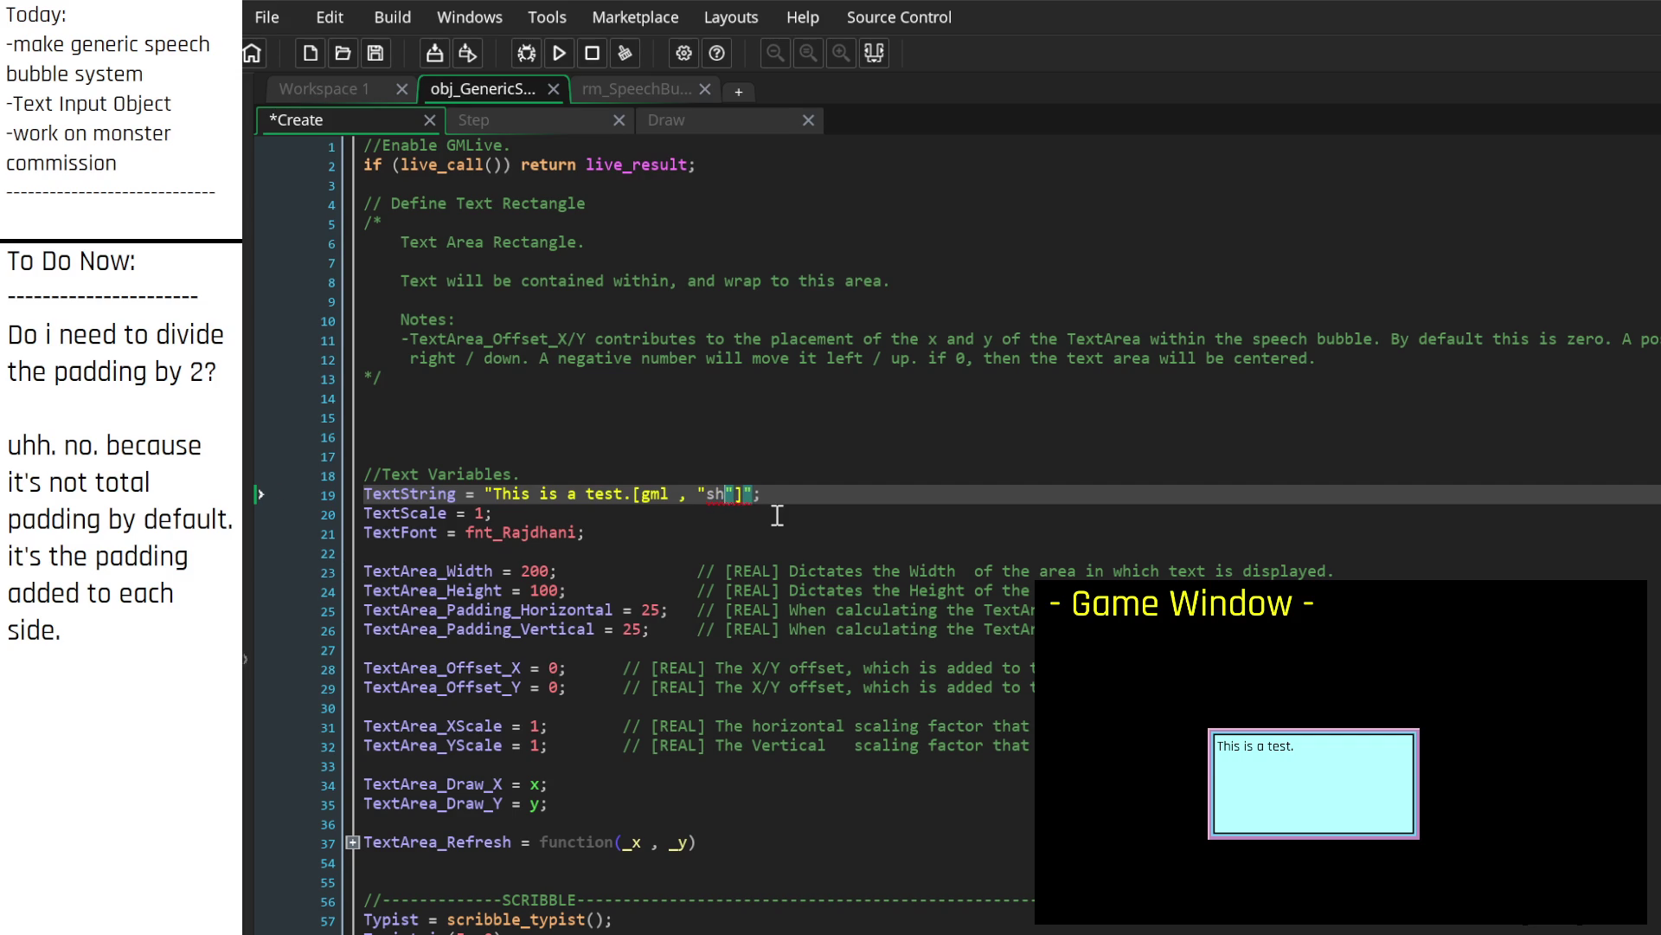
{"action": "key", "text": "BackSpace"}
{"action": "key", "text": "BackSpace"}
{"action": "key", "text": "BackSpace"}
{"action": "key", "text": "BackSpace"}
{"action": "key", "text": "BackSpace"}
{"action": "type", "text": "\"\"s\"\""}
{"action": "type", "text": "how_"}
{"action": "type", "text": "message()"}
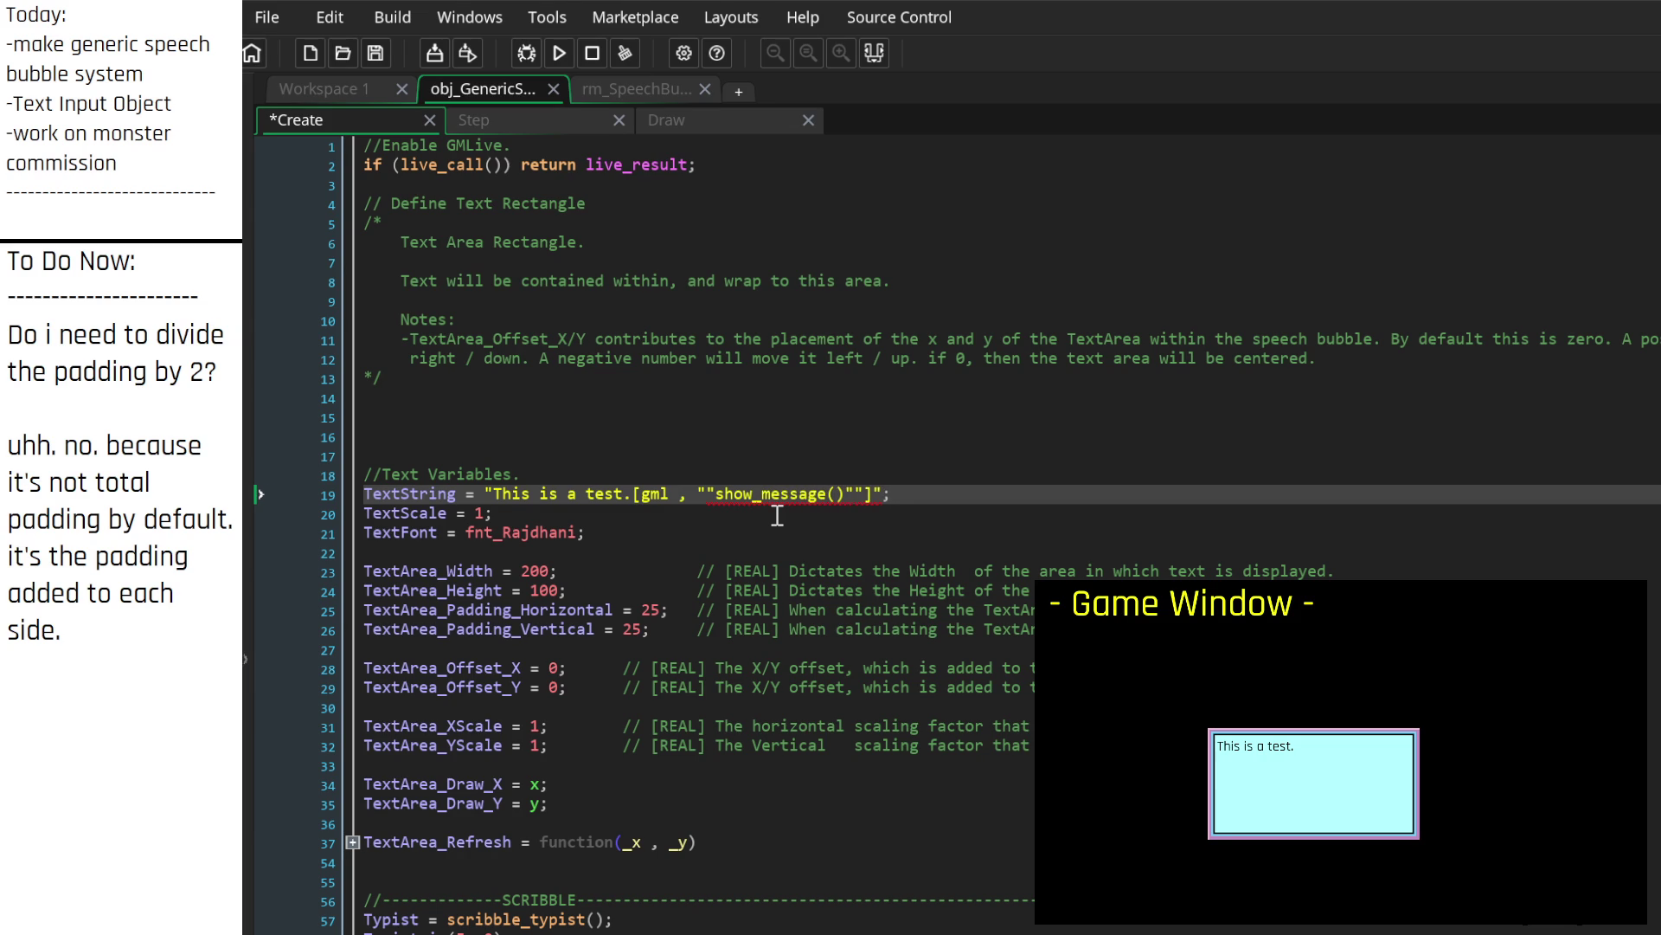
{"action": "key", "text": "Delete"}
{"action": "key", "text": "BackSpace"}
{"action": "key", "text": "BackSpace"}
{"action": "key", "text": "BackSpace"}
{"action": "type", "text": "\"show"}
{"action": "key", "text": "BackSpace"}
{"action": "key", "text": "BackSpace"}
{"action": "key", "text": "BackSpace"}
{"action": "key", "text": "BackSpace"}
{"action": "key", "text": "End"}
{"action": "left_click", "coordinate": [588, 121]}
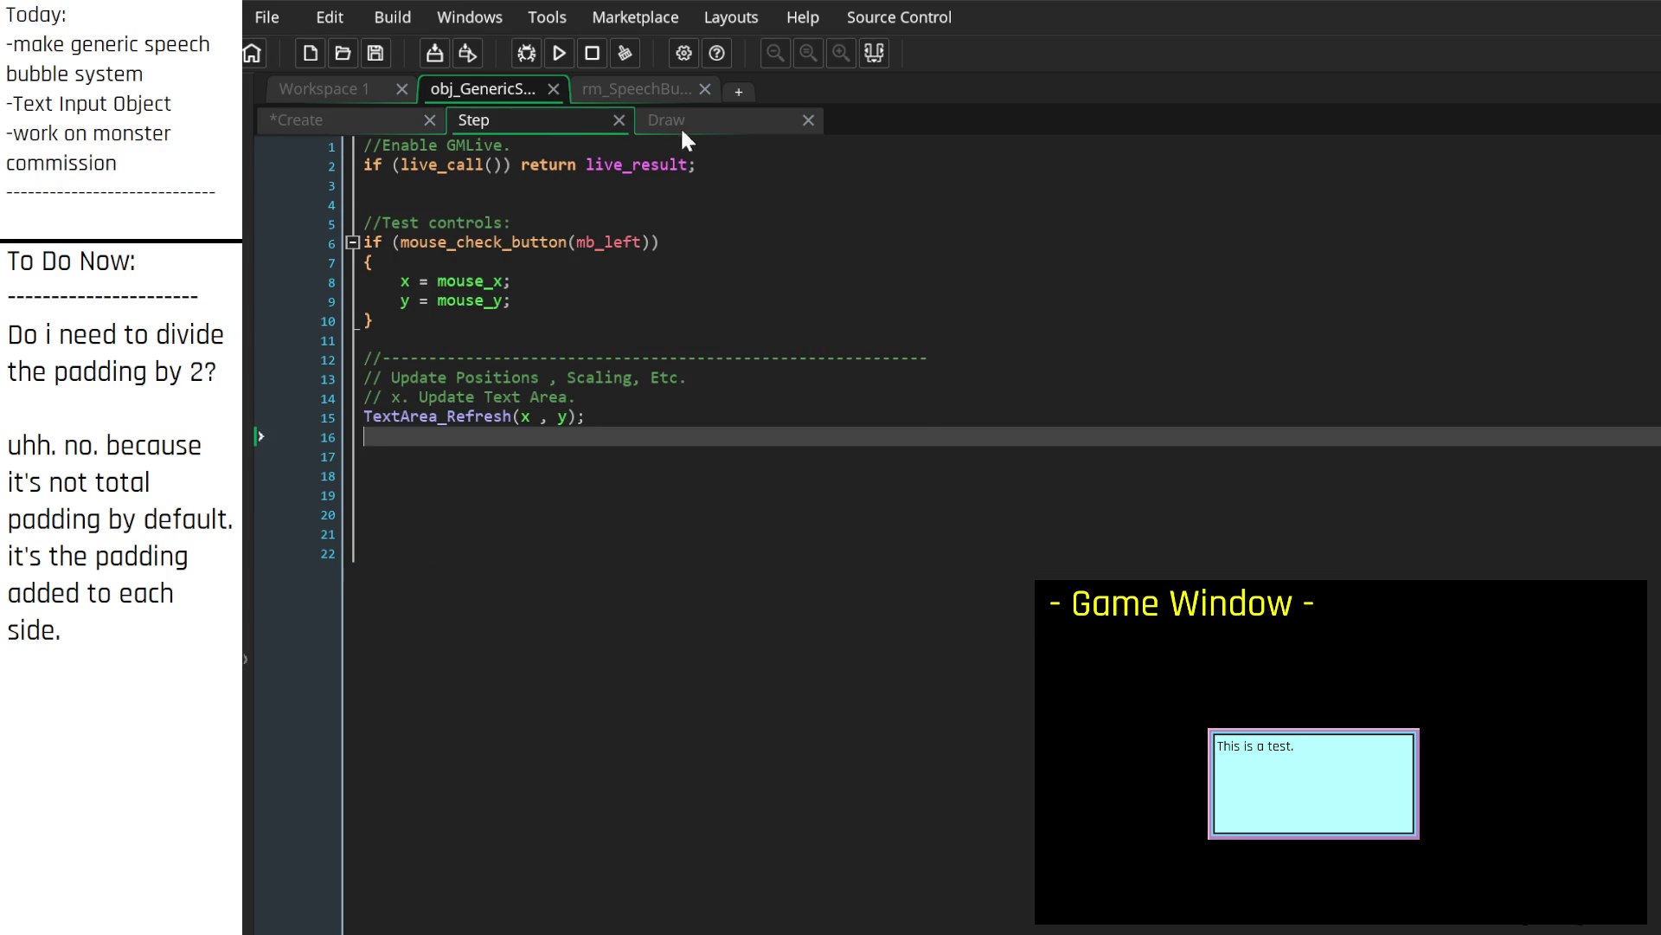
Step: Delete the old padding question from the to-do notes
{"action": "left_click", "coordinate": [704, 117]}
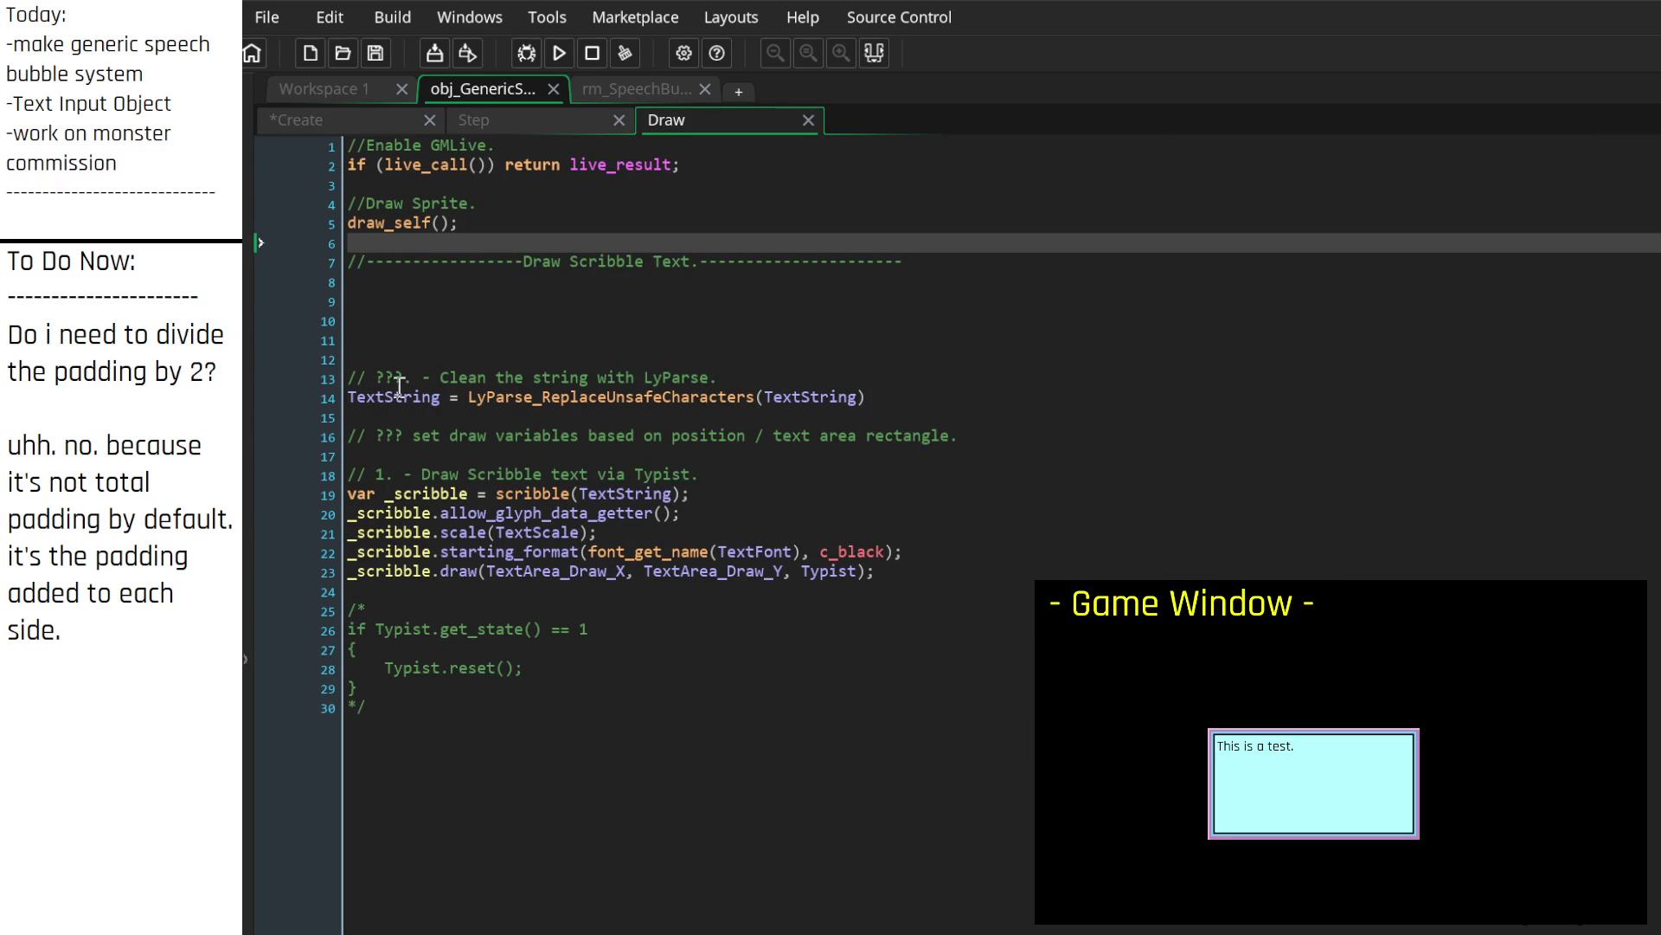
{"action": "left_click", "coordinate": [513, 113]}
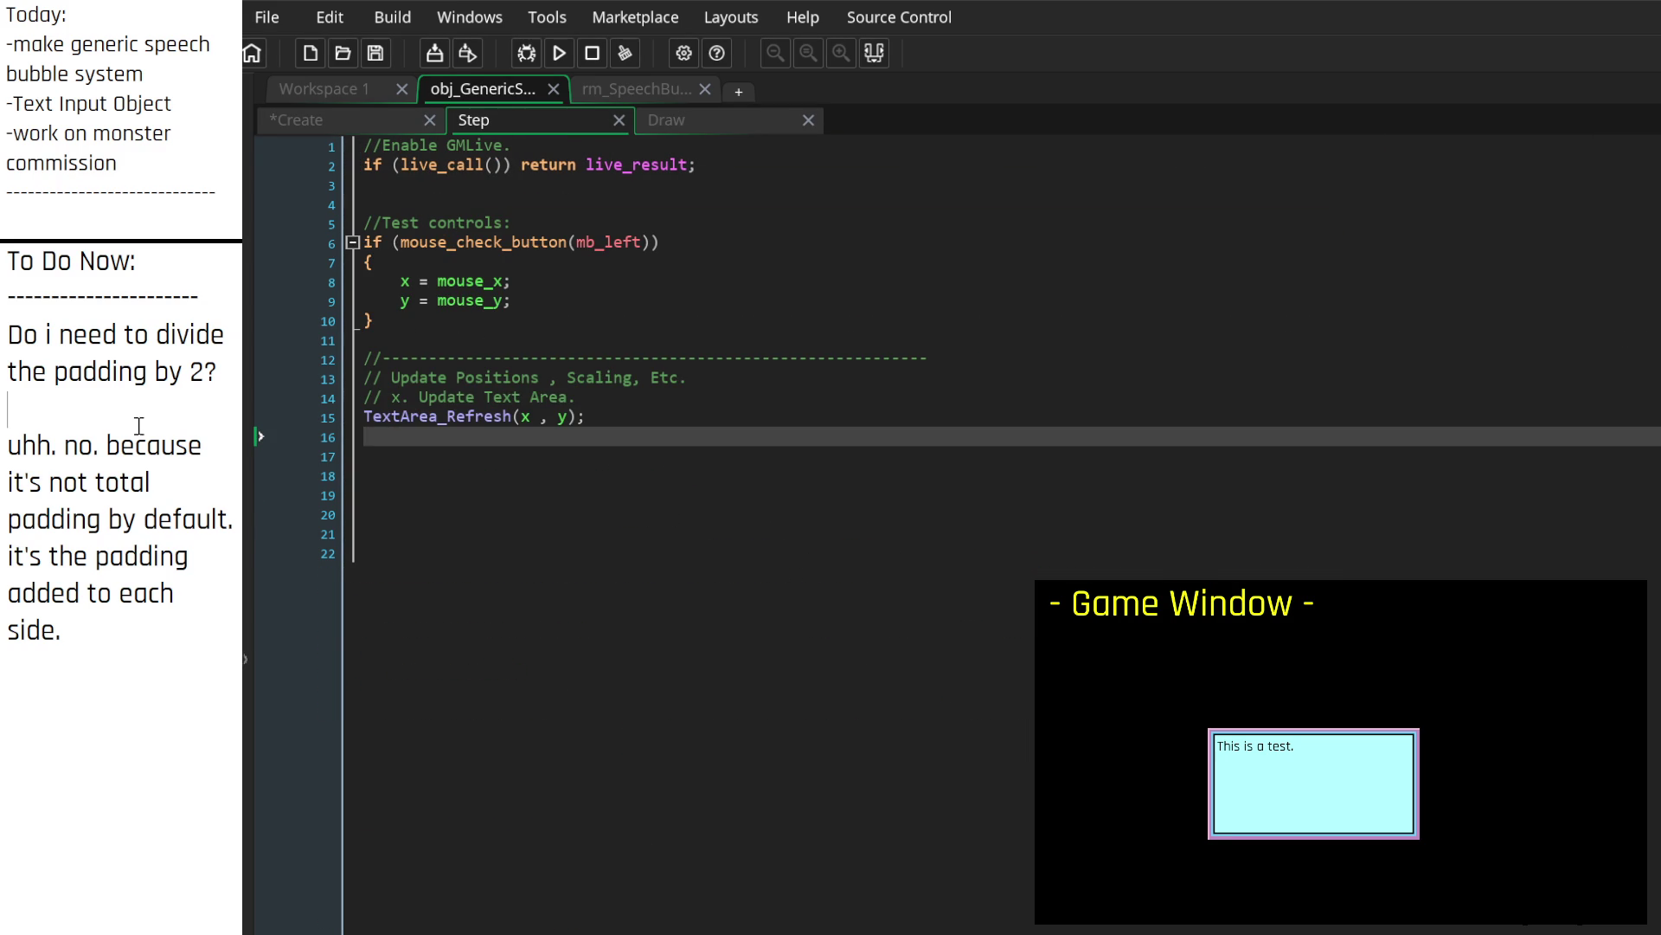
{"action": "mouse_move", "coordinate": [61, 630]}
{"action": "left_mouse_down"}
{"action": "mouse_move", "coordinate": [63, 413]}
{"action": "mouse_move", "coordinate": [11, 334]}
{"action": "left_mouse_up"}
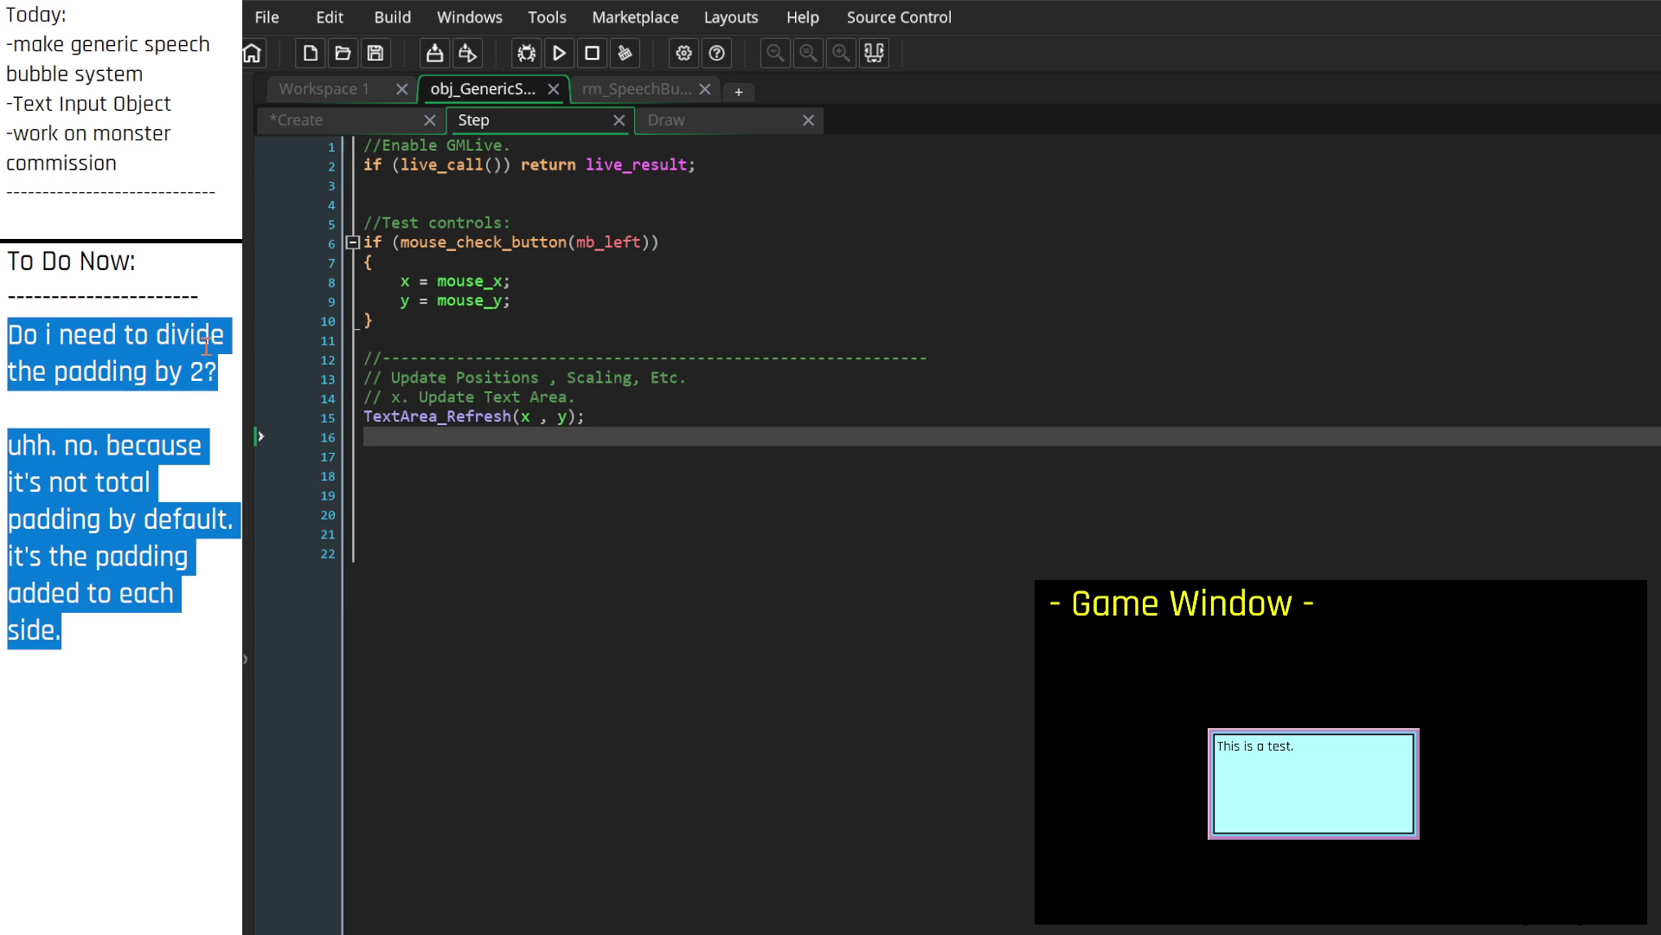
{"action": "key", "text": "BackSpace"}
{"action": "type", "text": "-"}
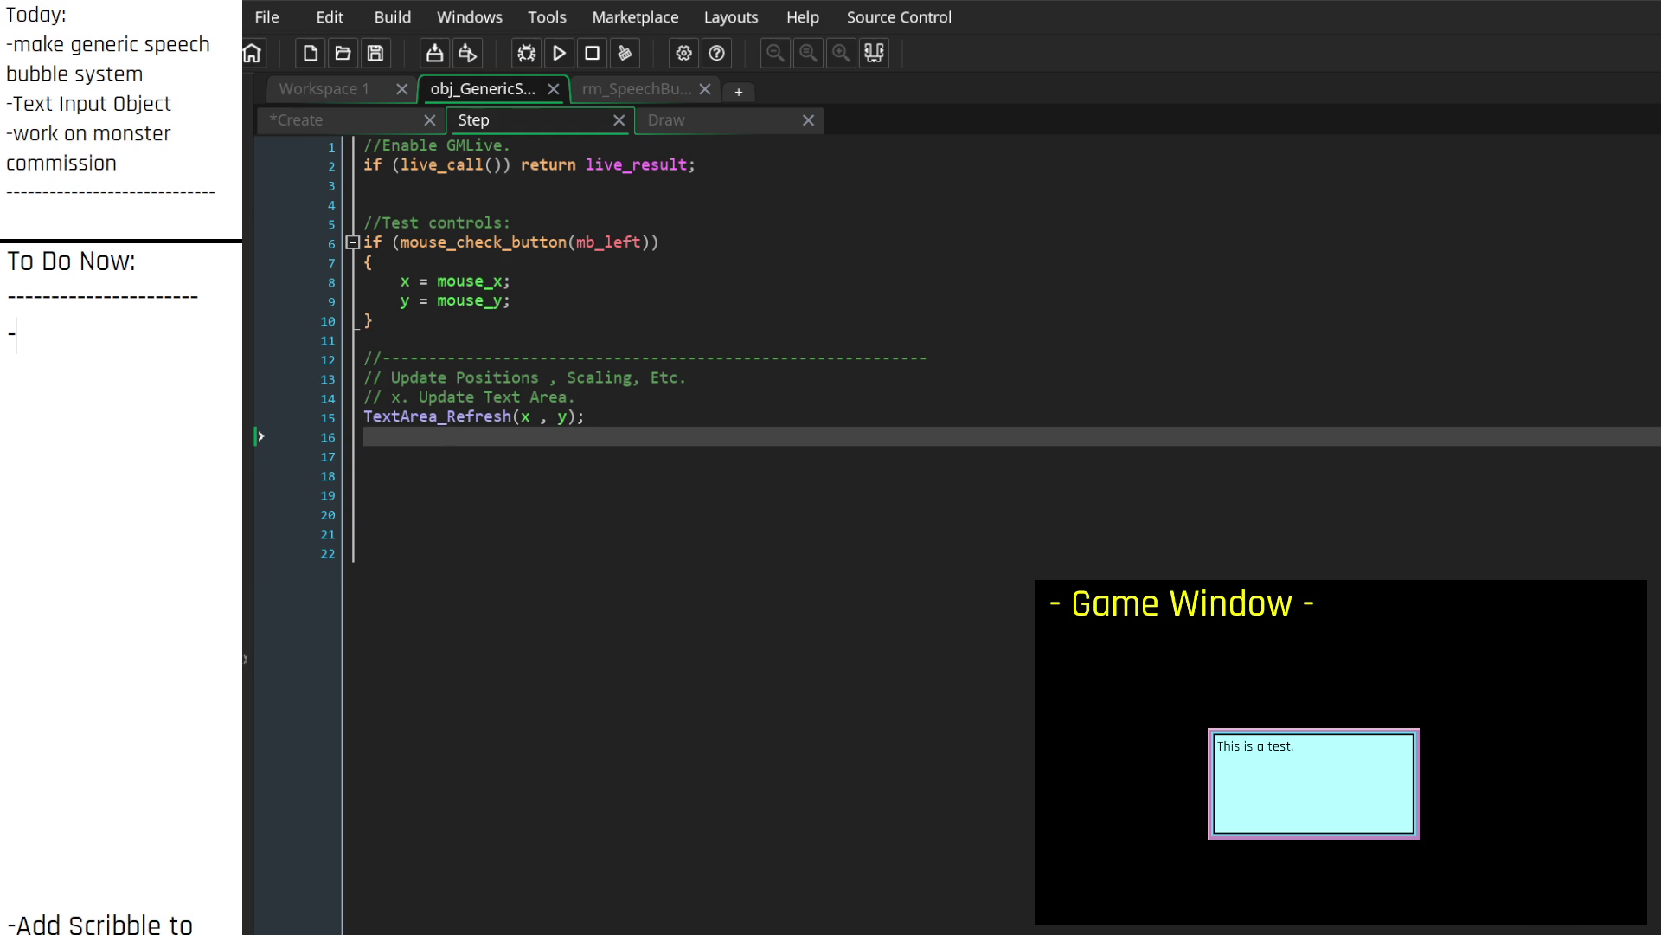
Step: Write notes 'Text Wrapping?', 'need to look at scribble documentation.' and '-uhh idk.'
{"action": "type", "text": "Text Wrapping?"}
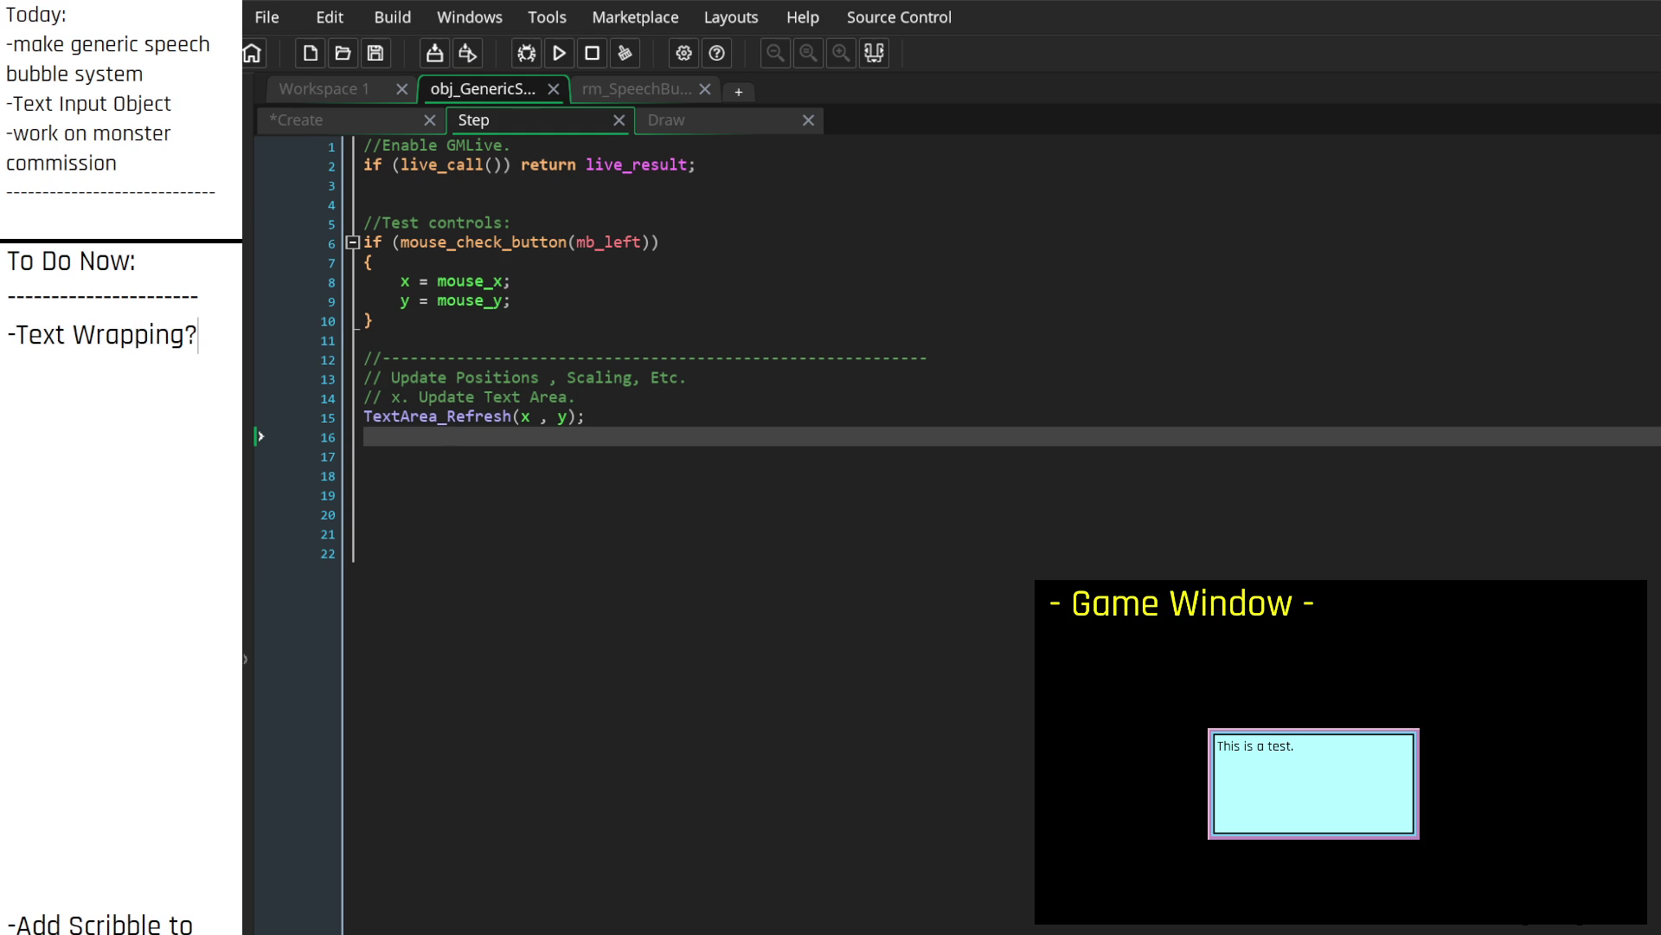
{"action": "key", "text": "Return"}
{"action": "key", "text": "Return"}
{"action": "type", "text": "need to look at scribble documentation."}
{"action": "key", "text": "Return"}
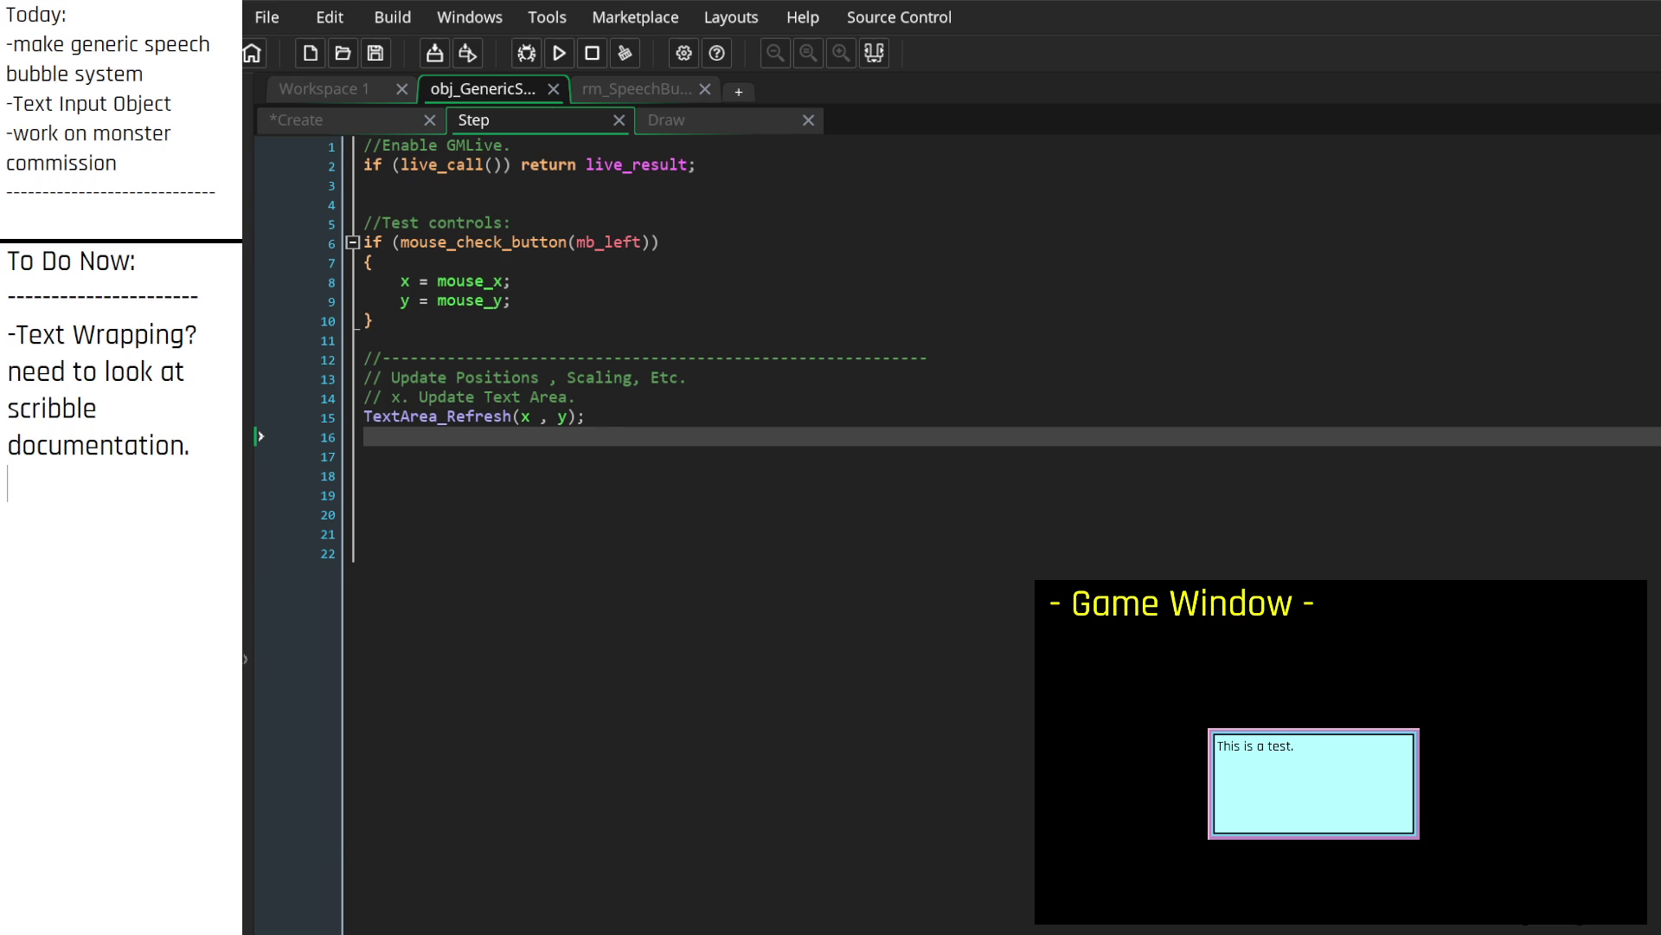
{"action": "type", "text": "-"}
{"action": "type", "text": "uhh idk."}
{"action": "left_click", "coordinate": [802, 558]}
{"action": "left_click", "coordinate": [730, 458]}
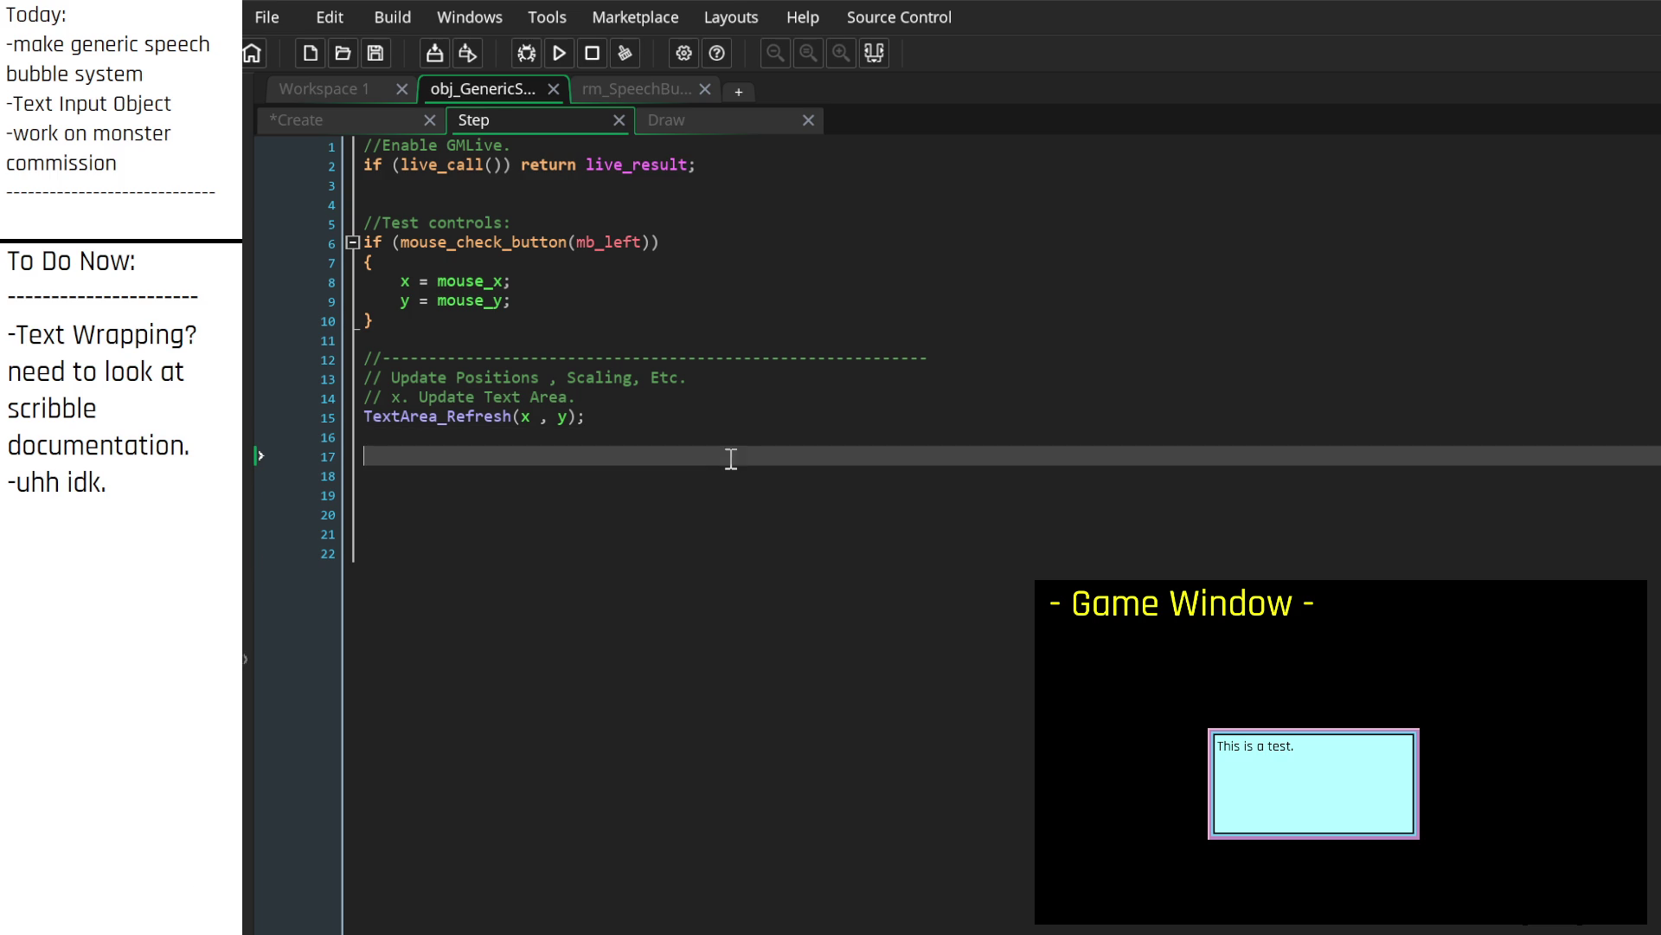
{"action": "left_click", "coordinate": [367, 126]}
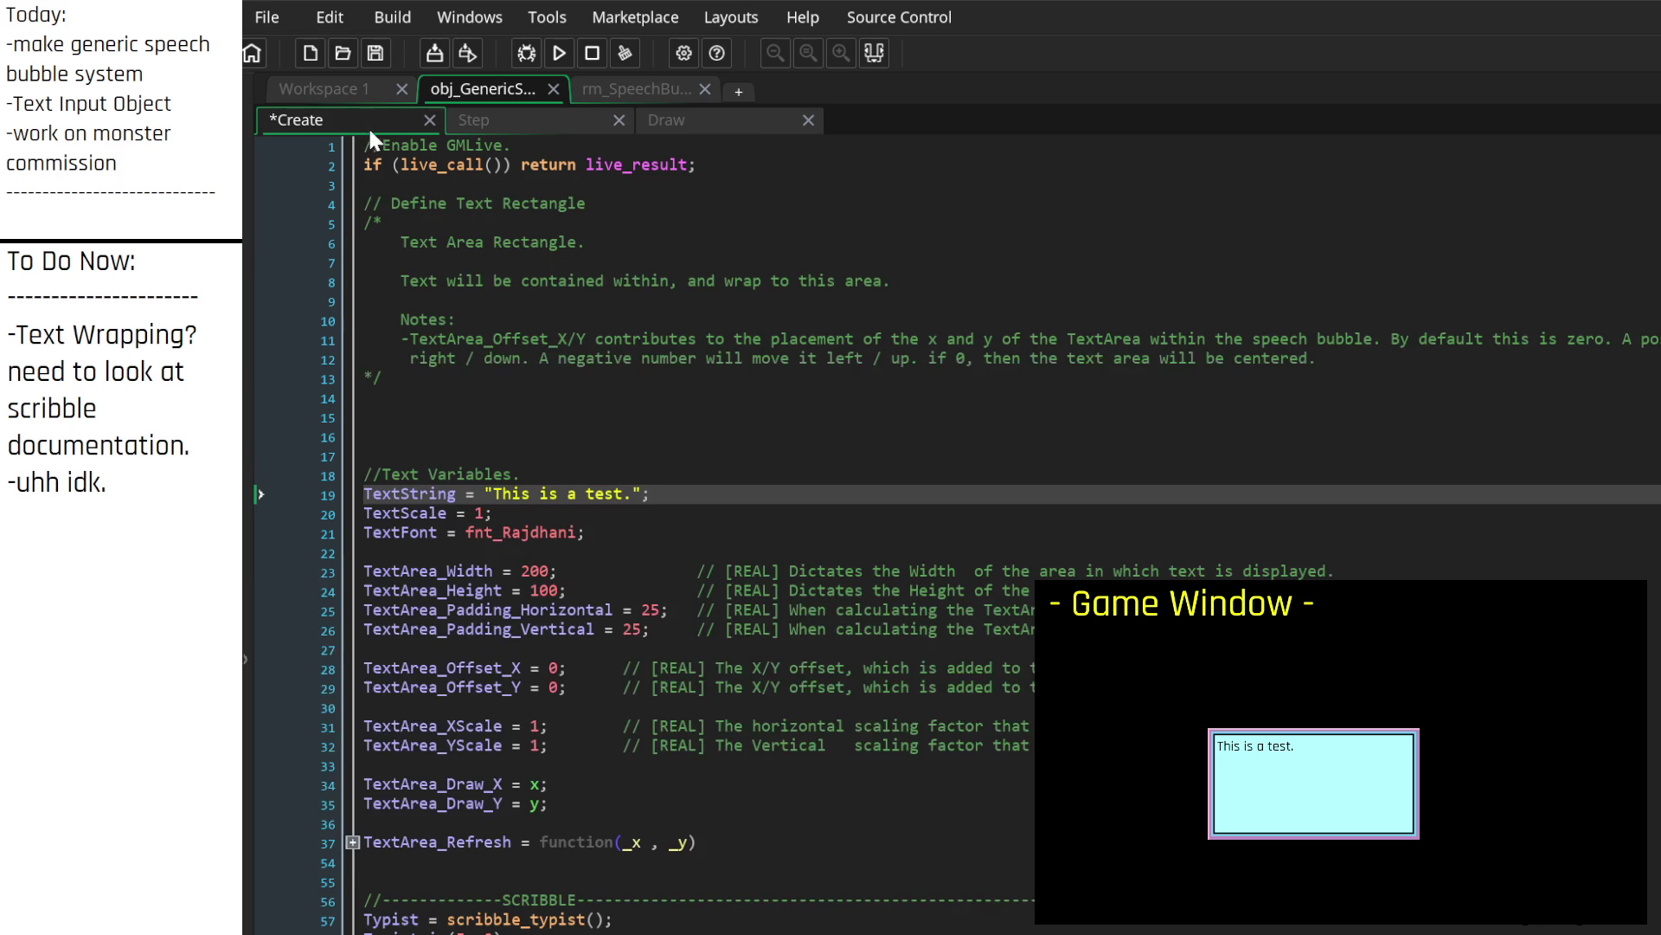
Step: Add a 'BRB <--------' marker below the notes and unfold TextArea_Refresh
{"action": "scroll", "coordinate": [696, 710], "scroll_direction": "down", "scroll_amount": 2}
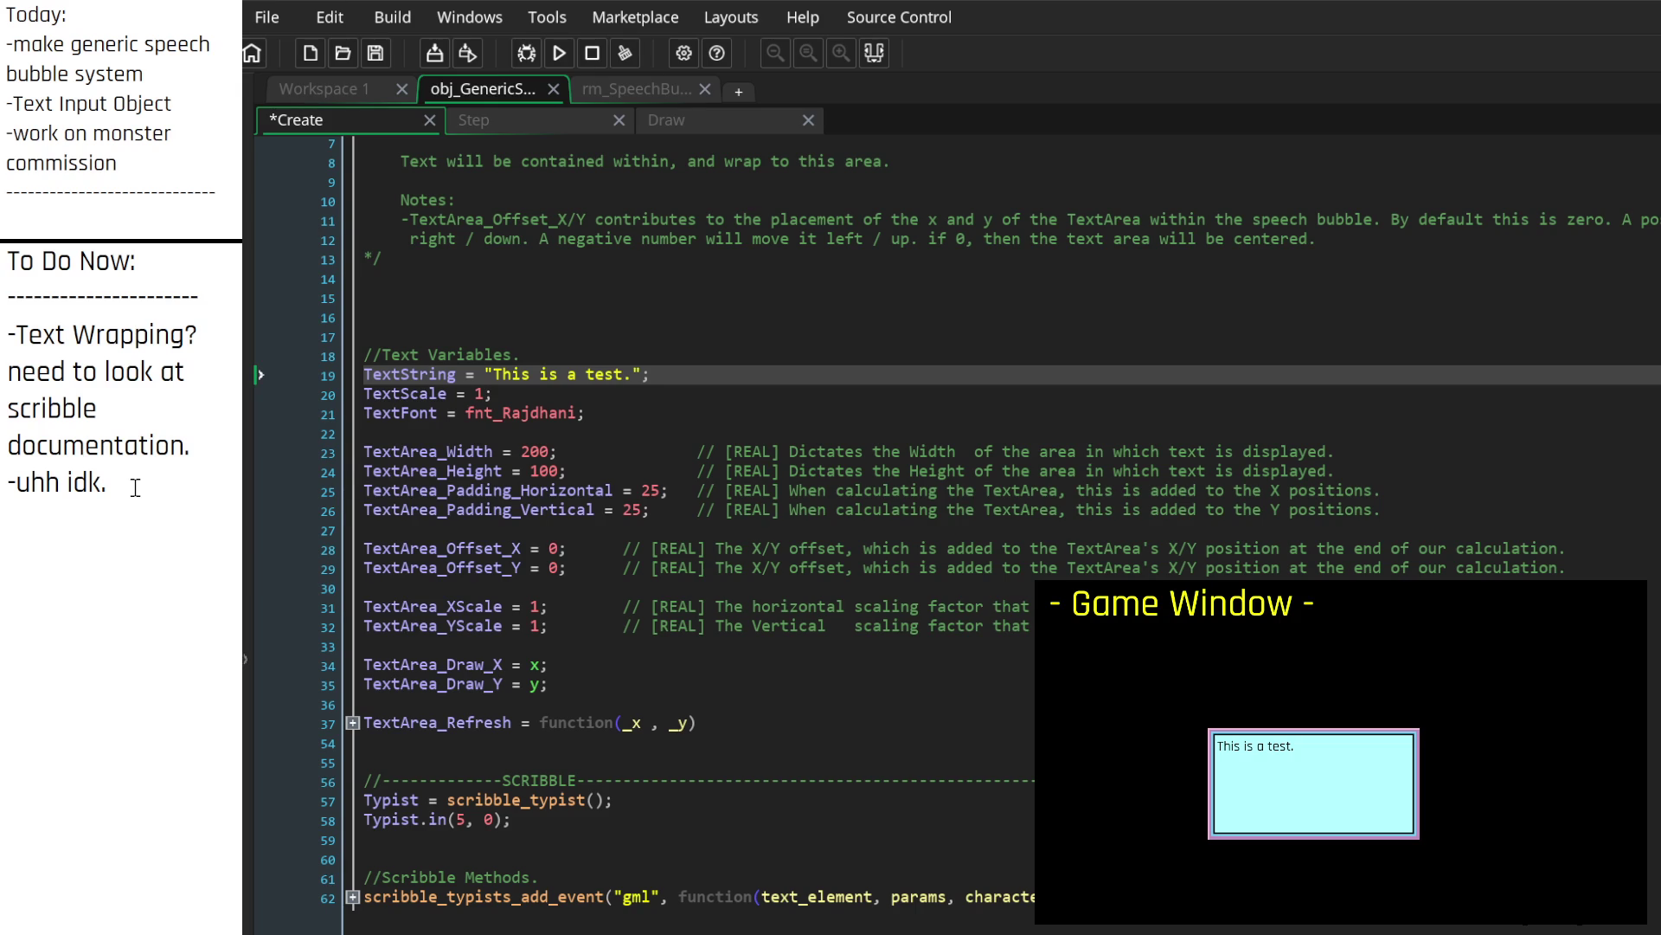
{"action": "key", "text": "Return"}
{"action": "key", "text": "Return"}
{"action": "key", "text": "Return"}
{"action": "type", "text": "BRB  <--------"}
{"action": "left_click", "coordinate": [353, 722]}
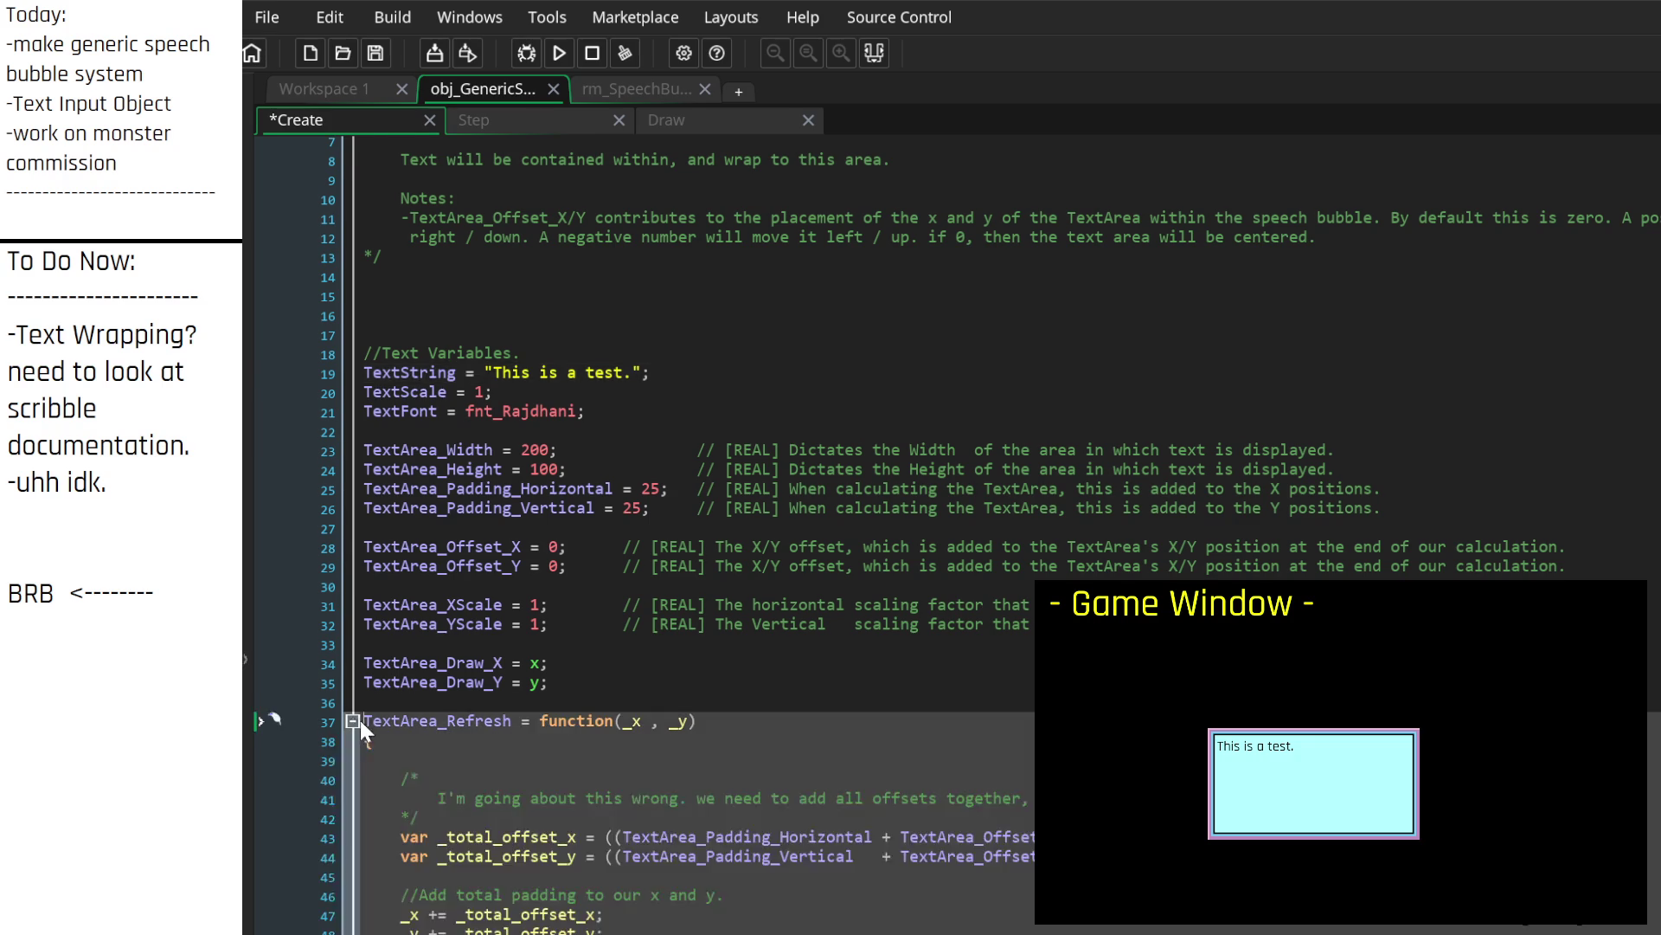
Step: Add a '// SCRIBBLE. SET TEXT WRAPPING.' comment after line 52 and select the BRB note
{"action": "scroll", "coordinate": [509, 794], "scroll_direction": "down", "scroll_amount": 5}
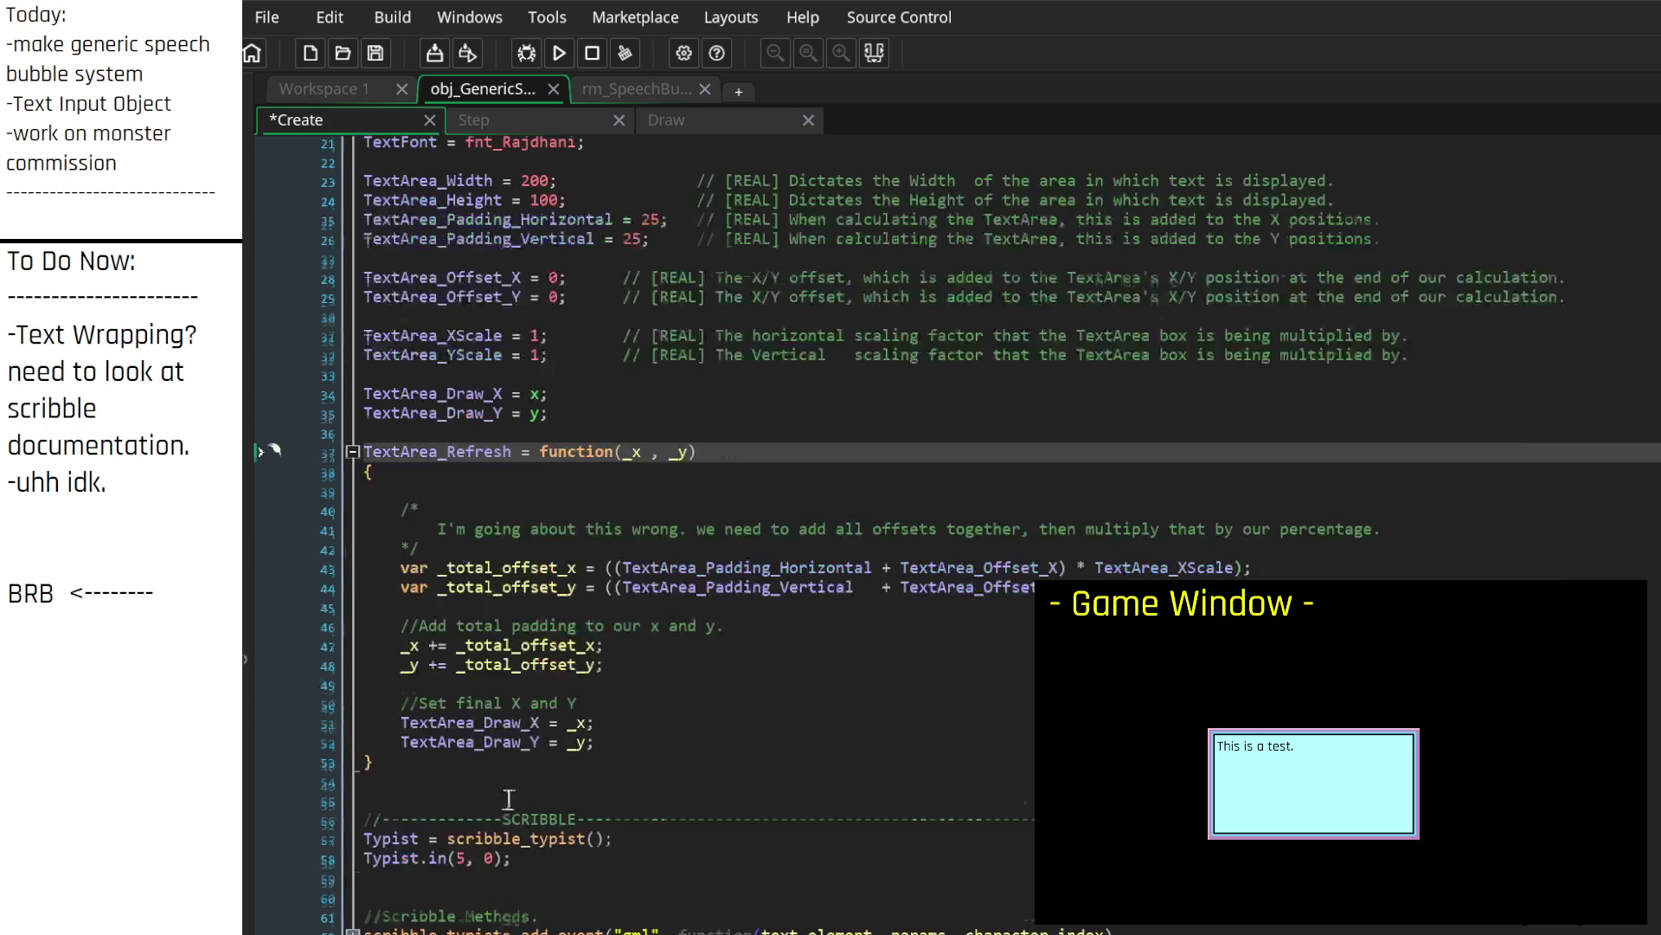
{"action": "left_click", "coordinate": [655, 742]}
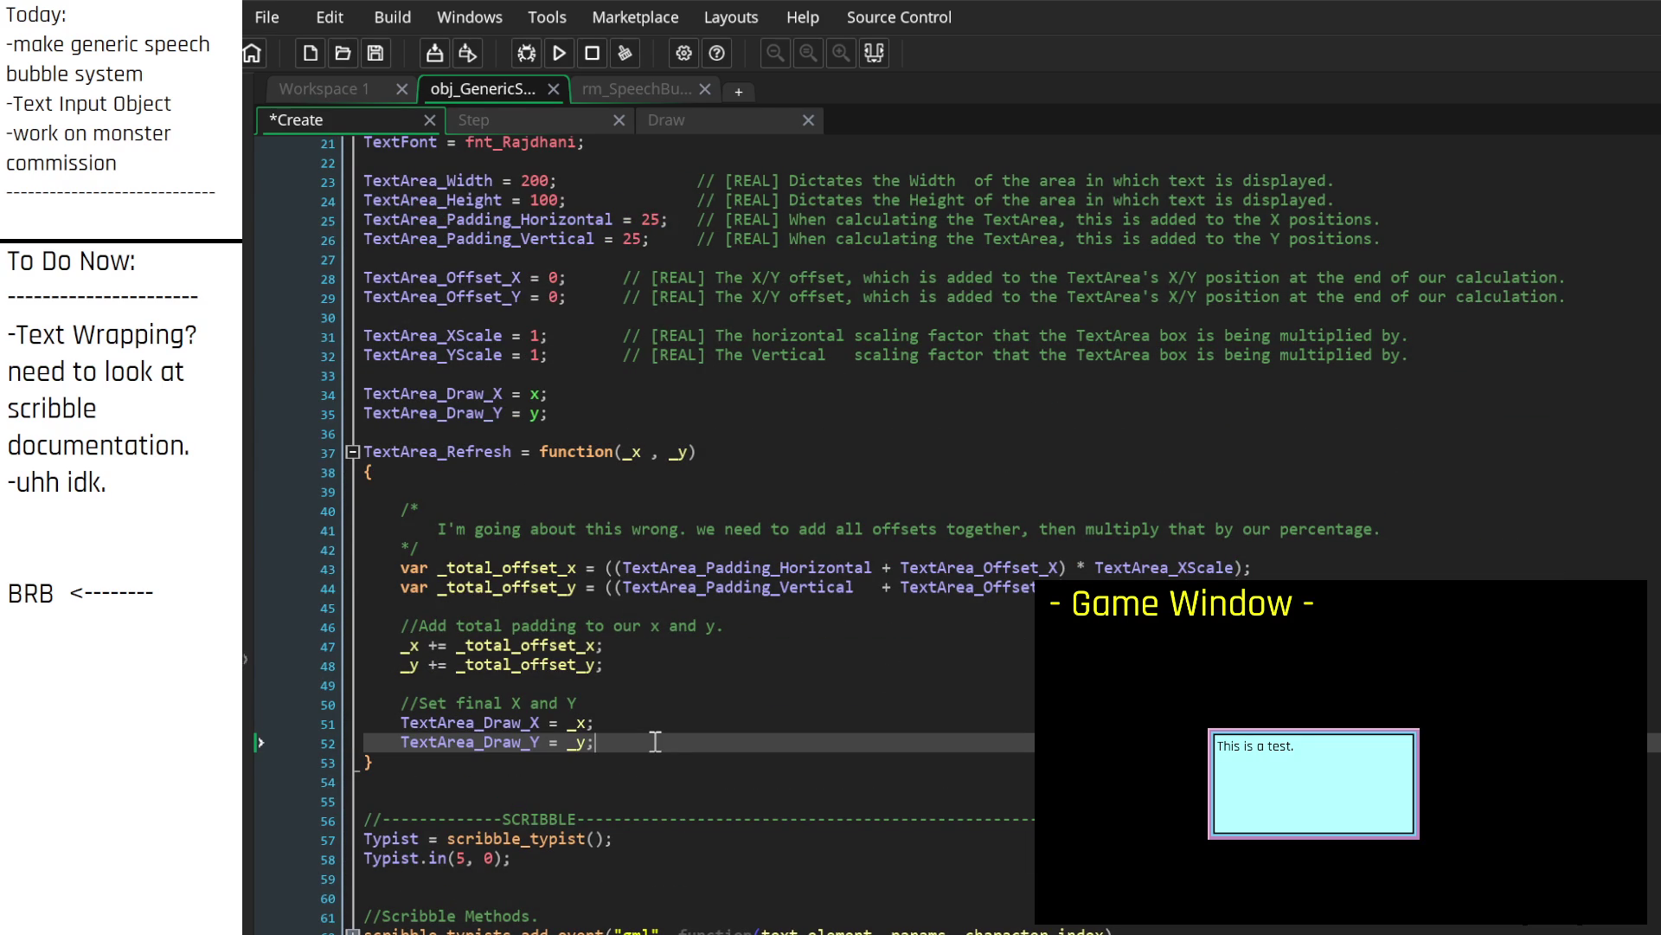
{"action": "key", "text": "Return"}
{"action": "key", "text": "Return"}
{"action": "key", "text": "Return"}
{"action": "type", "text": "// SCRIBBLE."}
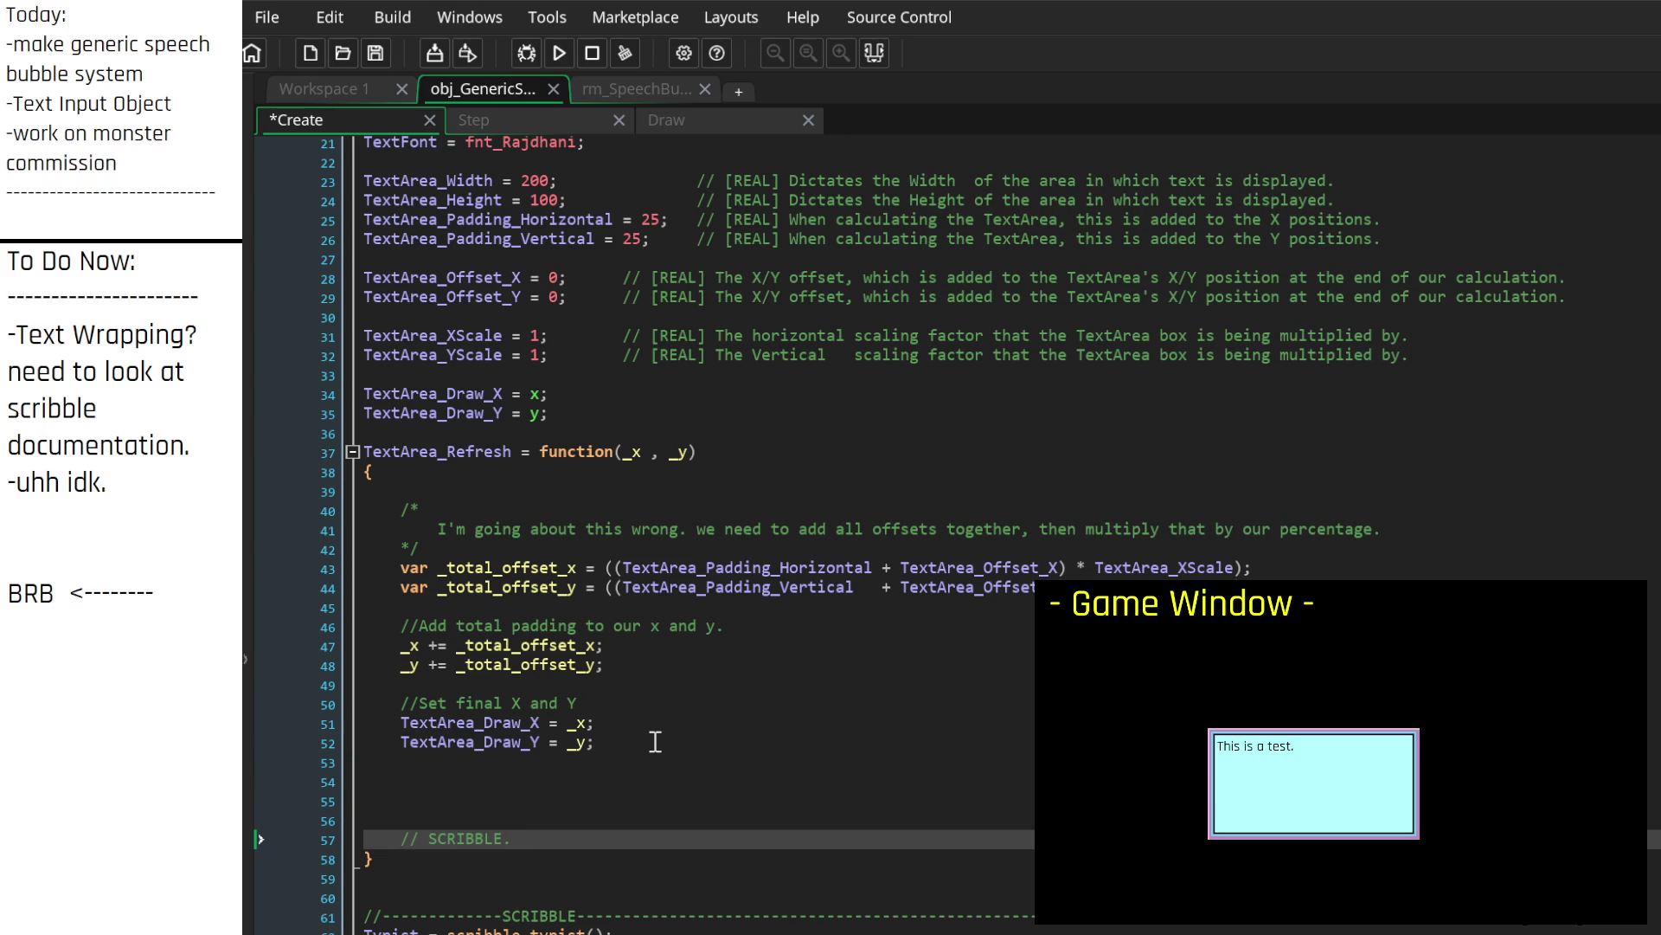
{"action": "type", "text": "SET TEXT "}
{"action": "type", "text": "WRAPPING."}
{"action": "left_click", "coordinate": [729, 827]}
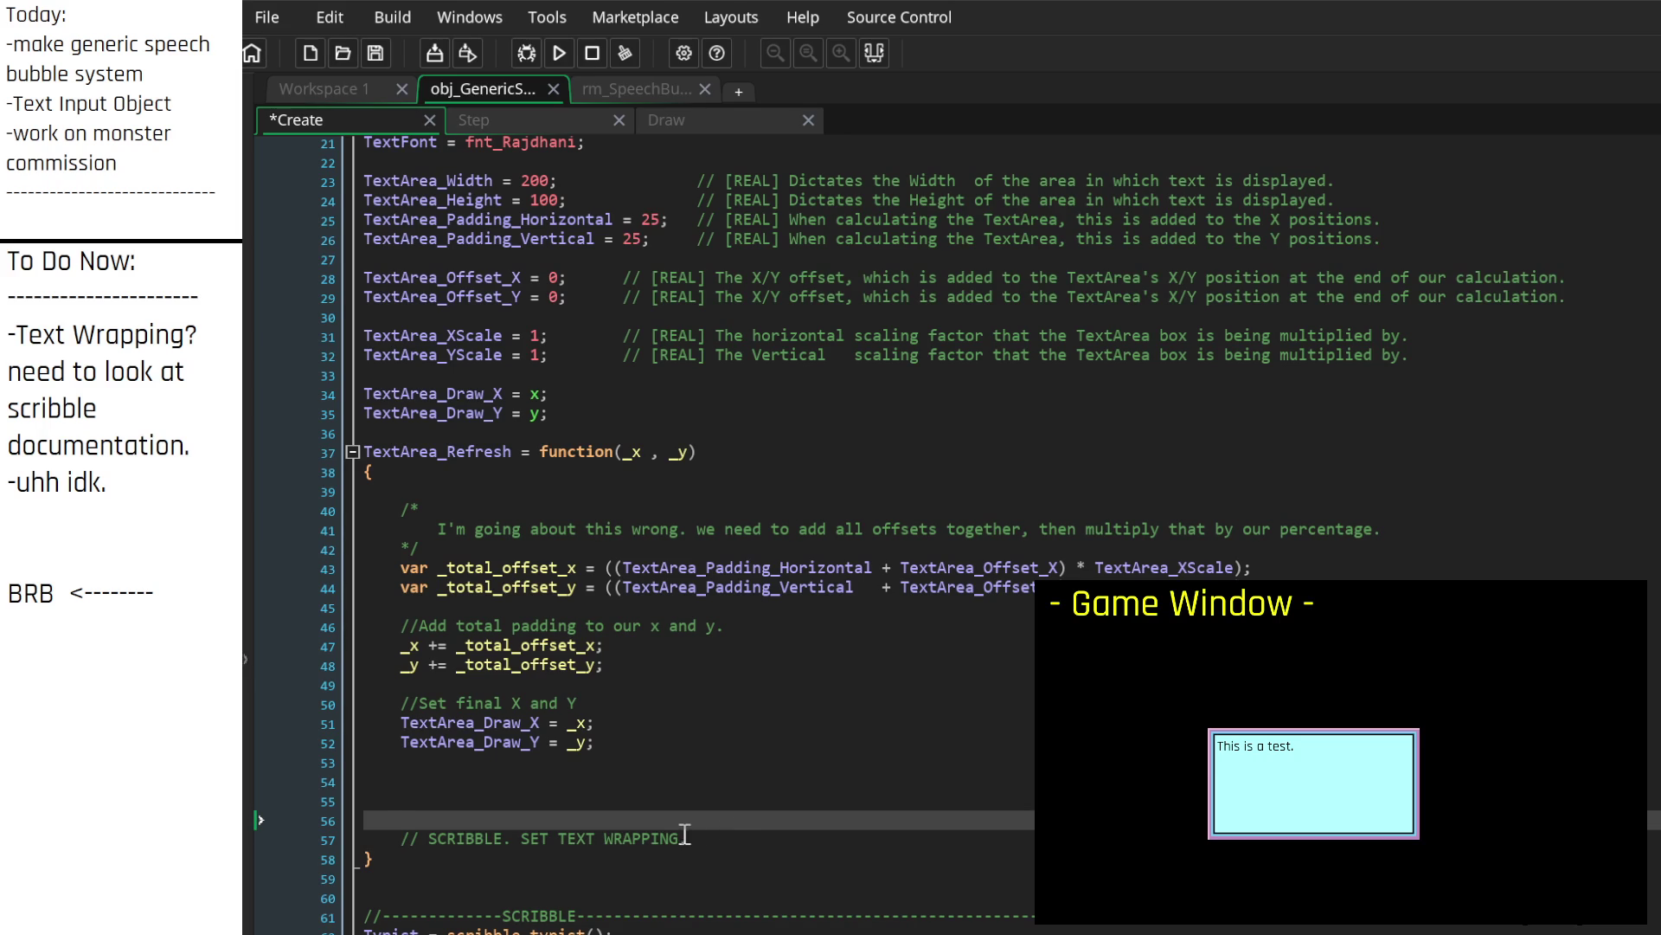
{"action": "left_click_drag", "start_coordinate": [188, 592], "coordinate": [5, 592]}
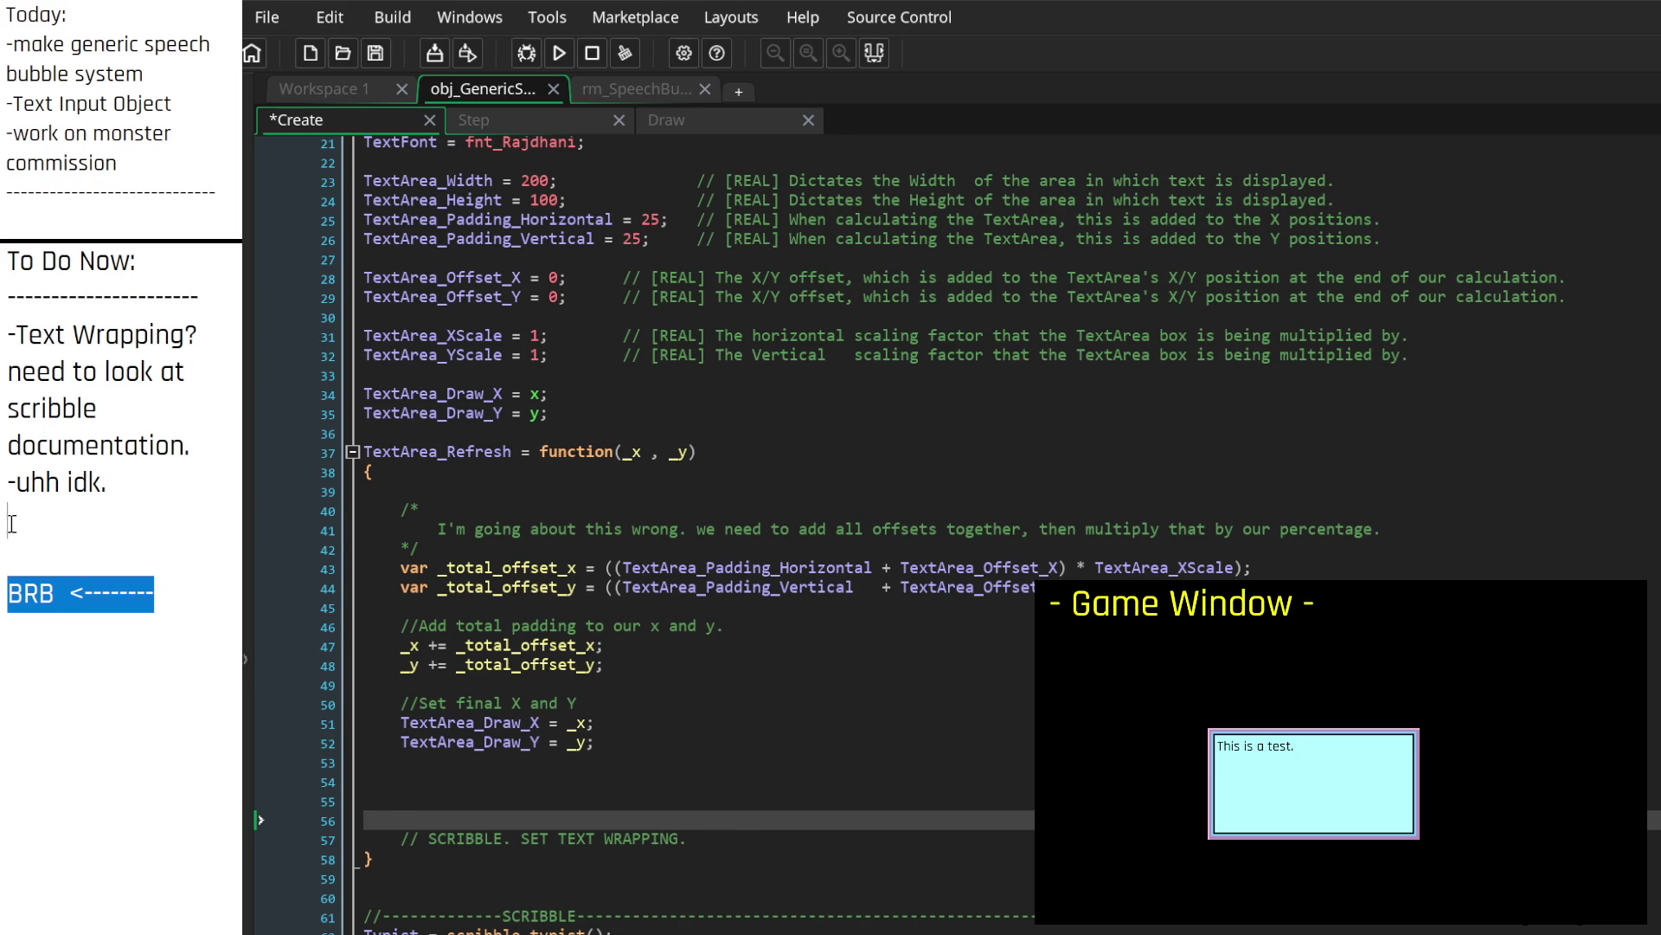
Step: Delete the selected BRB note and the blank lines above it
{"action": "key", "text": "BackSpace"}
{"action": "key", "text": "BackSpace"}
{"action": "key", "text": "BackSpace"}
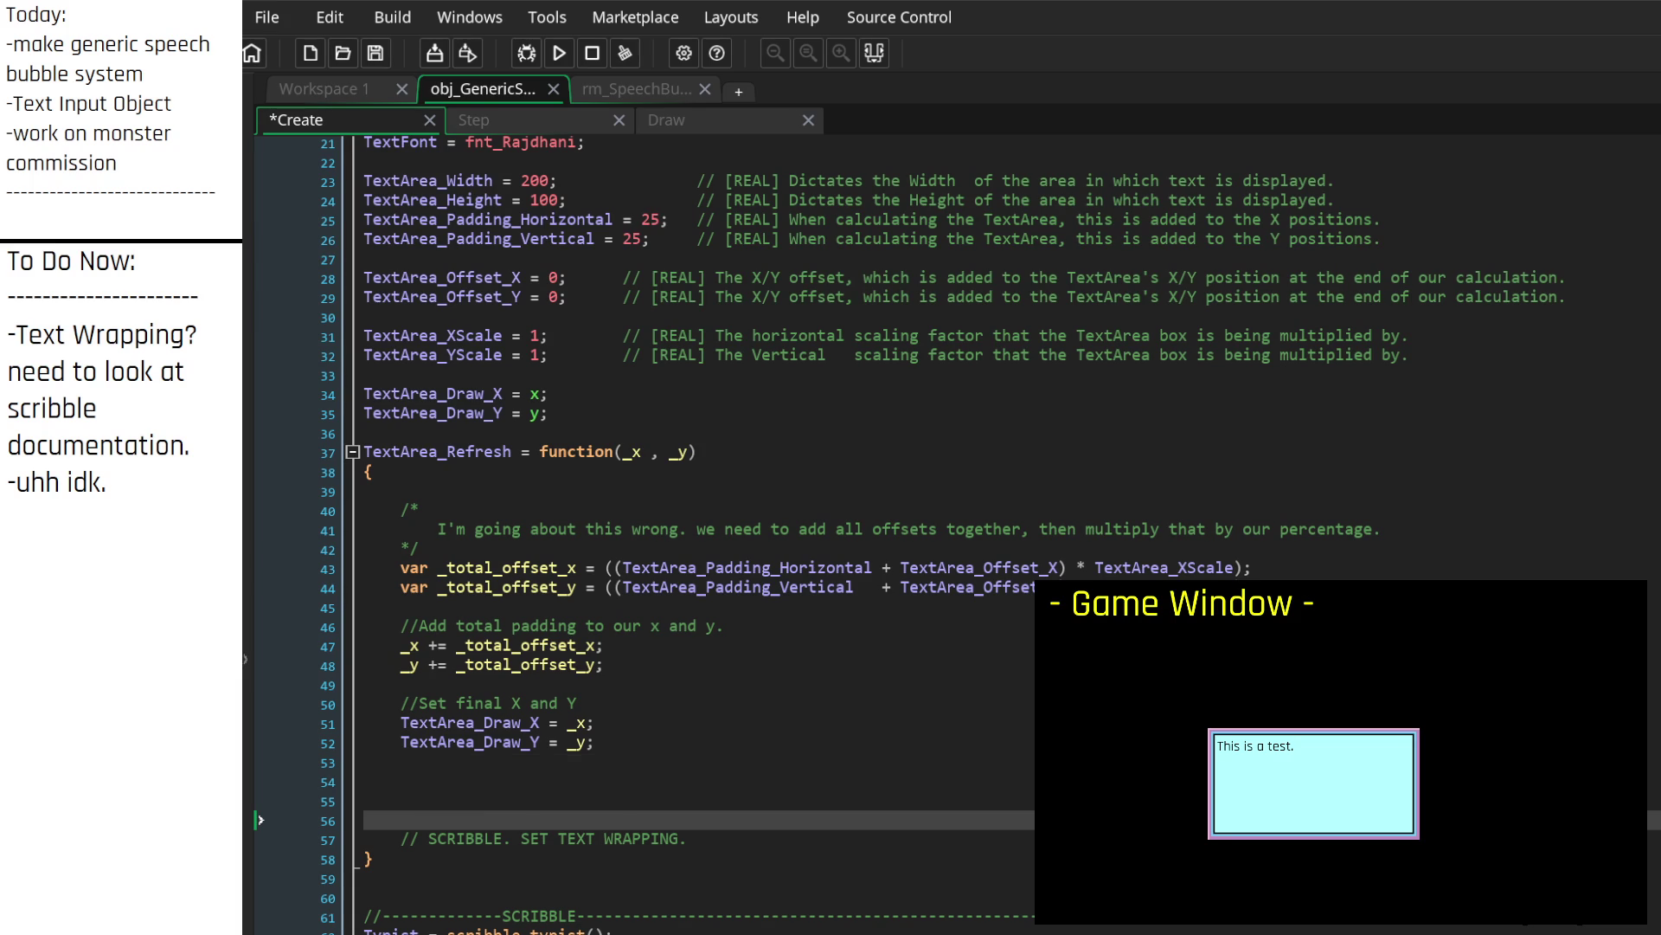
Step: Delete the old text-wrapping to-do notes beside the Create event's TextArea variables
{"action": "left_click", "coordinate": [616, 607]}
{"action": "left_click", "coordinate": [692, 135]}
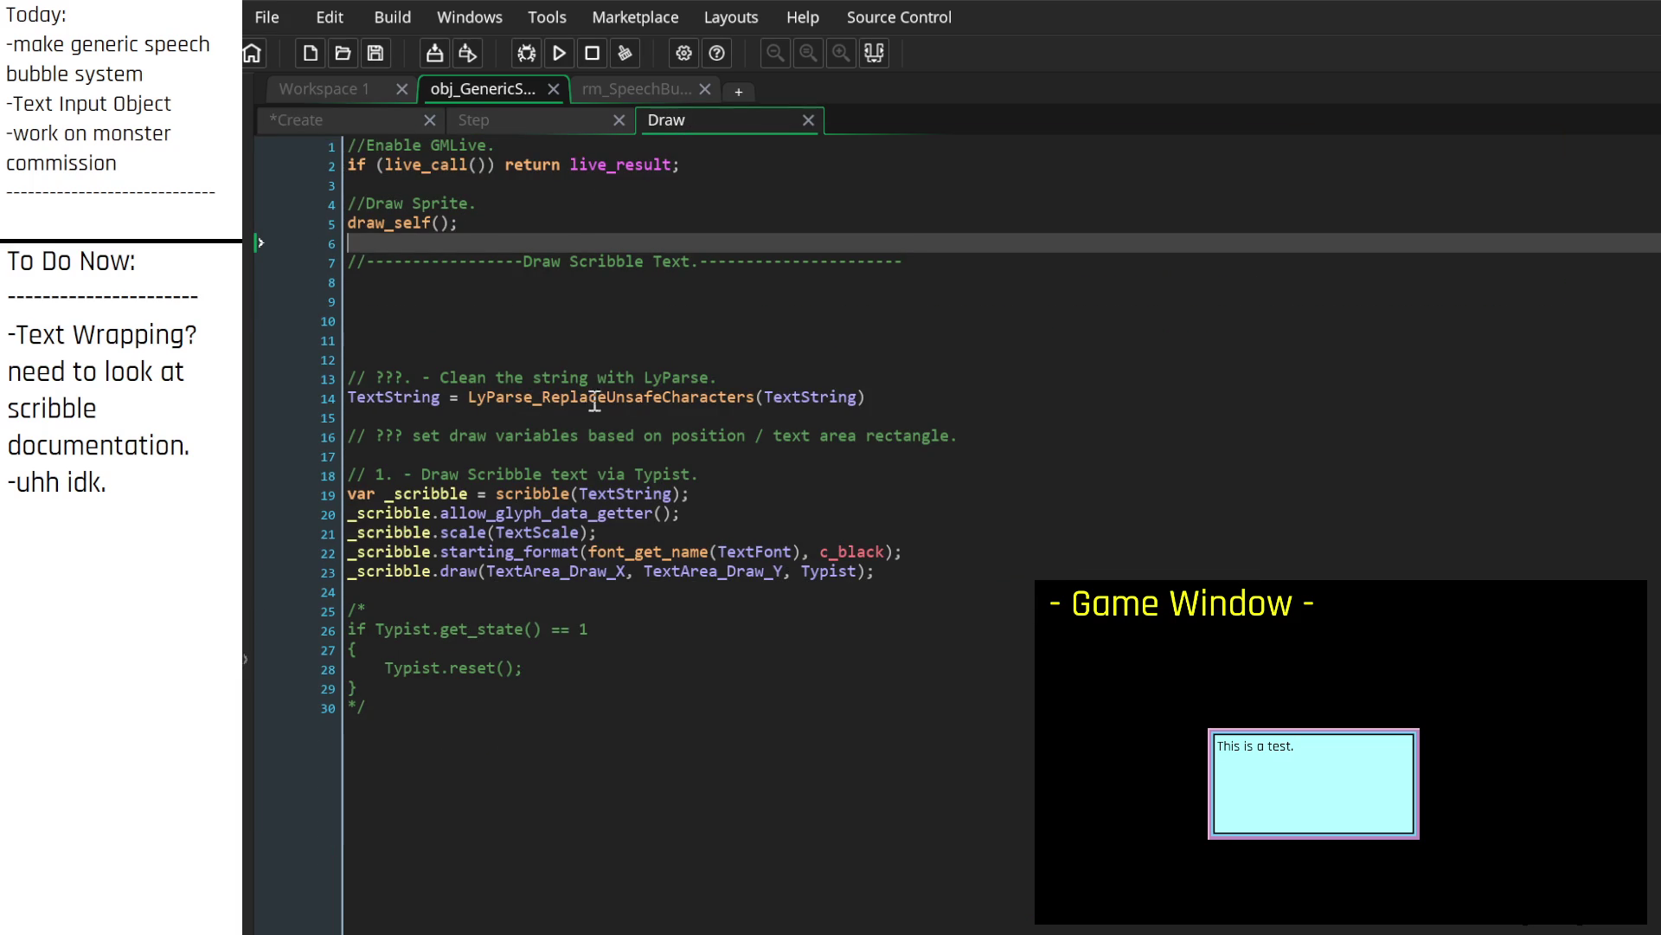
{"action": "left_click", "coordinate": [372, 126]}
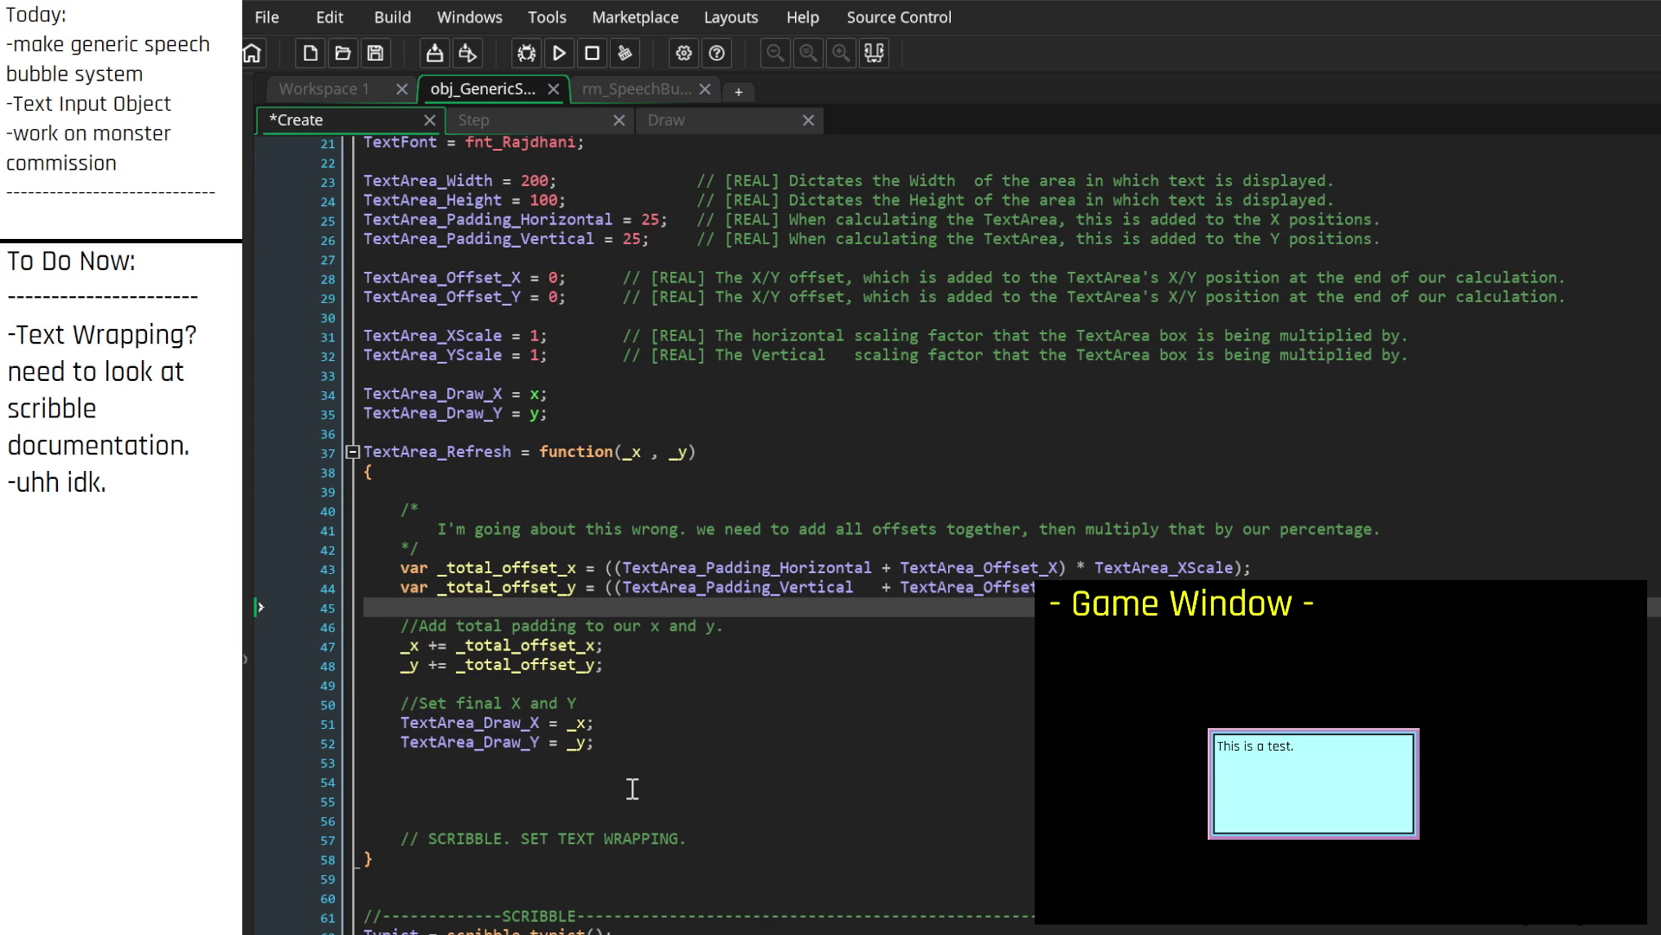
{"action": "left_click", "coordinate": [592, 372]}
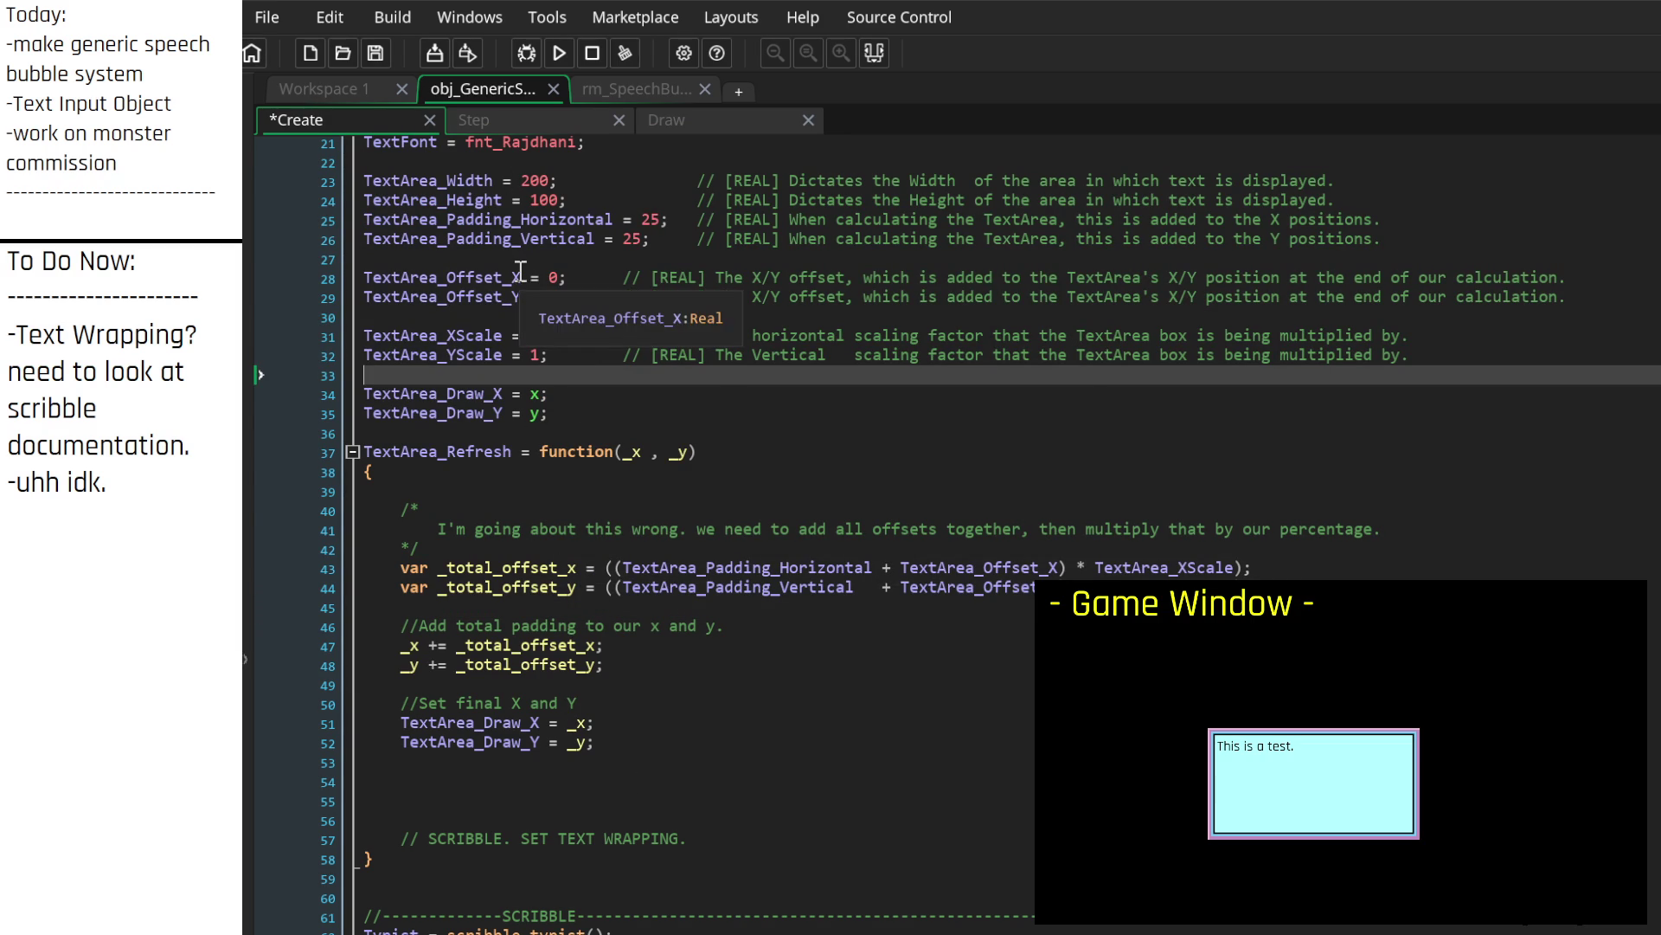
{"action": "scroll", "coordinate": [520, 271], "scroll_direction": "up", "scroll_amount": 3}
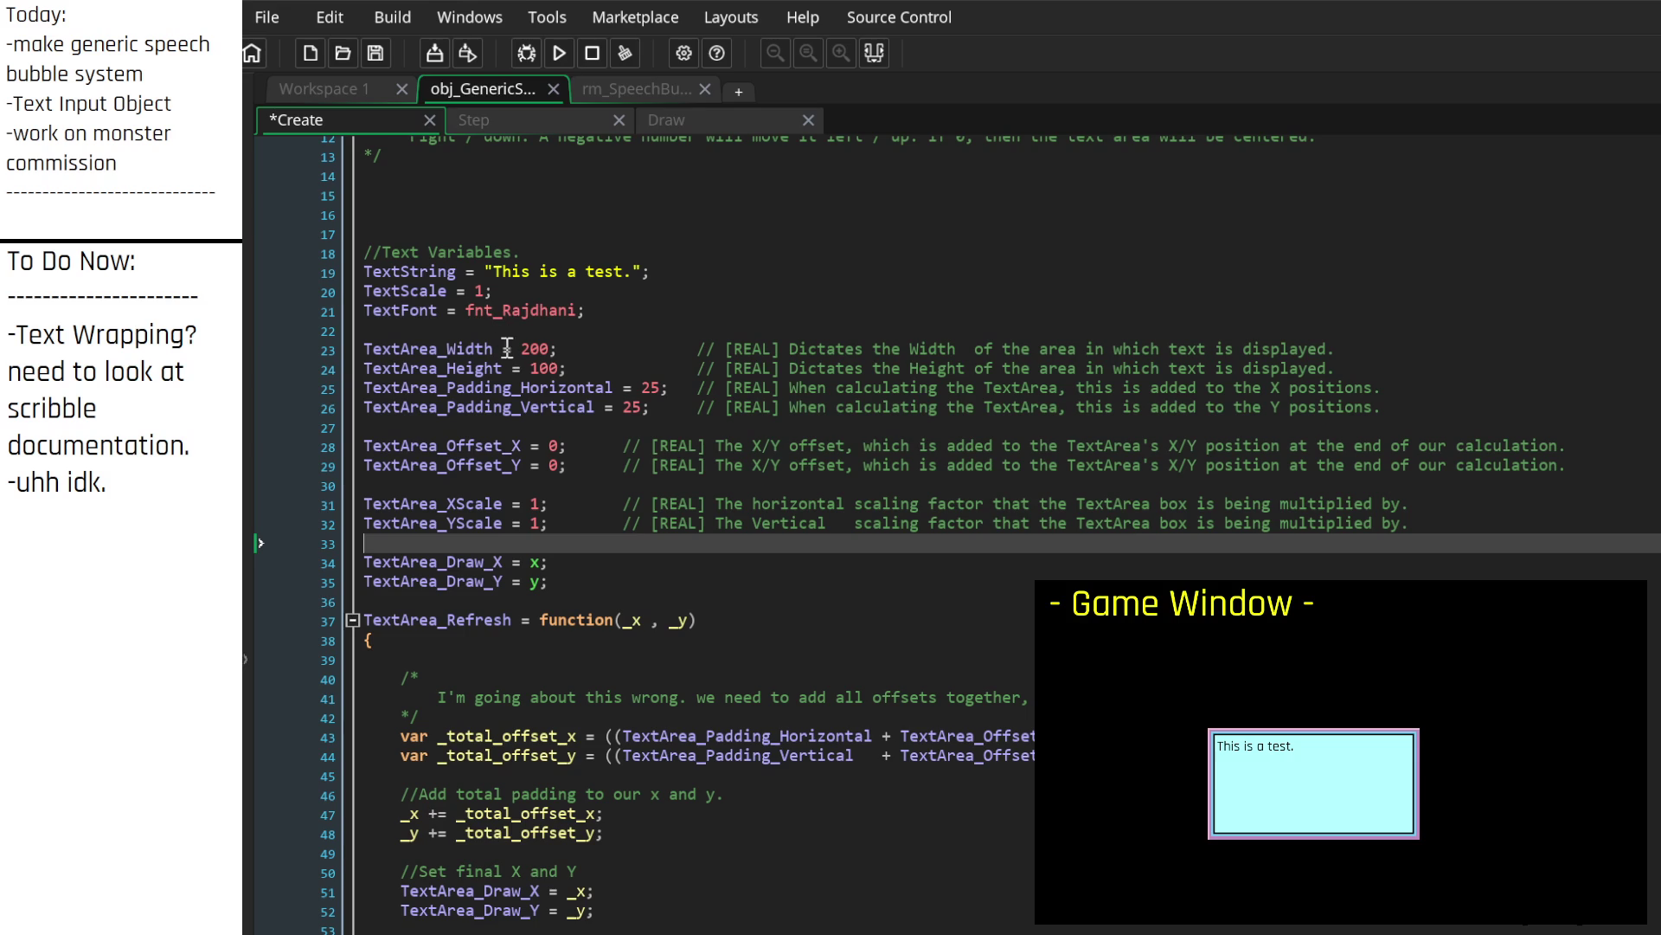
{"action": "scroll", "coordinate": [558, 428], "scroll_direction": "down", "scroll_amount": 2}
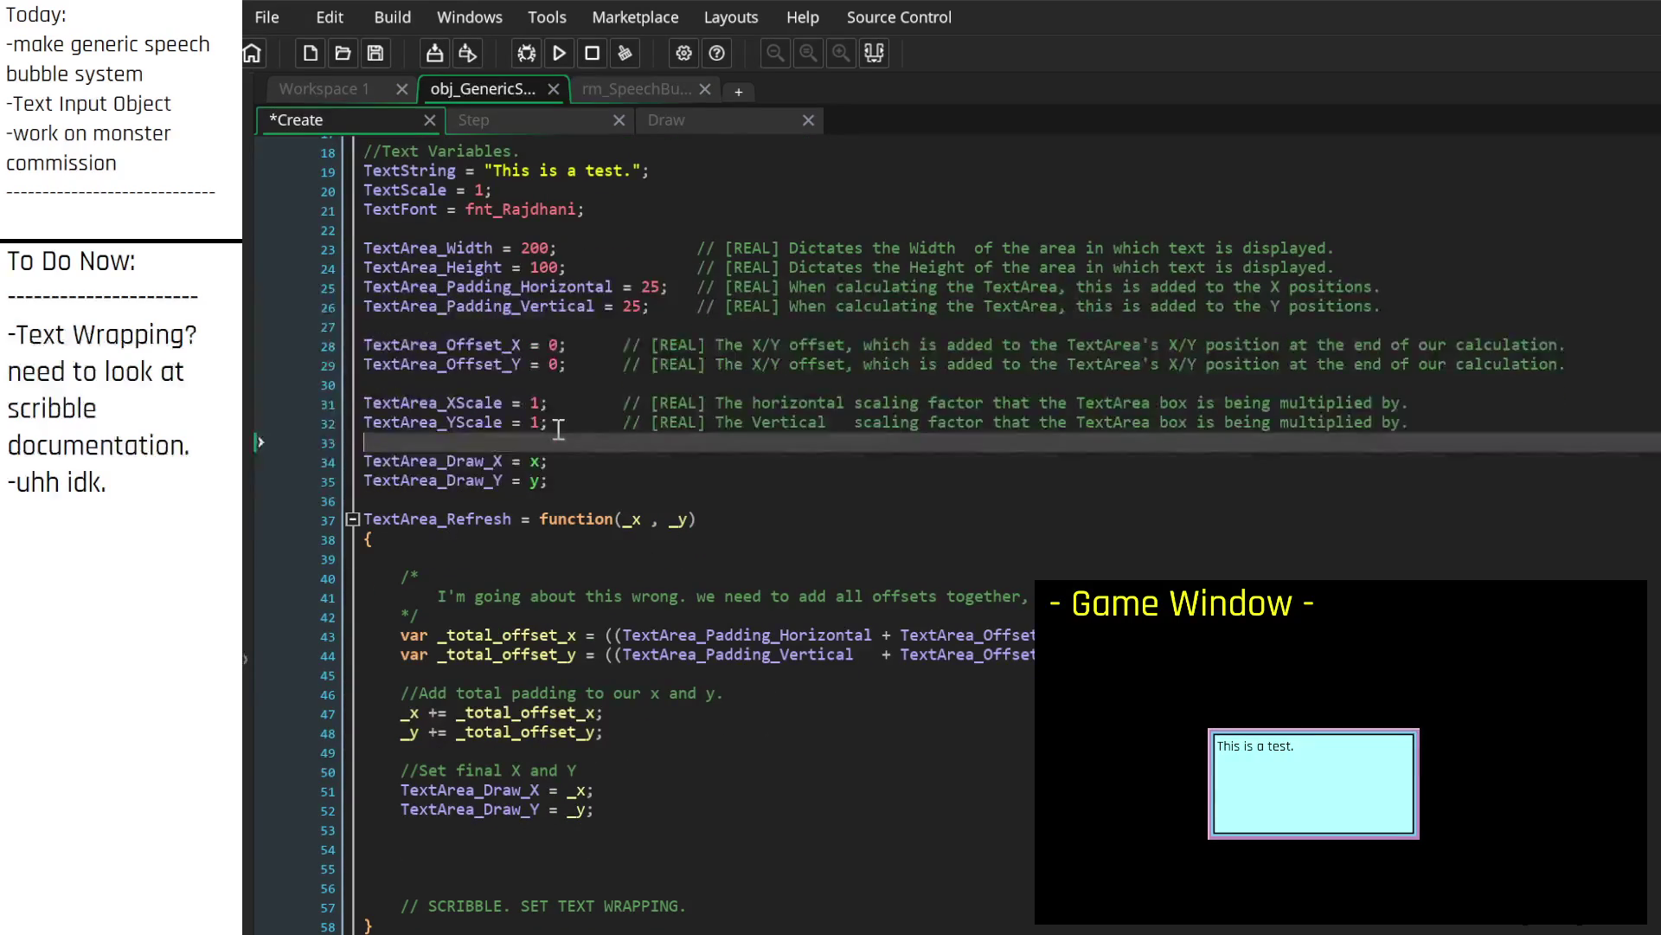
{"action": "left_click", "coordinate": [1419, 247]}
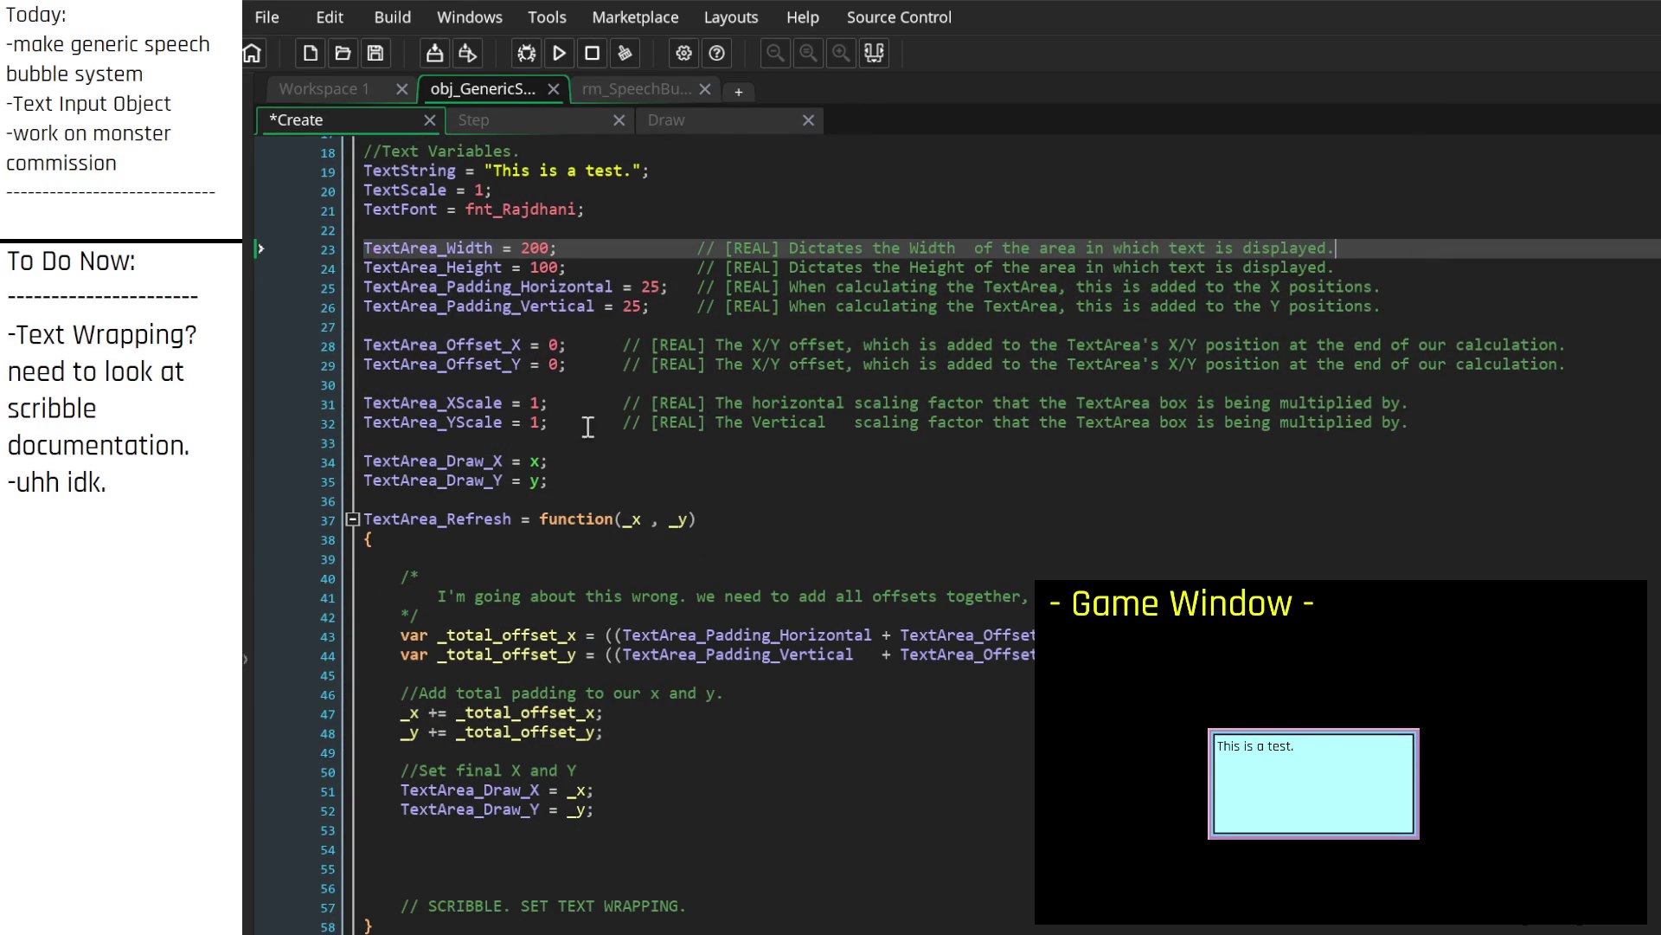
{"action": "left_click_drag", "start_coordinate": [6, 520], "coordinate": [4, 341]}
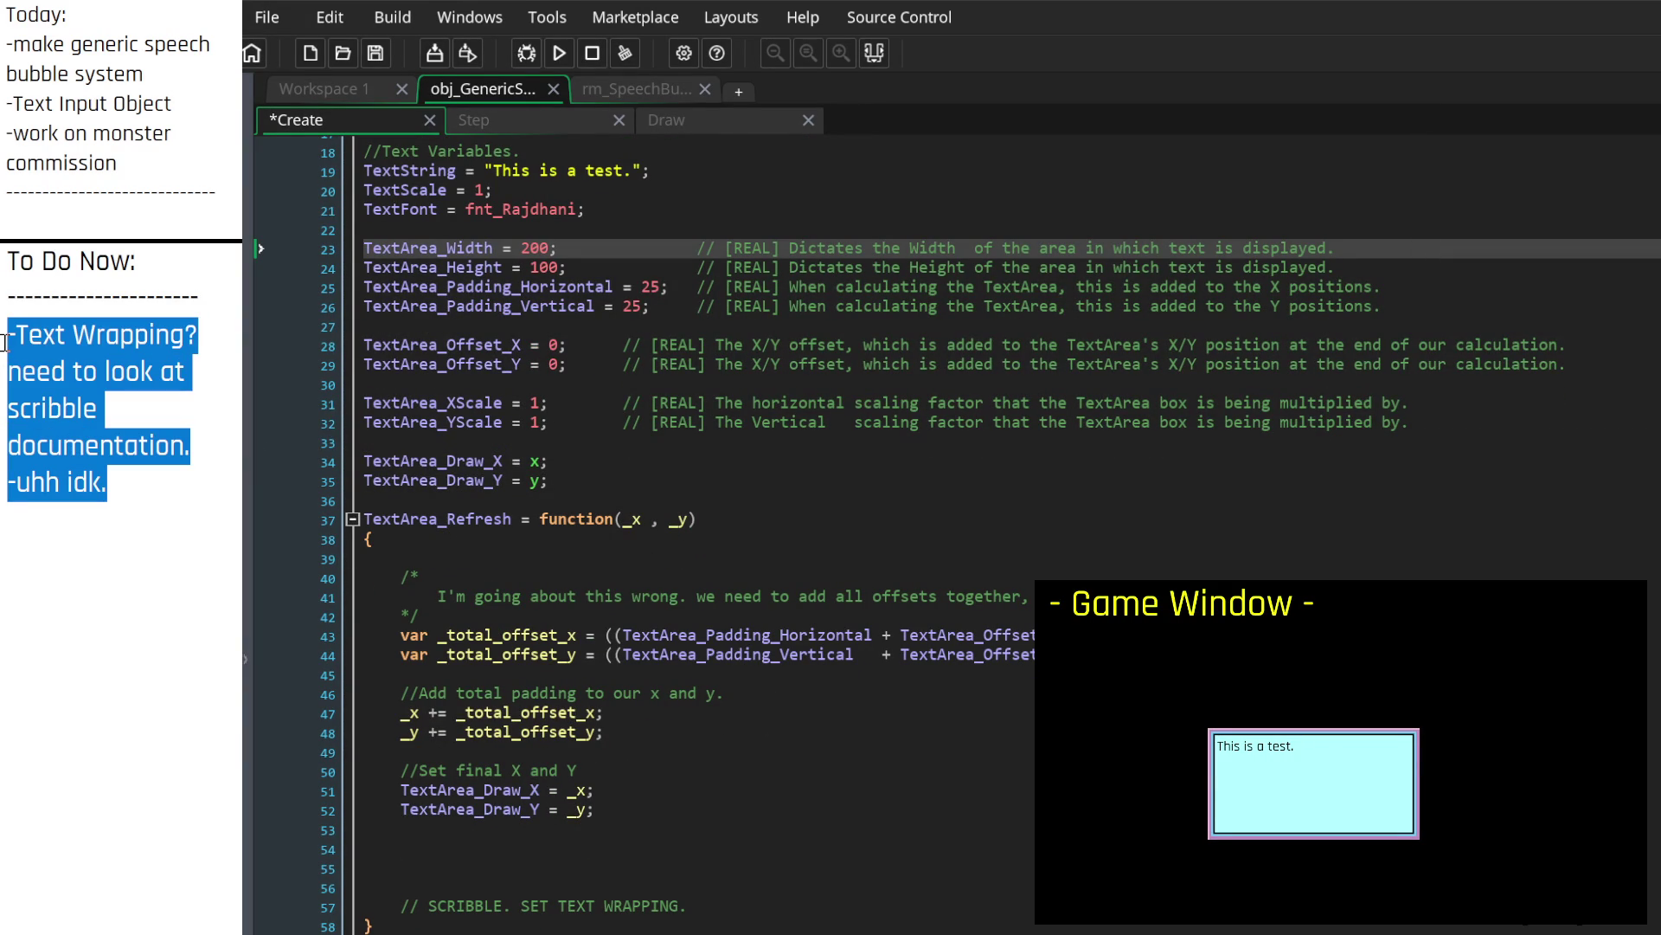
{"action": "key", "text": "BackSpace"}
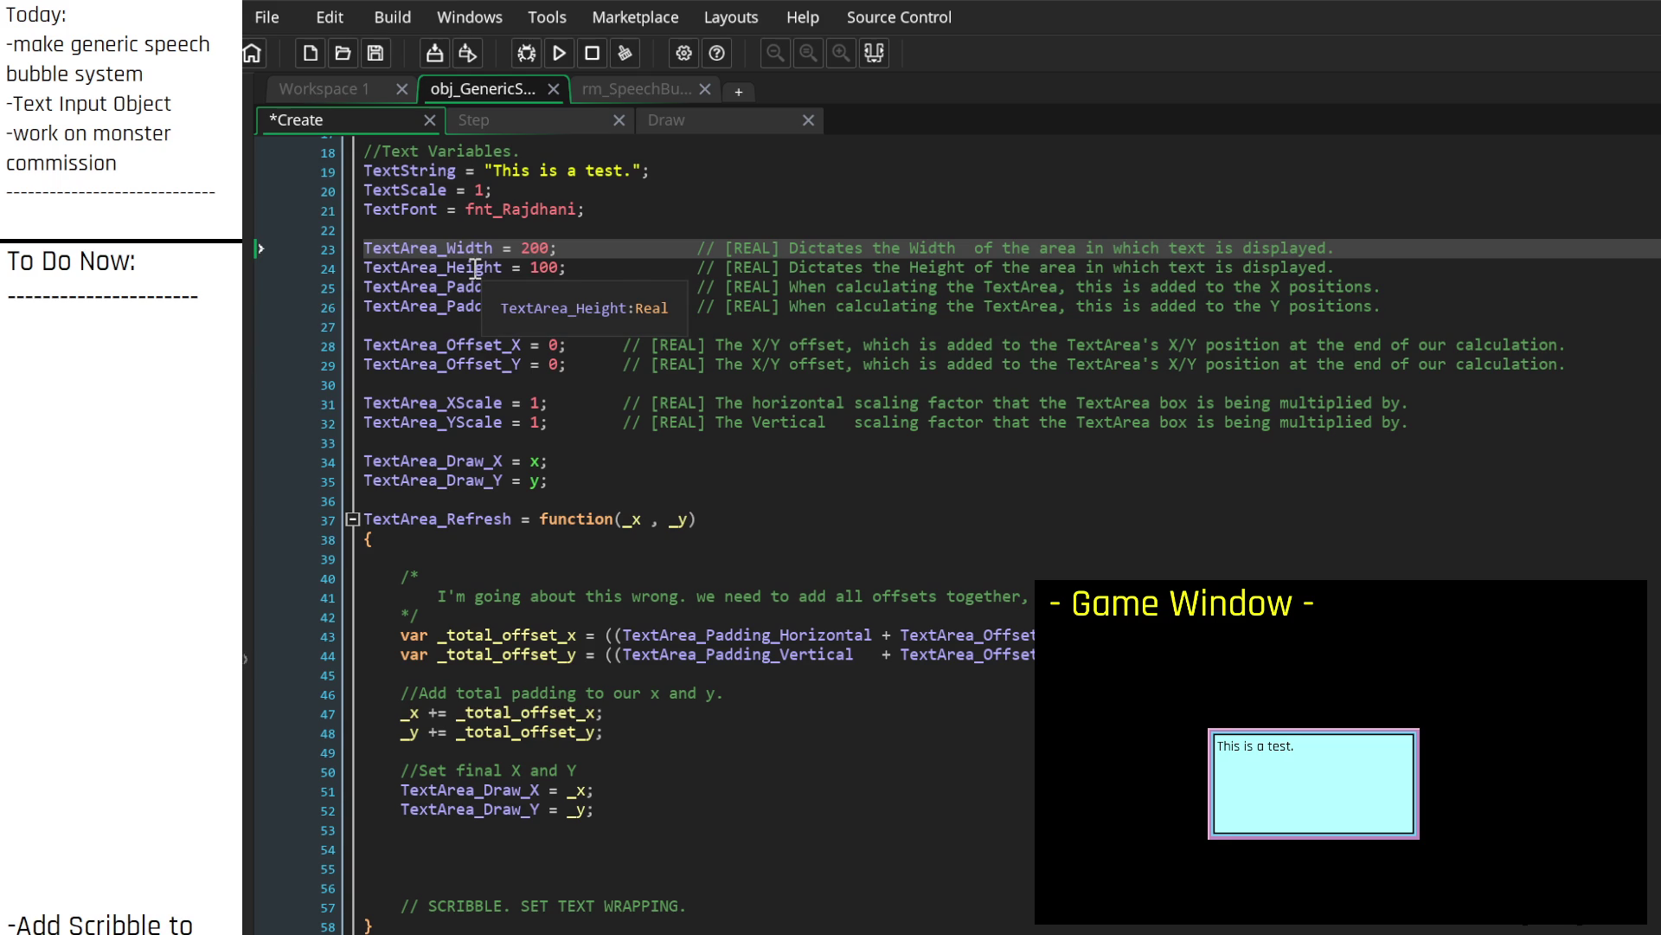
Step: Try adding a 'Base' prefix to the TextArea width and height variable names, then remove it
{"action": "type", "text": "Base_"}
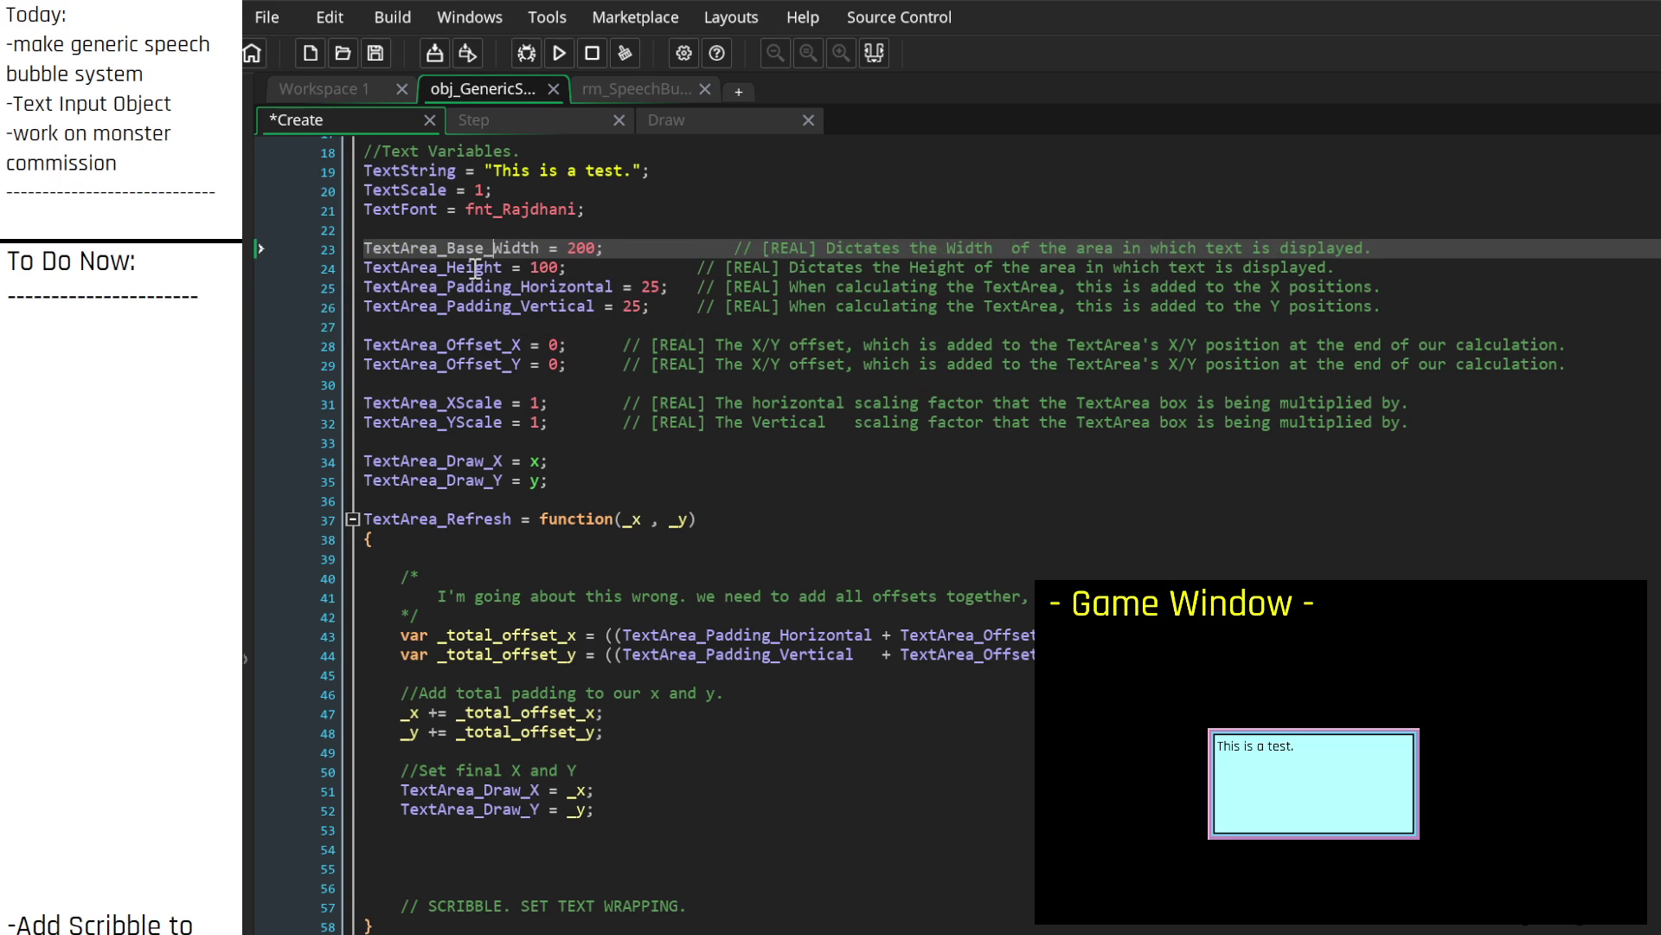
{"action": "left_click", "coordinate": [475, 268]}
{"action": "type", "text": "Base"}
{"action": "key", "text": "Up"}
{"action": "key", "text": "Delete"}
{"action": "key", "text": "BackSpace"}
{"action": "key", "text": "BackSpace"}
{"action": "key", "text": "BackSpace"}
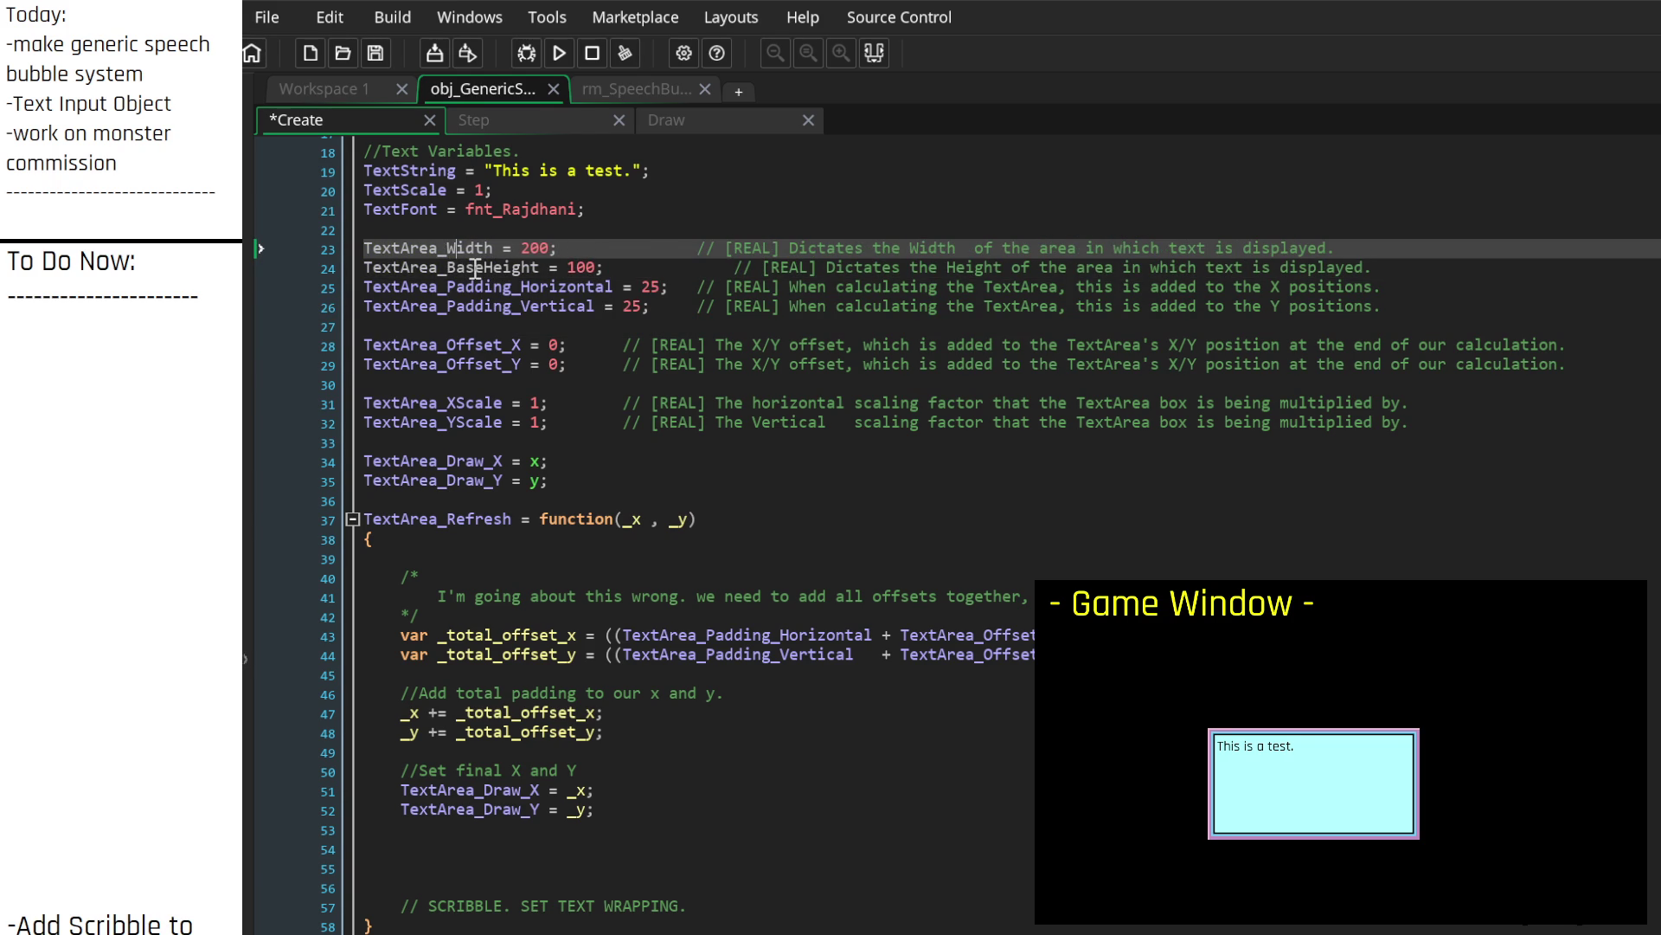
{"action": "key", "text": "Down"}
{"action": "key", "text": "Delete"}
{"action": "key", "text": "Delete"}
{"action": "key", "text": "Delete"}
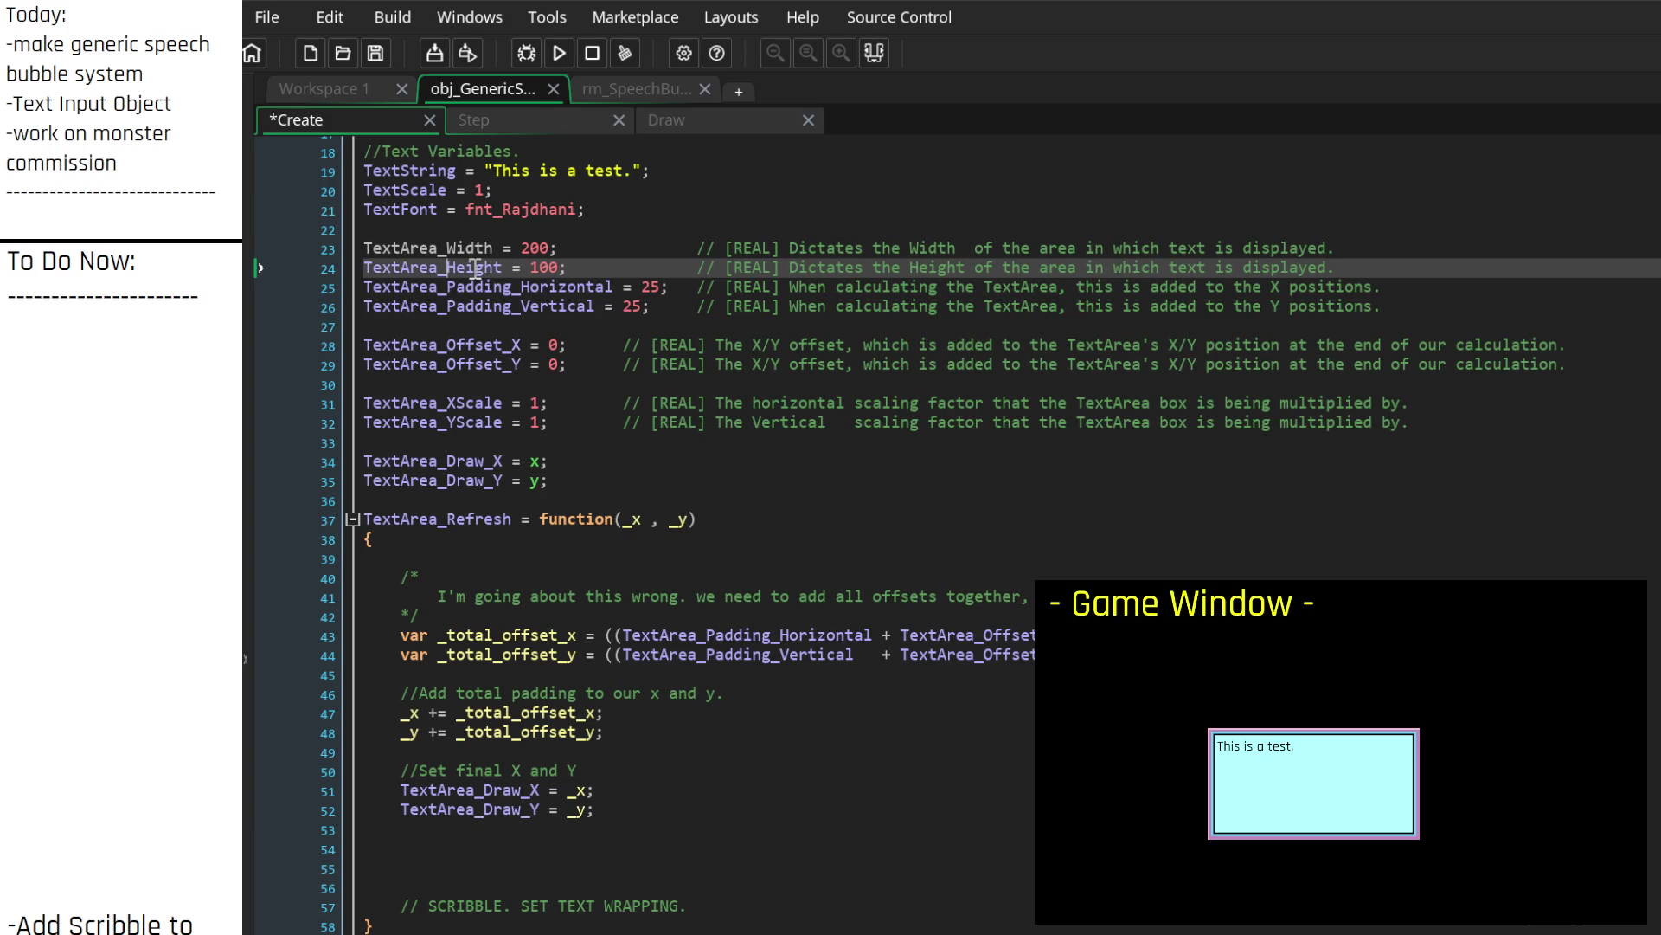
{"action": "type", "text": "_Base"}
{"action": "key", "text": "Up"}
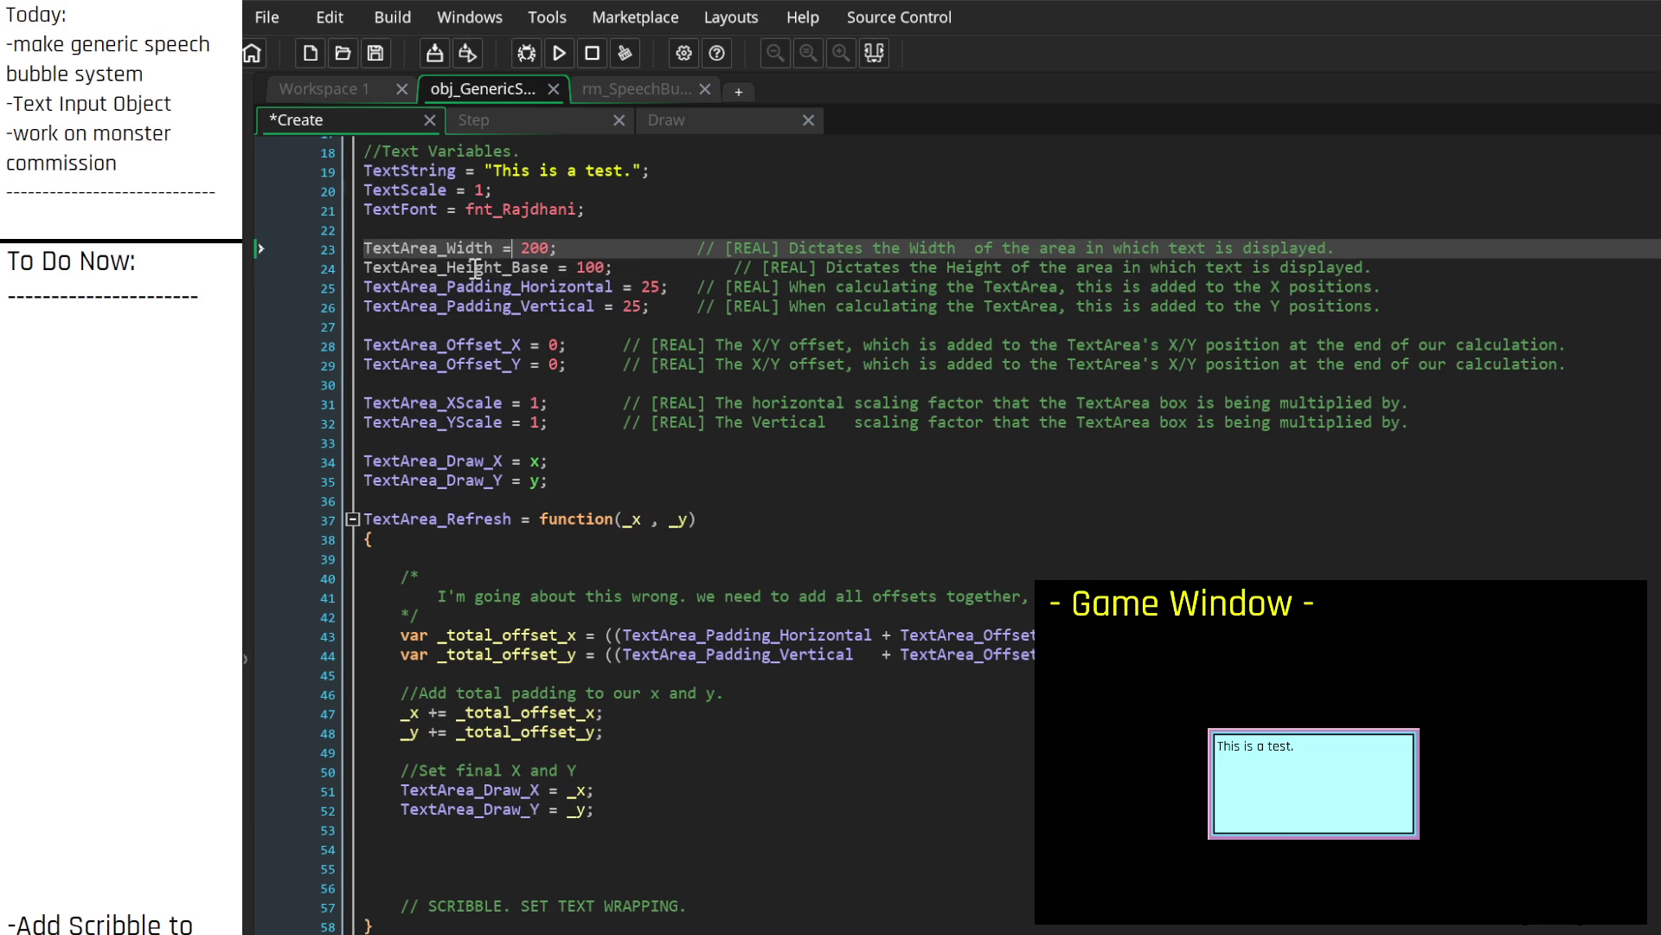
{"action": "type", "text": "_Base"}
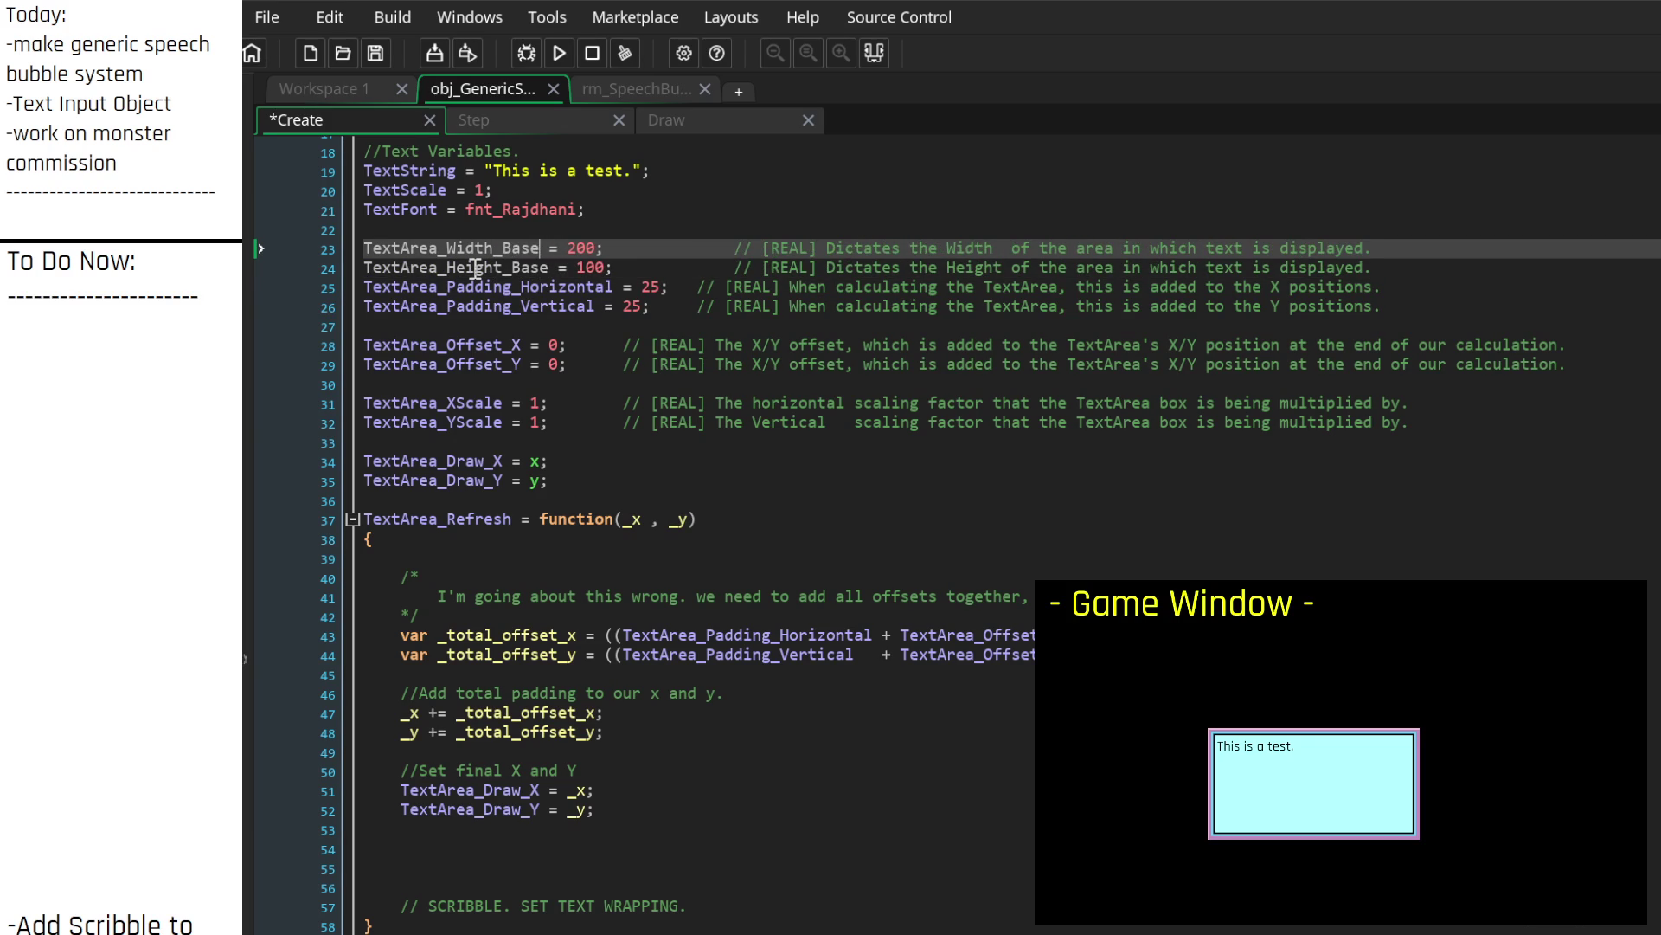
{"action": "key", "text": "Down"}
{"action": "left_click", "coordinate": [639, 379]}
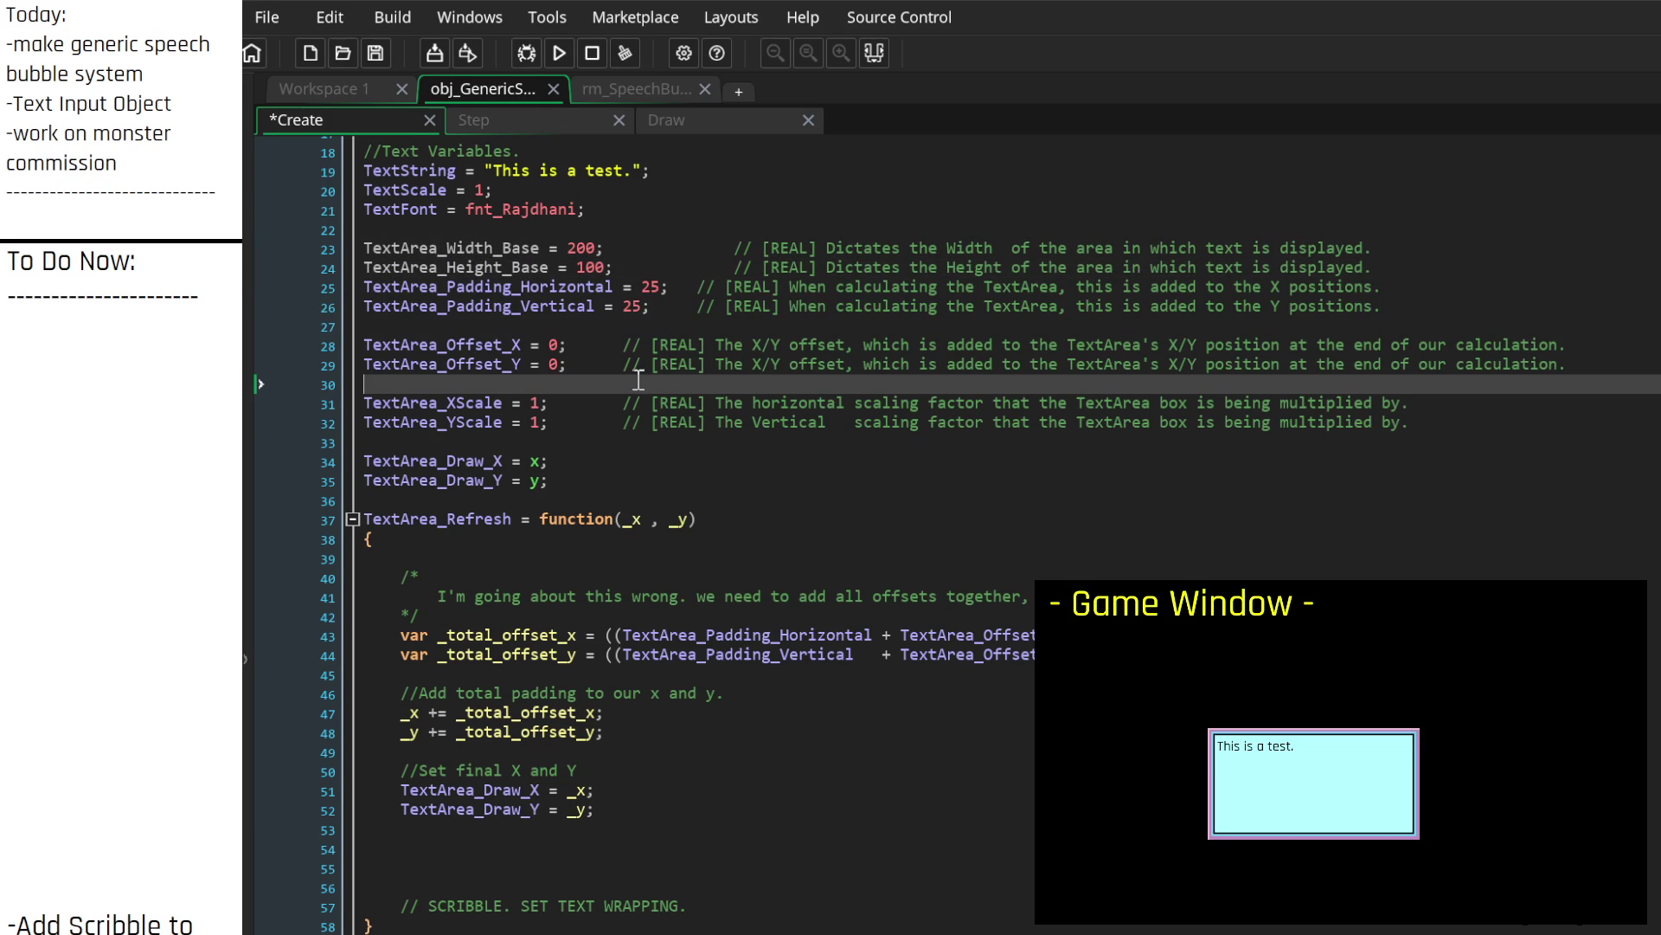
{"action": "left_click", "coordinate": [527, 271]}
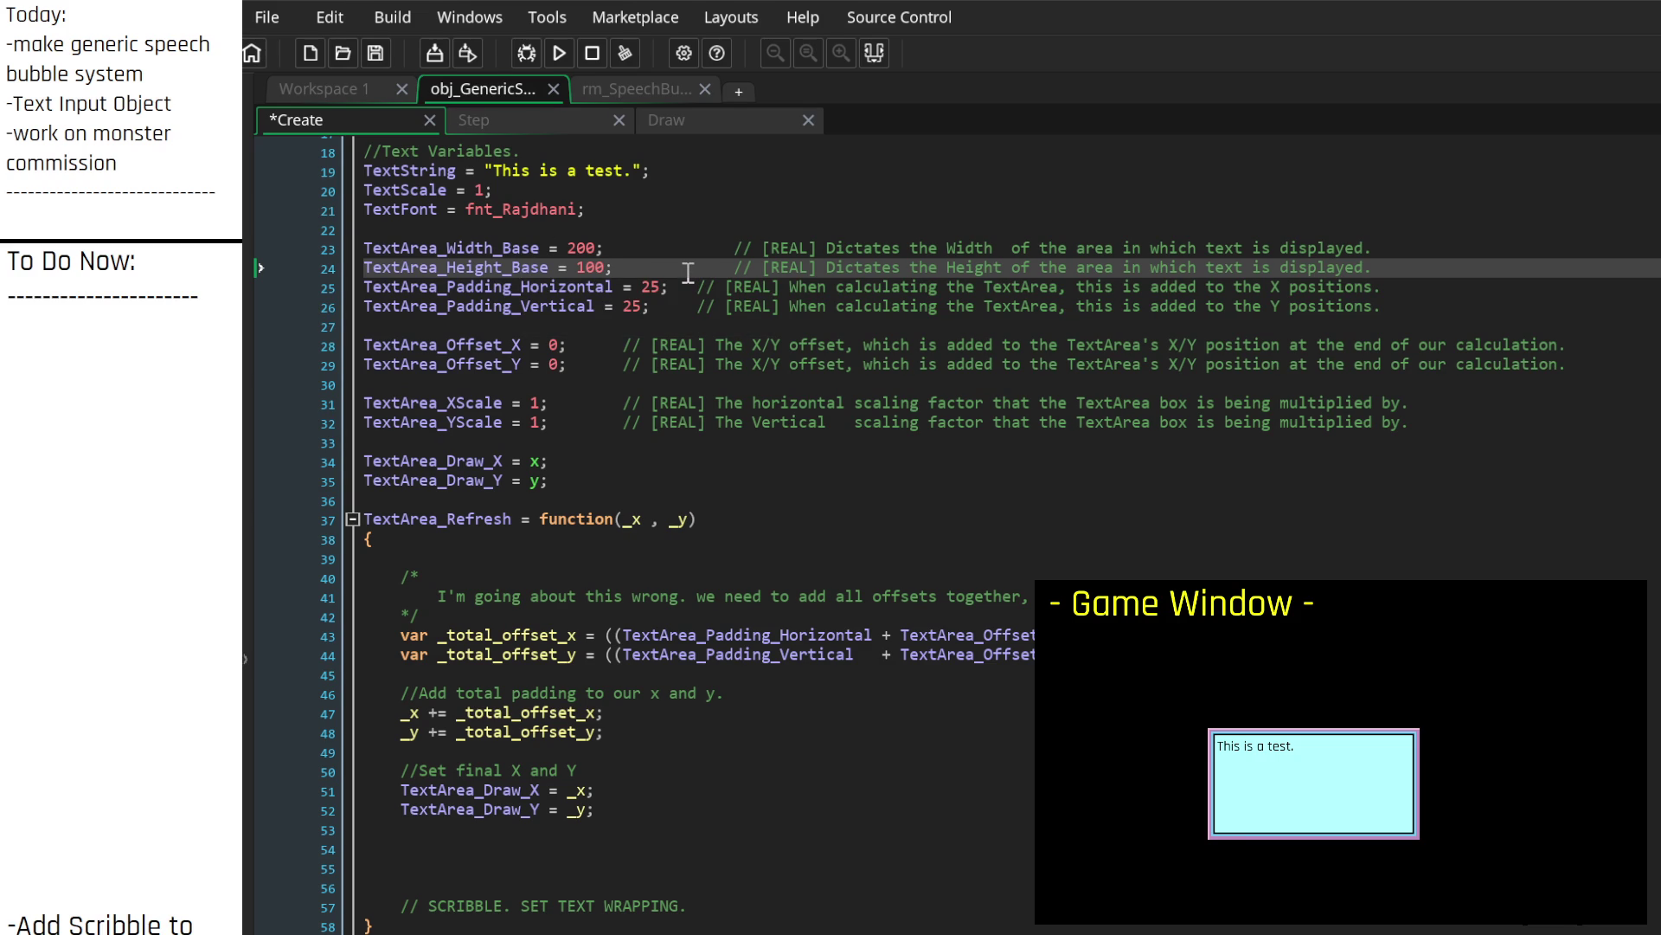
{"action": "key", "text": "BackSpace"}
{"action": "key", "text": "BackSpace"}
{"action": "key", "text": "BackSpace"}
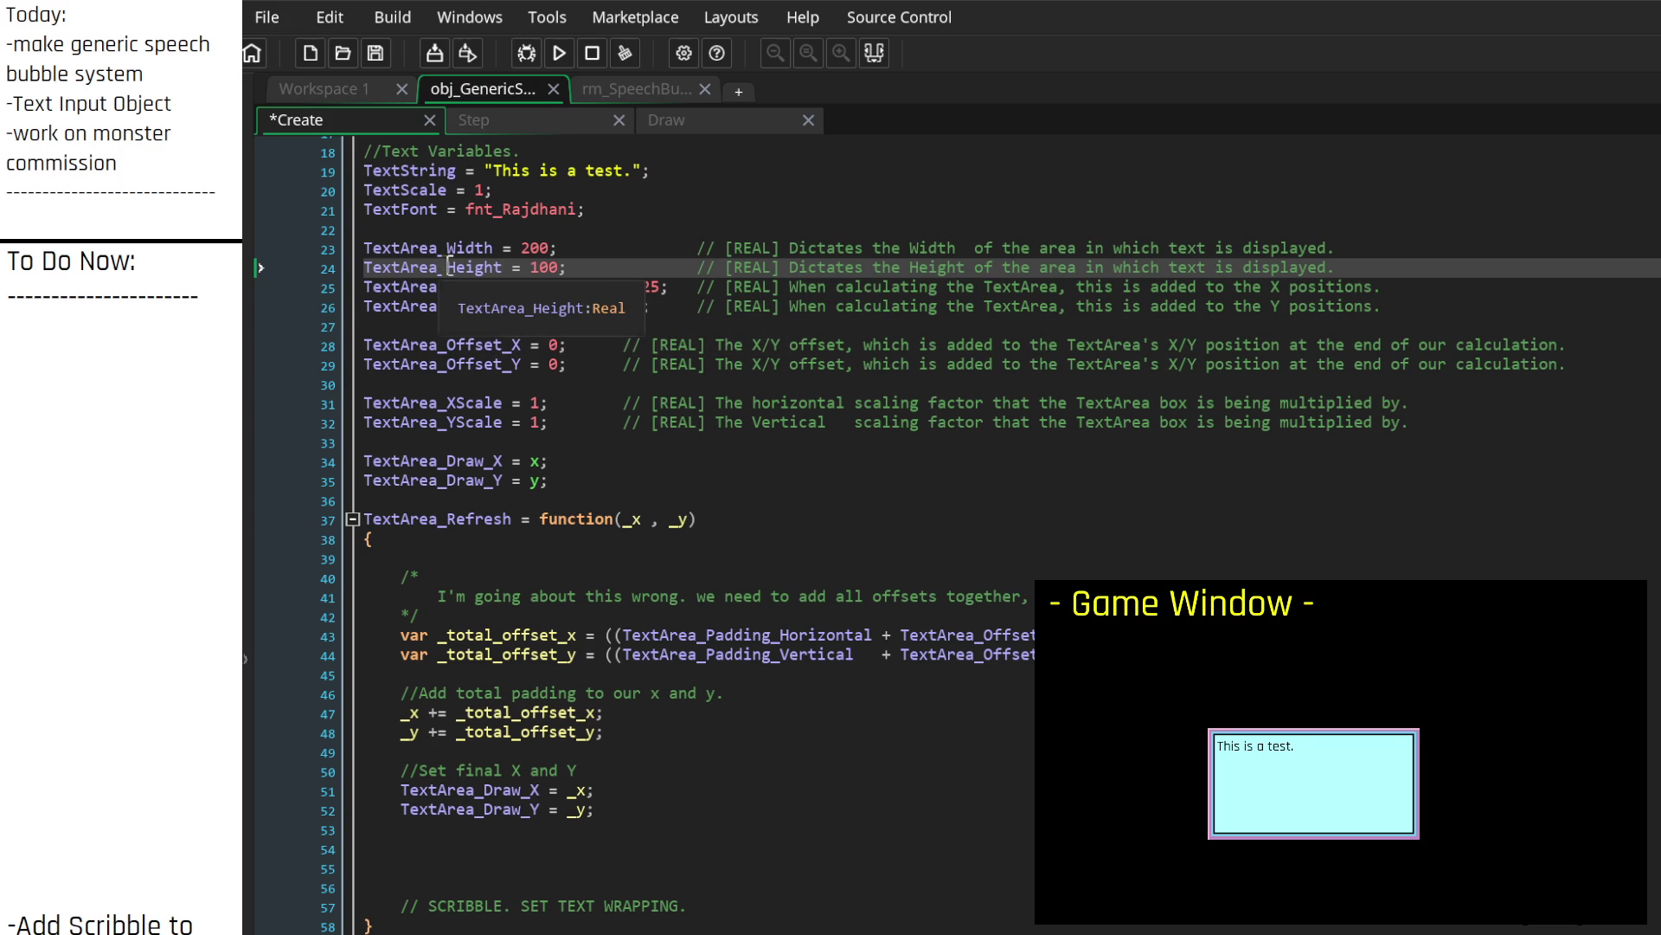
Step: Rename the variables to TextArea_WrapWidth and TextArea_WrapHeight
{"action": "left_click", "coordinate": [449, 247]}
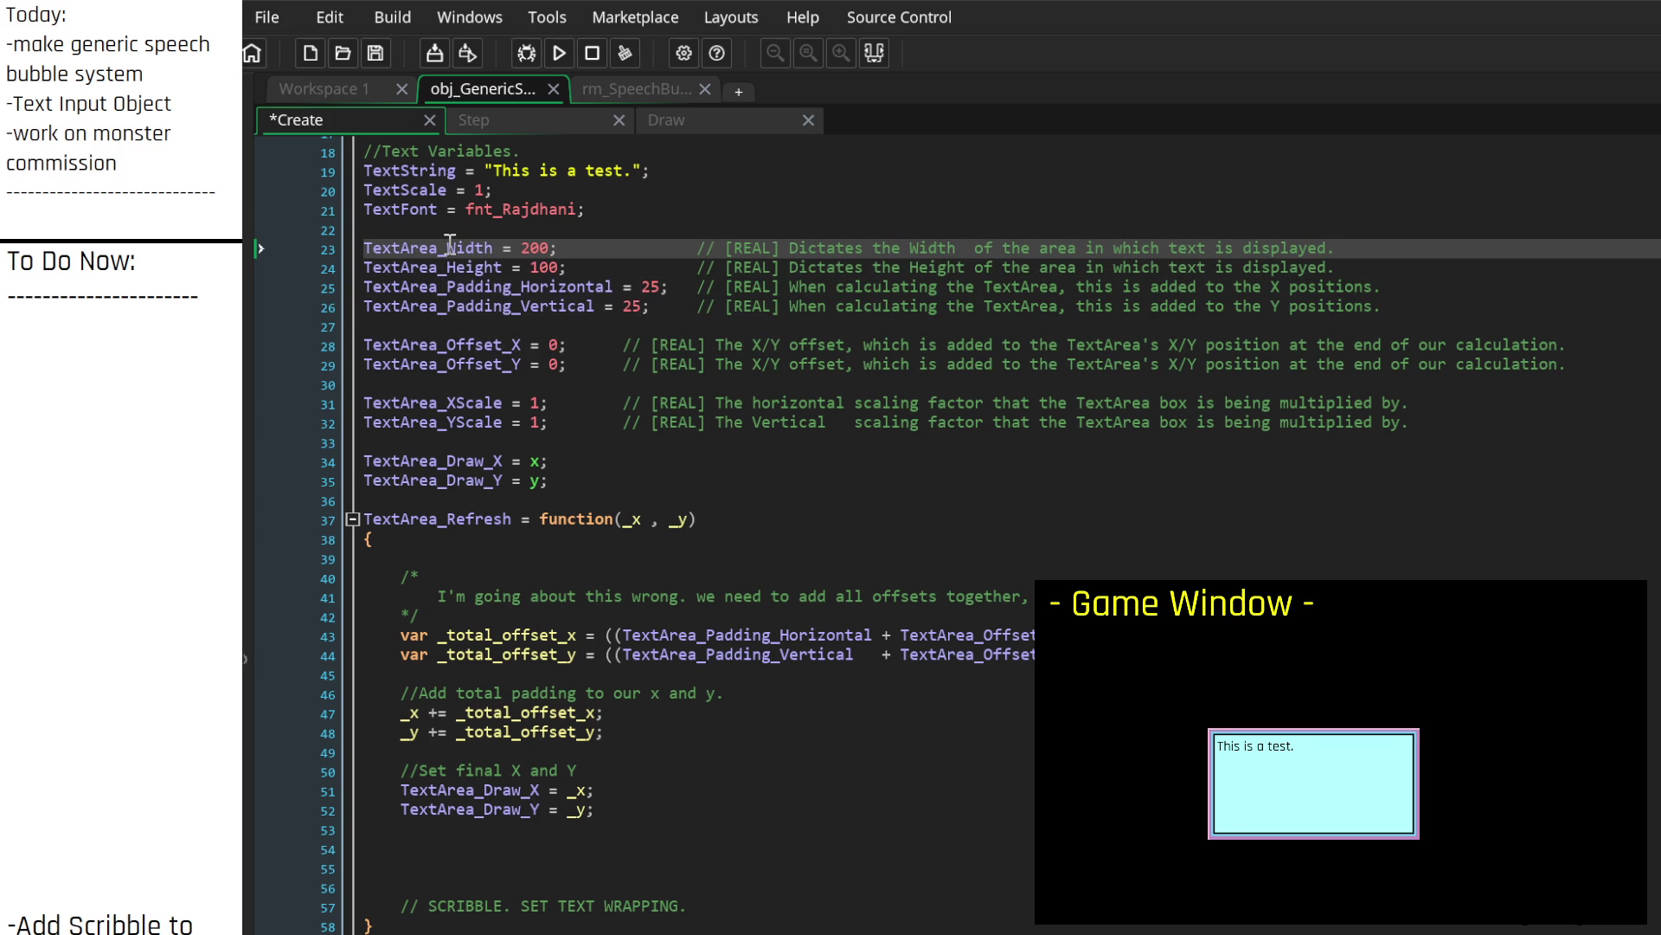
{"action": "type", "text": "Wrap"}
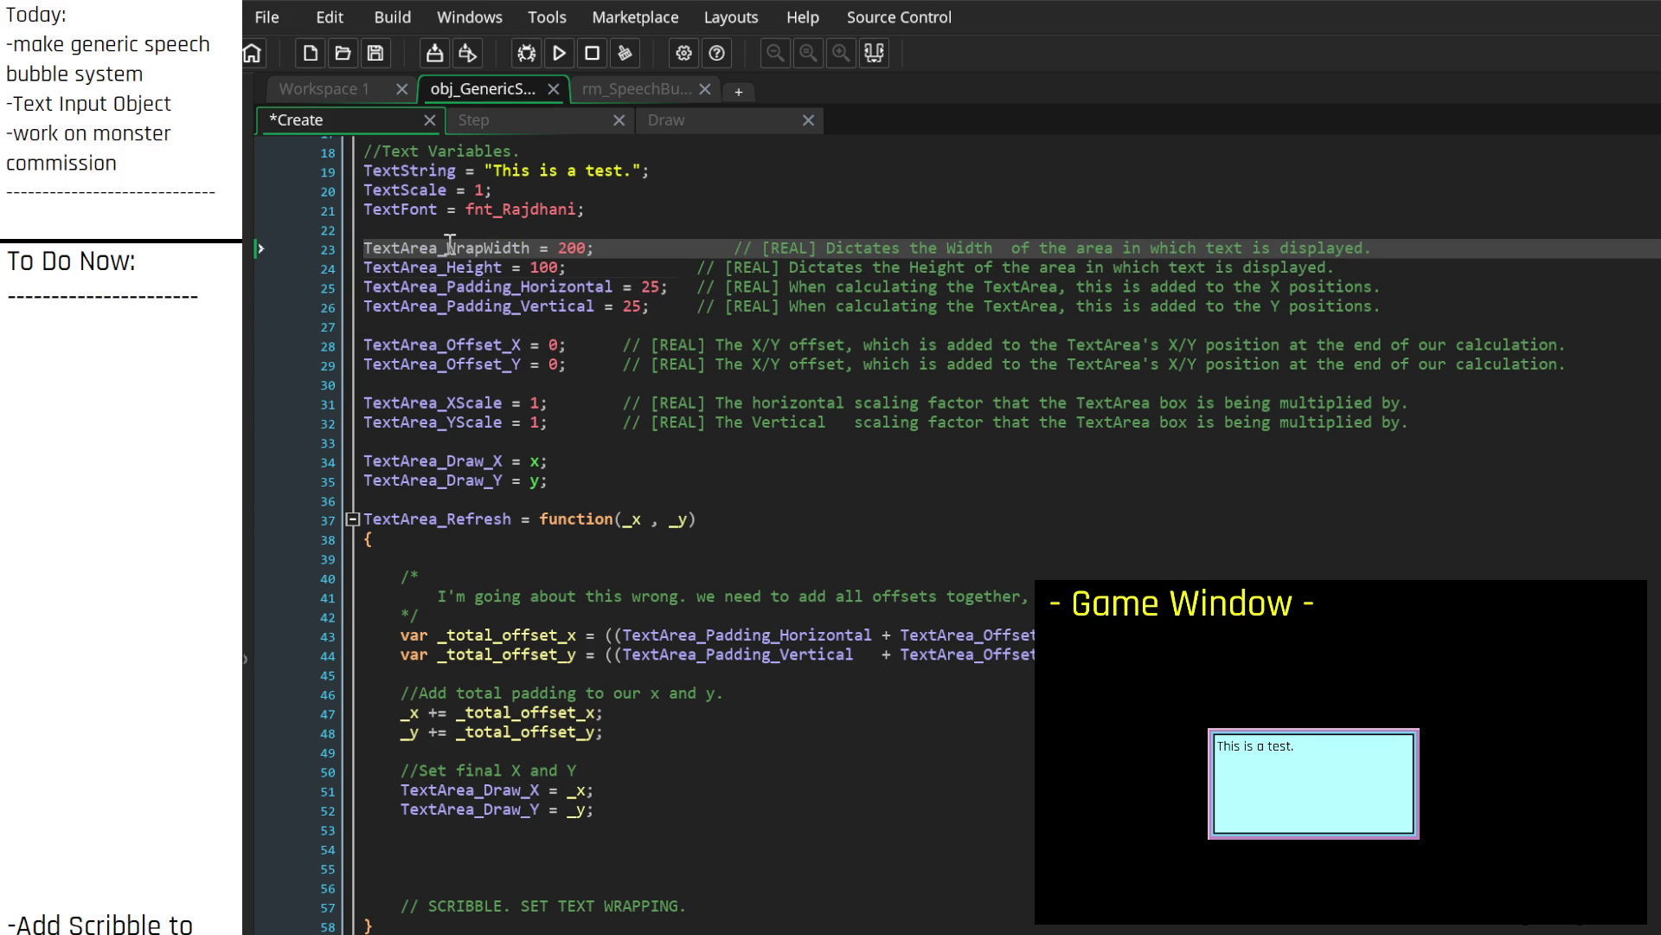
{"action": "key", "text": "Down"}
{"action": "type", "text": "Wrap"}
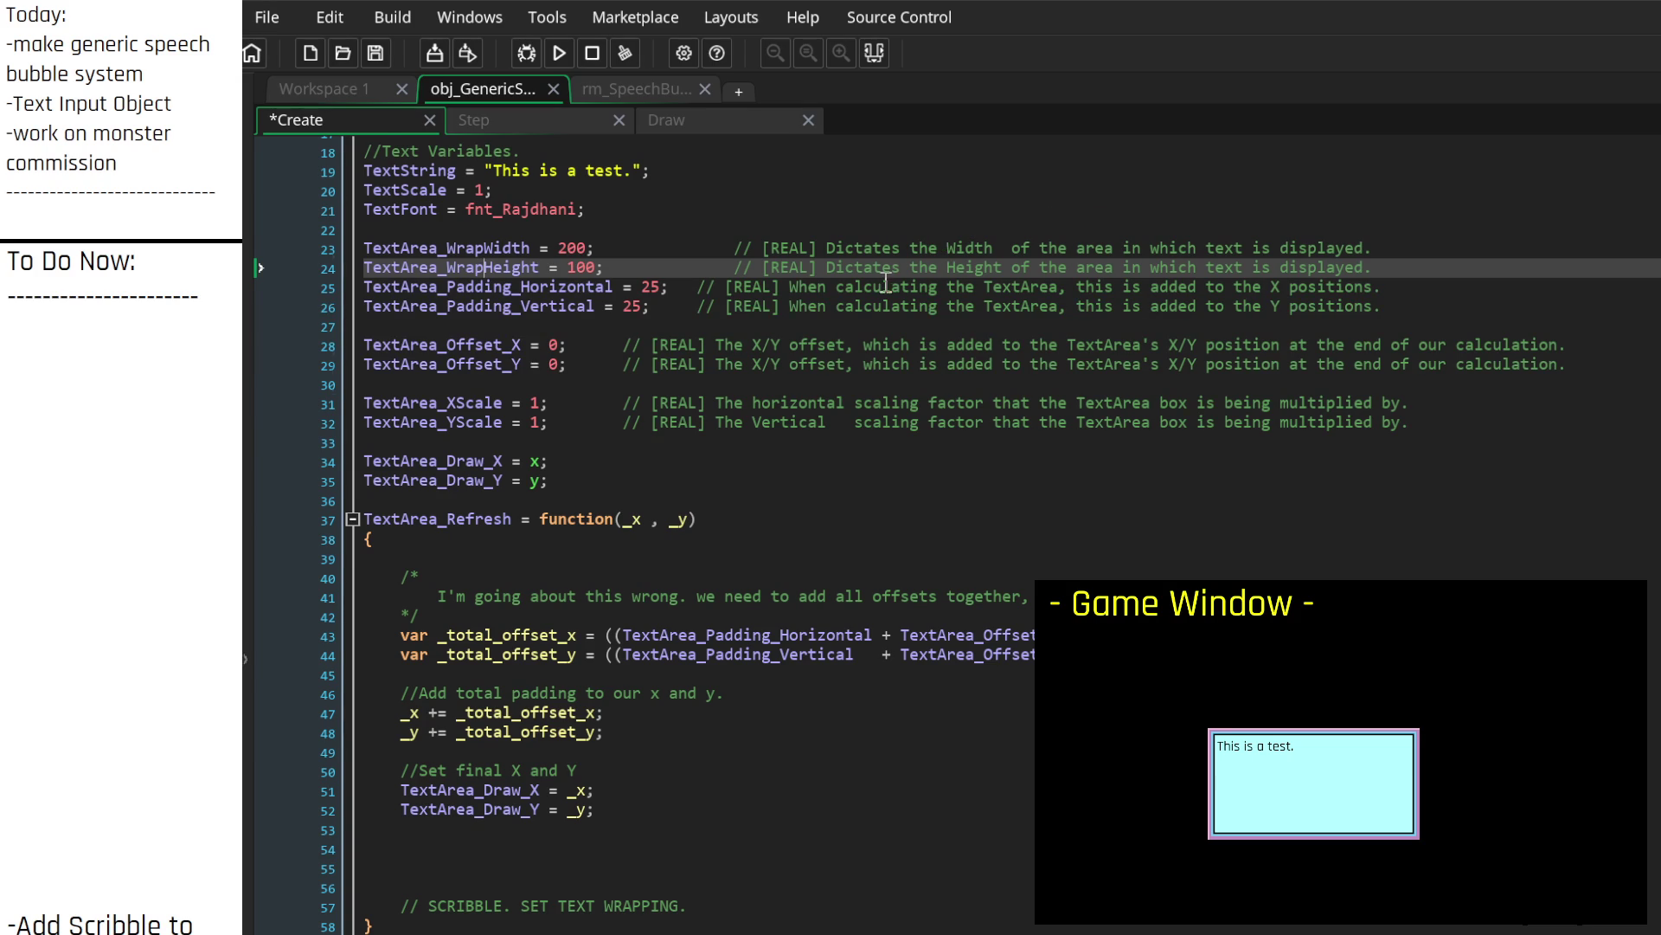
{"action": "scroll", "coordinate": [885, 283], "scroll_direction": "down", "scroll_amount": 2}
{"action": "scroll", "coordinate": [673, 327], "scroll_direction": "up", "scroll_amount": 3}
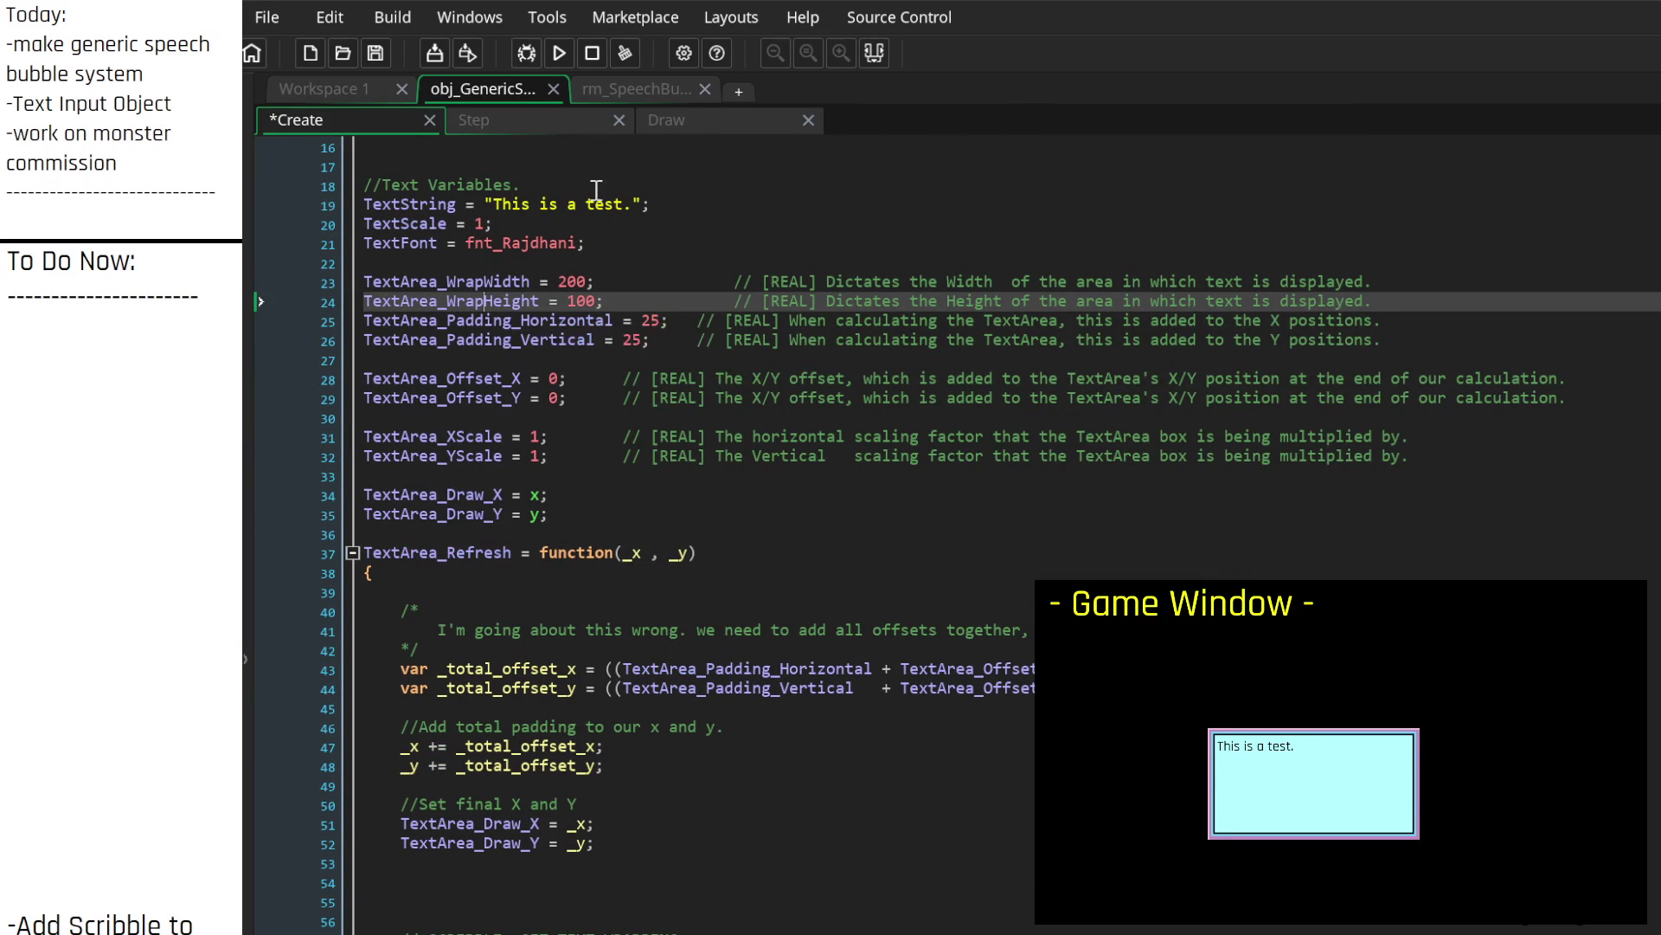
{"action": "left_click", "coordinate": [496, 121]}
Step: Add a to-do note calling for a 'base' and a 'current' wrap width, accounting for scaling
{"action": "left_click", "coordinate": [99, 345]}
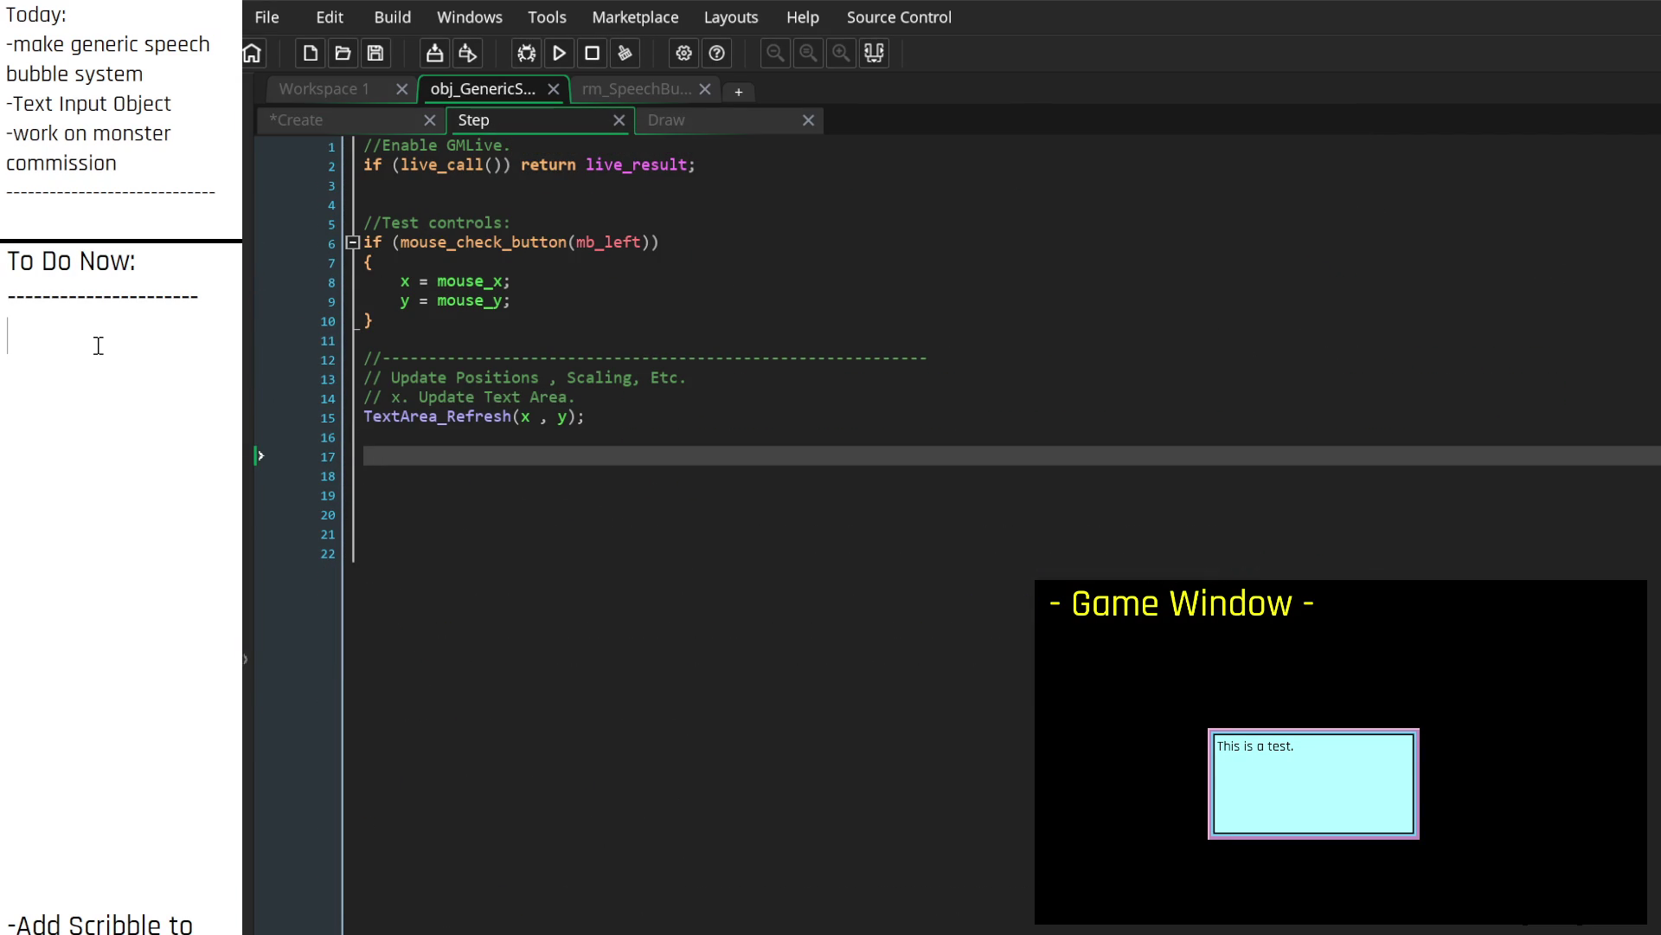
{"action": "type", "text": "we need a "}
{"action": "type", "text": "\"base\" wrap widt"}
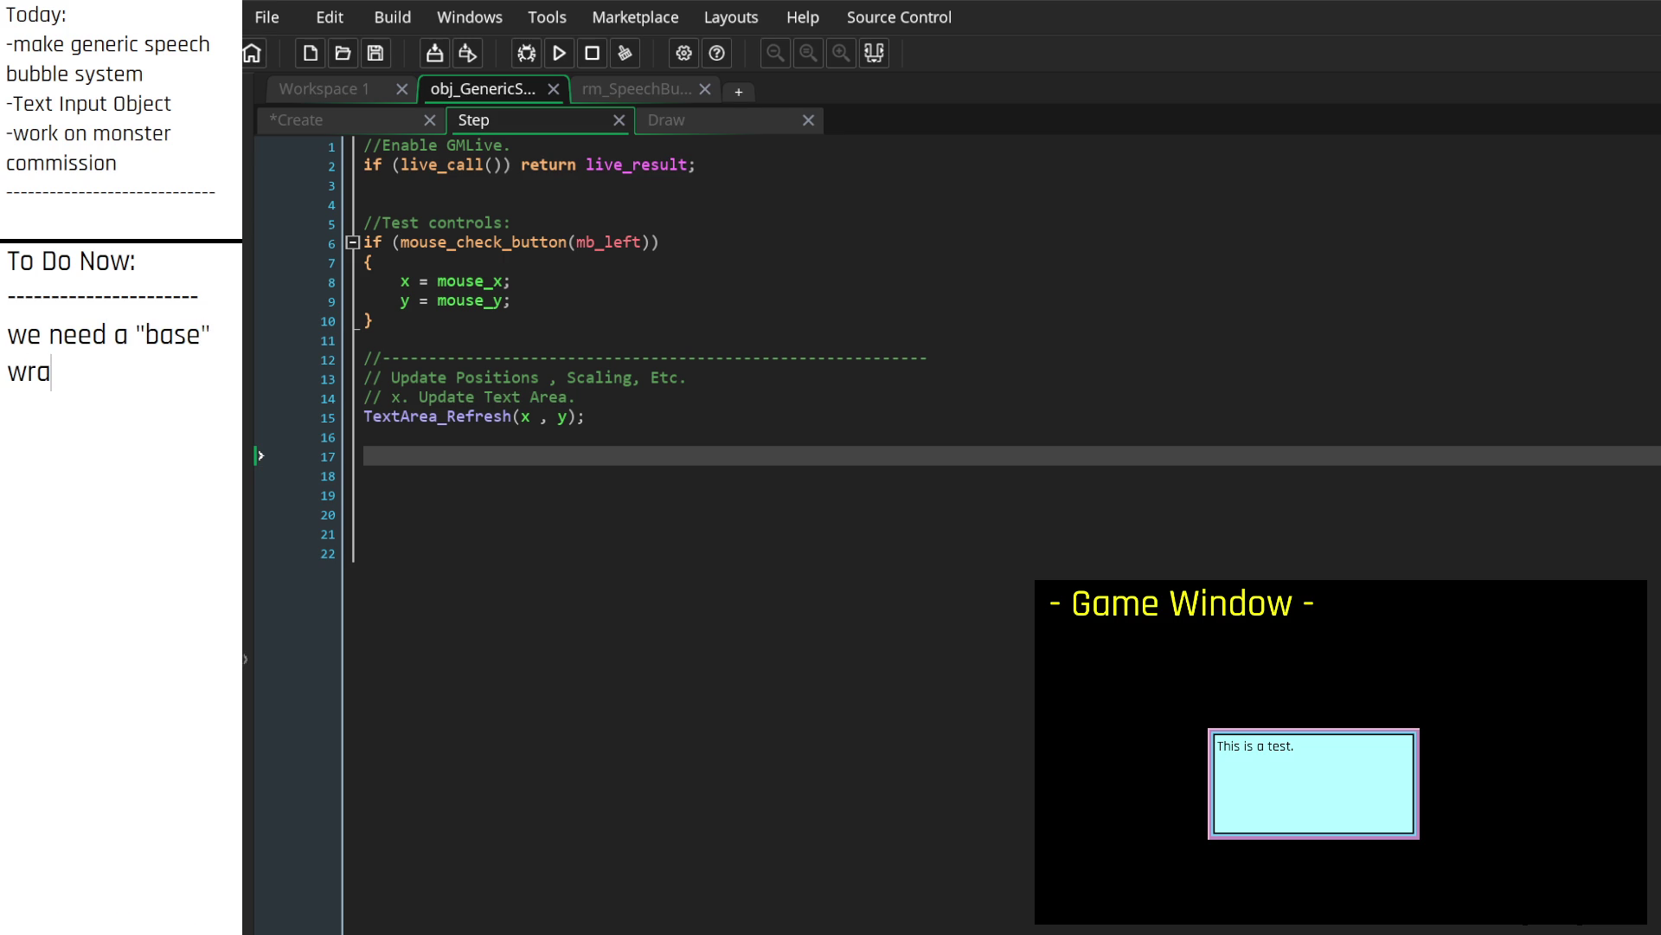
{"action": "type", "text": "h as well as"}
{"action": "type", "text": " a \"curren"}
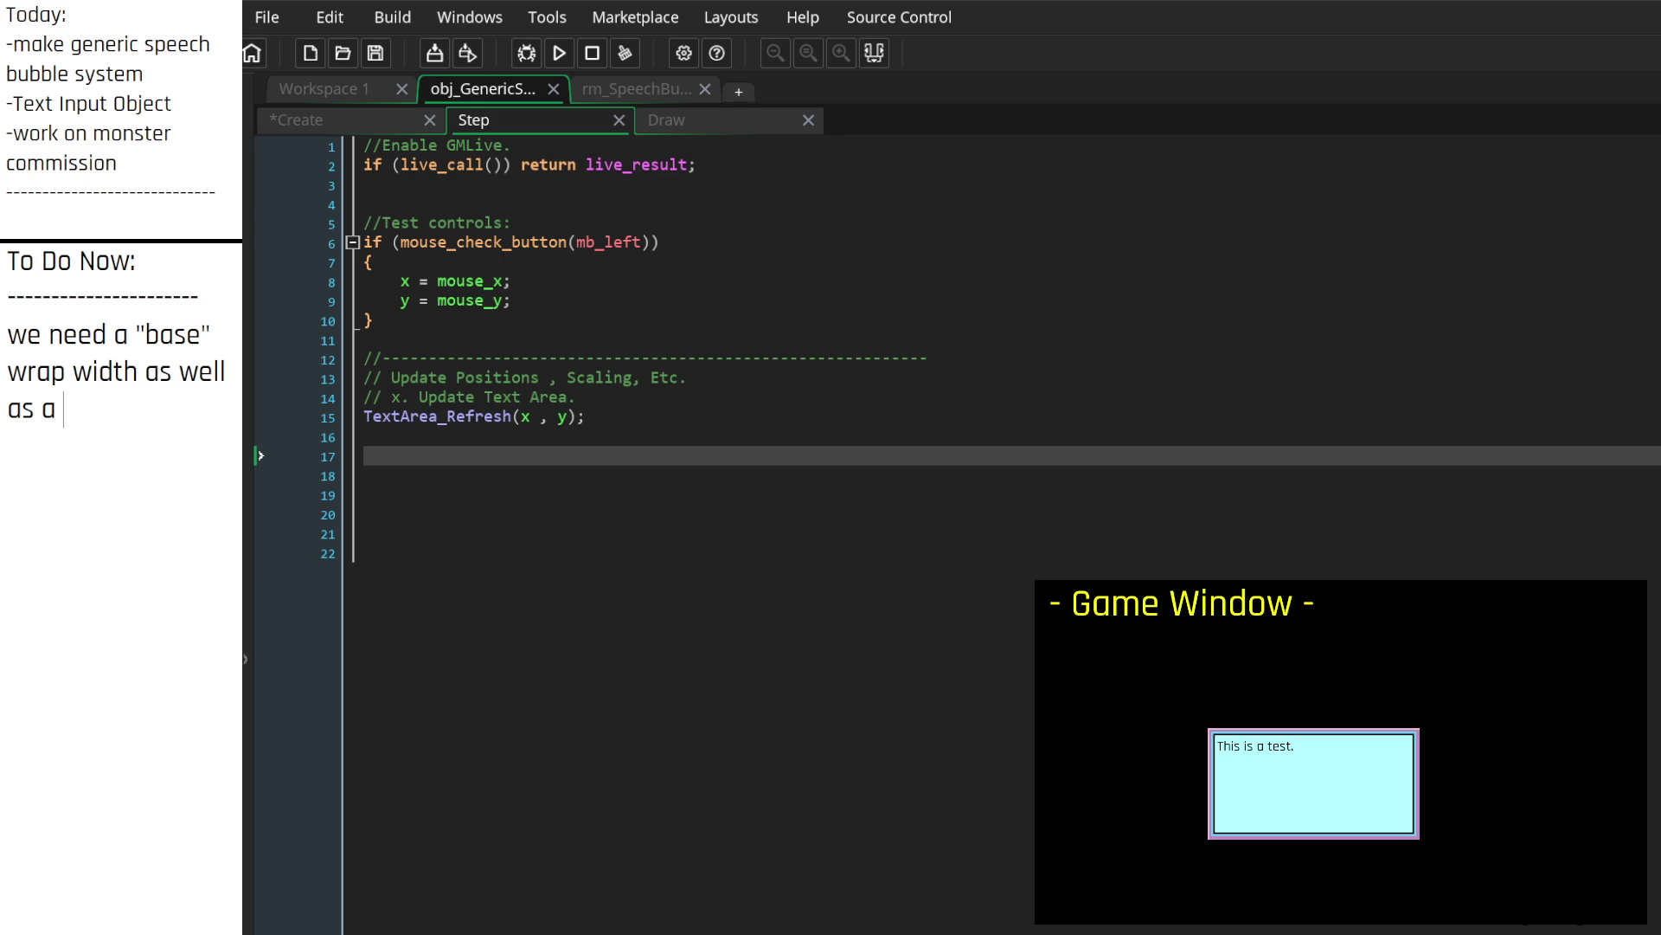
{"action": "type", "text": "t\" wrap"}
{"action": "type", "text": " width whe"}
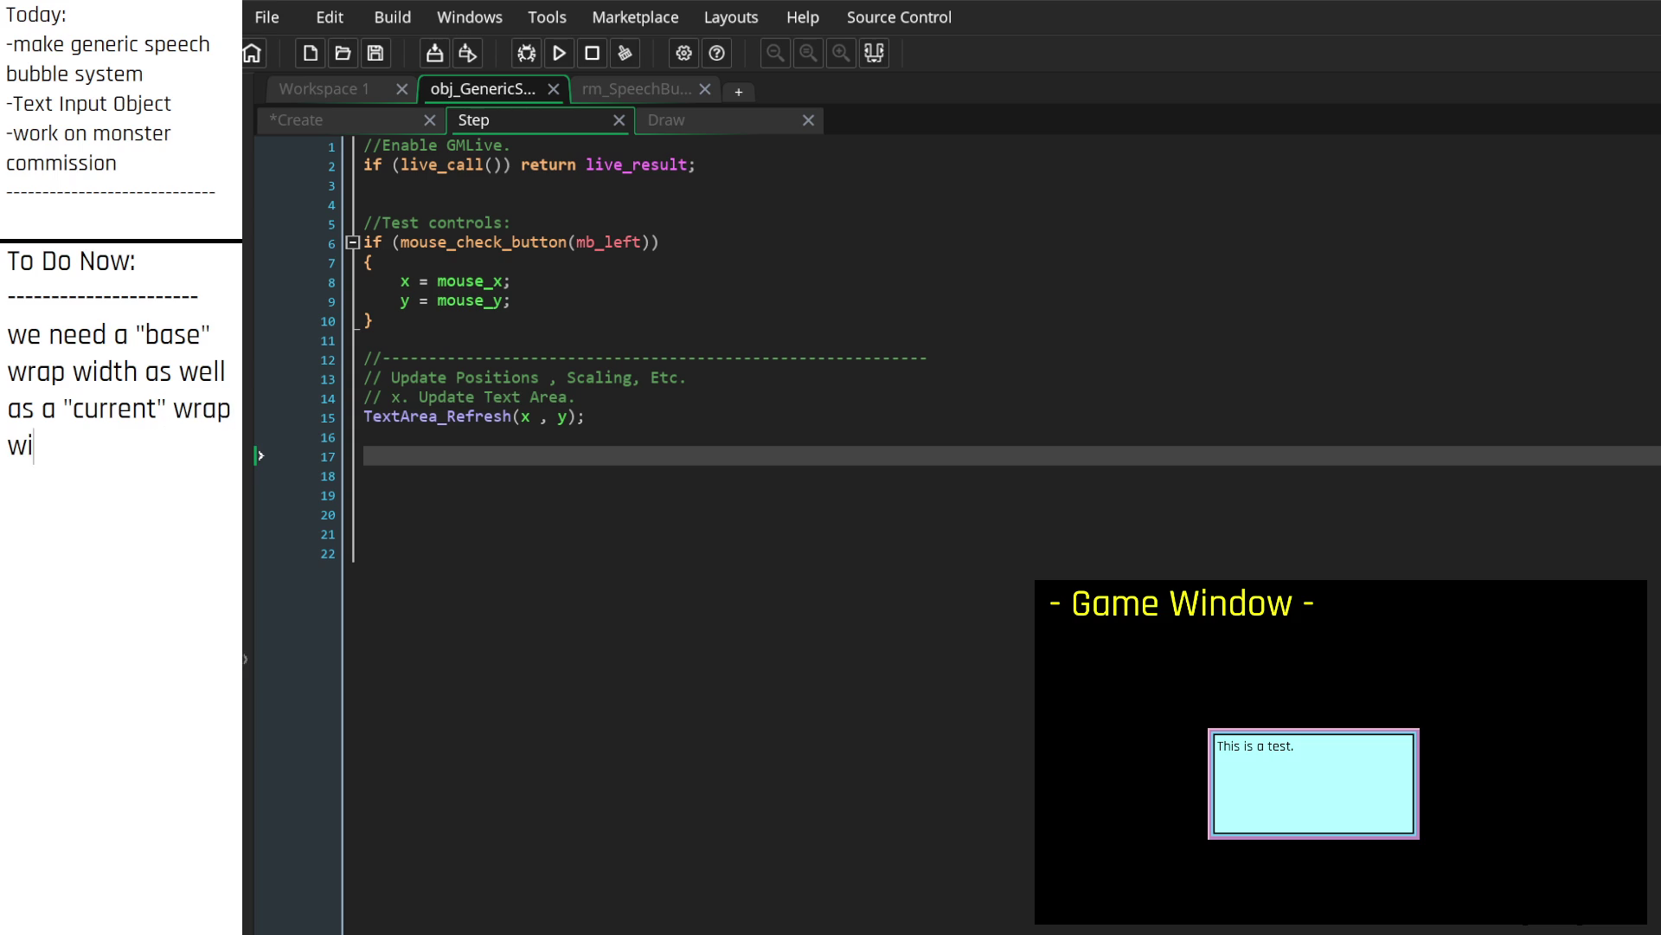
{"action": "type", "text": "culating, whci"}
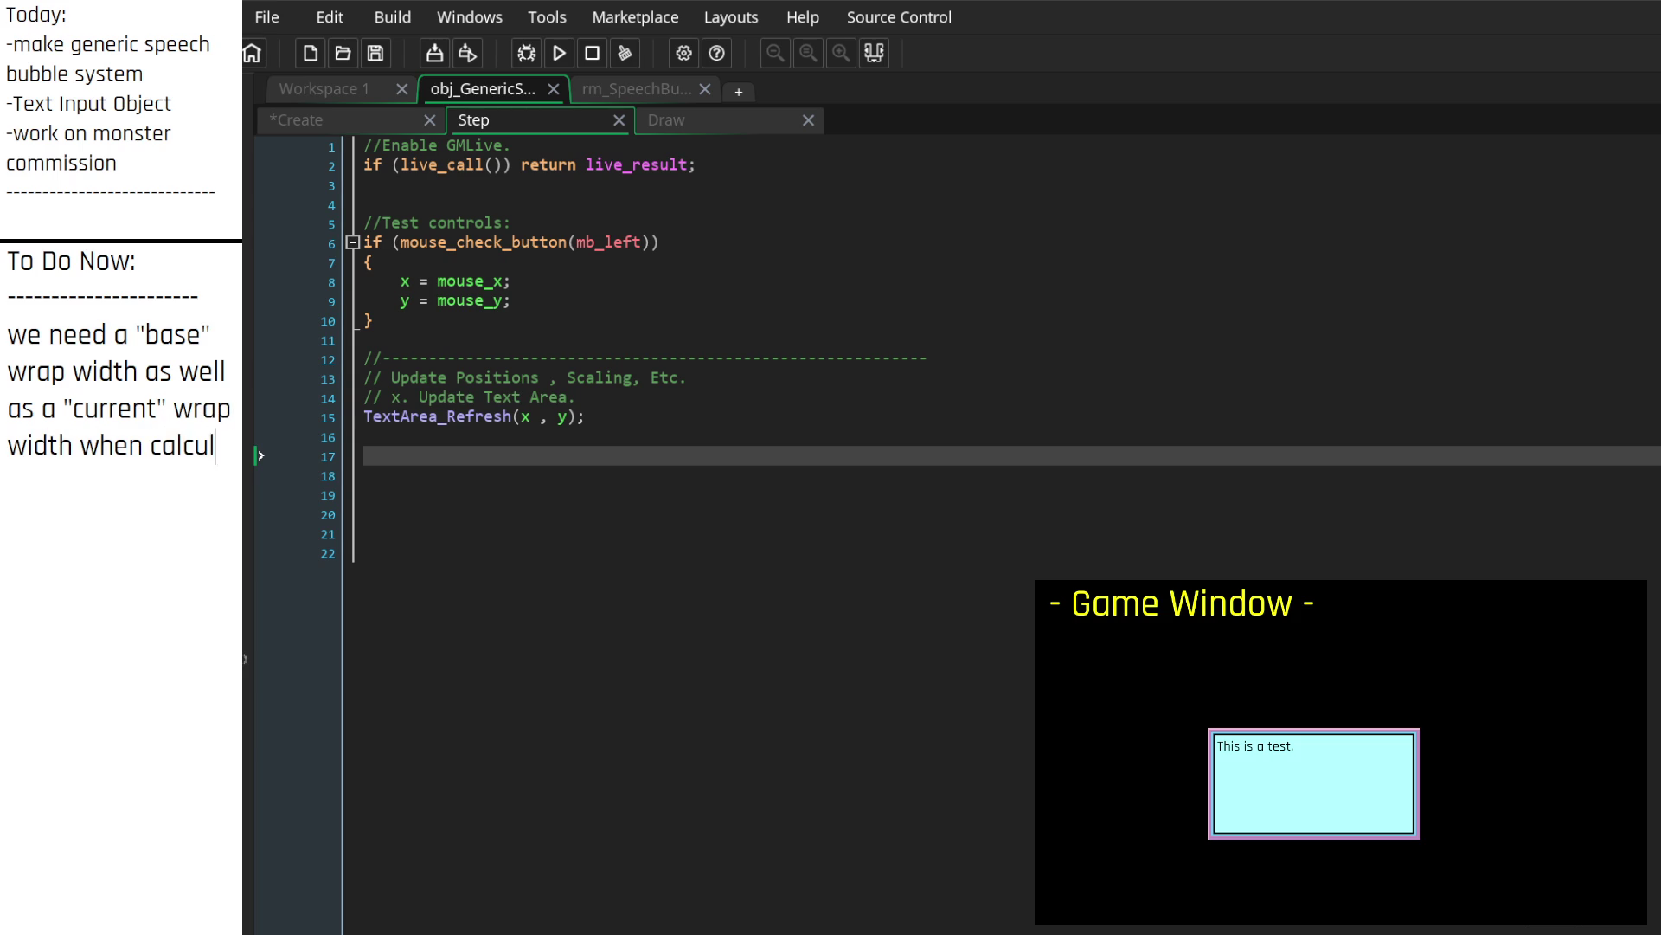
{"action": "key", "text": "BackSpace"}
{"action": "key", "text": "BackSpace"}
{"action": "type", "text": "ich takes ca"}
{"action": "key", "text": "BackSpace"}
{"action": "key", "text": "BackSpace"}
{"action": "type", "text": "sc"}
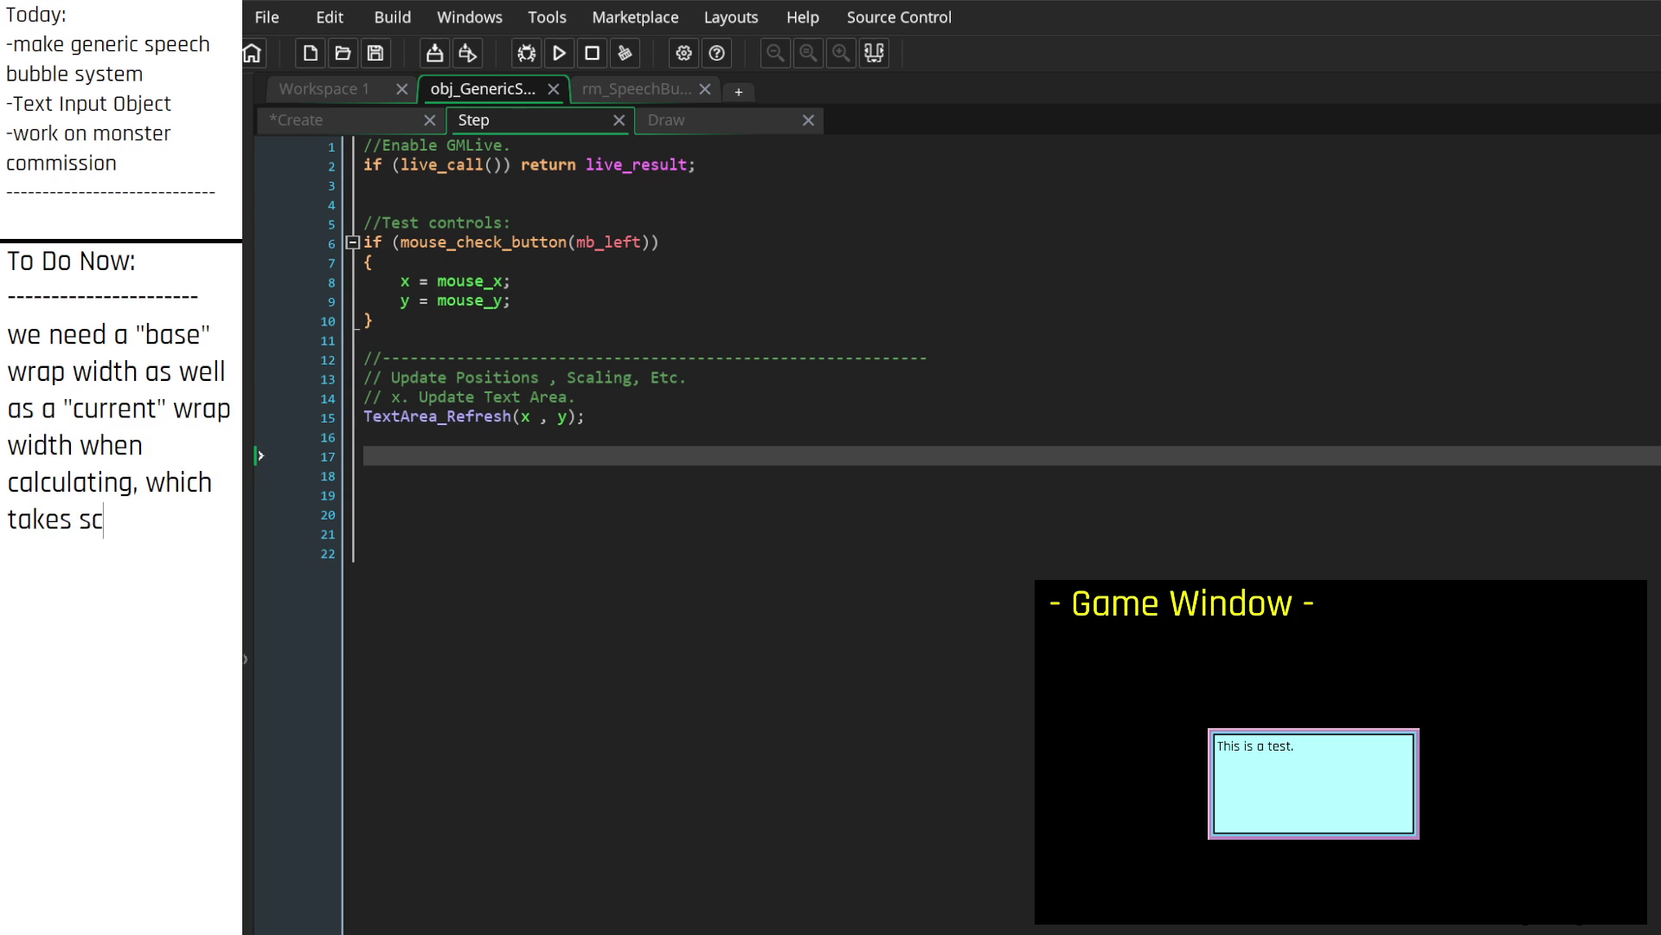
{"action": "type", "text": "aling into account."}
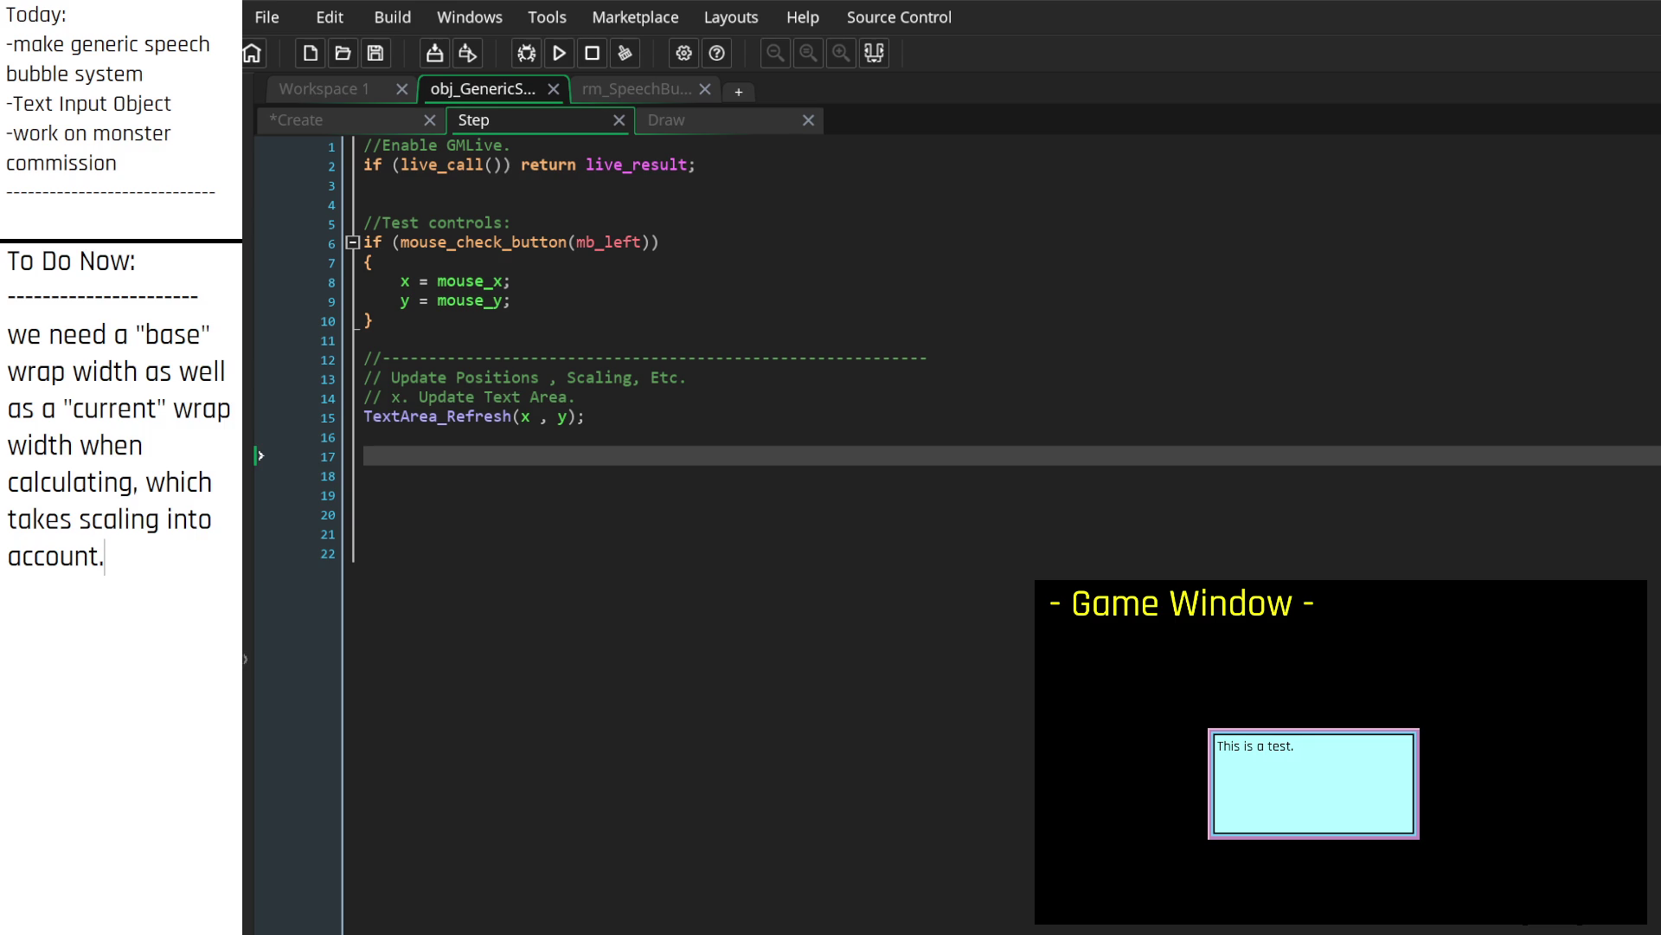
Step: In the Create event, delete blank lines 54–56 and add a line below TextArea_Refresh's closing brace
{"action": "left_click", "coordinate": [405, 126]}
{"action": "scroll", "coordinate": [623, 571], "scroll_direction": "down", "scroll_amount": 3}
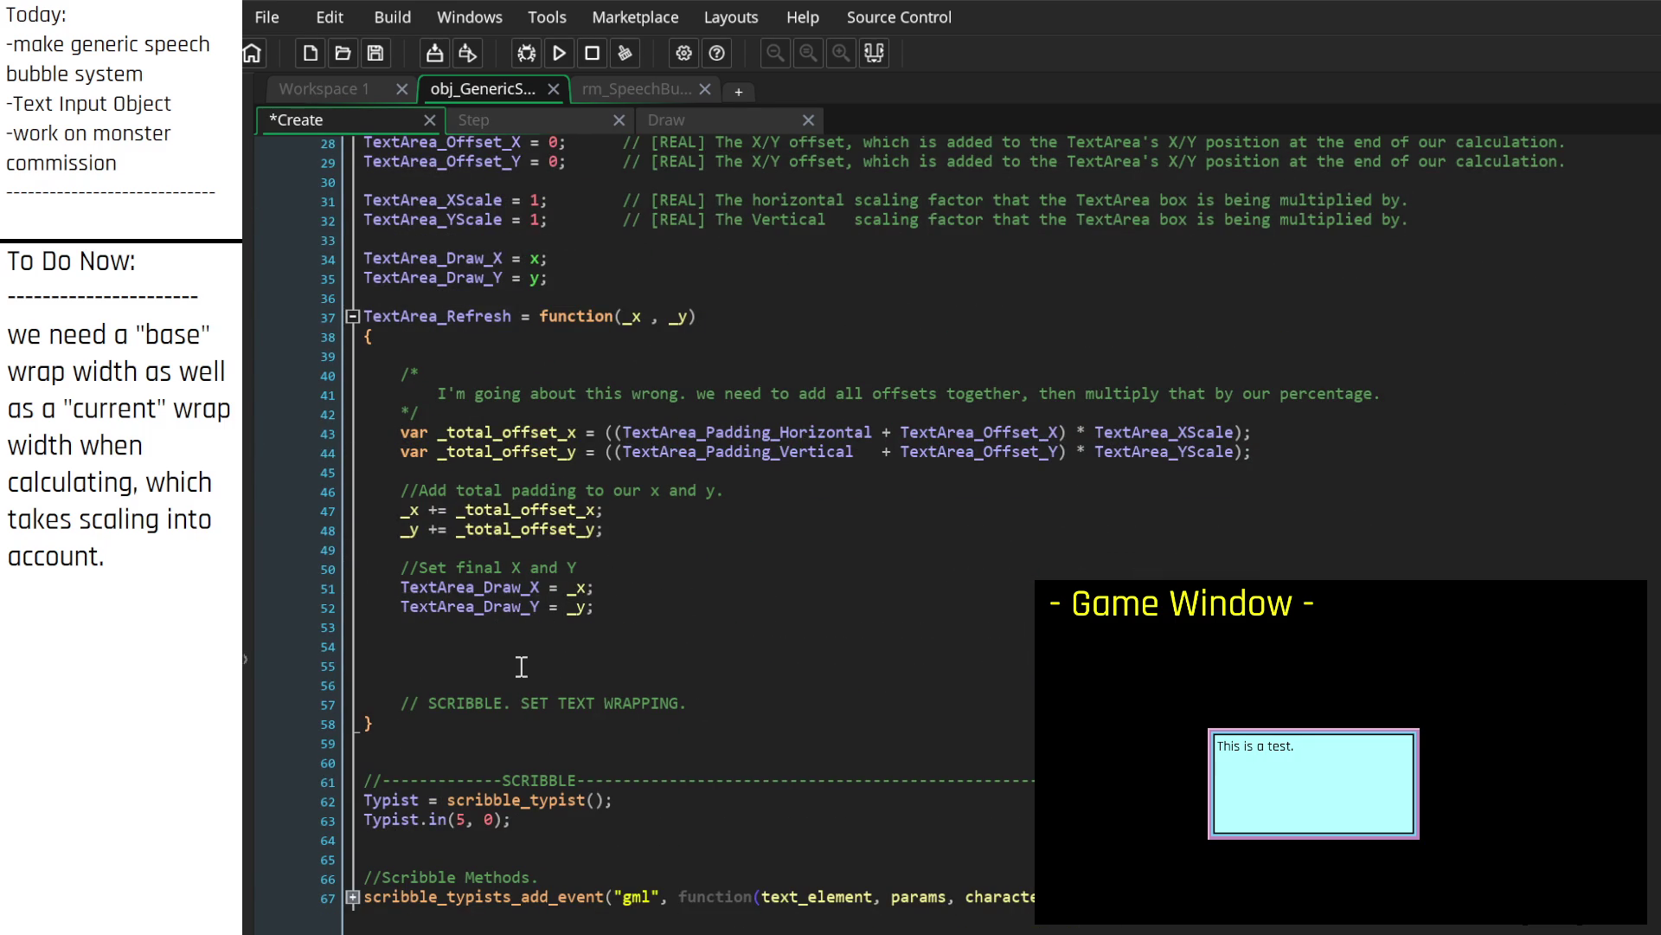
{"action": "scroll", "coordinate": [514, 671], "scroll_direction": "up", "scroll_amount": 1}
{"action": "left_click", "coordinate": [514, 683]}
{"action": "mouse_move", "coordinate": [512, 702]}
{"action": "left_mouse_down"}
{"action": "mouse_move", "coordinate": [329, 637]}
{"action": "mouse_move", "coordinate": [328, 661]}
{"action": "left_mouse_up"}
{"action": "key", "text": "BackSpace"}
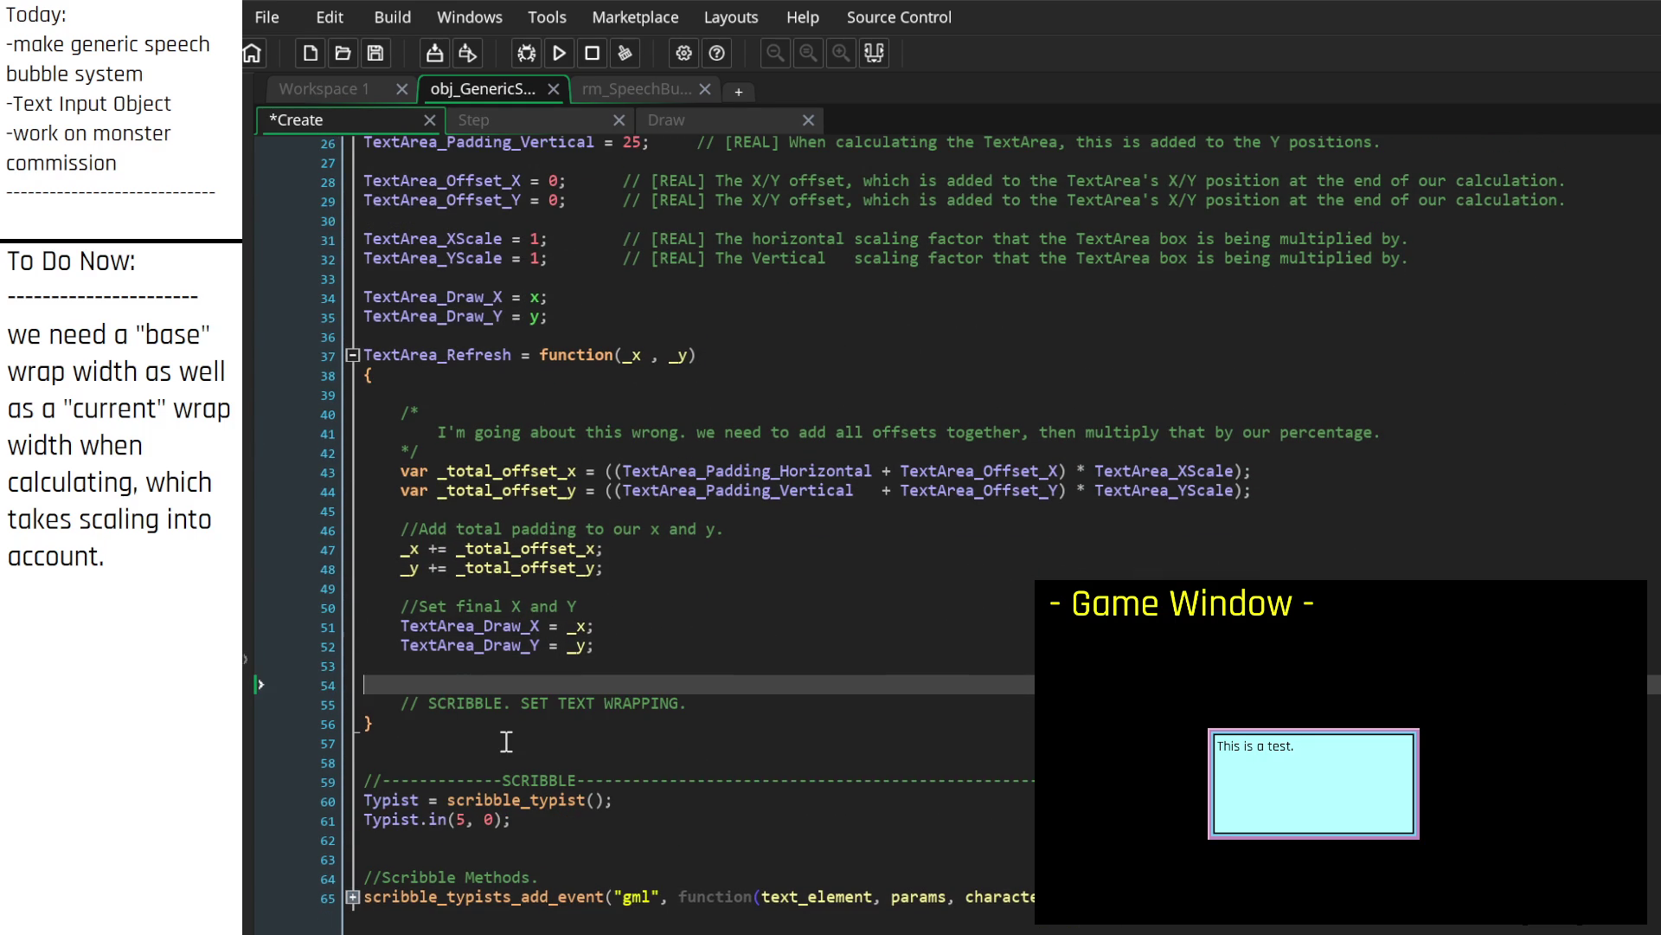
{"action": "left_click", "coordinate": [502, 750]}
{"action": "key", "text": "Return"}
{"action": "key", "text": "Return"}
{"action": "key", "text": "Return"}
{"action": "key", "text": "Return"}
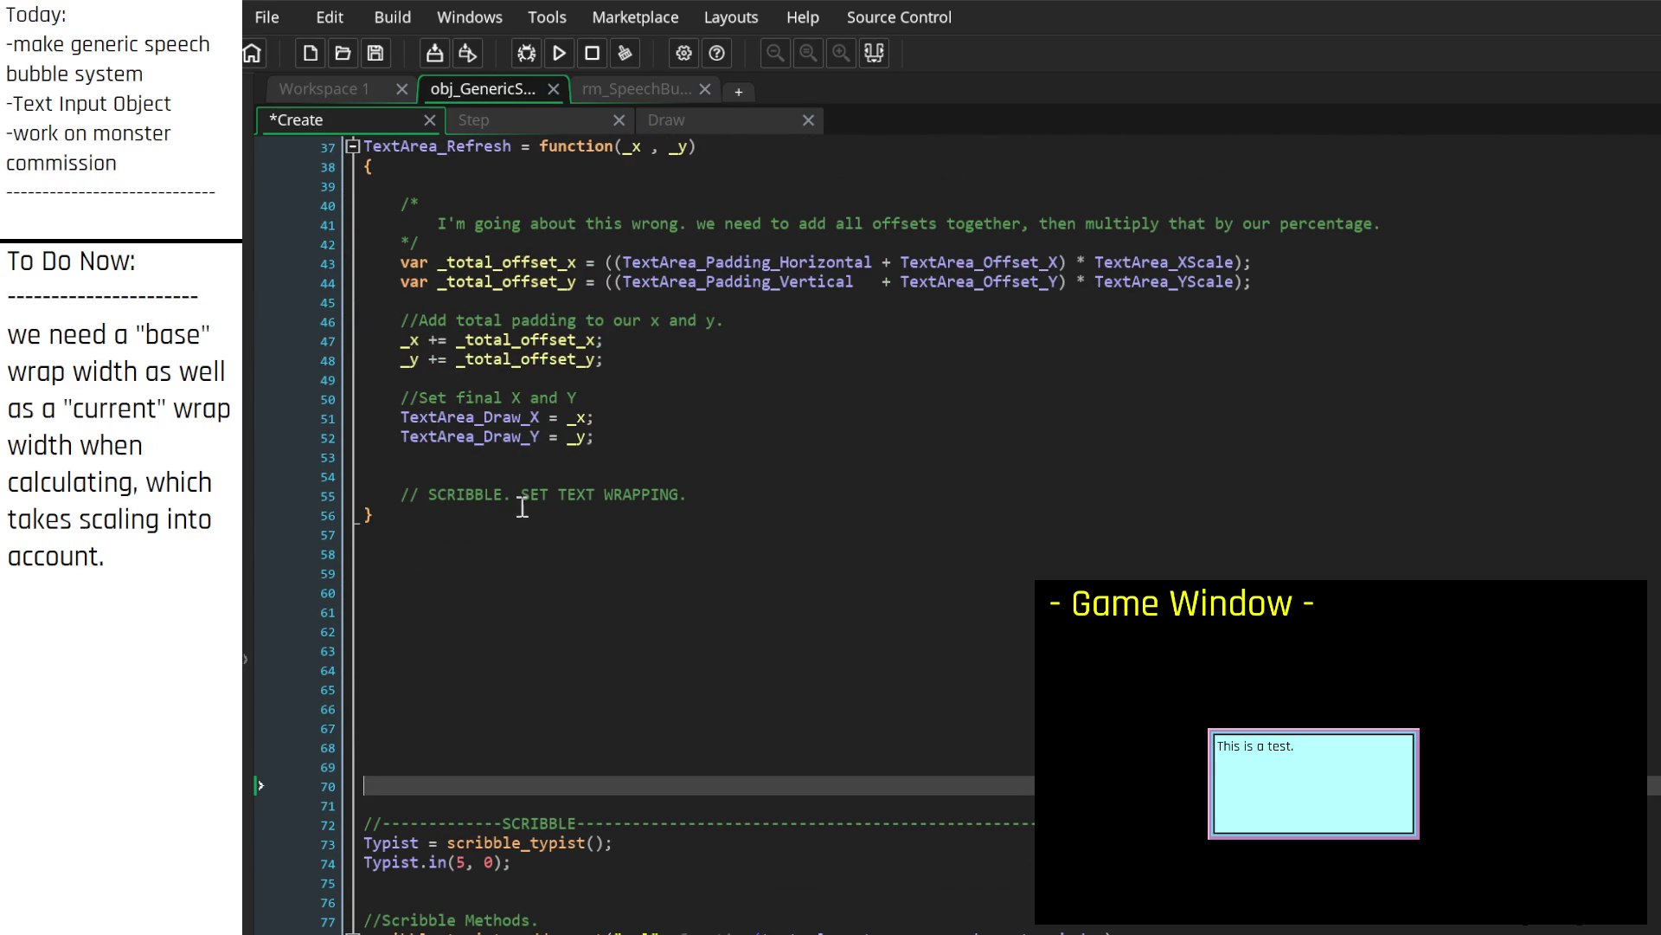
Step: In the Draw event, insert a blank line above the _scribble.draw call
{"action": "left_click", "coordinate": [715, 128]}
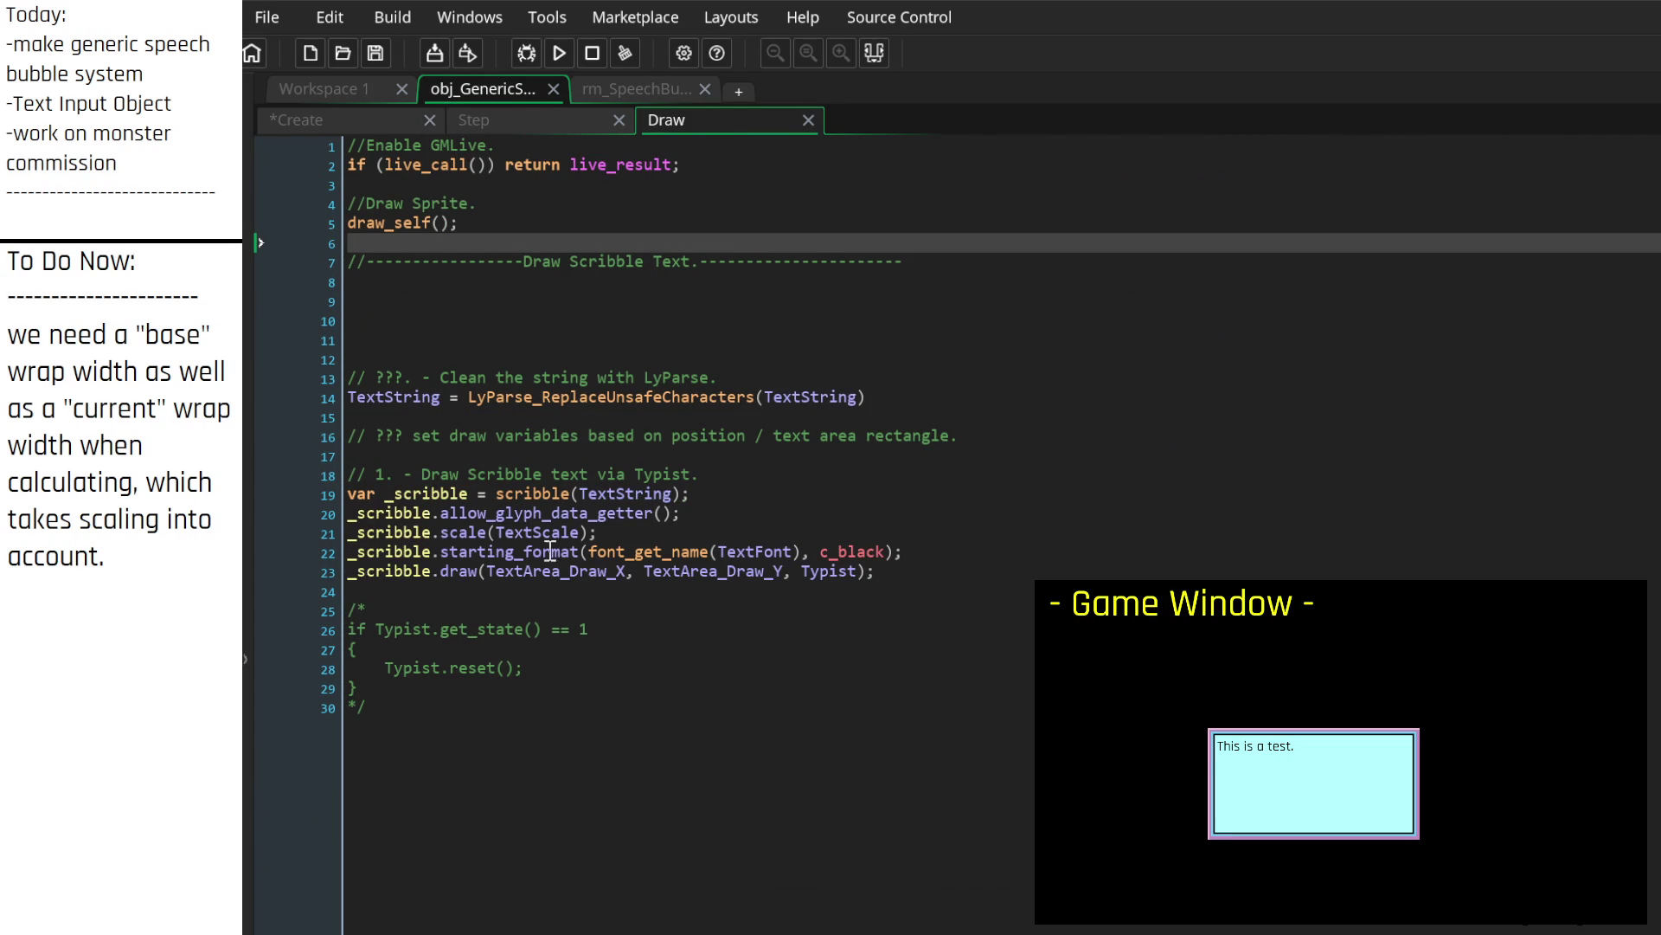
{"action": "left_click", "coordinate": [909, 573]}
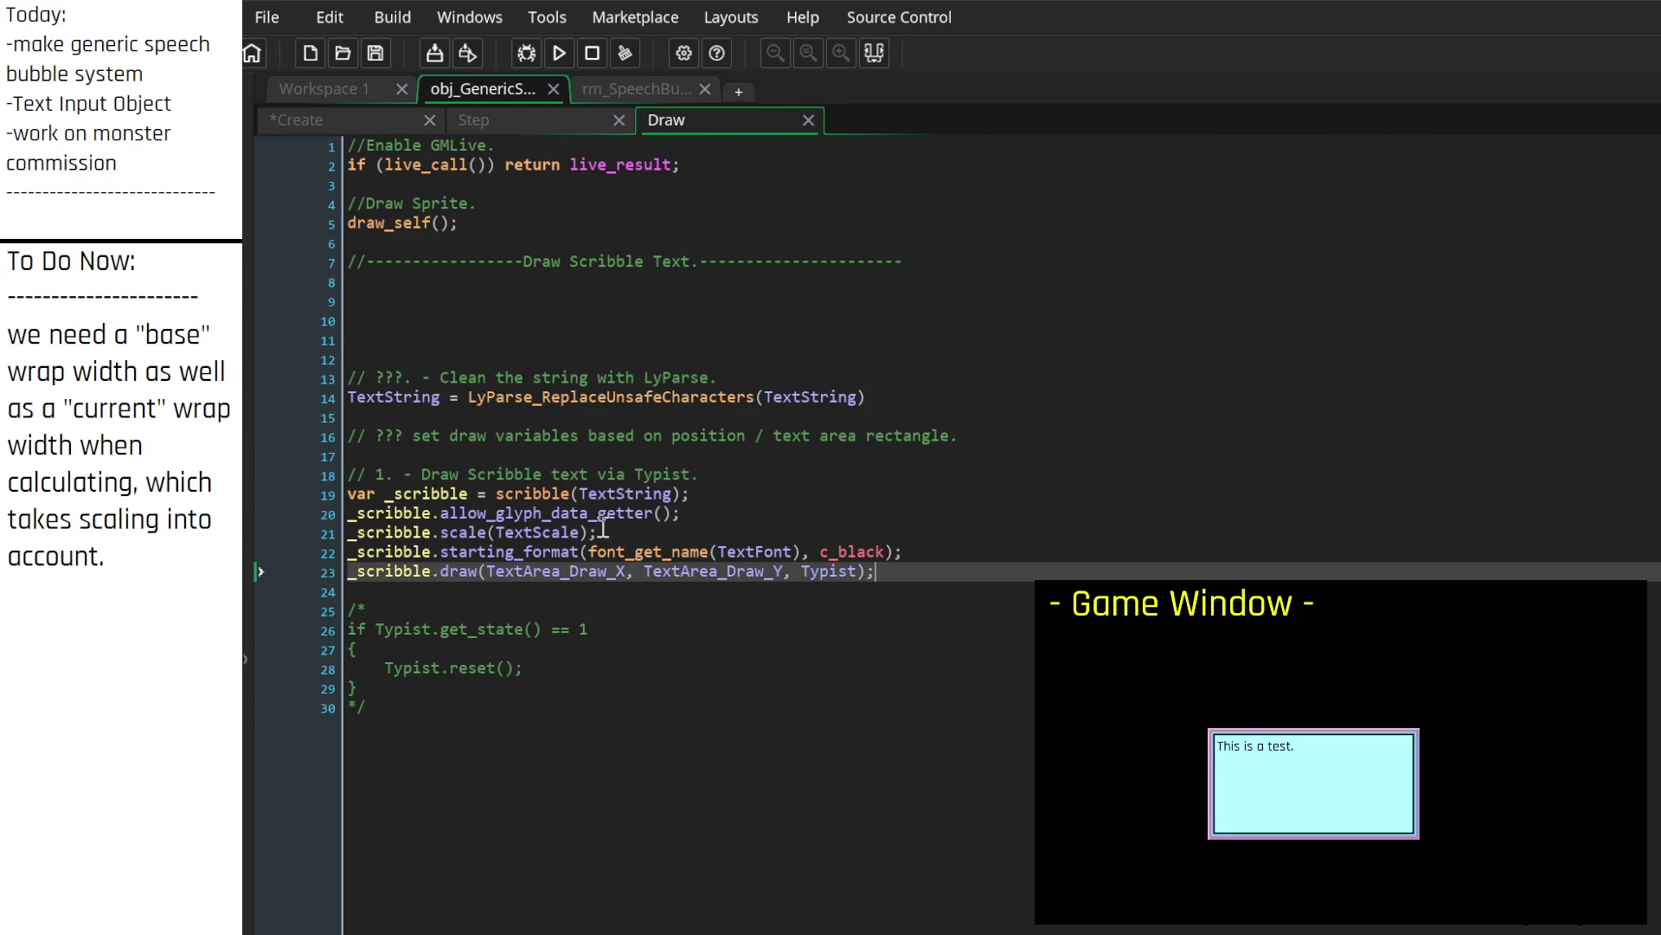
{"action": "left_click", "coordinate": [716, 495]}
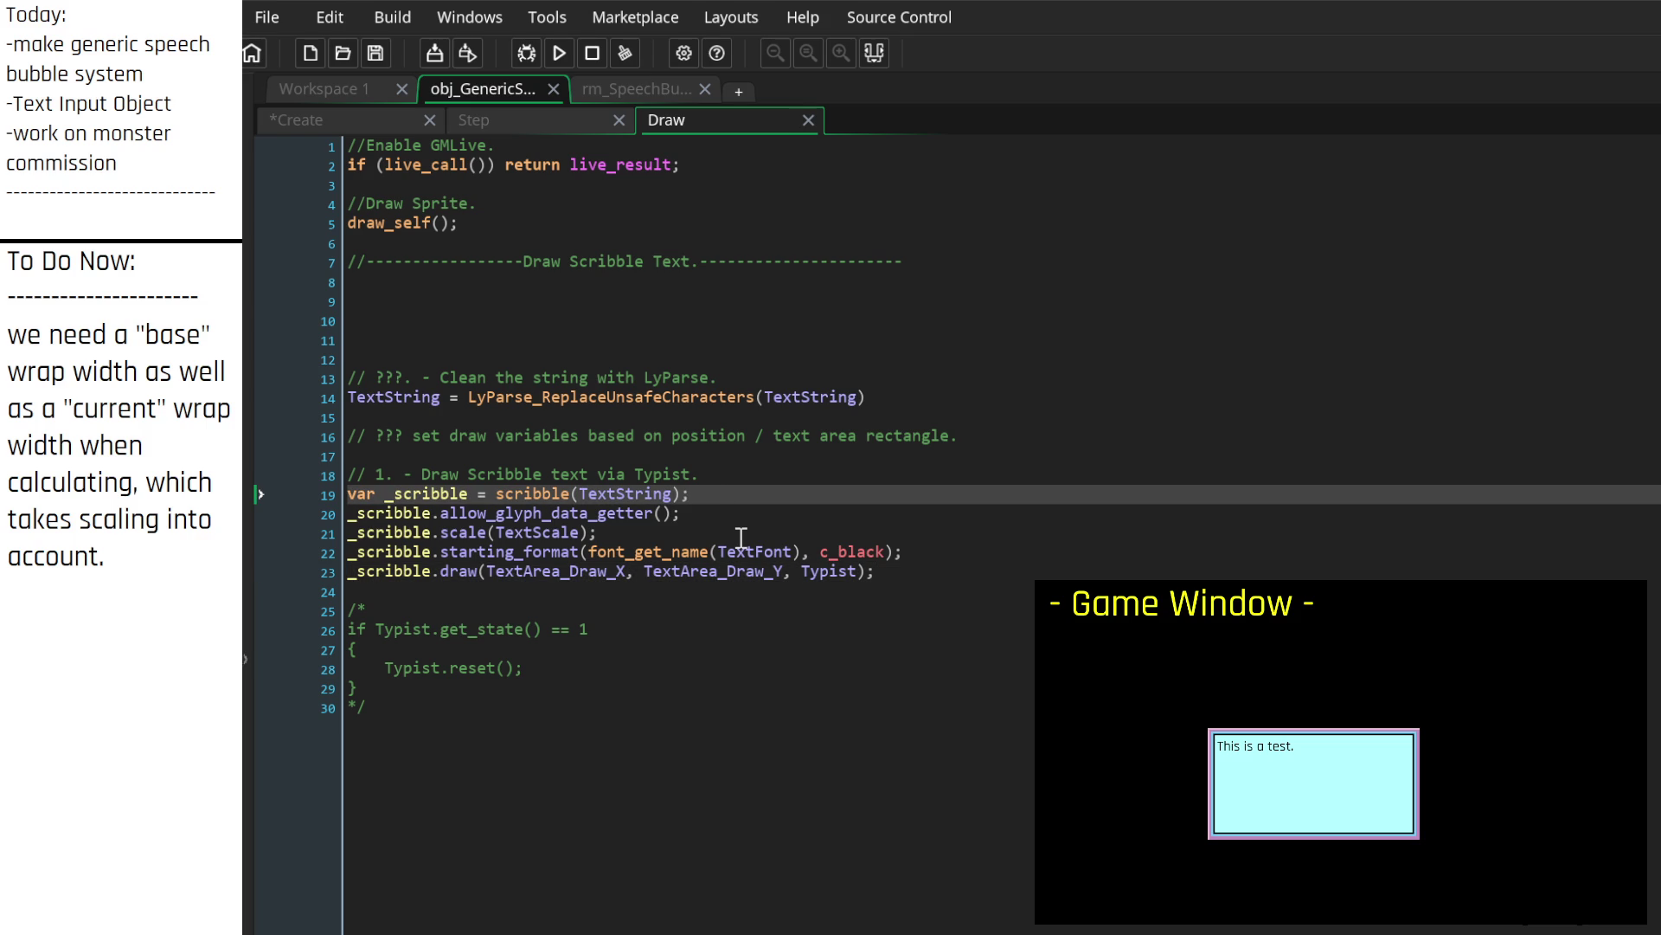
{"action": "key", "text": "Return"}
{"action": "key", "text": "Return"}
{"action": "key", "text": "Return"}
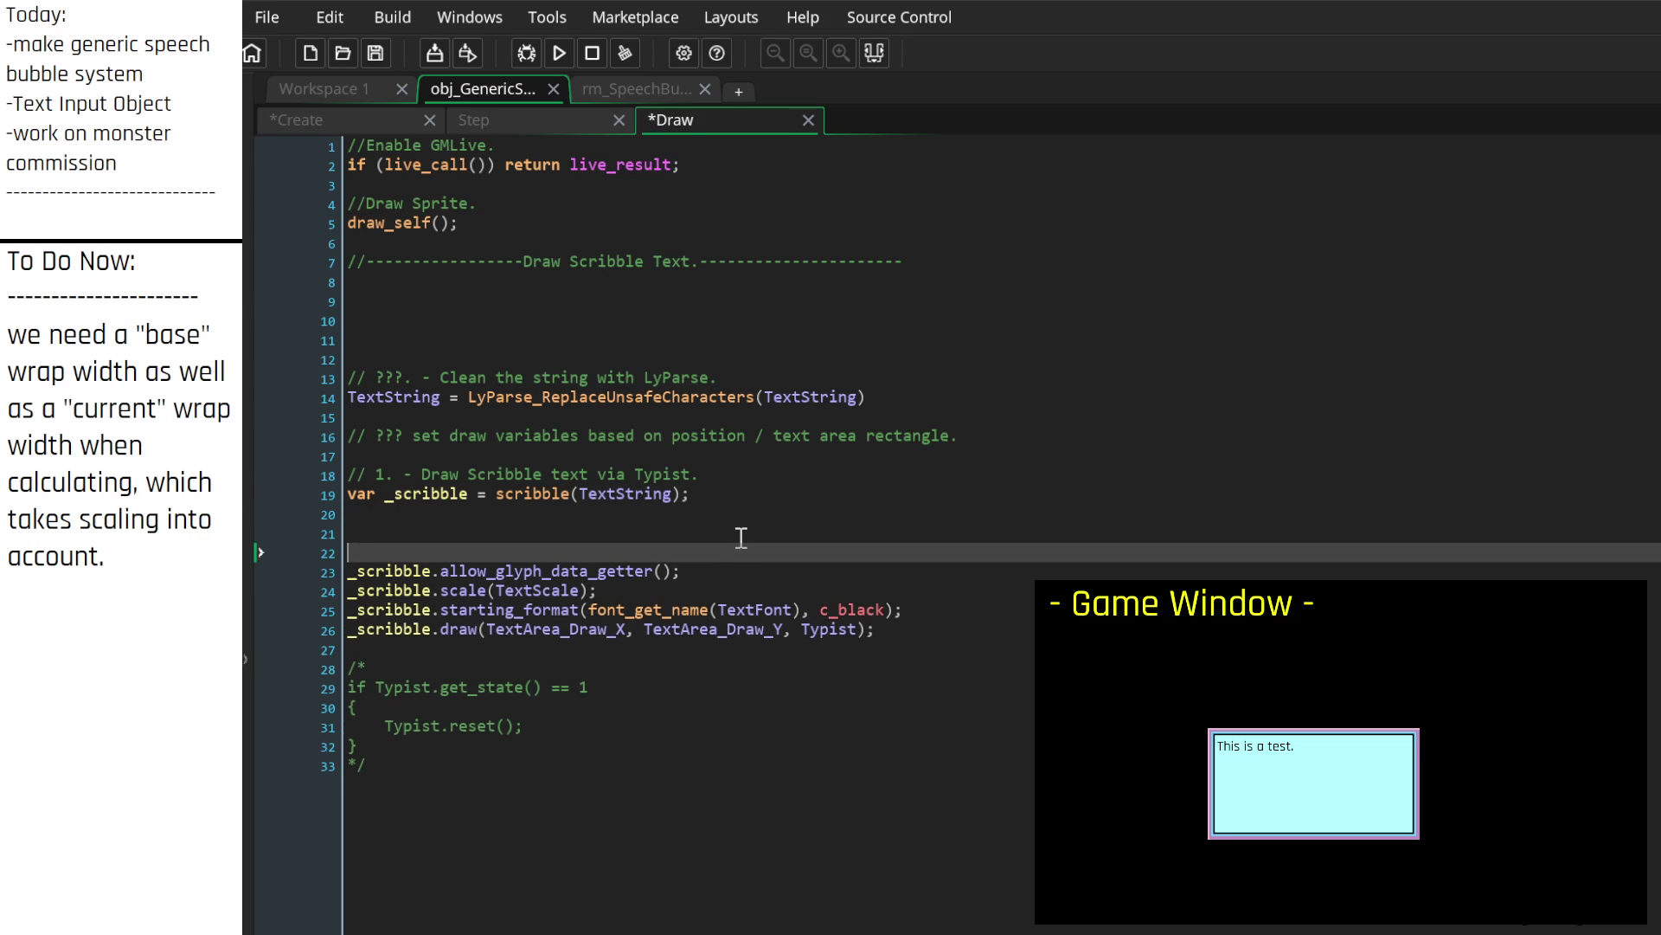
{"action": "key", "text": "BackSpace"}
{"action": "key", "text": "BackSpace"}
{"action": "key", "text": "BackSpace"}
{"action": "key", "text": "Down"}
{"action": "key", "text": "Down"}
{"action": "key", "text": "Down"}
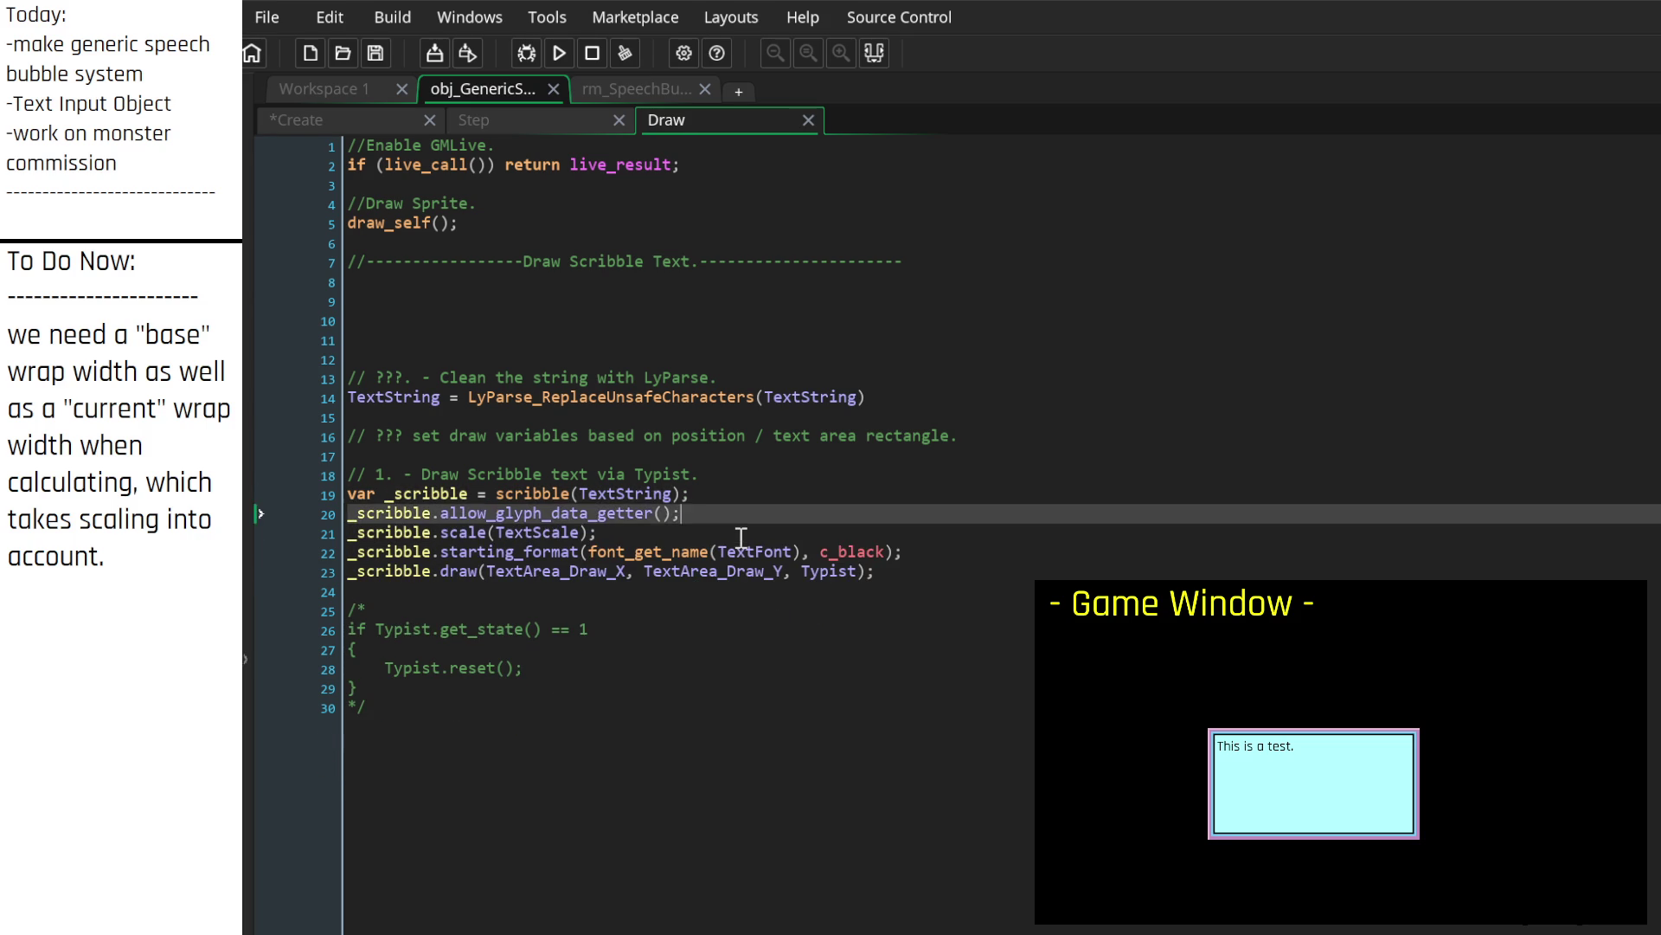
{"action": "key", "text": "Down"}
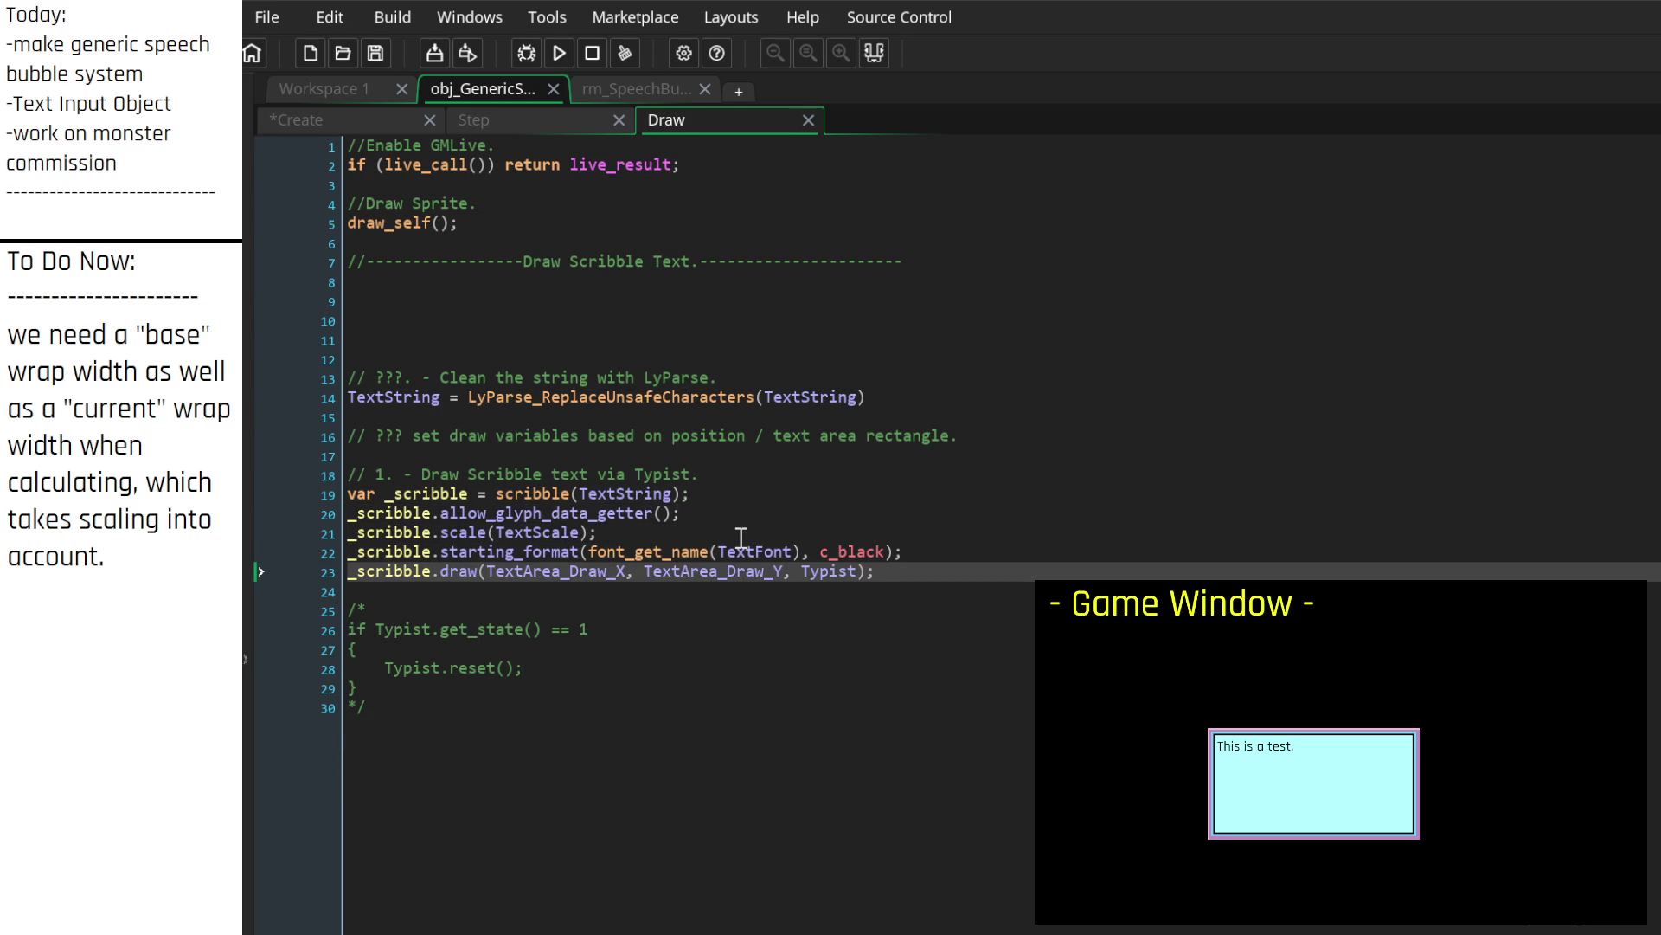
{"action": "key", "text": "Up"}
{"action": "key", "text": "Return"}
{"action": "key", "text": "Return"}
{"action": "key", "text": "Return"}
{"action": "key", "text": "Up"}
{"action": "key", "text": "Up"}
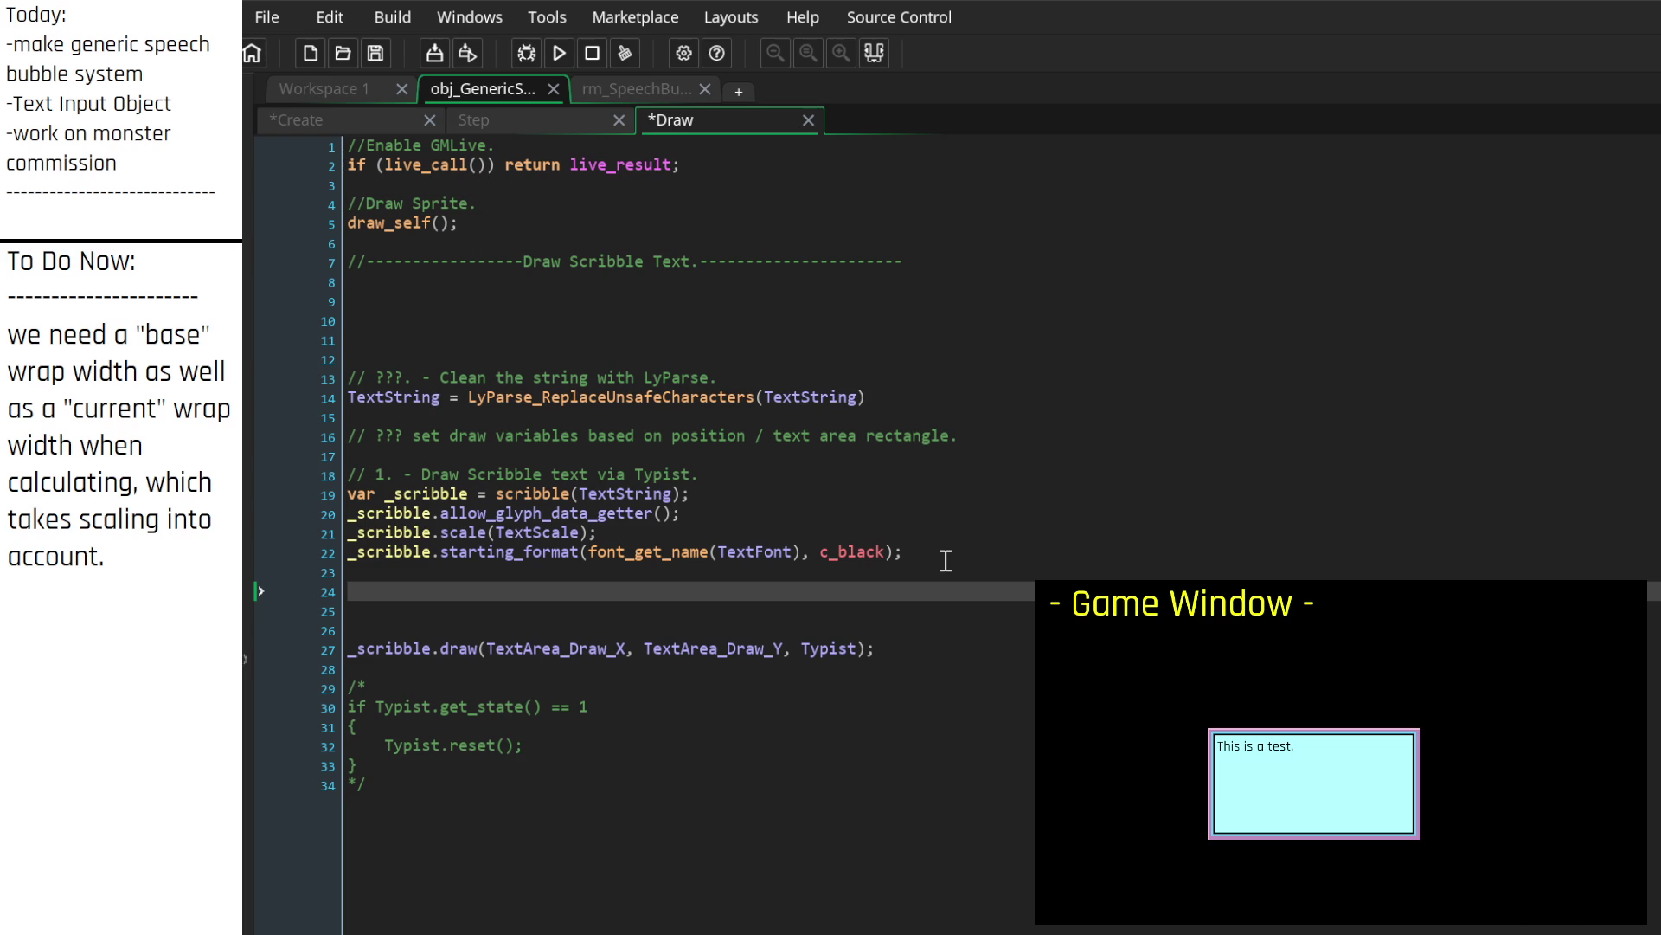
Step: Type a _scribble.wrap() call there, leaving its arguments empty
{"action": "type", "text": "_scribble_"}
{"action": "key", "text": "BackSpace"}
{"action": "type", "text": "."}
{"action": "type", "text": "wrap()"}
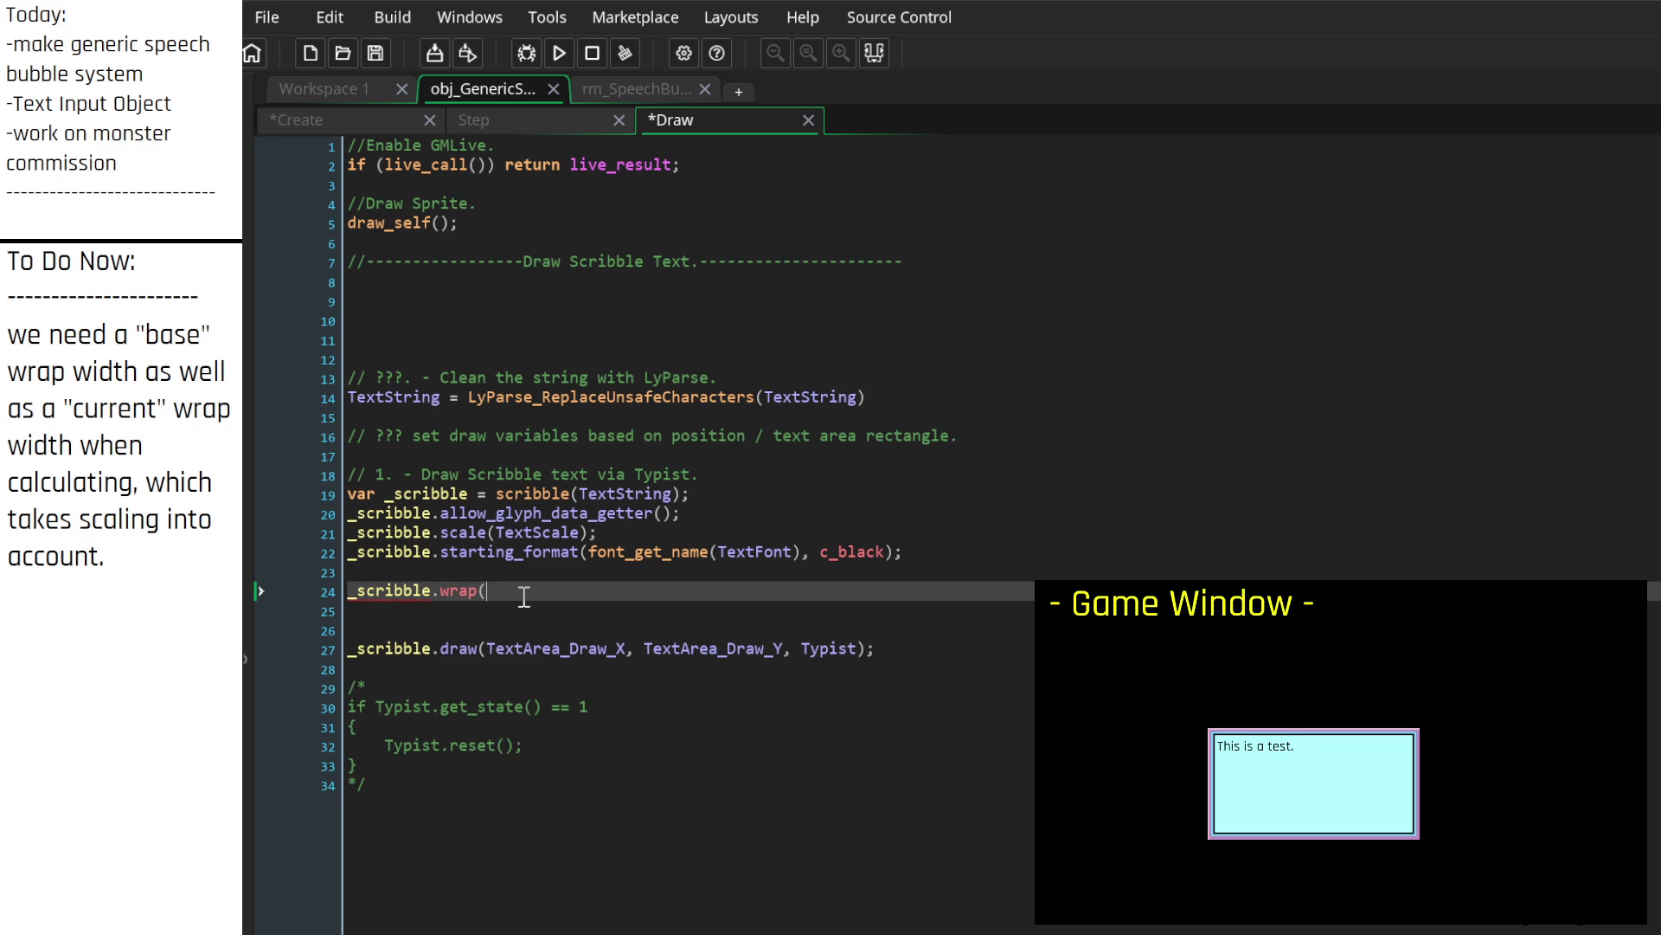
{"action": "key", "text": "Left"}
{"action": "left_click", "coordinate": [435, 574]}
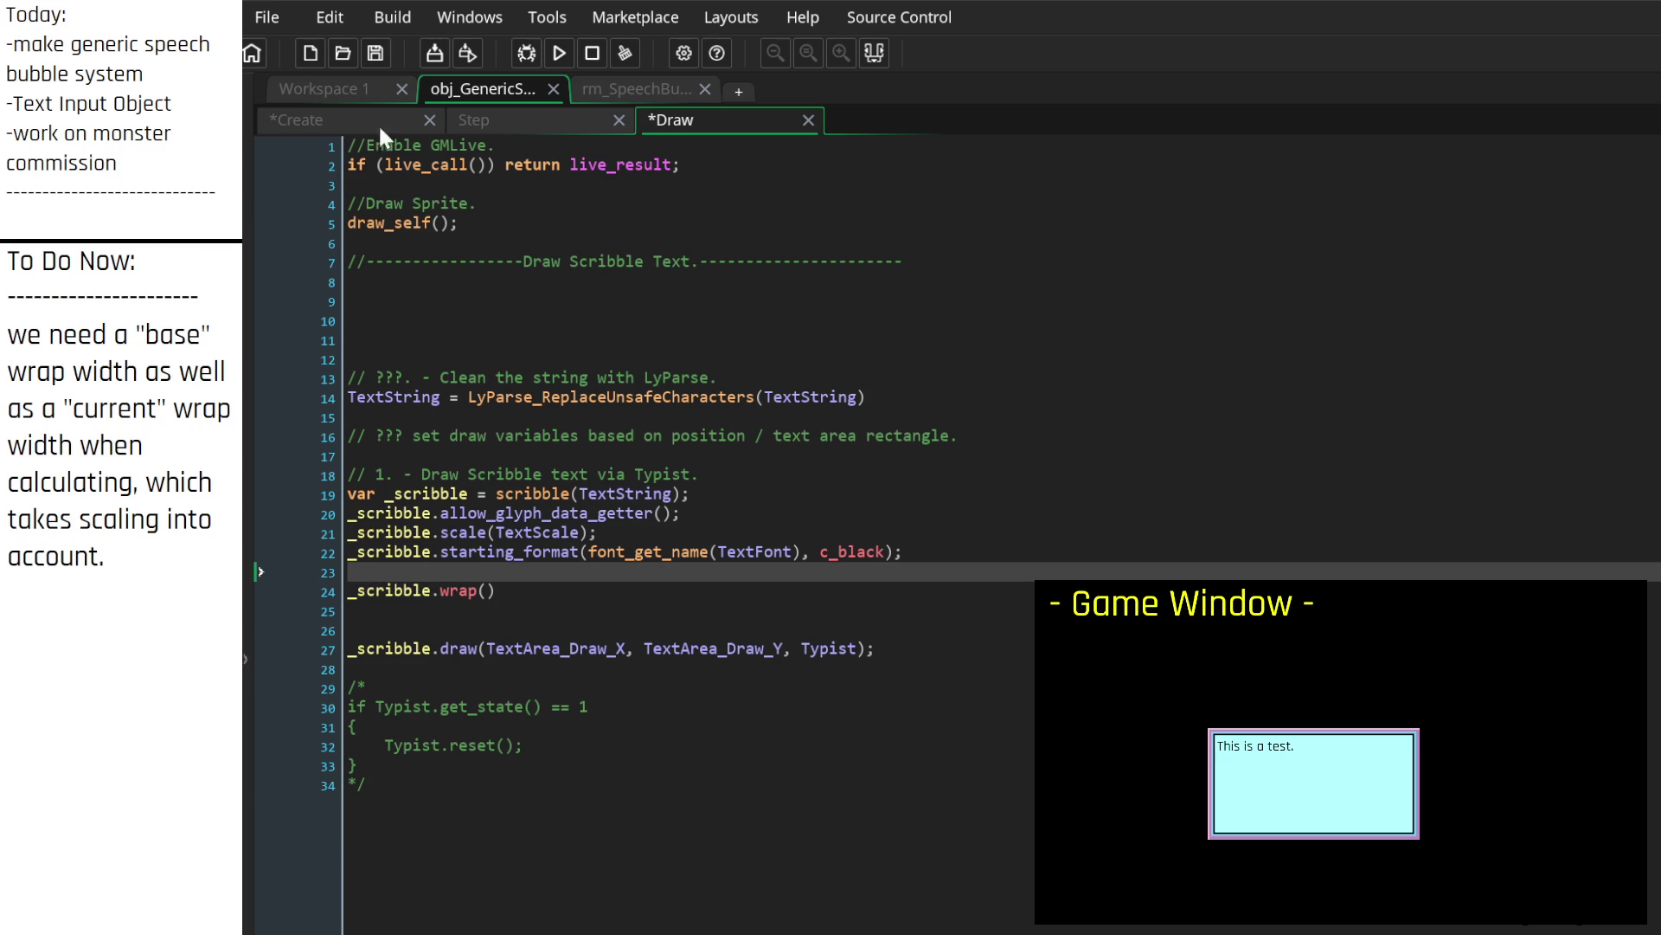
Step: Switch to the Create event code and navigate up to the text variables near TextFont
{"action": "left_click", "coordinate": [380, 128]}
{"action": "scroll", "coordinate": [571, 589], "scroll_direction": "up", "scroll_amount": 3}
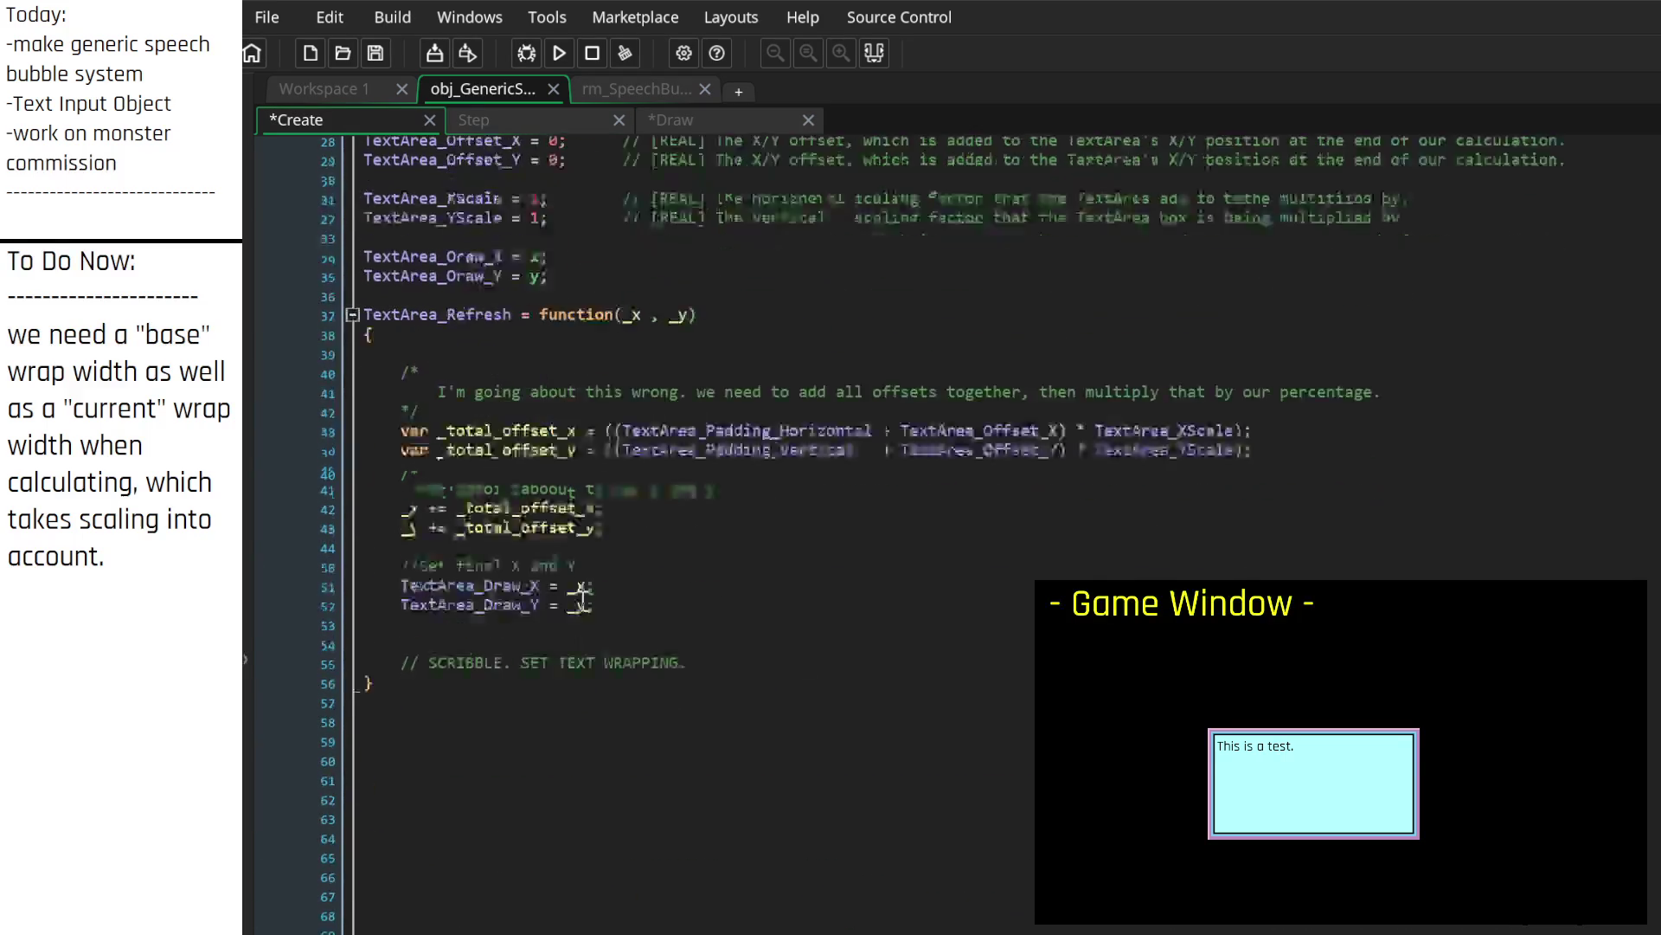
{"action": "scroll", "coordinate": [578, 640], "scroll_direction": "down", "scroll_amount": 5}
{"action": "left_click", "coordinate": [641, 819]}
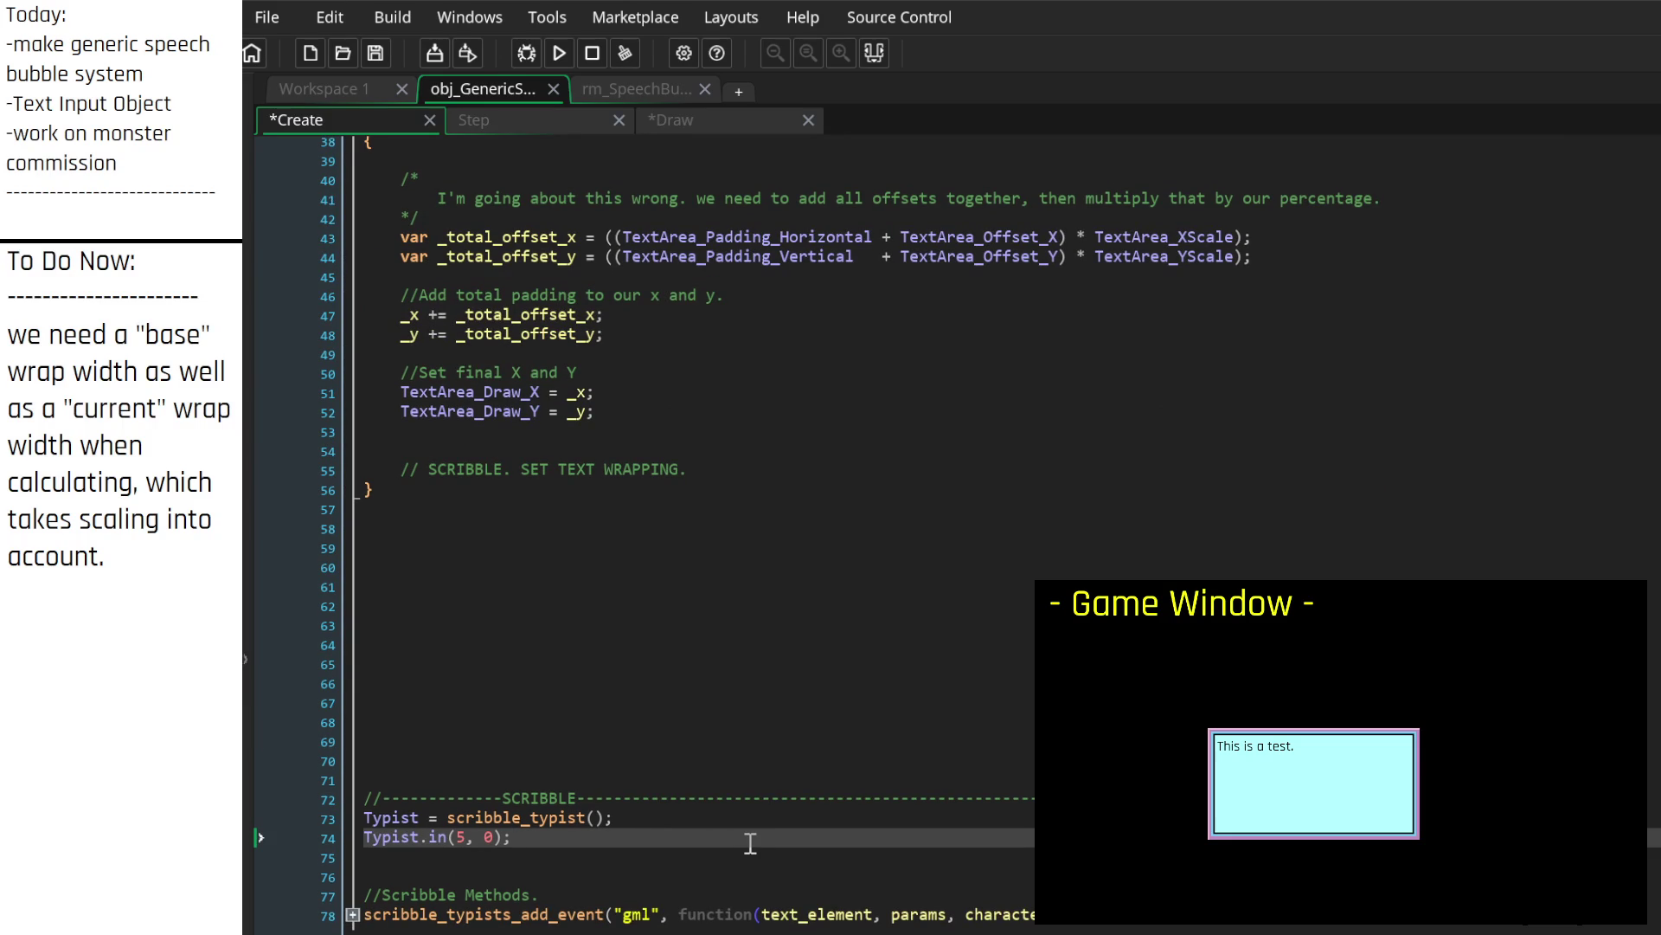
{"action": "key", "text": "Return"}
{"action": "key", "text": "Return"}
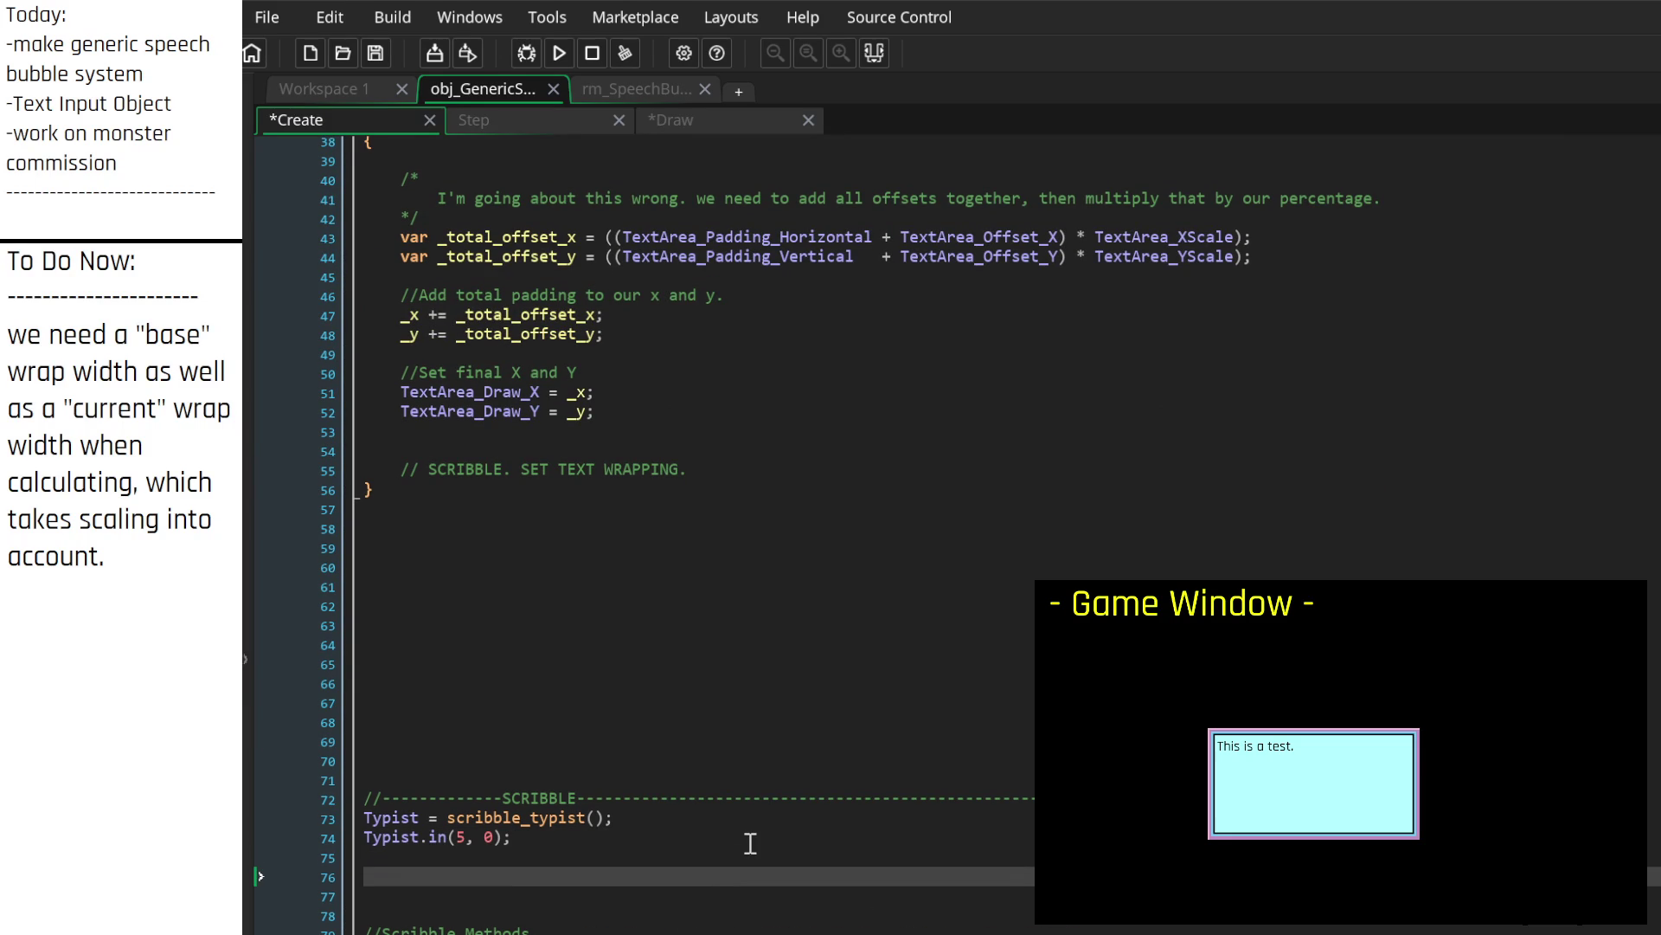
{"action": "key", "text": "BackSpace"}
{"action": "key", "text": "BackSpace"}
{"action": "key", "text": "Up"}
{"action": "key", "text": "Up"}
{"action": "key", "text": "Up"}
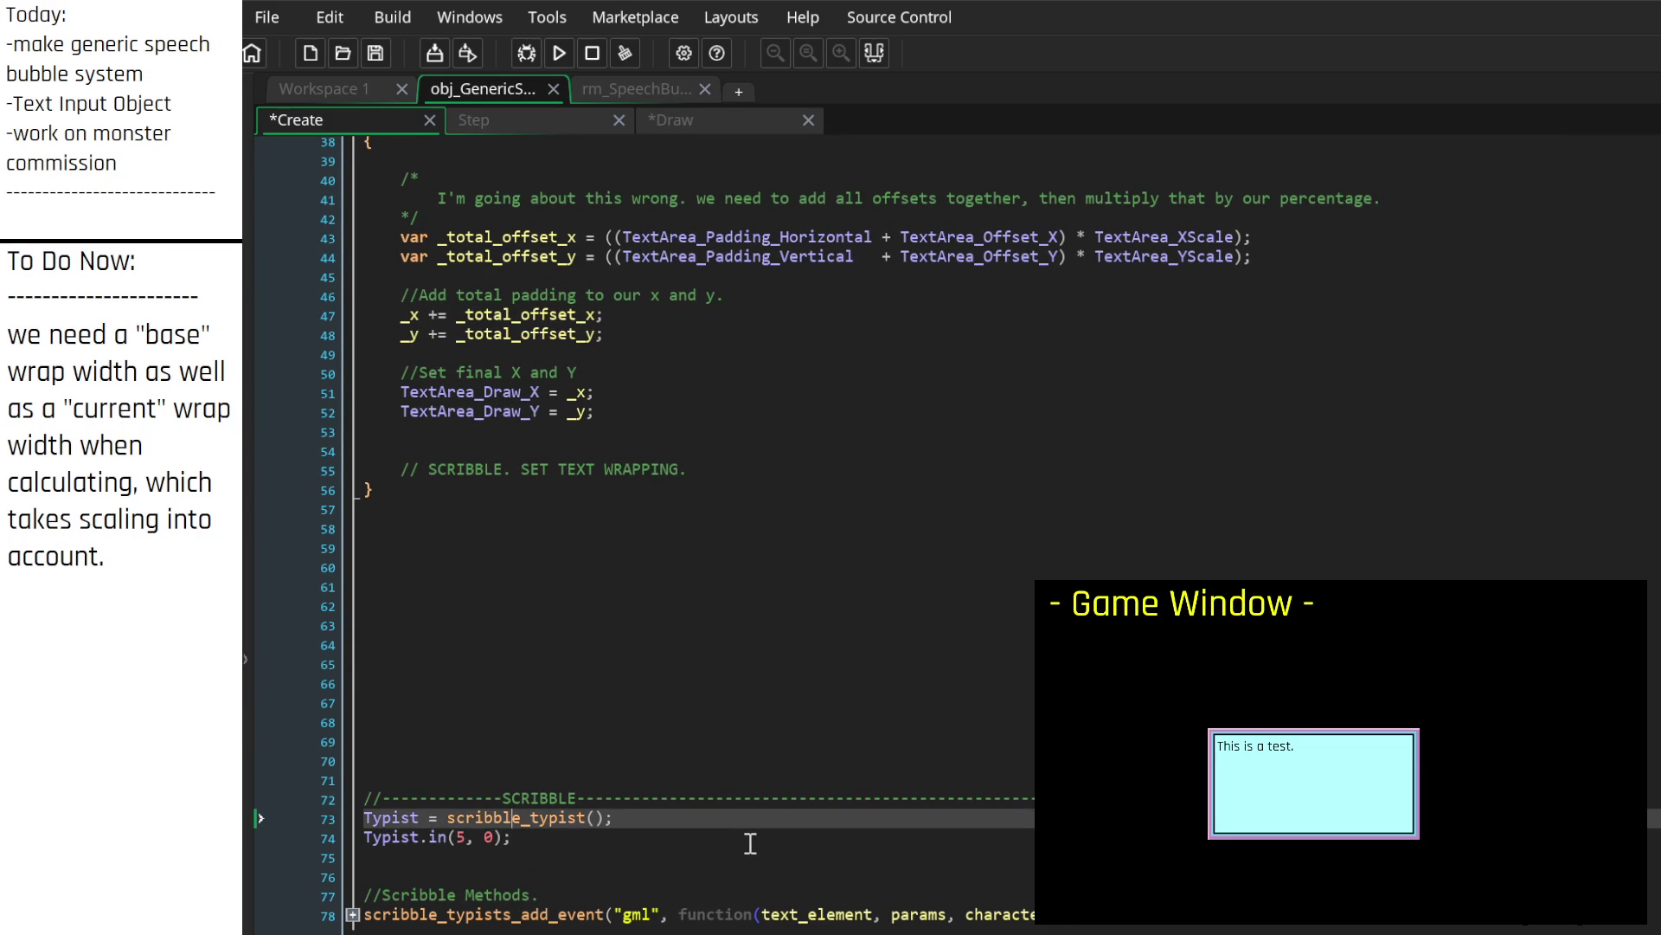
{"action": "key", "text": "Up"}
{"action": "key", "text": "Up"}
{"action": "key", "text": "Up"}
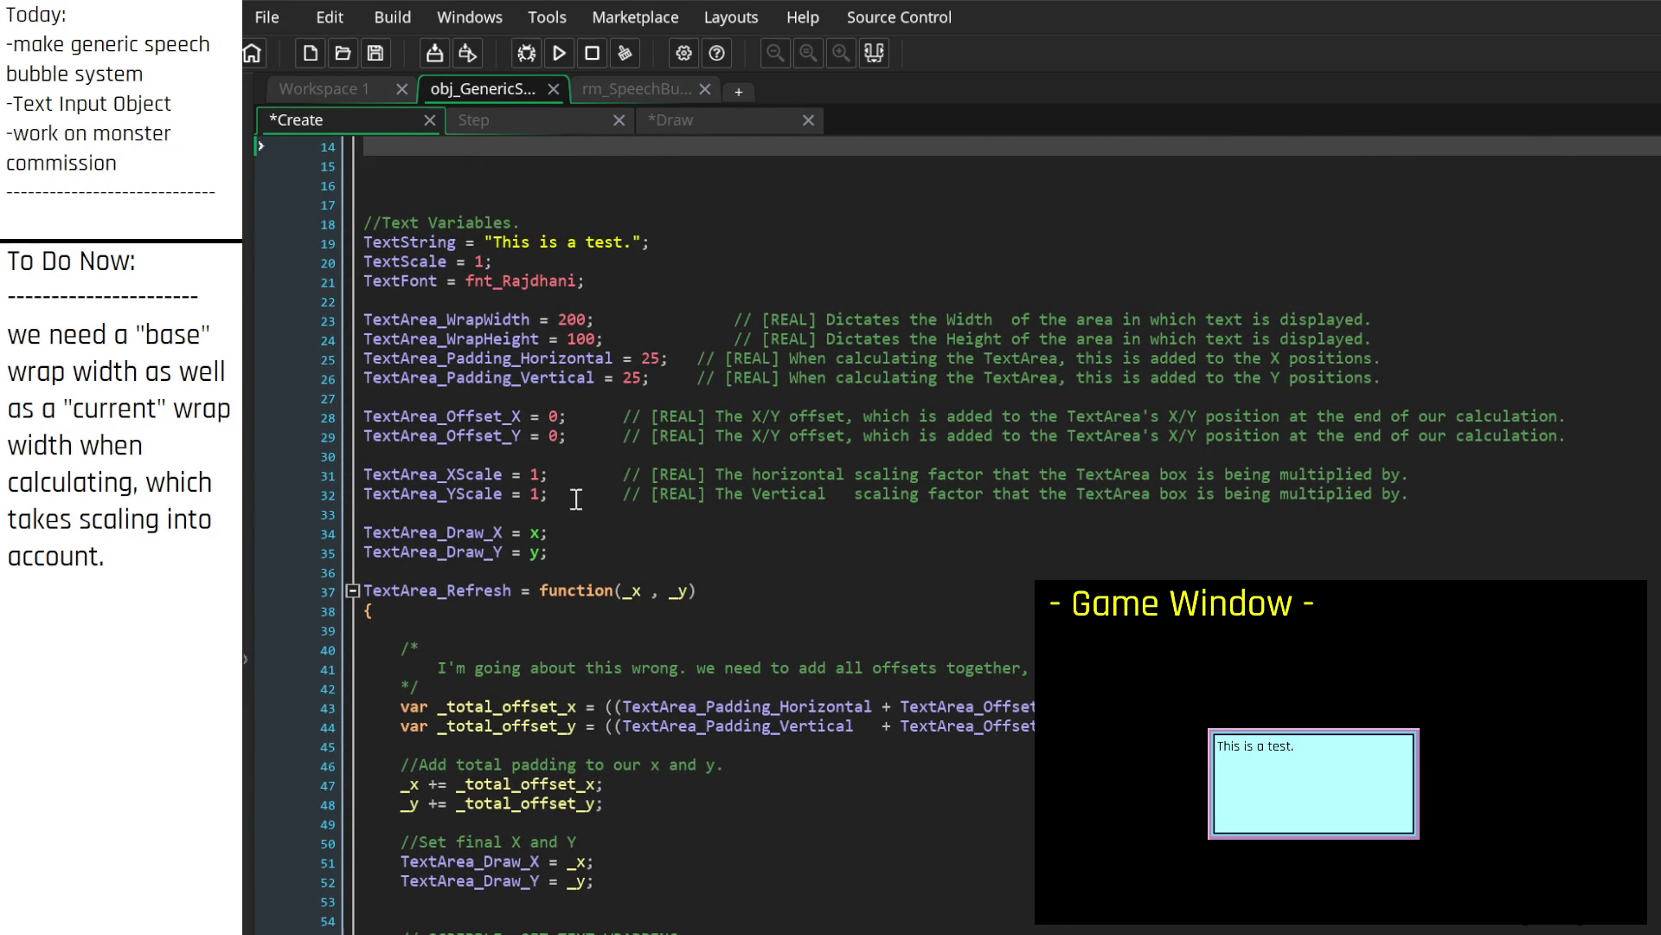
Step: Add TextArea_WrapPerCharacter = false below TextFont and lengthen the TextString test sentence with filler text
{"action": "left_click", "coordinate": [636, 295]}
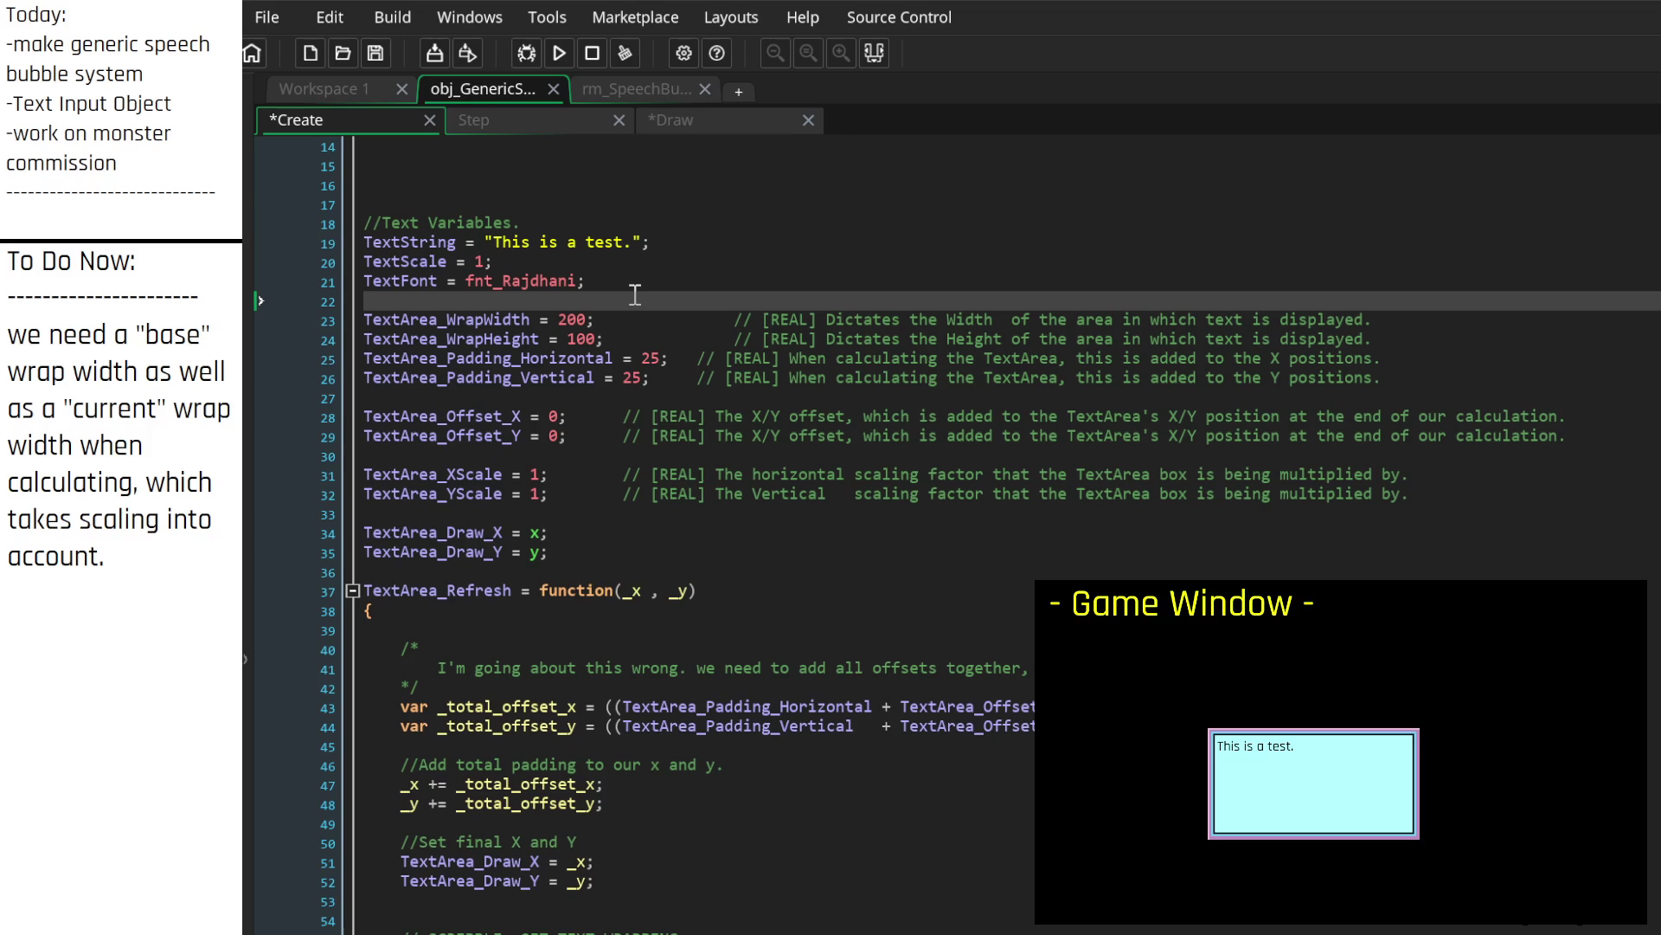
{"action": "key", "text": "Return"}
{"action": "key", "text": "Return"}
{"action": "key", "text": "Up"}
{"action": "type", "text": "ex"}
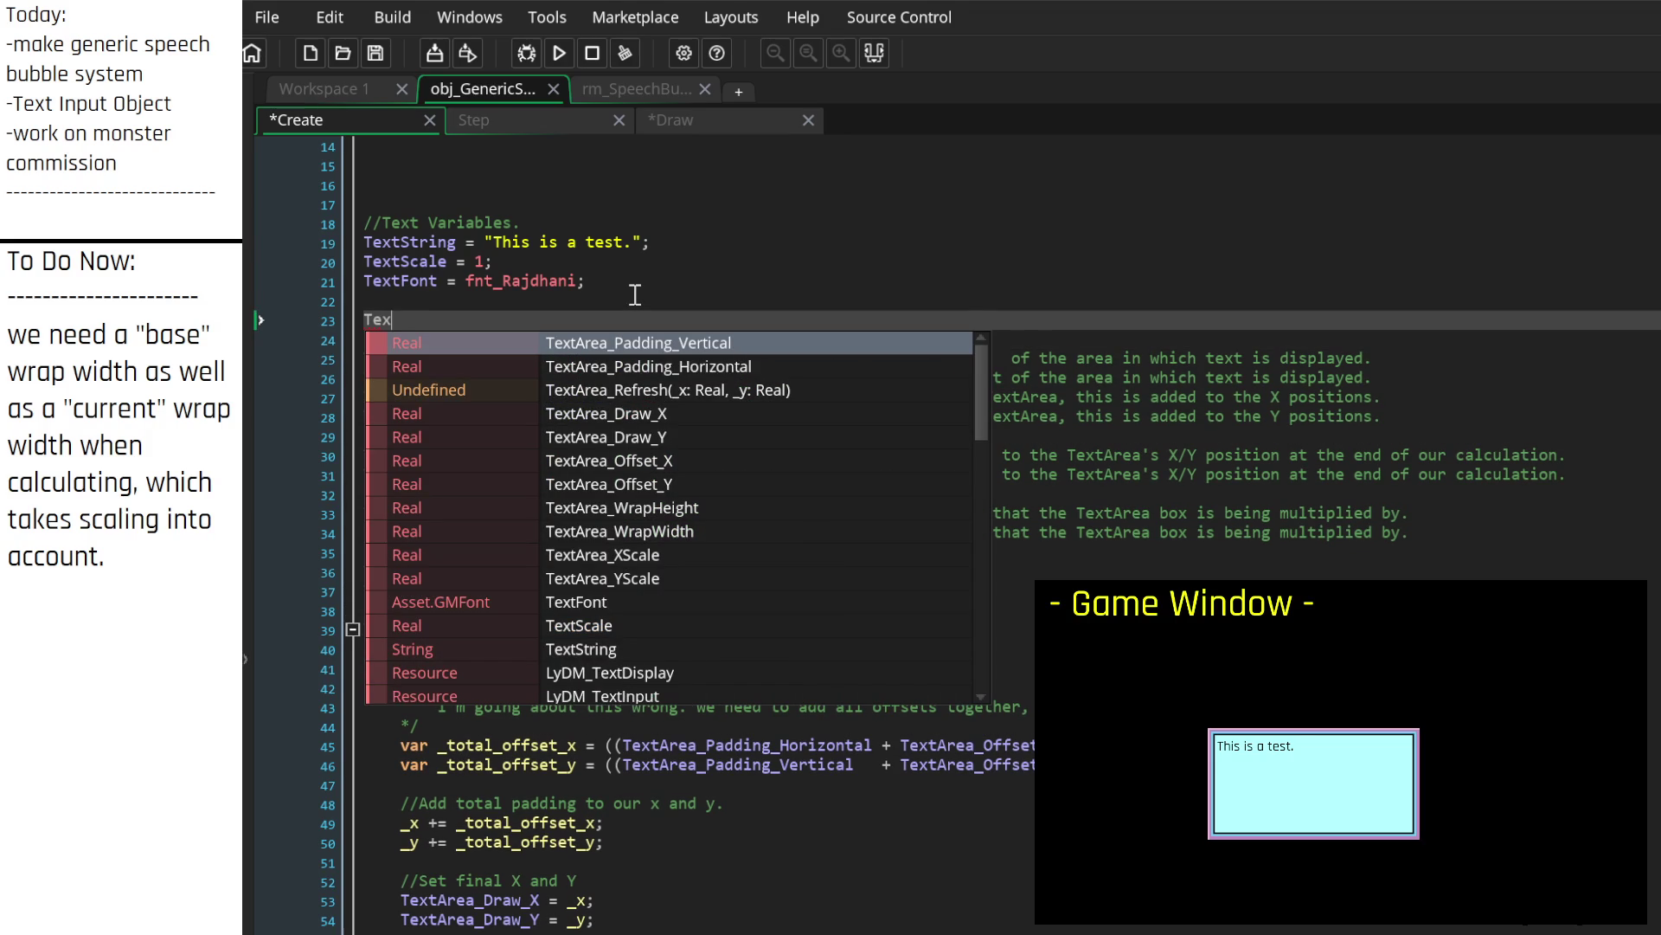
{"action": "type", "text": "tWrap"}
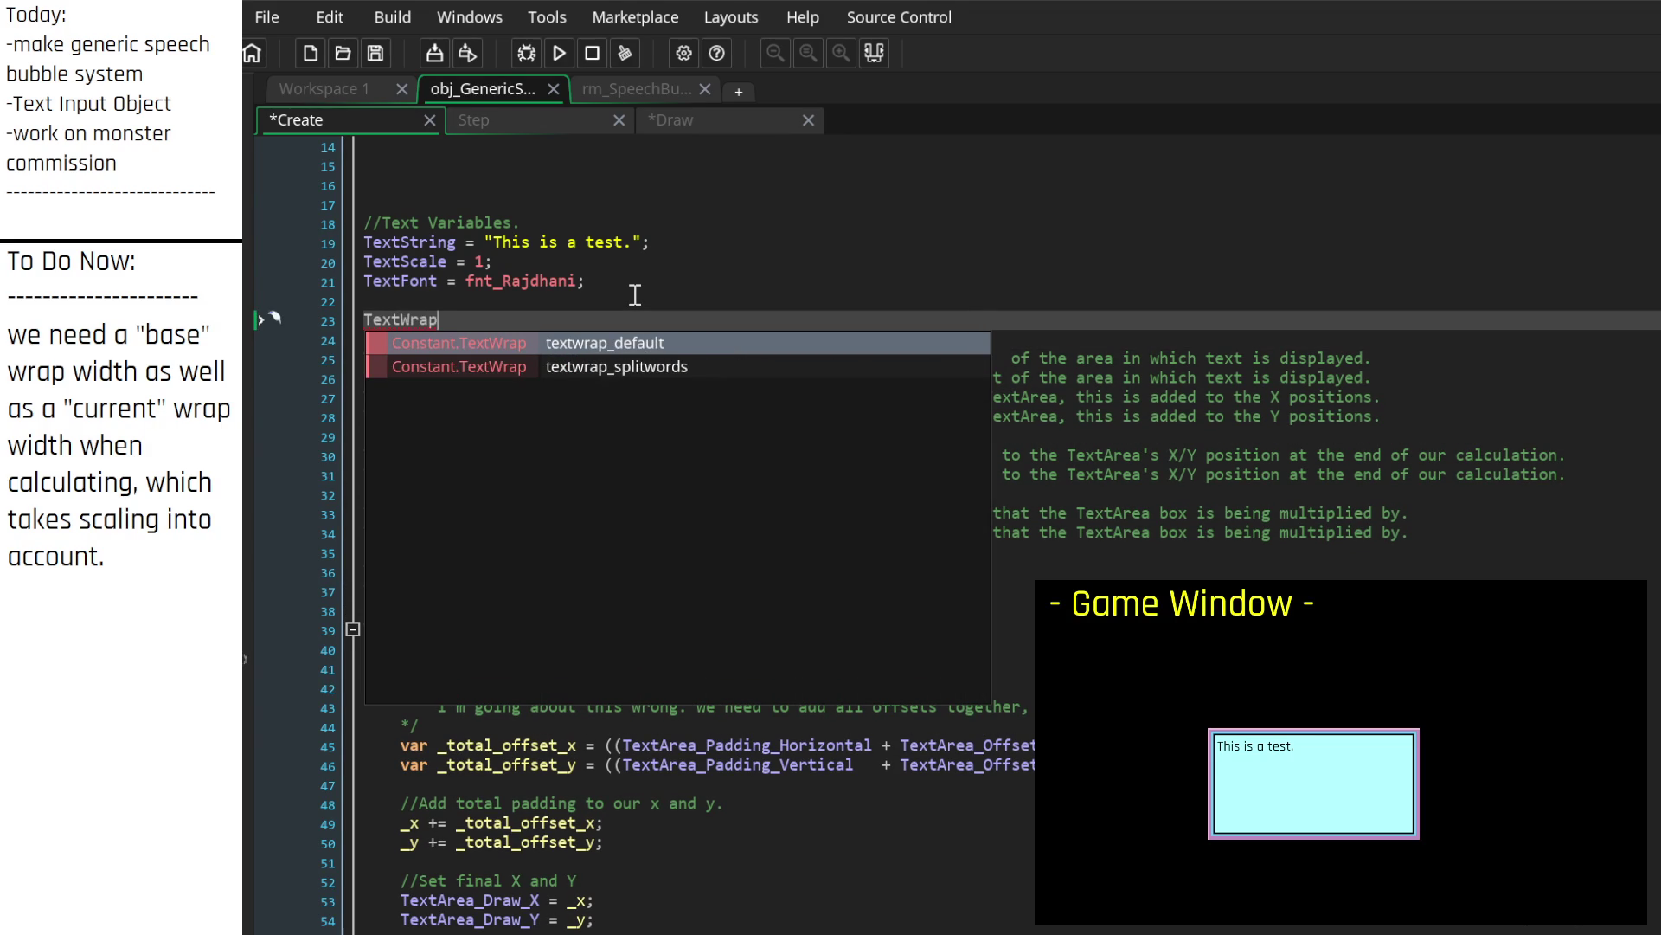
{"action": "key", "text": "BackSpace"}
{"action": "key", "text": "BackSpace"}
{"action": "key", "text": "BackSpace"}
{"action": "type", "text": "Area_WrapPerCharac"}
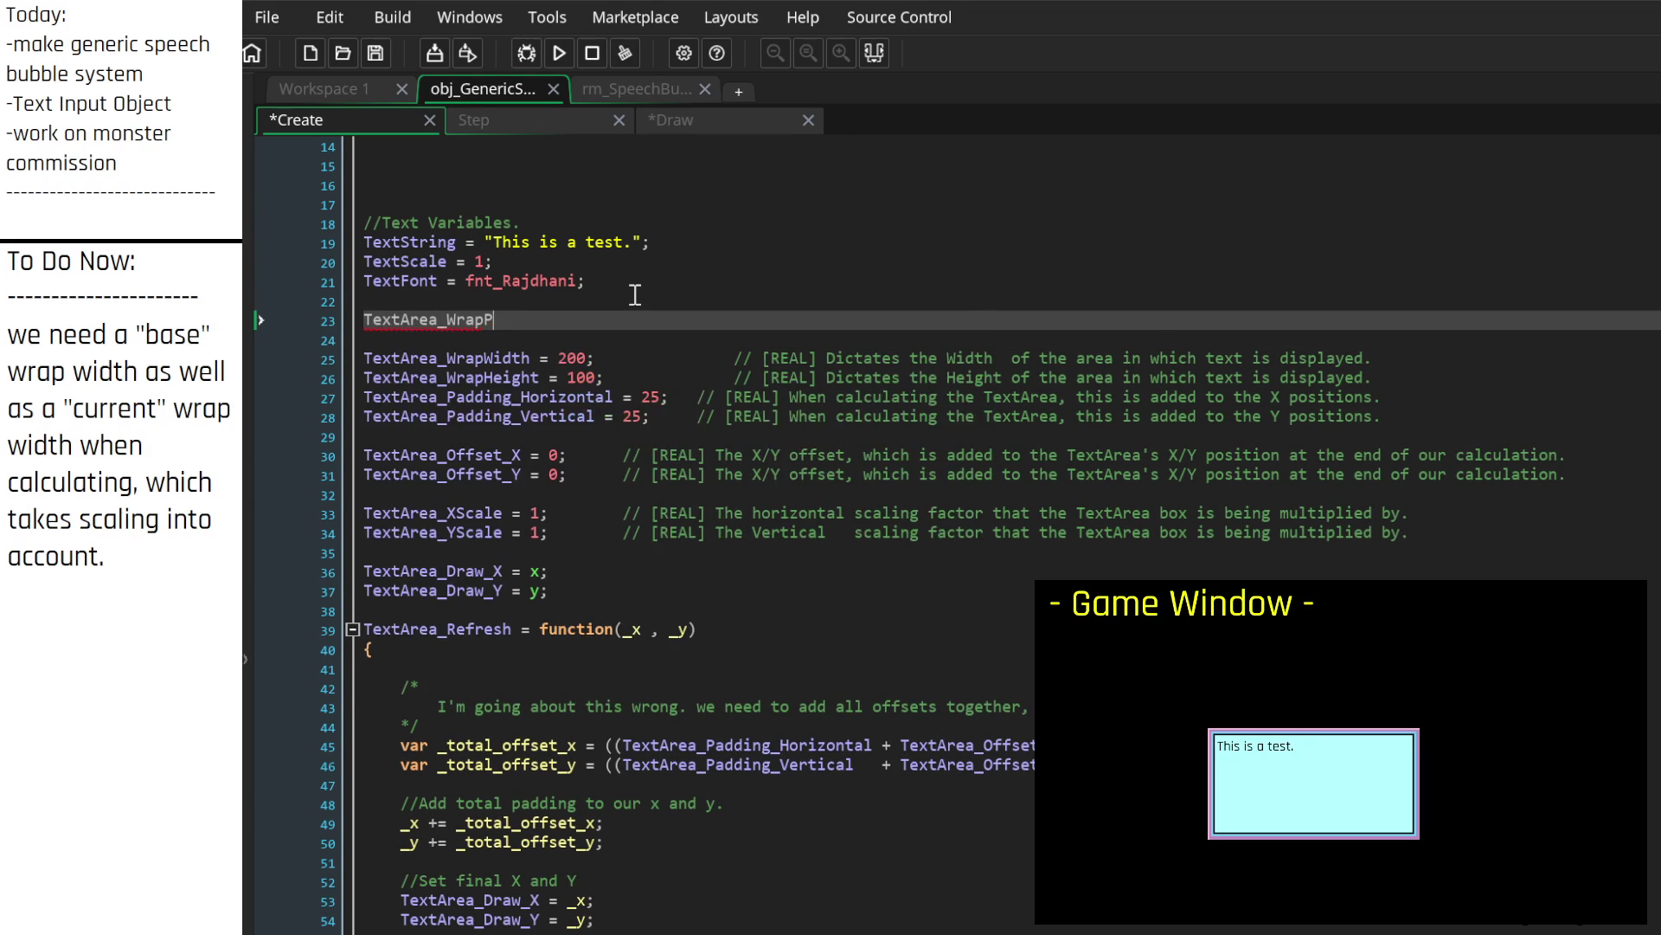
{"action": "type", "text": "ter"}
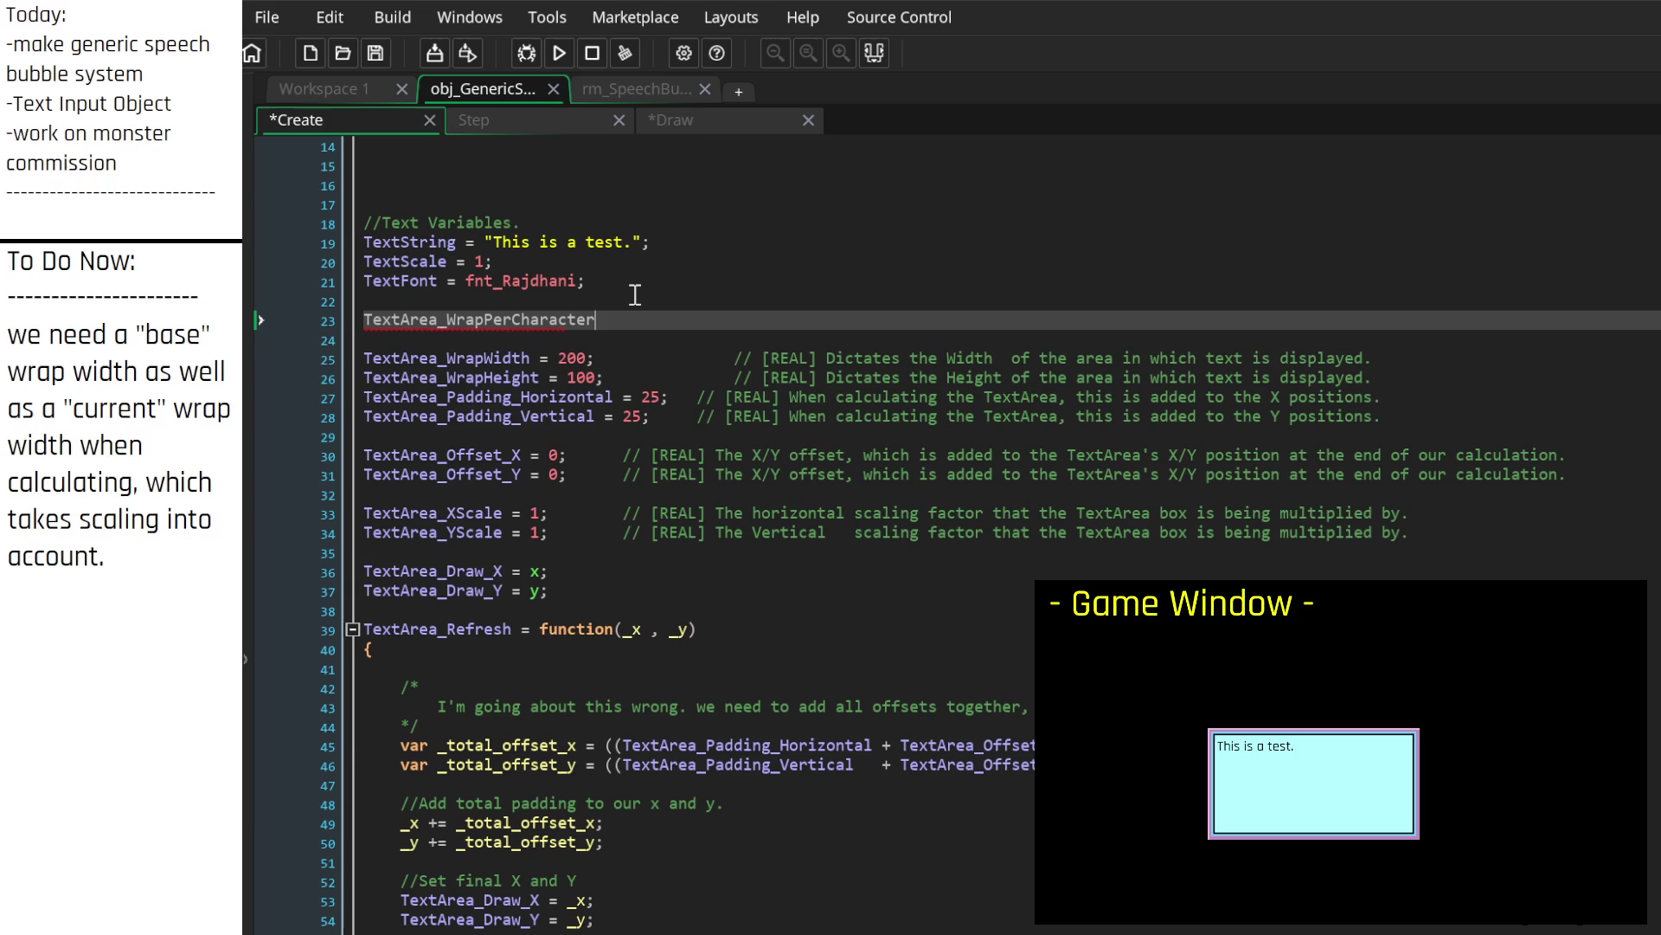
{"action": "type", "text": "="}
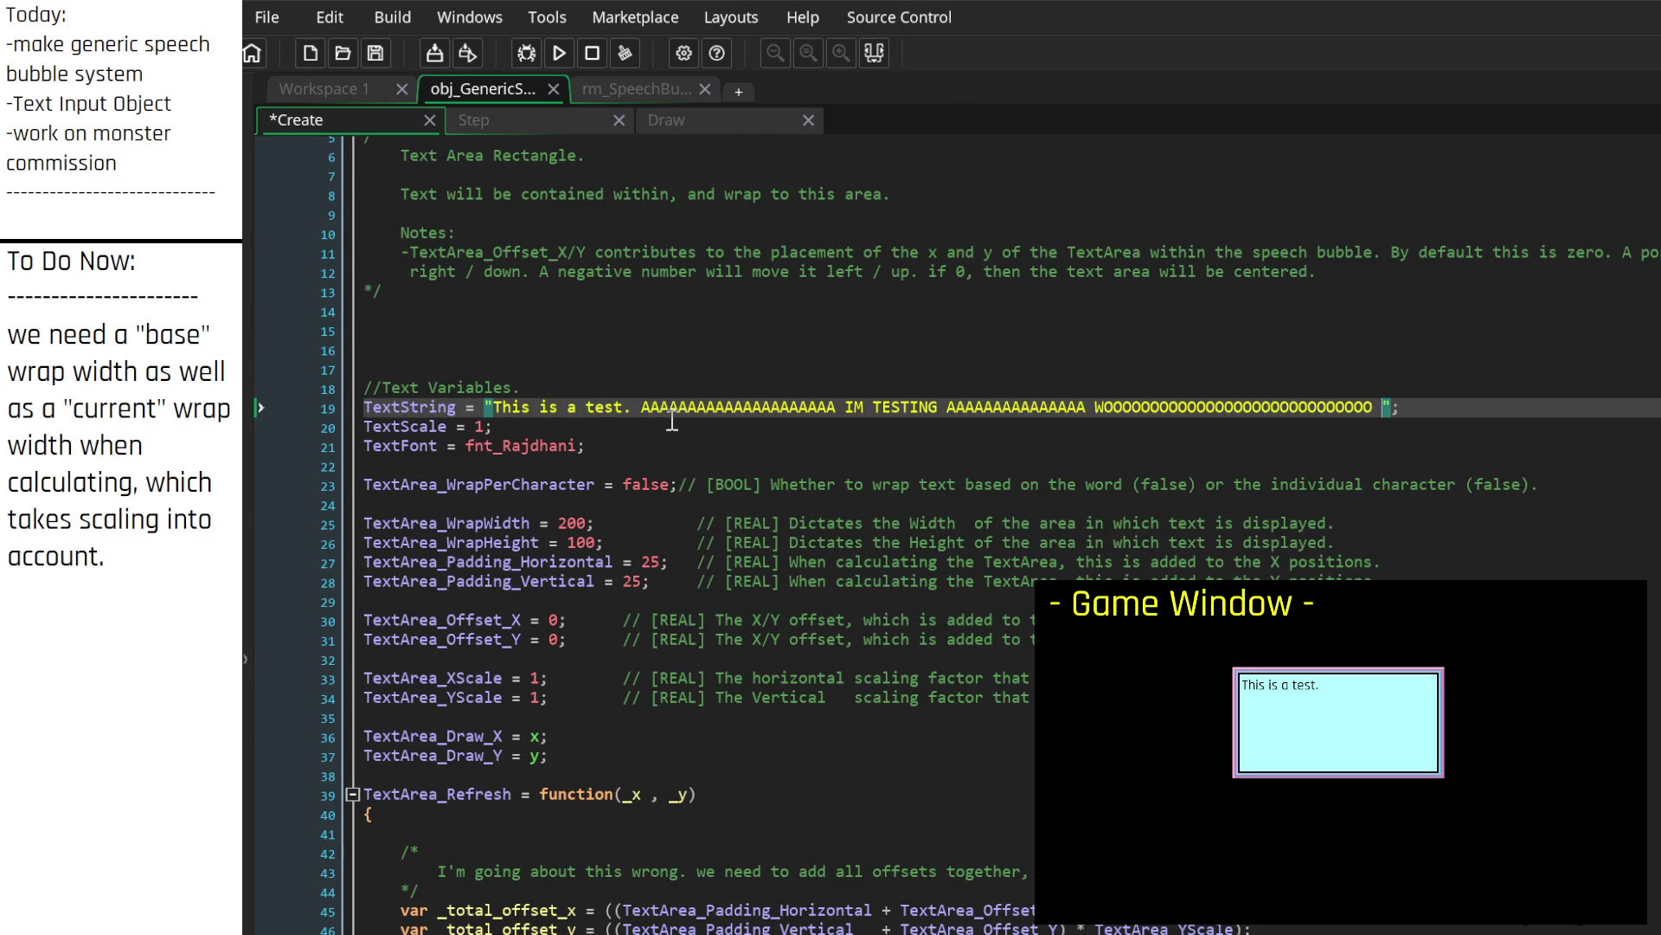
{"action": "type", "text": "HOLY "}
{"action": "type", "text": "FUUUUUUUUCK"}
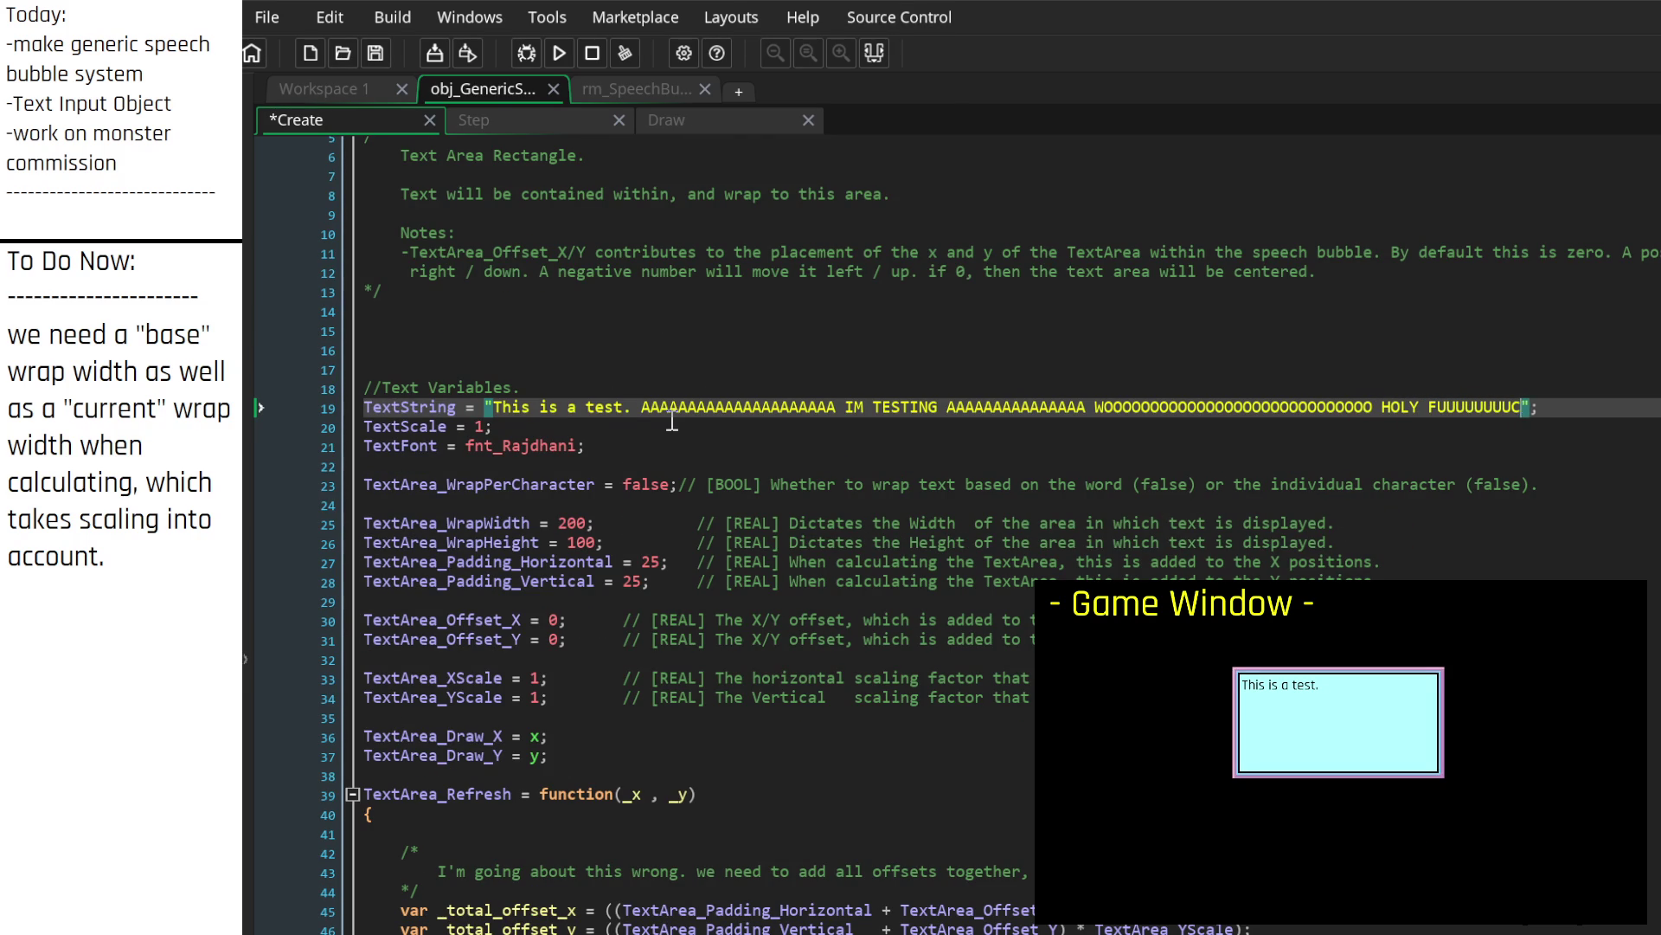
Step: Save the Create event and reposition the bubble in the running game to see the wrapped text
{"action": "key", "text": "ctrl+s"}
{"action": "left_click", "coordinate": [1178, 693]}
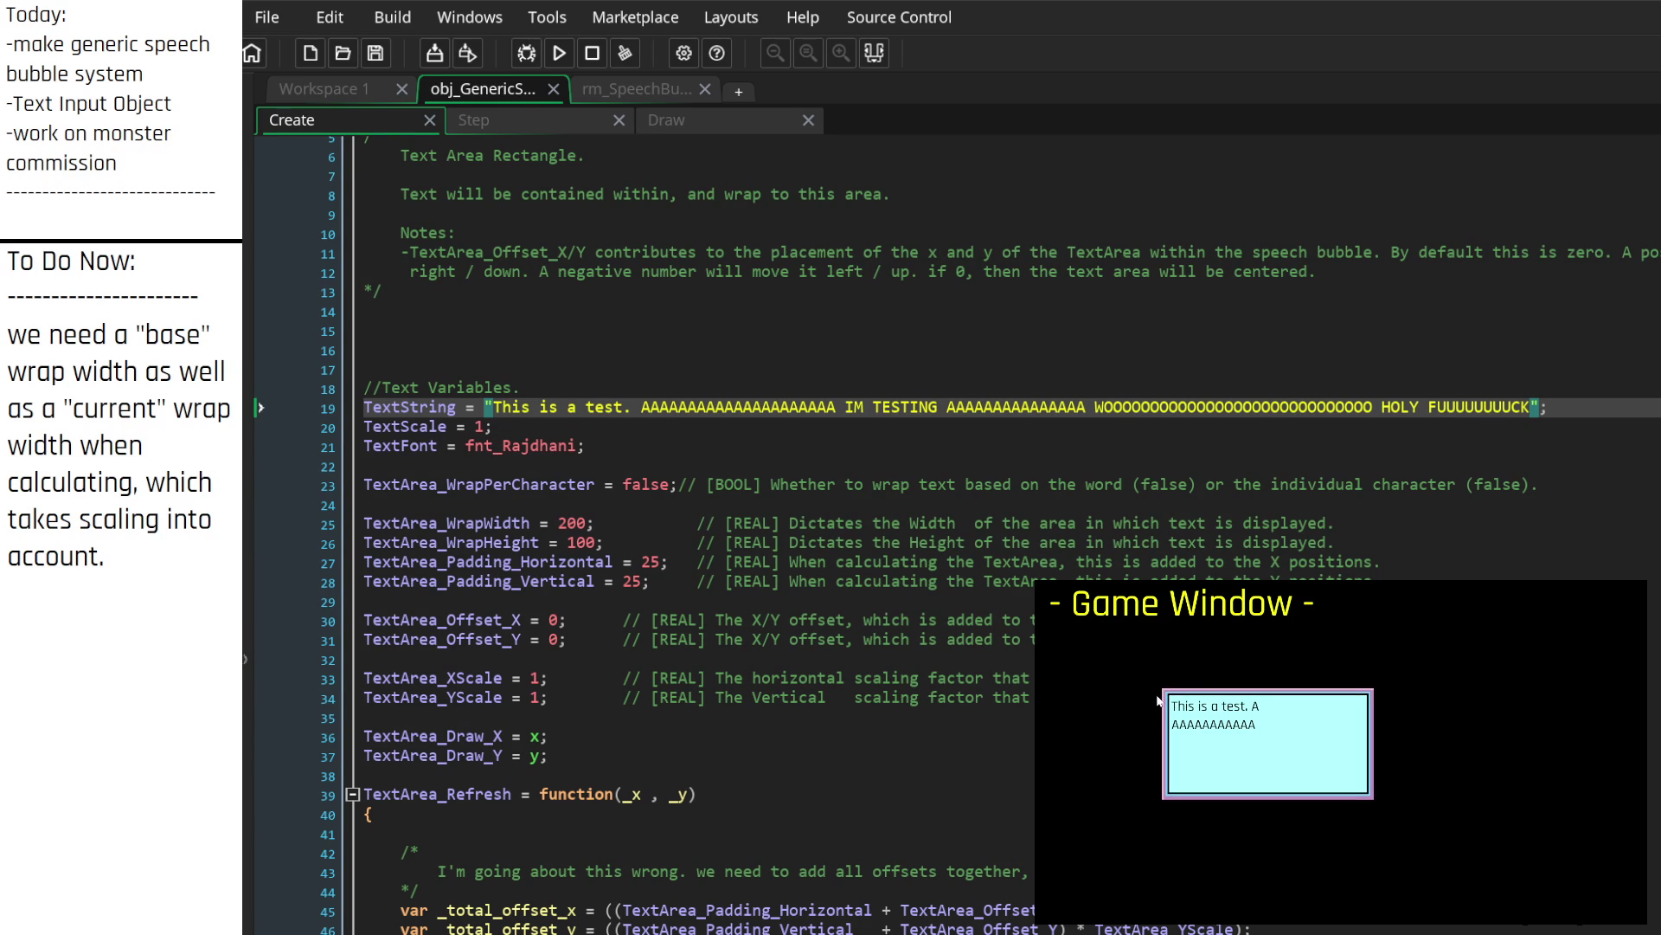
{"action": "left_click", "coordinate": [1069, 612]}
{"action": "left_click", "coordinate": [670, 234]}
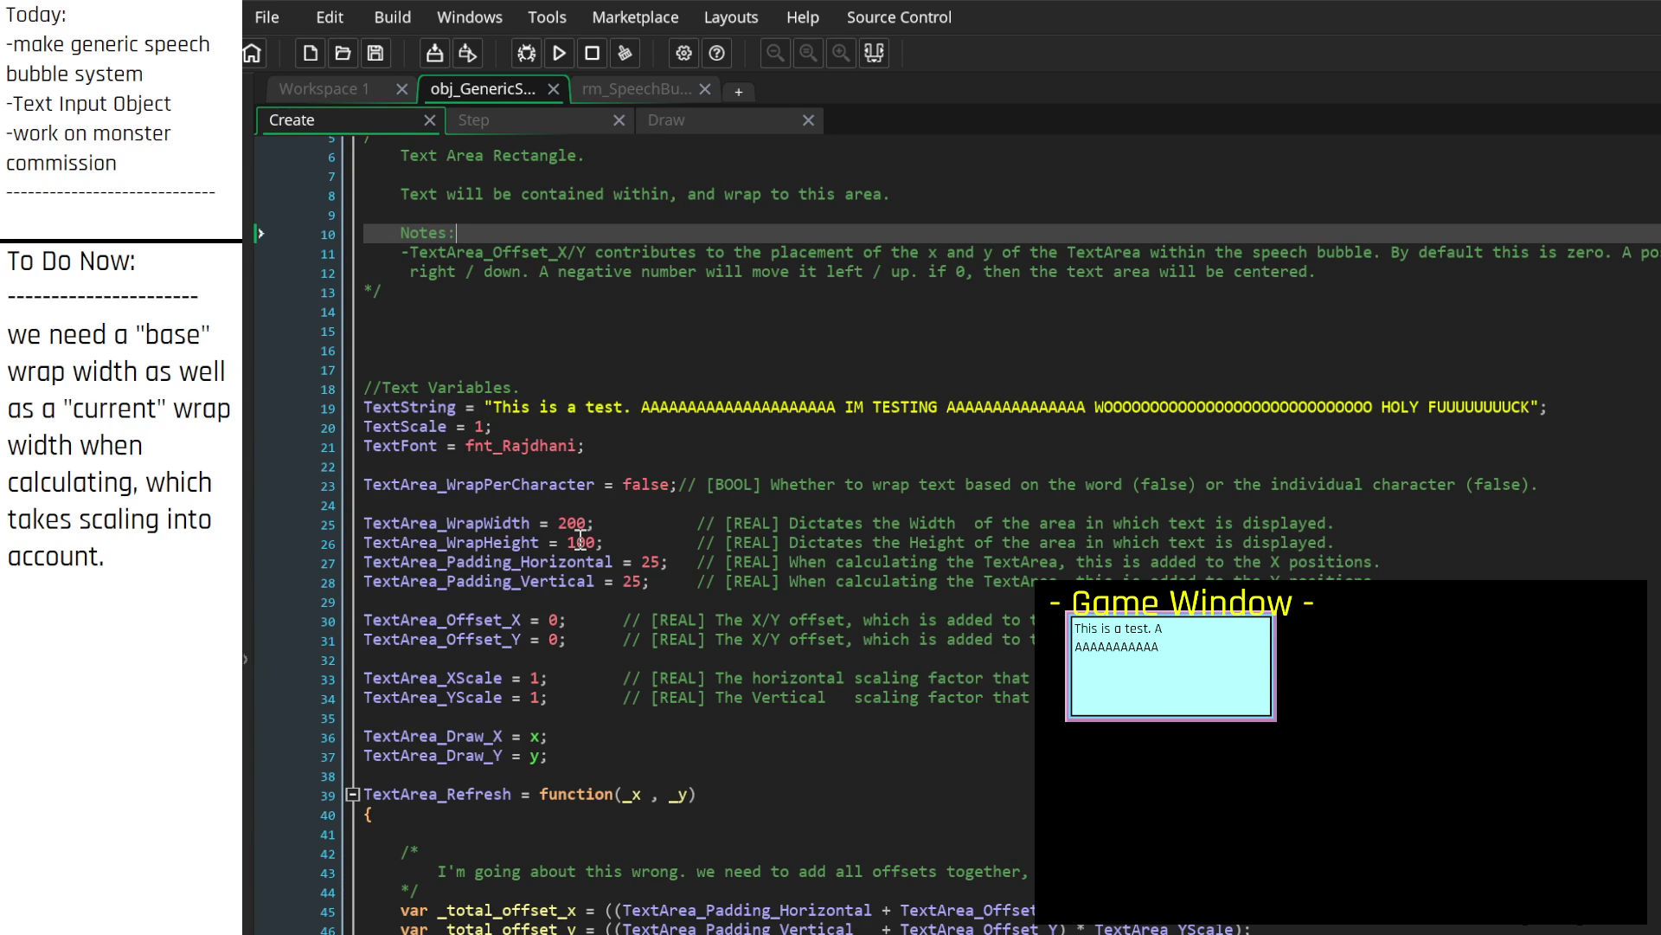
{"action": "left_click", "coordinate": [542, 543]}
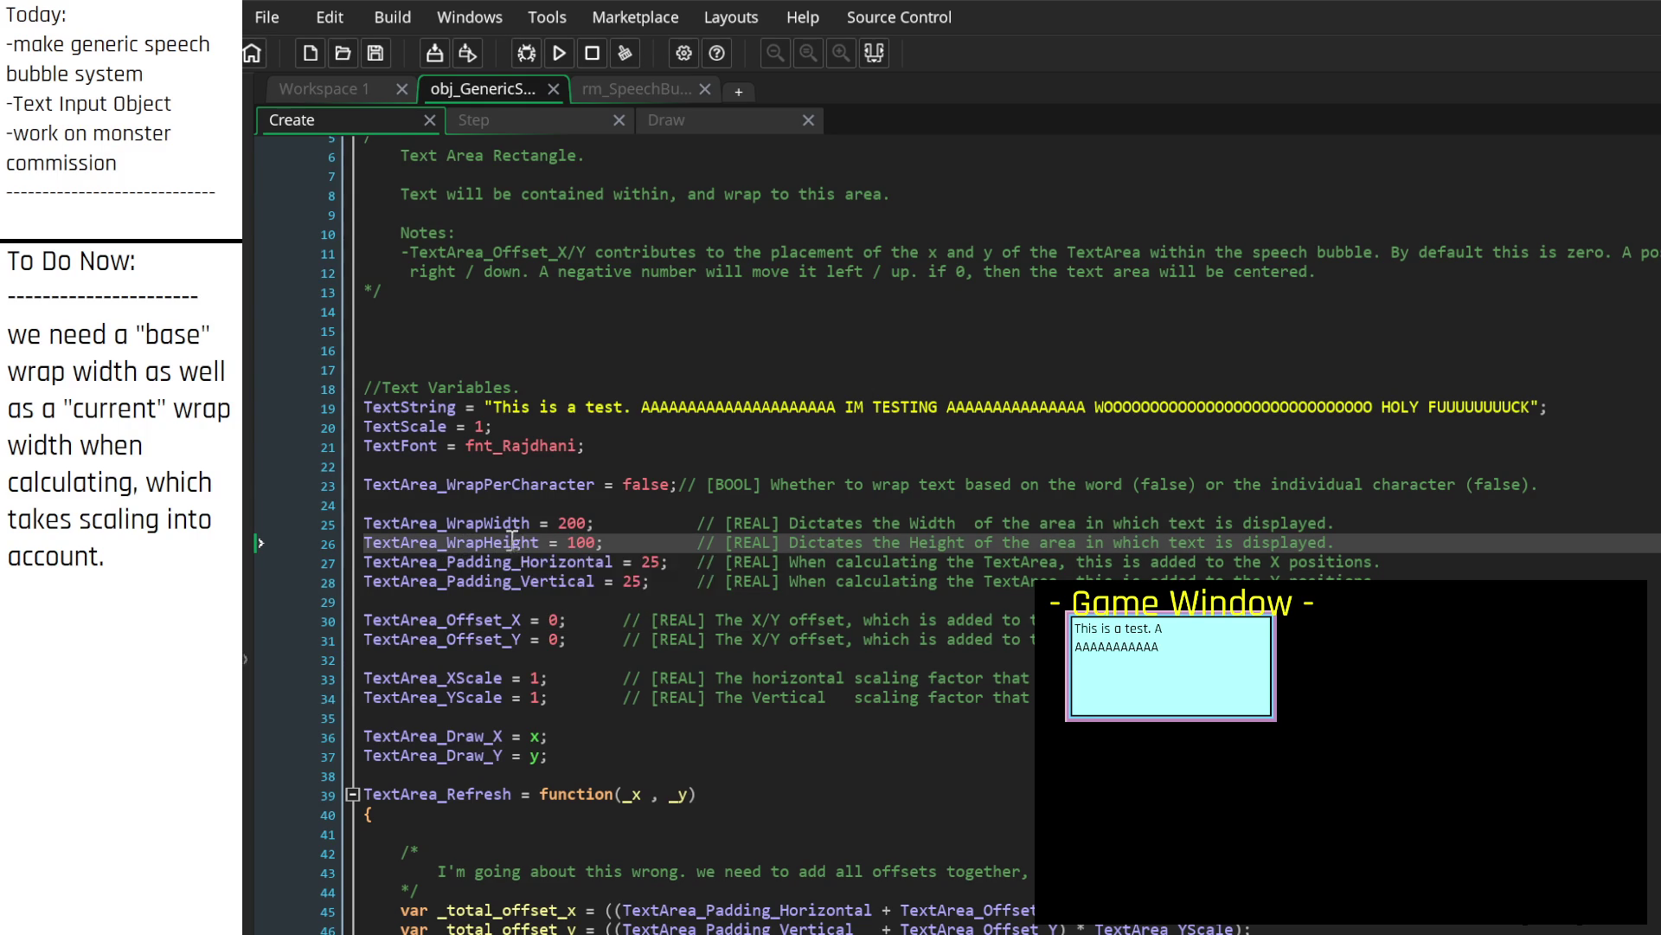
Step: Change TextArea_WrapHeight from 100 to -1 and save the Create event
{"action": "left_click", "coordinate": [364, 542]}
{"action": "double_click", "coordinate": [575, 544]}
{"action": "type", "text": "-1"}
{"action": "key", "text": "ctrl+s"}
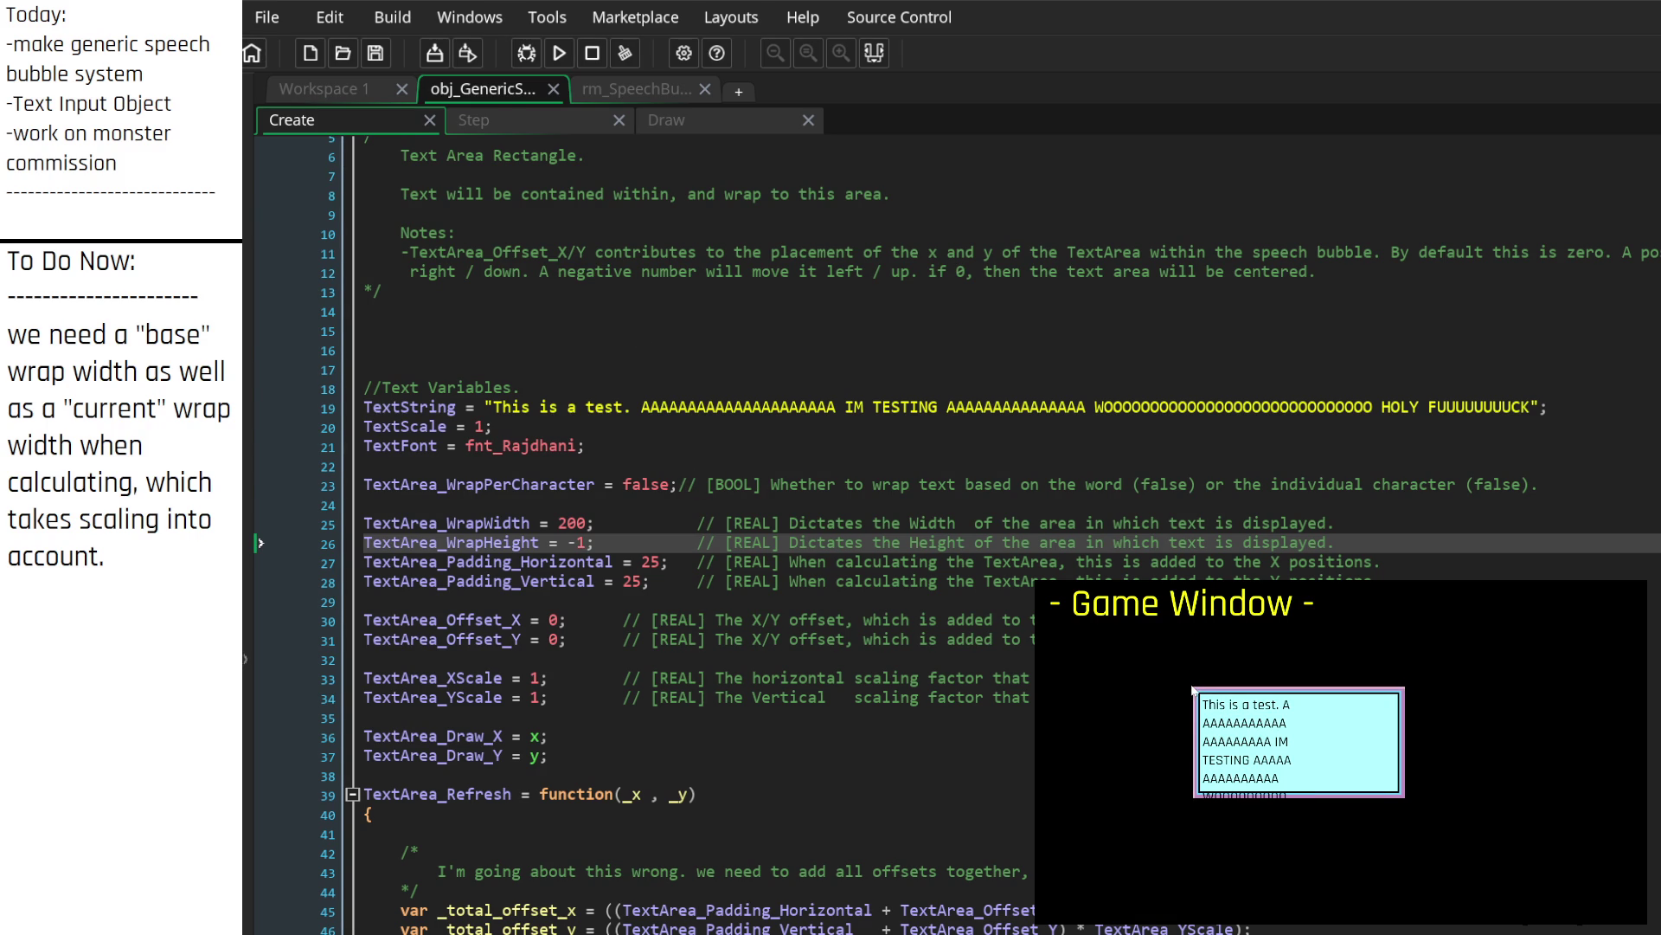
Step: Duplicate the TextArea_WrapWidth and TextArea_WrapHeight lines into the space below WrapPerCharacter
{"action": "left_click", "coordinate": [781, 217]}
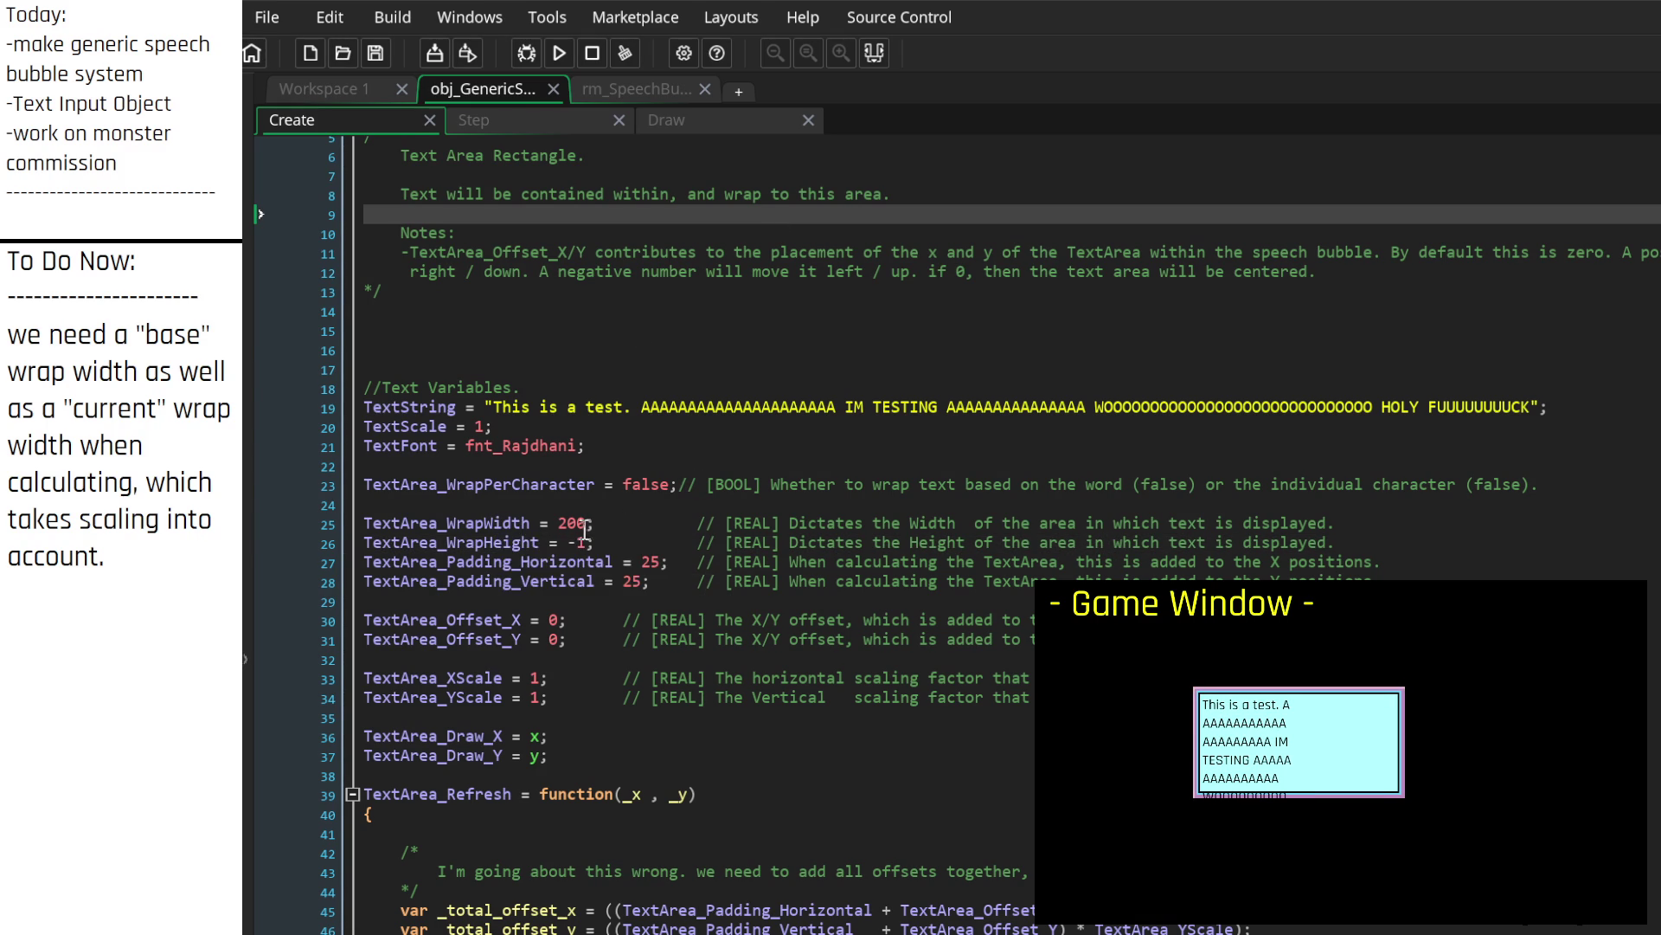
{"action": "double_click", "coordinate": [488, 523]}
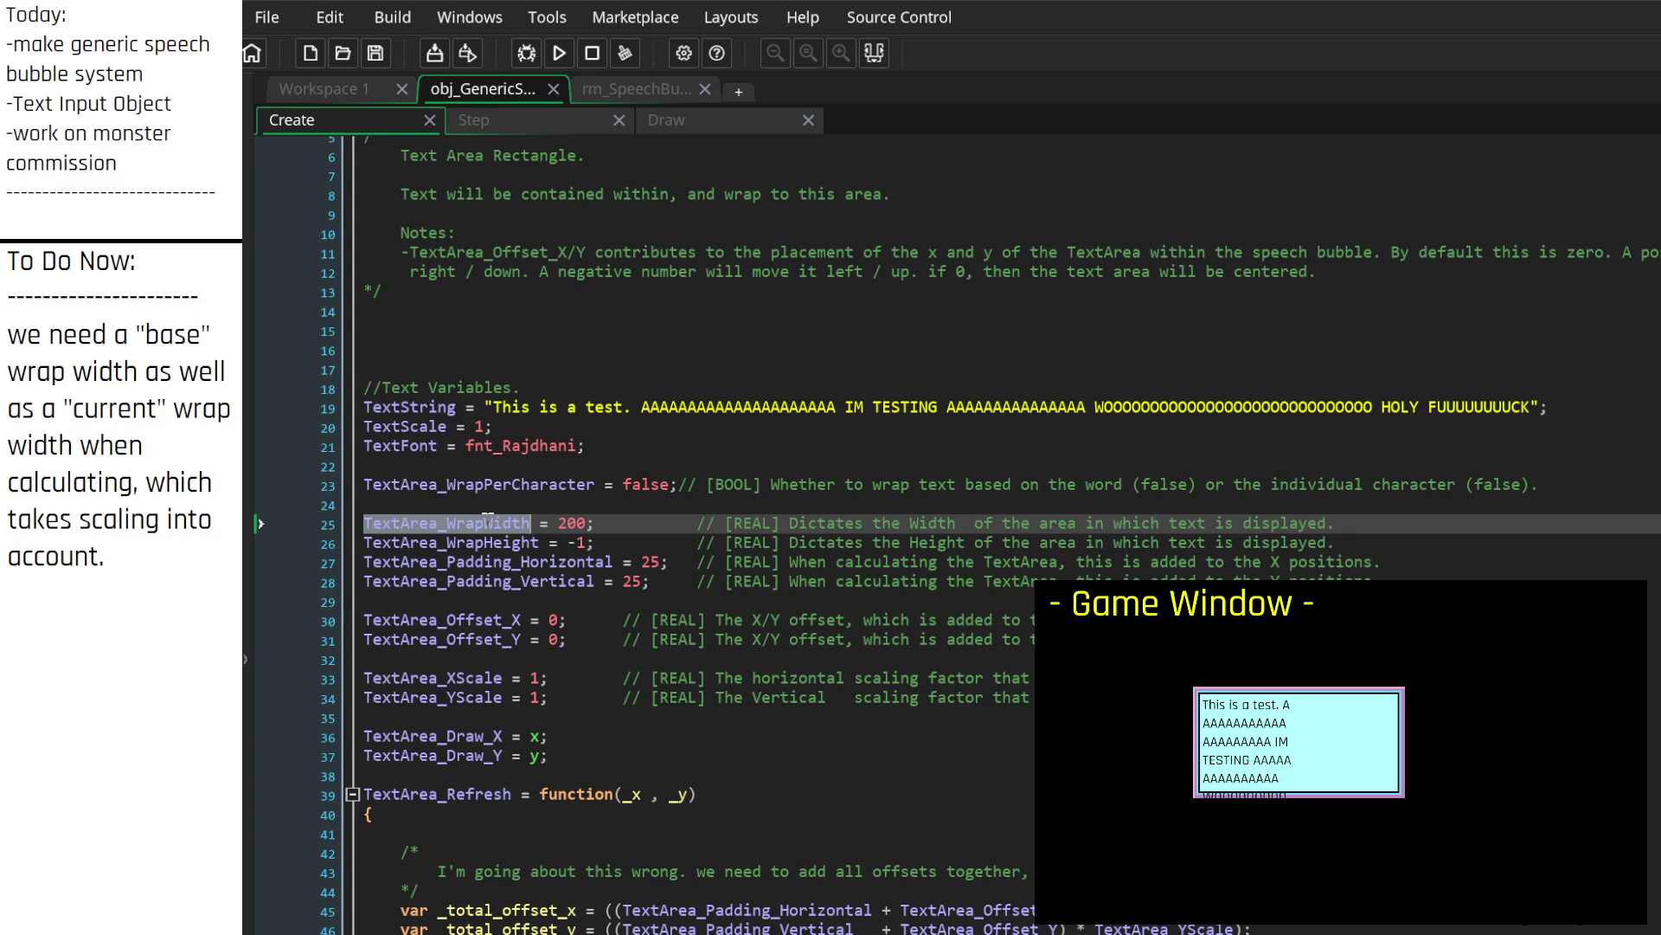
{"action": "left_click_drag", "start_coordinate": [1337, 524], "coordinate": [1011, 524]}
{"action": "left_click_drag", "start_coordinate": [1386, 551], "coordinate": [295, 514]}
{"action": "key", "text": "ctrl+c"}
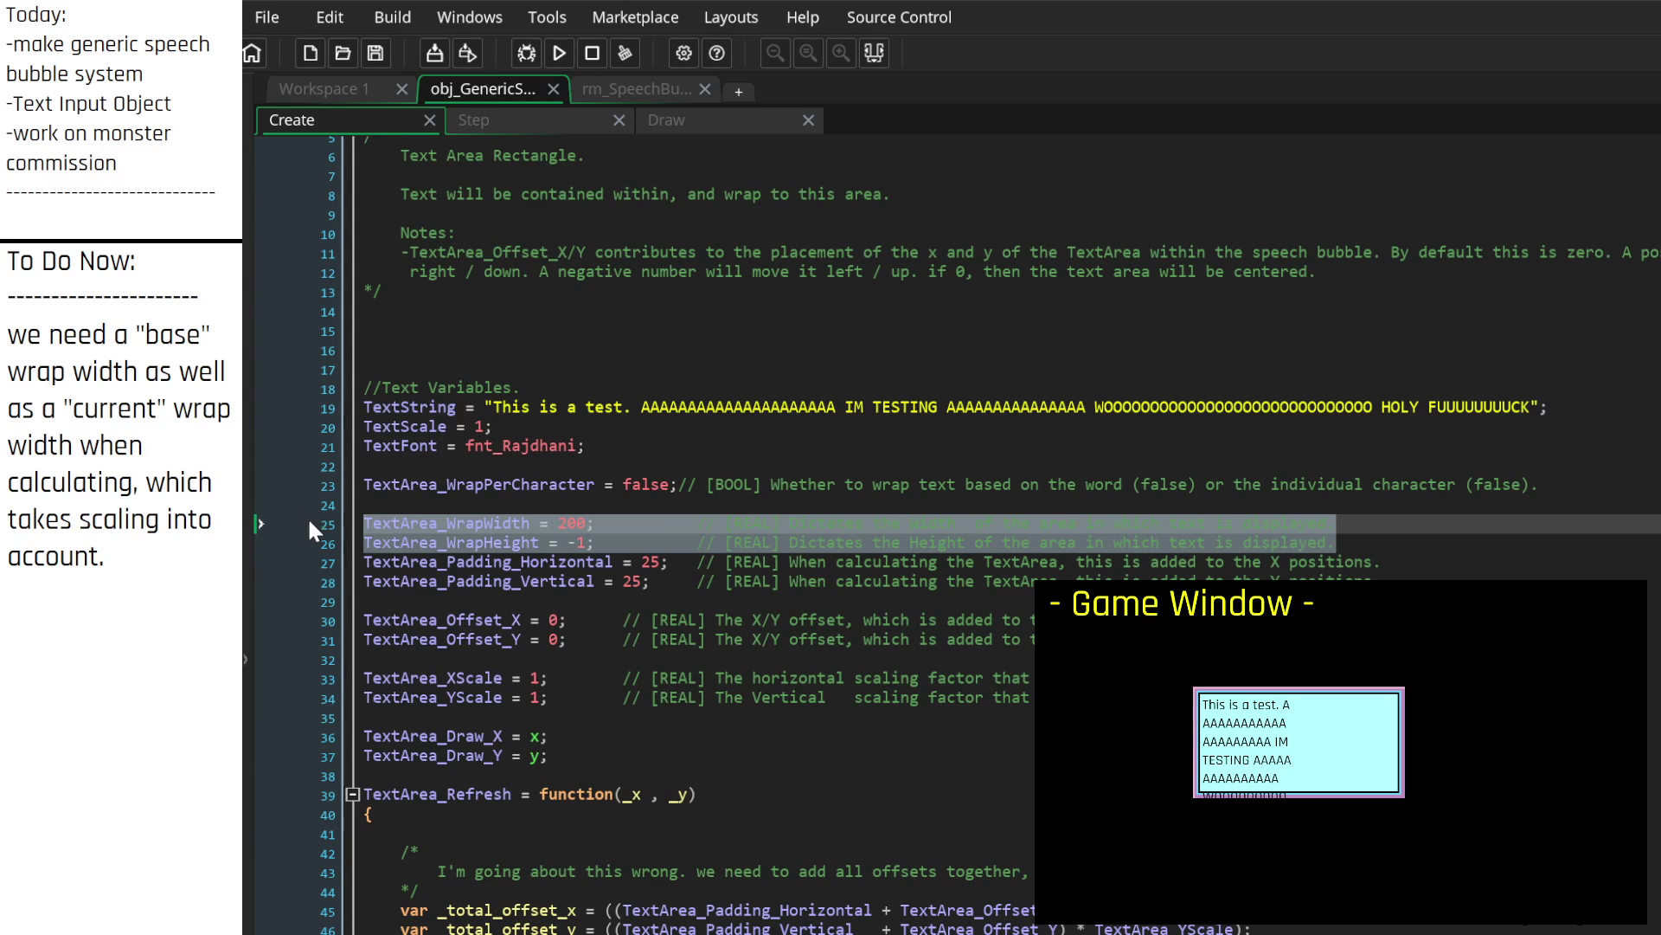
{"action": "left_click", "coordinate": [503, 505]}
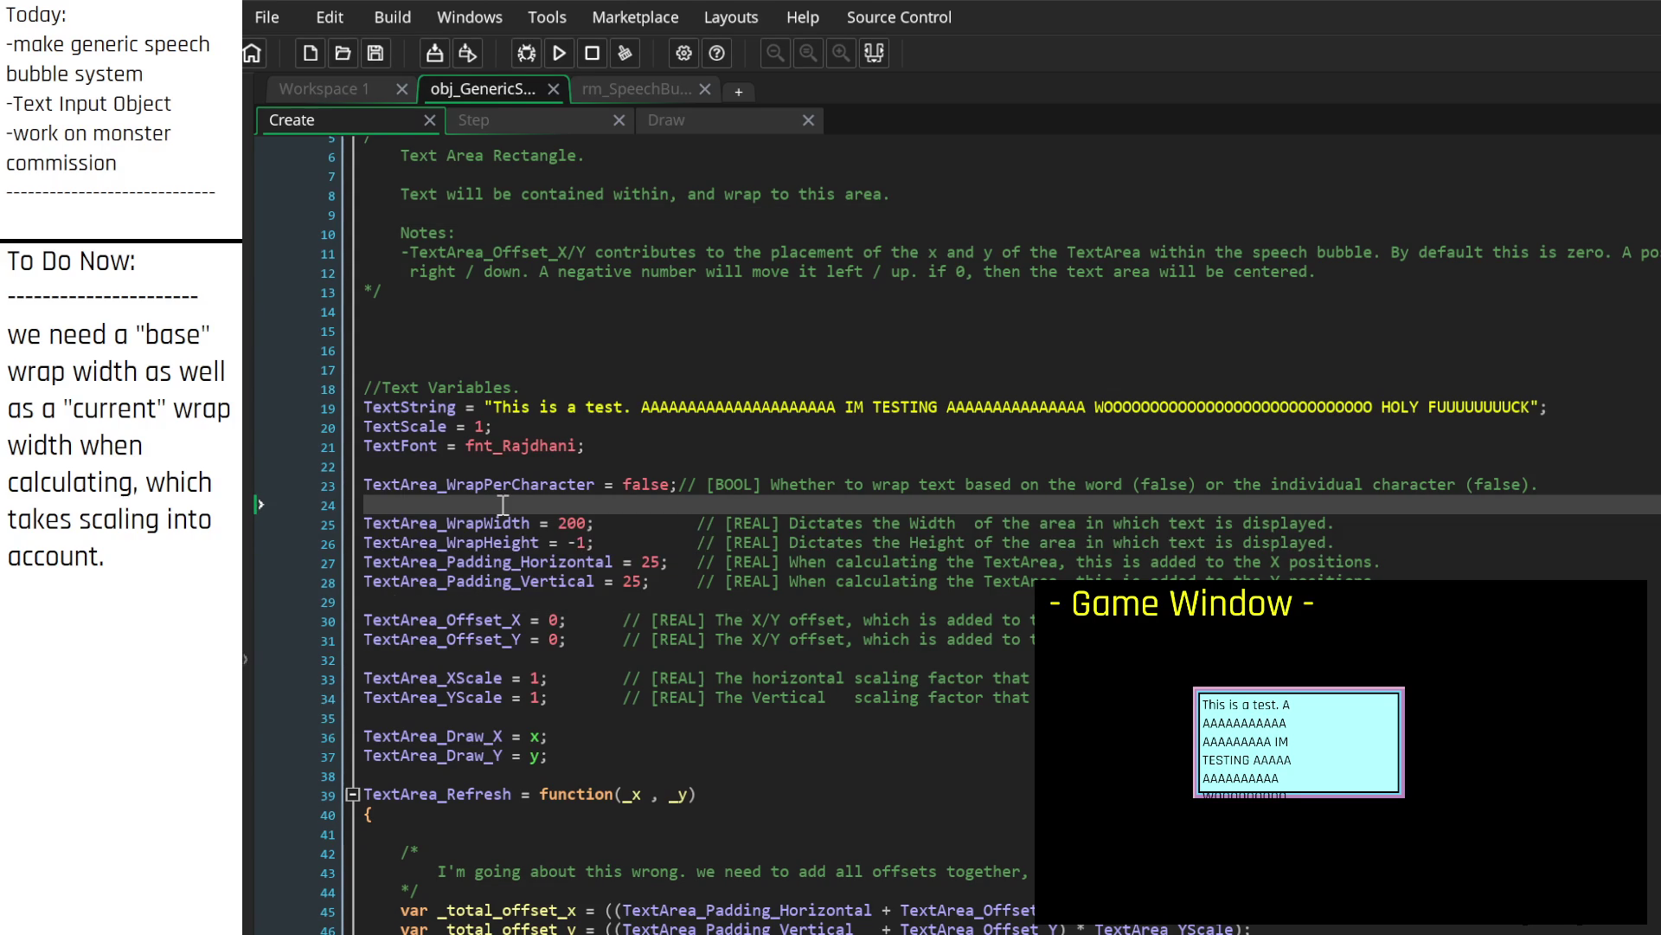
{"action": "key", "text": "Return"}
{"action": "key", "text": "Return"}
{"action": "key", "text": "Return"}
{"action": "key", "text": "Up"}
{"action": "key", "text": "ctrl+v"}
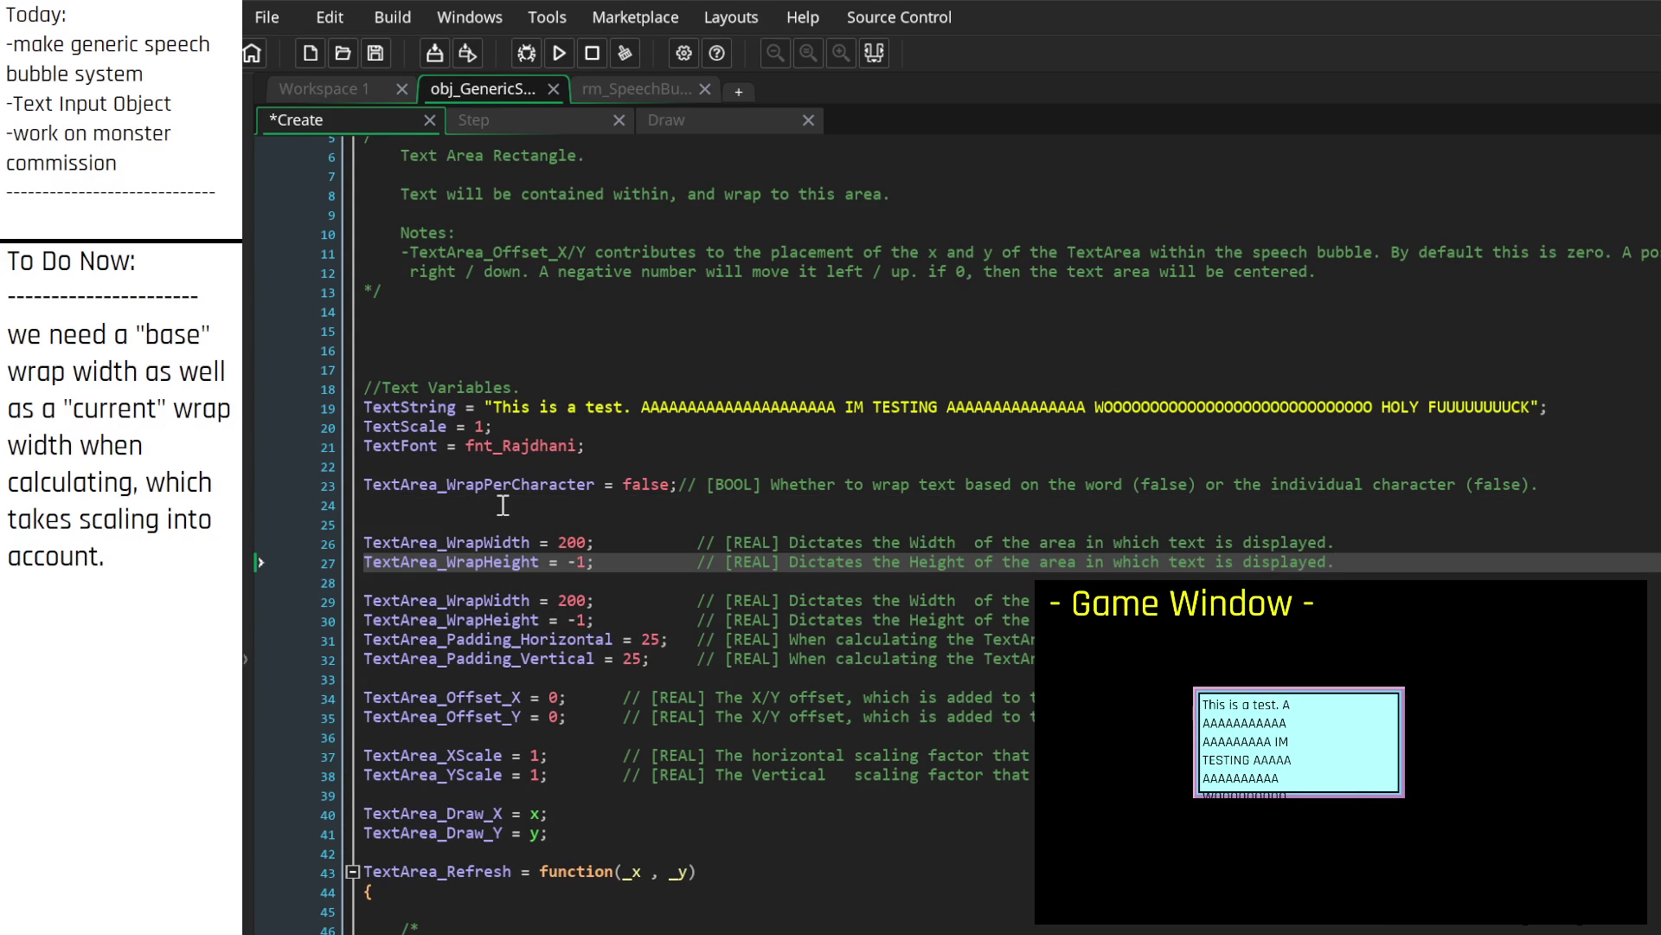
Step: Rename the copies to TextArea_RegionWidth = 200 and TextArea_RegionHeight = -1
{"action": "key", "text": "Down"}
{"action": "key", "text": "Up"}
{"action": "key", "text": "Up"}
{"action": "key", "text": "Up"}
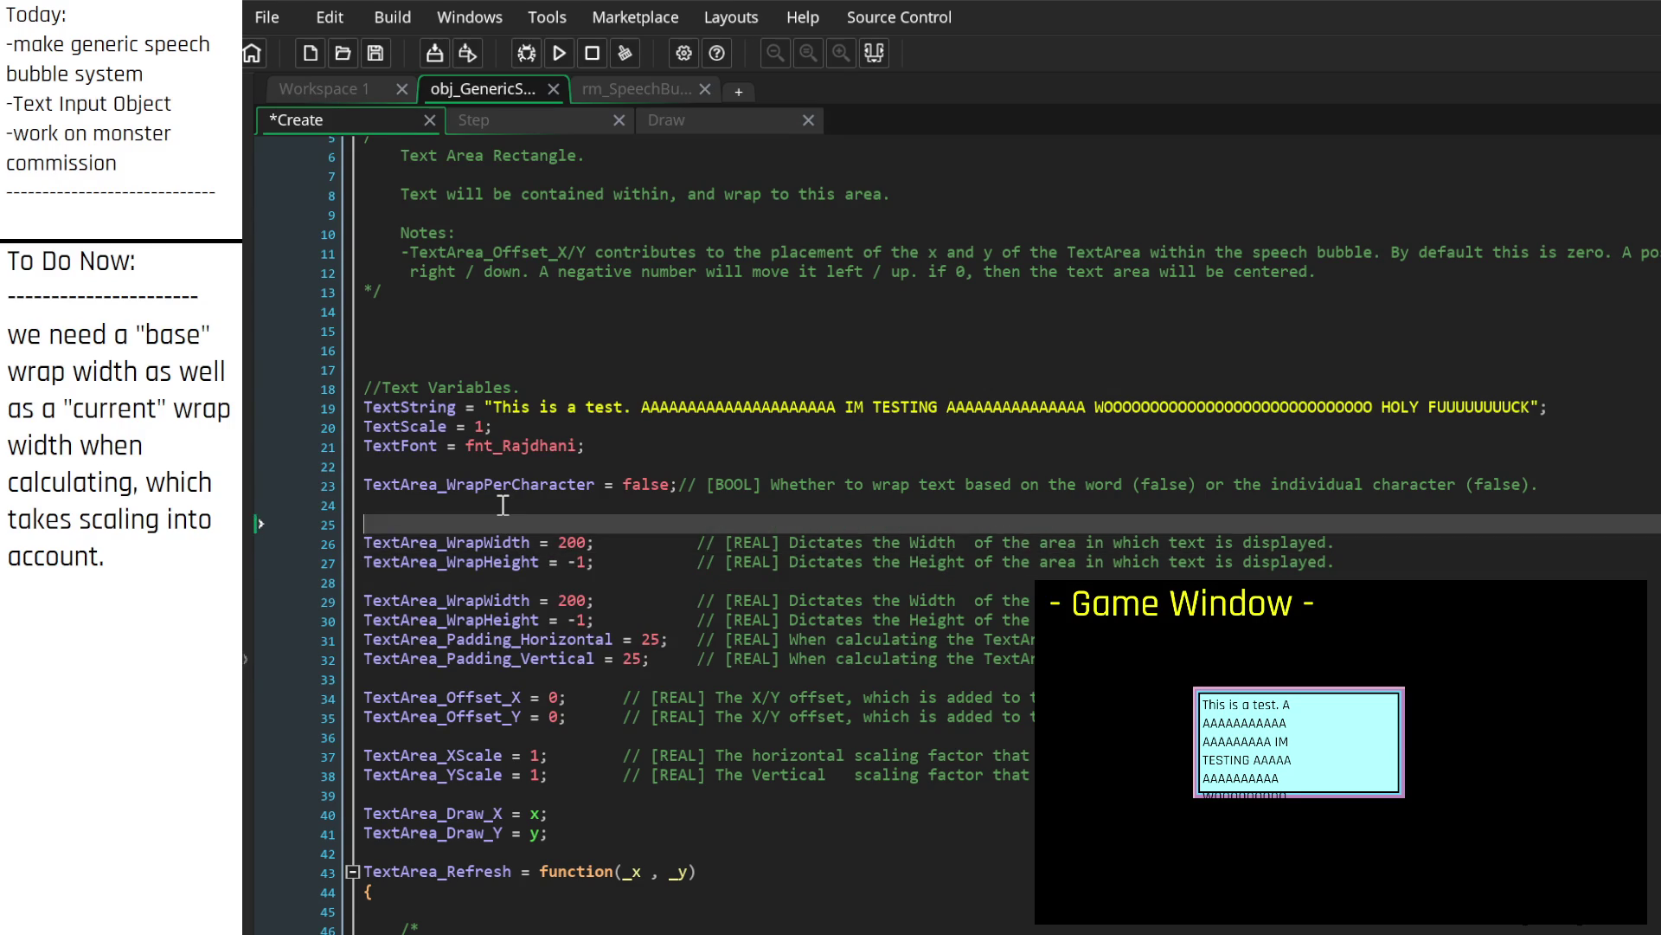
{"action": "key", "text": "Down"}
{"action": "key", "text": "Delete"}
{"action": "key", "text": "Delete"}
{"action": "key", "text": "Delete"}
{"action": "key", "text": "Down"}
{"action": "key", "text": "Delete"}
{"action": "key", "text": "Delete"}
{"action": "key", "text": "Delete"}
{"action": "key", "text": "Delete"}
{"action": "key", "text": "Up"}
{"action": "type", "text": "Region"}
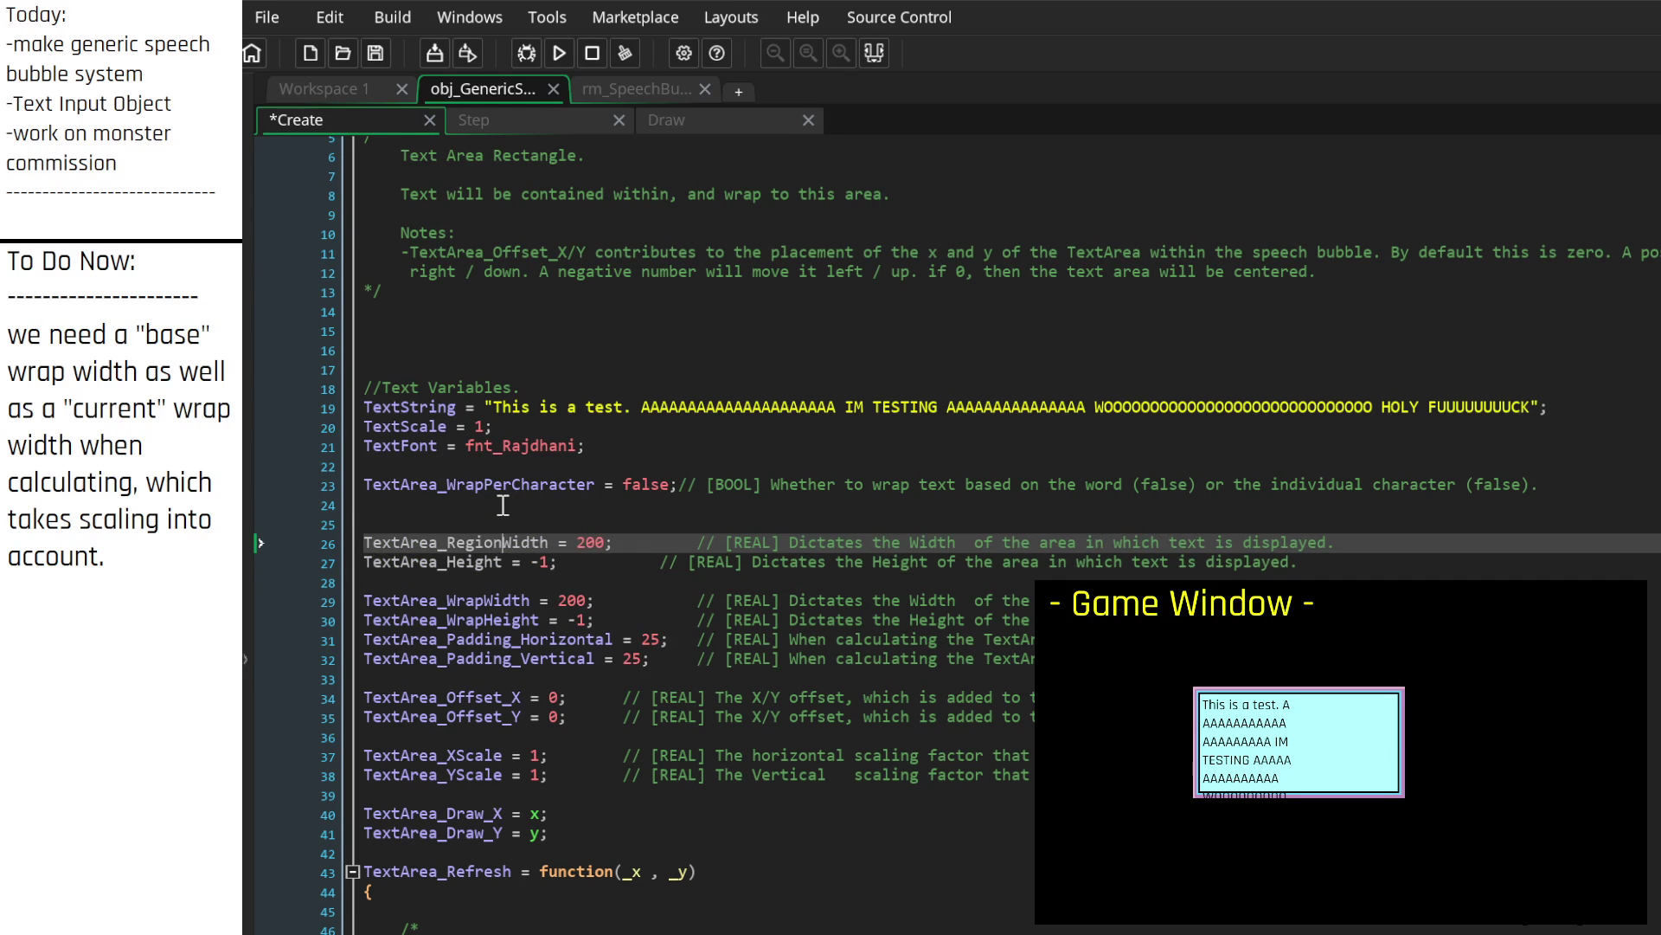
{"action": "key", "text": "Down"}
{"action": "type", "text": "Region"}
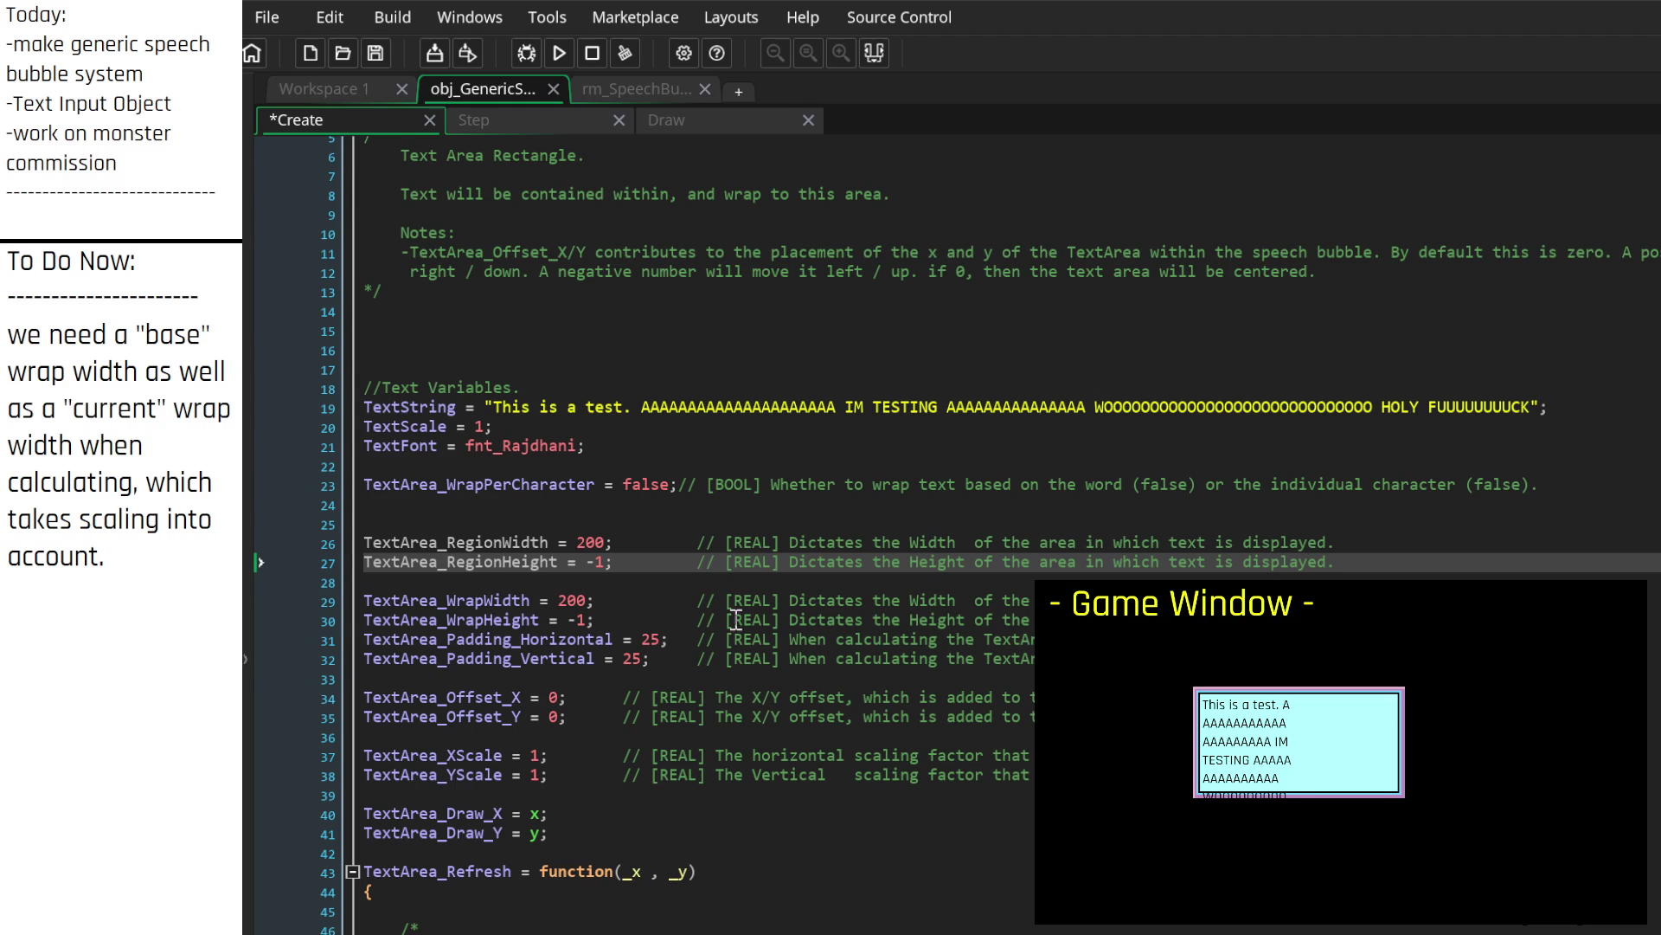
{"action": "left_click", "coordinate": [973, 599]}
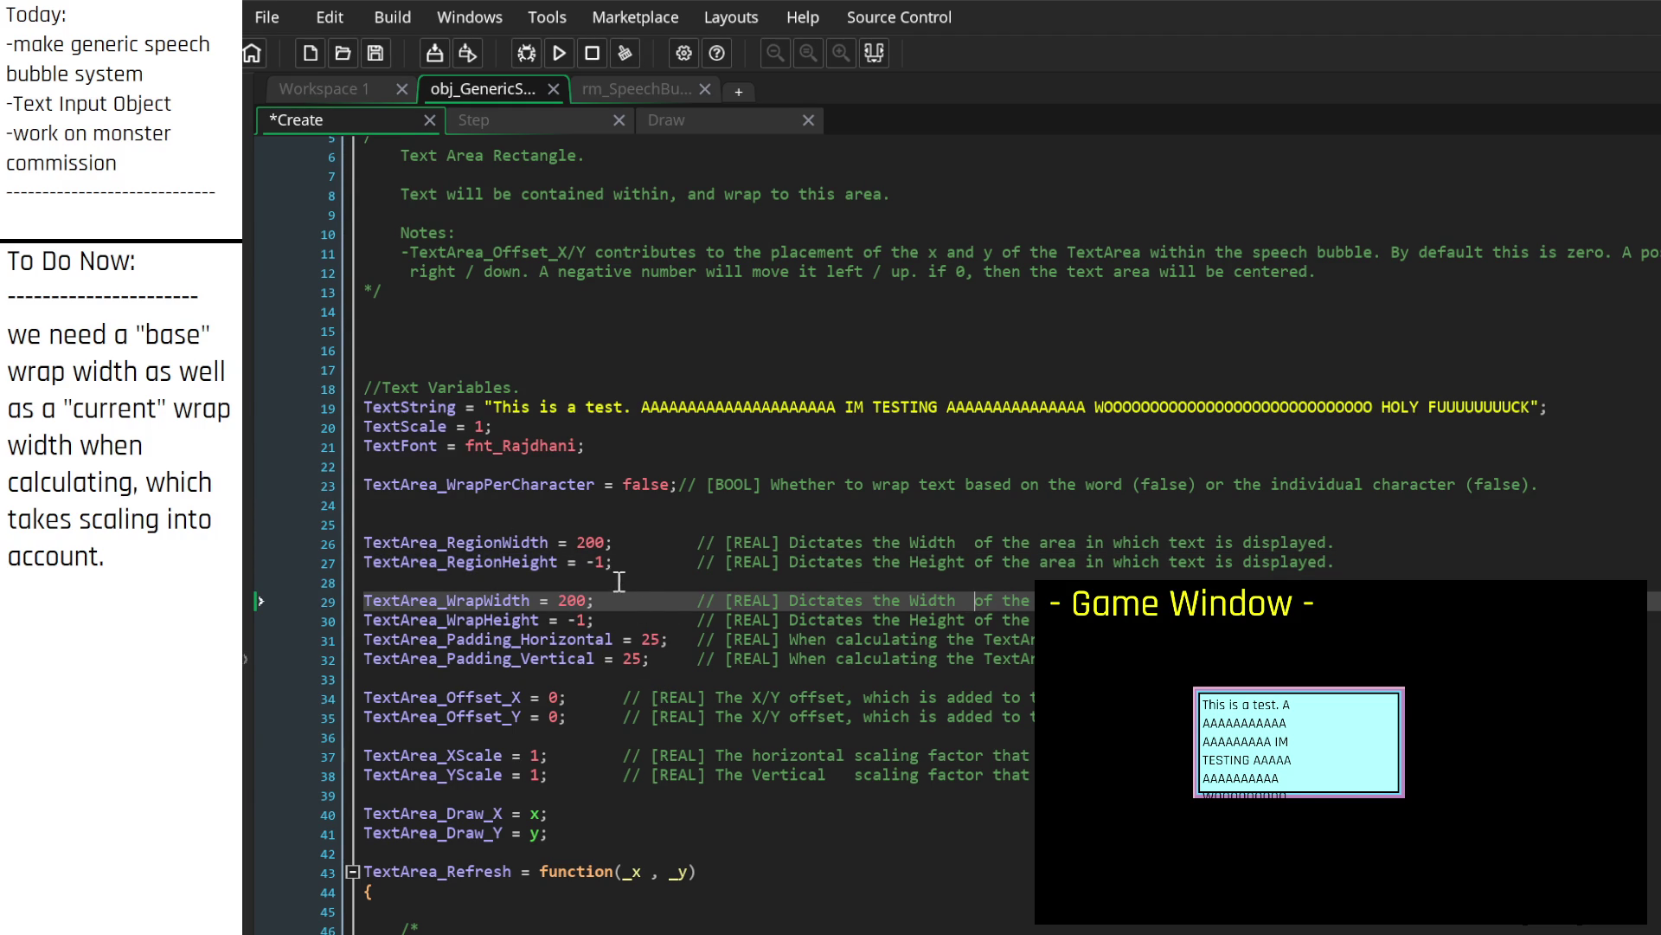
{"action": "mouse_move", "coordinate": [197, 558]}
{"action": "left_mouse_down"}
{"action": "mouse_move", "coordinate": [4, 373]}
{"action": "mouse_move", "coordinate": [16, 345]}
{"action": "left_mouse_up"}
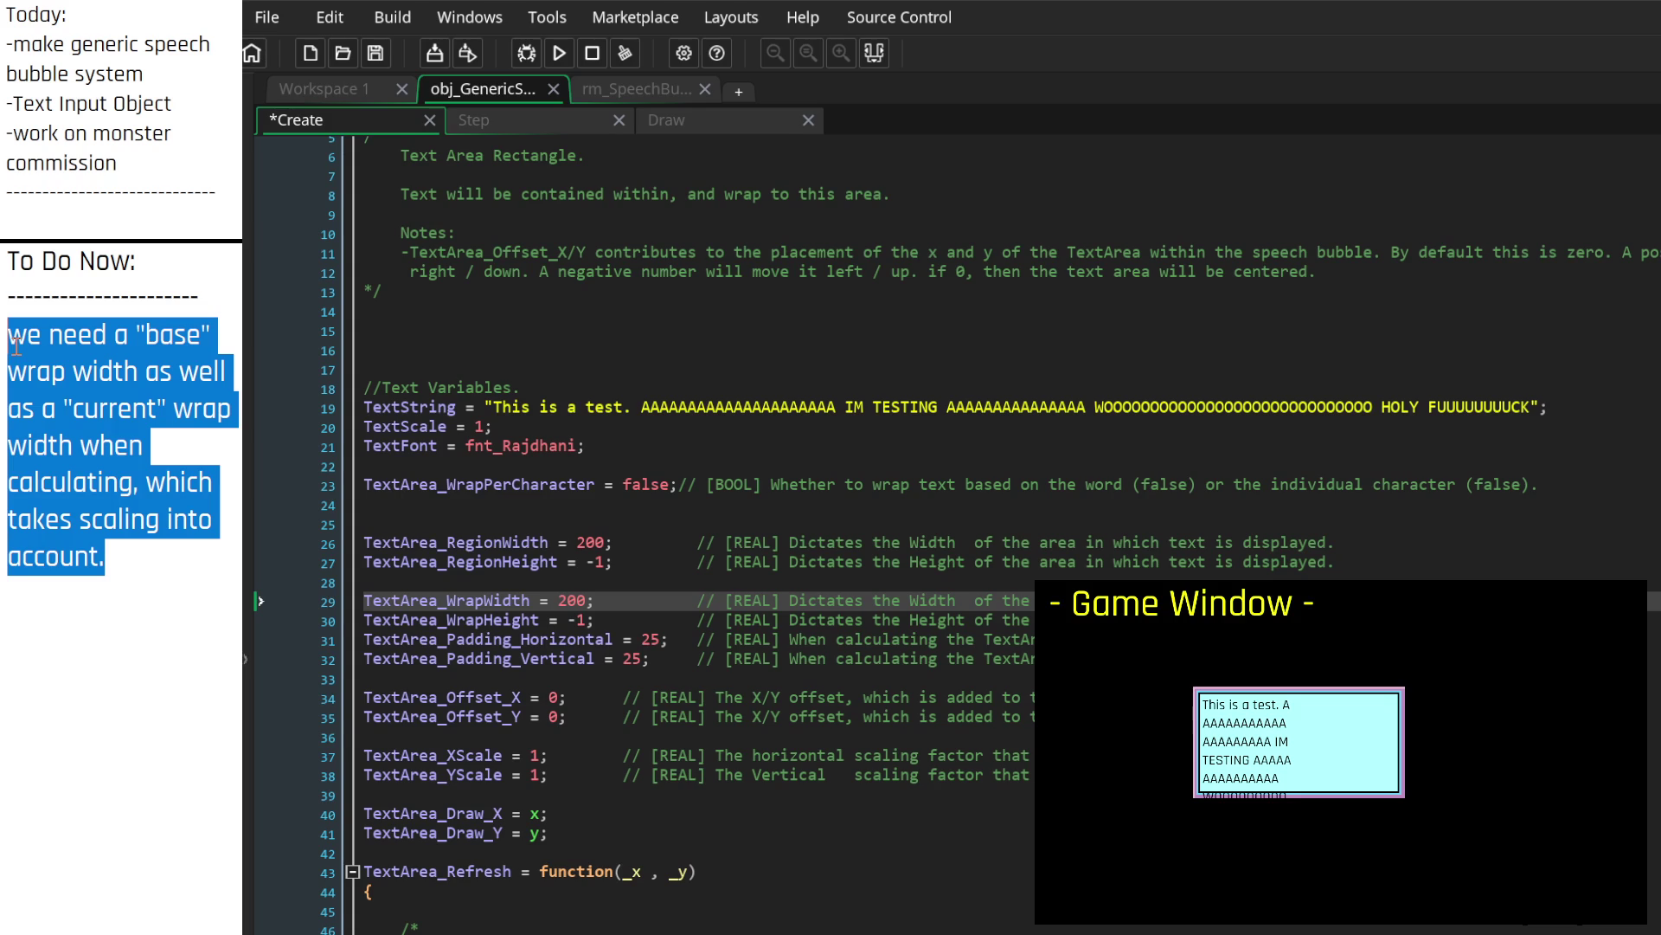
Step: Replace the old to-do paragraph with the note 'what is the purpose of the region?'
{"action": "key", "text": "Delete"}
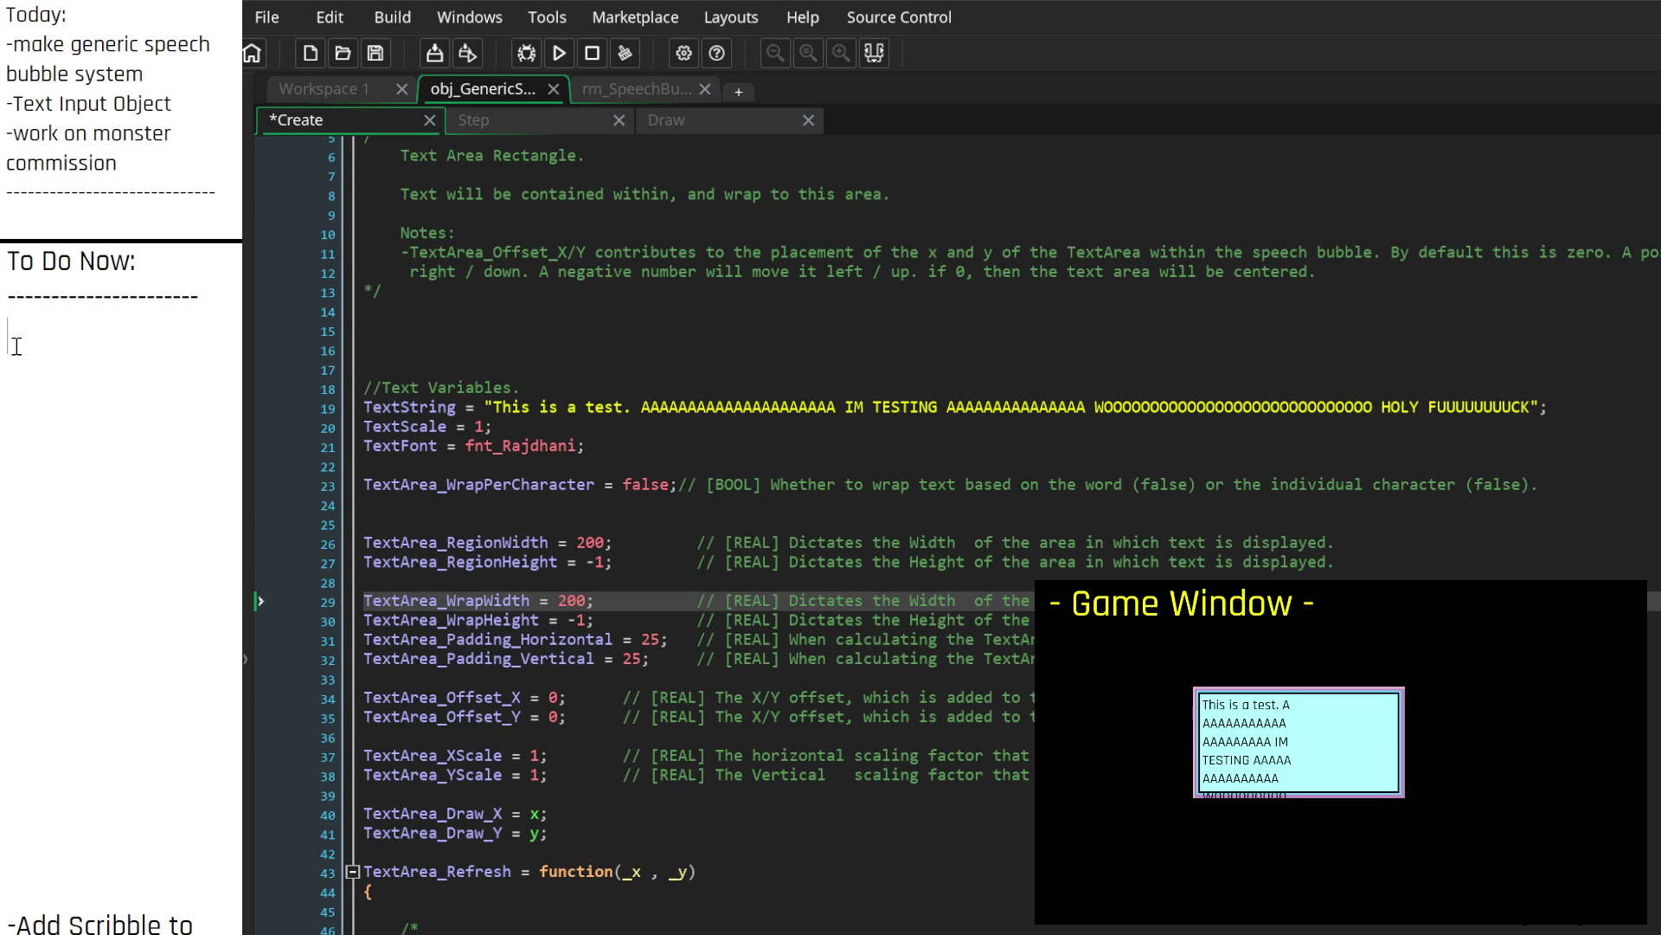
{"action": "type", "text": "what is the pu"}
{"action": "type", "text": "rpose of"}
{"action": "type", "text": "the"}
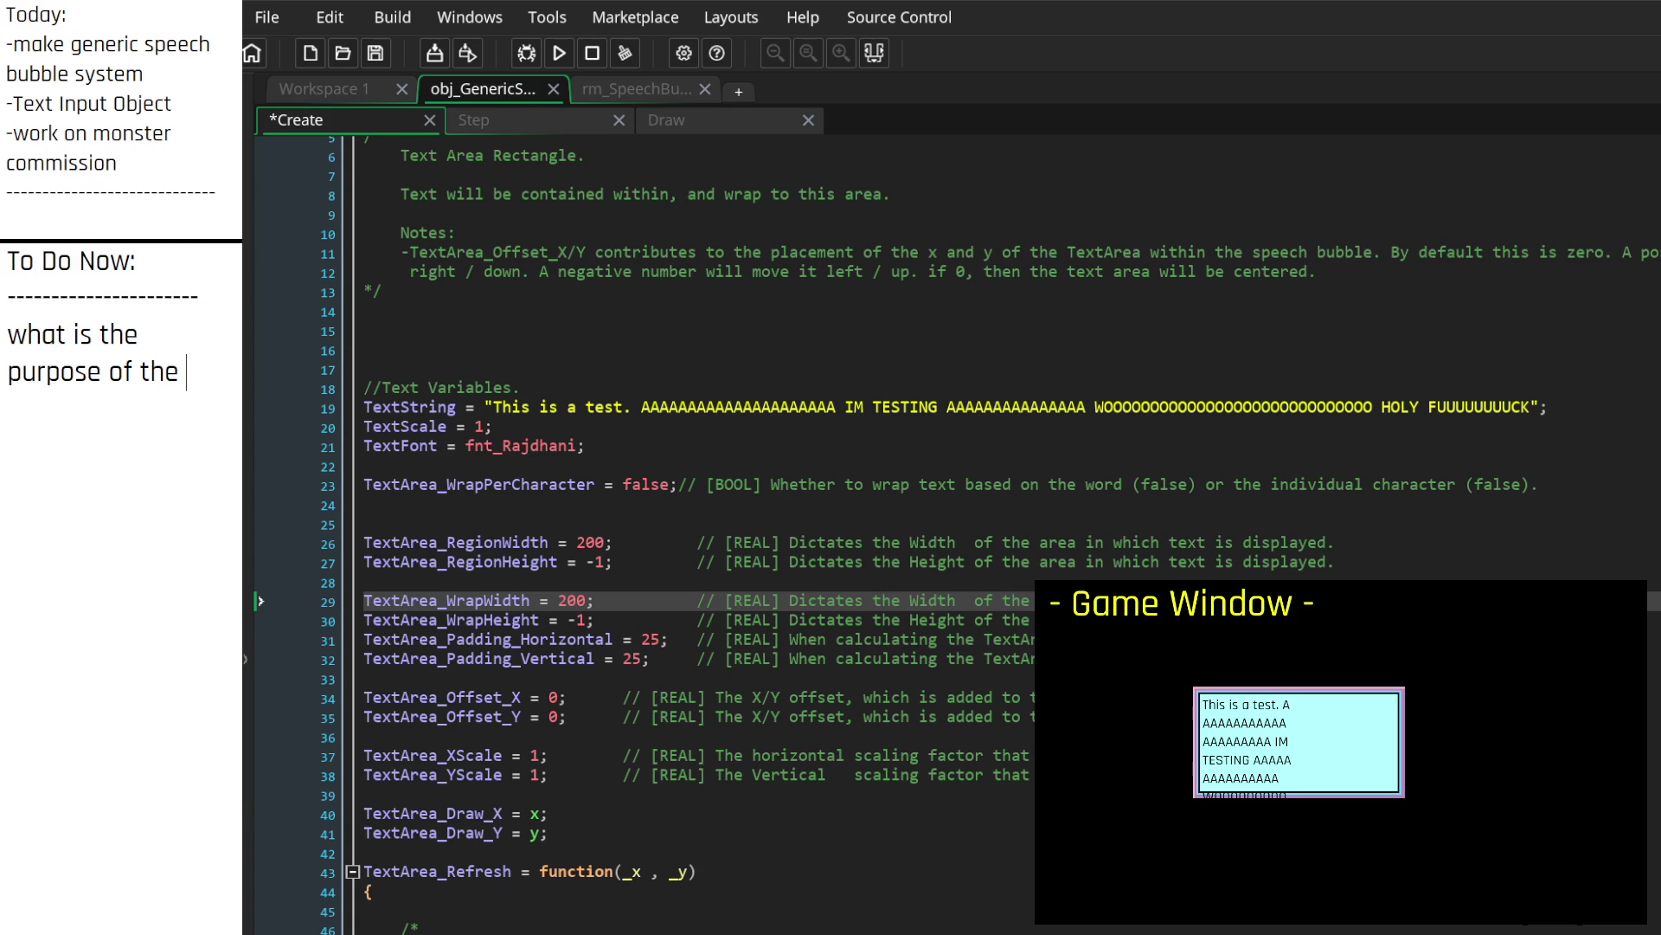
{"action": "type", "text": "region?"}
{"action": "key", "text": "Return"}
Step: Add 'the original idea was just text wrapping, but what about scrolling?' and discard a started follow-up sentence
{"action": "type", "text": "the orig"}
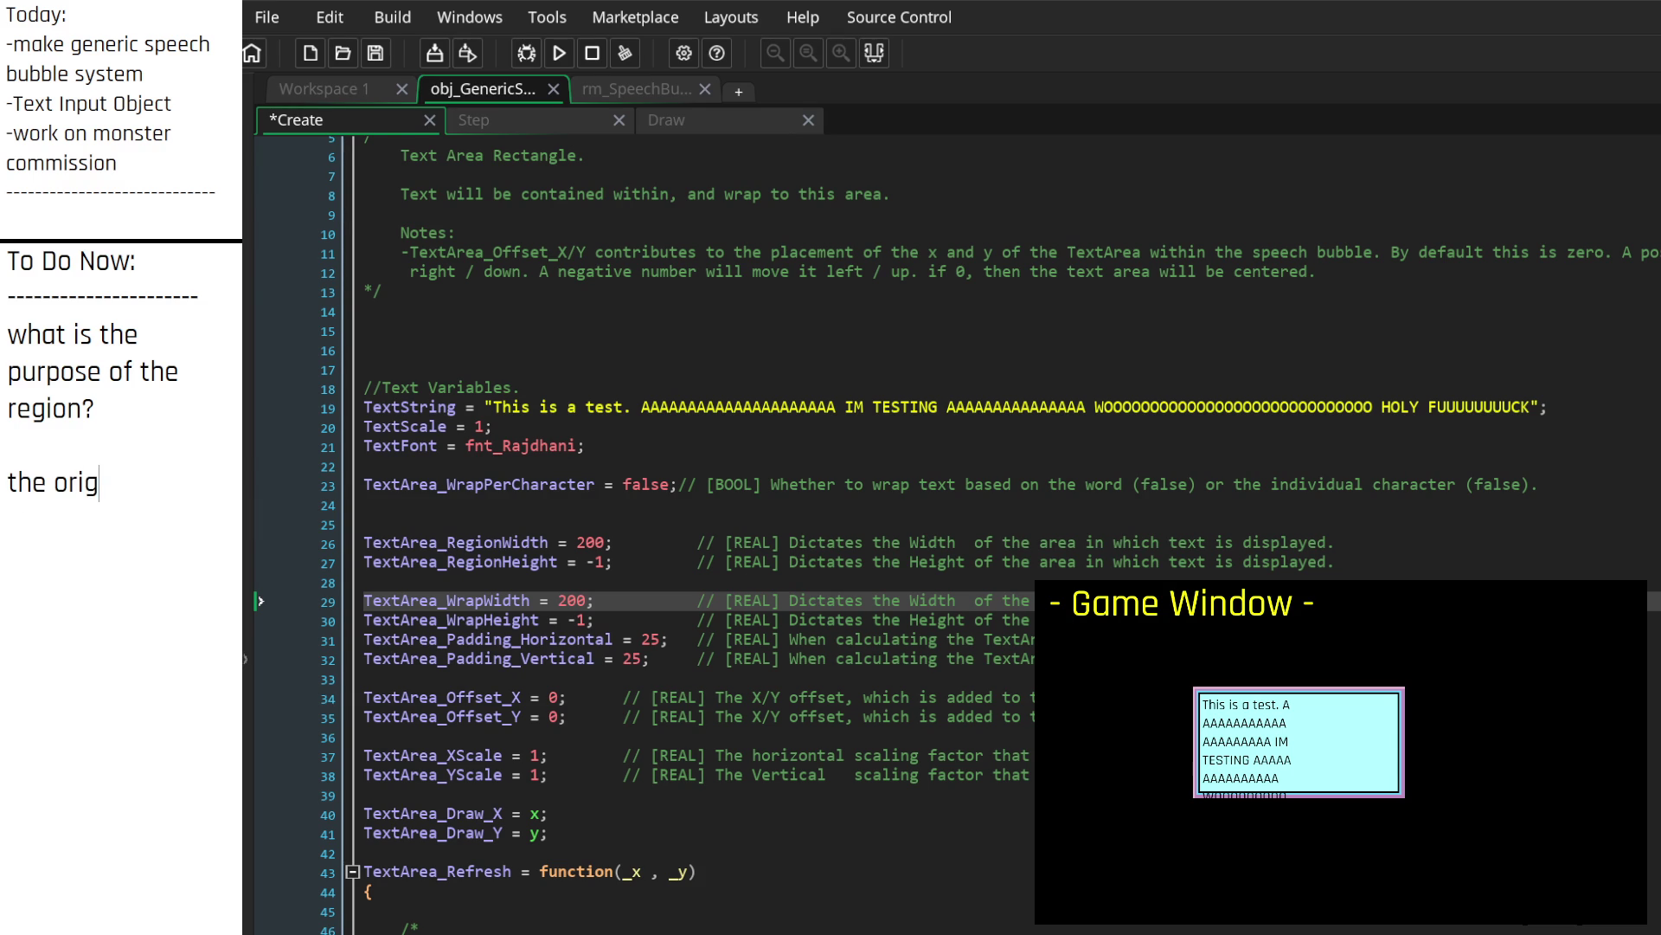
{"action": "type", "text": "inal idea was"}
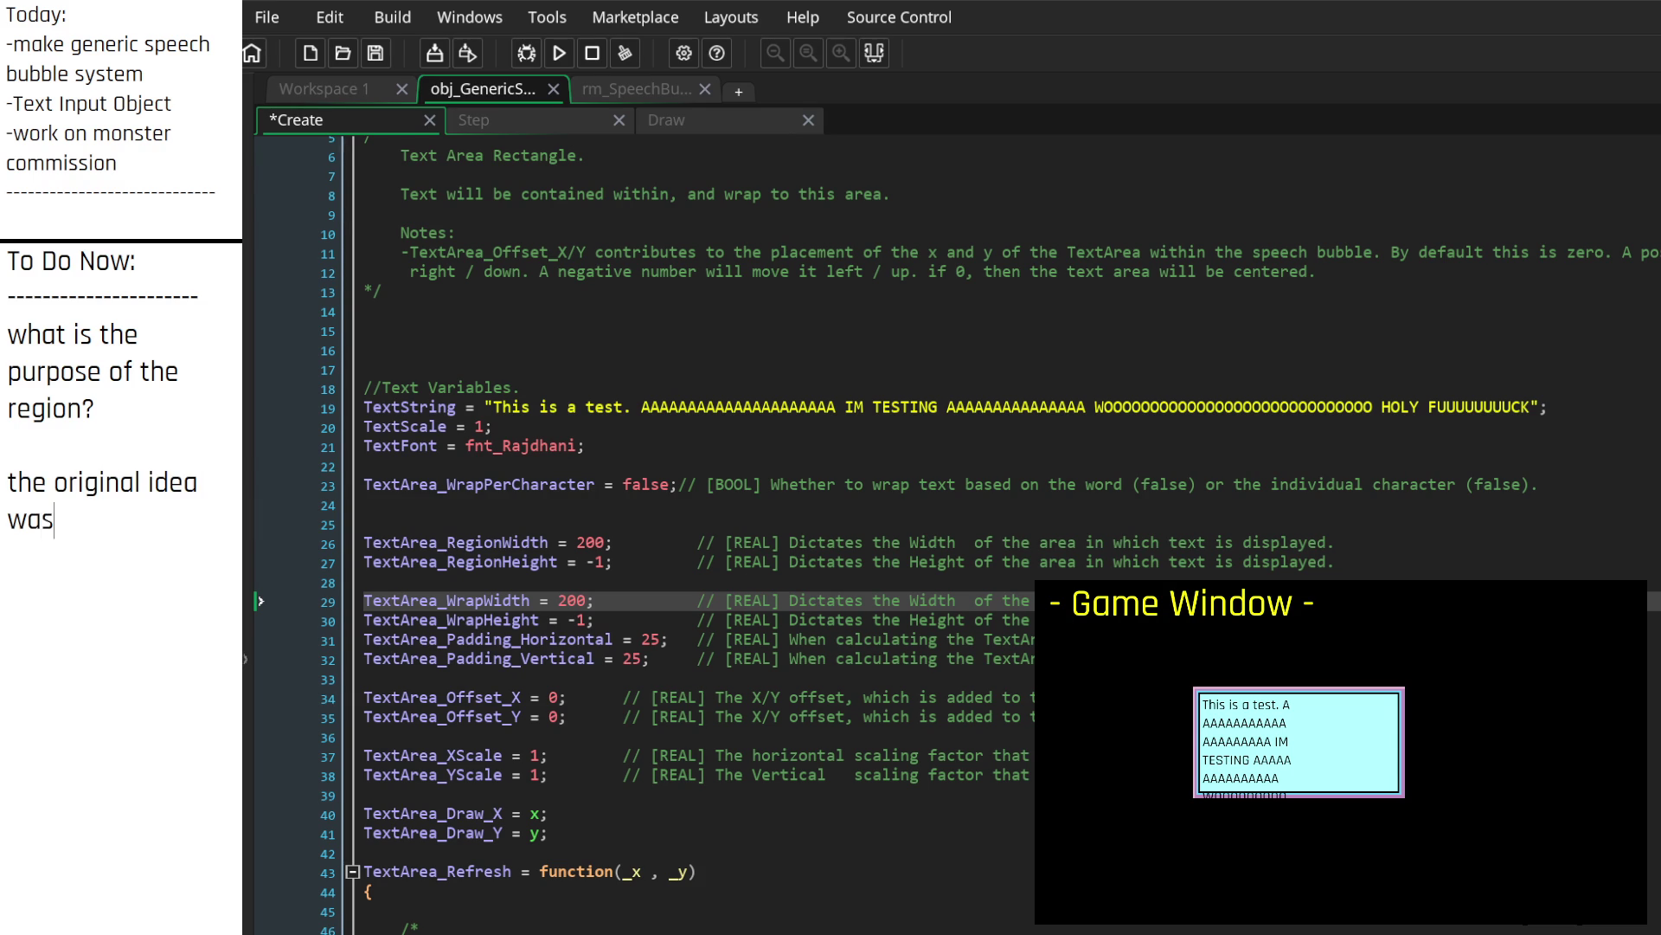
{"action": "type", "text": " just text wrap"}
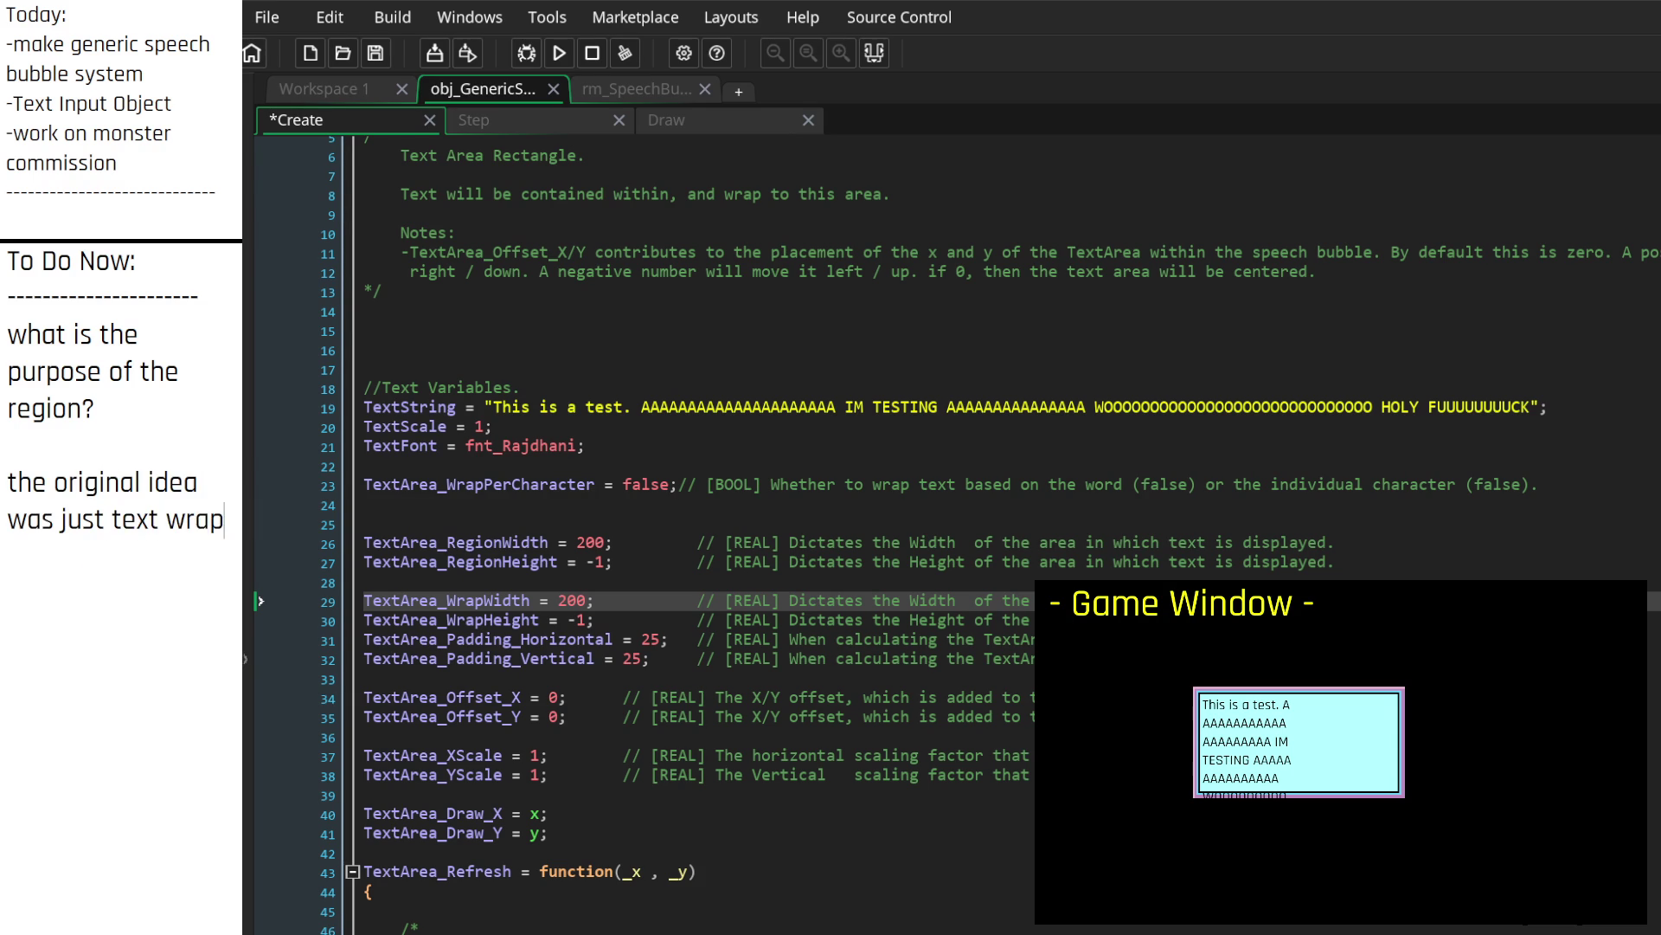
{"action": "type", "text": "ping, but "}
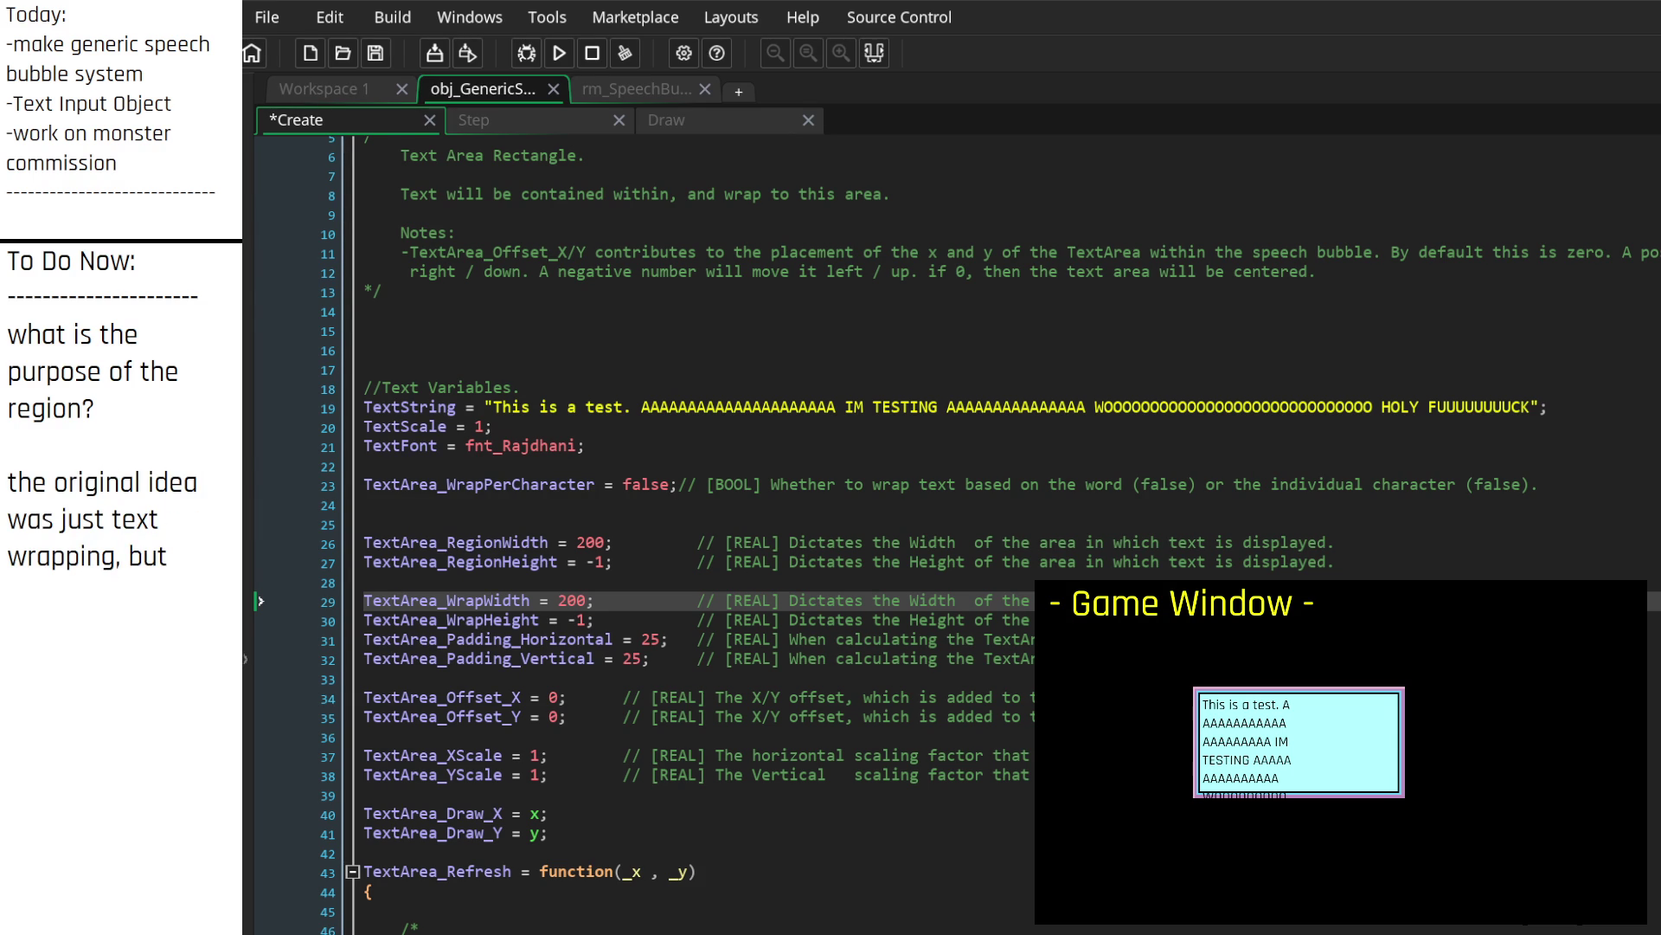
{"action": "type", "text": "what abous"}
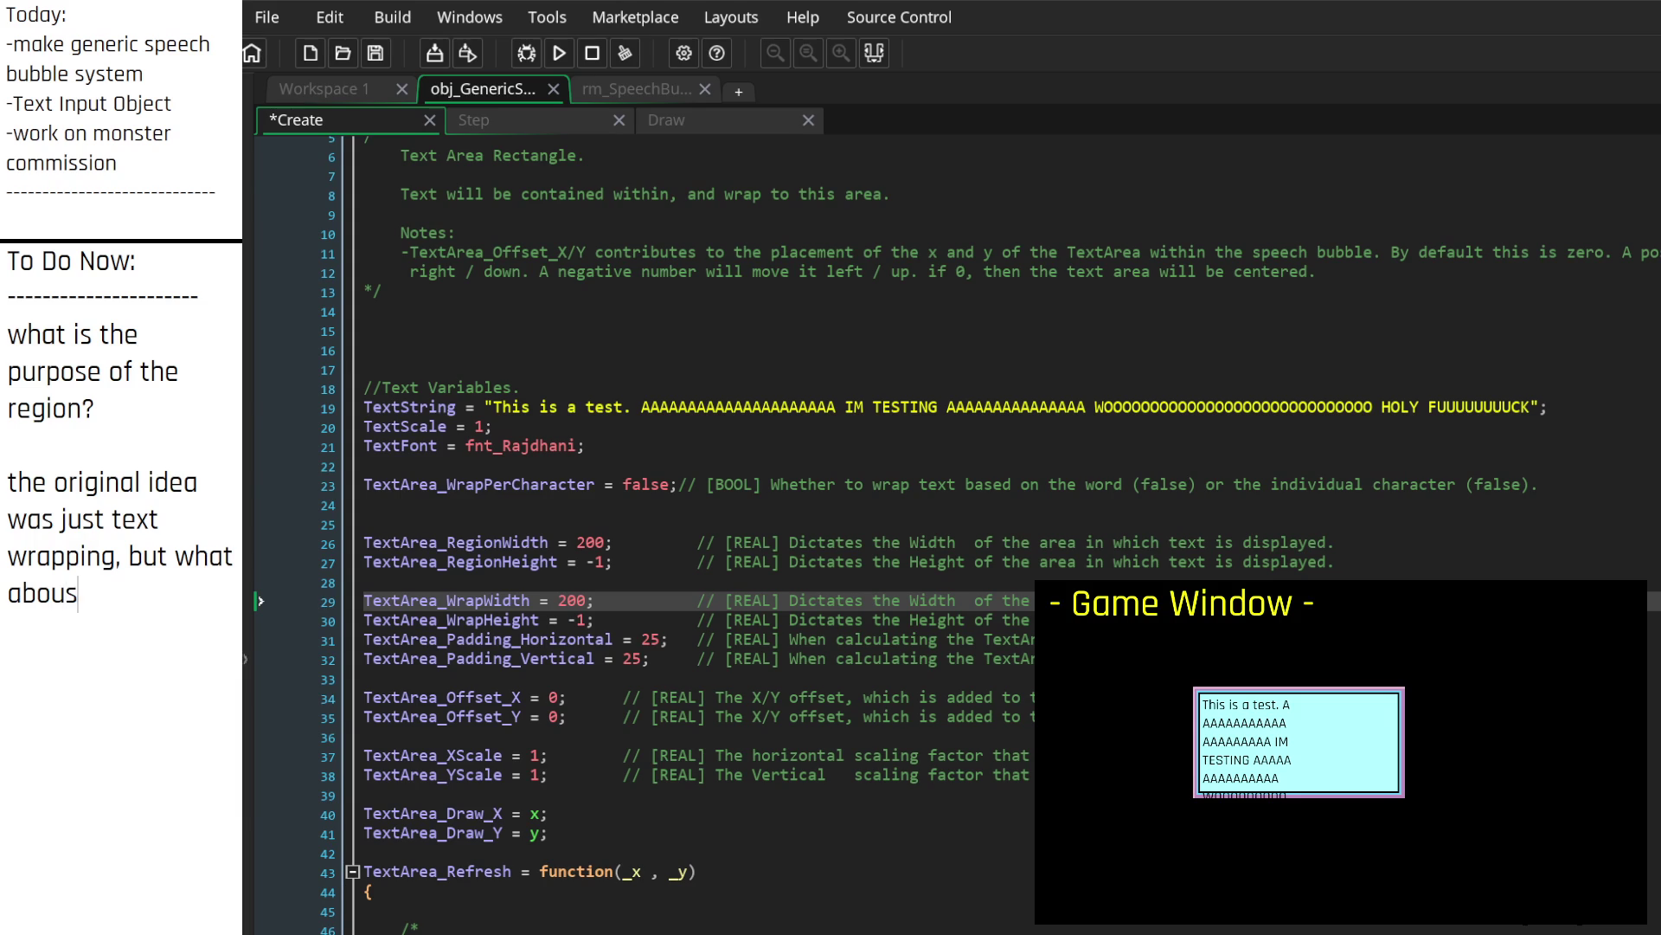
{"action": "key", "text": "BackSpace"}
{"action": "type", "text": "t scrolling"}
{"action": "type", "text": "?"}
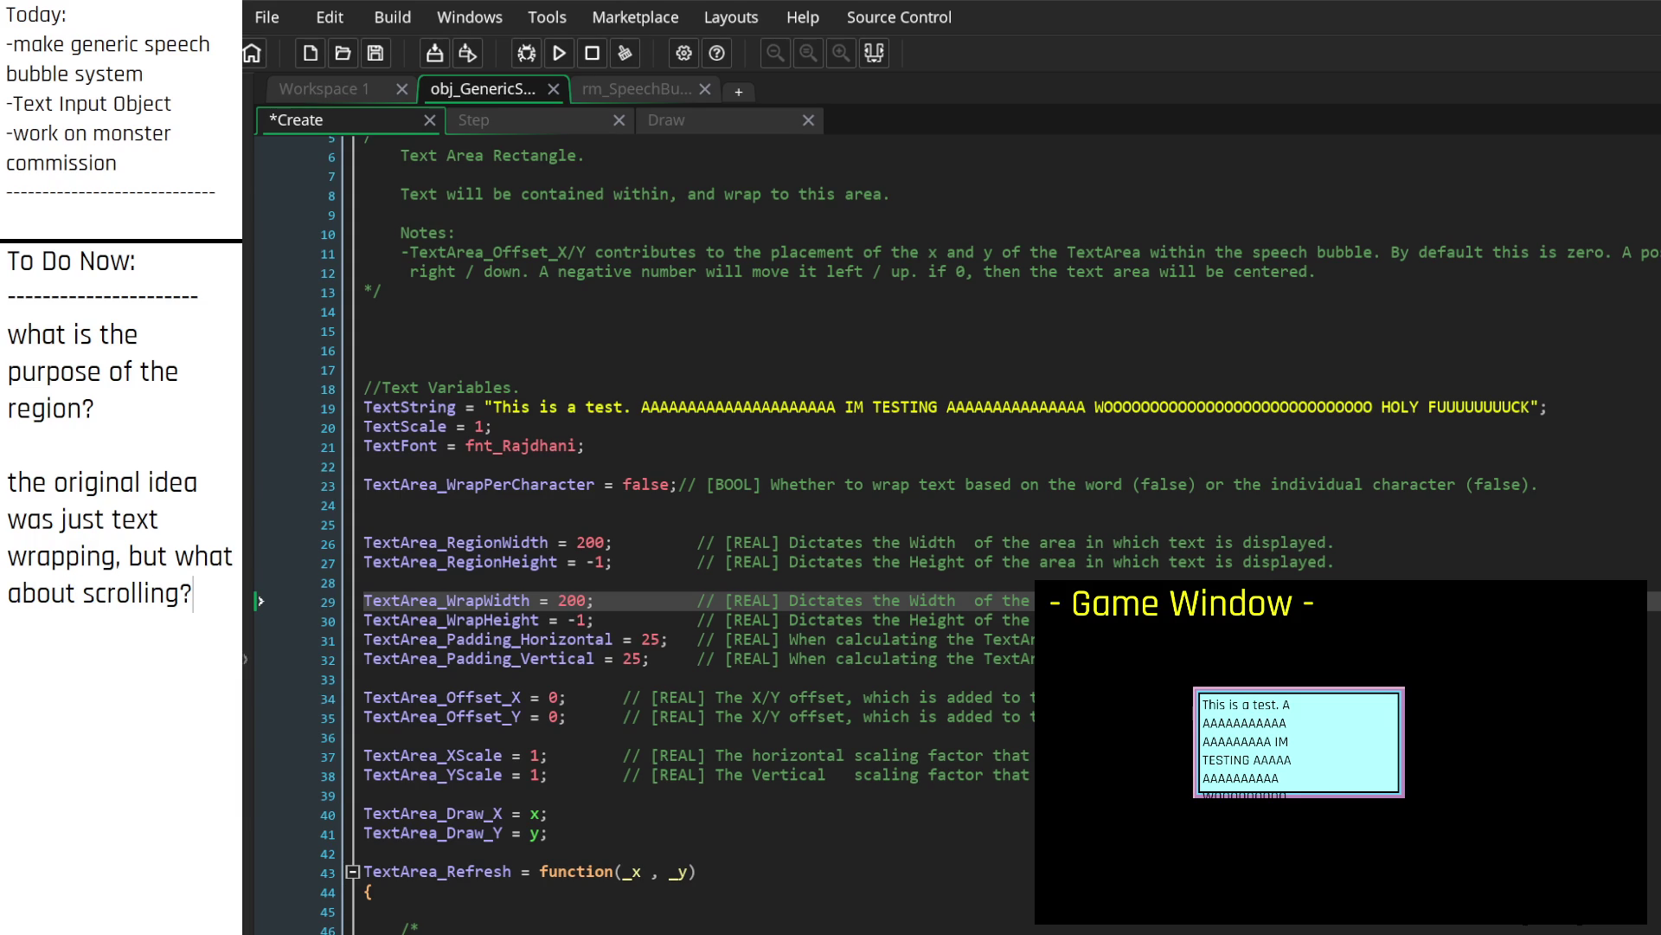
{"action": "key", "text": "Return"}
{"action": "key", "text": "Return"}
{"action": "type", "text": "ok that"}
{"action": "type", "text": "'s not a bad i"}
{"action": "type", "text": "dea,"}
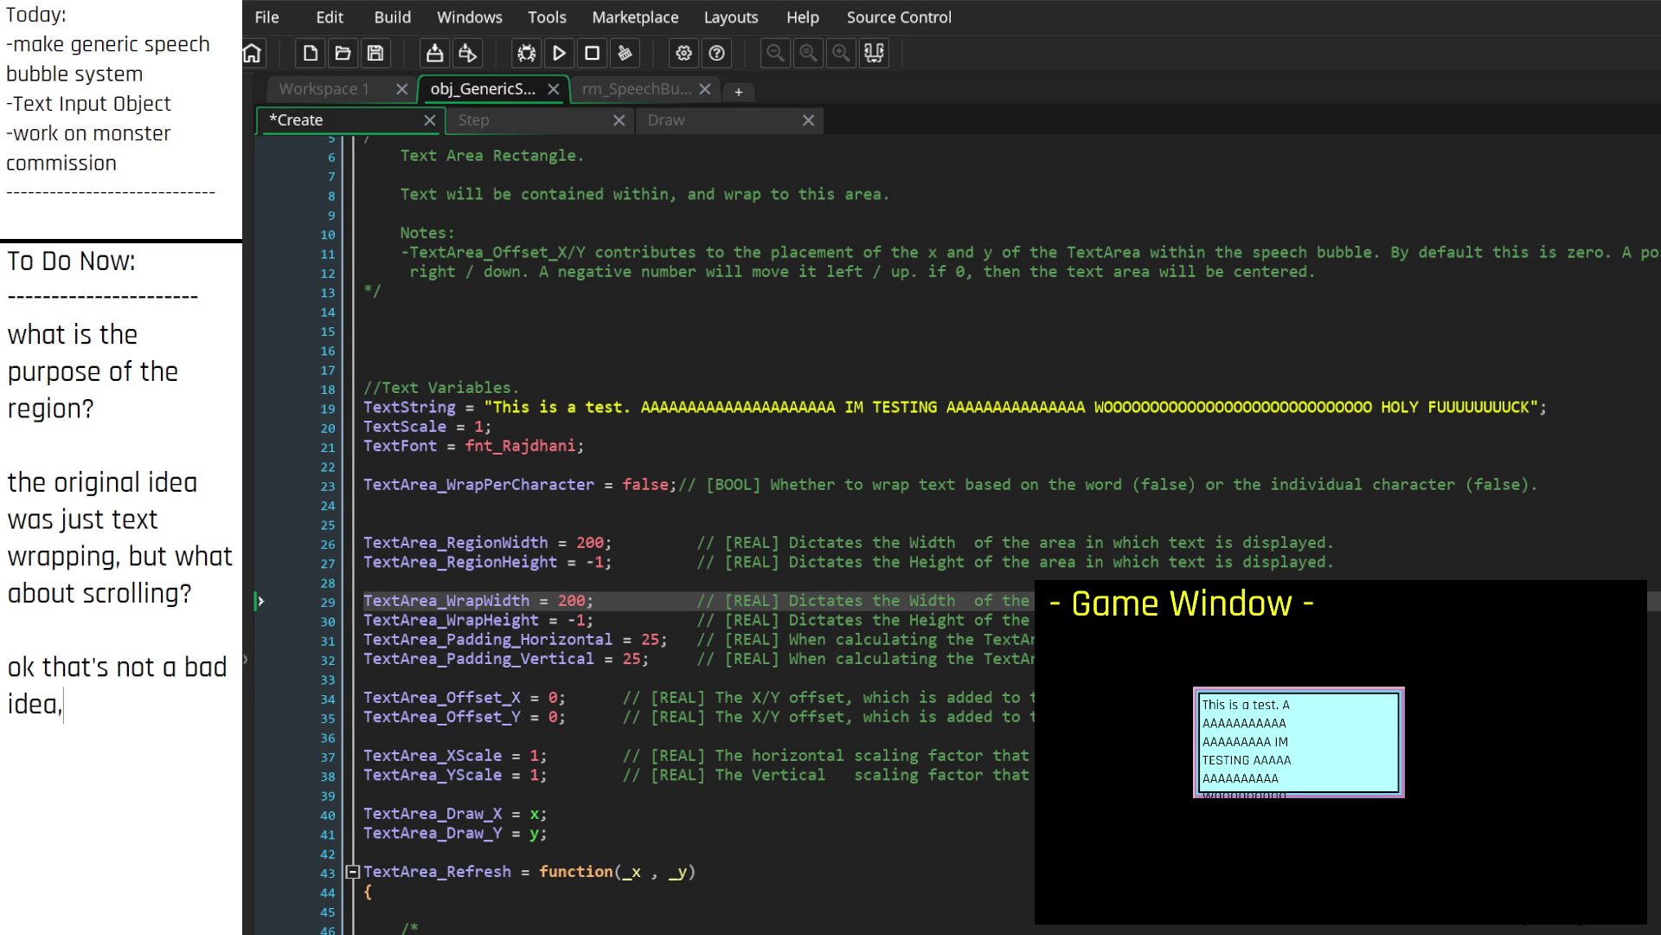
{"action": "type", "text": " but let's p"}
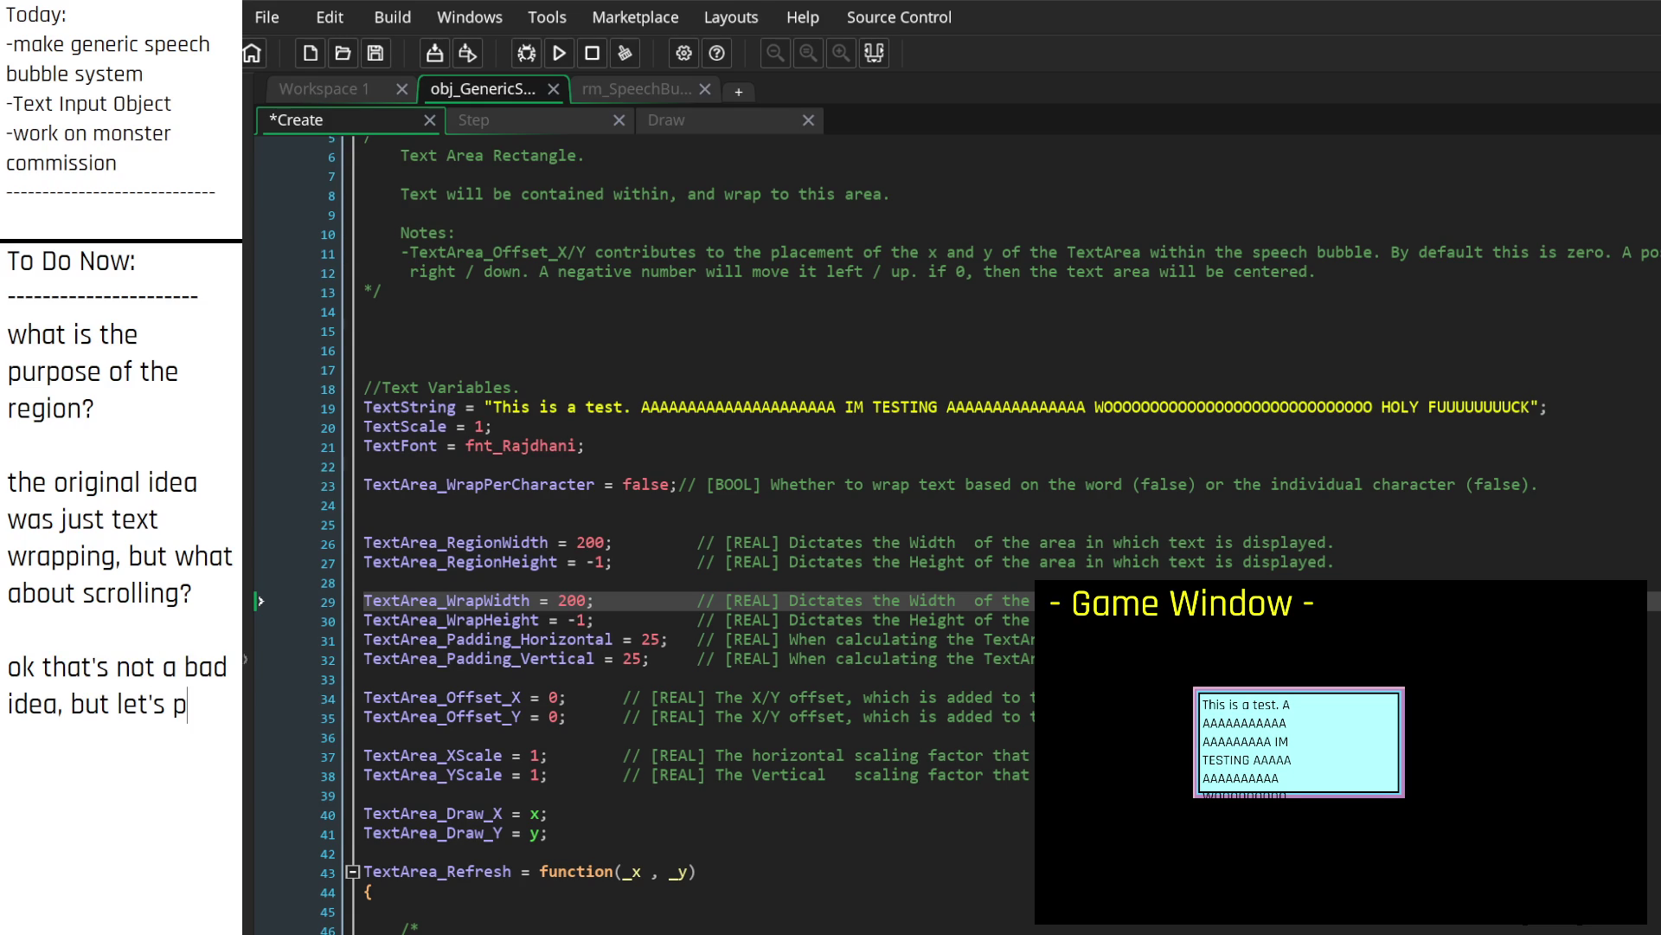
{"action": "type", "text": "ut that on hold. i don"}
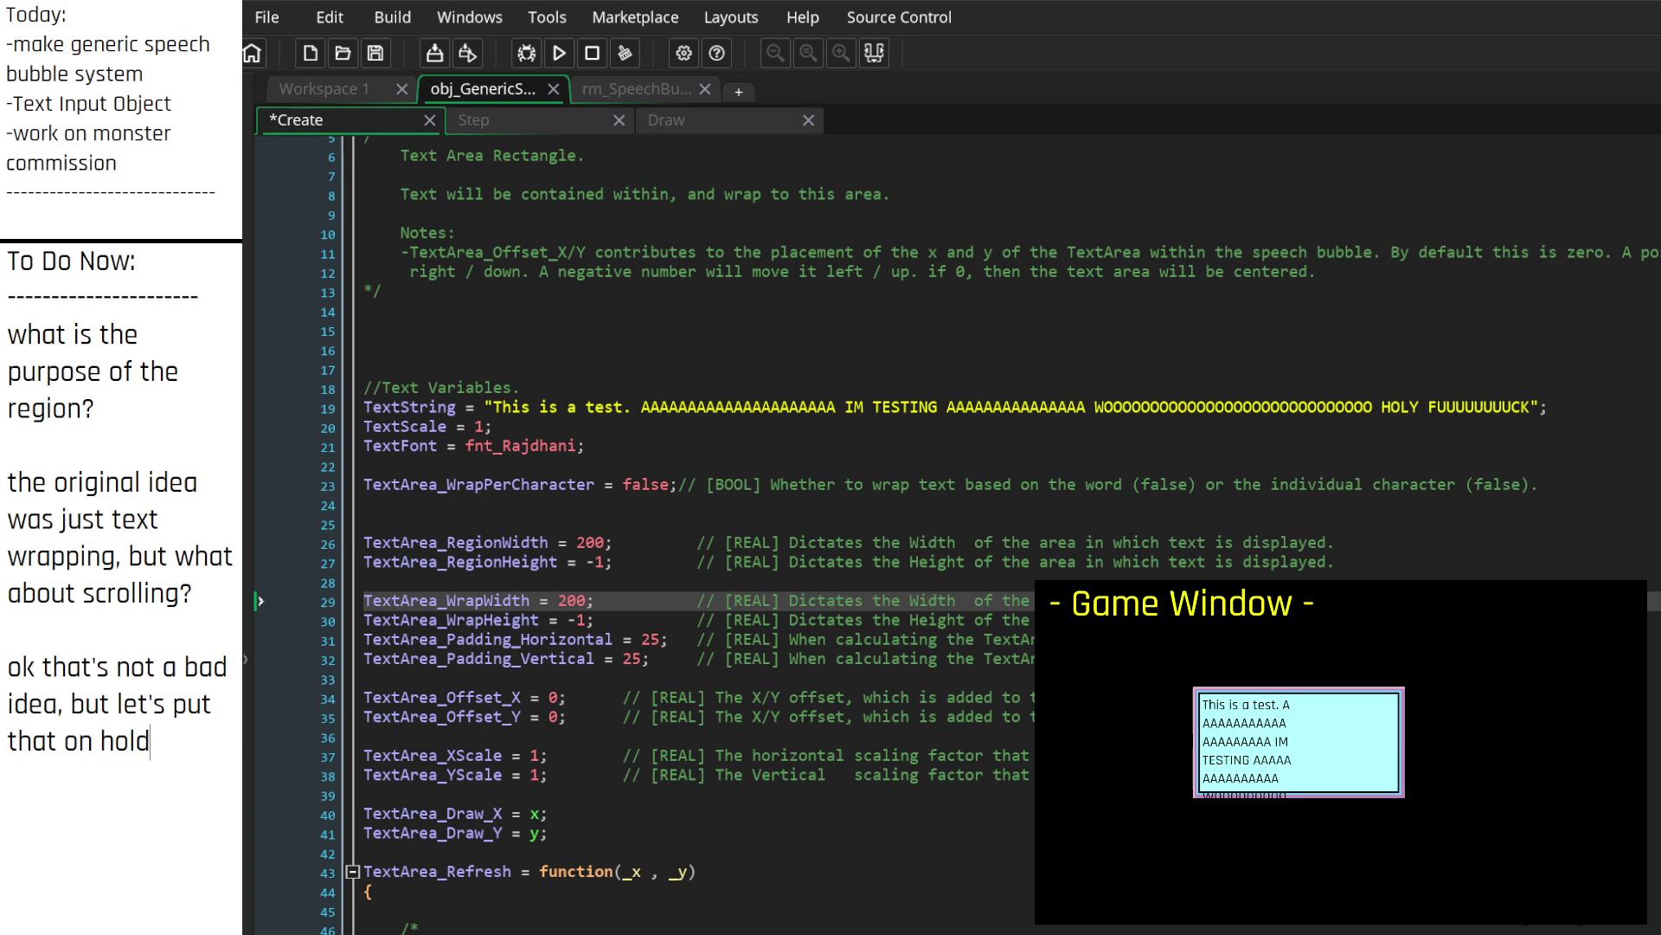
{"action": "key", "text": "BackSpace"}
{"action": "key", "text": "BackSpace"}
{"action": "key", "text": "BackSpace"}
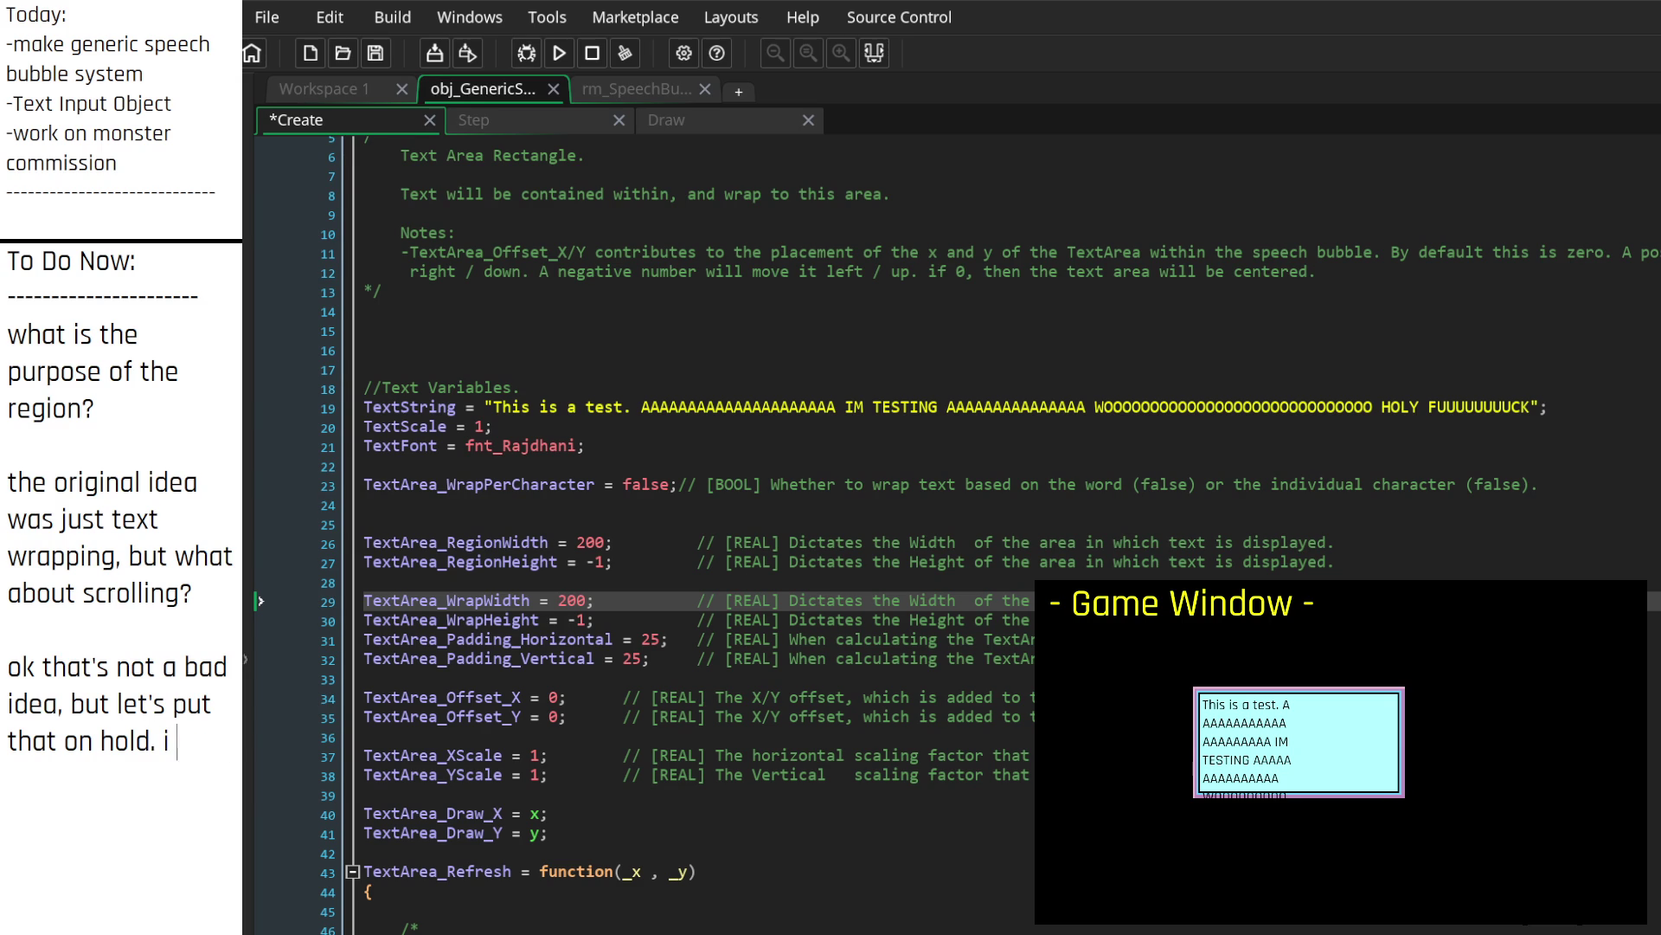
{"action": "key", "text": "BackSpace"}
{"action": "key", "text": "BackSpace"}
{"action": "key", "text": "BackSpace"}
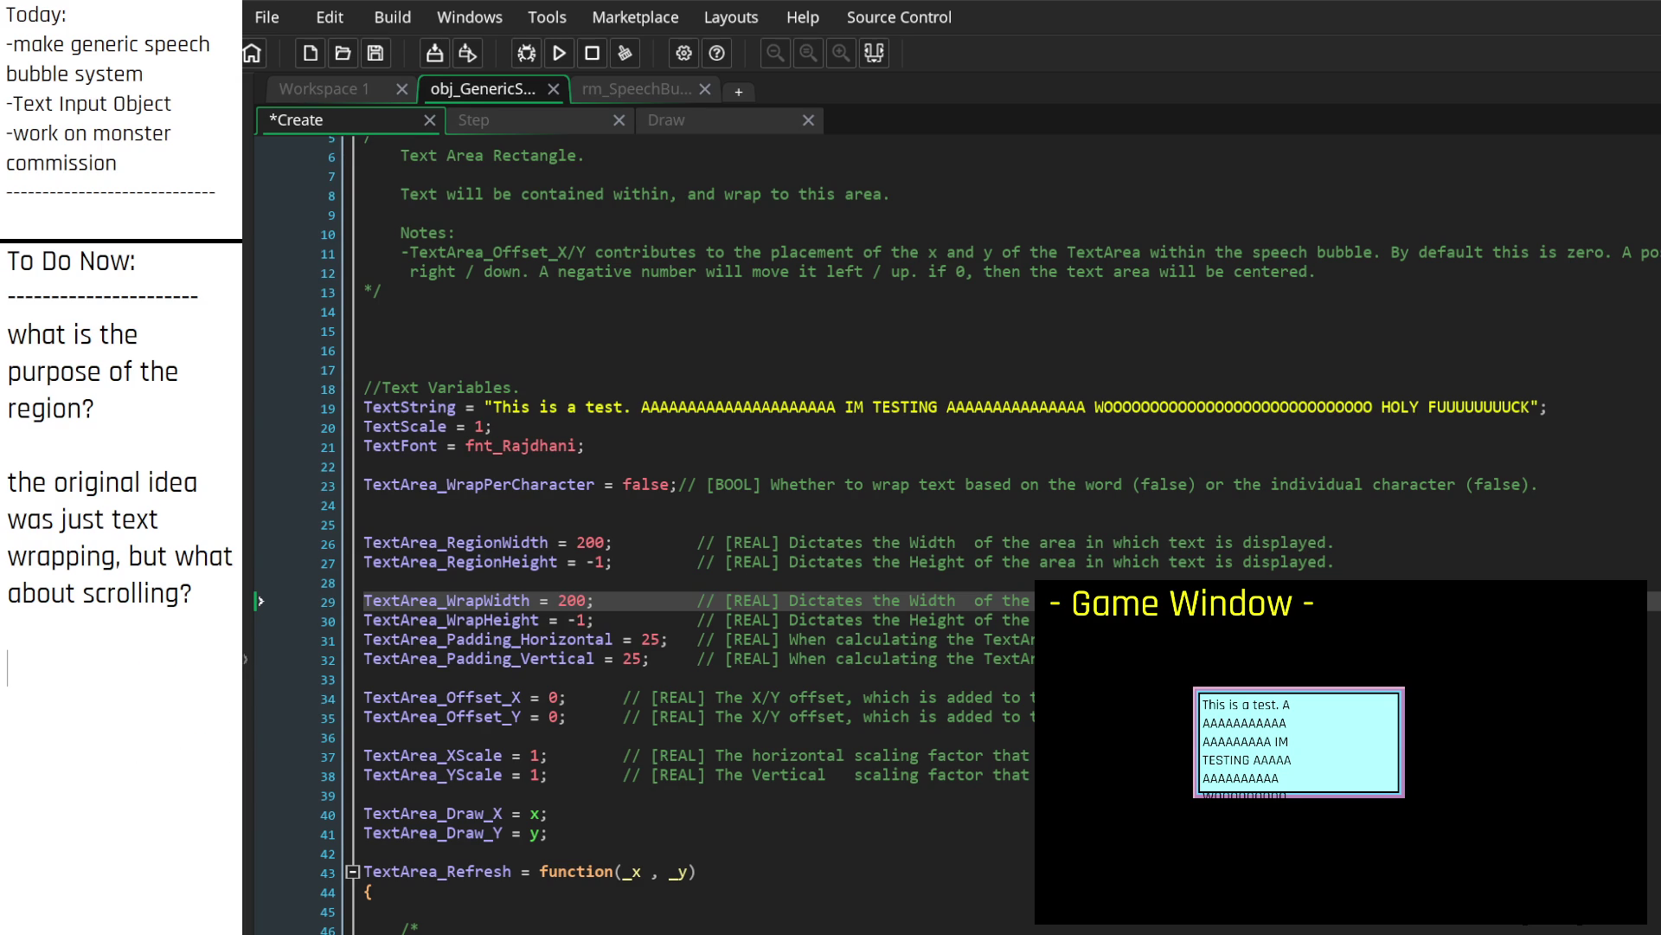
Step: Answer in the notes: 'no, if something needs to scroll, it should be done via multiple speech bubbles.'
{"action": "type", "text": "no, scrolling "}
{"action": "type", "text": "is not the"}
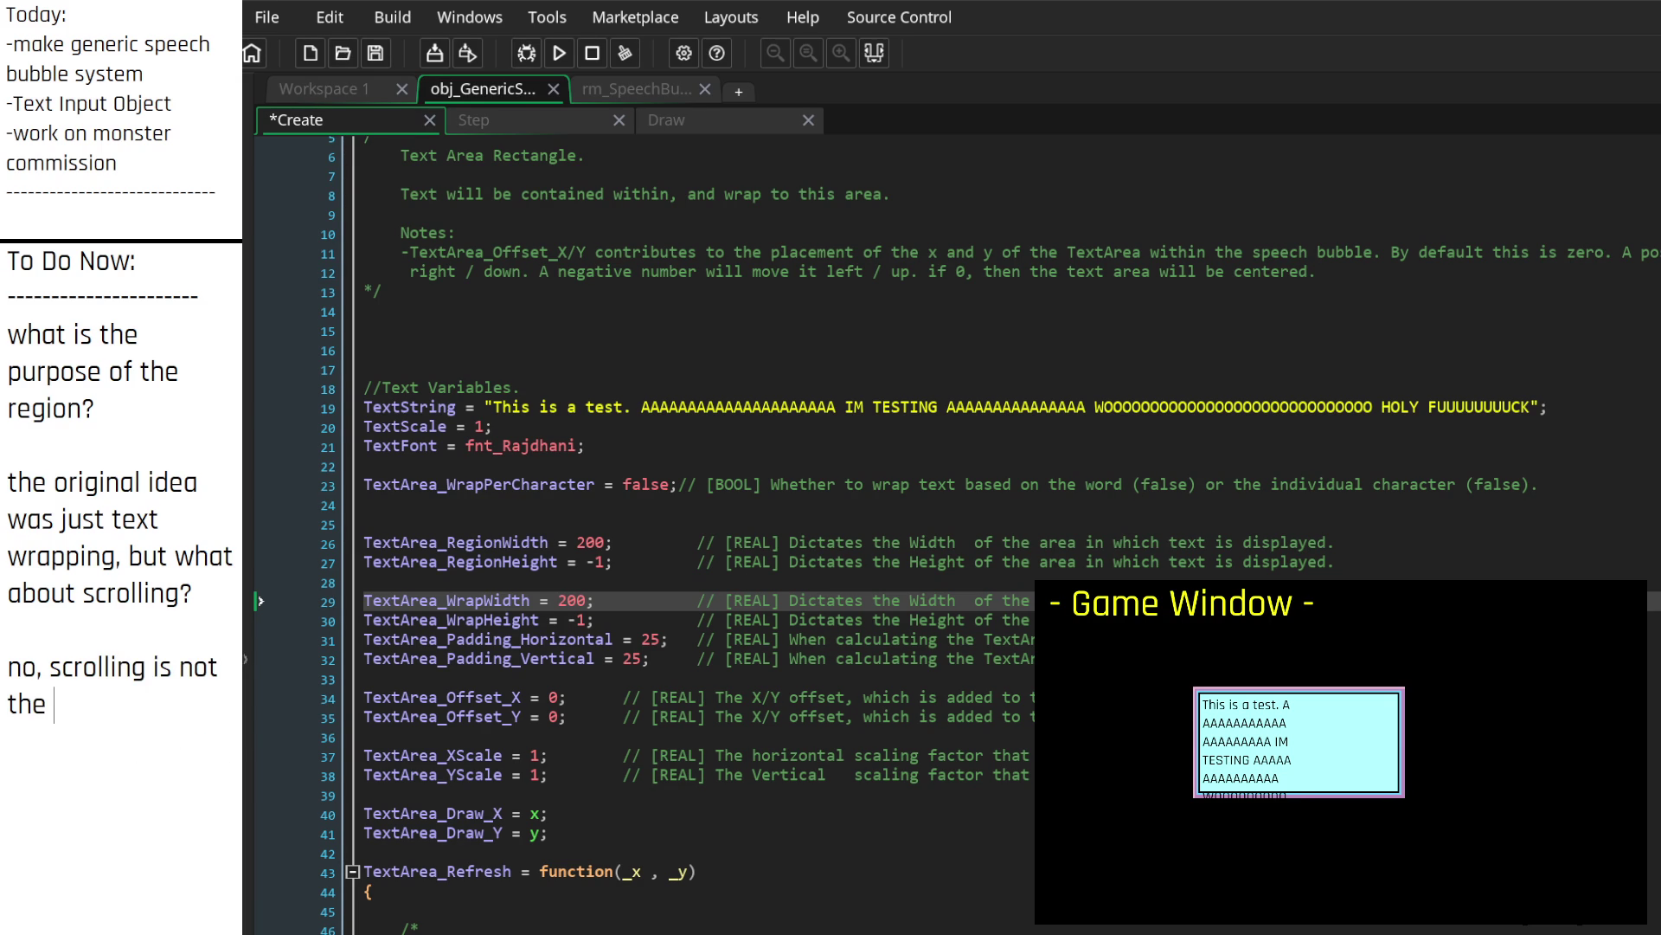
{"action": "key", "text": "BackSpace"}
{"action": "key", "text": "BackSpace"}
{"action": "key", "text": "BackSpace"}
{"action": "key", "text": "BackSpace"}
{"action": "key", "text": "BackSpace"}
{"action": "key", "text": "BackSpace"}
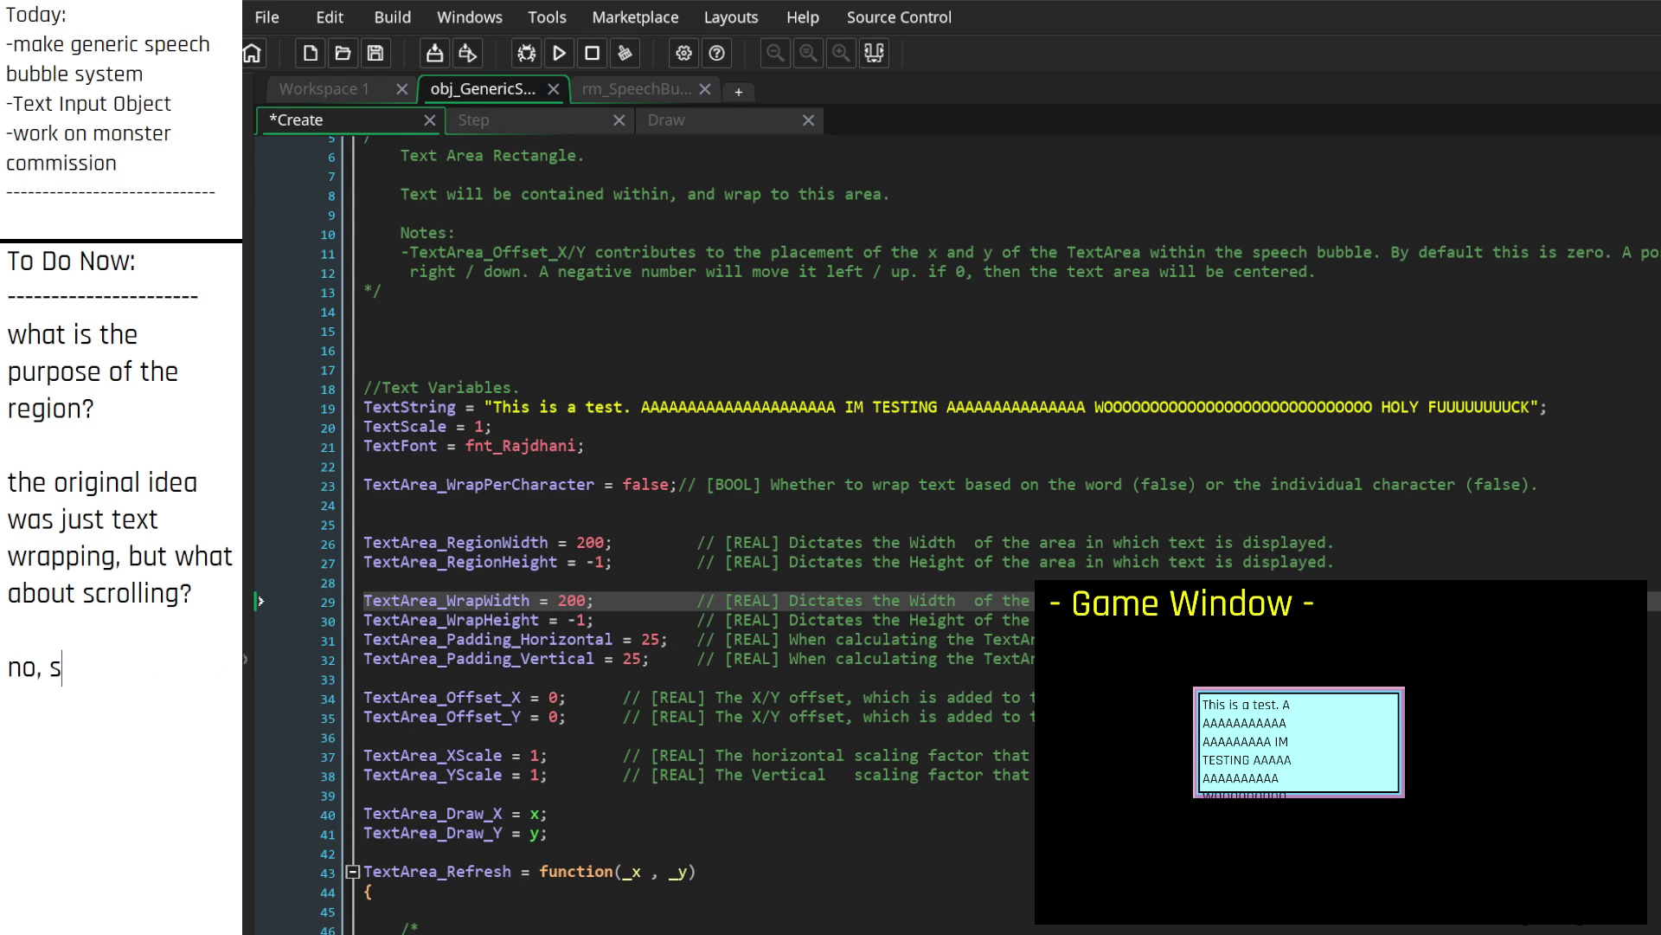
{"action": "type", "text": "if something needs to scro"}
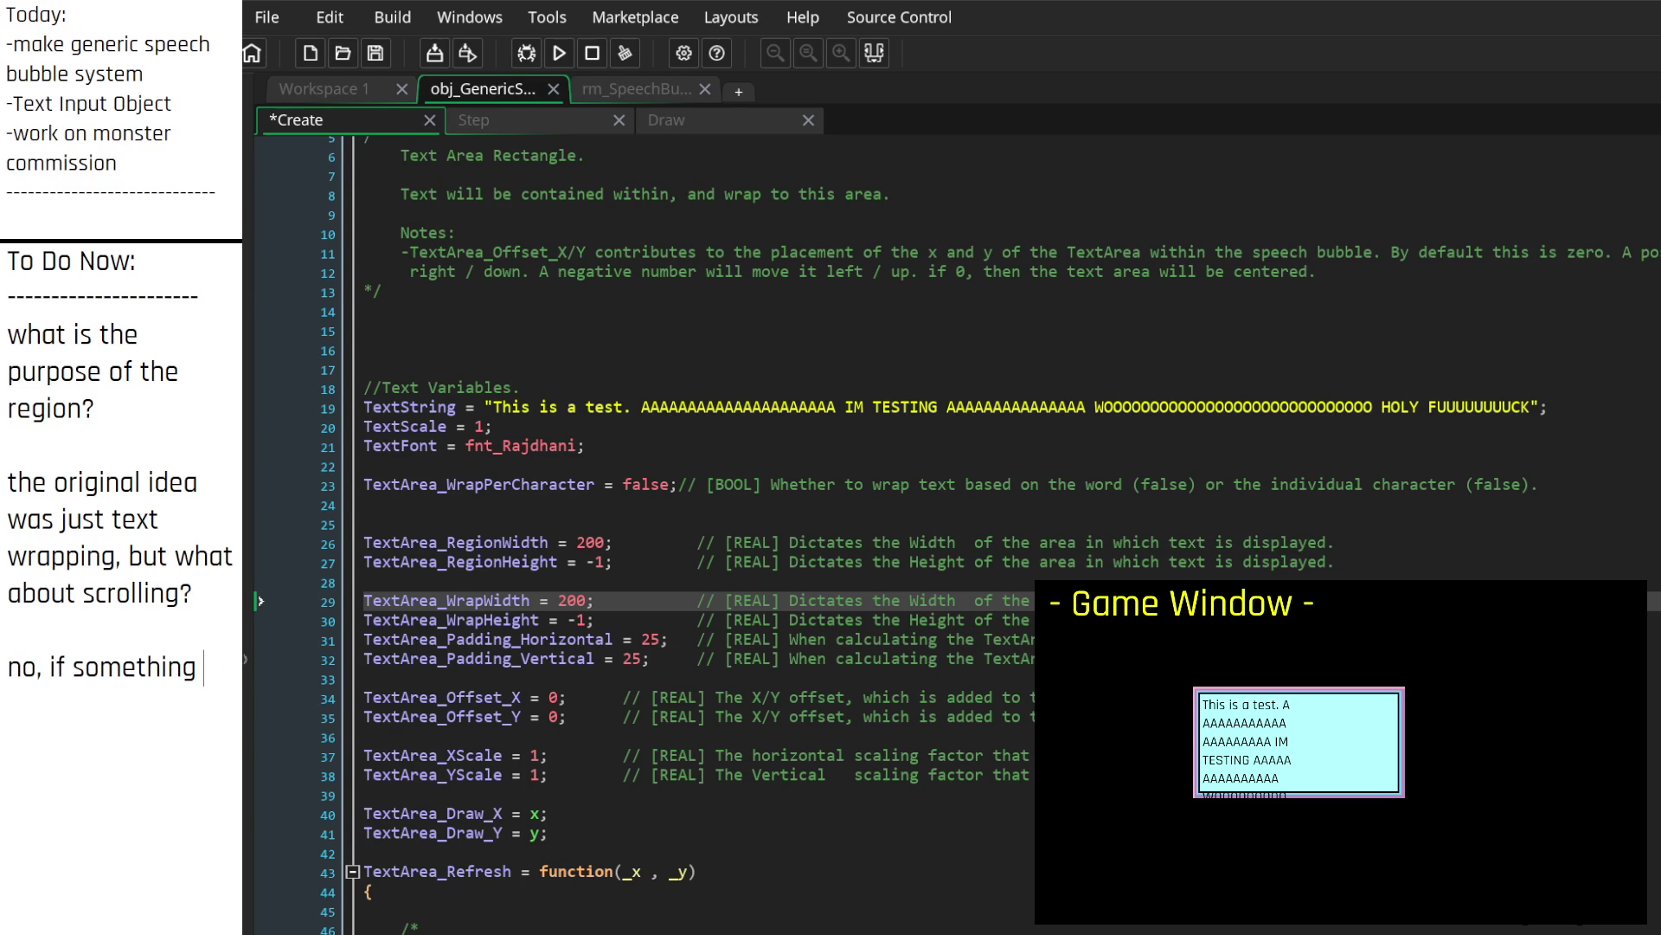
{"action": "type", "text": "ll"}
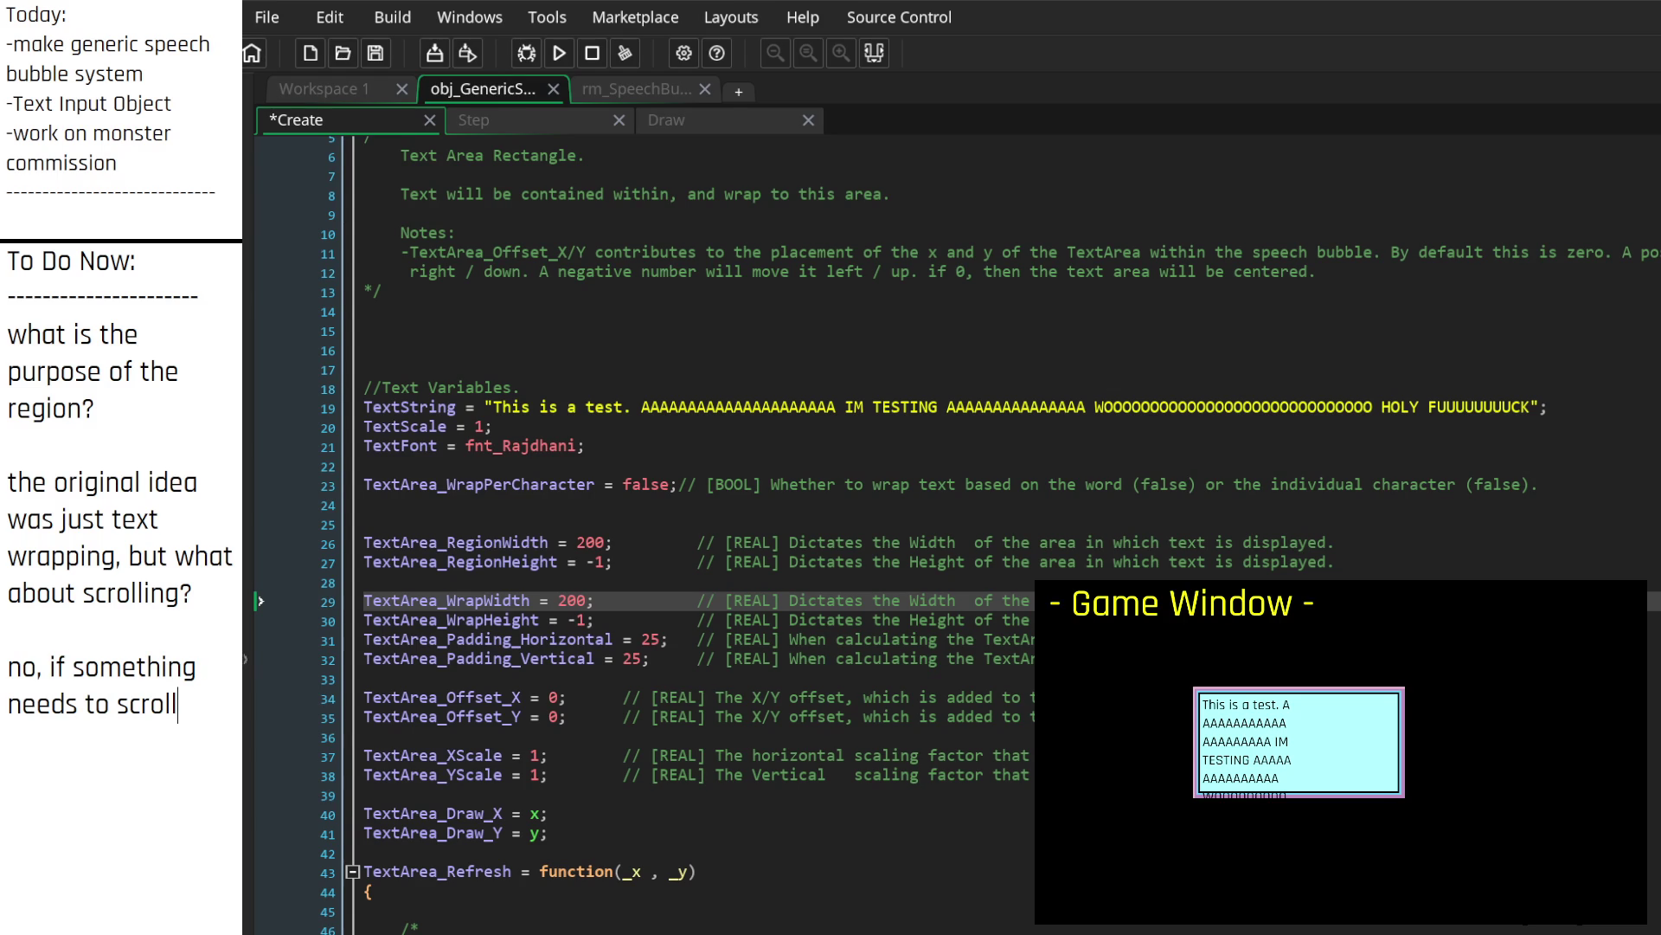
{"action": "type", "text": ", it should be d"}
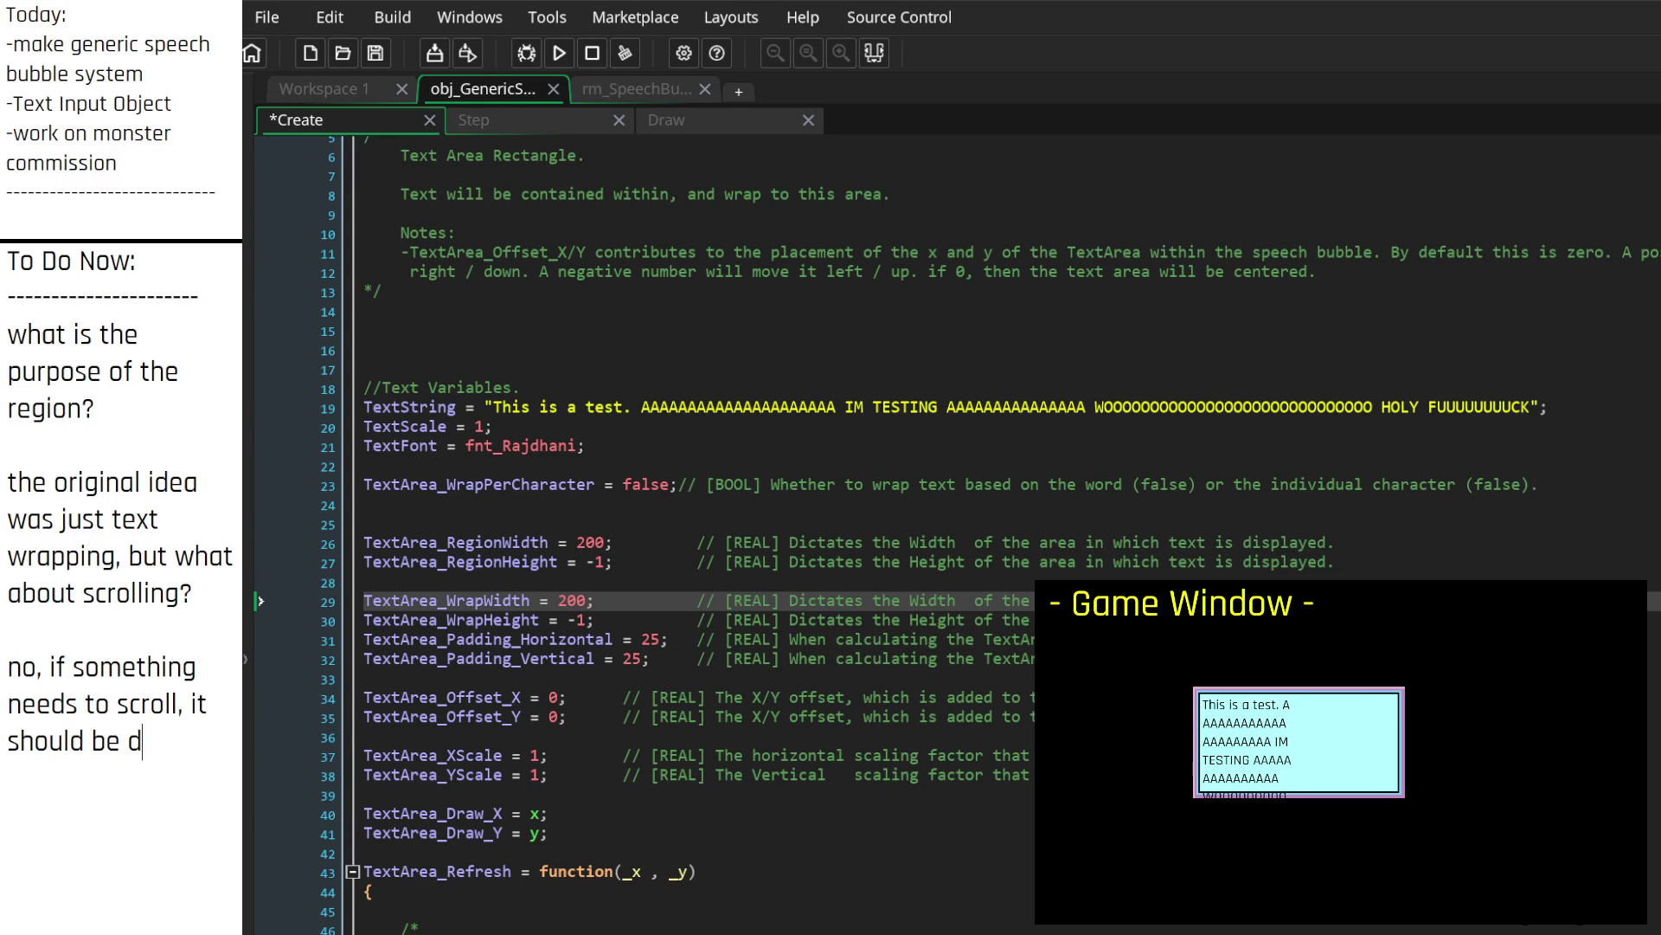
{"action": "type", "text": "one via multiple "}
{"action": "type", "text": "speech bubbles."}
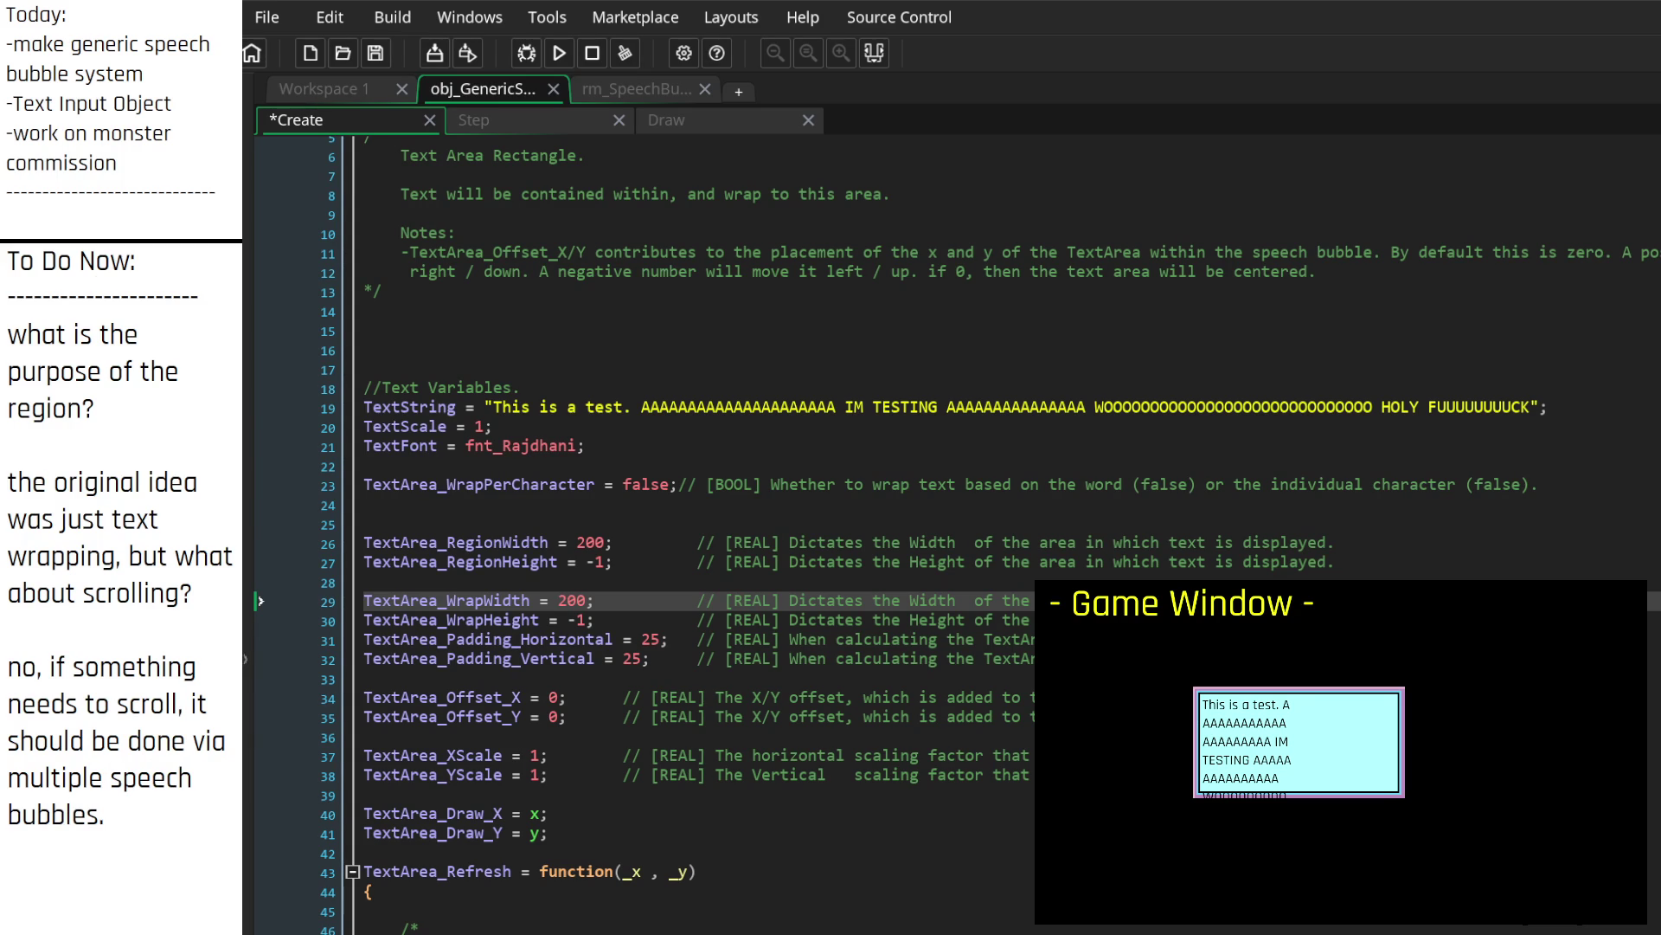
{"action": "left_click", "coordinate": [684, 523]}
{"action": "key", "text": "Down"}
{"action": "type", "text": "//"}
{"action": "key", "text": "Down"}
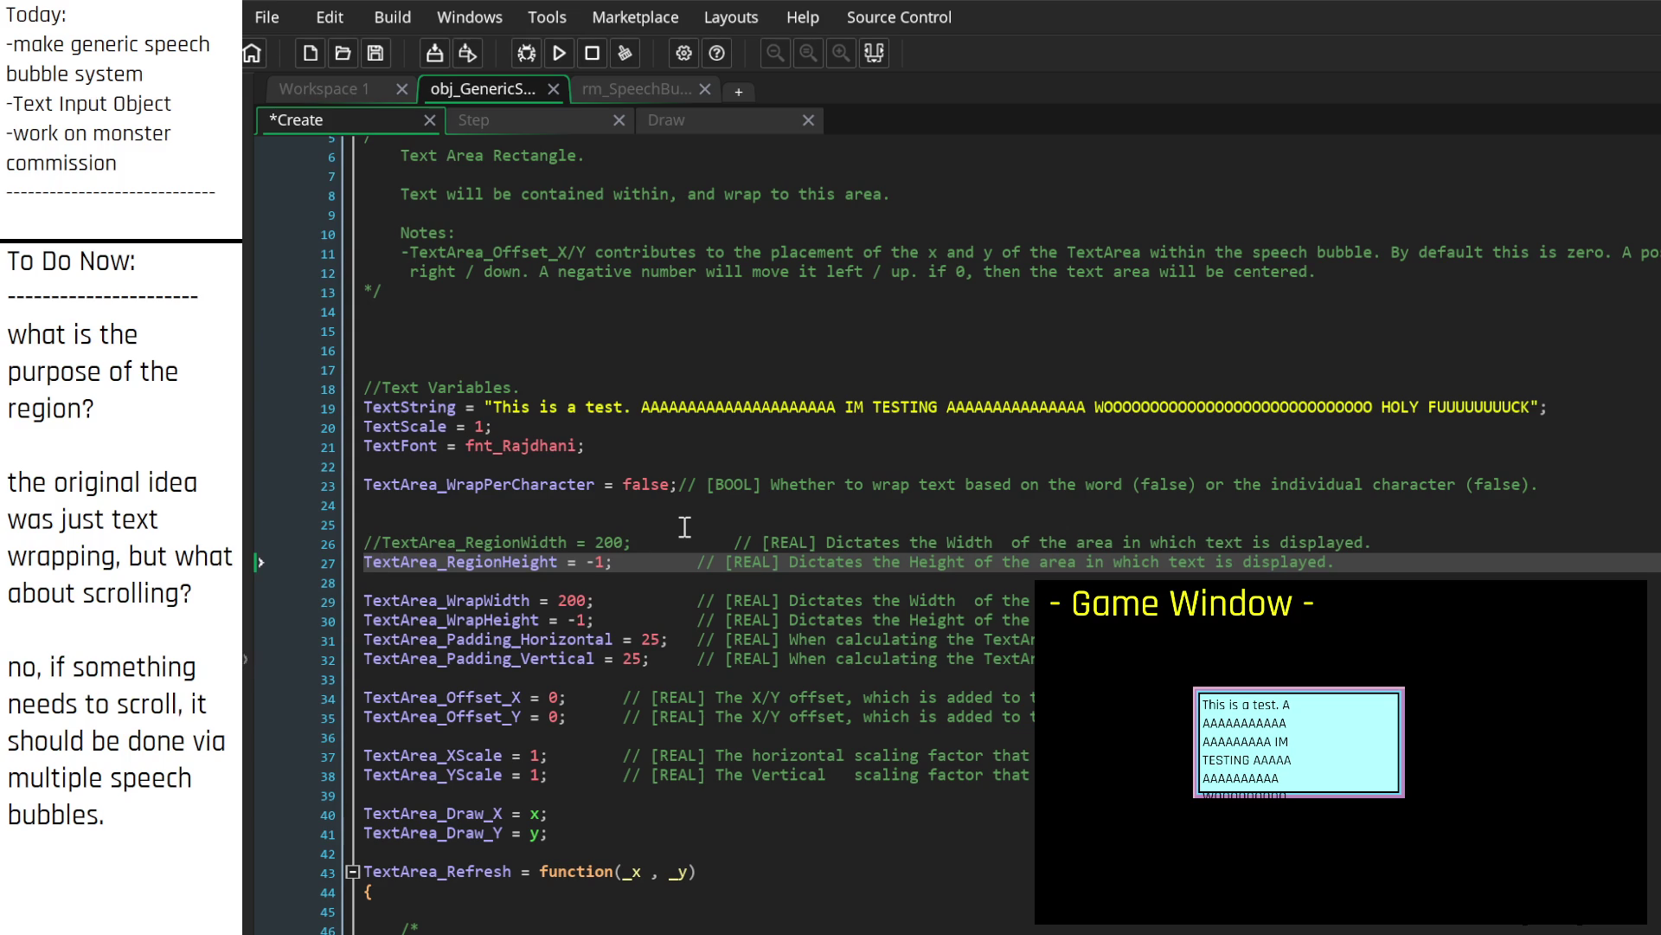
{"action": "type", "text": "//"}
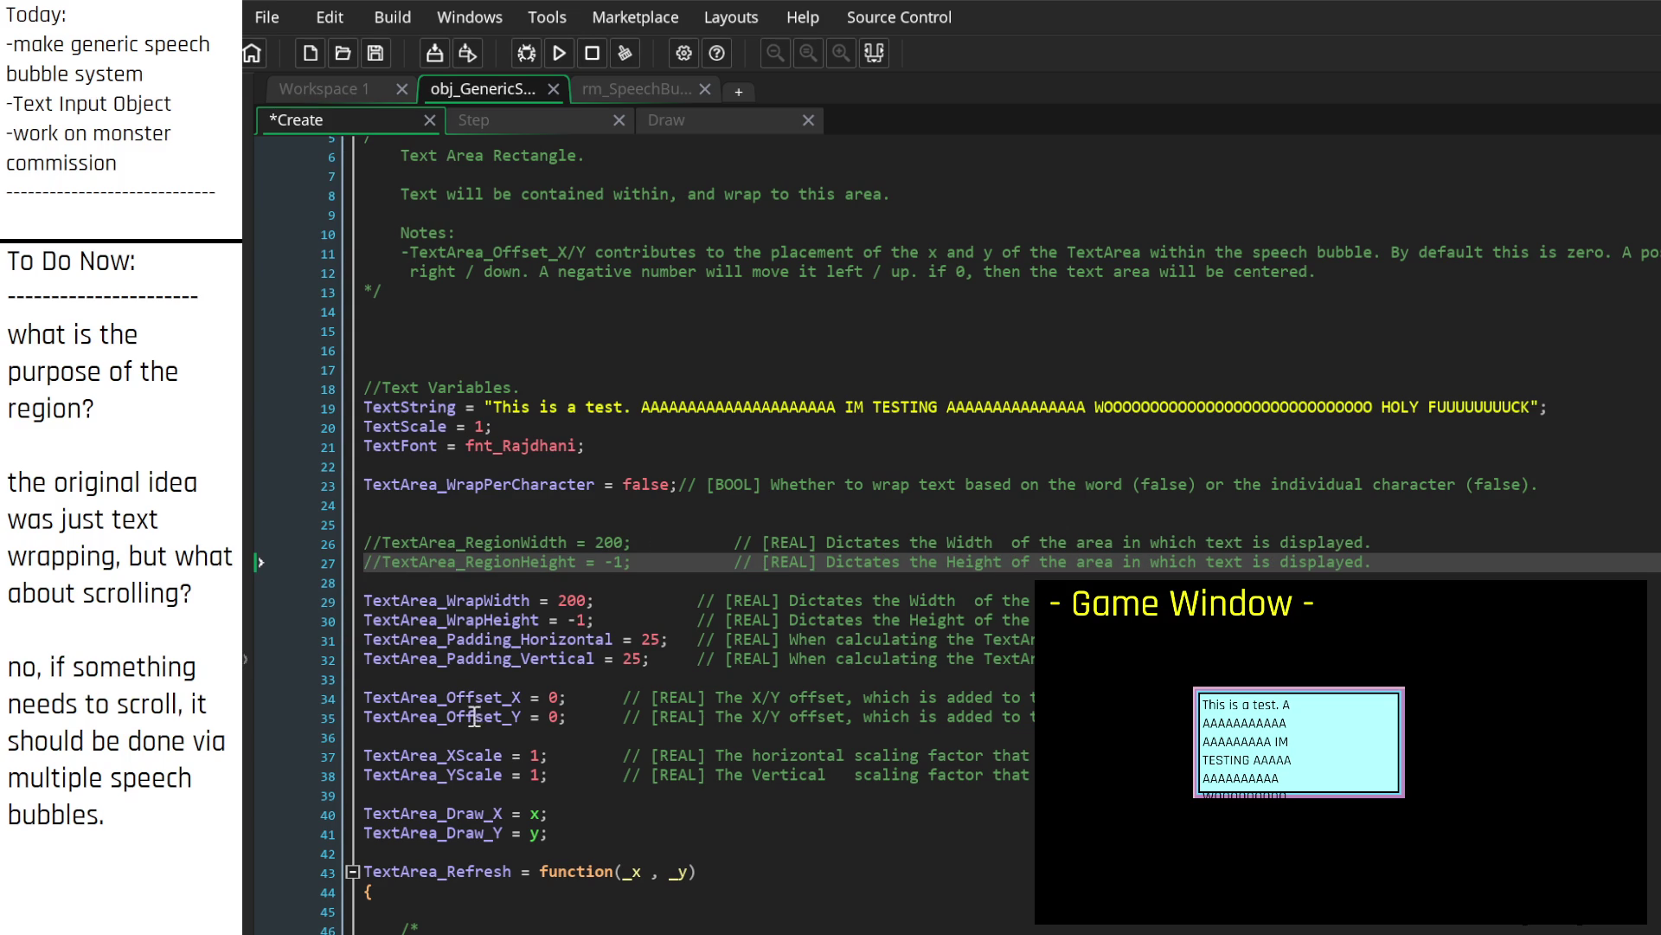
{"action": "left_click", "coordinate": [183, 814]}
{"action": "left_click", "coordinate": [794, 619]}
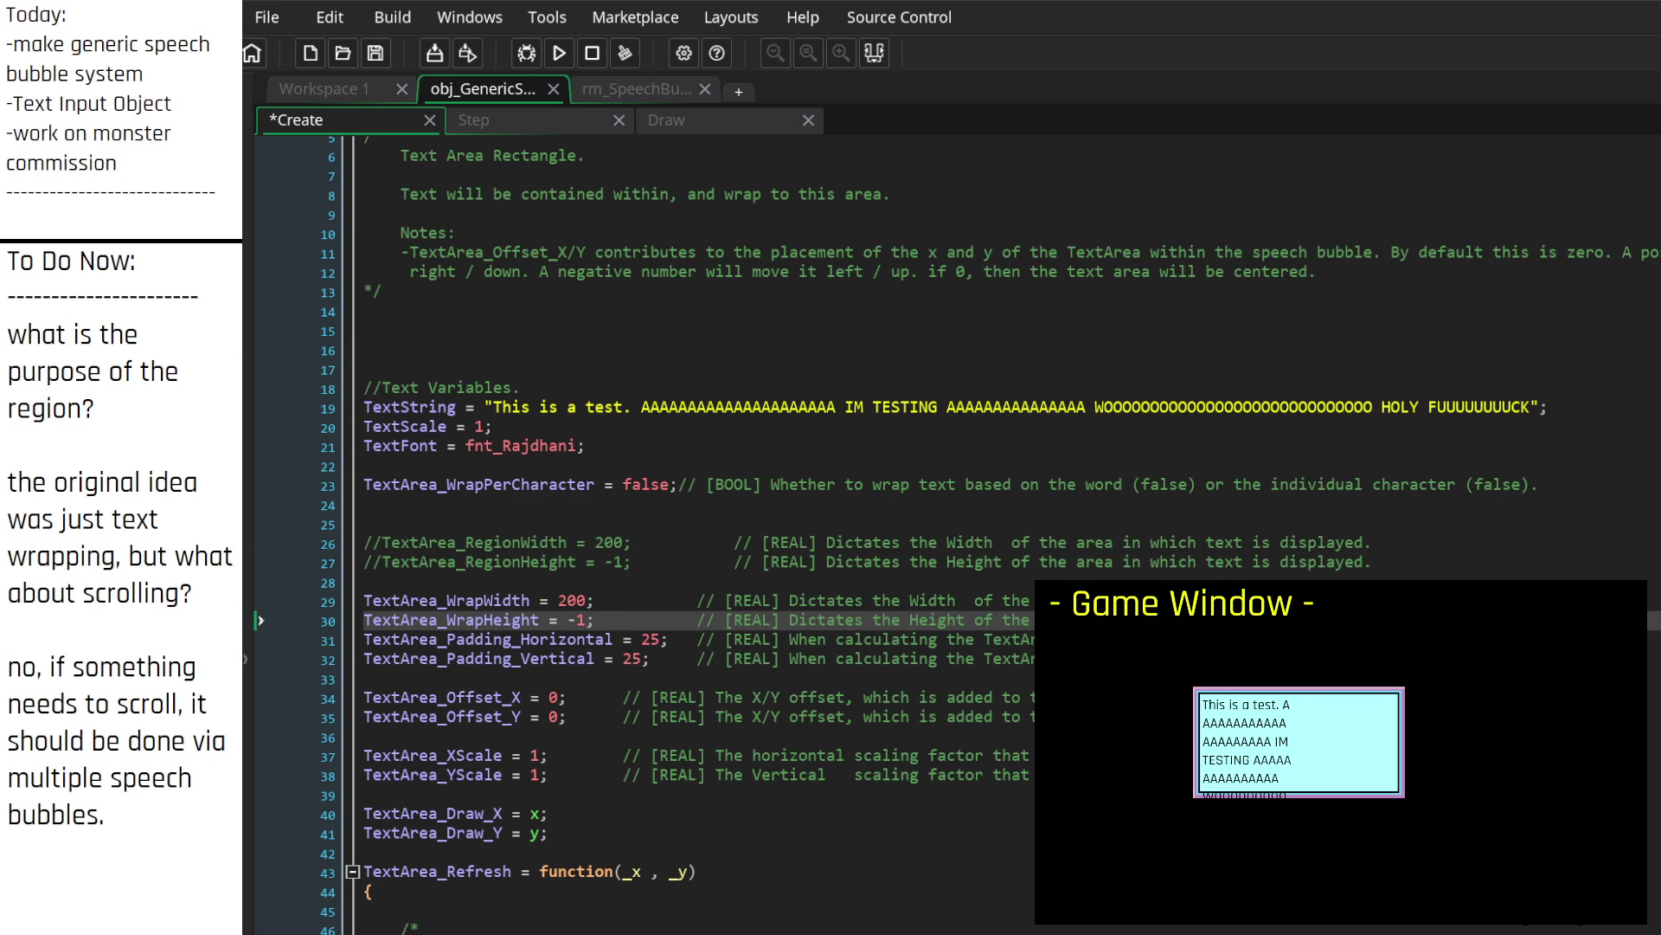
{"action": "left_click", "coordinate": [789, 600]}
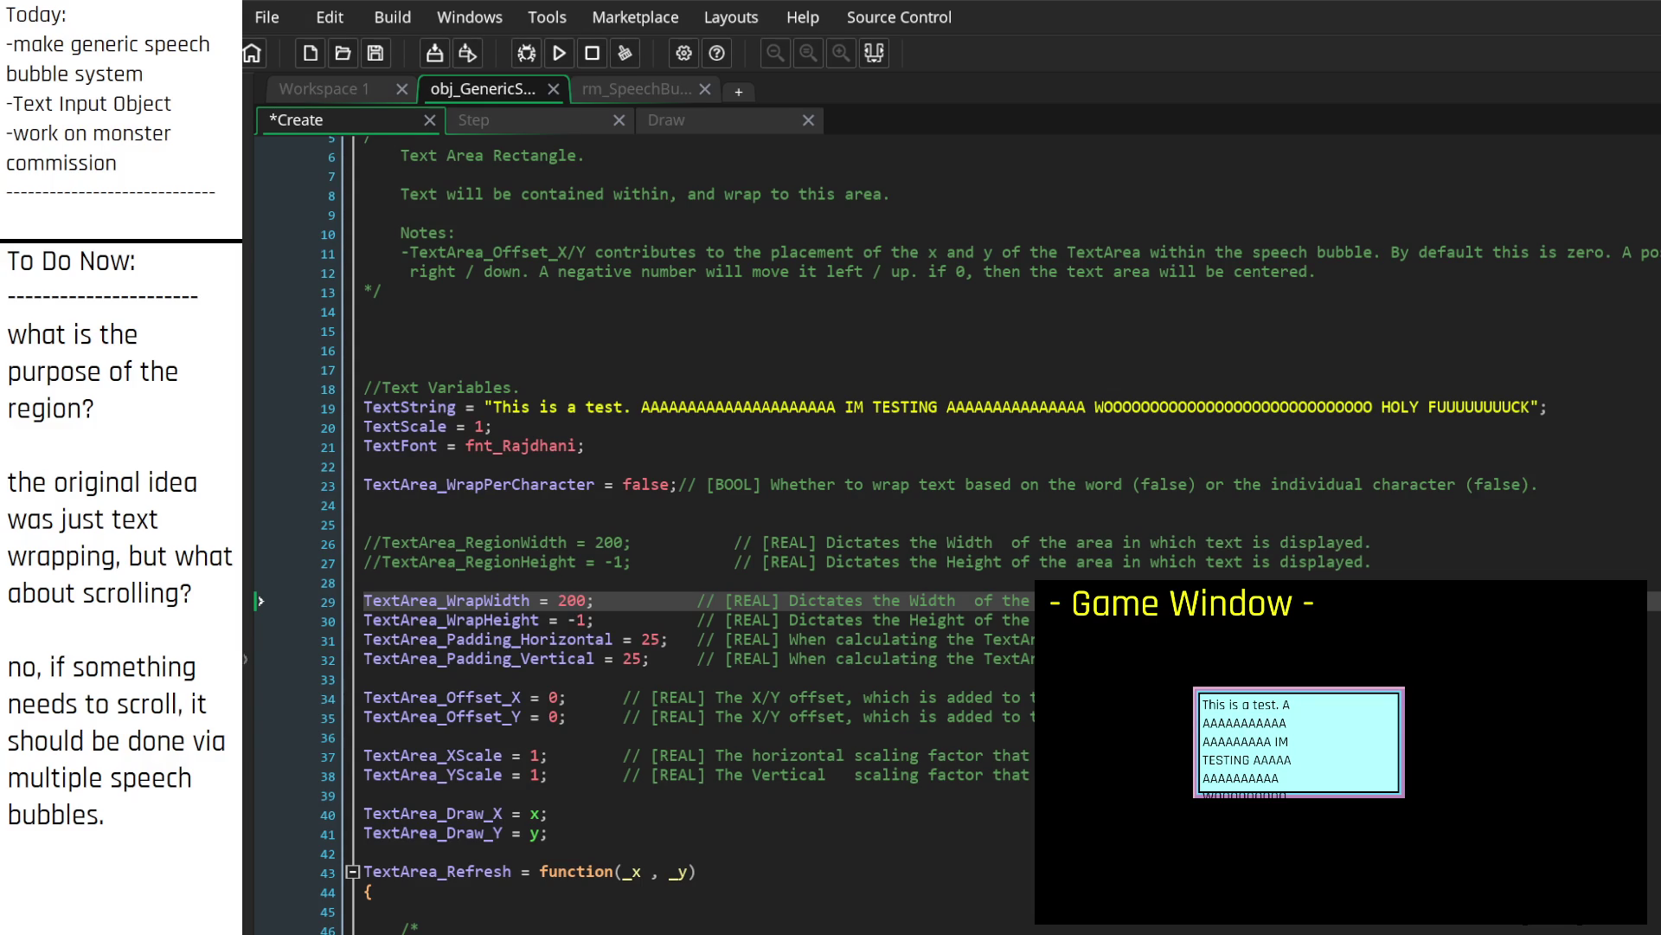
{"action": "left_click", "coordinate": [789, 619]}
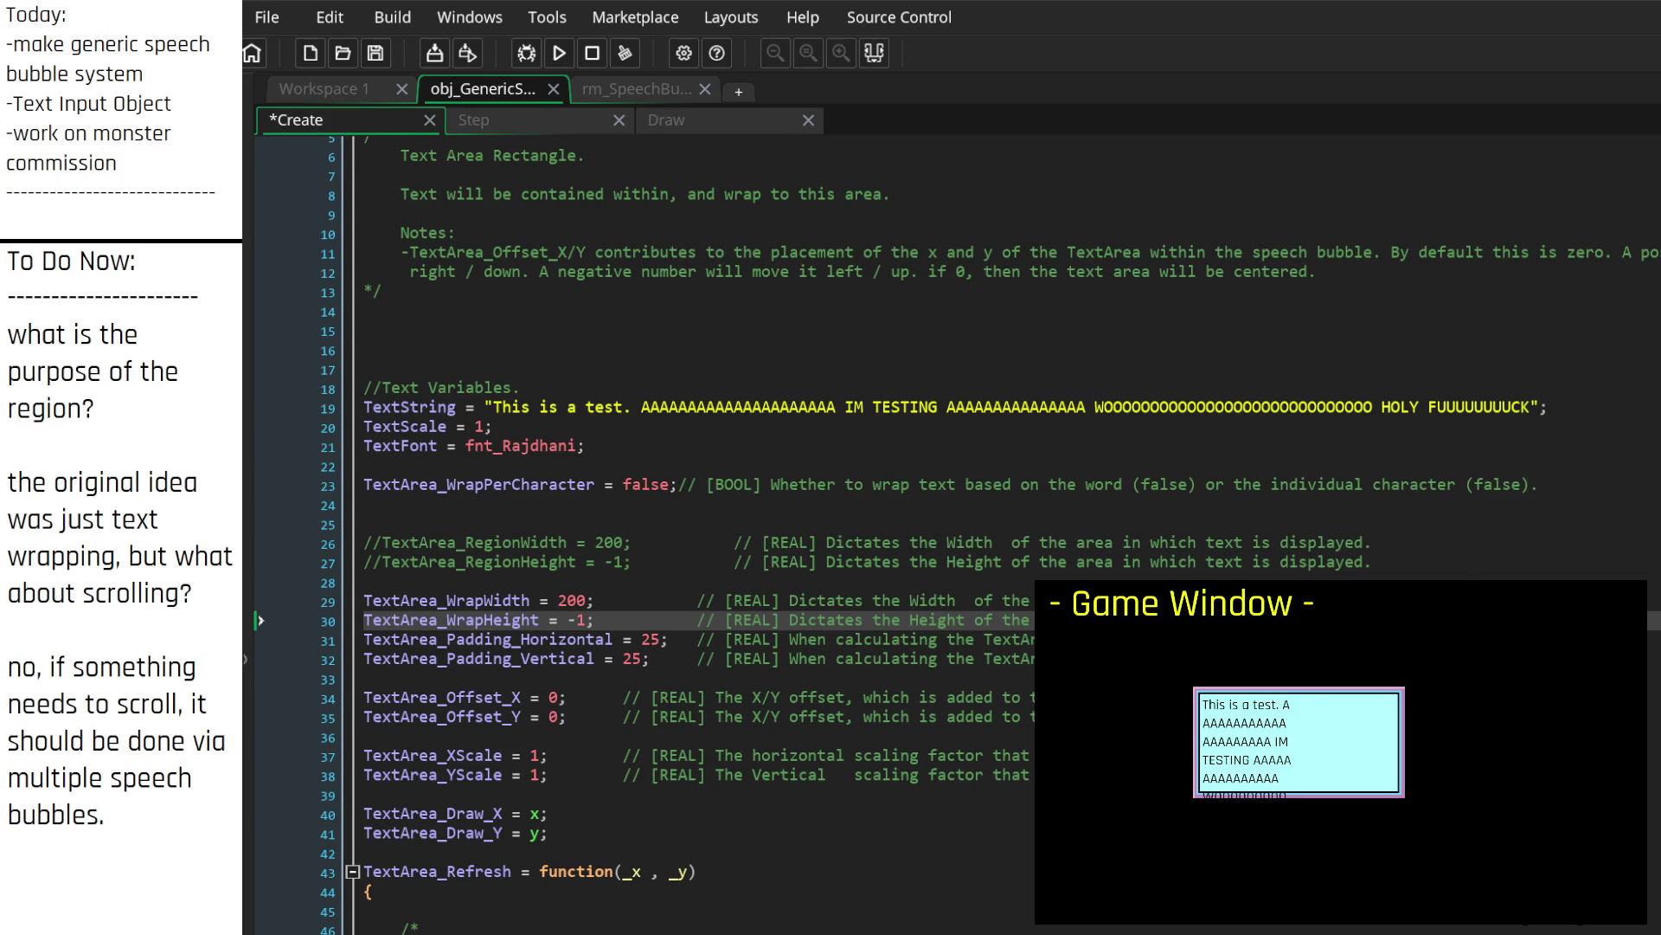
{"action": "key", "text": "Down"}
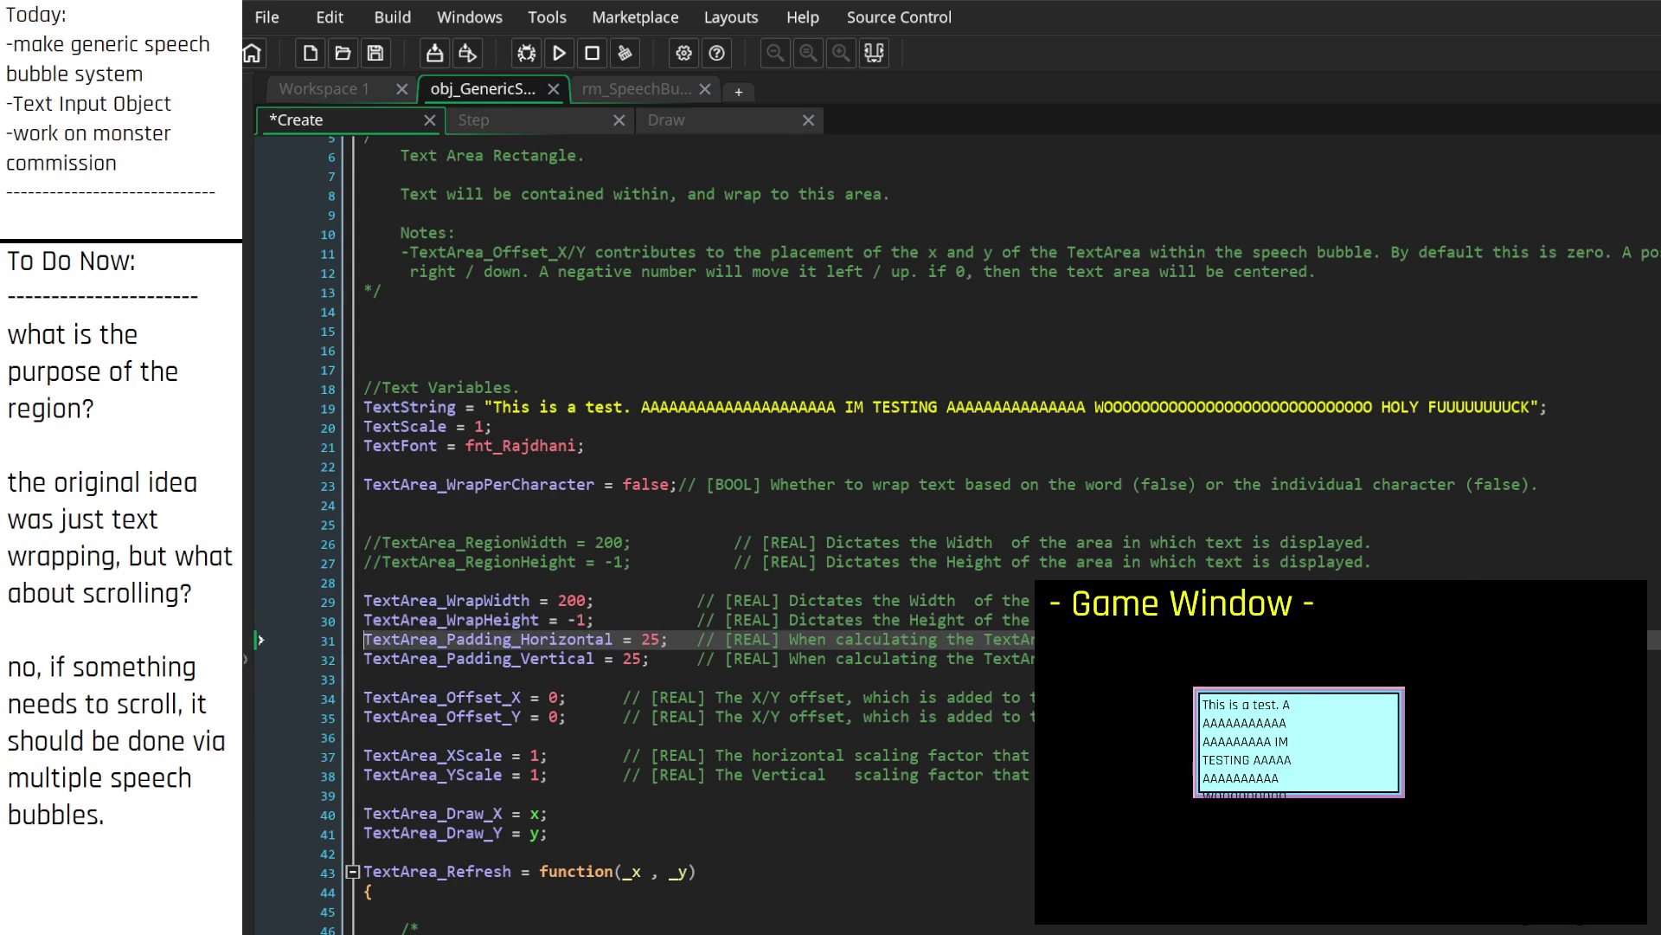
Step: Insert a blank line after the WrapHeight line and save the Create event
{"action": "key", "text": "Return"}
{"action": "key", "text": "Up"}
{"action": "key", "text": "ctrl+s"}
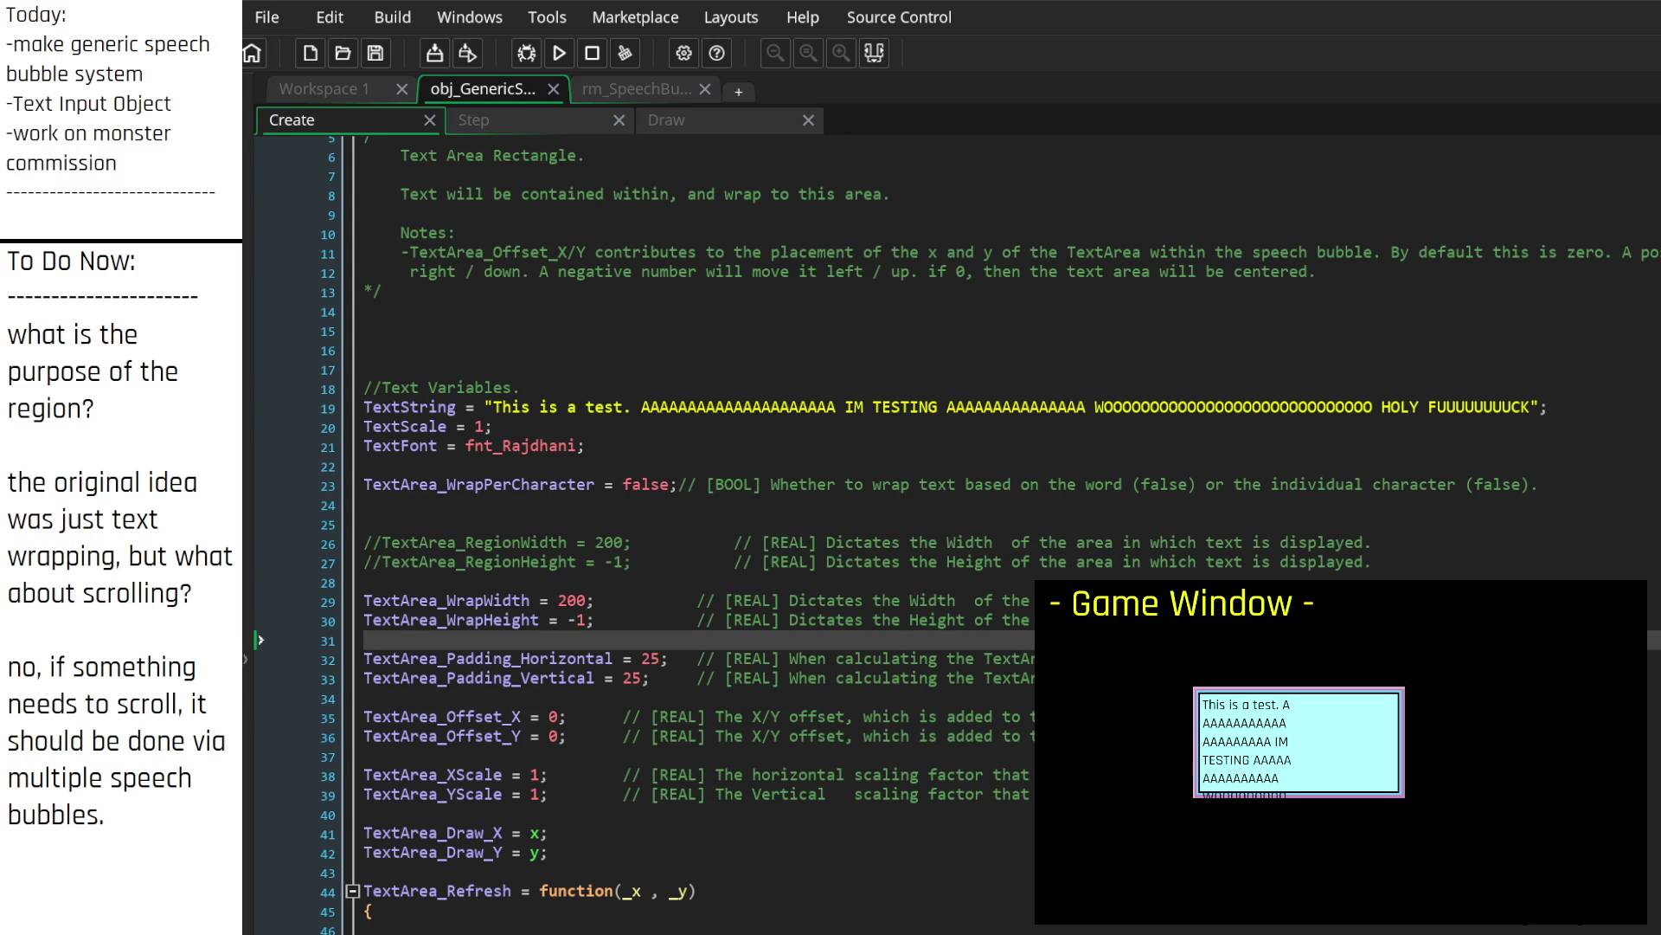
{"action": "scroll", "coordinate": [956, 534], "scroll_direction": "down", "scroll_amount": 4}
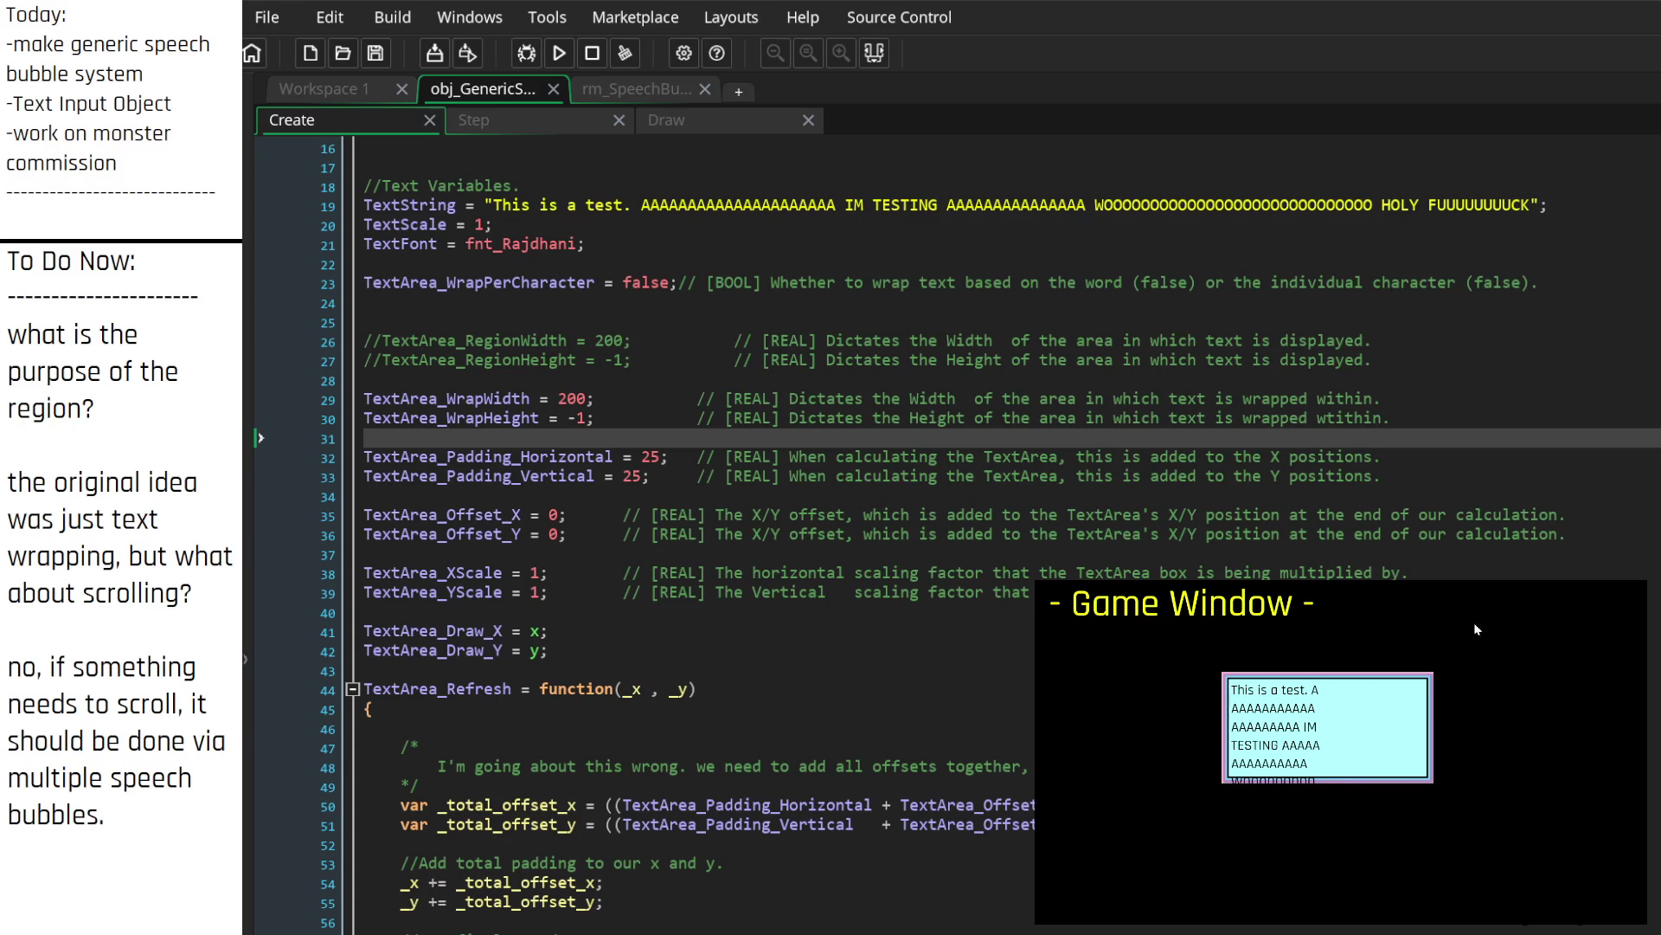
Step: Change TextArea_WrapWidth from 200 to 800 and save
{"action": "left_click", "coordinate": [1172, 246]}
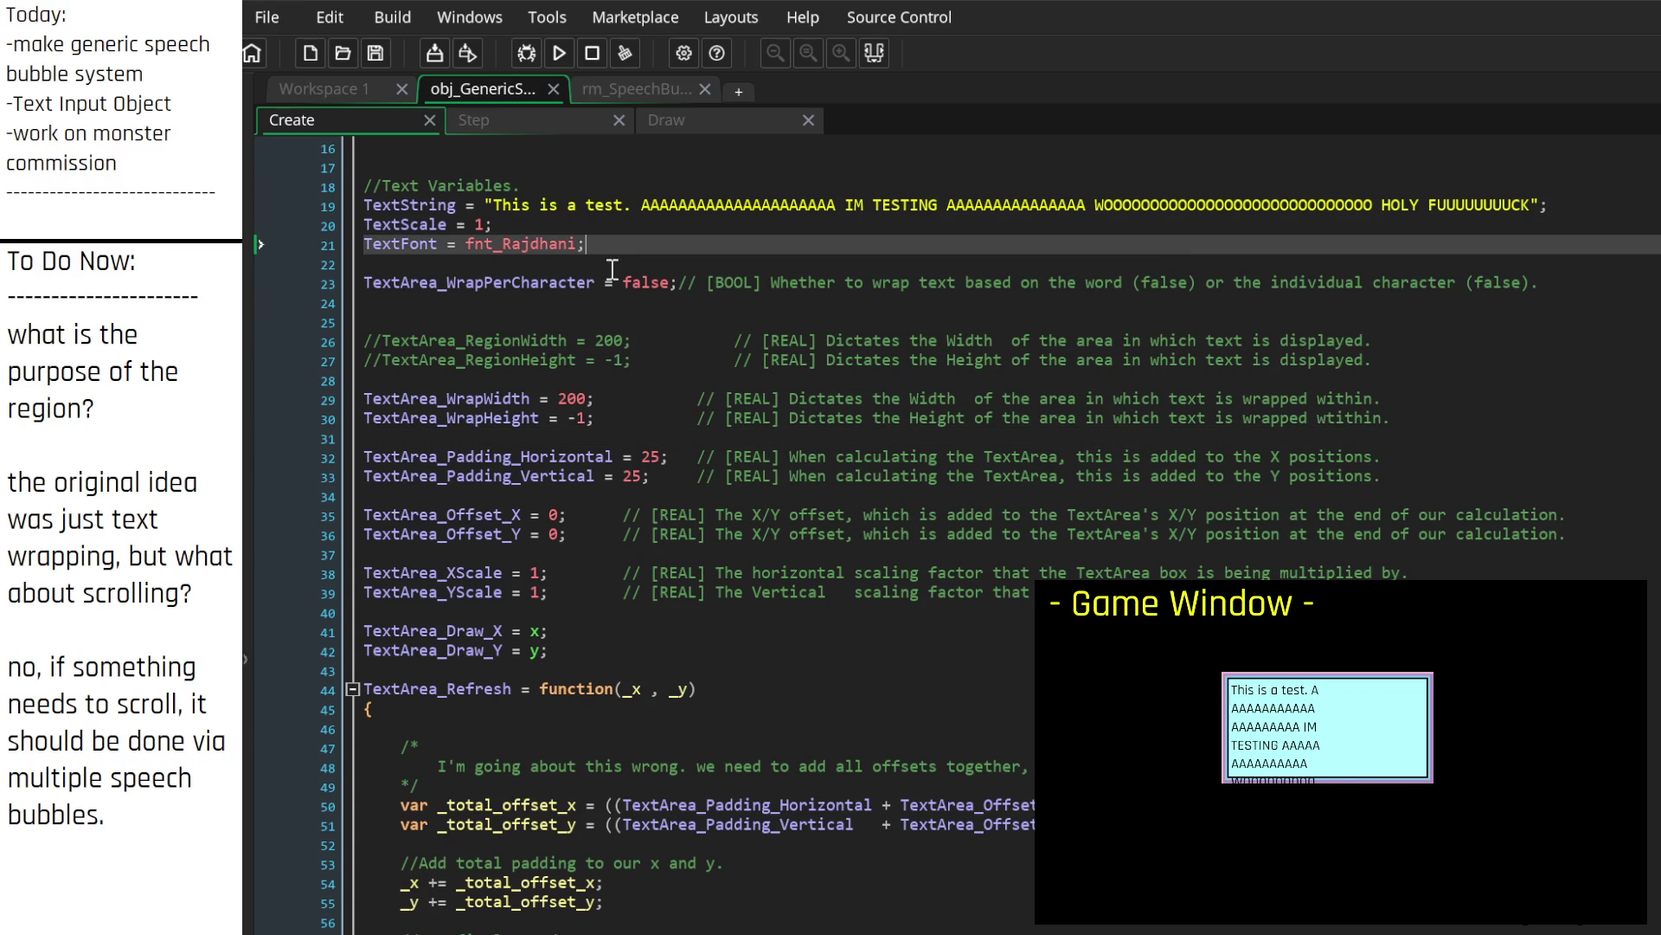
{"action": "double_click", "coordinate": [572, 399]}
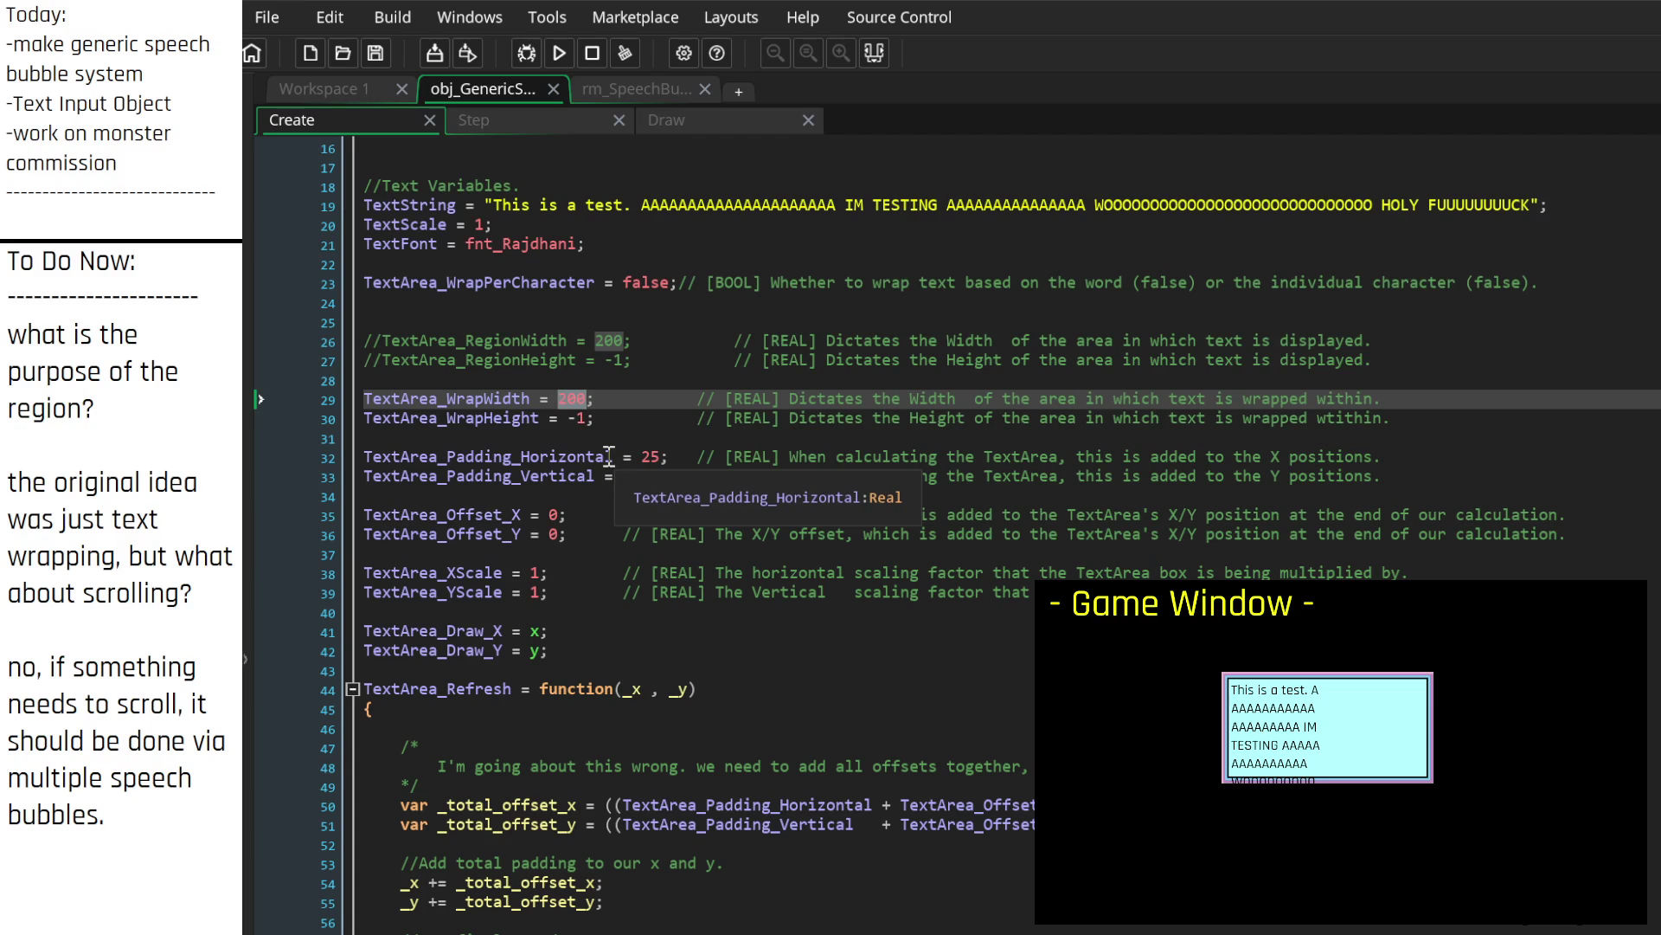
{"action": "type", "text": "800"}
{"action": "key", "text": "ctrl+s"}
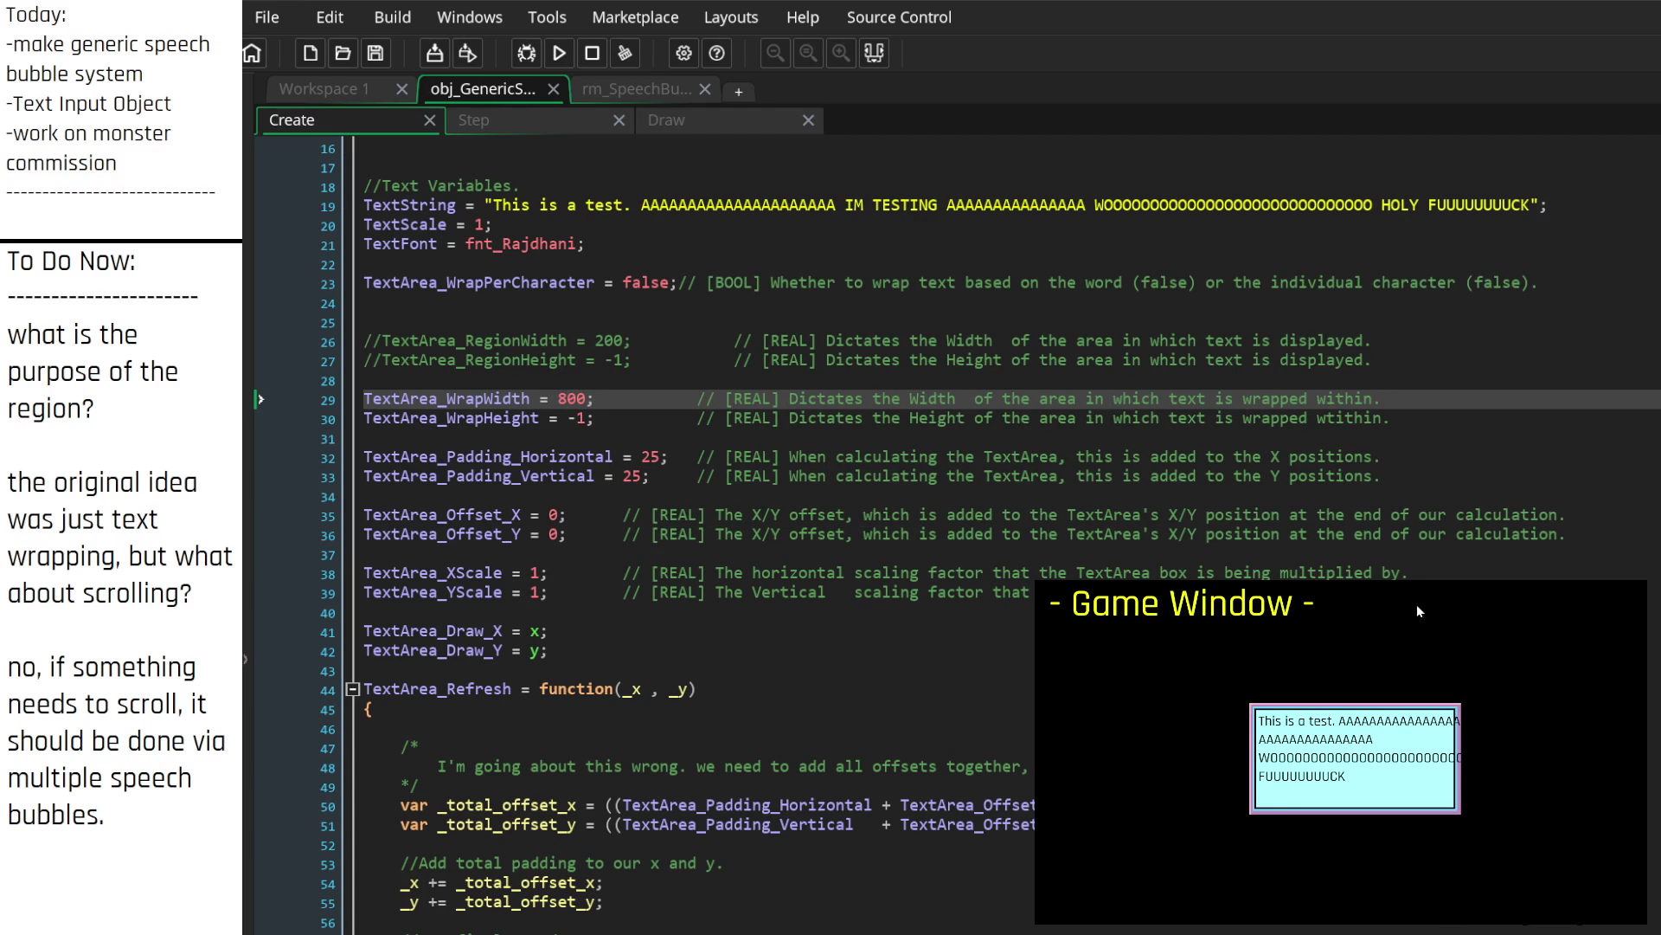
Step: Replace the wrap width 800 with sprite_get_width(sprite_index) and save the Create event
{"action": "left_click", "coordinate": [959, 246]}
{"action": "double_click", "coordinate": [571, 398]}
{"action": "type", "text": "spr"}
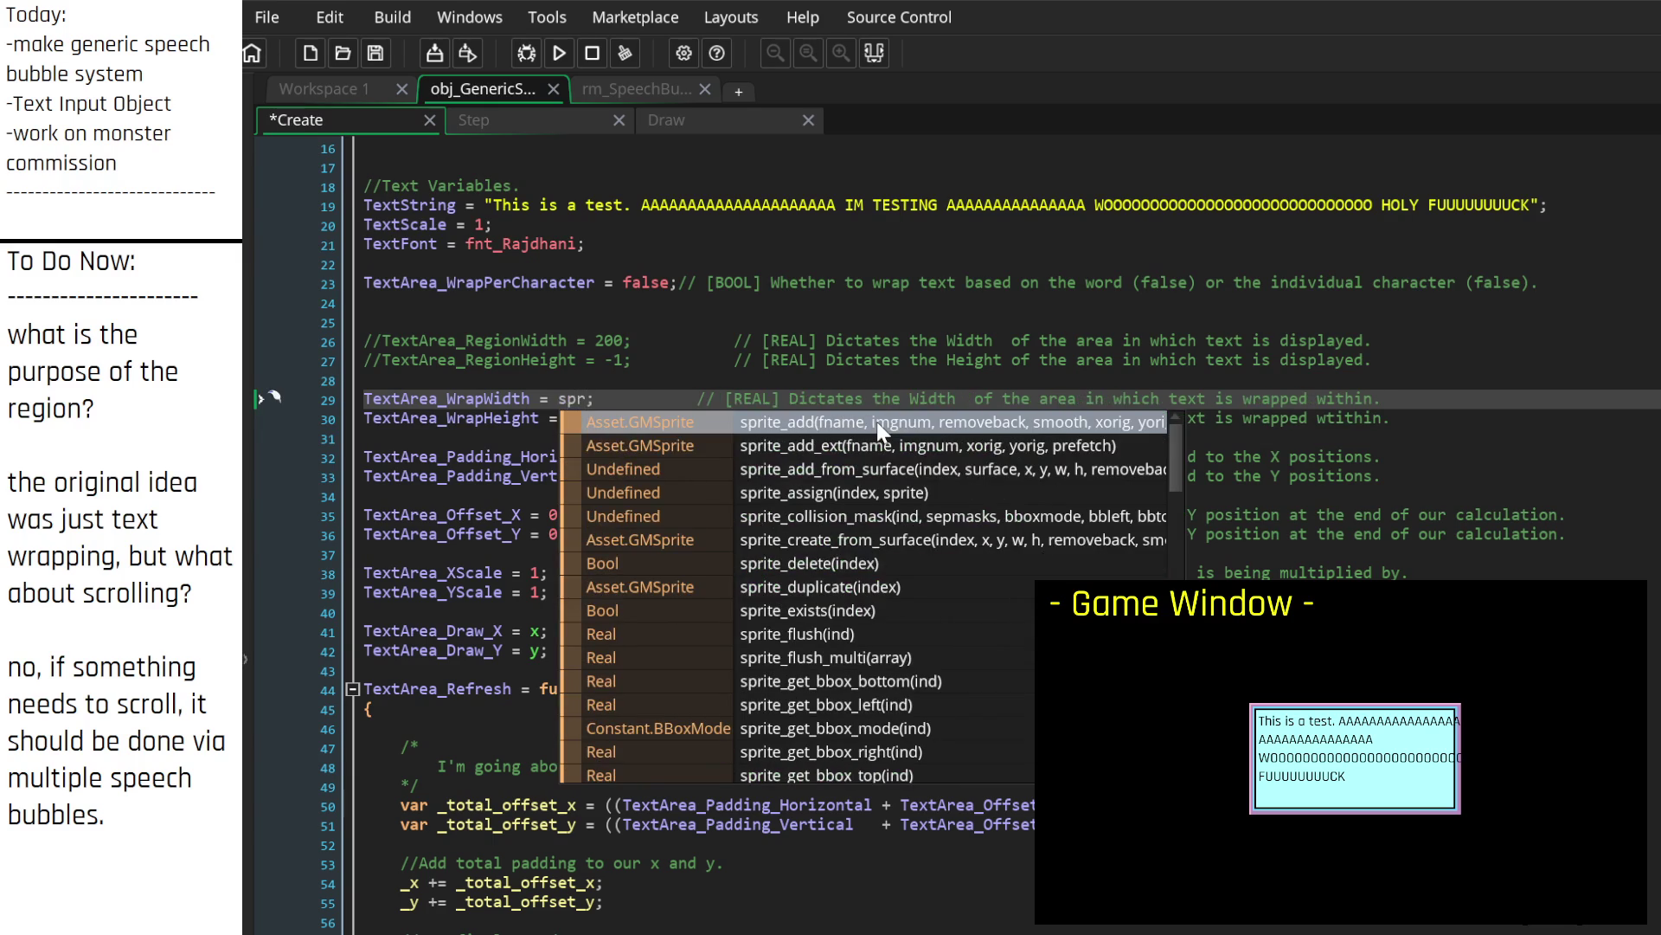
{"action": "key", "text": "ctrl+z"}
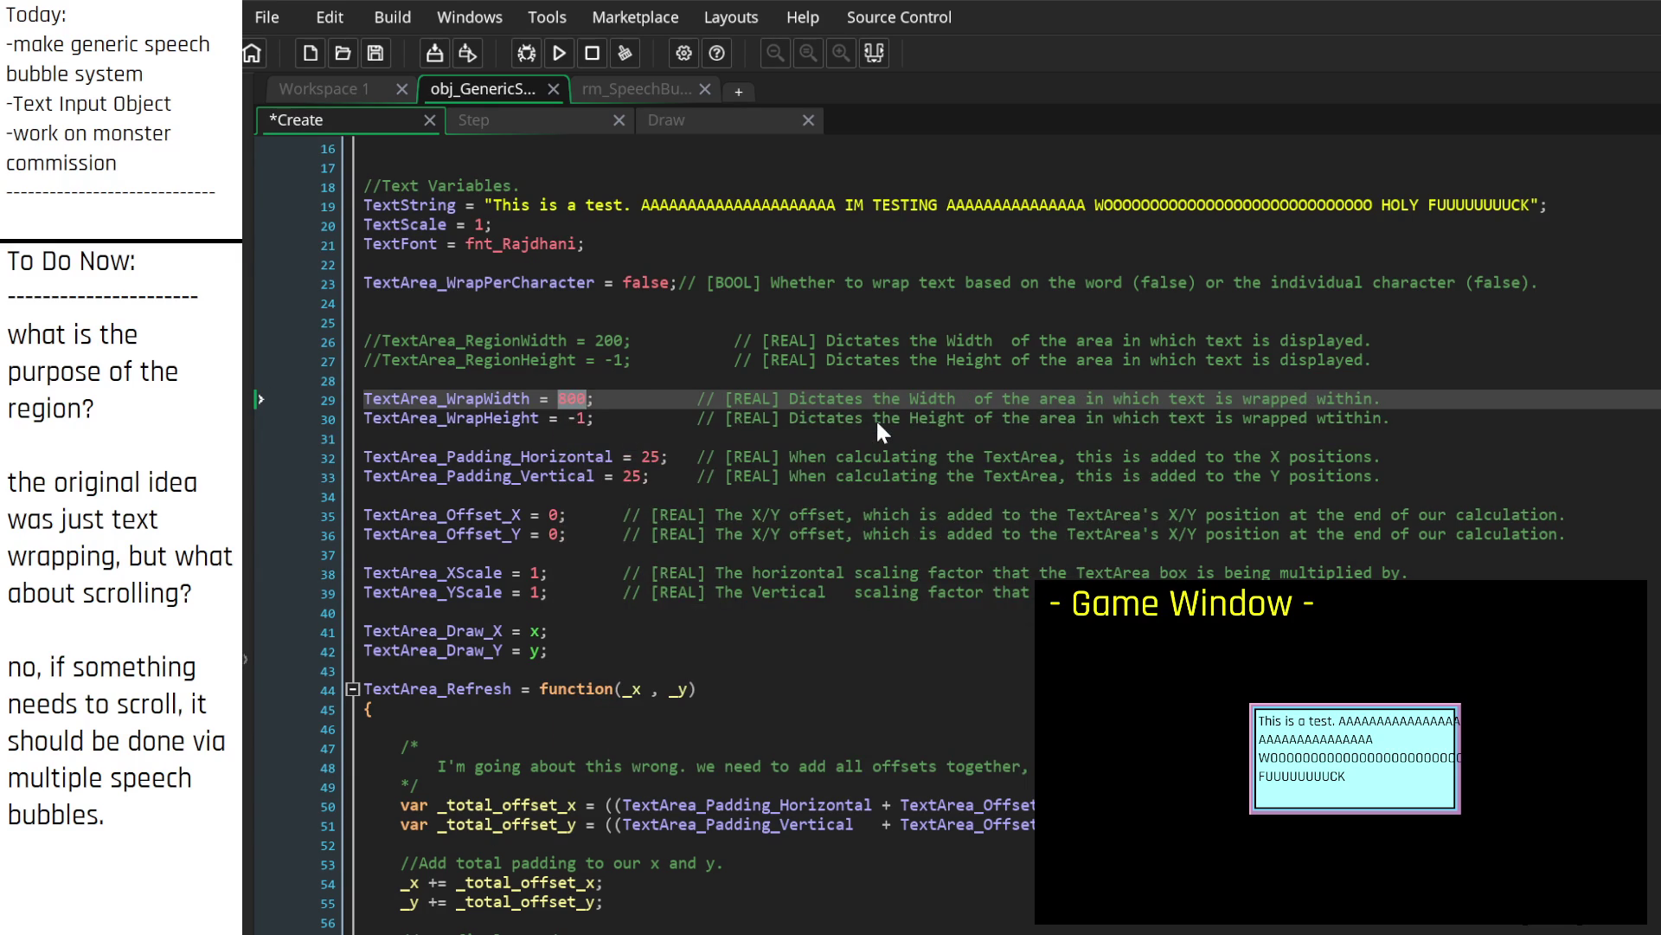
{"action": "type", "text": "sprite+ge"}
{"action": "key", "text": "BackSpace"}
{"action": "key", "text": "BackSpace"}
{"action": "key", "text": "BackSpace"}
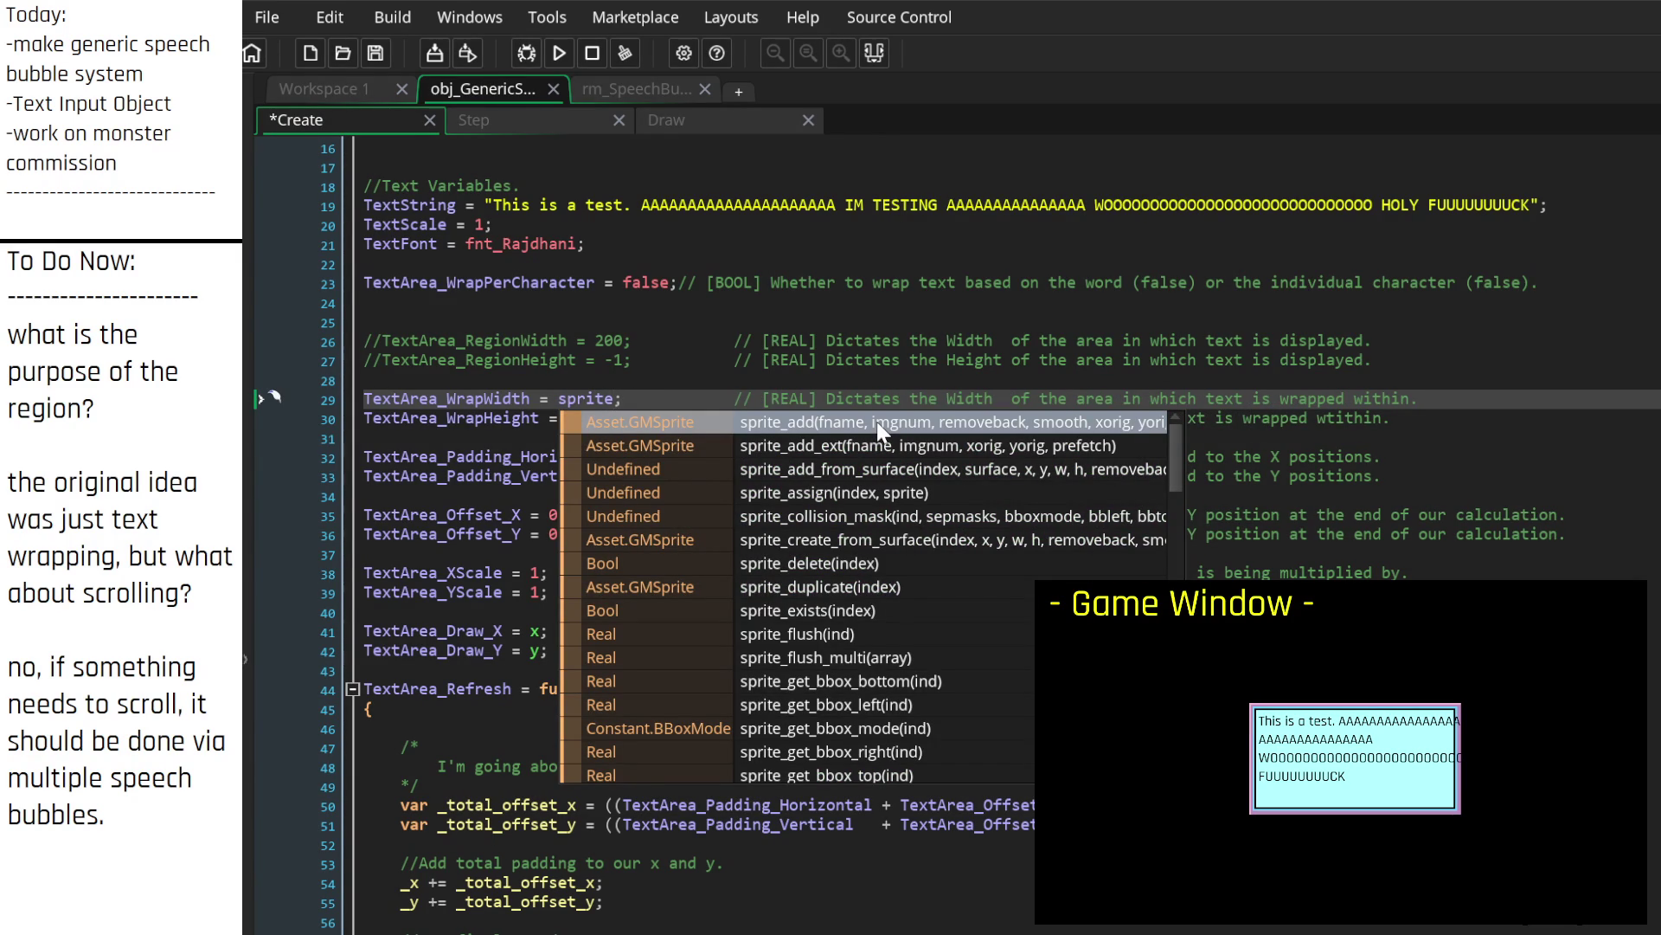
{"action": "type", "text": "_get_wid"}
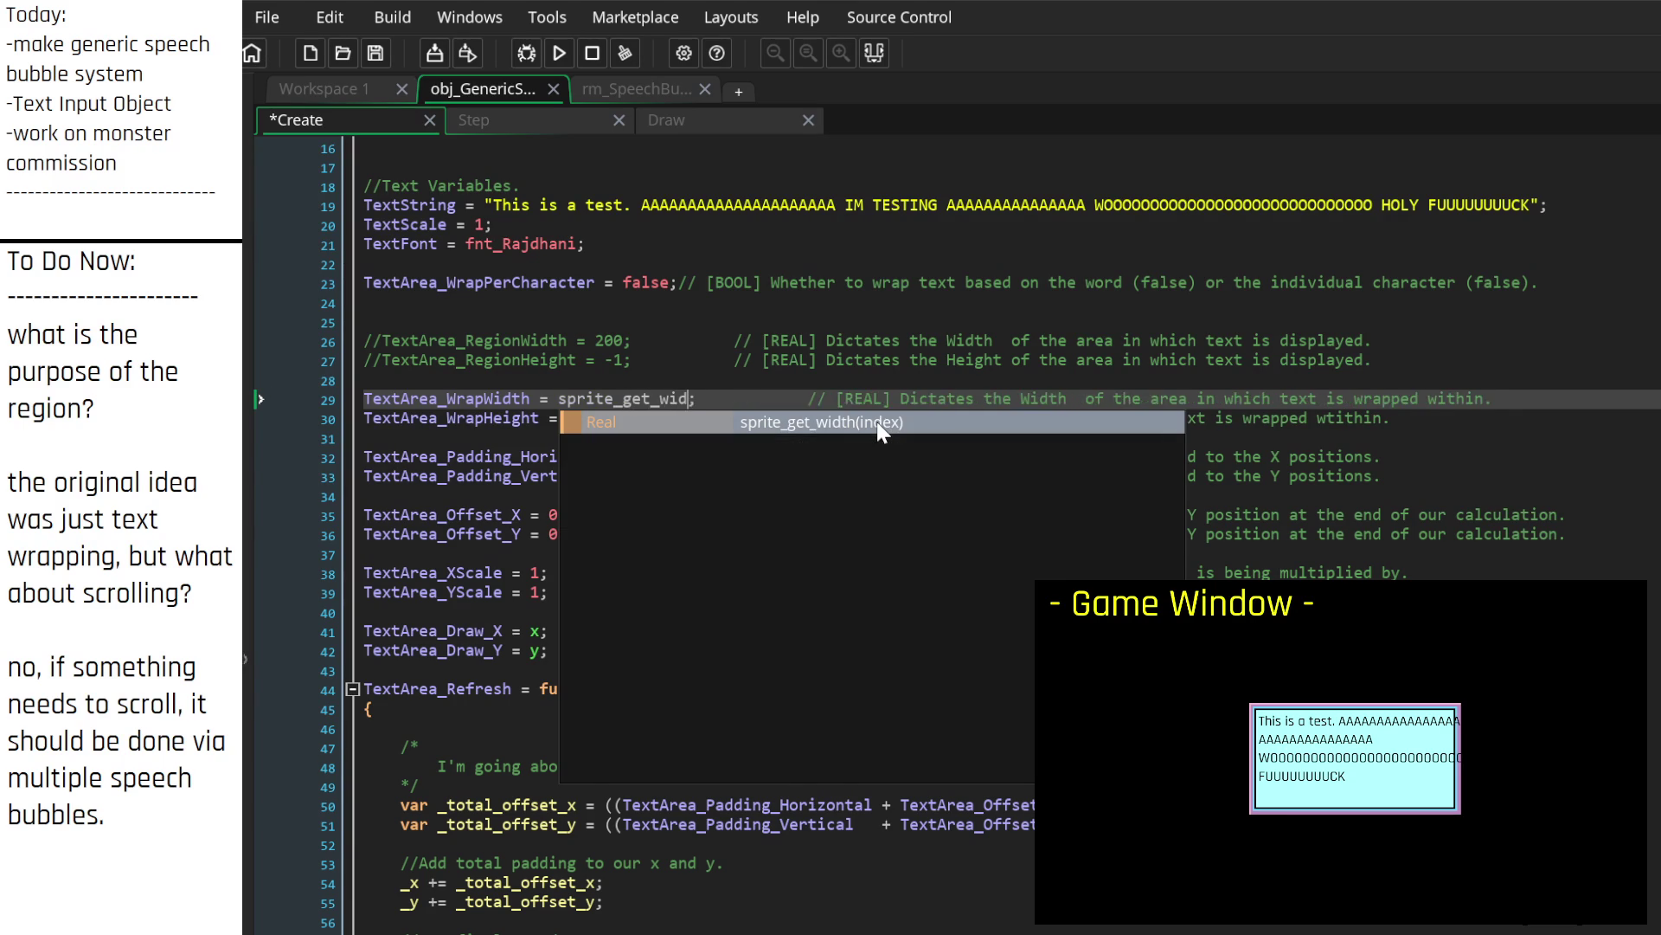
{"action": "key", "text": "Return"}
{"action": "type", "text": "id"}
{"action": "key", "text": "BackSpace"}
{"action": "key", "text": "BackSpace"}
{"action": "type", "text": "sp"}
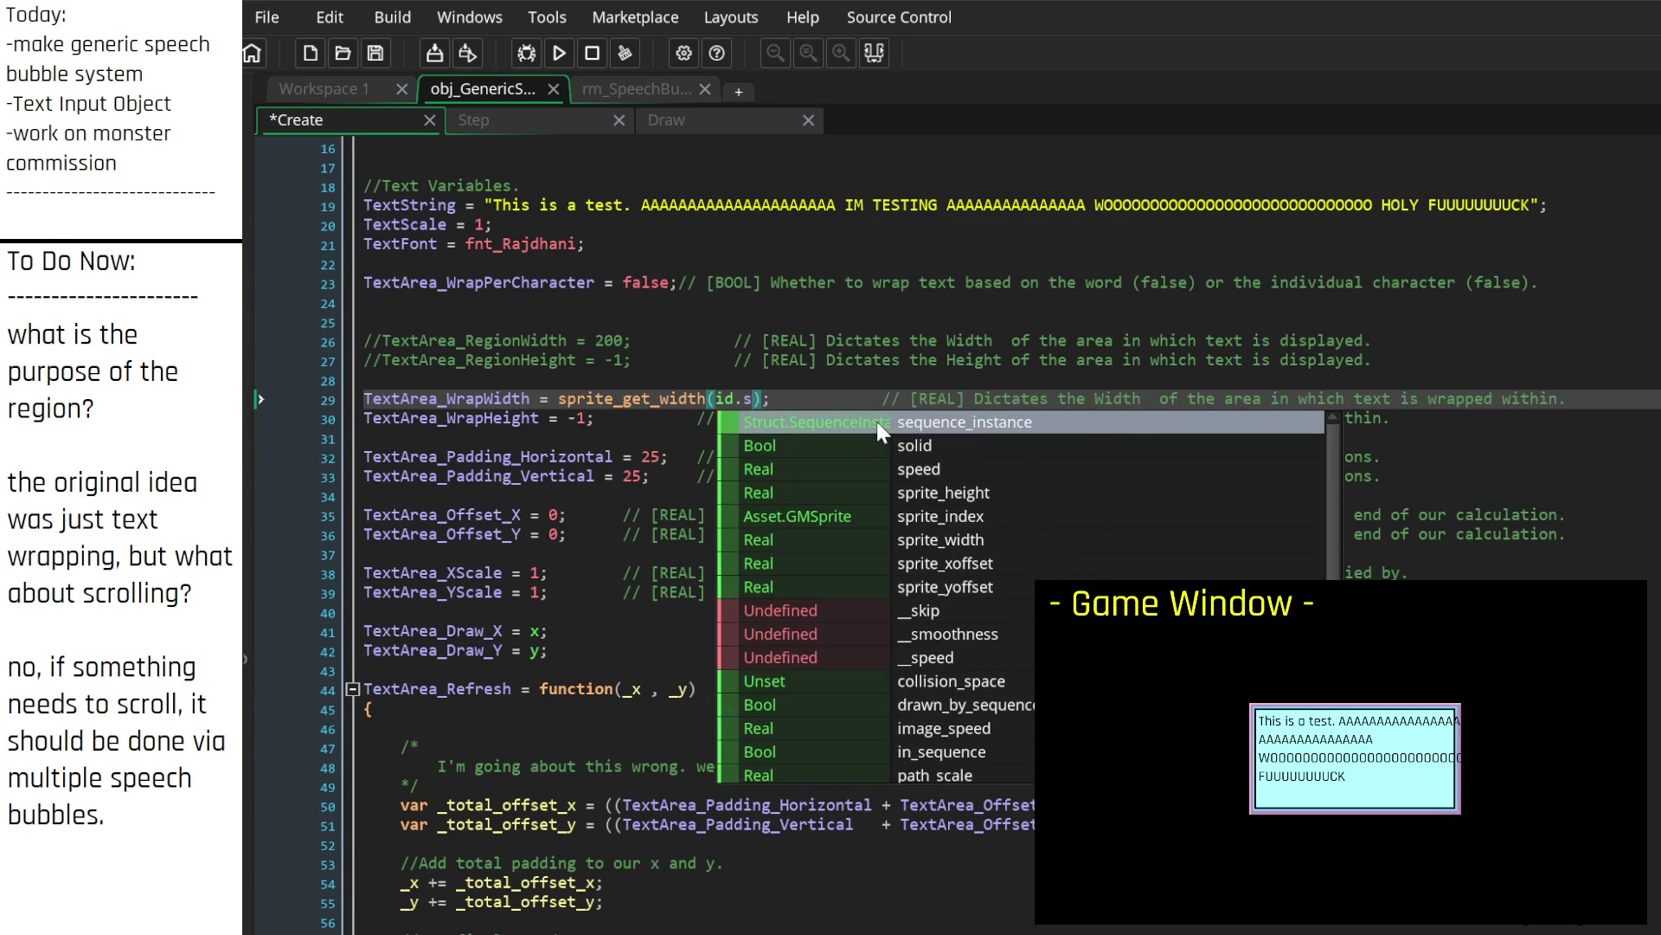
{"action": "type", "text": "rite_inde"}
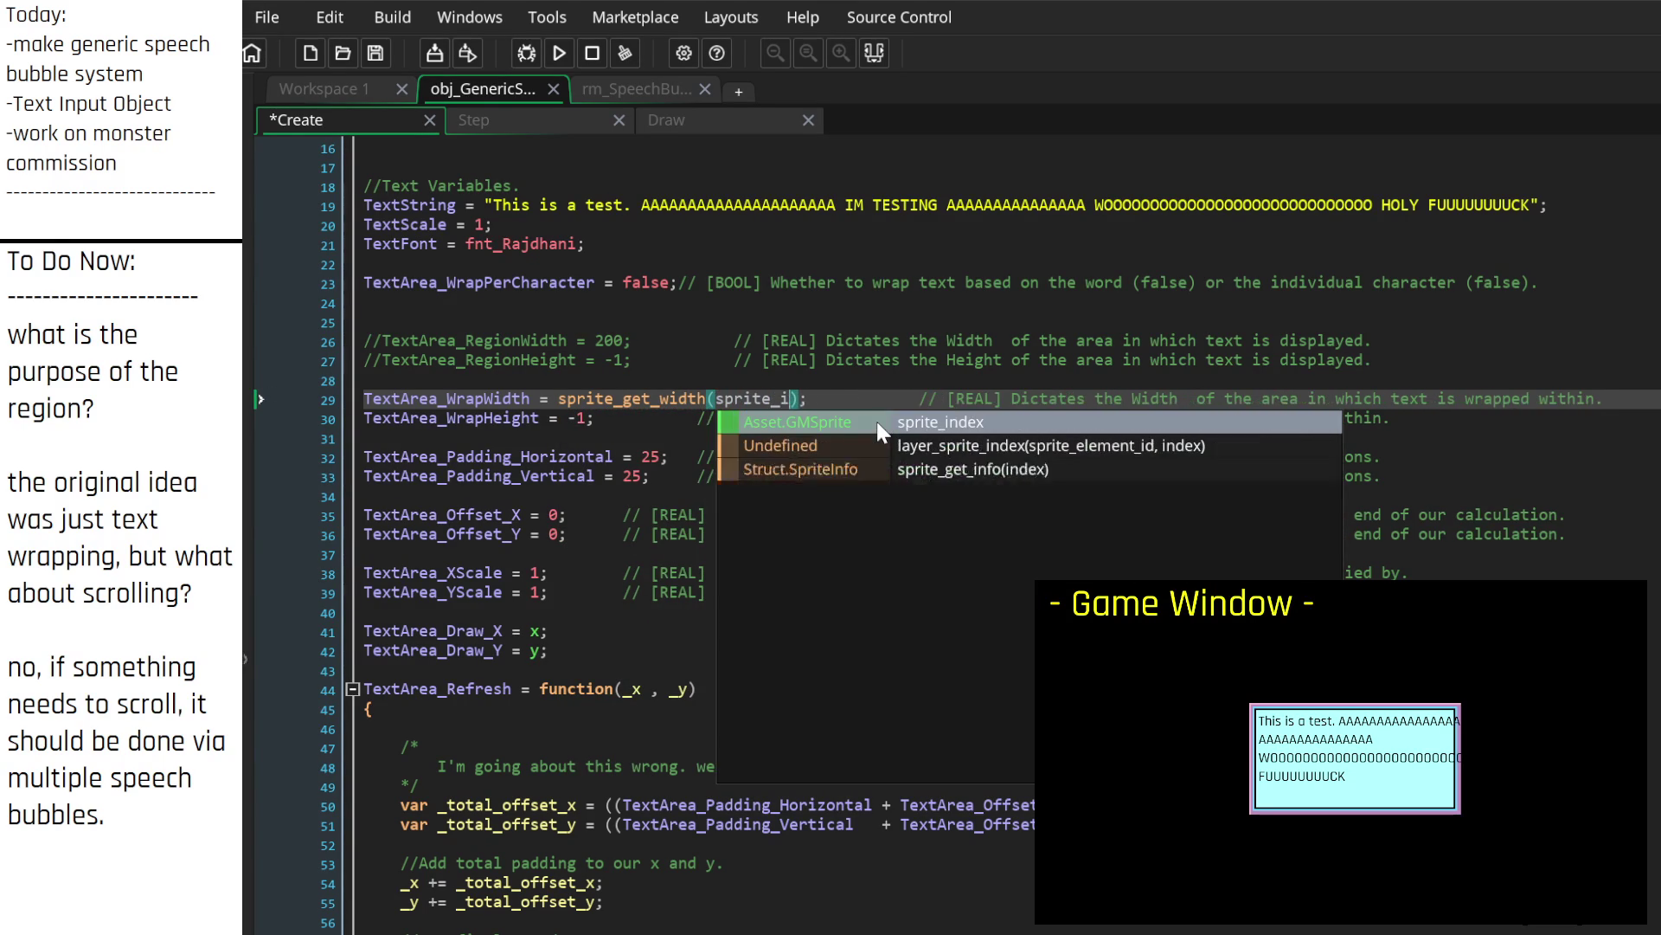
{"action": "key", "text": "Return"}
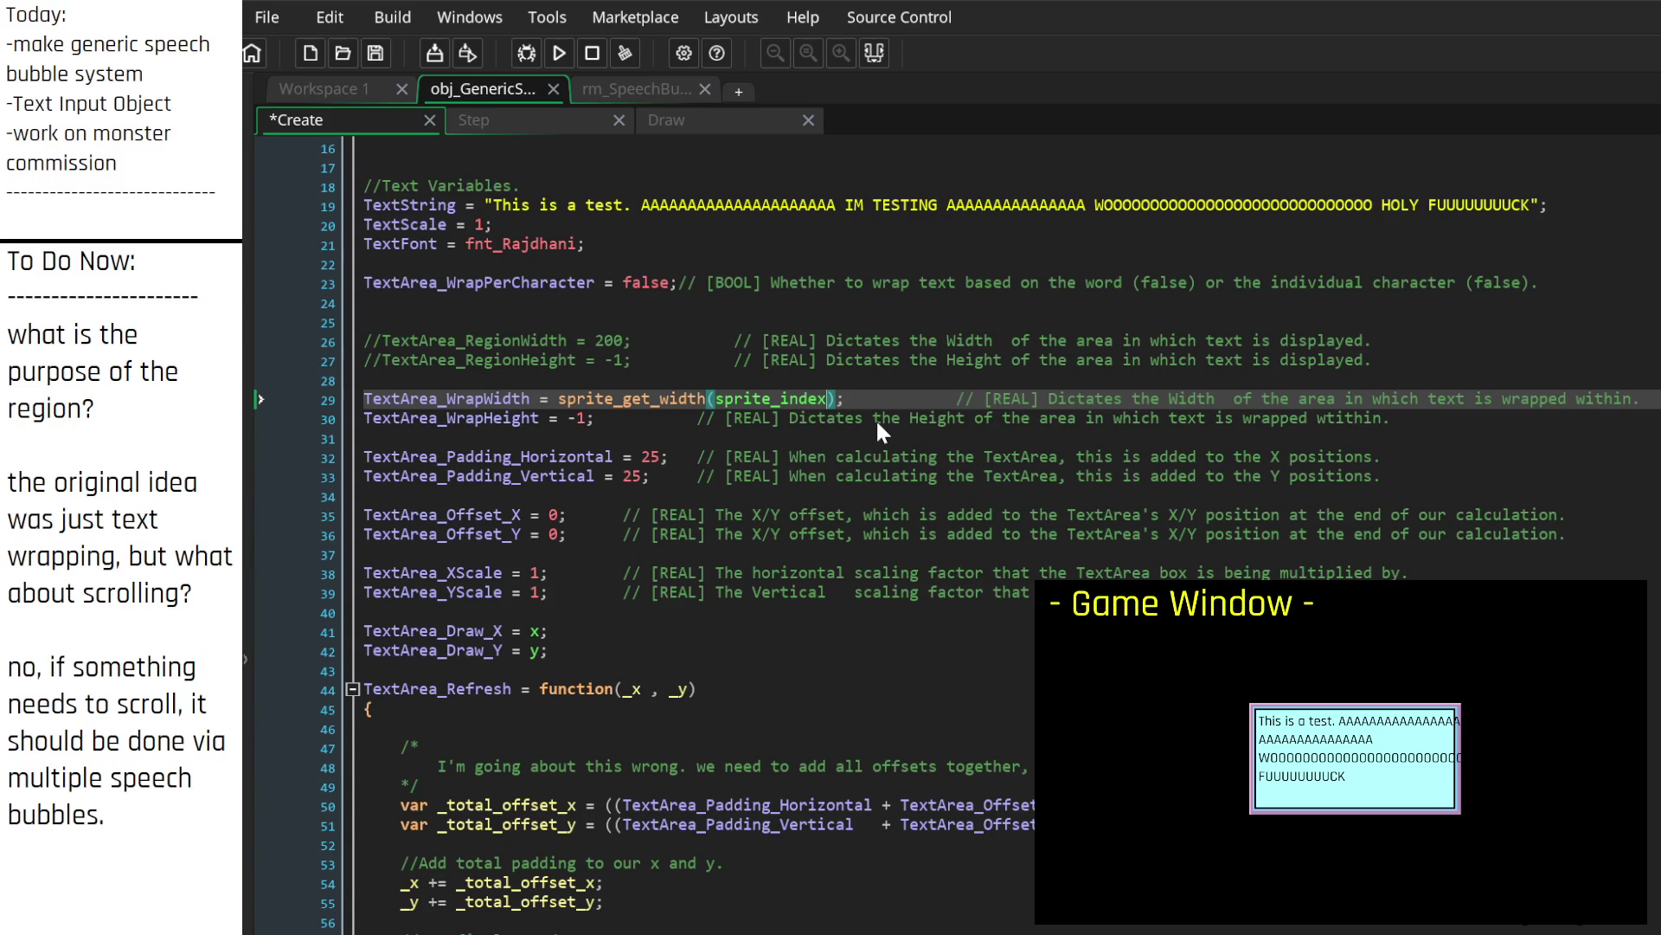
{"action": "key", "text": "ctrl+s"}
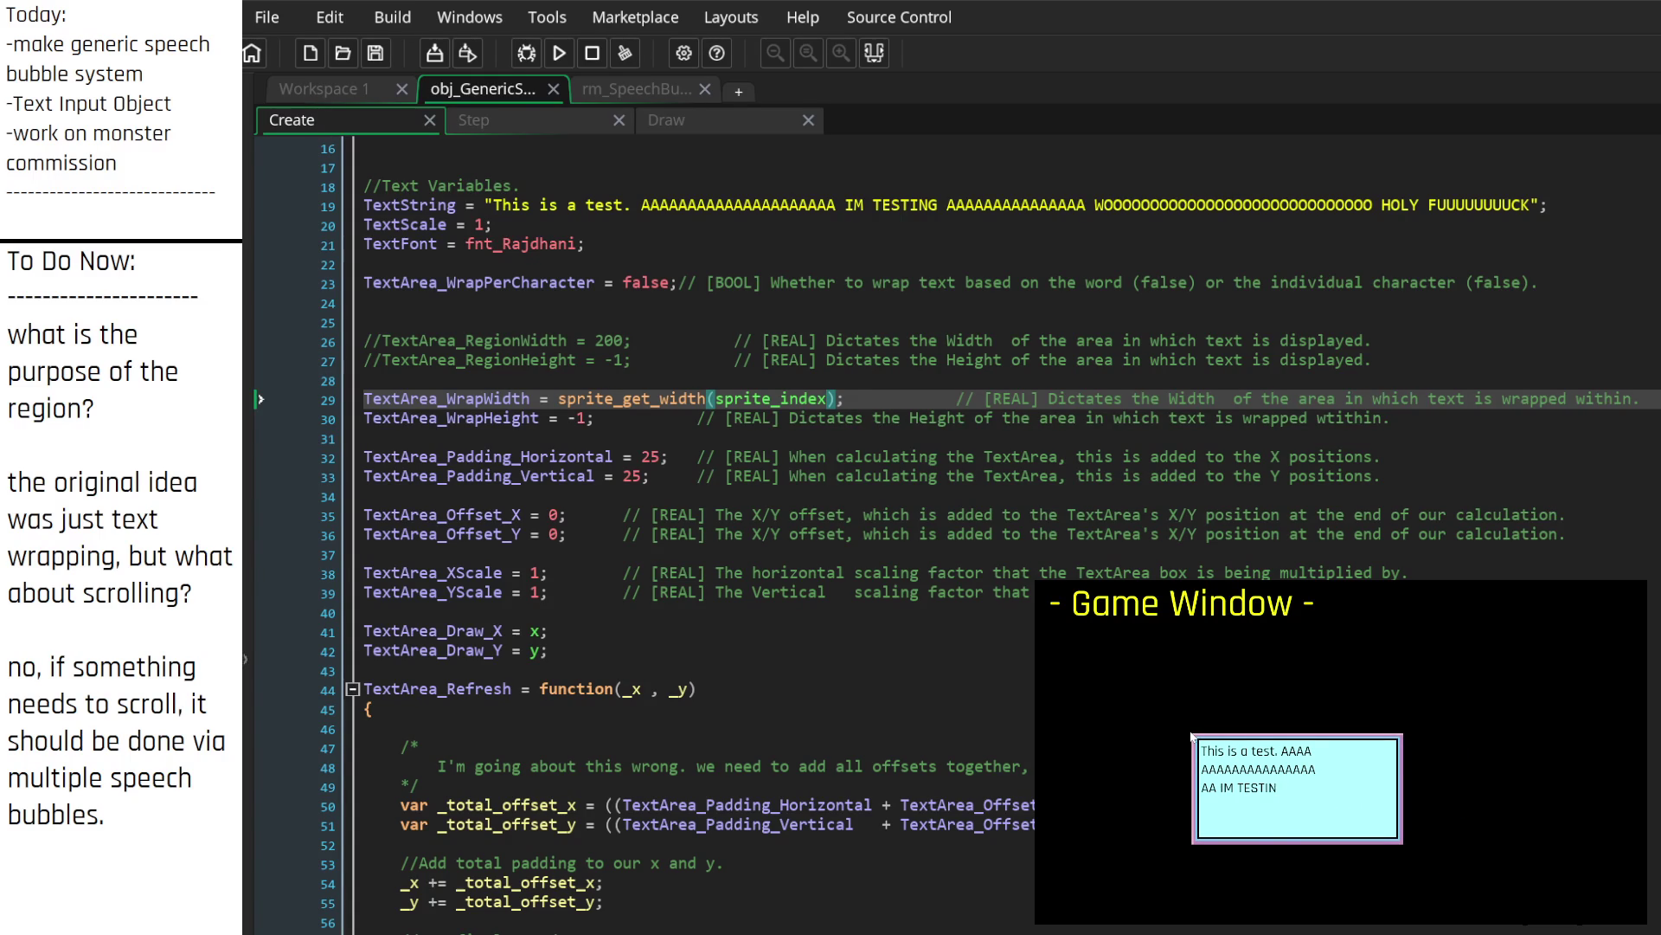
Step: Multiply the sprite-based wrap width by image_xscale, save, and reposition the bubble in the game
{"action": "left_click", "coordinate": [1239, 739]}
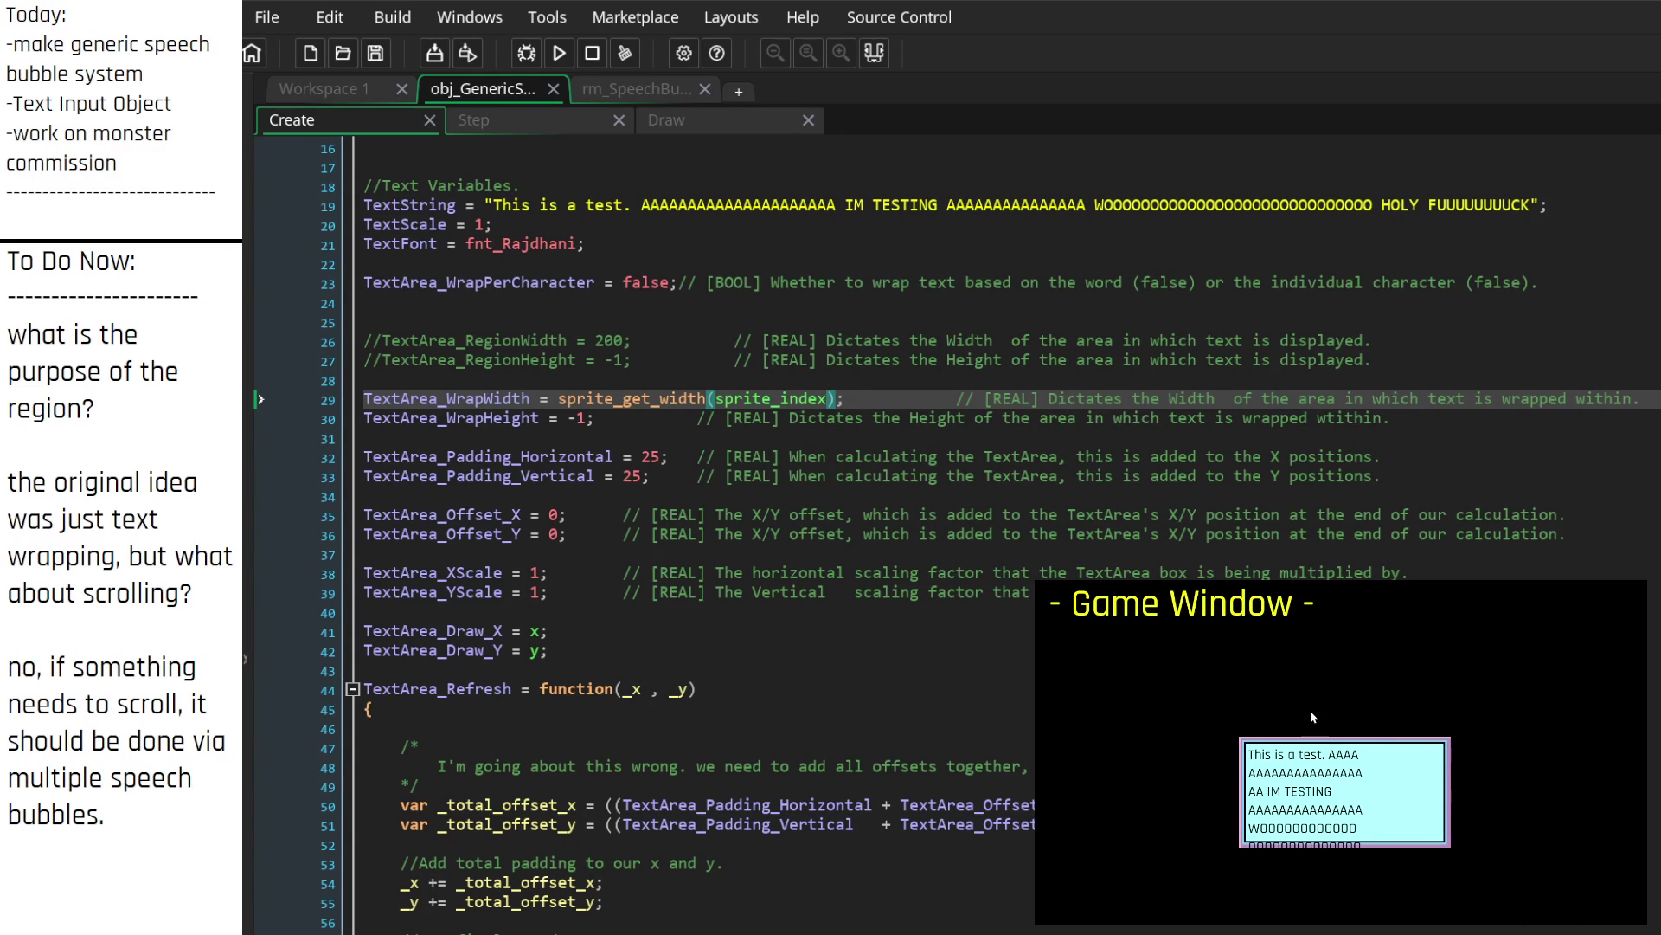
{"action": "left_click", "coordinate": [761, 244]}
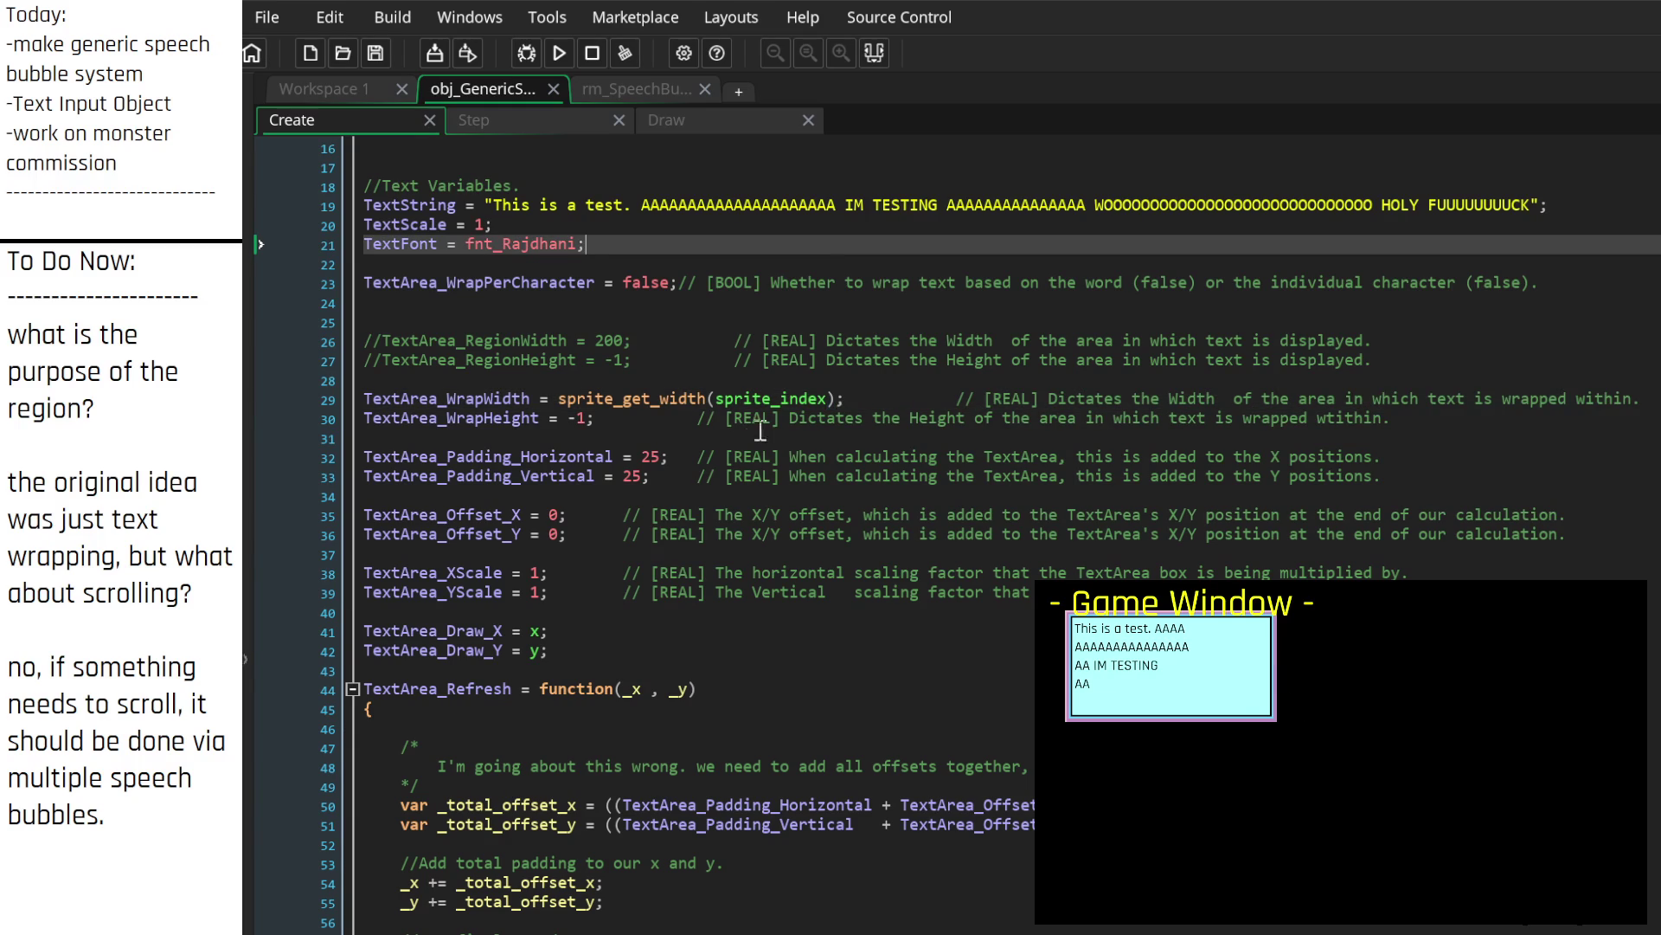
{"action": "left_click", "coordinate": [838, 399]}
{"action": "type", "text": "* image_"}
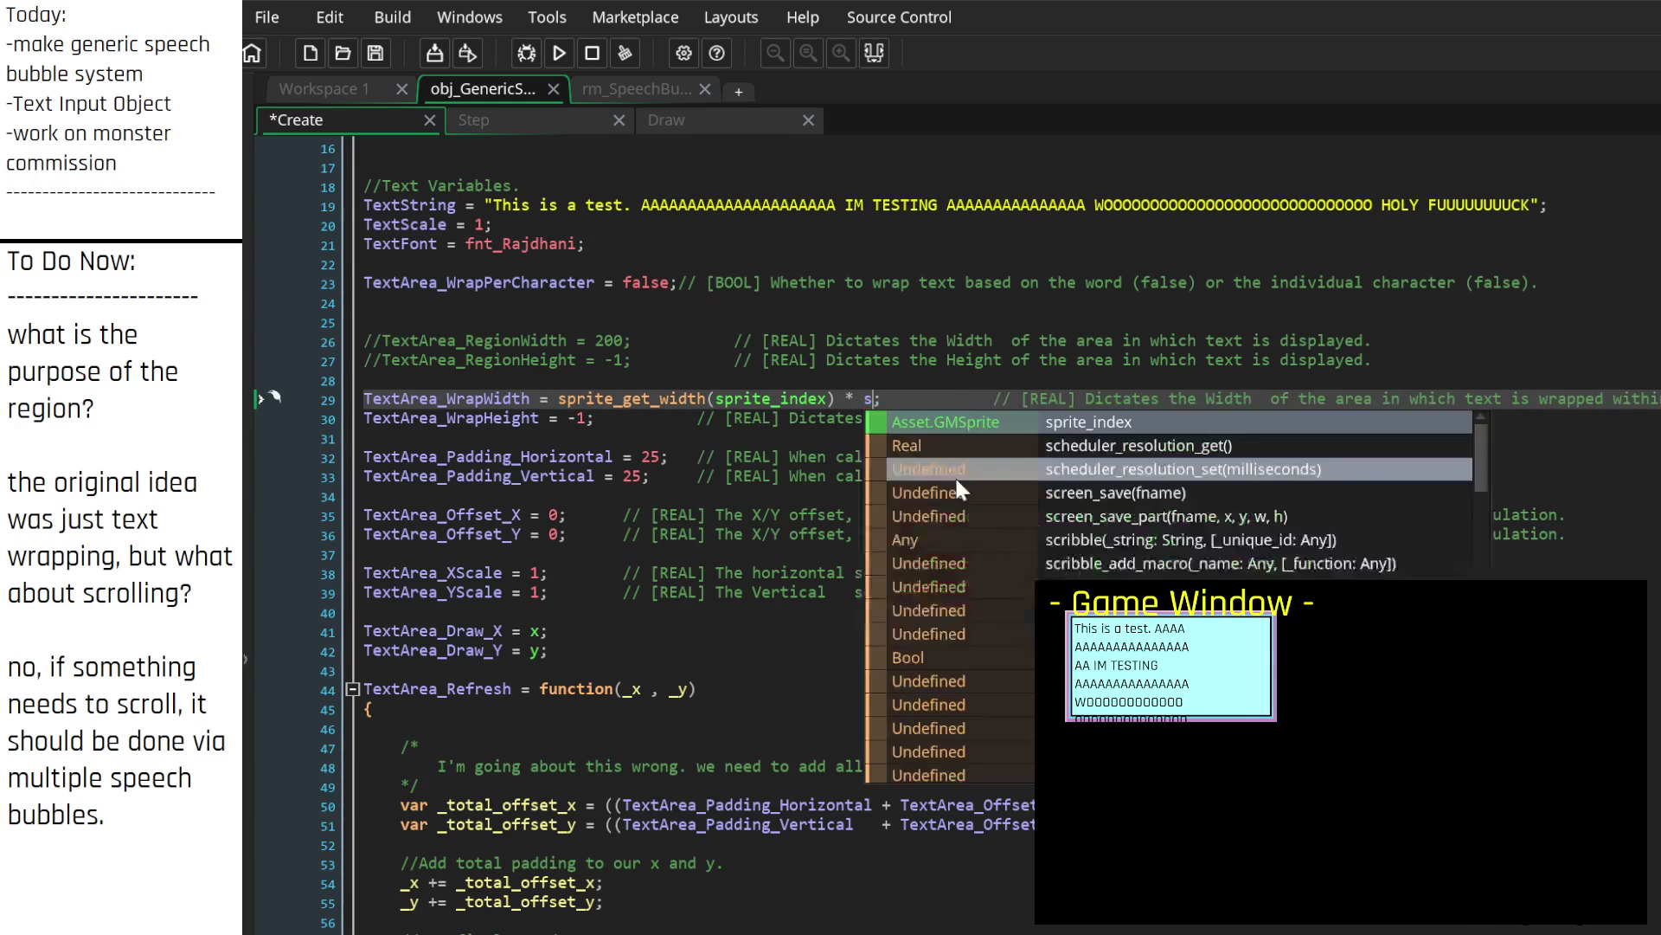
{"action": "type", "text": "x"}
{"action": "key", "text": "Return"}
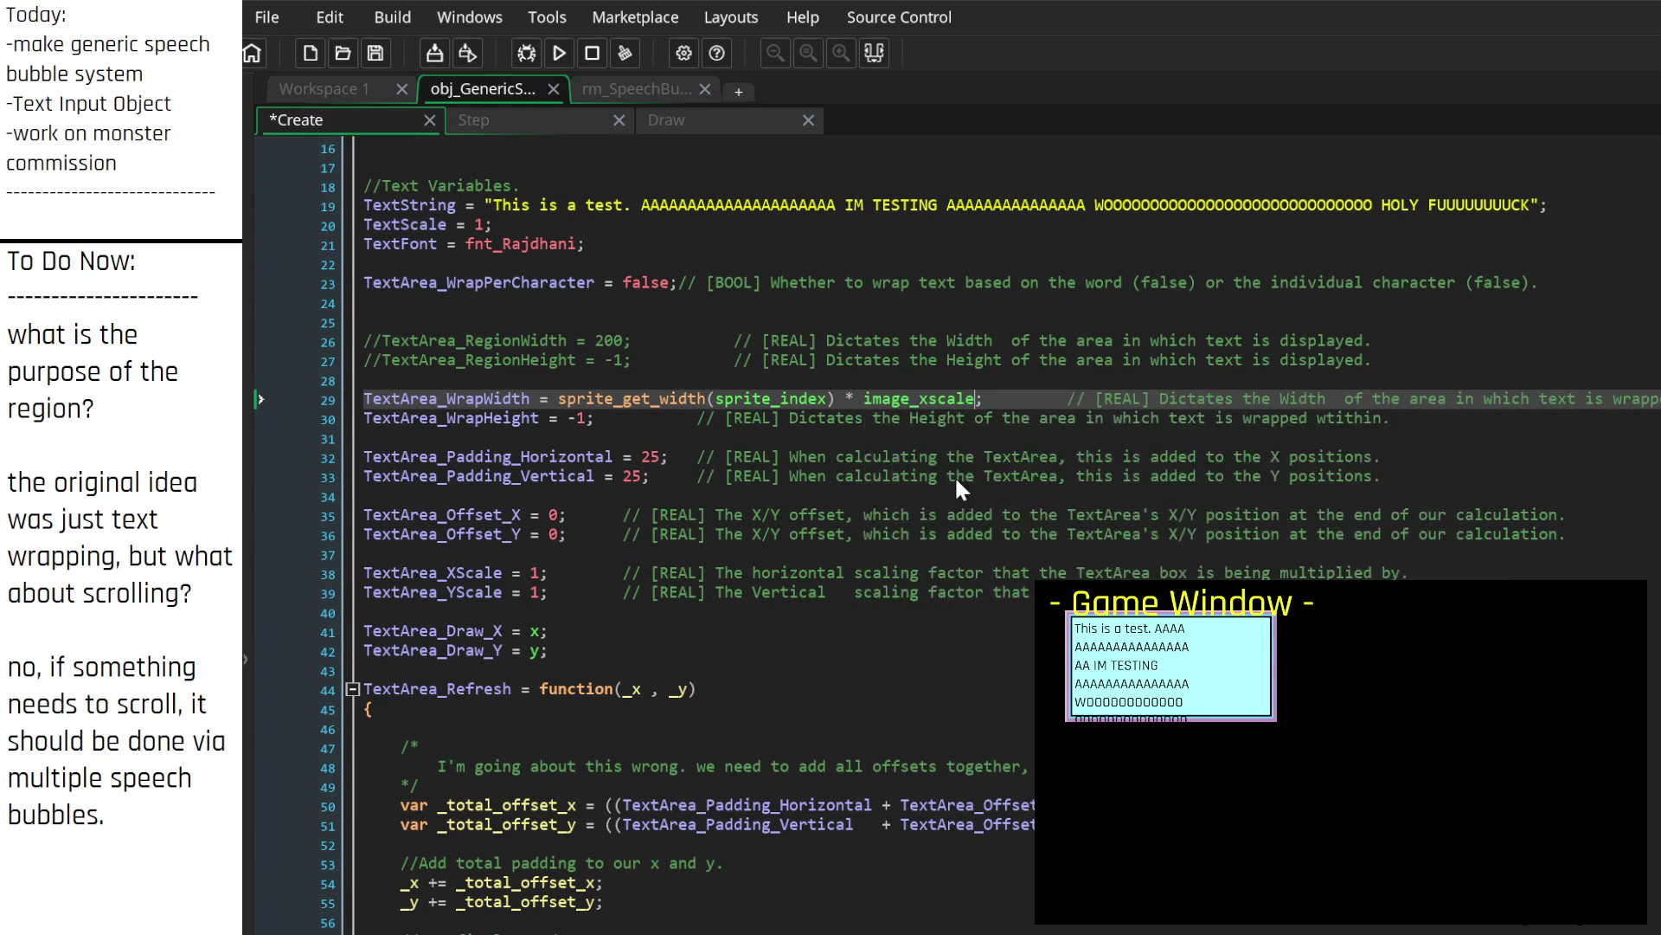
{"action": "key", "text": "ctrl+s"}
{"action": "left_click", "coordinate": [1136, 651]}
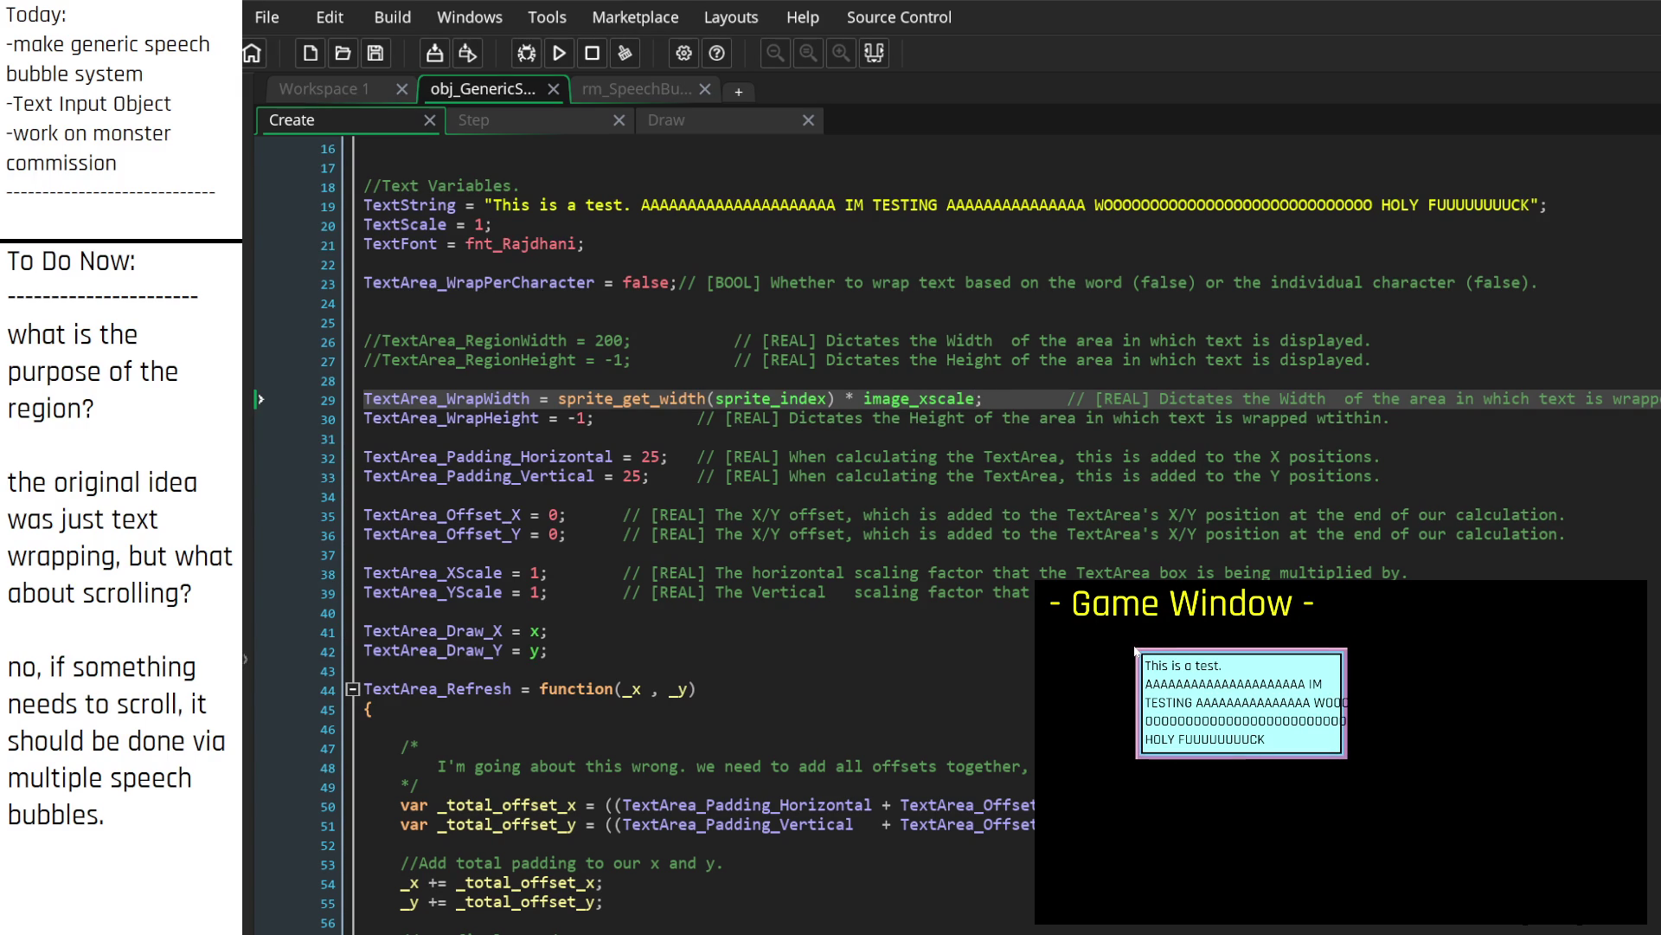
{"action": "left_click", "coordinate": [1056, 246]}
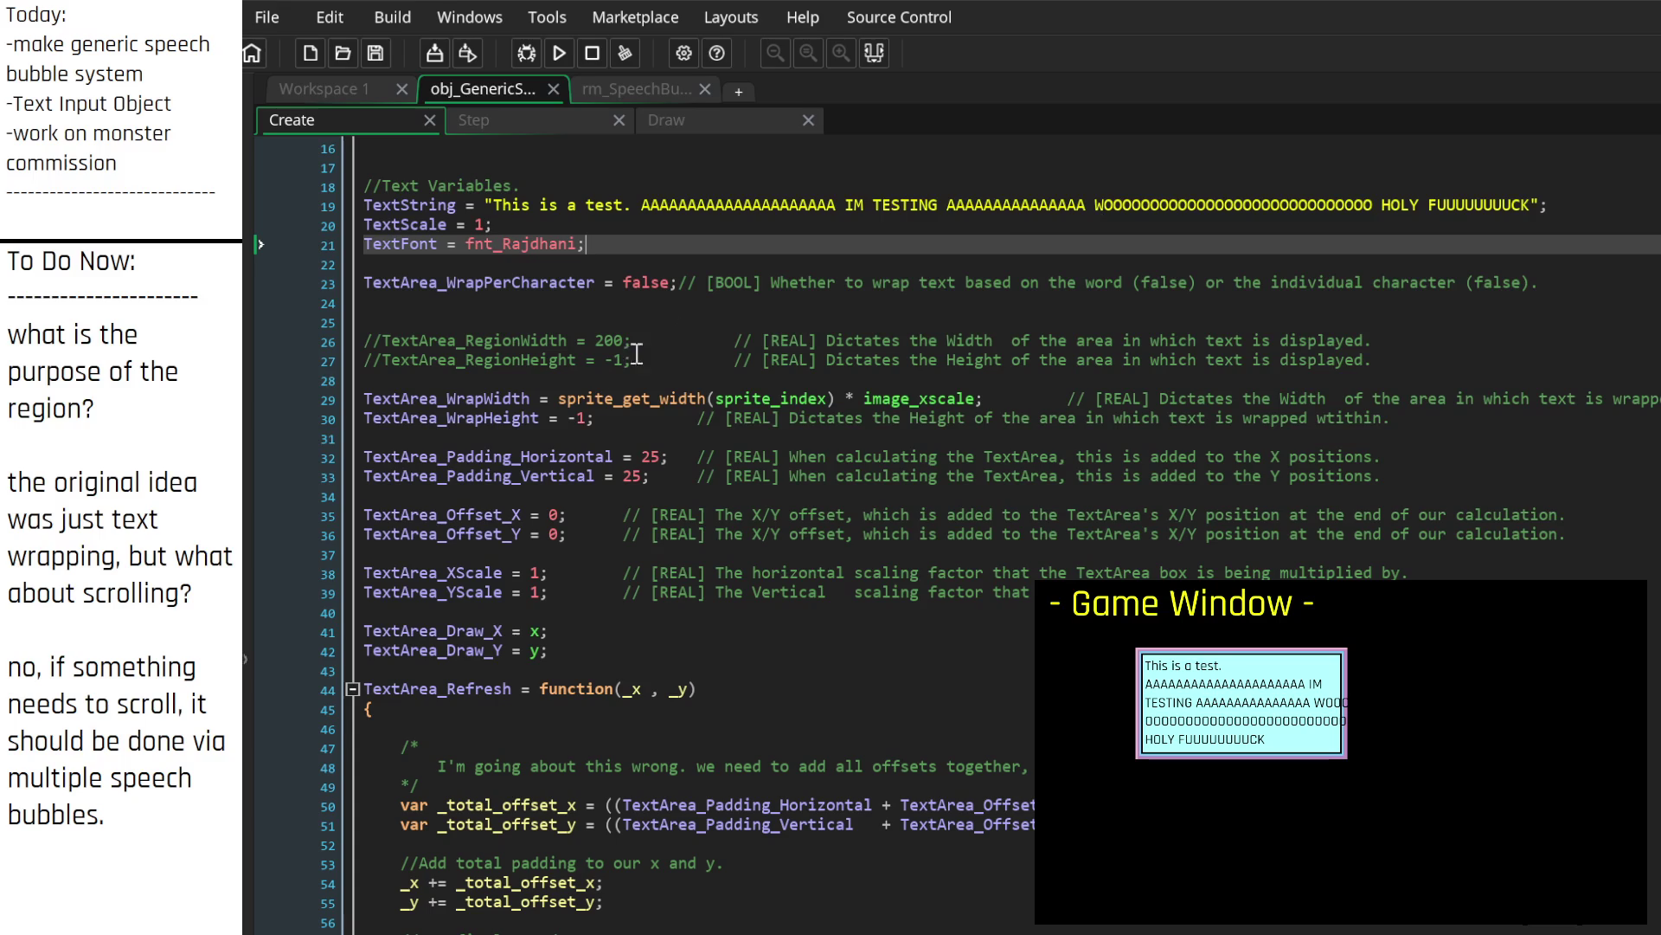
Step: Revert TextArea_WrapWidth back to 200
{"action": "left_click", "coordinate": [976, 399]}
{"action": "type", "text": "-"}
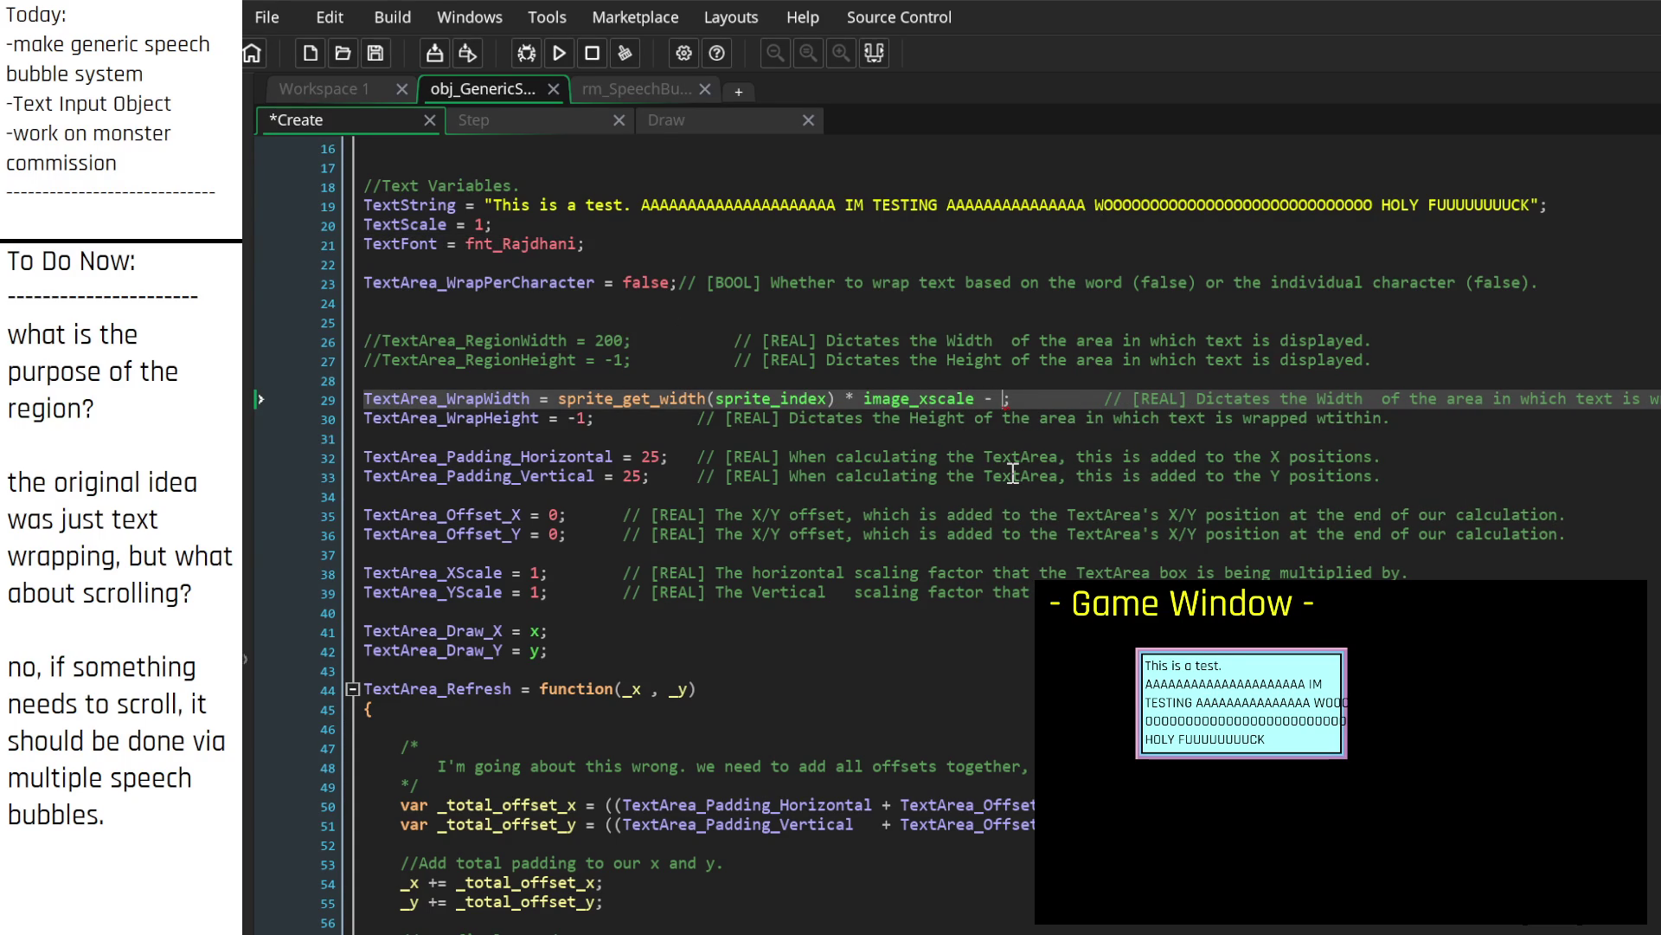
{"action": "key", "text": "BackSpace"}
{"action": "key", "text": "BackSpace"}
{"action": "key", "text": "BackSpace"}
{"action": "type", "text": "(i"}
{"action": "key", "text": "BackSpace"}
{"action": "key", "text": "BackSpace"}
{"action": "key", "text": "BackSpace"}
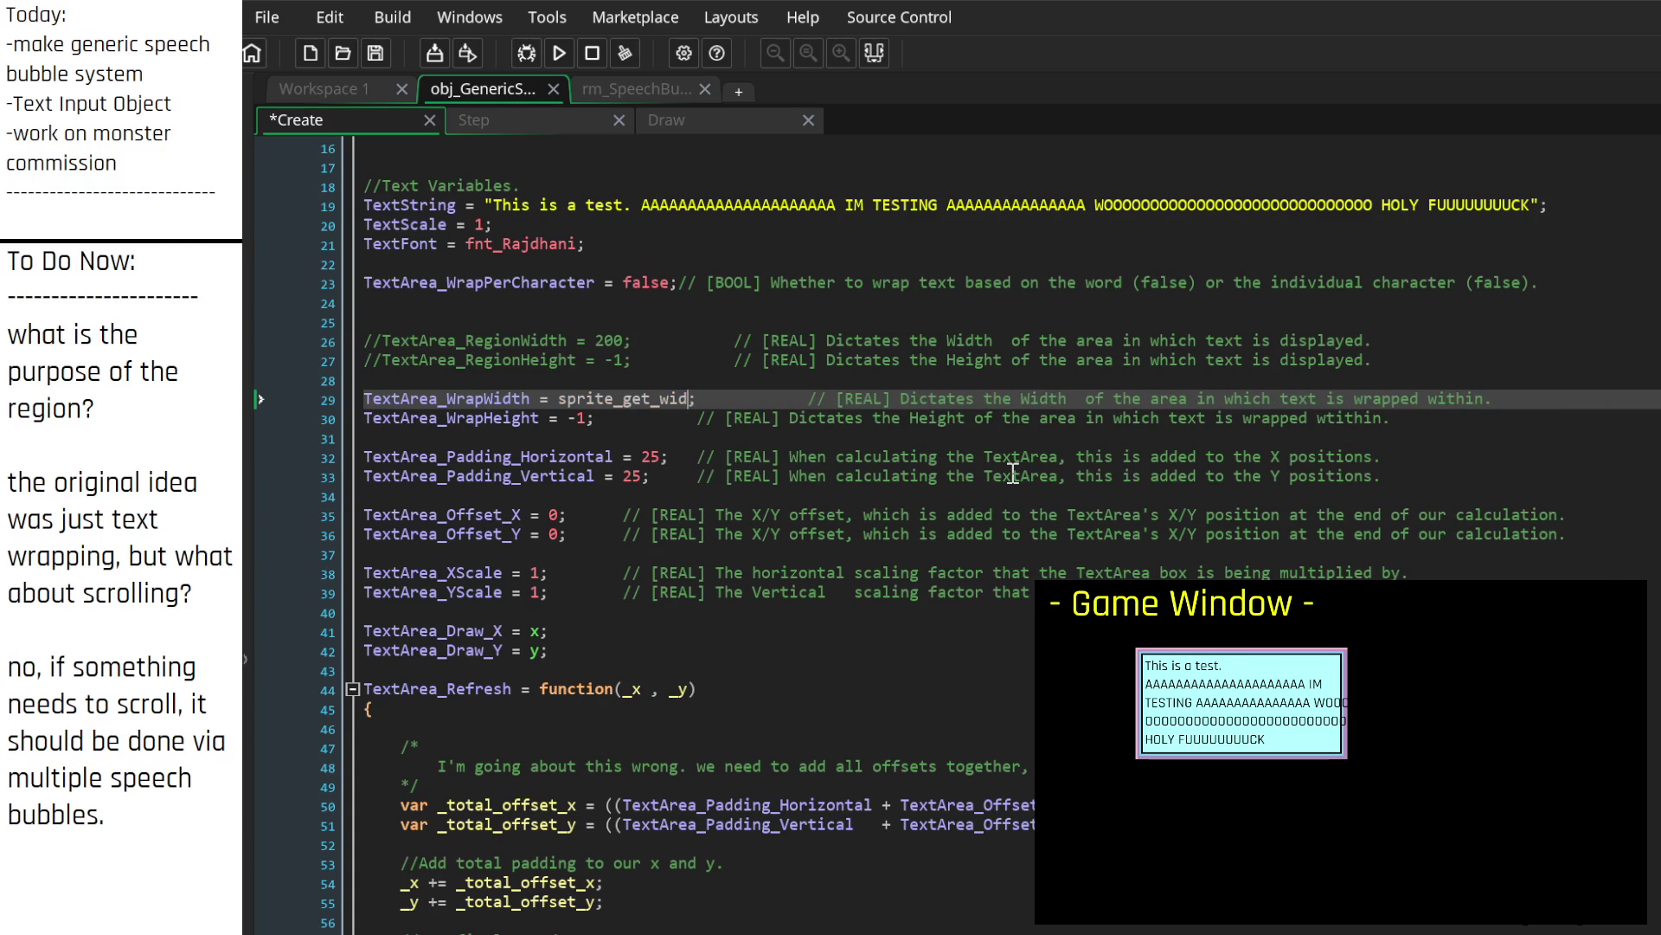
{"action": "key", "text": "ctrl+z"}
{"action": "key", "text": "ctrl+z"}
{"action": "key", "text": "ctrl+z"}
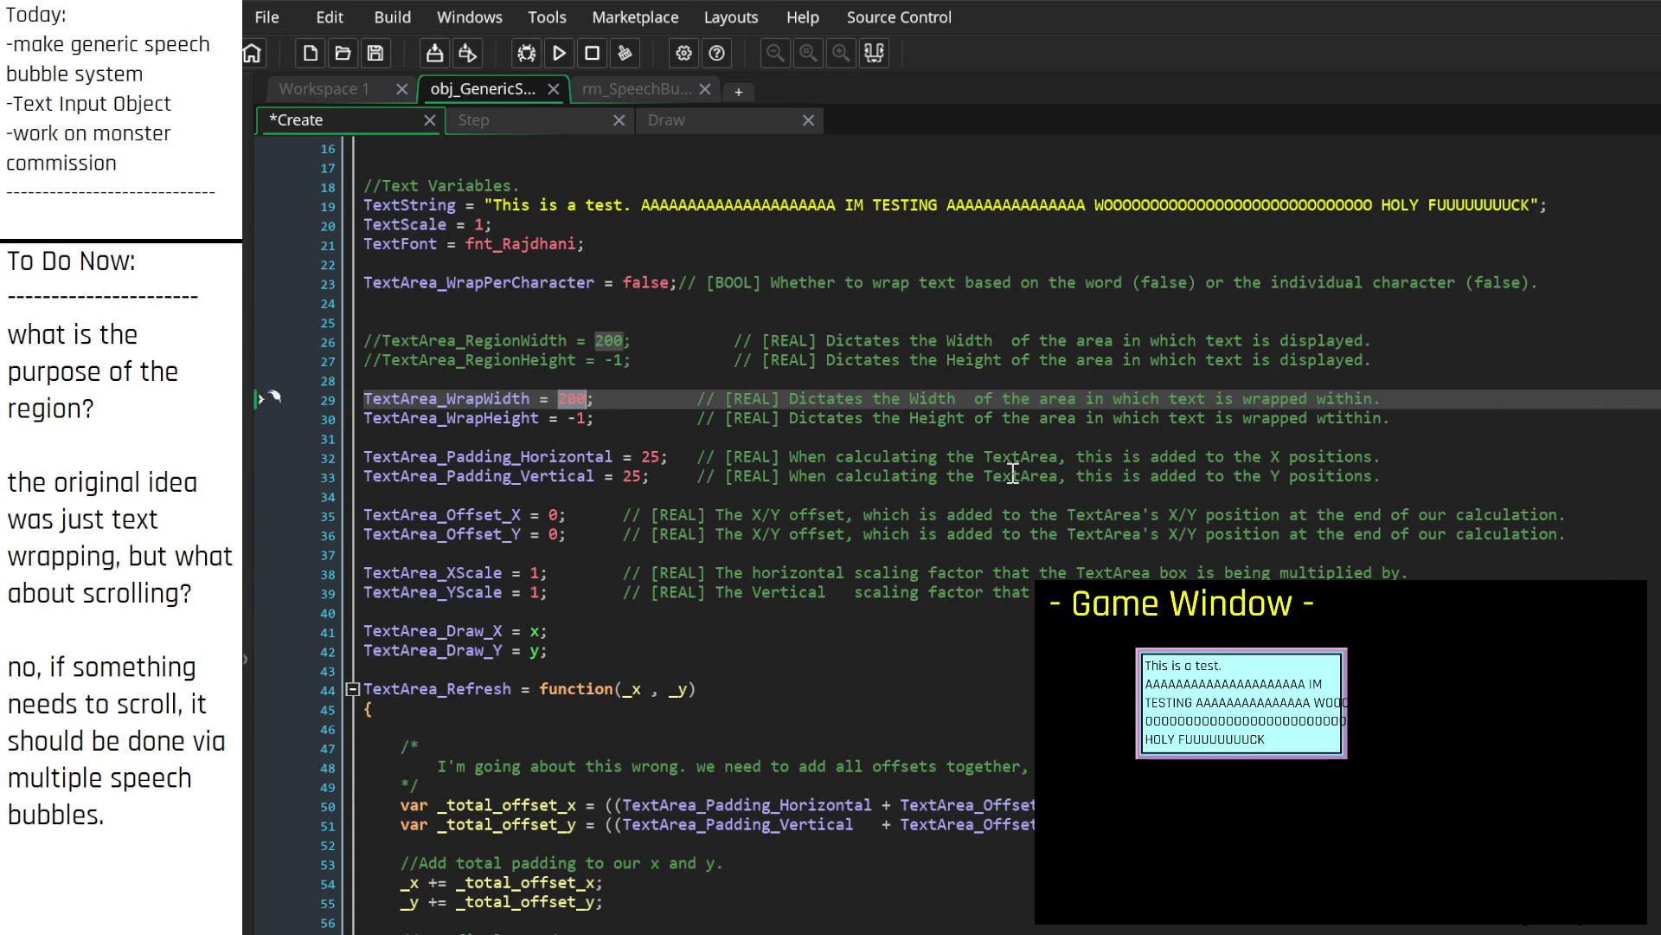
Step: Add TextArea_Wrap_Enabled = true with a [BOOL] wrapping comment above the WrapWidth line
{"action": "key", "text": "Up"}
{"action": "key", "text": "Return"}
{"action": "key", "text": "Return"}
{"action": "type", "text": "TextAr"}
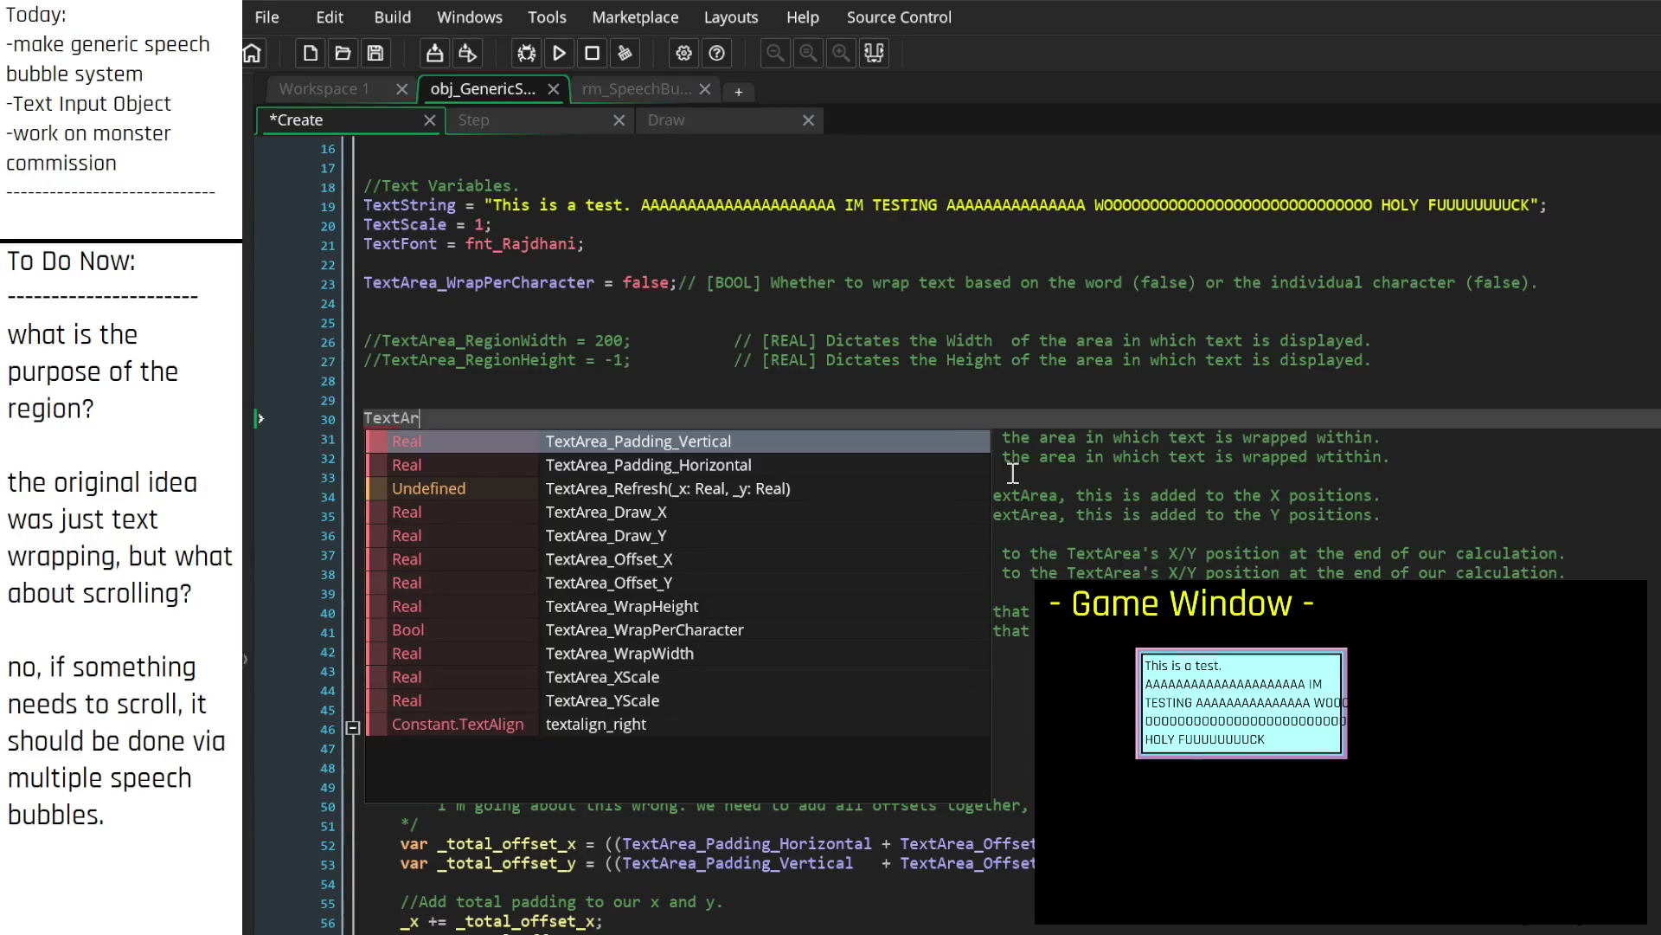
{"action": "type", "text": "ea_Wrap_E"}
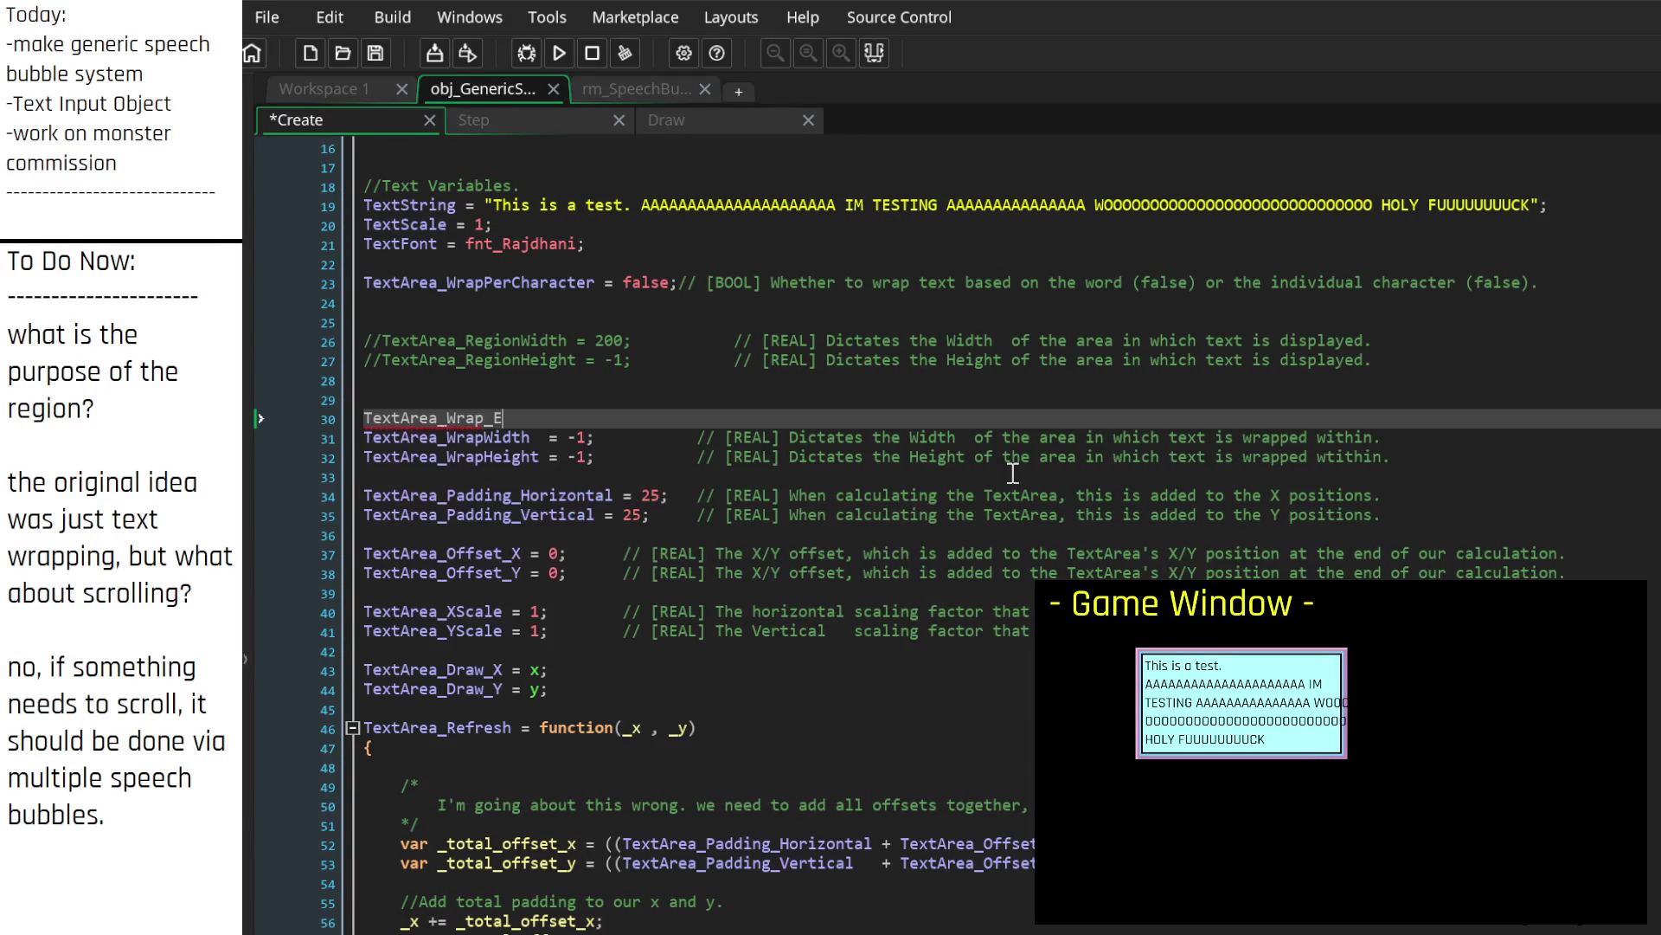
{"action": "type", "text": "nabled = "}
{"action": "type", "text": "true;"}
{"action": "type", "text": "       // ["}
{"action": "type", "text": "BOOL] W"}
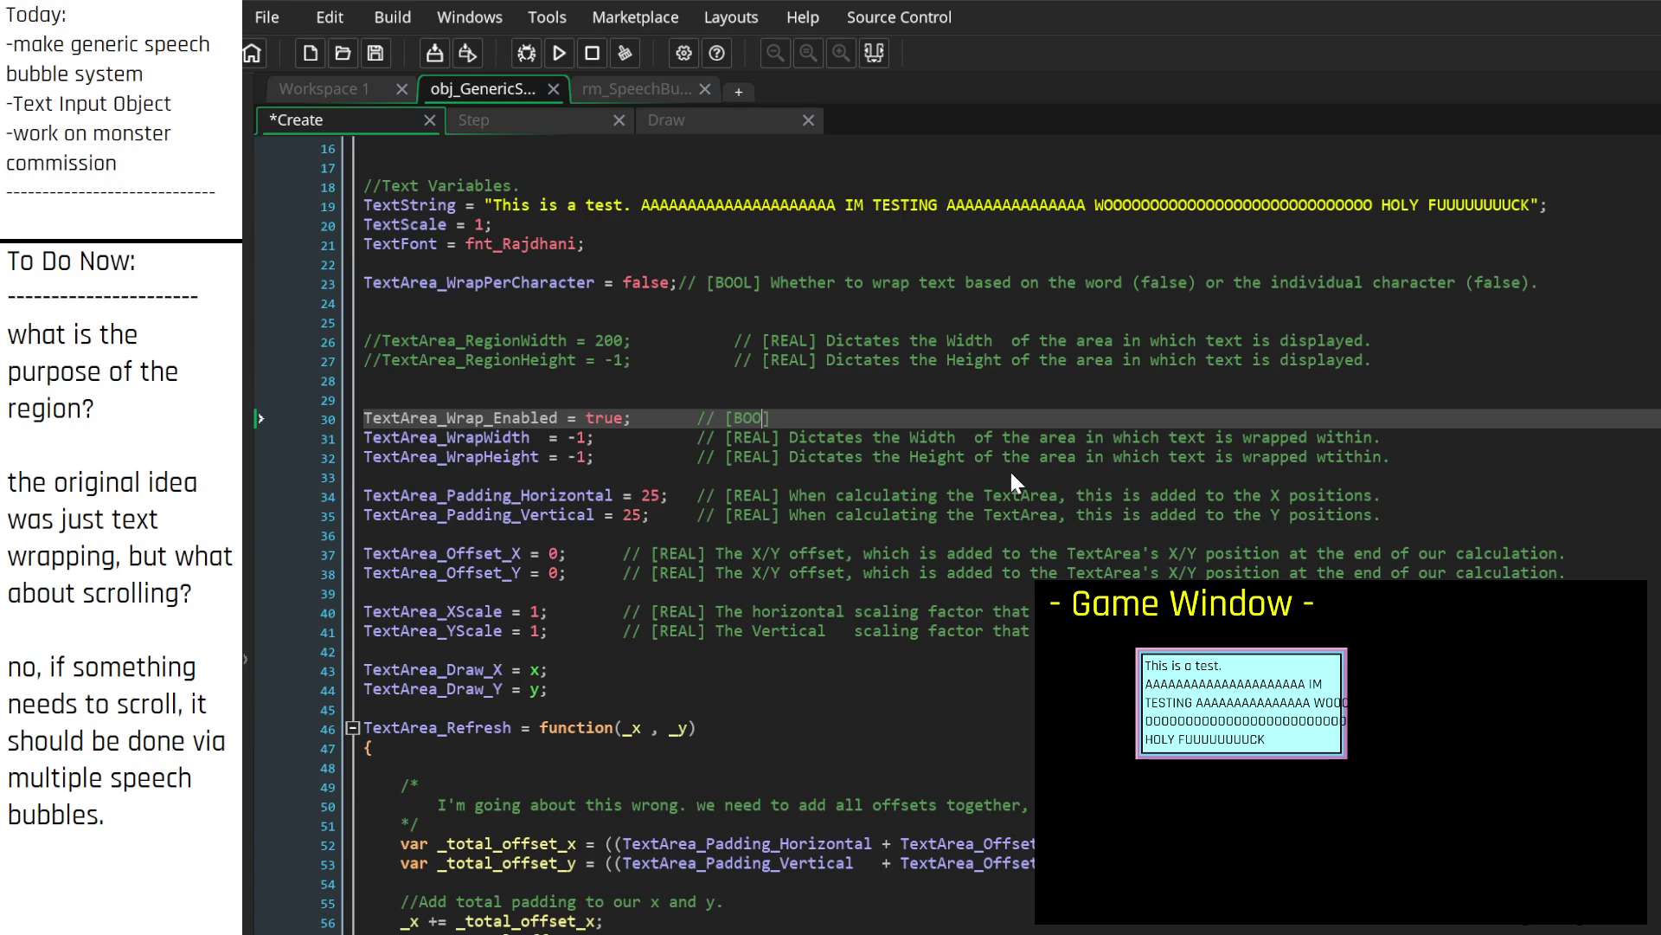
{"action": "type", "text": "hether or not w"}
{"action": "type", "text": "e sho"}
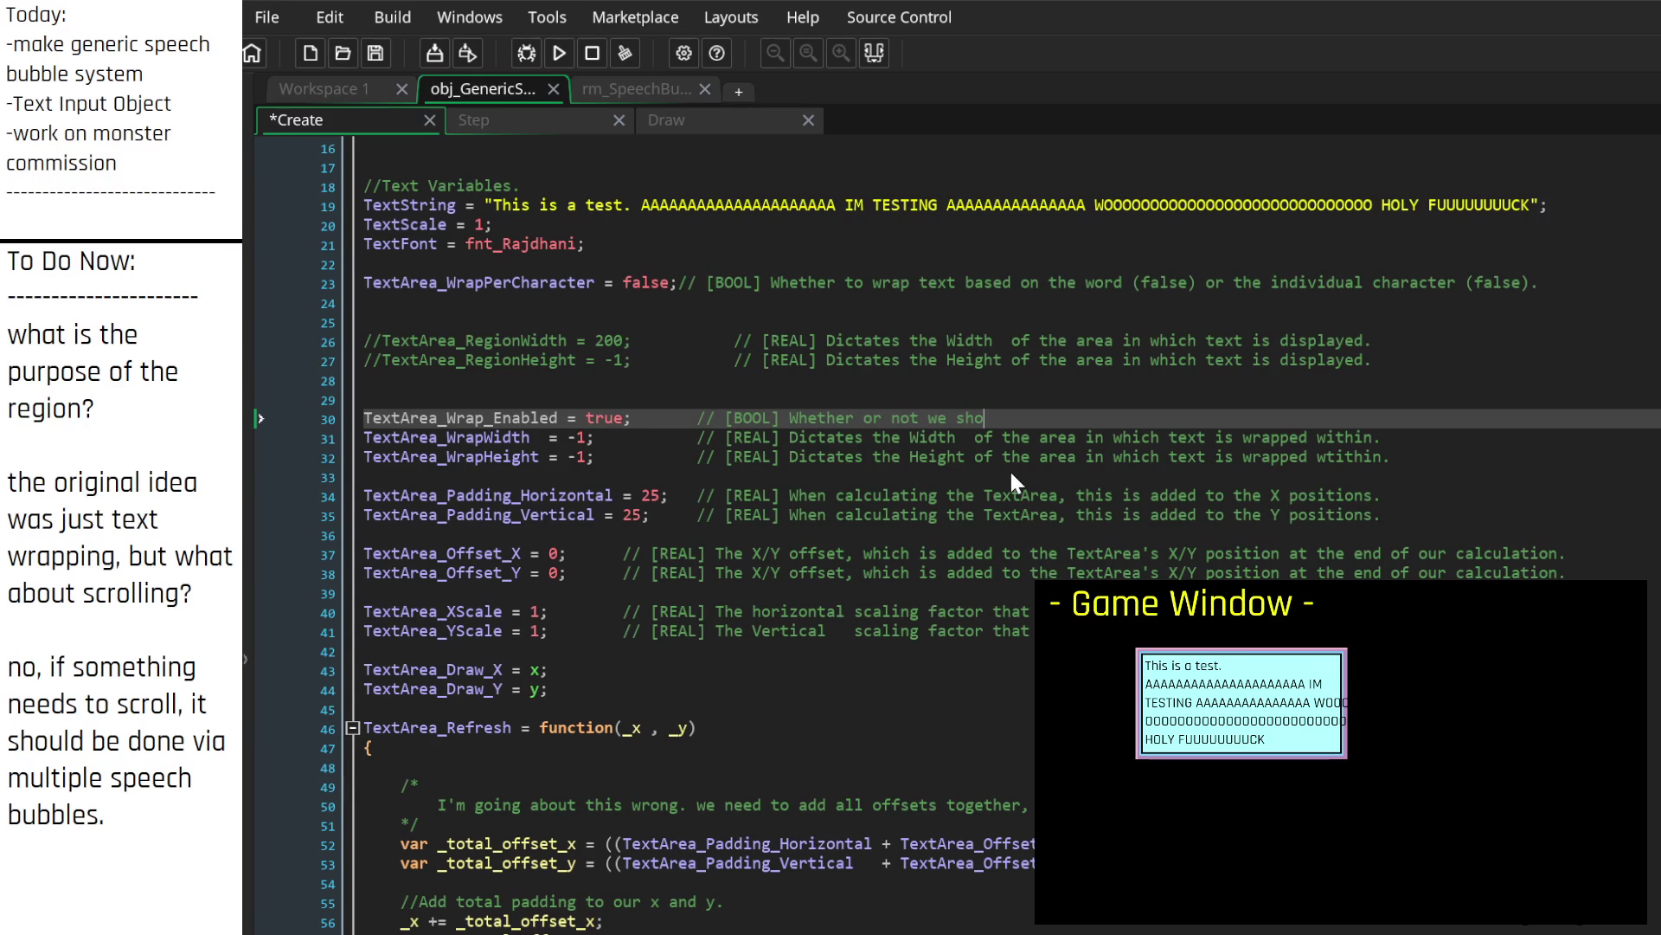
{"action": "type", "text": "uld wrap displayed te"}
{"action": "type", "text": "xt."}
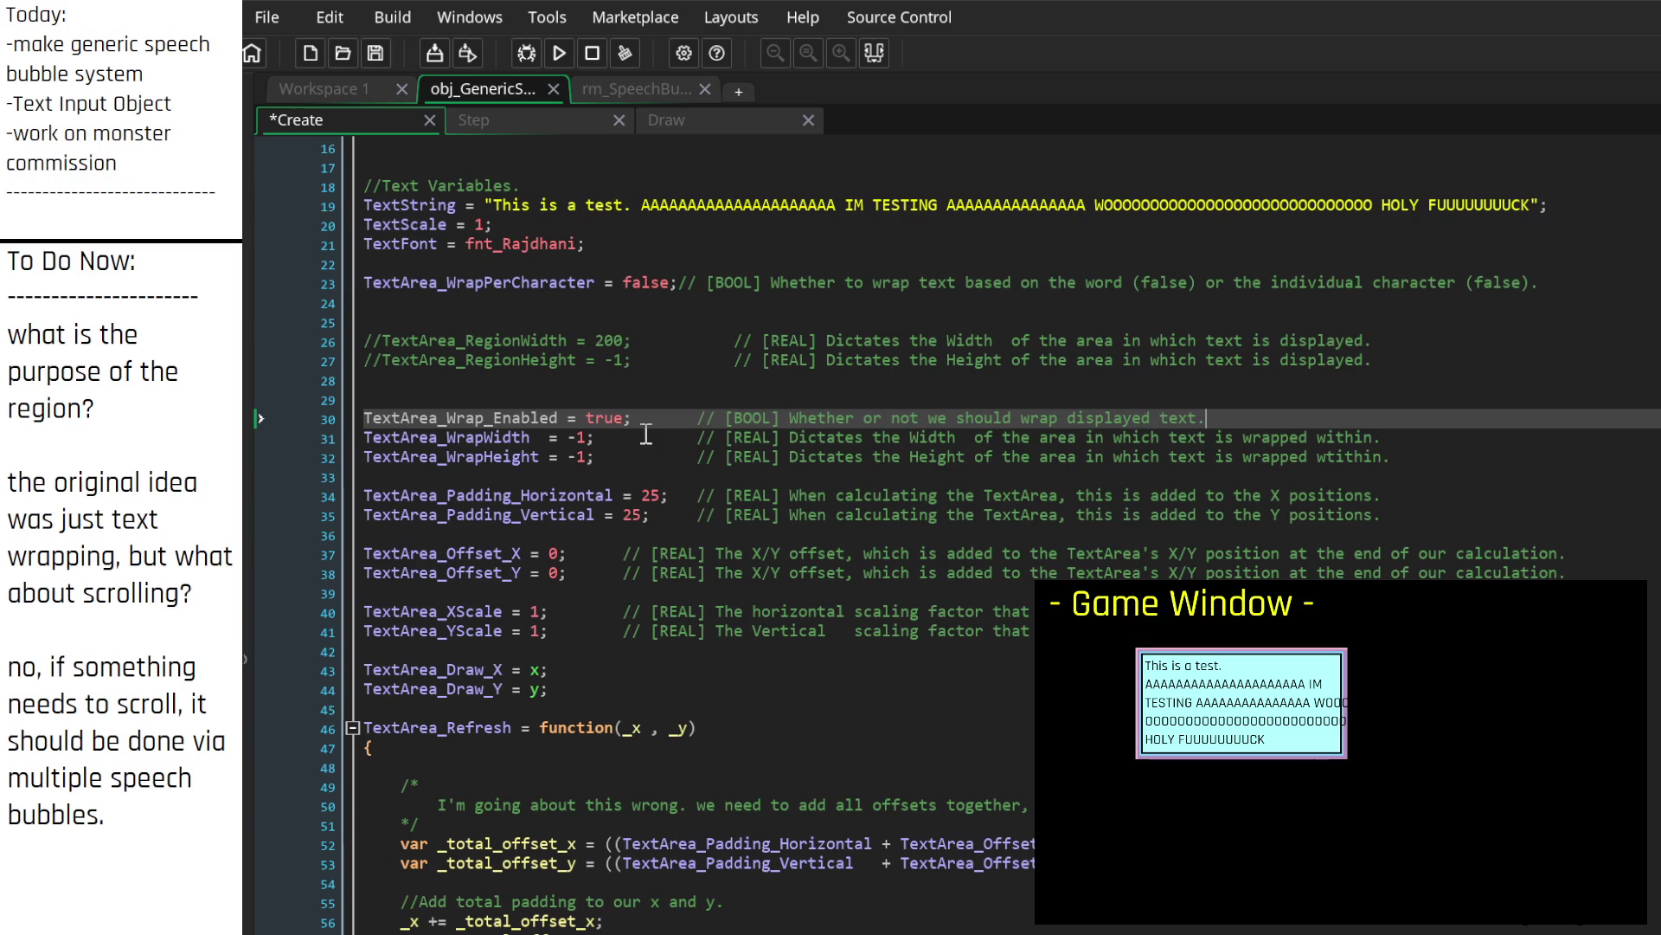
Step: Place the caret on the TextArea_WrapWidth line of the Create event
{"action": "left_click", "coordinate": [583, 437]}
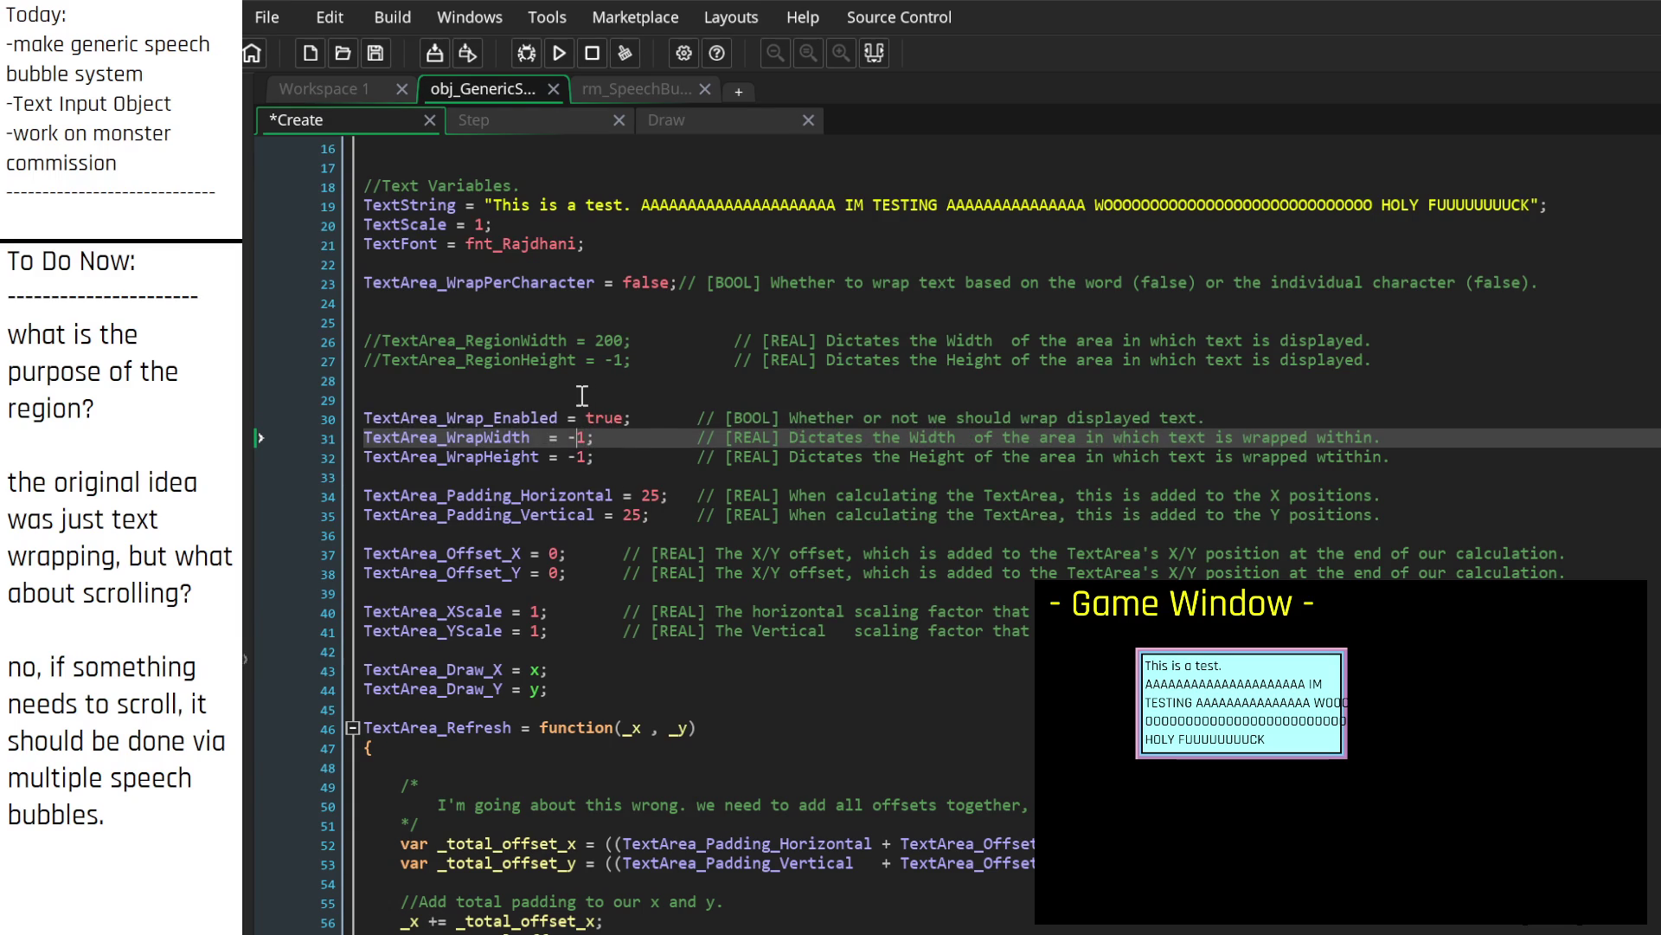
Step: Fold the TextArea_Refresh function at line 46 down to its header line
{"action": "scroll", "coordinate": [649, 600], "scroll_direction": "down", "scroll_amount": 4}
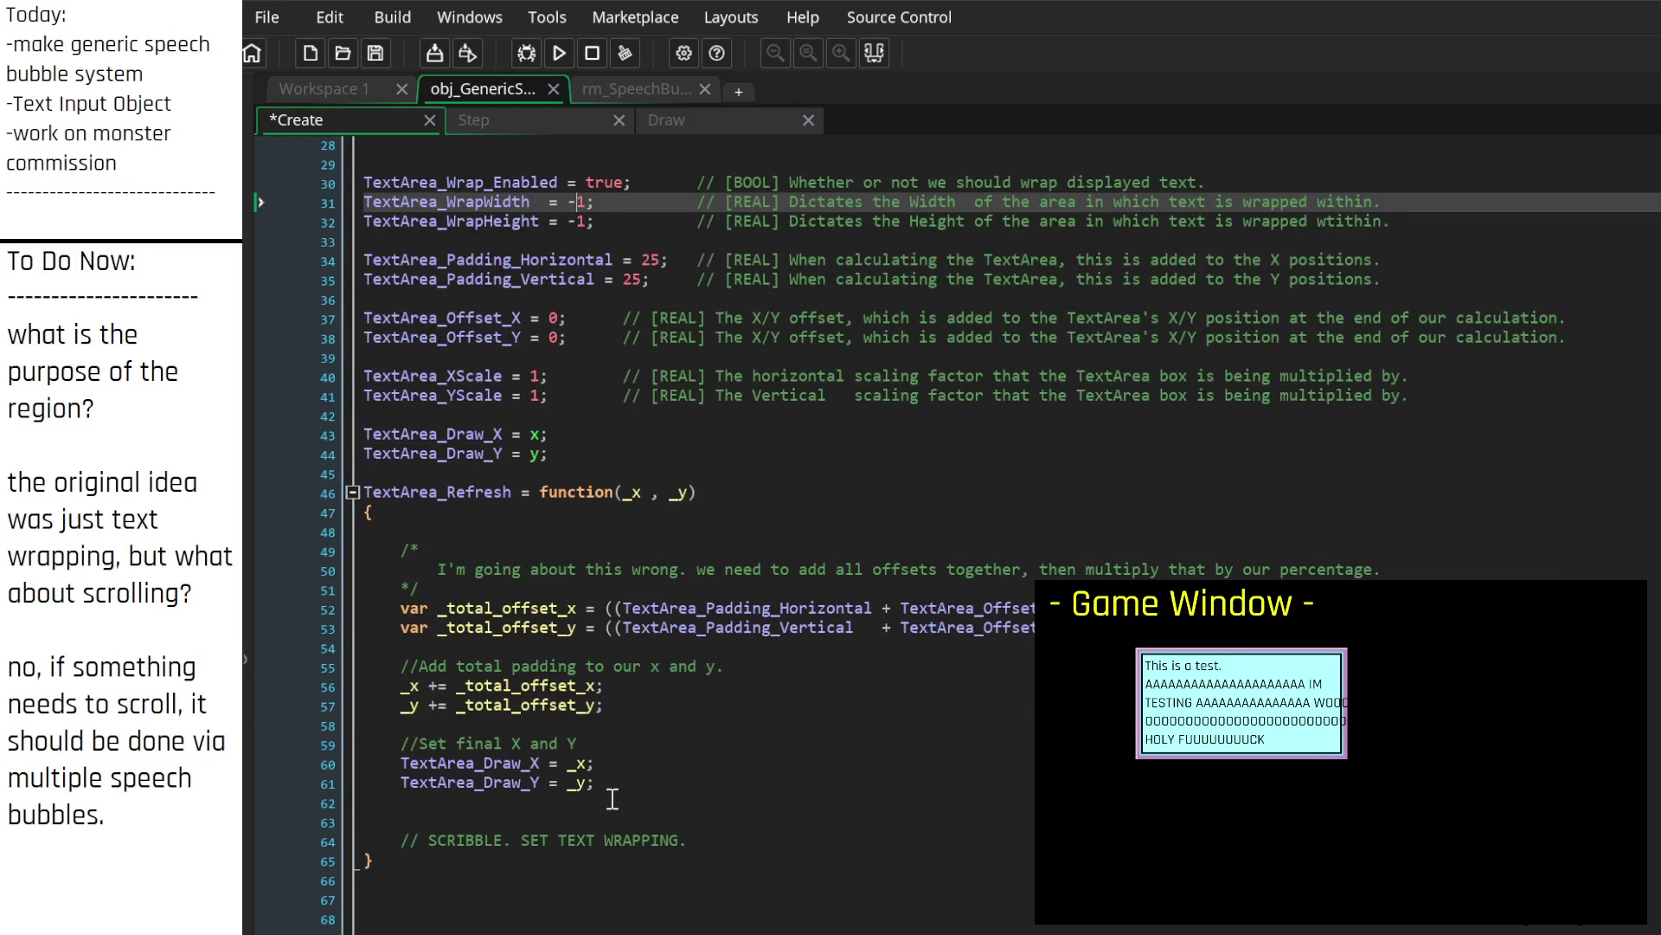
{"action": "scroll", "coordinate": [654, 777], "scroll_direction": "up", "scroll_amount": 4}
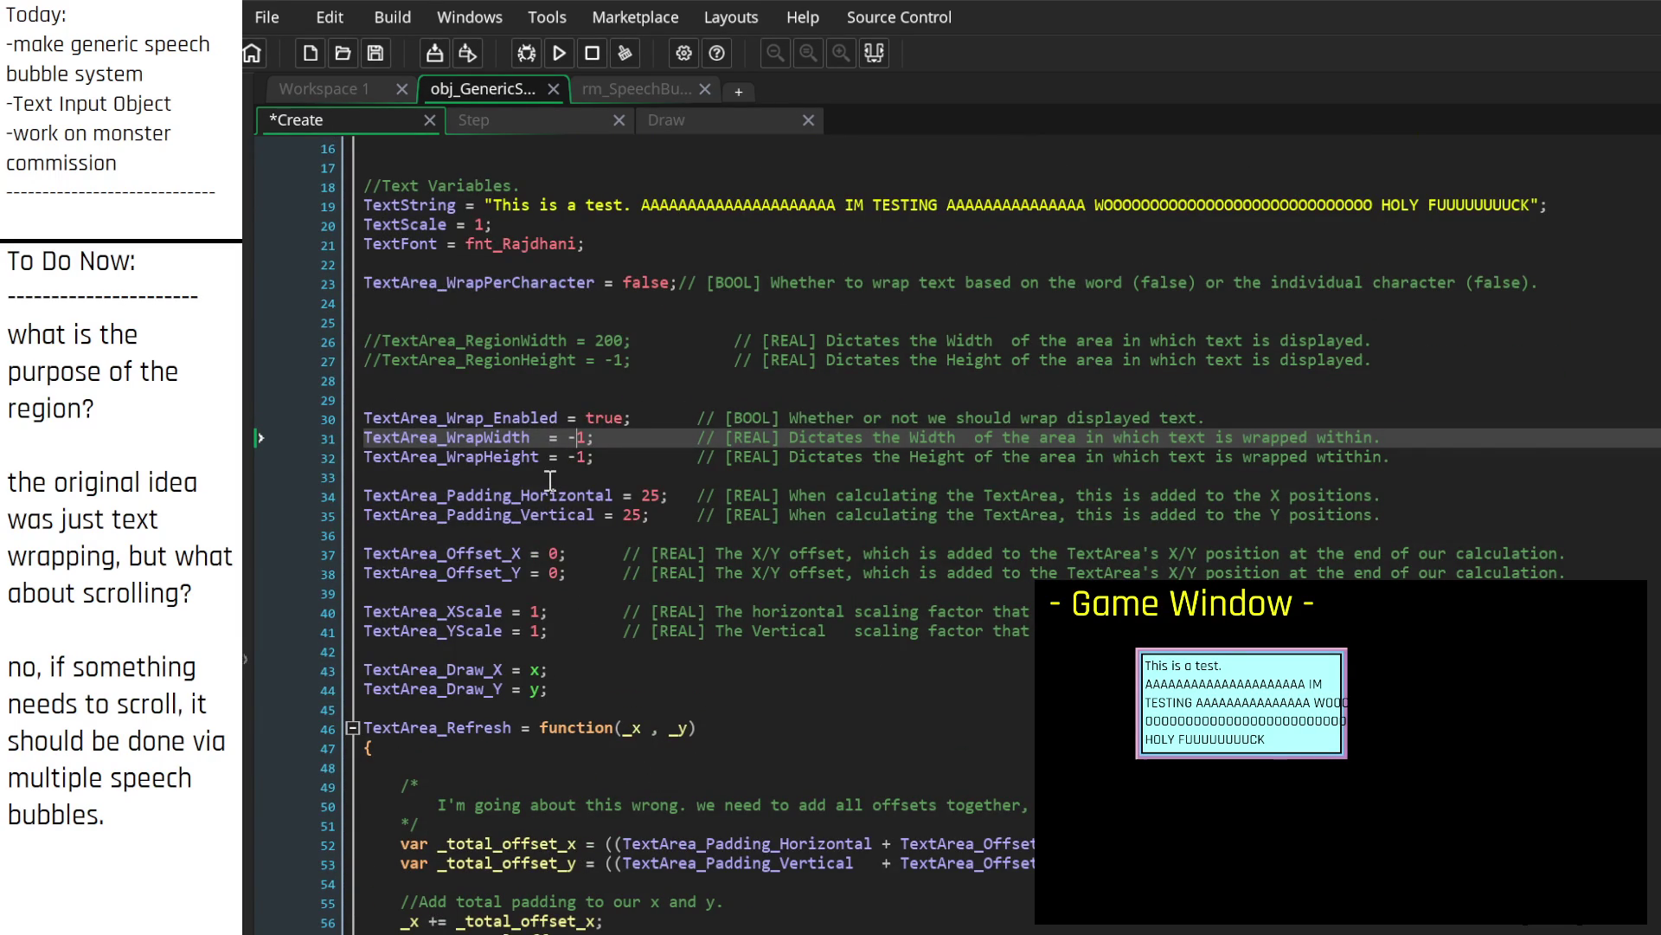
{"action": "scroll", "coordinate": [660, 612], "scroll_direction": "down", "scroll_amount": 3}
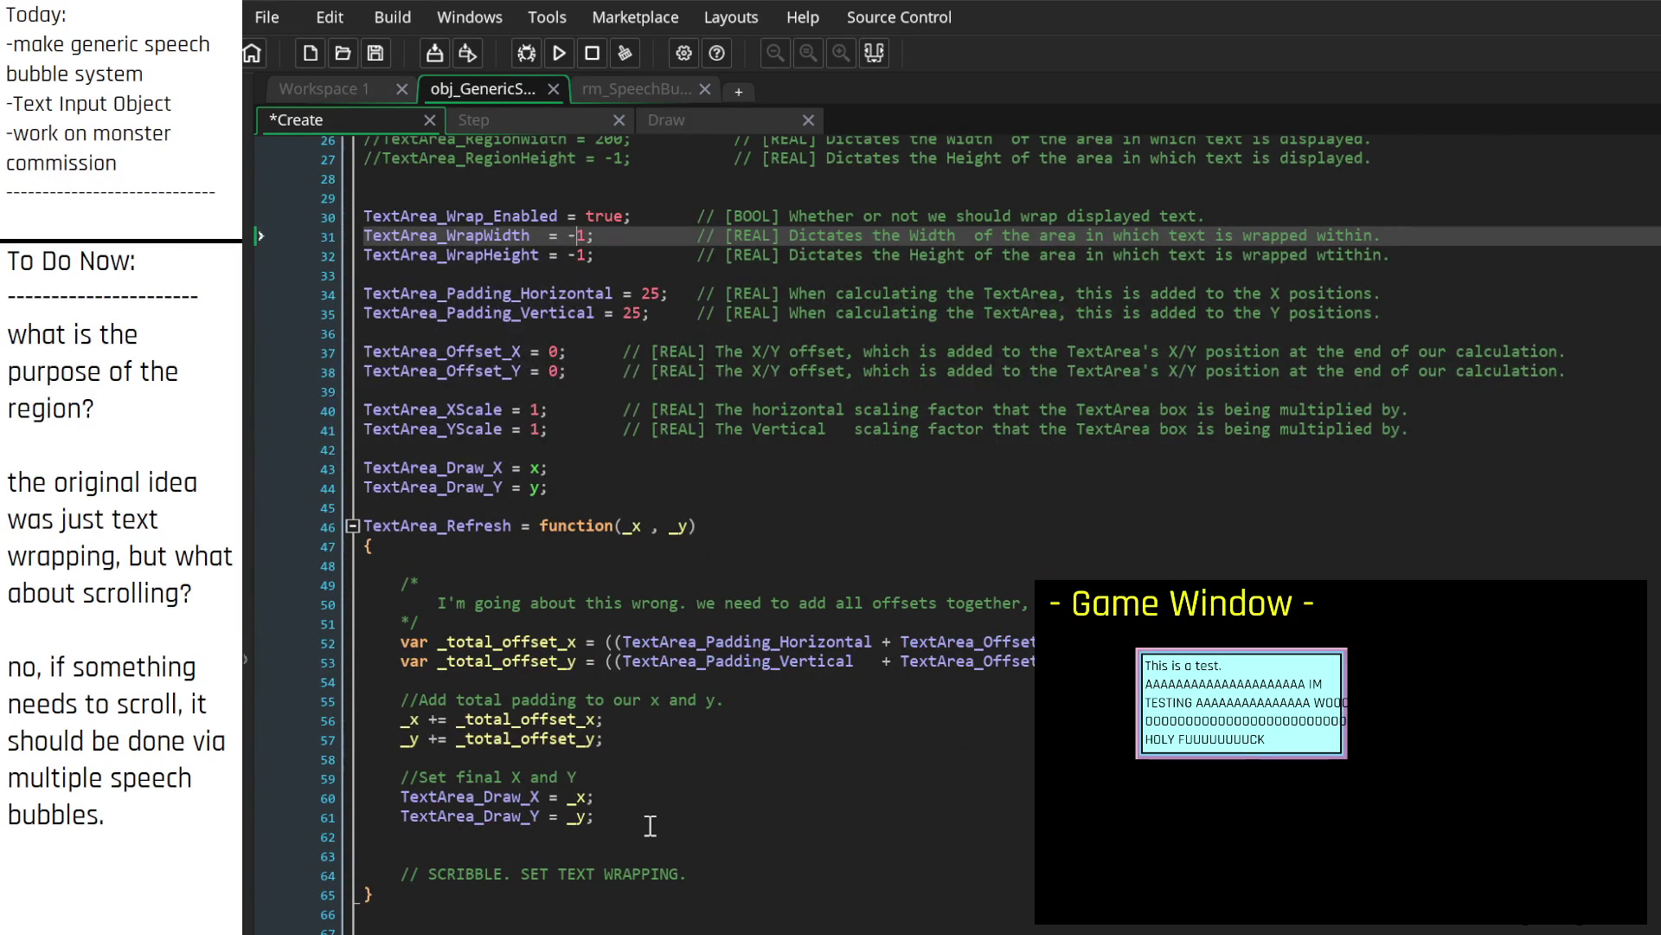
{"action": "left_click", "coordinate": [628, 835]}
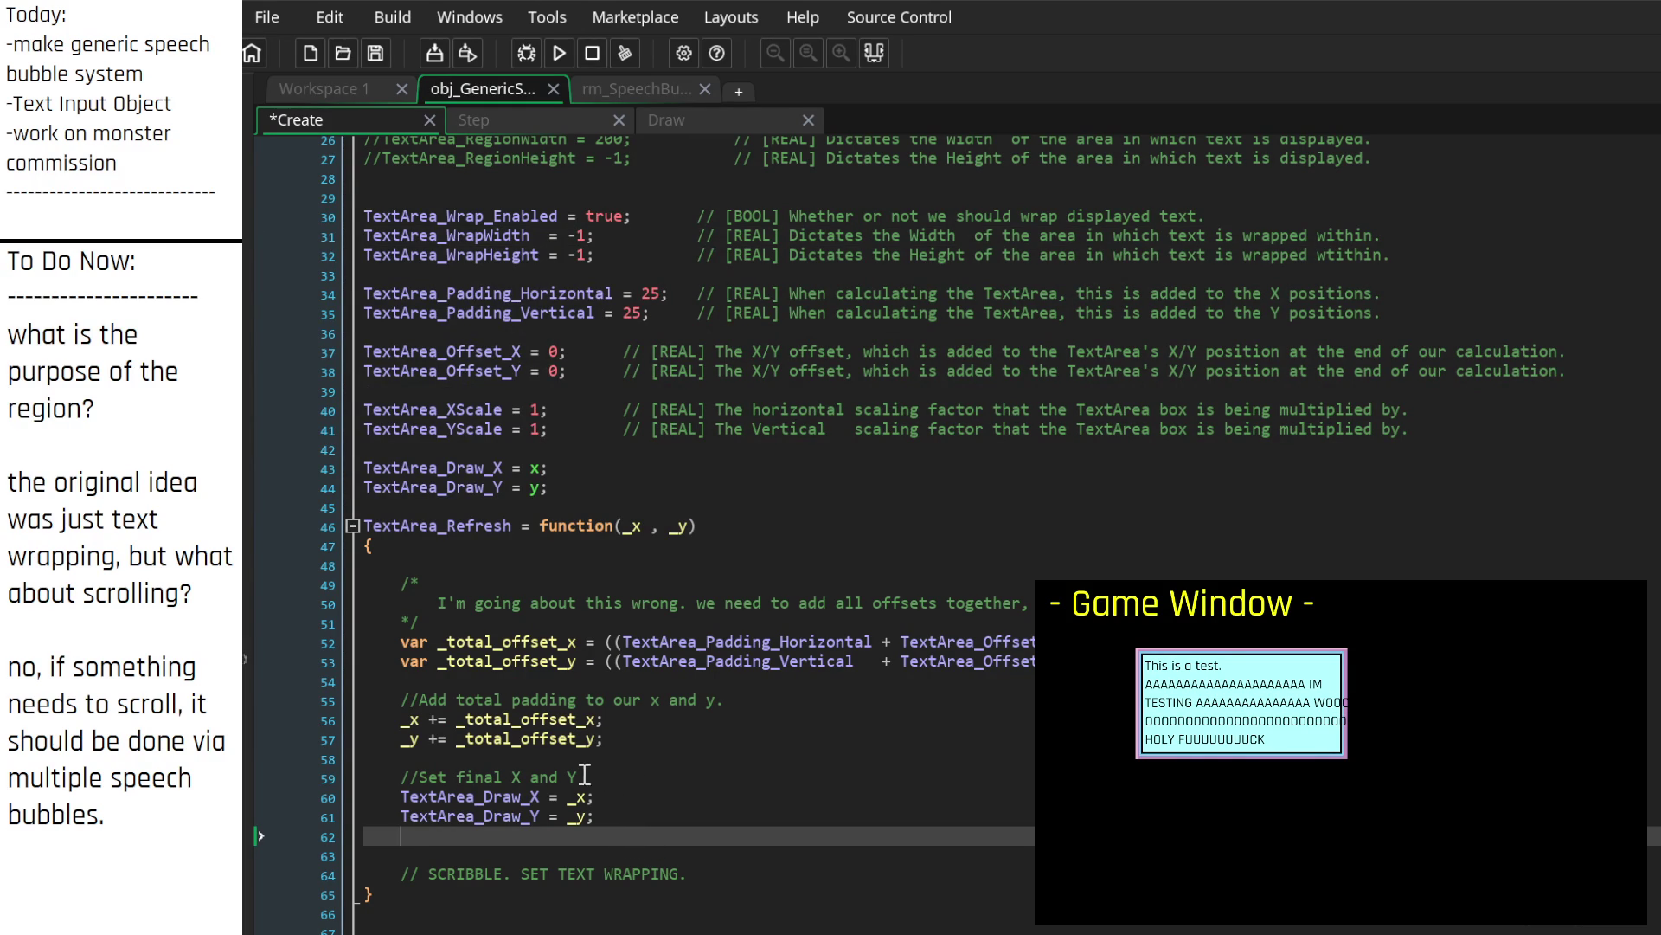
{"action": "scroll", "coordinate": [623, 762], "scroll_direction": "up", "scroll_amount": 5}
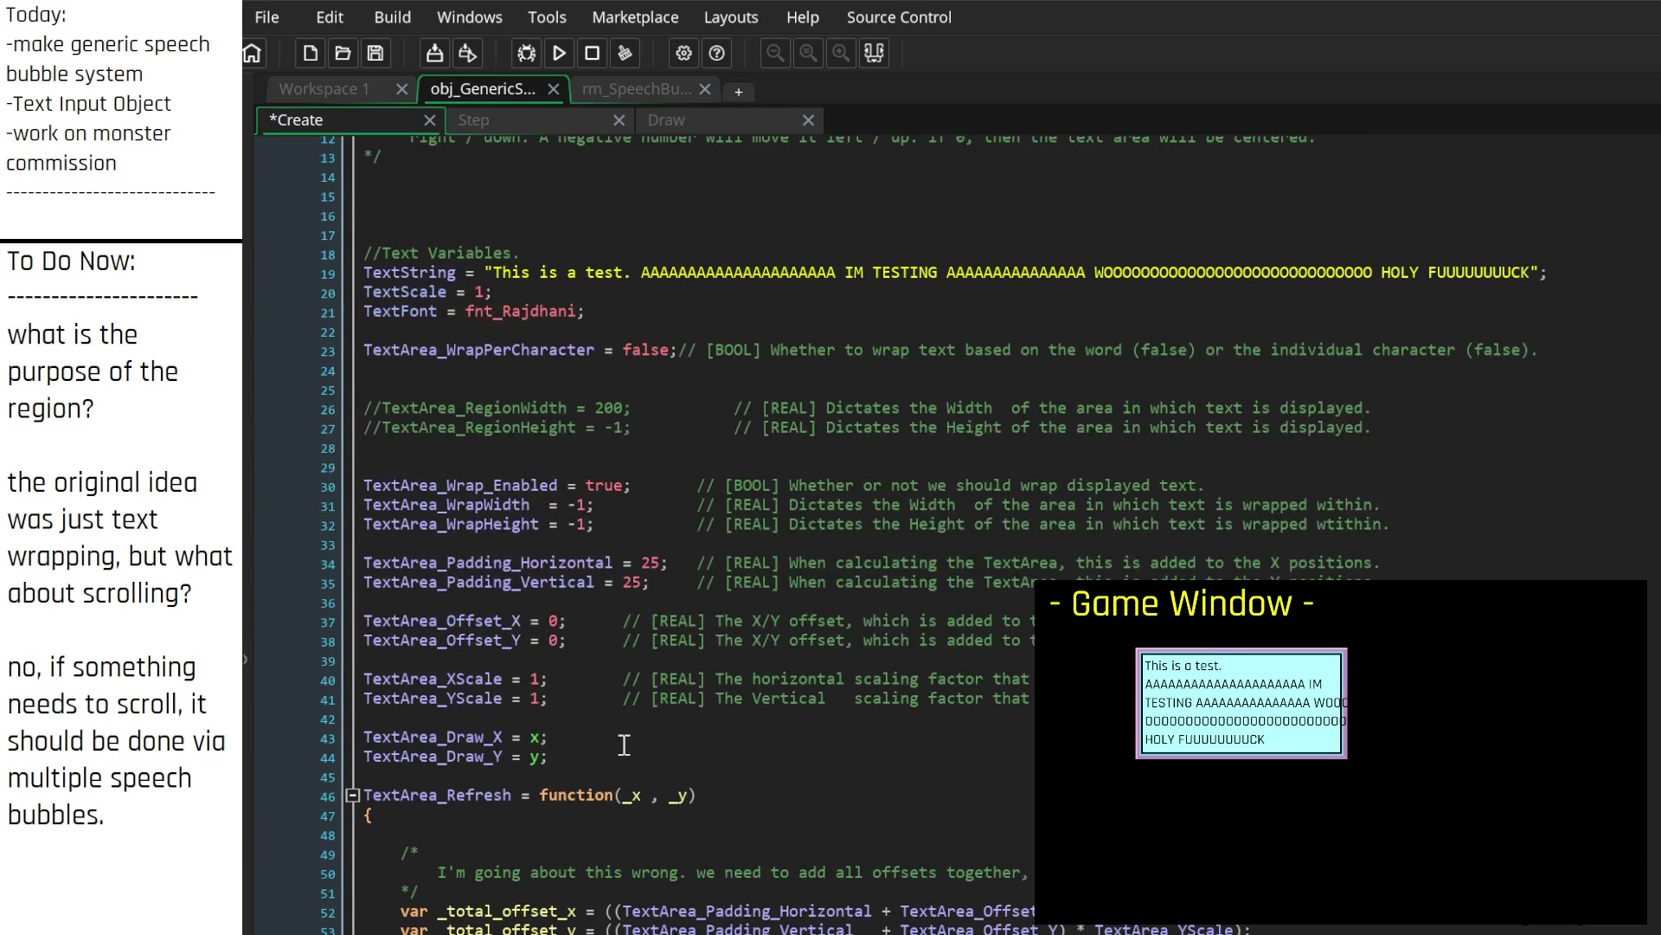
{"action": "left_click", "coordinate": [352, 794]}
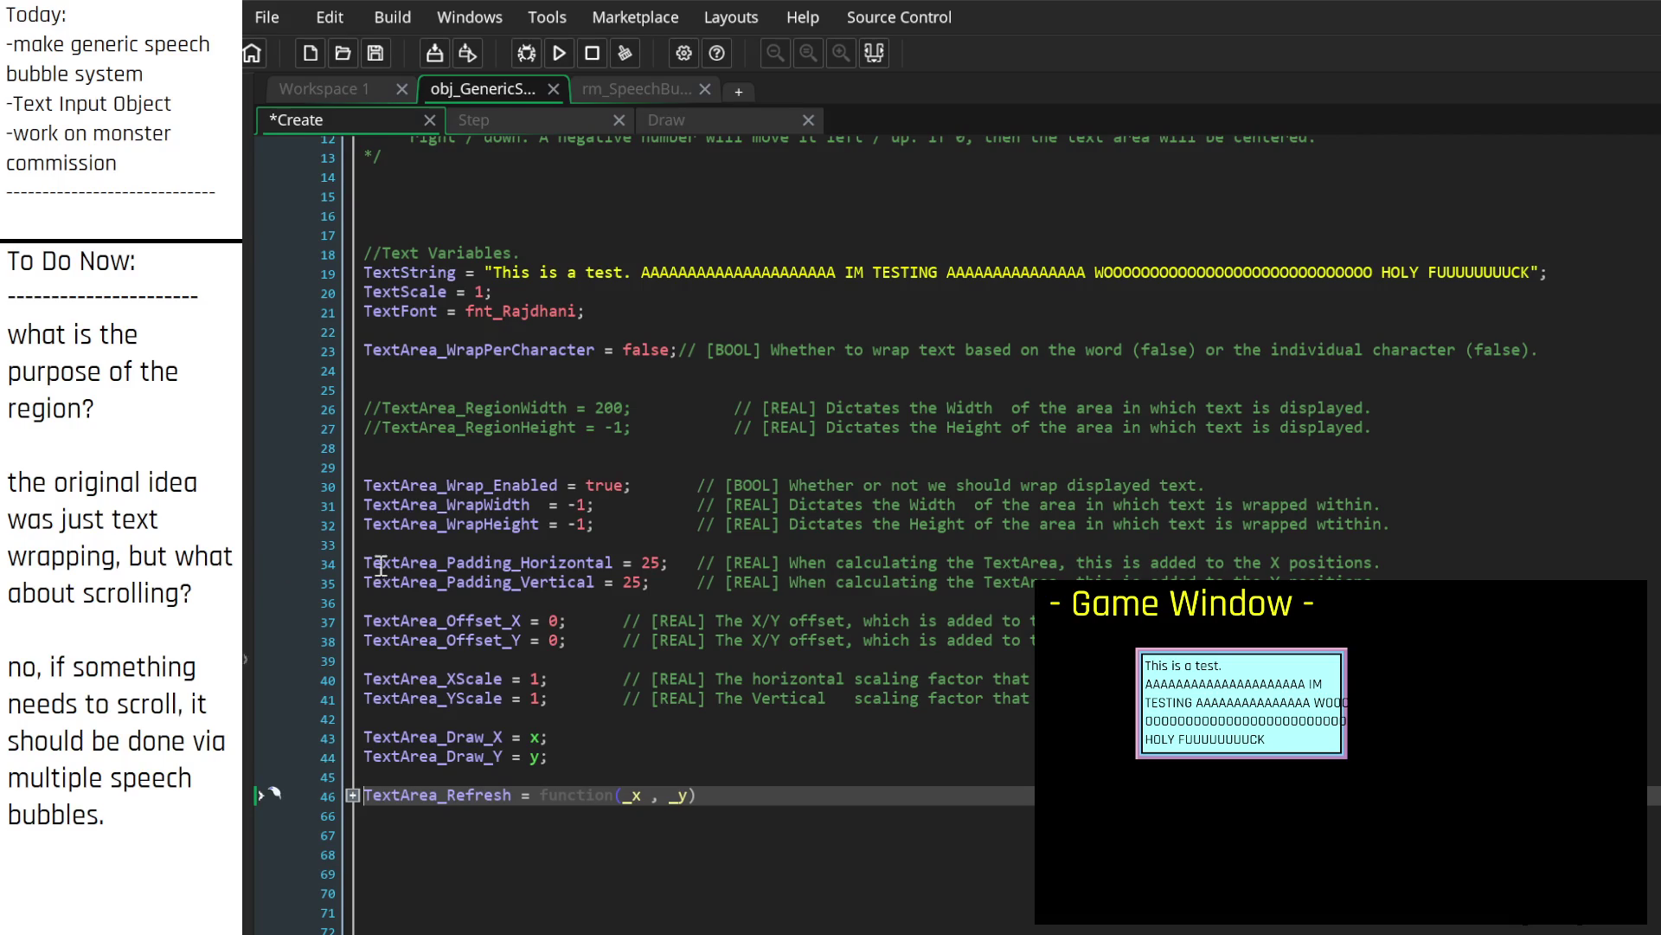
{"action": "left_click", "coordinate": [110, 439]}
{"action": "left_click", "coordinate": [1206, 485]}
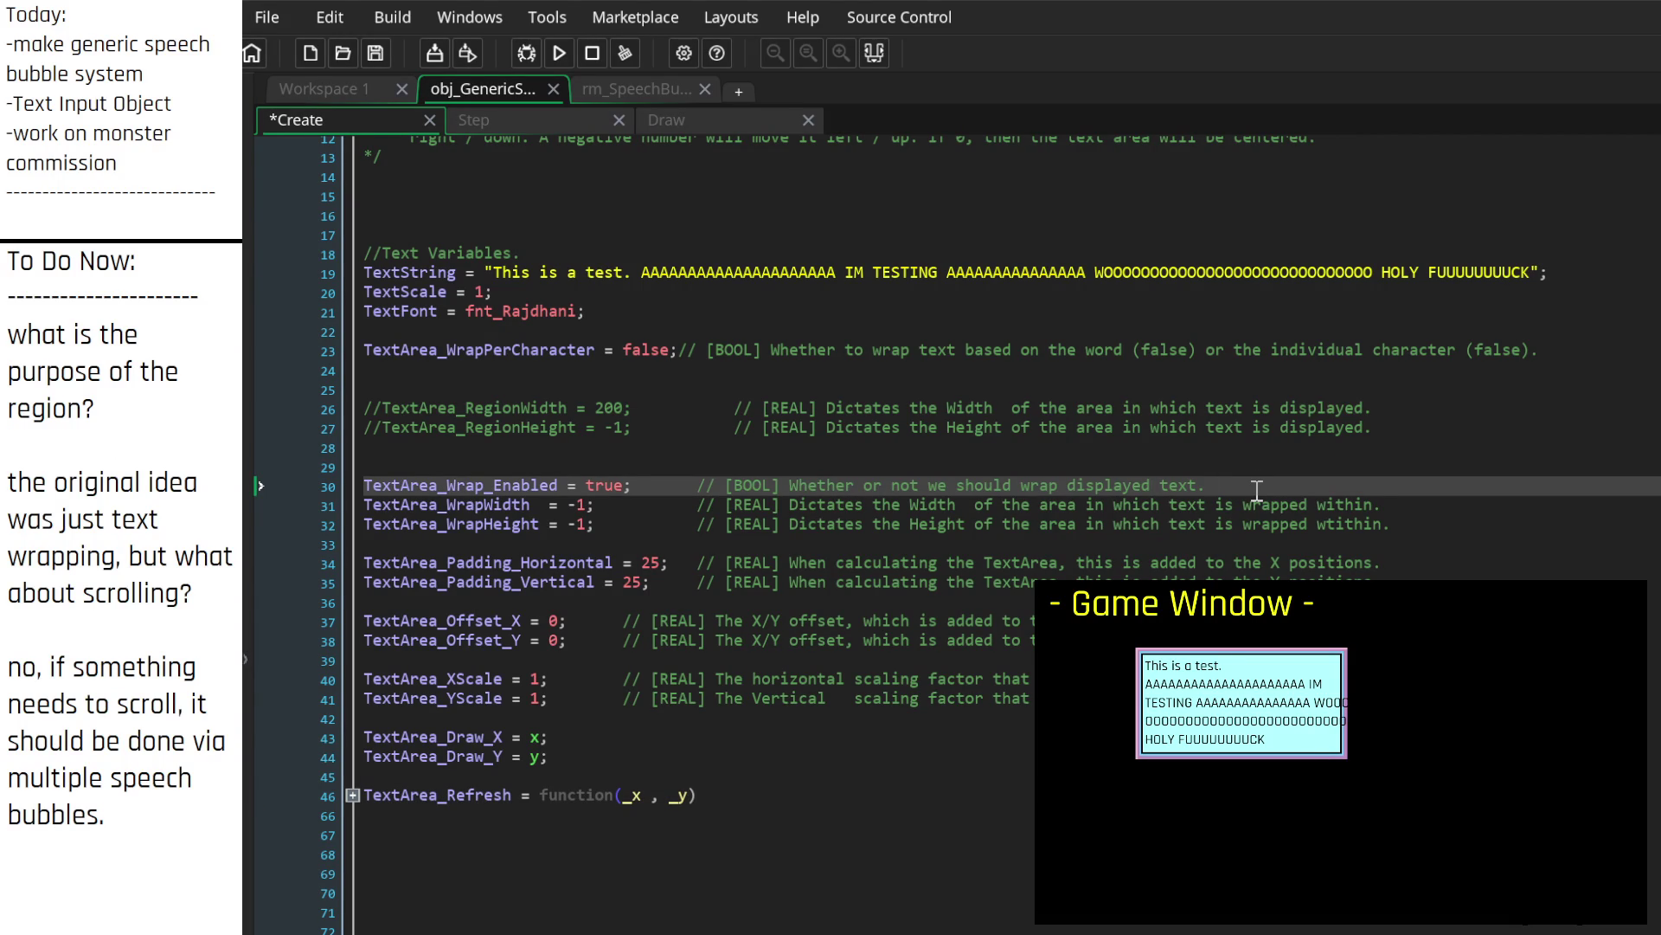
Step: Add TextArea_Wrap_BasedOnSprite = true with a [BOOL] comment contrasting sprite and WrapWidth/Height wrapping
{"action": "key", "text": "Return"}
{"action": "type", "text": "Te"}
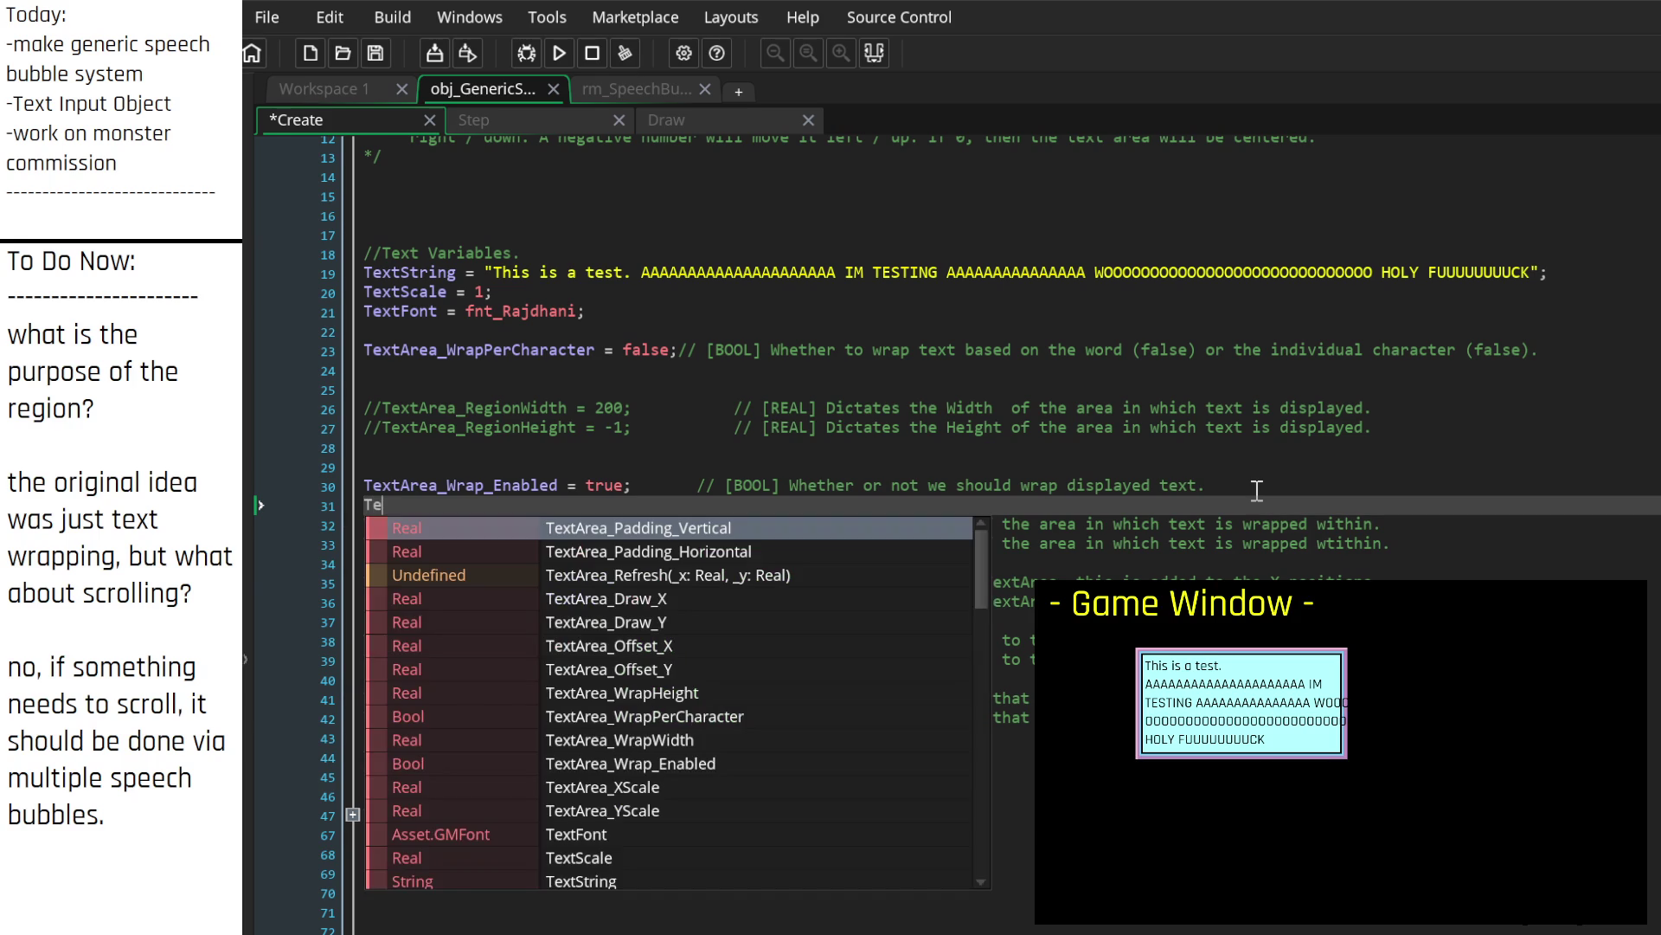
{"action": "type", "text": "xtArea_Wra"}
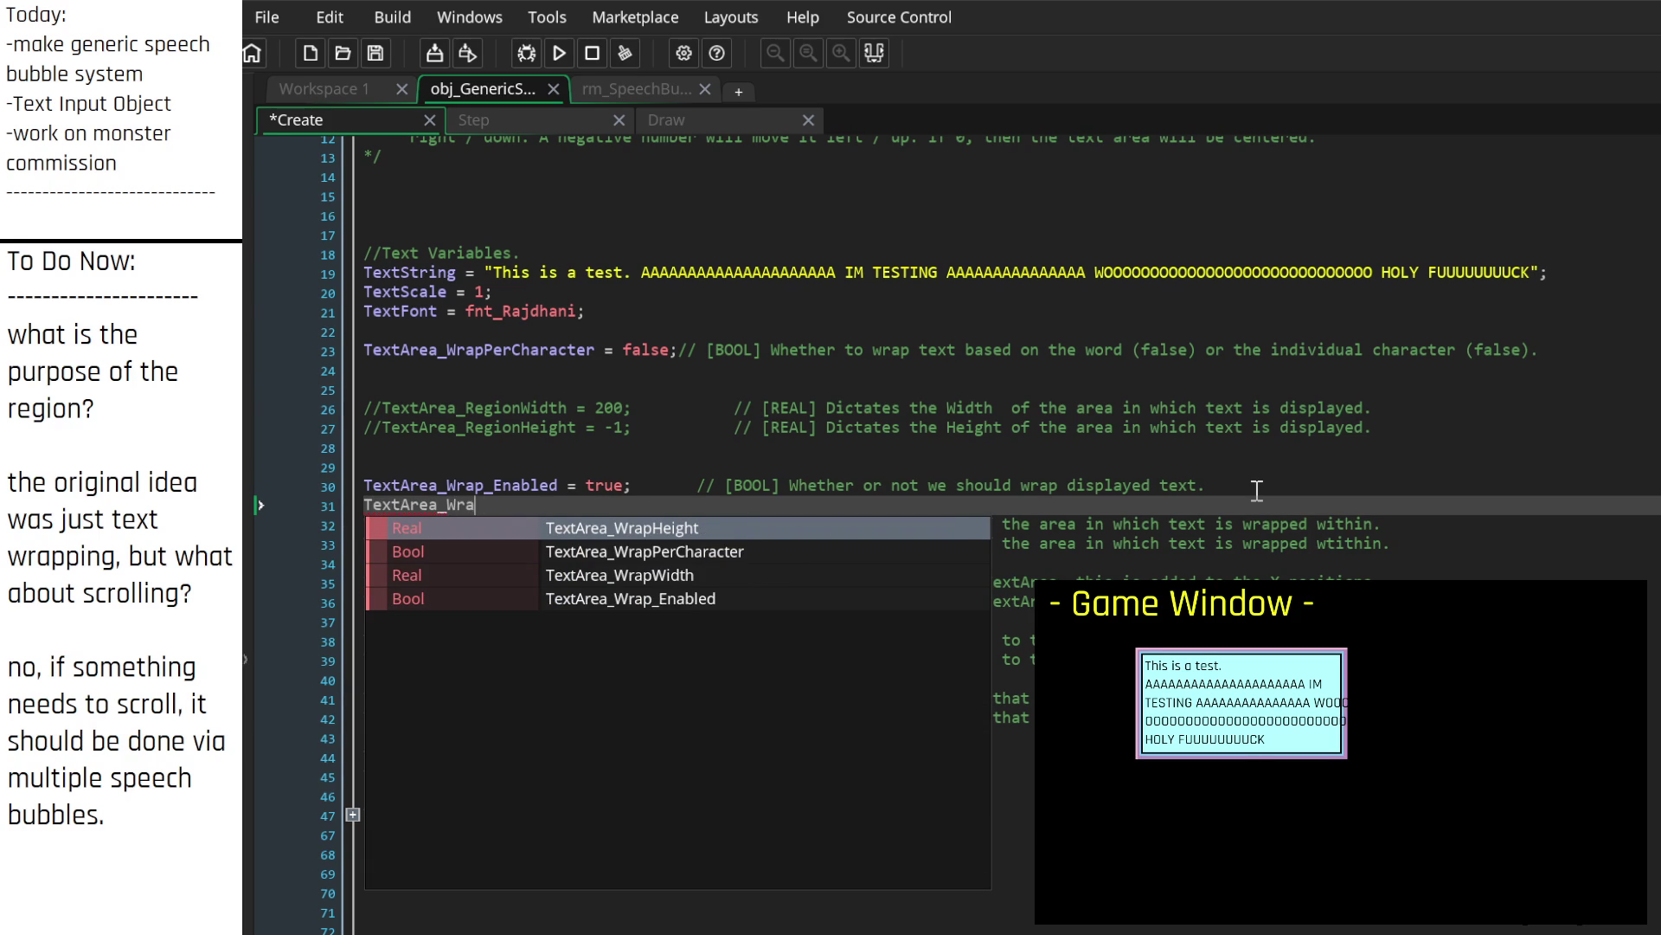
{"action": "type", "text": "p_BasedOnSprite = tr"}
{"action": "key", "text": "Return"}
{"action": "type", "text": "."}
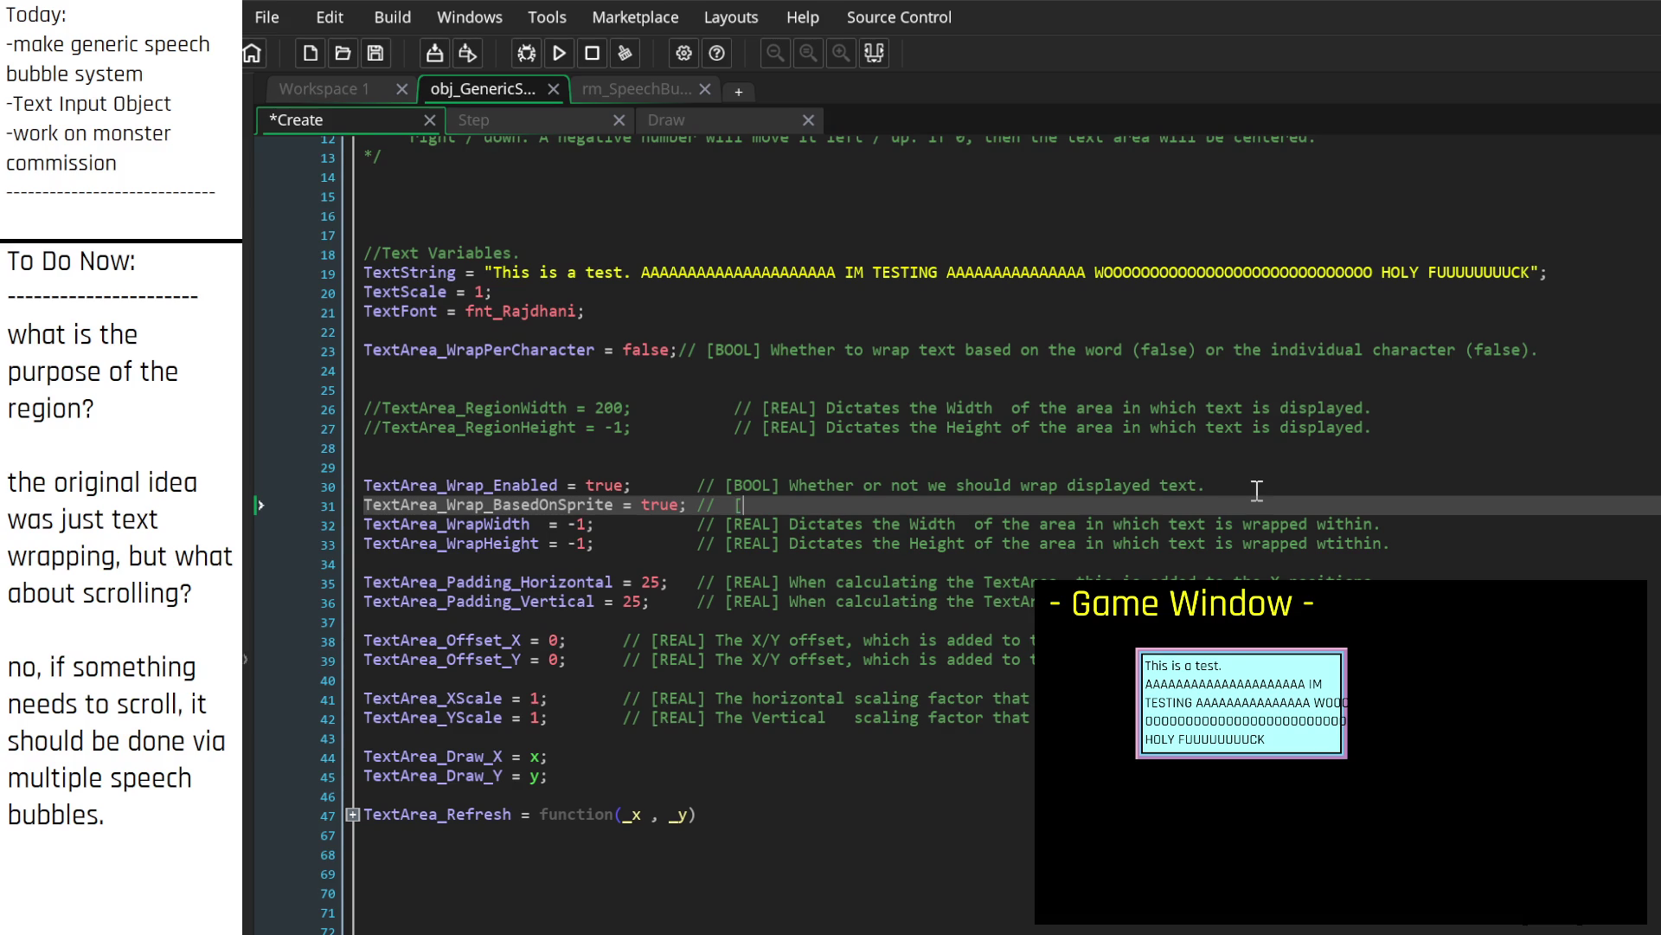
{"action": "type", "text": " [BOOL"}
{"action": "key", "text": "BackSpace"}
{"action": "type", "text": "hether we should wrap the dis"}
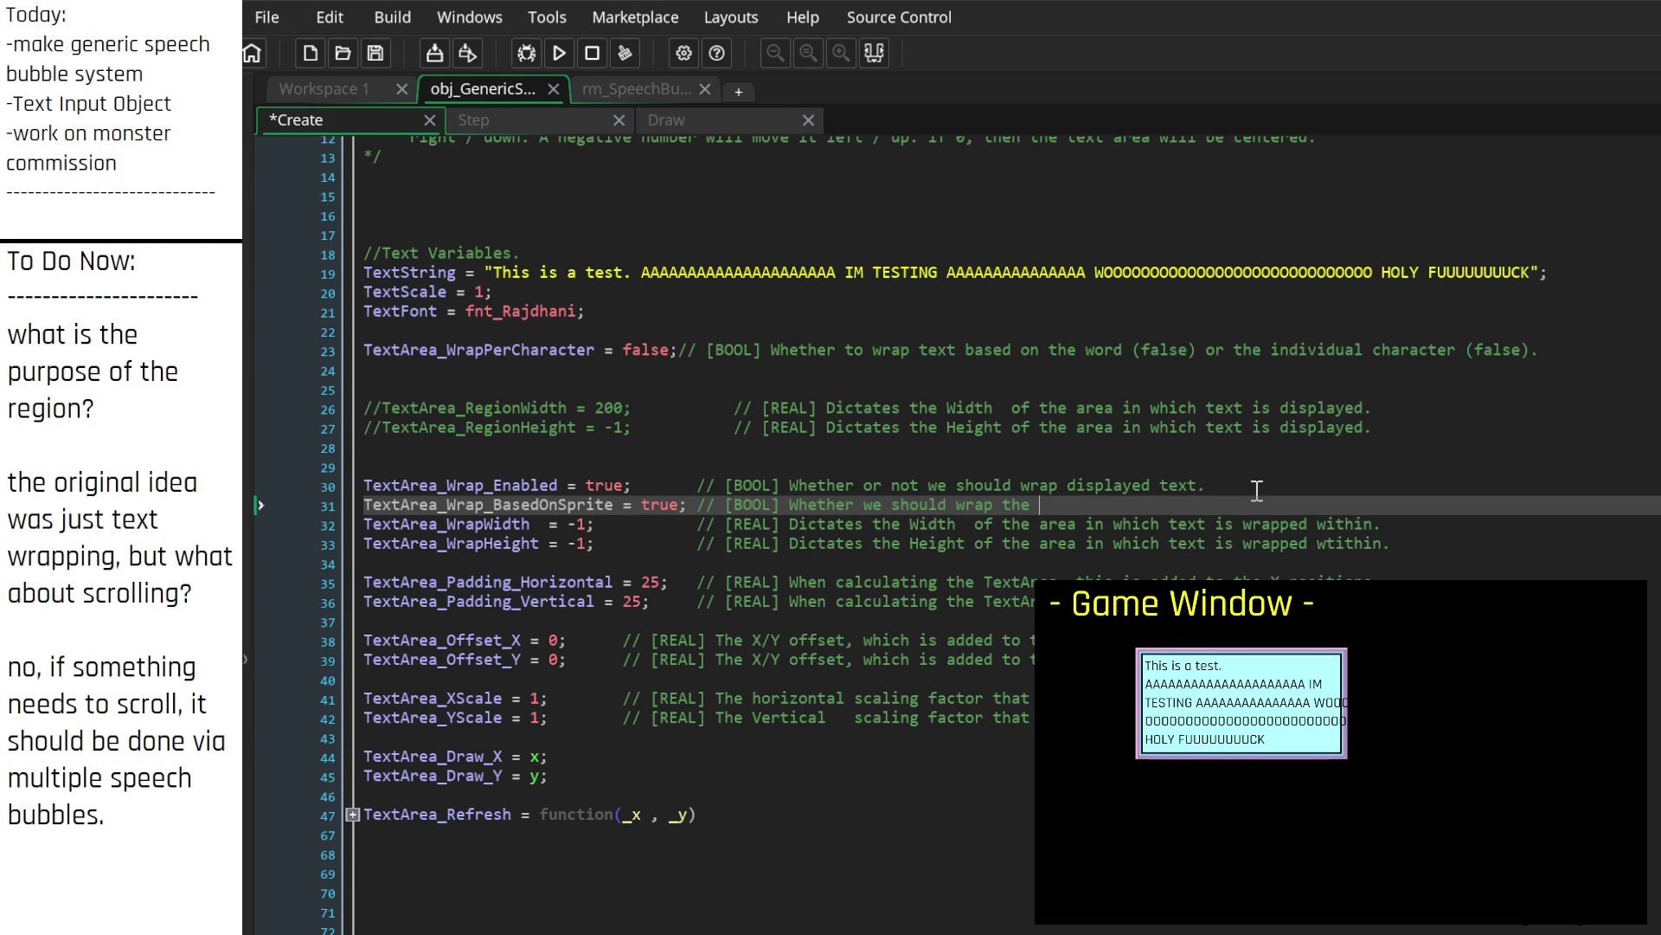
{"action": "type", "text": "played text "}
{"action": "type", "text": "based on o"}
{"action": "type", "text": "ur "}
{"action": "type", "text": "back"}
{"action": "key", "text": "BackSpace"}
{"action": "key", "text": "BackSpace"}
{"action": "key", "text": "BackSpace"}
{"action": "type", "text": "sprite, or"}
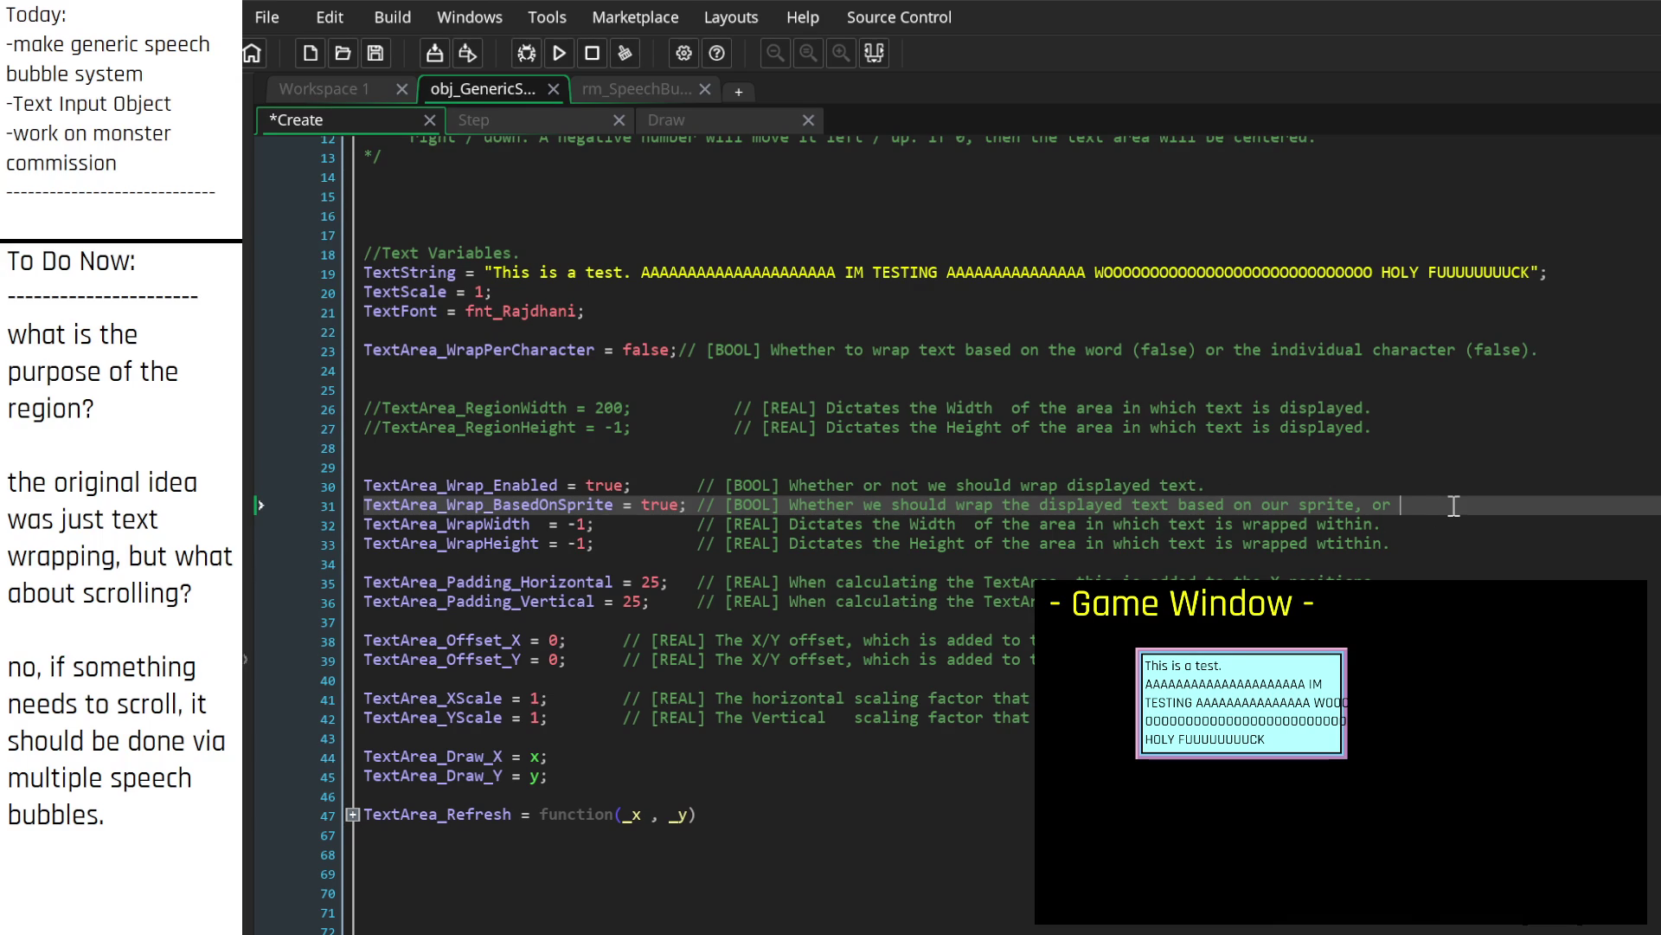
{"action": "key", "text": "Left"}
{"action": "key", "text": "Left"}
{"action": "key", "text": "Left"}
{"action": "type", "text": "(true),"}
{"action": "type", "text": " or our Wrap"}
{"action": "type", "text": "W"}
{"action": "type", "text": "idth / Heigh"}
{"action": "key", "text": "Return"}
Step: Prefix the WrapWidth comment with 'When "Wrap_BasedOnSprite" is false,'
{"action": "key", "text": "Delete"}
{"action": "key", "text": "End"}
{"action": "key", "text": "Up"}
{"action": "key", "text": "End"}
{"action": "key", "text": "Return"}
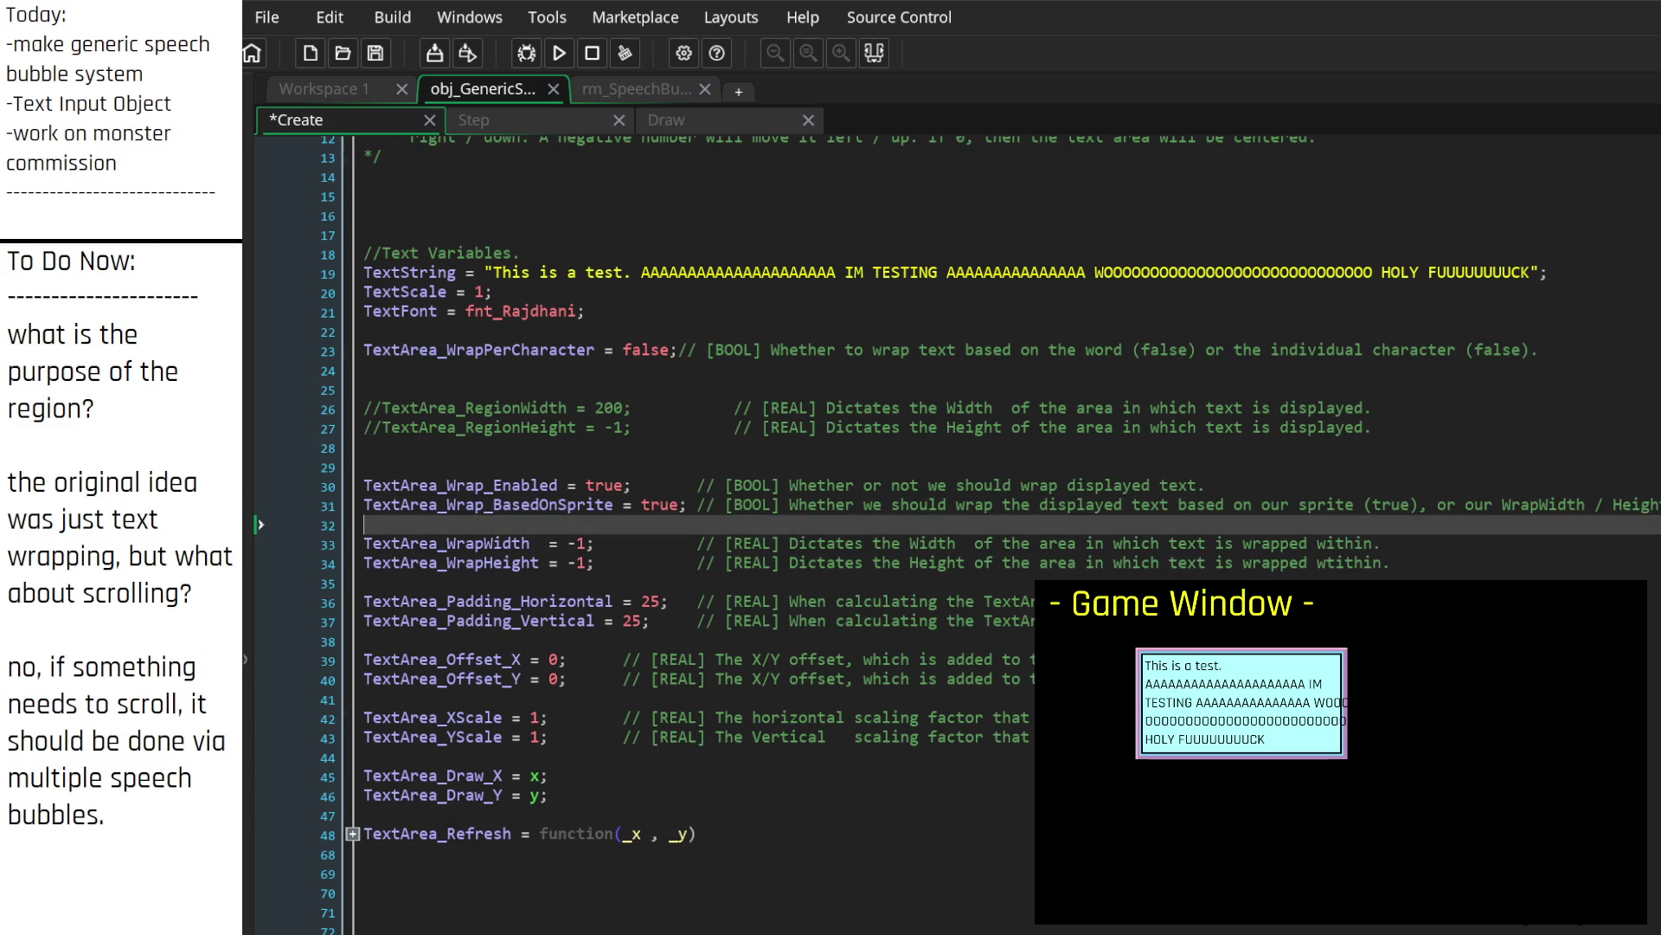
{"action": "key", "text": "Down"}
{"action": "key", "text": "Down"}
{"action": "left_click", "coordinate": [1383, 542]}
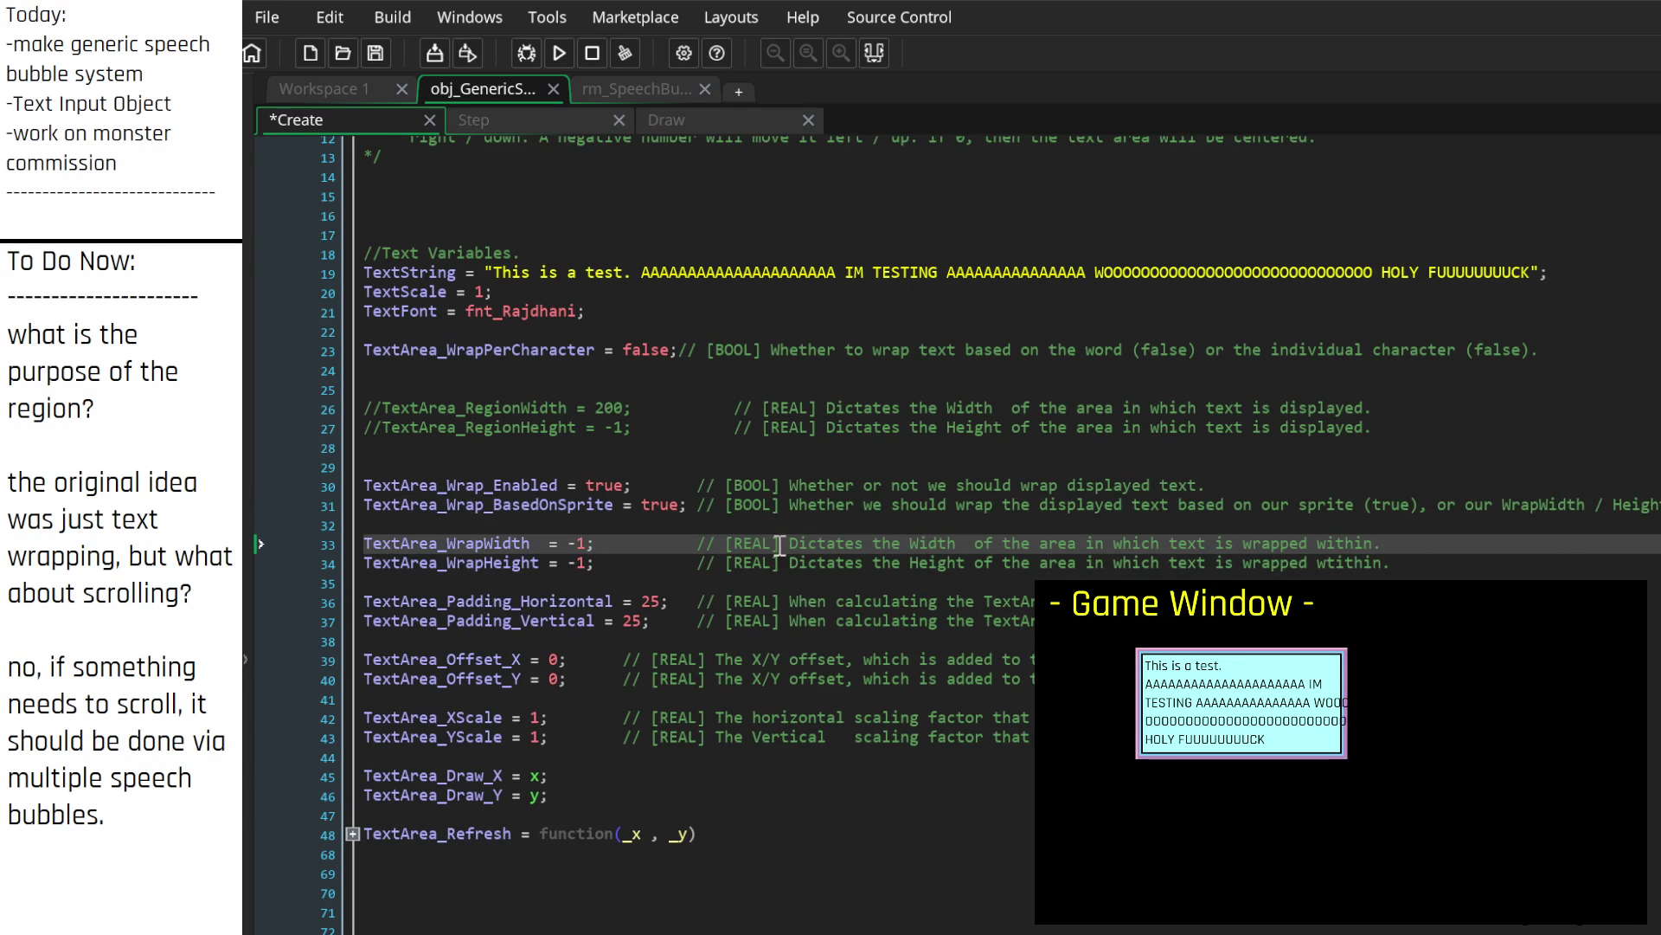
{"action": "type", "text": "When "}
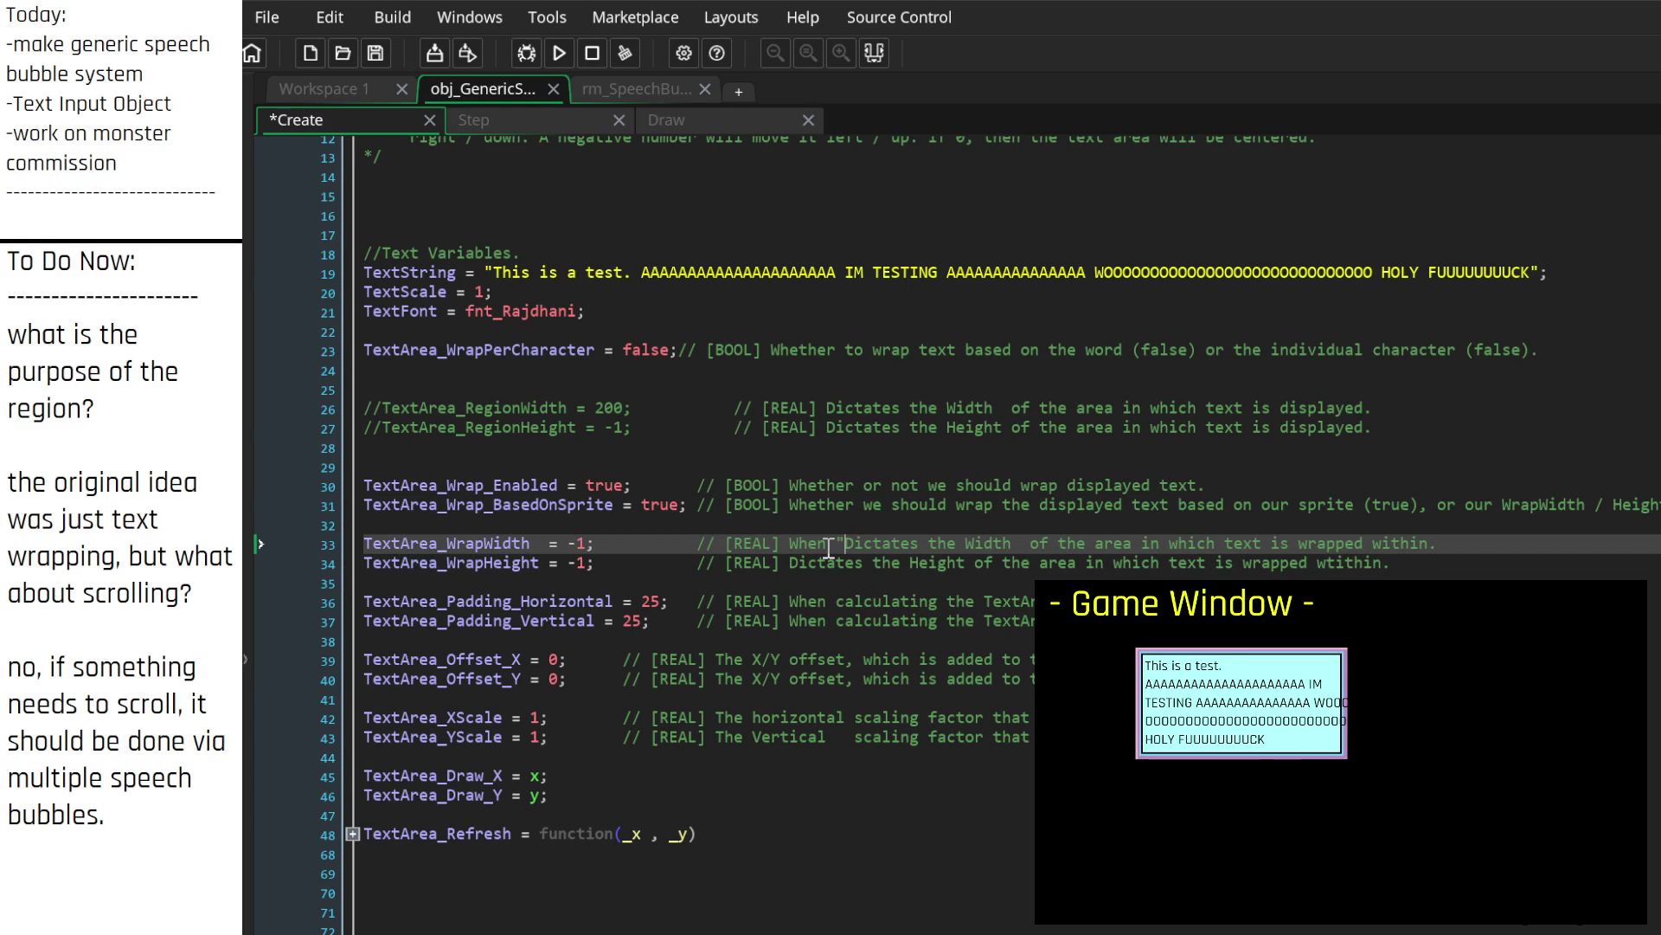
{"action": "type", "text": "\"\""}
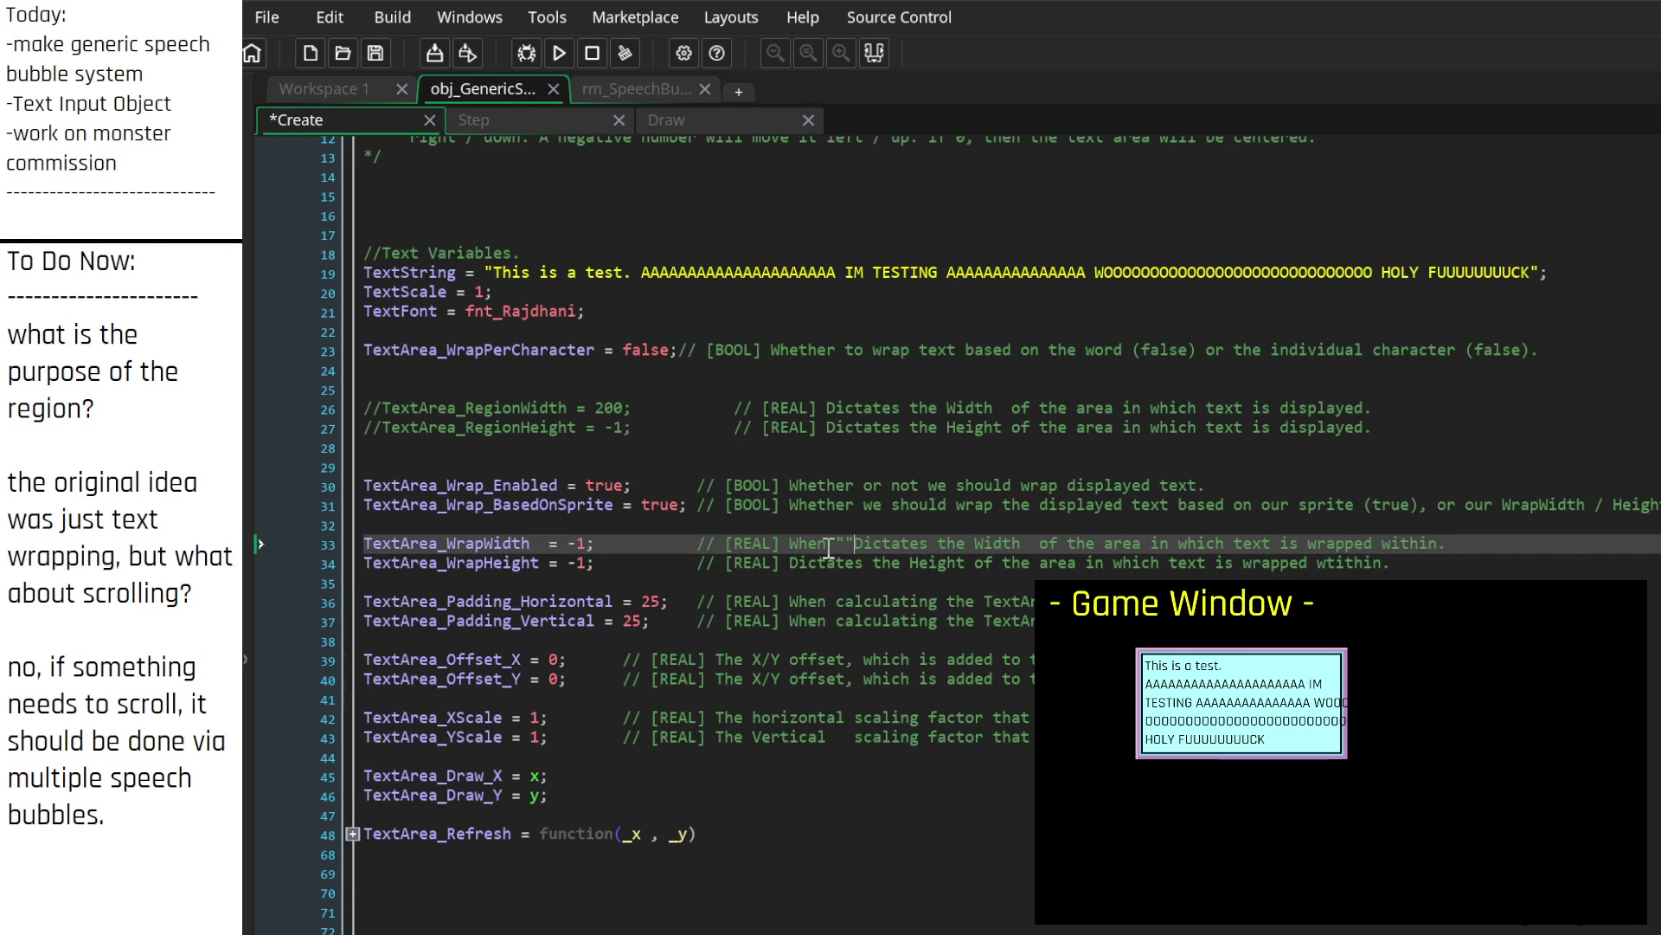
{"action": "type", "text": "WrapBasedOnSprite"}
{"action": "key", "text": "Right"}
{"action": "type", "text": "is fa"}
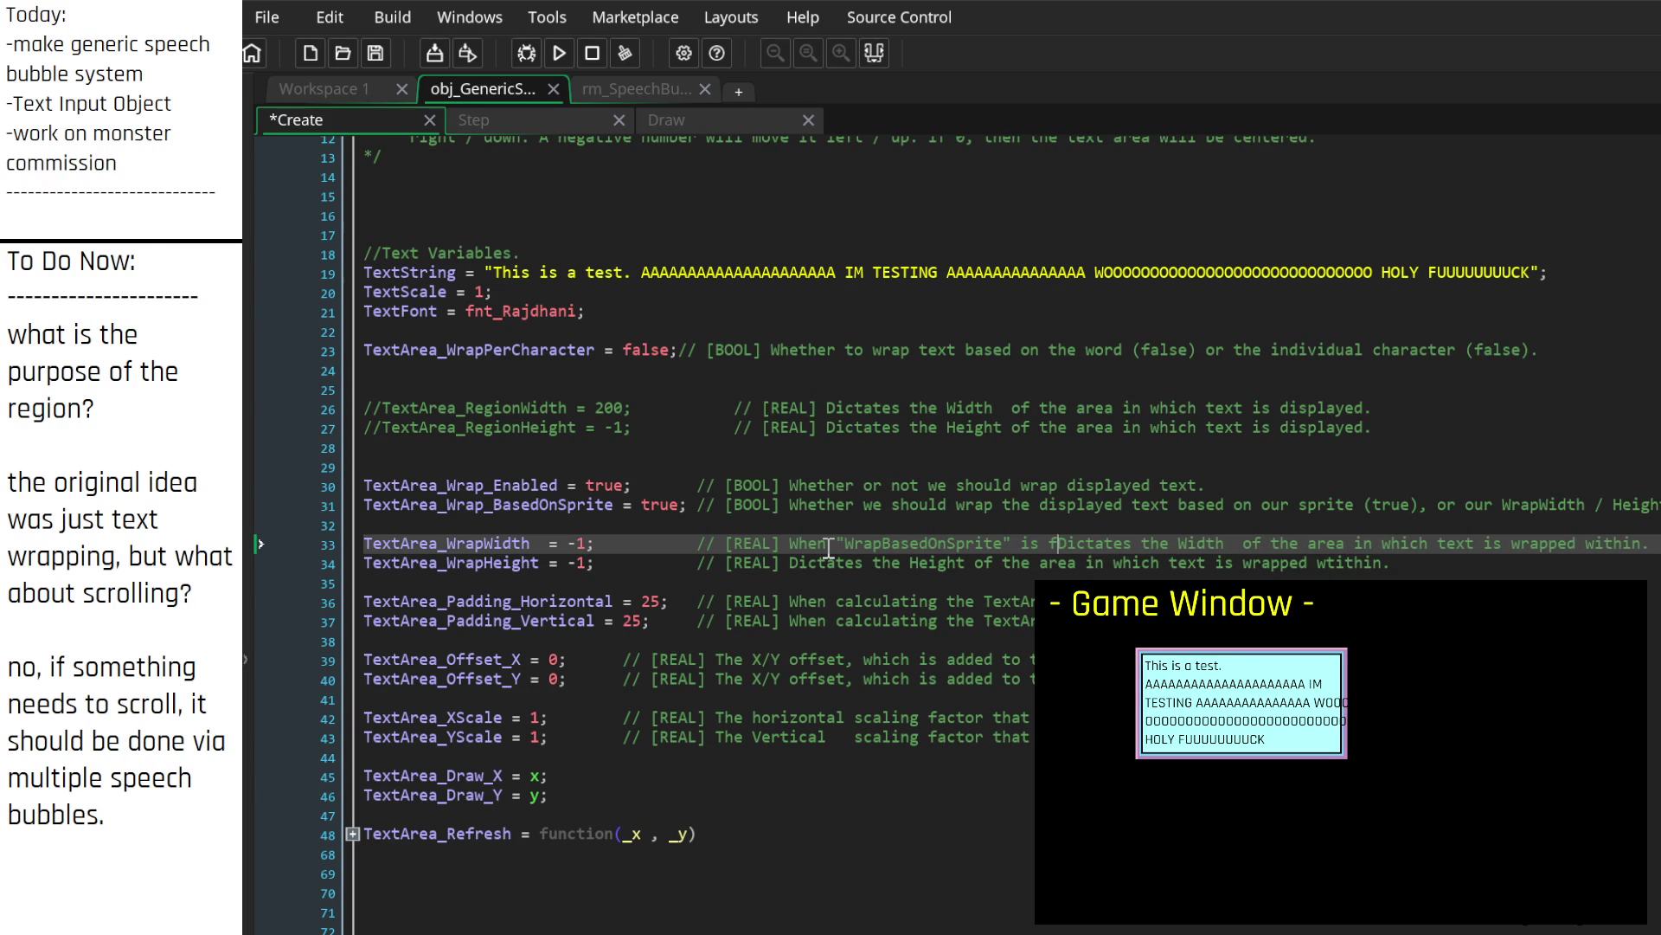
{"action": "type", "text": "lse,"}
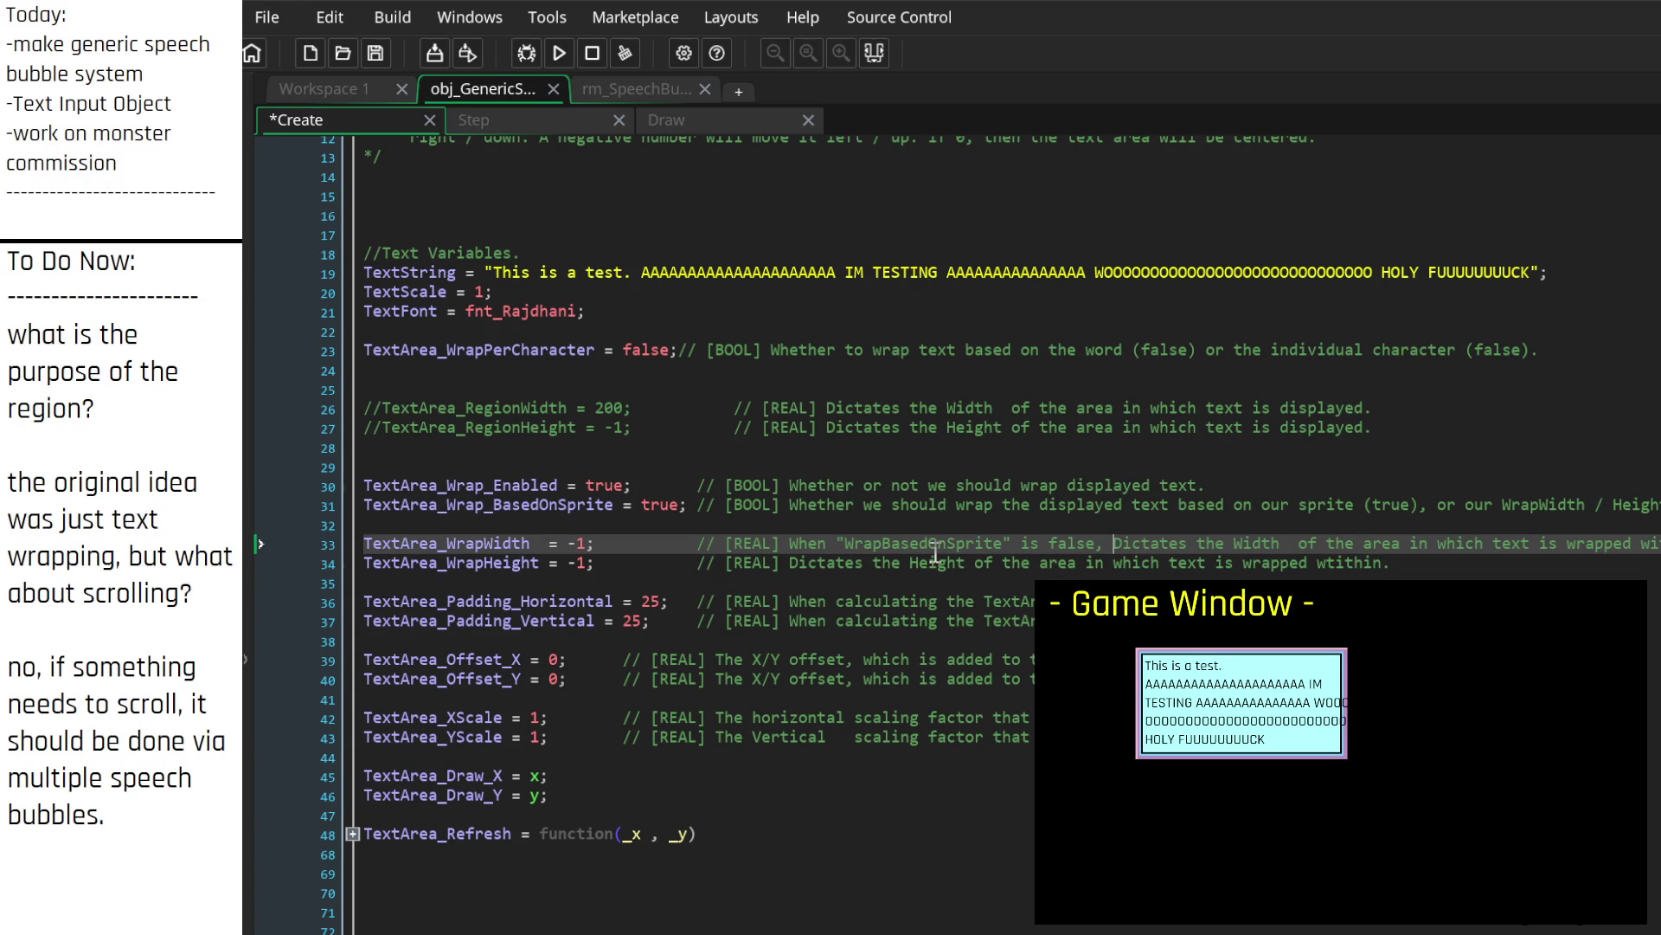
{"action": "left_click", "coordinate": [889, 542]}
{"action": "type", "text": "_"}
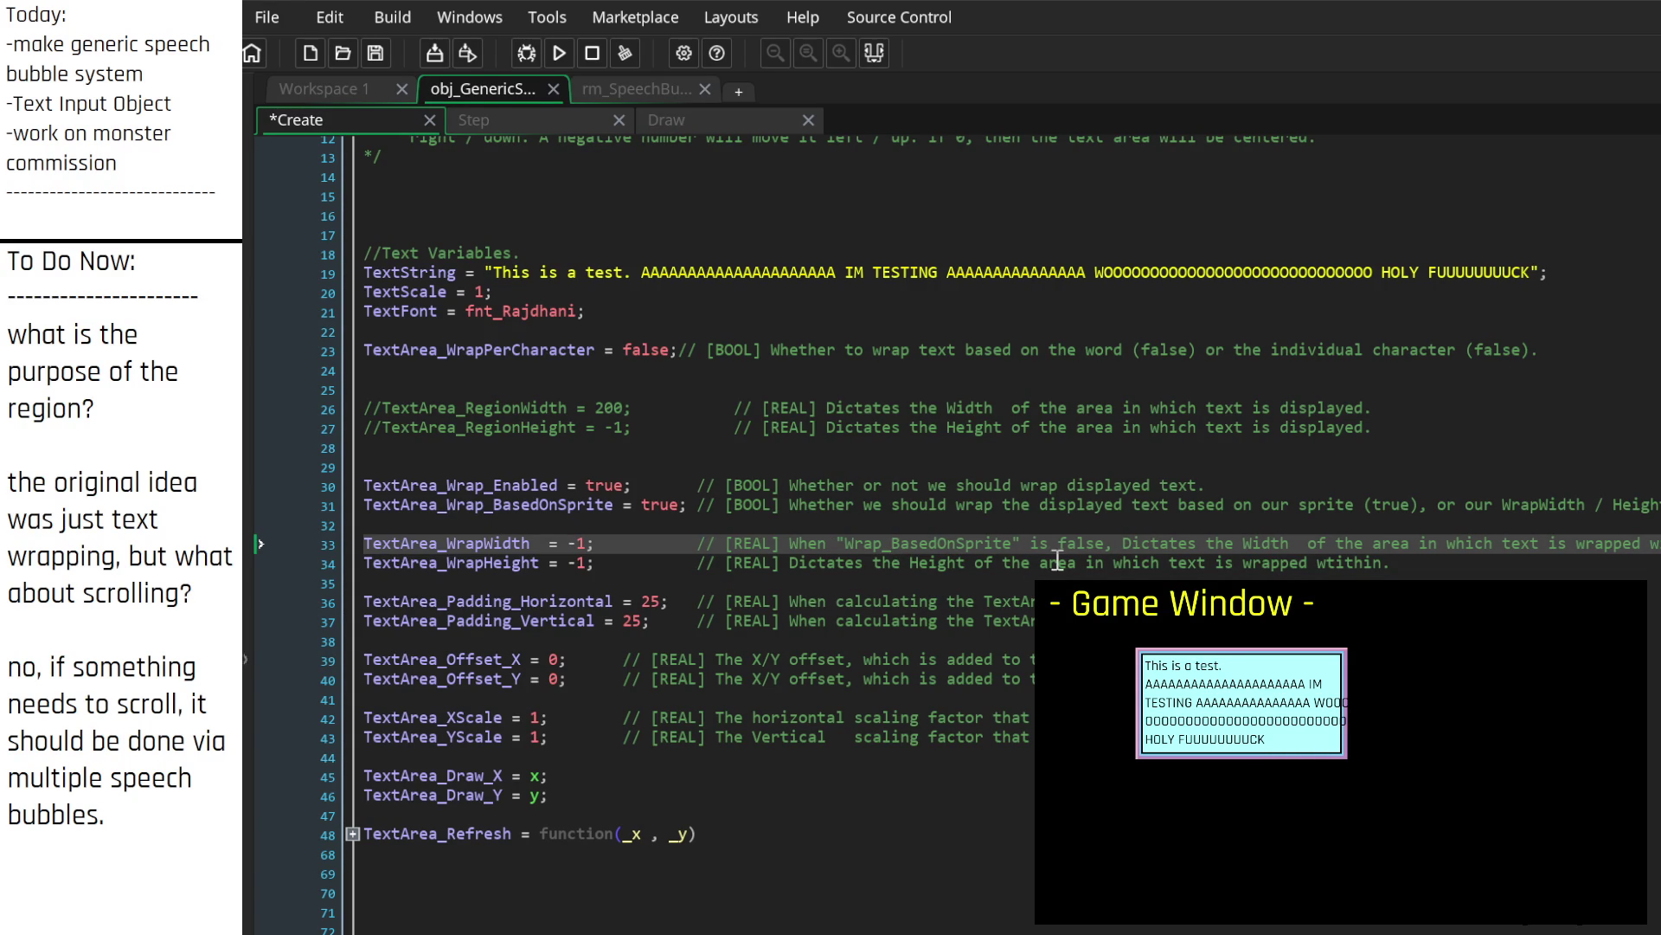
Step: Copy the same condition phrase into the WrapHeight comment and save the Create event
{"action": "left_click_drag", "start_coordinate": [1025, 538], "coordinate": [900, 531]}
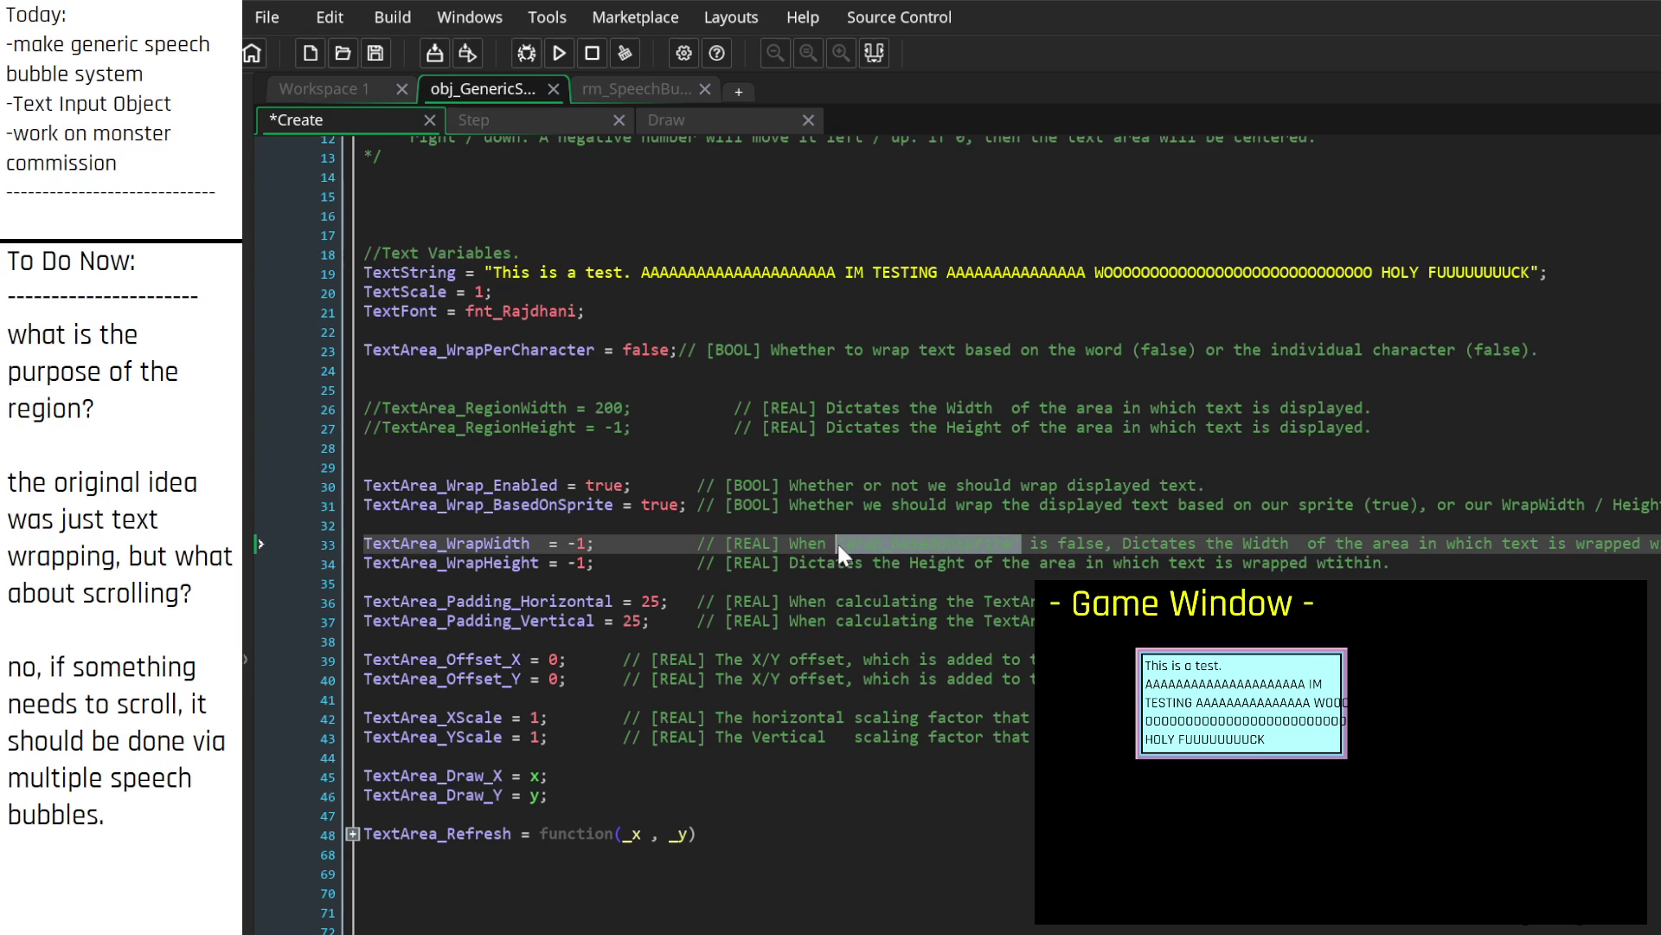
{"action": "left_click", "coordinate": [1116, 543]}
{"action": "left_click_drag", "start_coordinate": [1116, 542], "coordinate": [790, 554]}
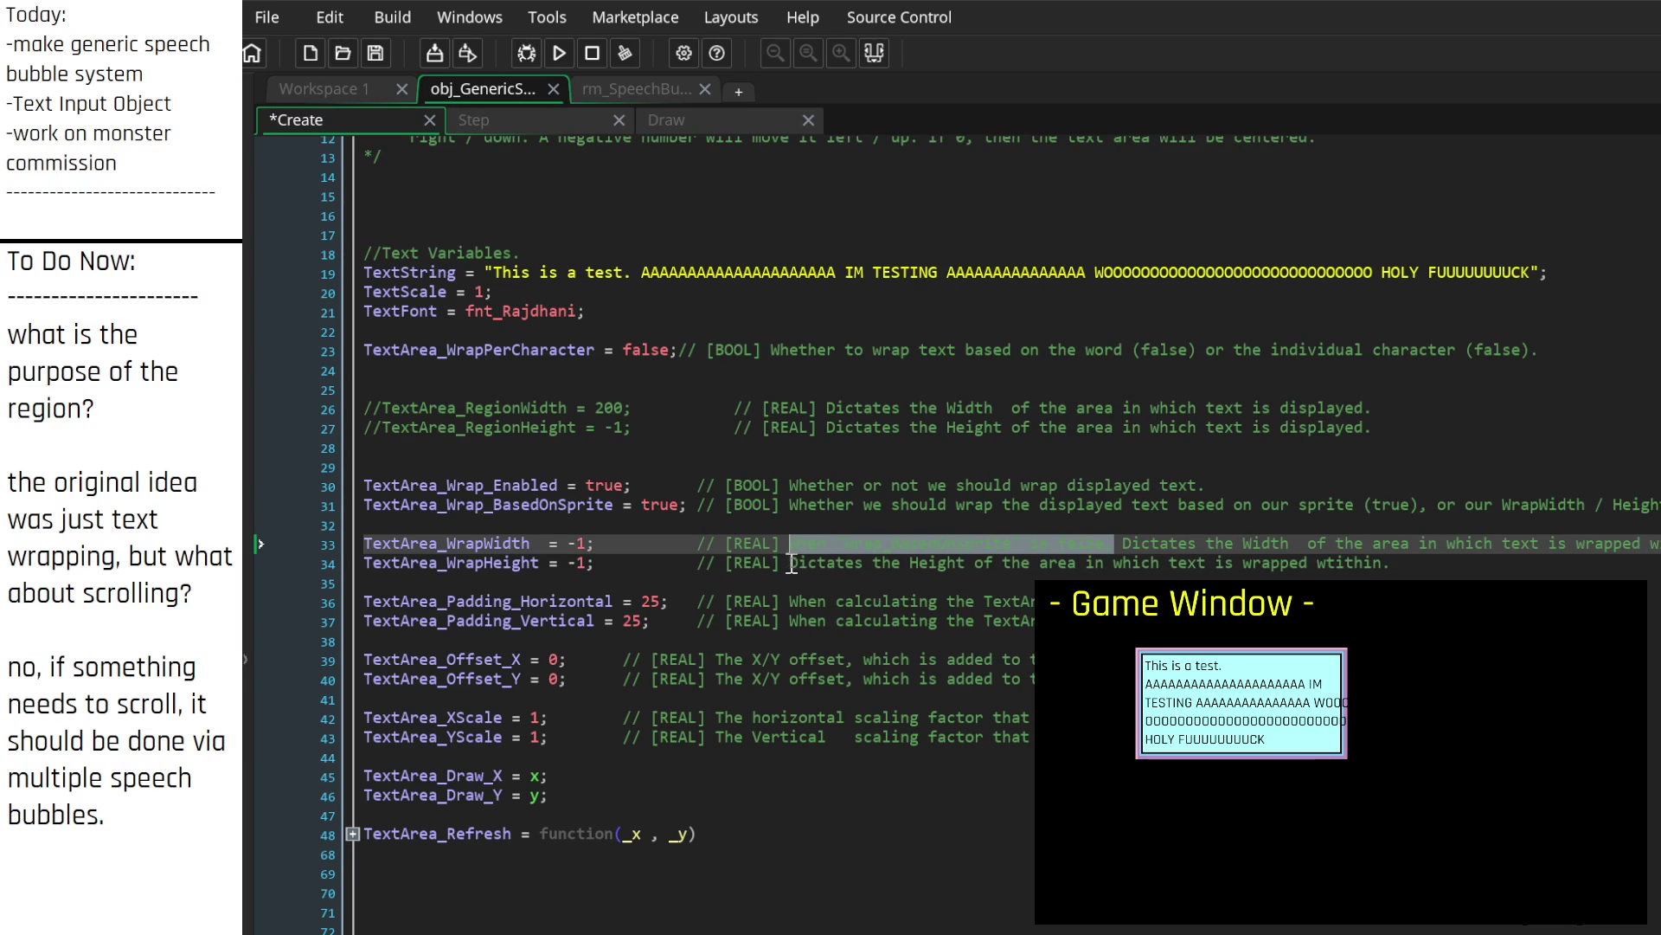
{"action": "key", "text": "ctrl+c"}
{"action": "left_click", "coordinate": [790, 563]}
{"action": "key", "text": "ctrl+v"}
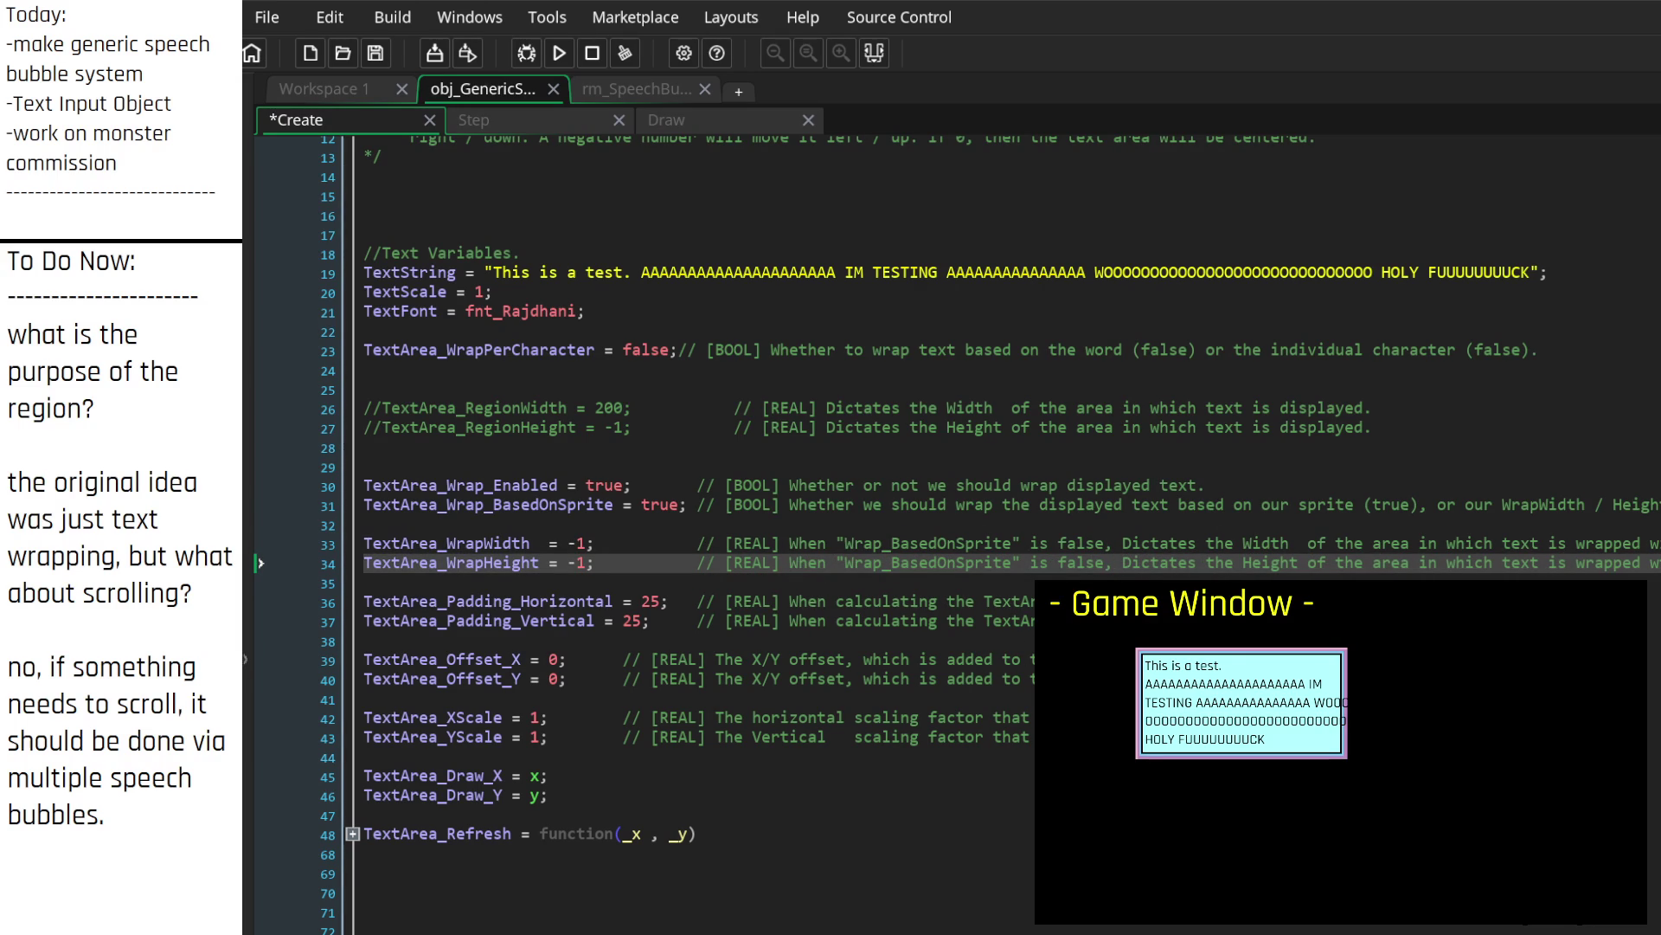
{"action": "key", "text": "ctrl+s"}
{"action": "scroll", "coordinate": [654, 681], "scroll_direction": "down", "scroll_amount": 9}
{"action": "scroll", "coordinate": [671, 700], "scroll_direction": "up", "scroll_amount": 4}
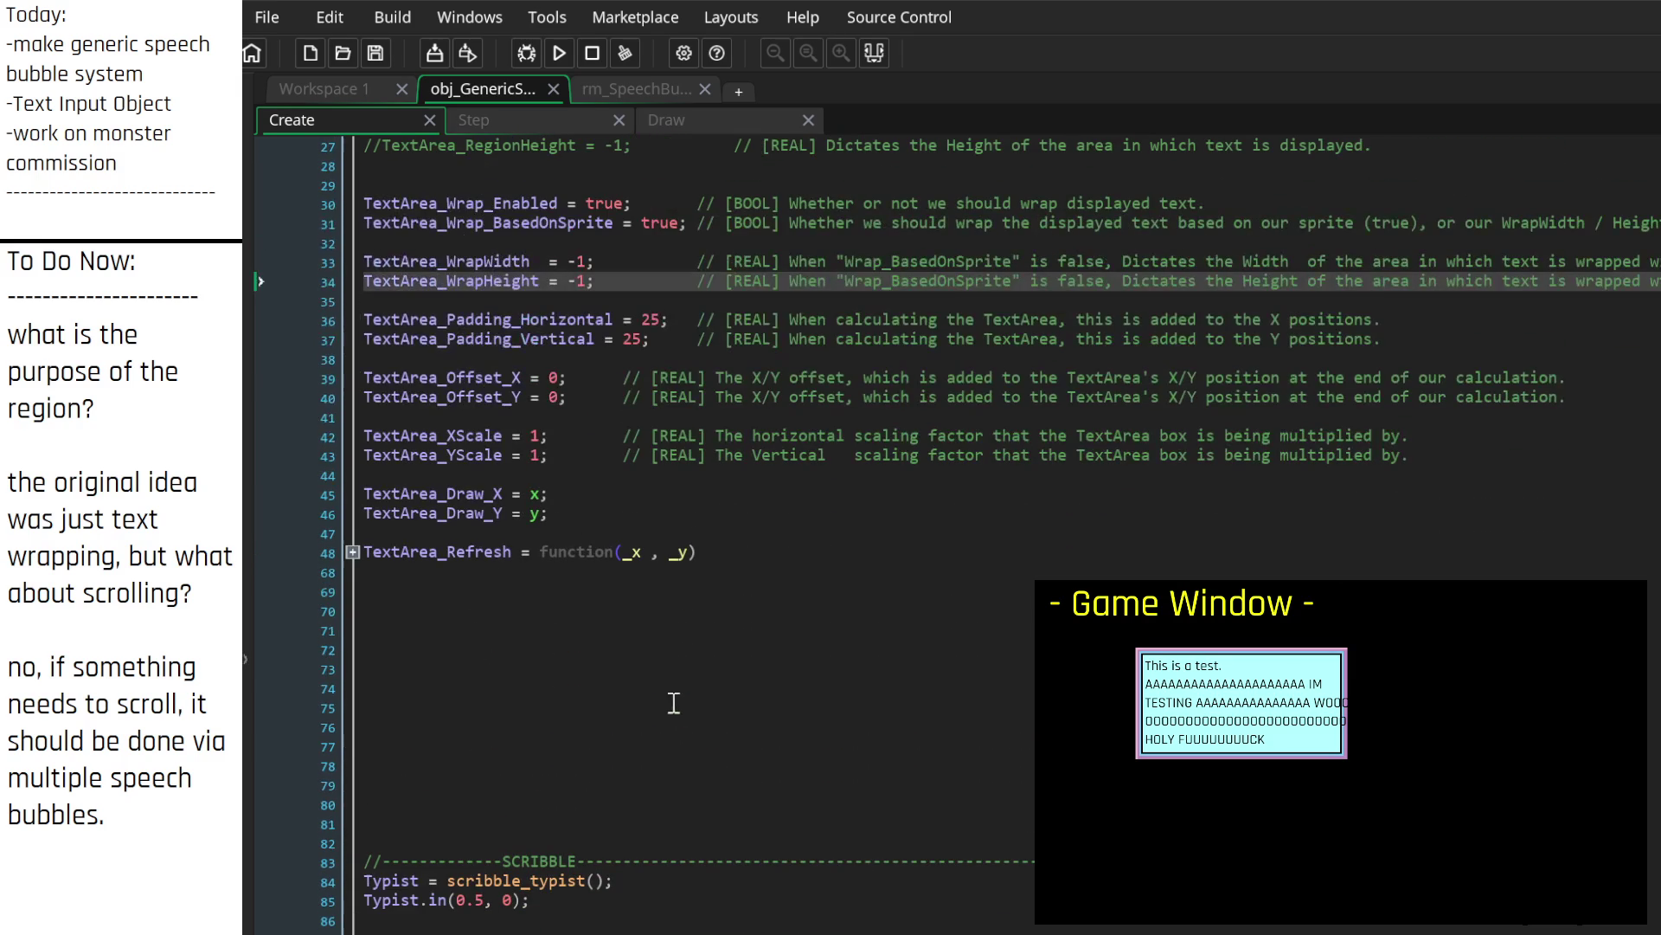
Step: Expand TextArea_Refresh and cut the SCRIBBLE. SET TEXT WRAPPING. comment with its trailing blank lines
{"action": "left_click", "coordinate": [353, 550]}
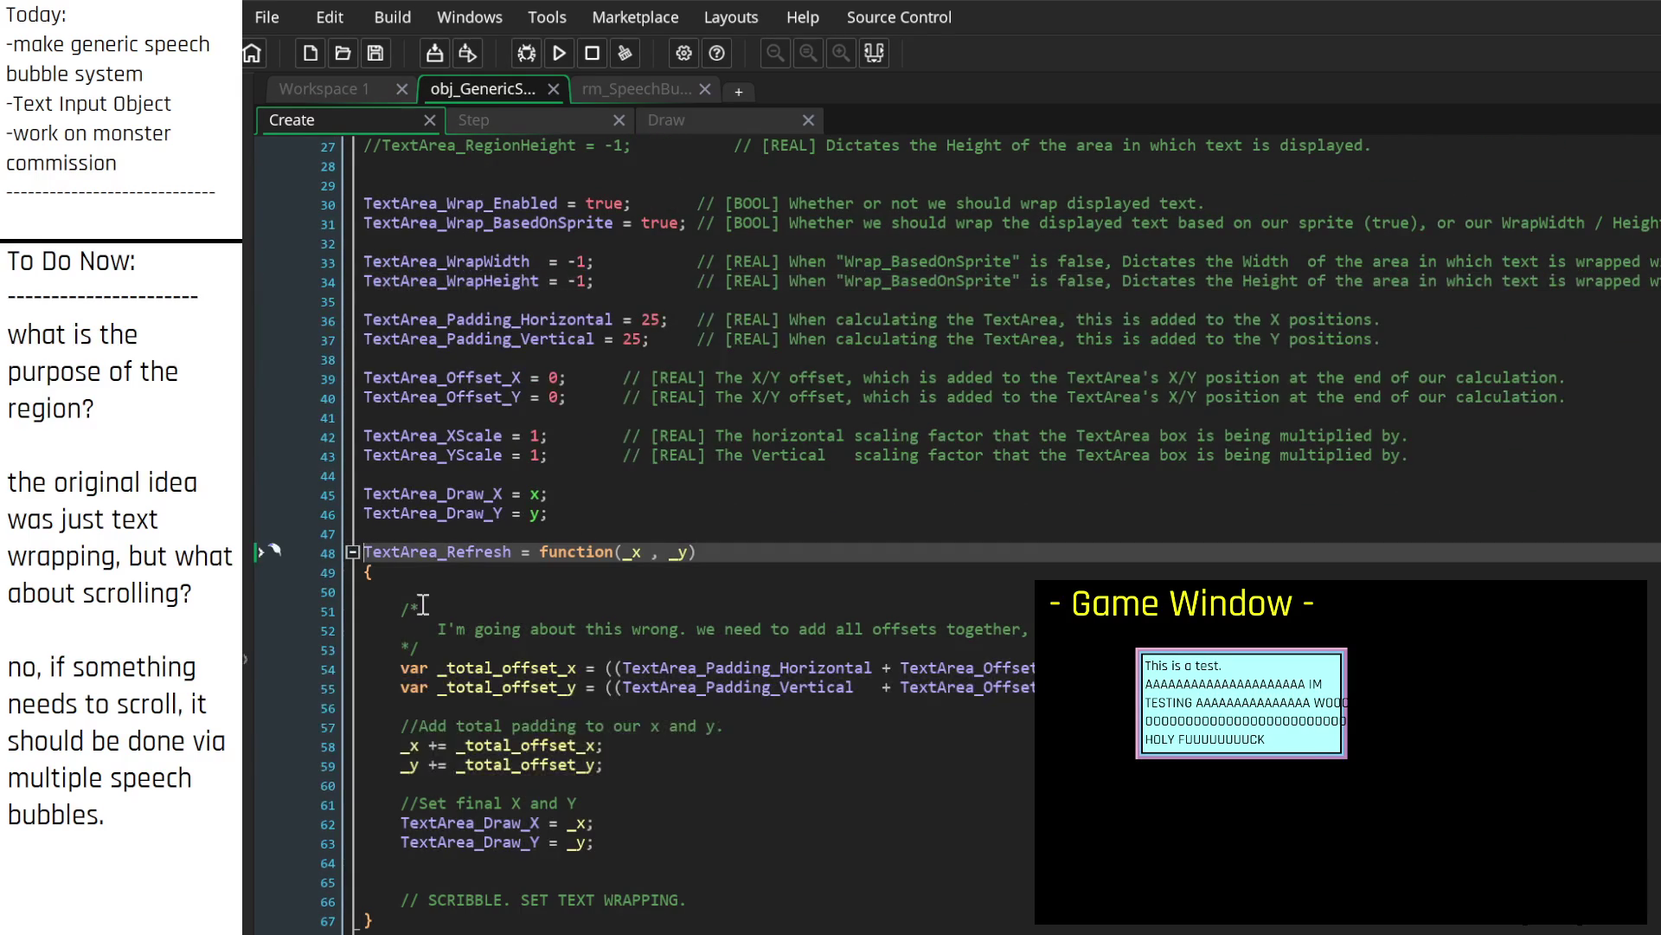
{"action": "left_click", "coordinate": [751, 900]}
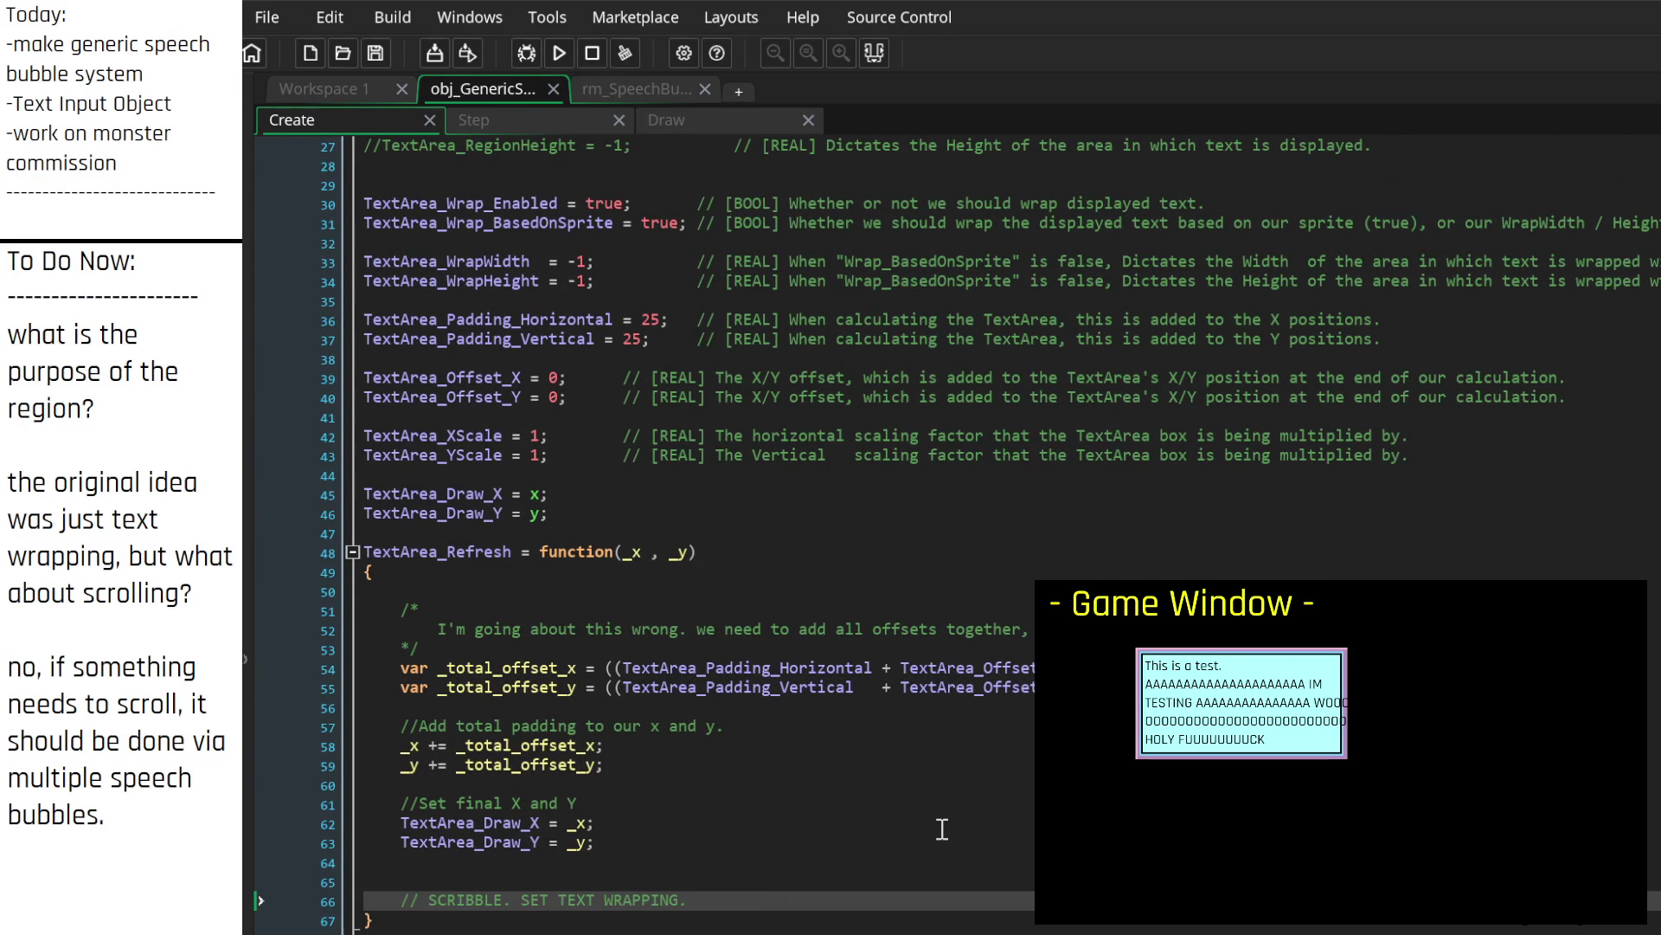
{"action": "key", "text": "Return"}
{"action": "key", "text": "Return"}
{"action": "key", "text": "Return"}
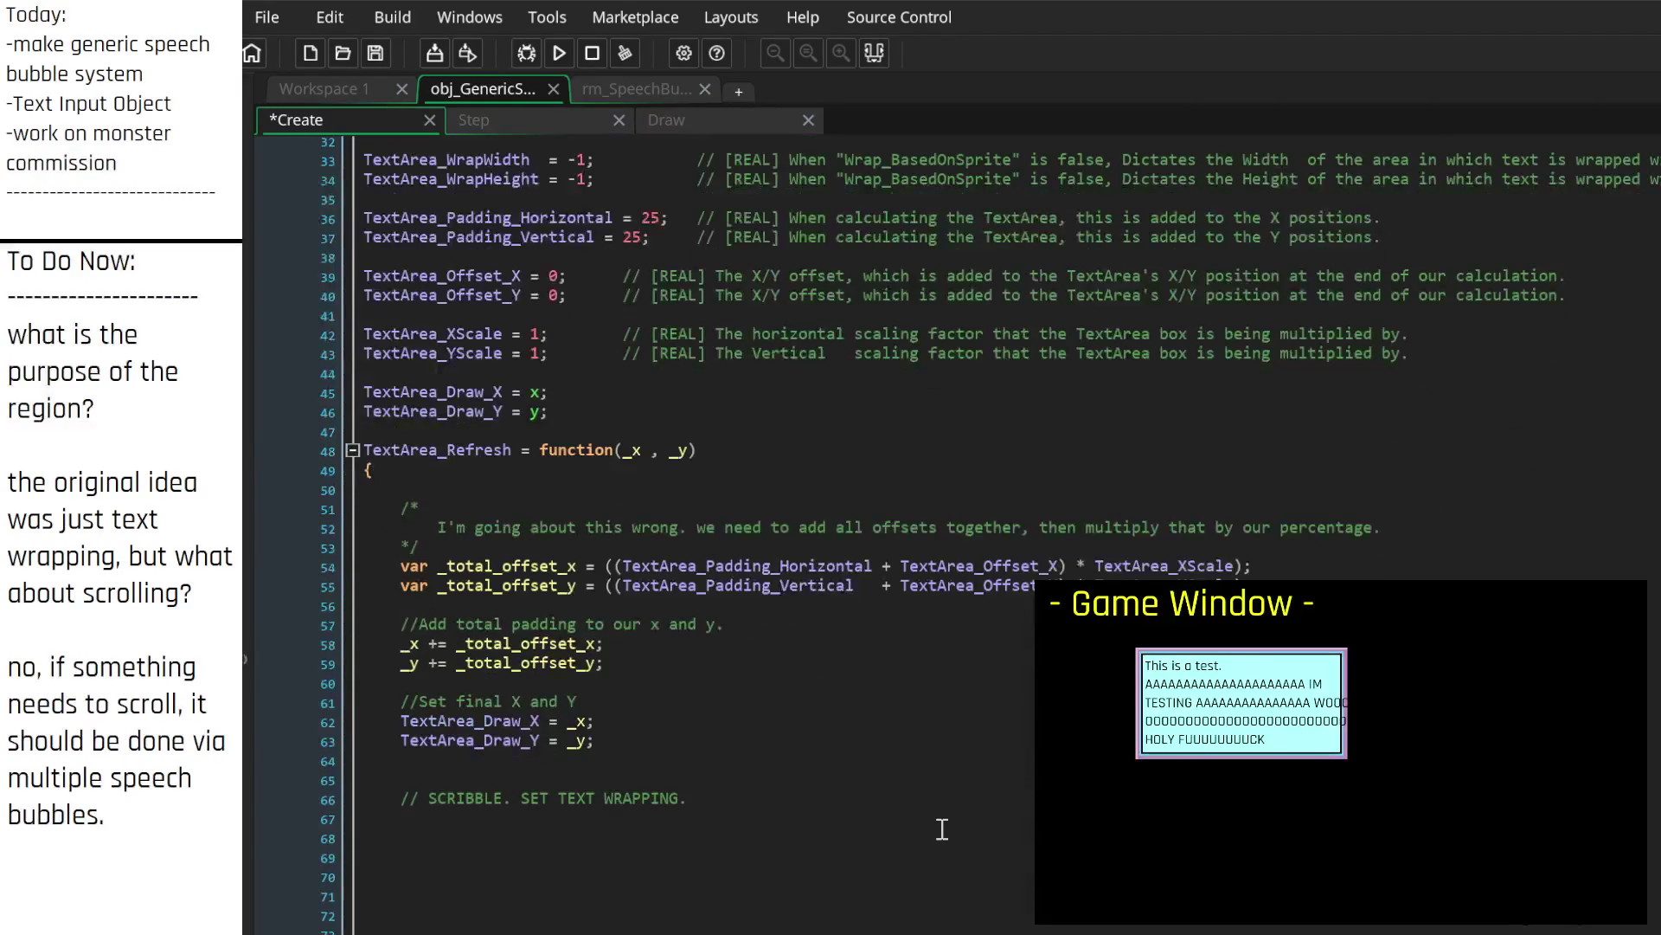
{"action": "key", "text": "Up"}
{"action": "key", "text": "Up"}
{"action": "key", "text": "Up"}
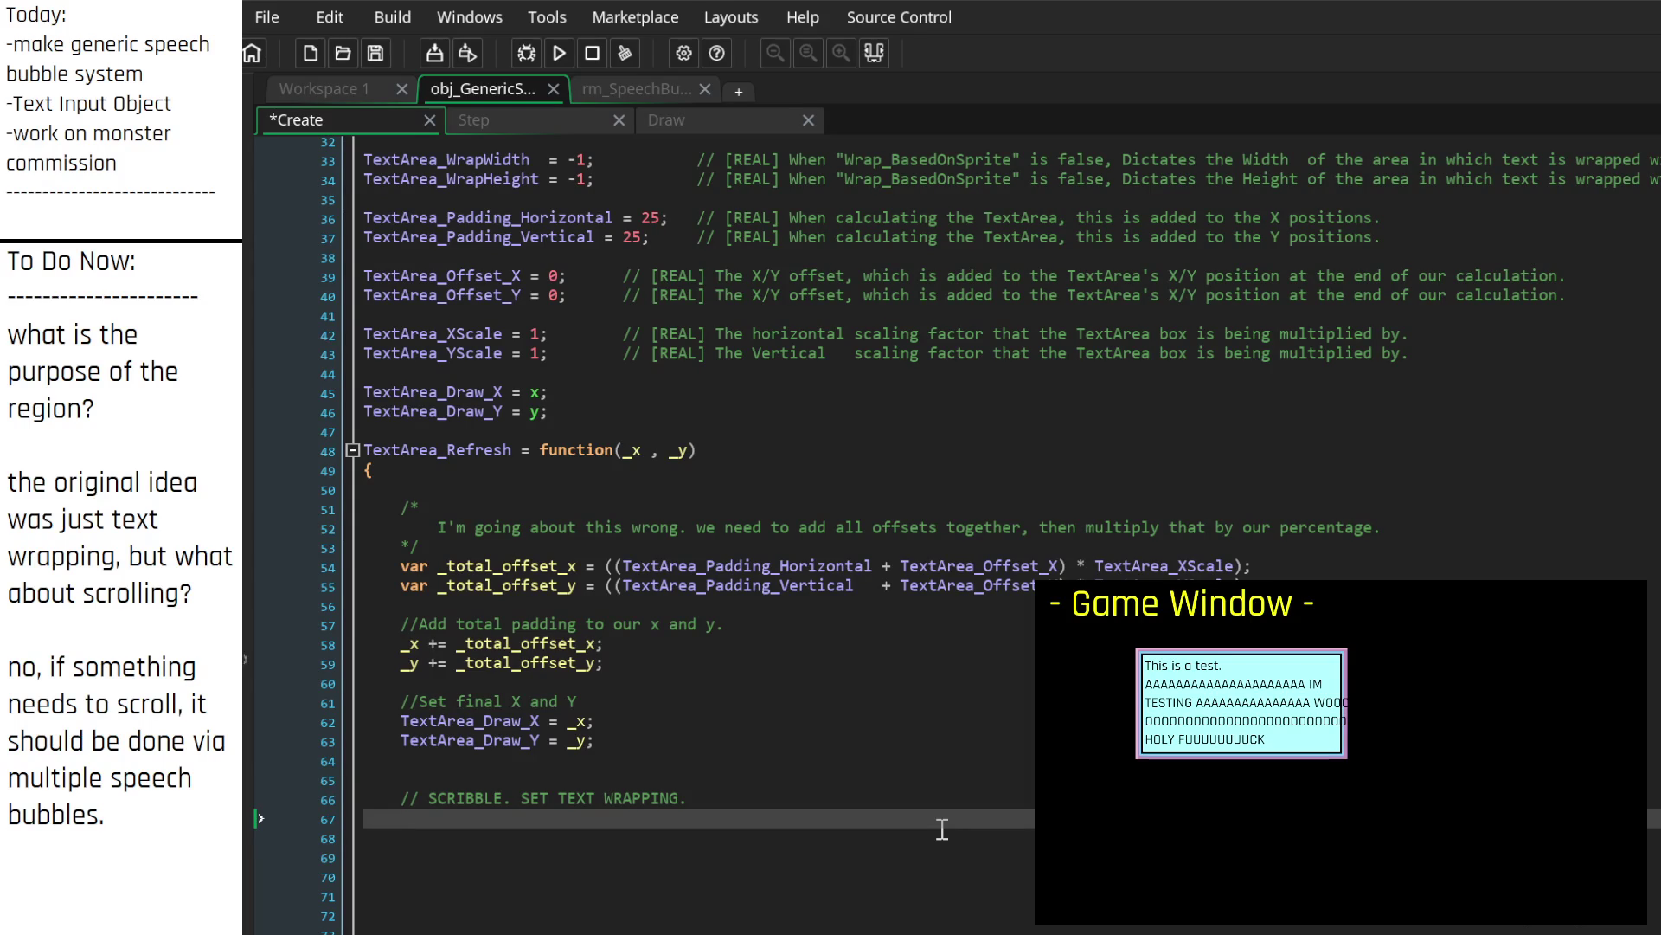
{"action": "key", "text": "Up"}
{"action": "key", "text": "Up"}
{"action": "key", "text": "Up"}
{"action": "key", "text": "Down"}
{"action": "key", "text": "Down"}
{"action": "key", "text": "Down"}
{"action": "key", "text": "Down"}
{"action": "scroll", "coordinate": [692, 787], "scroll_direction": "down", "scroll_amount": 1}
{"action": "left_click", "coordinate": [484, 892]}
{"action": "key", "text": "shift+Up"}
{"action": "key", "text": "shift+Up"}
{"action": "key", "text": "shift+Up"}
{"action": "key", "text": "BackSpace"}
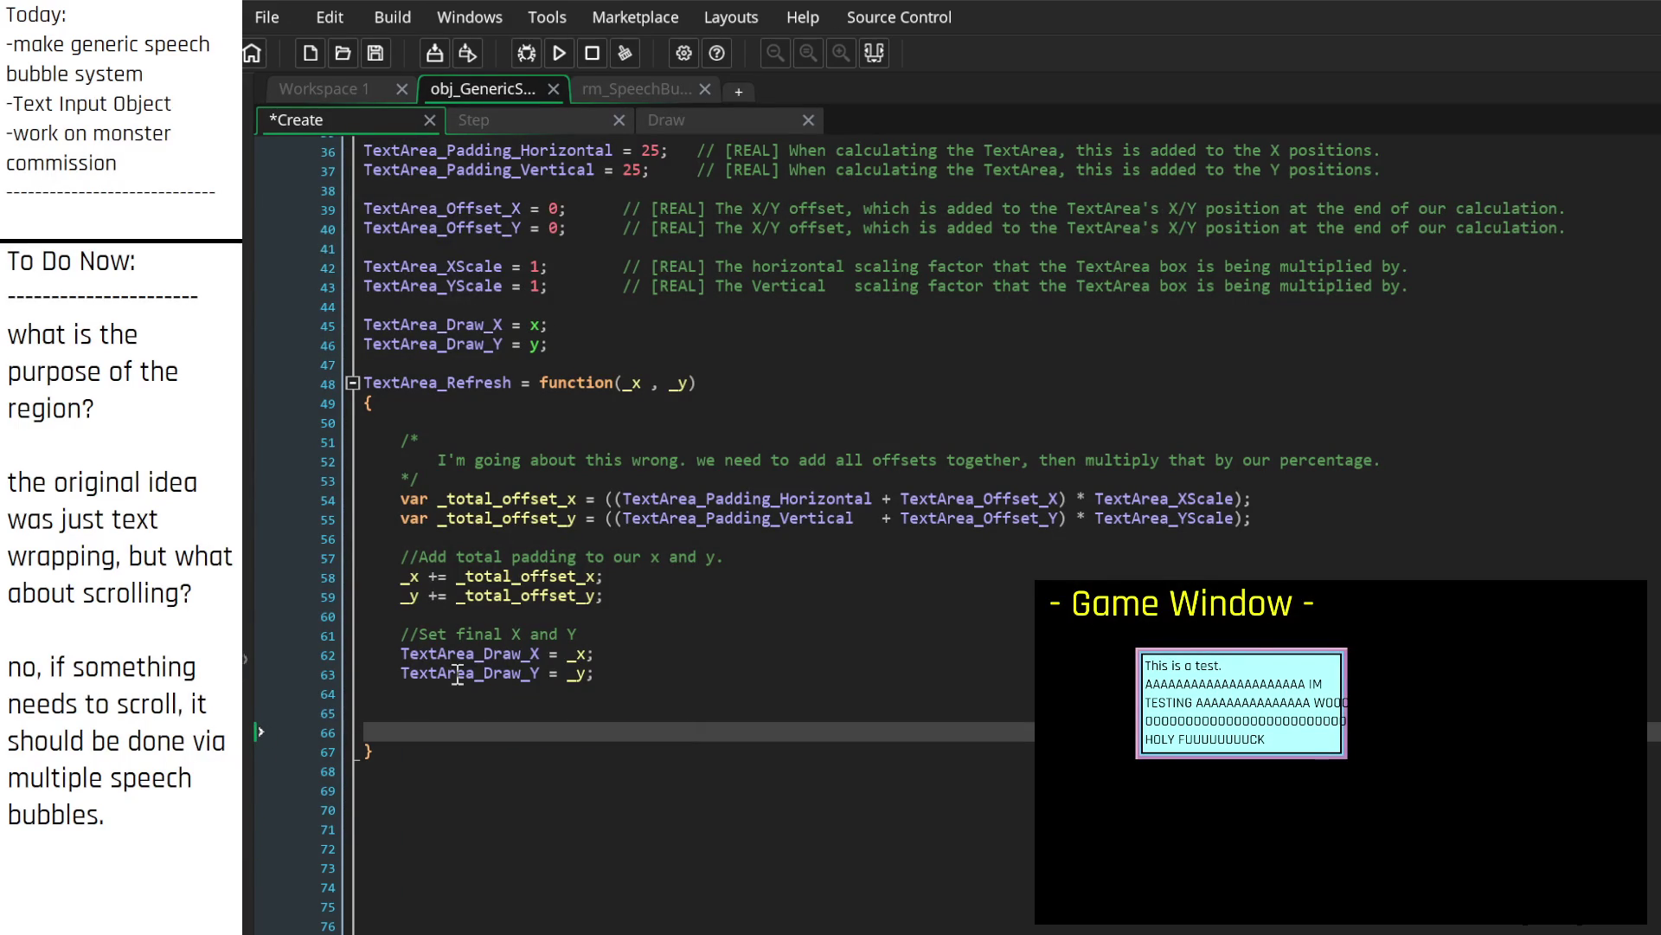
Step: Paste the SCRIBBLE comment at line 60 after the padding lines, with blank lines above it
{"action": "left_click", "coordinate": [529, 612]}
{"action": "key", "text": "ctrl+v"}
{"action": "left_click", "coordinate": [670, 597]}
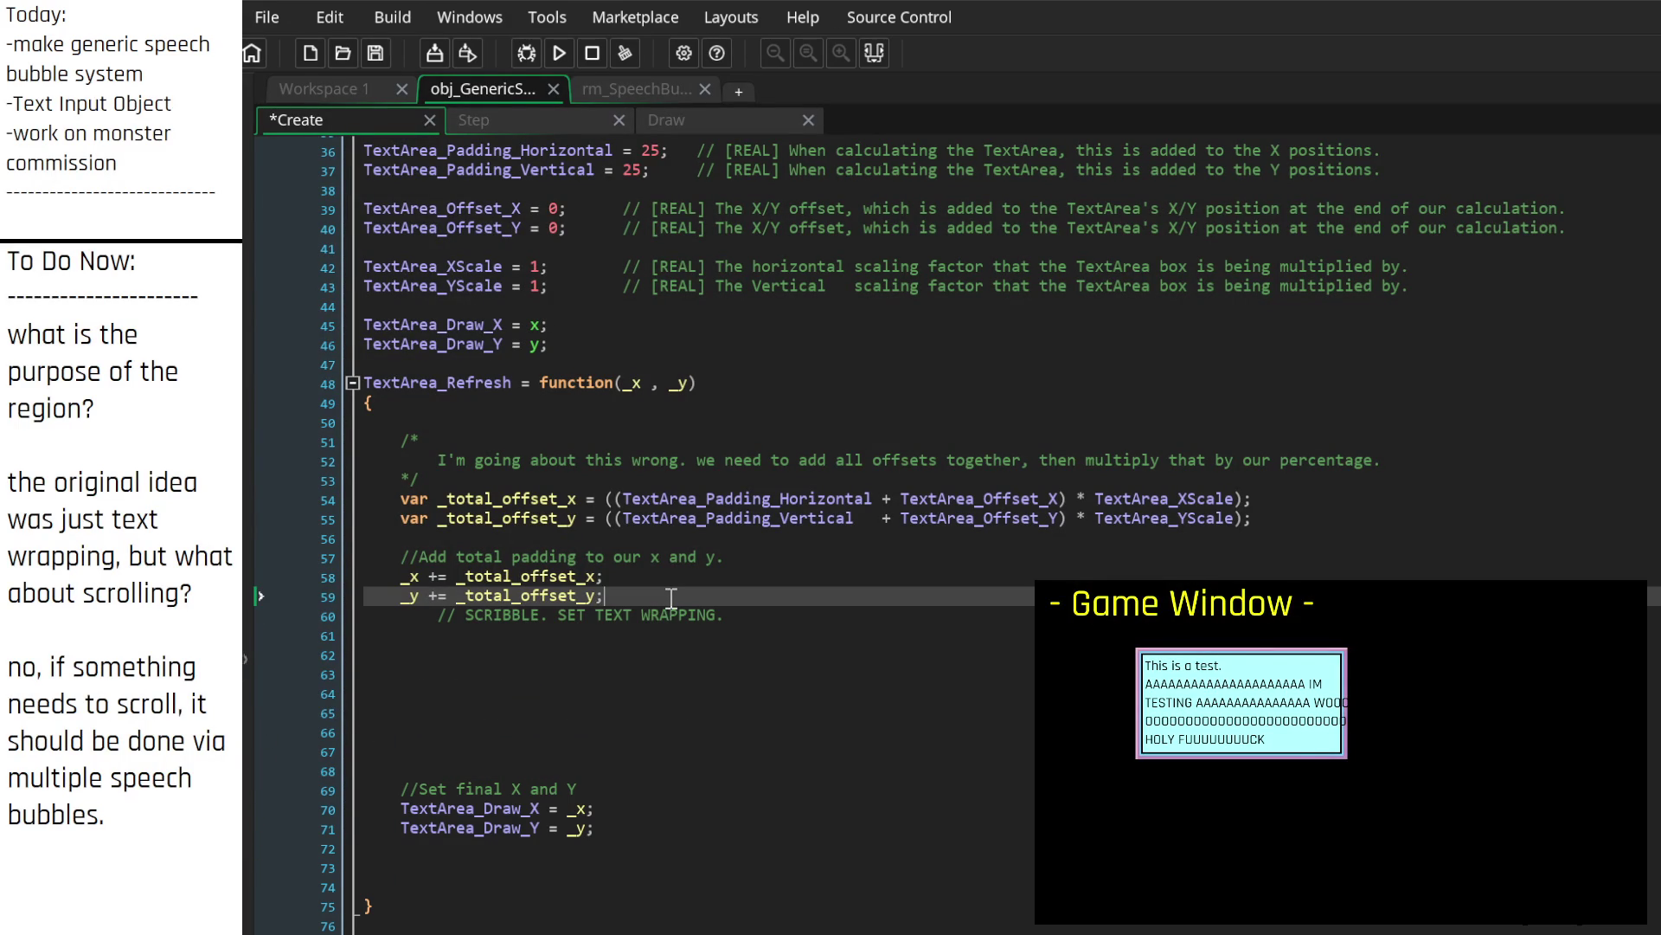
{"action": "key", "text": "Return"}
{"action": "key", "text": "Return"}
{"action": "key", "text": "Down"}
{"action": "key", "text": "shift+Tab"}
{"action": "key", "text": "Down"}
{"action": "key", "text": "Up"}
{"action": "key", "text": "End"}
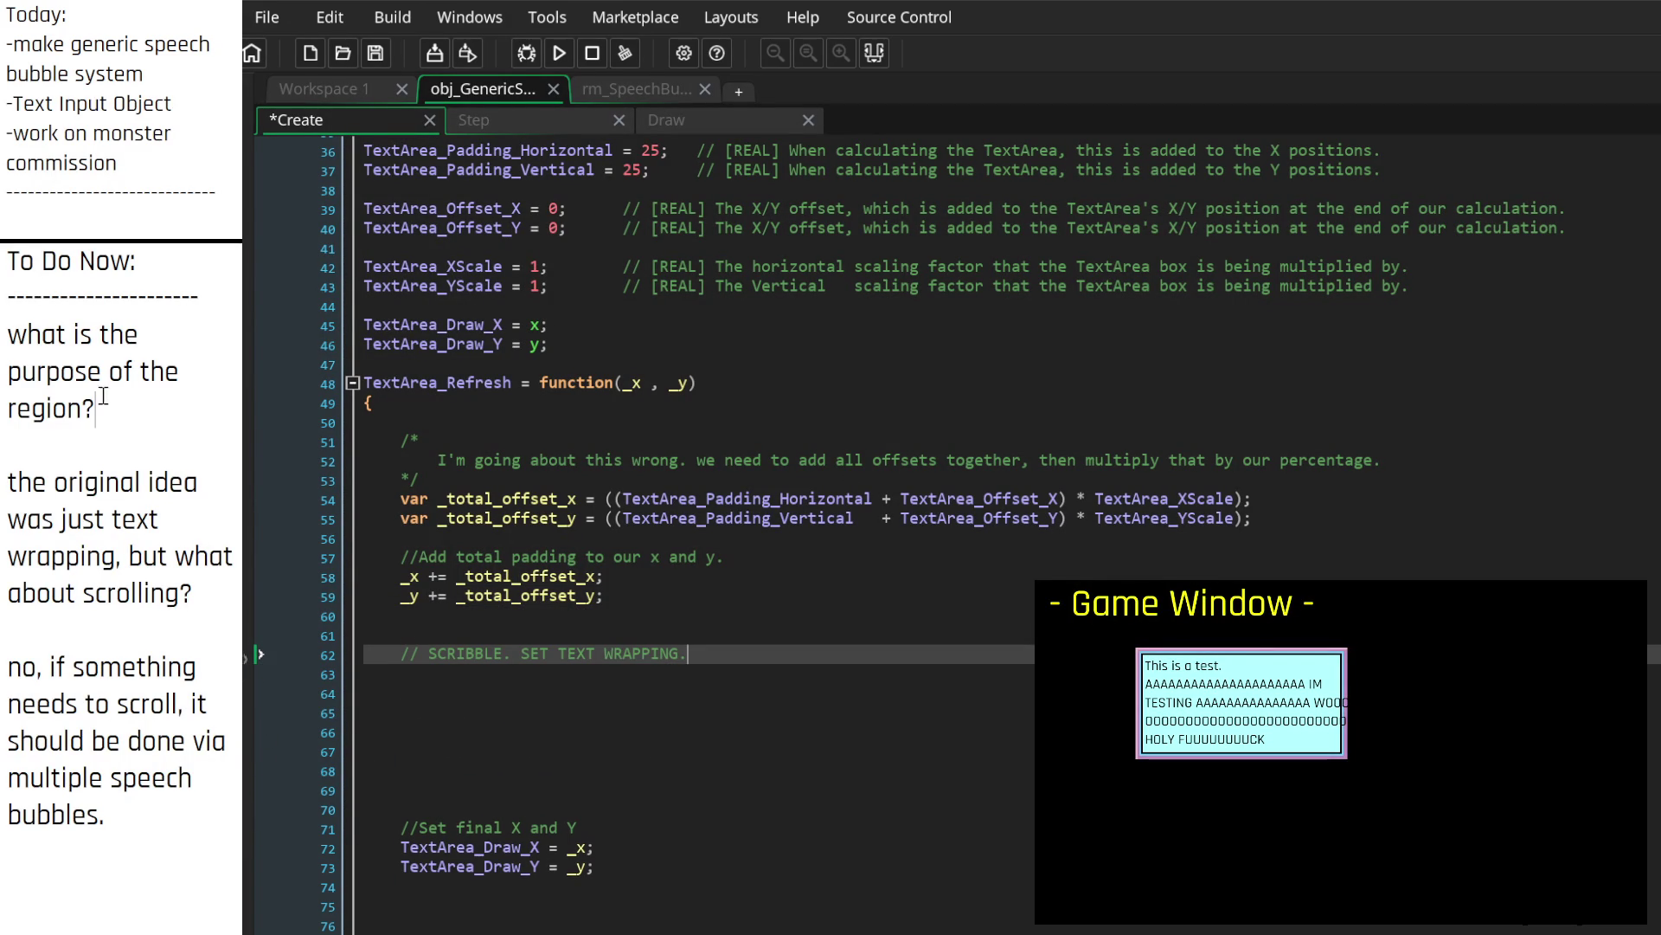
{"action": "left_click_drag", "start_coordinate": [29, 316], "coordinate": [19, 339]}
{"action": "left_click", "coordinate": [8, 336]}
Step: Replace the to-do questions with '-set text wrapping.' and '-make scale method.' and save the Create code
{"action": "key", "text": "Return"}
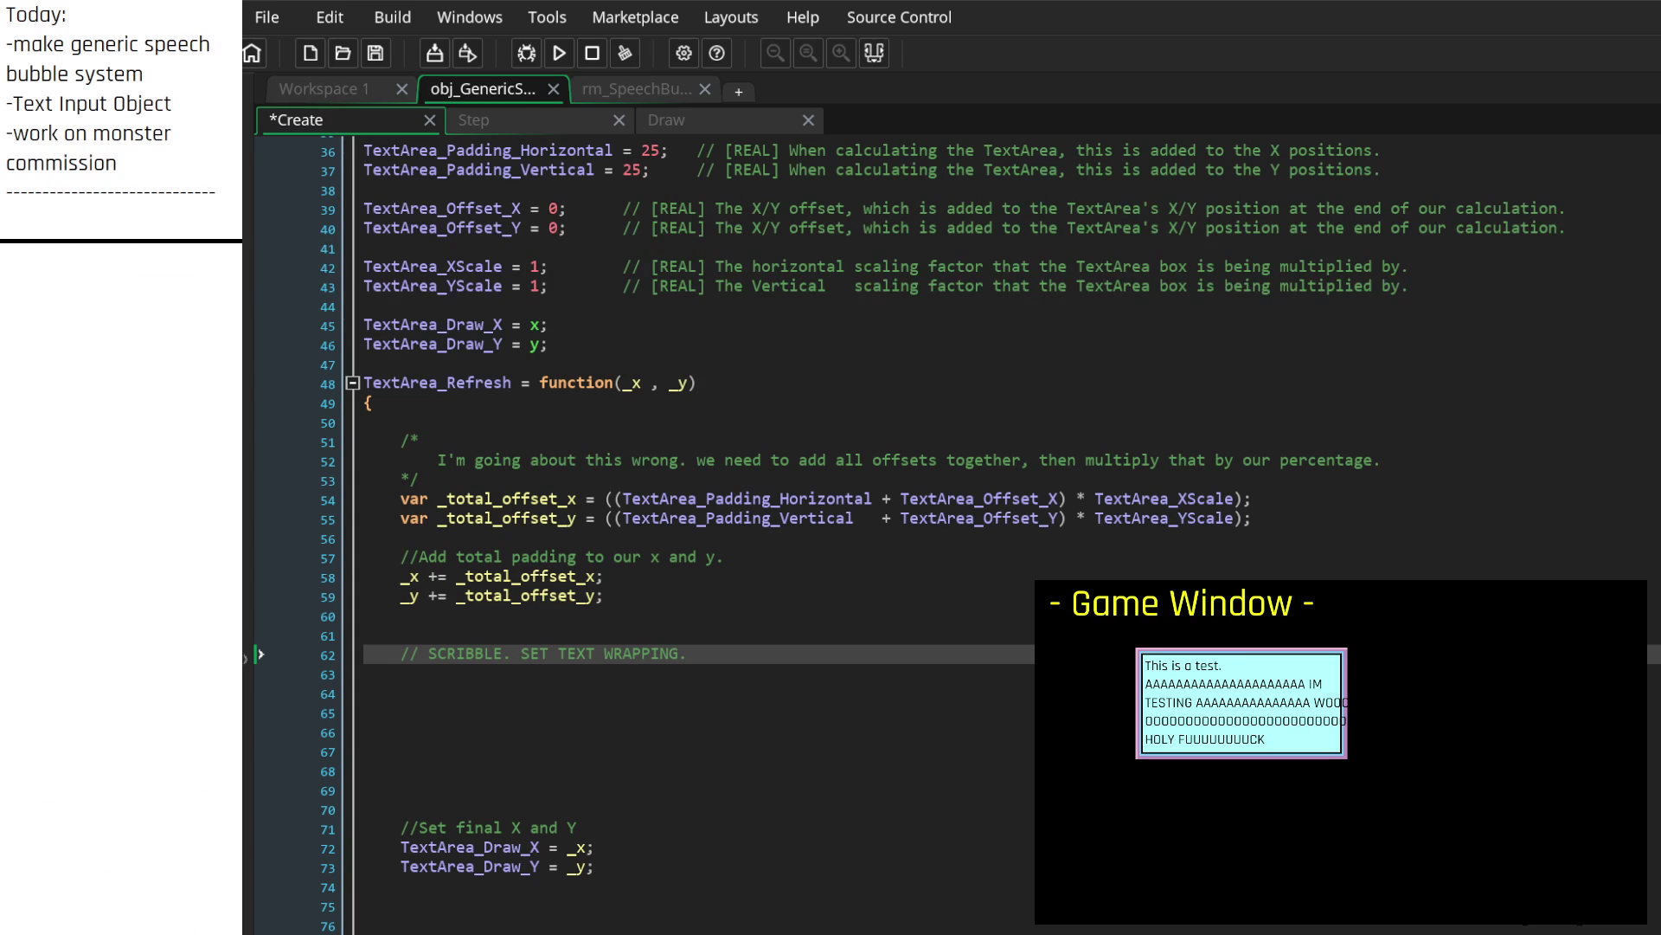
{"action": "left_click", "coordinate": [110, 326]}
{"action": "type", "text": "-"}
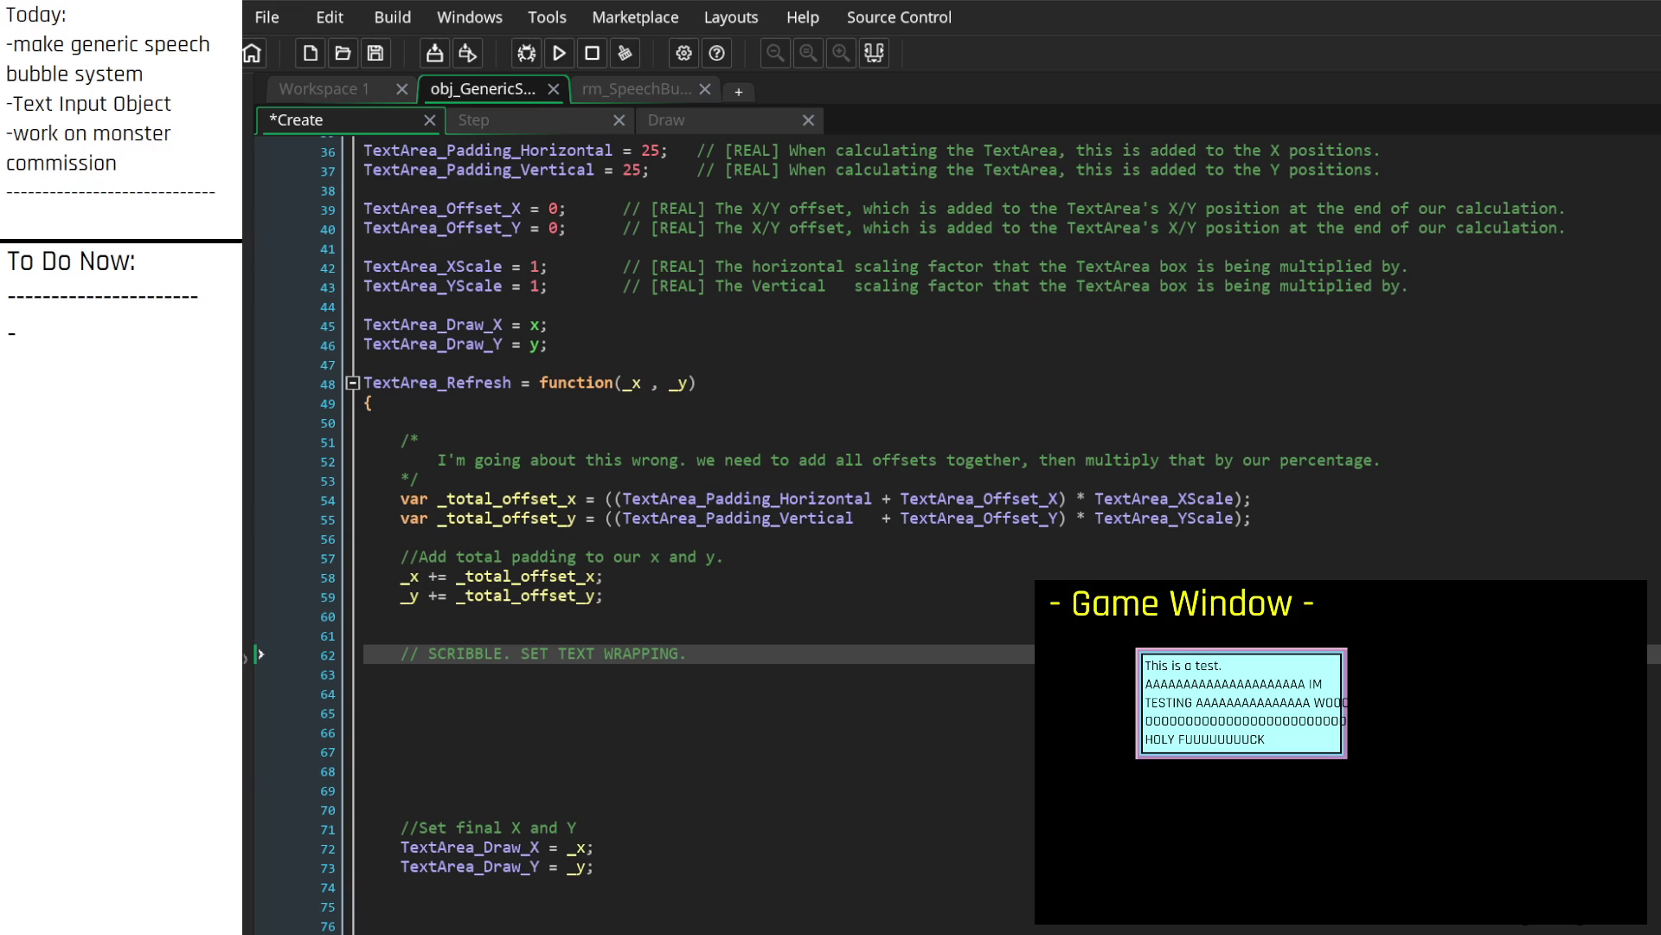
{"action": "type", "text": "set tex"}
{"action": "type", "text": "t wrapping."}
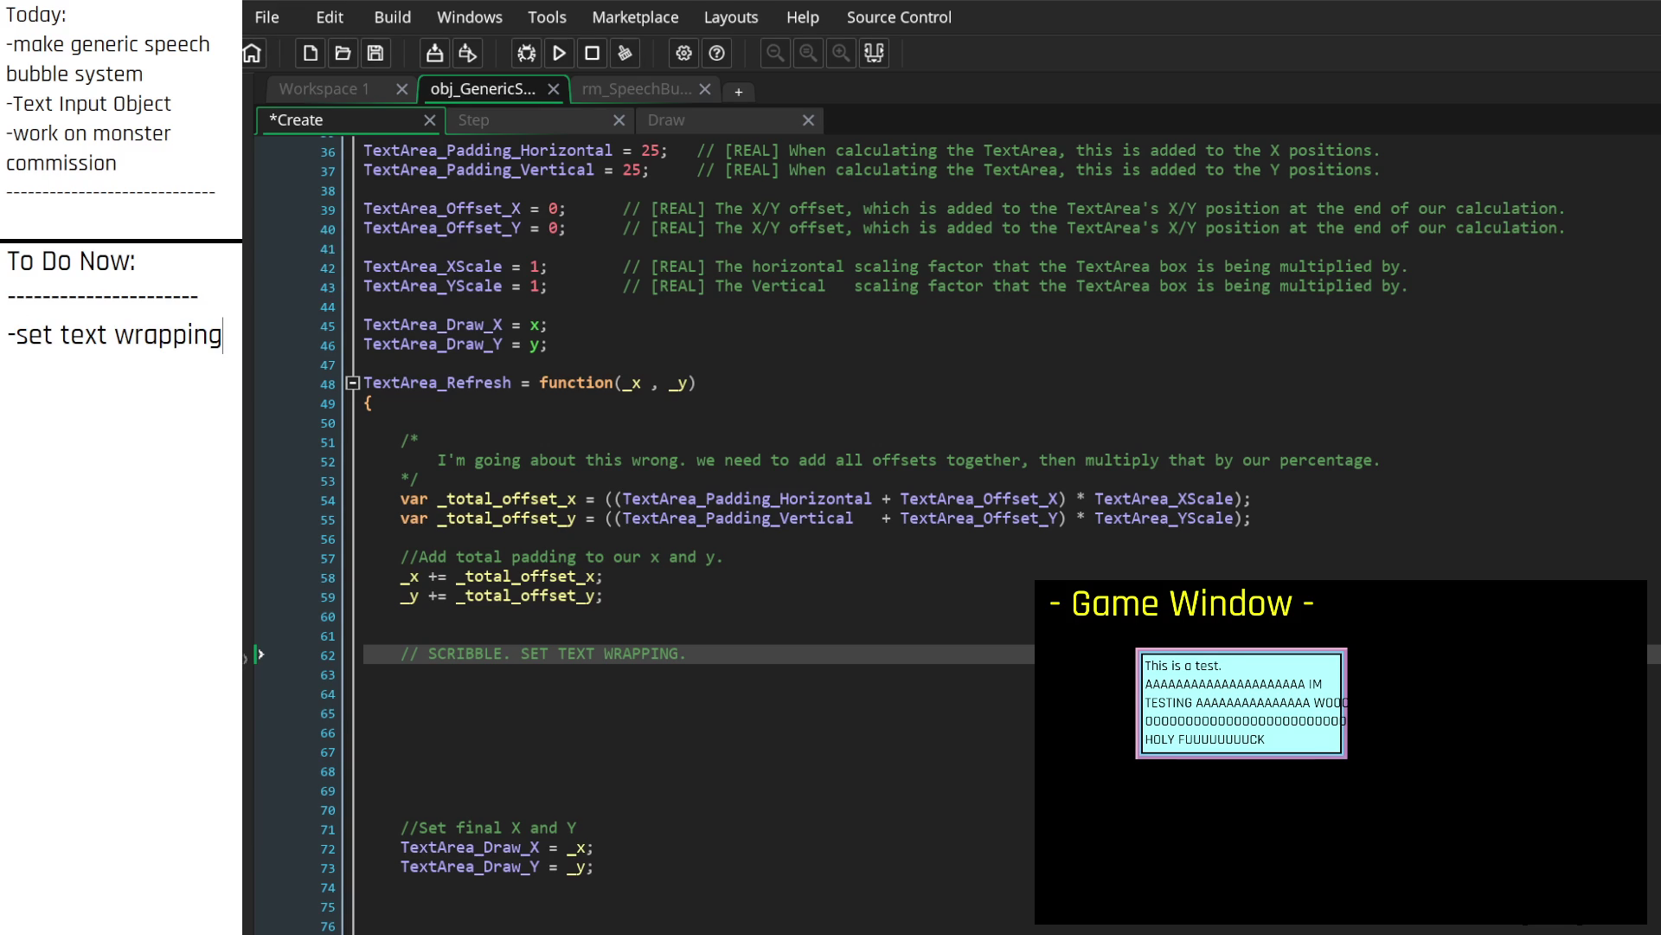
{"action": "key", "text": "Return"}
{"action": "type", "text": "-"}
{"action": "scroll", "coordinate": [692, 519], "scroll_direction": "up", "scroll_amount": 7}
{"action": "scroll", "coordinate": [692, 519], "scroll_direction": "down", "scroll_amount": 4}
{"action": "scroll", "coordinate": [693, 519], "scroll_direction": "down", "scroll_amount": 3}
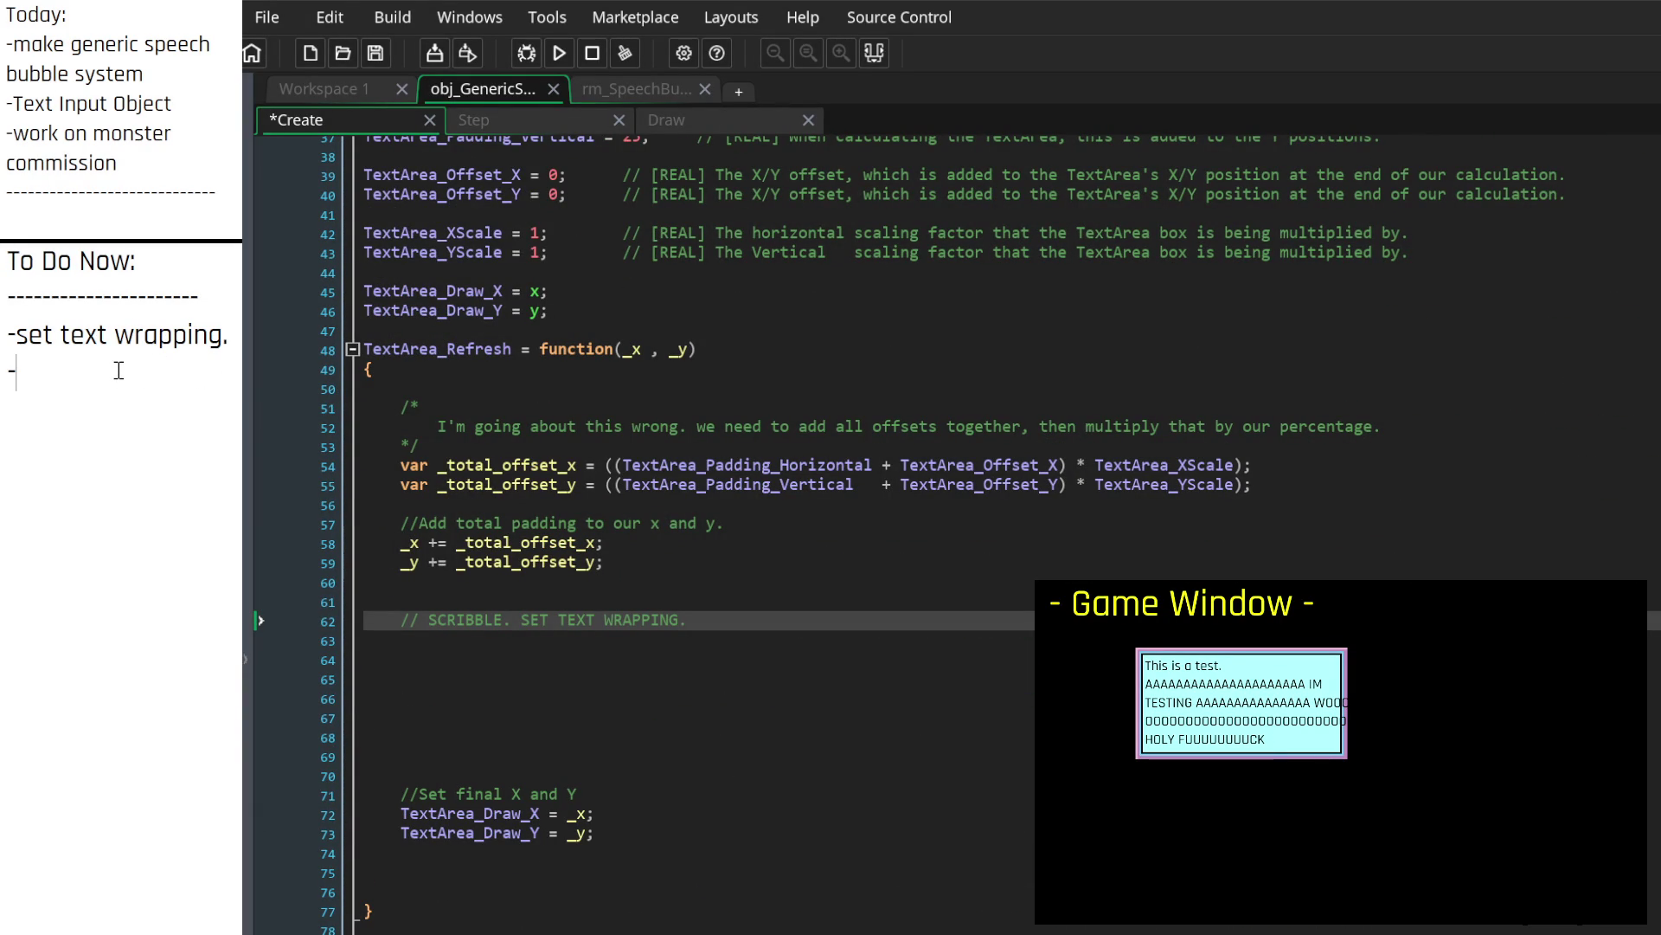
{"action": "type", "text": "make sca"}
{"action": "type", "text": "le s"}
{"action": "type", "text": "cript"}
{"action": "key", "text": "BackSpace"}
{"action": "key", "text": "BackSpace"}
{"action": "key", "text": "BackSpace"}
{"action": "type", "text": "metho"}
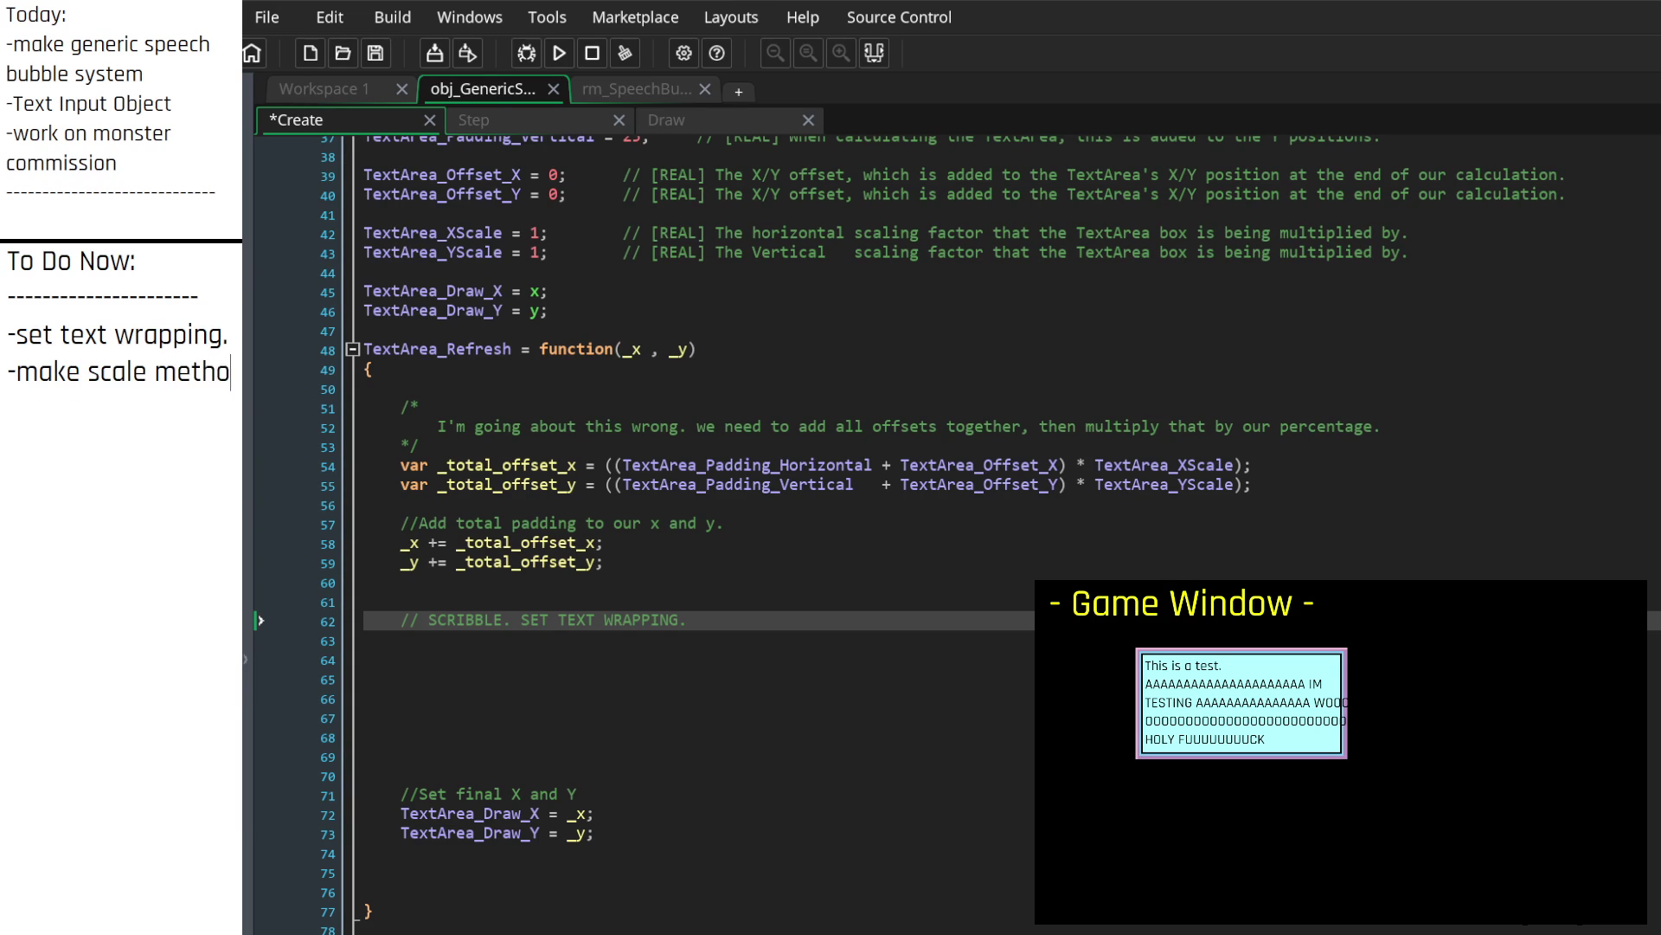
{"action": "type", "text": "d."}
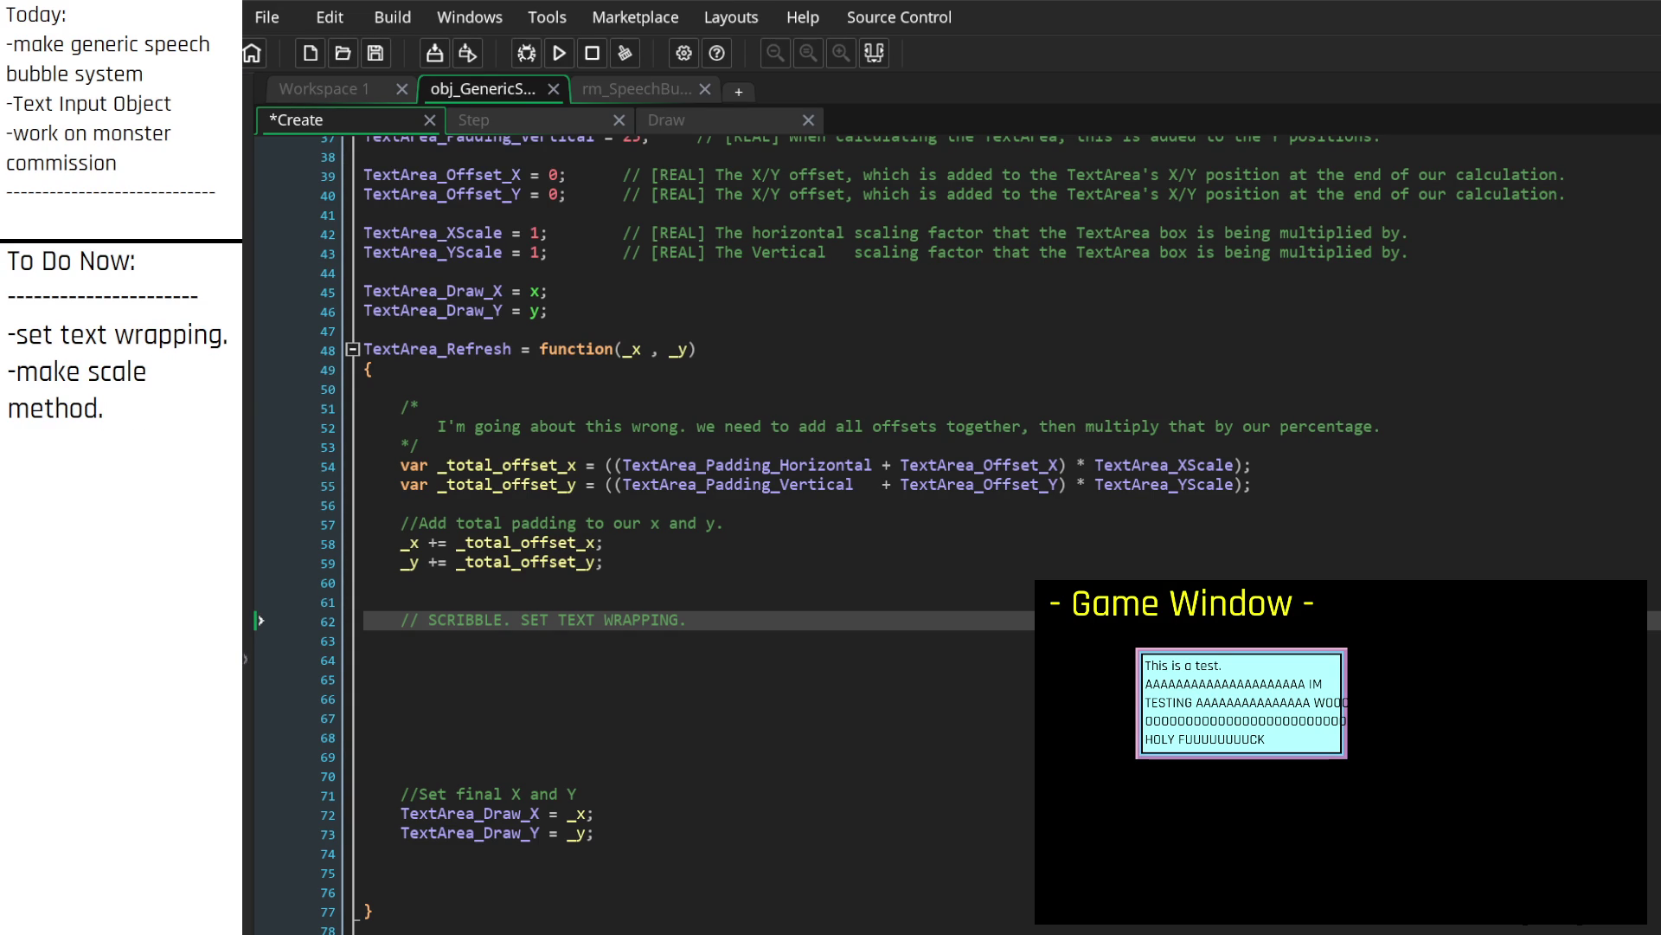
{"action": "left_click", "coordinate": [766, 582]}
{"action": "key", "text": "ctrl+s"}
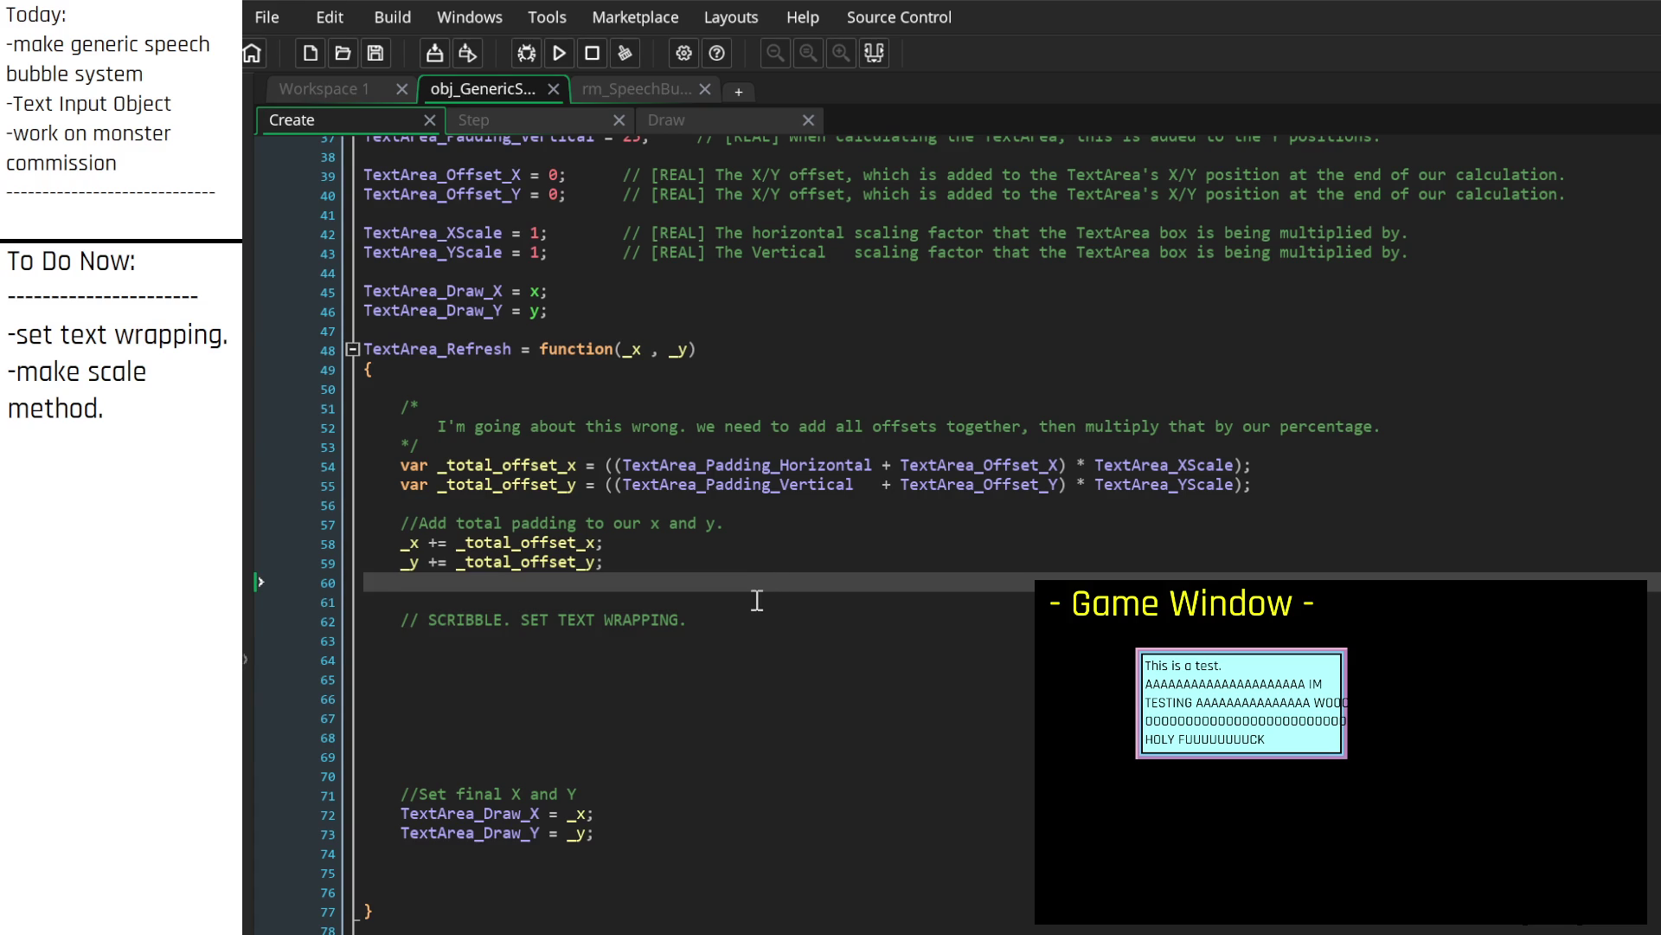
Step: Delete the SCRIBBLE. SET TEXT WRAPPING. comment block and its blank lines from TextArea_Refresh
{"action": "scroll", "coordinate": [654, 606], "scroll_direction": "up", "scroll_amount": 3}
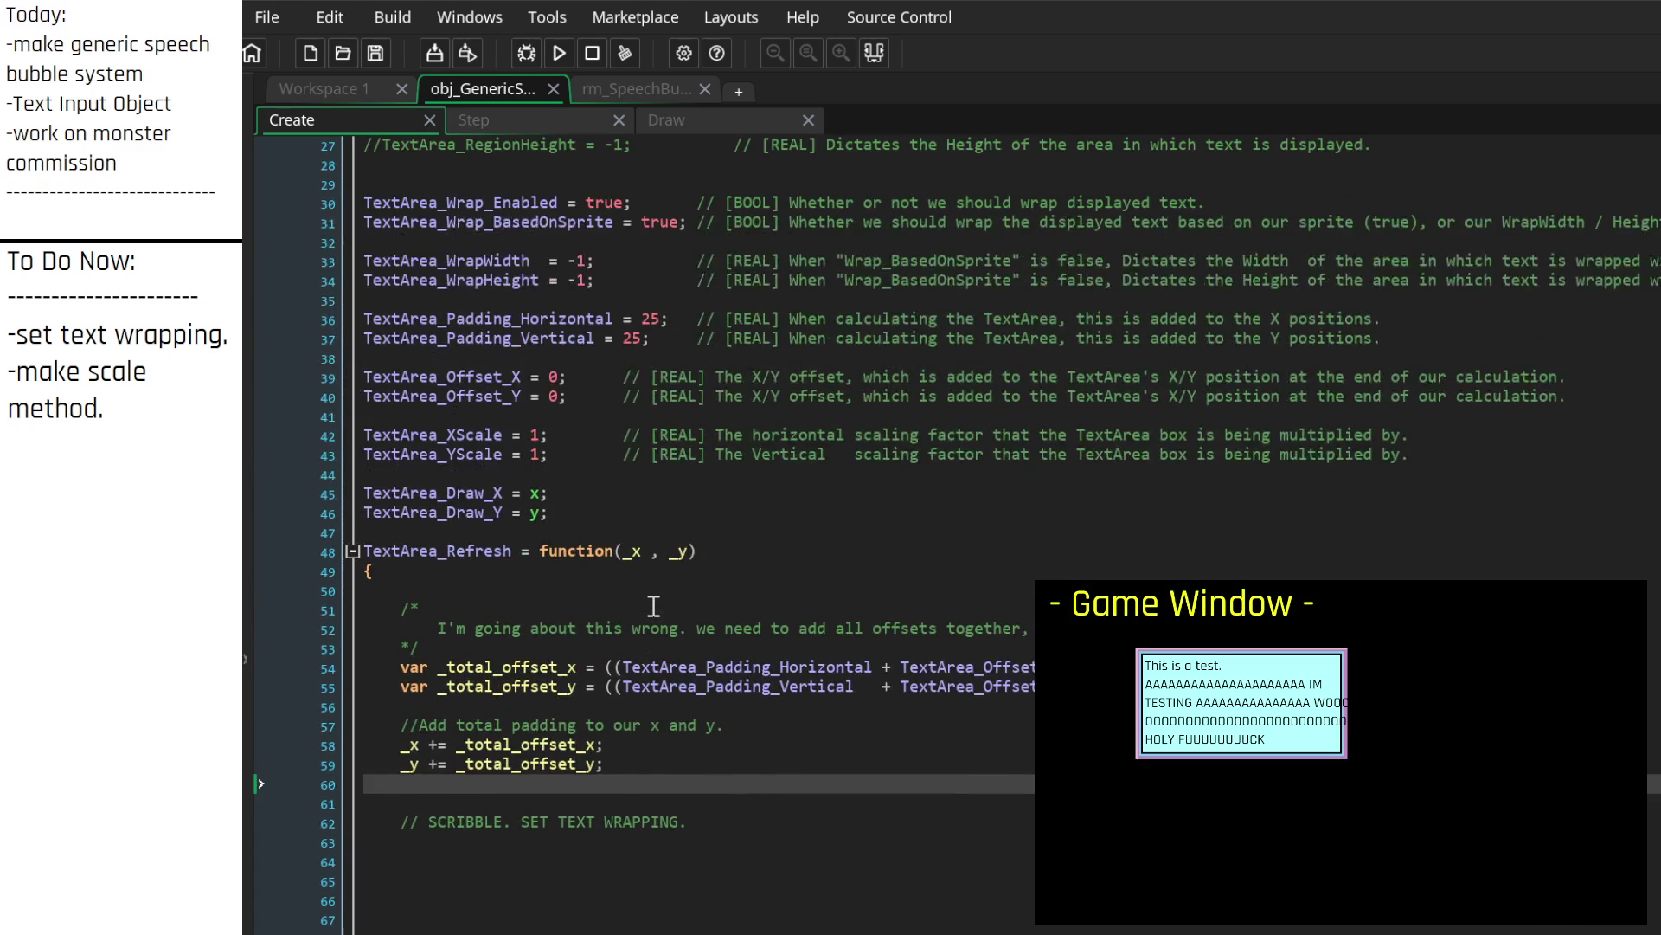
{"action": "scroll", "coordinate": [653, 605], "scroll_direction": "down", "scroll_amount": 4}
{"action": "left_click", "coordinate": [731, 651]}
{"action": "scroll", "coordinate": [734, 649], "scroll_direction": "up", "scroll_amount": 4}
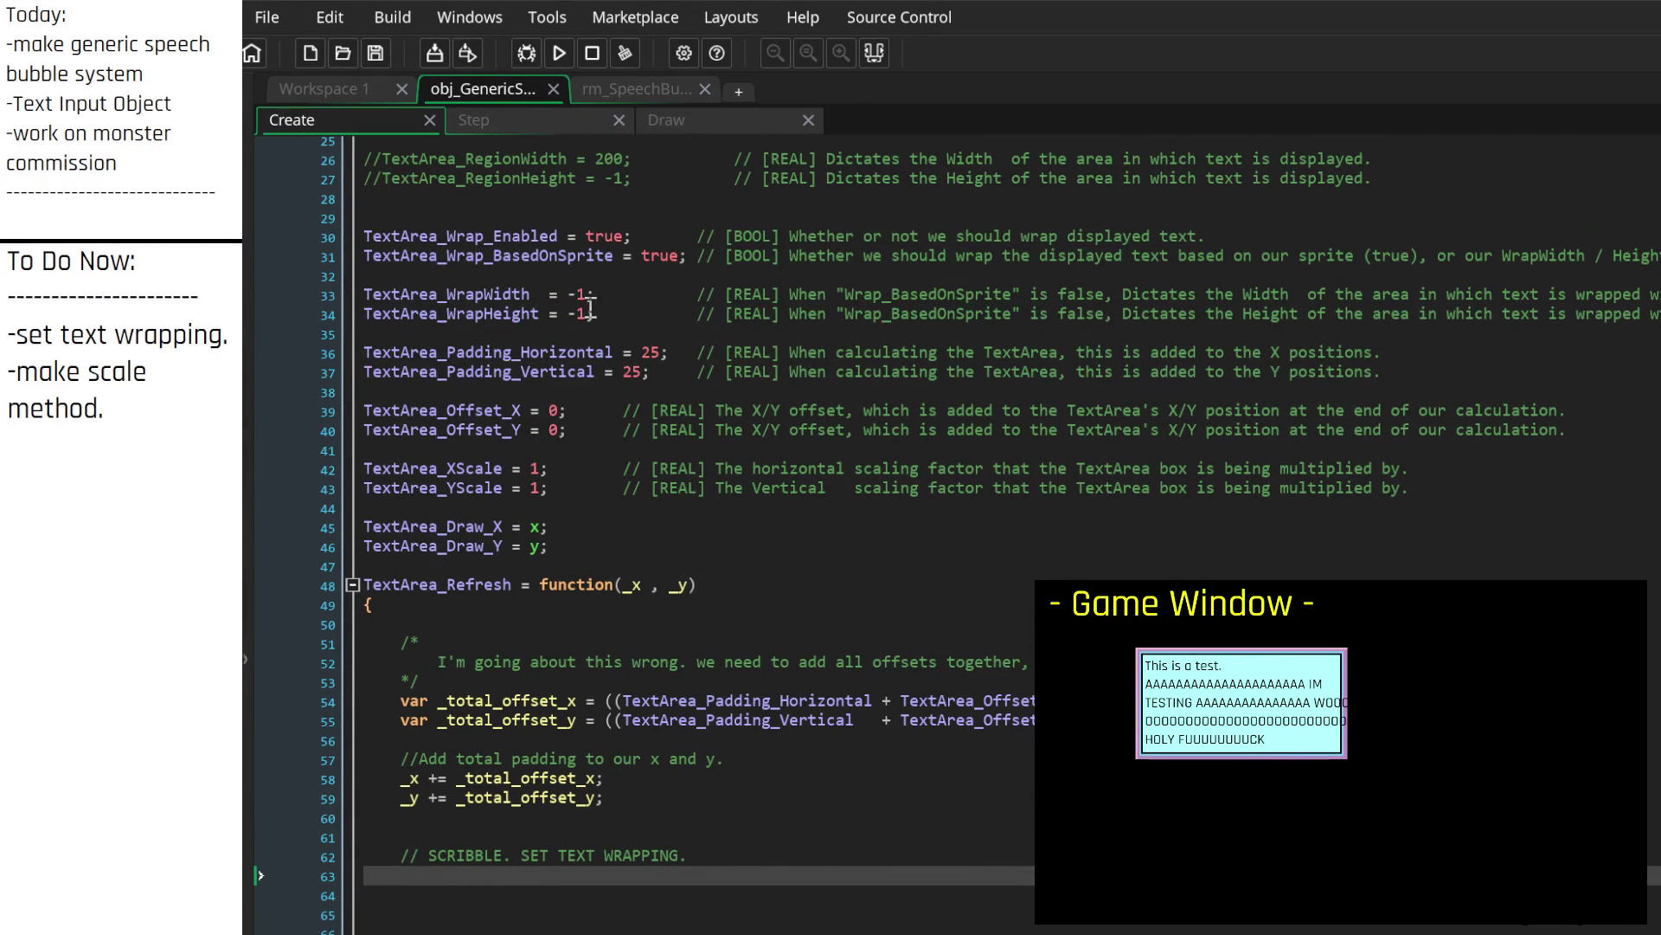
{"action": "scroll", "coordinate": [797, 545], "scroll_direction": "down", "scroll_amount": 3}
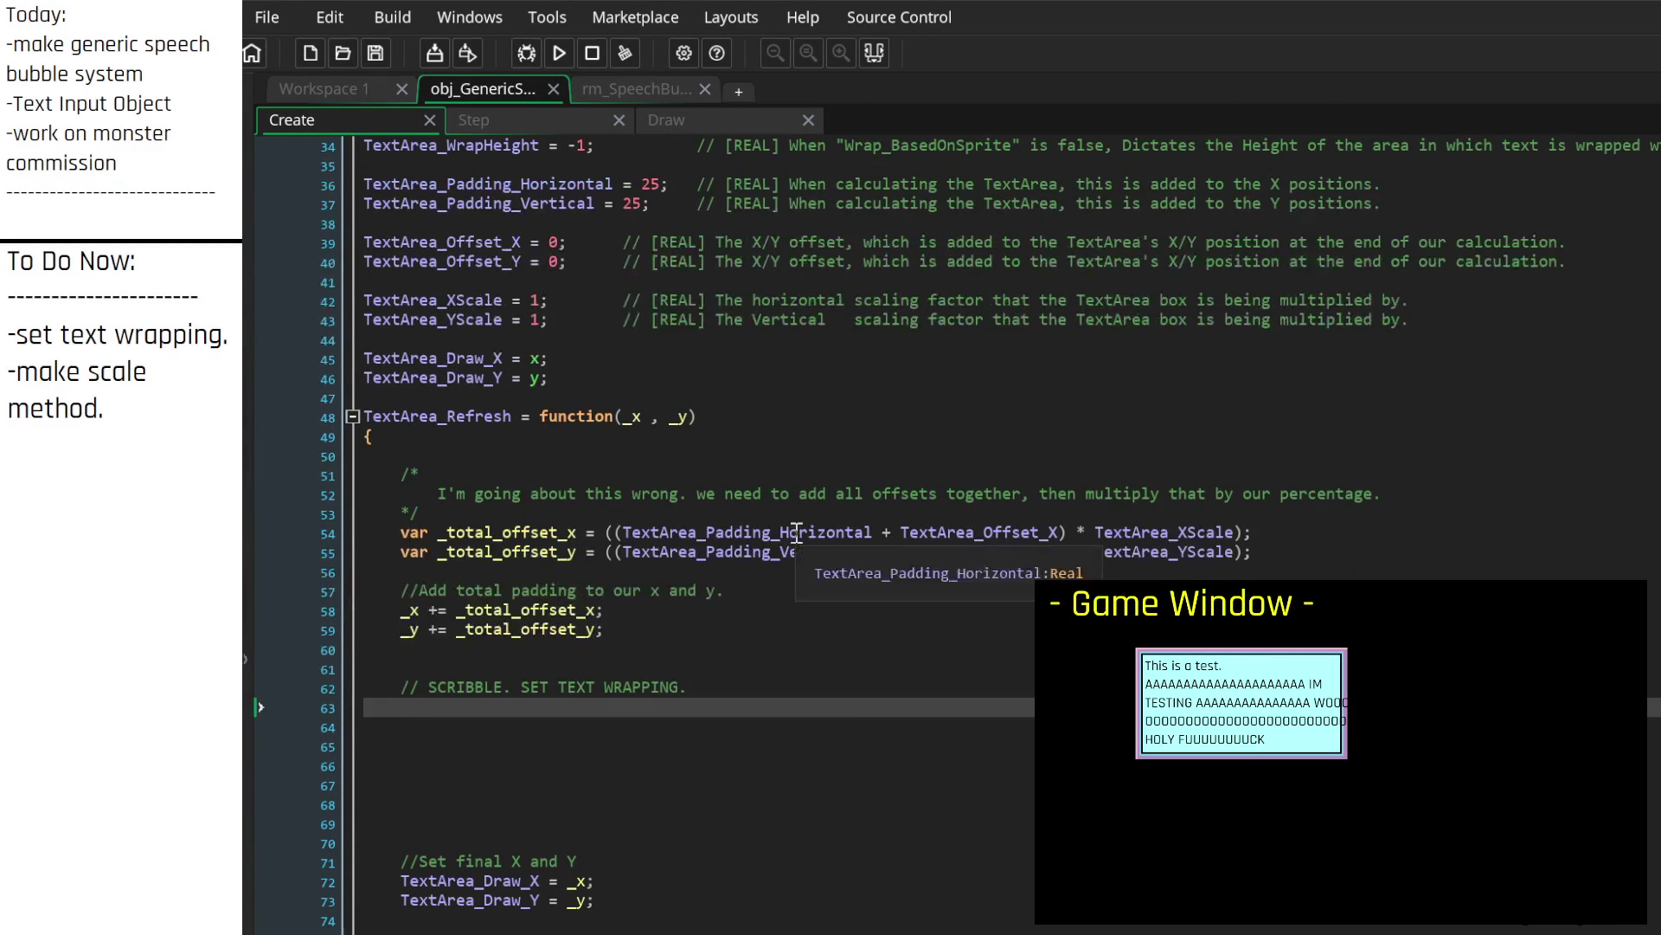
{"action": "scroll", "coordinate": [655, 684], "scroll_direction": "up", "scroll_amount": 1}
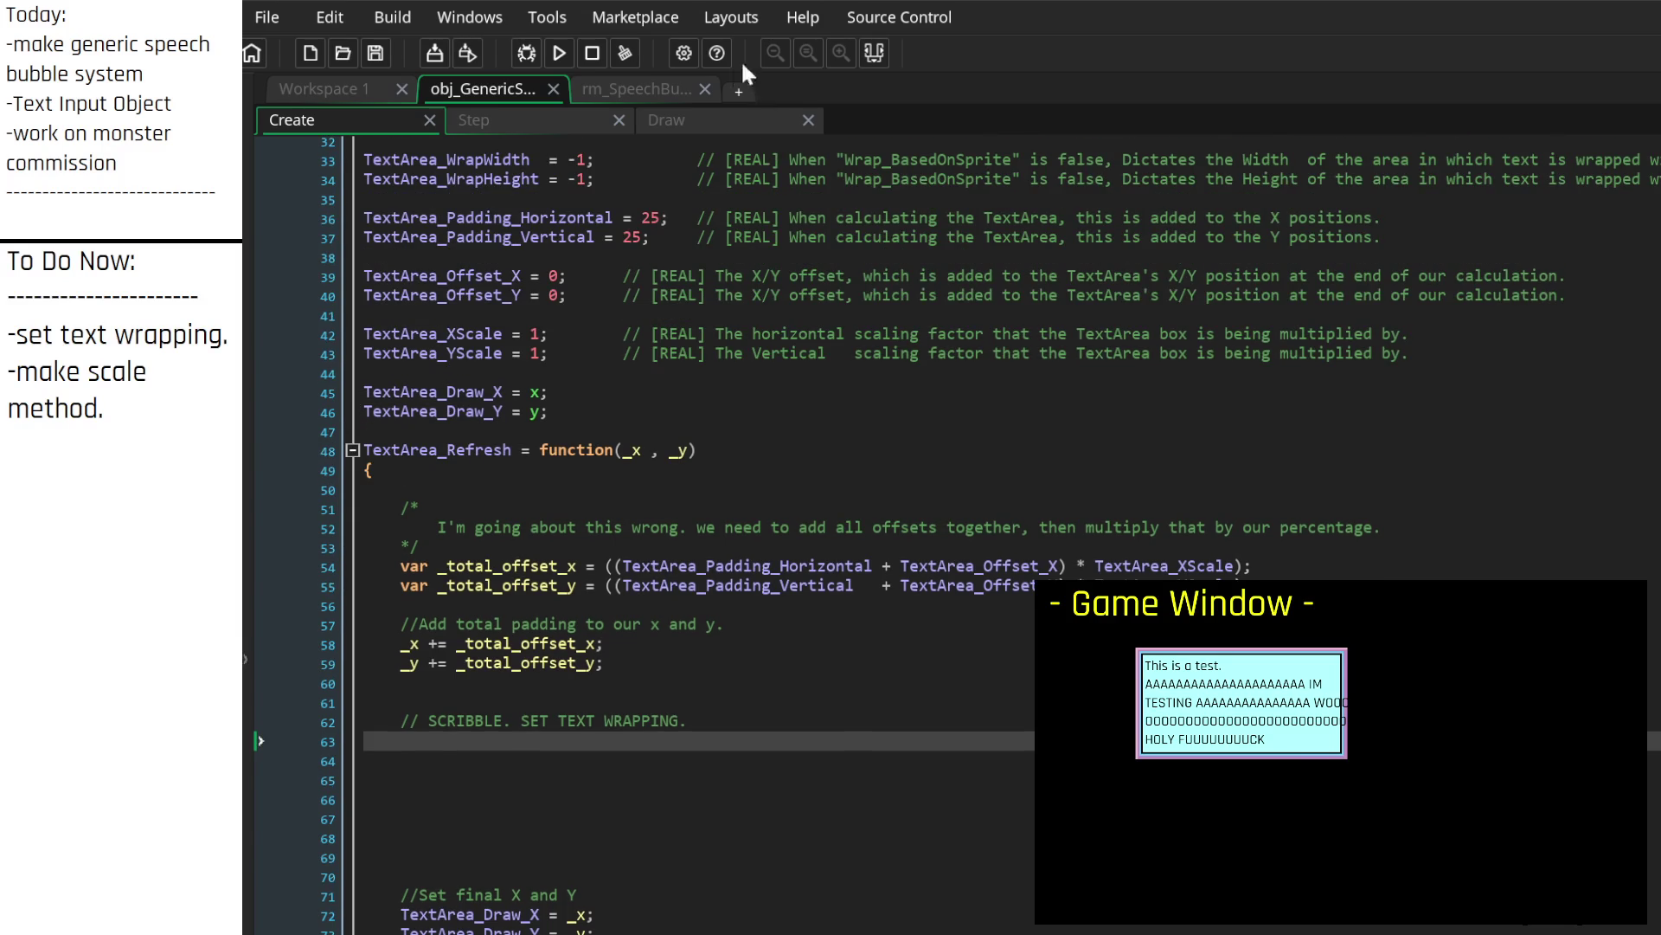
{"action": "left_click", "coordinate": [702, 121]}
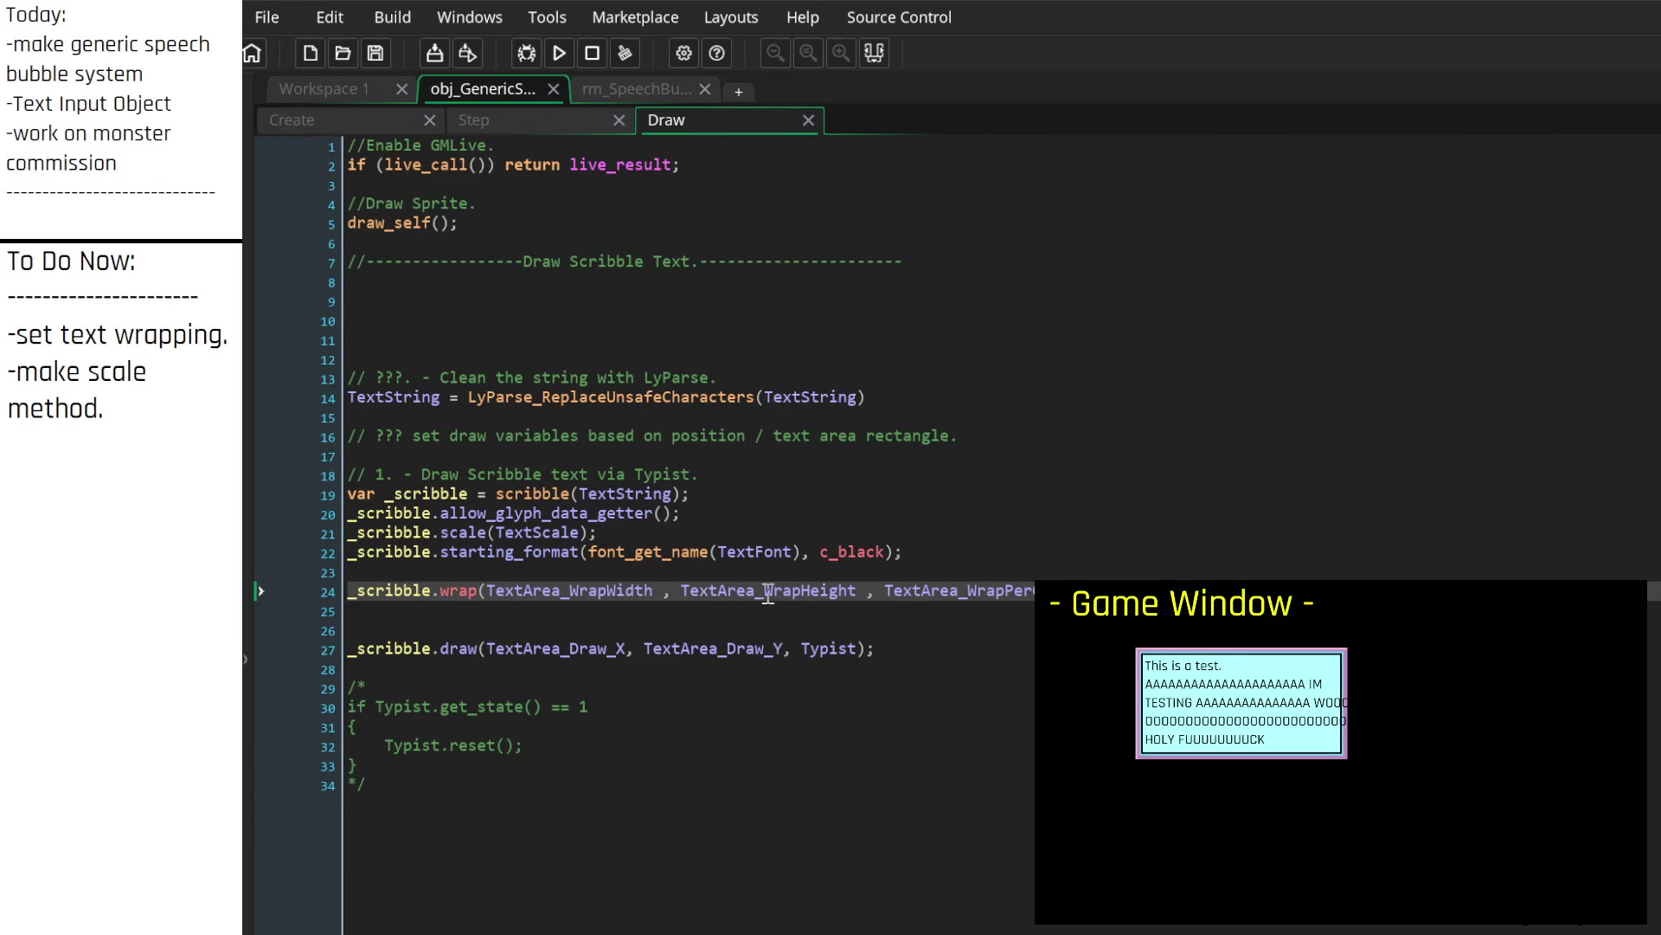
{"action": "left_click", "coordinate": [381, 121]}
{"action": "mouse_move", "coordinate": [710, 856]}
{"action": "left_mouse_down"}
{"action": "mouse_move", "coordinate": [430, 692]}
{"action": "mouse_move", "coordinate": [362, 697]}
{"action": "left_mouse_up"}
{"action": "key", "text": "BackSpace"}
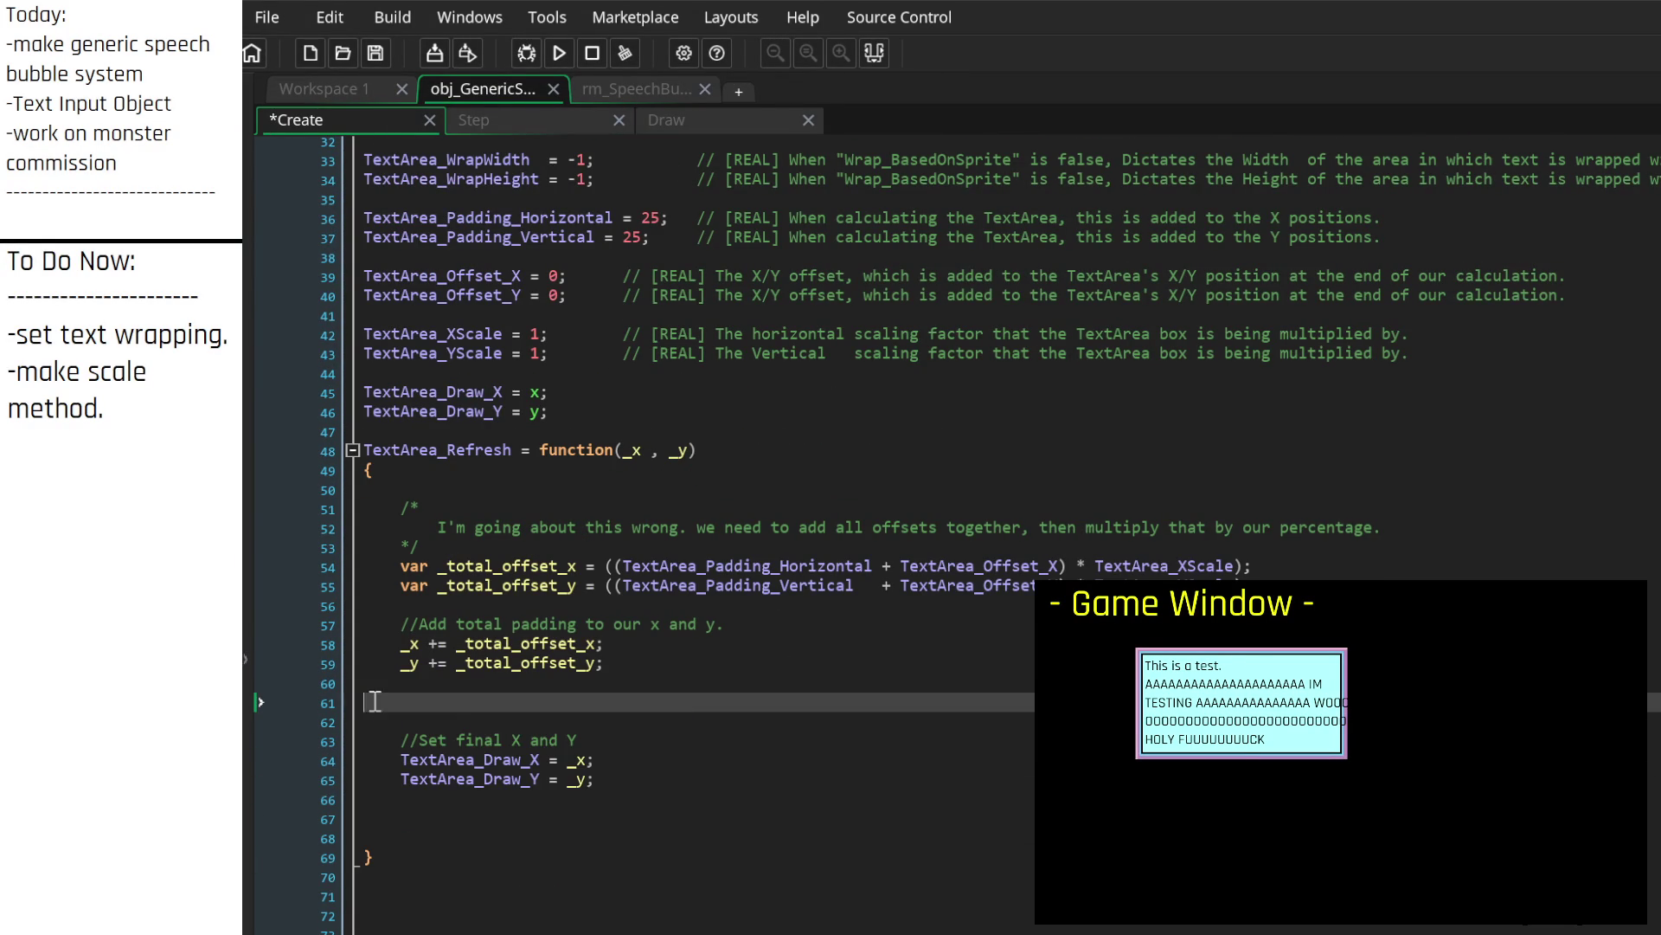
{"action": "key", "text": "BackSpace"}
Step: Switch to the Draw event code with the caret on line 23
{"action": "scroll", "coordinate": [757, 294], "scroll_direction": "up", "scroll_amount": 3}
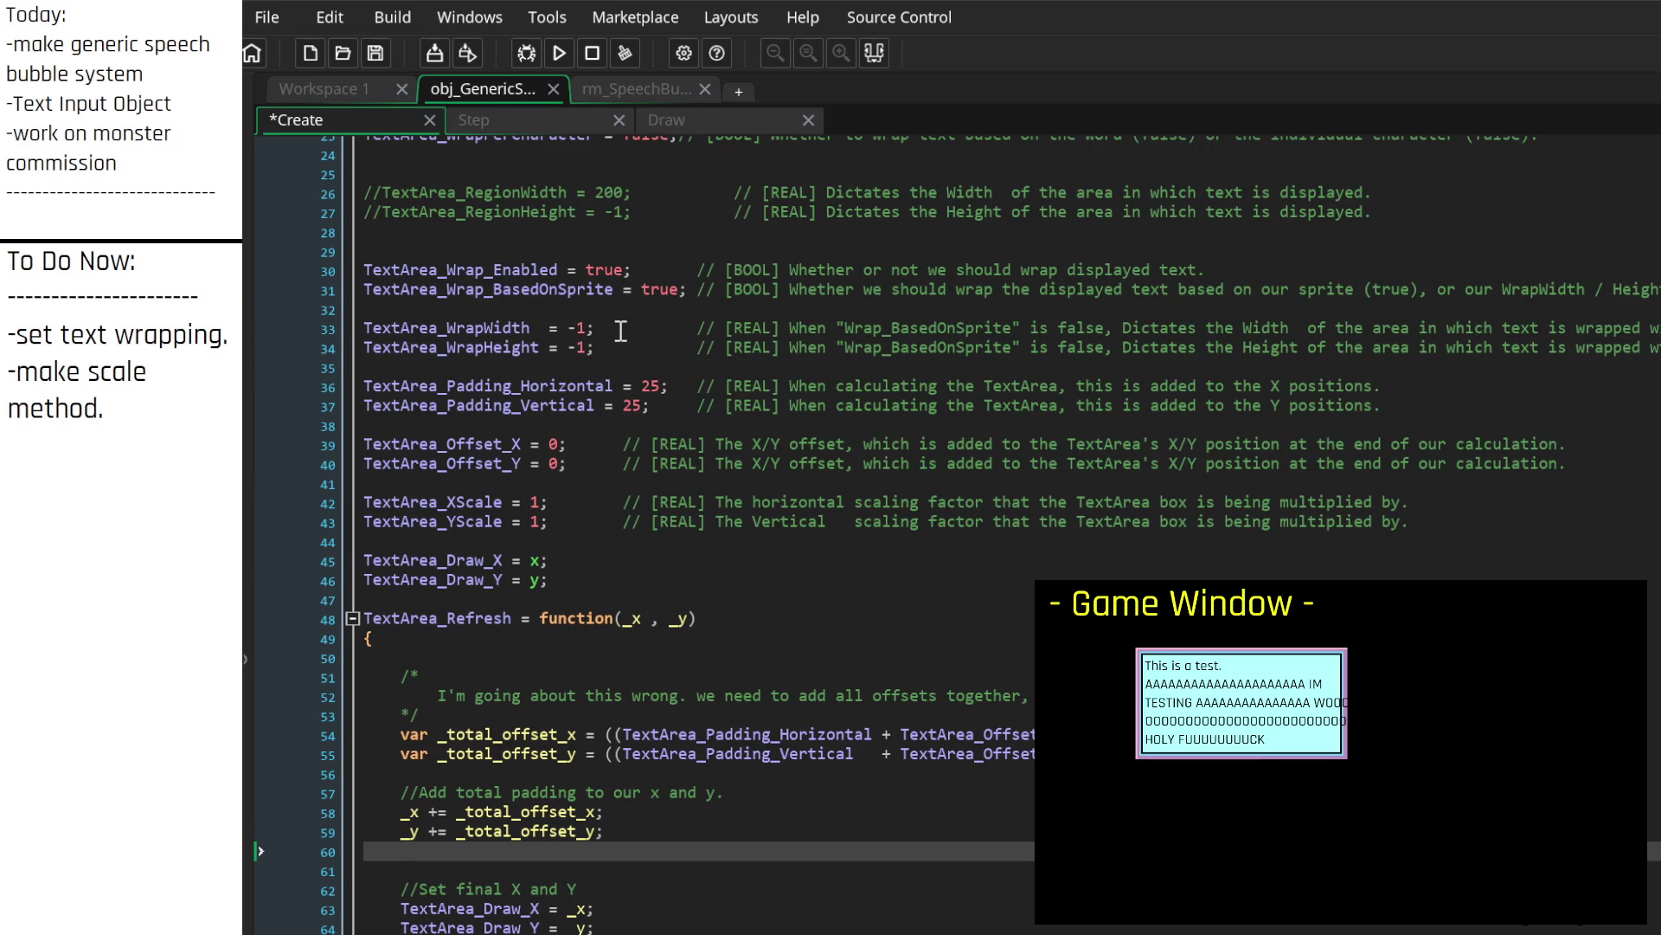
{"action": "left_click", "coordinate": [703, 124]}
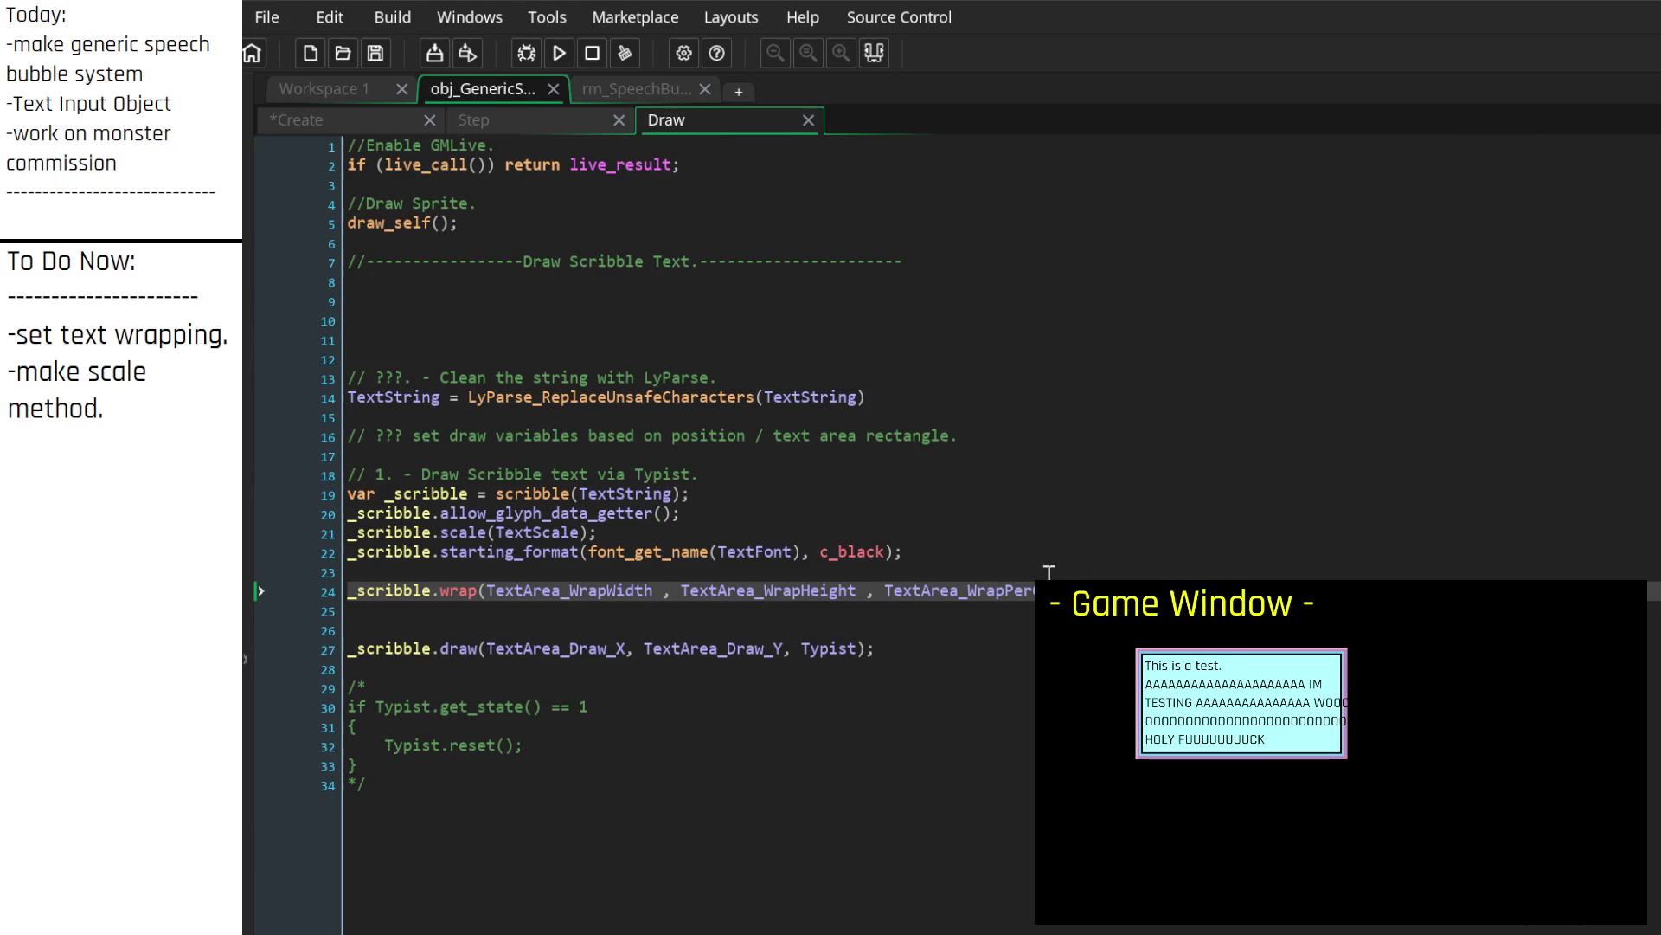
{"action": "left_click", "coordinate": [1136, 569]}
Step: Comment out the existing _scribble.wrap call on line 24 with Ctrl+K and add a blank line
{"action": "key", "text": "Down"}
{"action": "key", "text": "ctrl+k"}
{"action": "key", "text": "Down"}
{"action": "key", "text": "Return"}
{"action": "key", "text": "Return"}
{"action": "key", "text": "Return"}
{"action": "key", "text": "Up"}
{"action": "key", "text": "Up"}
{"action": "key", "text": "Up"}
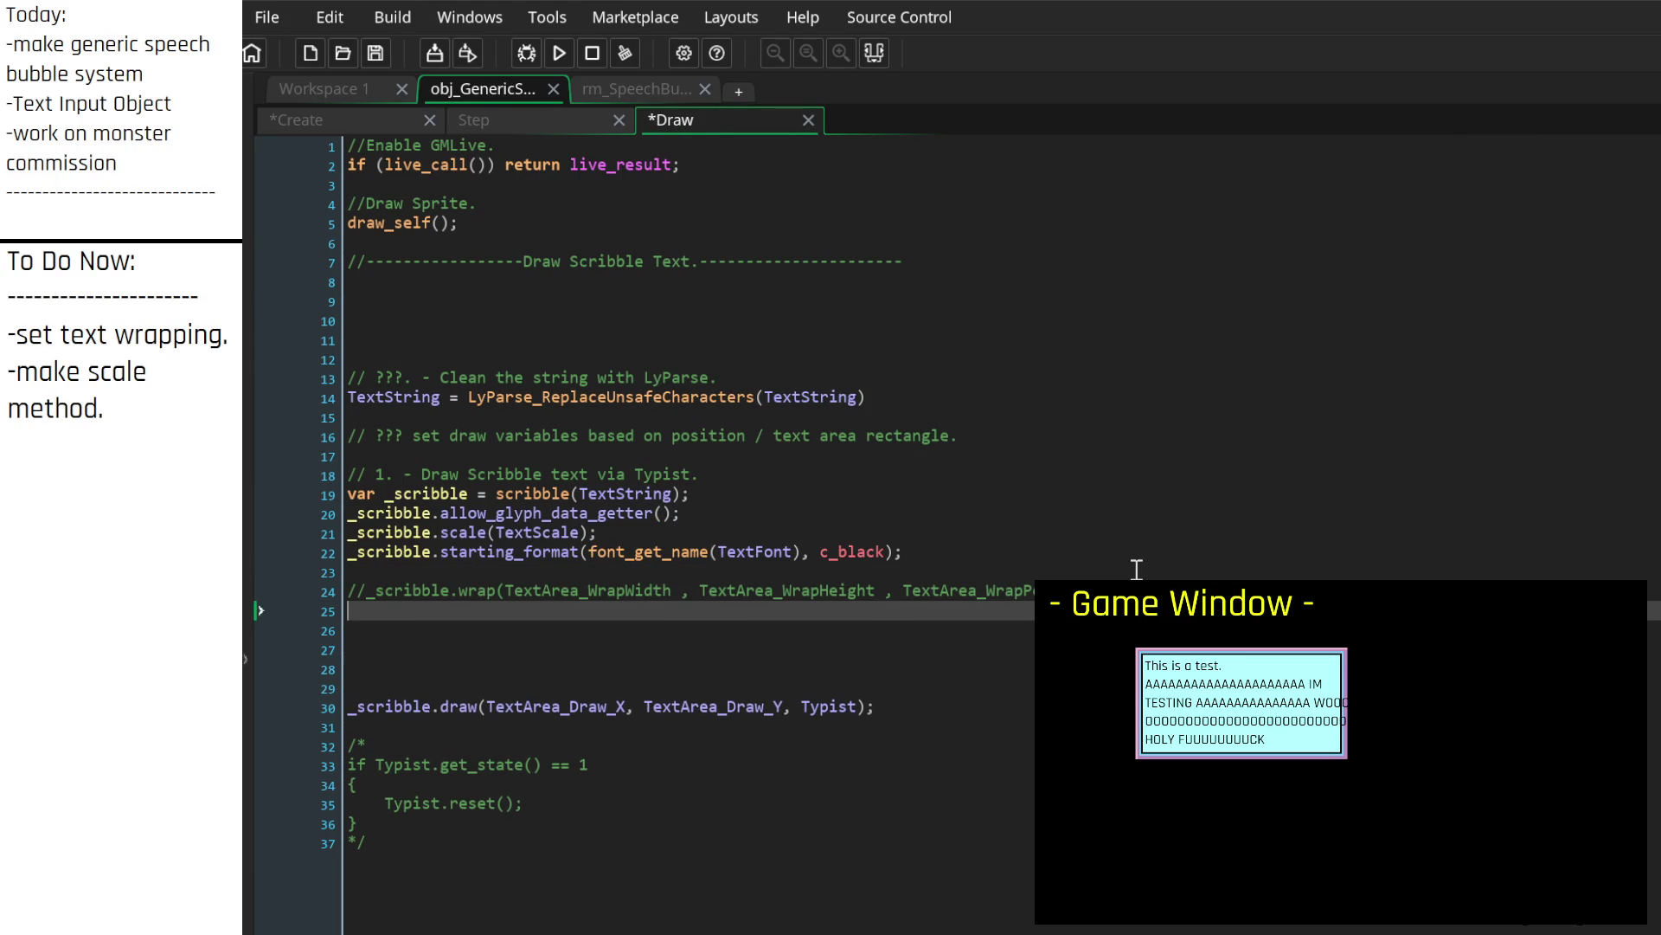
Step: Write the condition if (TextArea_Wrap_Enabled) == false { using the name copied from Create
{"action": "type", "text": "if (_"}
{"action": "key", "text": "BackSpace"}
{"action": "type", "text": ")"}
{"action": "key", "text": "Left"}
{"action": "left_click", "coordinate": [350, 120]}
{"action": "double_click", "coordinate": [533, 297]}
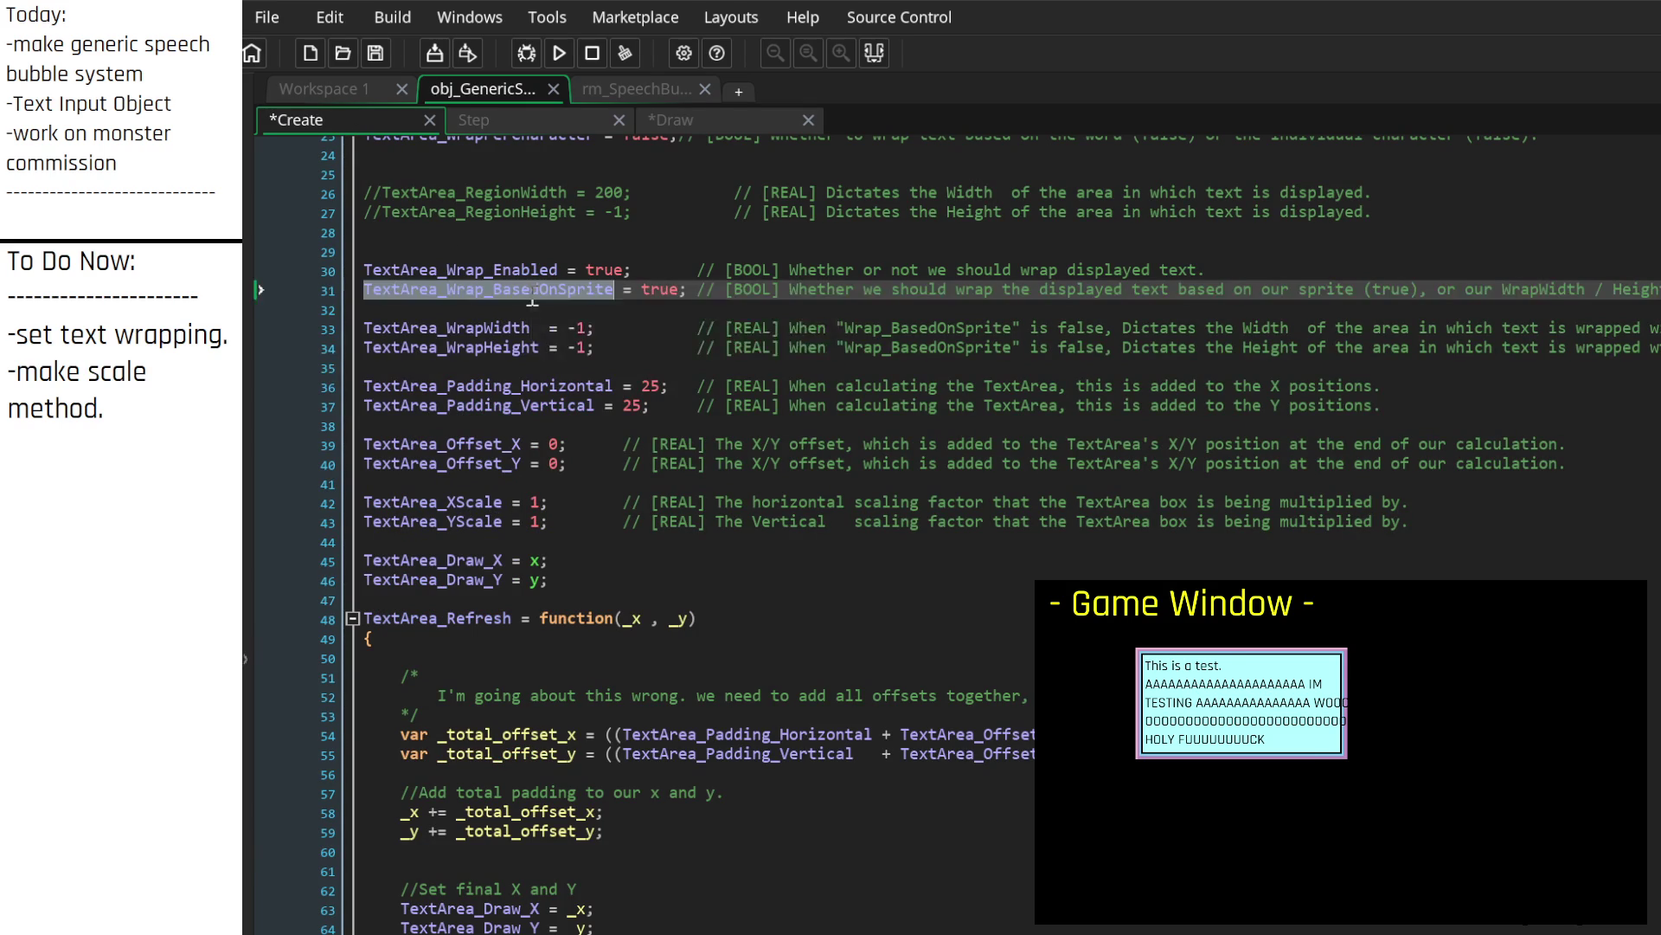
{"action": "double_click", "coordinate": [518, 274]}
{"action": "key", "text": "ctrl+c"}
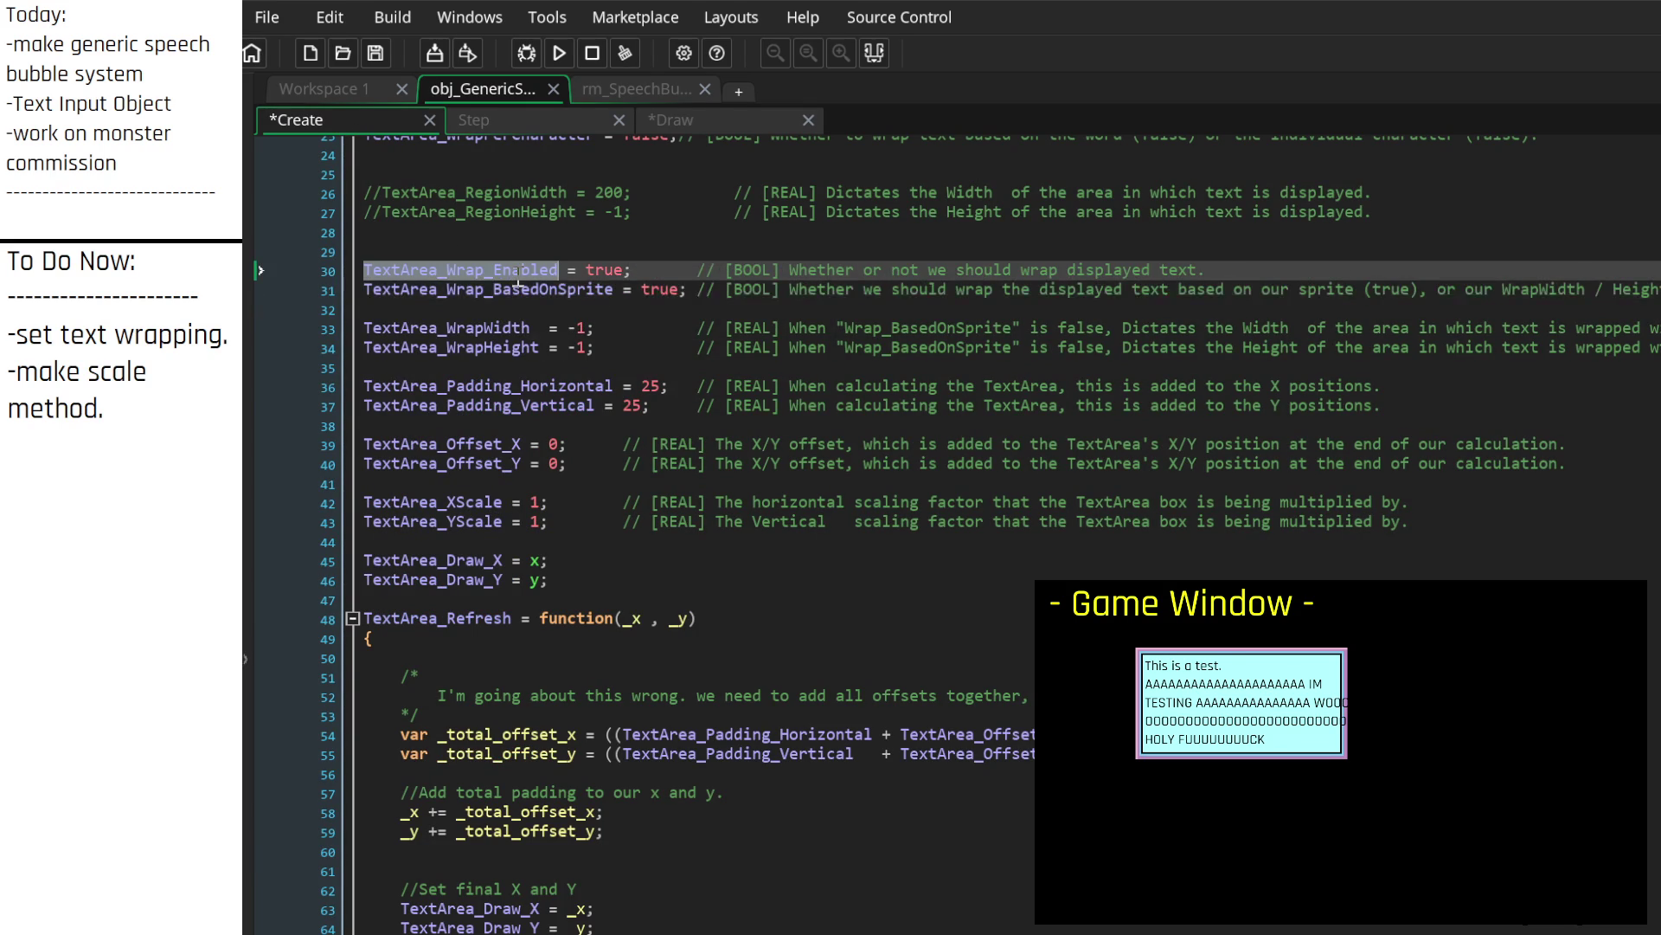
{"action": "left_click", "coordinate": [714, 117]}
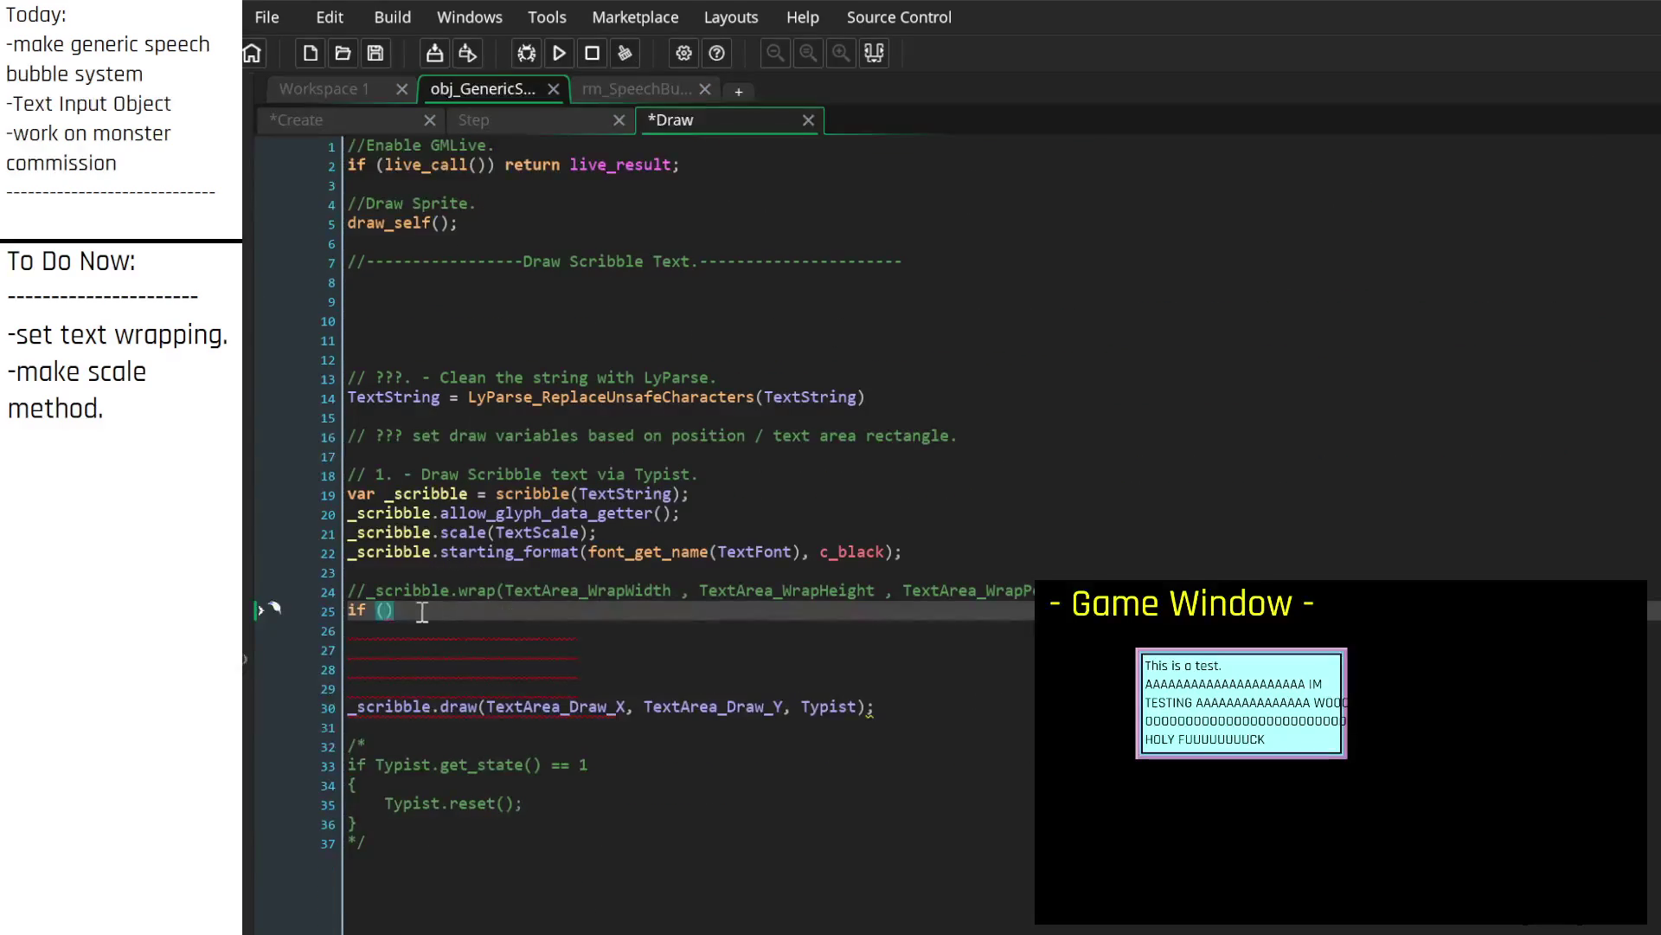
{"action": "key", "text": "ctrl+v"}
{"action": "type", "text": "== false"}
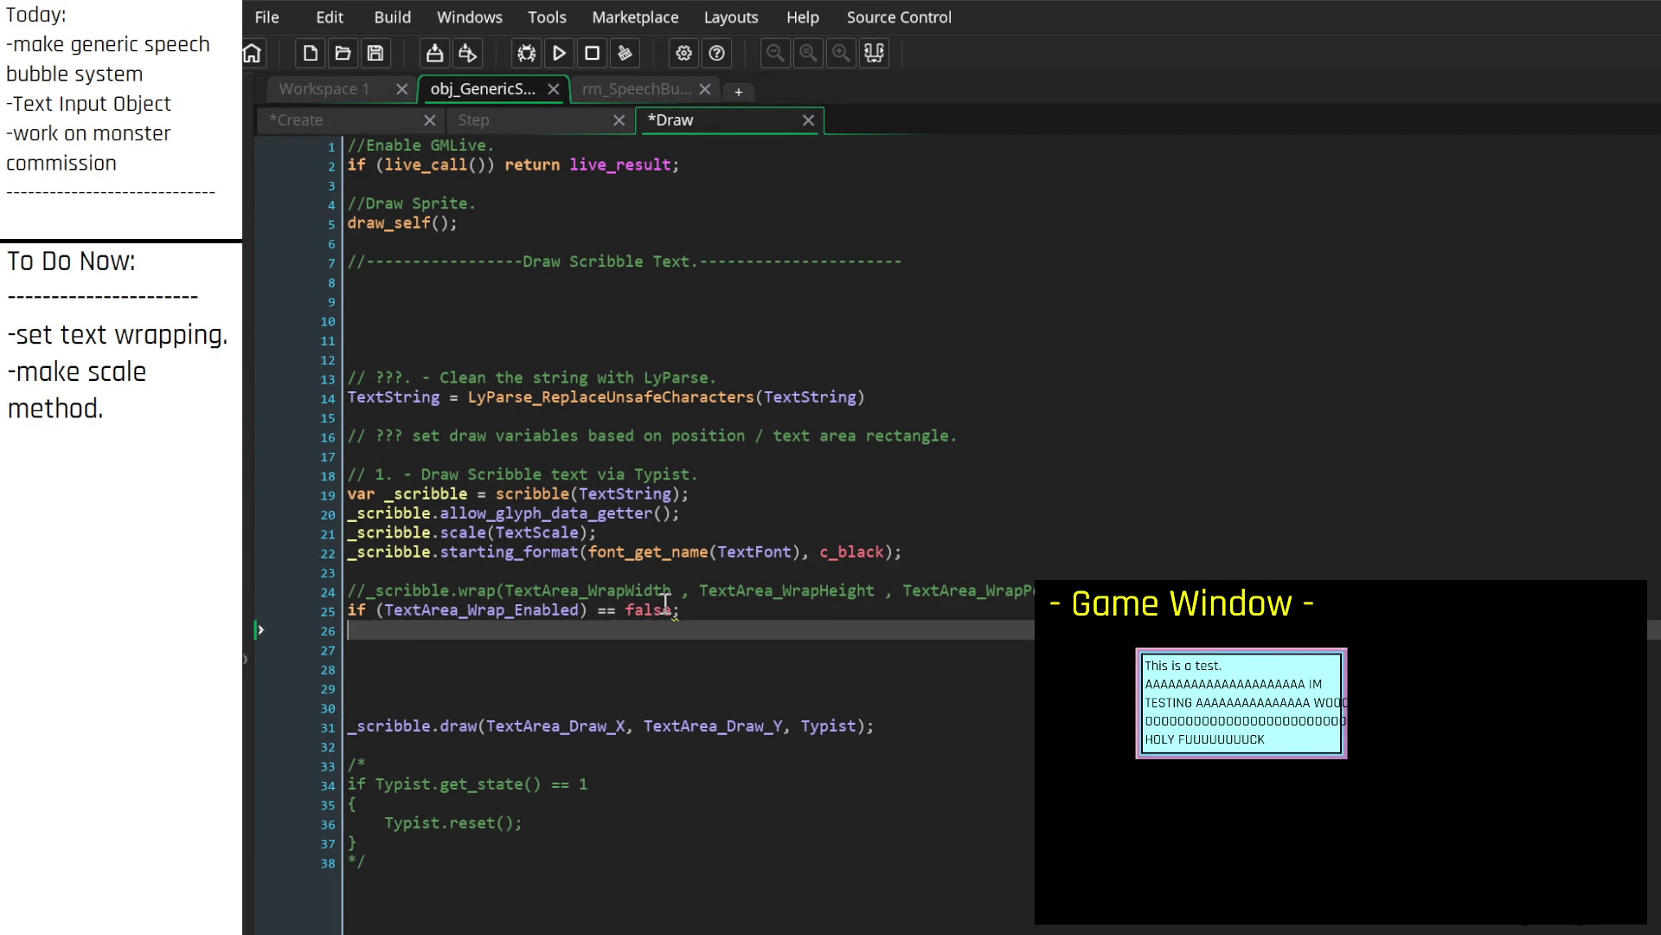
{"action": "key", "text": "Return"}
{"action": "type", "text": "{"}
{"action": "key", "text": "BackSpace"}
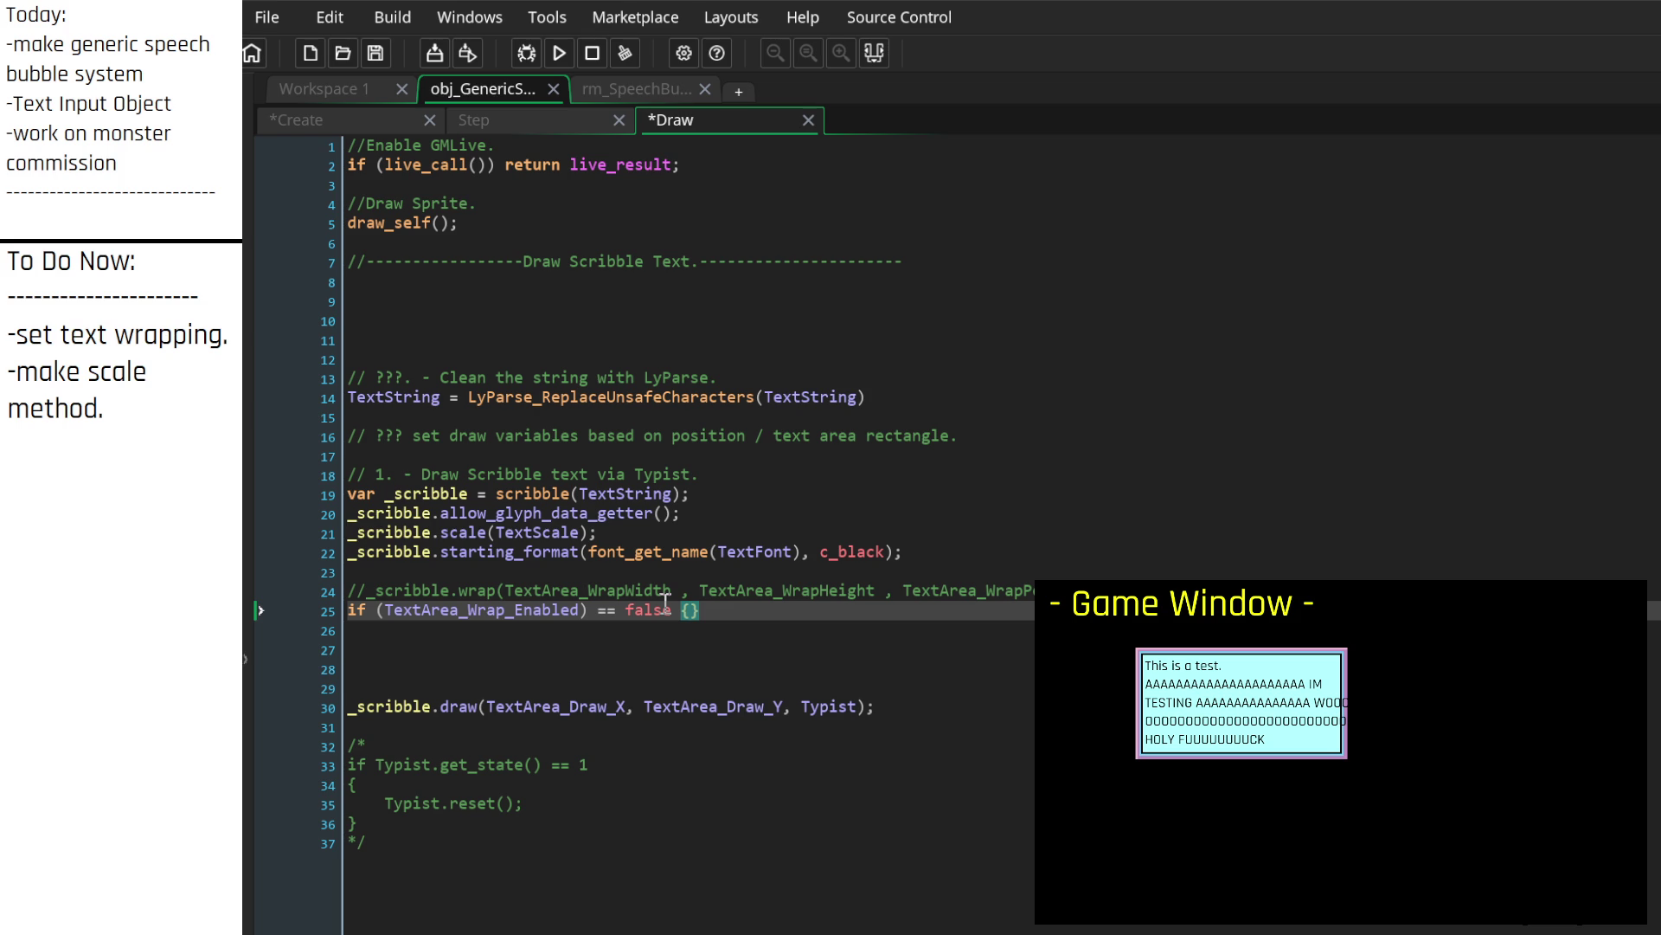
Step: Add _scribble.wrap() inside the block, leaving the caret in its empty parentheses
{"action": "type", "text": "_scribble."}
{"action": "type", "text": "wrape"}
{"action": "key", "text": "BackSpace"}
{"action": "key", "text": "BackSpace"}
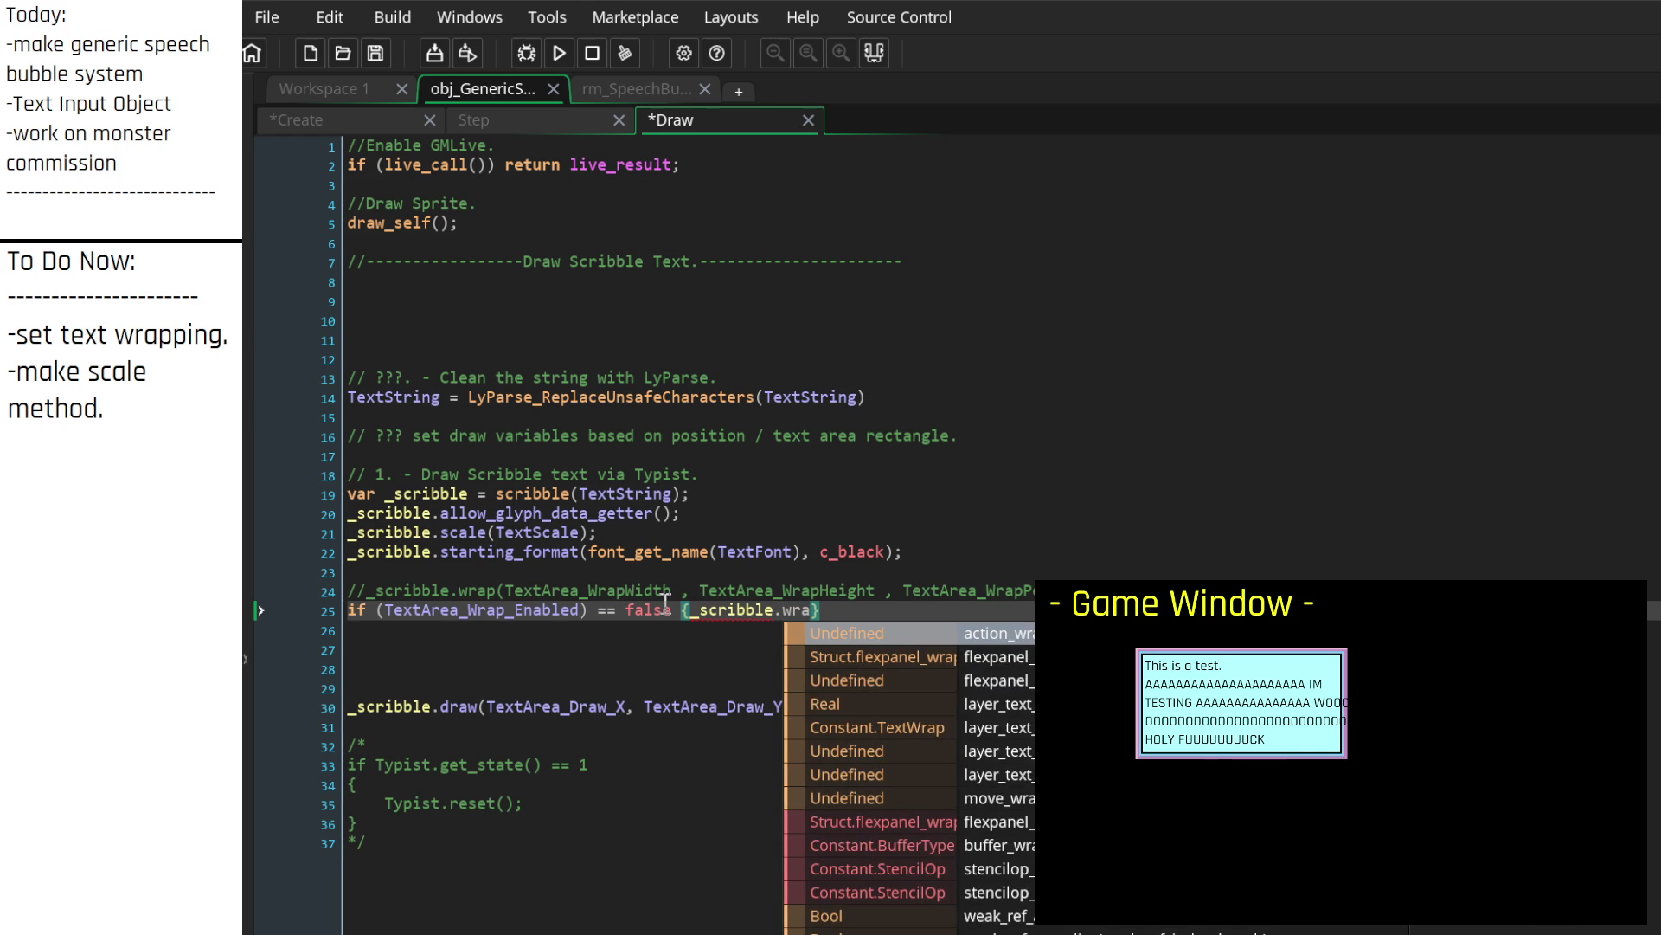
{"action": "type", "text": "p("}
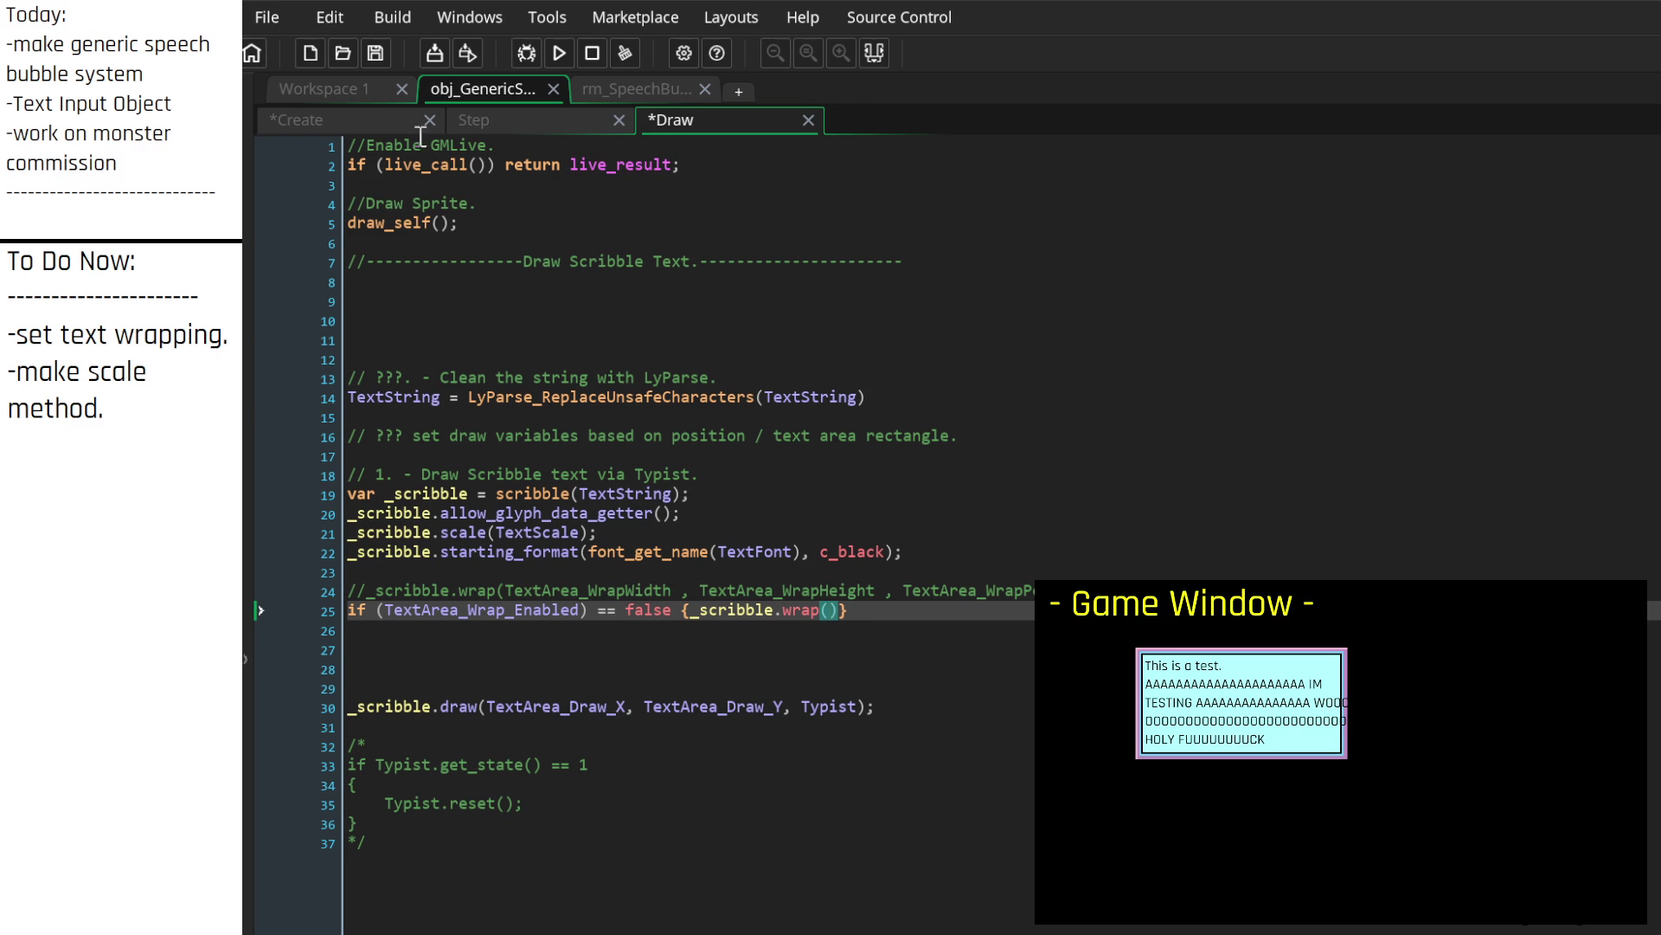
{"action": "left_click", "coordinate": [360, 118]}
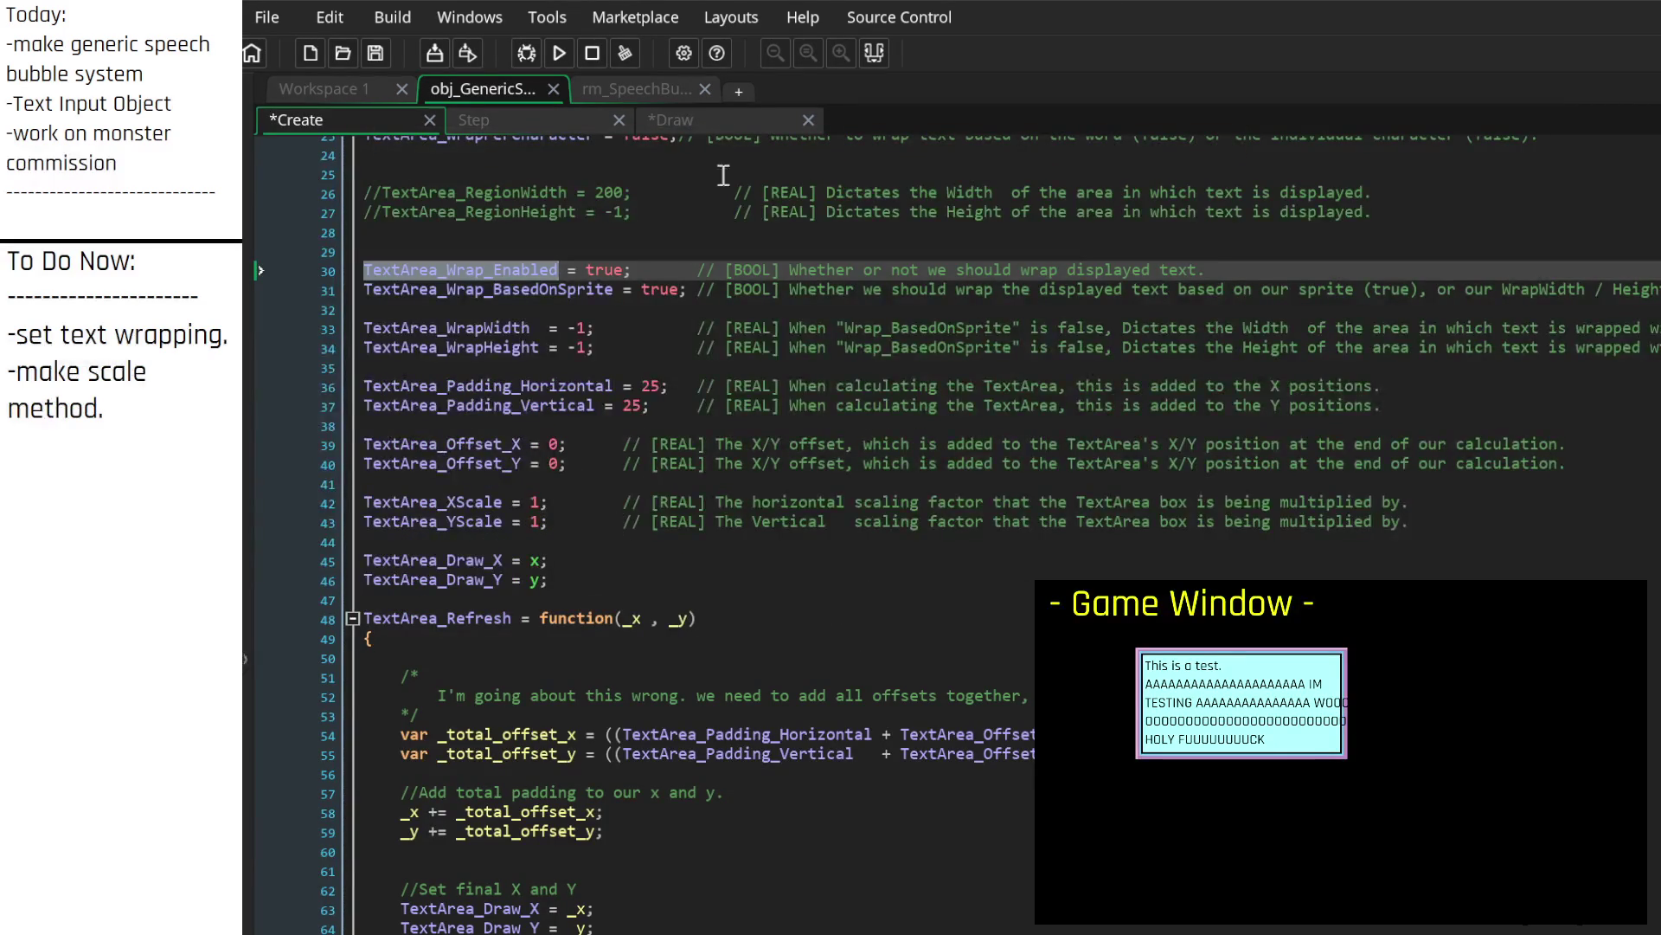
{"action": "left_click", "coordinate": [730, 118]}
{"action": "left_click", "coordinate": [827, 609]}
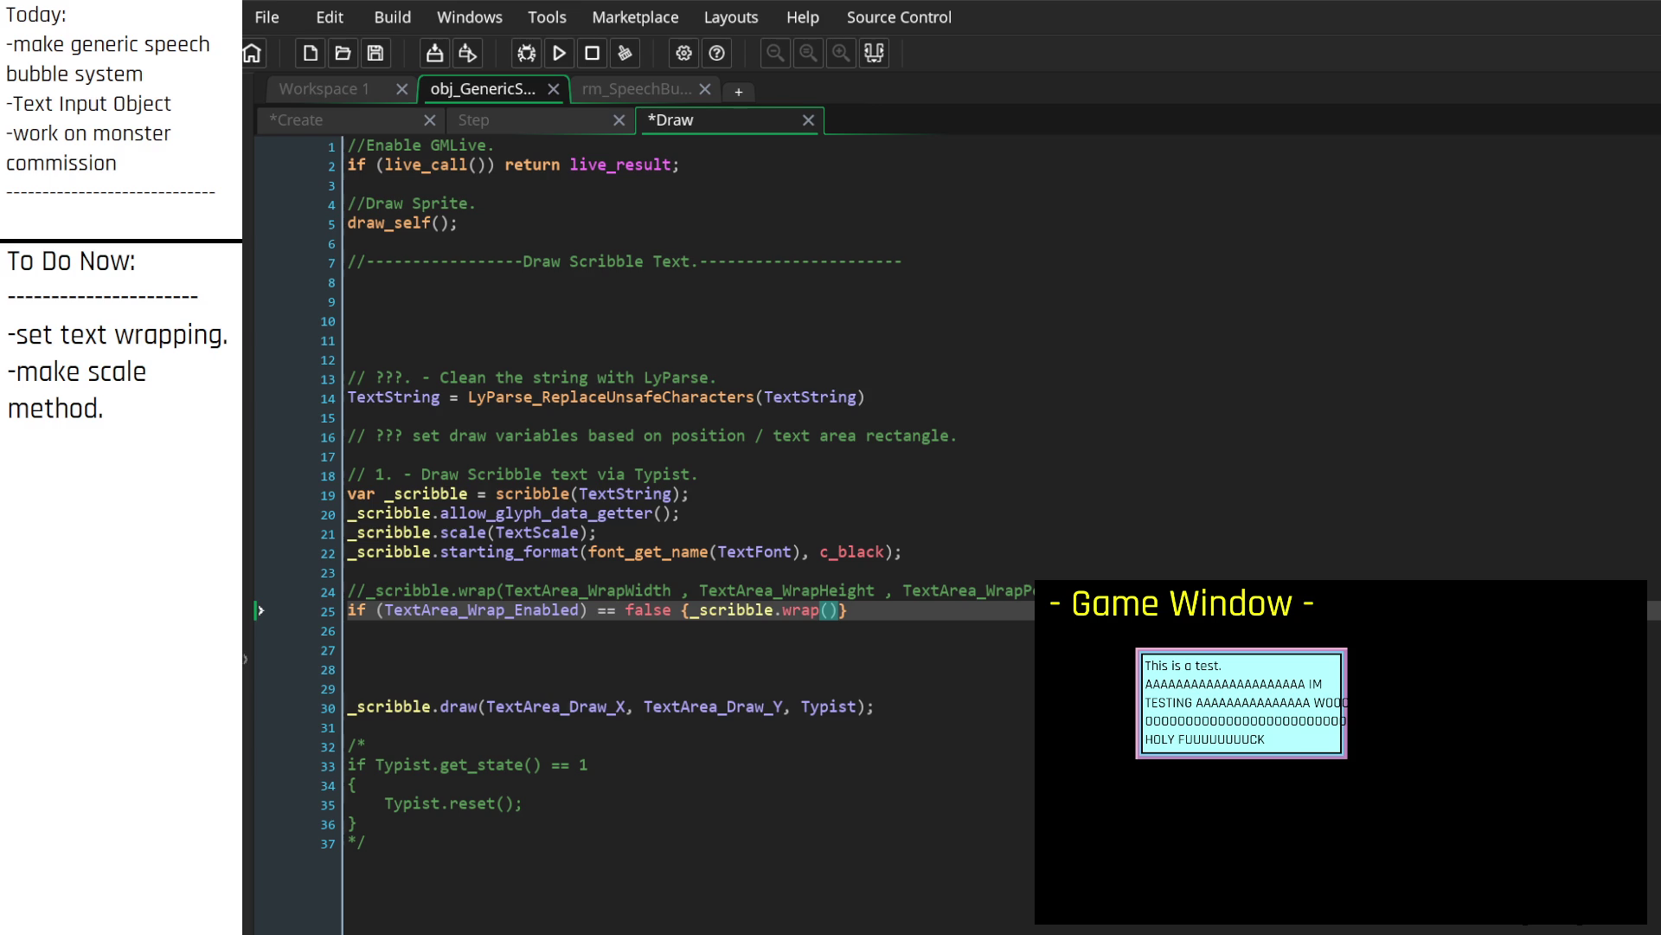
{"action": "left_click", "coordinate": [981, 163]}
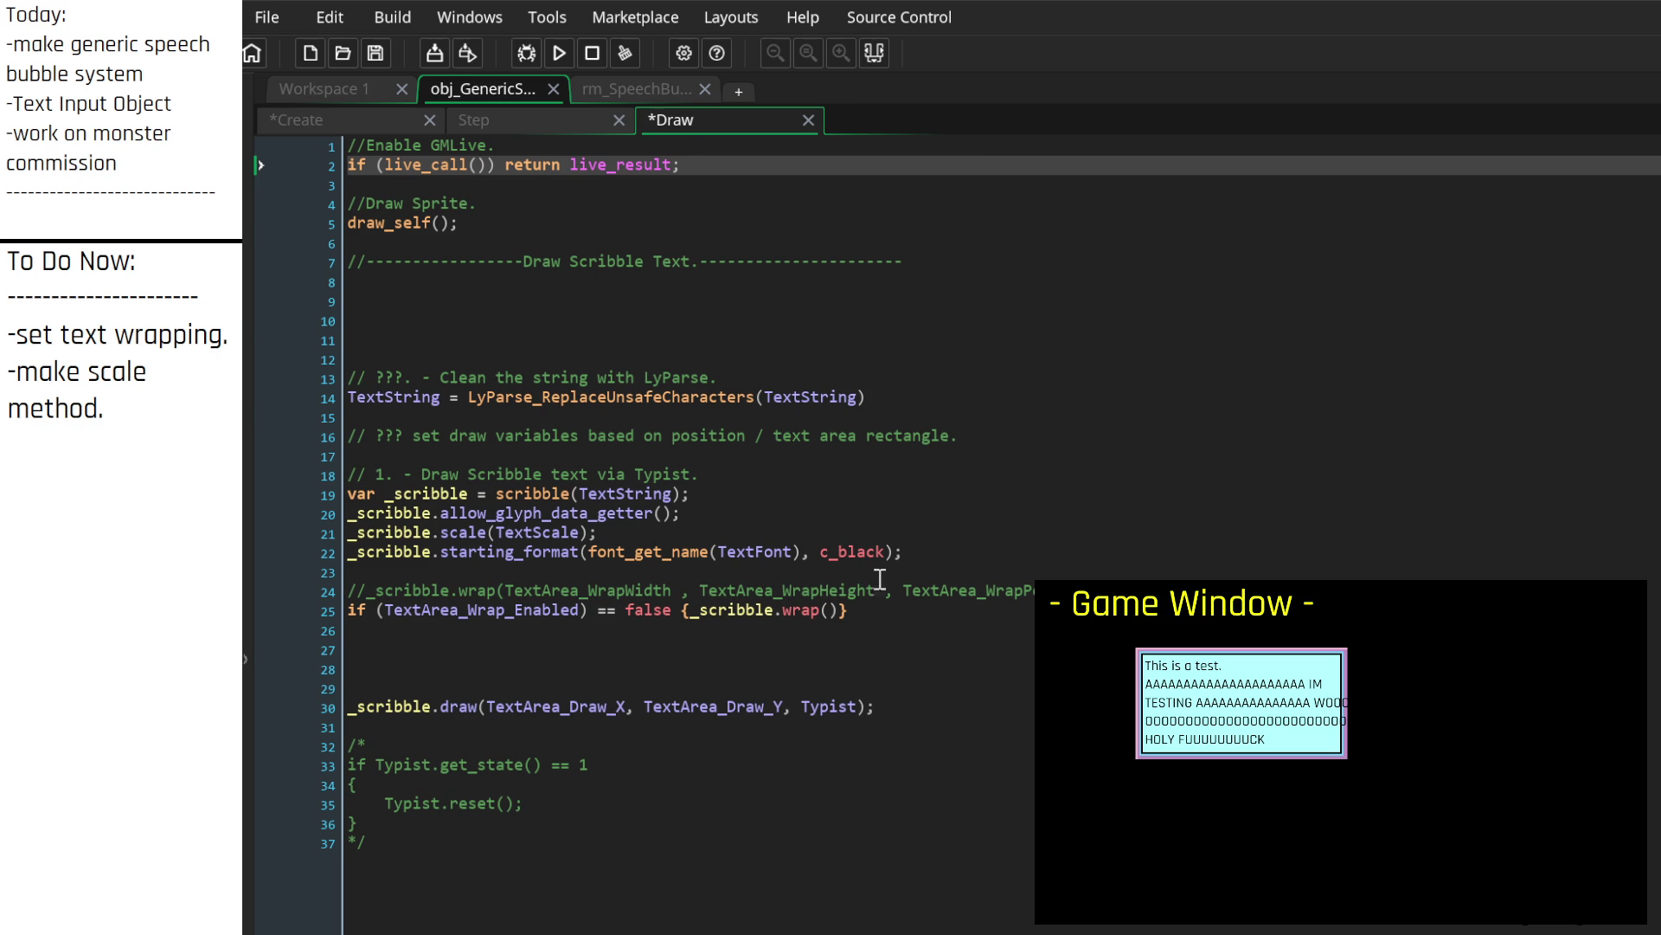
{"action": "left_click", "coordinate": [833, 611]}
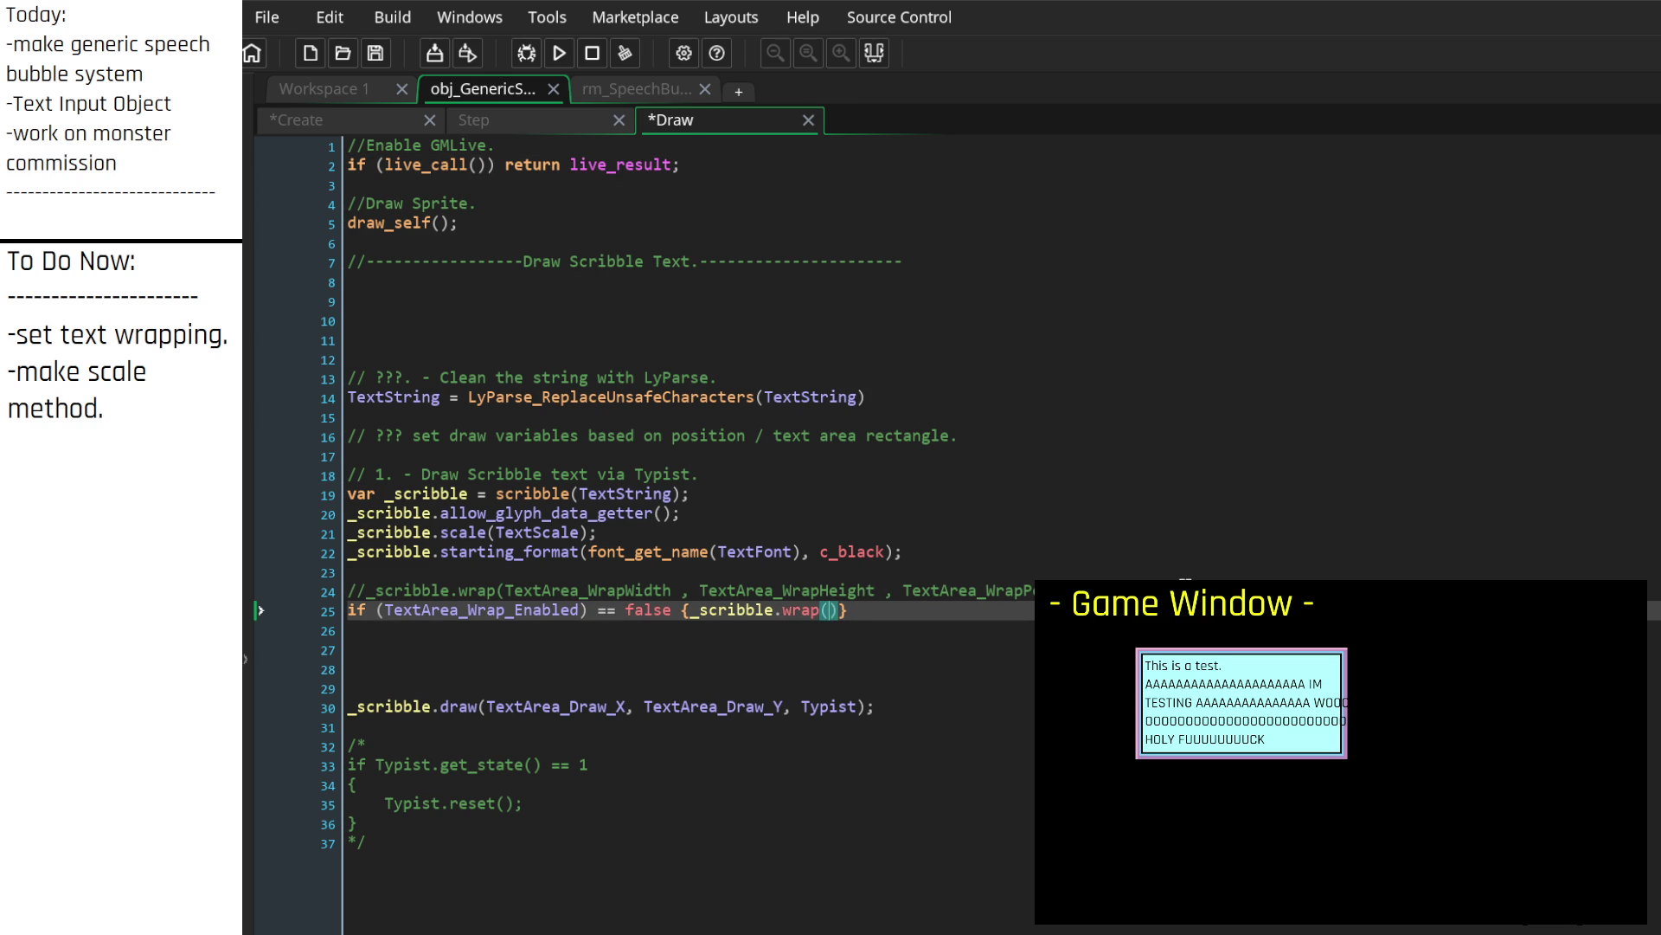
{"action": "type", "text": "- 1, -"}
{"action": "type", "text": "1"}
{"action": "left_click", "coordinate": [461, 590]}
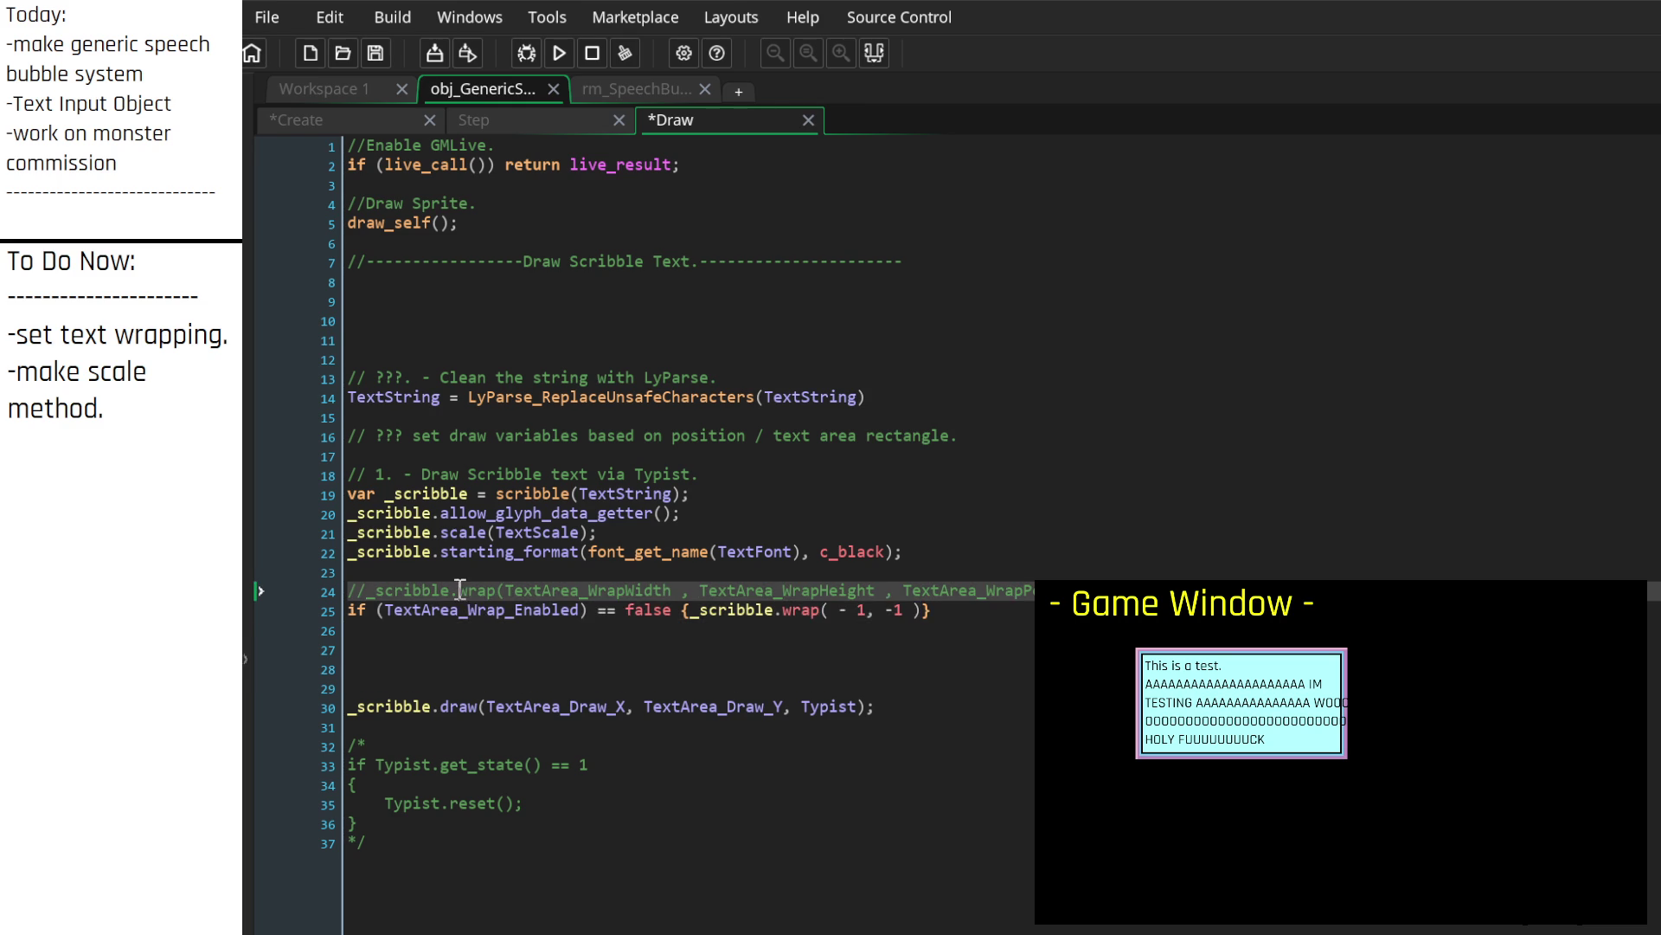
{"action": "left_click", "coordinate": [1019, 609]}
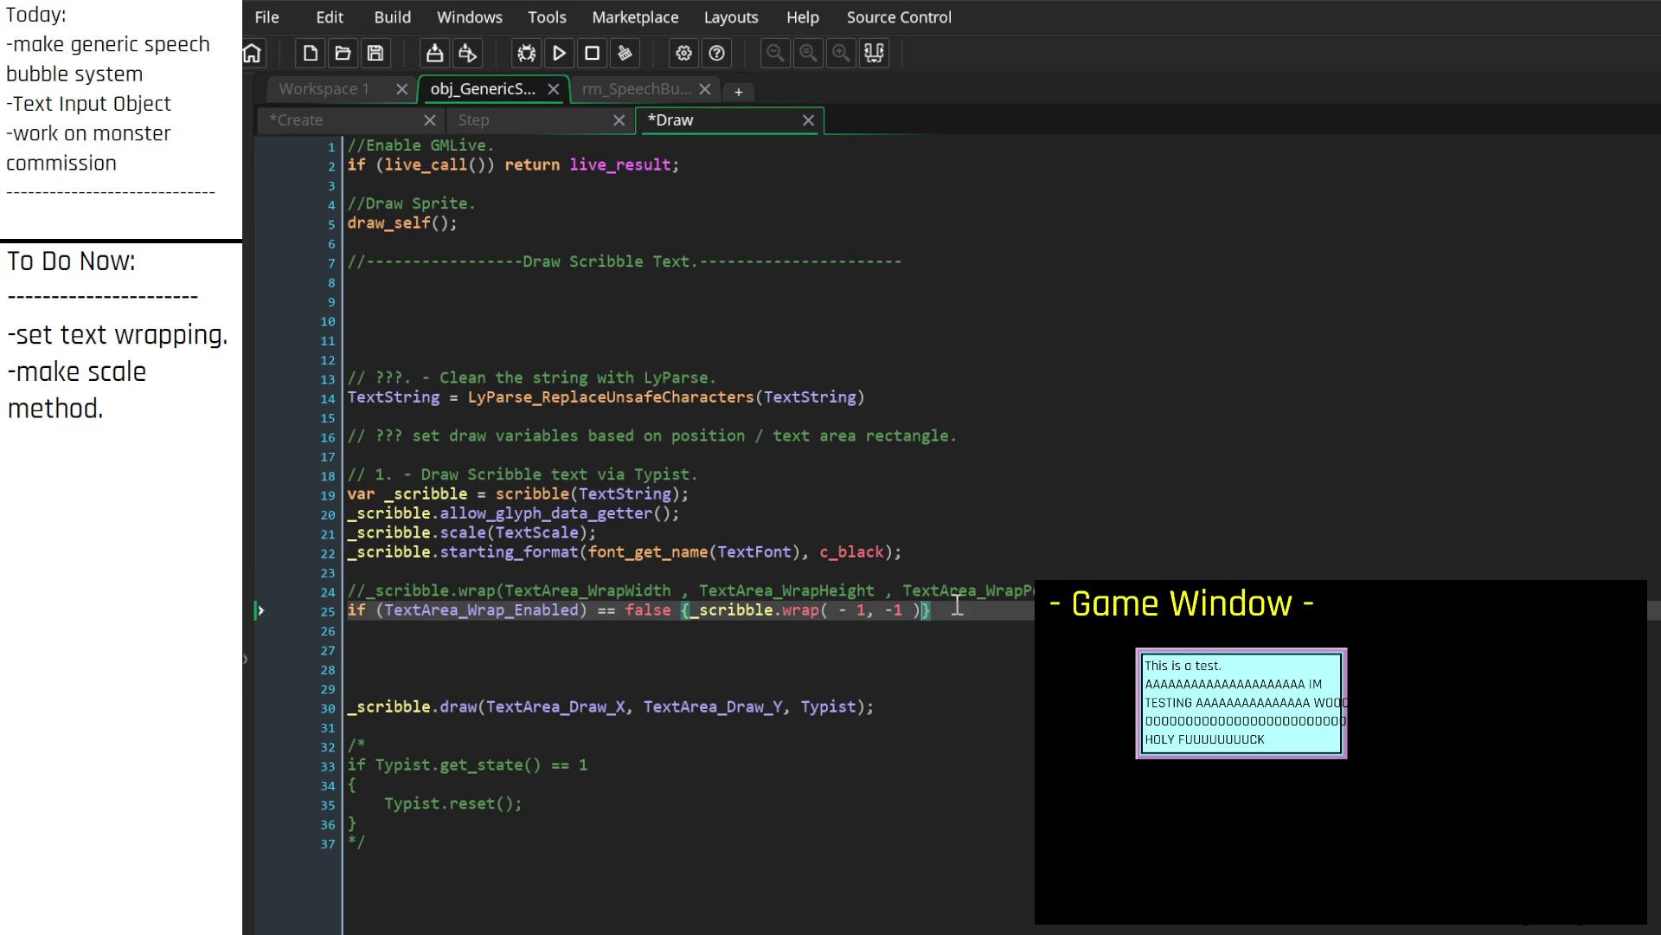
{"action": "type", "text": ";}"}
{"action": "key", "text": "Return"}
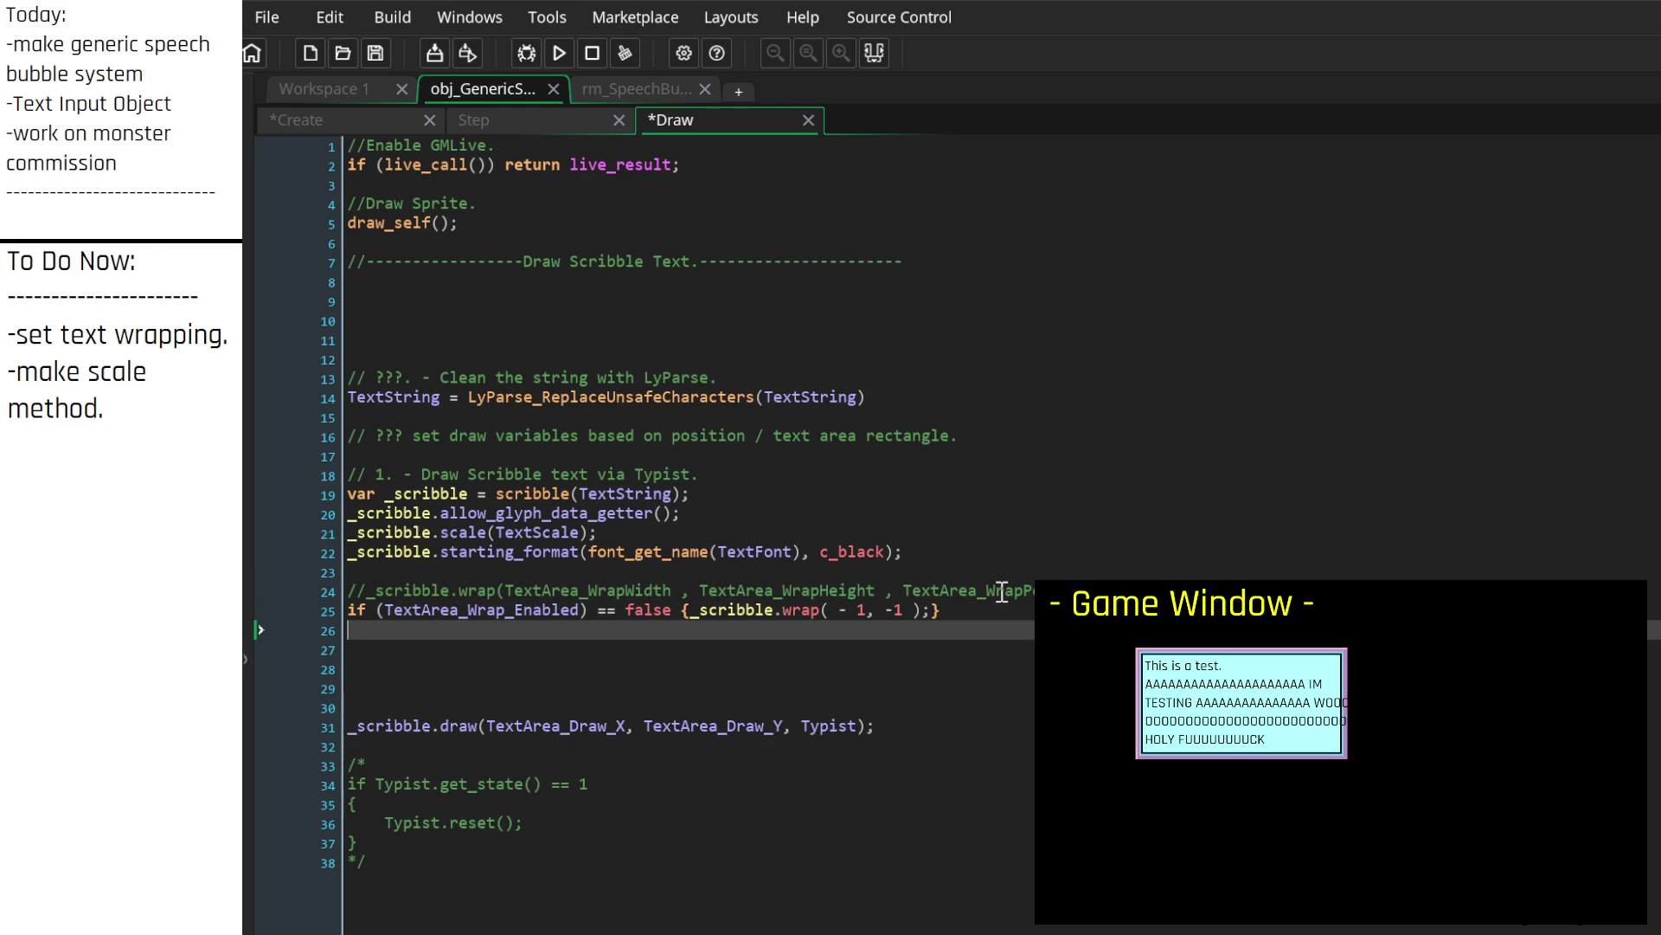
{"action": "type", "text": "else if "}
{"action": "type", "text": "(Text"}
{"action": "key", "text": "Left"}
{"action": "key", "text": "Left"}
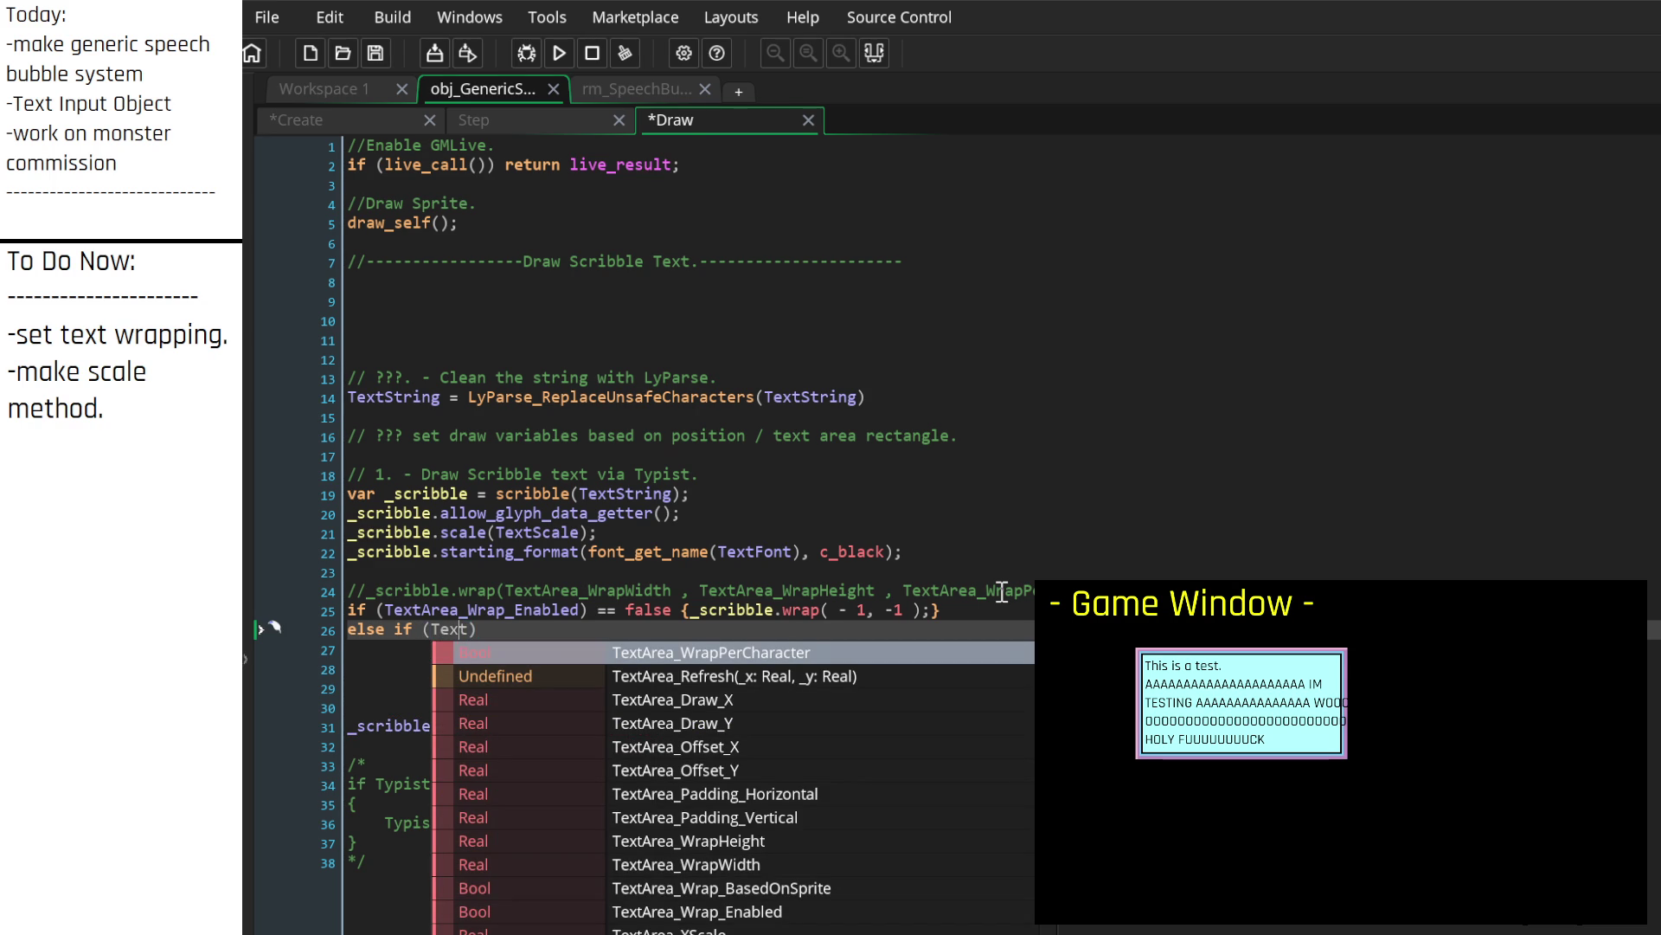
{"action": "key", "text": "Right"}
{"action": "key", "text": "Right"}
{"action": "key", "text": "Right"}
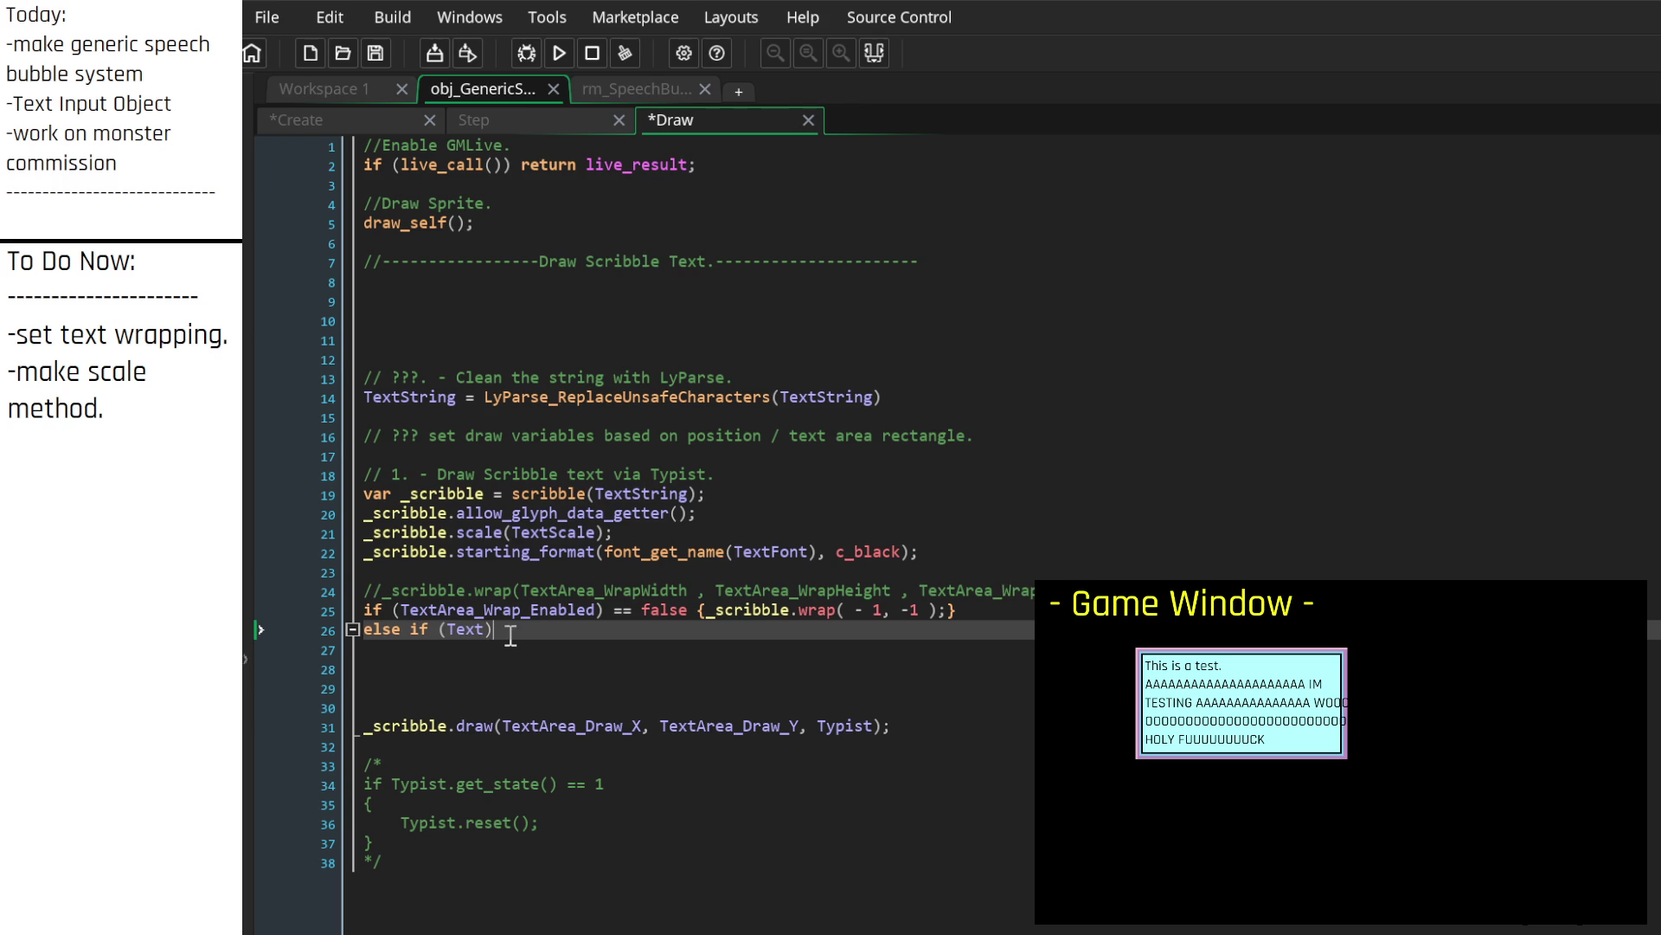
{"action": "left_click_drag", "start_coordinate": [556, 624], "coordinate": [339, 638]}
{"action": "key", "text": "BackSpace"}
{"action": "key", "text": "Up"}
{"action": "key", "text": "Home"}
{"action": "key", "text": "Delete"}
{"action": "key", "text": "Delete"}
{"action": "type", "text": "else"}
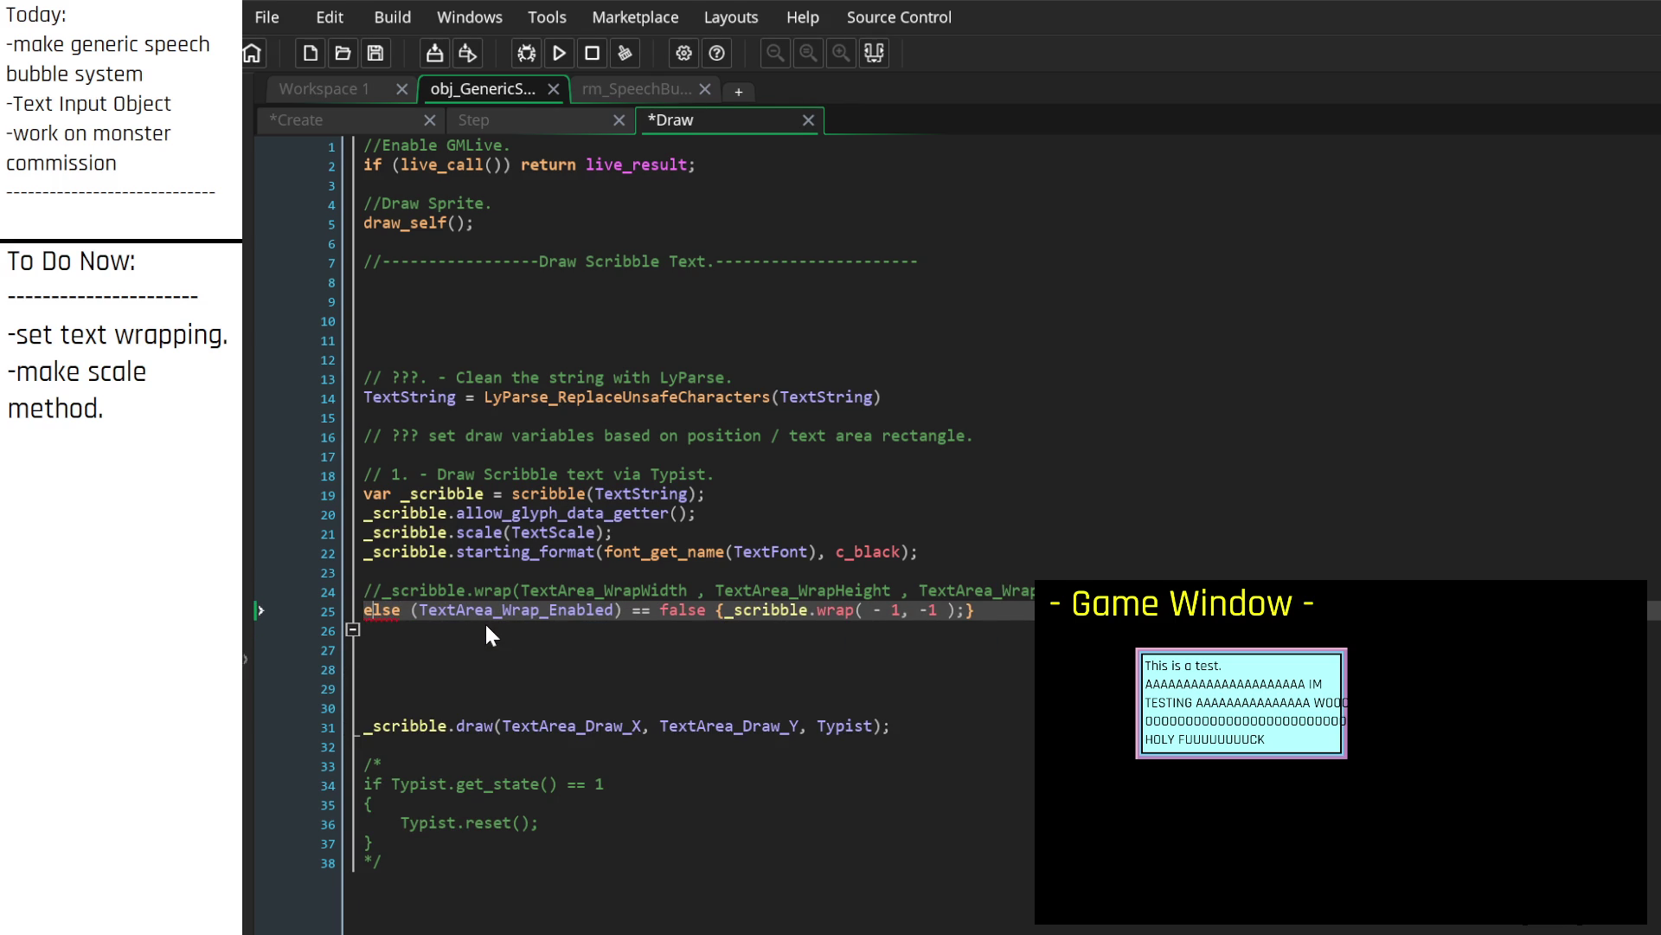
{"action": "key", "text": "ctrl+Right"}
{"action": "key", "text": "Delete"}
{"action": "key", "text": "Delete"}
{"action": "key", "text": "Delete"}
{"action": "key", "text": "Delete"}
{"action": "key", "text": "Delete"}
{"action": "key", "text": "Delete"}
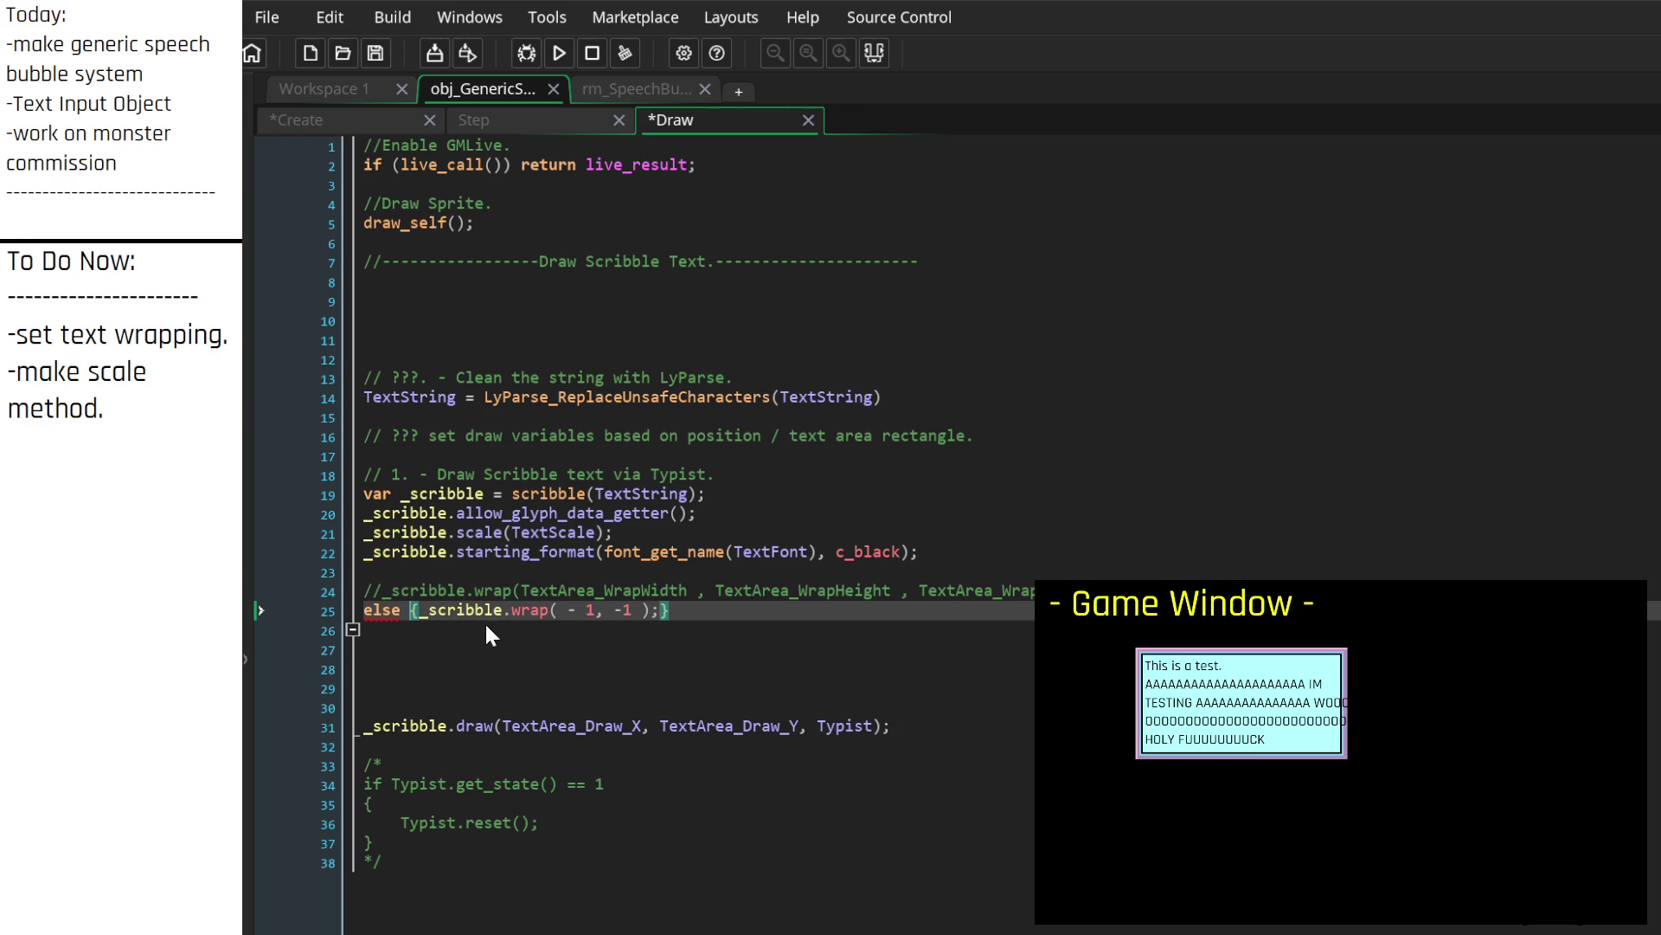
{"action": "key", "text": "Up"}
{"action": "key", "text": "End"}
{"action": "key", "text": "Return"}
{"action": "type", "text": "if"}
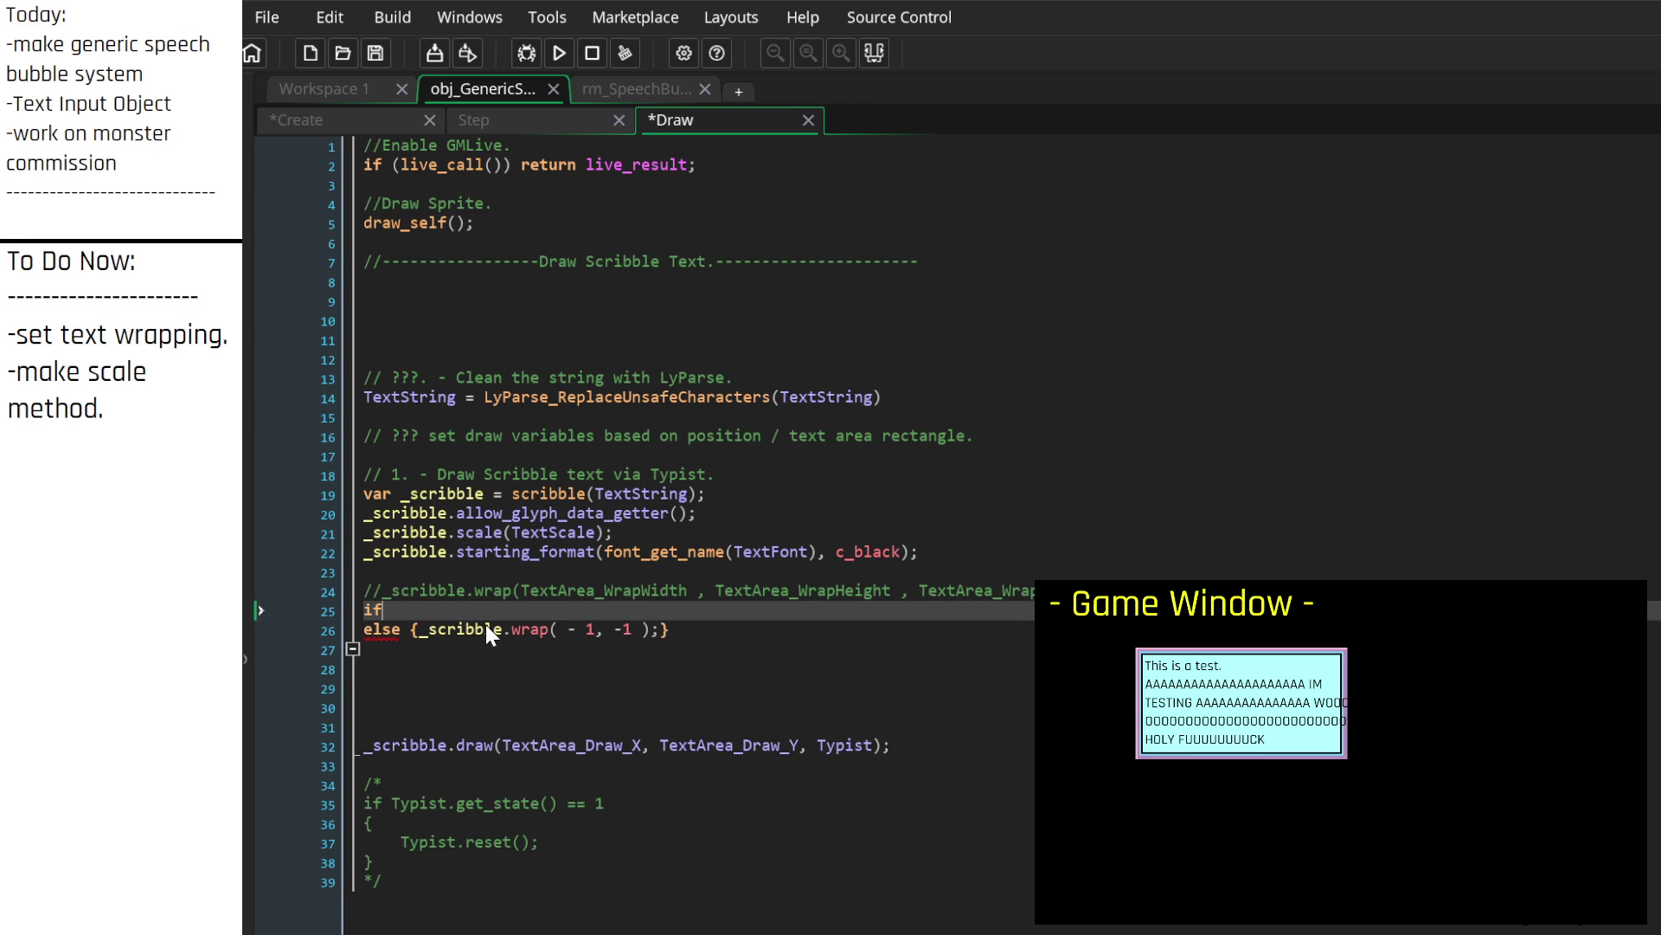
{"action": "type", "text": " () {}"}
{"action": "key", "text": "Return"}
{"action": "key", "text": "Up"}
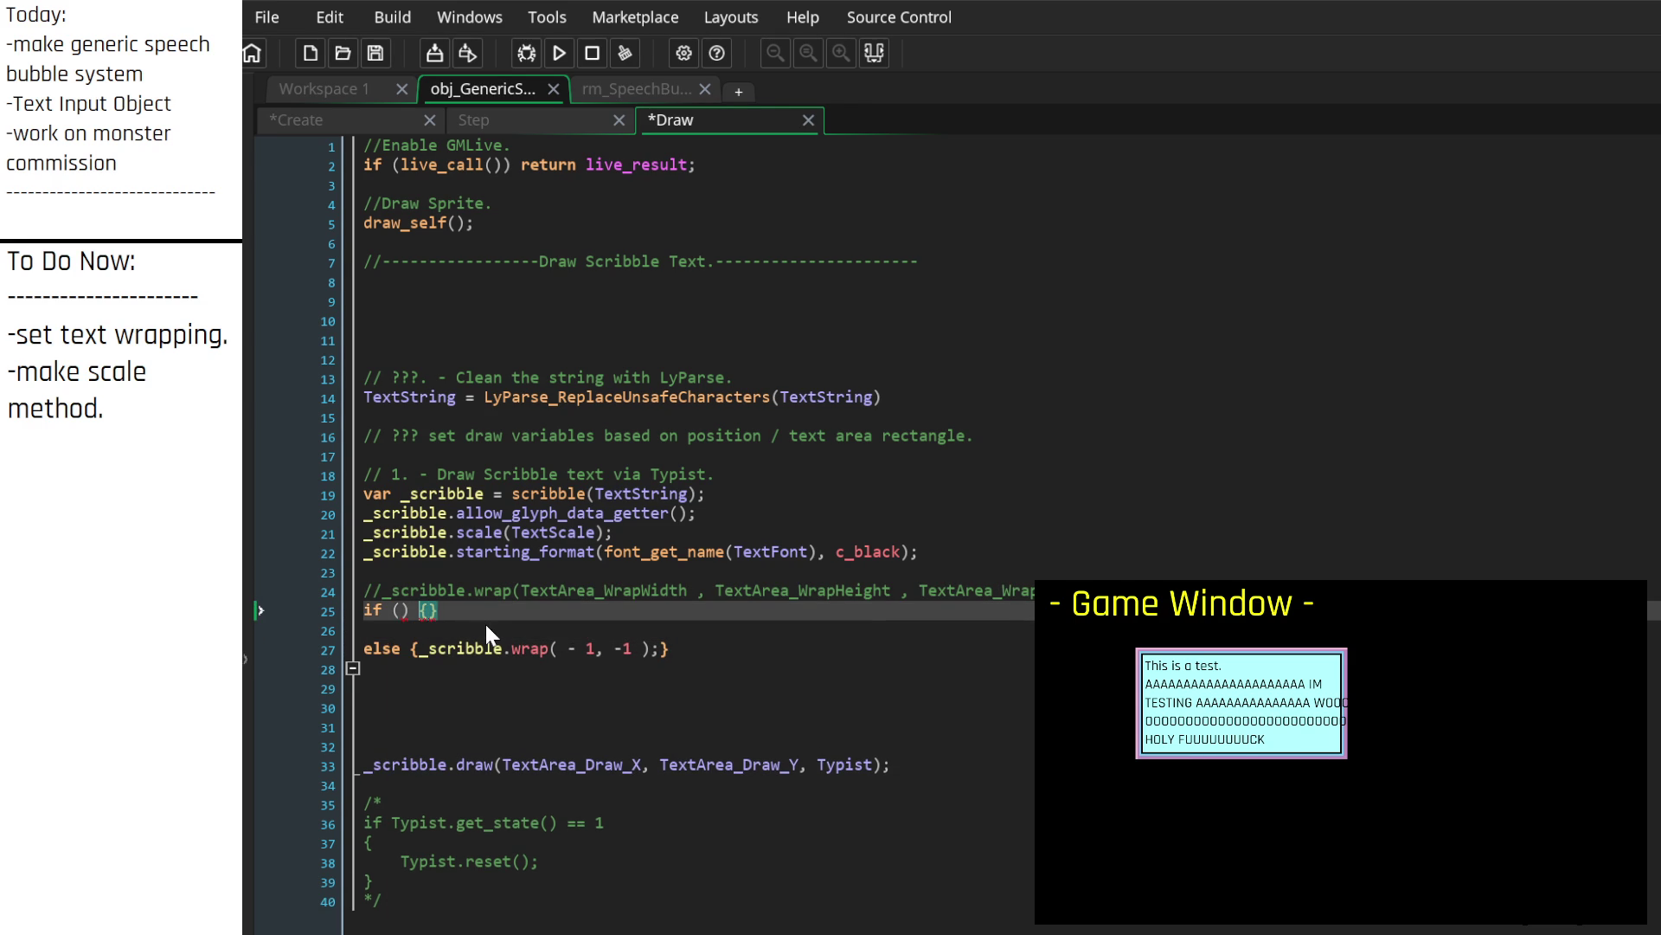
{"action": "key", "text": "Return"}
{"action": "key", "text": "Right"}
{"action": "key", "text": "Return"}
{"action": "key", "text": "Up"}
{"action": "key", "text": "Up"}
{"action": "key", "text": "Left"}
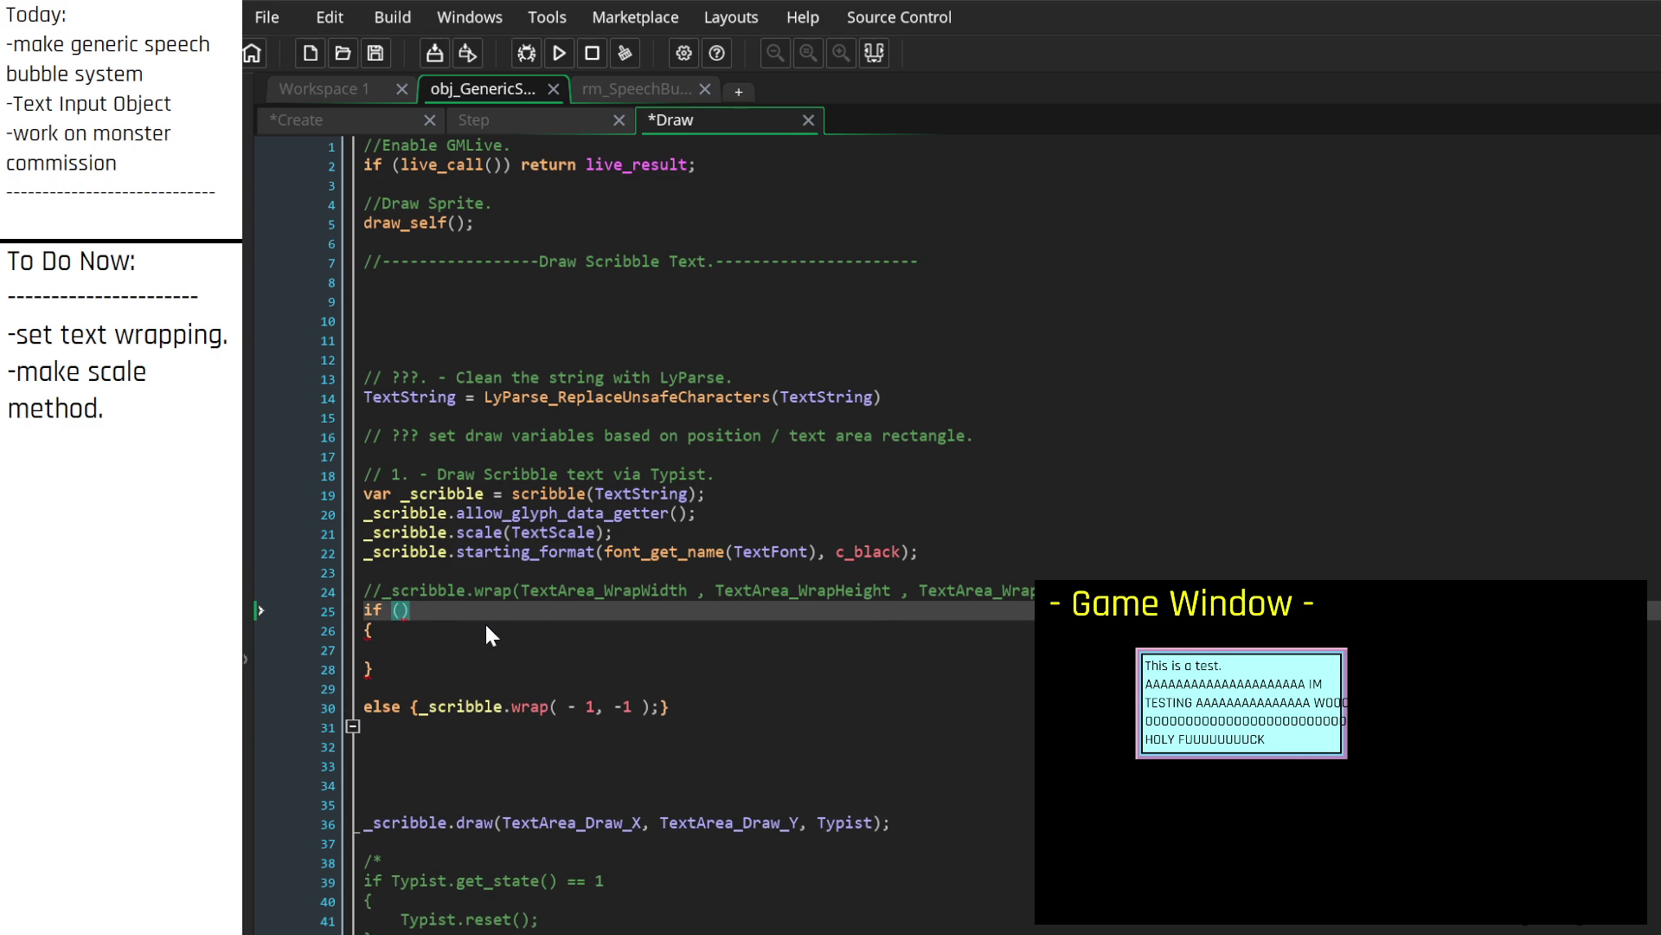
{"action": "left_click", "coordinate": [362, 112]}
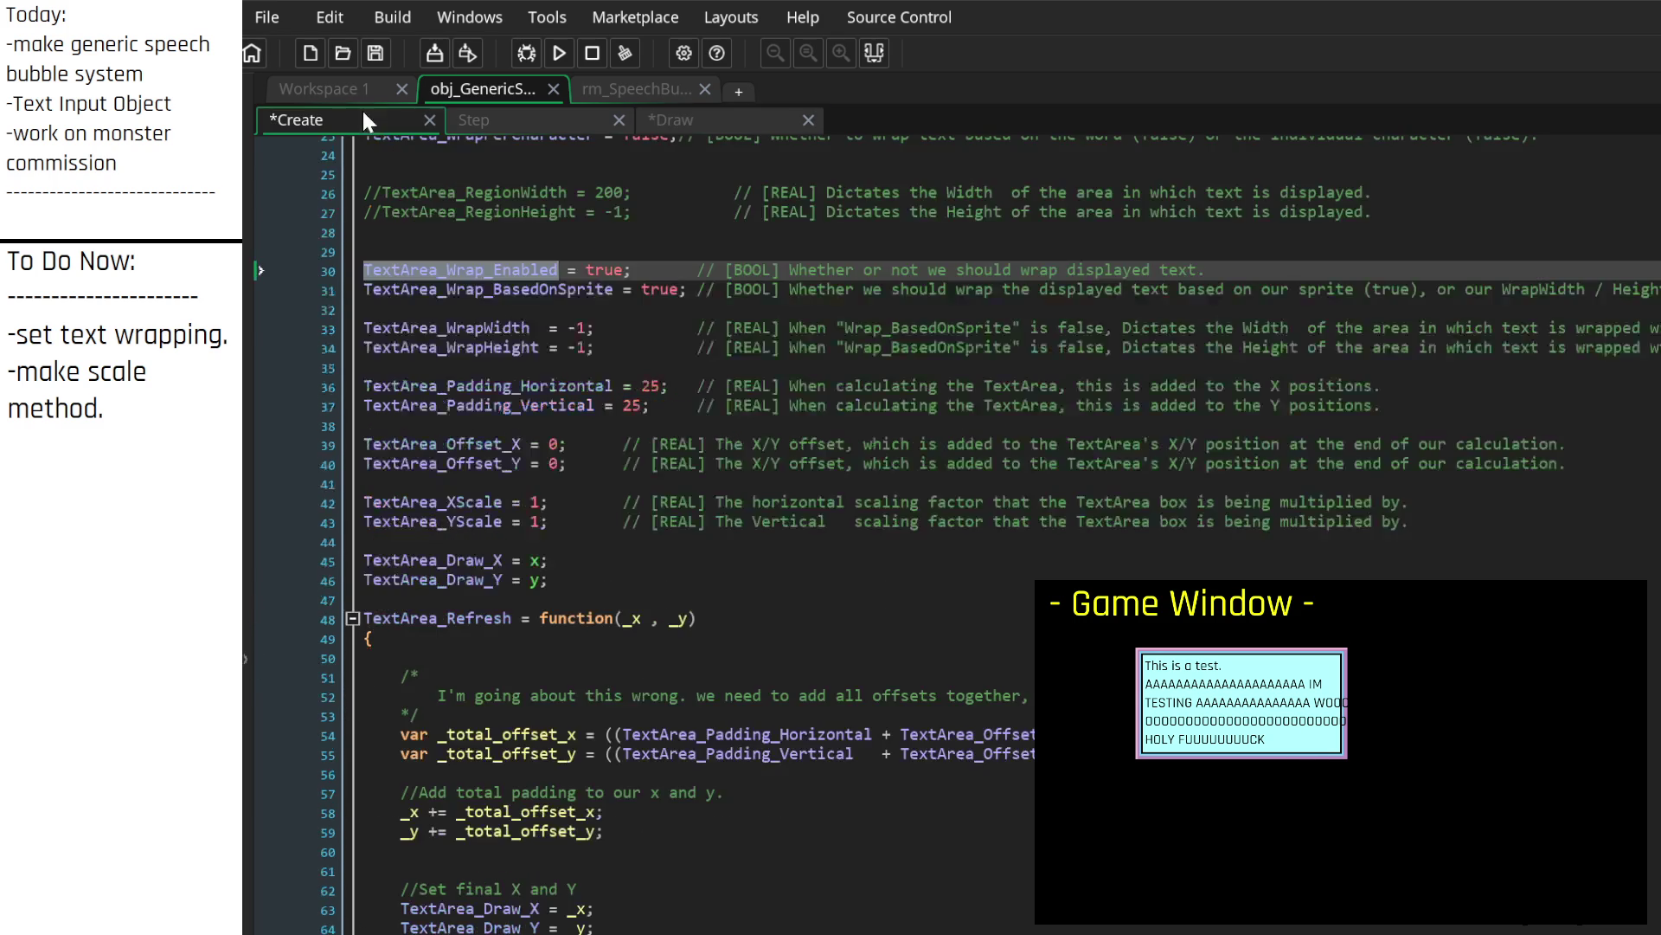
{"action": "right_click", "coordinate": [457, 270]}
{"action": "left_click", "coordinate": [500, 303]}
{"action": "left_click", "coordinate": [736, 121]}
{"action": "type", "text": "TextArea_Wrap_Enabled"}
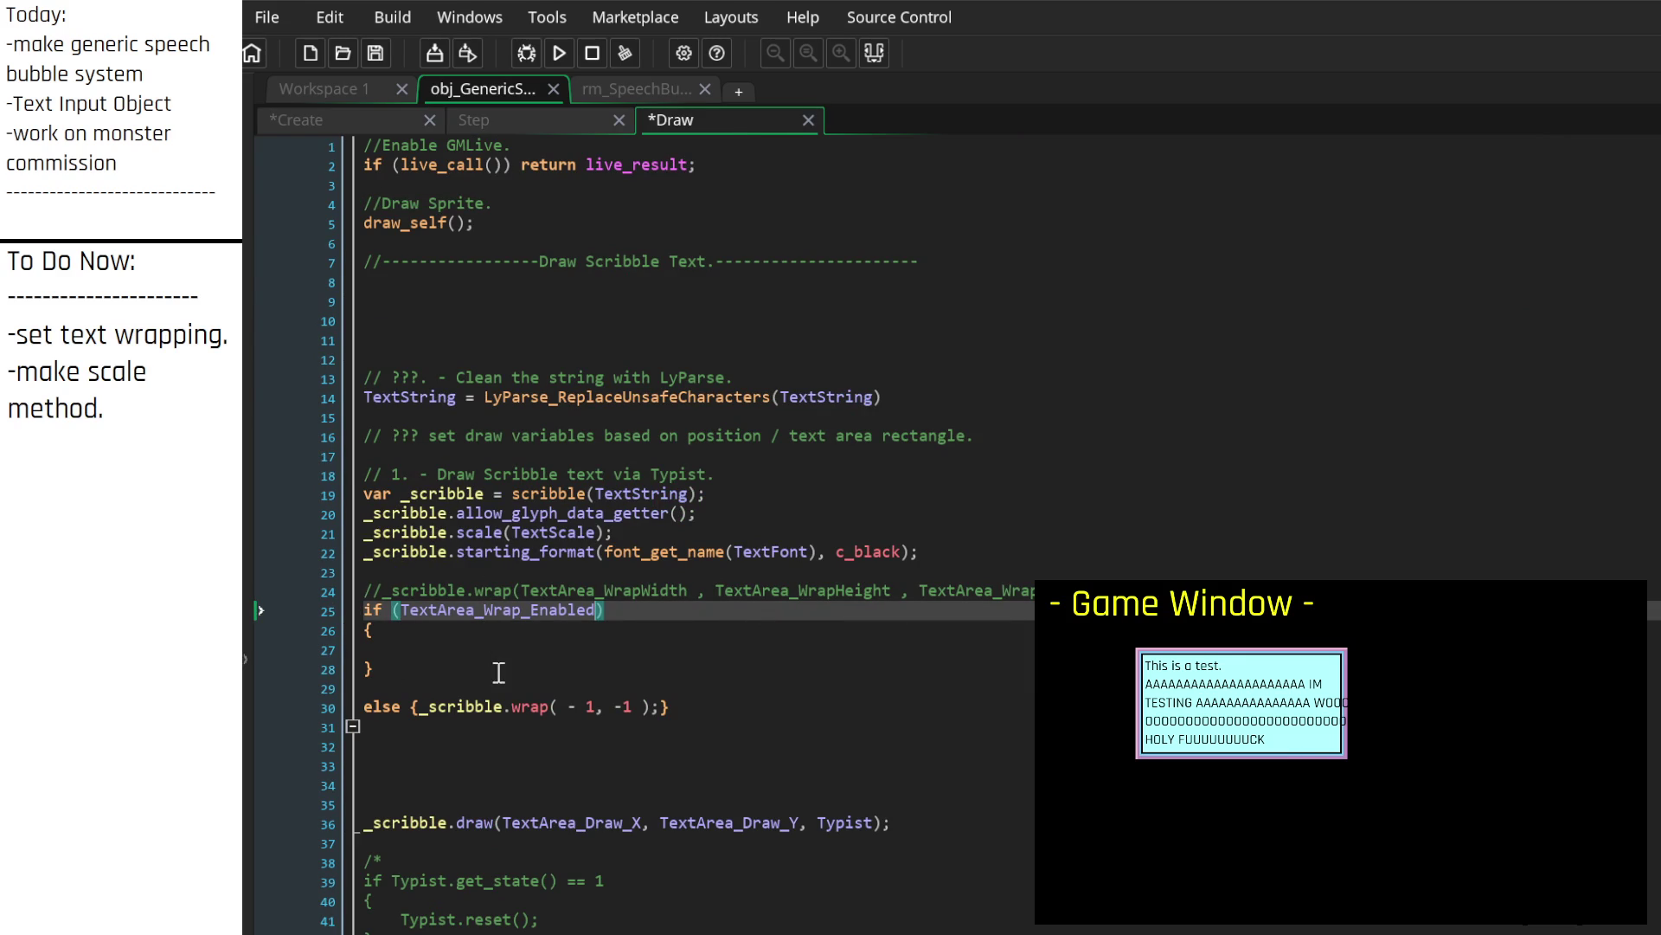
{"action": "left_click", "coordinate": [620, 649]}
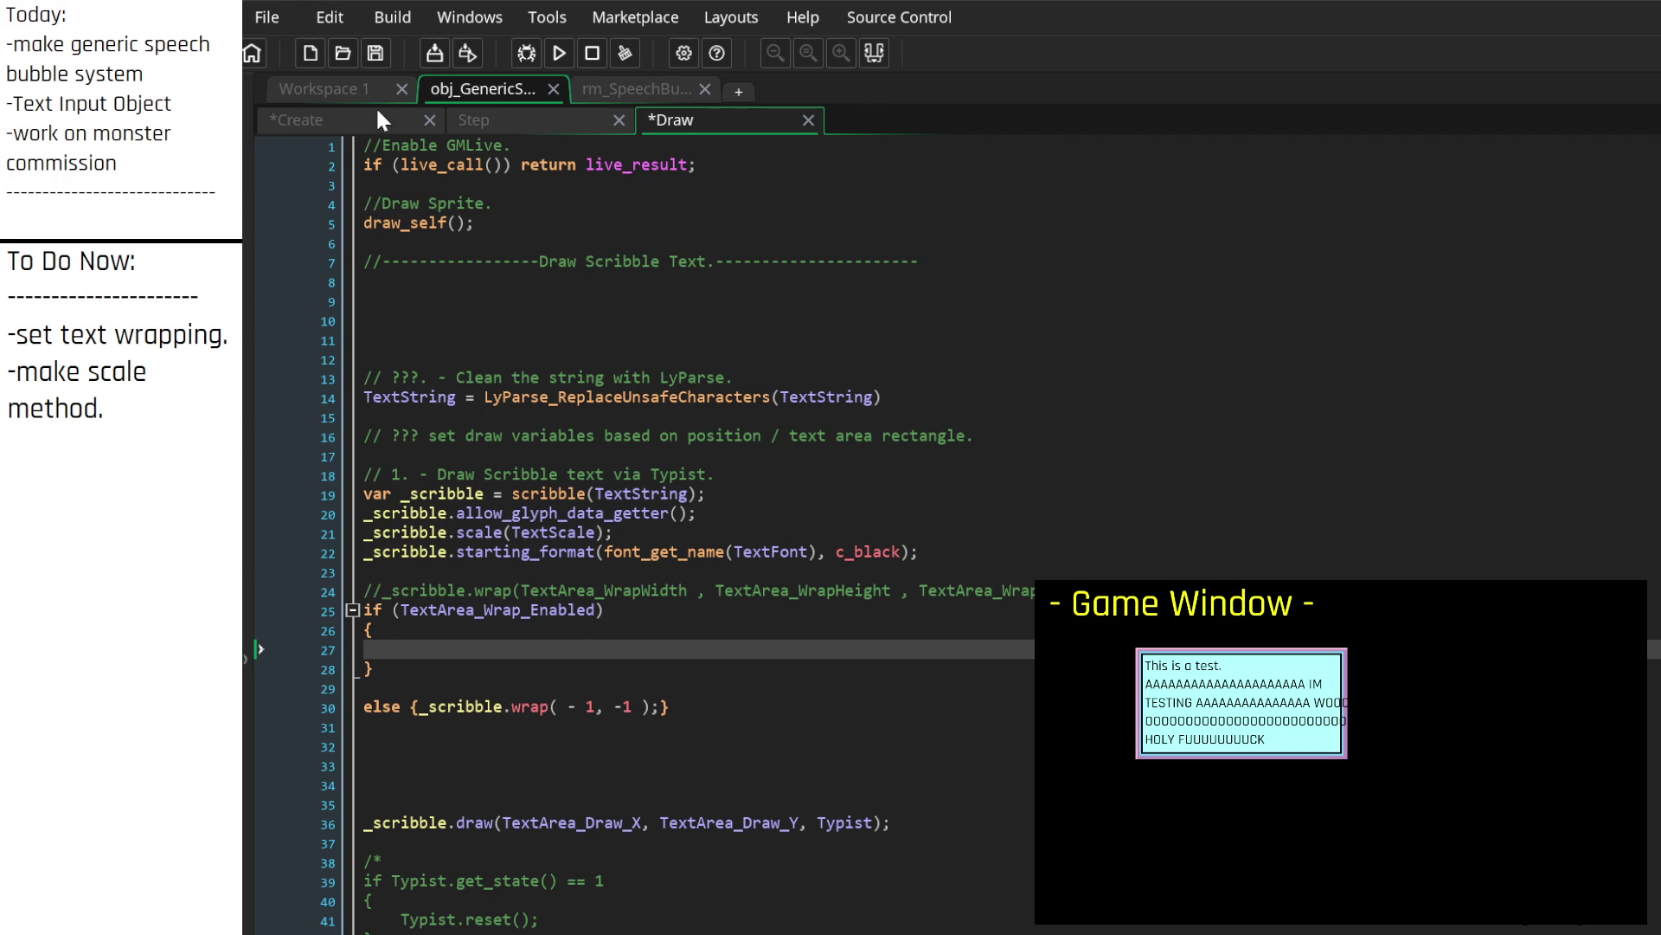
{"action": "left_click", "coordinate": [349, 121]}
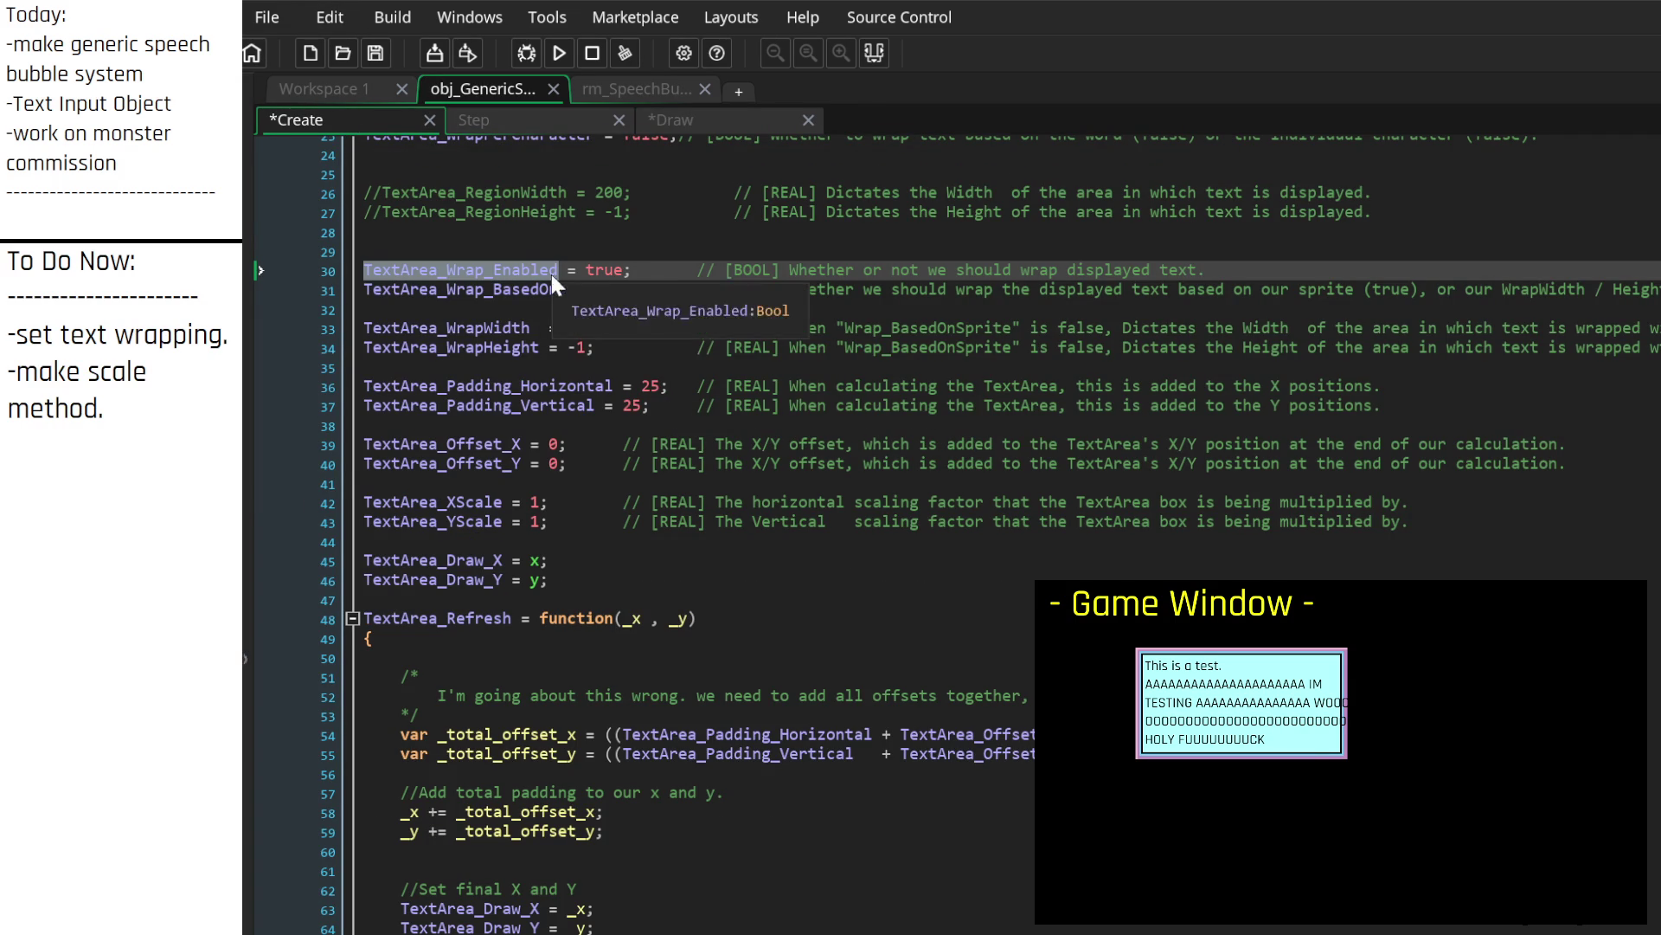
{"action": "left_click", "coordinate": [671, 119]}
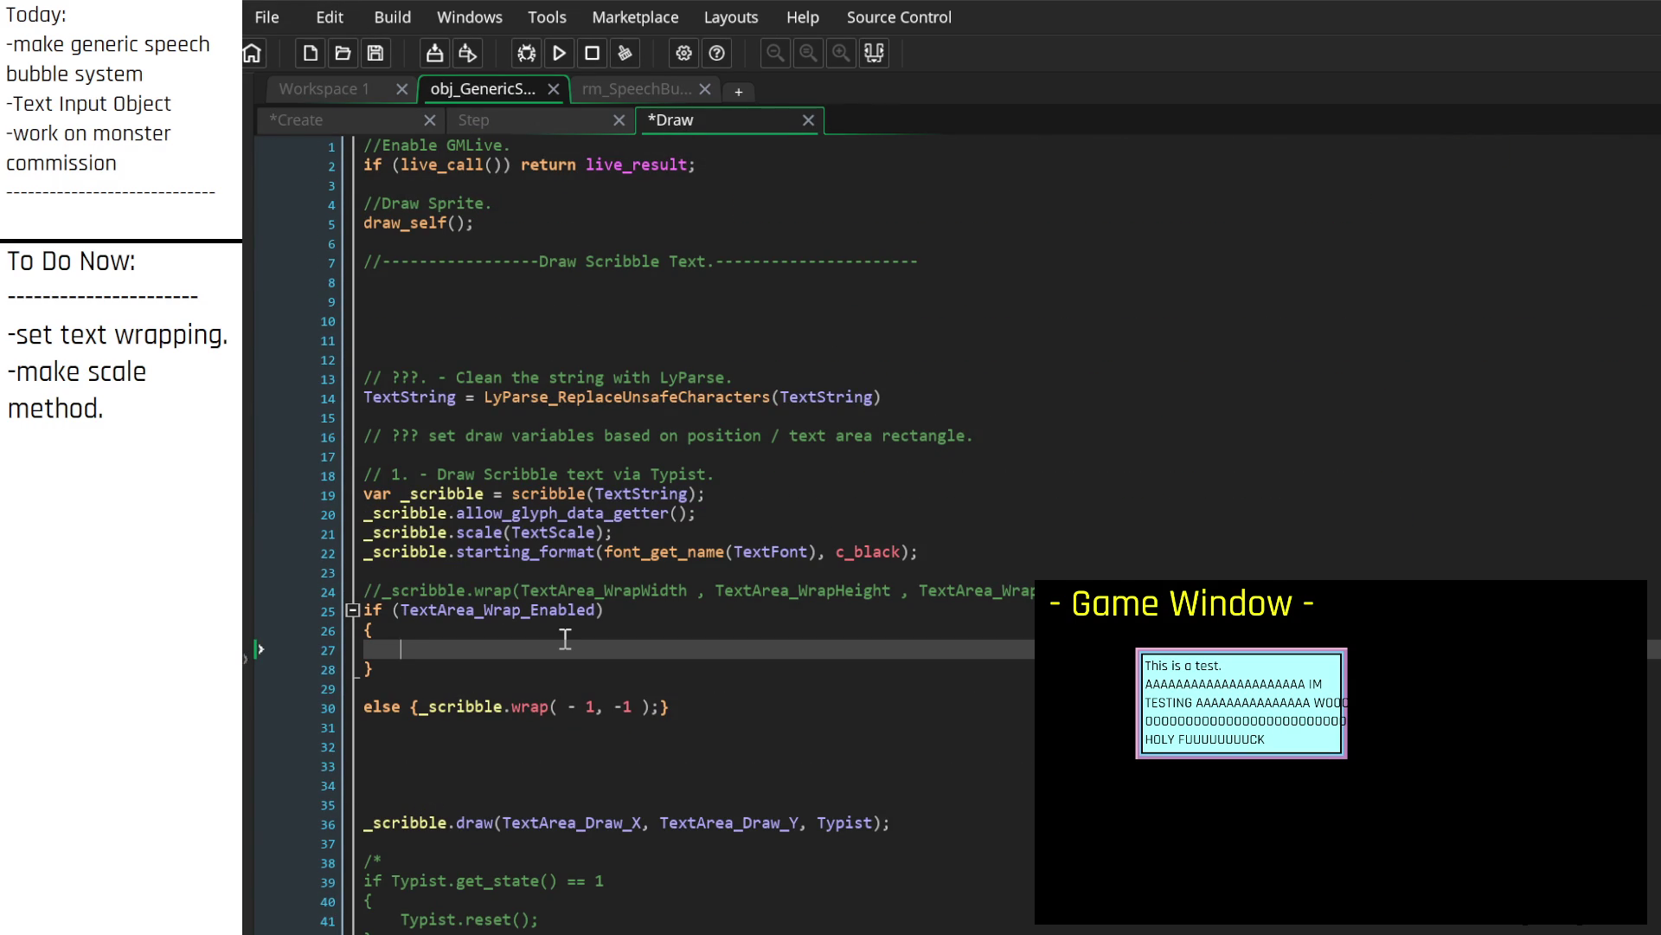
{"action": "type", "text": "if ()"}
{"action": "key", "text": "Left"}
{"action": "left_click", "coordinate": [372, 126]}
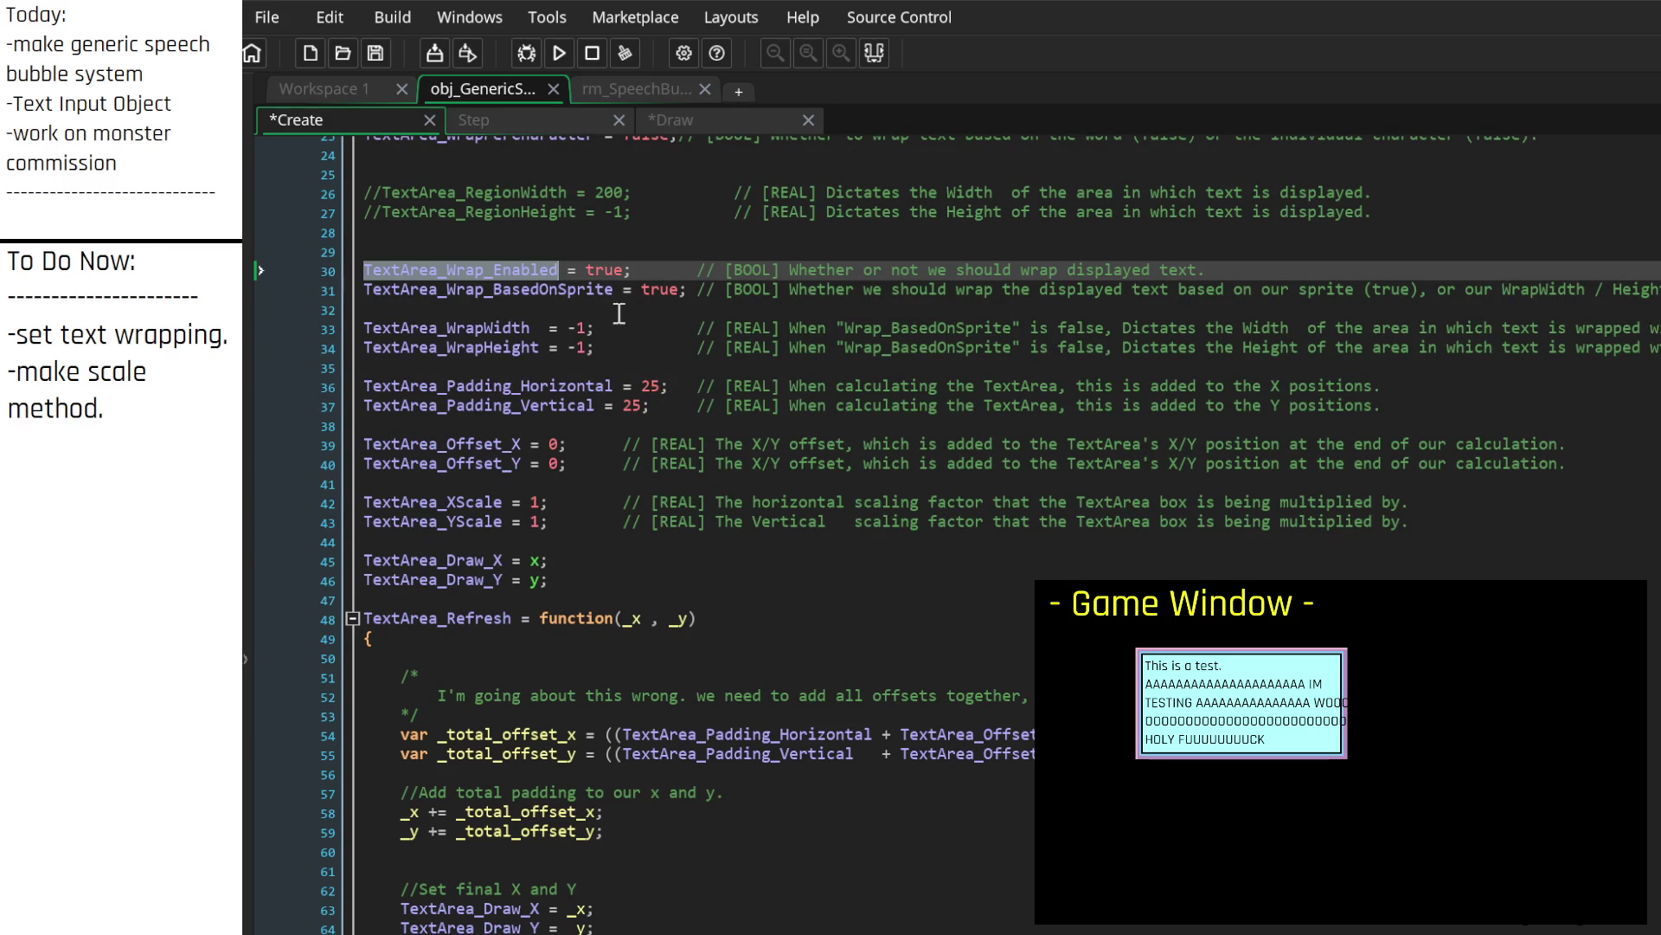
{"action": "double_click", "coordinate": [535, 289]}
{"action": "key", "text": "ctrl+c"}
{"action": "left_click", "coordinate": [677, 120]}
{"action": "key", "text": "ctrl+v"}
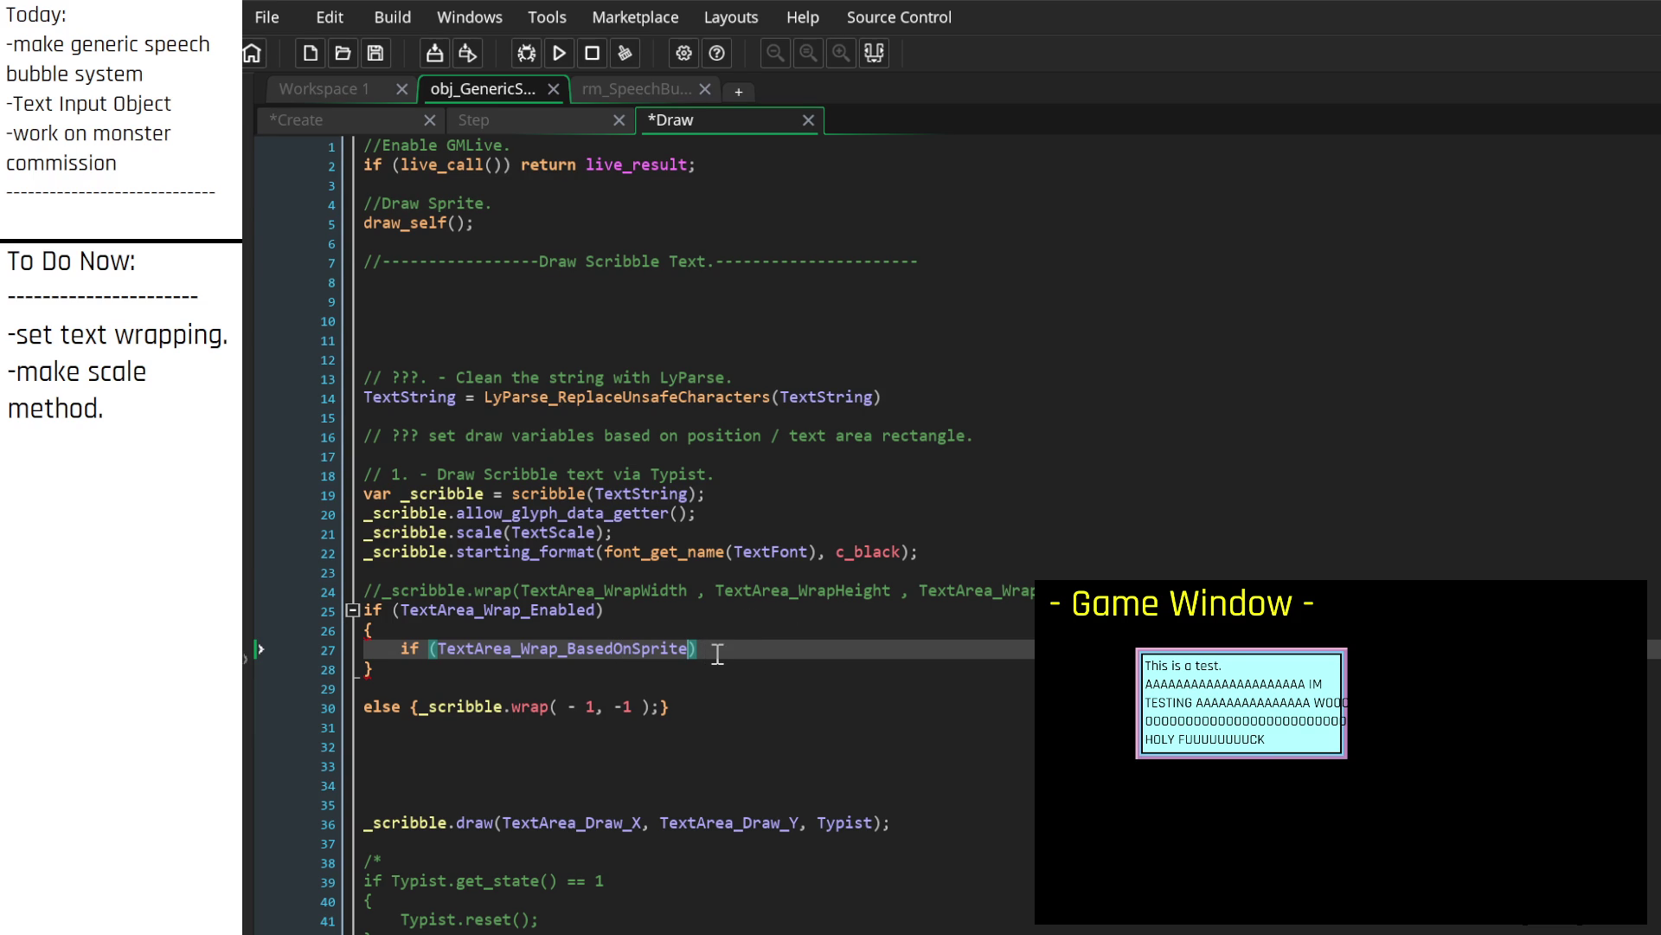
{"action": "key", "text": "Return"}
{"action": "type", "text": "{"}
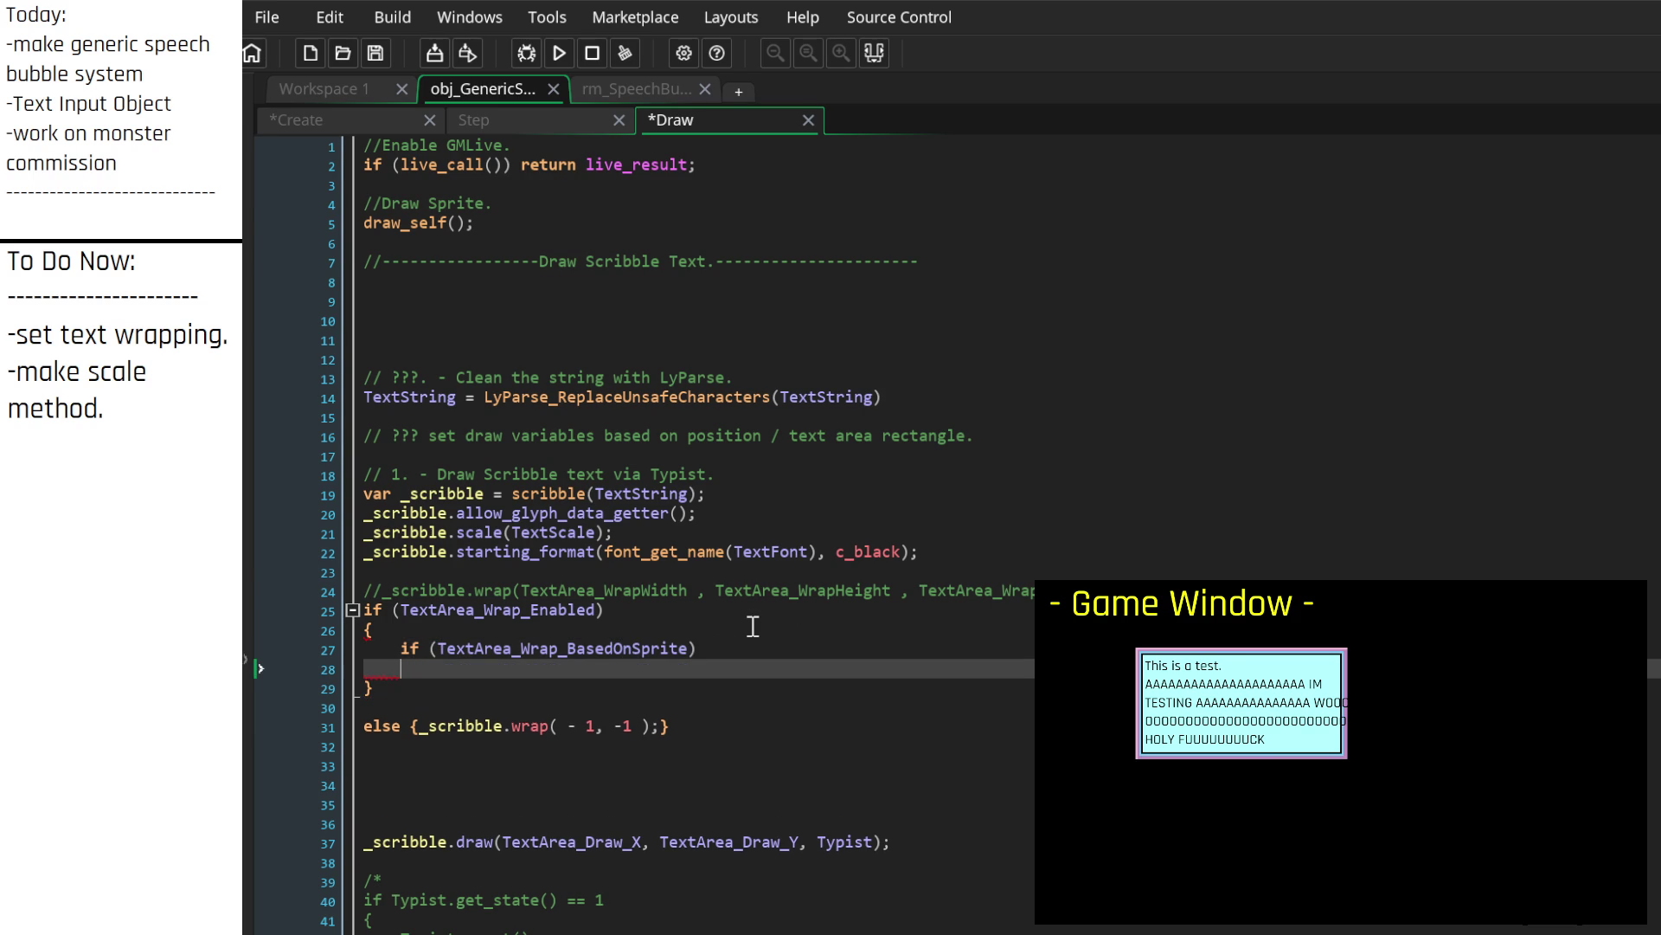
{"action": "key", "text": "Return"}
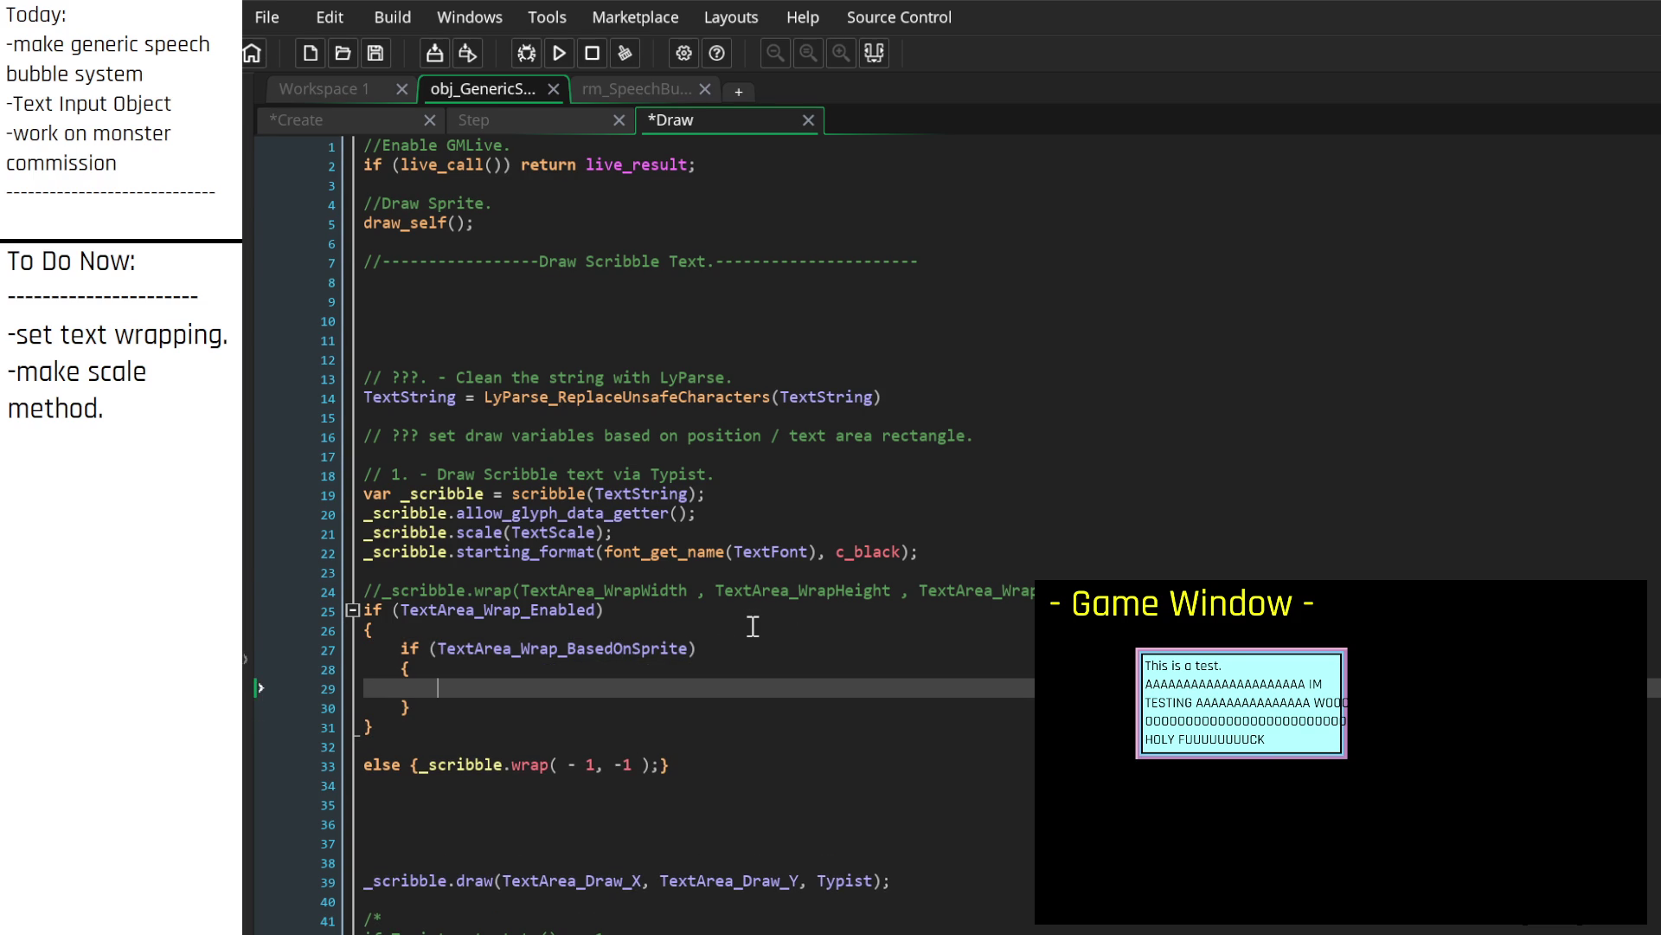
{"action": "key", "text": "Up"}
{"action": "key", "text": "Up"}
{"action": "key", "text": "End"}
{"action": "type", "text": "== true"}
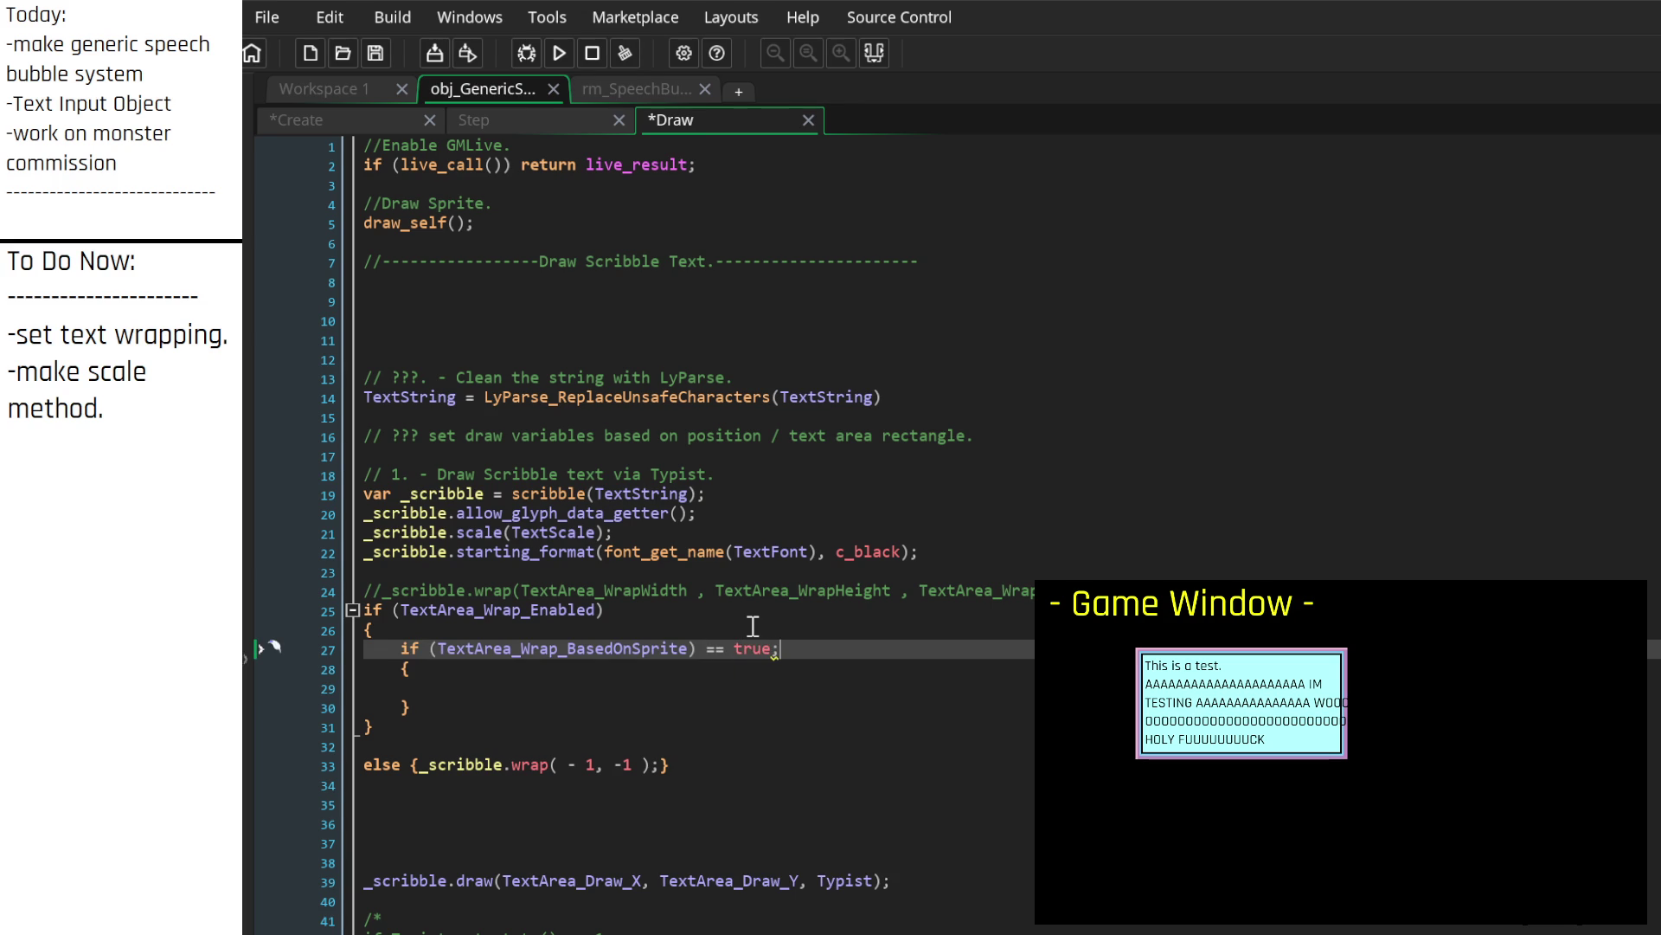
{"action": "key", "text": "Down"}
{"action": "key", "text": "Down"}
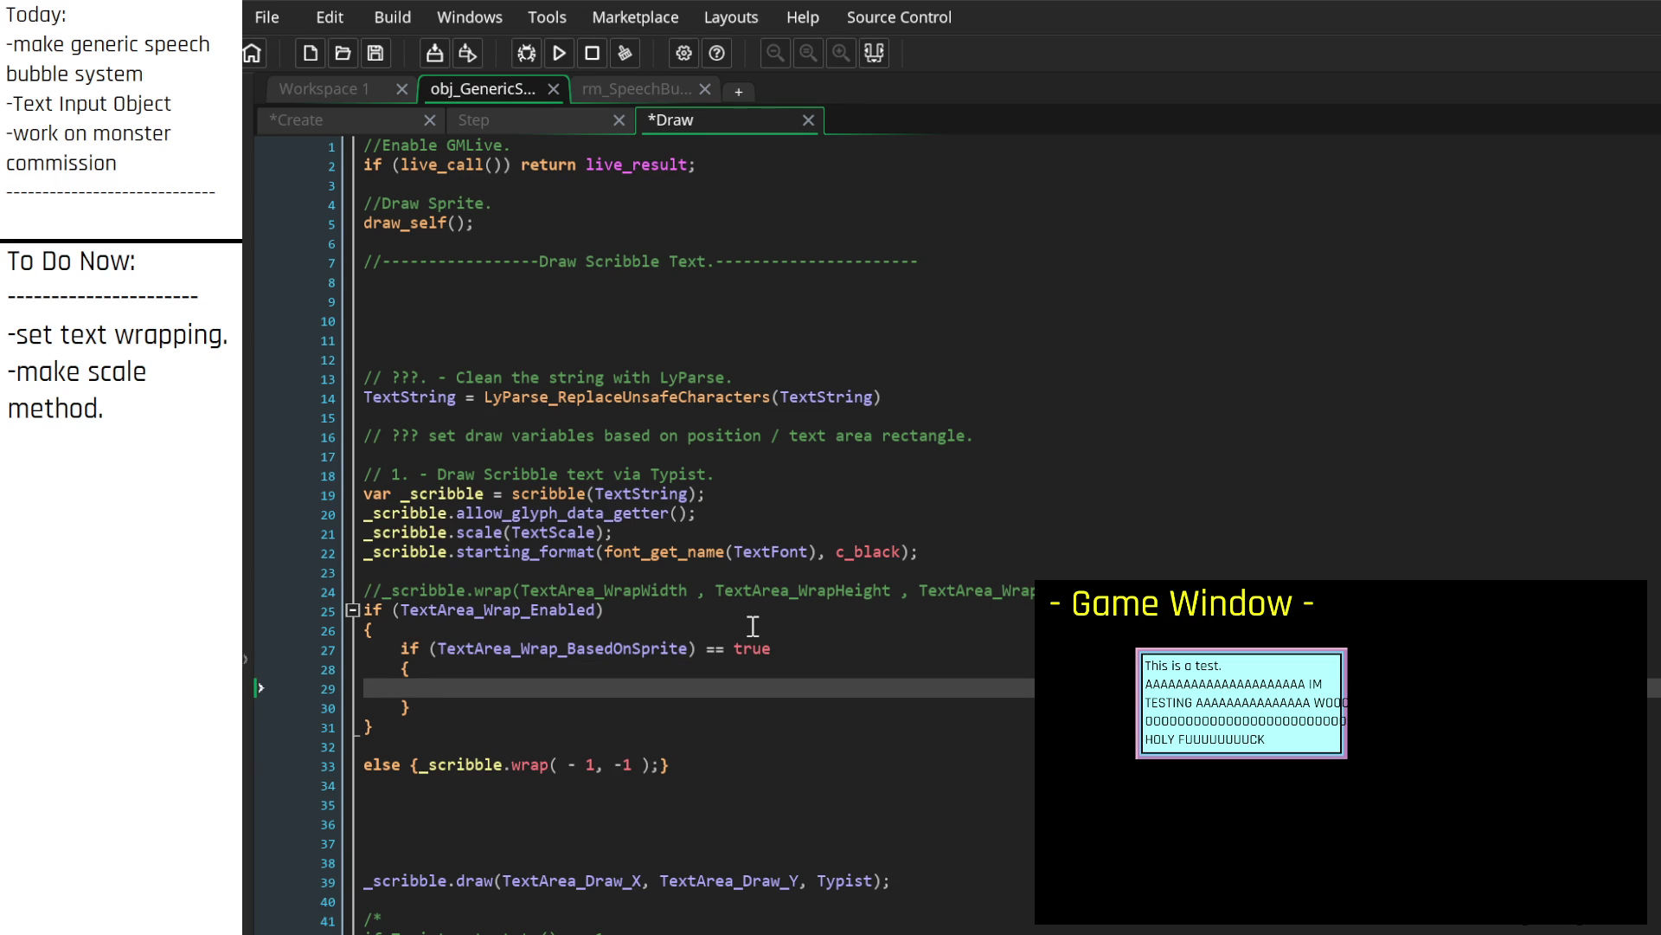
{"action": "type", "text": "//"}
{"action": "type", "text": "if we're wrappi"}
{"action": "type", "text": "ng based on t"}
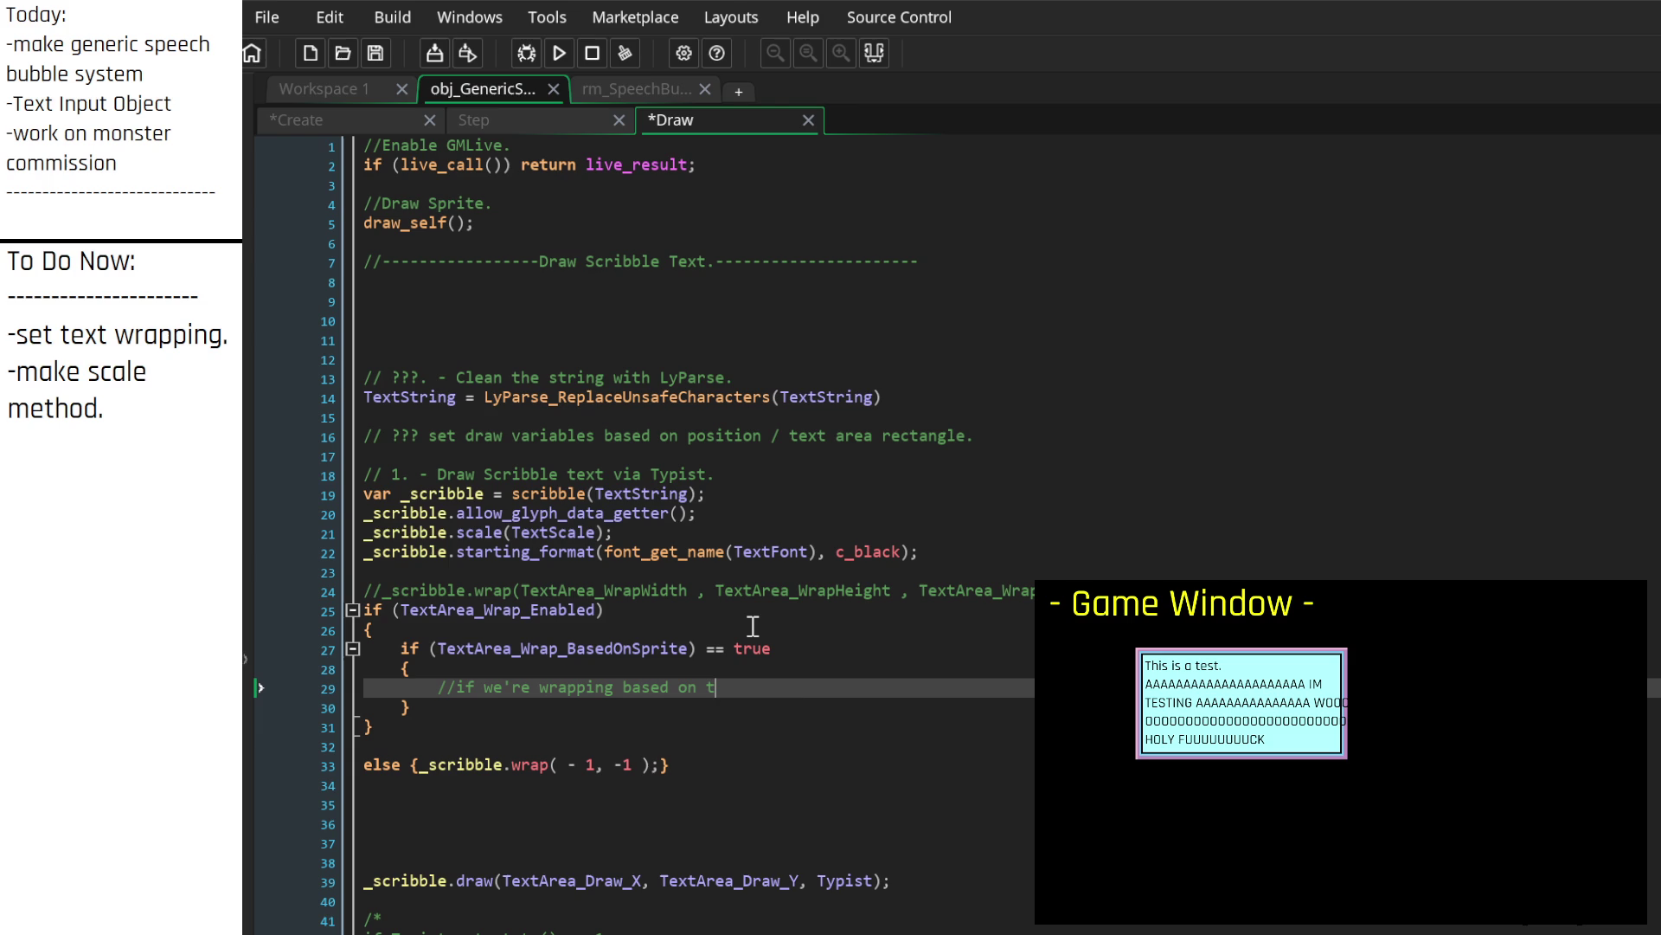
{"action": "type", "text": "he sprite, we nee"}
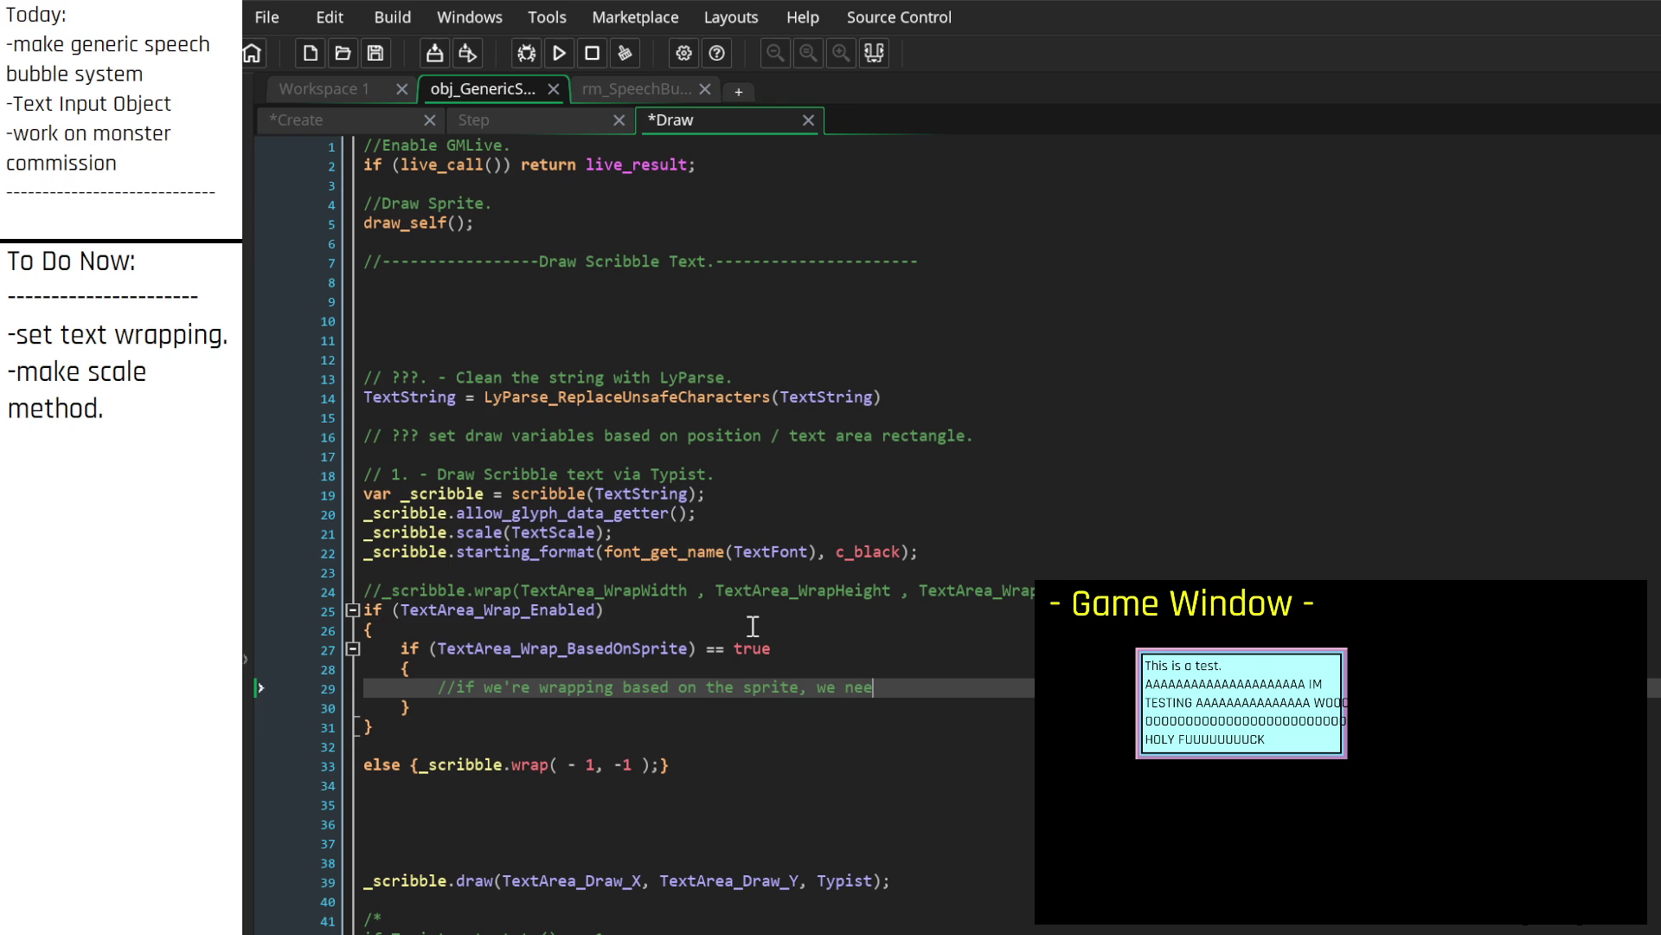
{"action": "type", "text": "d to"}
{"action": "key", "text": "Return"}
{"action": "type", "text": "/*"}
{"action": "key", "text": "Return"}
{"action": "key", "text": "Return"}
{"action": "type", "text": "*/"}
{"action": "key", "text": "Up"}
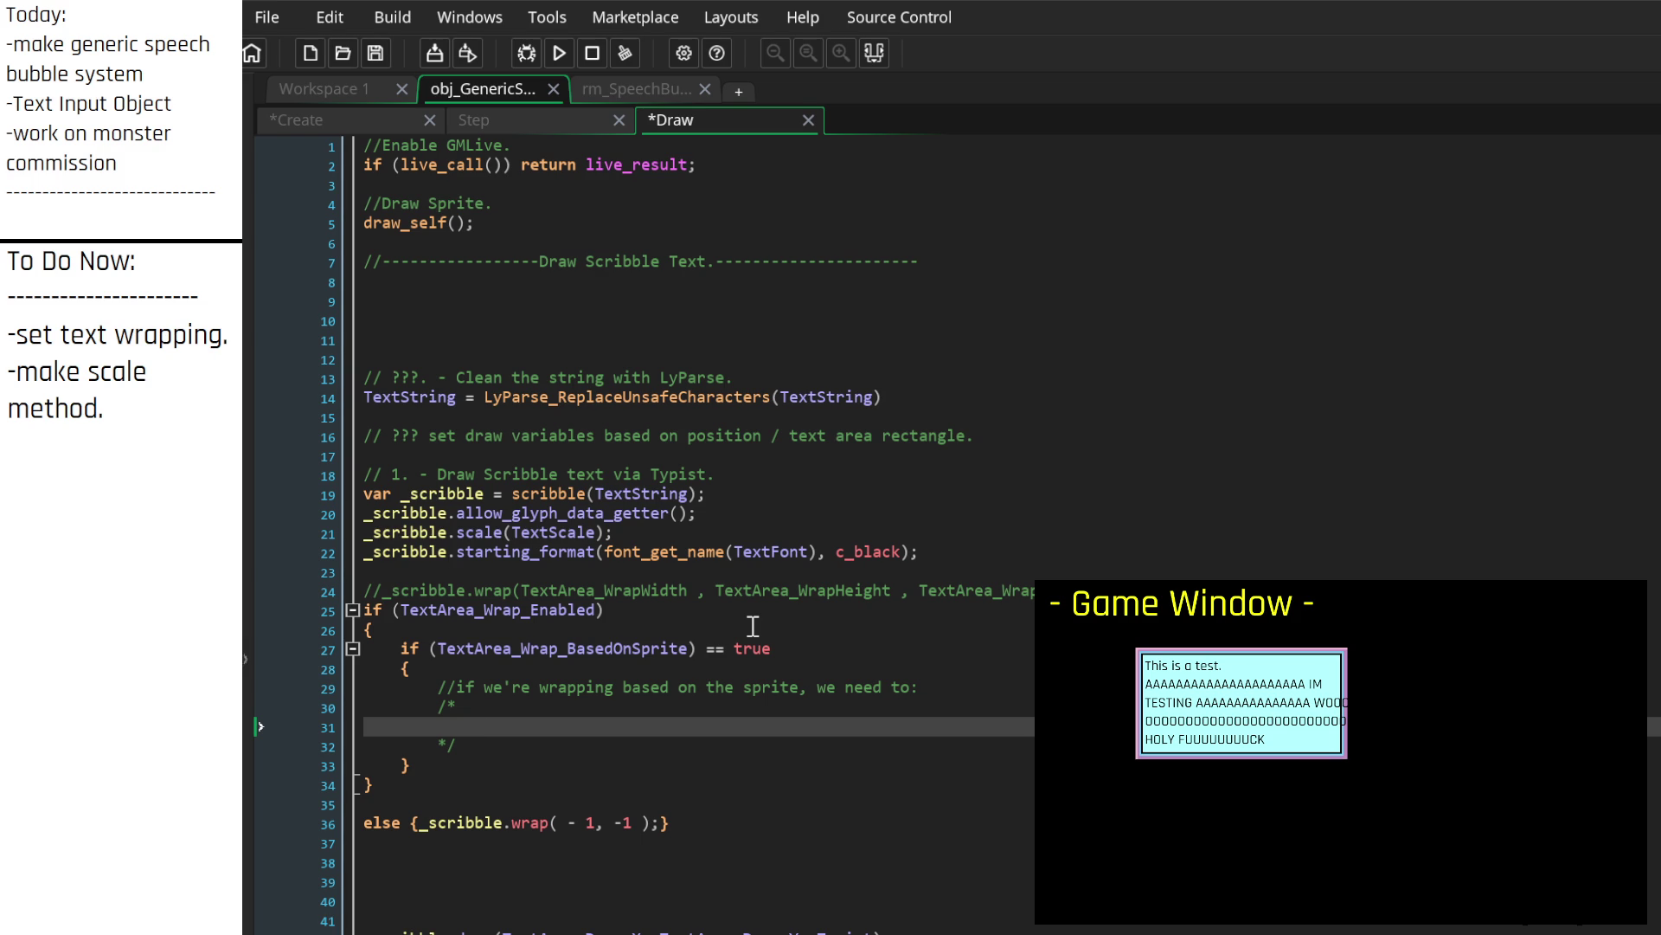
{"action": "left_click", "coordinate": [319, 121]}
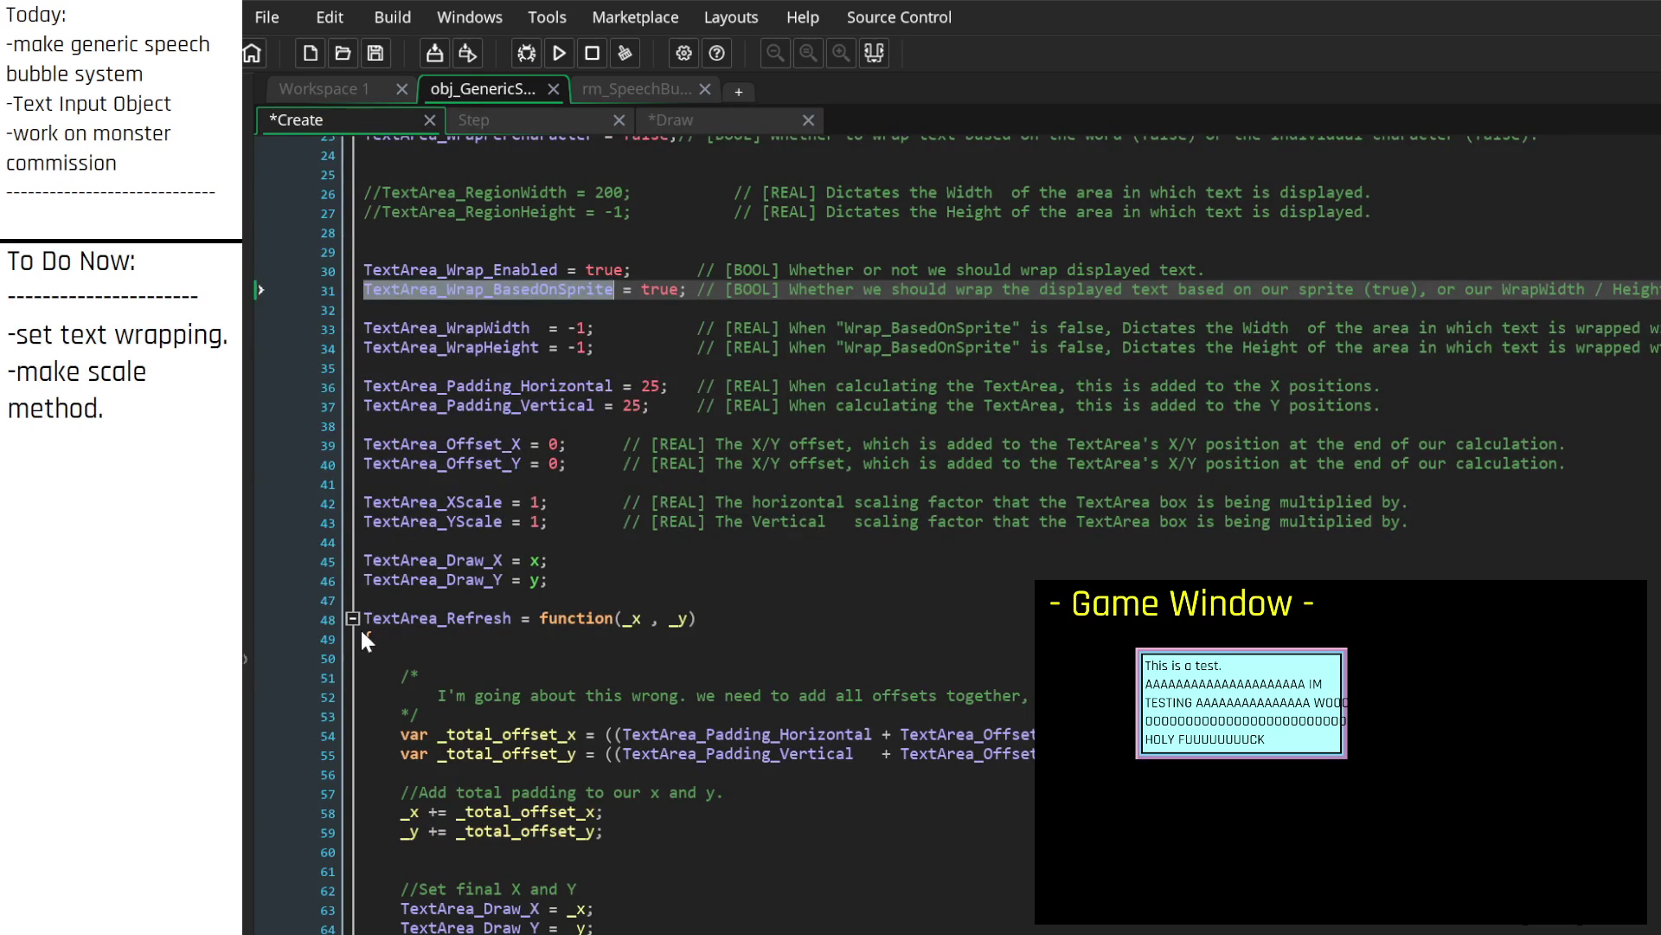
{"action": "left_click", "coordinate": [353, 619]}
{"action": "left_click", "coordinate": [450, 645]}
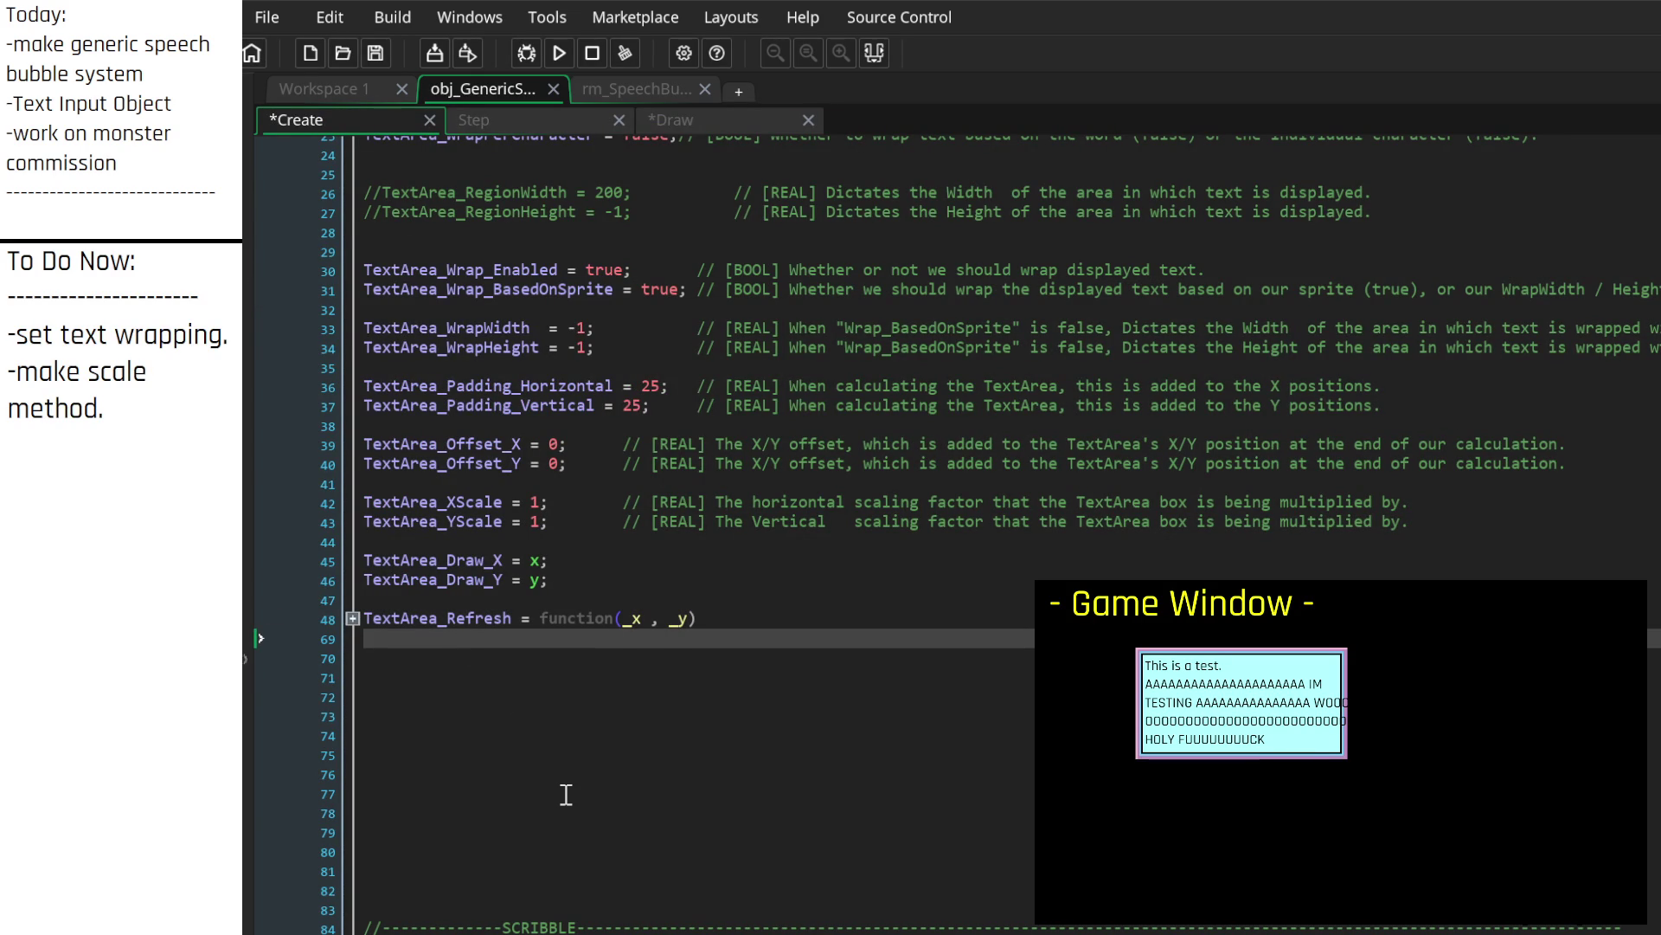
{"action": "type", "text": "TextA"}
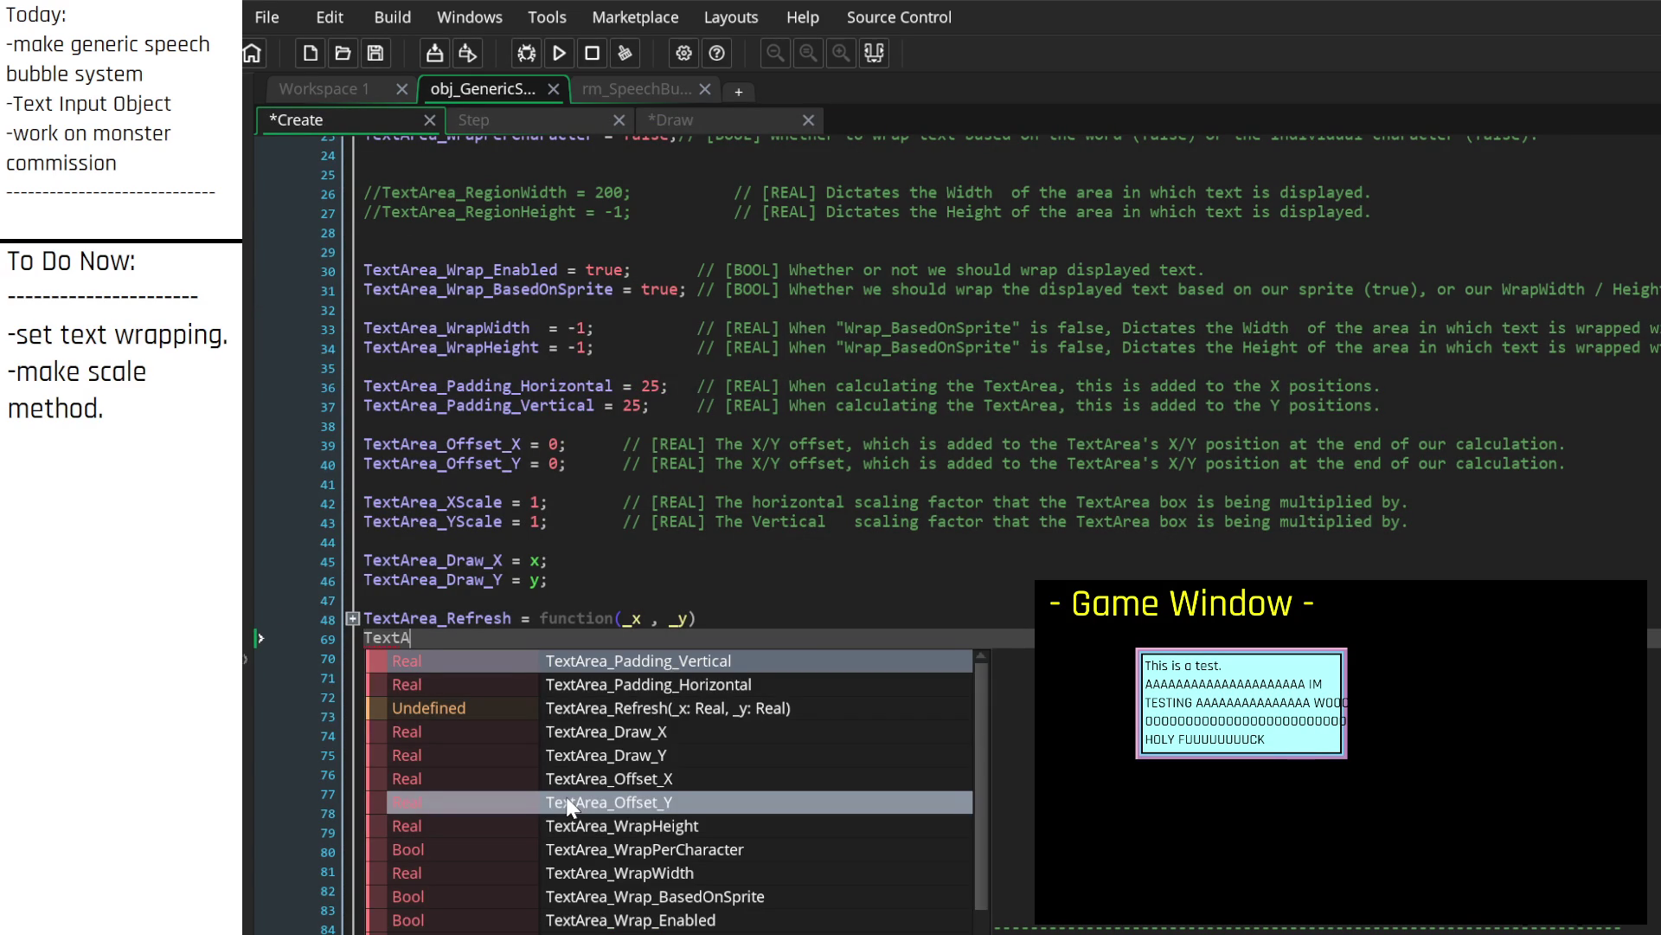
{"action": "type", "text": "rea_WrapF"}
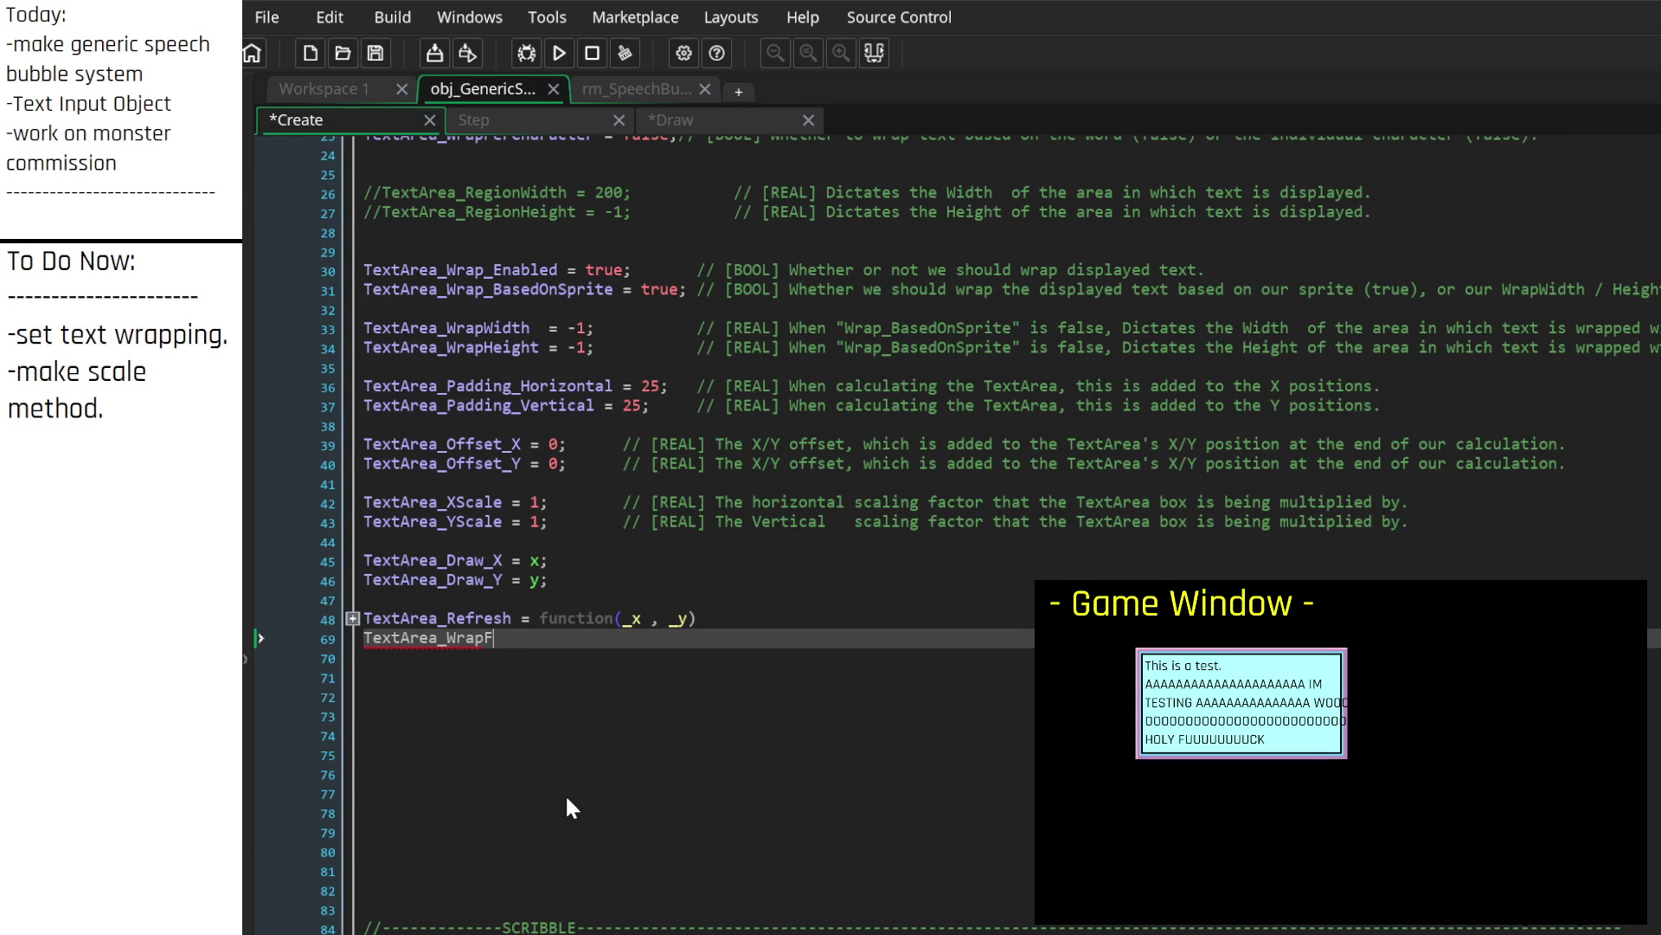
{"action": "type", "text": "romSprite"}
{"action": "key", "text": "BackSpace"}
{"action": "key", "text": "BackSpace"}
{"action": "key", "text": "BackSpace"}
{"action": "type", "text": "W"}
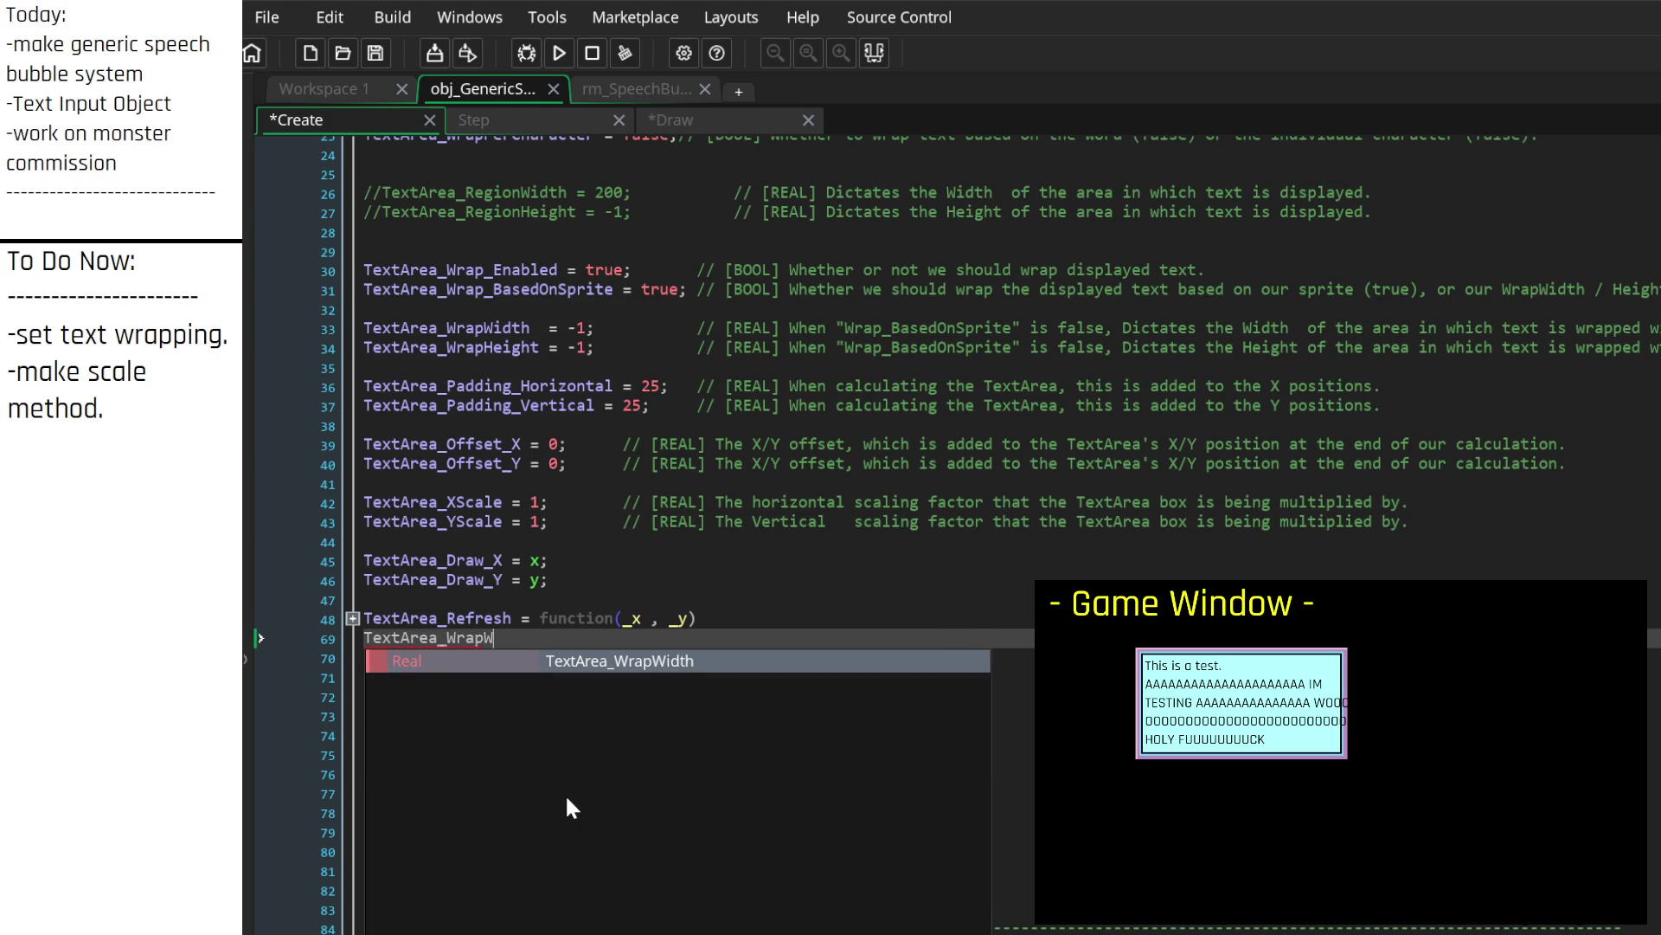
{"action": "type", "text": "ithSprite = "}
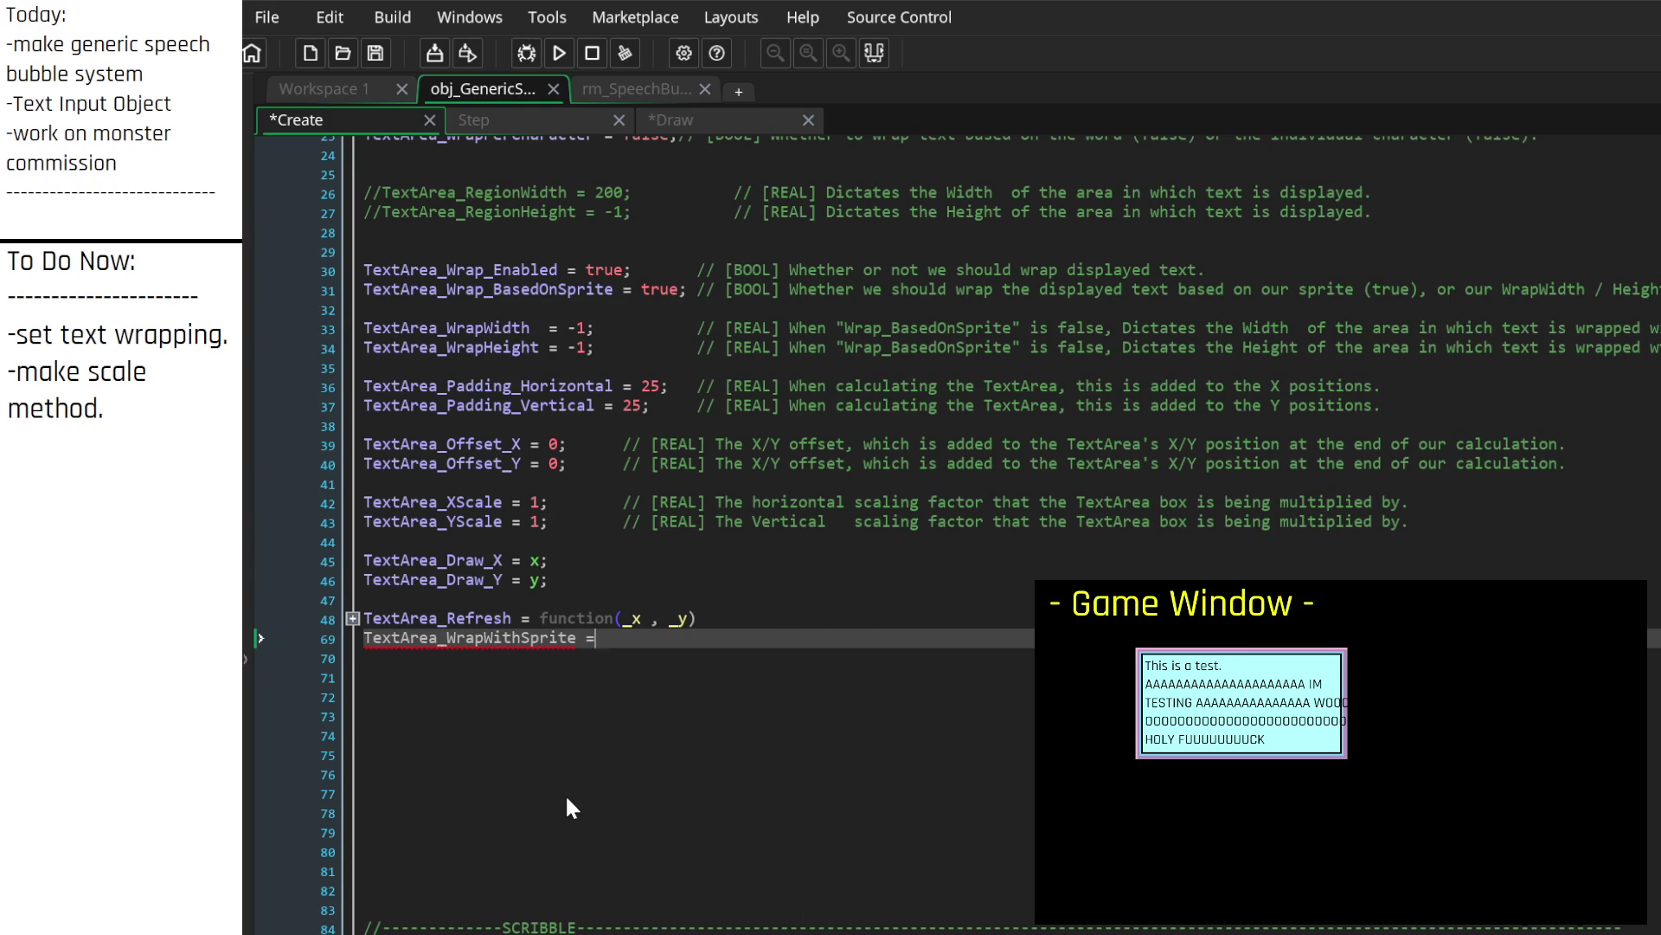
{"action": "type", "text": "function()"}
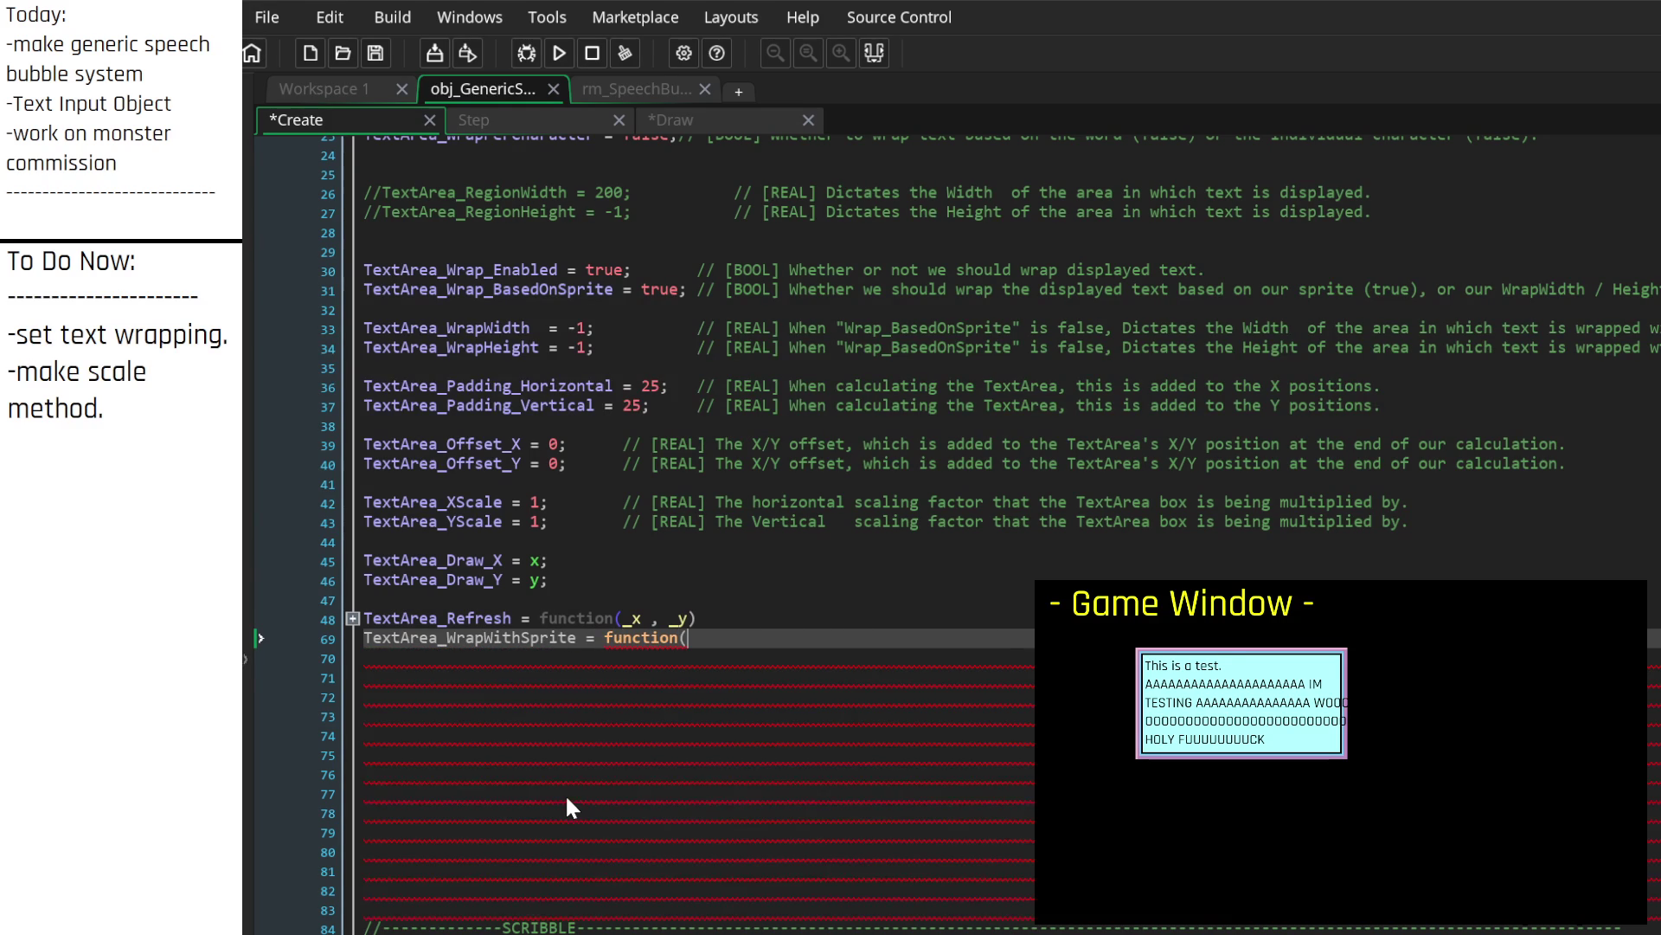
{"action": "key", "text": "Return"}
{"action": "type", "text": "{"}
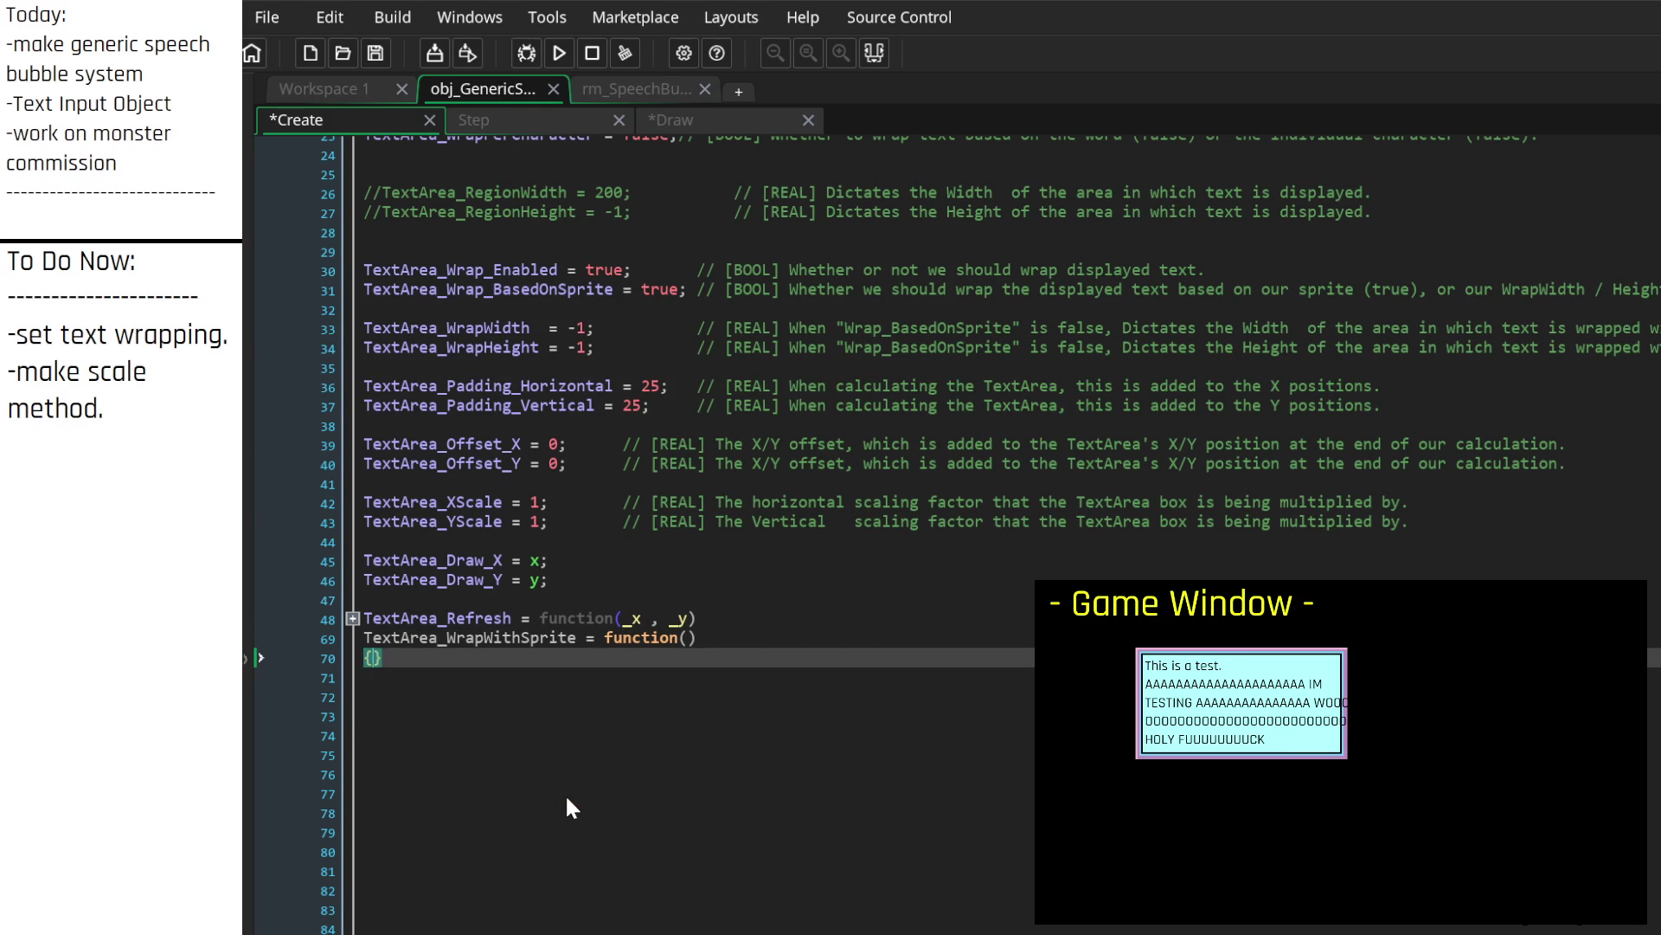
{"action": "key", "text": "Return"}
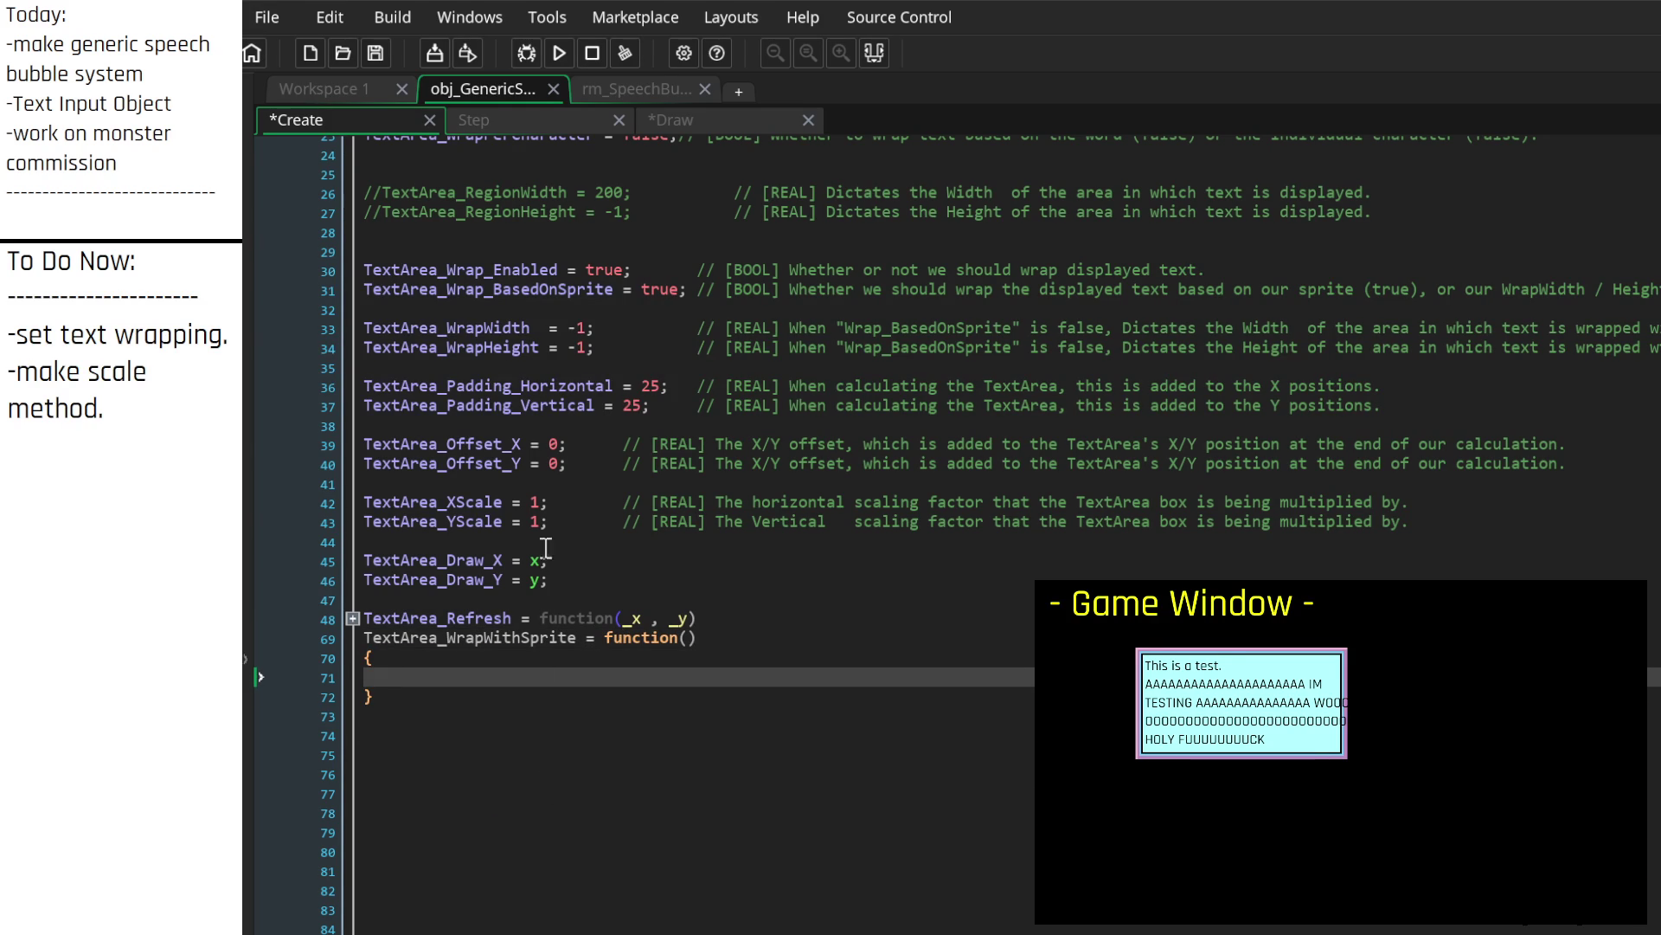
{"action": "left_click", "coordinate": [545, 123]}
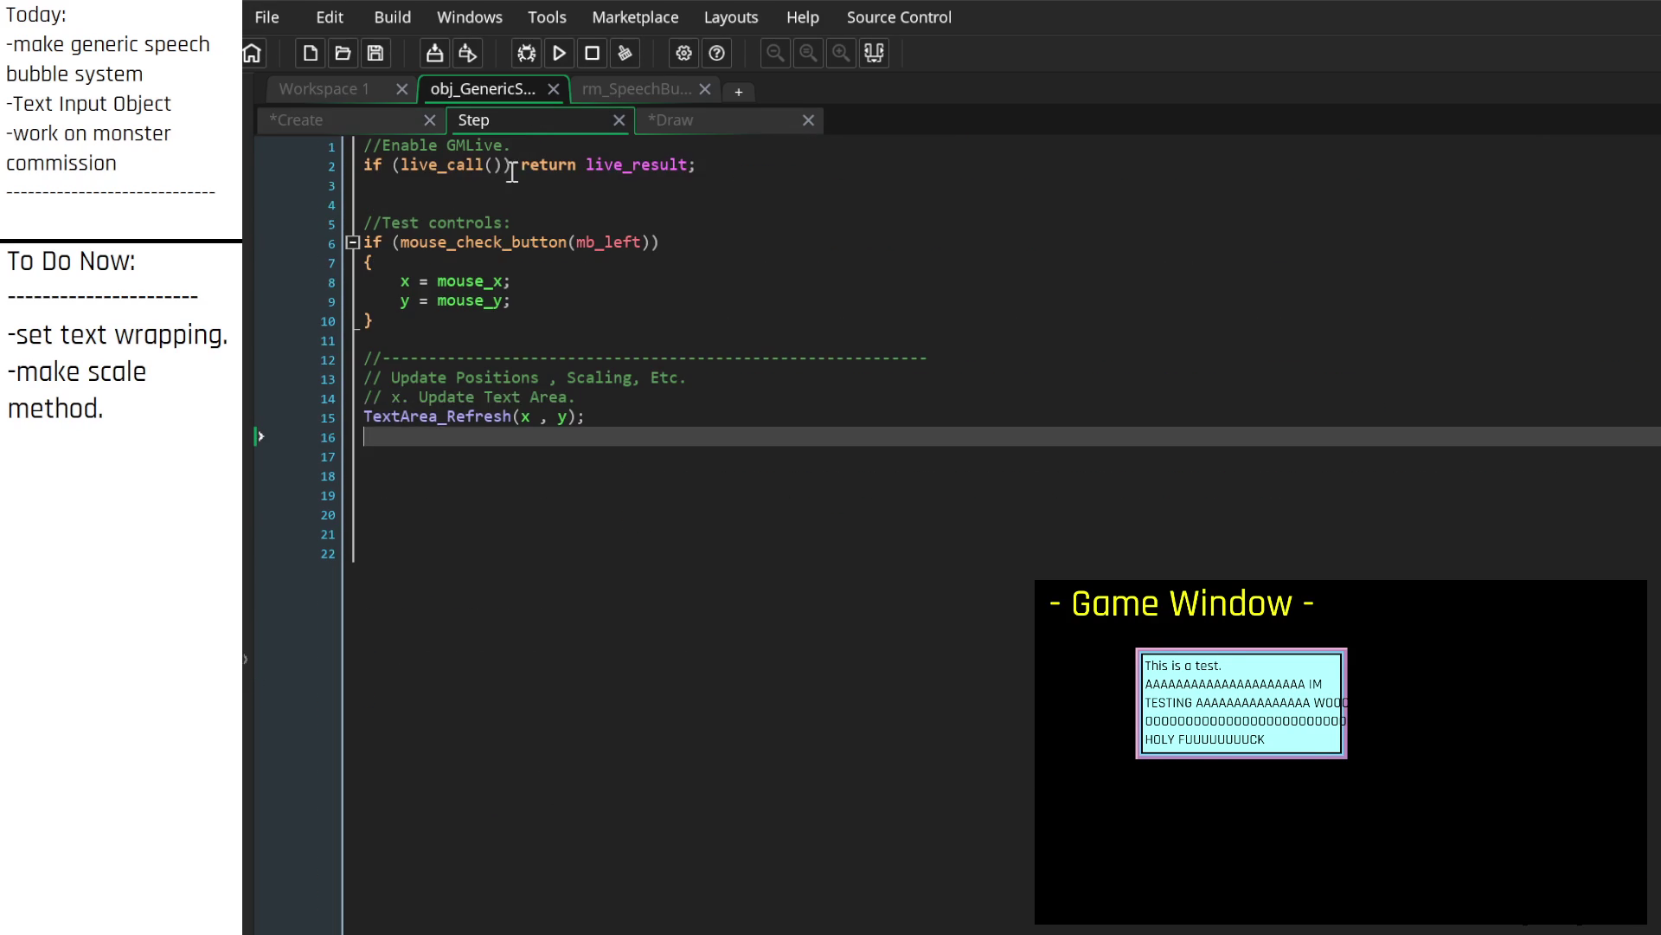
{"action": "left_click", "coordinate": [683, 121]}
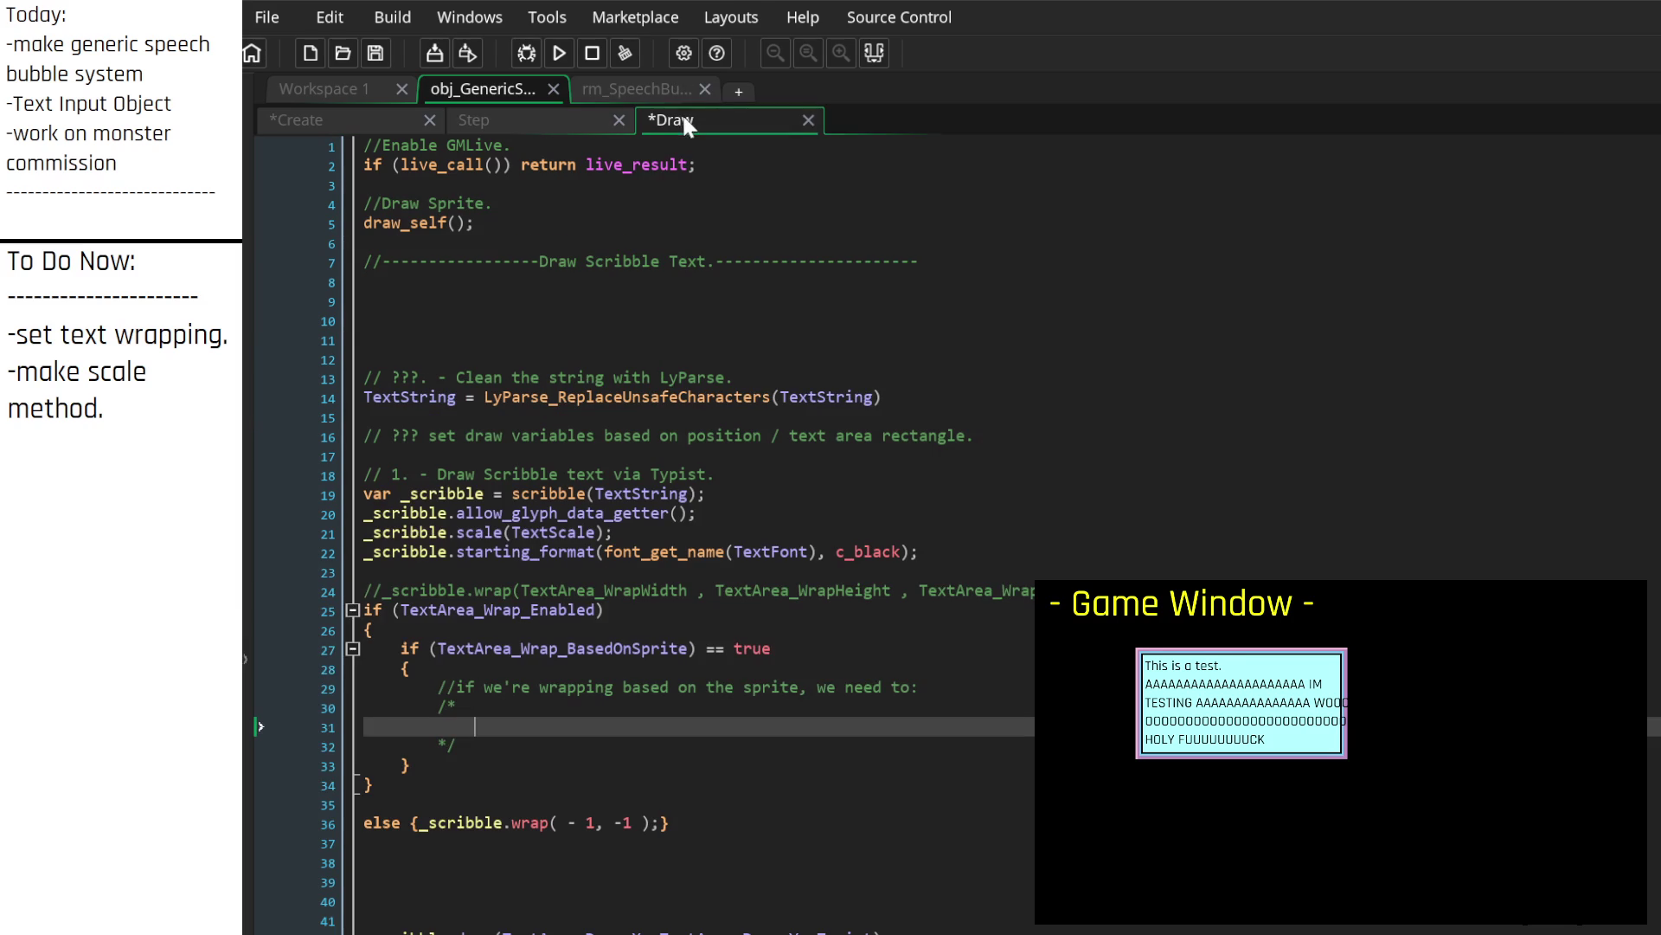
{"action": "left_click", "coordinate": [417, 573]}
{"action": "type", "text": "/*"}
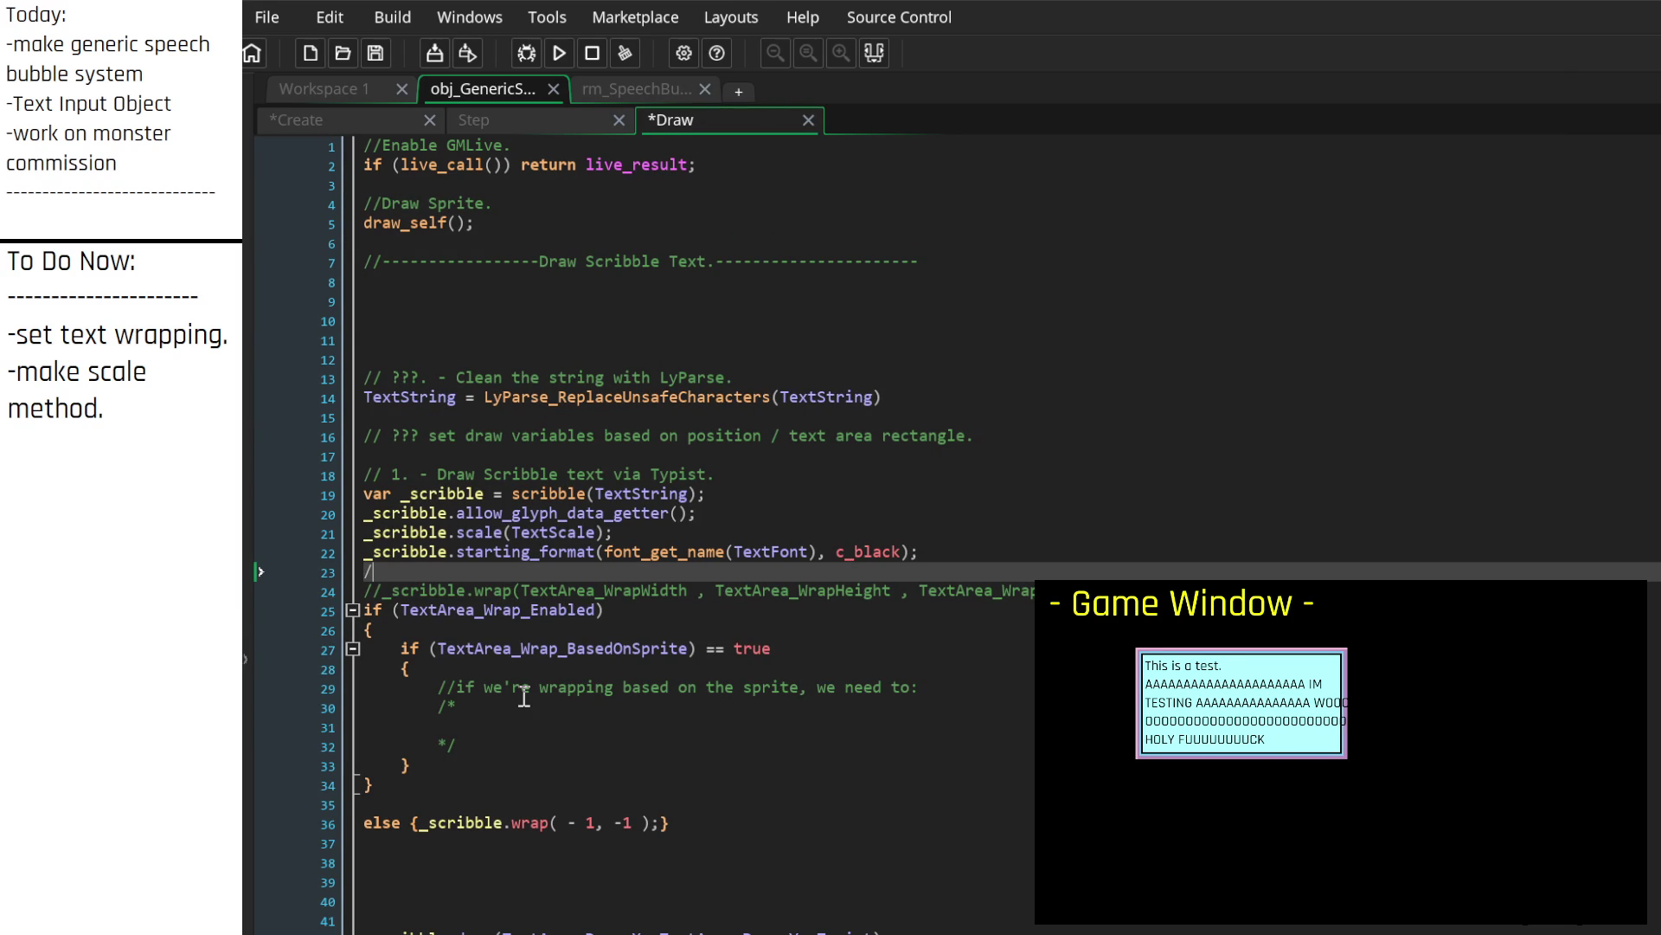
{"action": "key", "text": "BackSpace"}
{"action": "key", "text": "BackSpace"}
{"action": "key", "text": "Down"}
{"action": "key", "text": "Down"}
{"action": "key", "text": "Up"}
{"action": "key", "text": "Return"}
{"action": "type", "text": "*"}
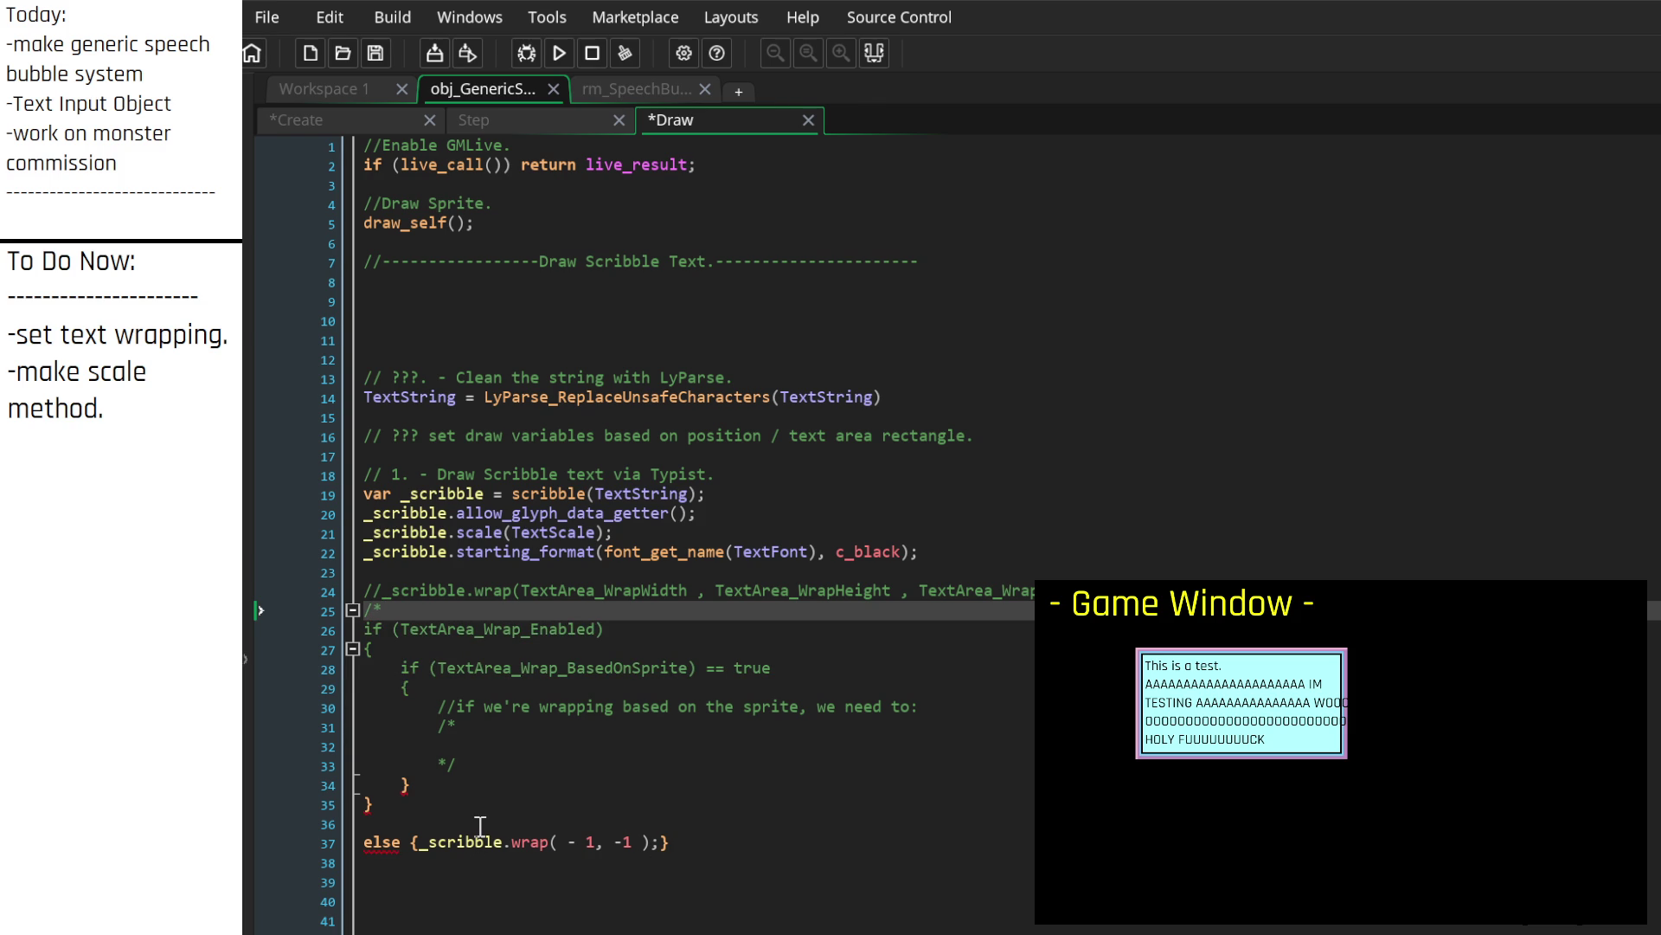
{"action": "left_click_drag", "start_coordinate": [475, 762], "coordinate": [341, 715]}
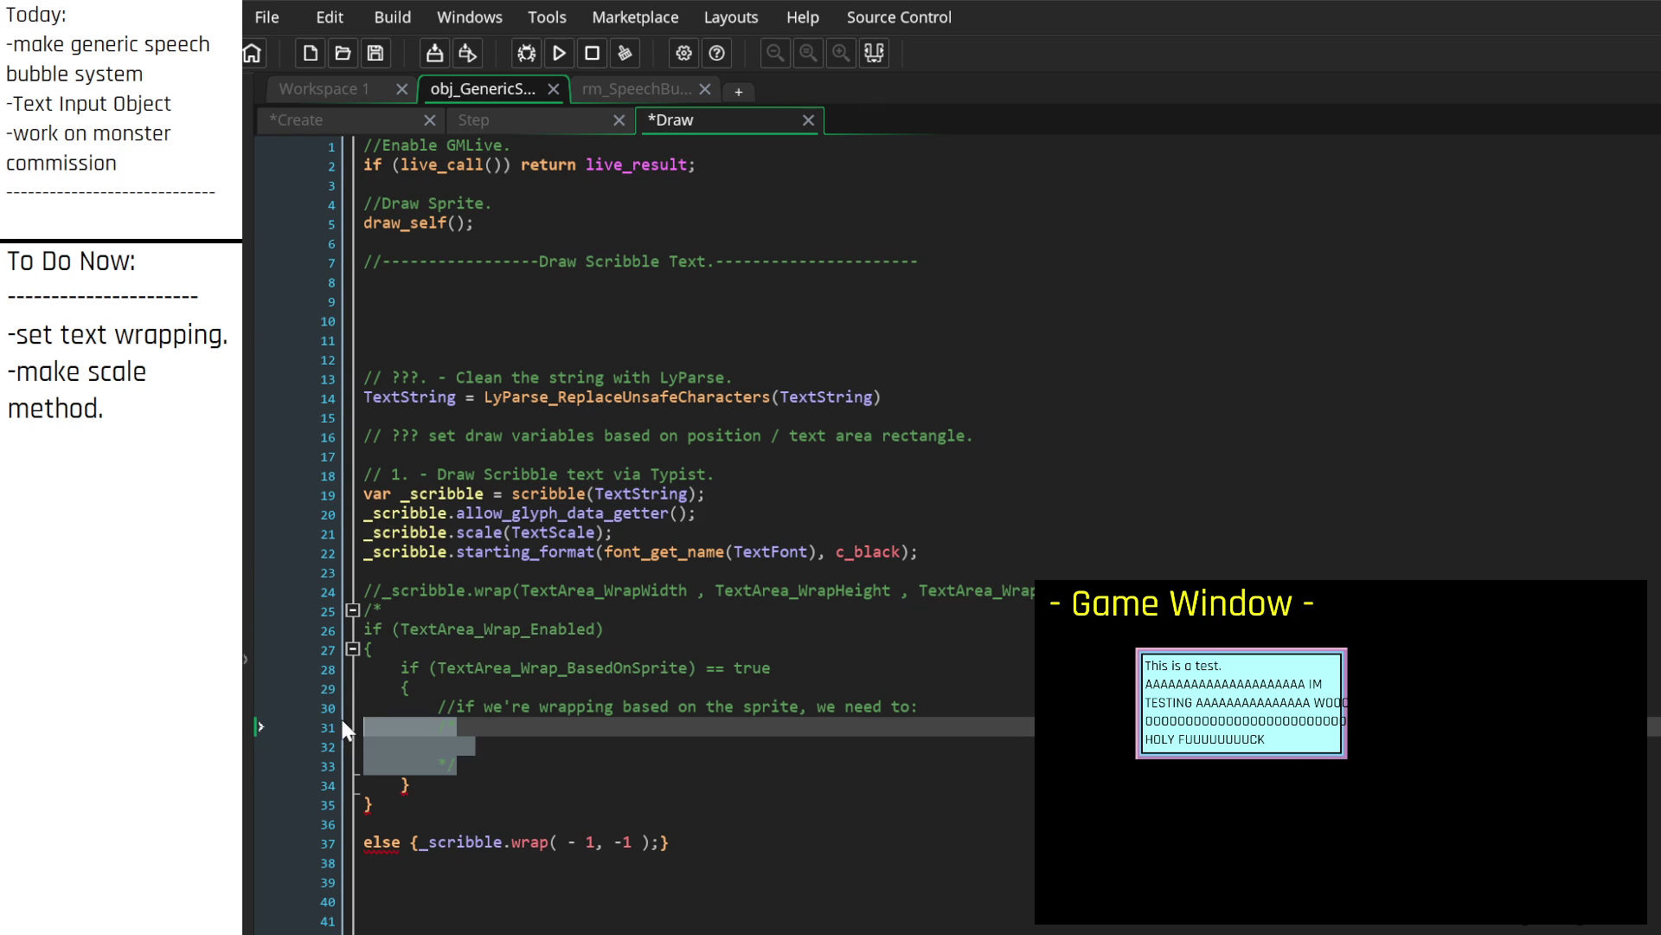
{"action": "key", "text": "BackSpace"}
{"action": "left_click", "coordinate": [469, 839]}
{"action": "type", "text": "*/"}
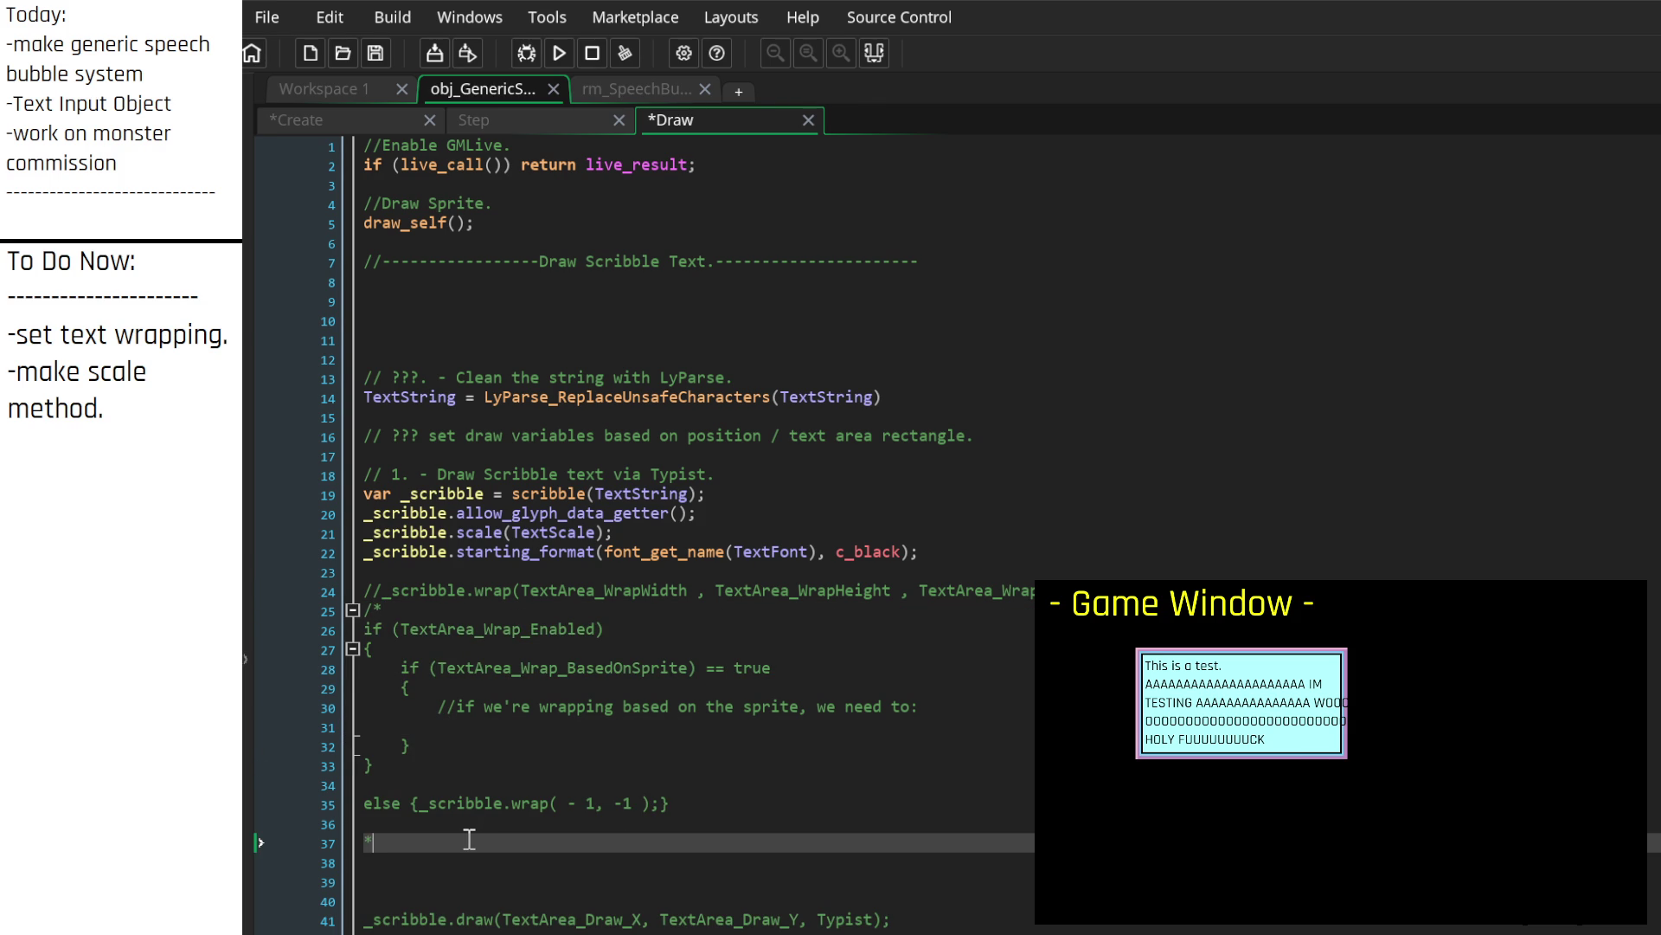
{"action": "key", "text": "ctrl+s"}
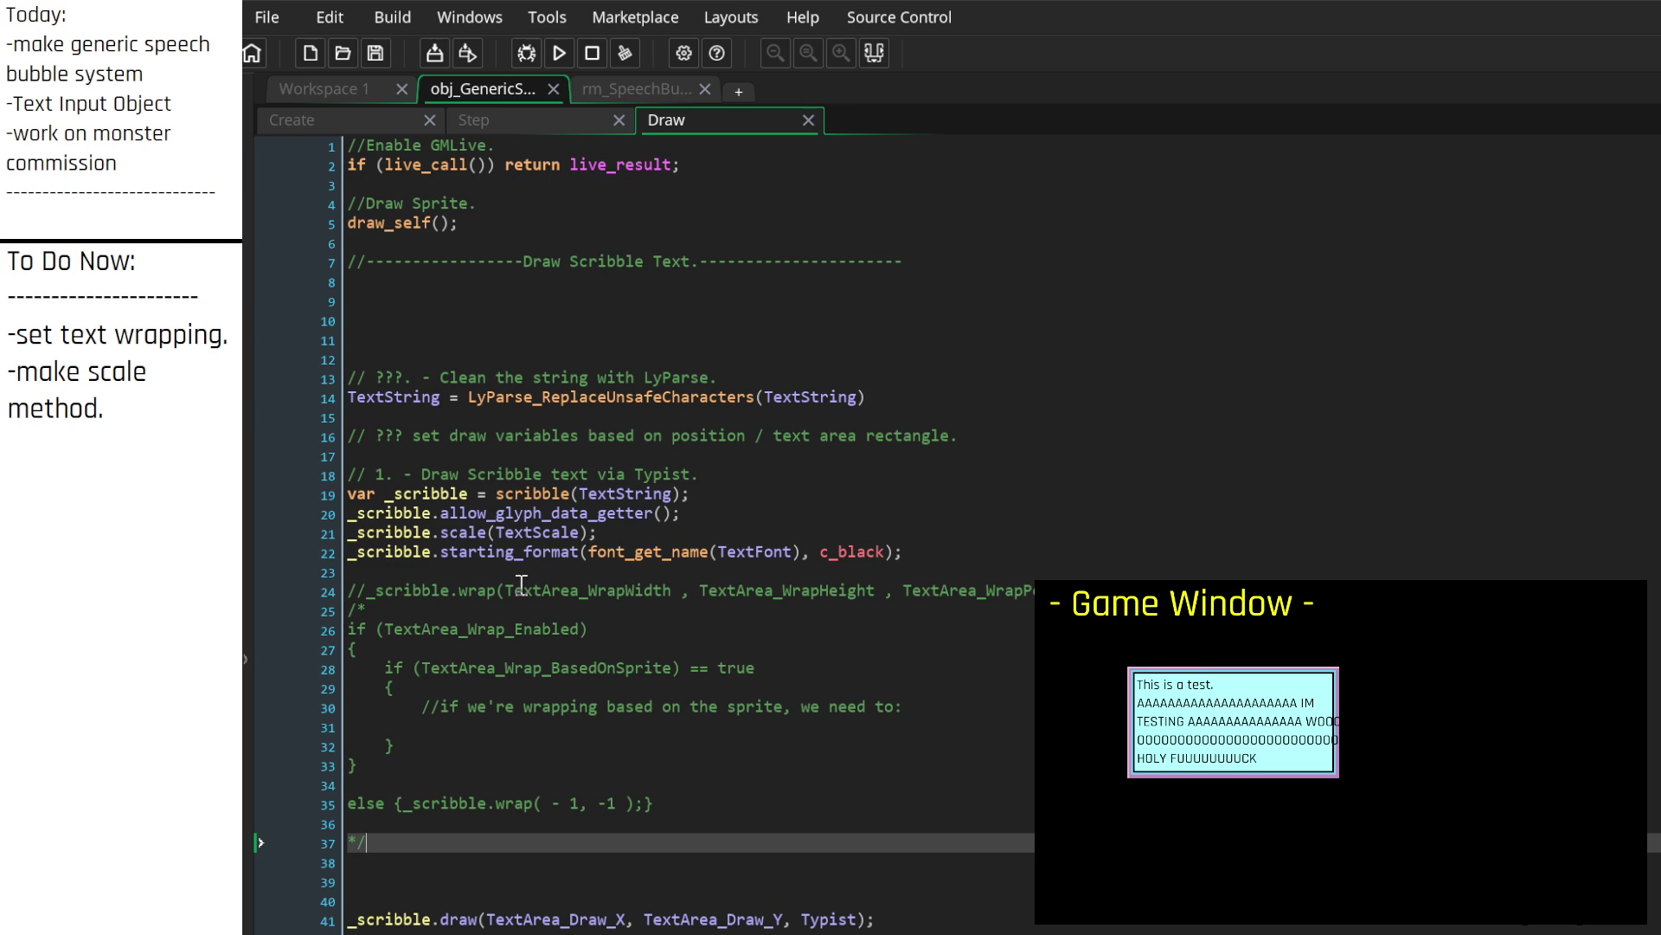
{"action": "left_click", "coordinate": [359, 123]}
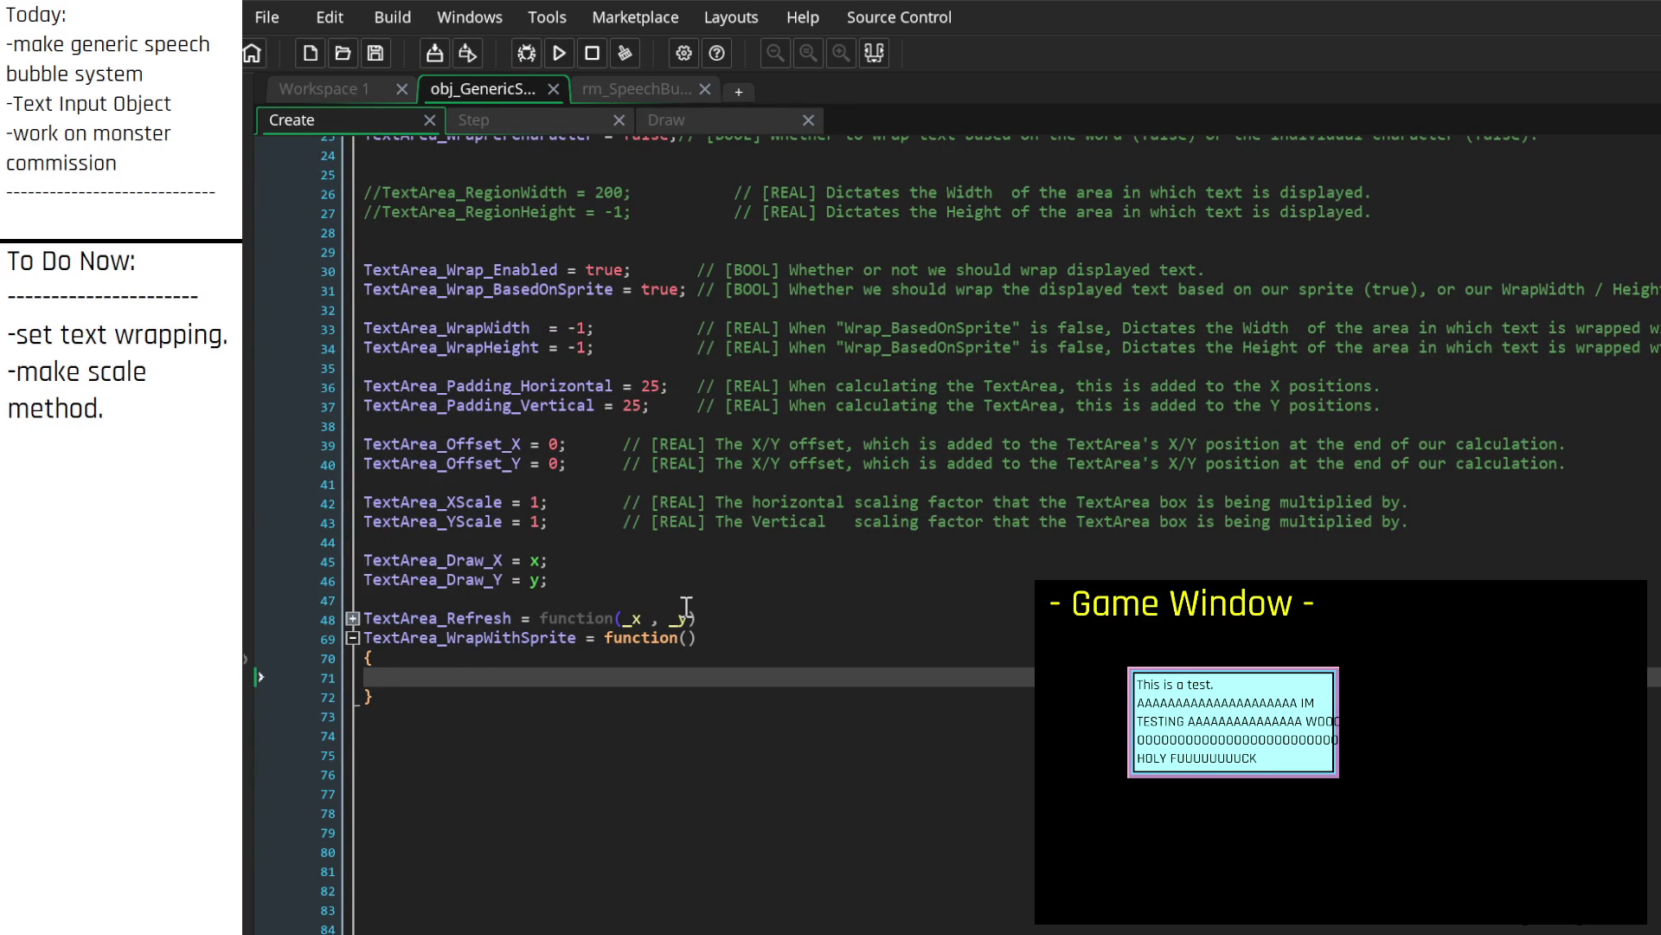
{"action": "type", "text": "/*"}
{"action": "key", "text": "Return"}
{"action": "key", "text": "Return"}
{"action": "type", "text": "*/"}
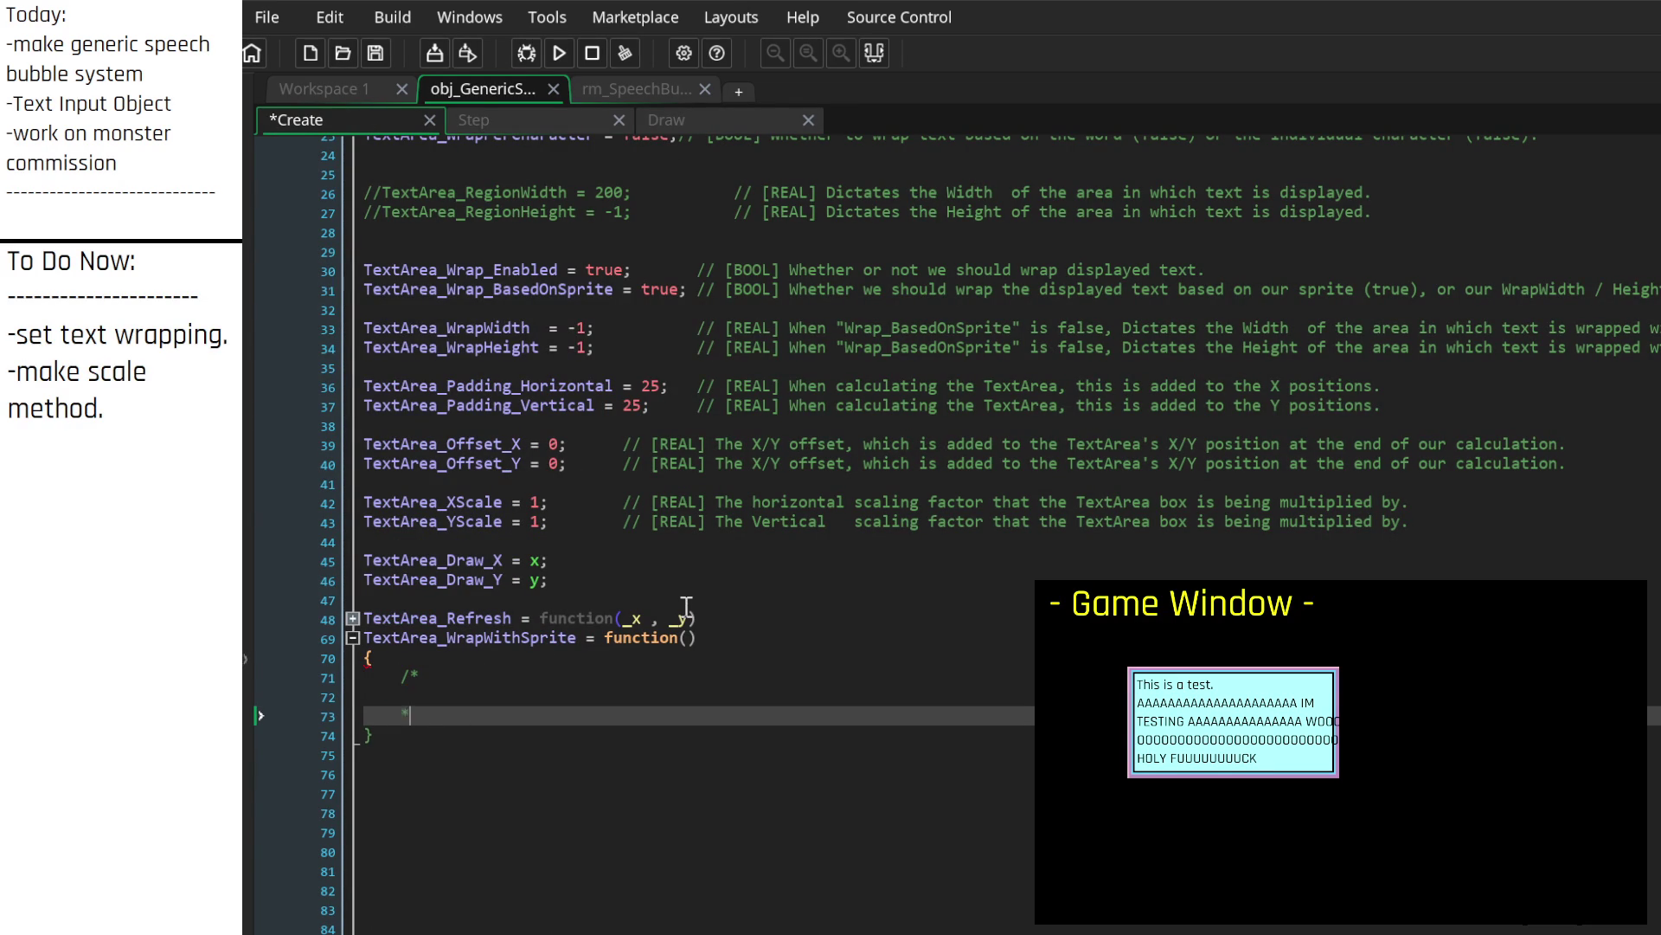
{"action": "key", "text": "Up"}
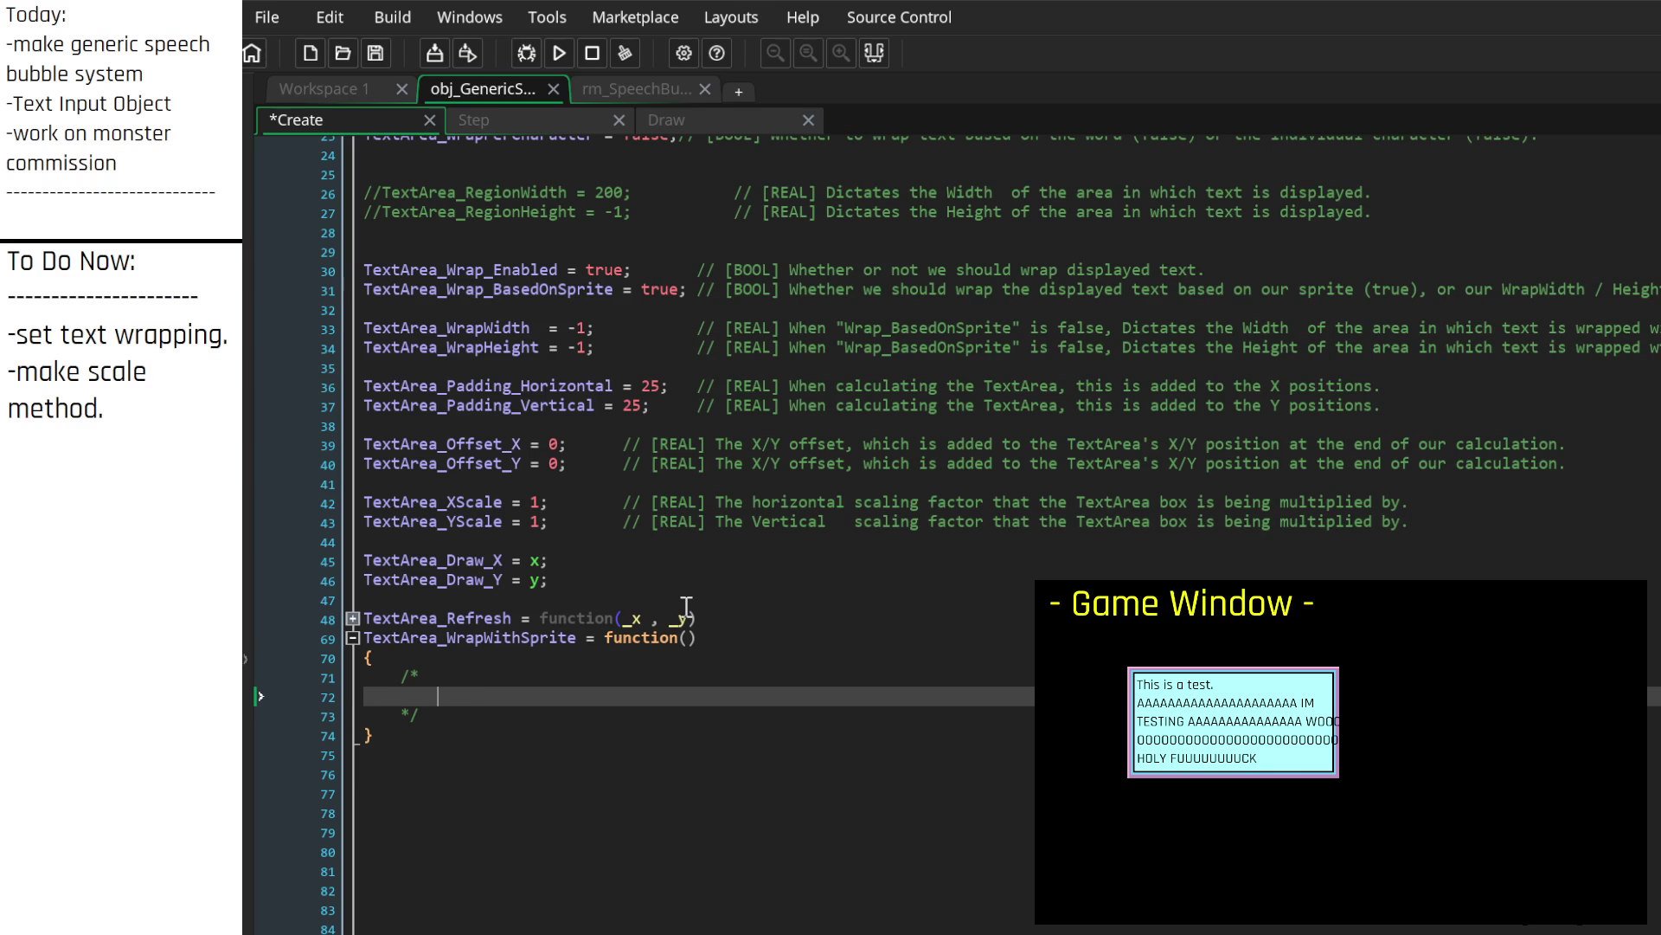
{"action": "type", "text": "How to calculate"}
{"action": "type", "text": " the wrap size "}
{"action": "type", "text": "based on "}
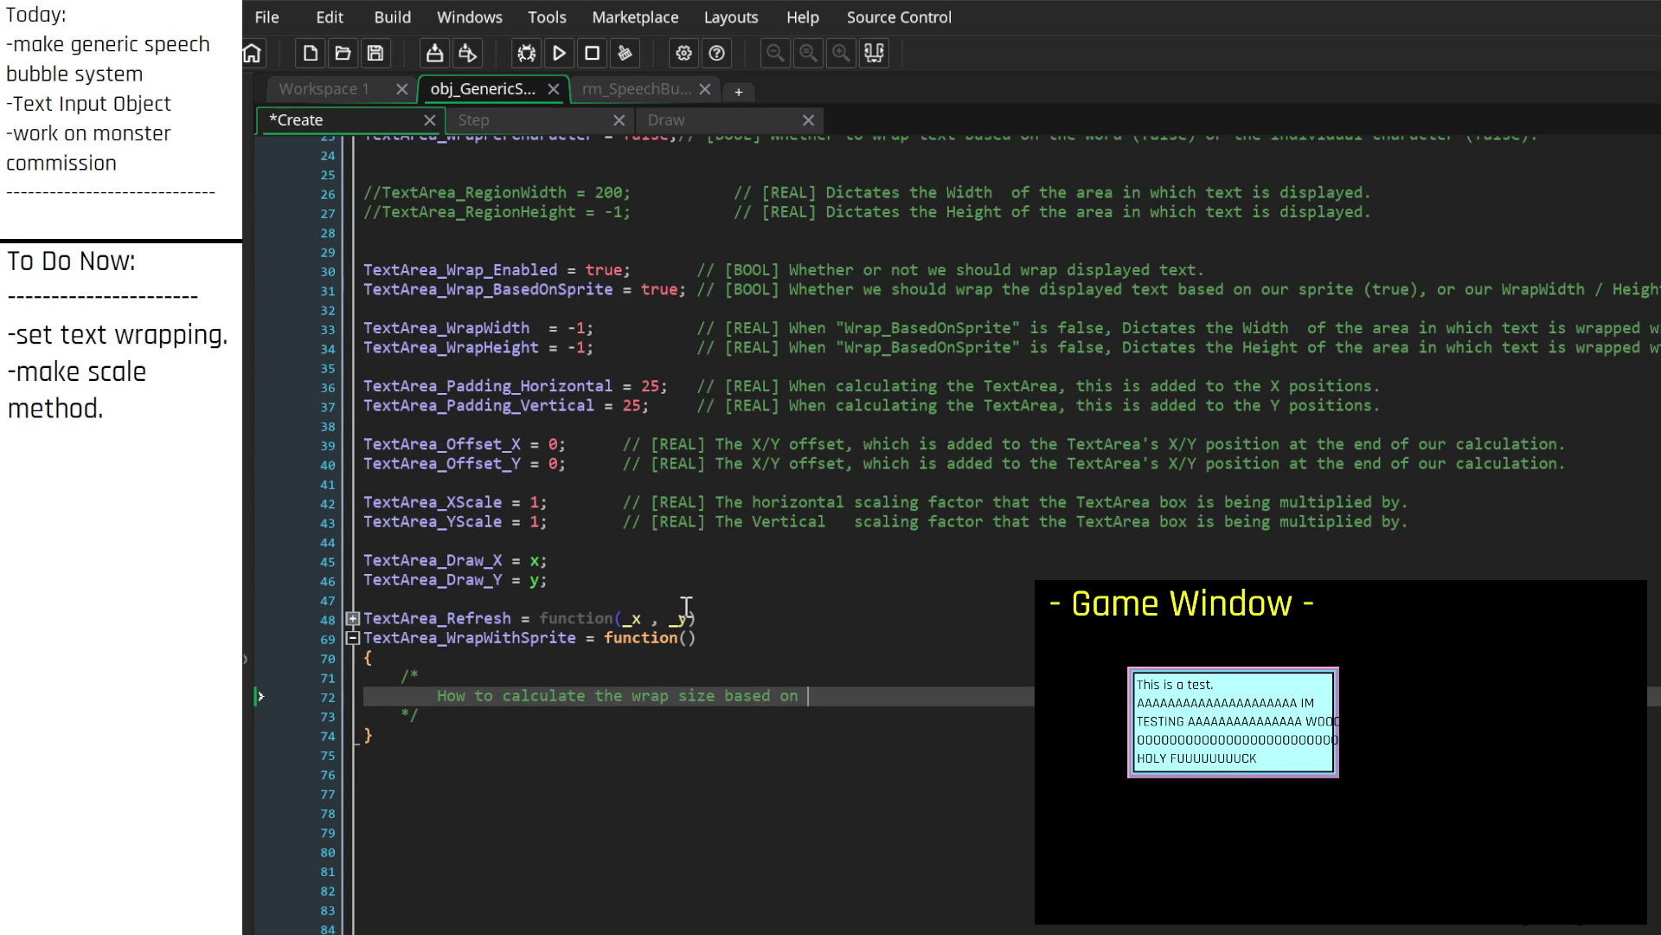
{"action": "type", "text": "the sp"}
{"action": "type", "text": "rite:"}
{"action": "key", "text": "Return"}
{"action": "type", "text": "-"}
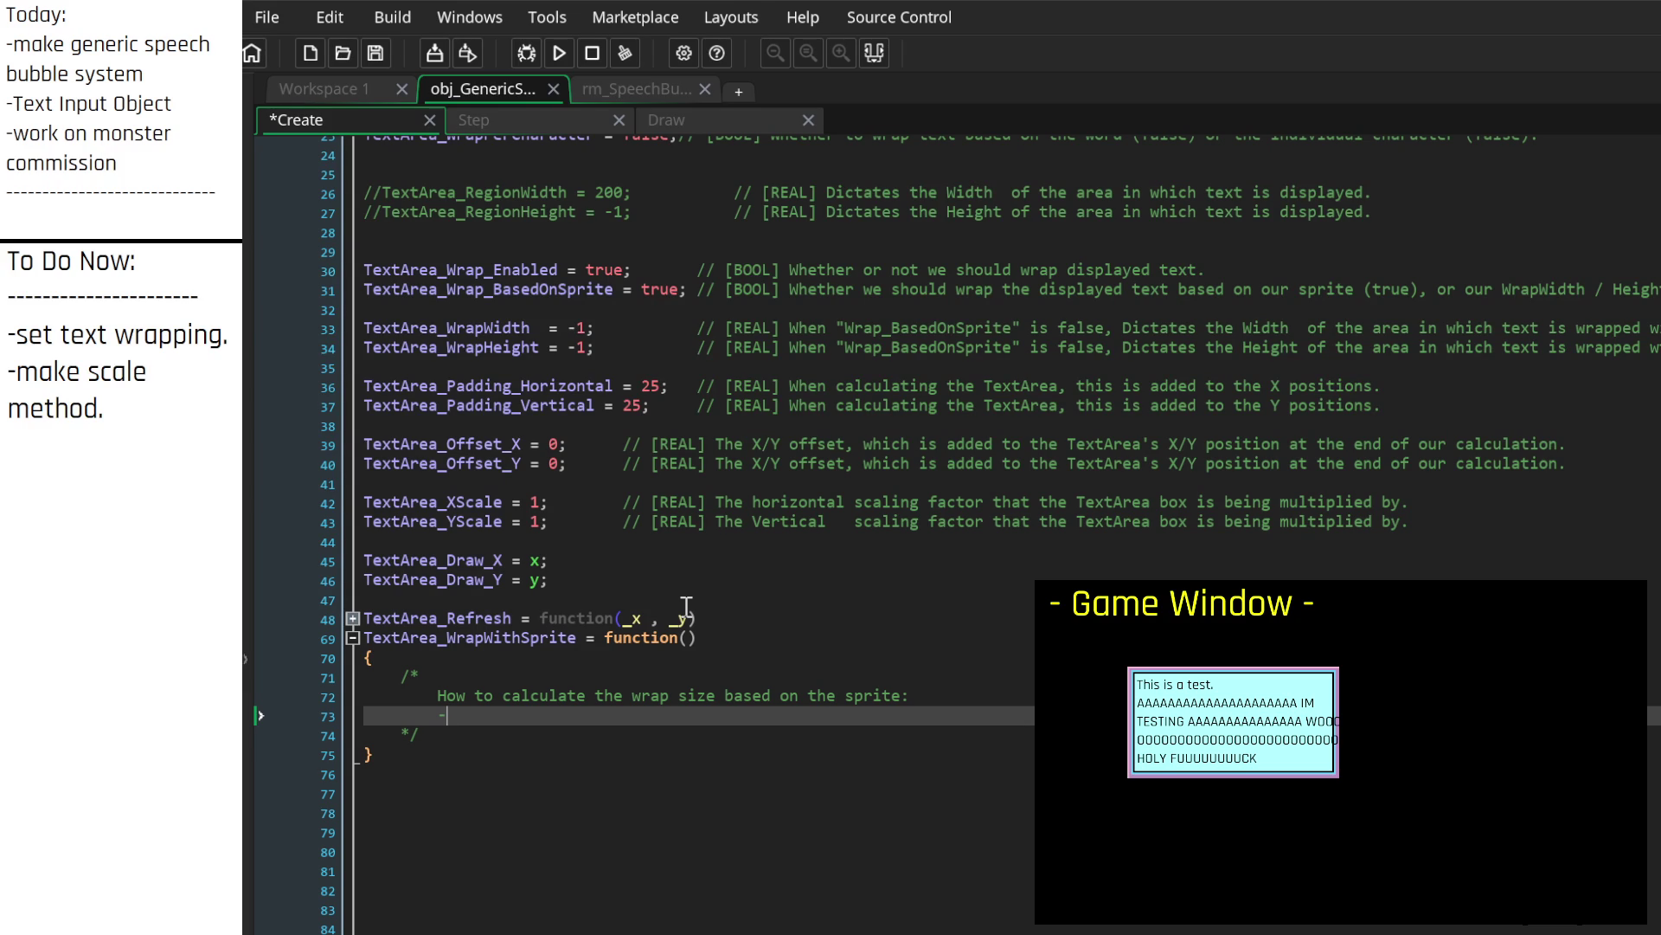
{"action": "type", "text": "add padding"}
{"action": "key", "text": "BackSpace"}
{"action": "key", "text": "BackSpace"}
{"action": "key", "text": "BackSpace"}
{"action": "key", "text": "BackSpace"}
{"action": "type", "text": "subtract pad"}
{"action": "type", "text": "ding?"}
{"action": "key", "text": "BackSpace"}
{"action": "key", "text": "BackSpace"}
{"action": "key", "text": "BackSpace"}
{"action": "left_click", "coordinate": [352, 618]}
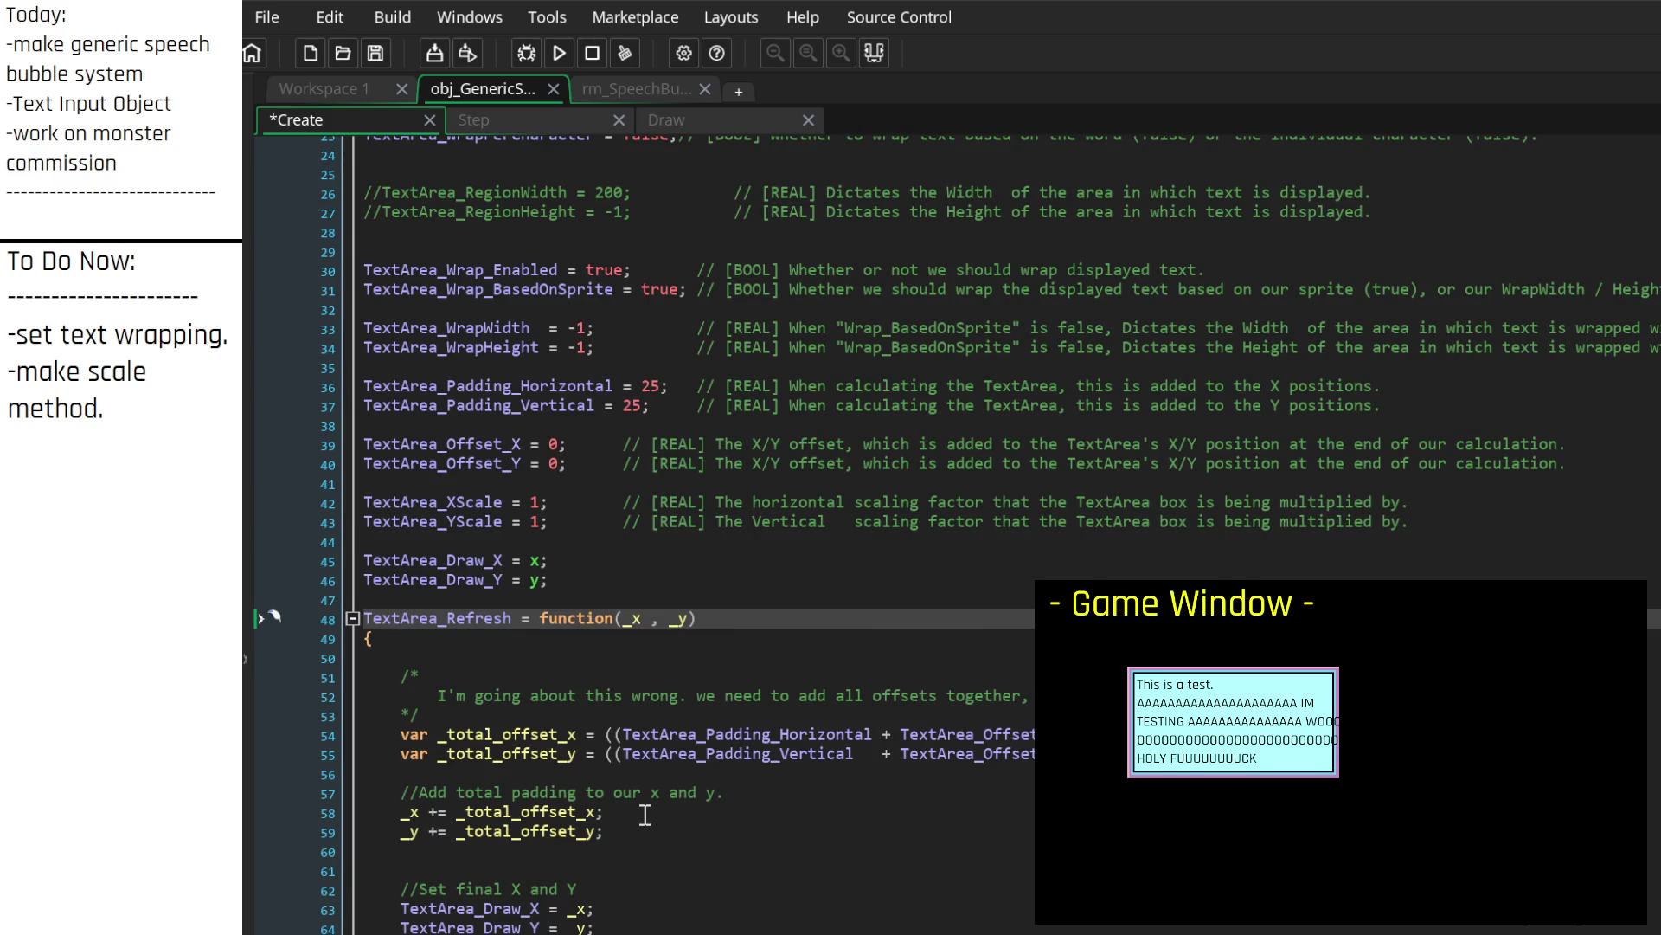
{"action": "scroll", "coordinate": [645, 814], "scroll_direction": "down", "scroll_amount": 3}
{"action": "scroll", "coordinate": [645, 815], "scroll_direction": "up", "scroll_amount": 5}
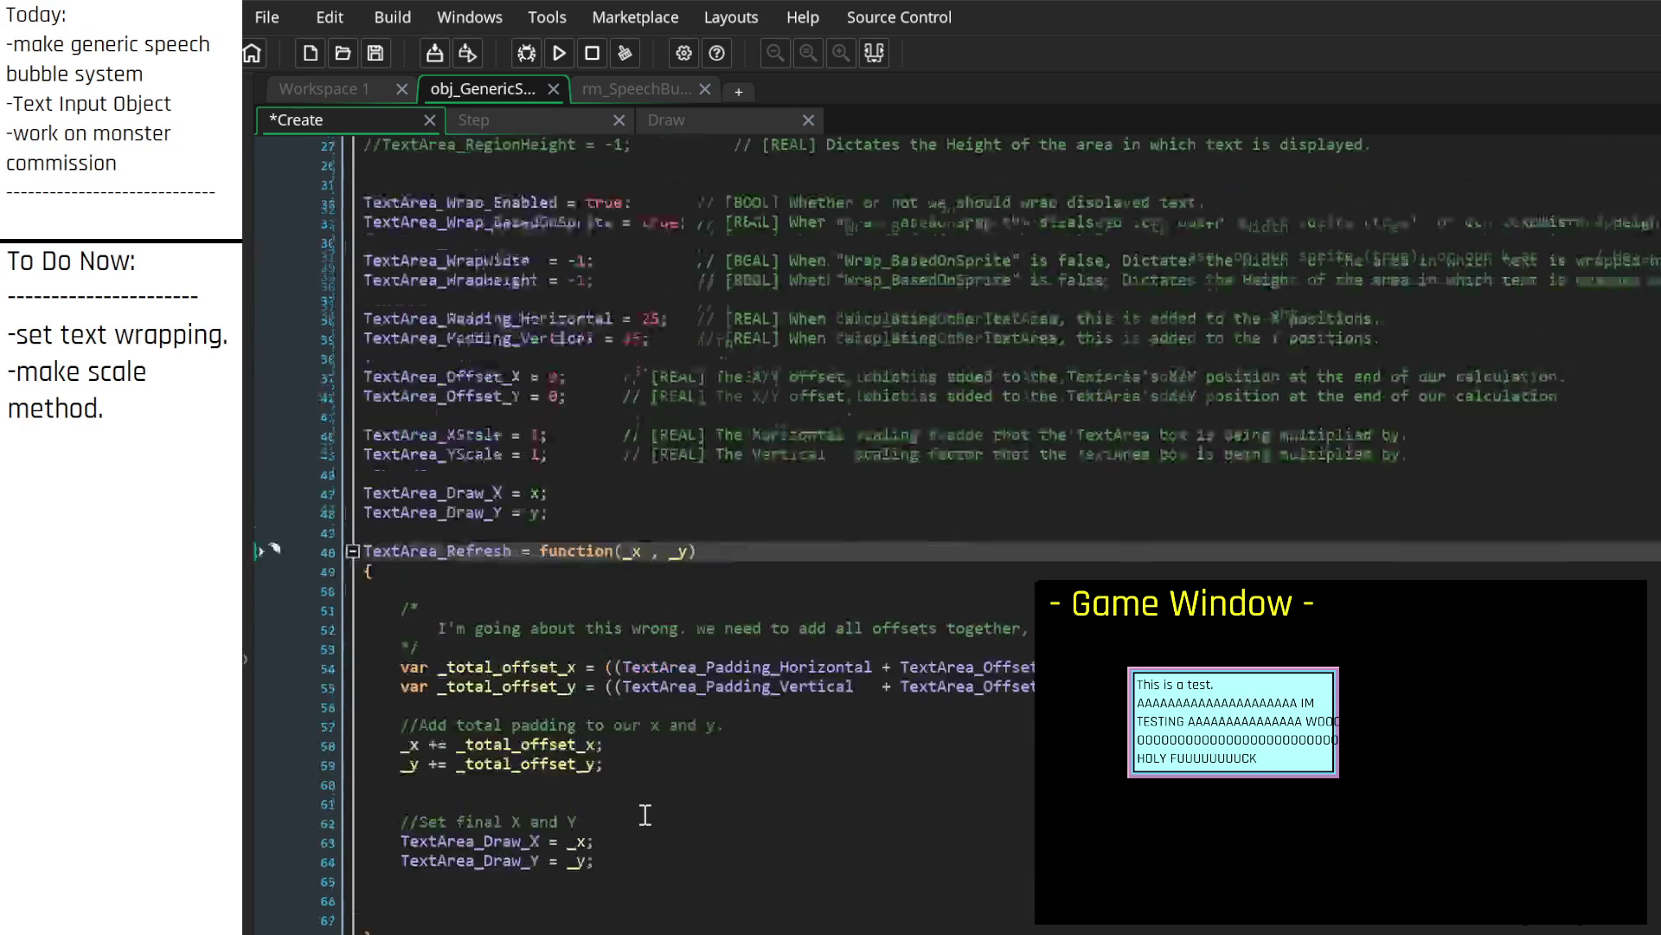
{"action": "scroll", "coordinate": [645, 815], "scroll_direction": "down", "scroll_amount": 4}
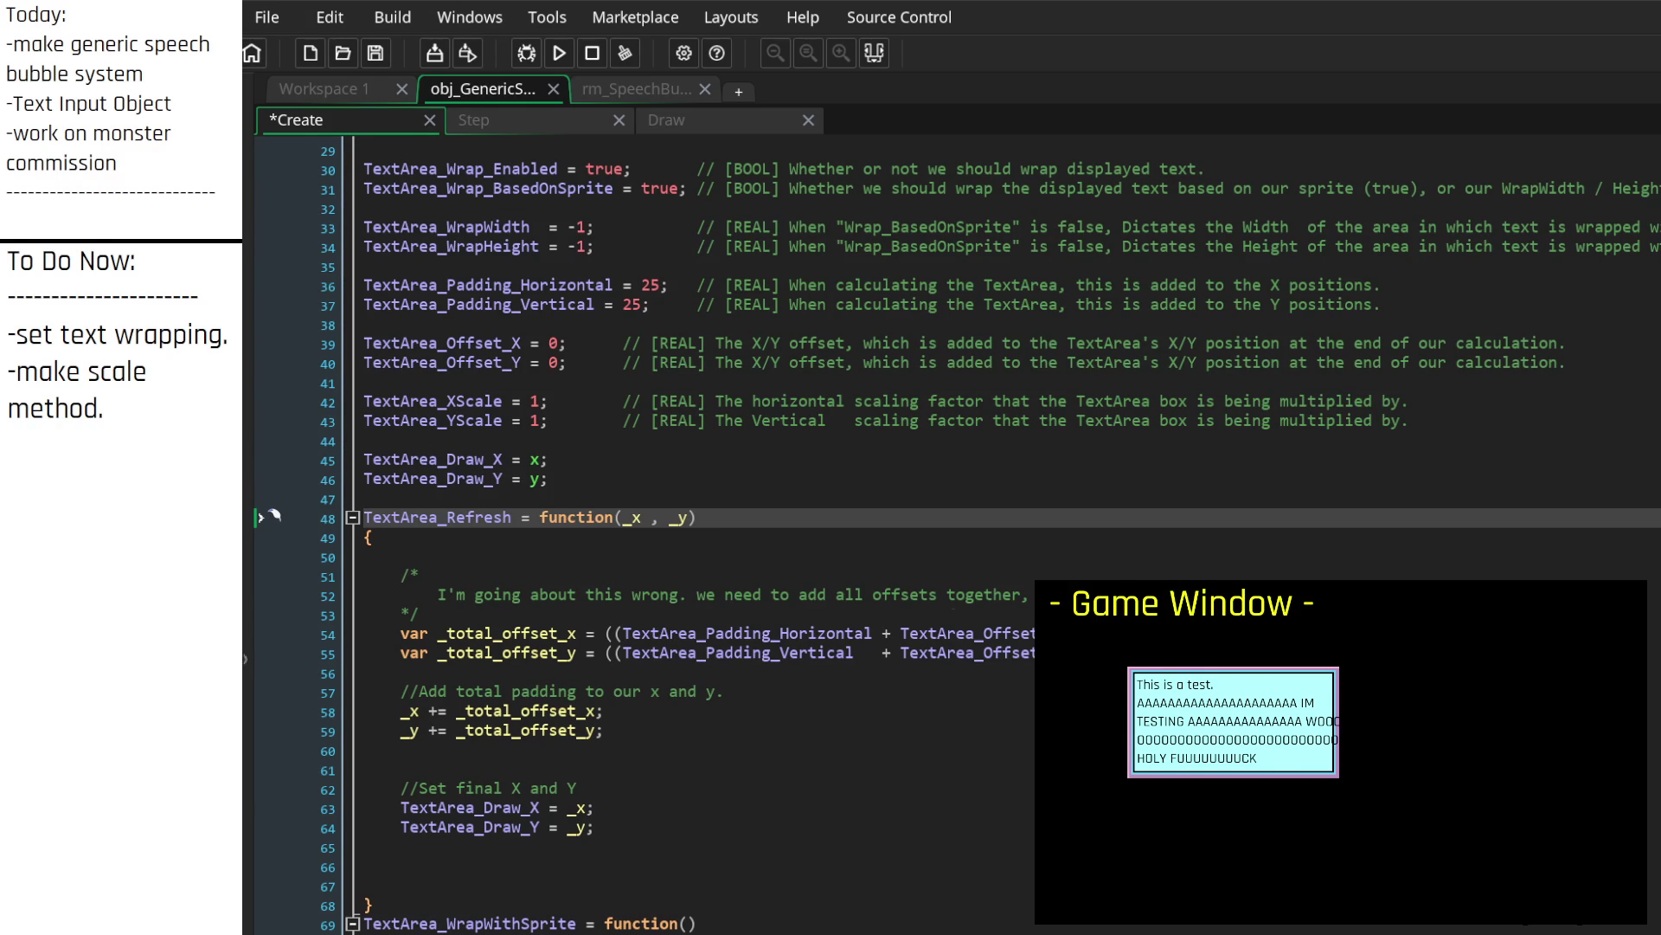
{"action": "left_click", "coordinate": [693, 518]}
{"action": "type", "text": ", "}
{"action": "type", "text": "_x_scale"}
{"action": "type", "text": ", _y_scal"}
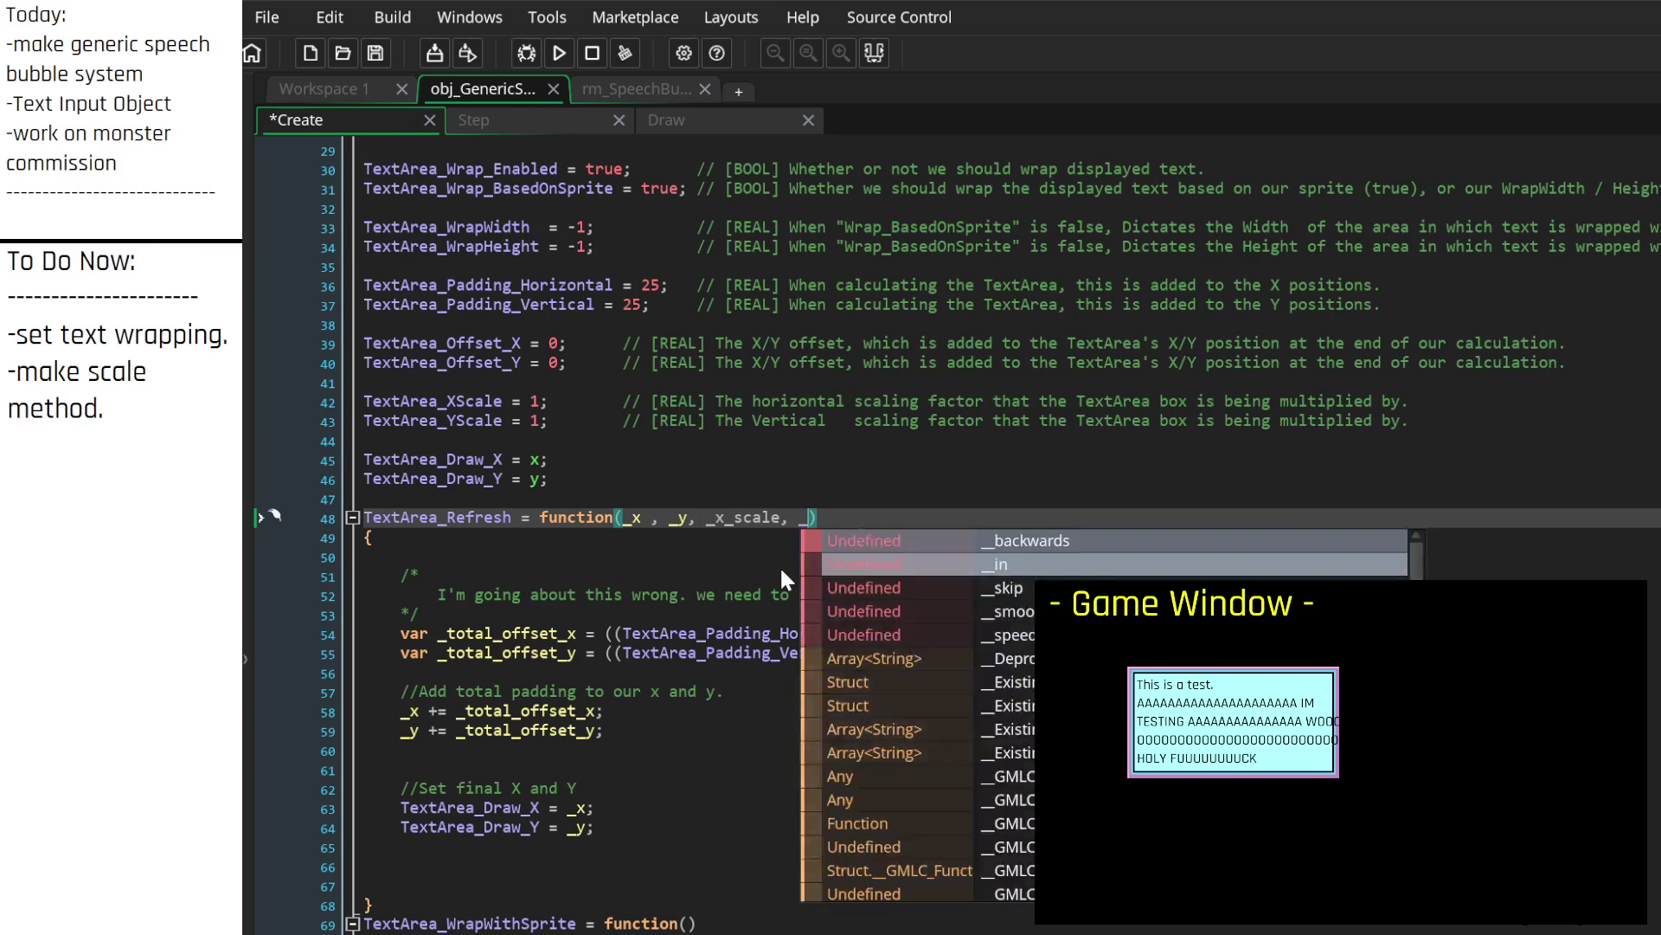
{"action": "type", "text": "e"}
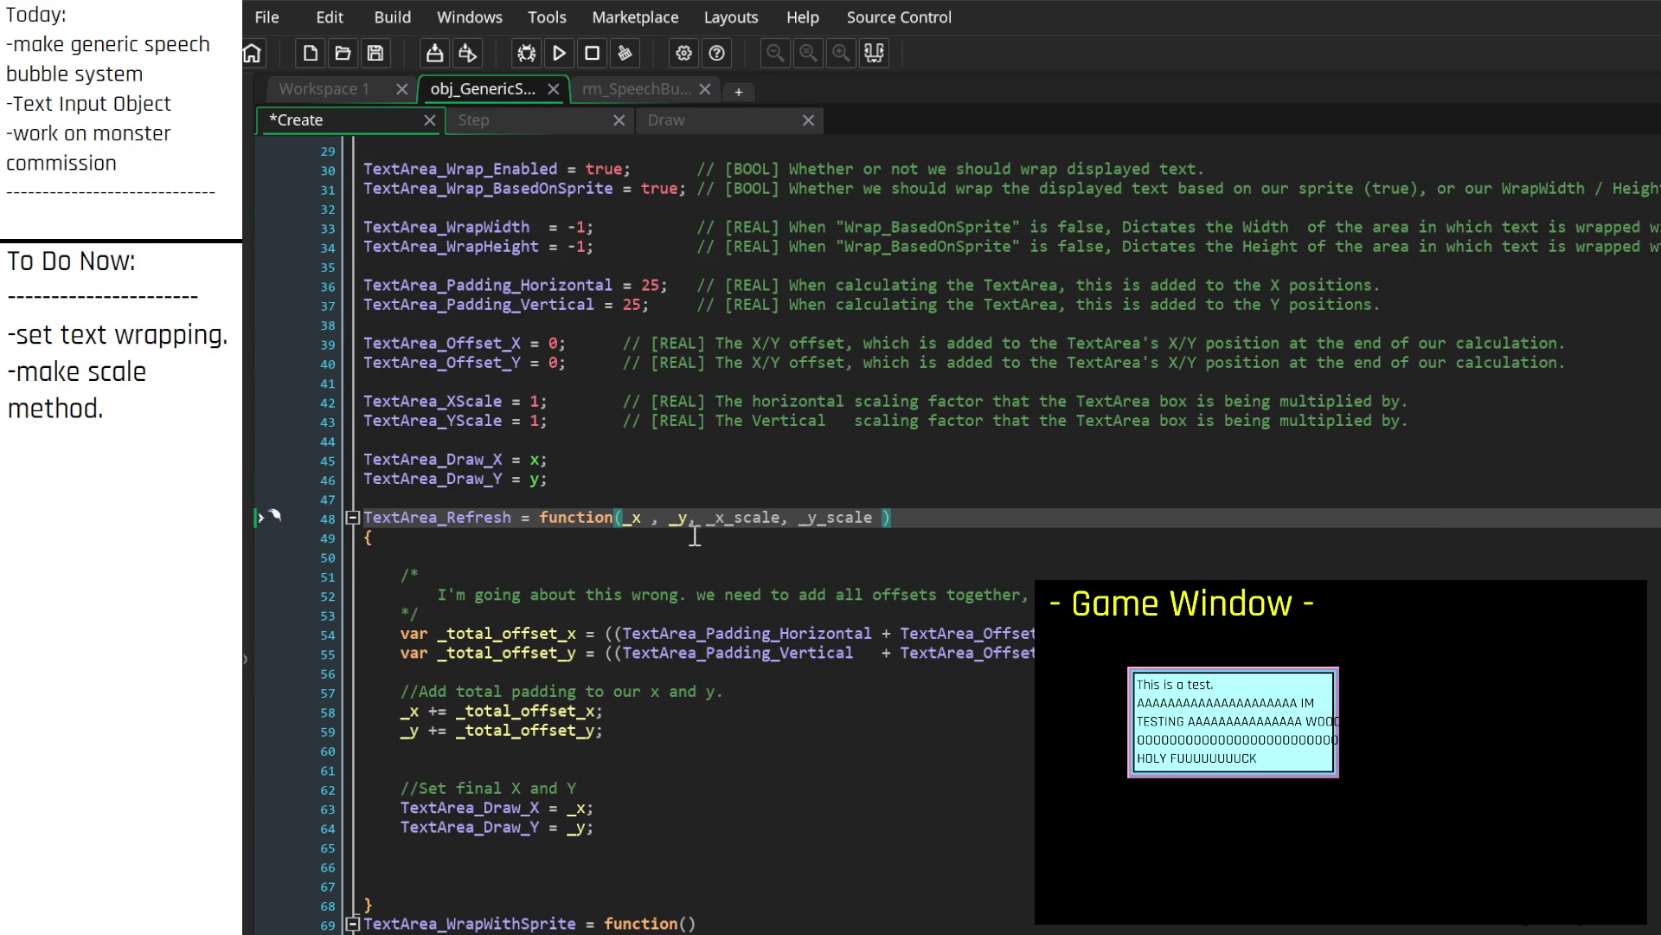
{"action": "double_click", "coordinate": [416, 402]}
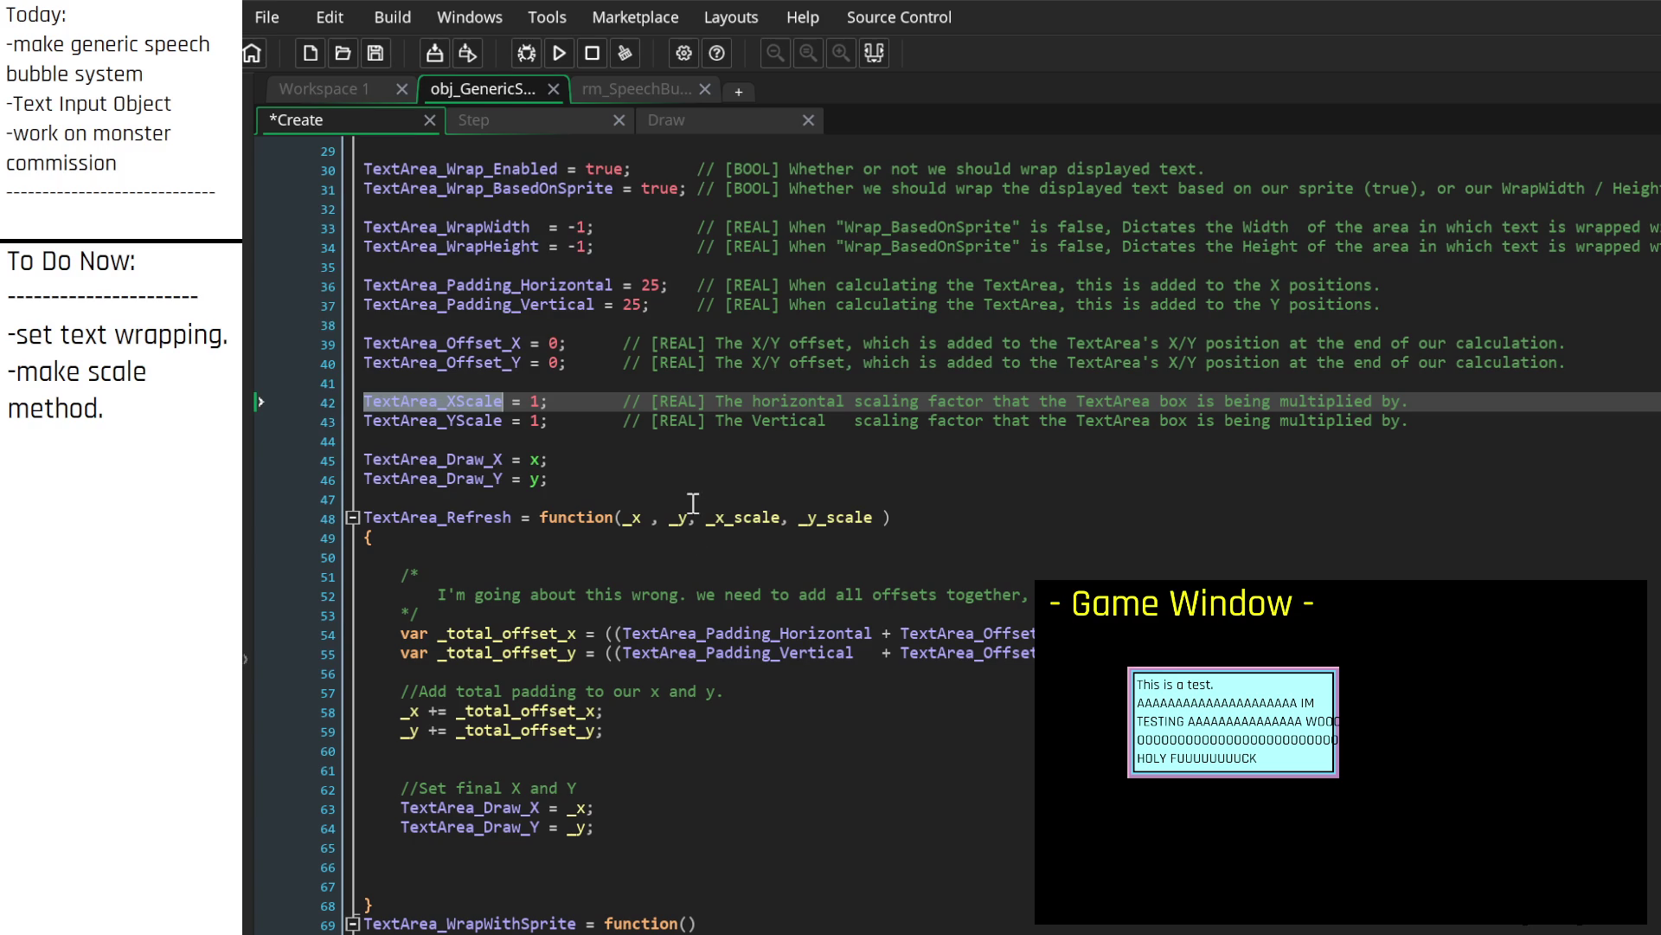
{"action": "double_click", "coordinate": [742, 518]}
{"action": "left_click", "coordinate": [609, 634]}
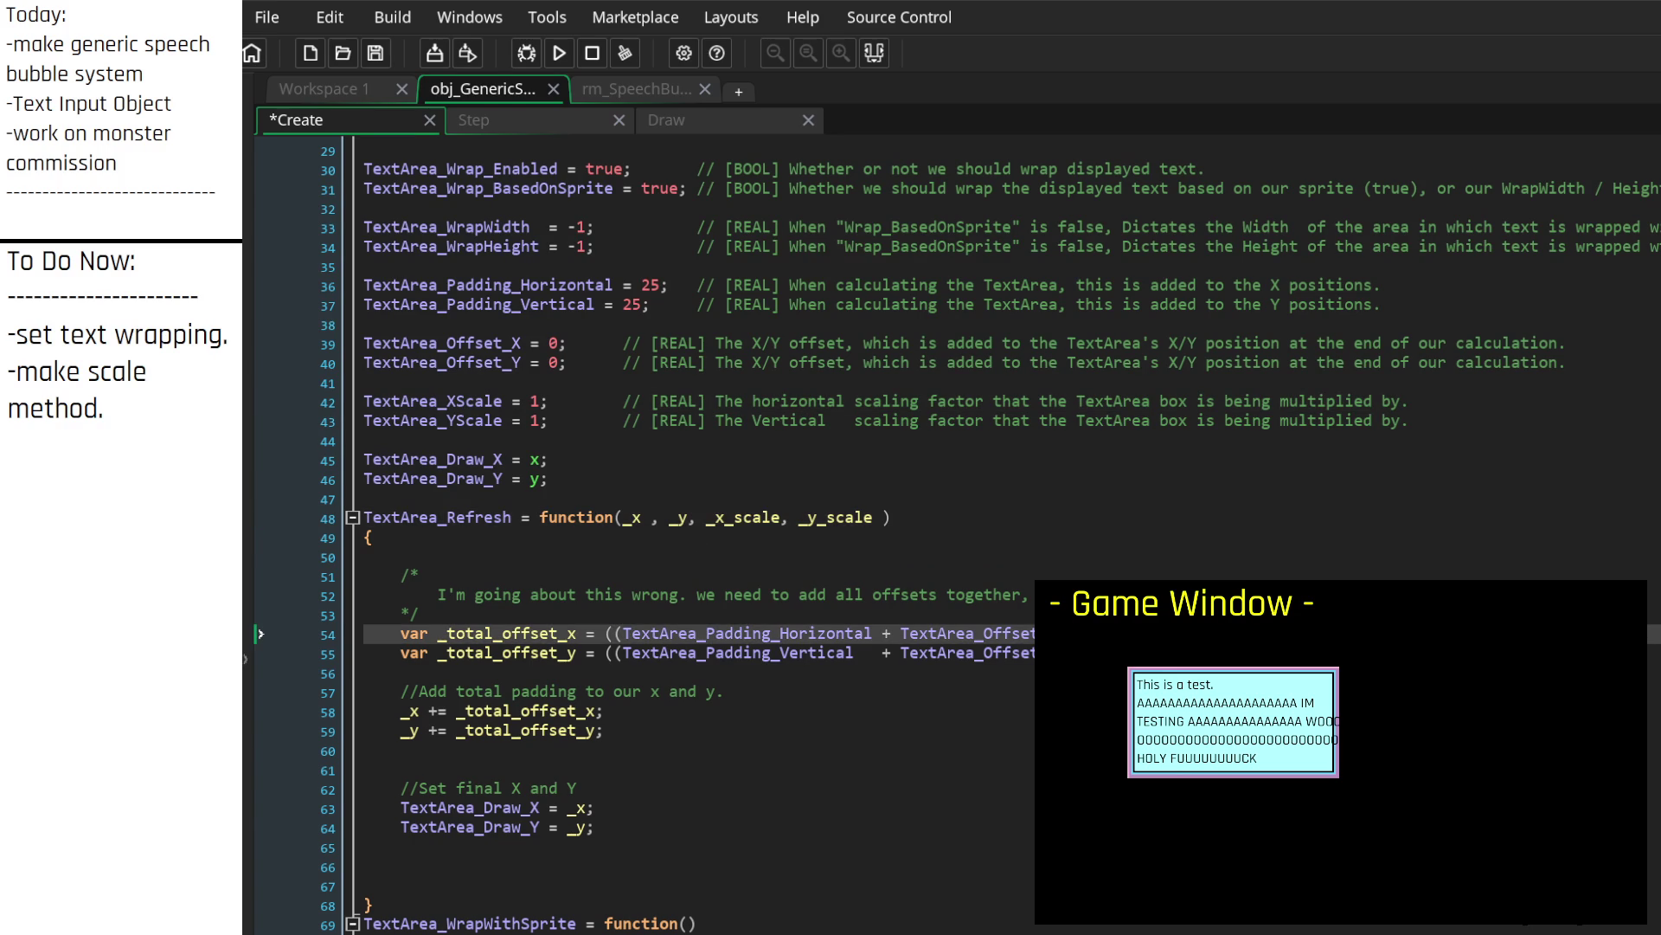
{"action": "double_click", "coordinate": [835, 518]}
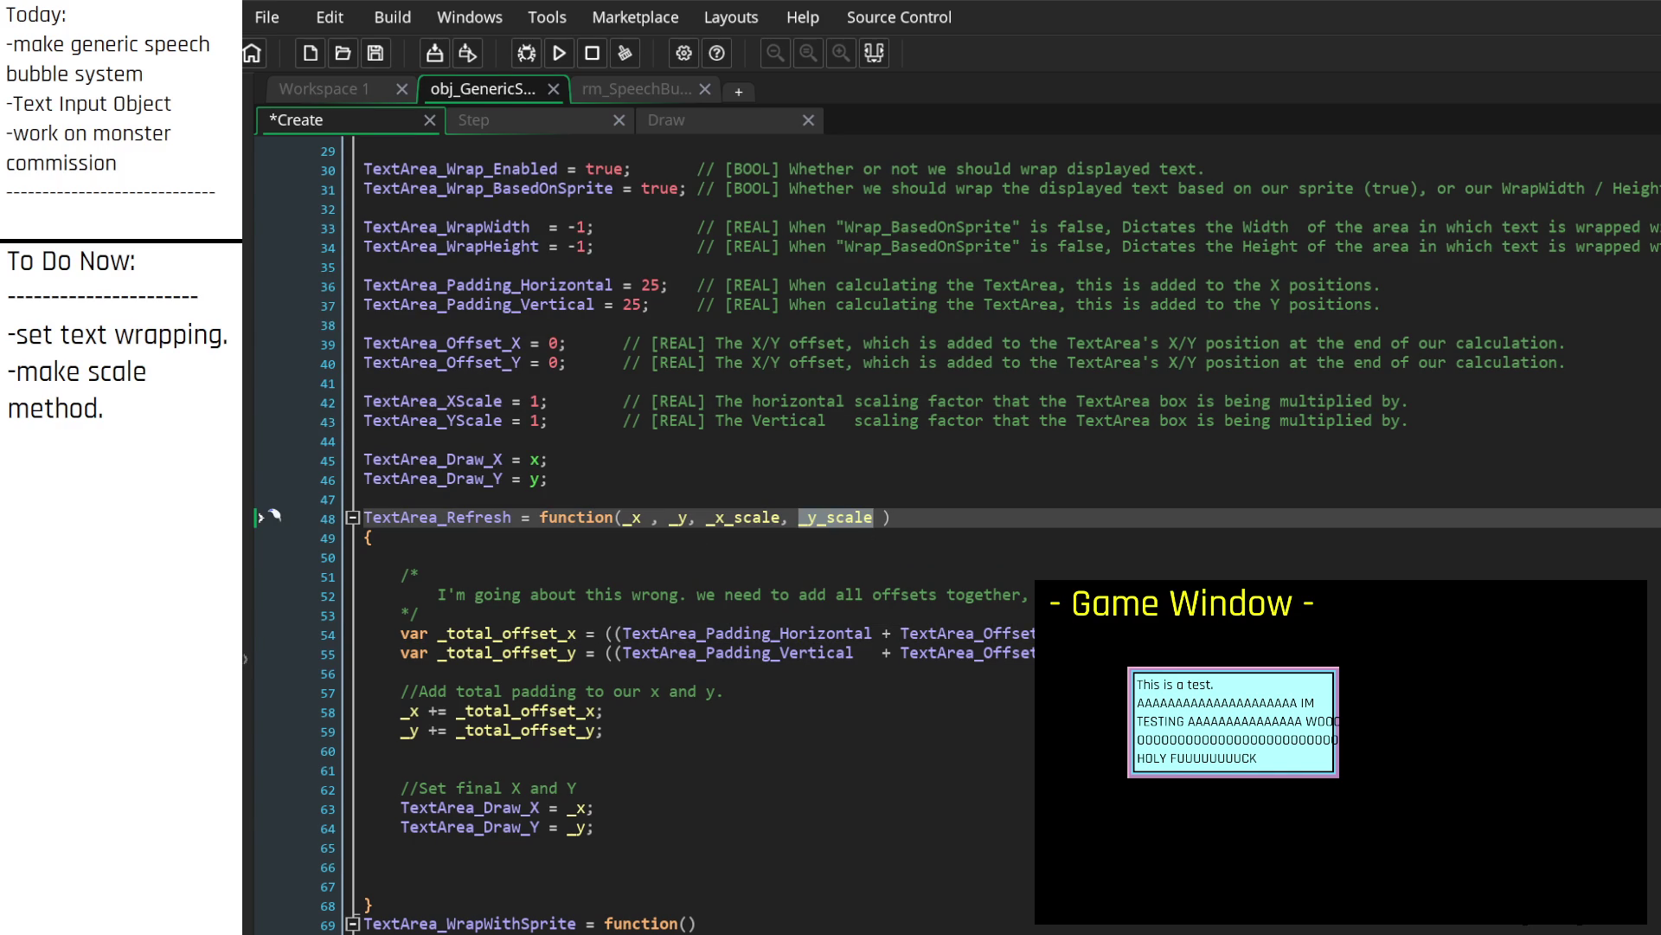
{"action": "left_click", "coordinate": [608, 654]}
{"action": "key", "text": "ctrl+s"}
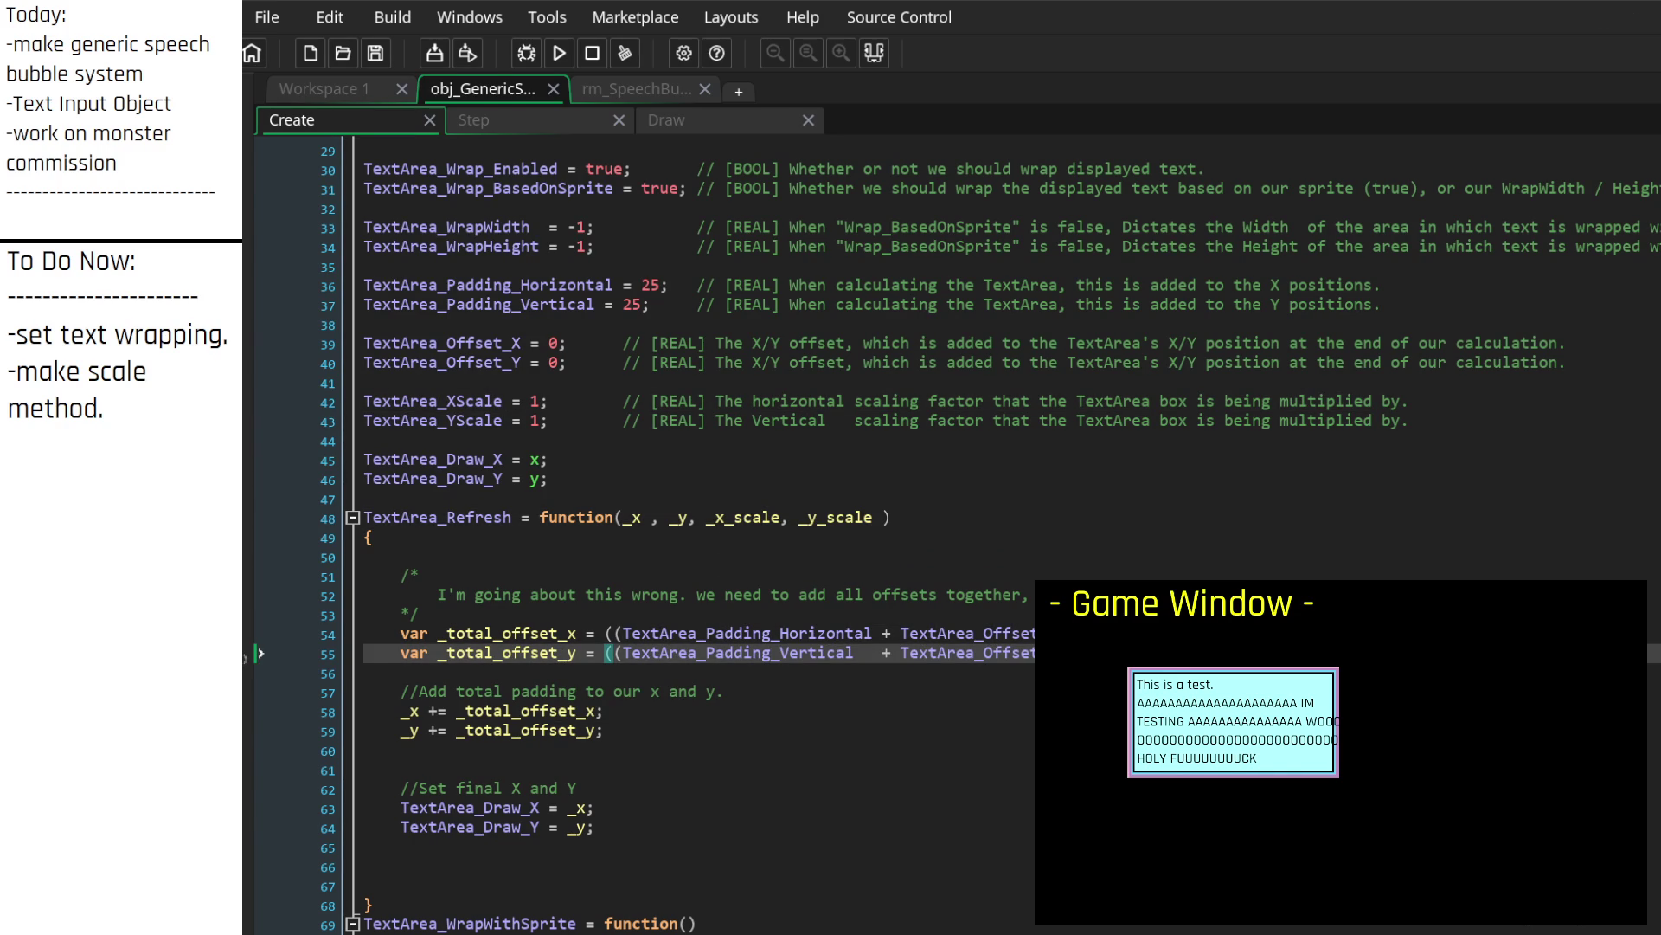
{"action": "left_click", "coordinate": [563, 121]}
{"action": "left_click", "coordinate": [573, 416]}
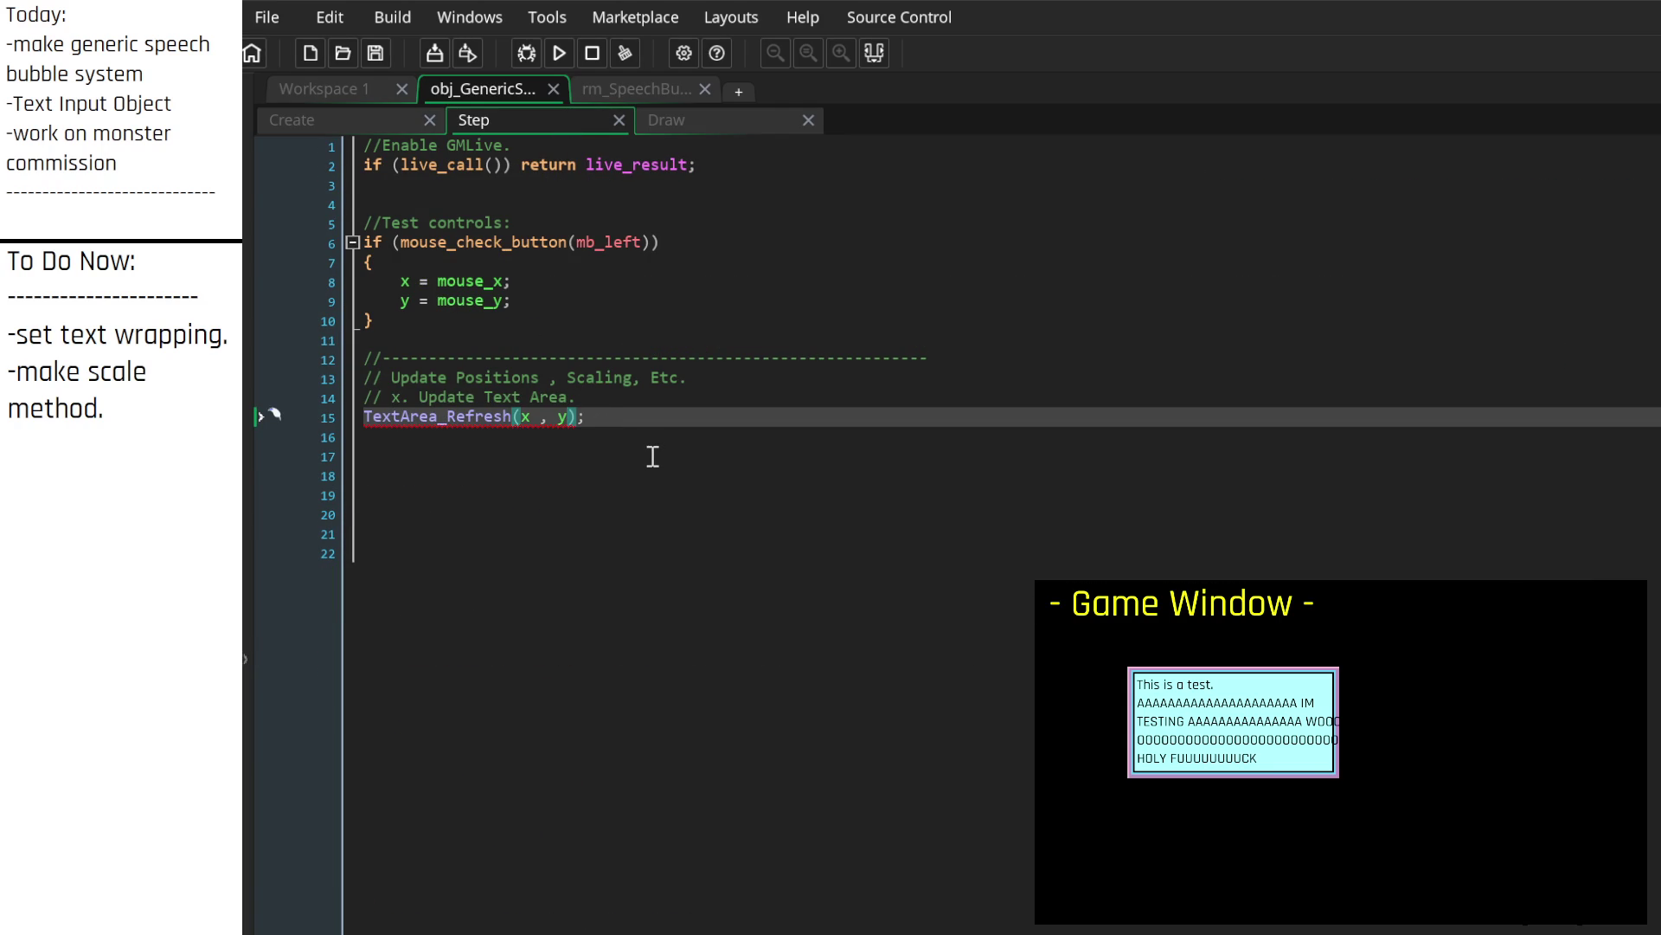
{"action": "type", "text": ", Text"}
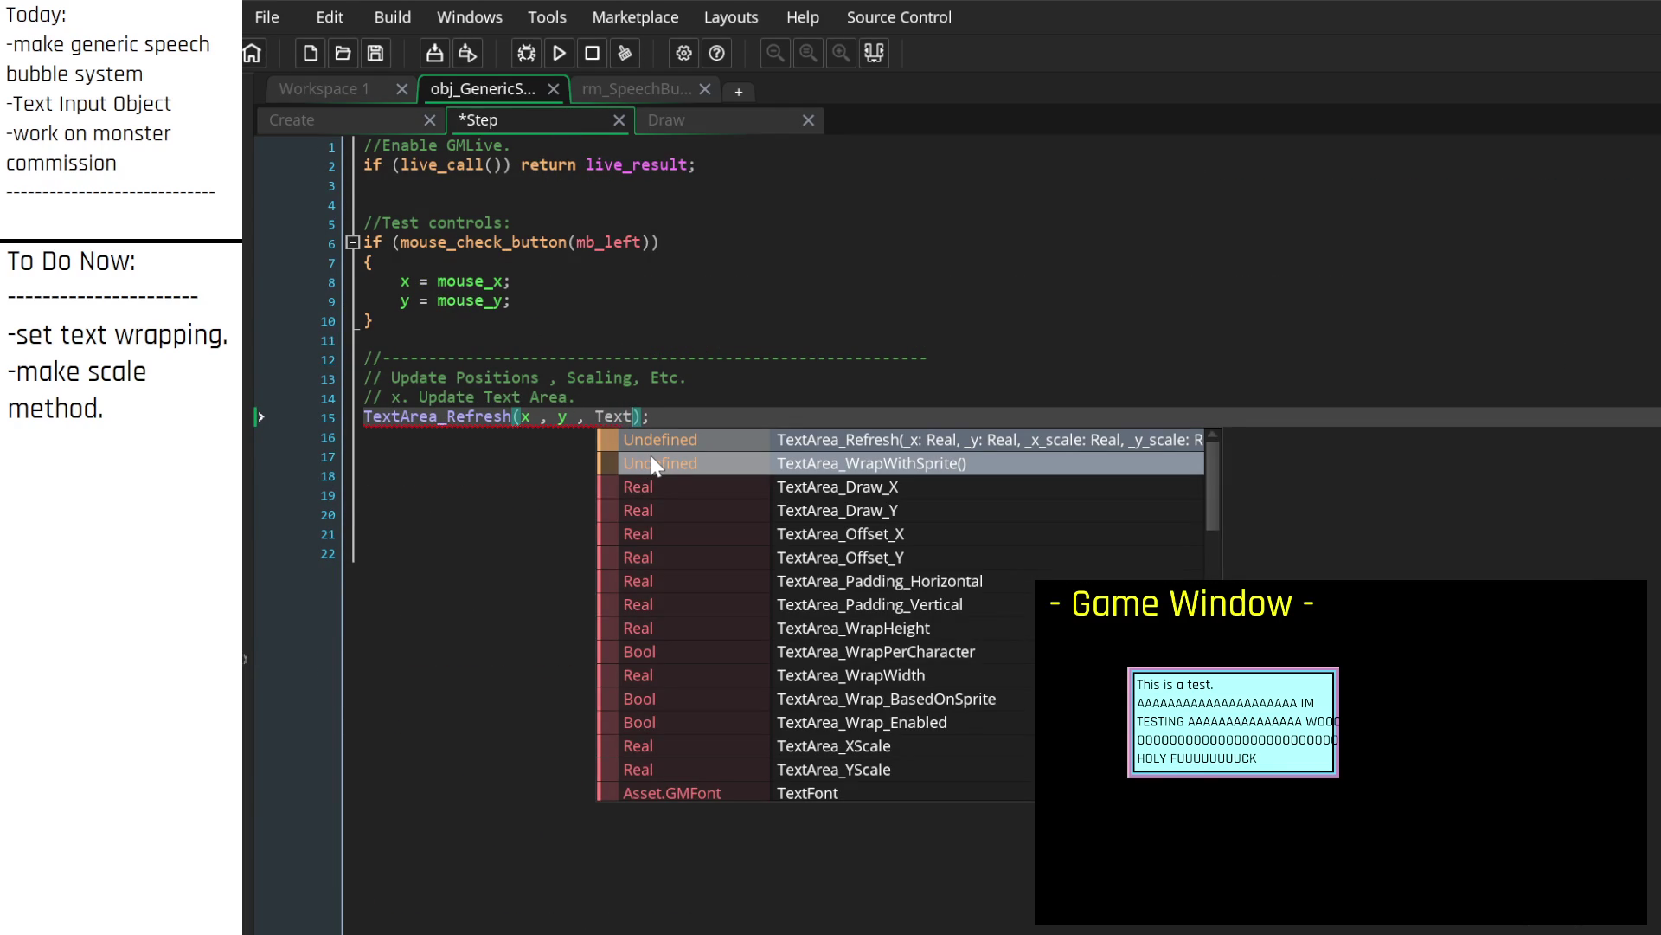
{"action": "type", "text": "Area_X"}
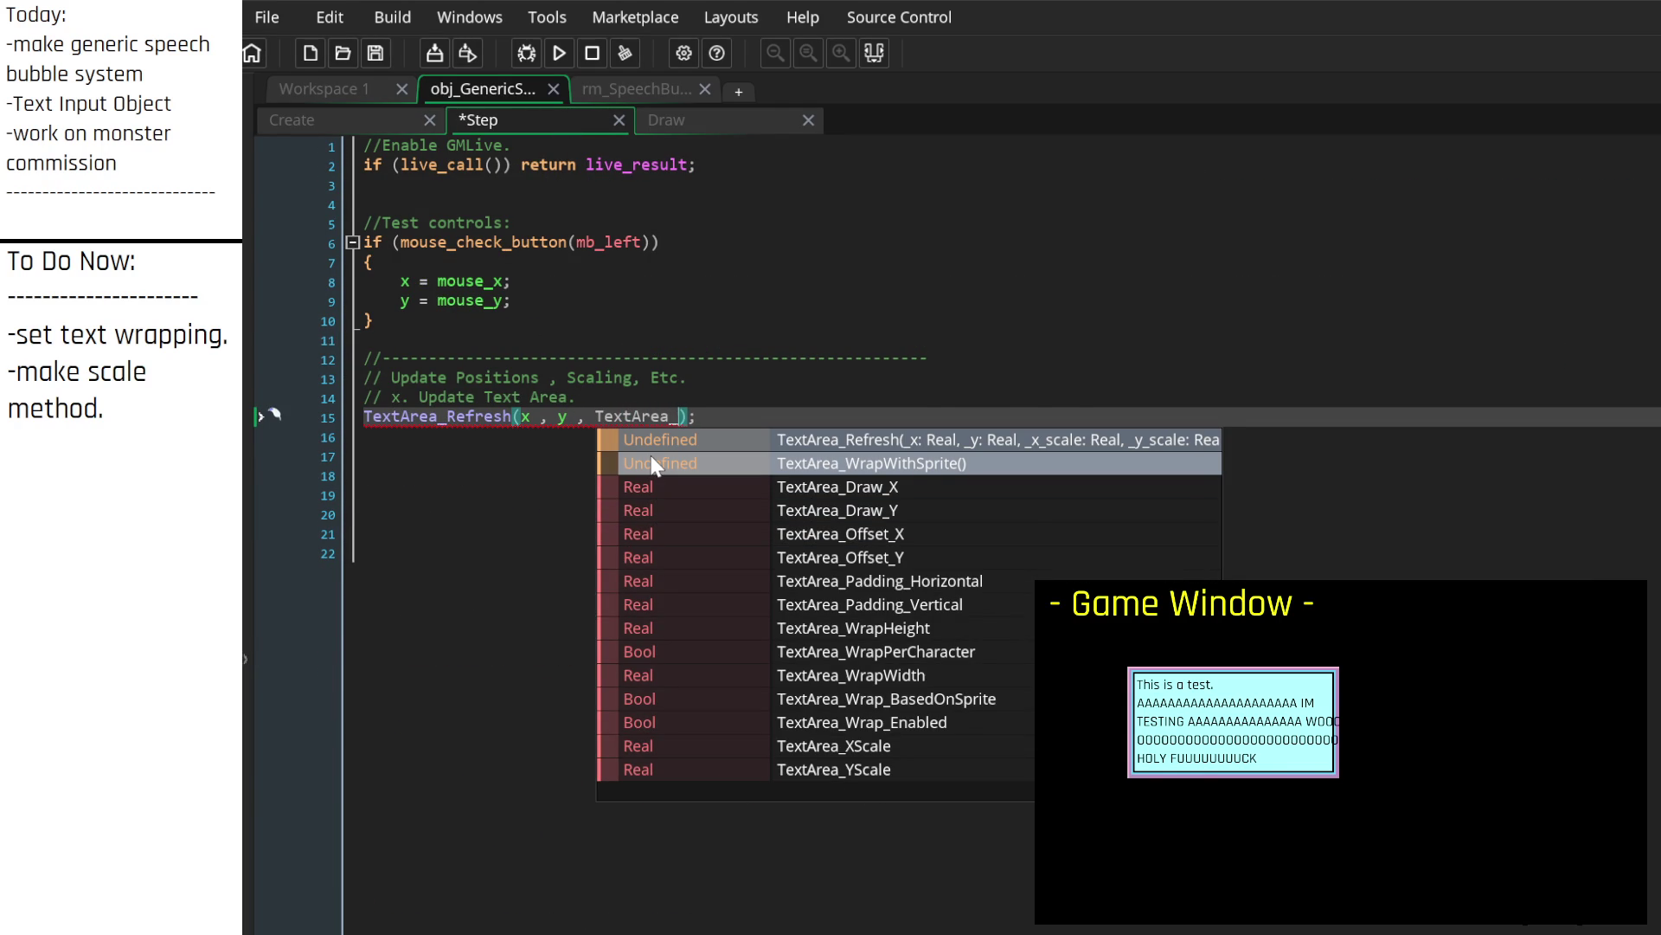
{"action": "key", "text": "Return"}
{"action": "type", "text": ","}
{"action": "left_click_drag", "start_coordinate": [594, 417], "coordinate": [743, 422]}
{"action": "key", "text": "ctrl+c"}
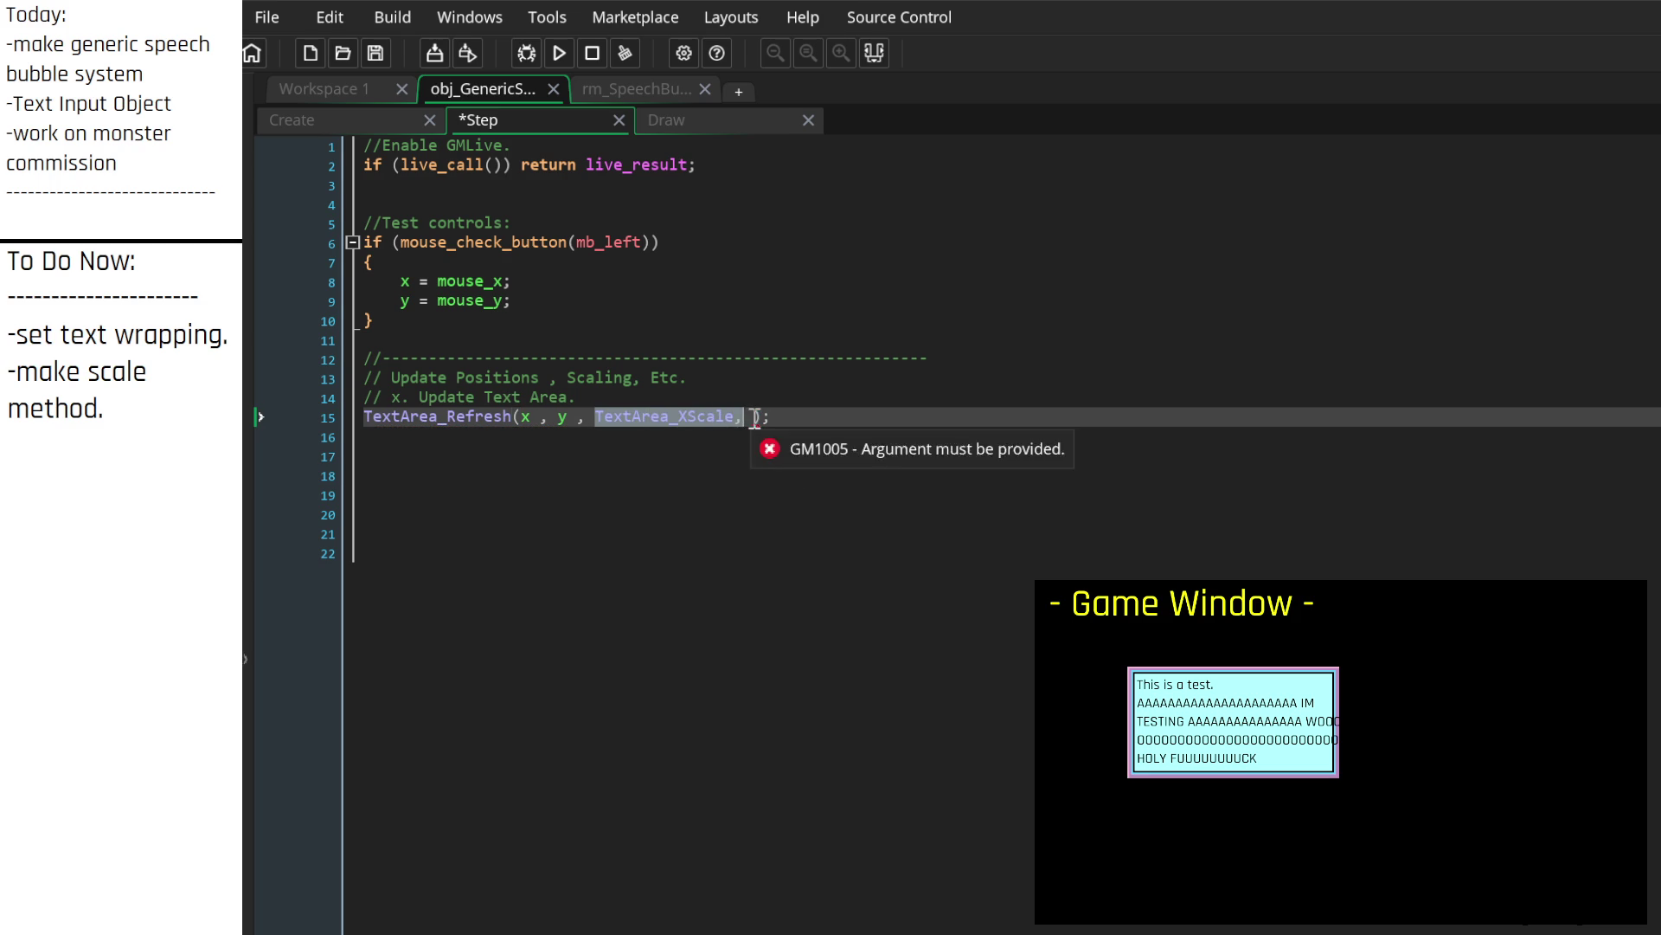
{"action": "left_click", "coordinate": [750, 417]}
{"action": "key", "text": "ctrl+v"}
{"action": "left_click", "coordinate": [838, 416]}
{"action": "key", "text": "shift+Right"}
{"action": "type", "text": "Y"}
{"action": "key", "text": "ctrl+s"}
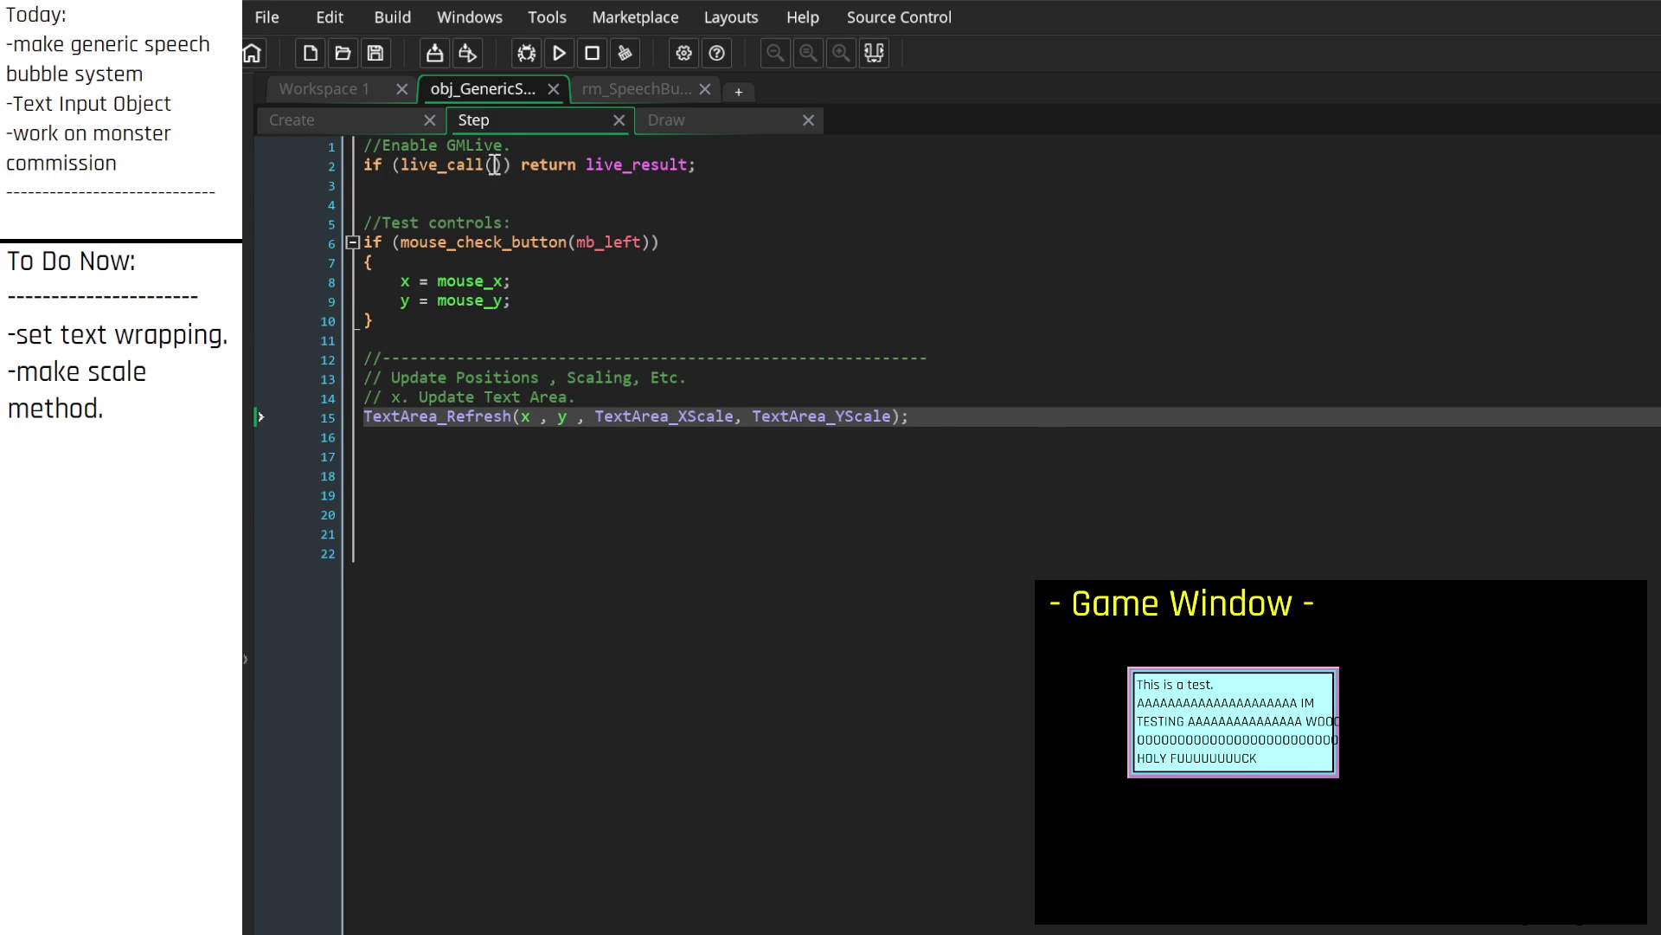
{"action": "left_click", "coordinate": [1181, 694]}
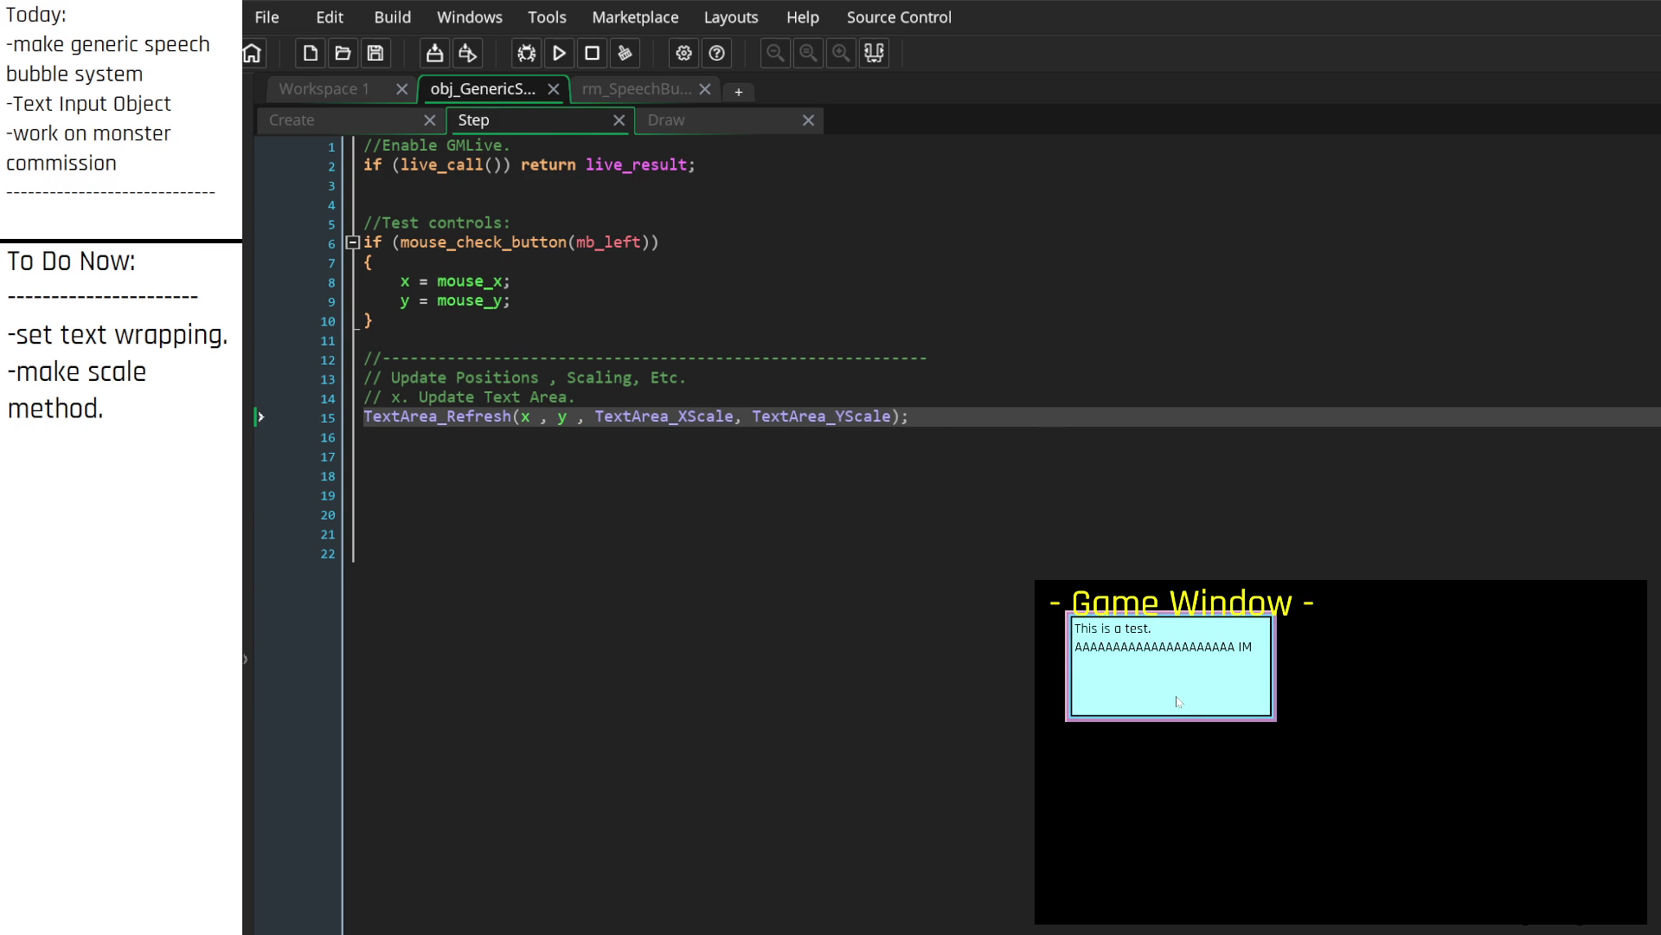
{"action": "left_click", "coordinate": [1272, 711]}
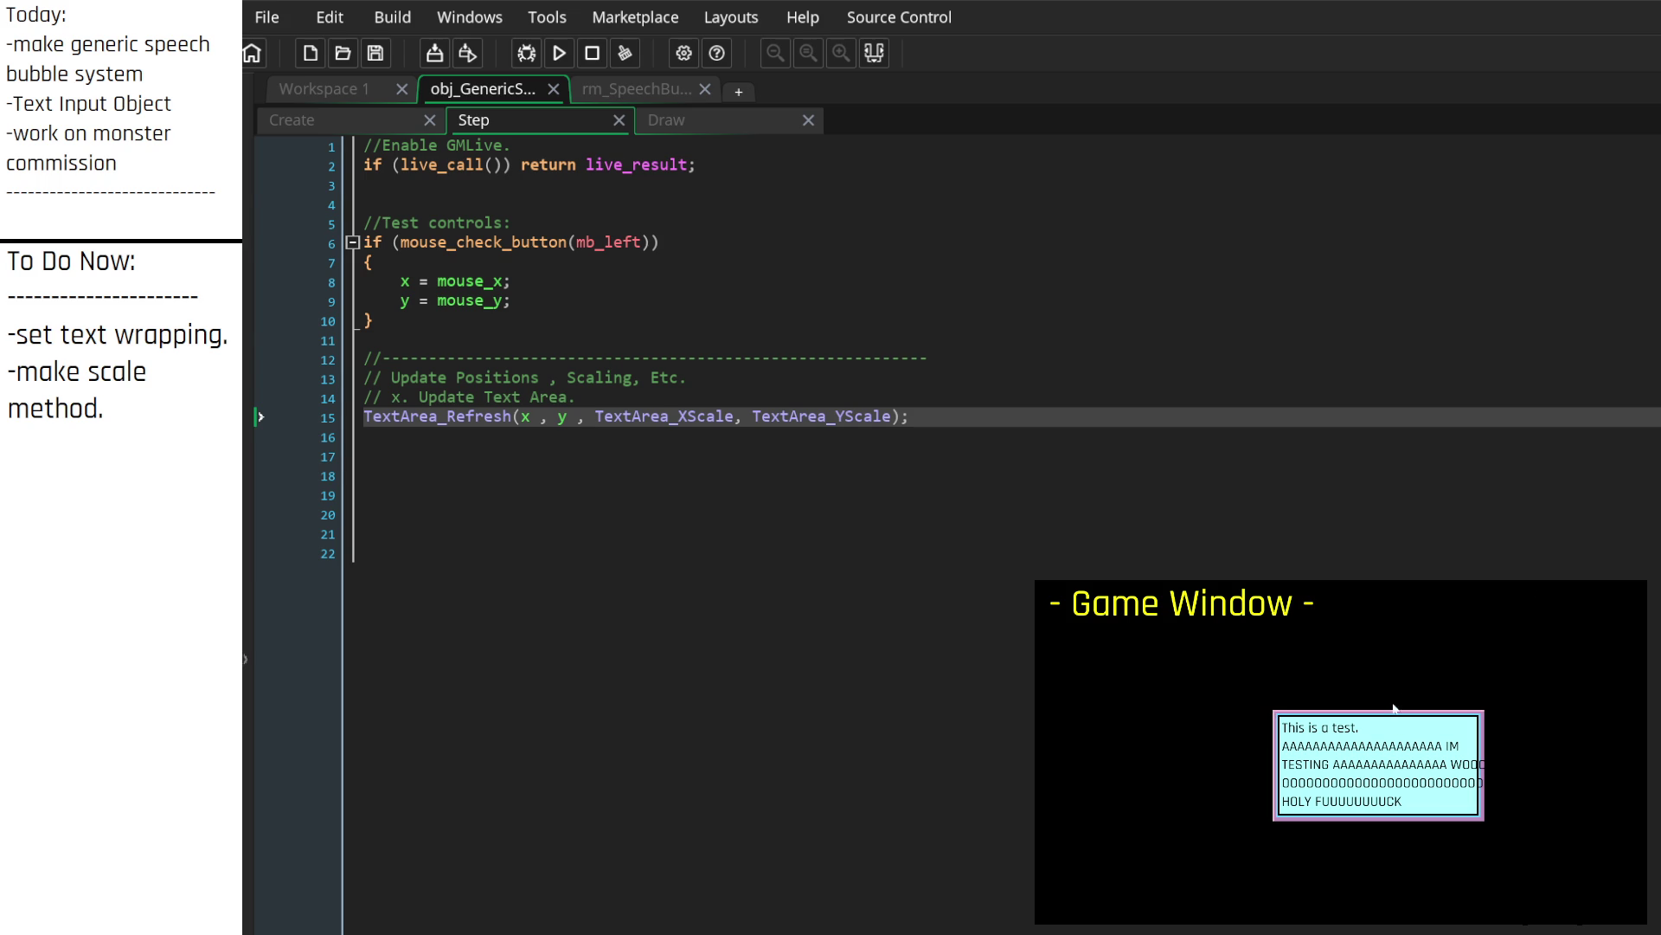
{"action": "left_click", "coordinate": [849, 189]}
{"action": "left_click", "coordinate": [441, 400]}
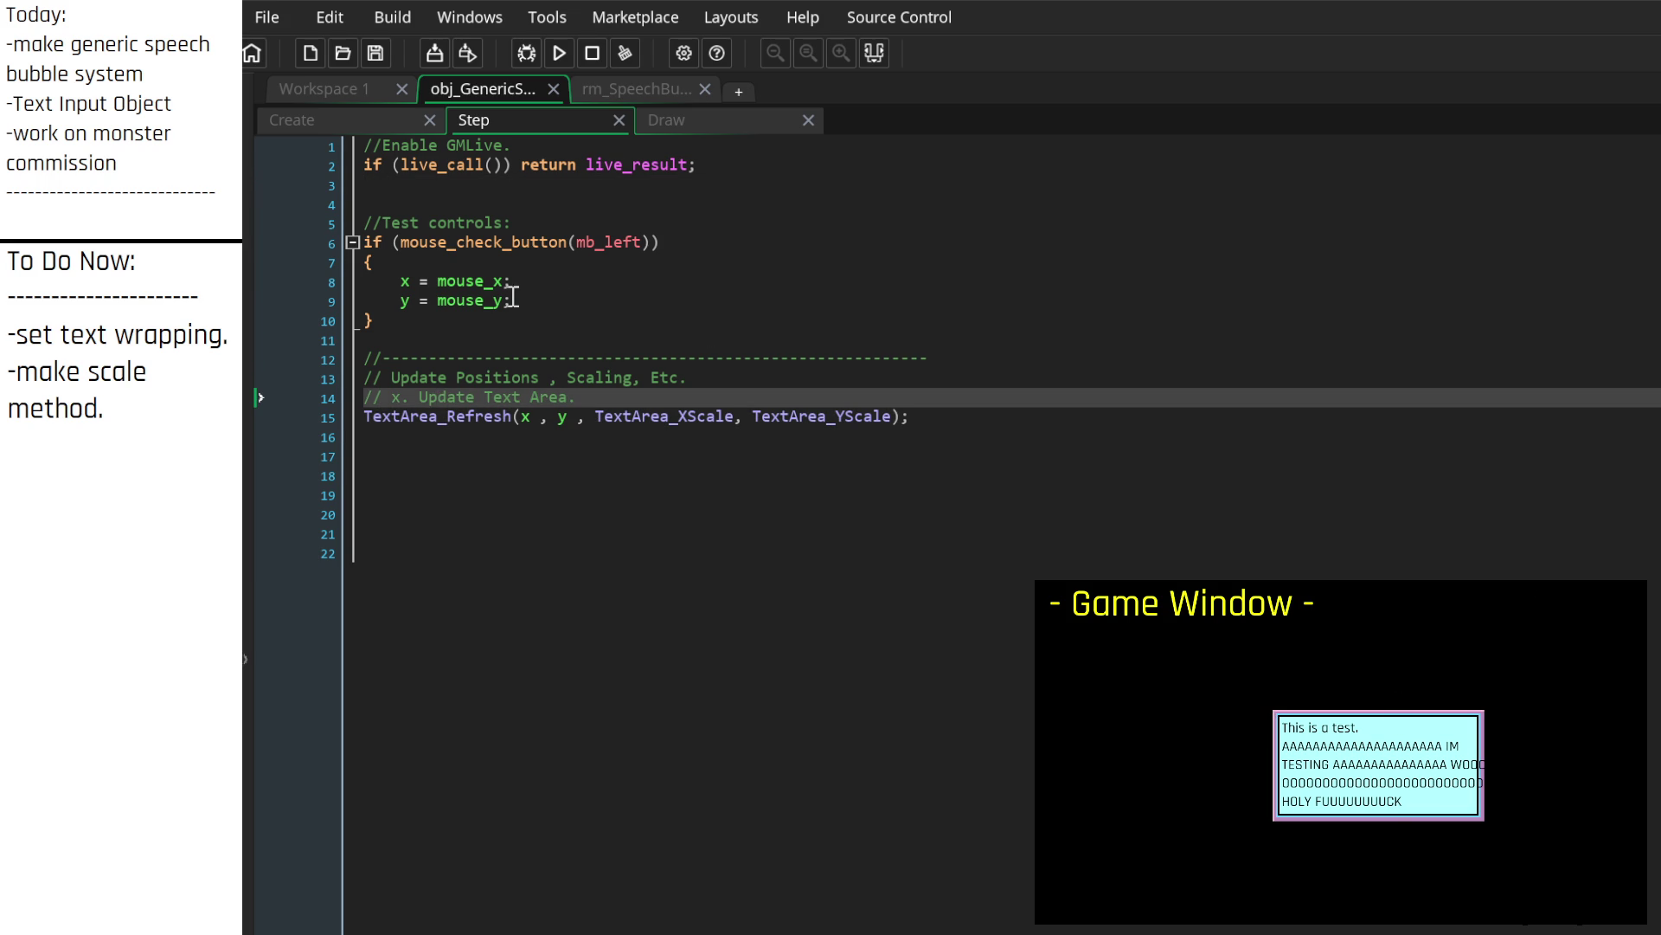
{"action": "left_click", "coordinate": [577, 328]}
{"action": "key", "text": "Return"}
{"action": "key", "text": "Return"}
Step: Add an if keyboard_check(vk_space) block that increases image_xscale by 0.1
{"action": "type", "text": "if mouse_wheel_"}
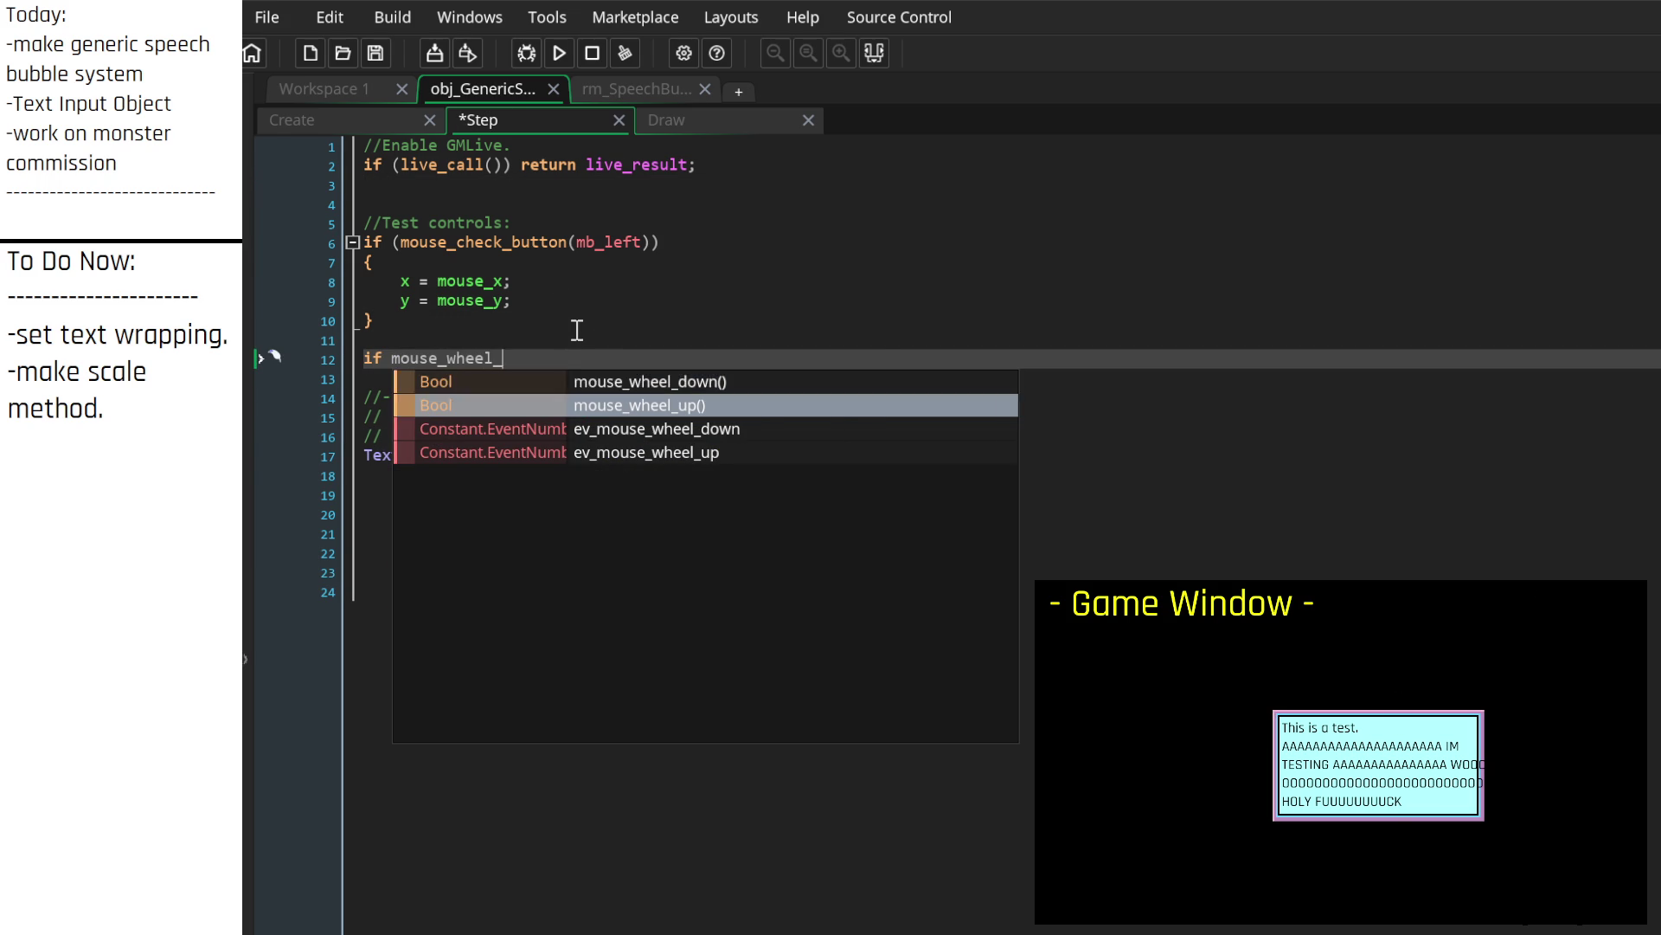
{"action": "key", "text": "Return"}
{"action": "key", "text": "Return"}
{"action": "type", "text": "{"}
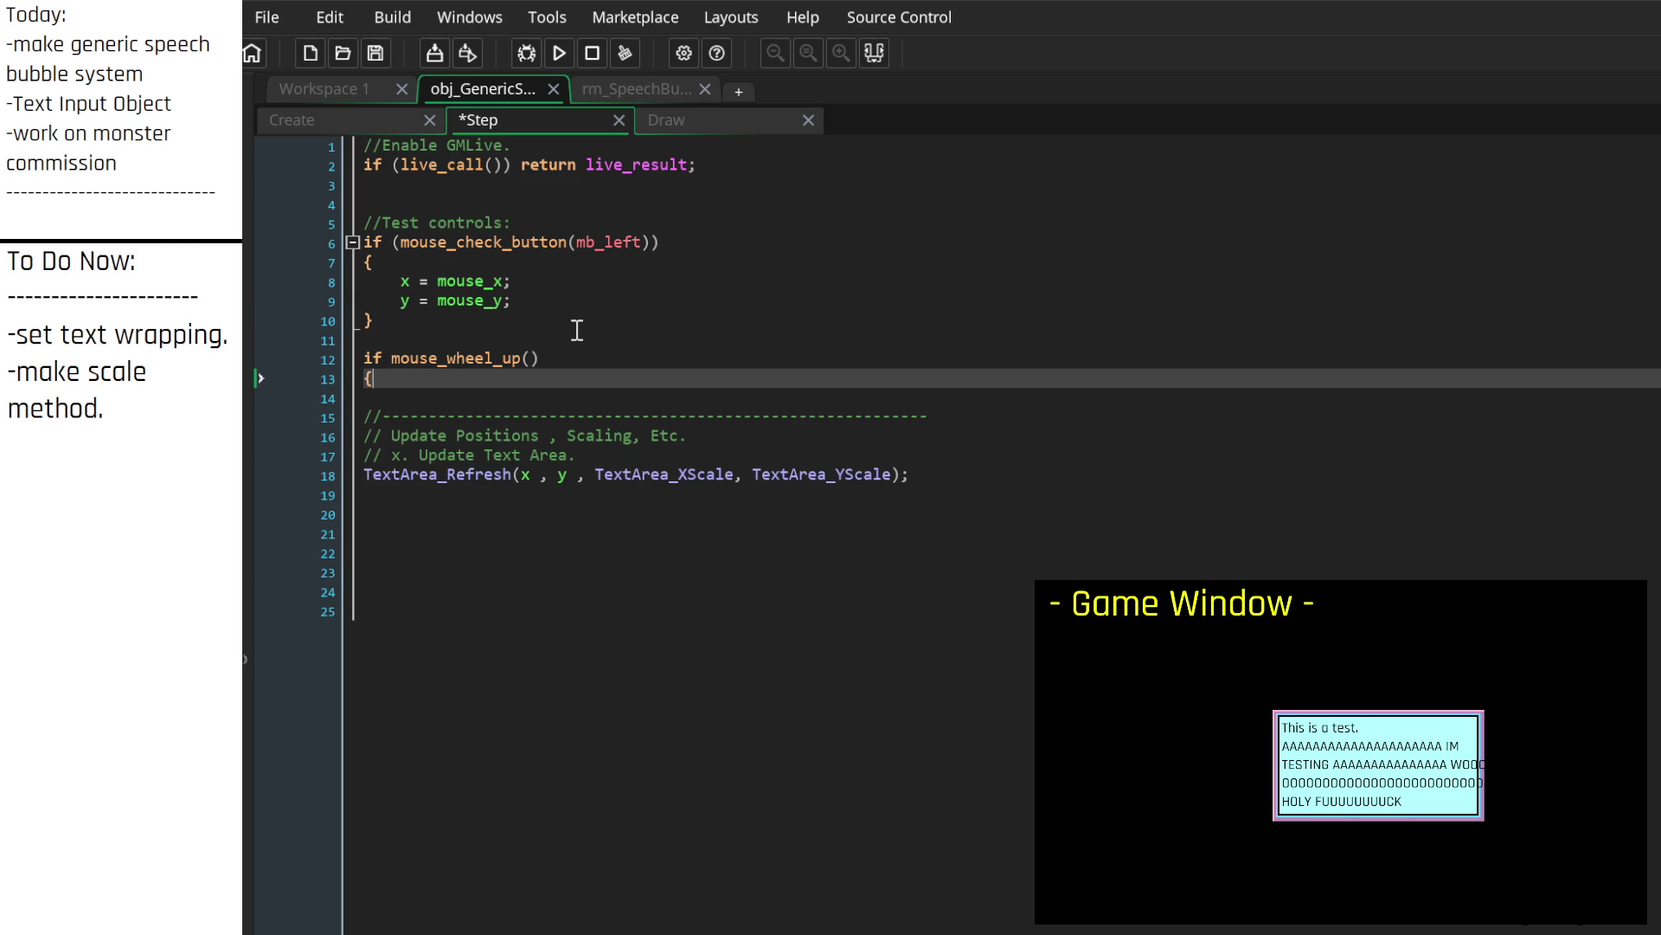
{"action": "key", "text": "Return"}
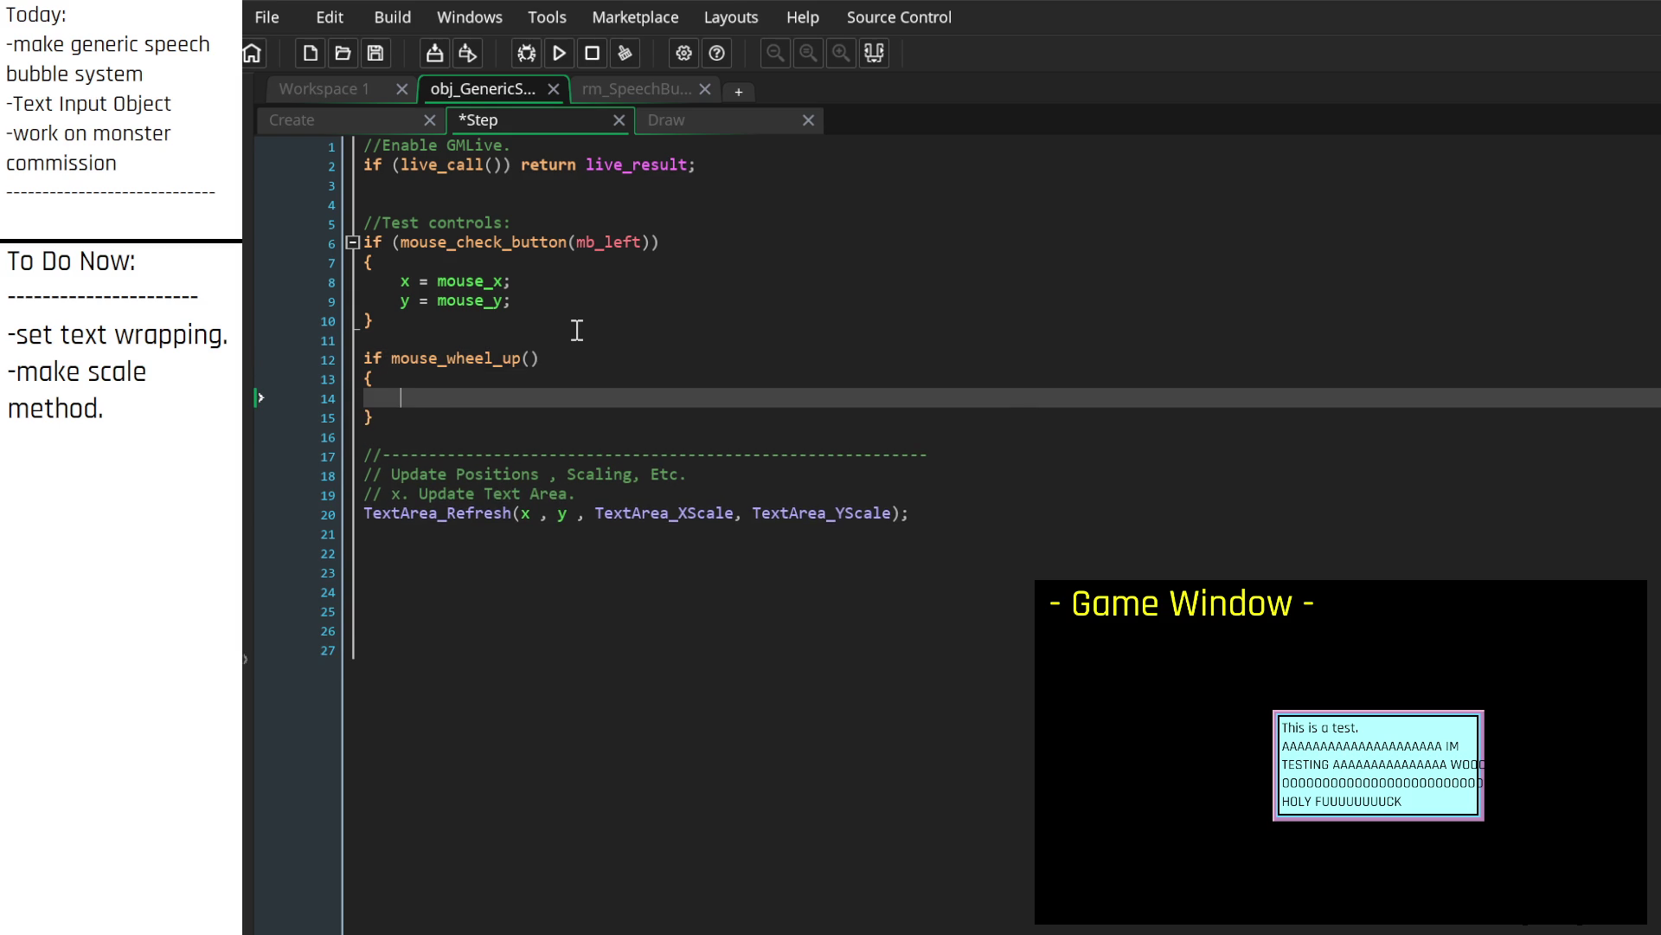
{"action": "type", "text": "image_x"}
{"action": "key", "text": "Return"}
{"action": "type", "text": "+="}
{"action": "key", "text": "Up"}
{"action": "key", "text": "Up"}
{"action": "key", "text": "BackSpace"}
{"action": "key", "text": "BackSpace"}
{"action": "key", "text": "BackSpace"}
{"action": "key", "text": "BackSpace"}
{"action": "key", "text": "BackSpace"}
{"action": "key", "text": "BackSpace"}
{"action": "type", "text": "keyboard_check"}
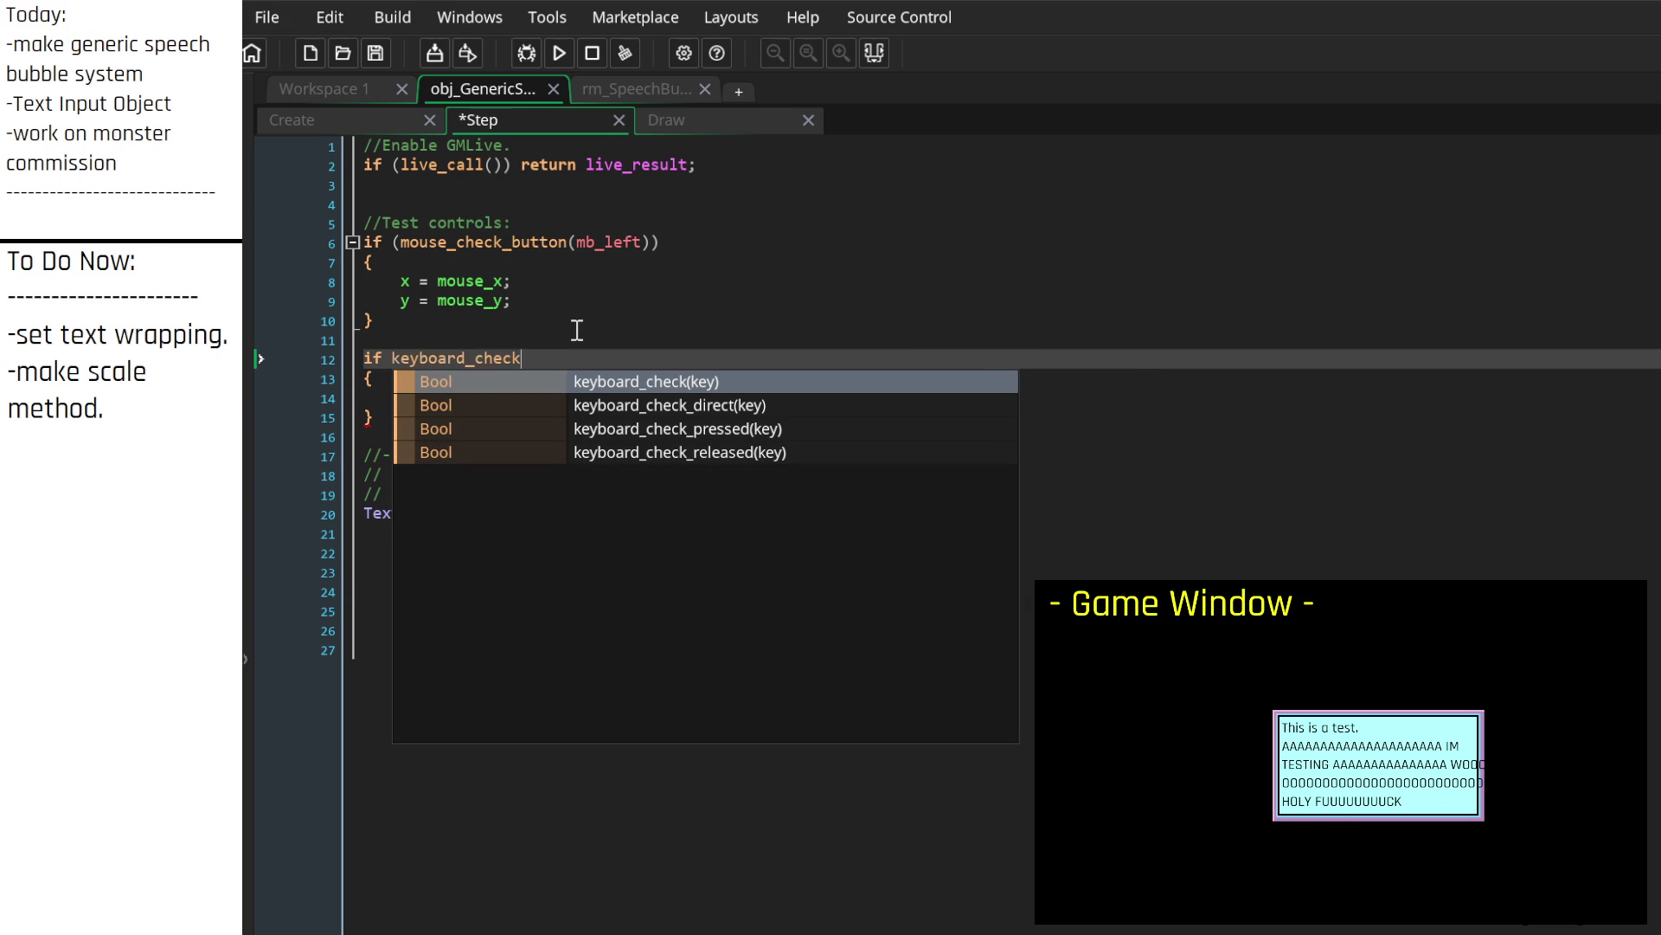
{"action": "type", "text": "(vk"}
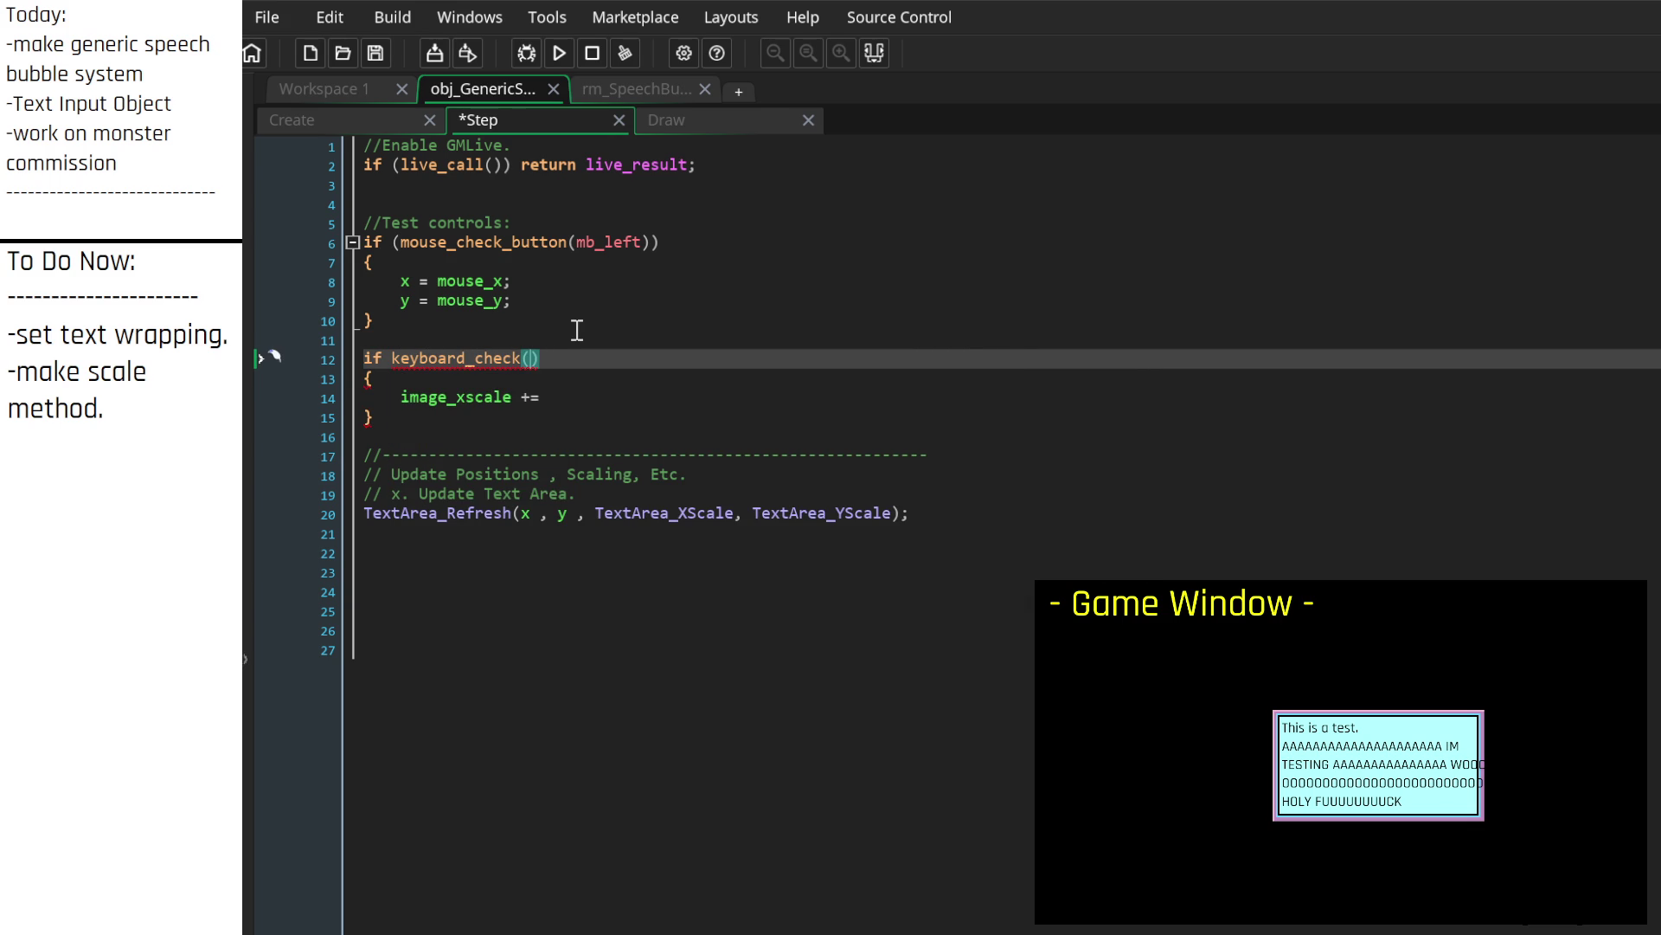
{"action": "key", "text": "BackSpace"}
{"action": "key", "text": "BackSpace"}
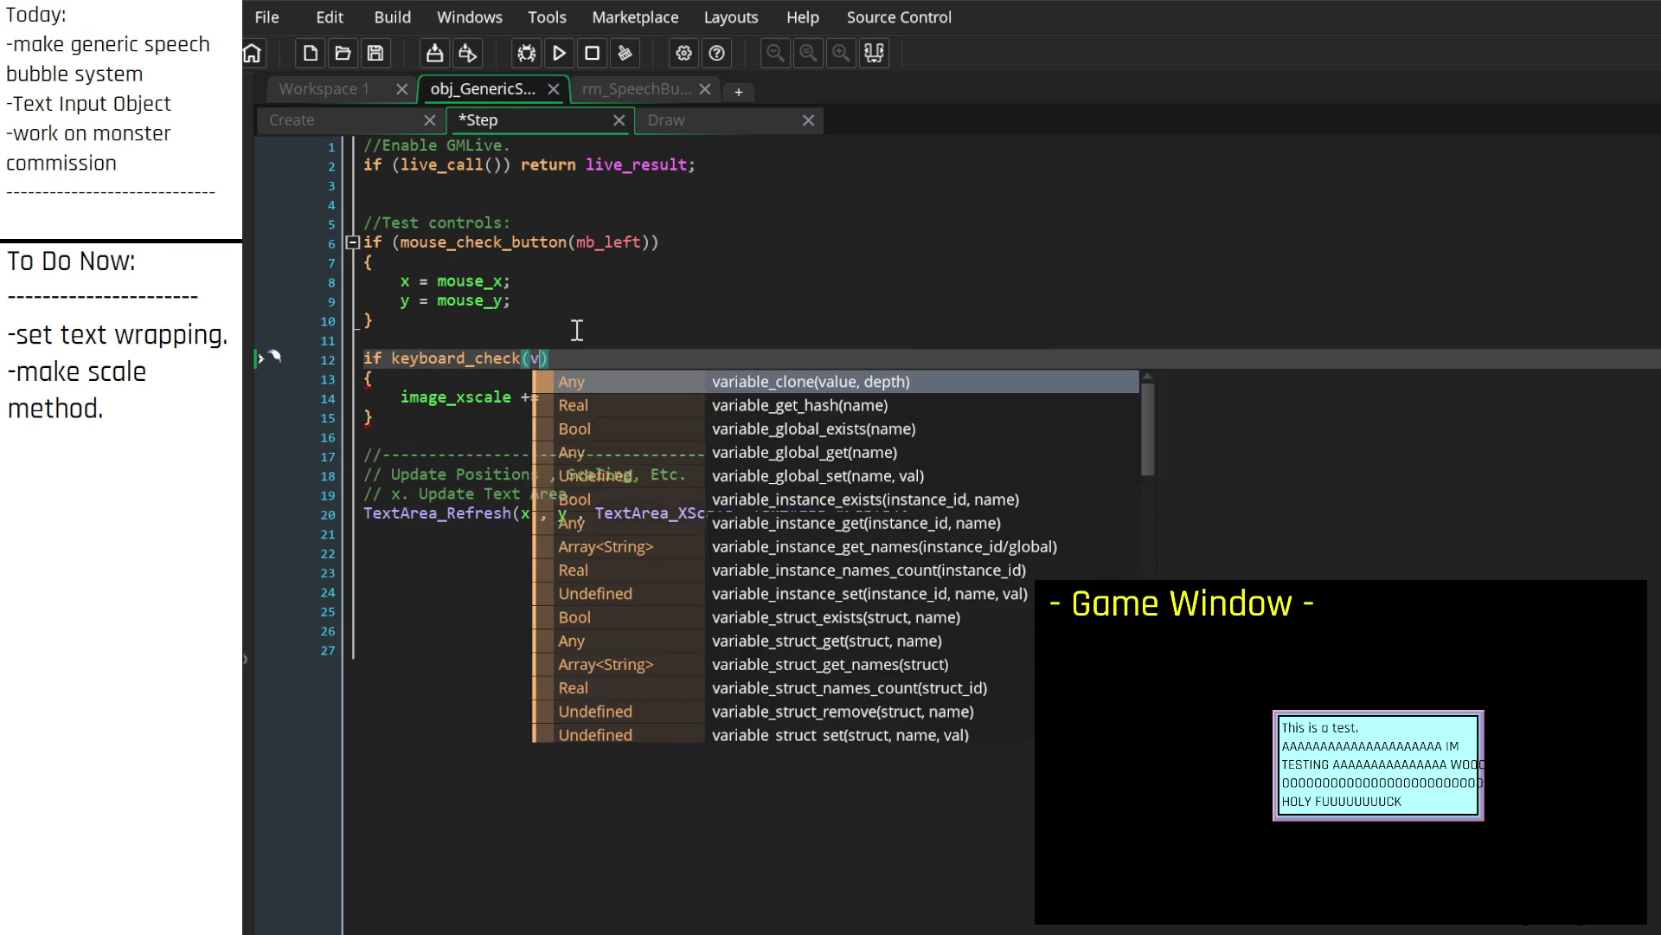
{"action": "type", "text": "vk_space"}
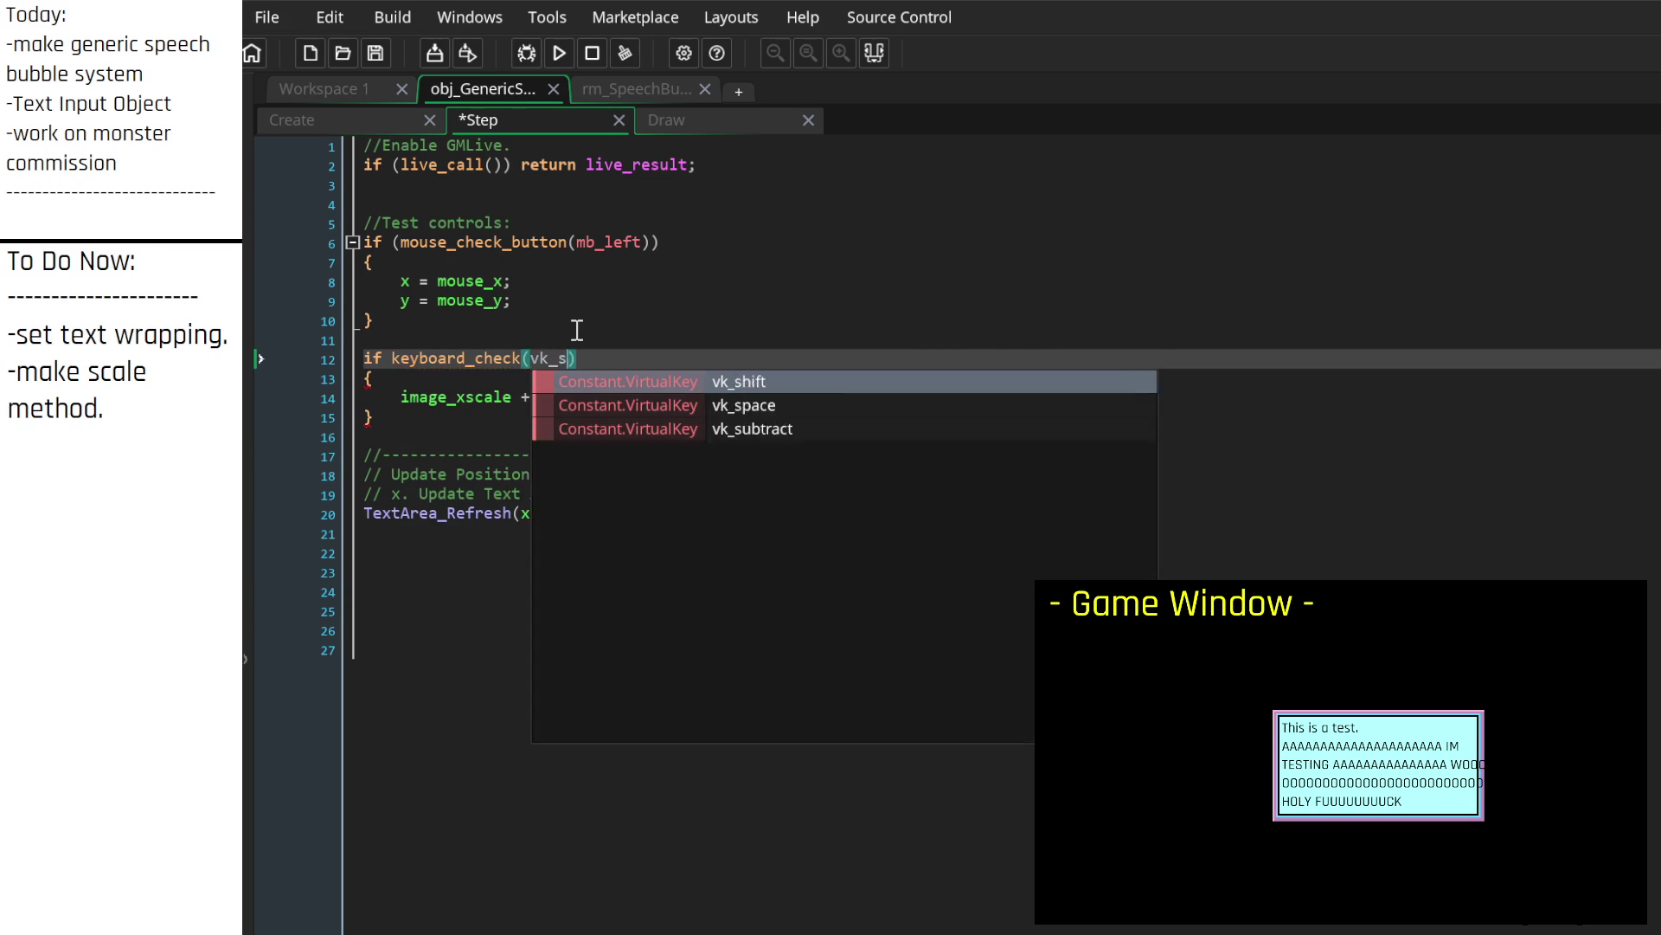
{"action": "key", "text": "Down"}
{"action": "key", "text": "Down"}
{"action": "key", "text": "Down"}
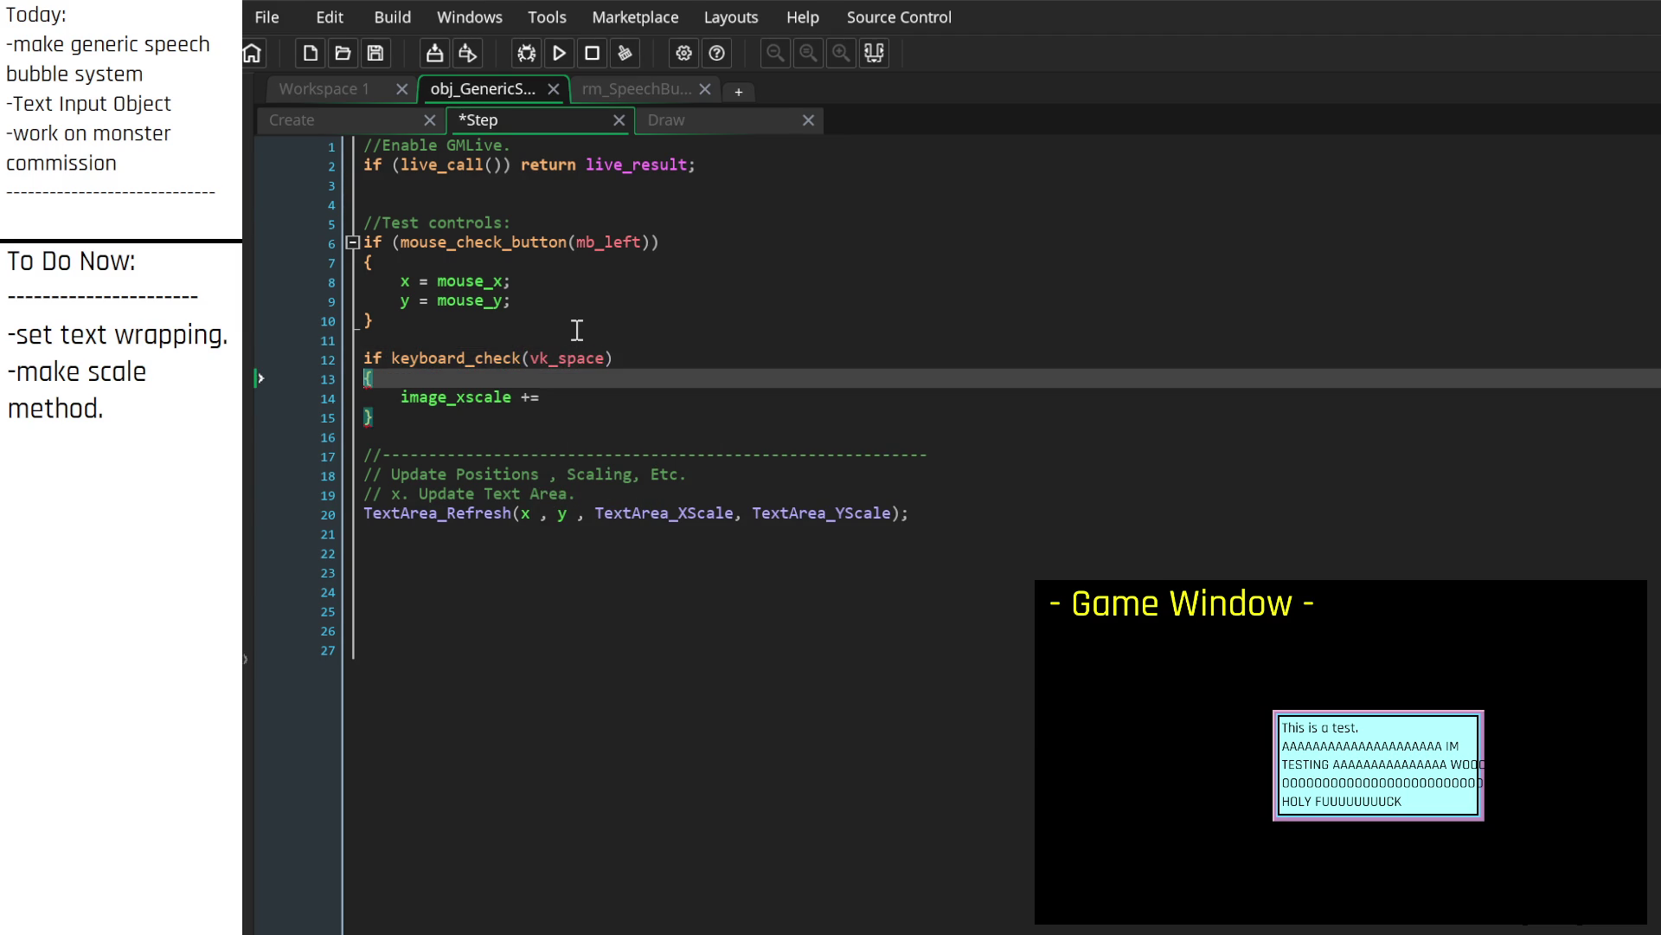
{"action": "key", "text": "Up"}
{"action": "type", "text": "0.1;"}
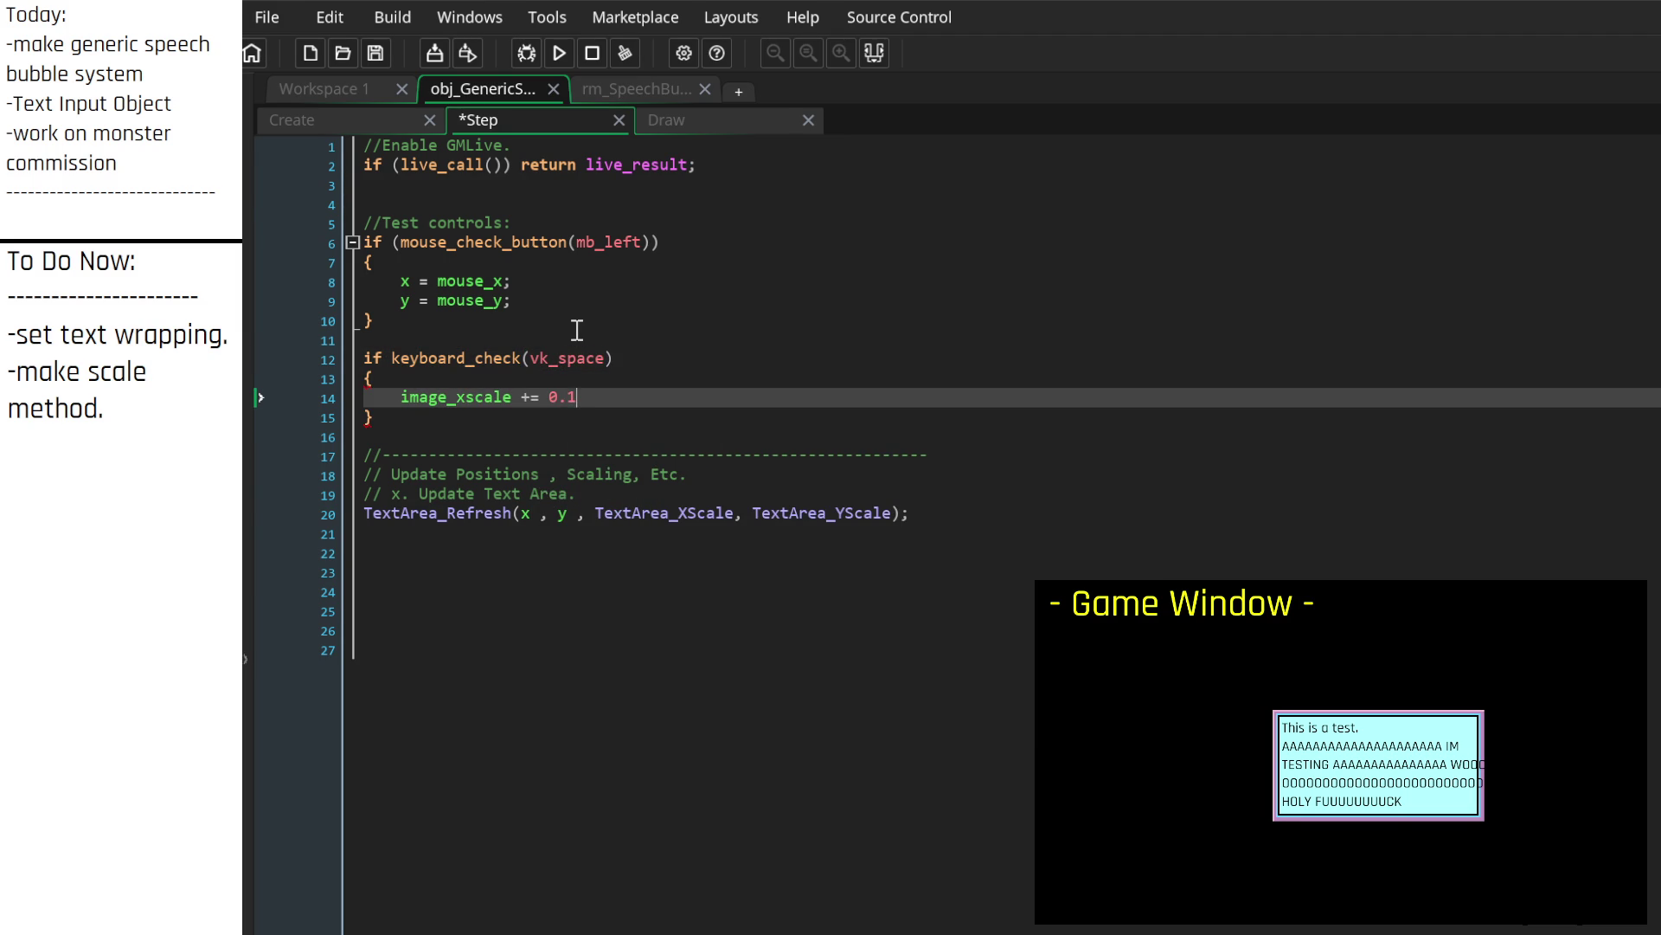
{"action": "key", "text": "Down"}
Step: Add an if keyboard_check(vk_shift) block that decreases image_yscale by 0.1
{"action": "key", "text": "Return"}
{"action": "type", "text": "if "}
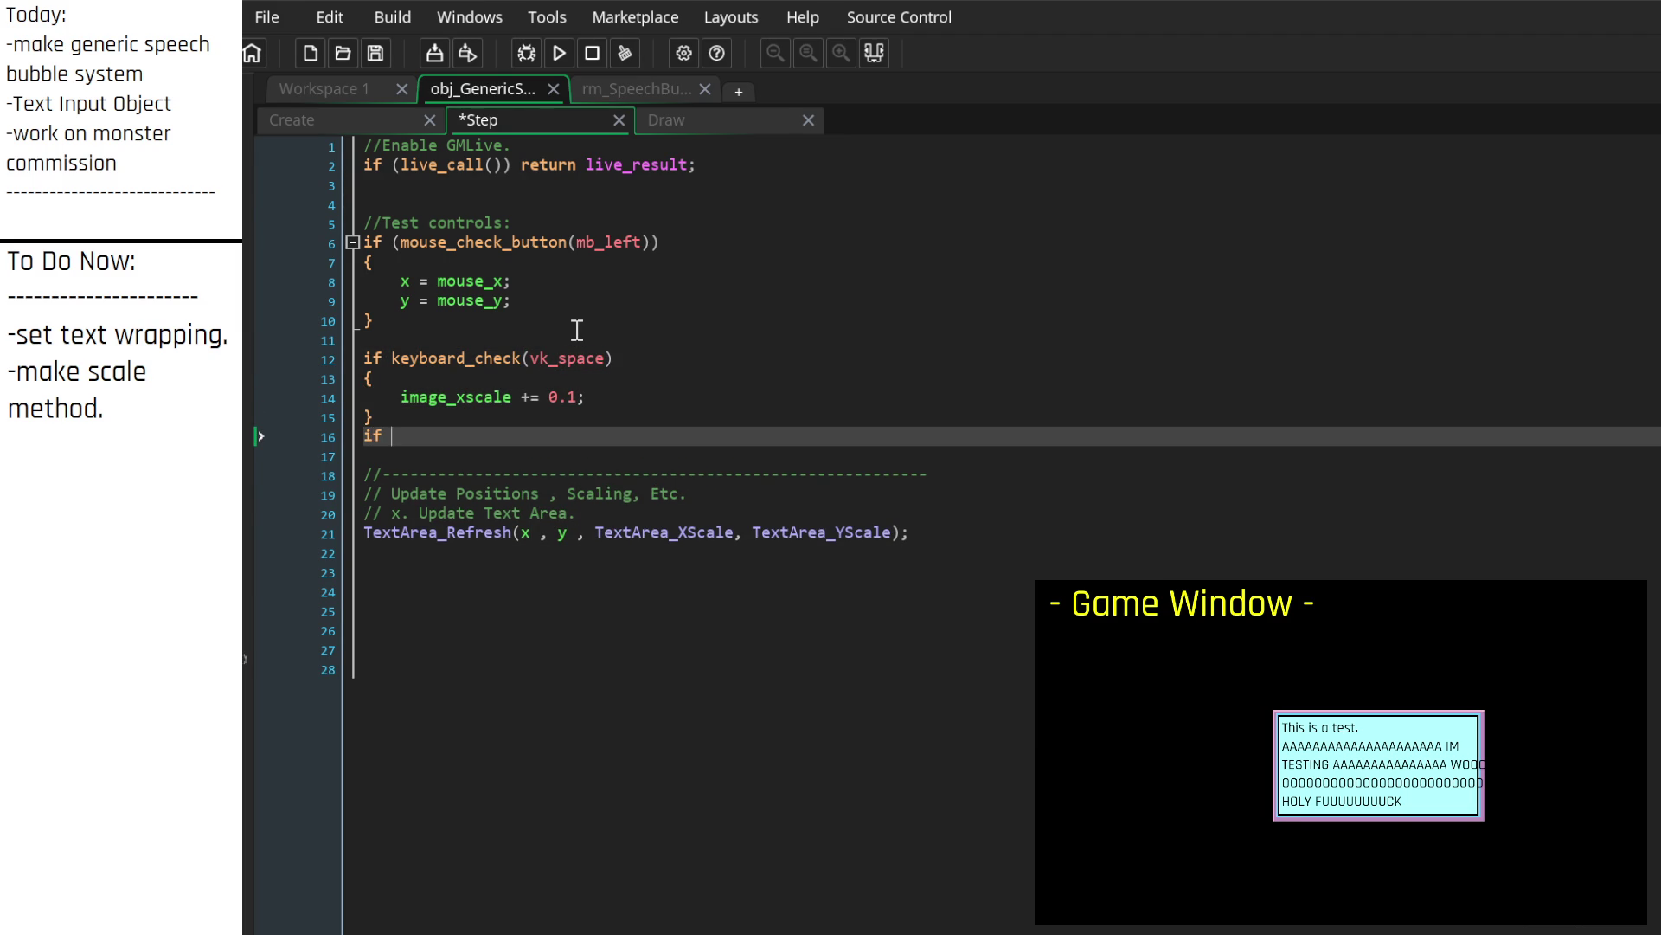
{"action": "type", "text": "keyboard_check"}
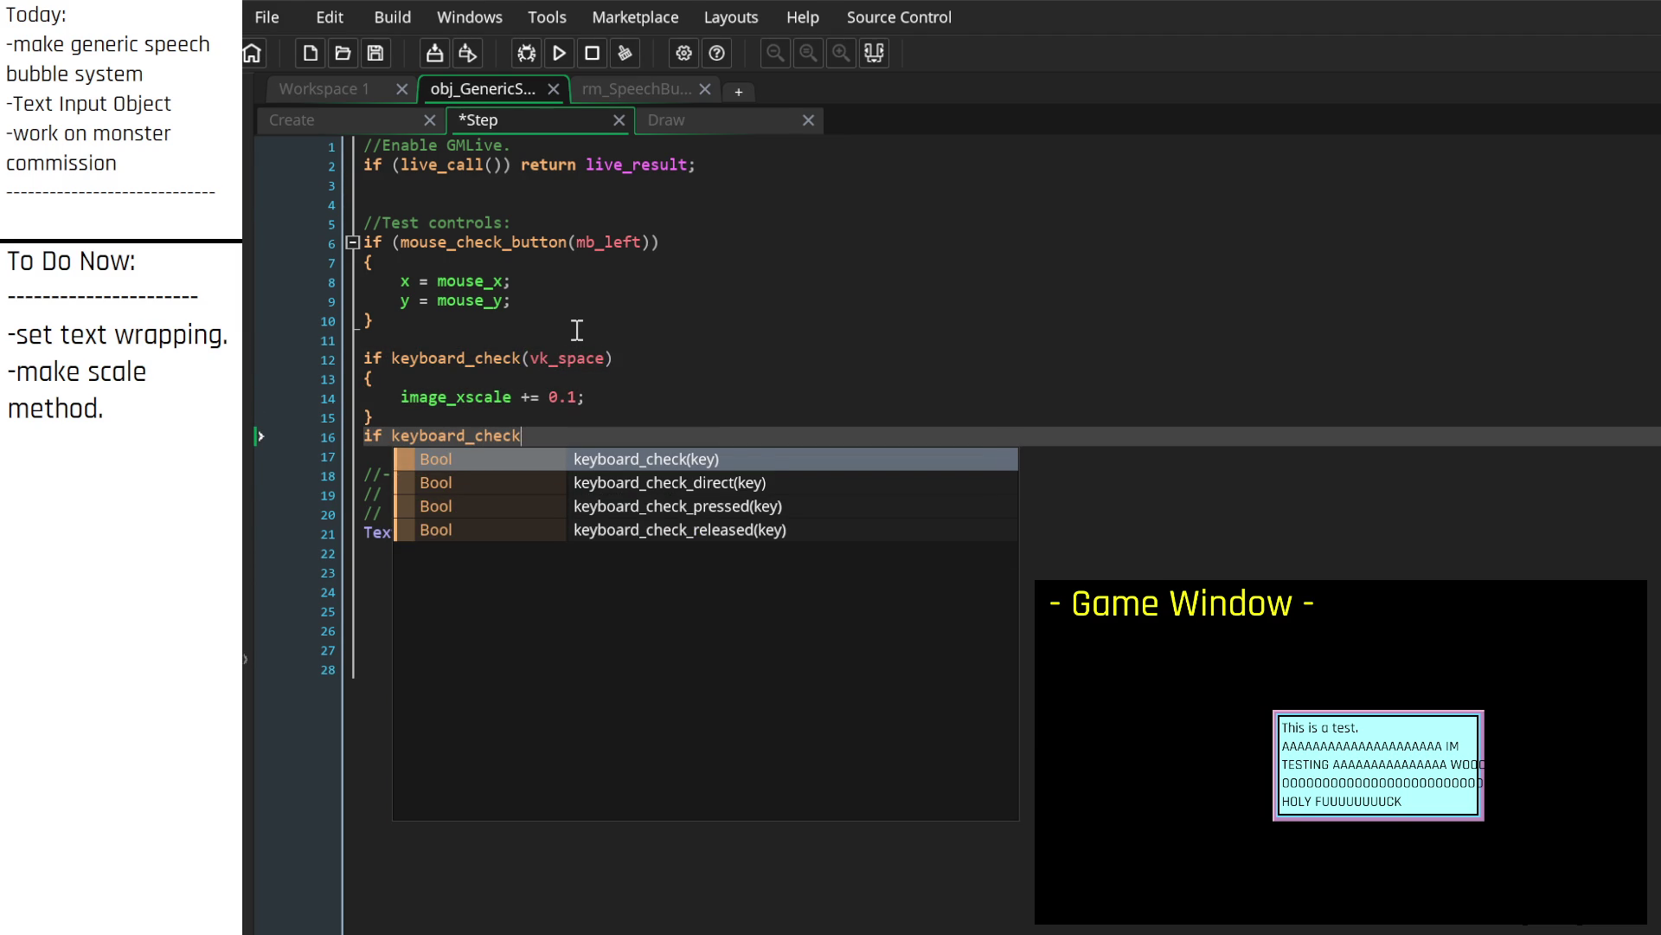
{"action": "type", "text": "()"}
{"action": "key", "text": "Return"}
{"action": "type", "text": "{"}
{"action": "key", "text": "Return"}
{"action": "type", "text": "image_ysca"}
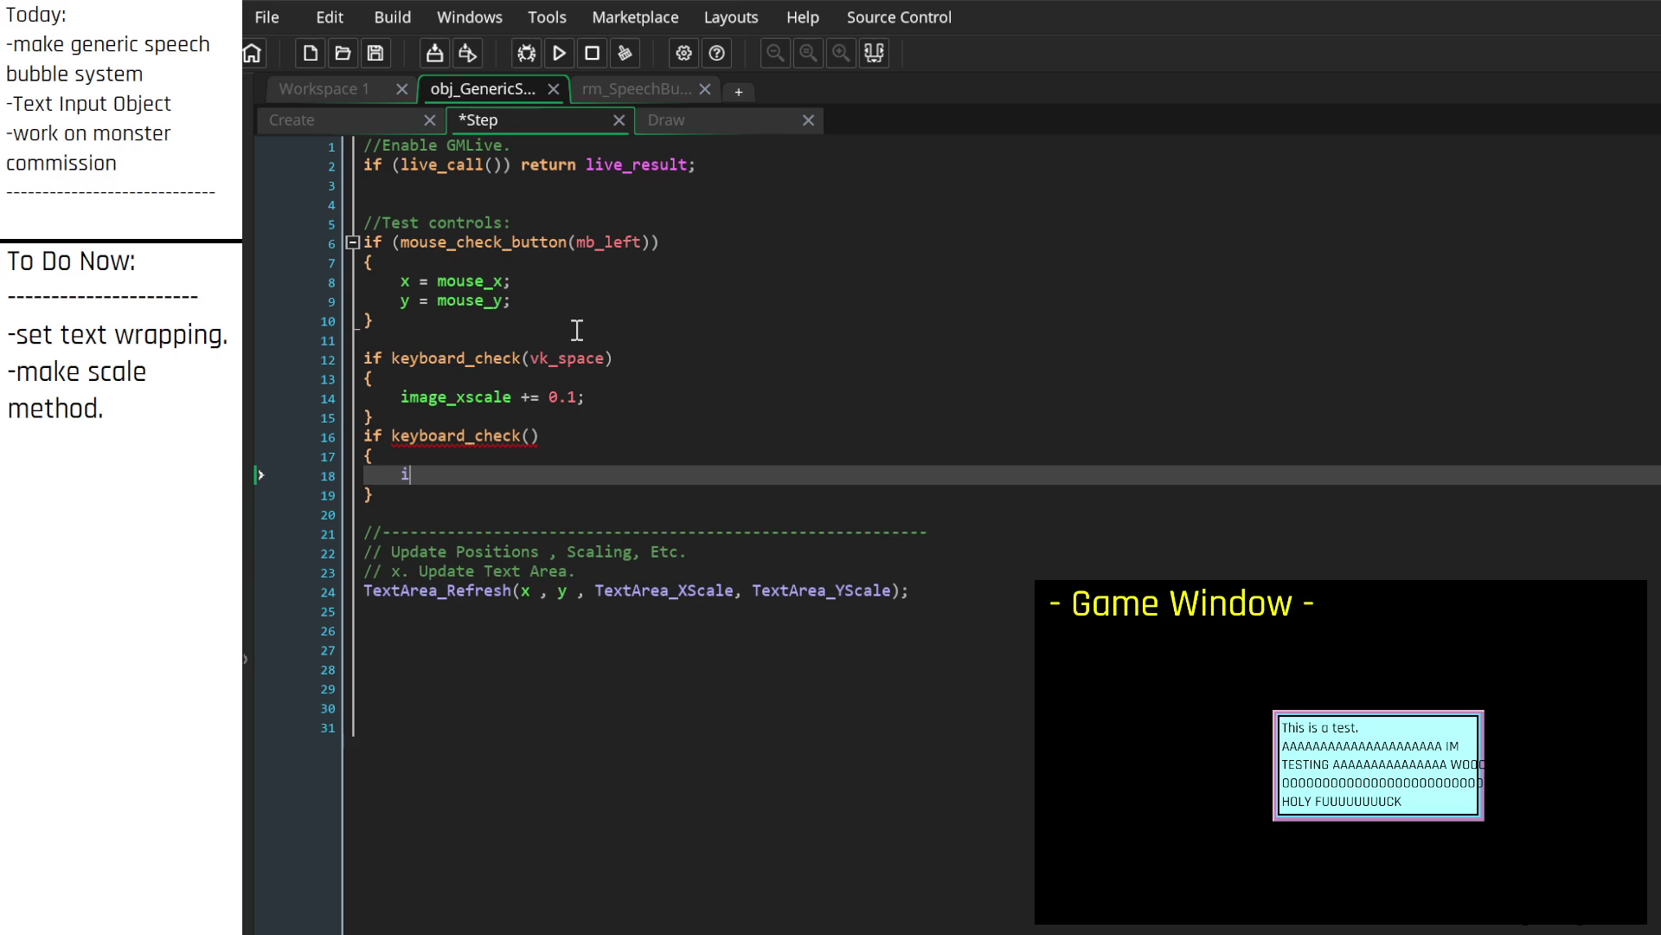
{"action": "key", "text": "Return"}
{"action": "type", "text": "+= 0"}
{"action": "type", "text": ".1;"}
{"action": "key", "text": "Up"}
{"action": "key", "text": "Up"}
{"action": "key", "text": "Left"}
{"action": "type", "text": "vk_sh"}
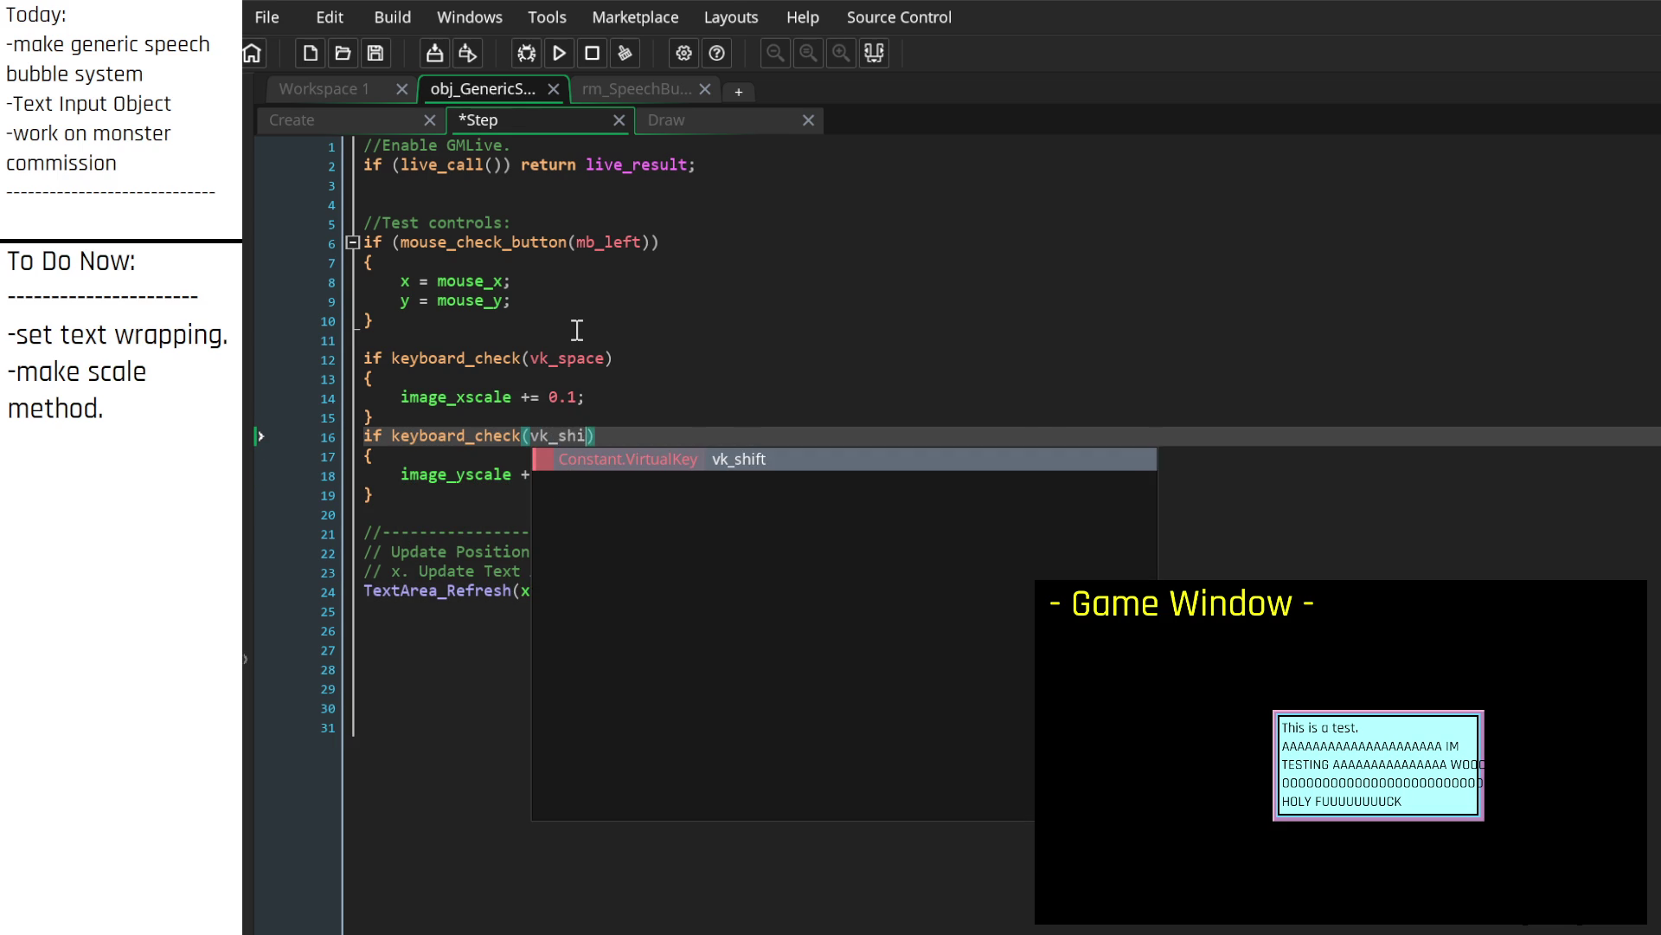
{"action": "key", "text": "Return"}
{"action": "key", "text": "Down"}
{"action": "key", "text": "Down"}
{"action": "key", "text": "Left"}
{"action": "key", "text": "Left"}
{"action": "key", "text": "Left"}
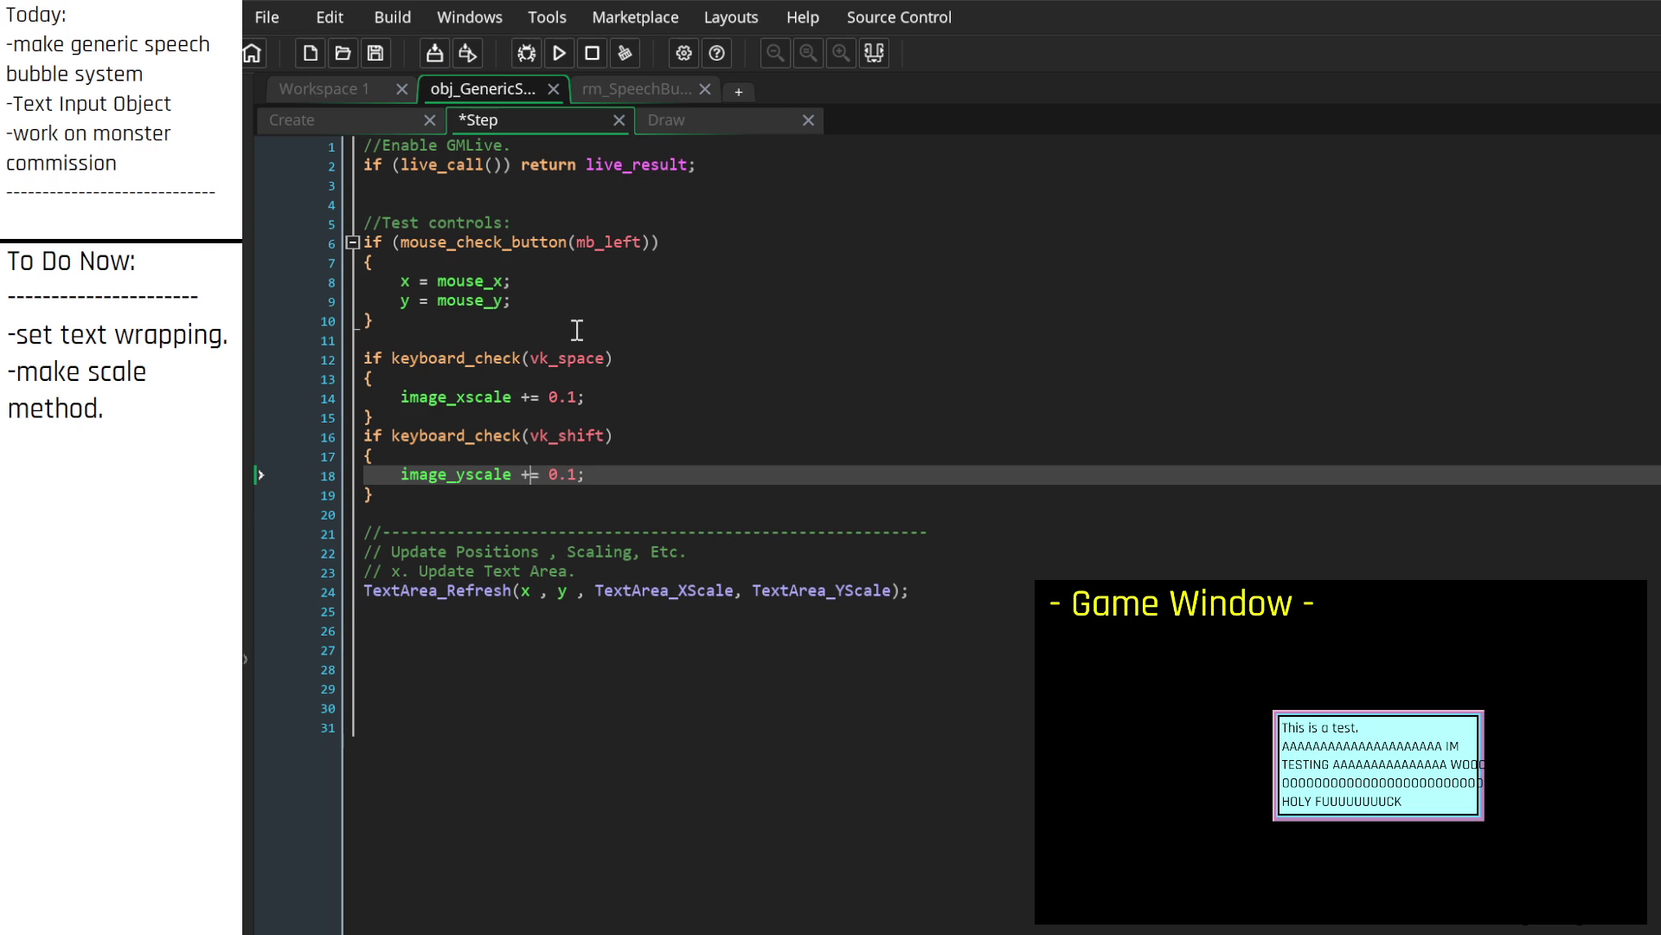
{"action": "key", "text": "Delete"}
{"action": "type", "text": "-"}
Step: Add image_yscale += 0.1 to the Space block and image_xscale -= 0.1 to the Shift block
{"action": "left_click_drag", "start_coordinate": [623, 400], "coordinate": [398, 397]}
{"action": "key", "text": "ctrl+c"}
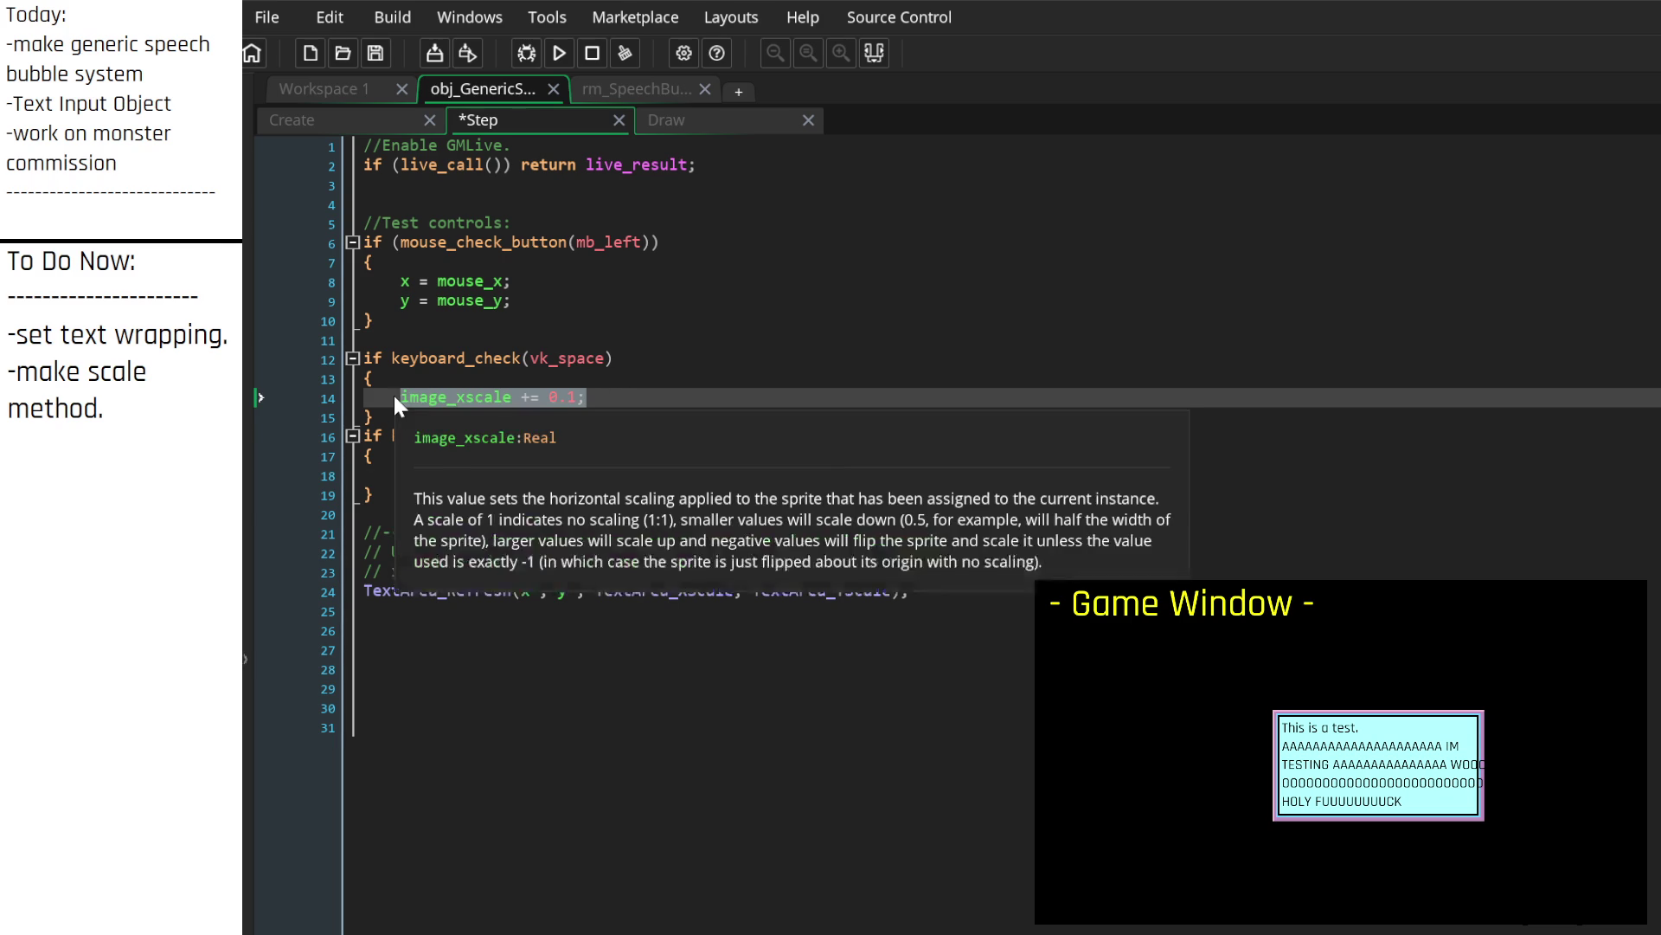
{"action": "left_click", "coordinate": [626, 398]}
{"action": "key", "text": "Return"}
{"action": "key", "text": "ctrl+v"}
{"action": "key", "text": "BackSpace"}
{"action": "type", "text": "y"}
{"action": "key", "text": "Down"}
{"action": "key", "text": "Down"}
{"action": "key", "text": "Down"}
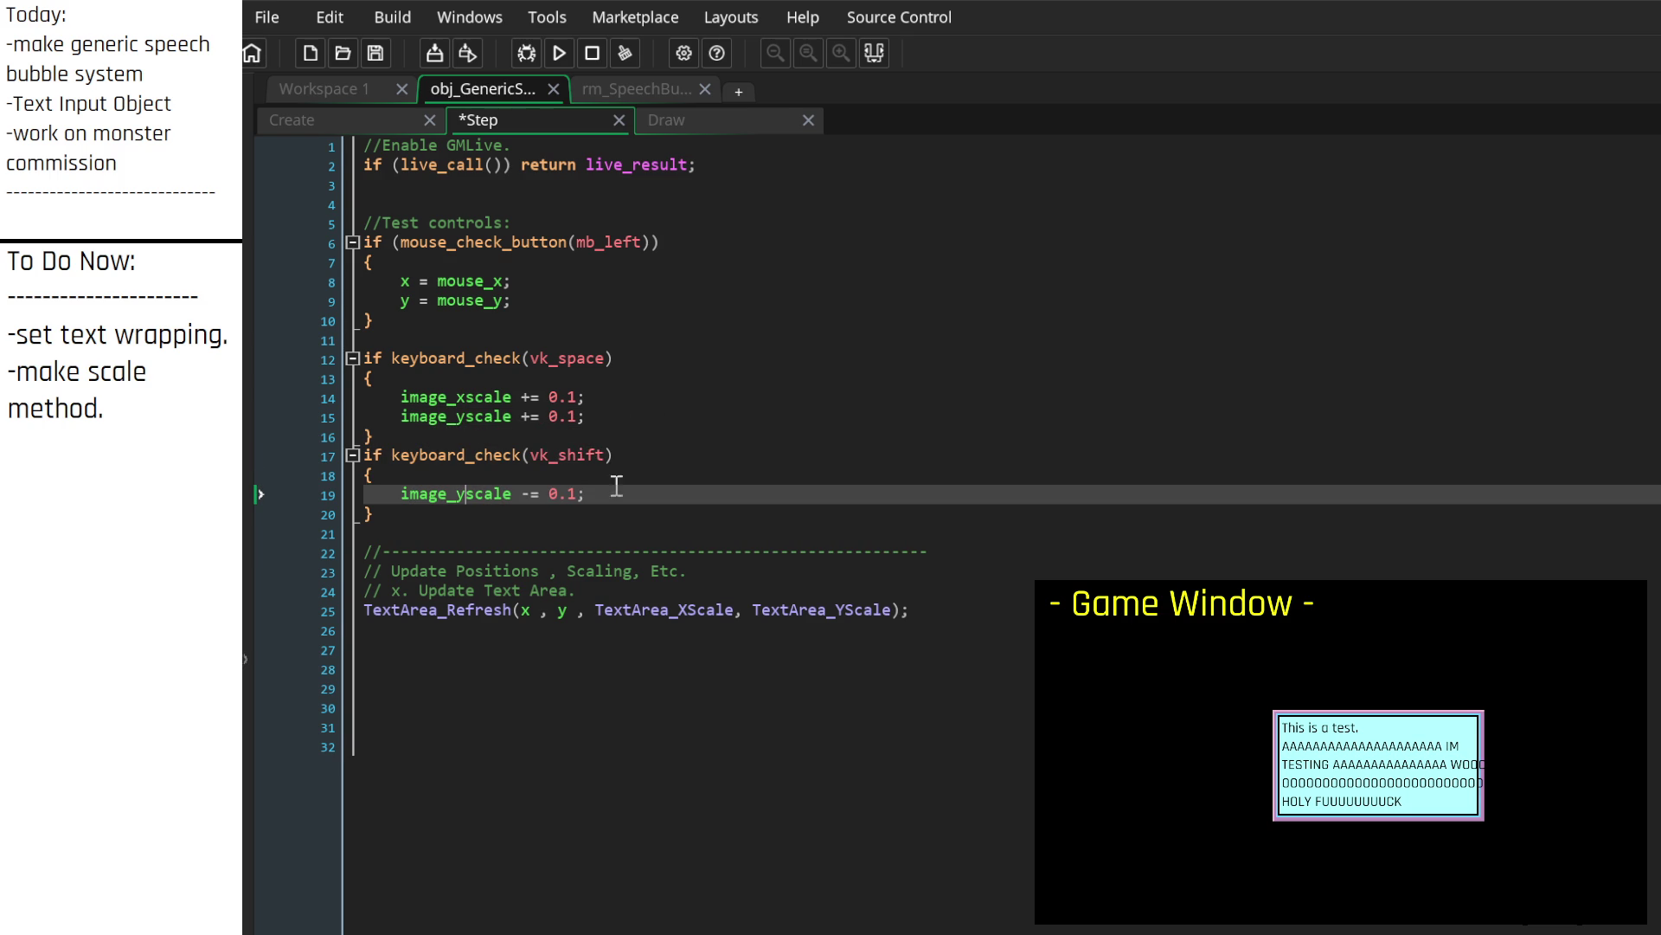
{"action": "left_click_drag", "start_coordinate": [604, 493], "coordinate": [342, 517]}
{"action": "key", "text": "ctrl+c"}
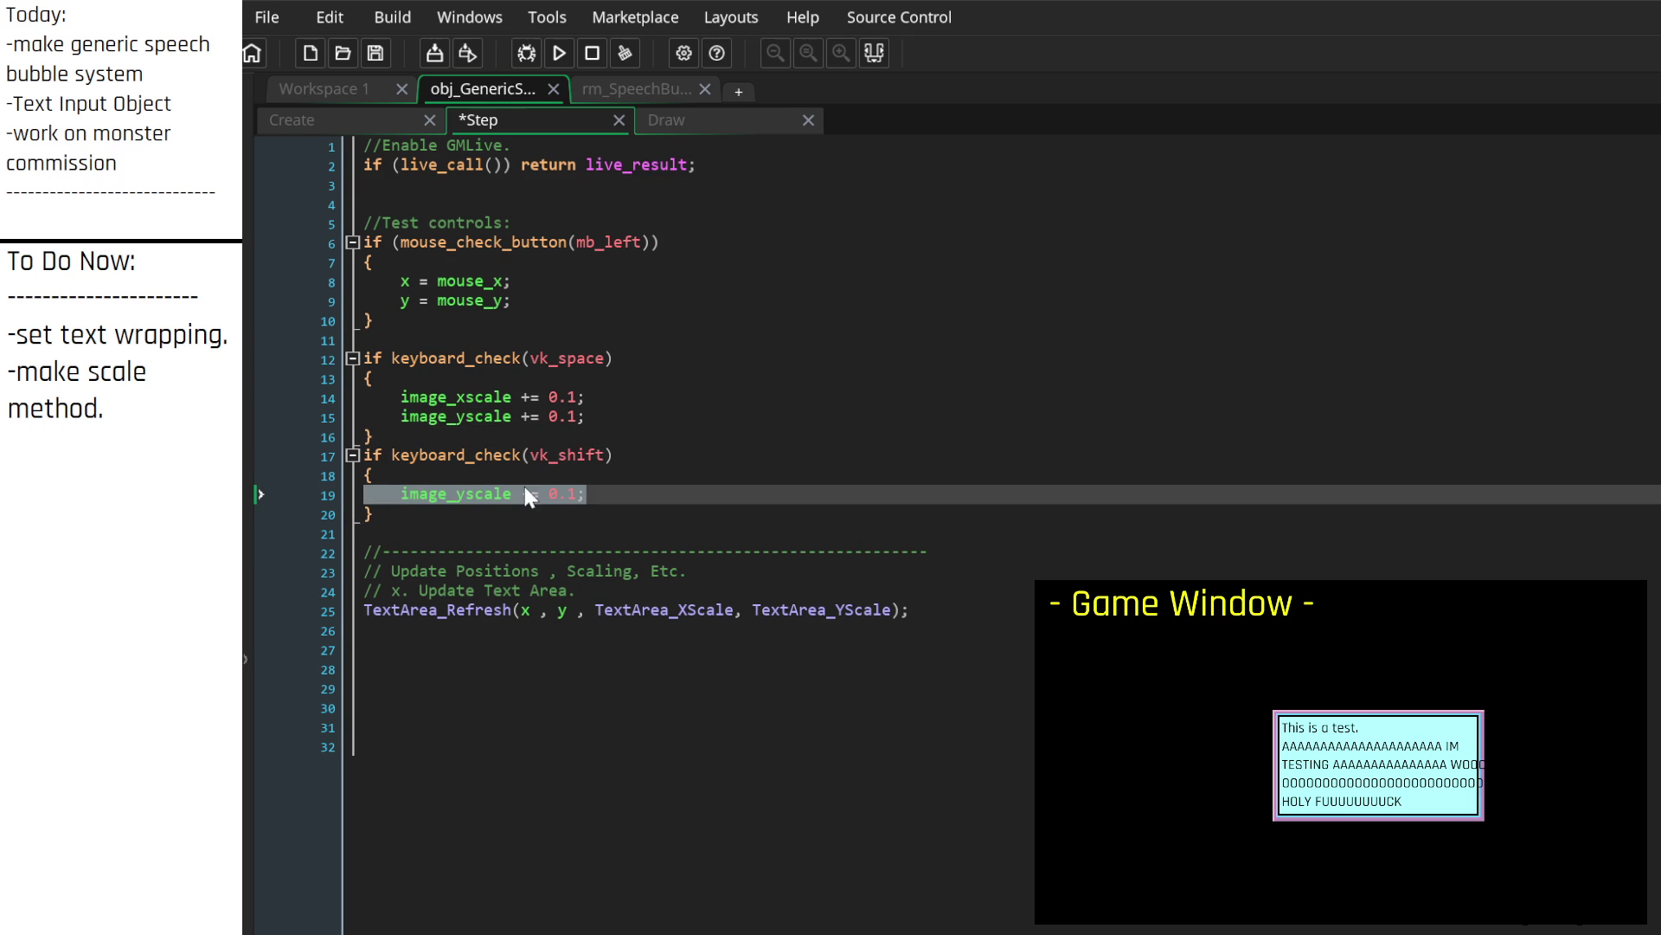
{"action": "left_click", "coordinate": [486, 475]}
{"action": "key", "text": "Return"}
{"action": "key", "text": "ctrl+v"}
{"action": "key", "text": "shift+Tab"}
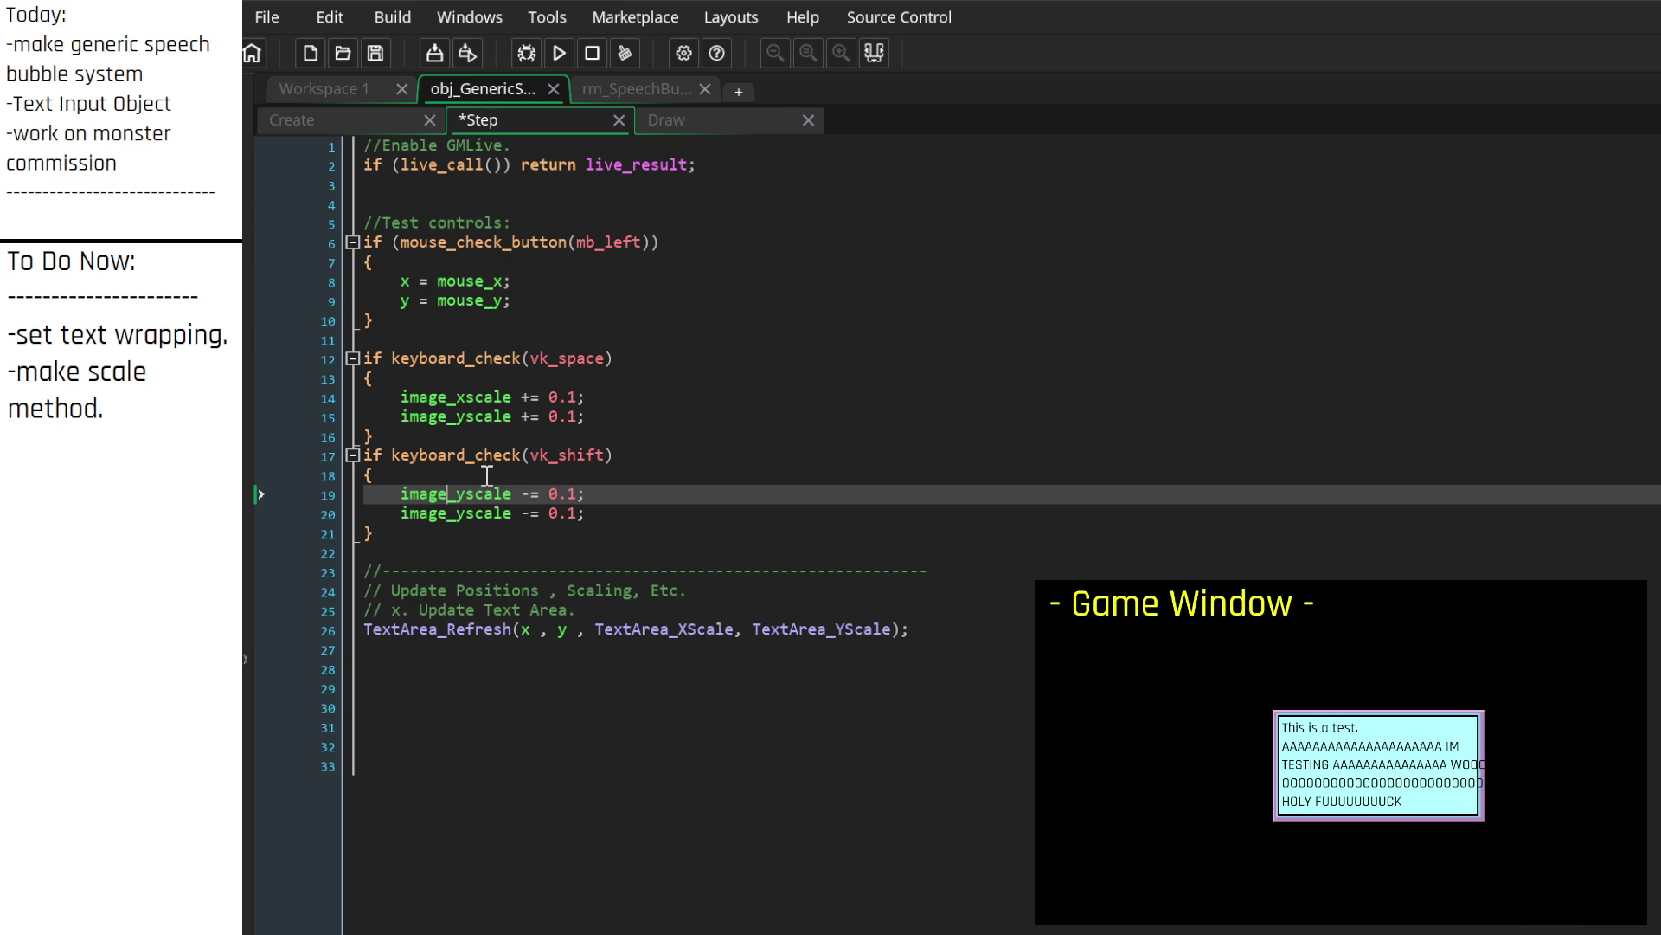
{"action": "key", "text": "BackSpace"}
{"action": "type", "text": "x"}
Step: Save the Step code and test Space growing and Shift shrinking the bubble in-game
{"action": "key", "text": "ctrl+s"}
{"action": "key", "text": "shift"}
{"action": "key", "text": "space"}
{"action": "key", "text": "space"}
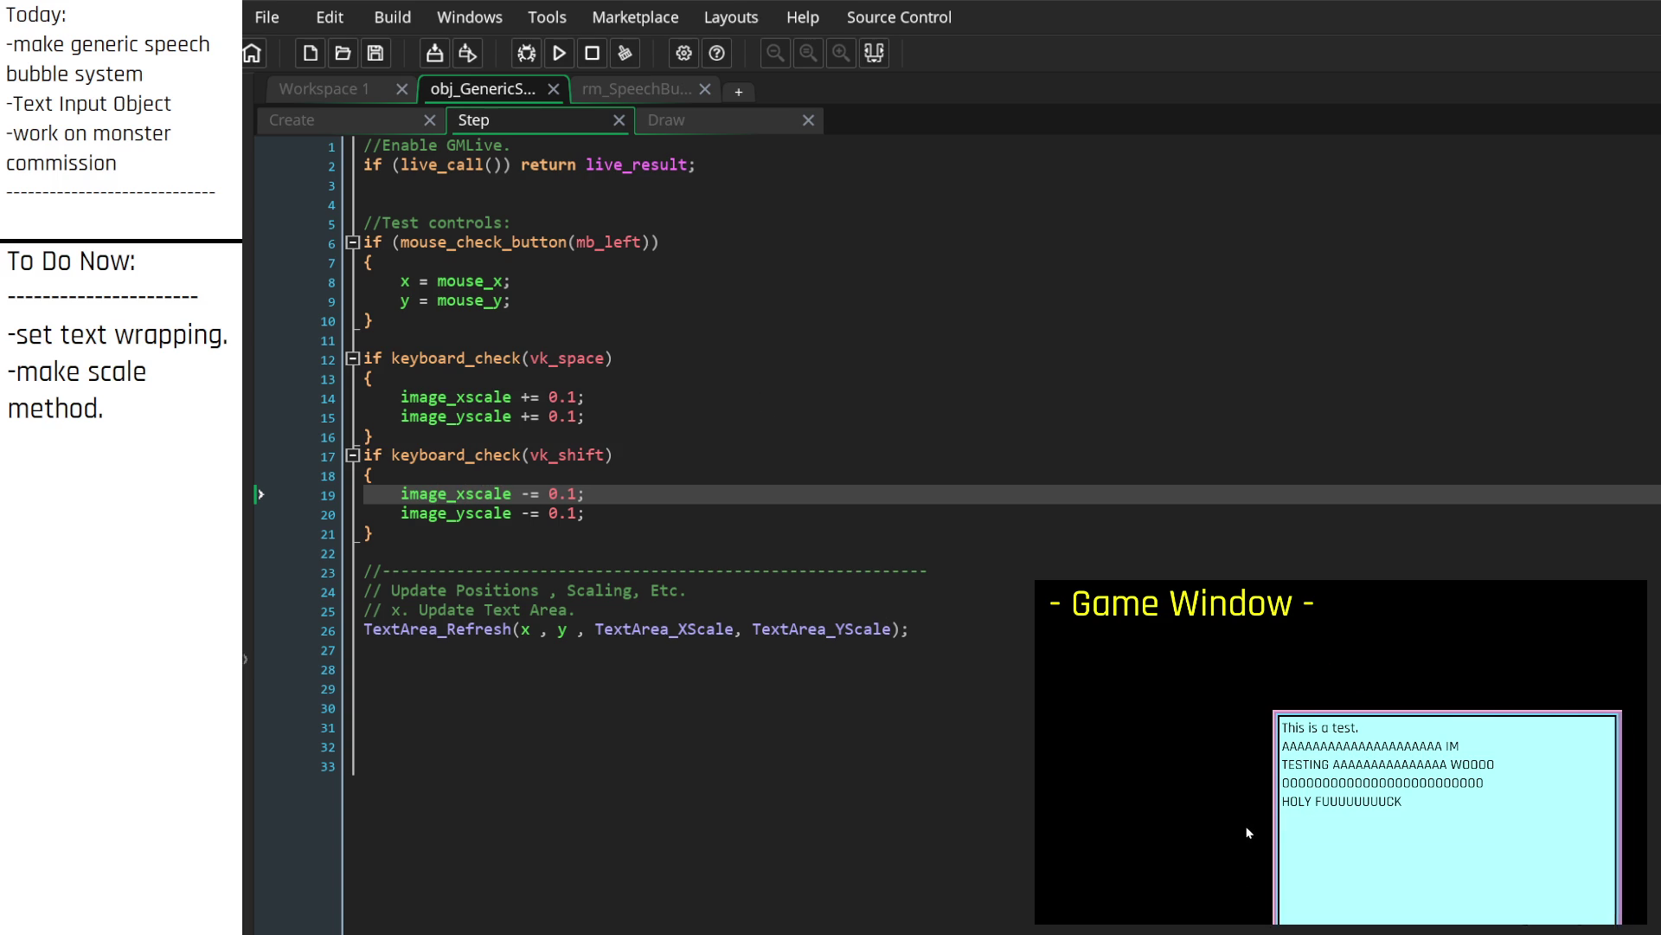
{"action": "key", "text": "shift"}
{"action": "mouse_move", "coordinate": [1246, 826]}
{"action": "left_mouse_down"}
{"action": "mouse_move", "coordinate": [1187, 688]}
{"action": "mouse_move", "coordinate": [1101, 638]}
{"action": "left_mouse_up"}
{"action": "key", "text": "space"}
{"action": "key", "text": "shift"}
{"action": "key", "text": "space"}
{"action": "key", "text": "shift"}
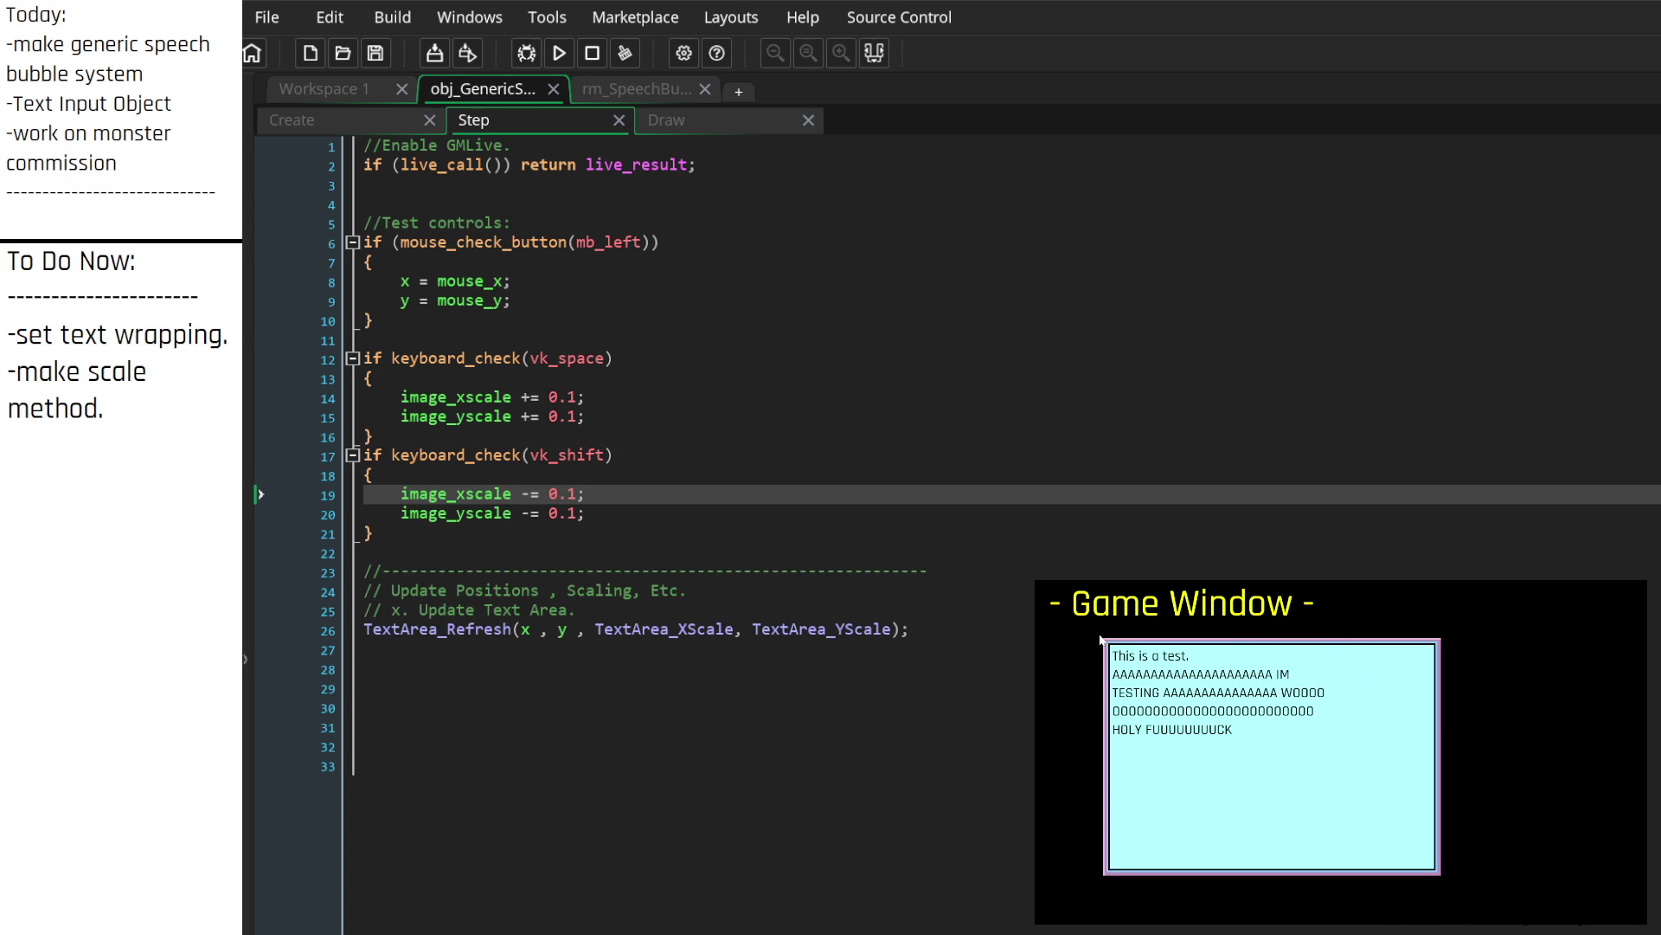
Step: Go to the TextArea_XScale line in the Create event code
{"action": "left_click", "coordinate": [939, 205]}
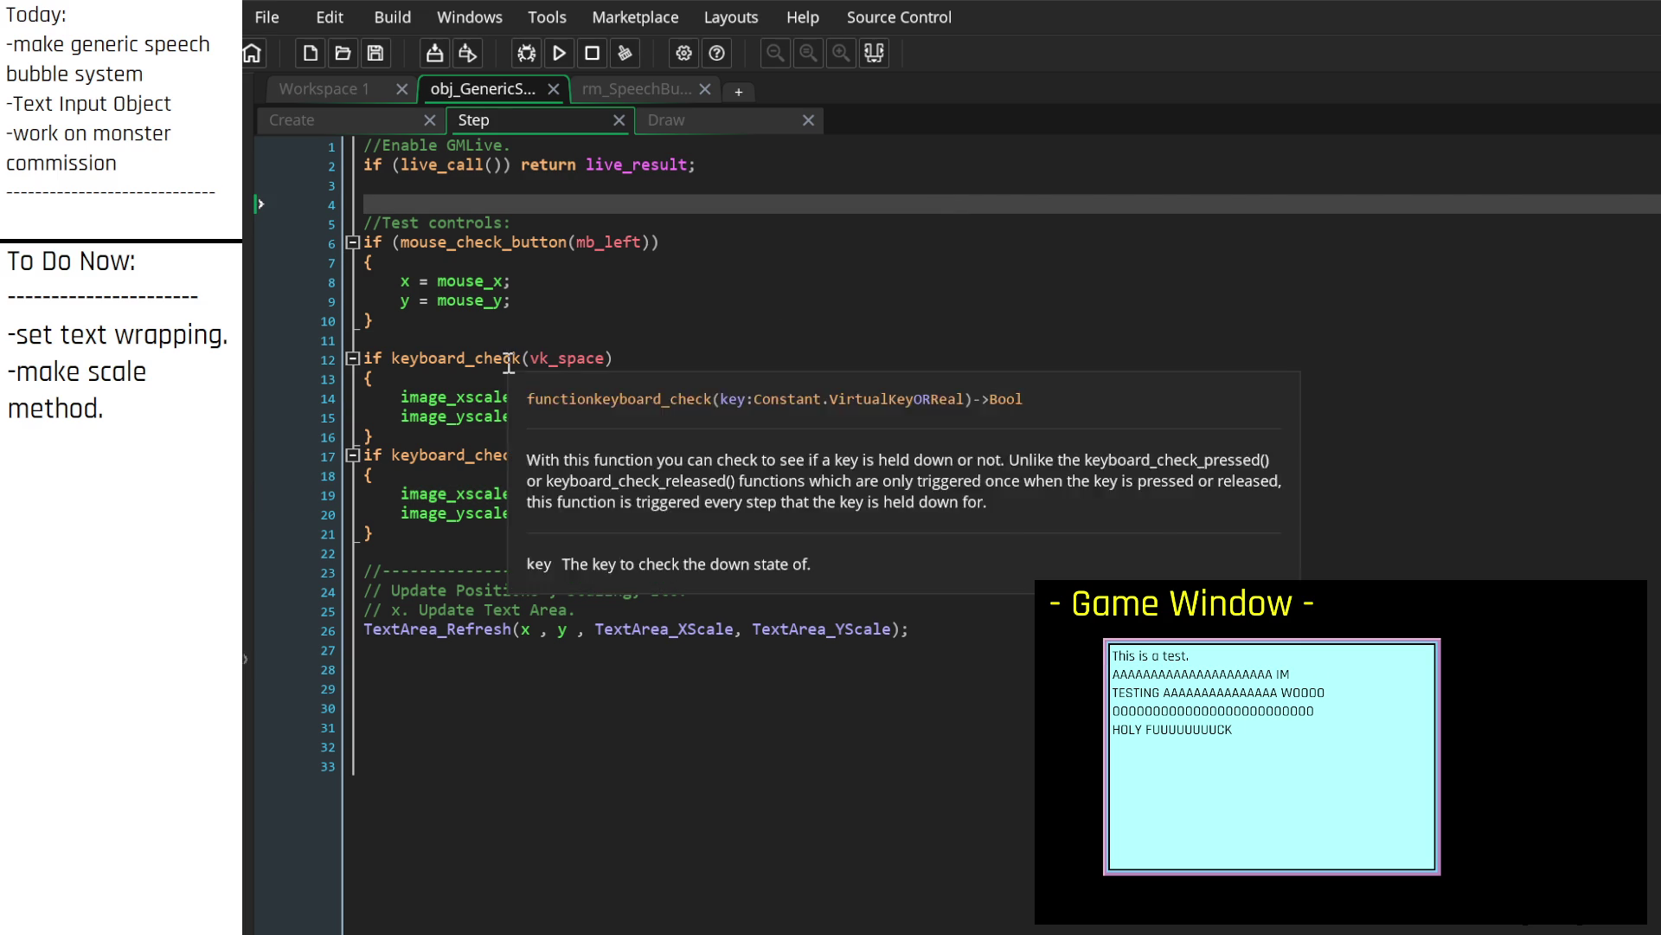
{"action": "left_click", "coordinate": [377, 121]}
{"action": "scroll", "coordinate": [620, 746], "scroll_direction": "up", "scroll_amount": 4}
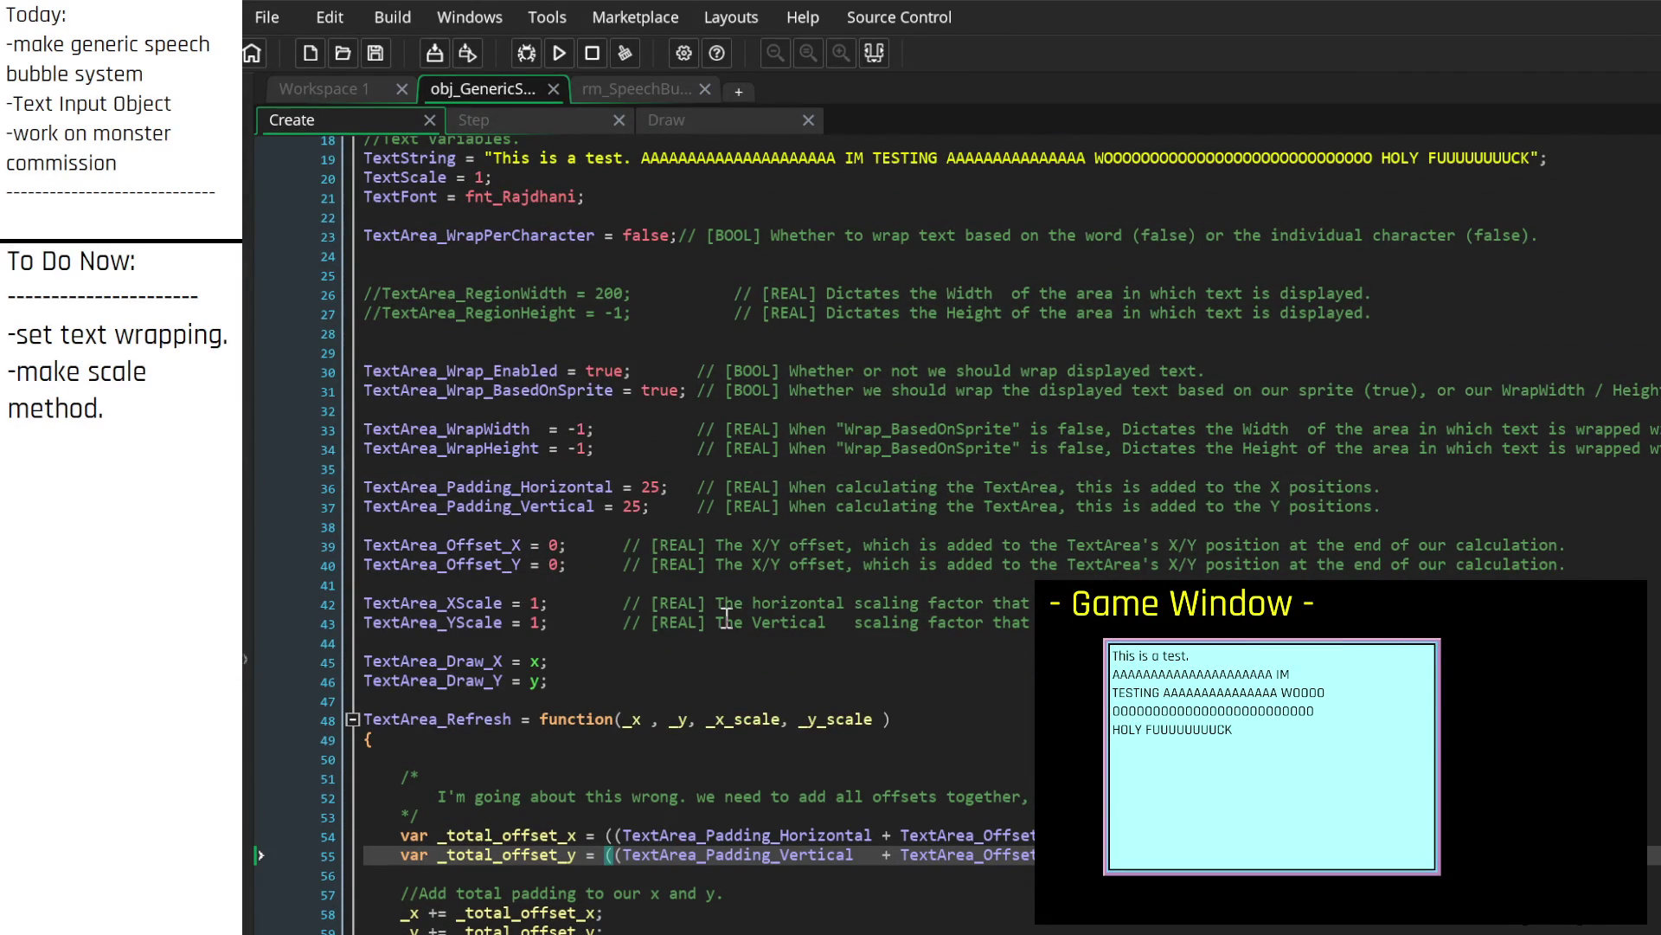
{"action": "left_click", "coordinate": [367, 605]}
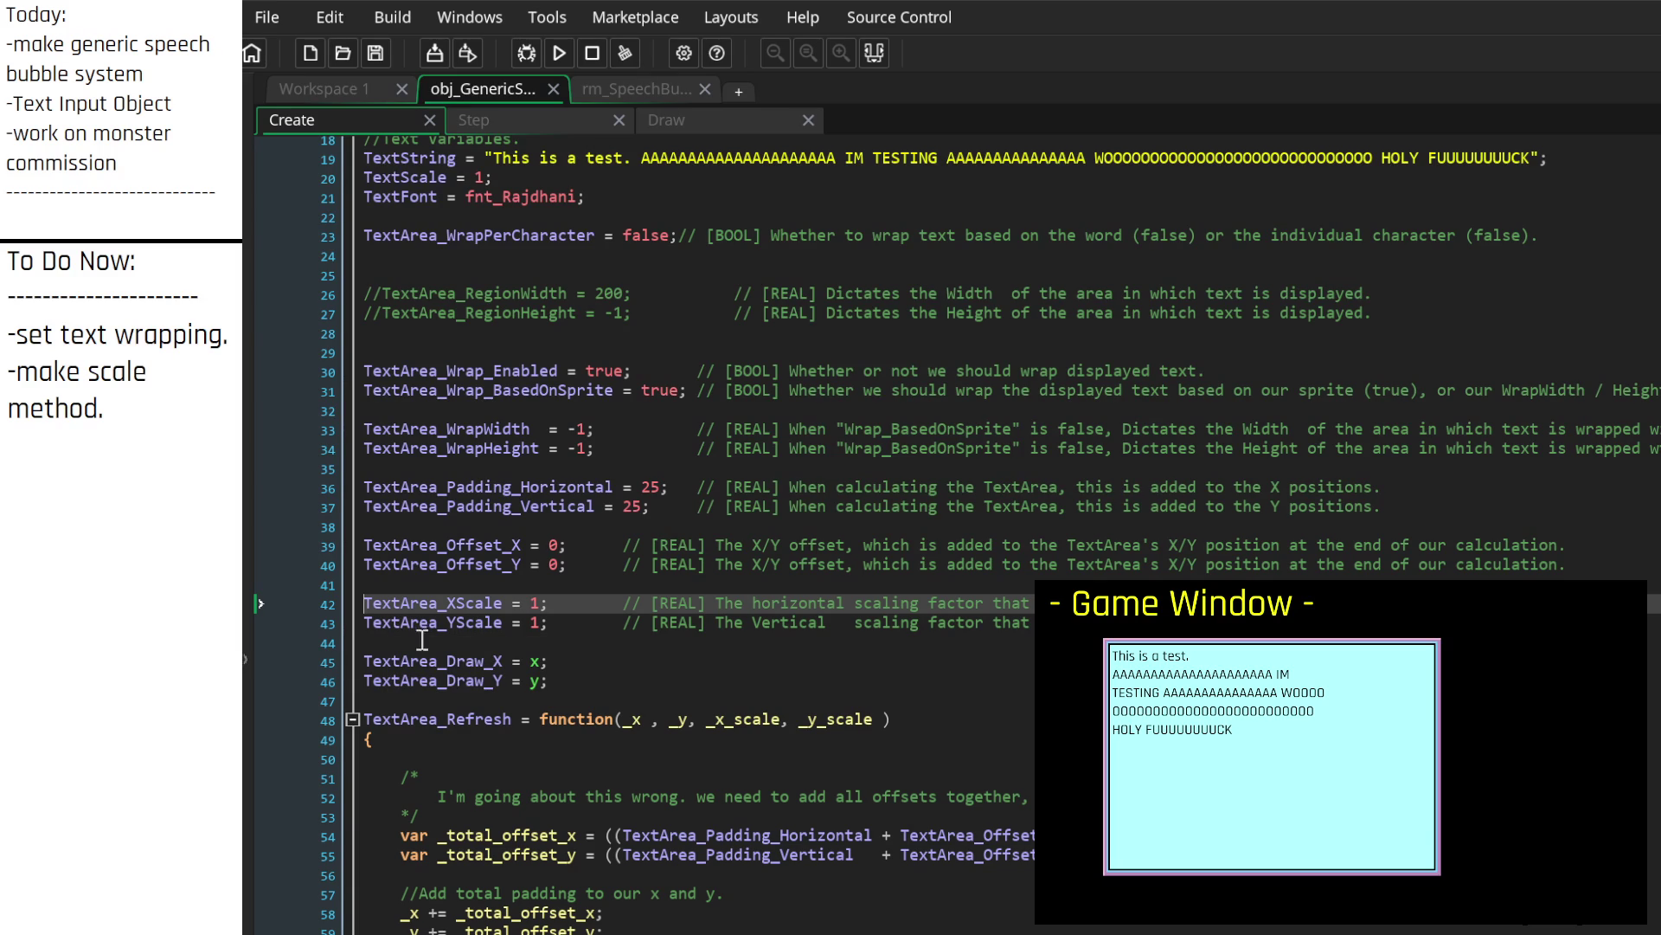
{"action": "left_click", "coordinate": [464, 640]}
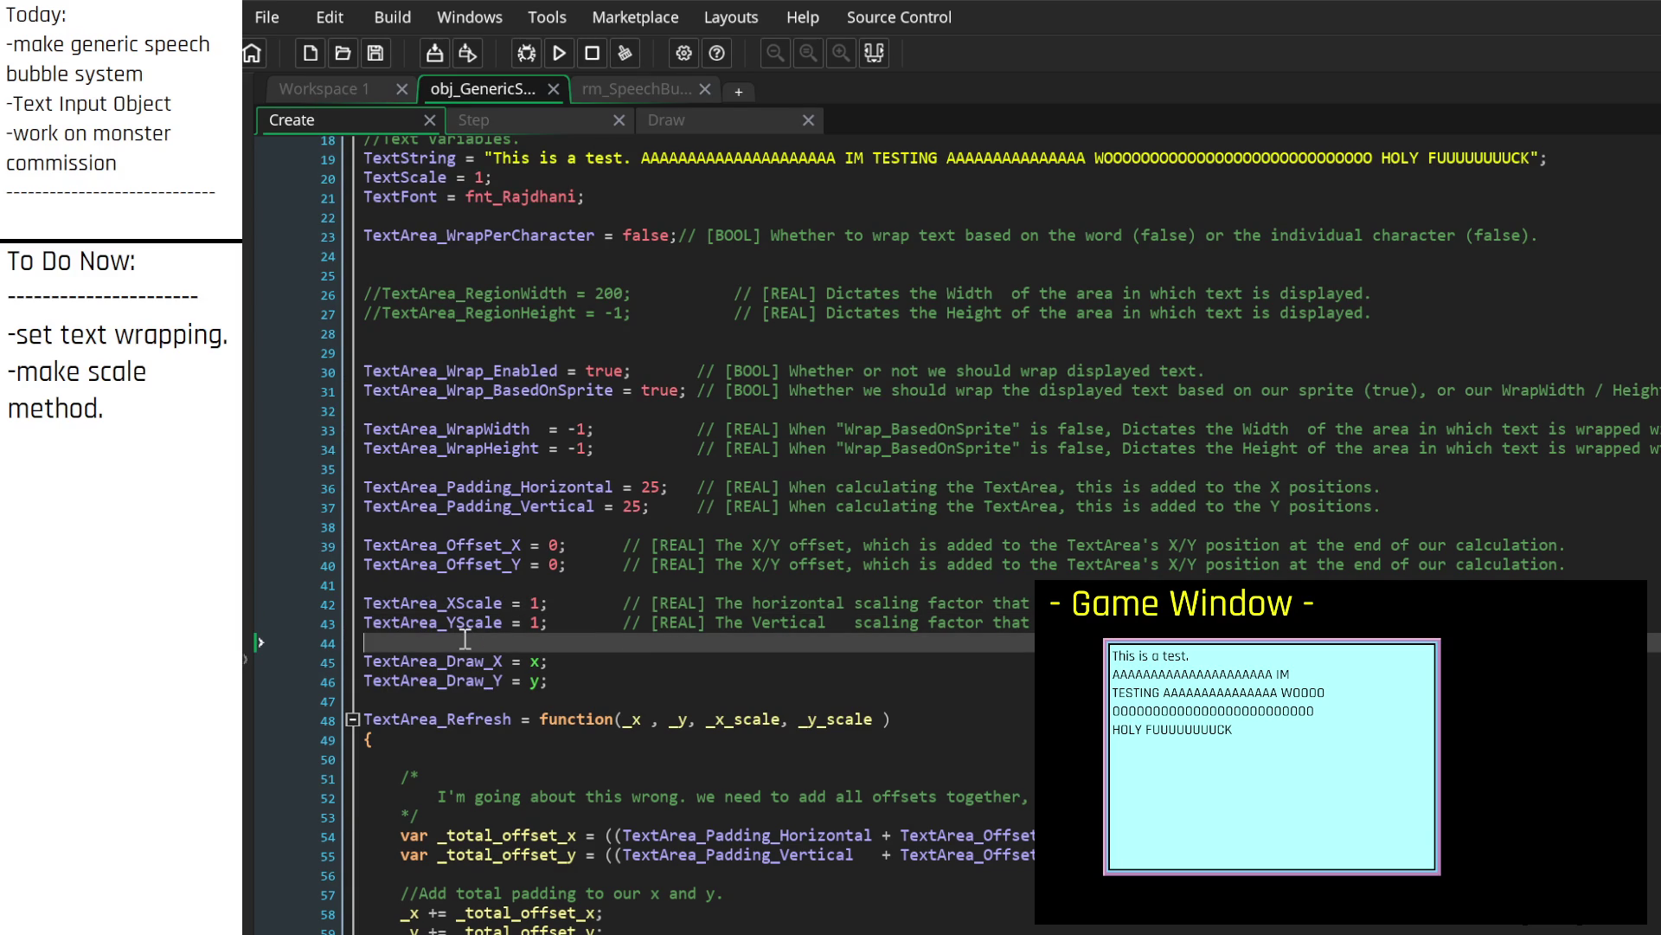
{"action": "scroll", "coordinate": [900, 835], "scroll_direction": "down", "scroll_amount": 7}
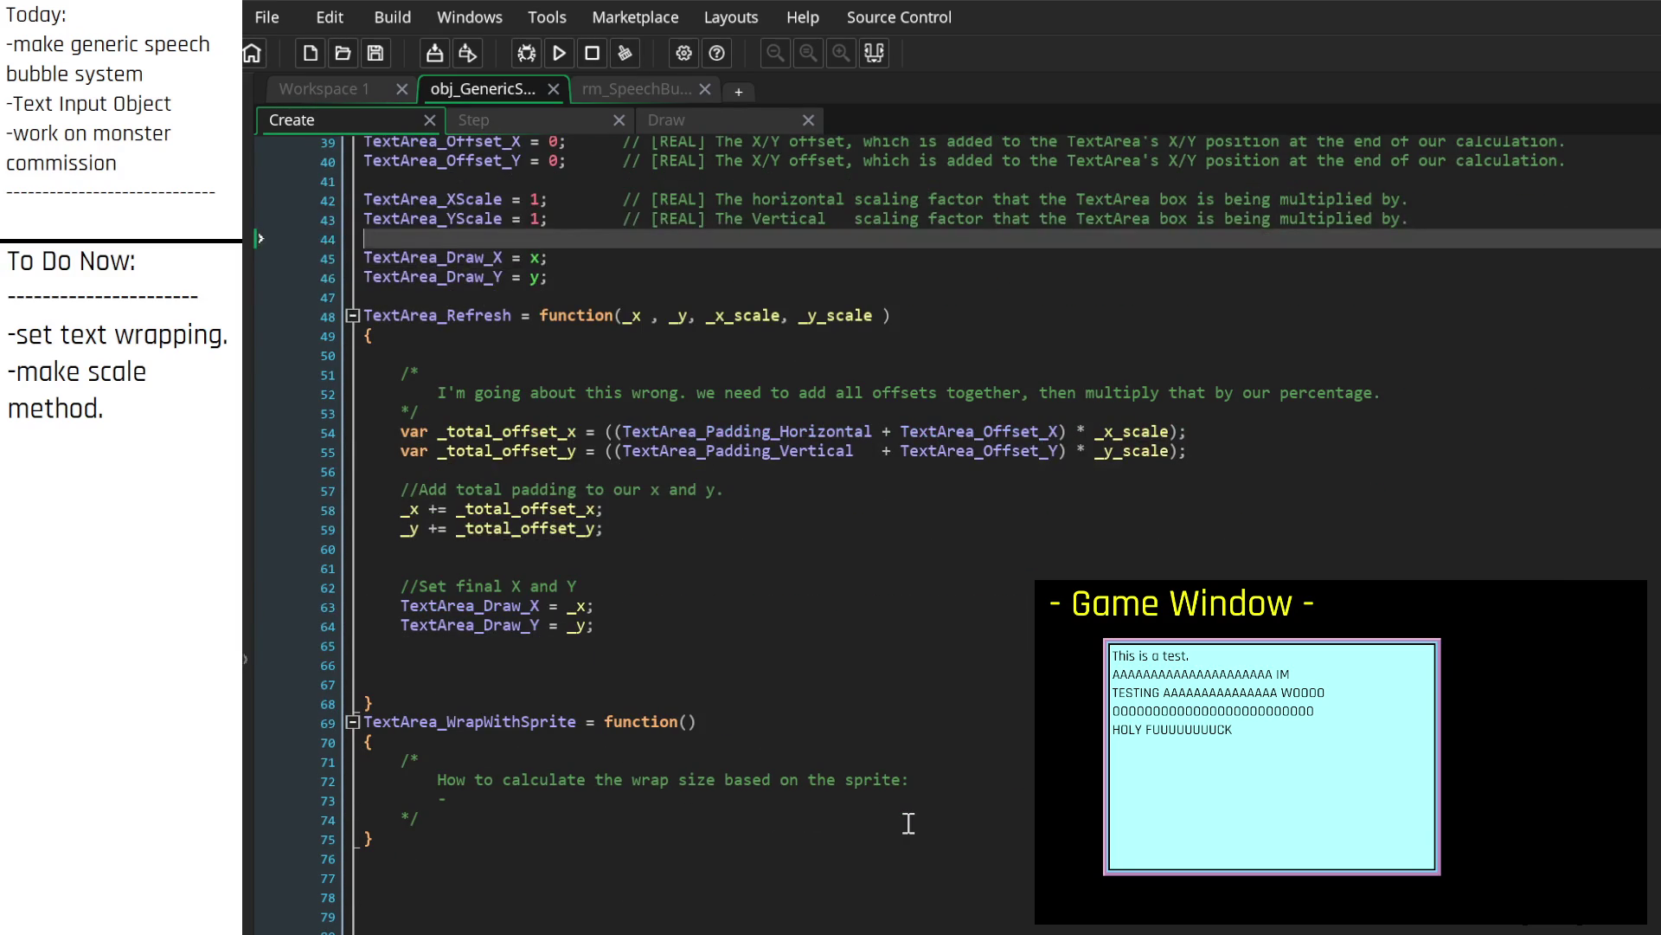
{"action": "scroll", "coordinate": [901, 821], "scroll_direction": "up", "scroll_amount": 3}
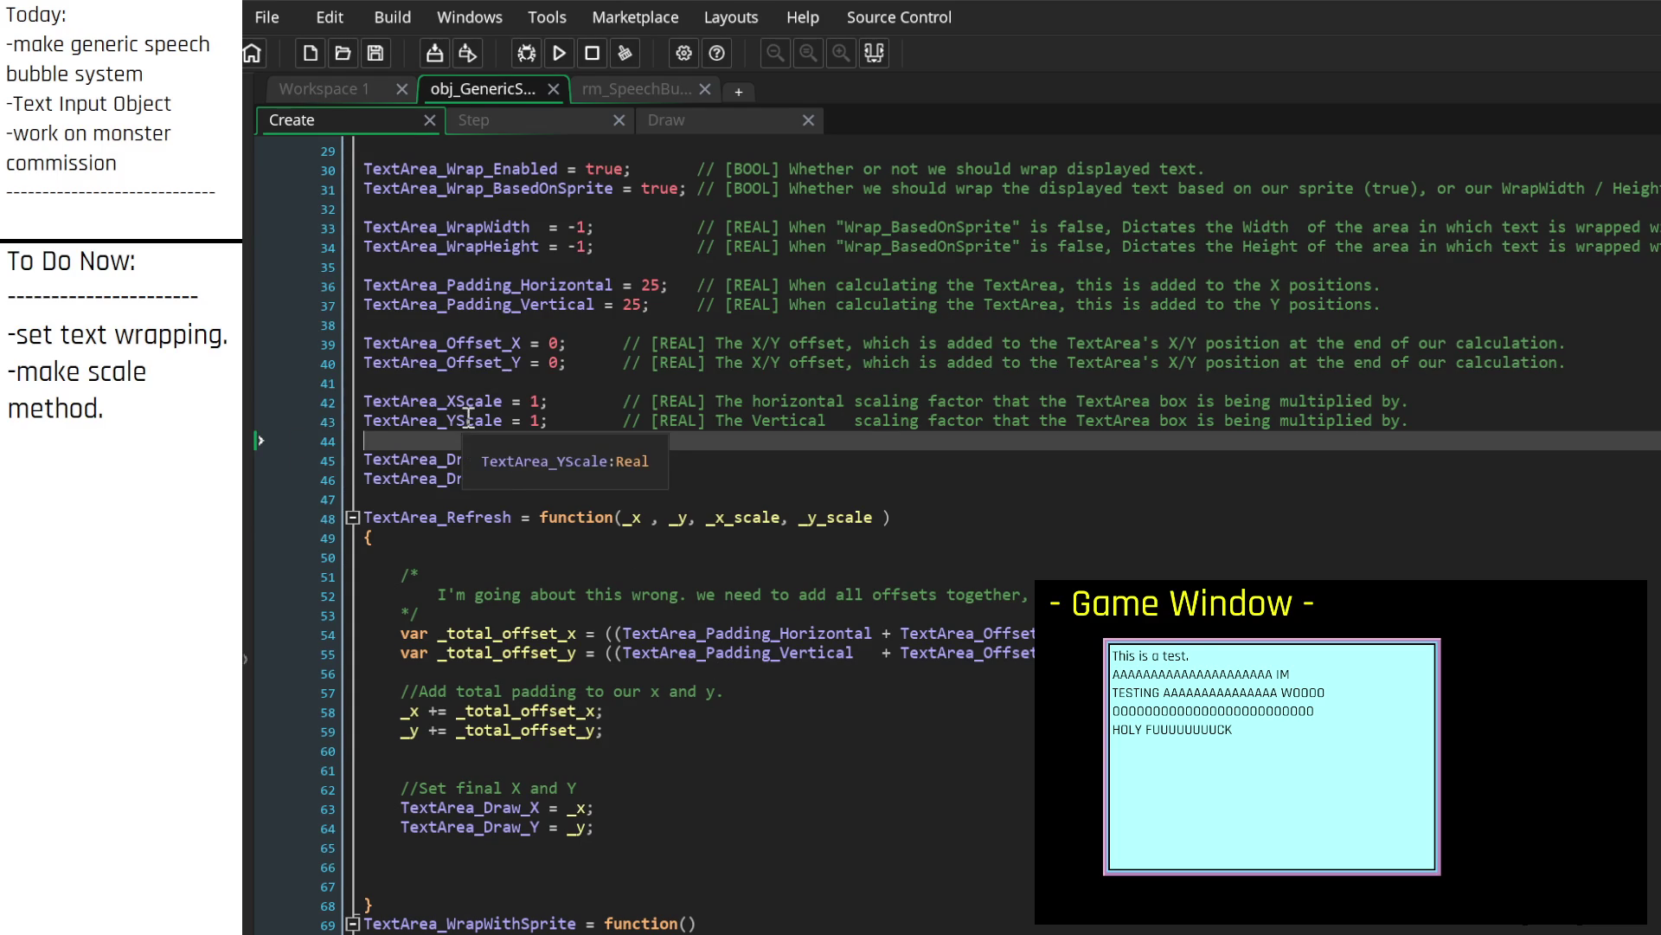
{"action": "scroll", "coordinate": [606, 484], "scroll_direction": "up", "scroll_amount": 3}
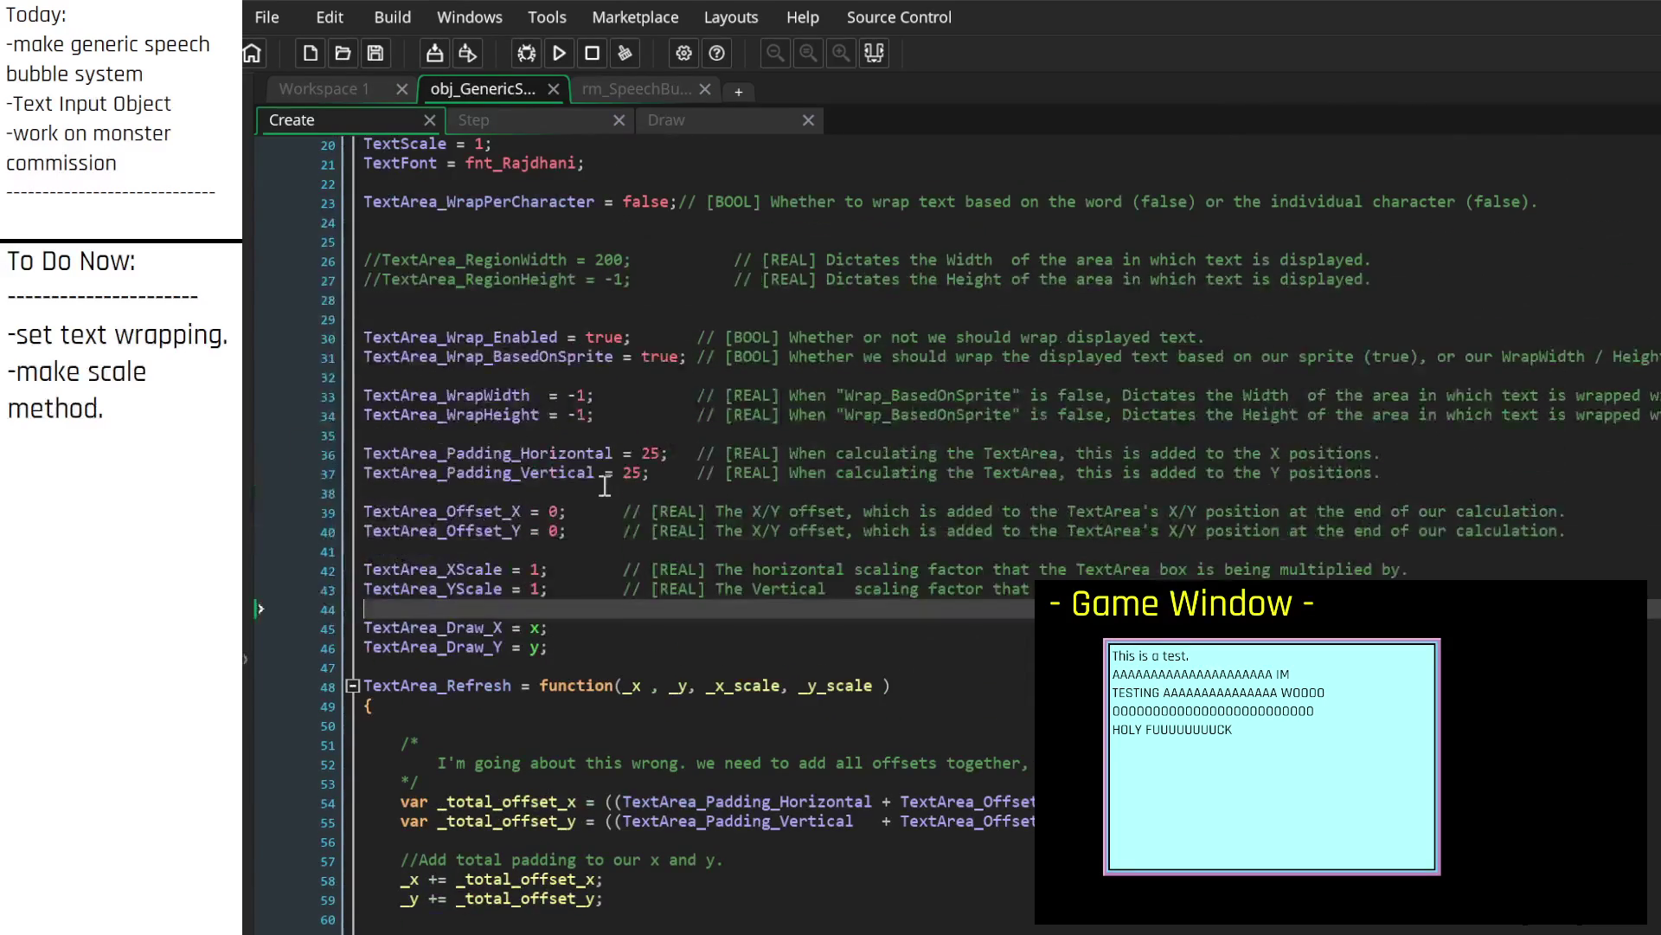
{"action": "left_click", "coordinate": [478, 551]}
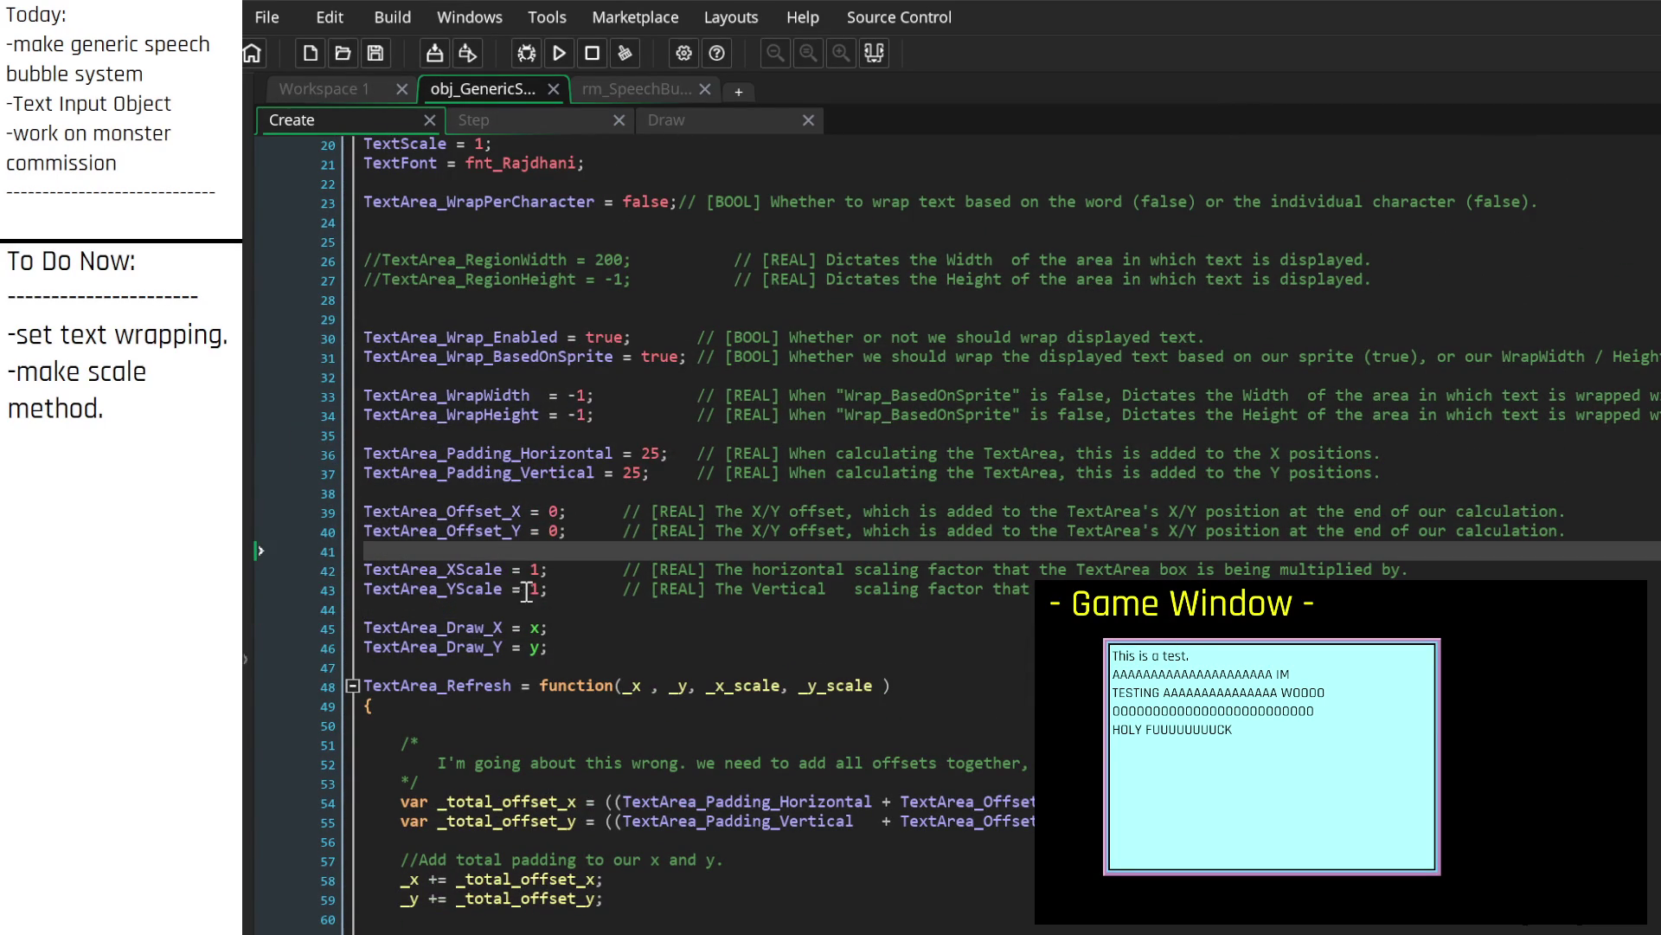
{"action": "double_click", "coordinate": [358, 564]}
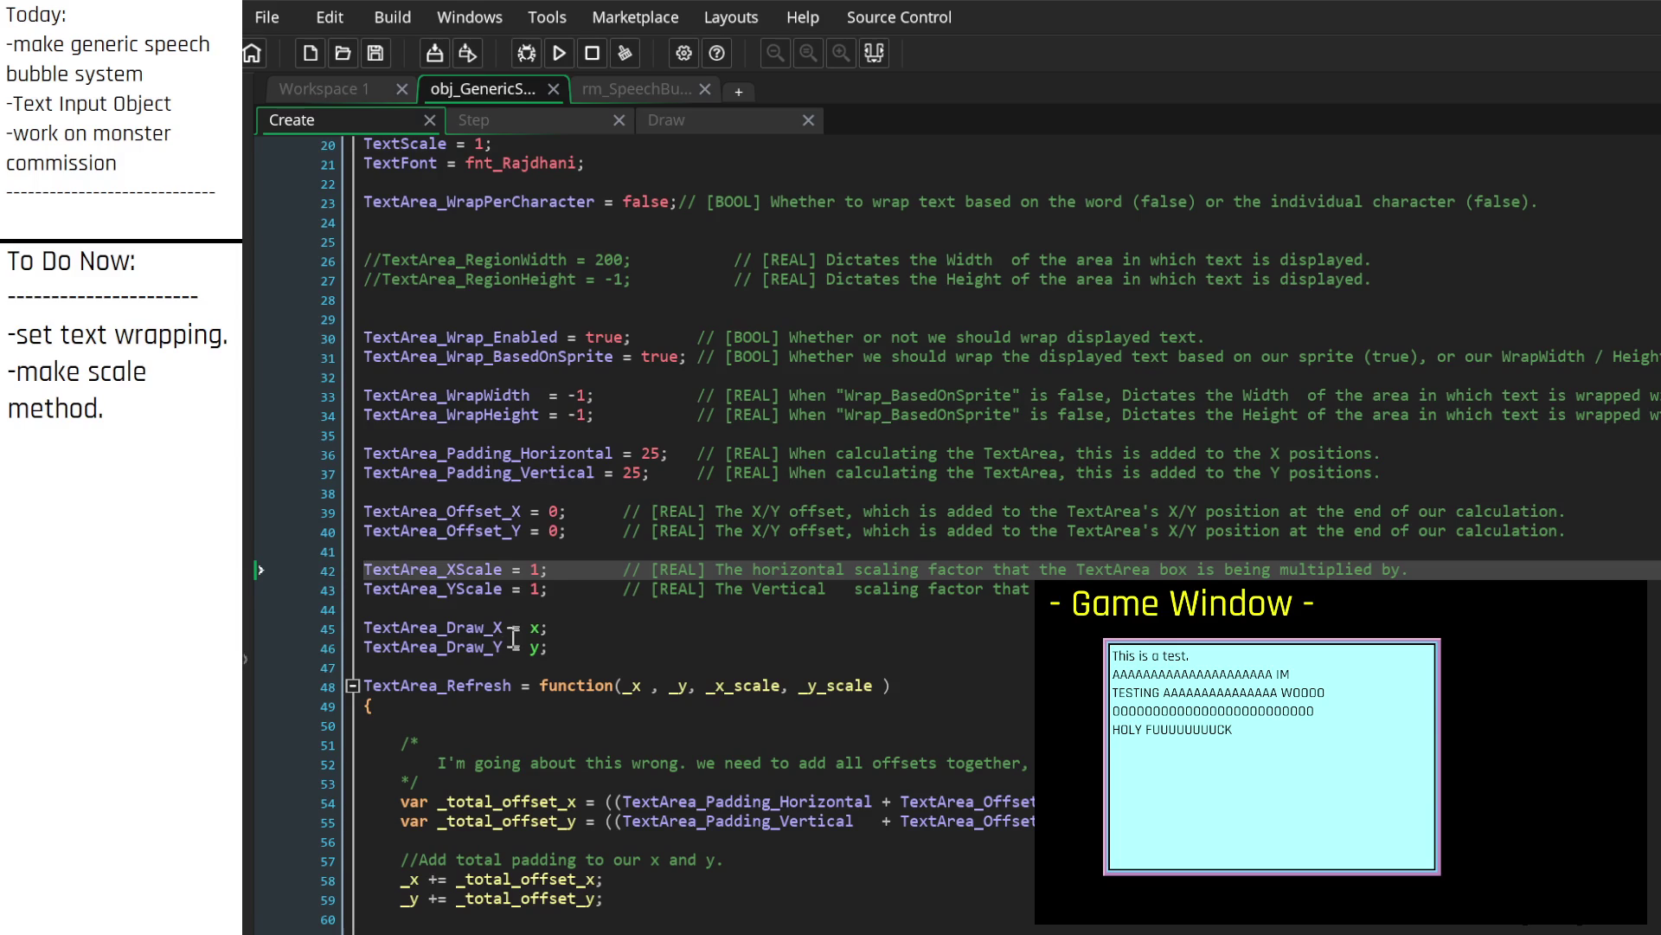
{"action": "left_click", "coordinate": [363, 569]}
{"action": "type", "text": "//"}
{"action": "left_click", "coordinate": [363, 587]}
{"action": "type", "text": "//"}
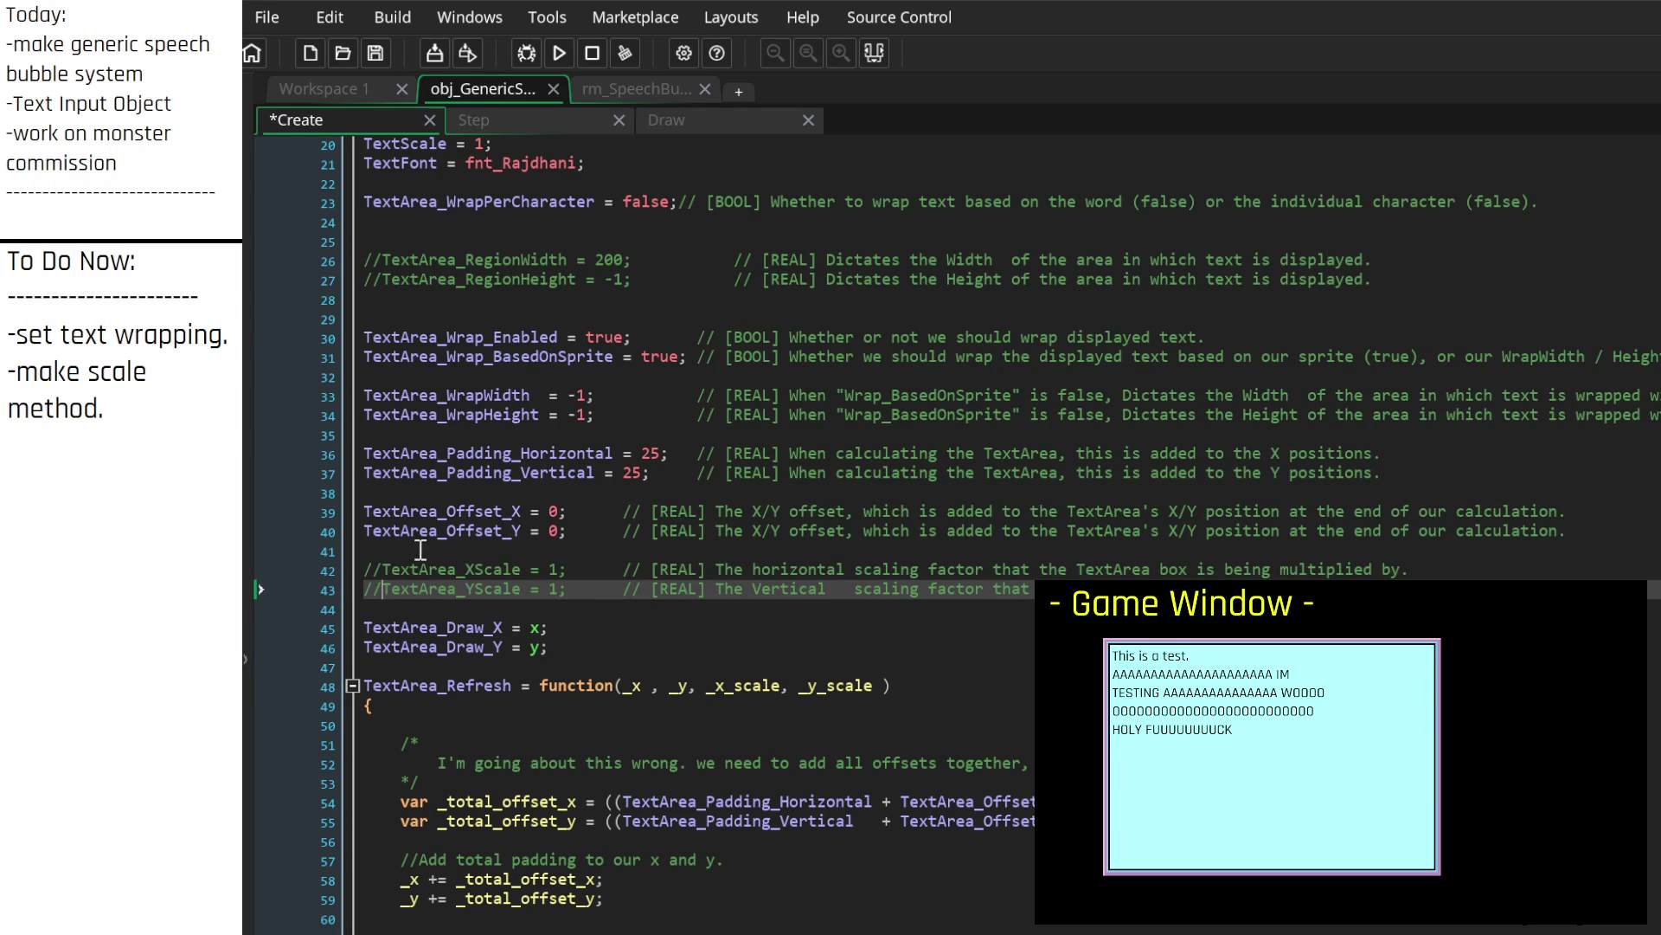
{"action": "left_click", "coordinate": [423, 548]}
{"action": "key", "text": "Return"}
{"action": "key", "text": "Return"}
{"action": "key", "text": "Return"}
{"action": "key", "text": "Up"}
{"action": "key", "text": "Up"}
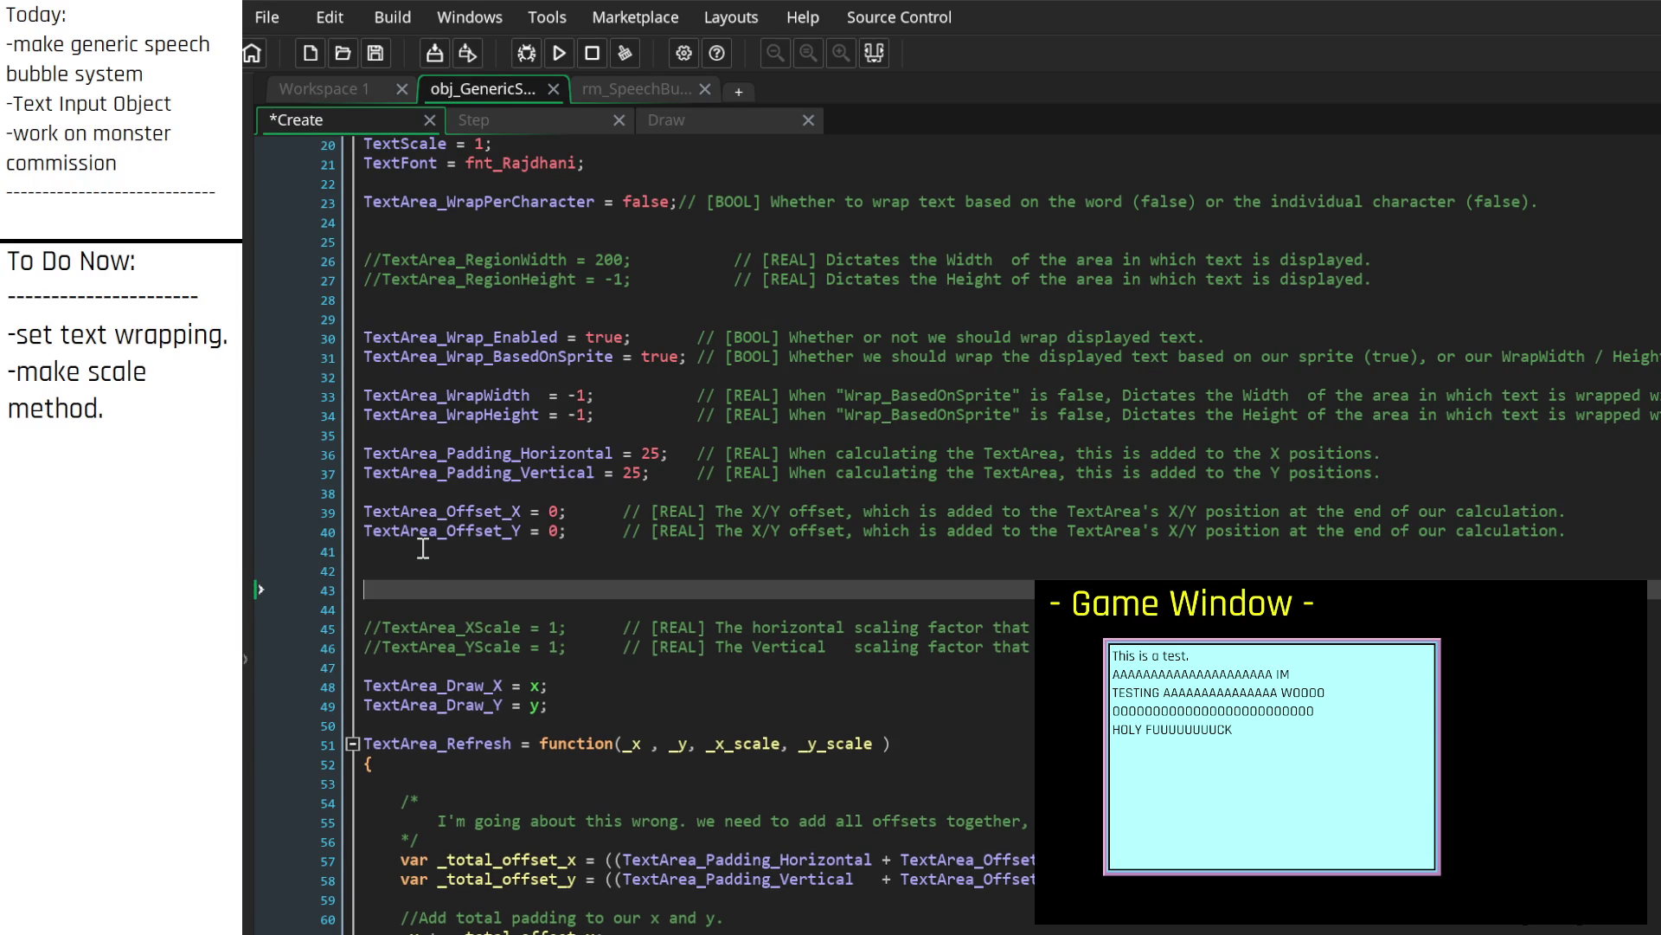
{"action": "key", "text": "Tab"}
{"action": "type", "text": "//"}
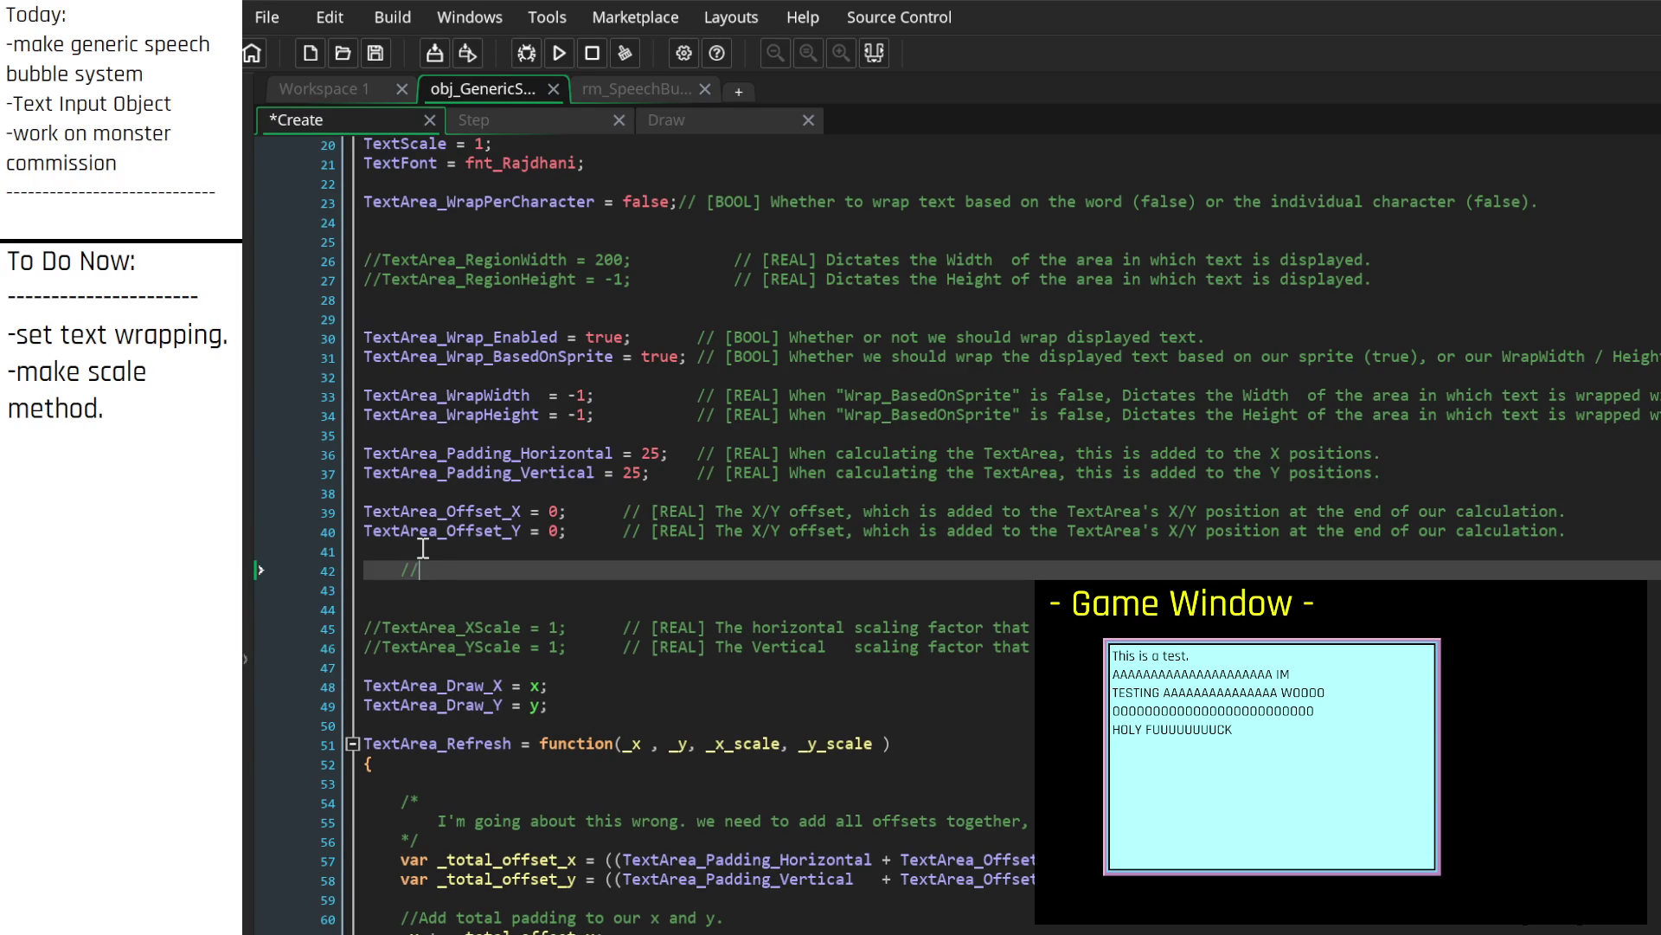
{"action": "type", "text": "EDIT. I think we shou"}
{"action": "type", "text": "ld just scale"}
{"action": "type", "text": " based on image_xsc"}
{"action": "key", "text": "BackSpace"}
{"action": "key", "text": "BackSpace"}
{"action": "type", "text": "image_yscale"}
{"action": "key", "text": "Right"}
{"action": "type", "text": "scale"}
{"action": "key", "text": "End"}
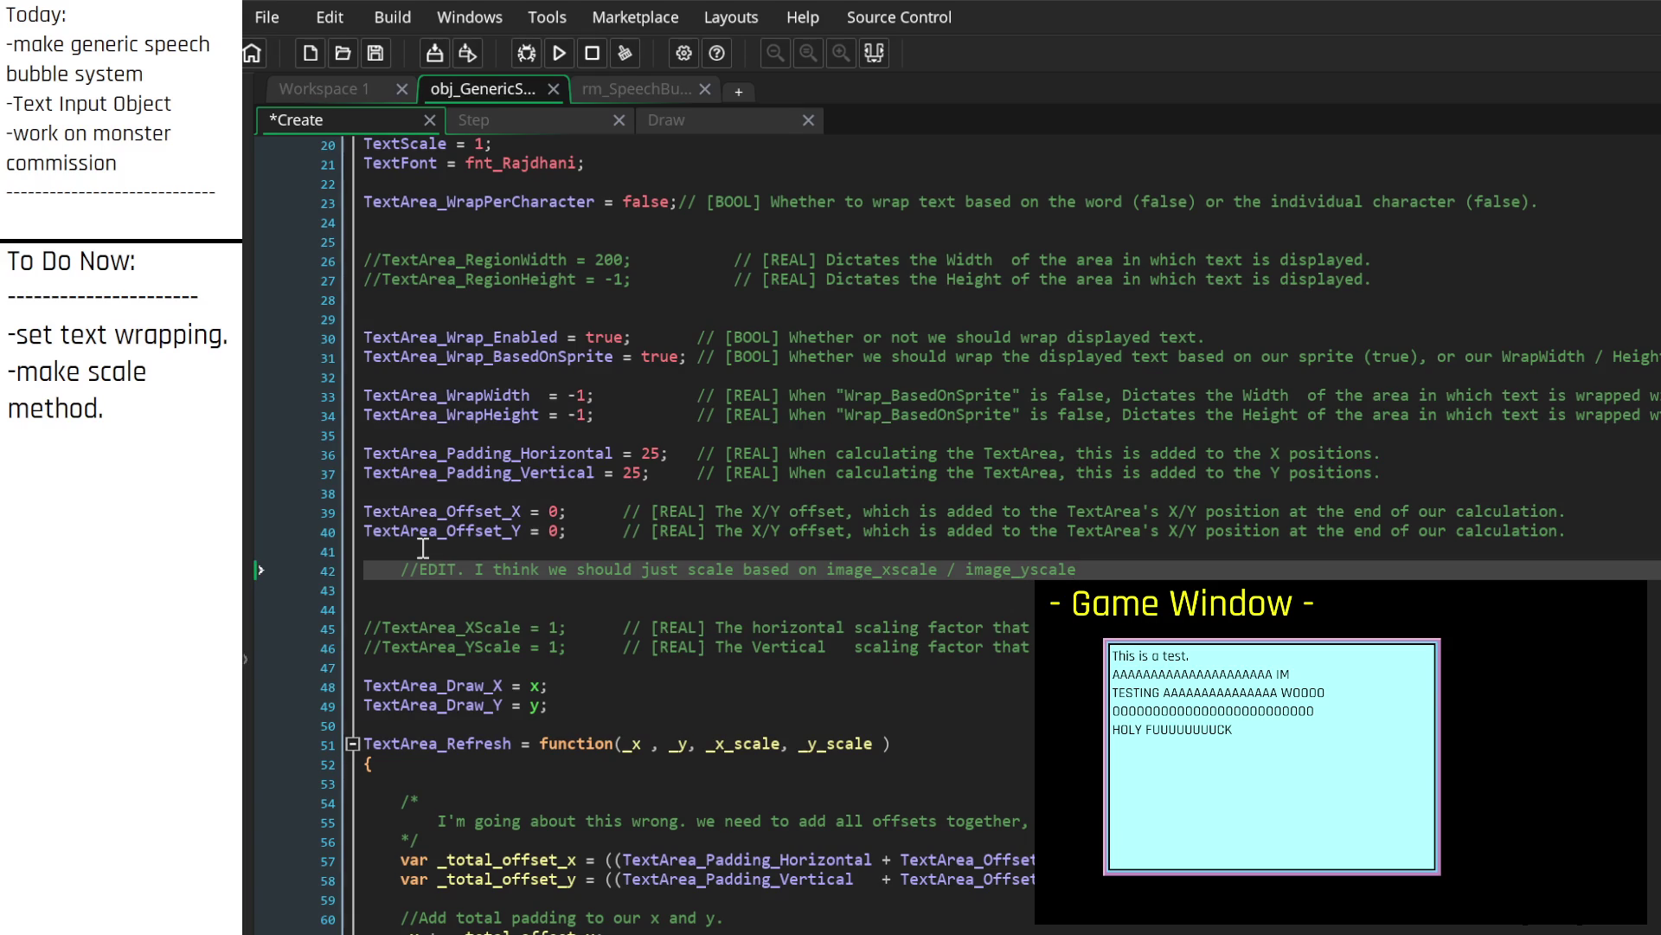
{"action": "type", "text": "right?"}
{"action": "key", "text": "ctrl+Left"}
{"action": "key", "text": "End"}
{"action": "type", "text": "hmm"}
{"action": "type", "text": "no."}
{"action": "left_click", "coordinate": [362, 571]}
{"action": "key", "text": "Delete"}
{"action": "left_click", "coordinate": [382, 570]}
{"action": "key", "text": "BackSpace"}
{"action": "key", "text": "BackSpace"}
{"action": "left_click", "coordinate": [384, 591]}
{"action": "key", "text": "BackSpace"}
{"action": "key", "text": "BackSpace"}
Step: Insert TextArea_Scale_BasedOnImage above XScale with a [BOOL] comment: true uses image scale, false the variables below
{"action": "left_click", "coordinate": [465, 555]}
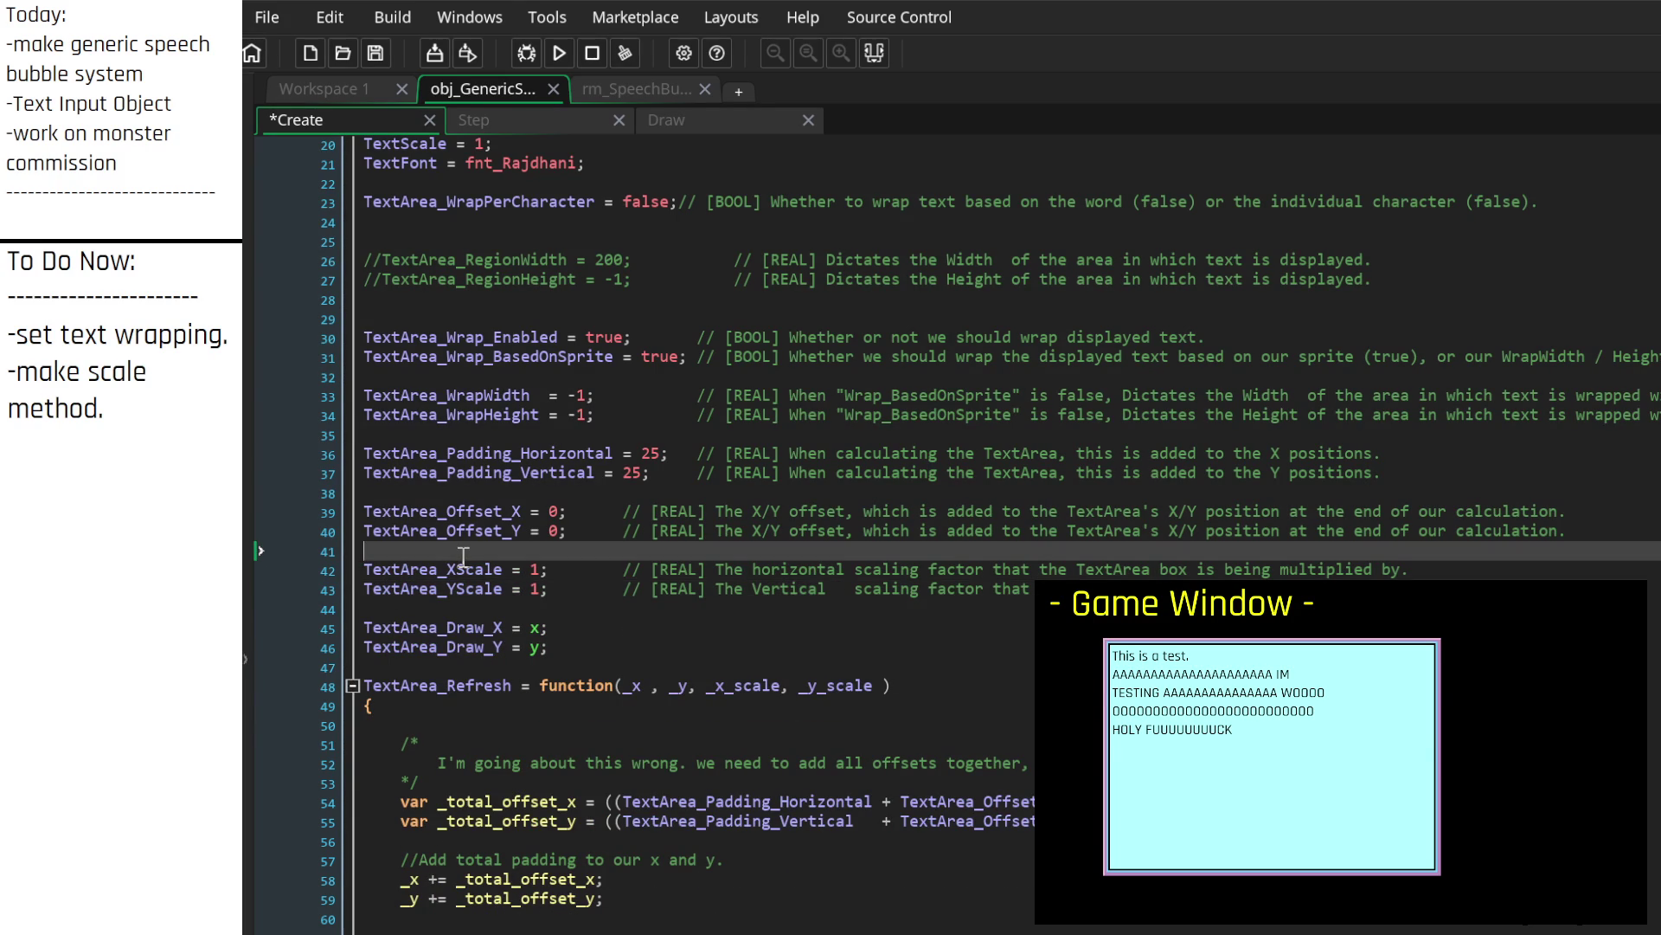
{"action": "key", "text": "Return"}
{"action": "type", "text": "Text"}
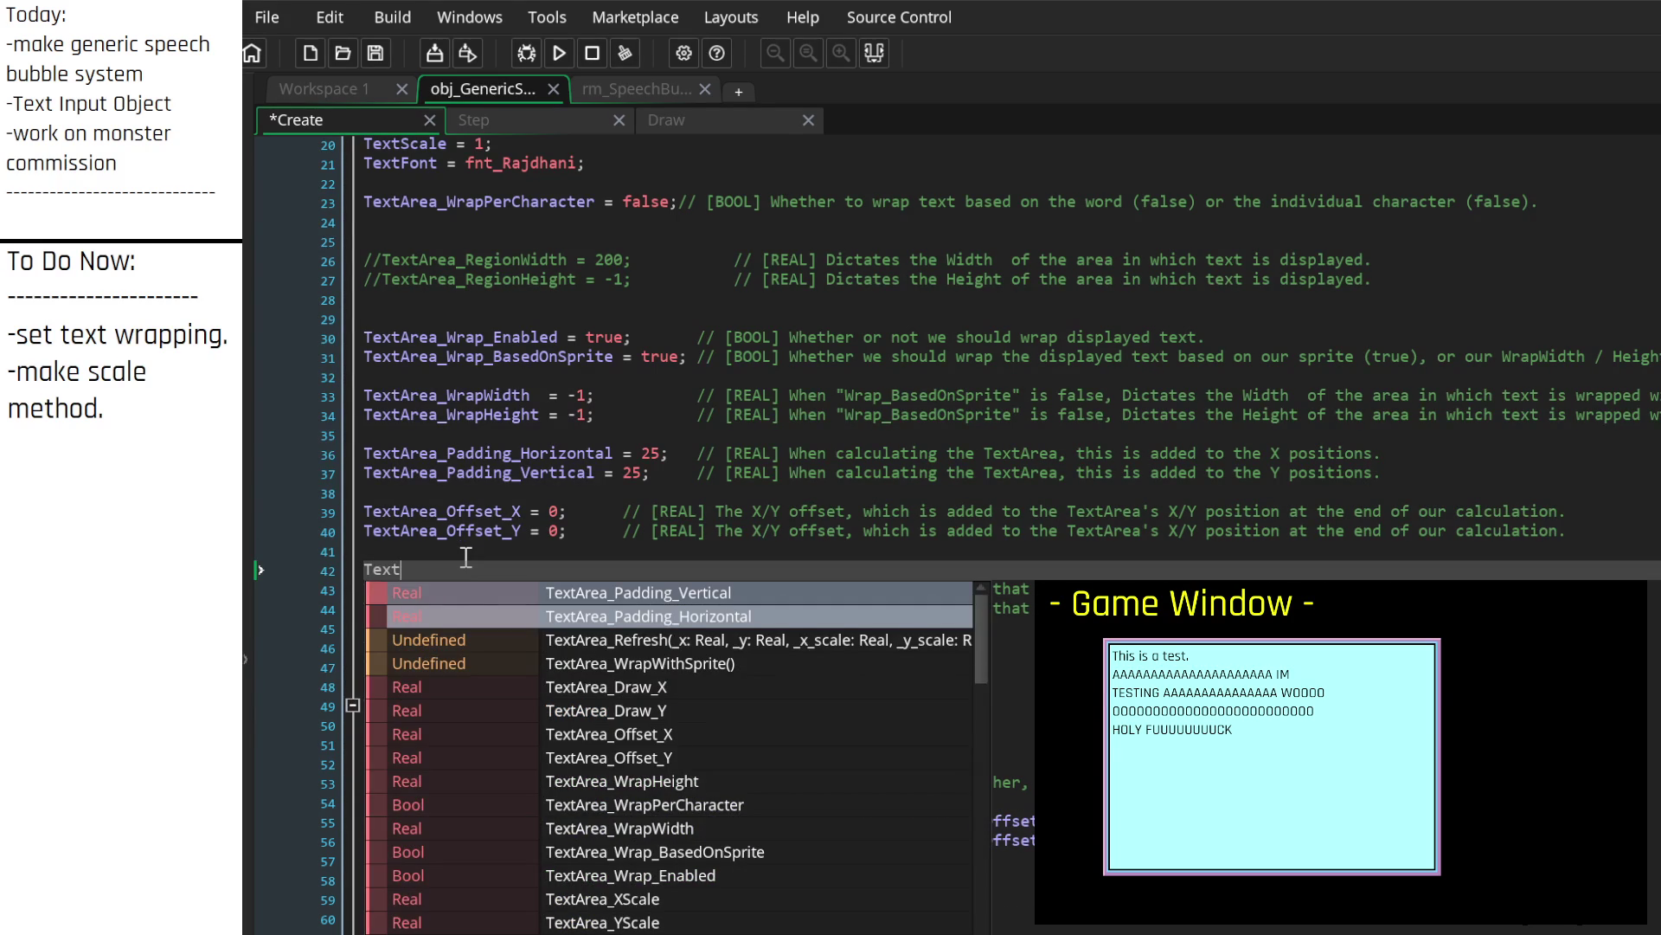
{"action": "type", "text": "Area_"}
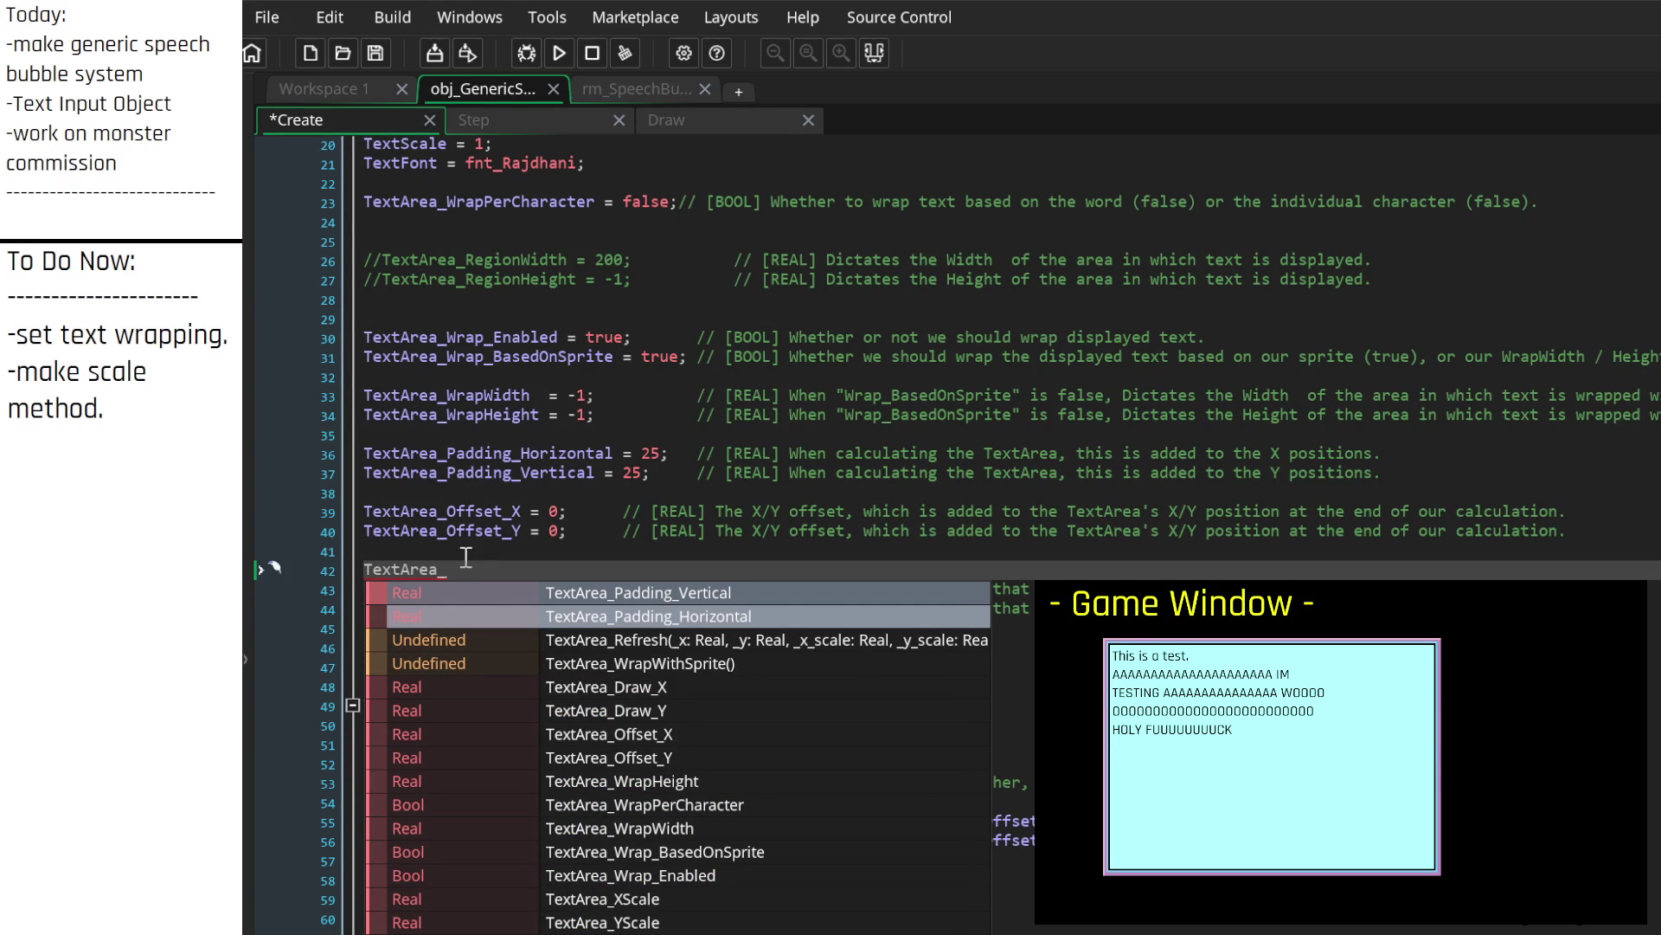
{"action": "type", "text": "Scale"}
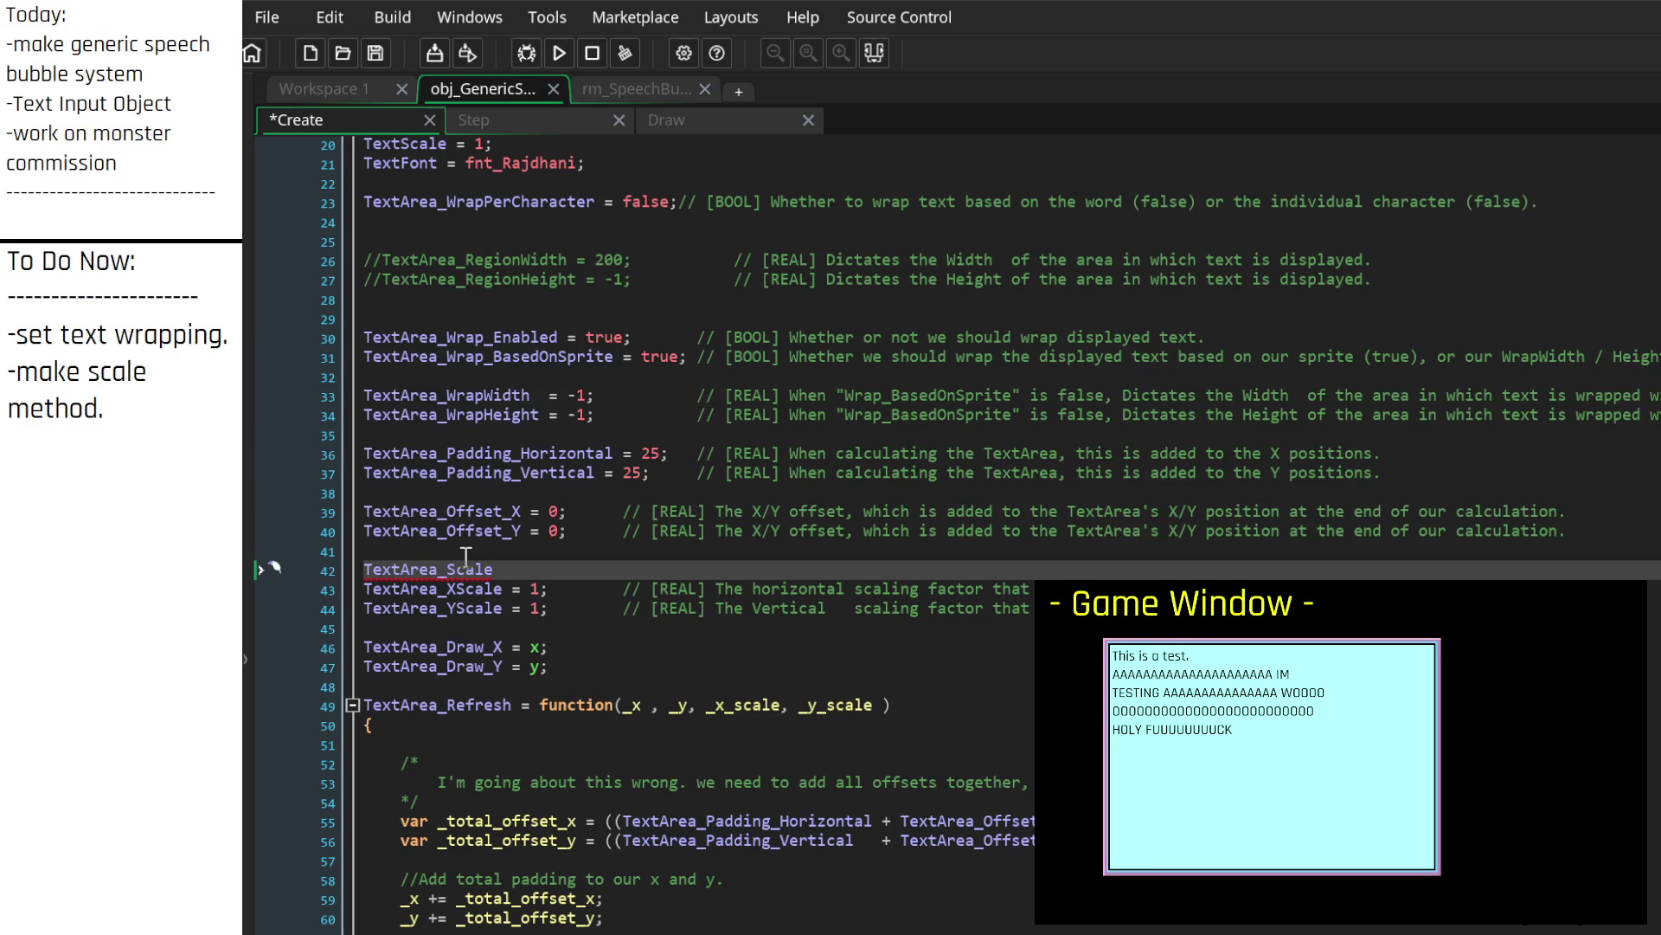
{"action": "type", "text": "_BasedOn"}
{"action": "type", "text": "S"}
{"action": "type", "text": "Image"}
{"action": "type", "text": " //"}
{"action": "type", "text": "[BOOL"}
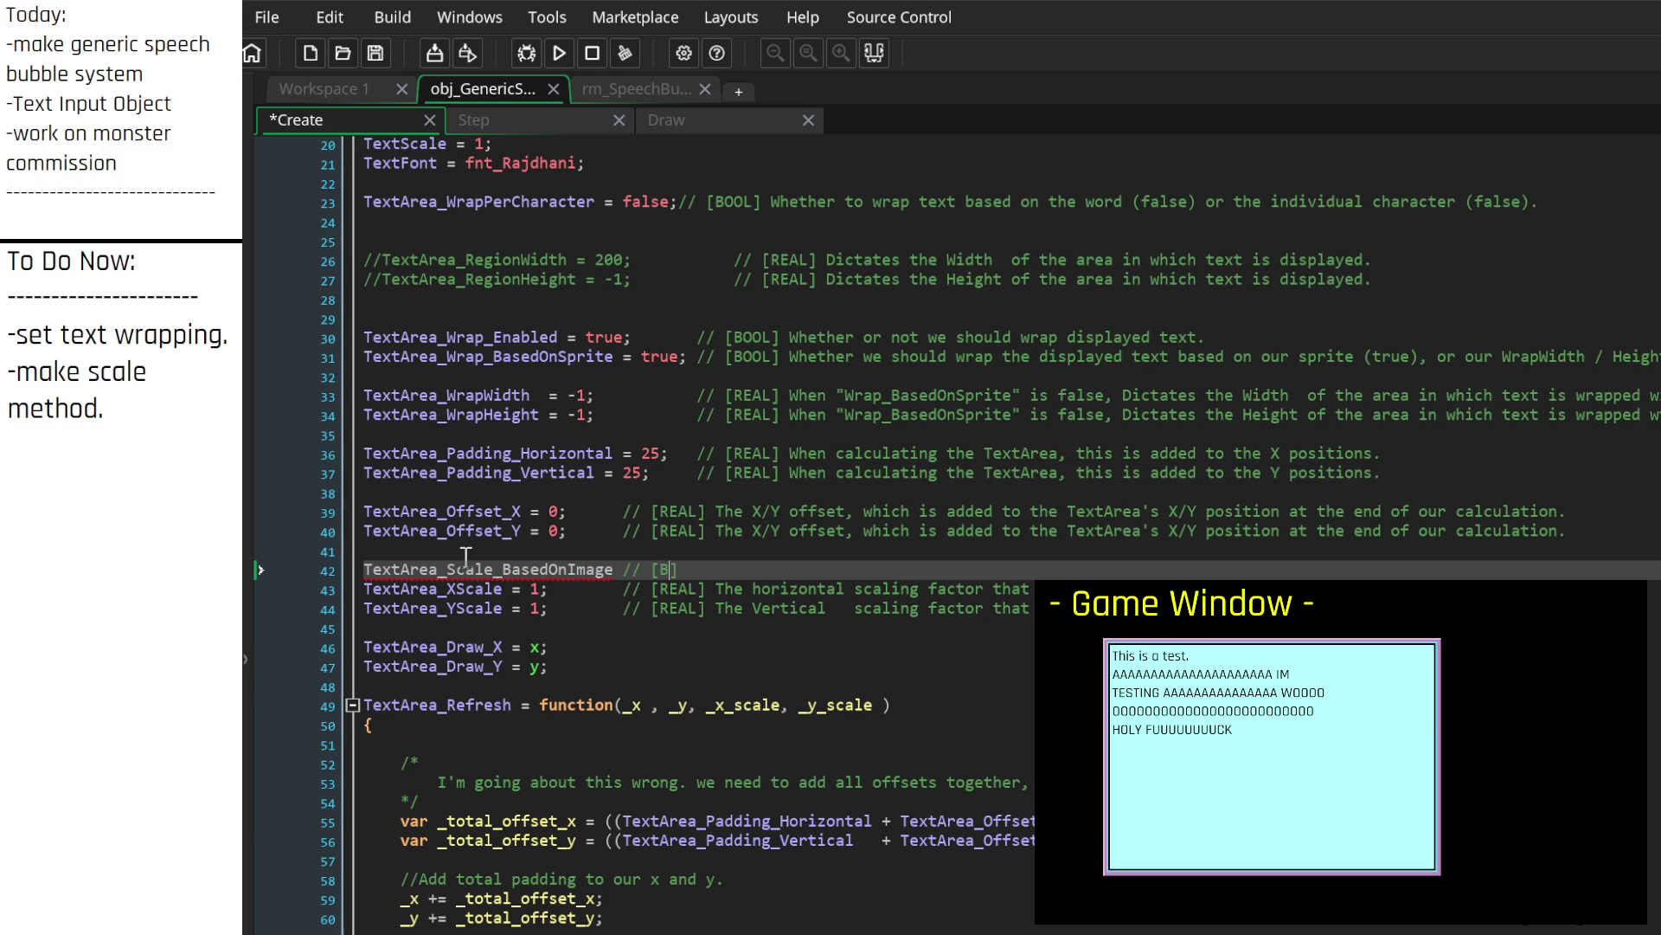
{"action": "type", "text": "Whether we s"}
{"action": "type", "text": "hould scale bas"}
{"action": "type", "text": "ed on the image "}
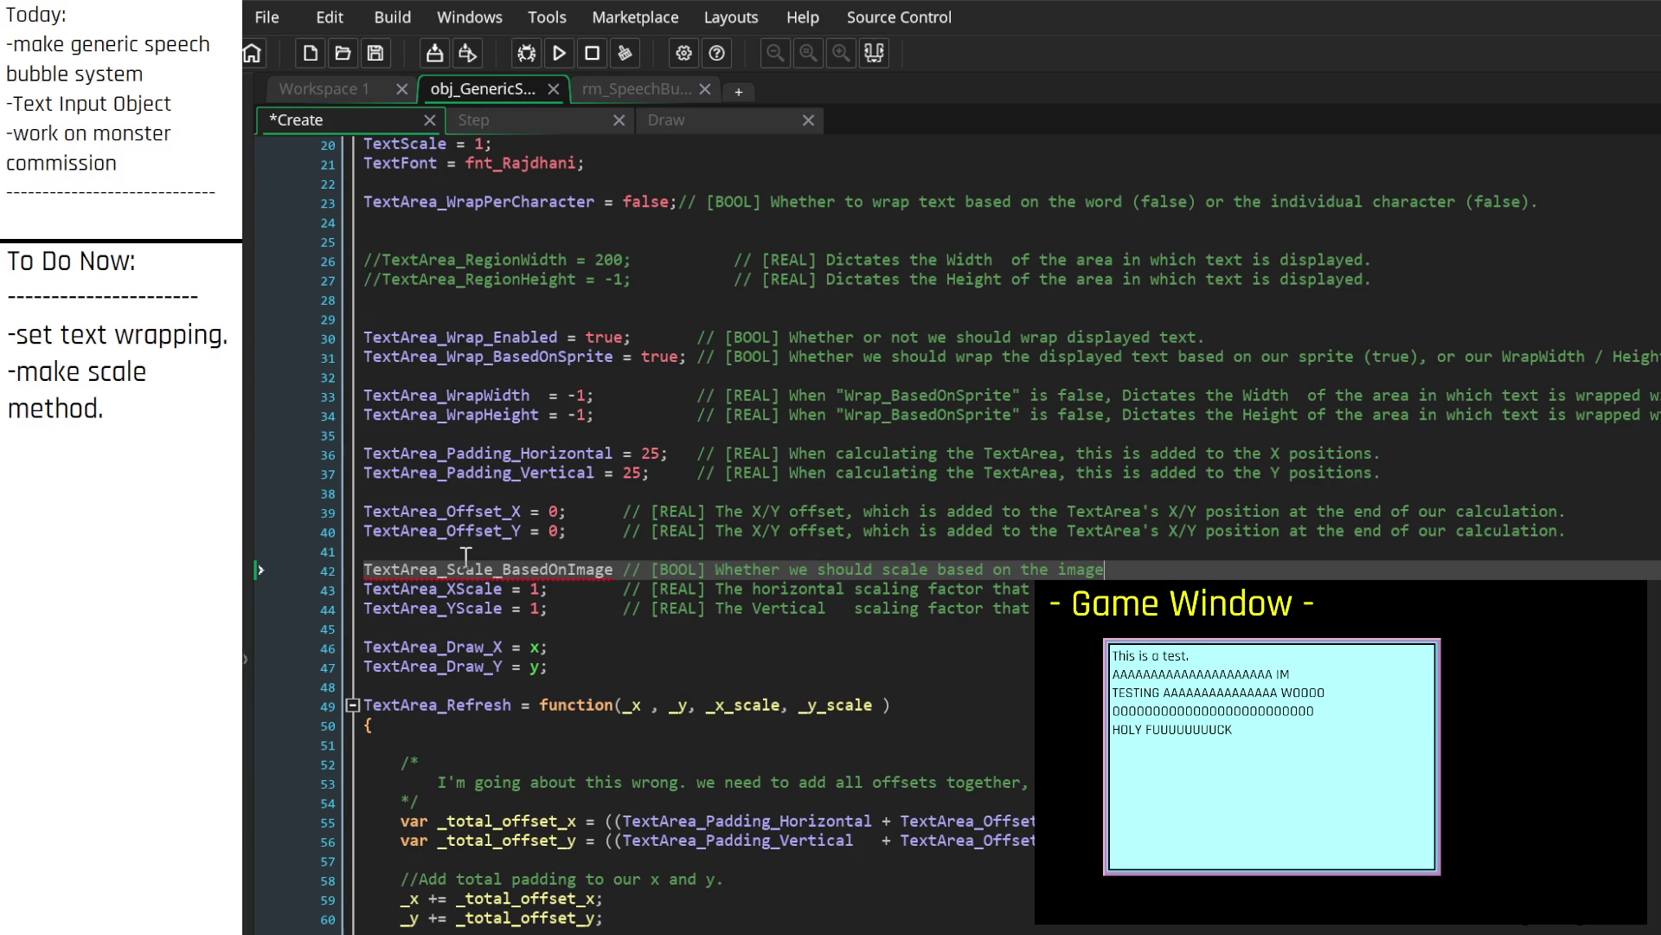
{"action": "type", "text": "_xand "}
{"action": "type", "text": "image_yscal"}
{"action": "type", "text": "e, or "}
{"action": "type", "text": "based on"}
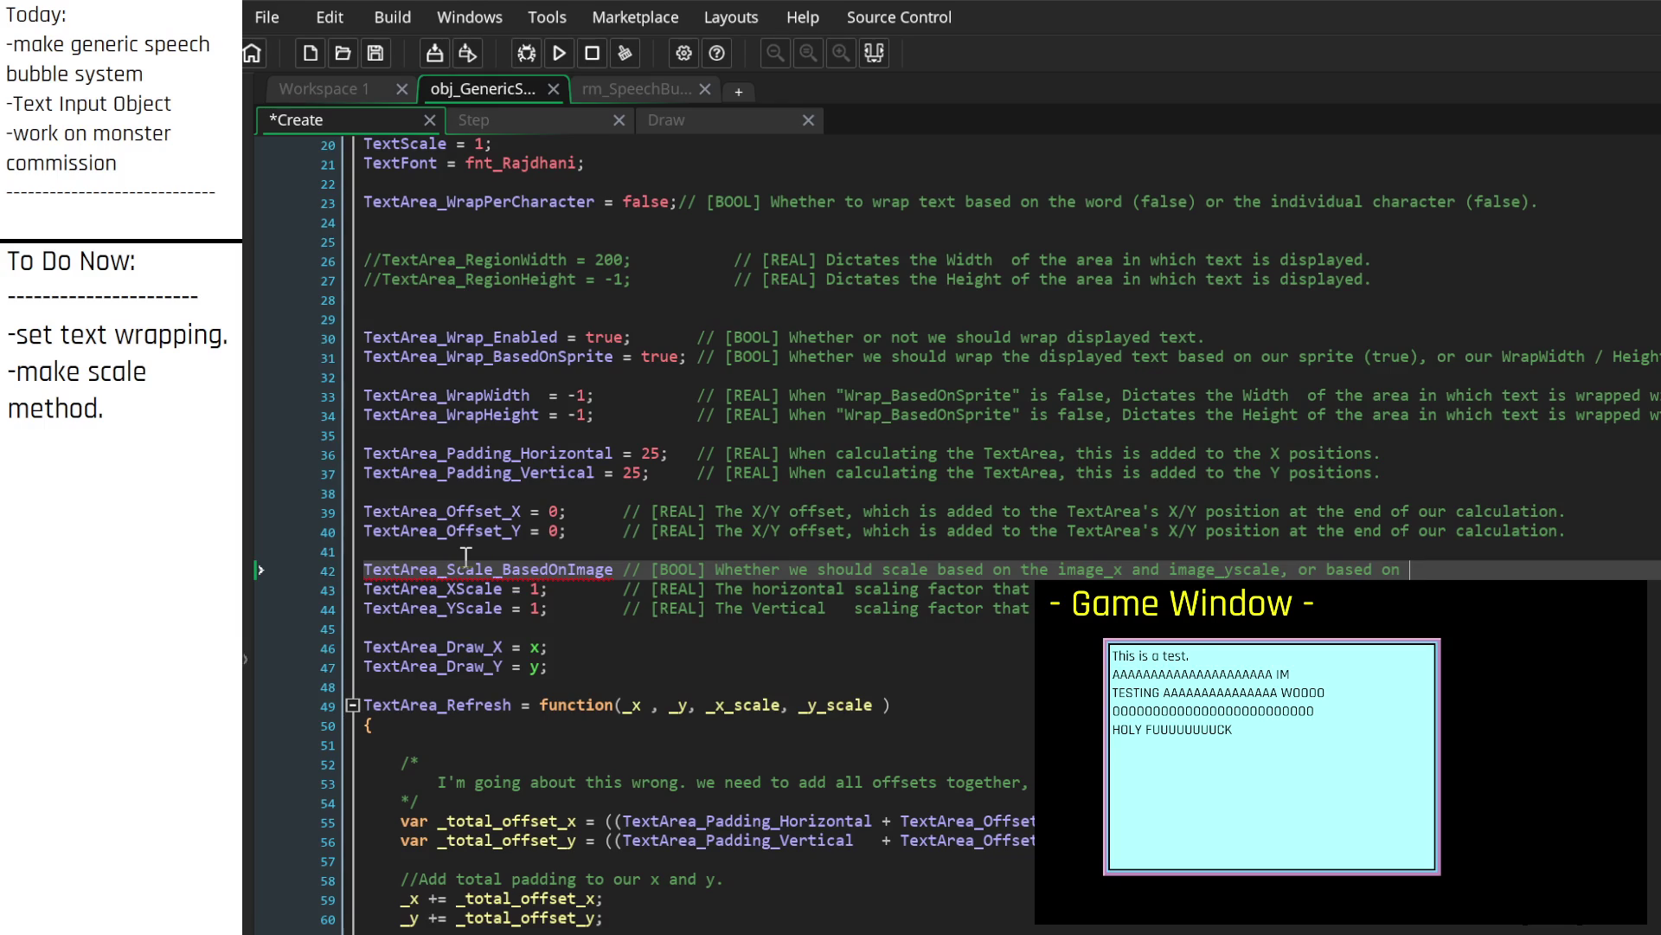
{"action": "key", "text": "BackSpace"}
{"action": "key", "text": "BackSpace"}
{"action": "key", "text": "BackSpace"}
{"action": "type", "text": "ased on the below variables."}
{"action": "type", "text": "()true"}
{"action": "key", "text": "BackSpace"}
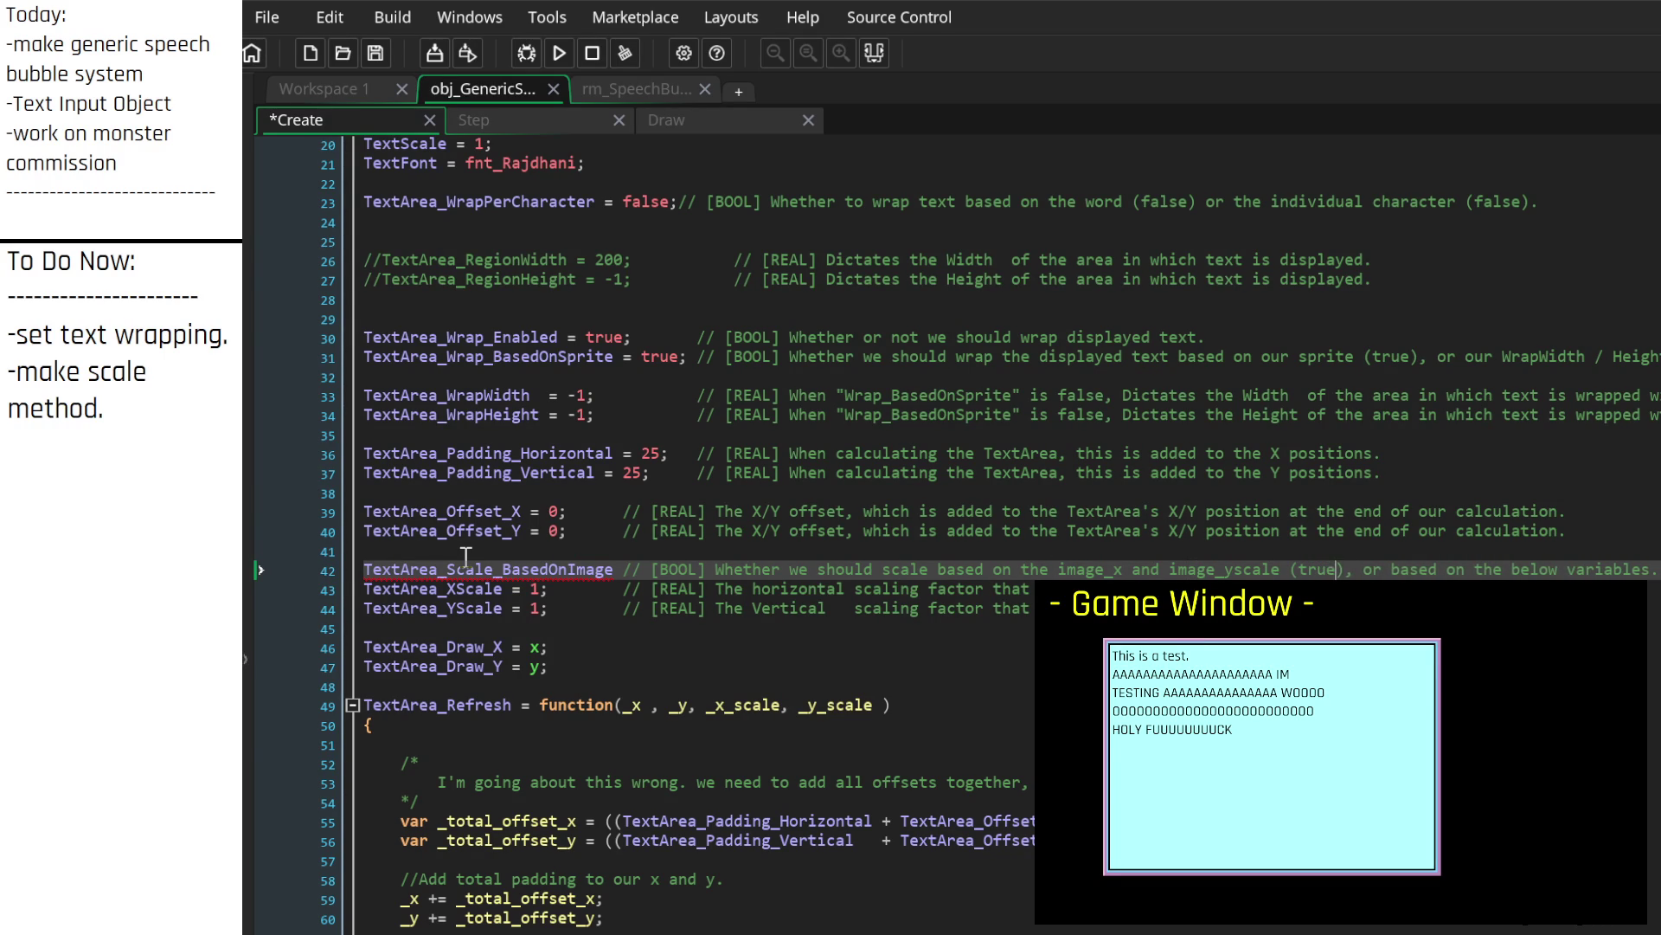
{"action": "key", "text": "End"}
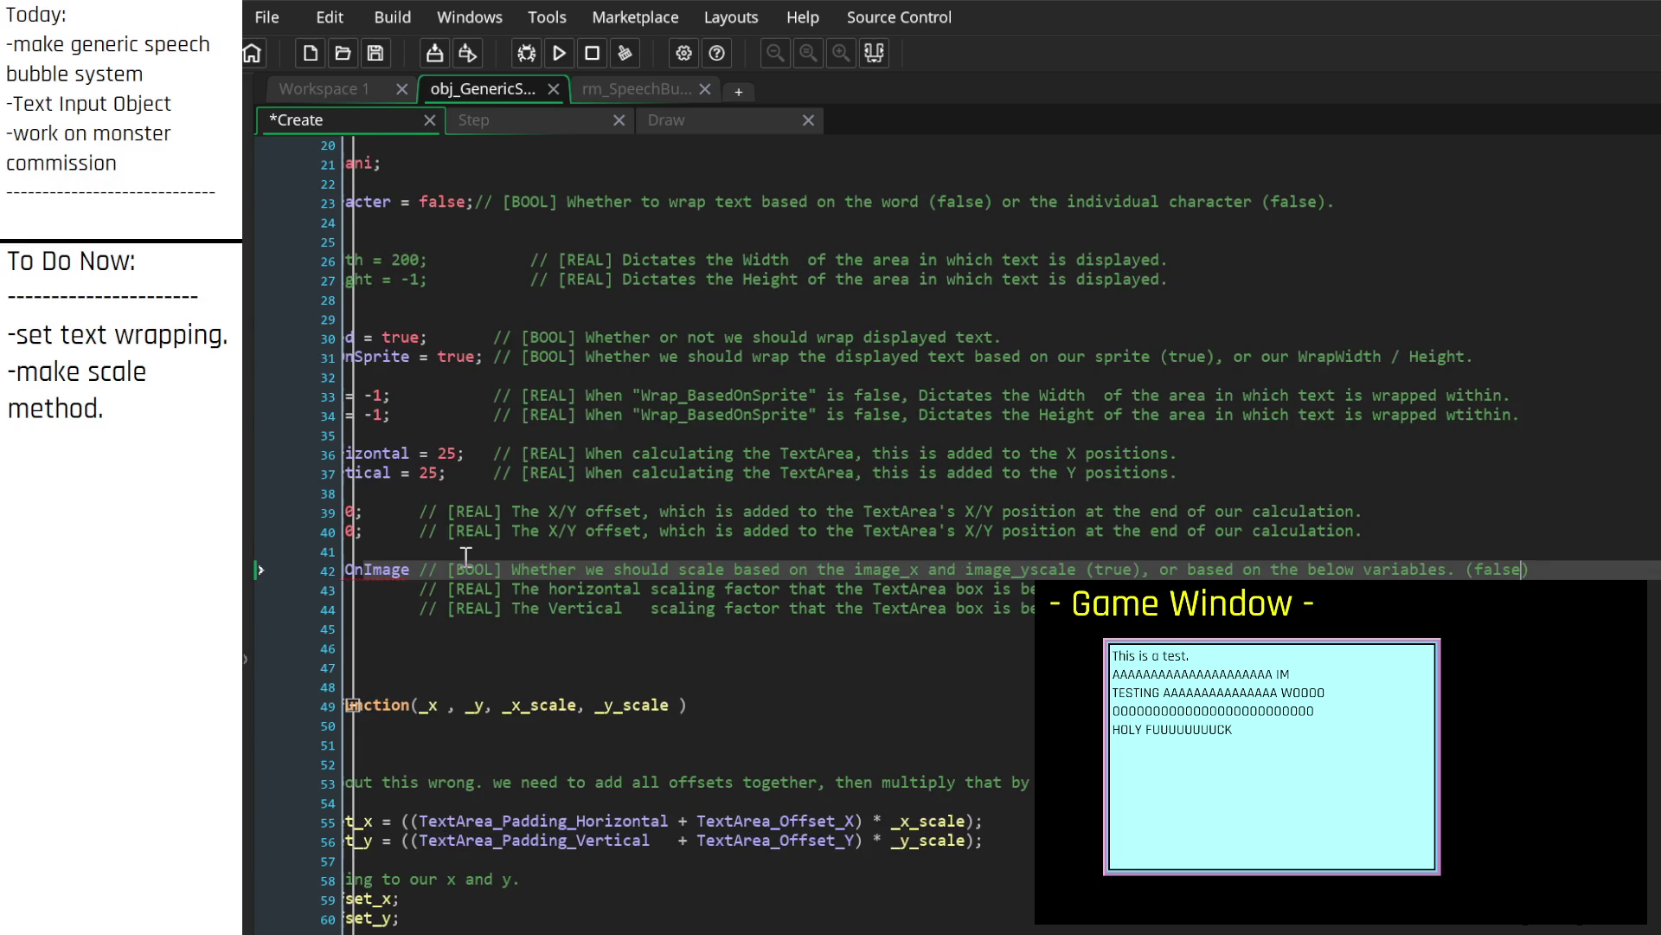
Step: Assign TextArea_Scale_BasedOnImage = true and realign its [BOOL] comment spacing
{"action": "key", "text": "Home"}
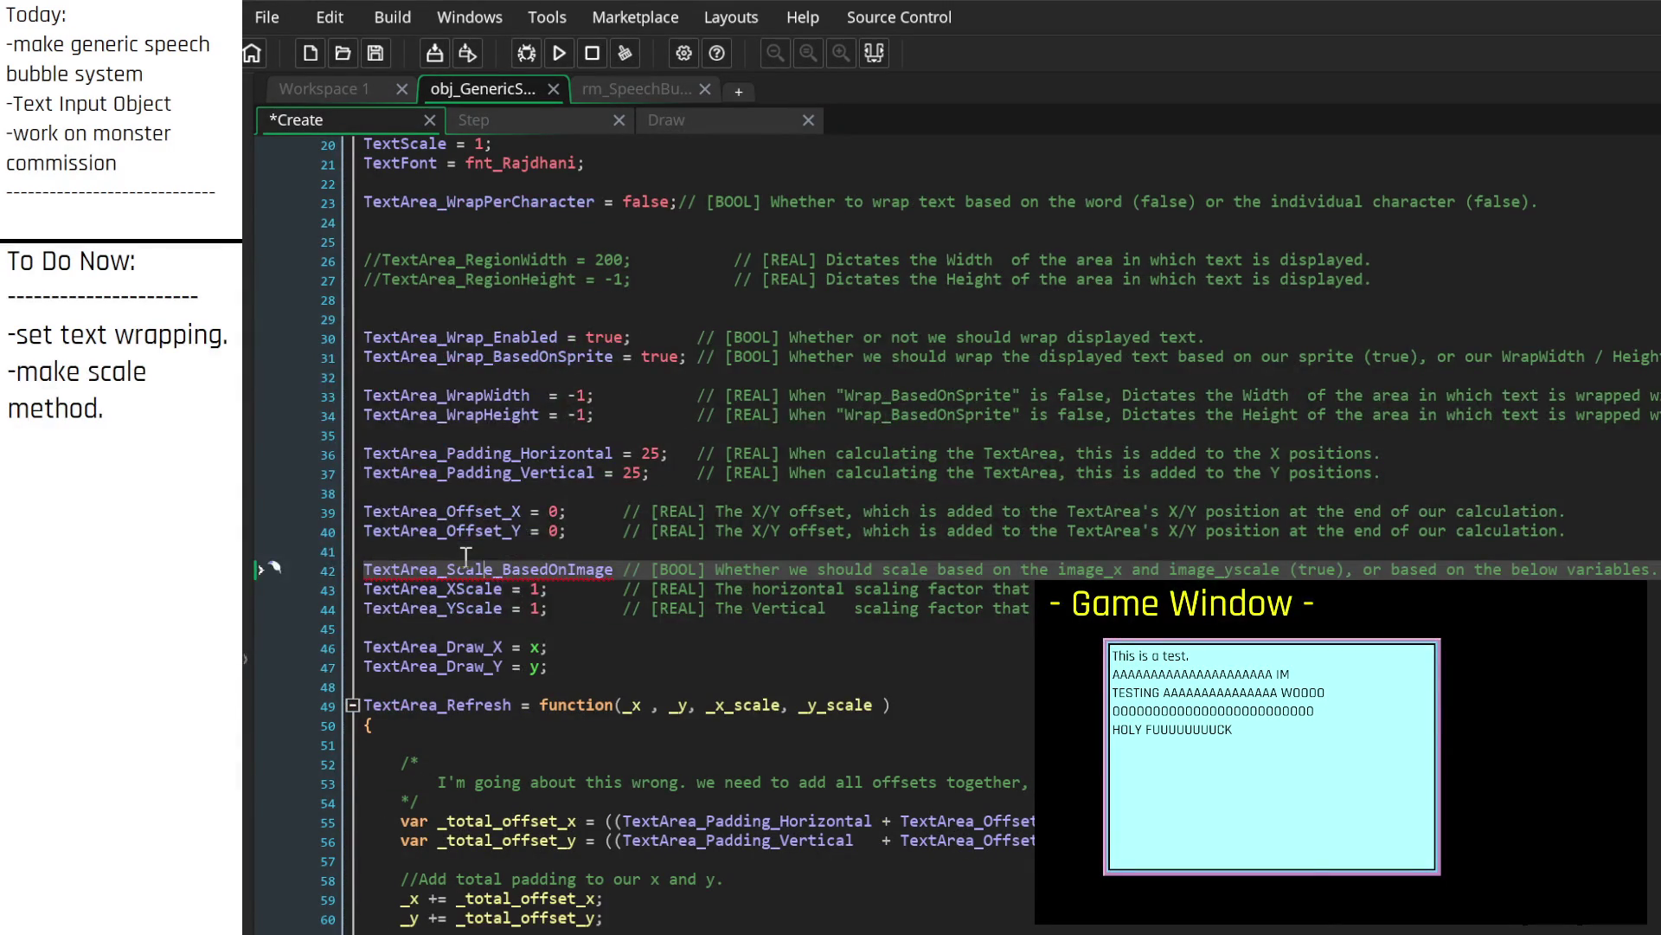
{"action": "key", "text": "Right"}
{"action": "type", "text": "= true"}
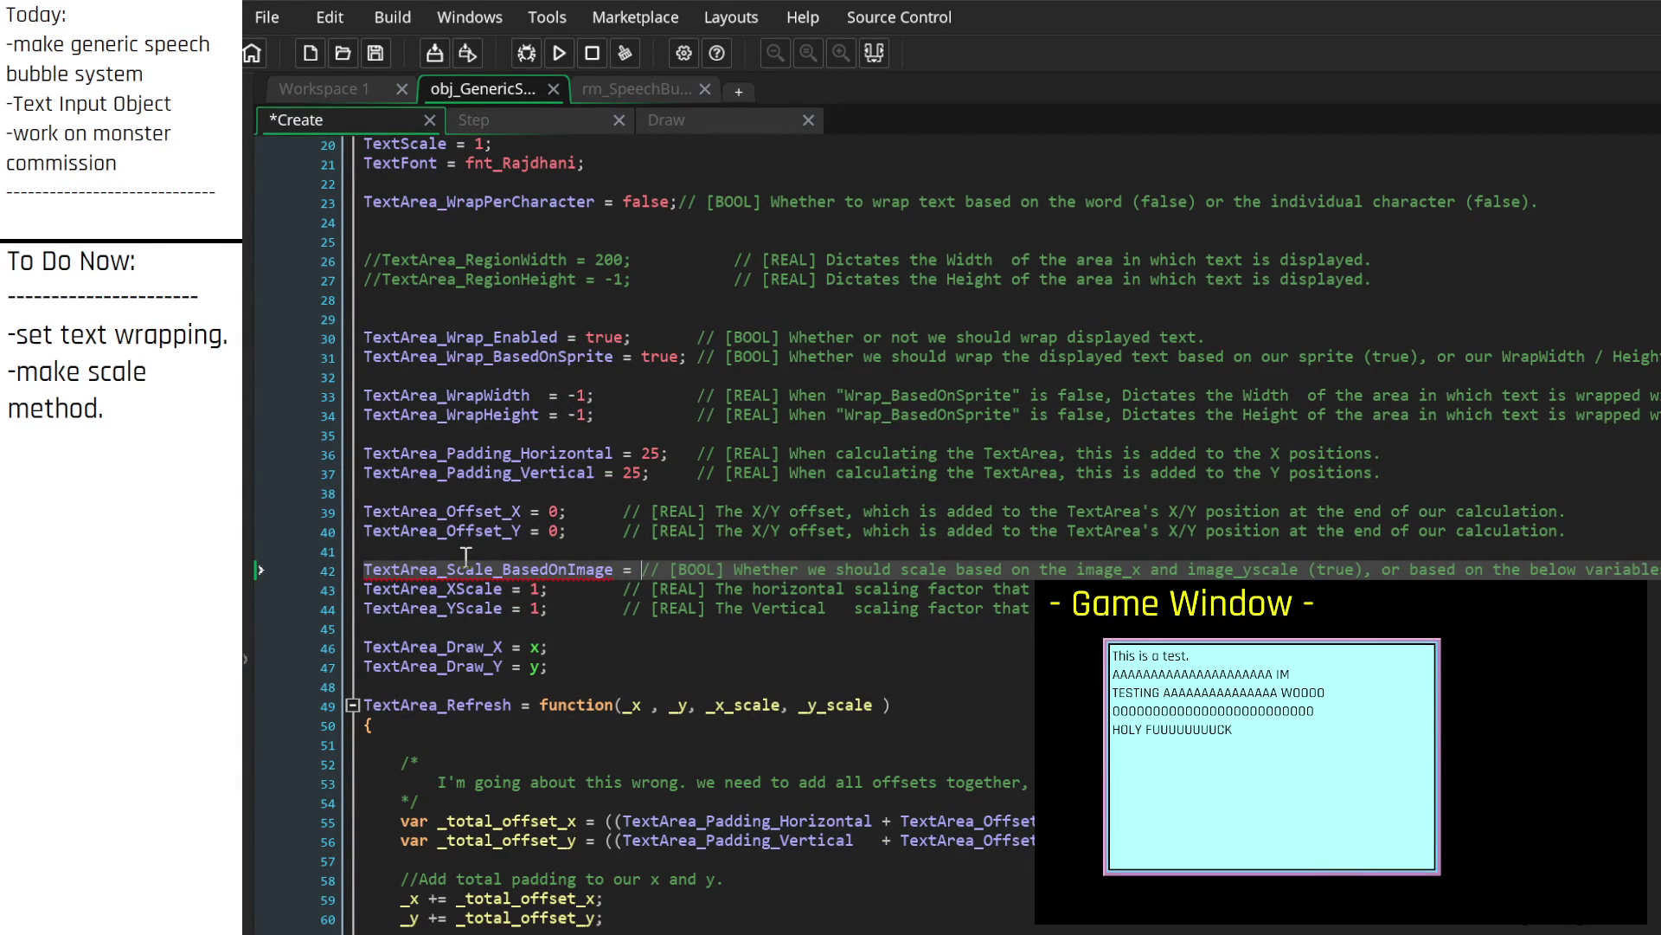
{"action": "type", "text": "'"}
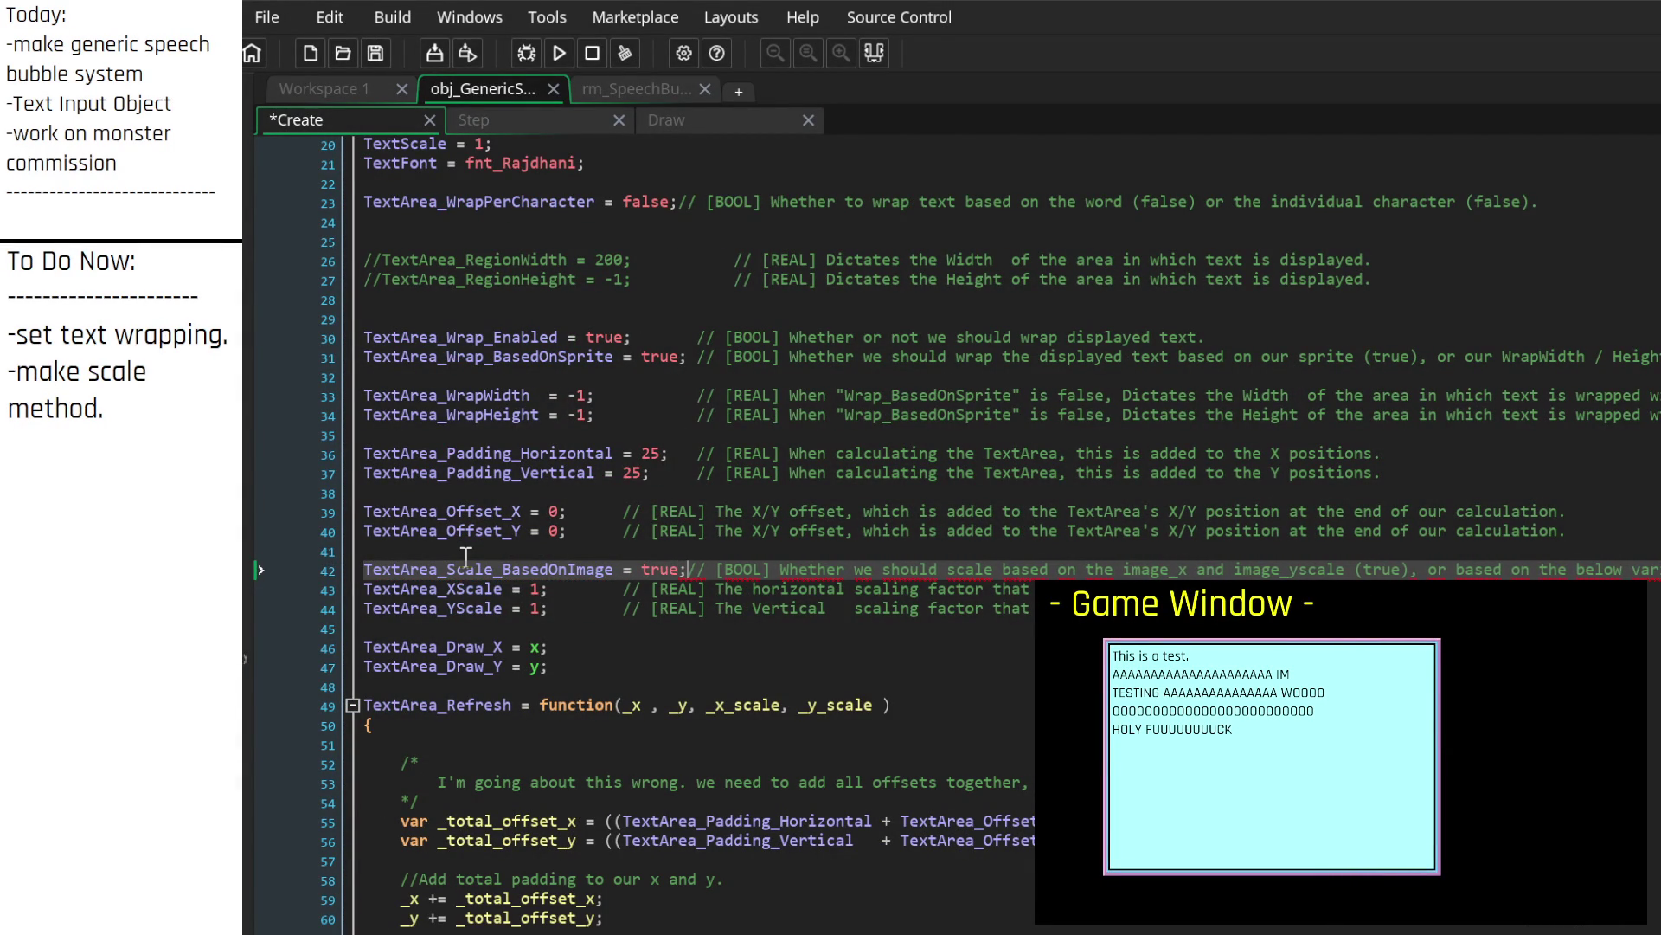
{"action": "key", "text": "Down"}
{"action": "key", "text": "Tab"}
{"action": "key", "text": "BackSpace"}
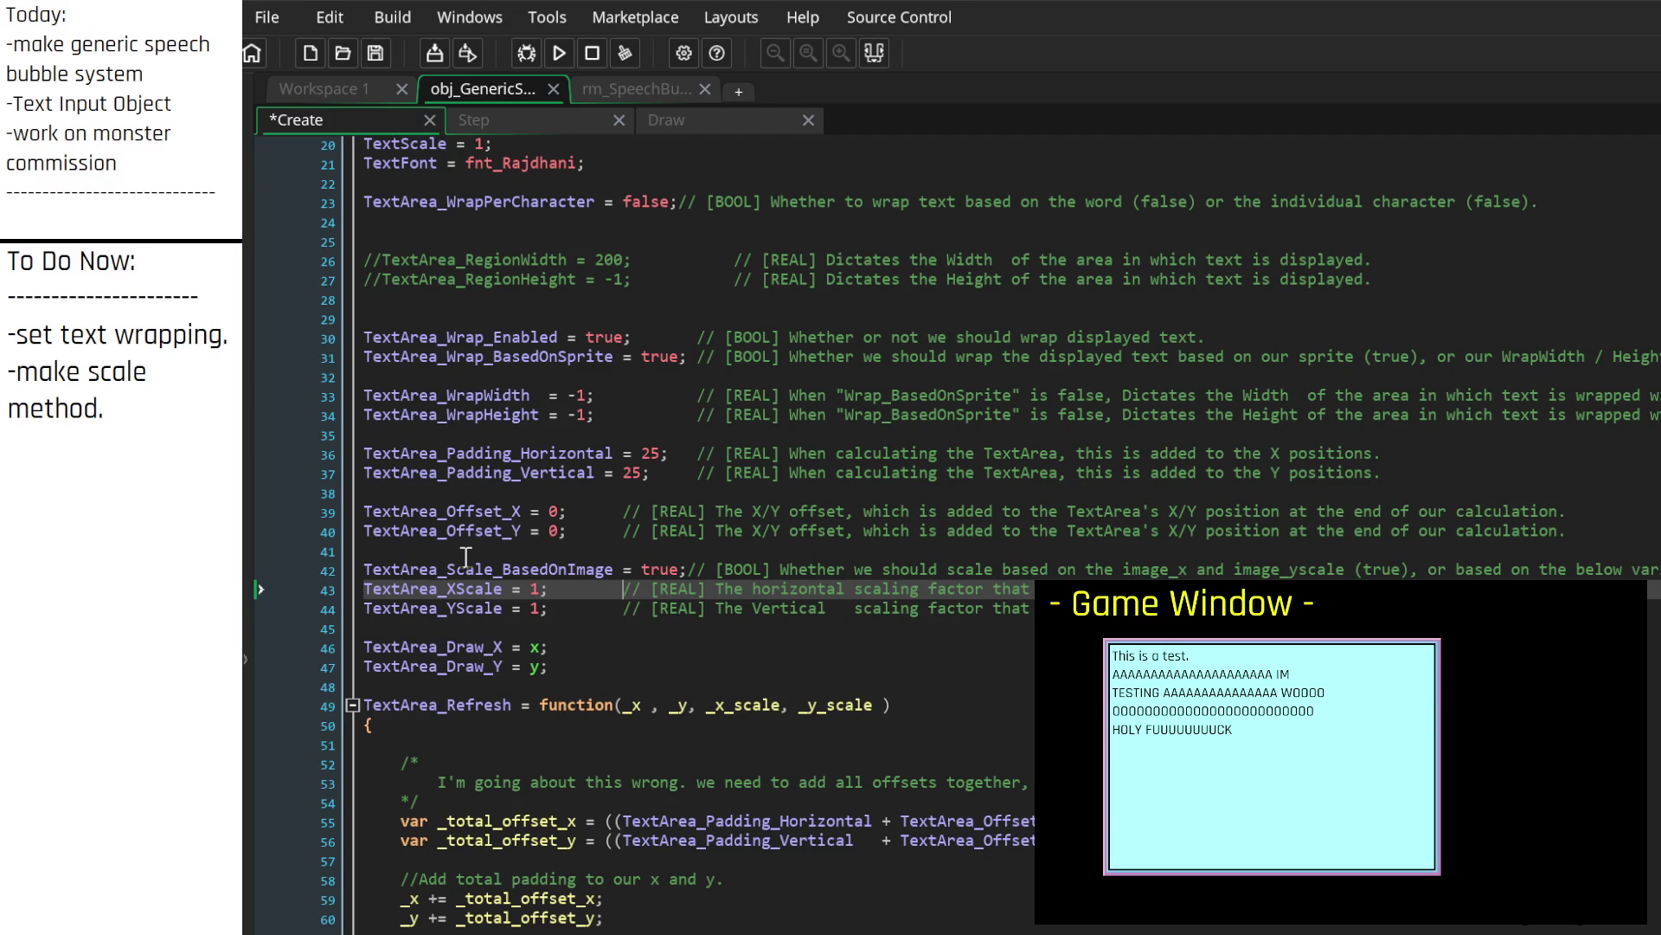
{"action": "key", "text": "Up"}
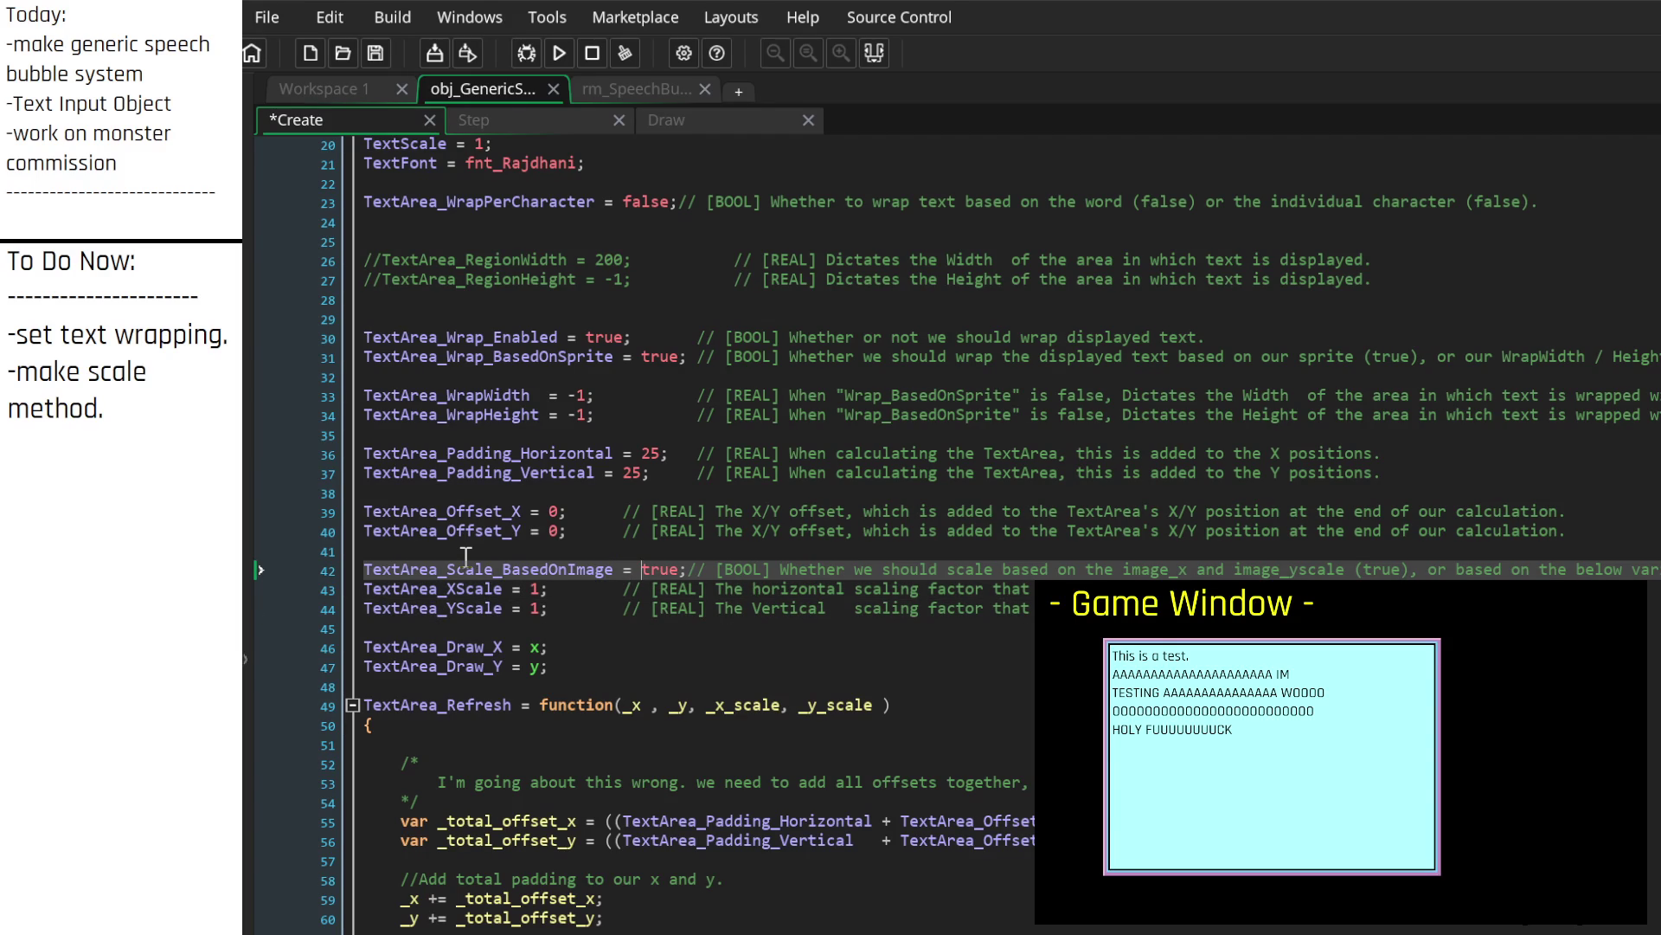
{"action": "key", "text": "Tab"}
{"action": "key", "text": "BackSpace"}
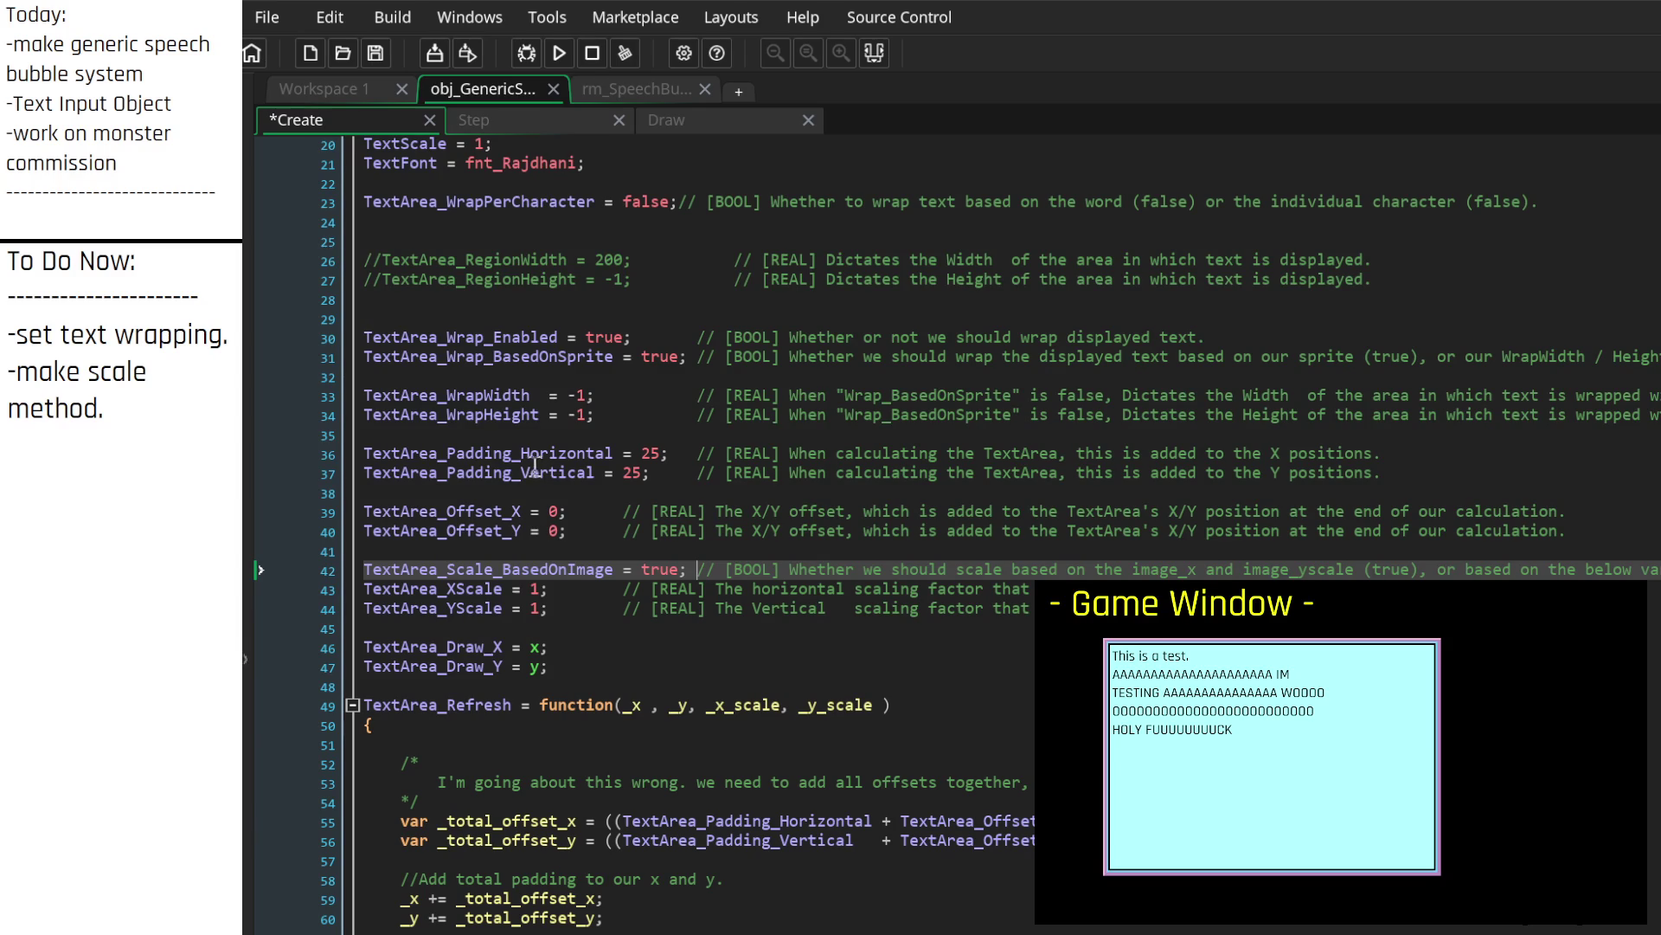
{"action": "left_click", "coordinate": [524, 494]}
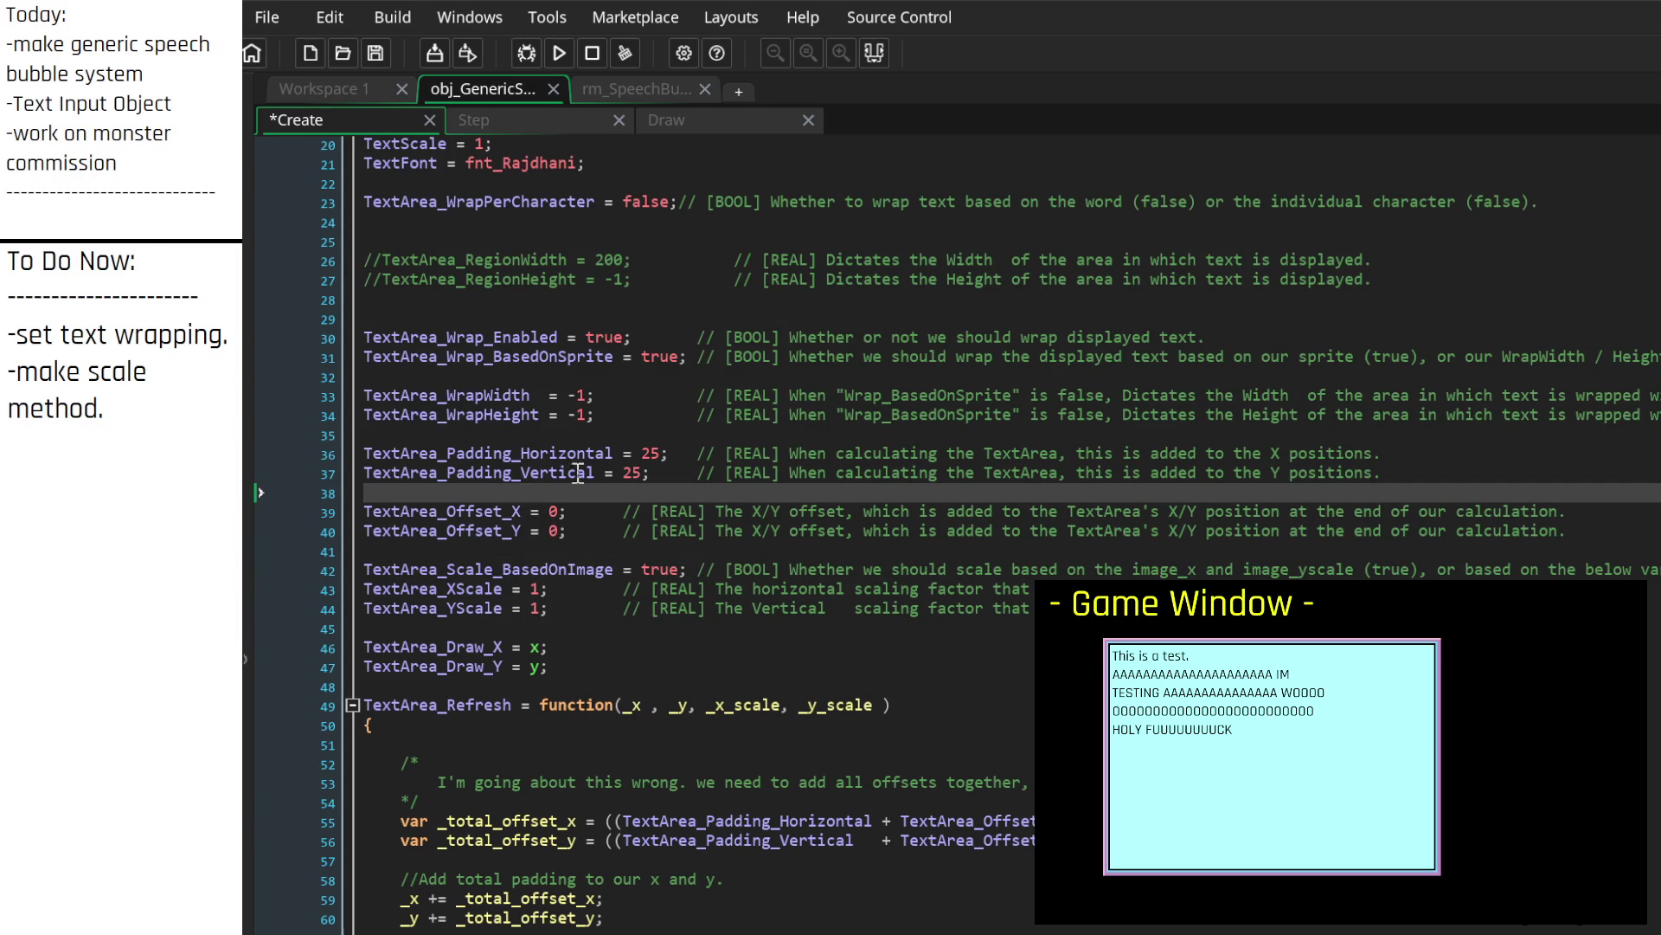
{"action": "left_click", "coordinate": [543, 123]}
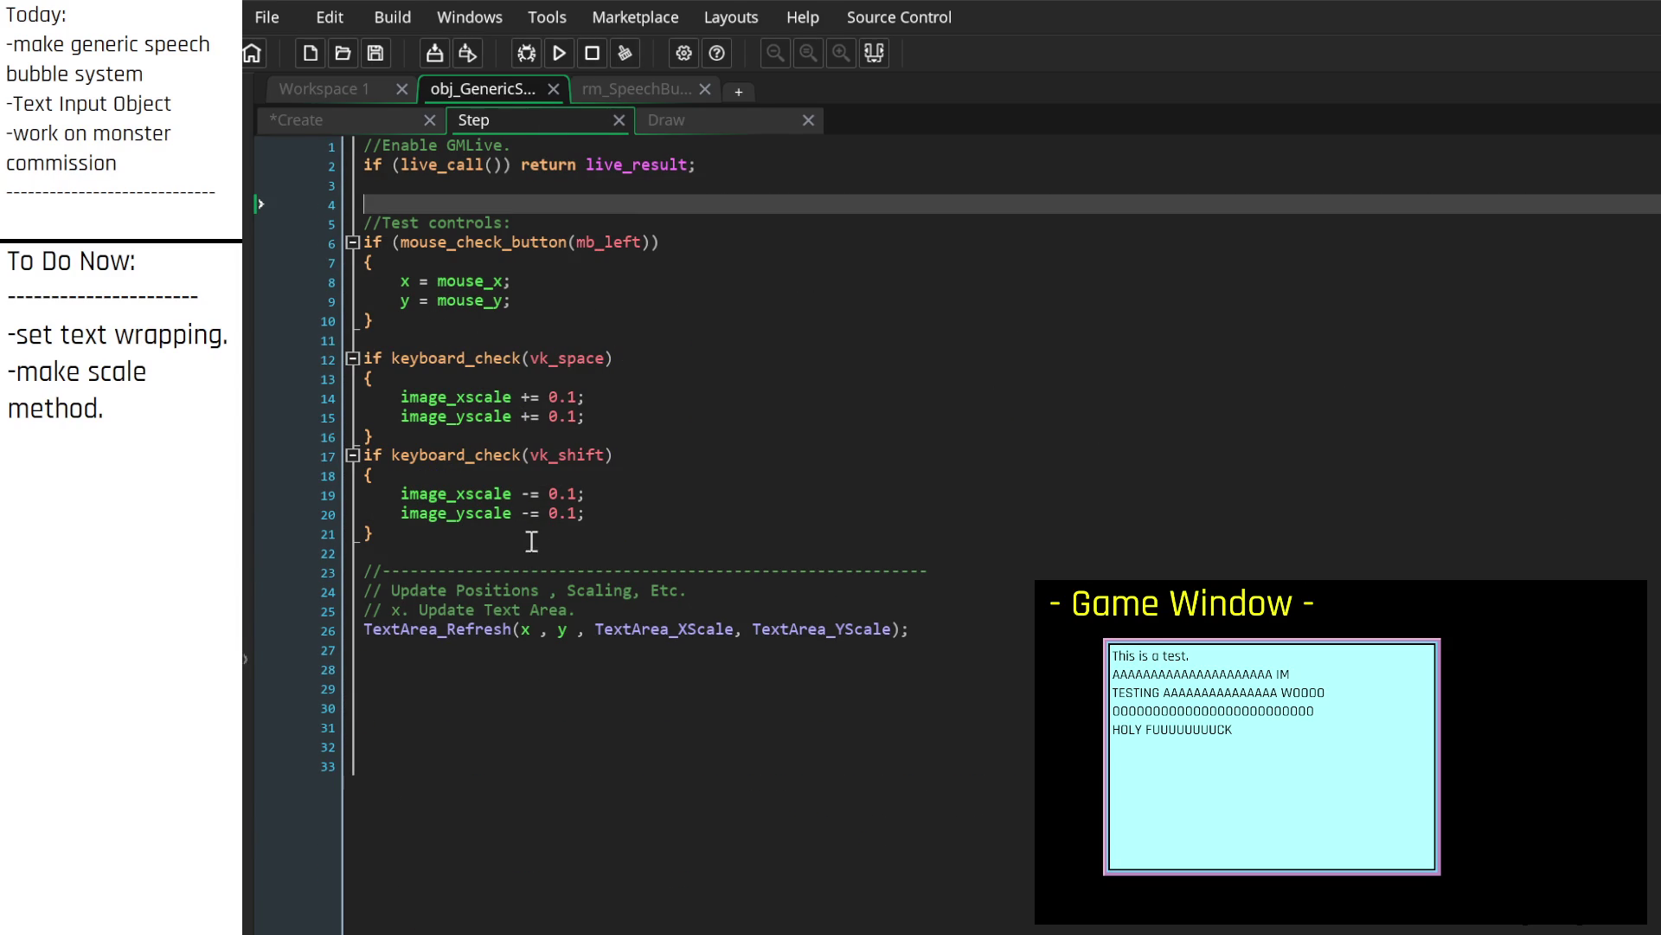
Step: Review the Create event code, folding and unfolding the TextArea_Refresh function
{"action": "left_click", "coordinate": [982, 649]}
{"action": "left_click", "coordinate": [992, 707]}
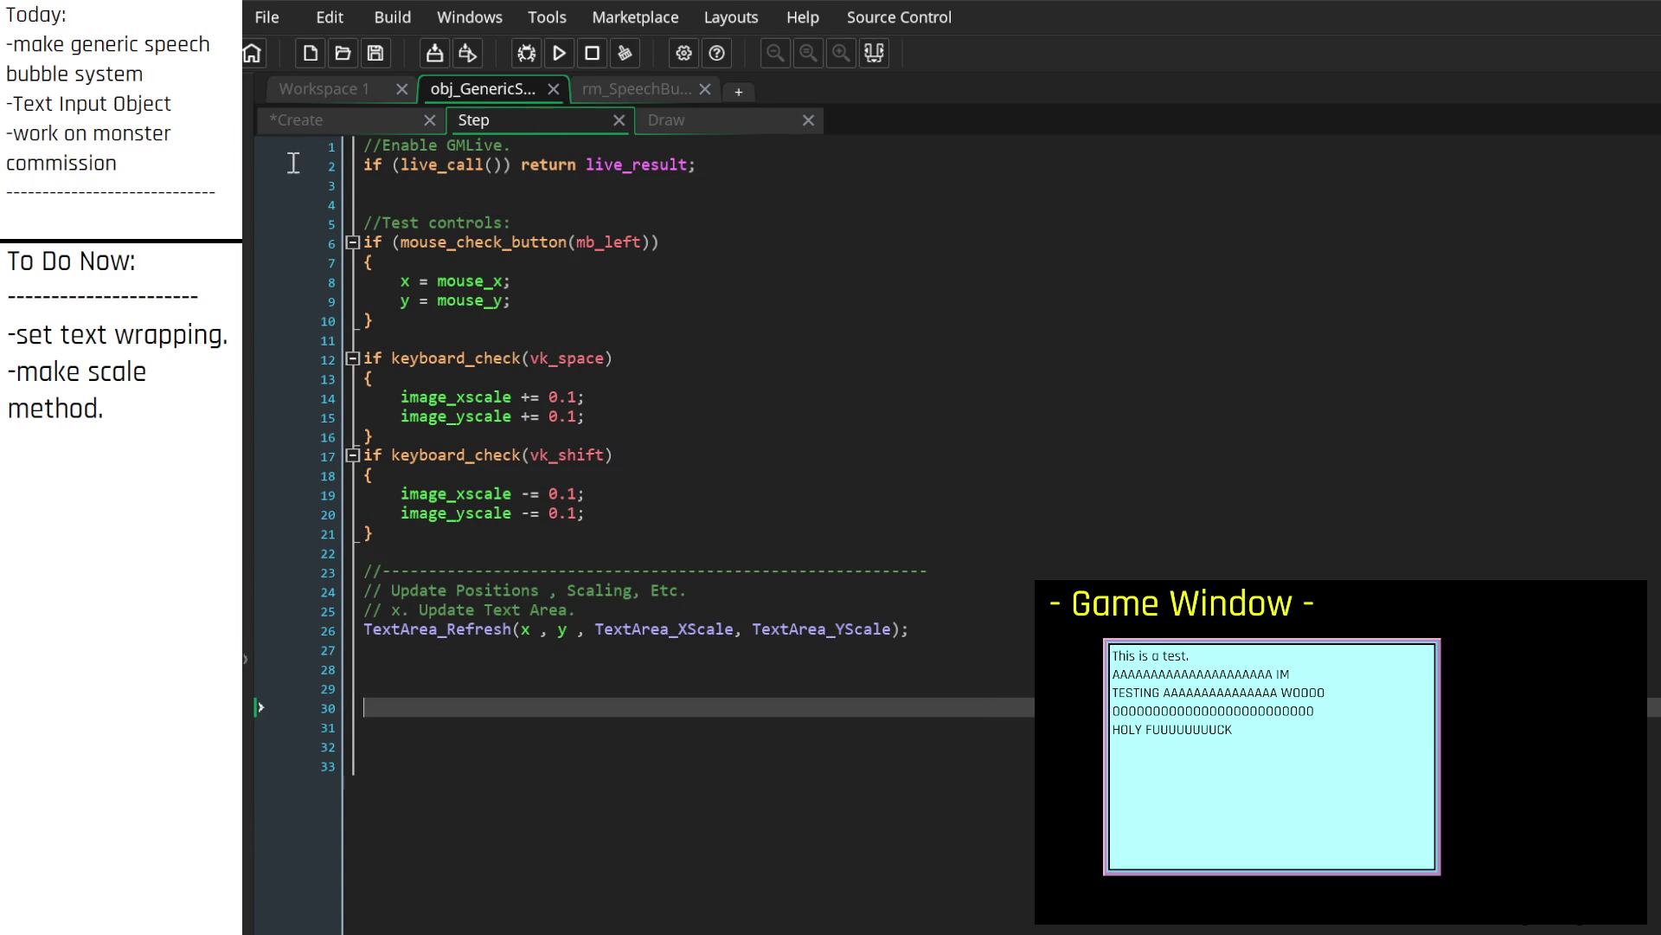
{"action": "left_click", "coordinate": [318, 122]}
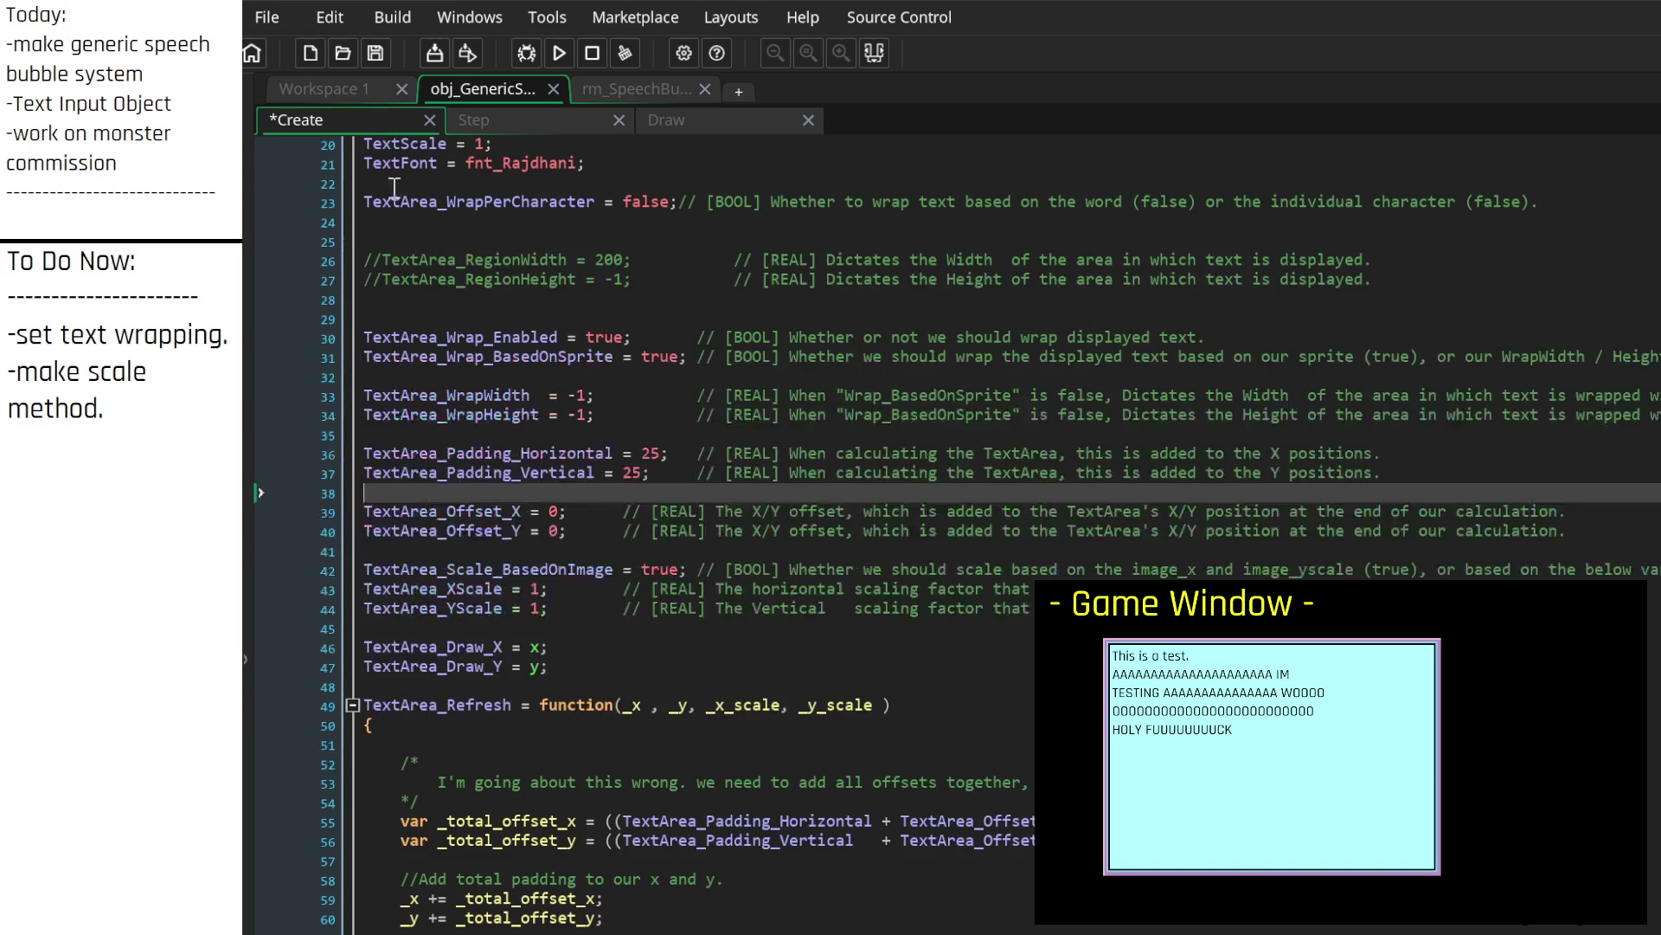
{"action": "left_click", "coordinate": [352, 706]}
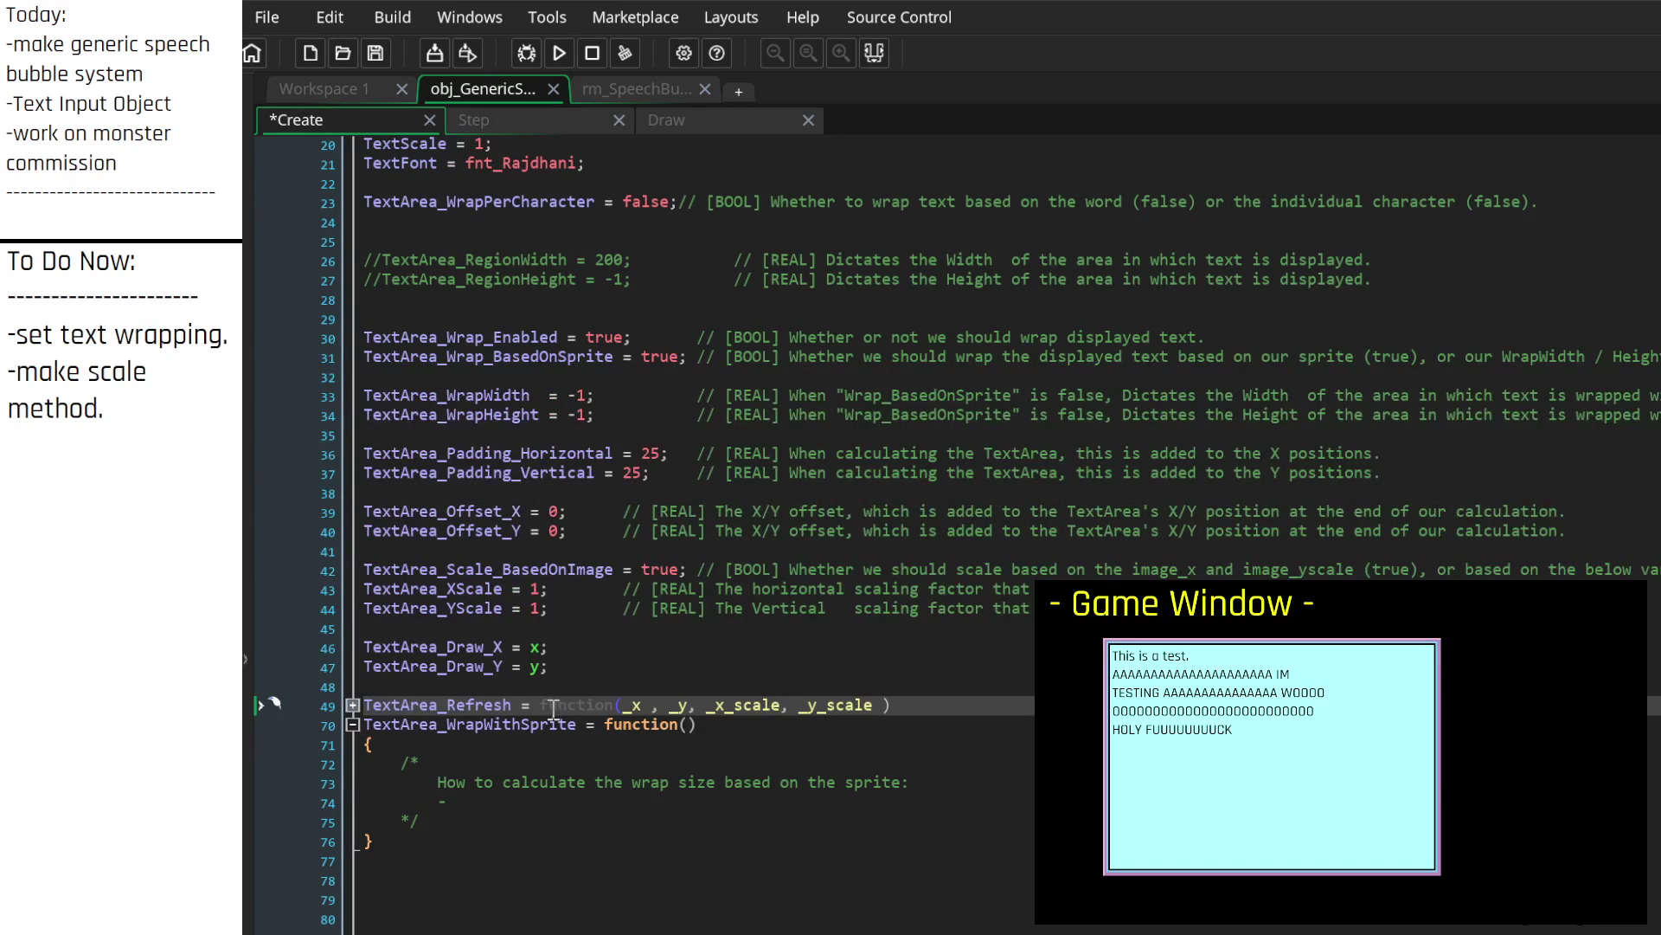
{"action": "left_click", "coordinate": [352, 705]}
{"action": "scroll", "coordinate": [620, 700], "scroll_direction": "down", "scroll_amount": 7}
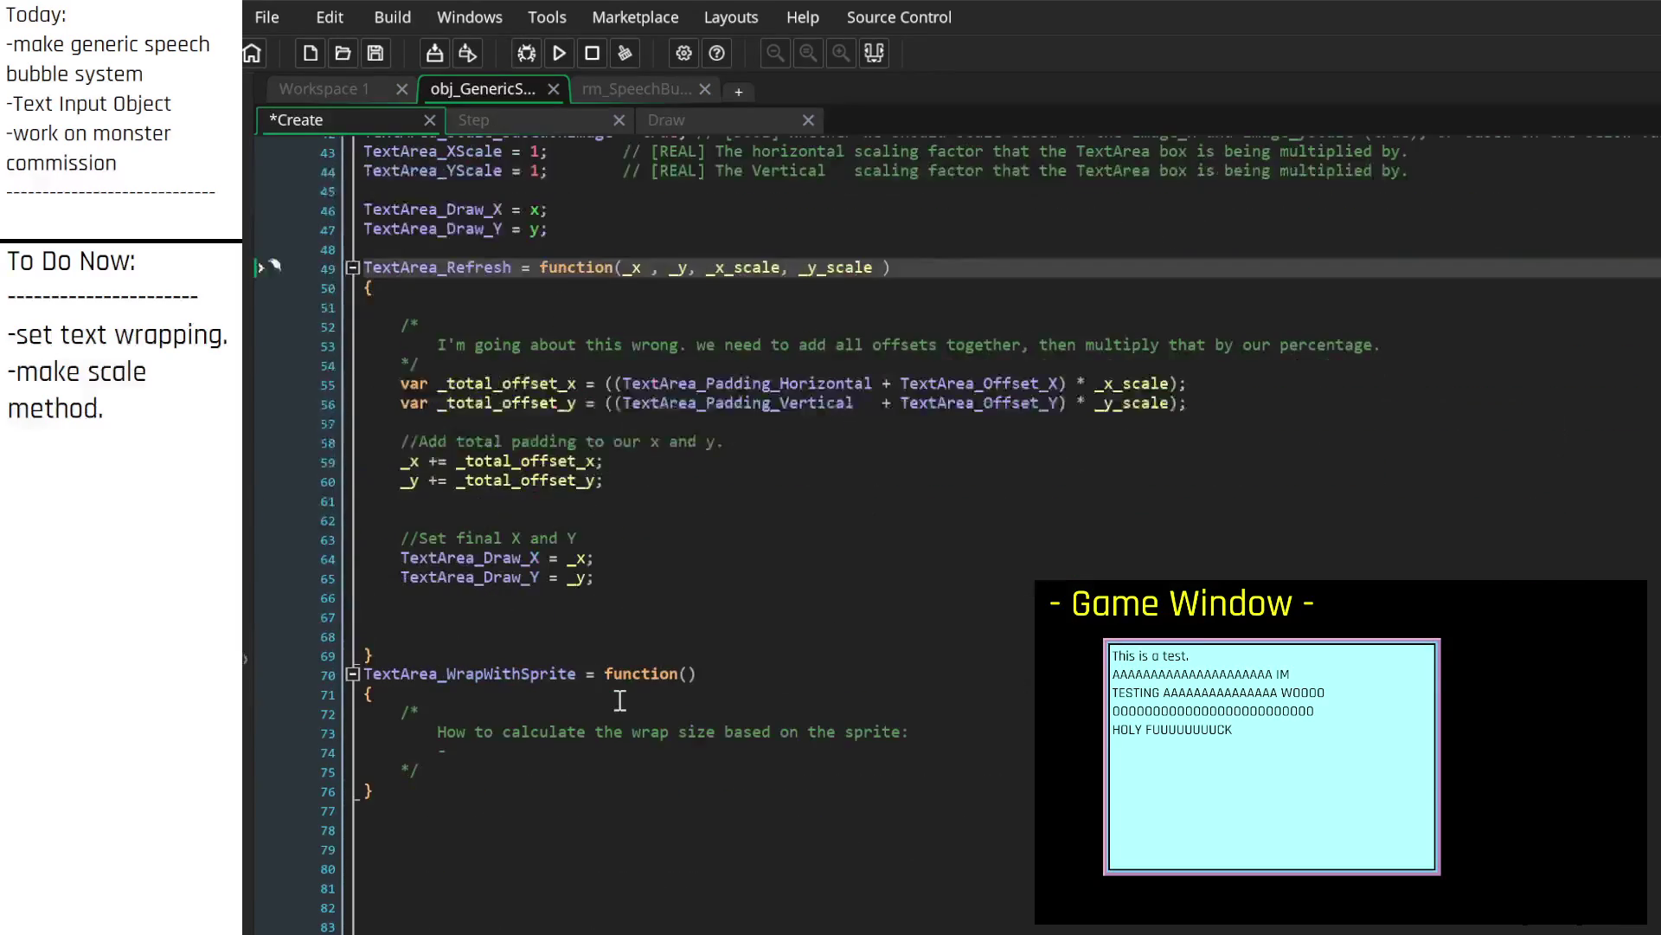
{"action": "scroll", "coordinate": [619, 700], "scroll_direction": "up", "scroll_amount": 4}
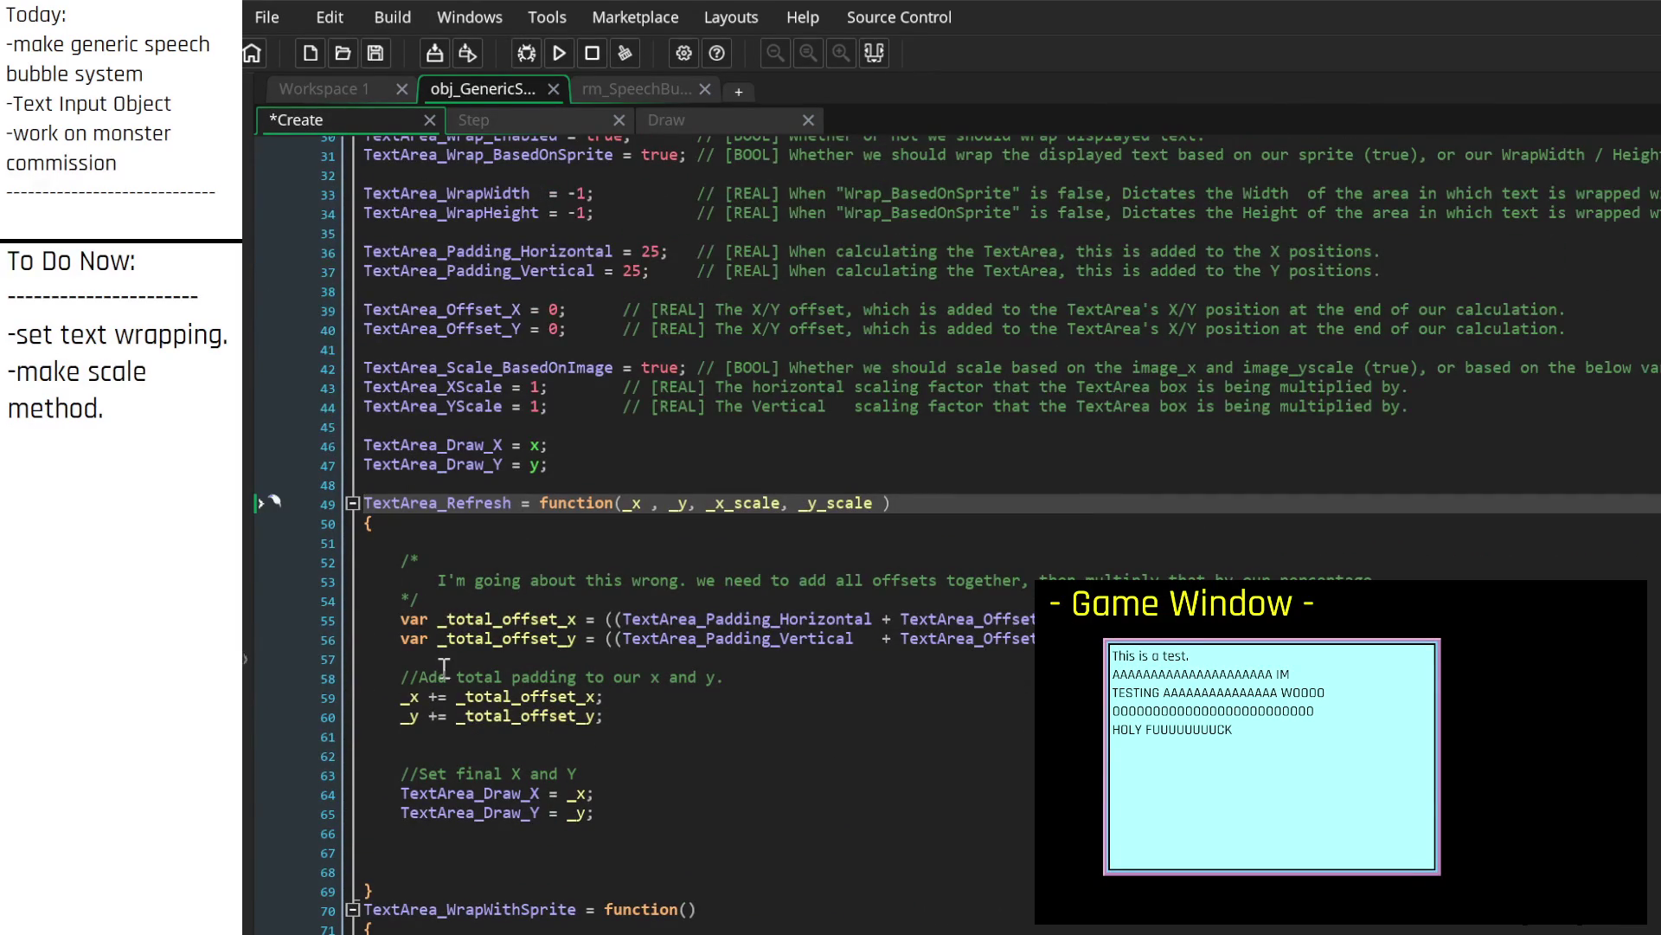
{"action": "left_click", "coordinate": [509, 864]}
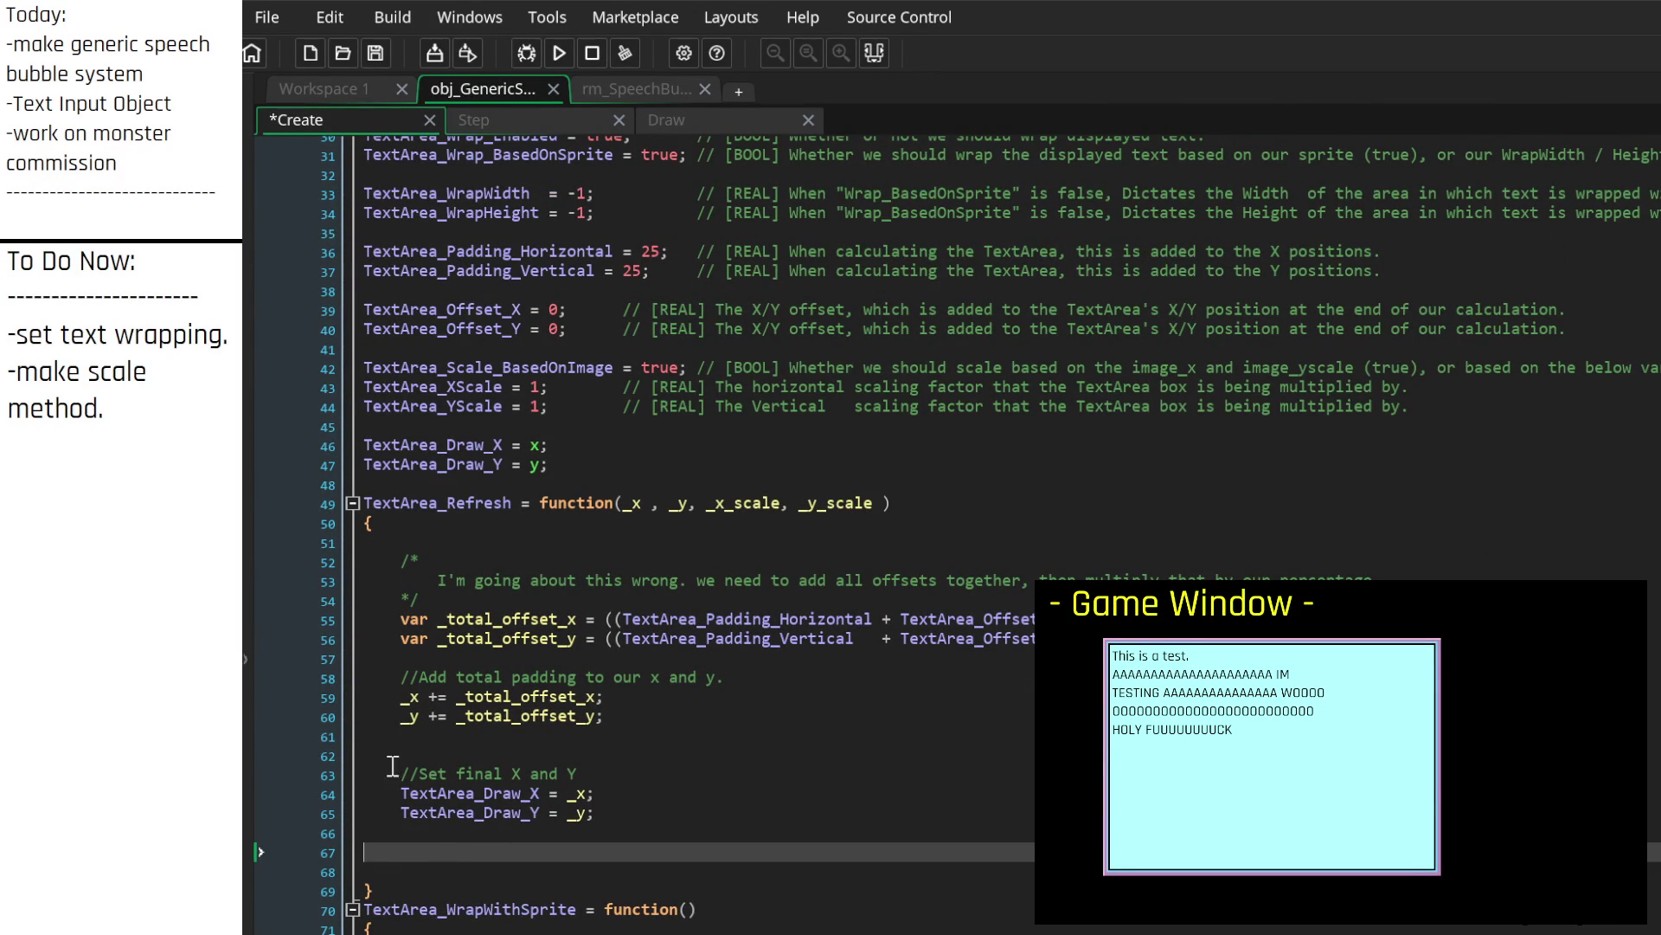
{"action": "scroll", "coordinate": [466, 718], "scroll_direction": "up", "scroll_amount": 2}
{"action": "scroll", "coordinate": [466, 718], "scroll_direction": "up", "scroll_amount": 3}
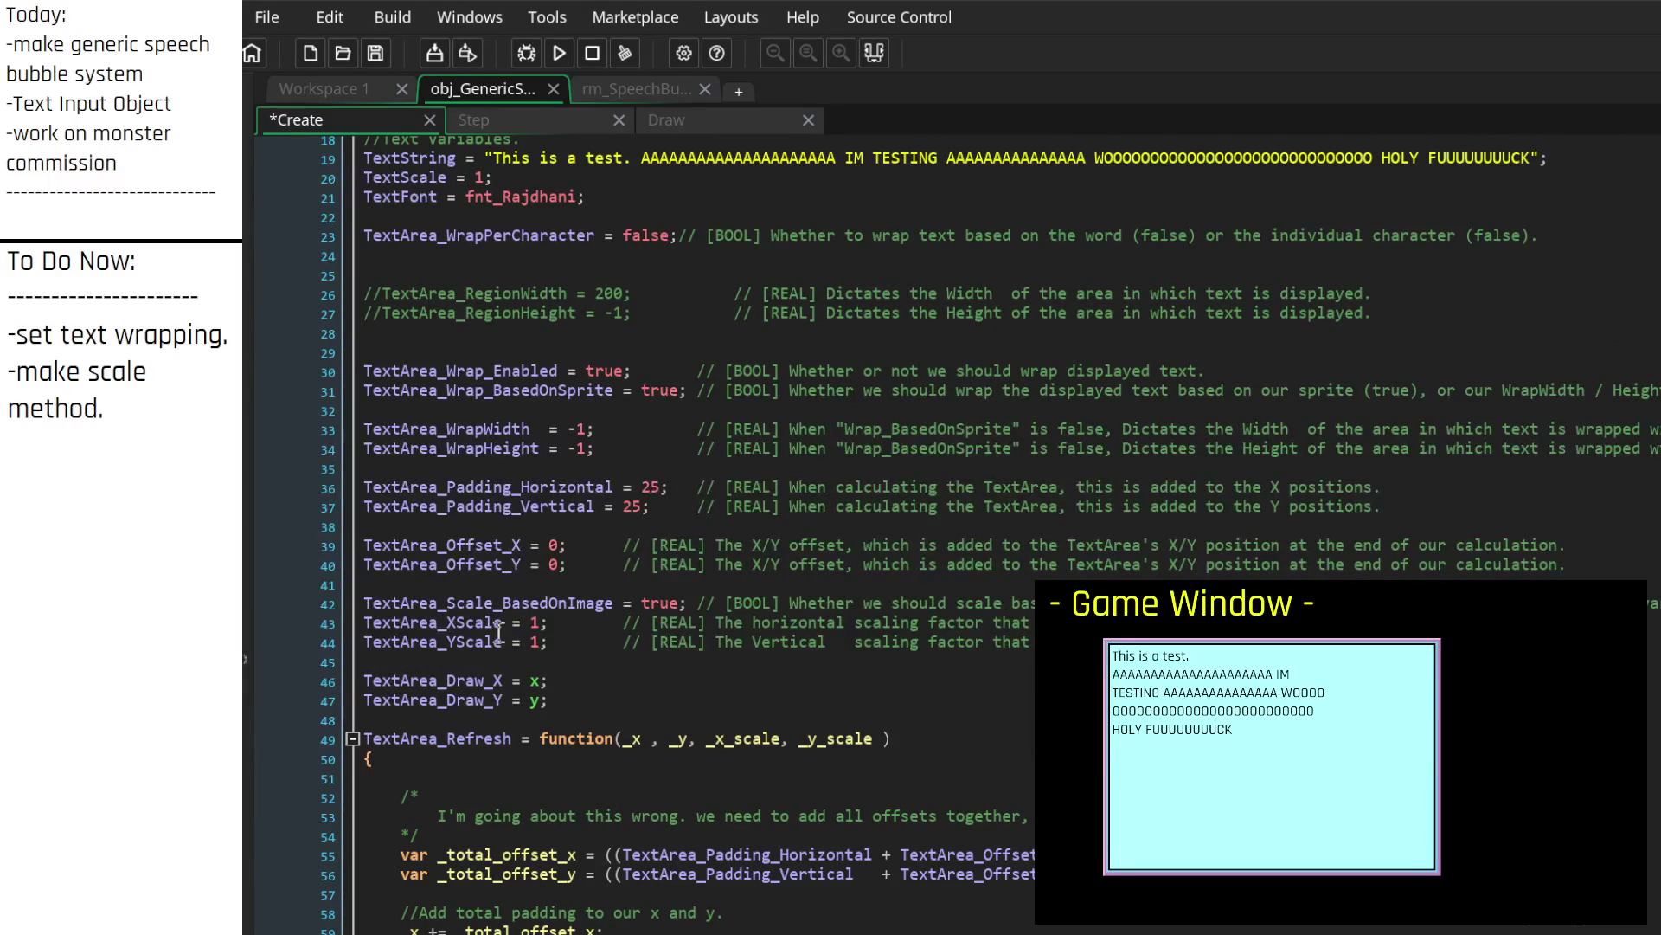
{"action": "scroll", "coordinate": [640, 736], "scroll_direction": "down", "scroll_amount": 4}
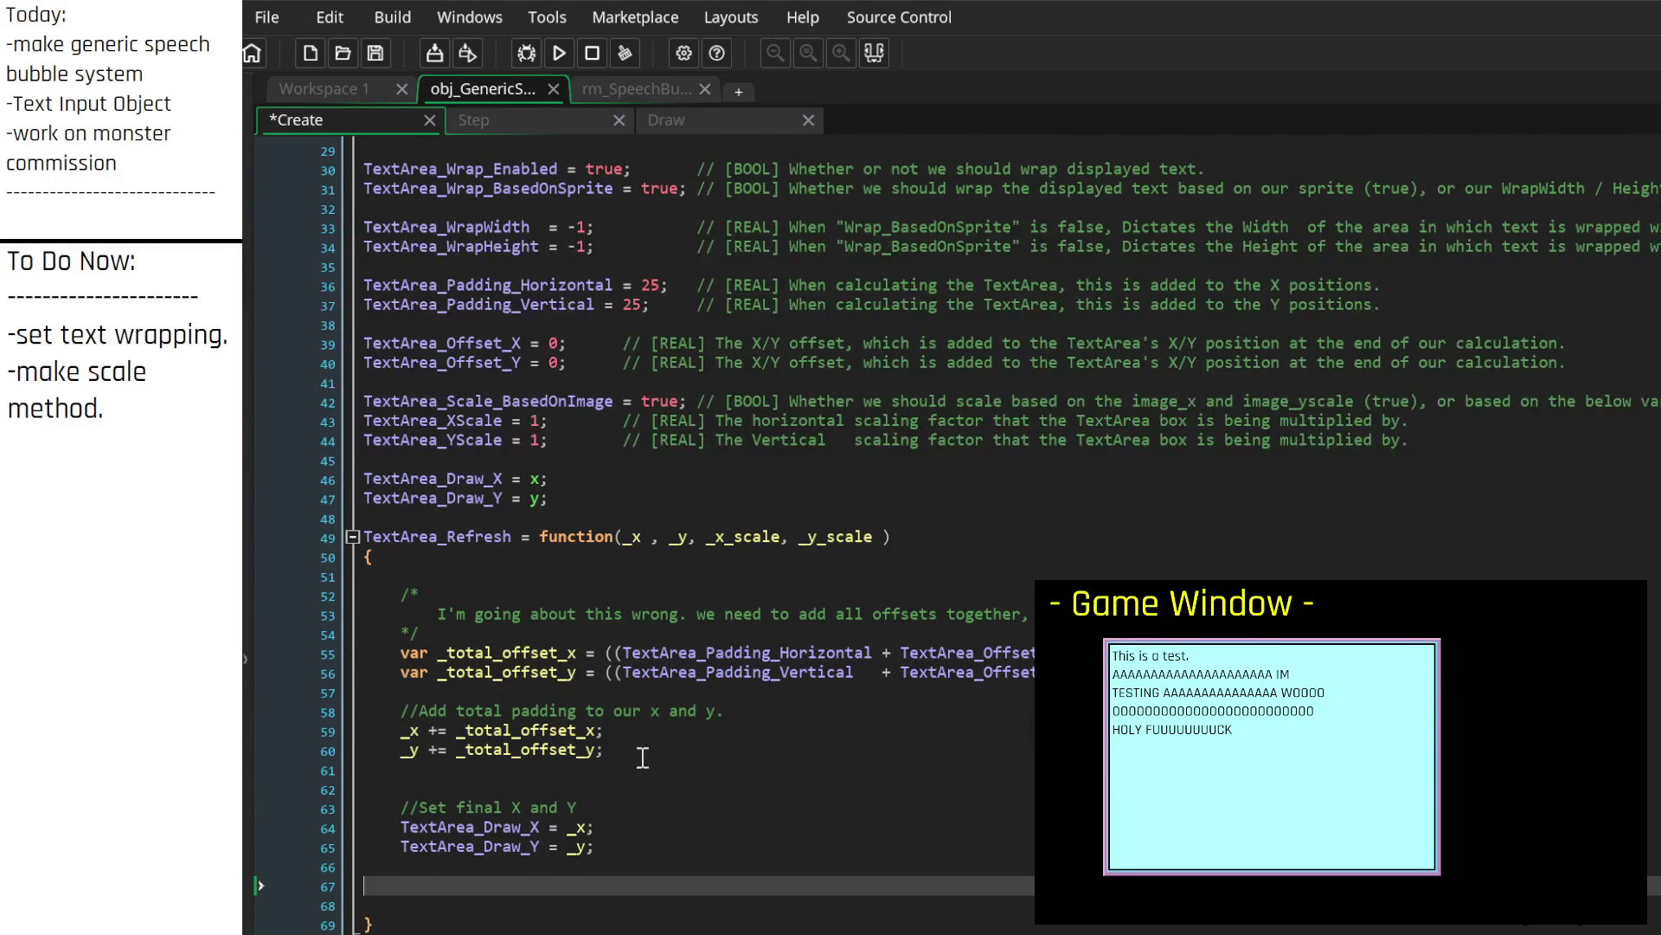
{"action": "left_click", "coordinate": [412, 519]}
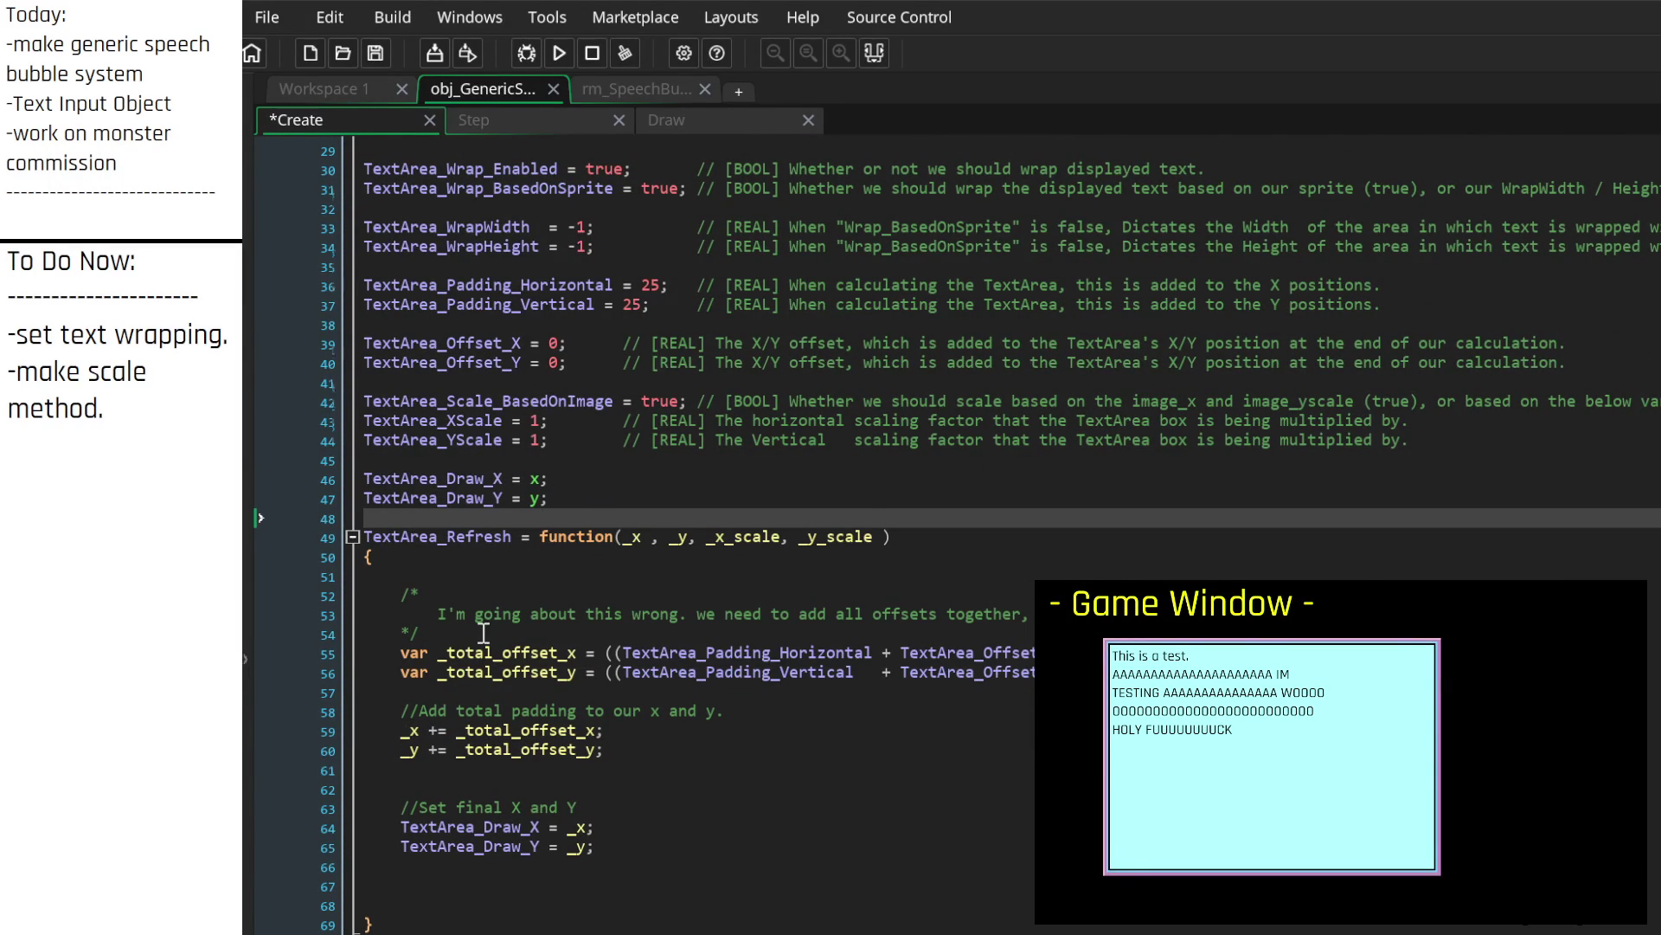
{"action": "scroll", "coordinate": [480, 627], "scroll_direction": "down", "scroll_amount": 2}
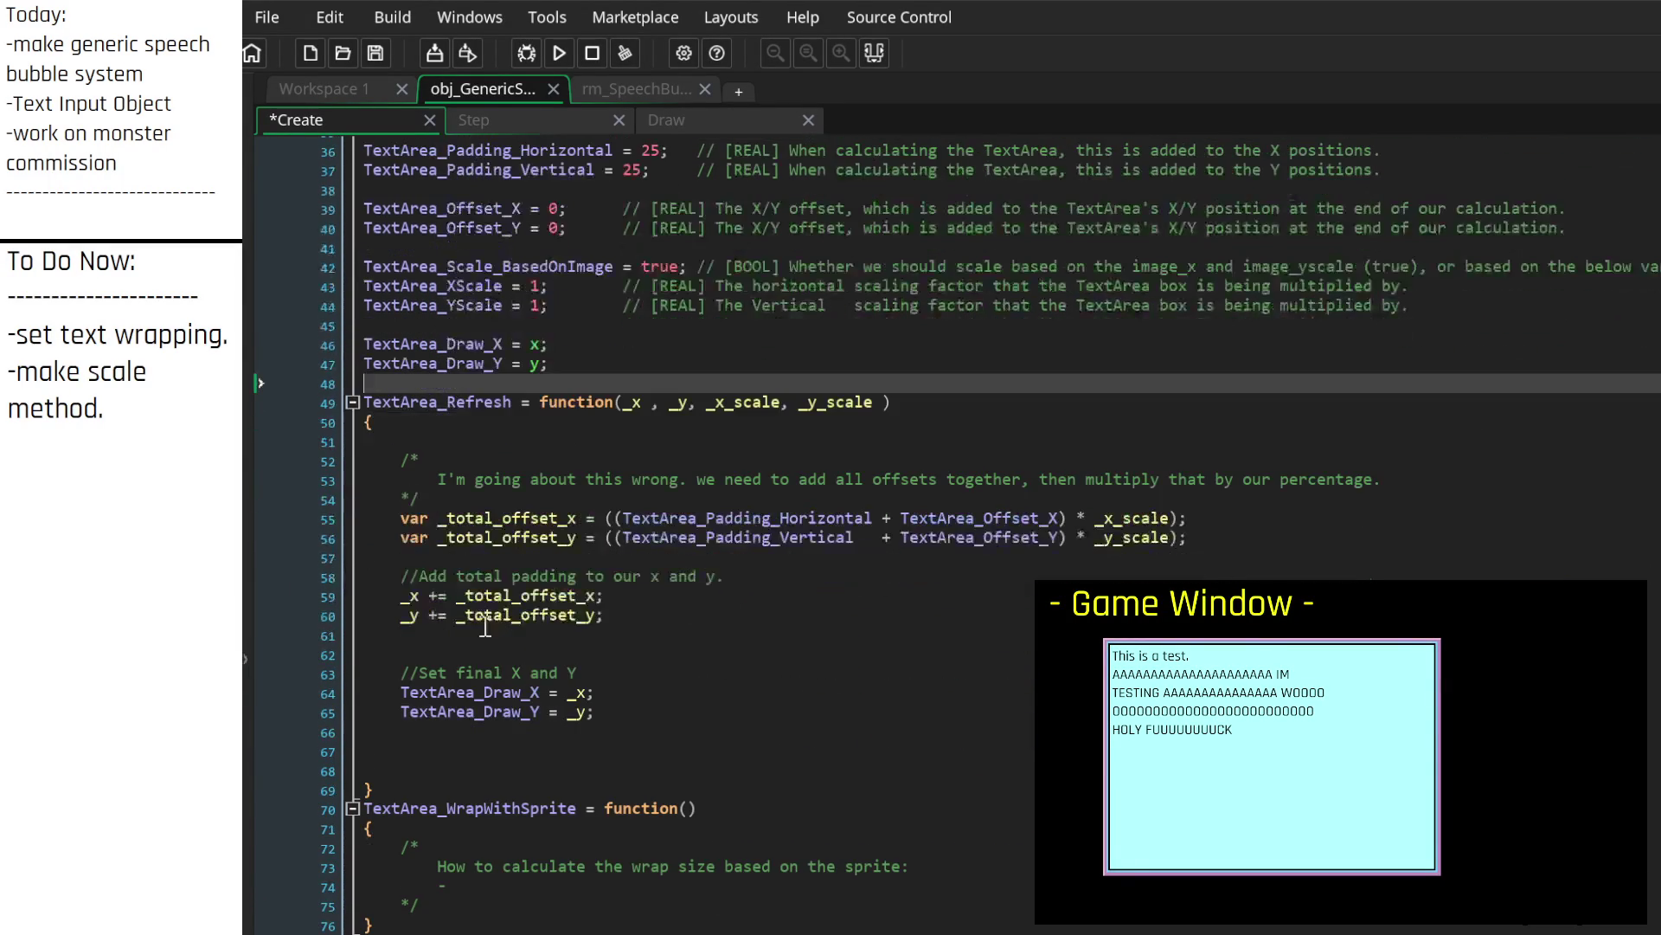
Step: Collapse the vk_shift, vk_space and mouse-click test blocks in the Step event
{"action": "left_click", "coordinate": [519, 122]}
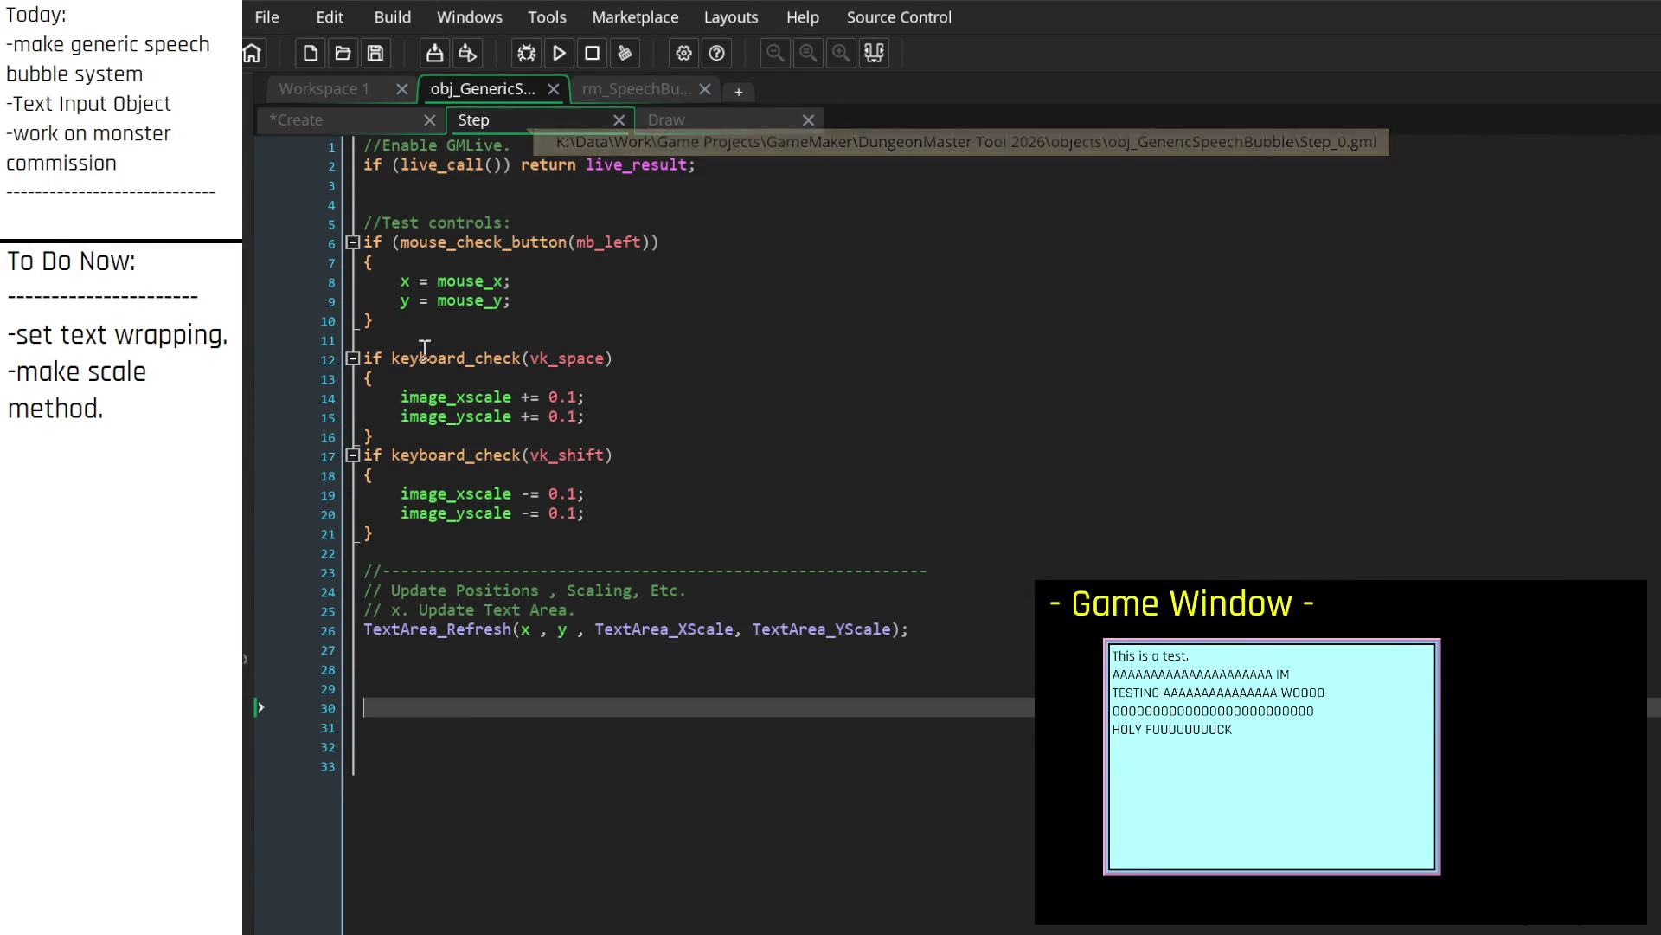
{"action": "left_click", "coordinate": [352, 455]}
{"action": "left_click", "coordinate": [353, 358]}
{"action": "left_click", "coordinate": [353, 242]}
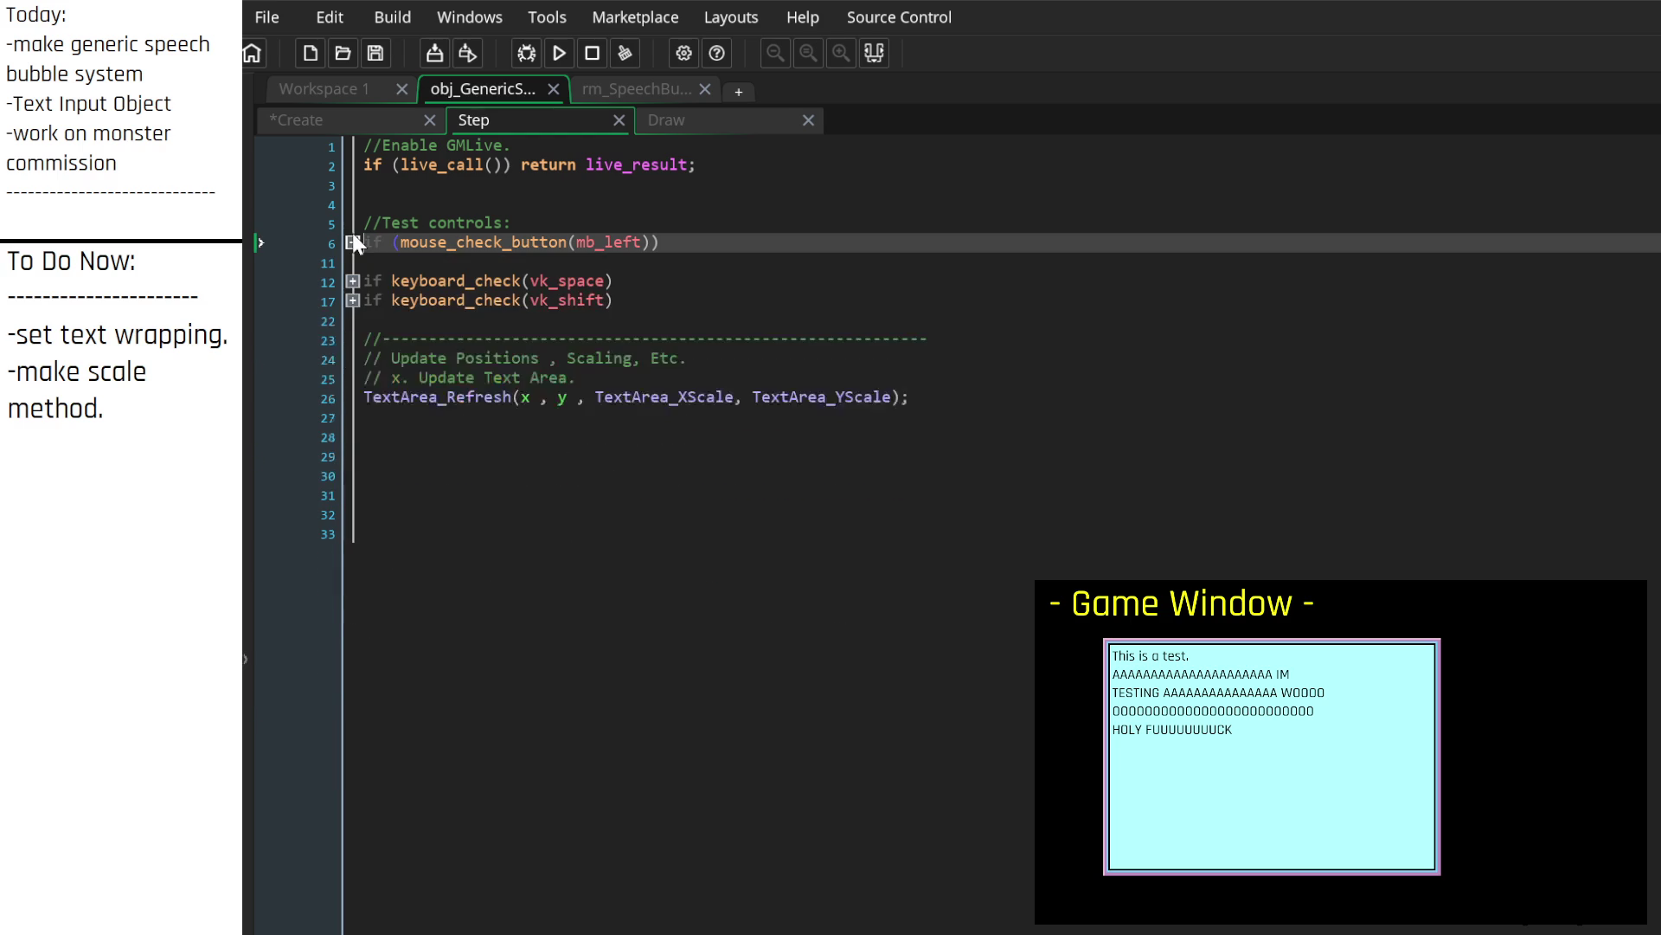
Step: Insert a '// x. Update Text Area scaling.' comment near the TextArea_Refresh call in Step
{"action": "left_click", "coordinate": [460, 433]}
{"action": "left_click", "coordinate": [359, 396]}
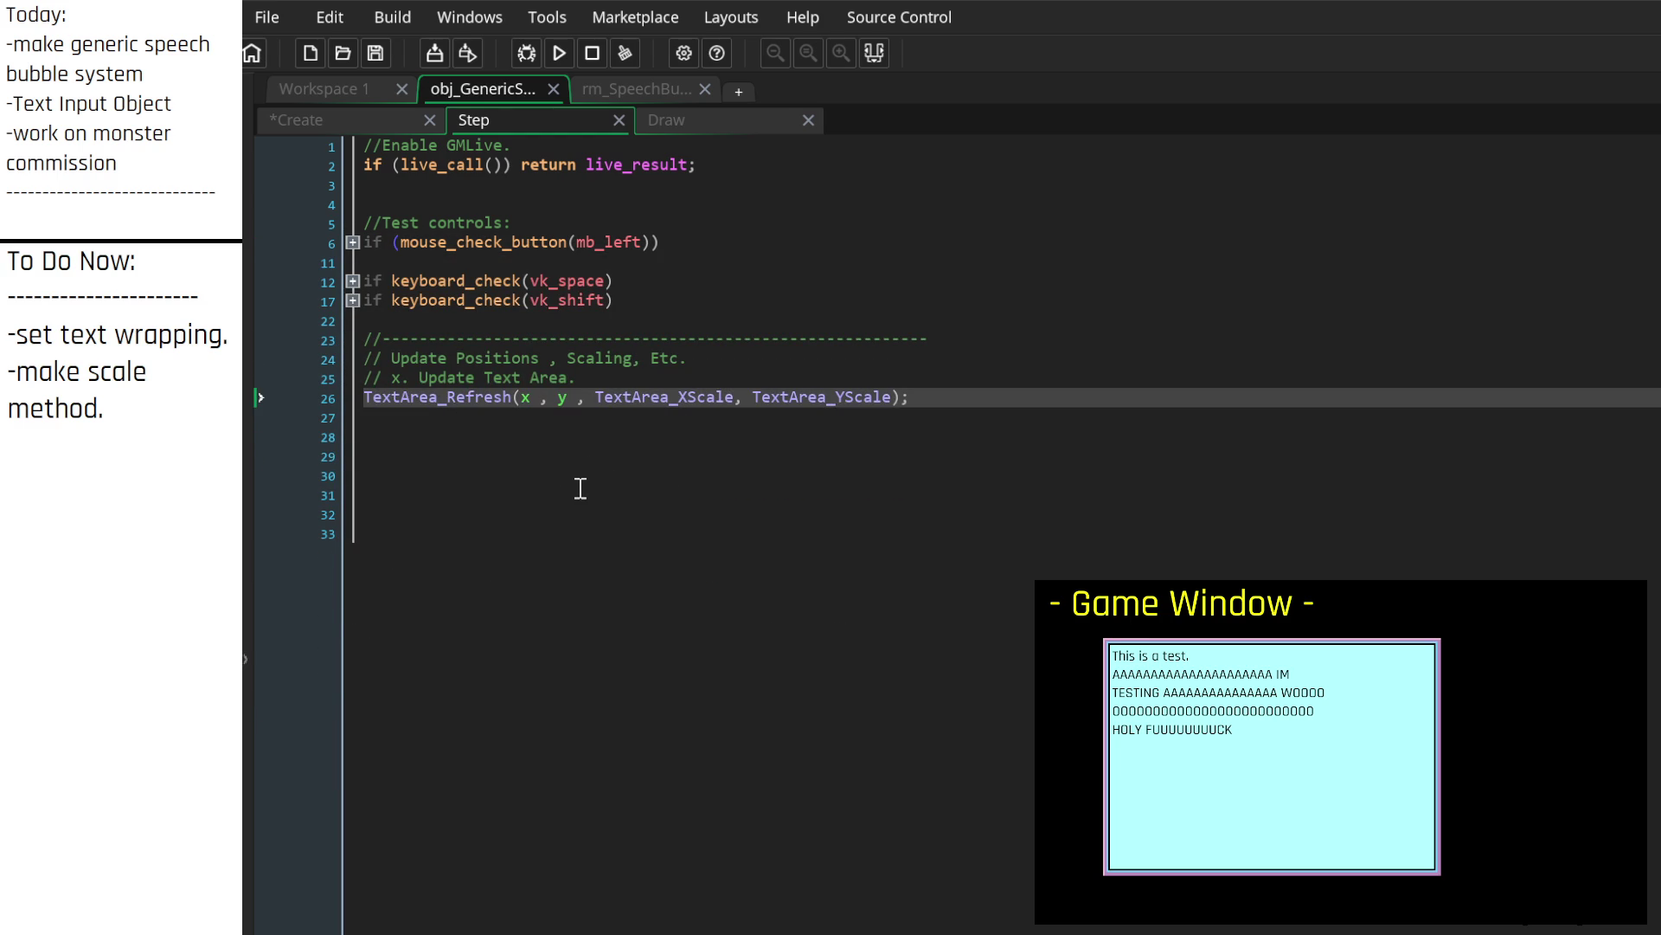
{"action": "left_click", "coordinate": [564, 434]}
{"action": "left_click", "coordinate": [569, 419]}
{"action": "left_click", "coordinate": [671, 381]}
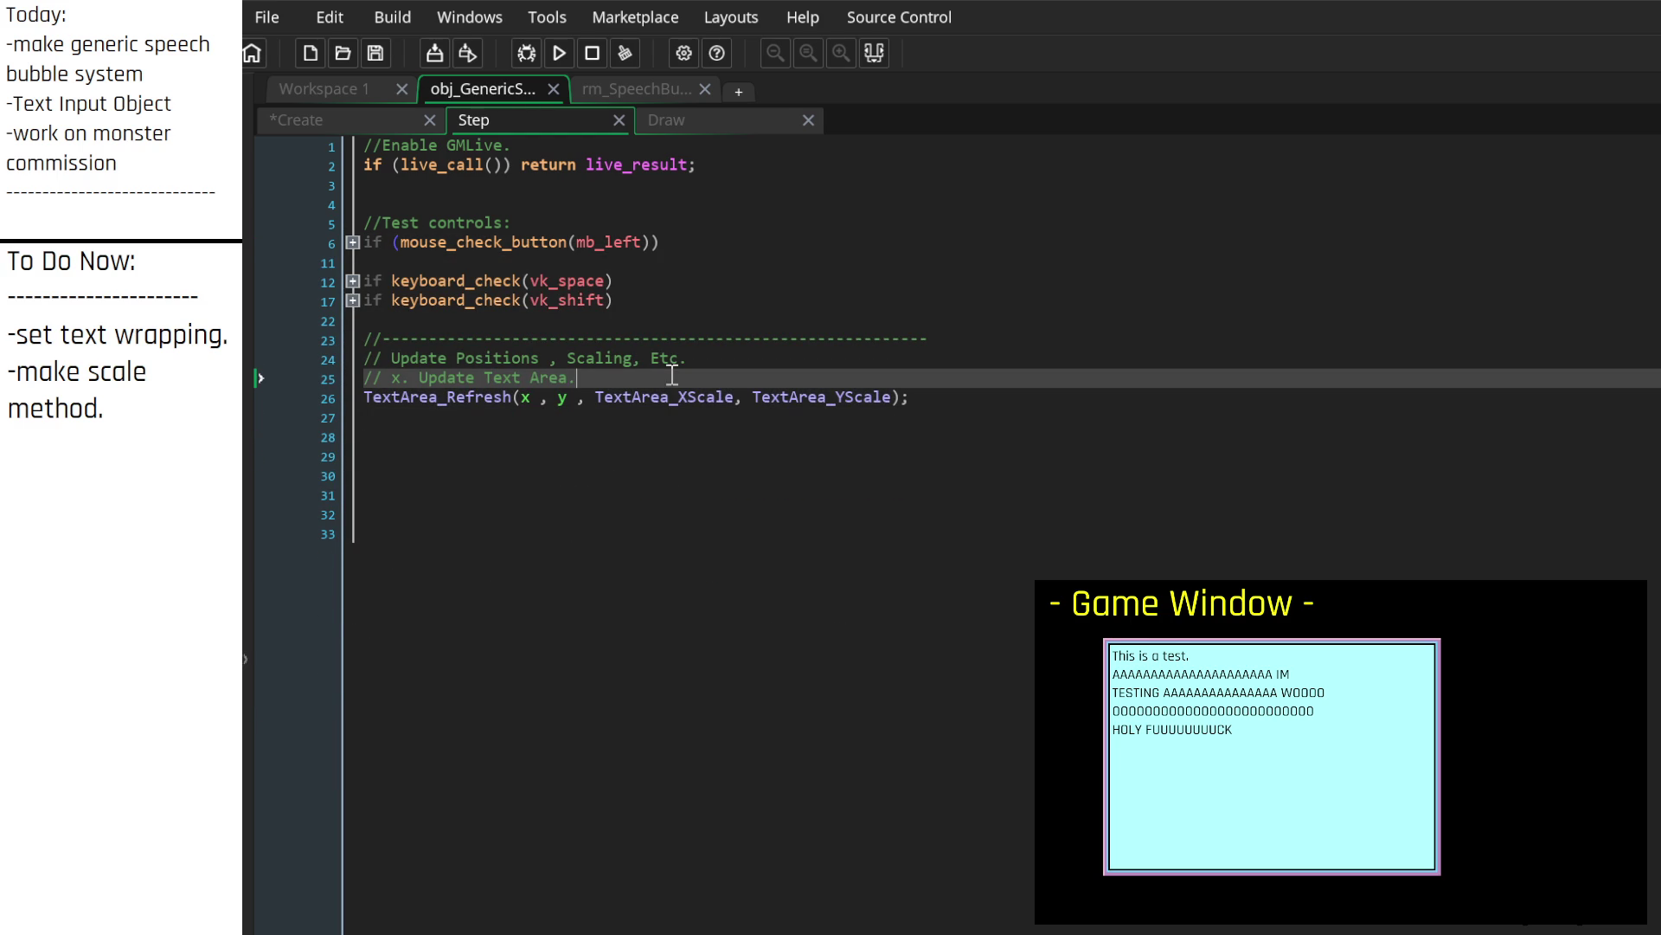
{"action": "key", "text": "Up"}
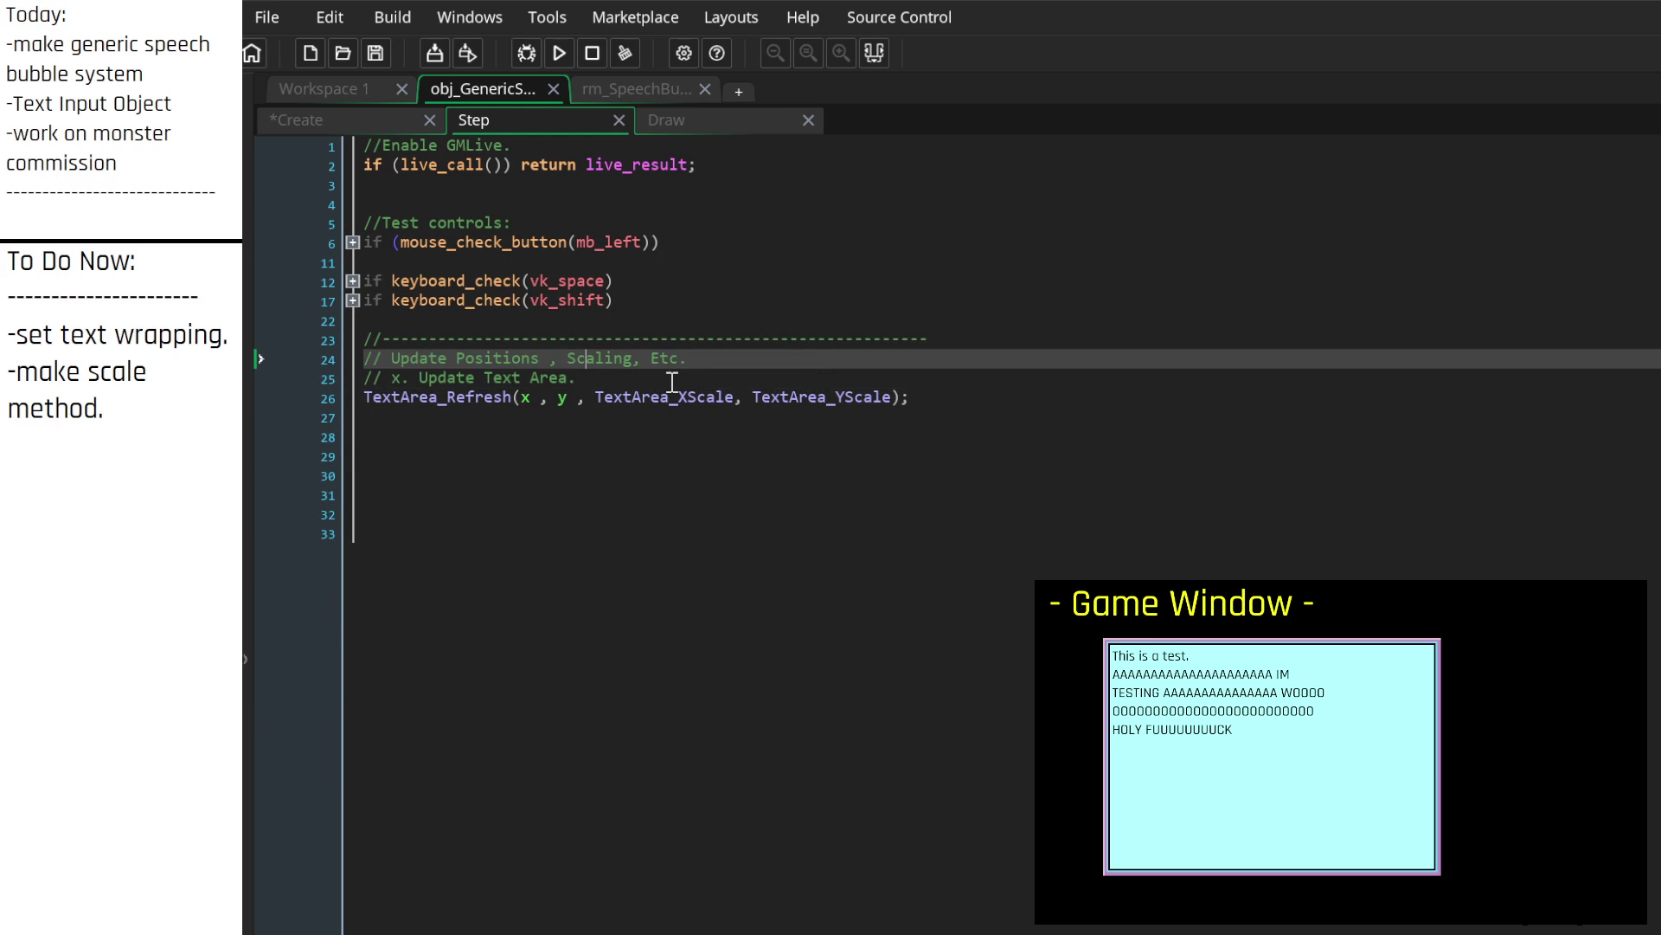
{"action": "key", "text": "Return"}
{"action": "key", "text": "Return"}
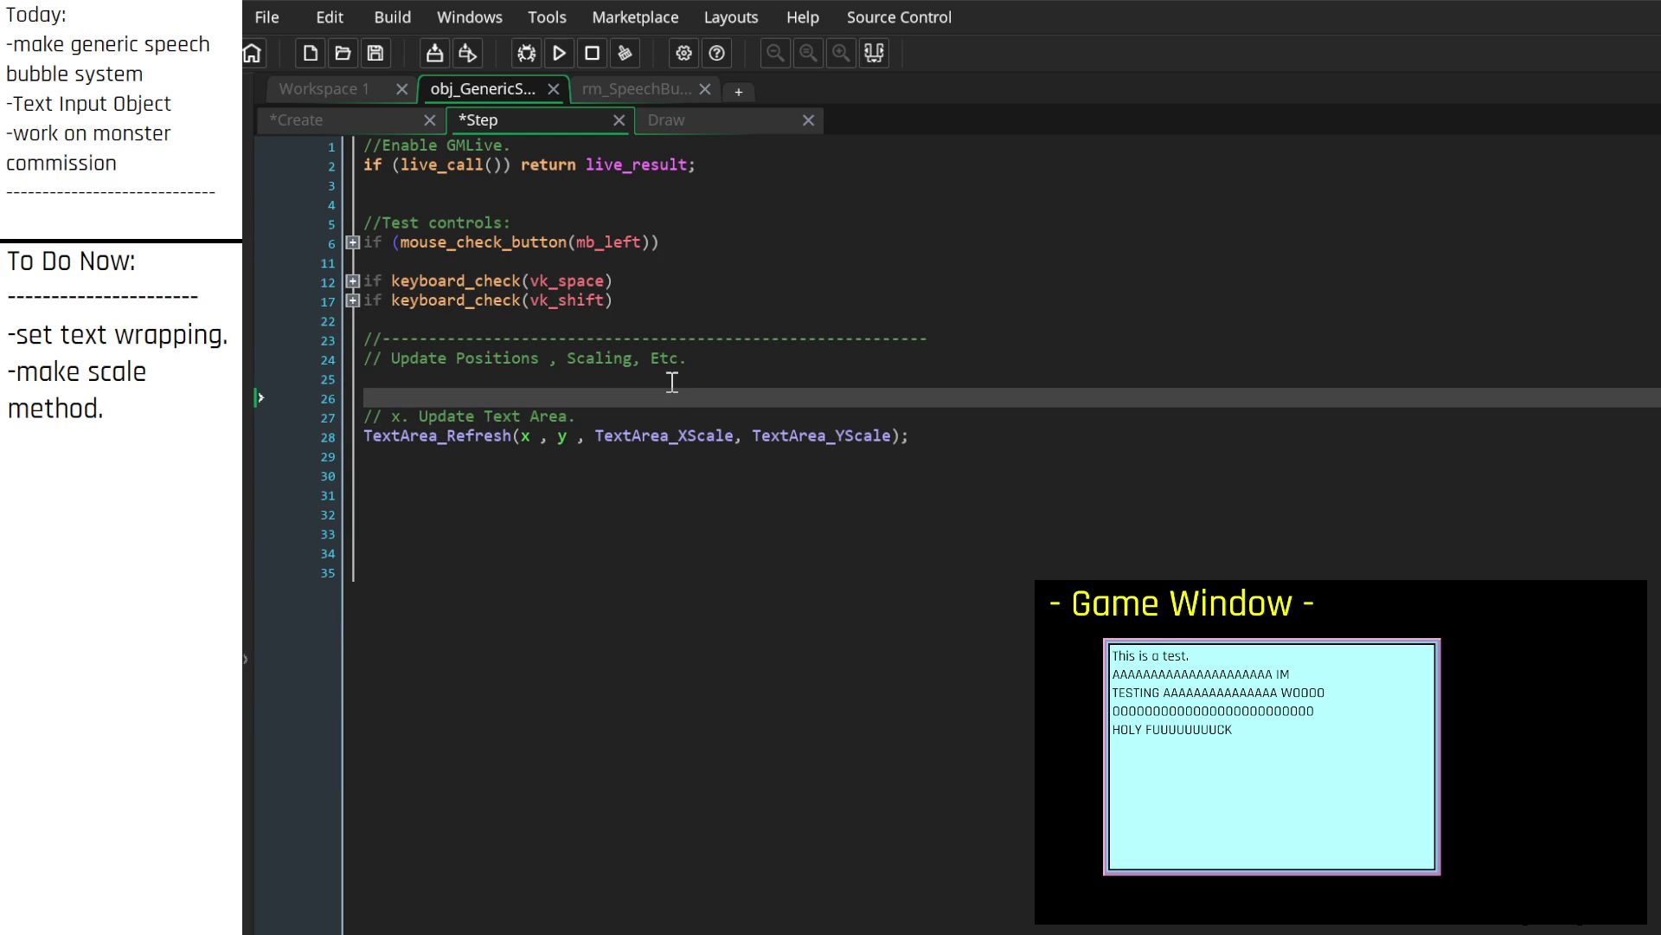
{"action": "key", "text": "Up"}
{"action": "type", "text": "/"}
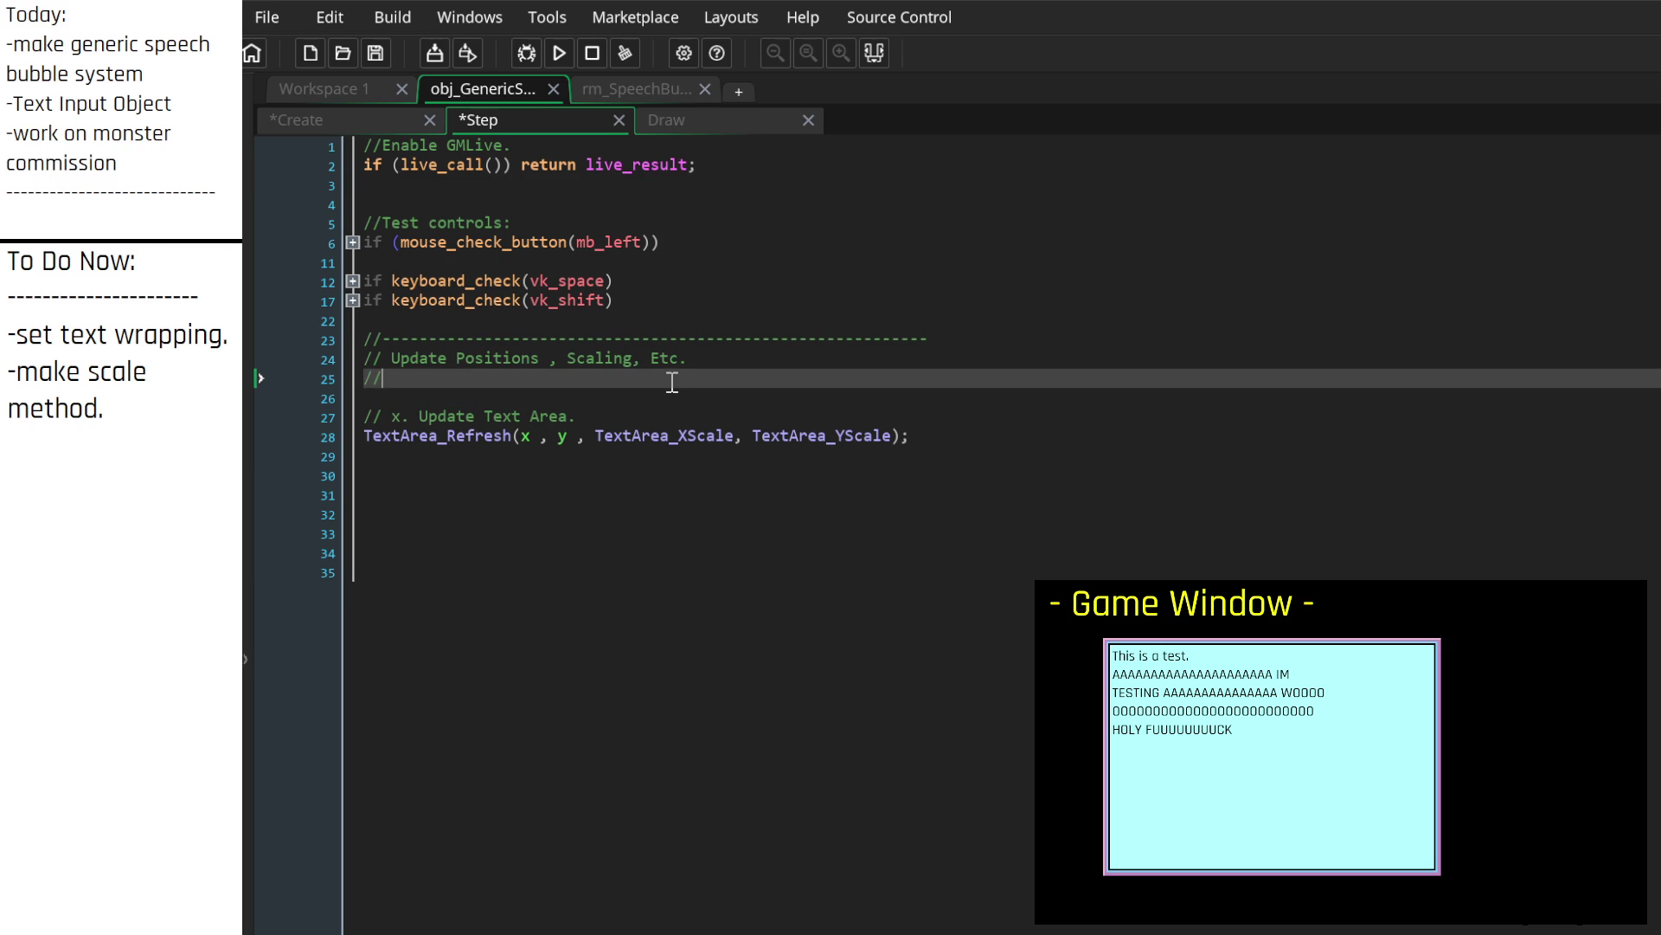
{"action": "type", "text": " x. Update"}
{"action": "type", "text": " Text A"}
{"action": "type", "text": "Text Area "}
{"action": "type", "text": "scaling."}
{"action": "key", "text": "Return"}
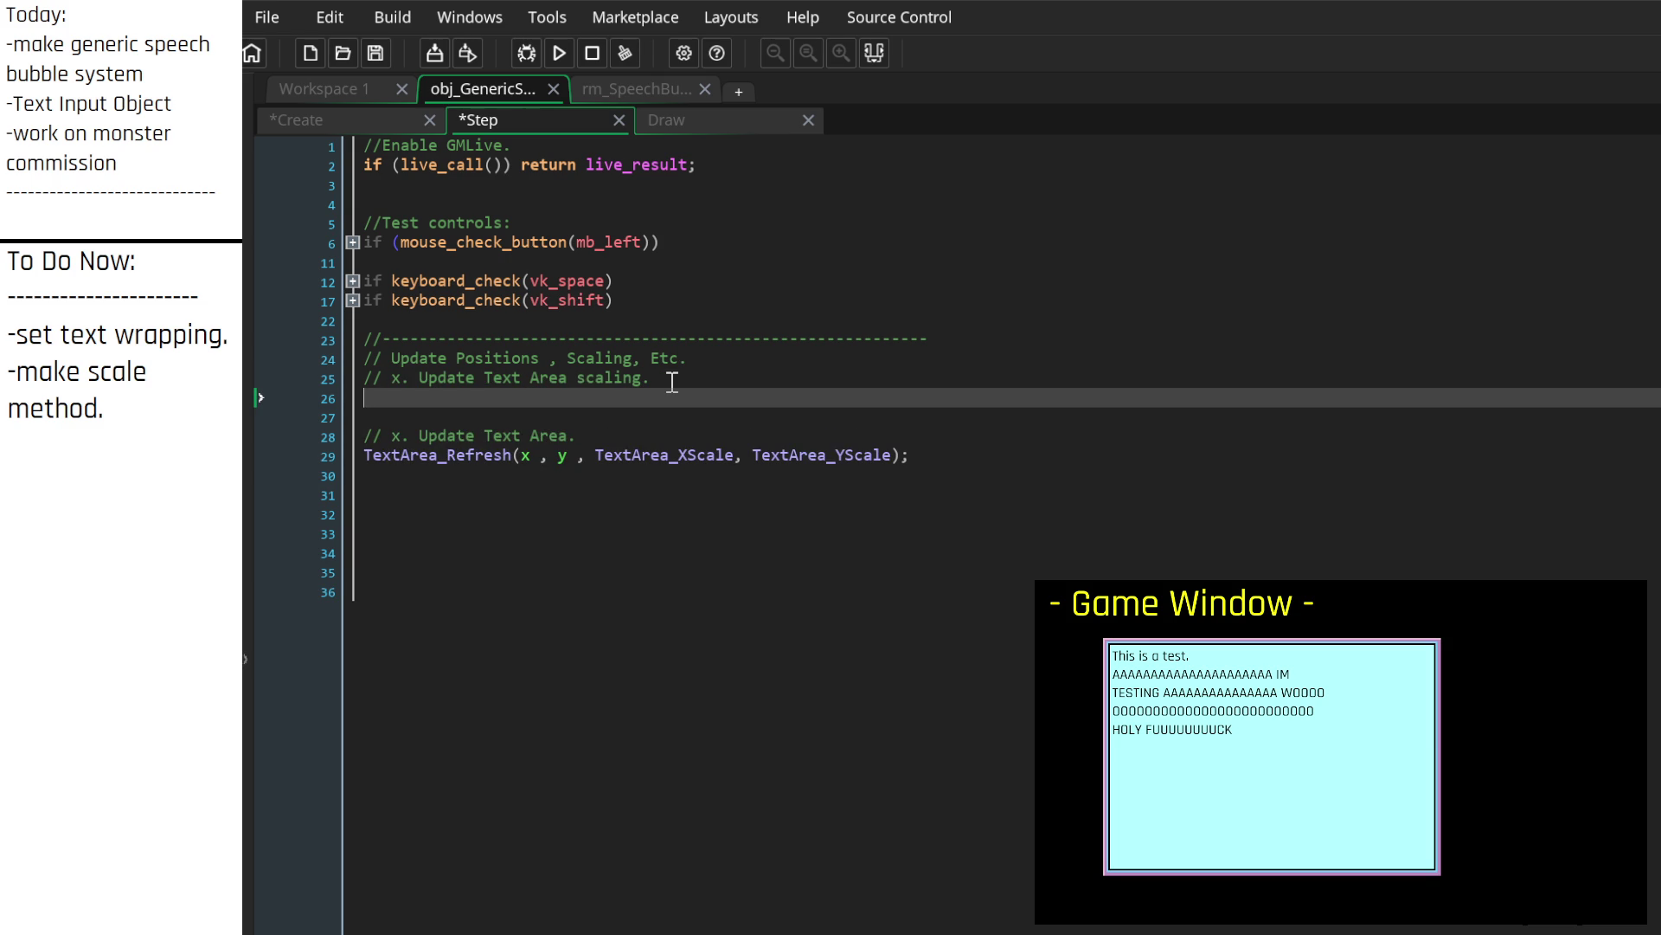
{"action": "left_click", "coordinate": [371, 119]}
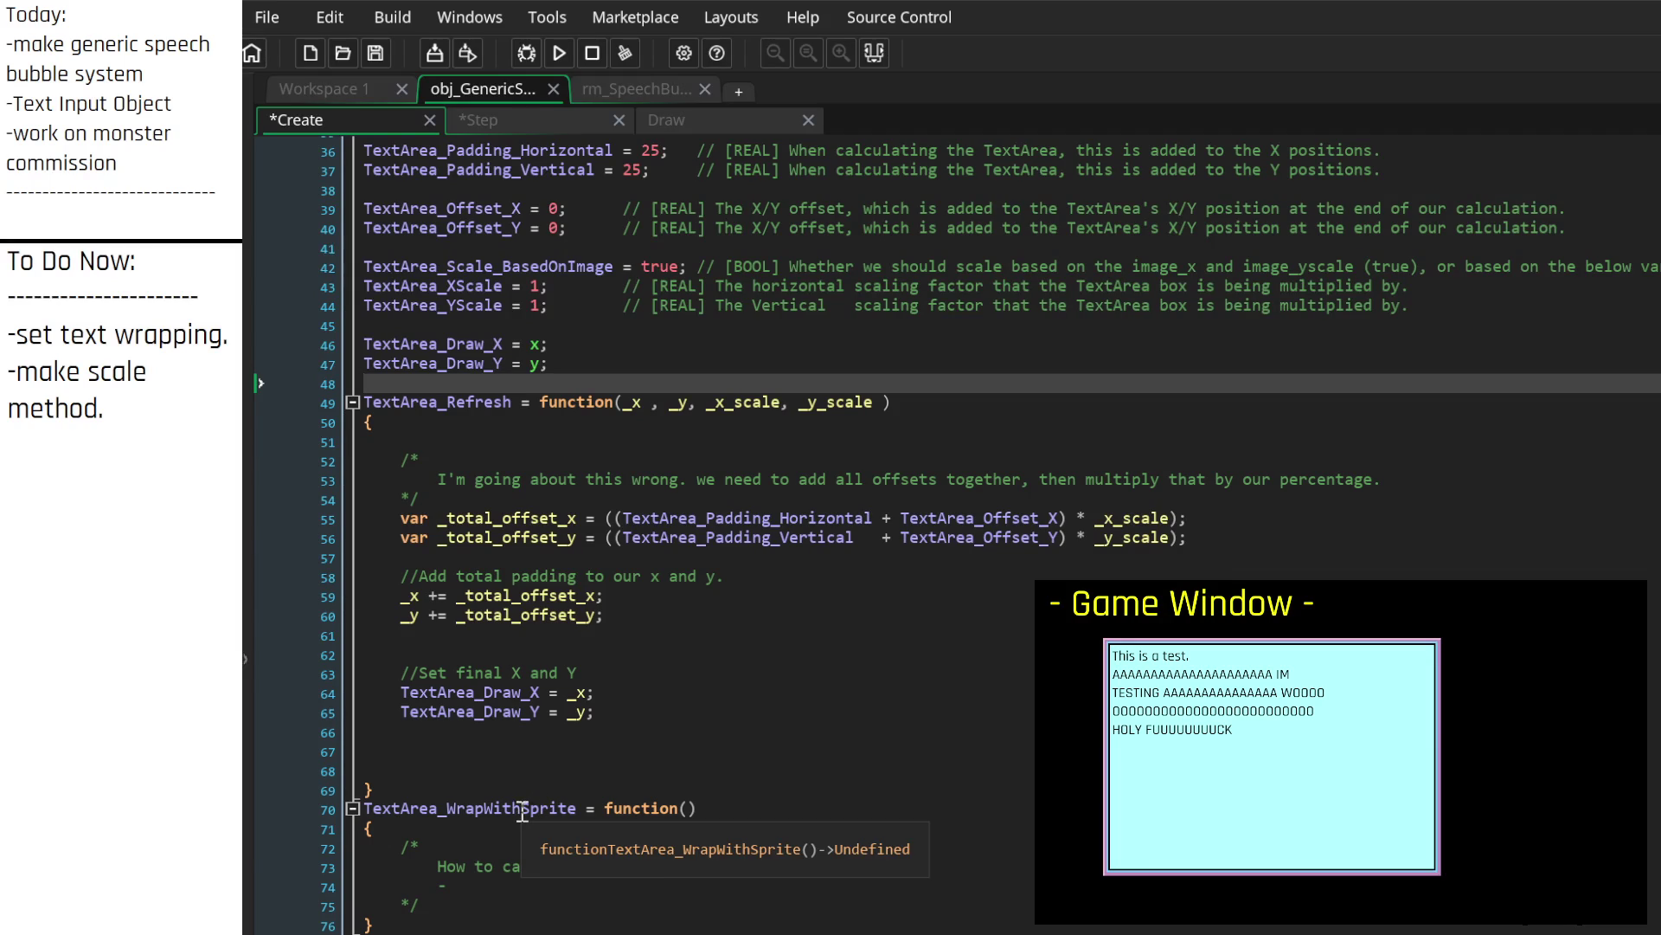
Step: Fold the TextArea_WrapWithSprite and TextArea_Refresh functions in the Create event
{"action": "left_click", "coordinate": [352, 808]}
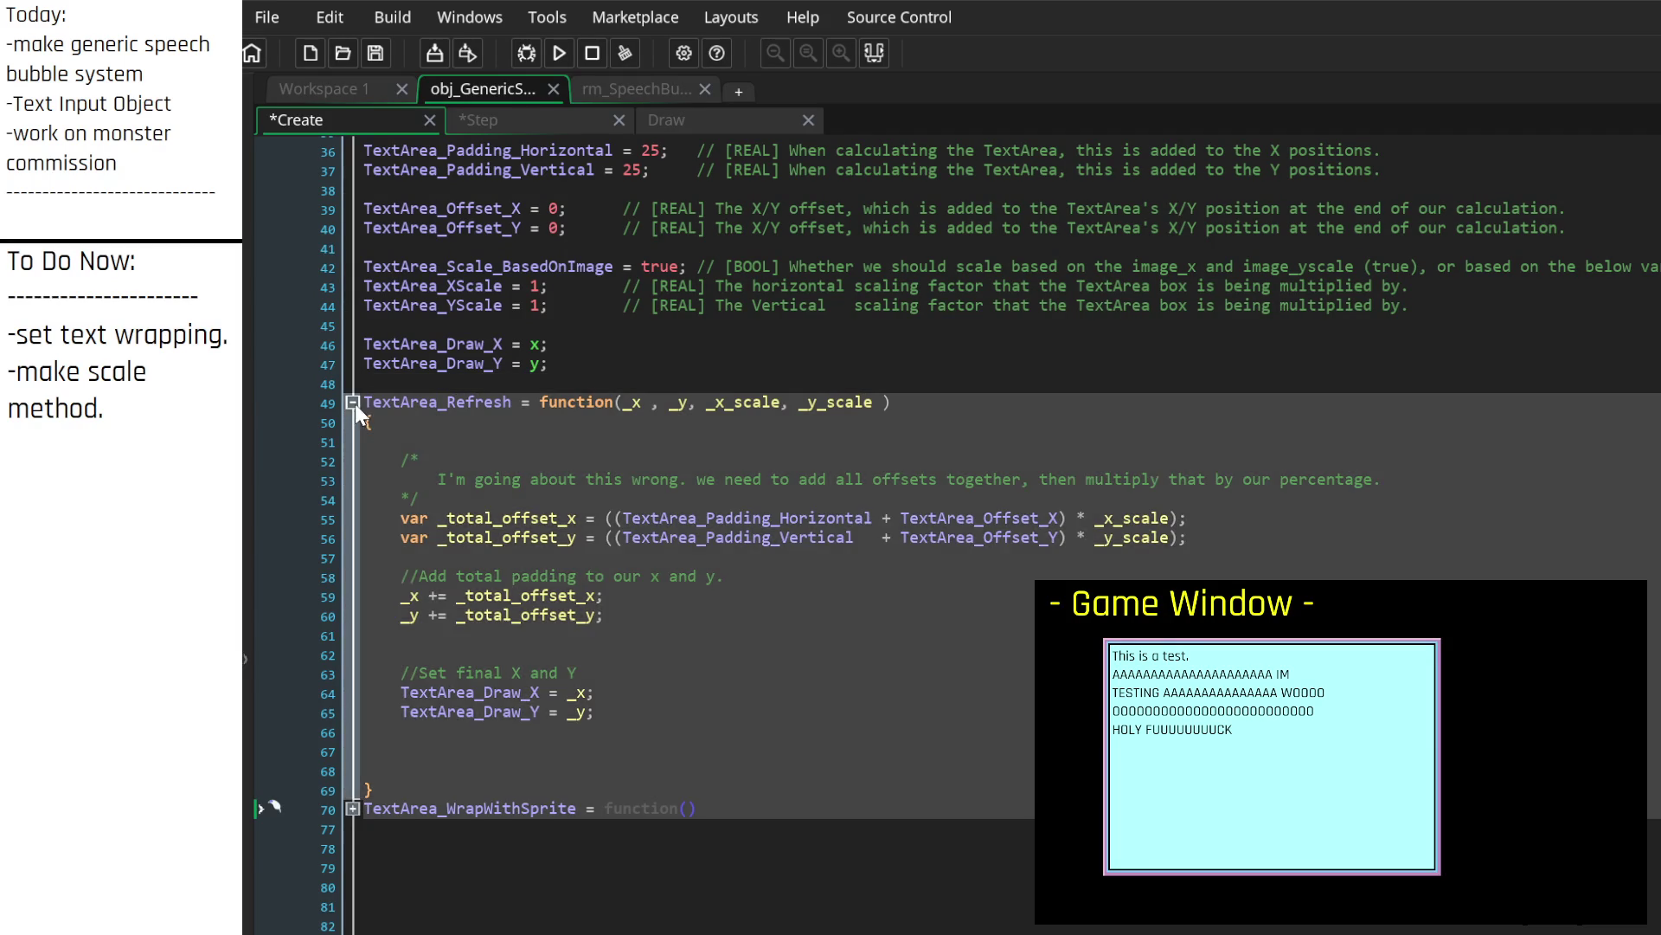
{"action": "left_click", "coordinate": [352, 403]}
{"action": "scroll", "coordinate": [438, 531], "scroll_direction": "up", "scroll_amount": 1}
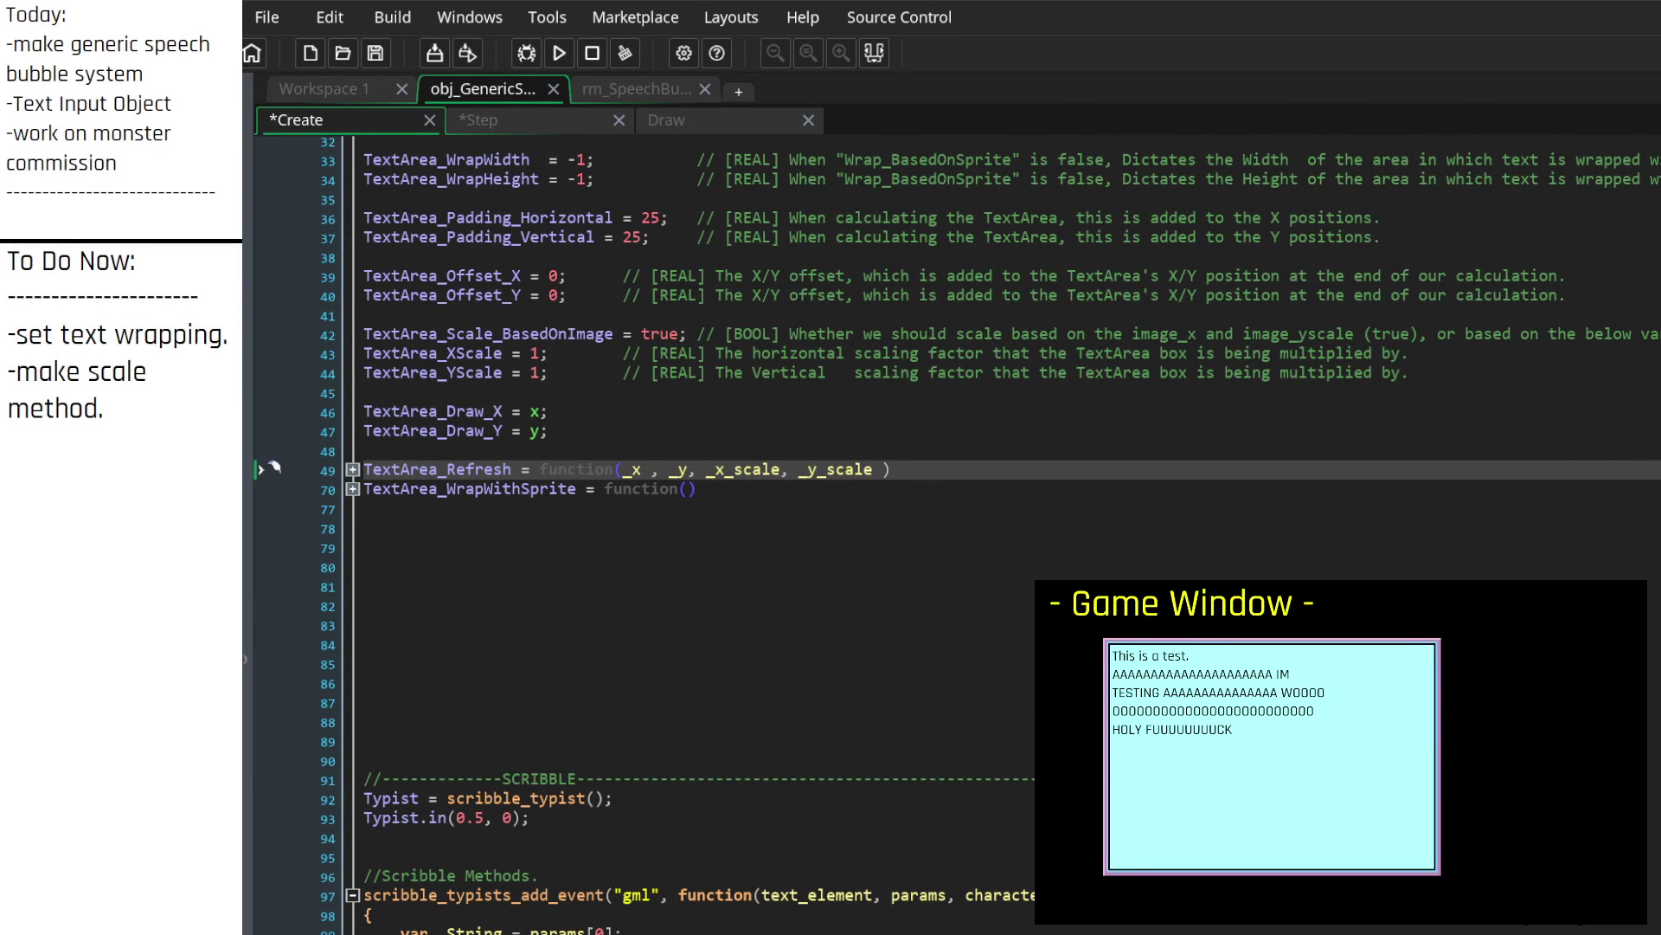
{"action": "left_click", "coordinate": [522, 116]}
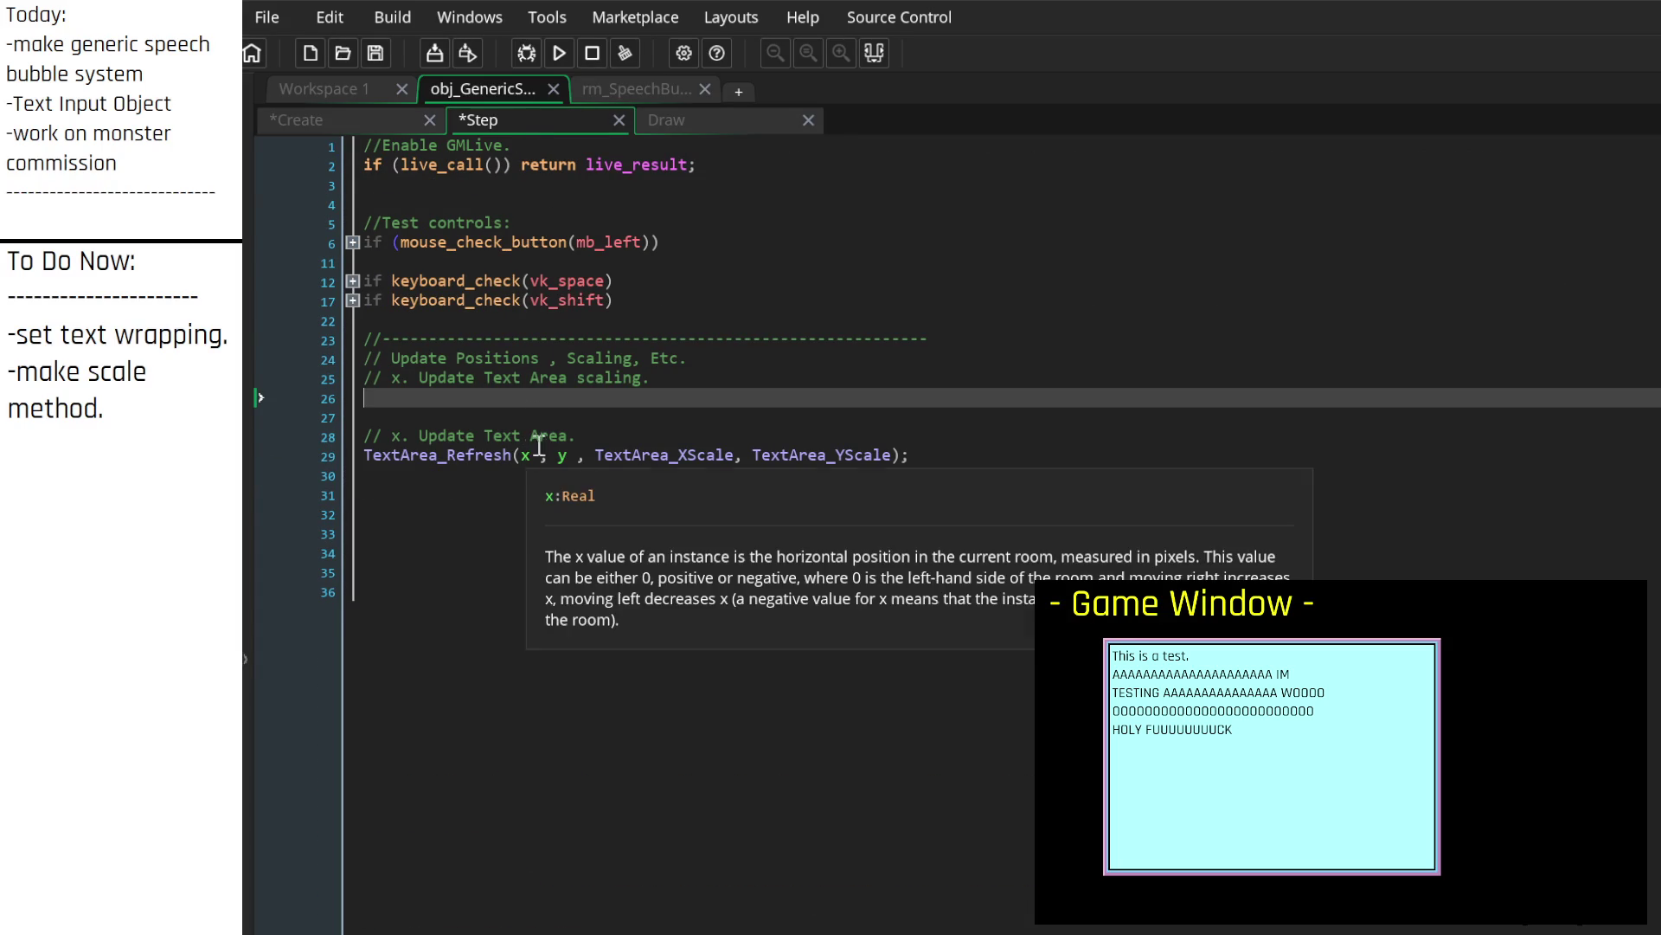
{"action": "left_click", "coordinate": [350, 116]}
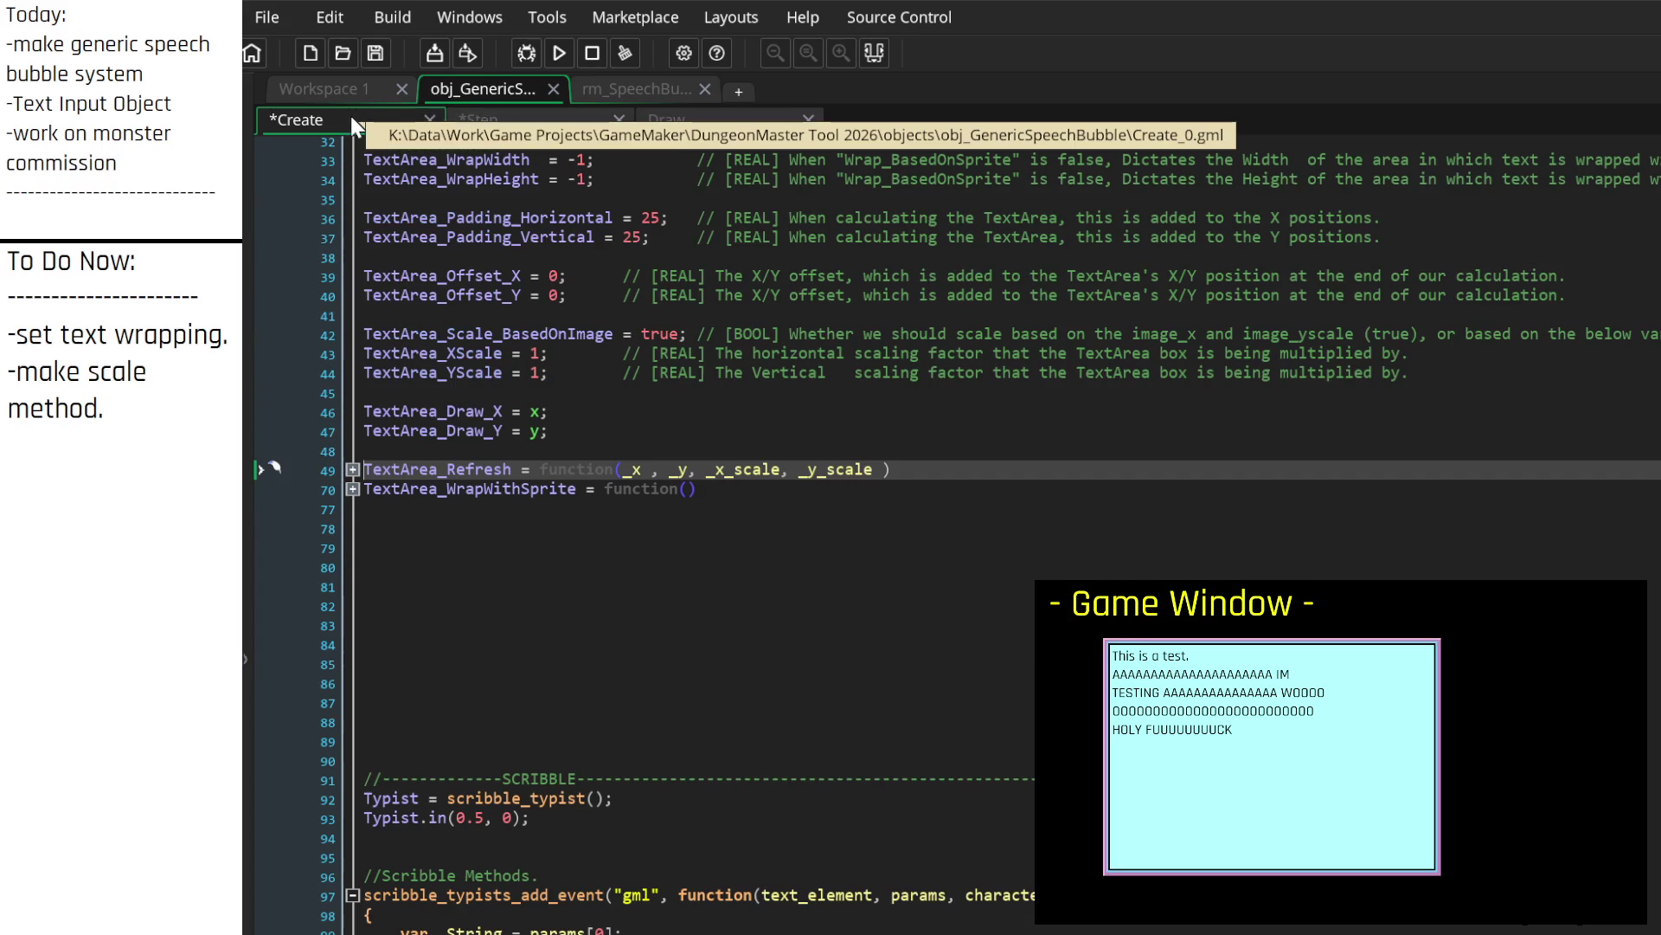
{"action": "left_click", "coordinate": [514, 511]}
{"action": "scroll", "coordinate": [476, 568], "scroll_direction": "up", "scroll_amount": 4}
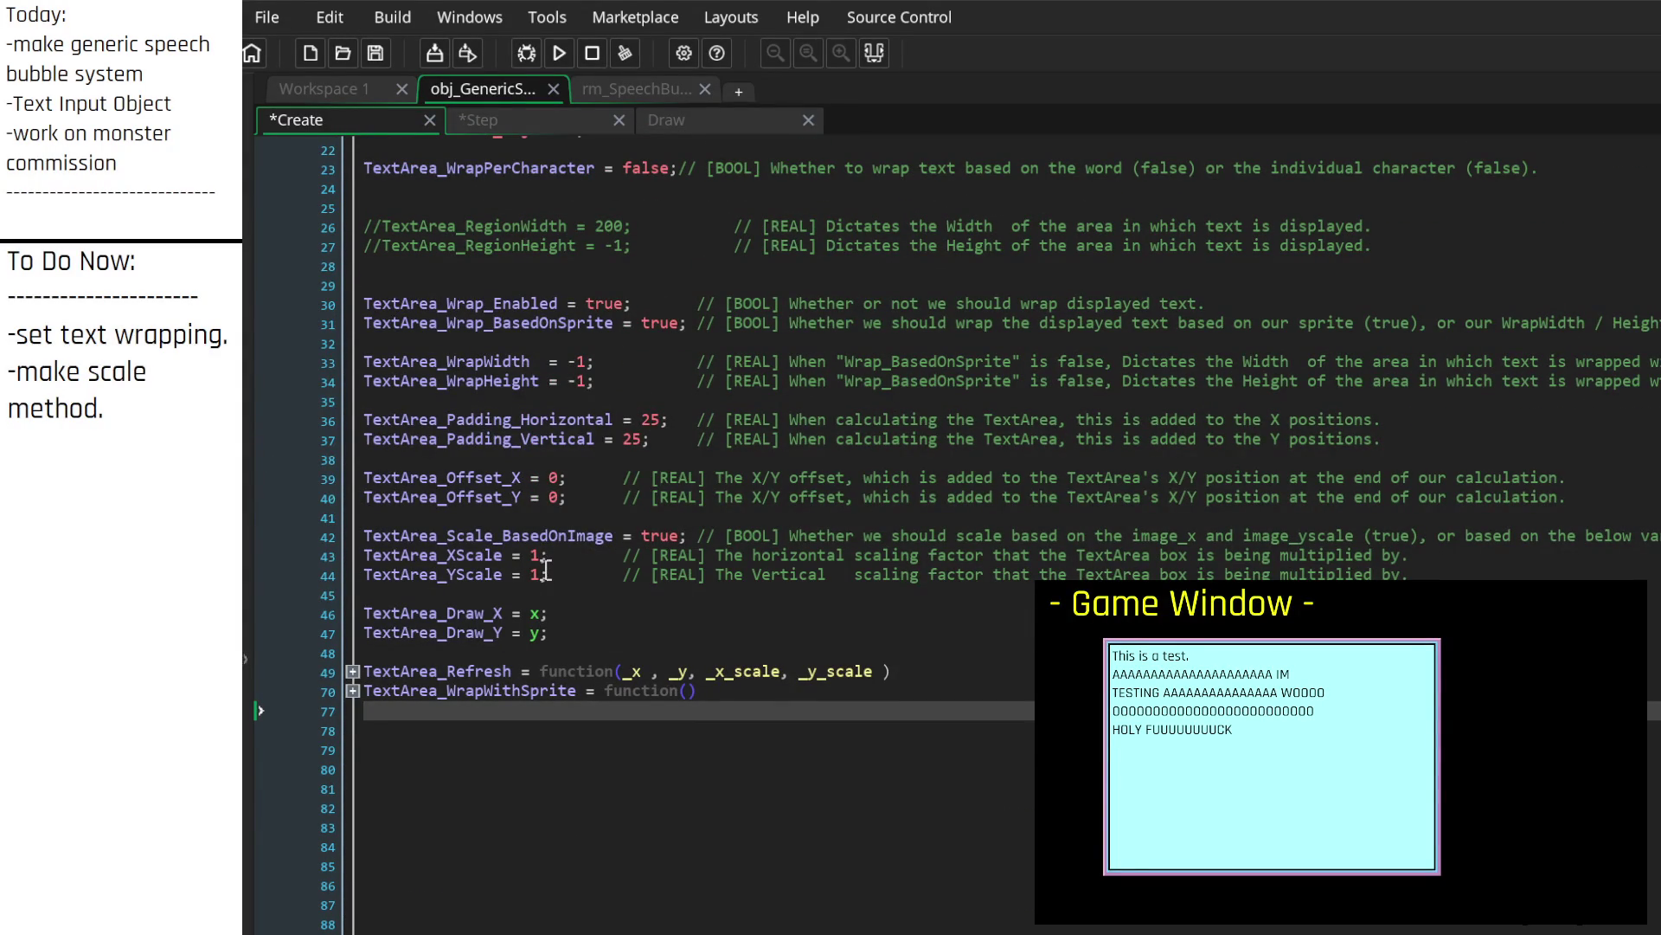
{"action": "left_click", "coordinate": [531, 556]}
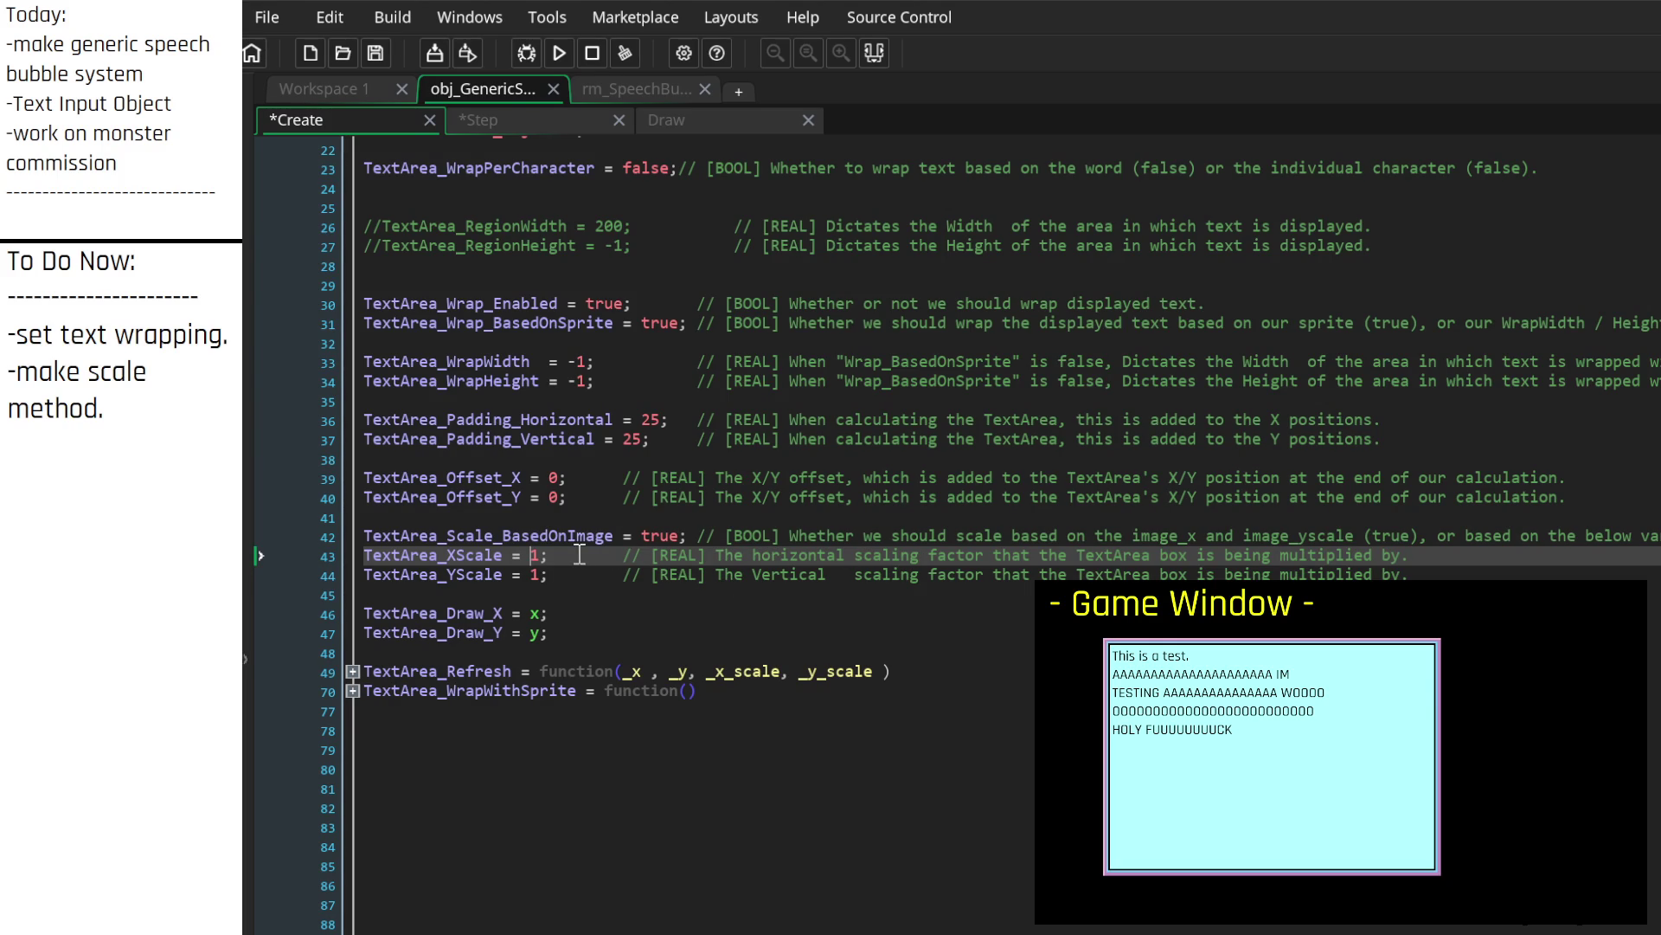
{"action": "left_click", "coordinate": [156, 423]}
Step: Add the note 'I think my adhd is making me over complicate this.' and begin 'I can set the...' above the to-dos
{"action": "left_click_drag", "start_coordinate": [156, 423], "coordinate": [16, 334]}
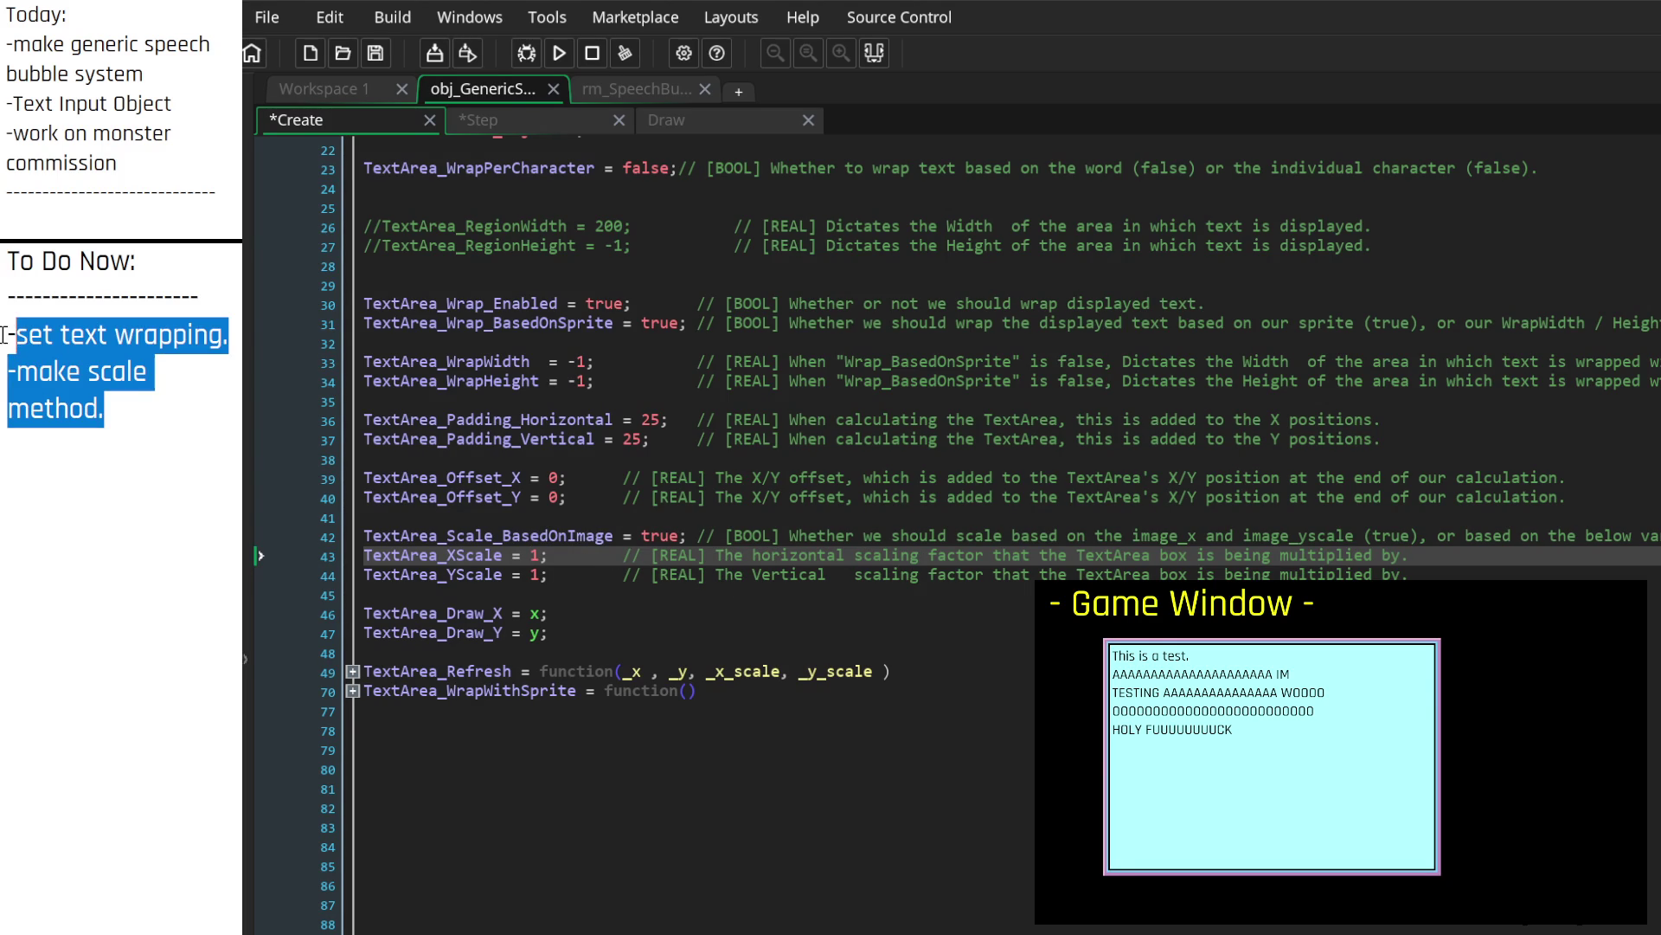
{"action": "left_click", "coordinate": [15, 334]}
{"action": "key", "text": "Left"}
{"action": "key", "text": "Return"}
{"action": "key", "text": "Return"}
{"action": "key", "text": "Return"}
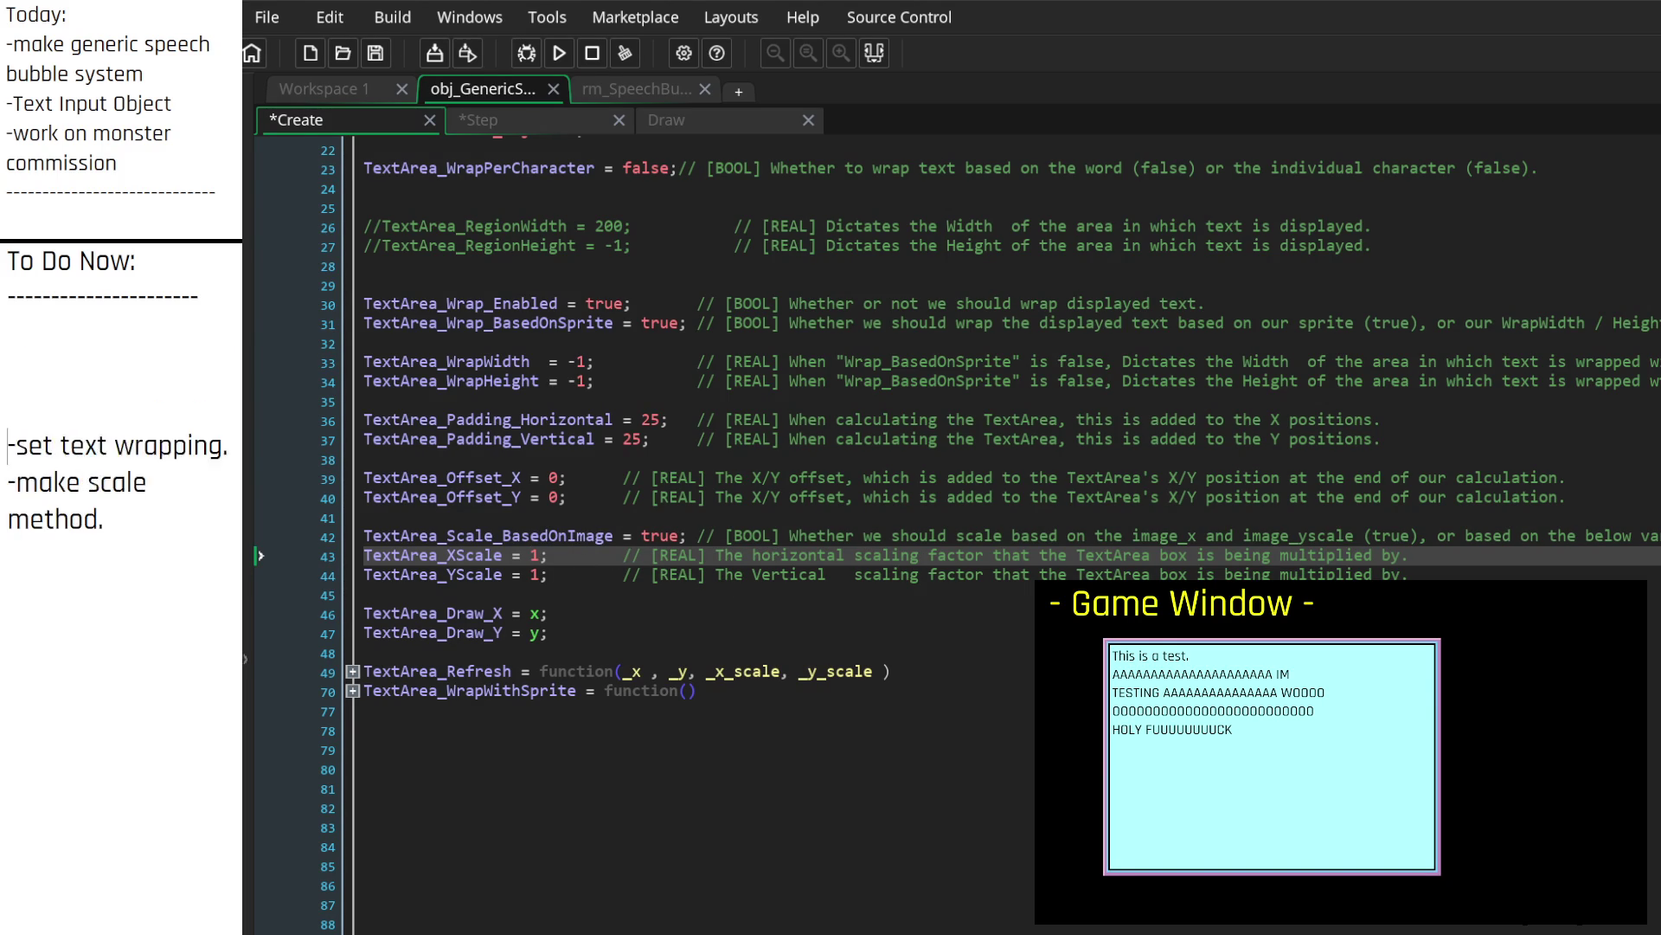
{"action": "key", "text": "Up"}
{"action": "key", "text": "Up"}
{"action": "key", "text": "Up"}
{"action": "key", "text": "Down"}
{"action": "type", "text": "I"}
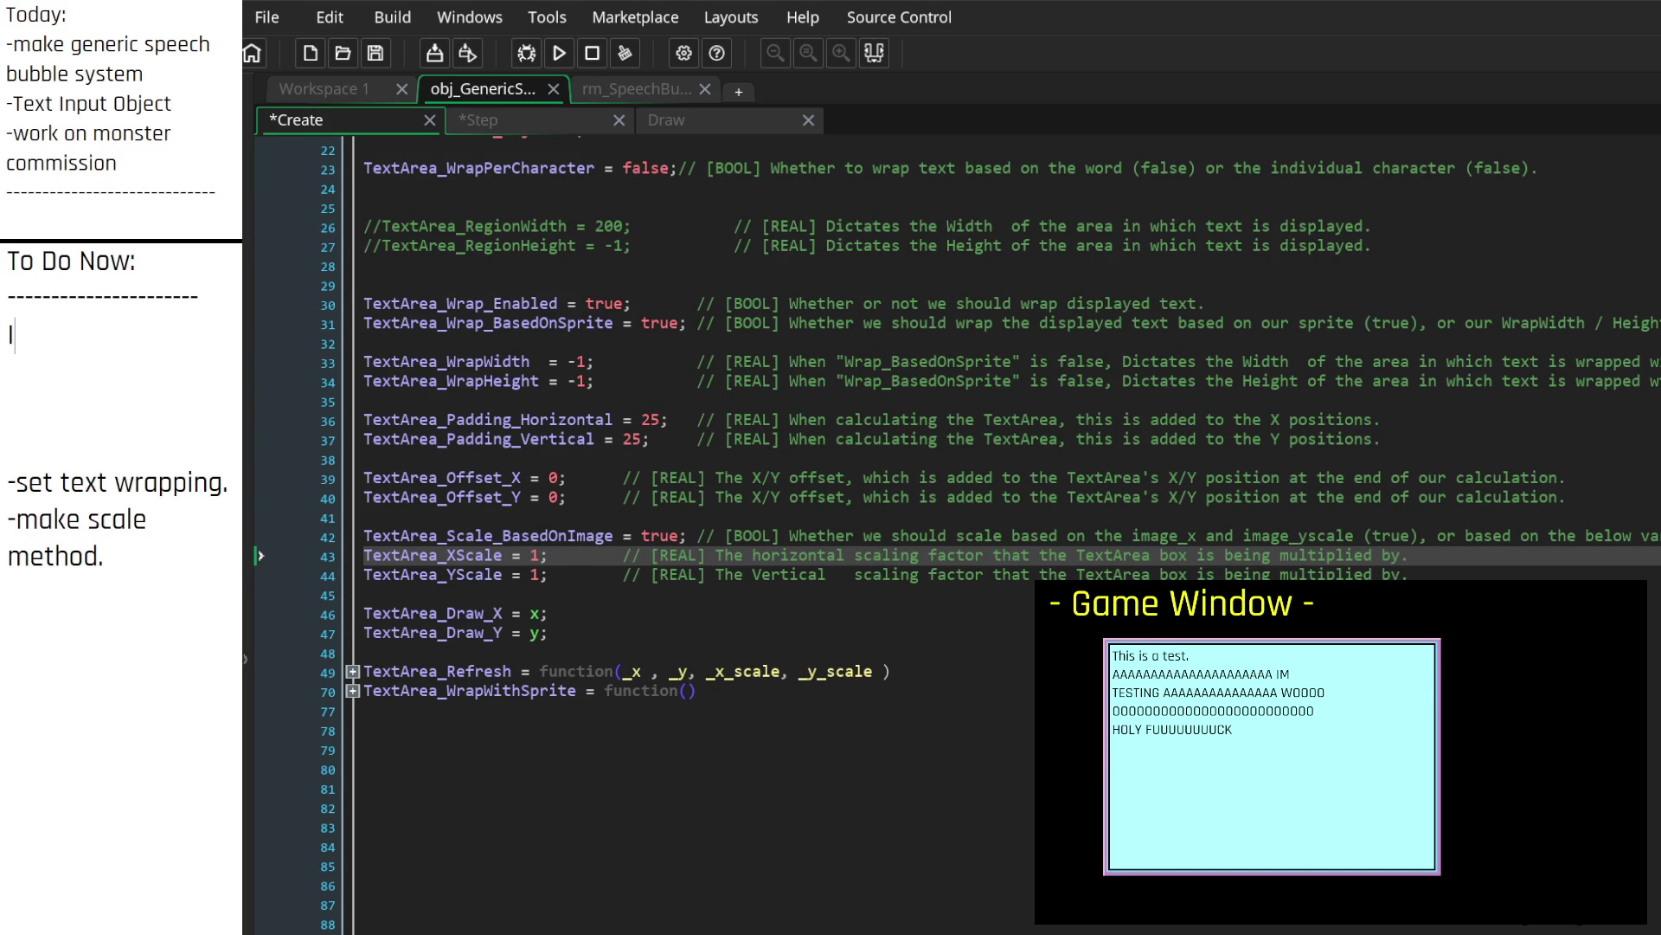
{"action": "type", "text": " think my adhd "}
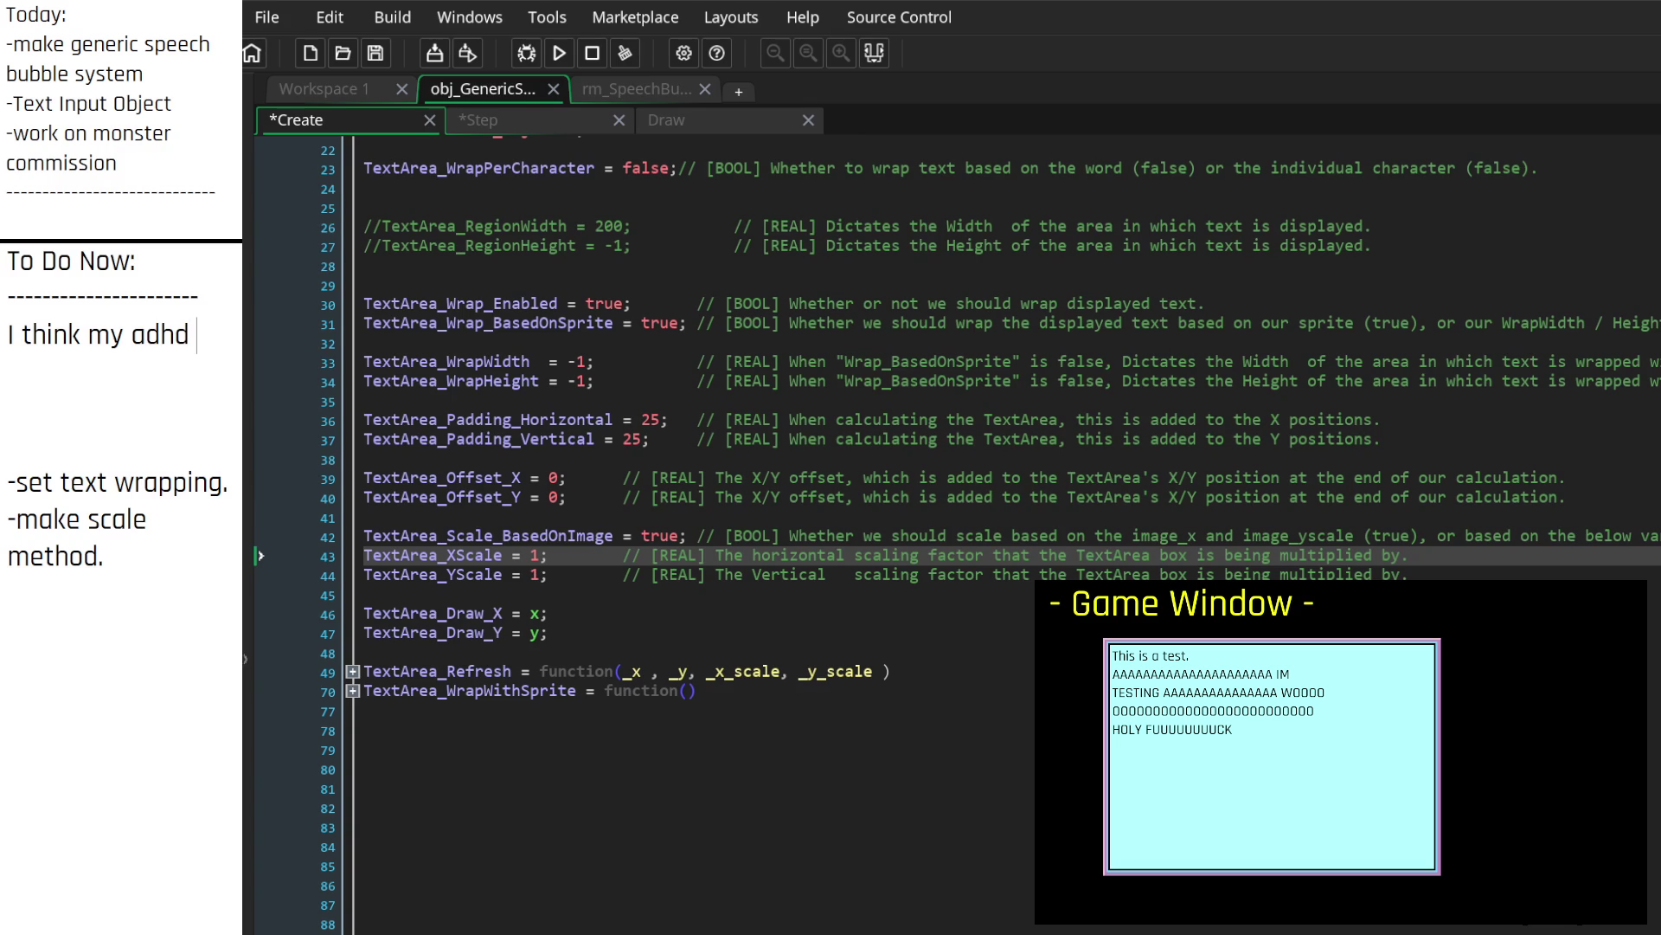
{"action": "type", "text": "is making me "}
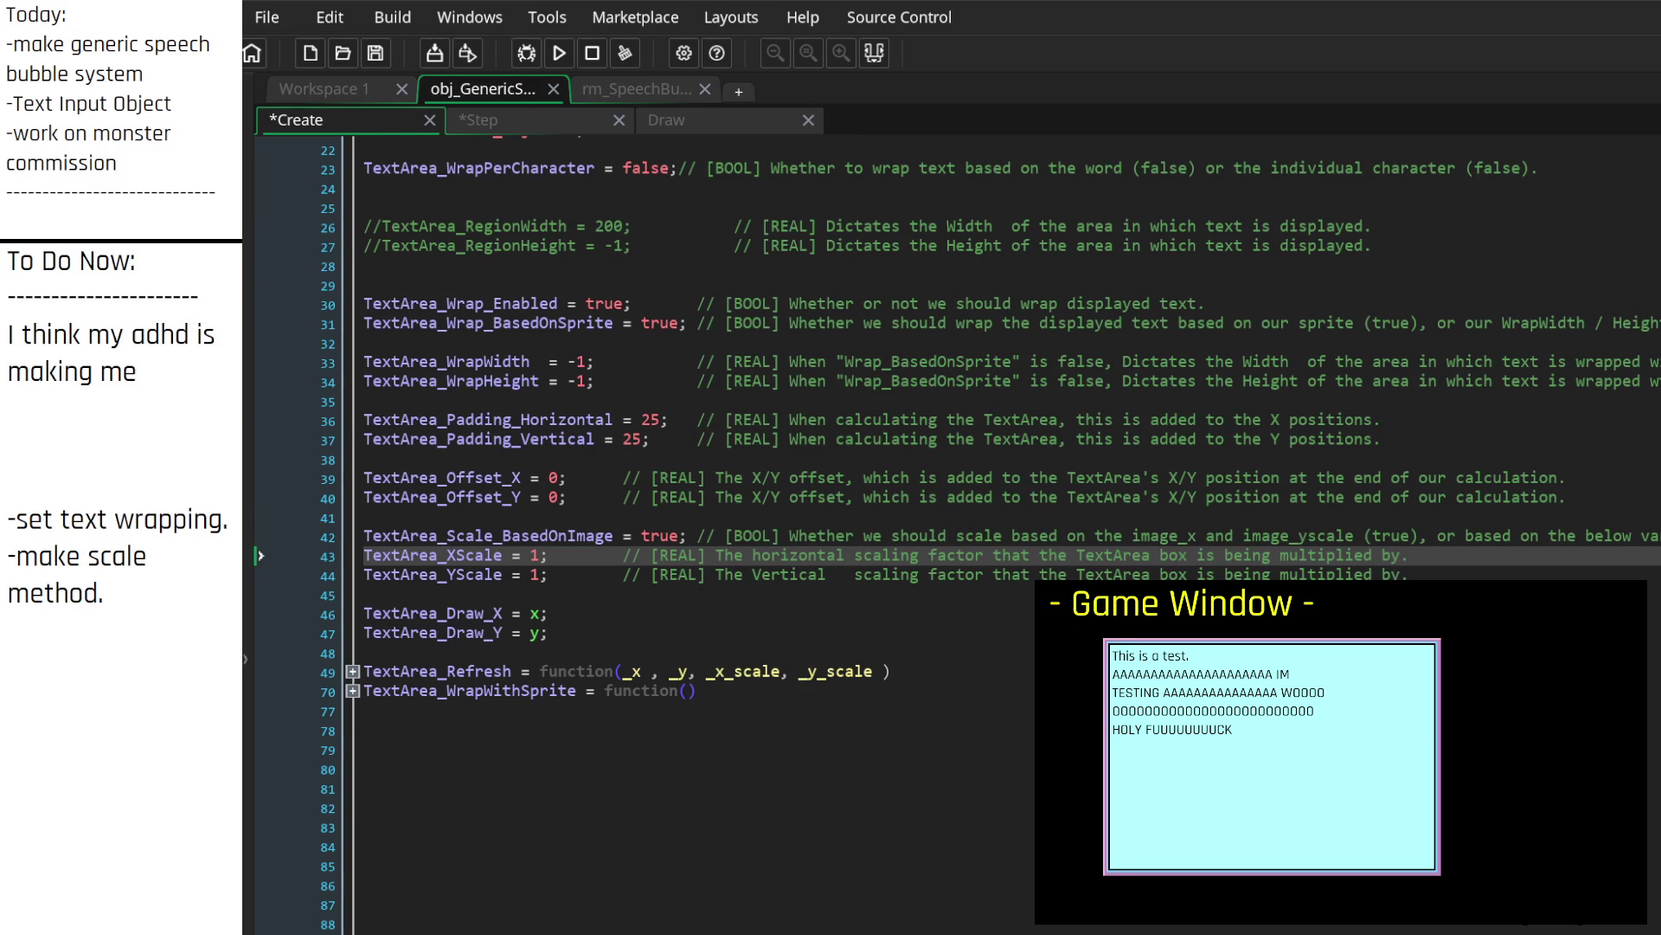
{"action": "type", "text": "over comp"}
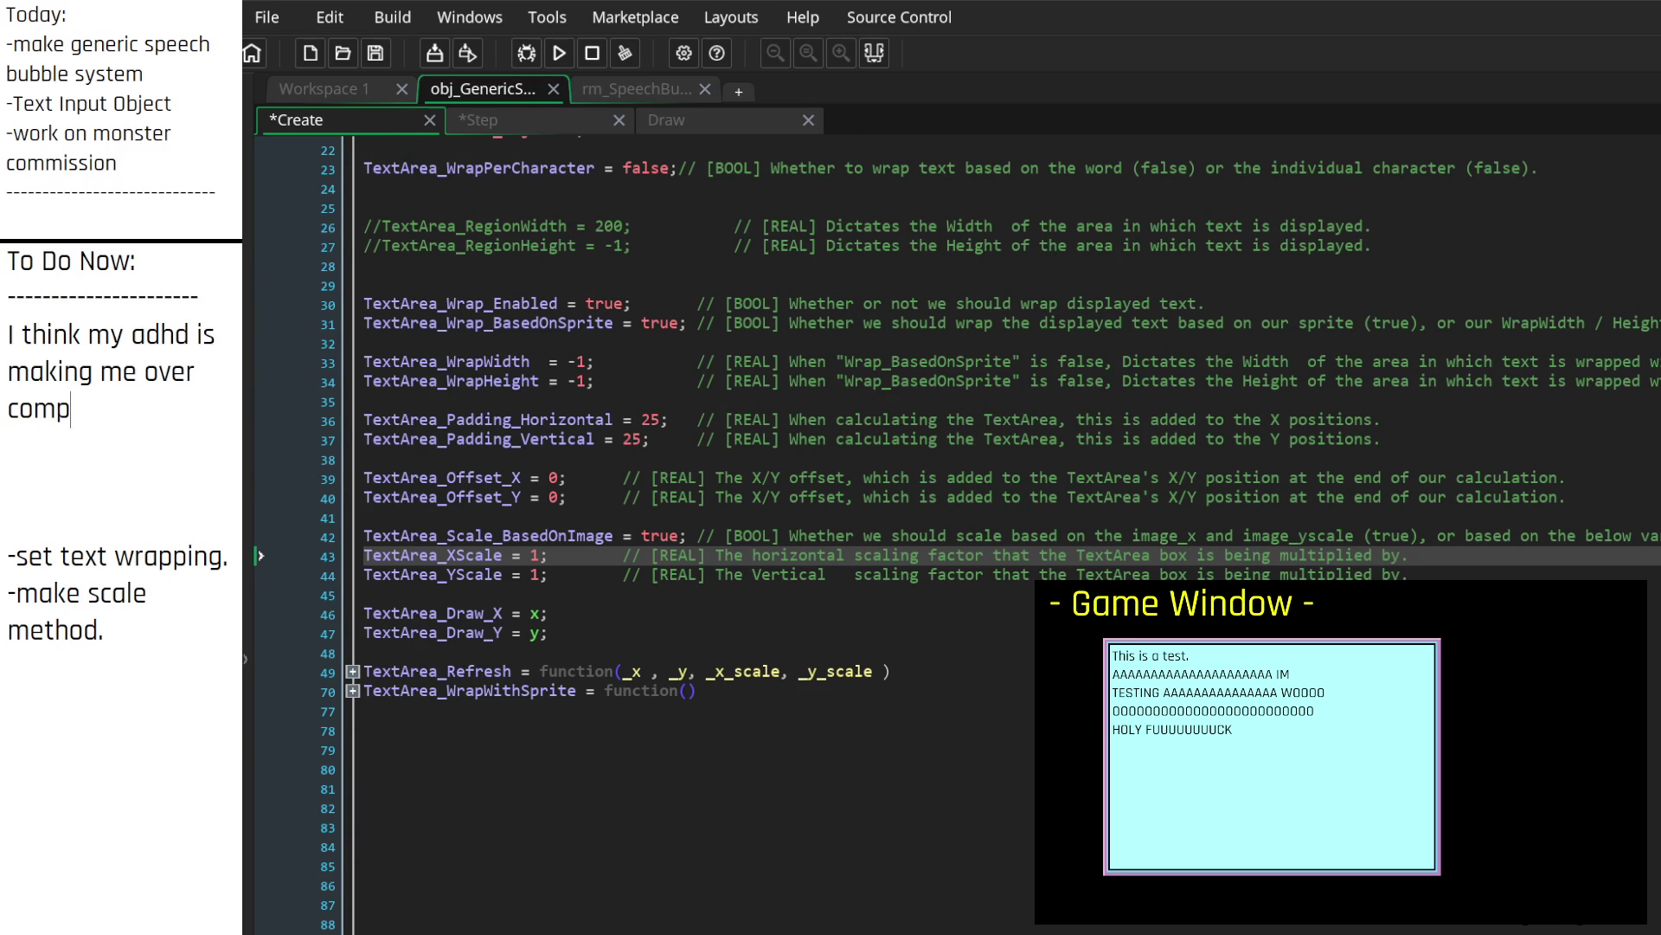
{"action": "type", "text": "licate this."}
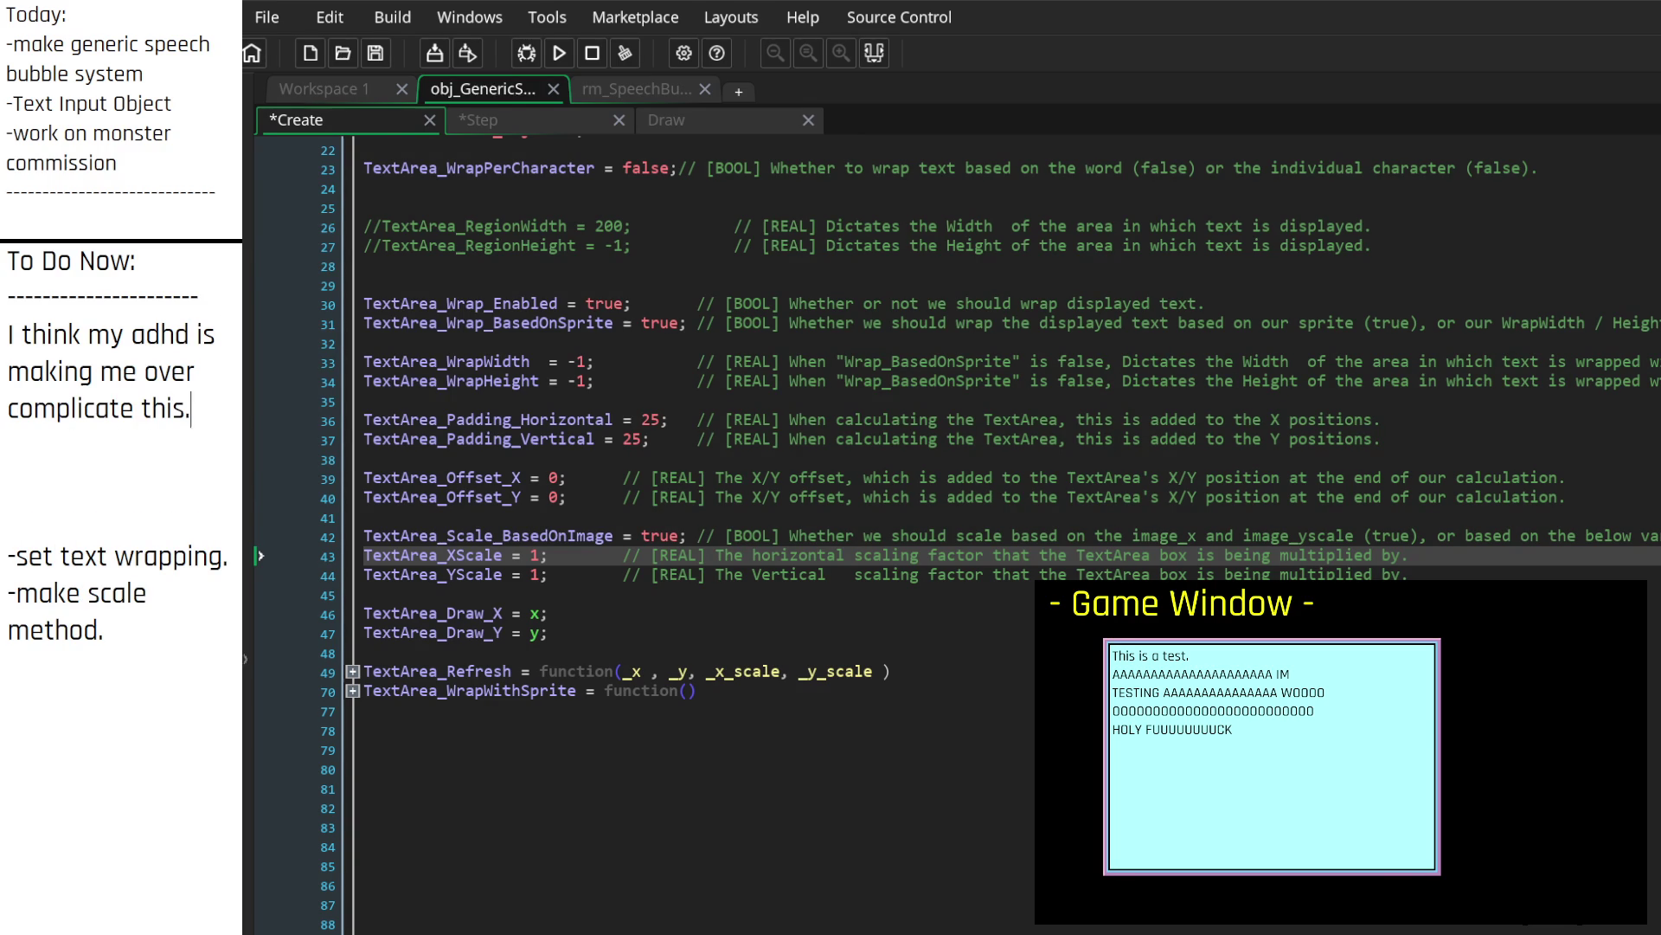
{"action": "key", "text": "Return"}
{"action": "key", "text": "Return"}
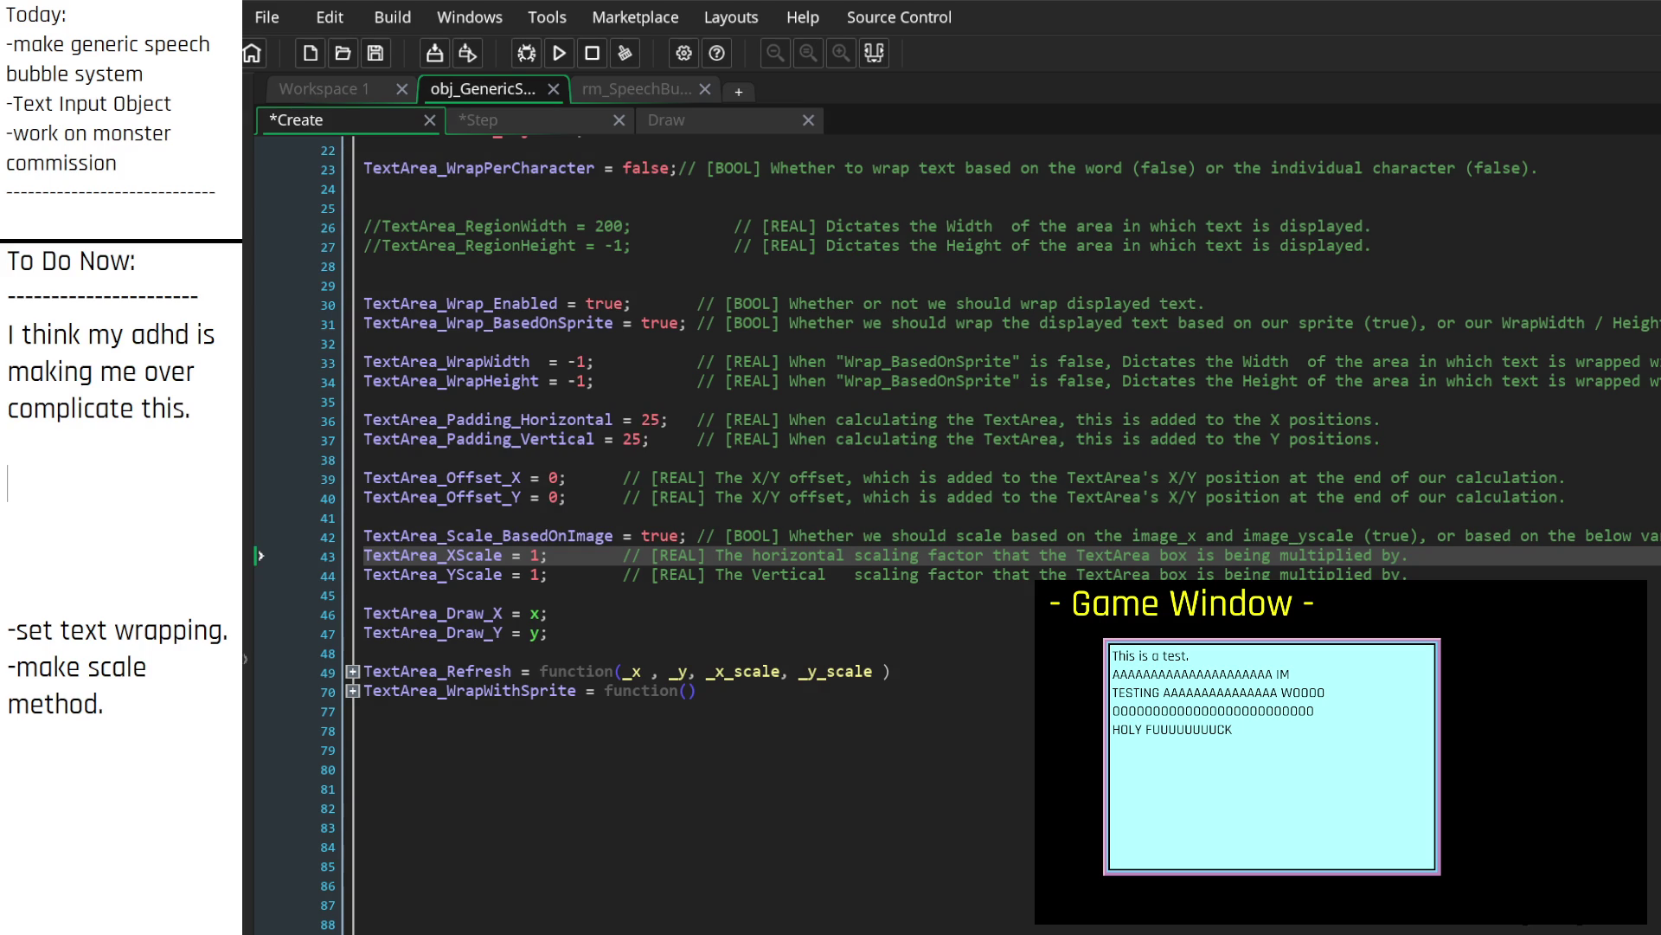
{"action": "key", "text": "Delete"}
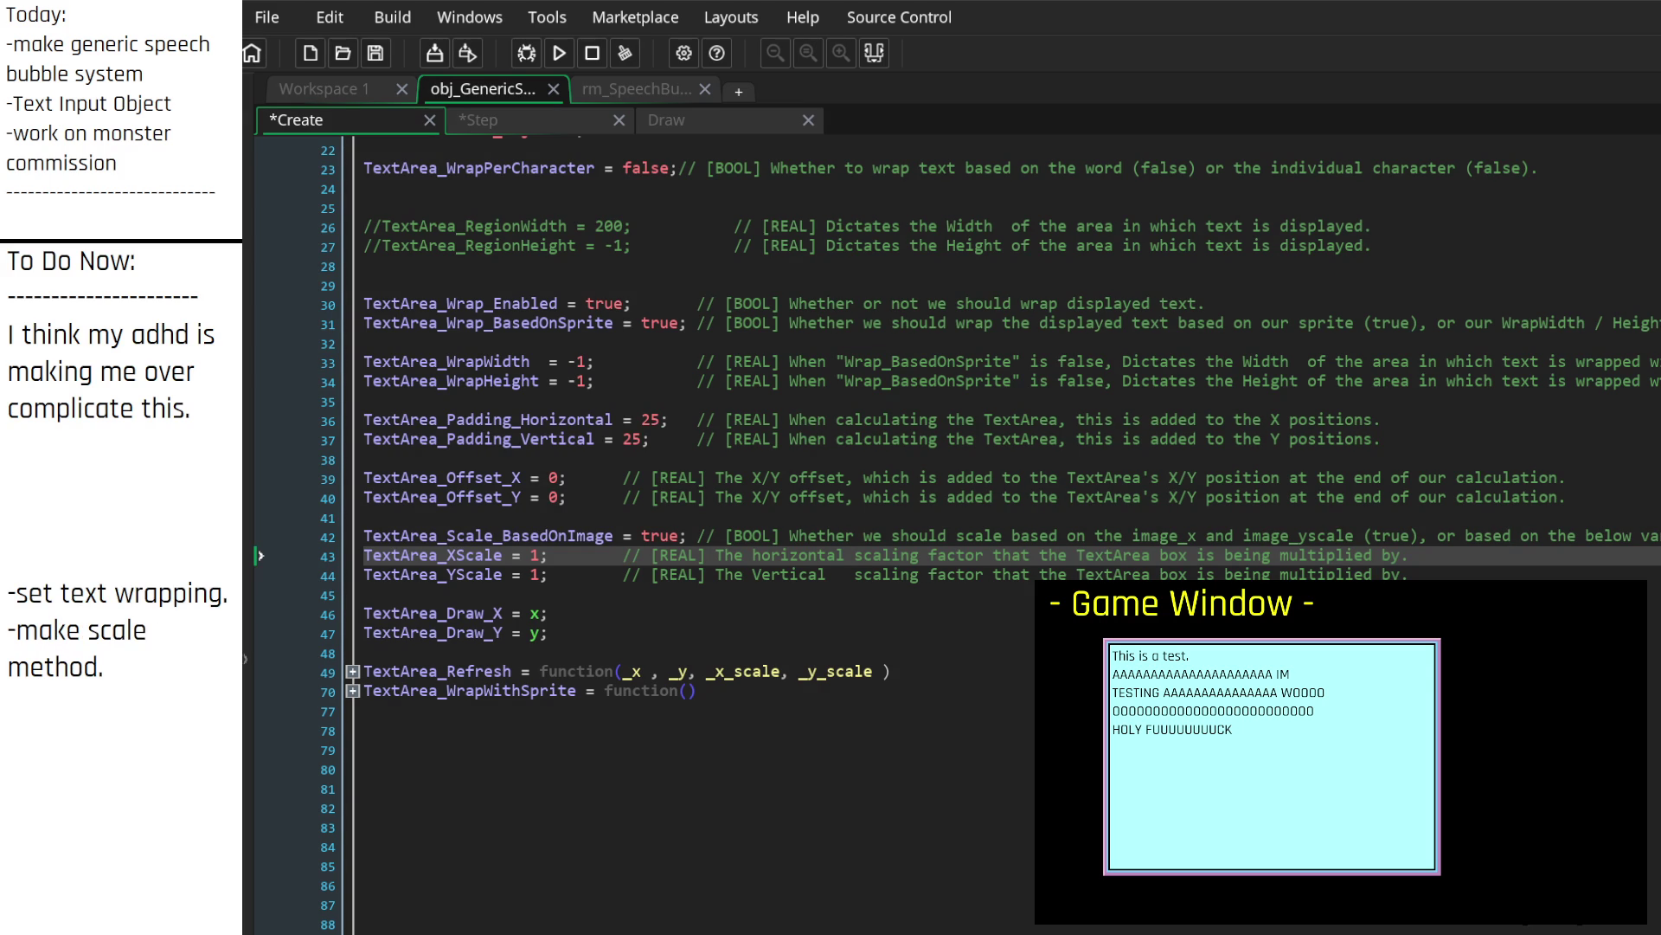
{"action": "type", "text": "I can set"}
{"action": "type", "text": "the..."}
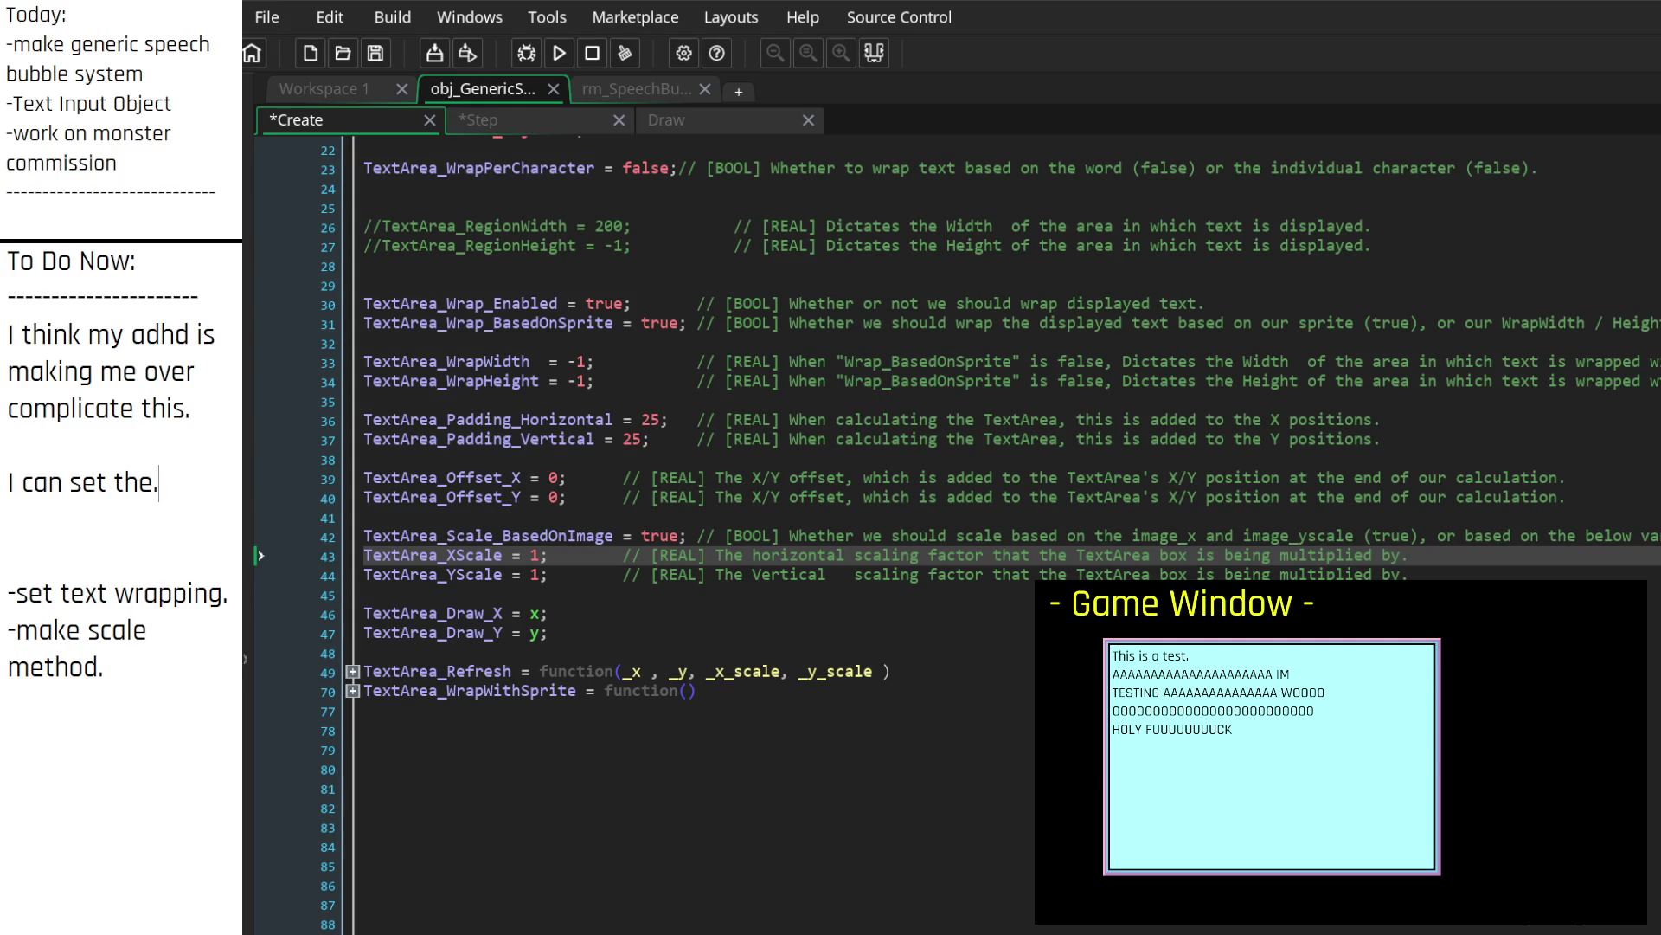
Step: Add the Custom_ prefix to TextArea XScale, YScale, WrapWidth and WrapHeight
{"action": "key", "text": "BackSpace"}
{"action": "key", "text": "BackSpace"}
{"action": "key", "text": "BackSpace"}
{"action": "type", "text": "Custom_"}
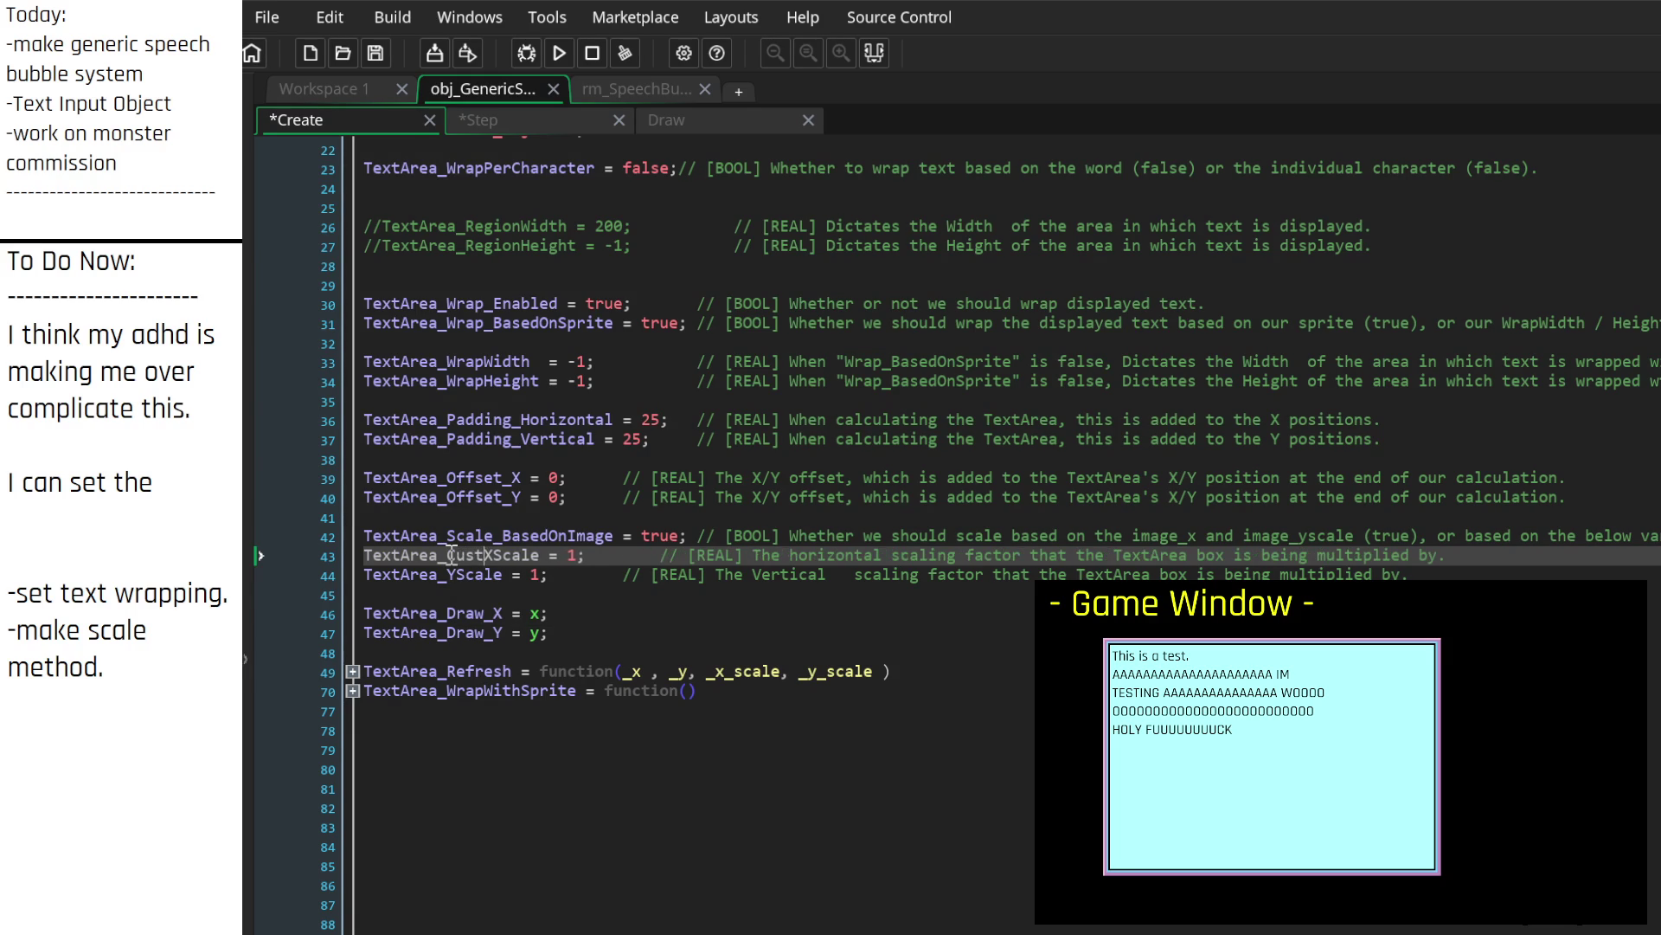
{"action": "key", "text": "Down"}
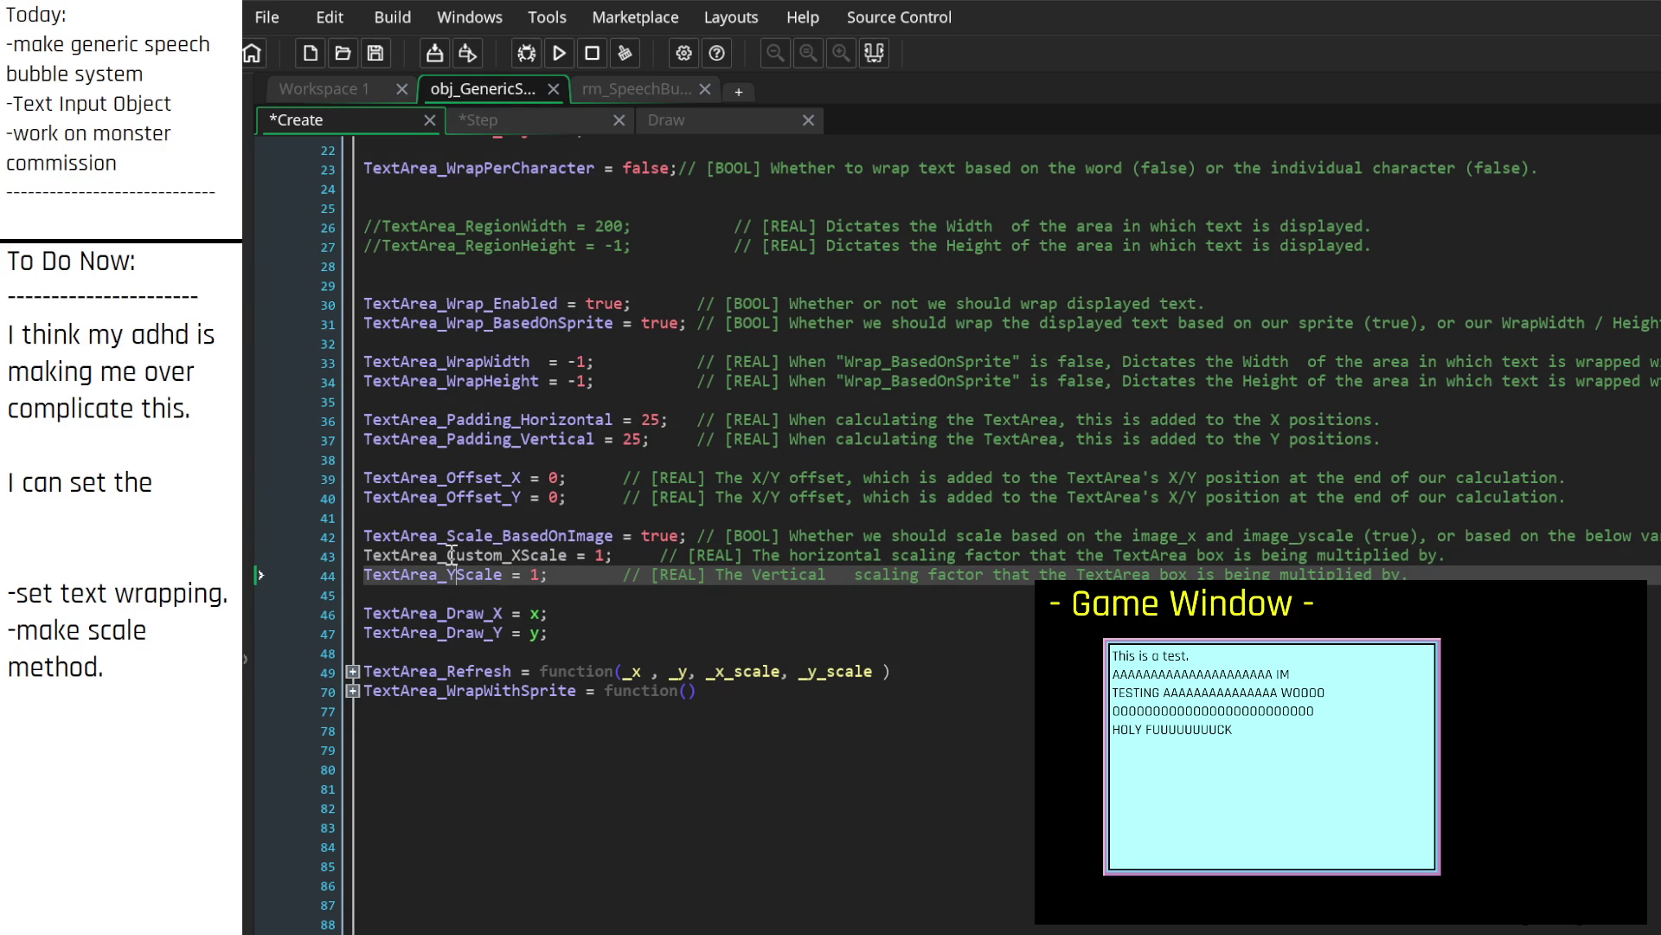
{"action": "type", "text": "Custom_"}
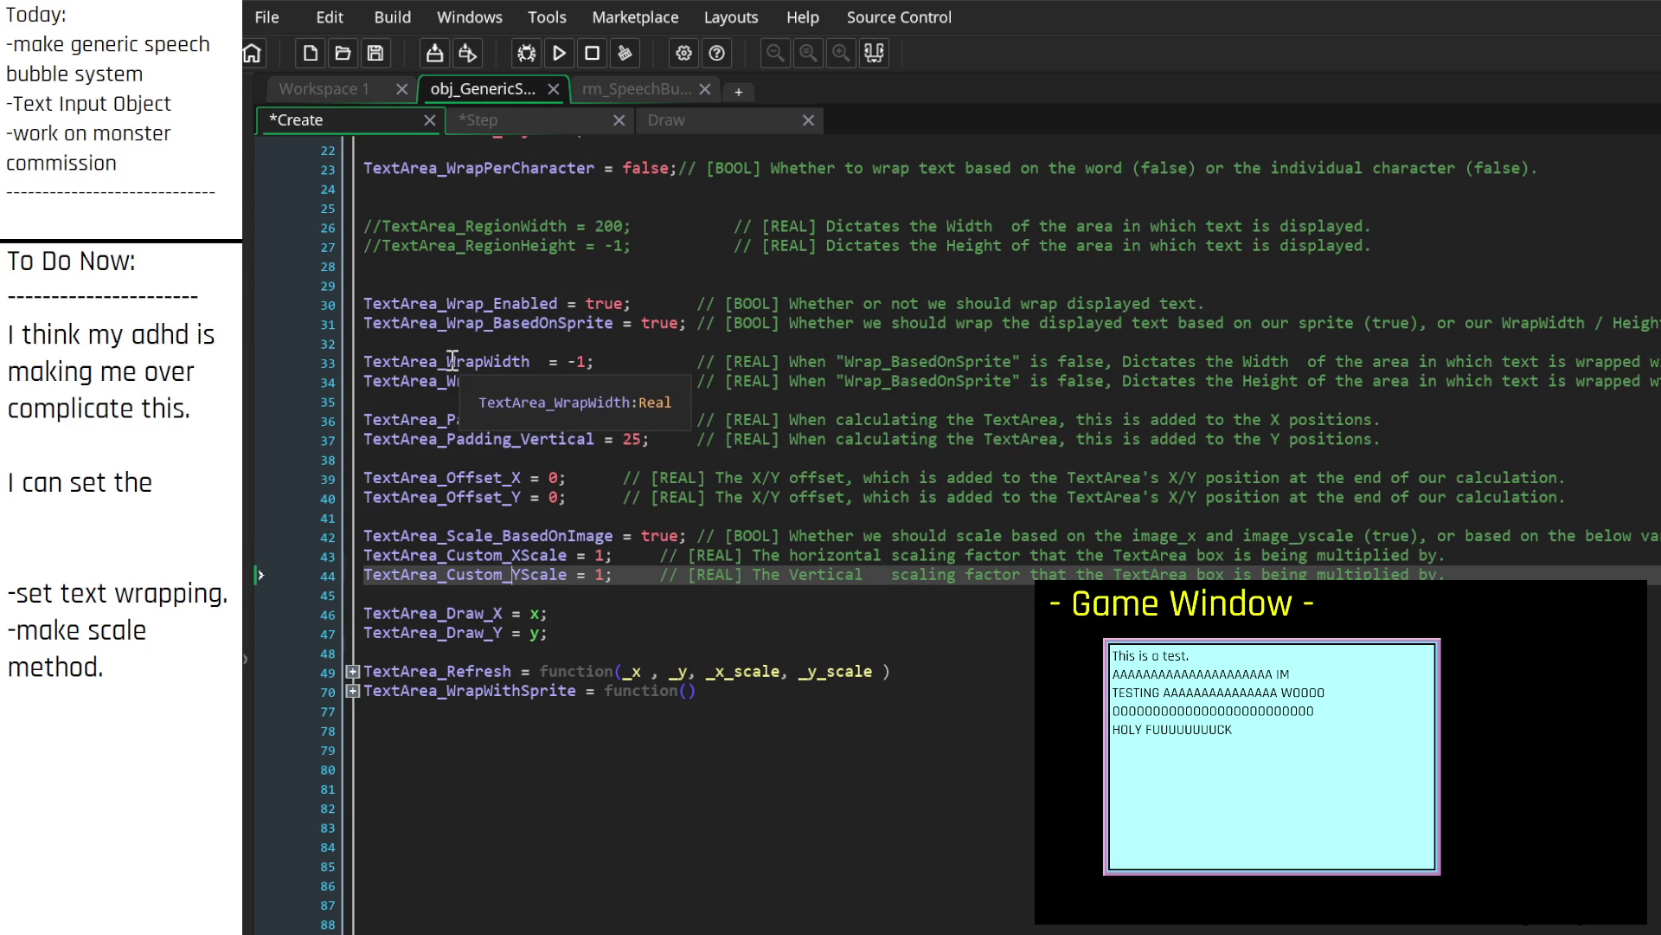
{"action": "left_click", "coordinate": [452, 360]}
{"action": "type", "text": "Custom_"}
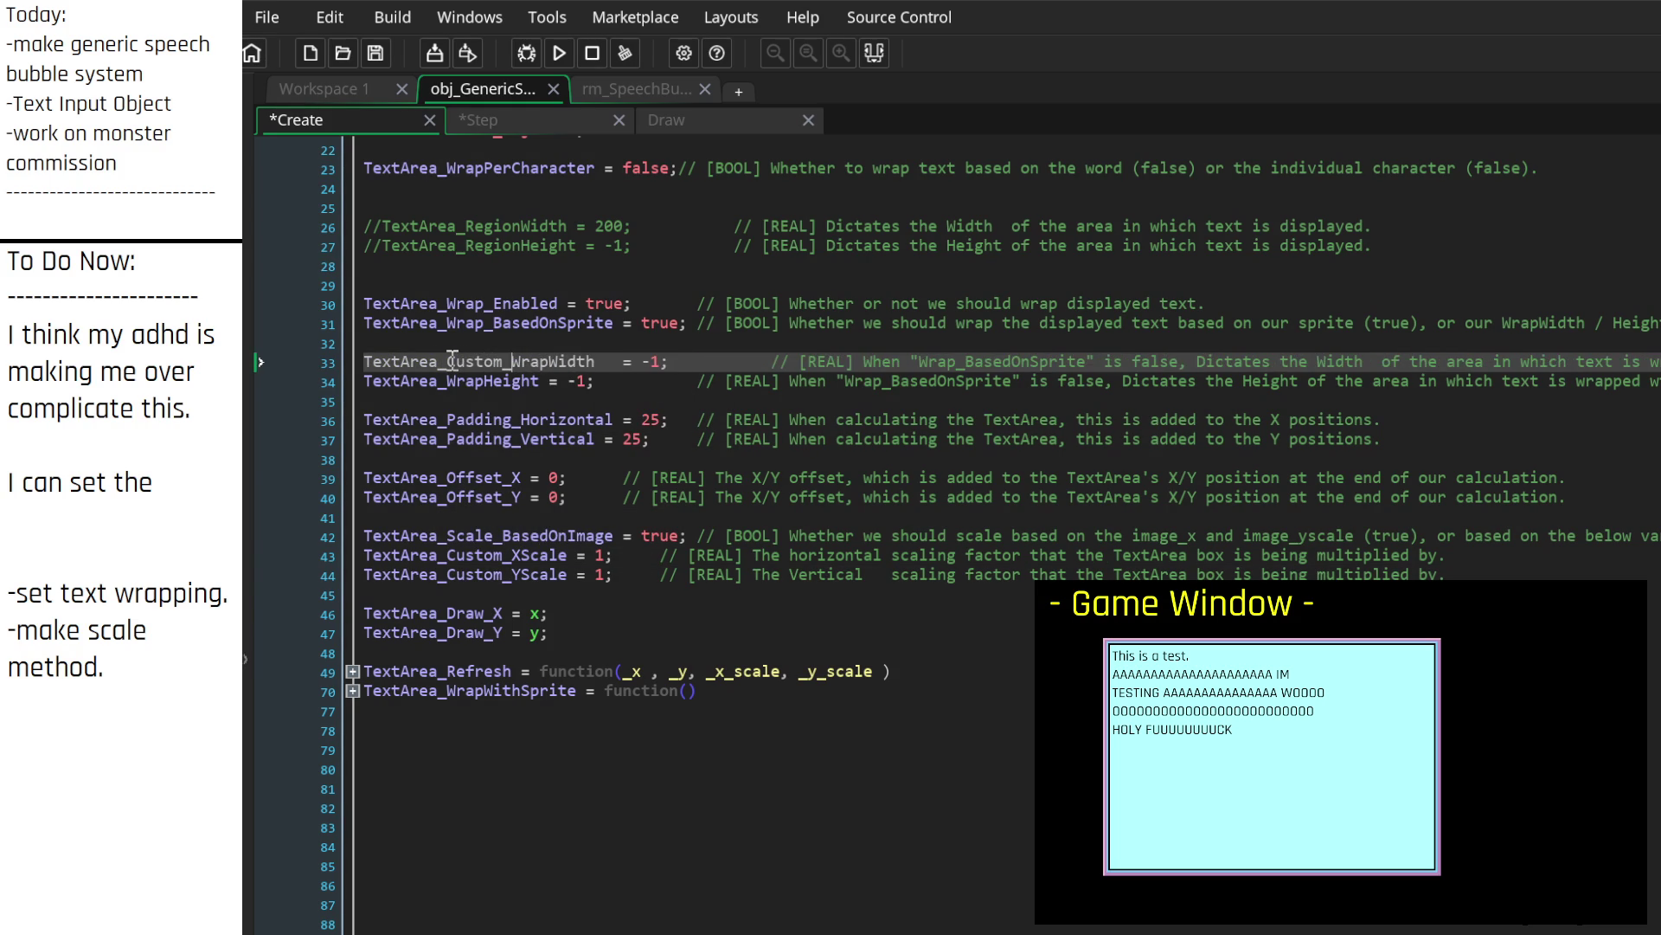
{"action": "key", "text": "Down"}
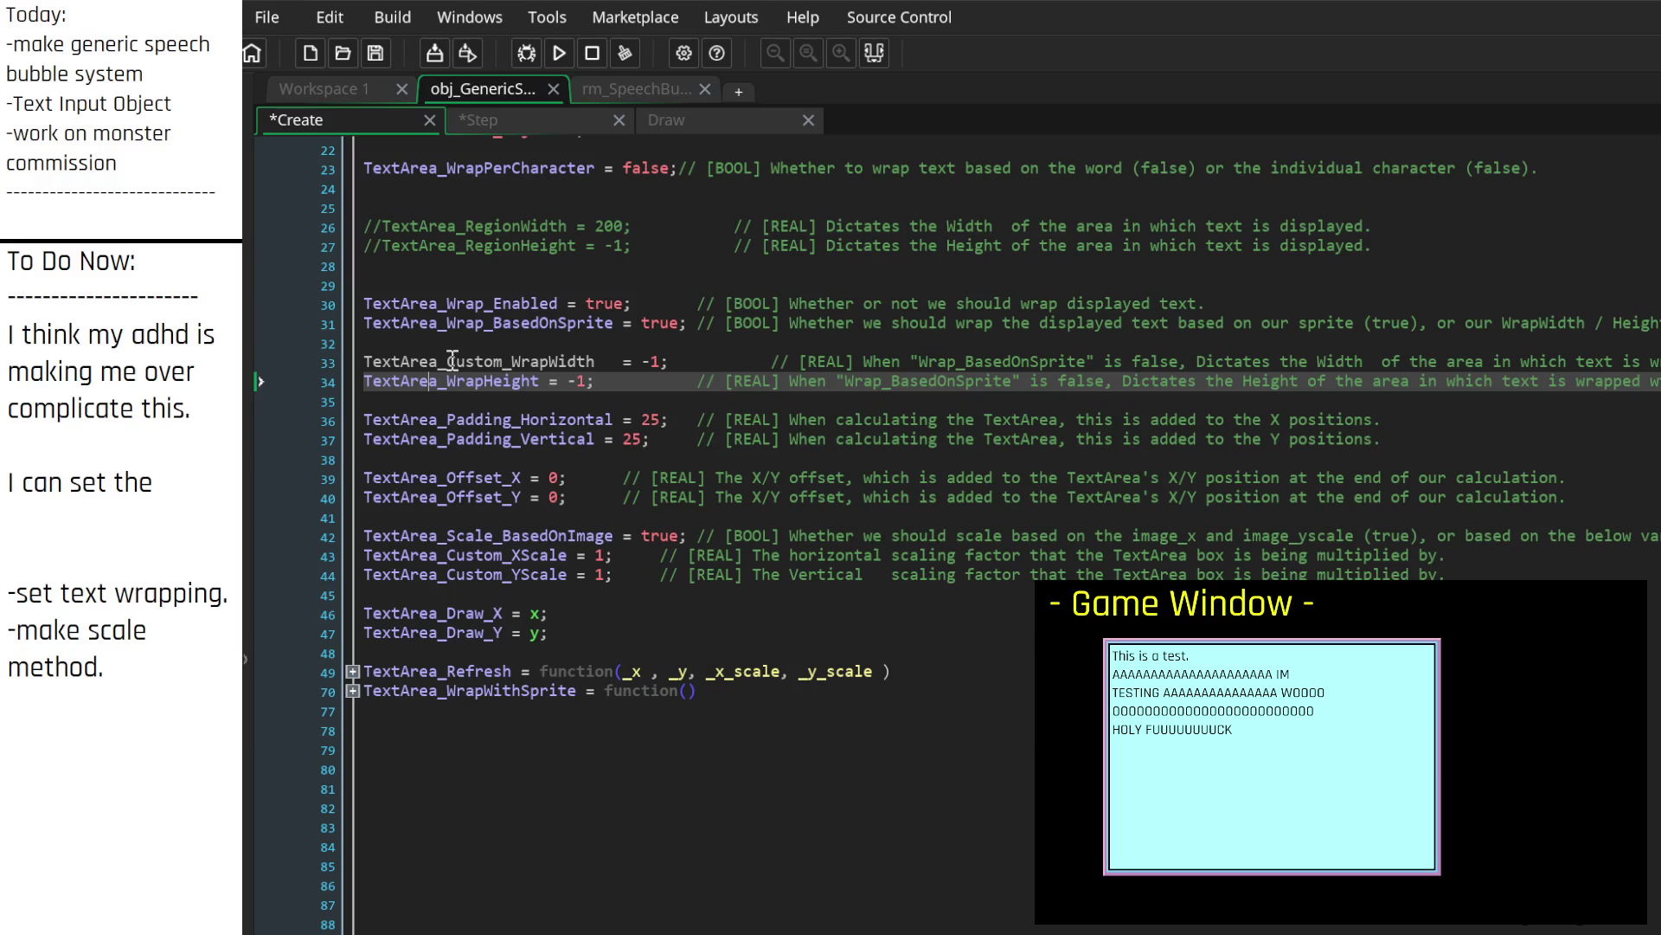
{"action": "type", "text": "Custom_"}
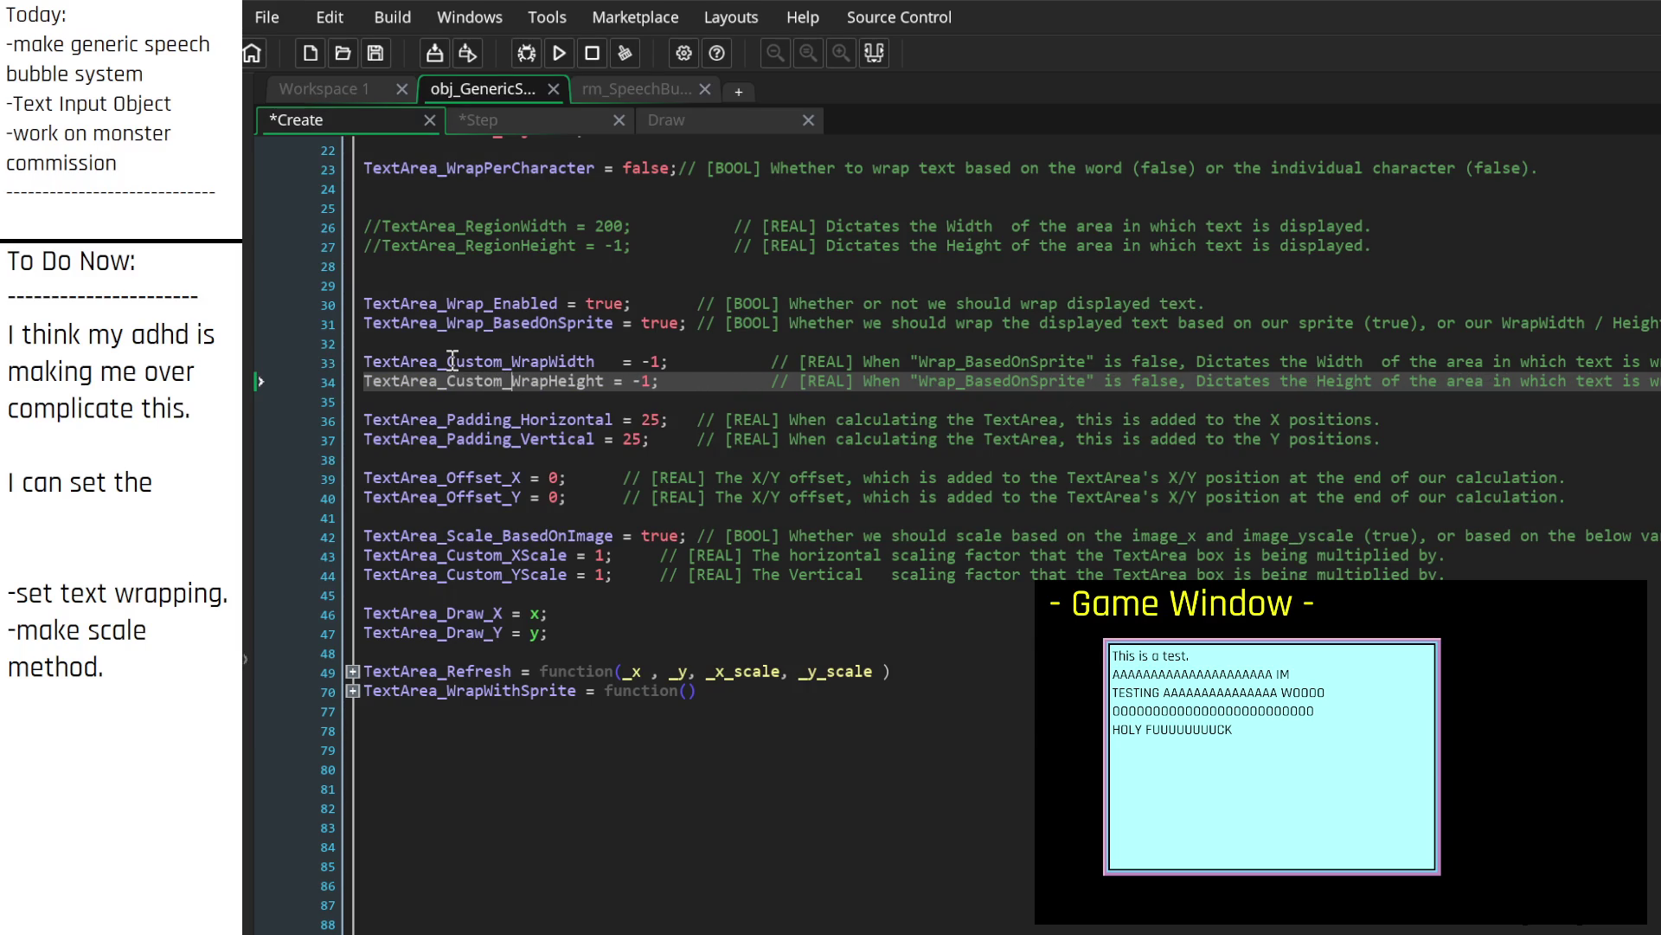
Step: Realign the wrap size comments and delete the blank line above the wrap sizes
{"action": "left_click", "coordinate": [616, 381]}
{"action": "key", "text": "Delete"}
{"action": "key", "text": "Delete"}
{"action": "key", "text": "Delete"}
{"action": "key", "text": "Up"}
{"action": "key", "text": "Delete"}
{"action": "key", "text": "Delete"}
{"action": "key", "text": "Delete"}
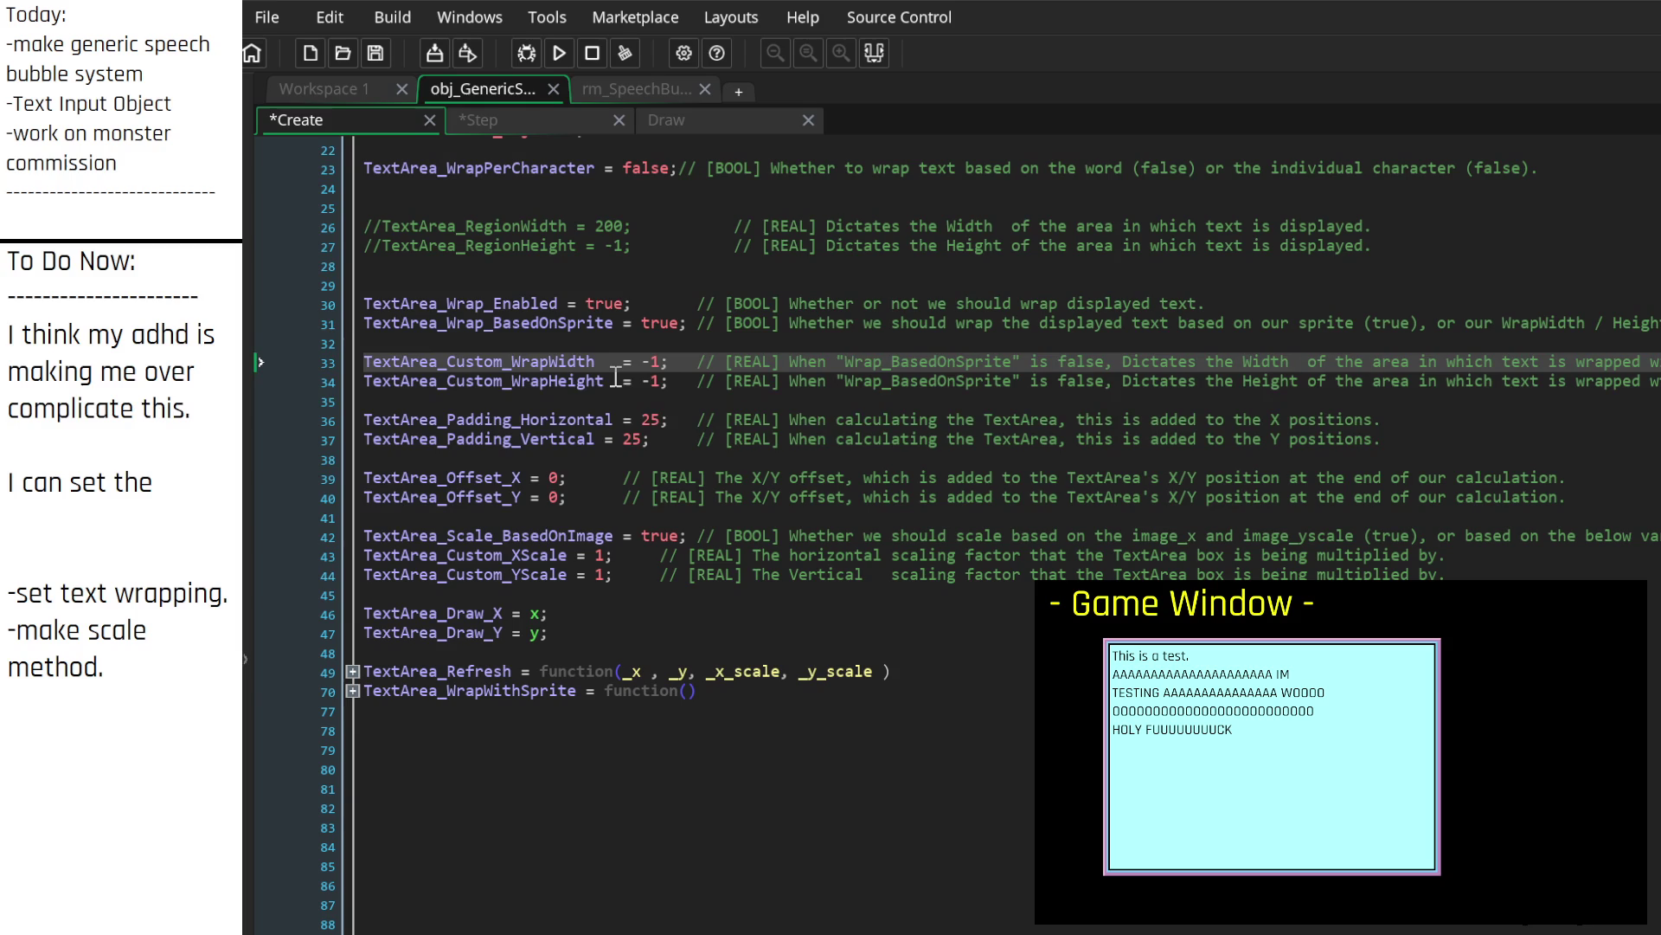
{"action": "key", "text": "Up"}
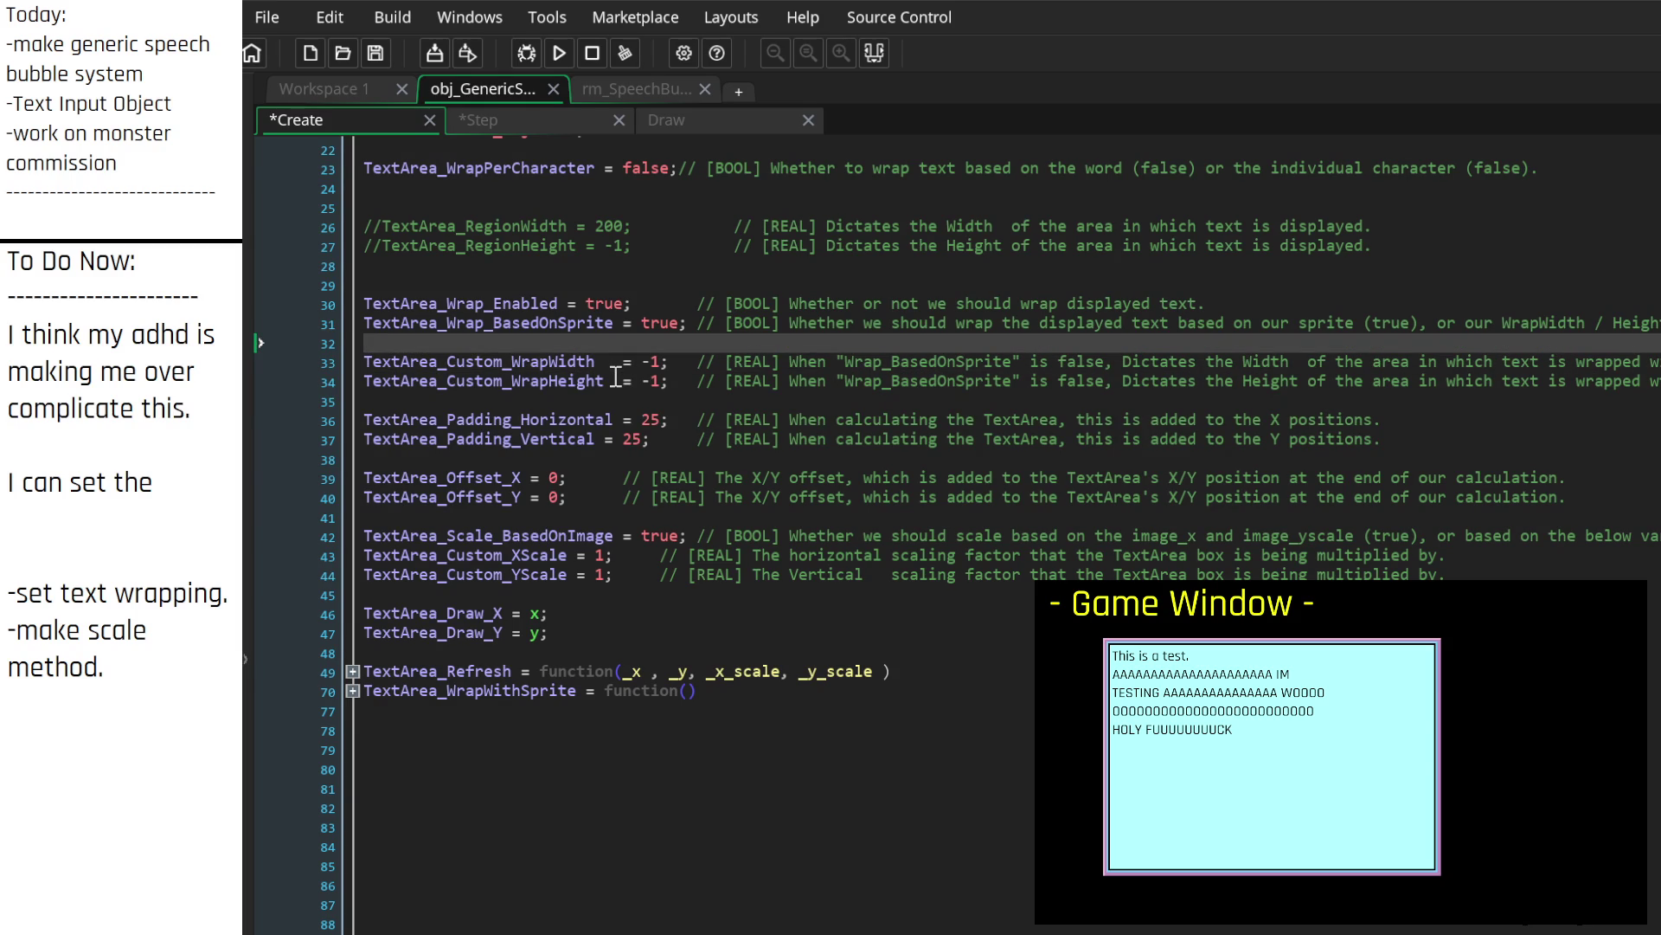
{"action": "key", "text": "BackSpace"}
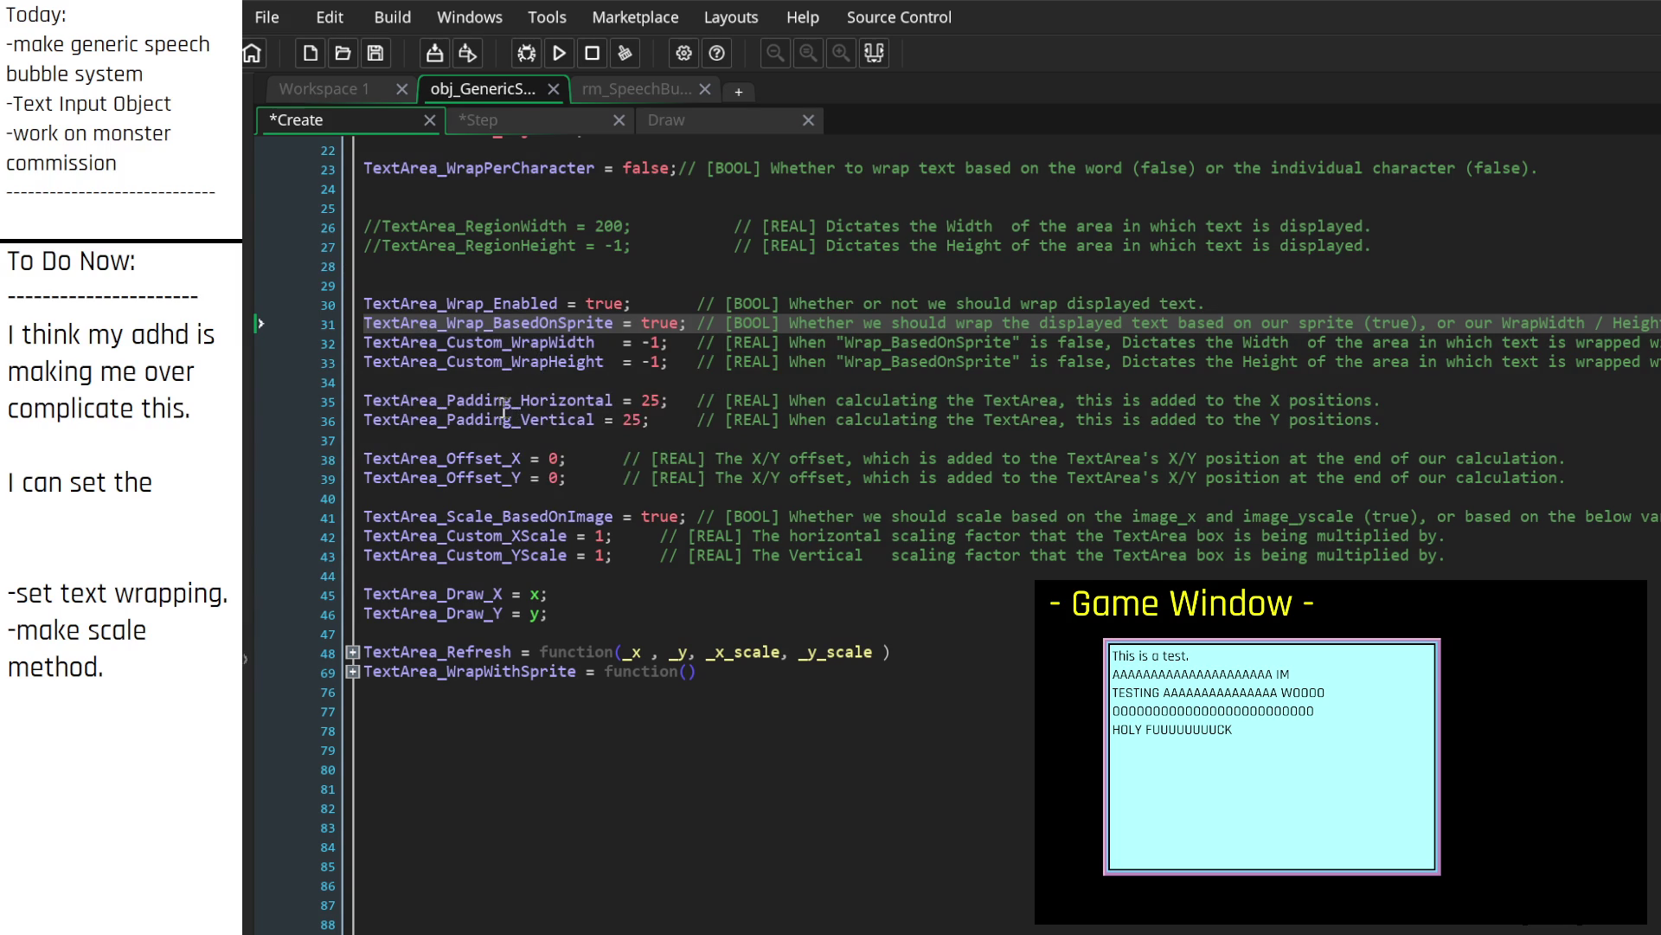
Step: Cut the two padding variable lines and paste them below WrapPerCharacter
{"action": "left_click_drag", "start_coordinate": [354, 439], "coordinate": [348, 404]}
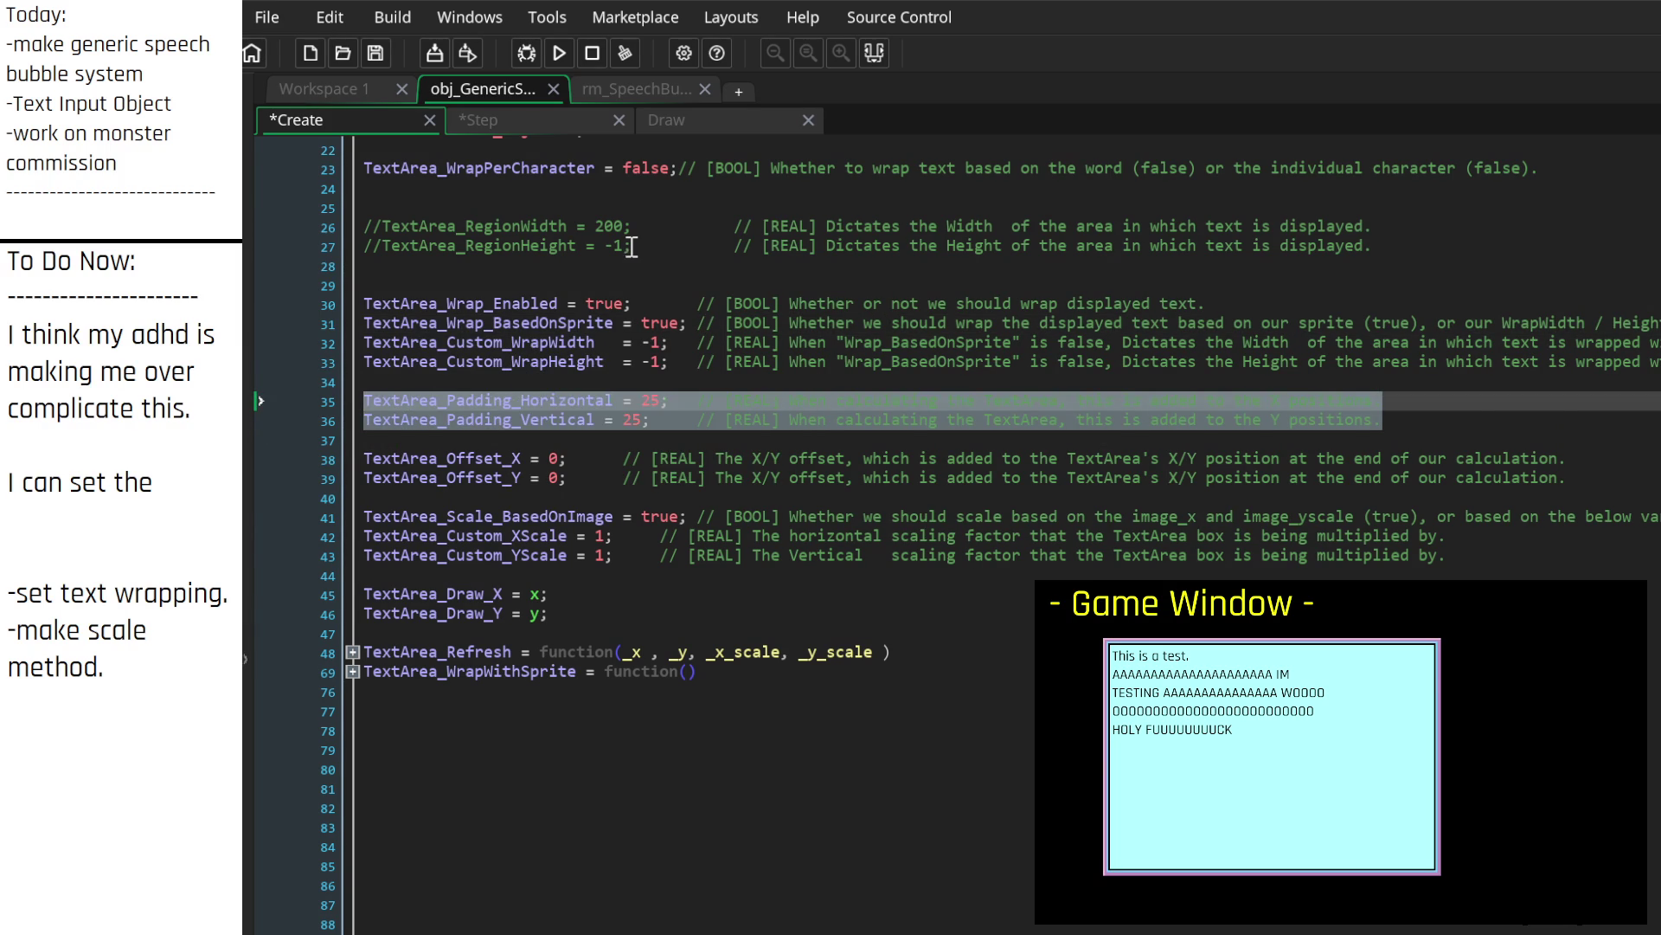
{"action": "key", "text": "ctrl+x"}
{"action": "scroll", "coordinate": [606, 276], "scroll_direction": "up", "scroll_amount": 3}
{"action": "left_click", "coordinate": [554, 340]}
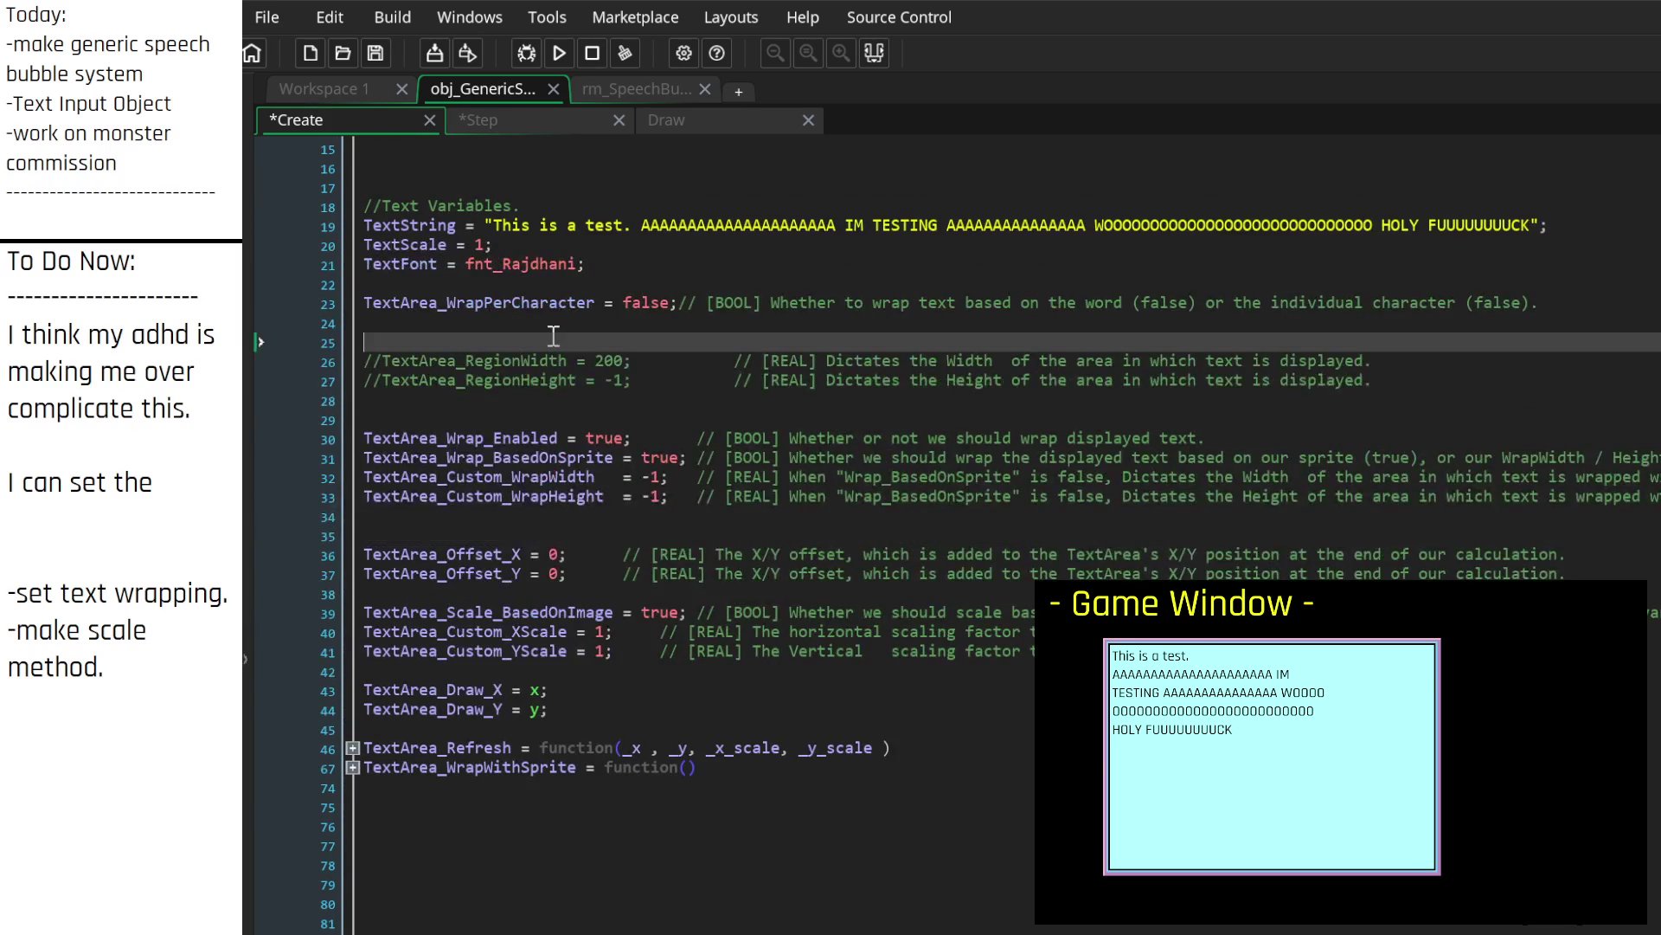
{"action": "key", "text": "ctrl+v"}
{"action": "key", "text": "Up"}
{"action": "key", "text": "Up"}
{"action": "key", "text": "Up"}
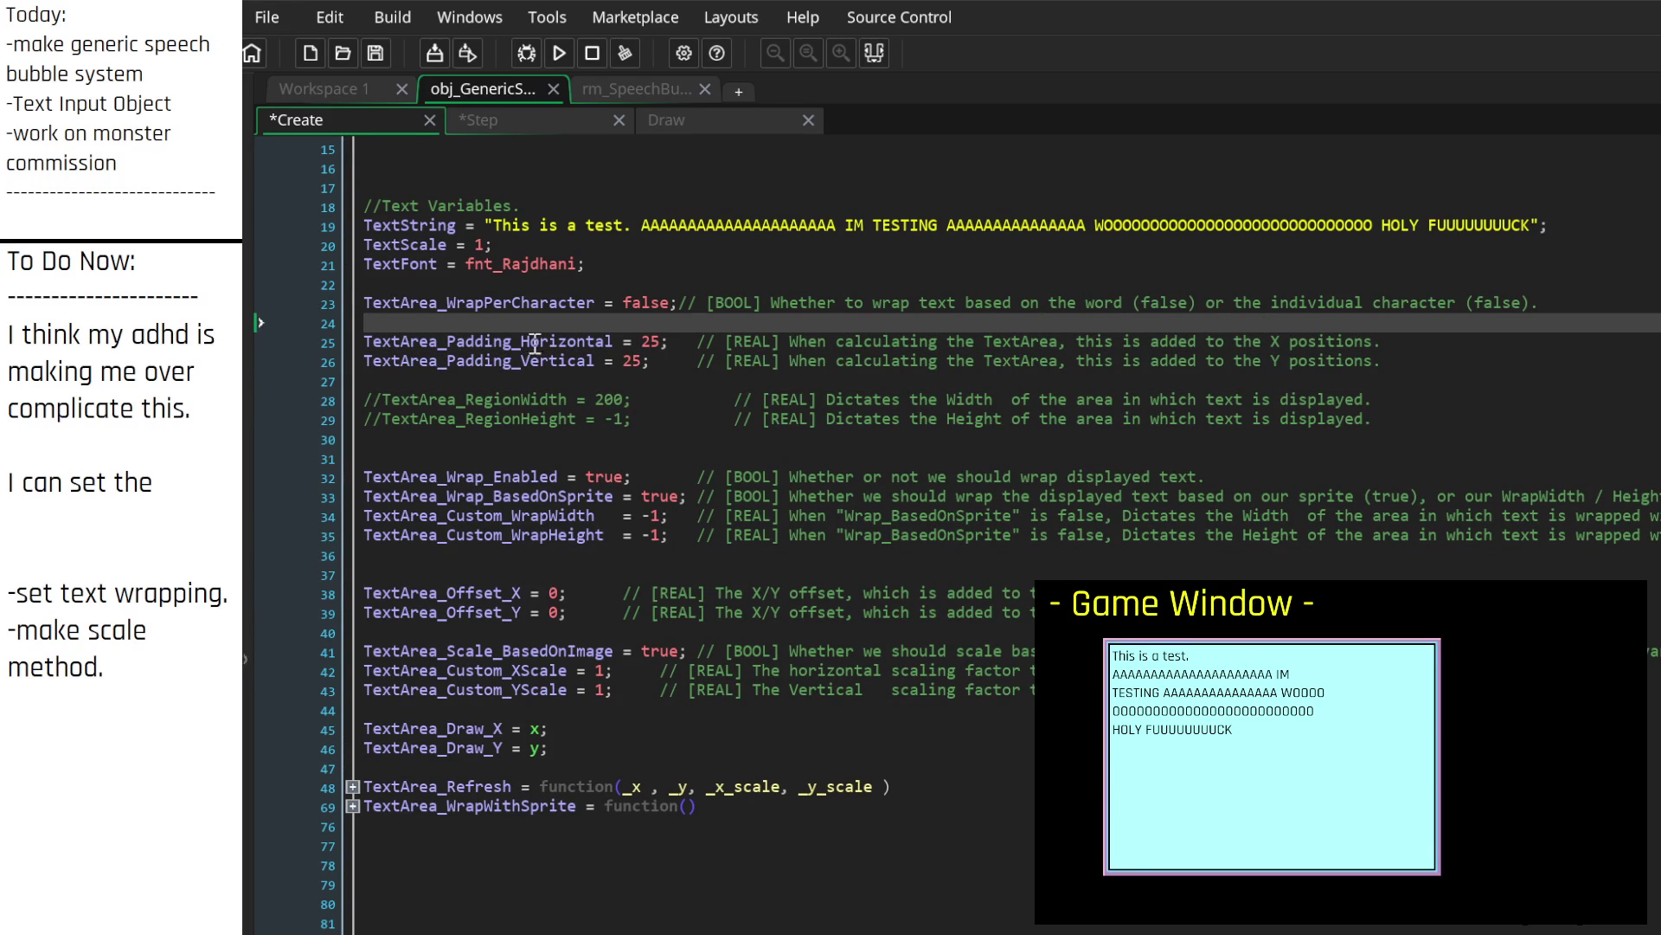
Step: Move the TextArea_WrapPerCharacter line into the wrap settings group
{"action": "left_click", "coordinate": [327, 301]}
{"action": "key", "text": "ctrl+x"}
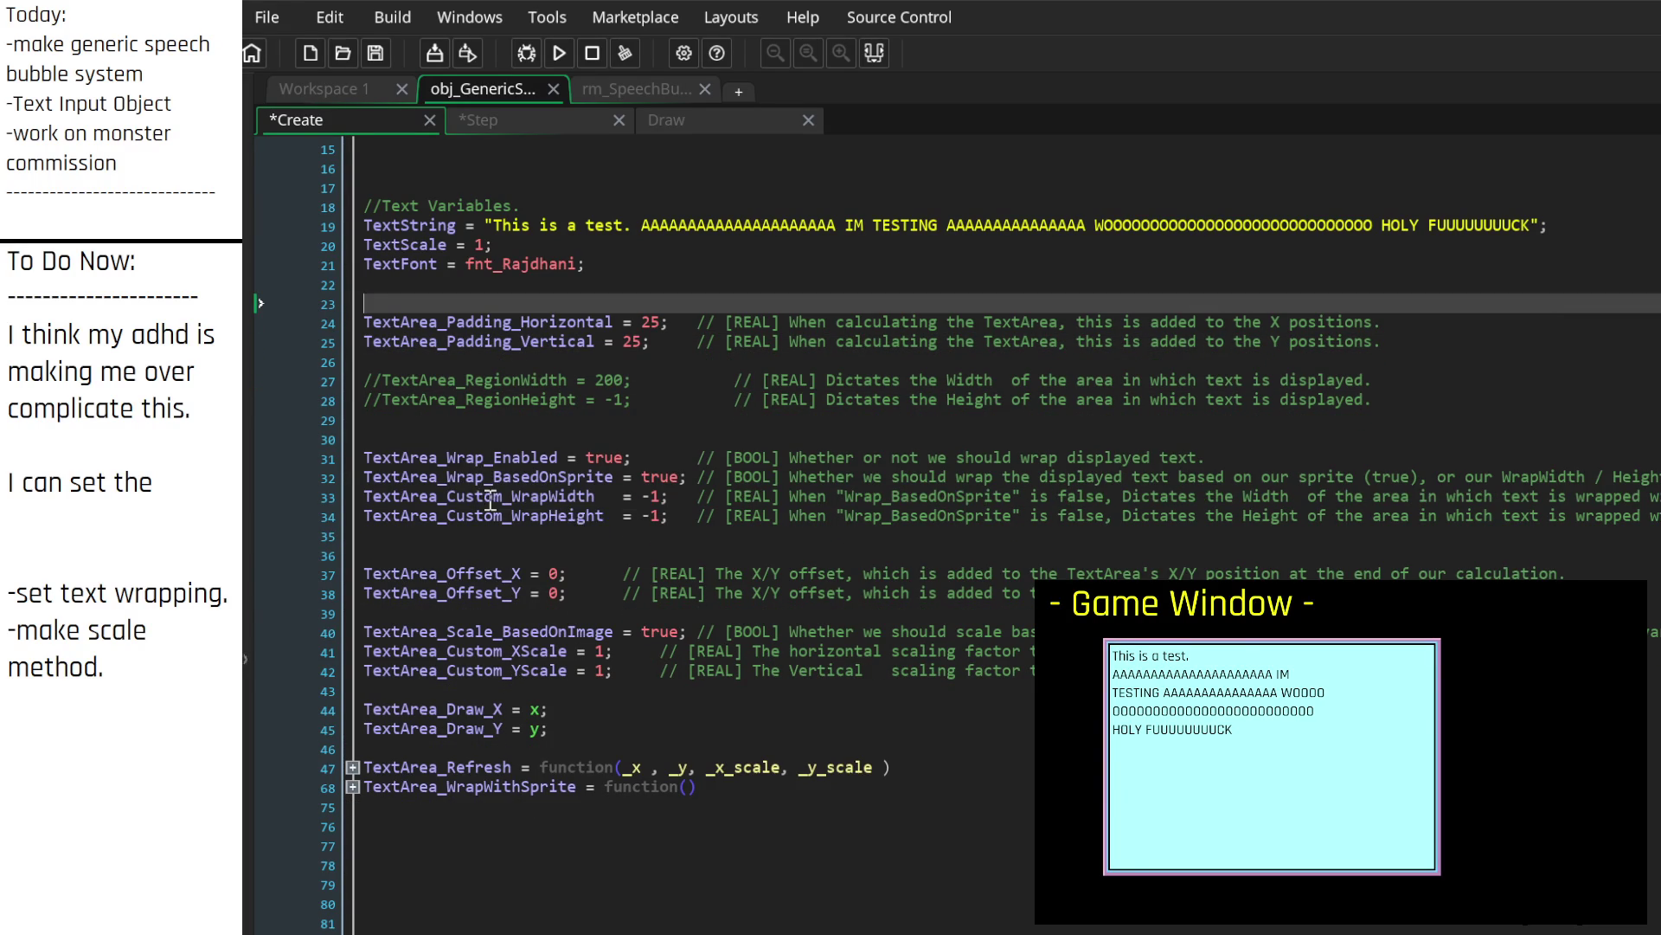
{"action": "left_click", "coordinate": [365, 497]}
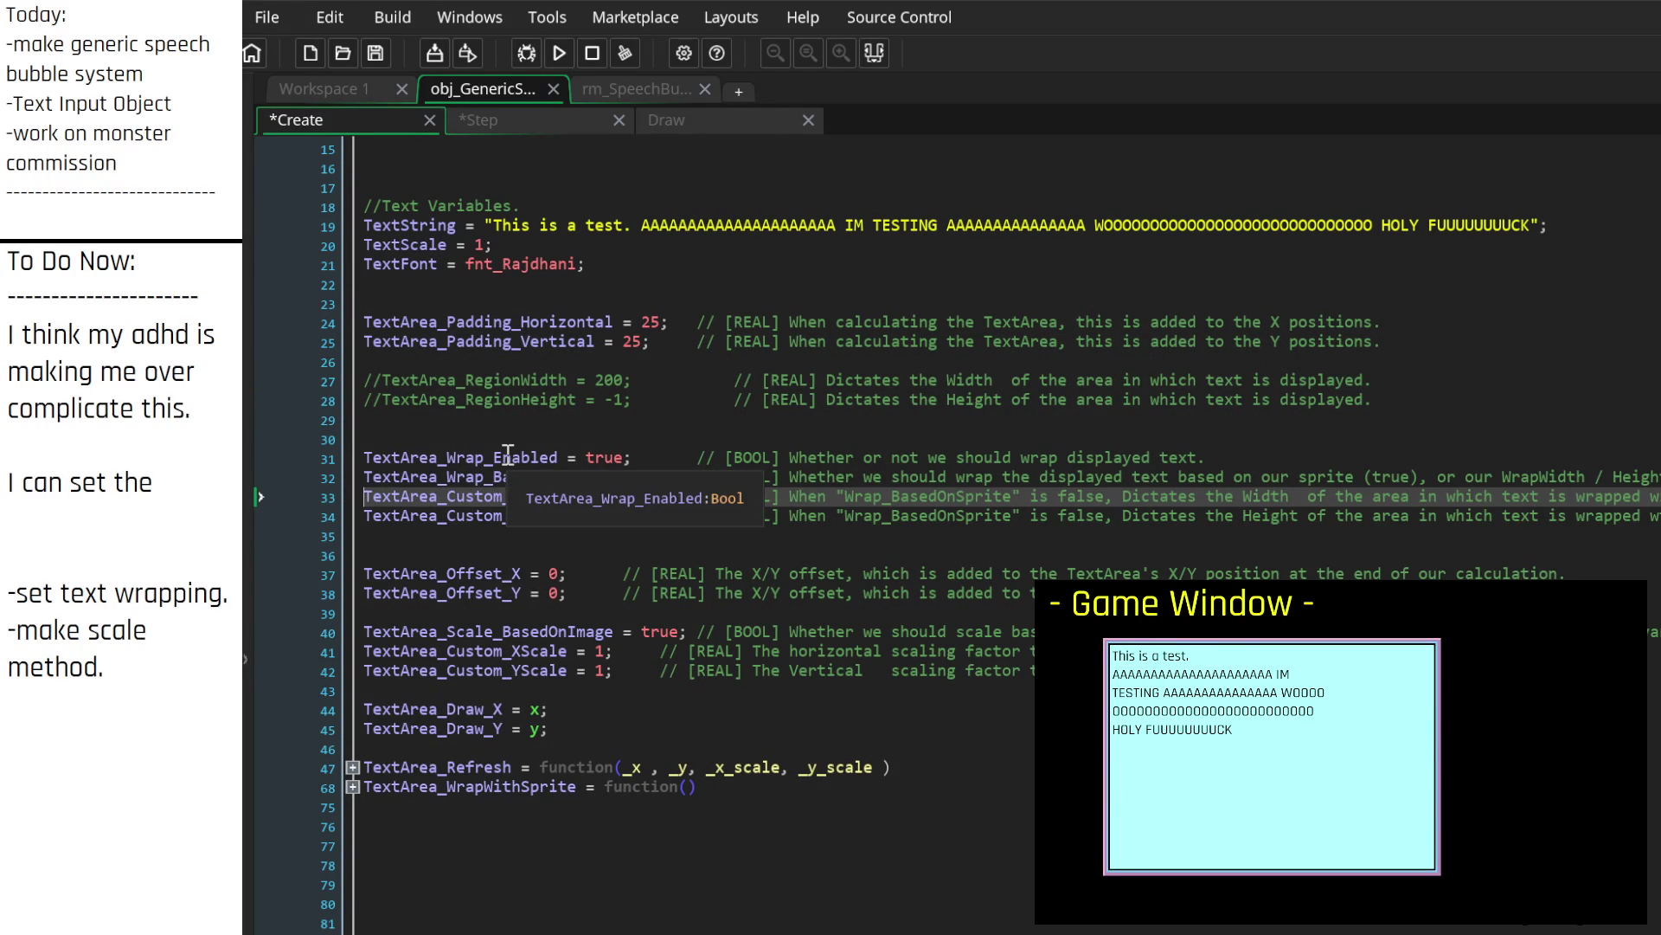
{"action": "key", "text": "ctrl+v"}
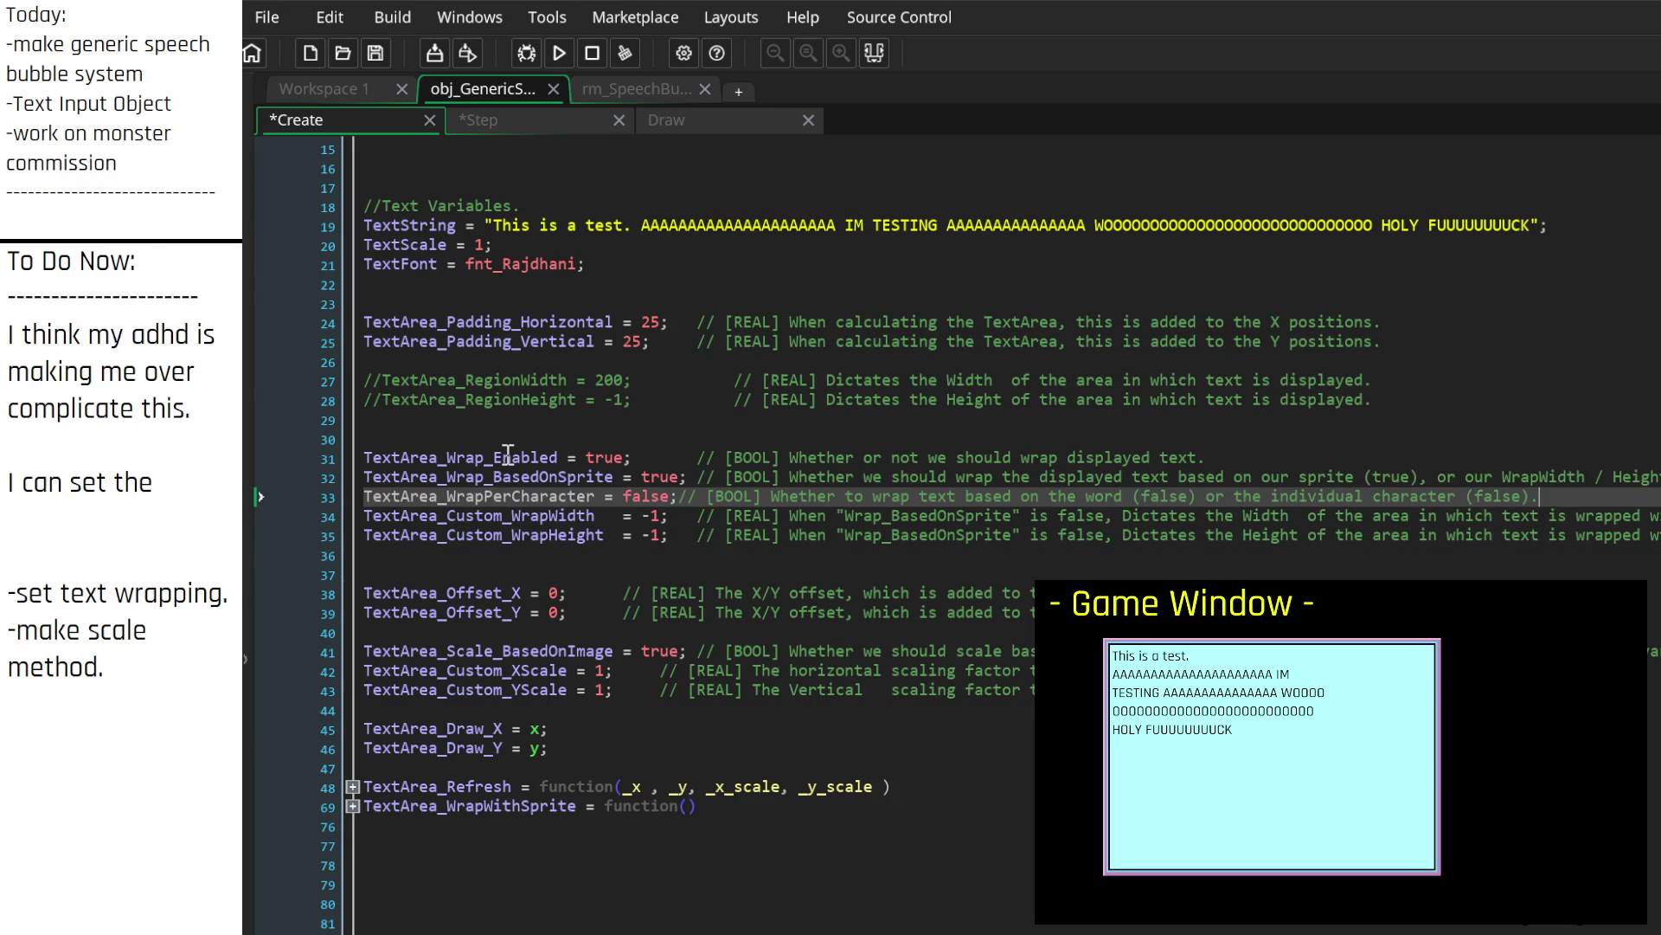
{"action": "key", "text": "Up"}
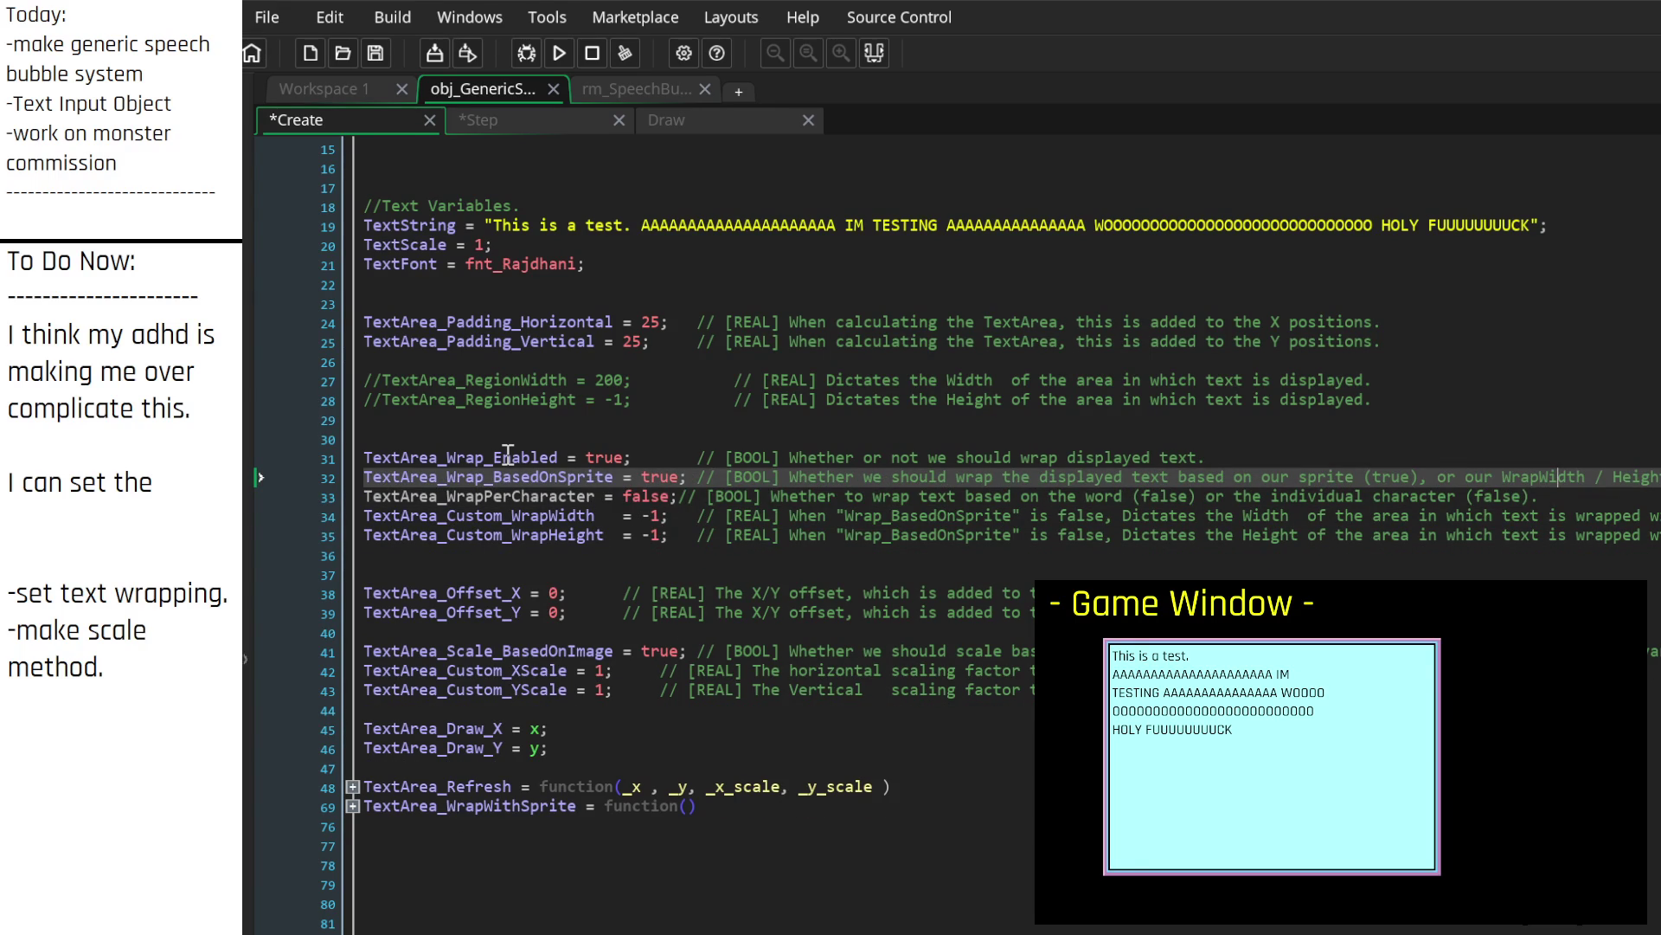
{"action": "left_click", "coordinate": [692, 497]}
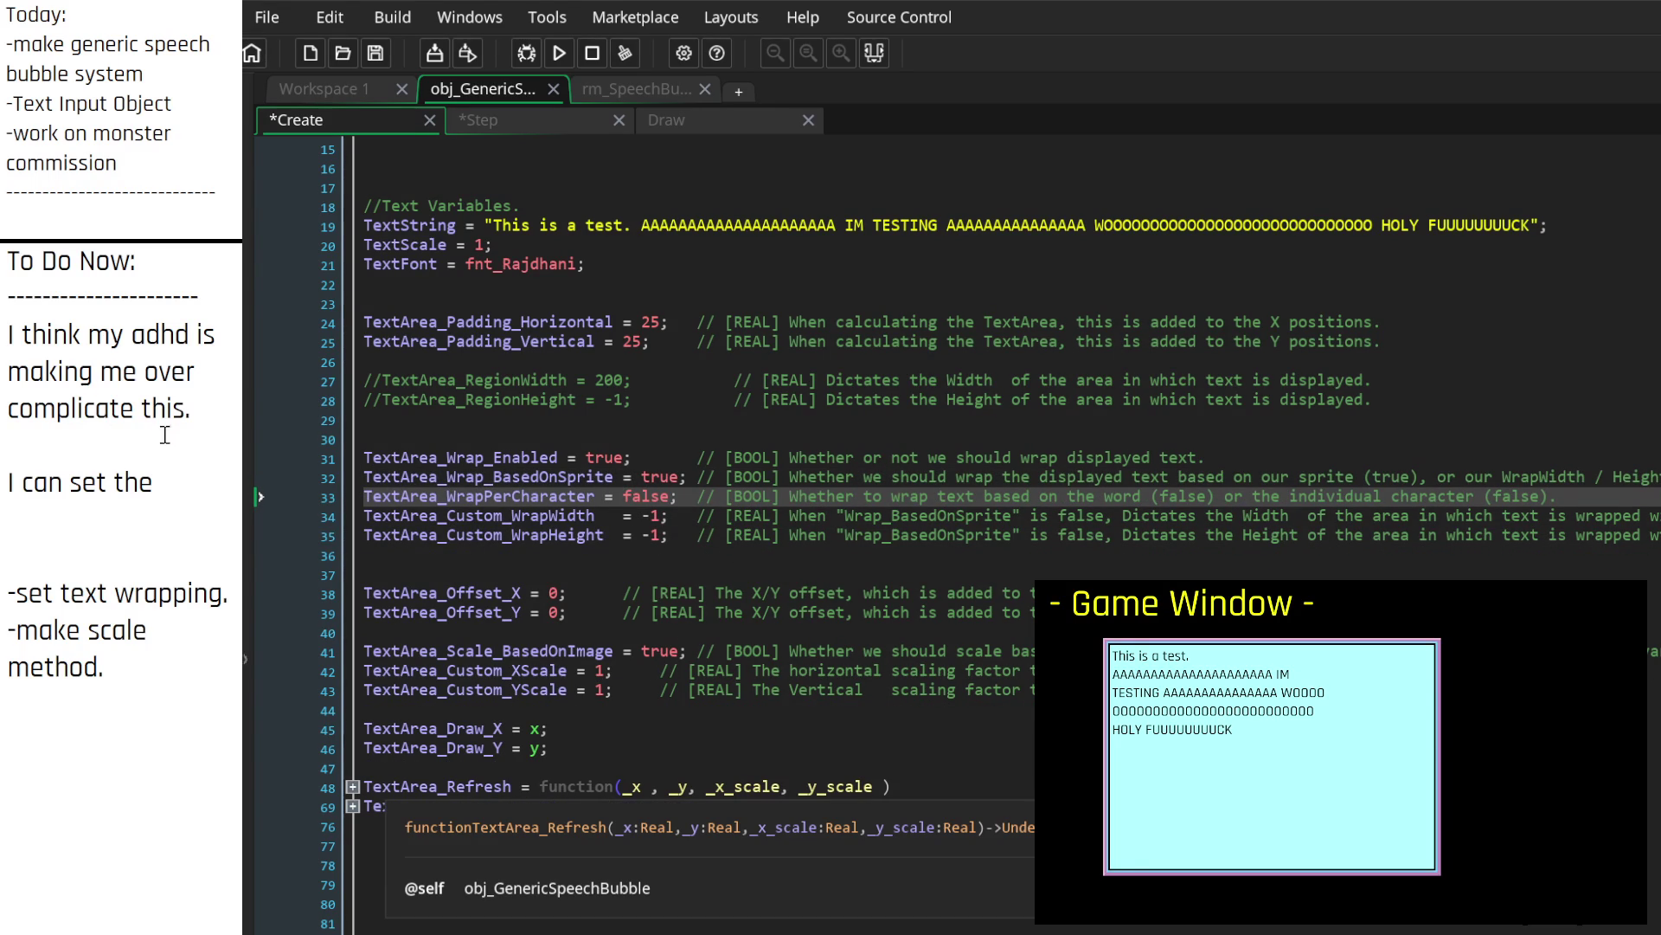
{"action": "left_click", "coordinate": [187, 488]}
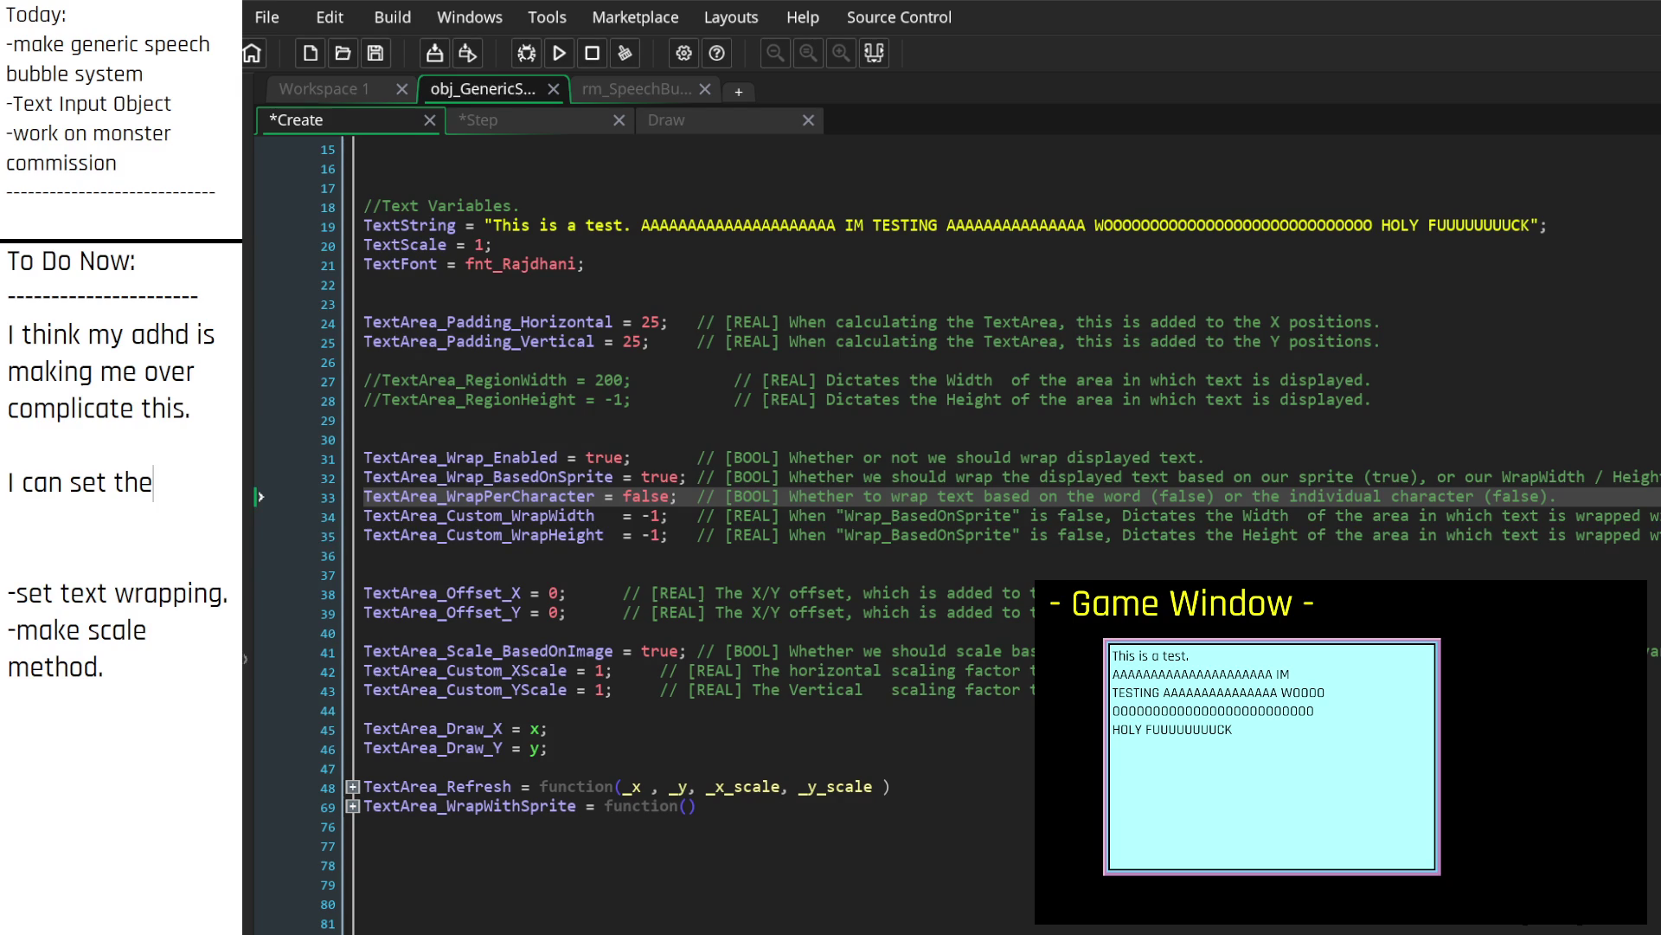
Step: Delete the commented RegionWidth and RegionHeight lines, then undo to restore them
{"action": "left_click", "coordinate": [418, 438]}
{"action": "left_click_drag", "start_coordinate": [472, 438], "coordinate": [364, 386]}
{"action": "key", "text": "Delete"}
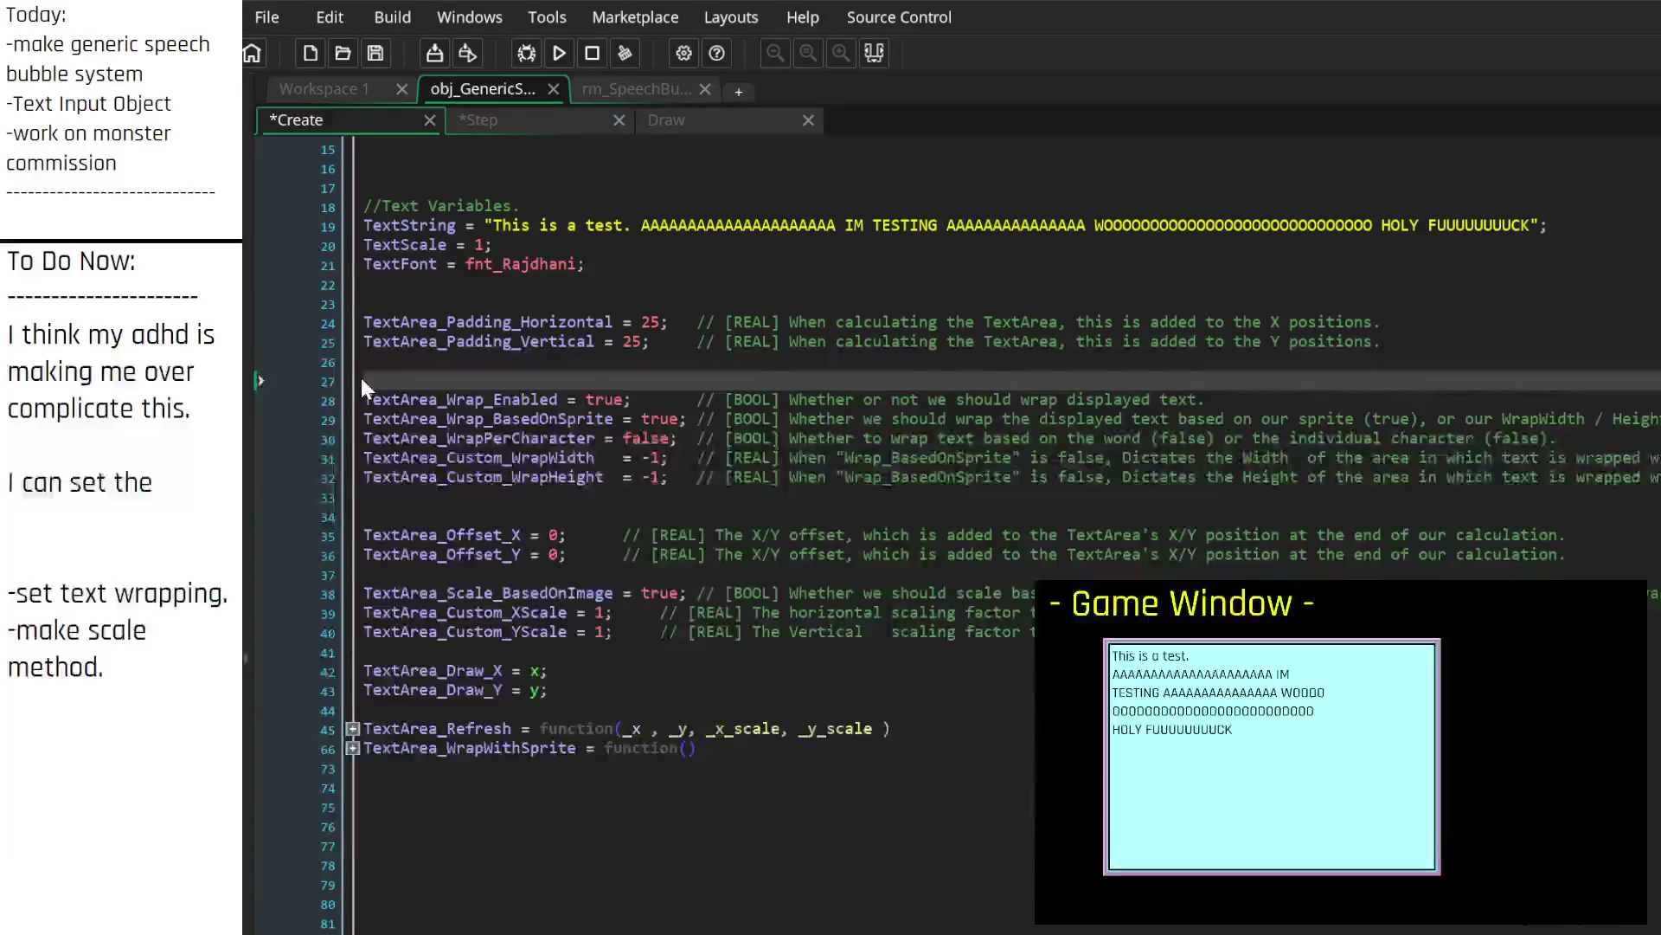
{"action": "key", "text": "Down"}
{"action": "key", "text": "Up"}
{"action": "key", "text": "Up"}
{"action": "key", "text": "Up"}
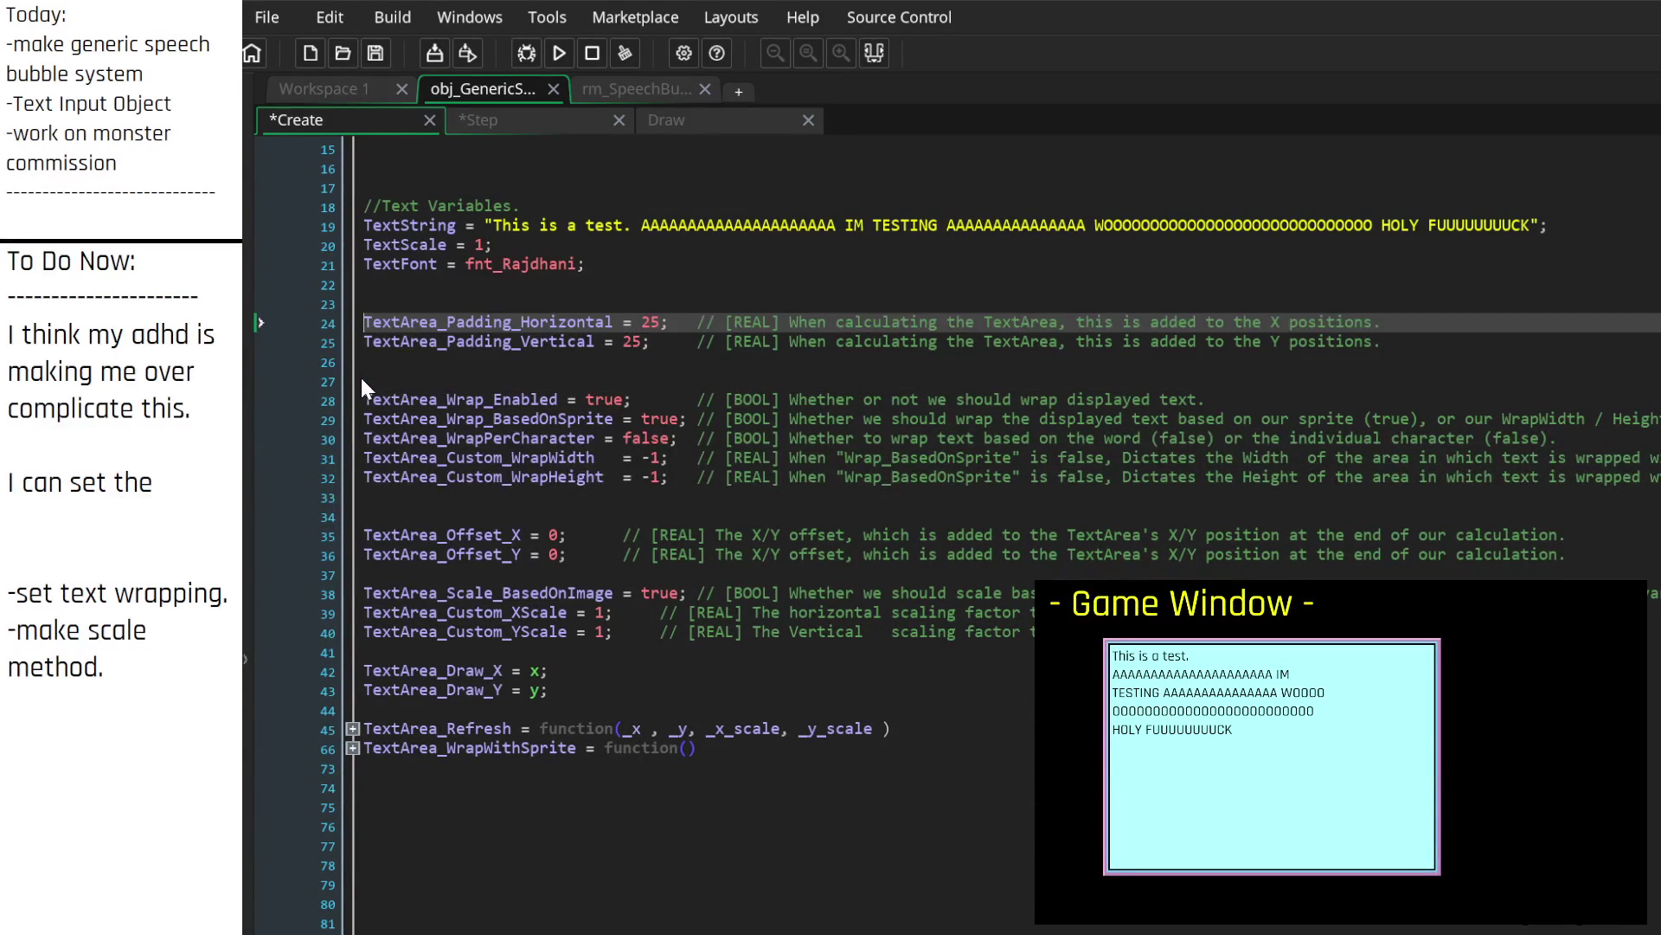
{"action": "key", "text": "Down"}
{"action": "key", "text": "Down"}
{"action": "key", "text": "Down"}
{"action": "key", "text": "Down"}
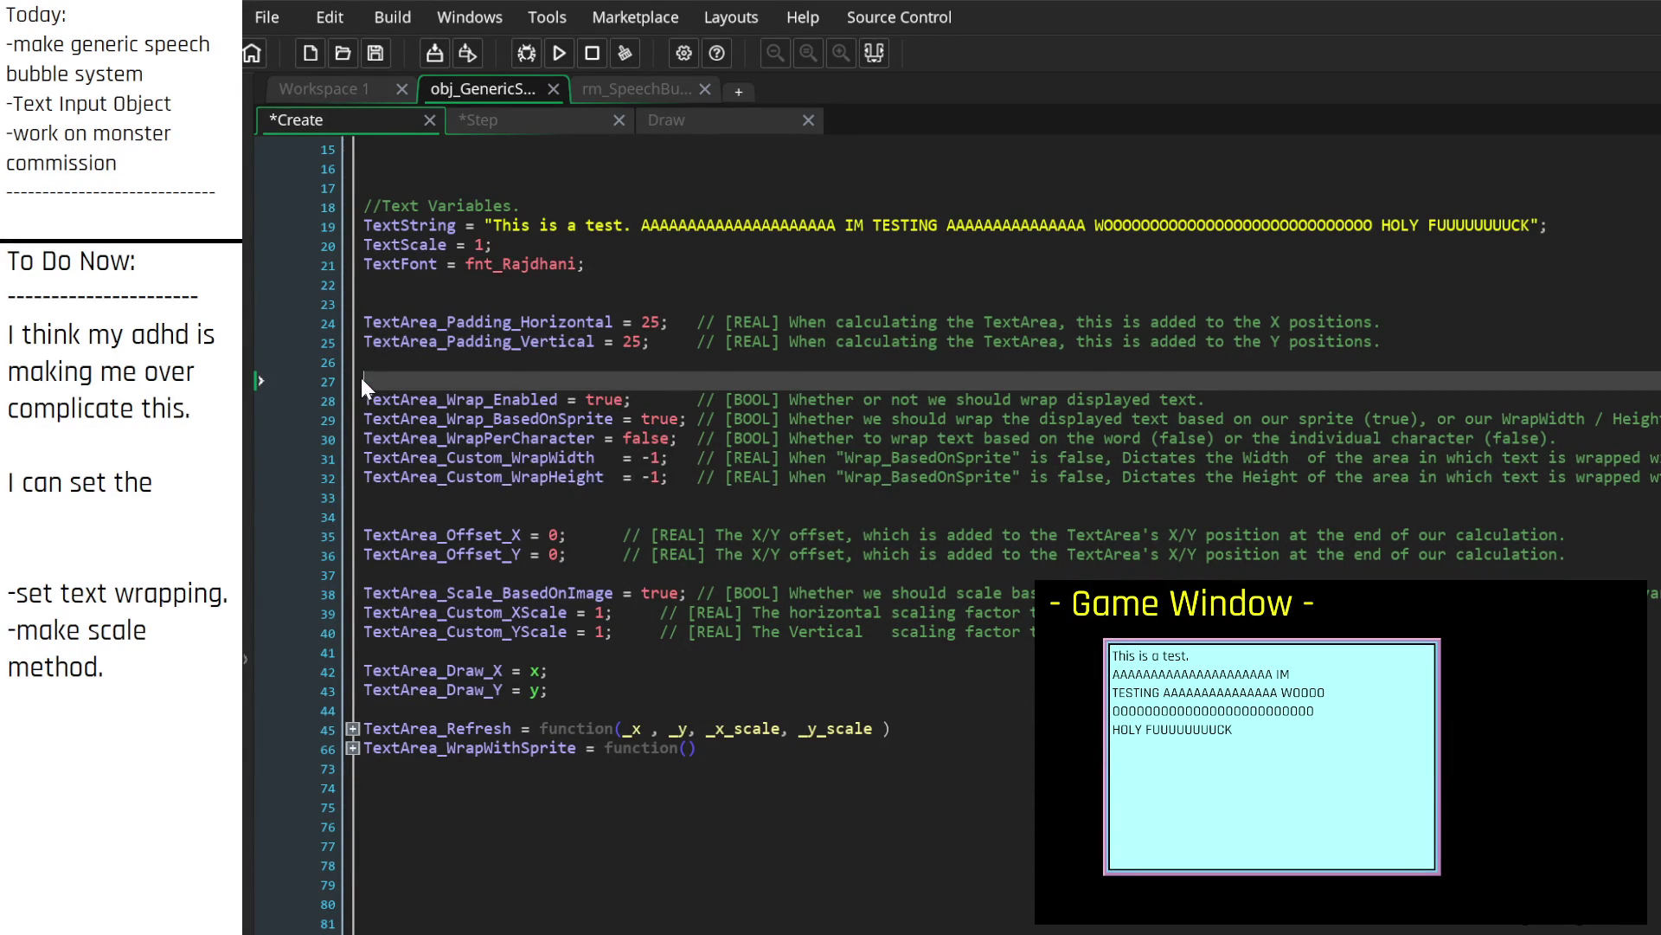
{"action": "key", "text": "Down"}
{"action": "key", "text": "Down"}
{"action": "key", "text": "Down"}
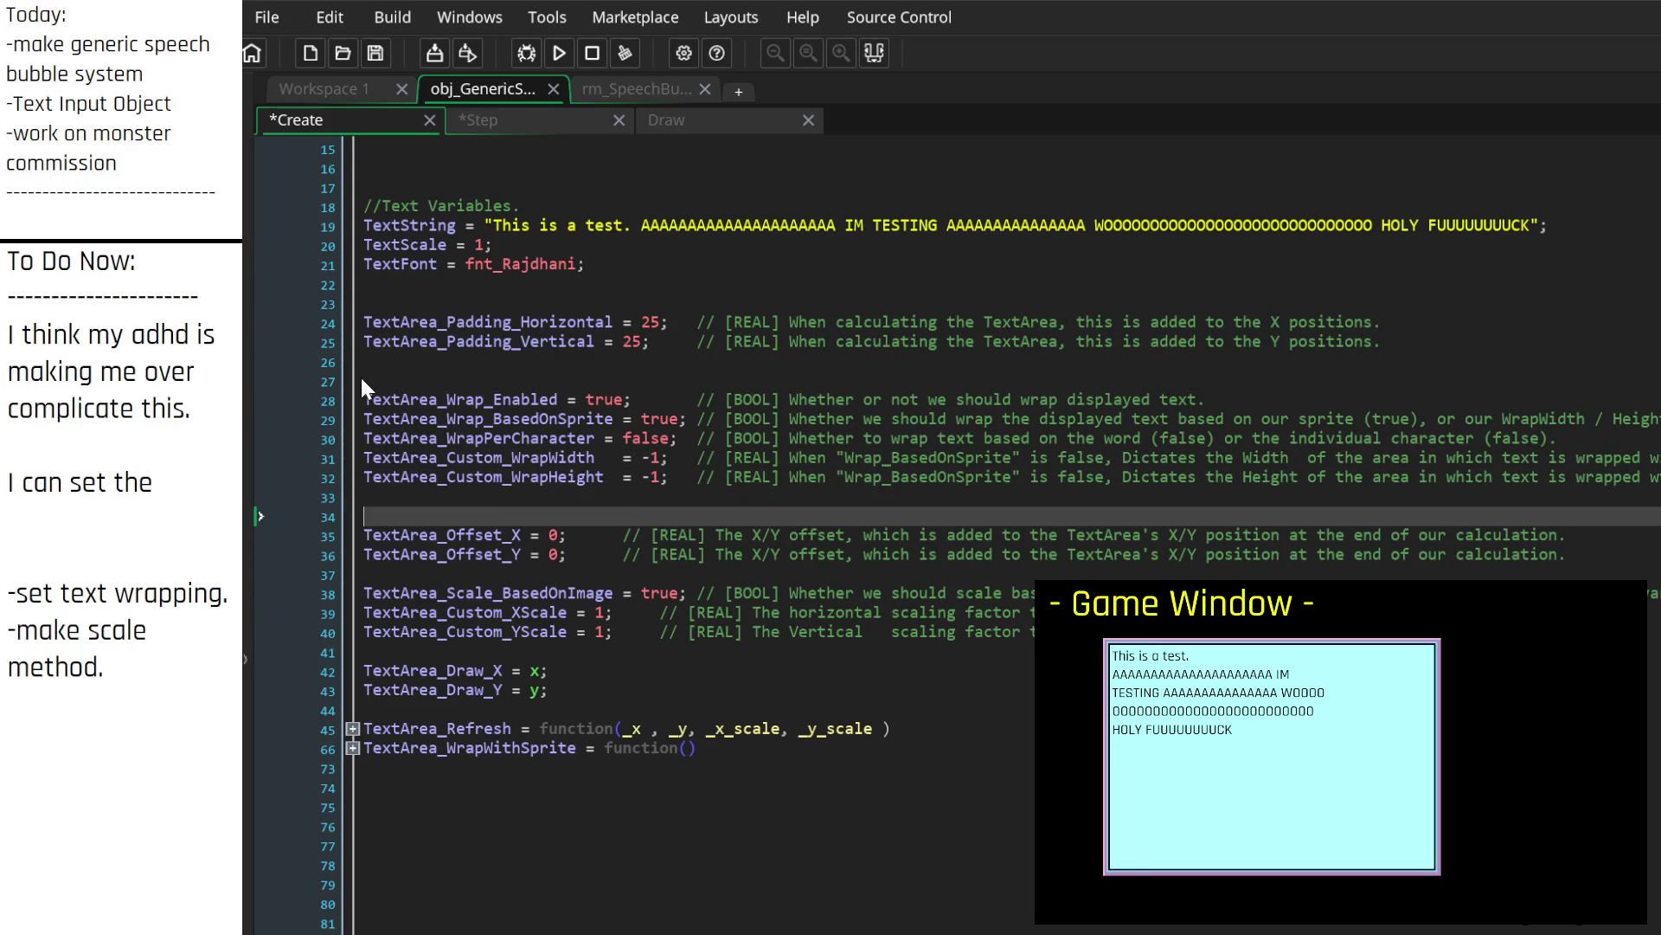
{"action": "key", "text": "Up"}
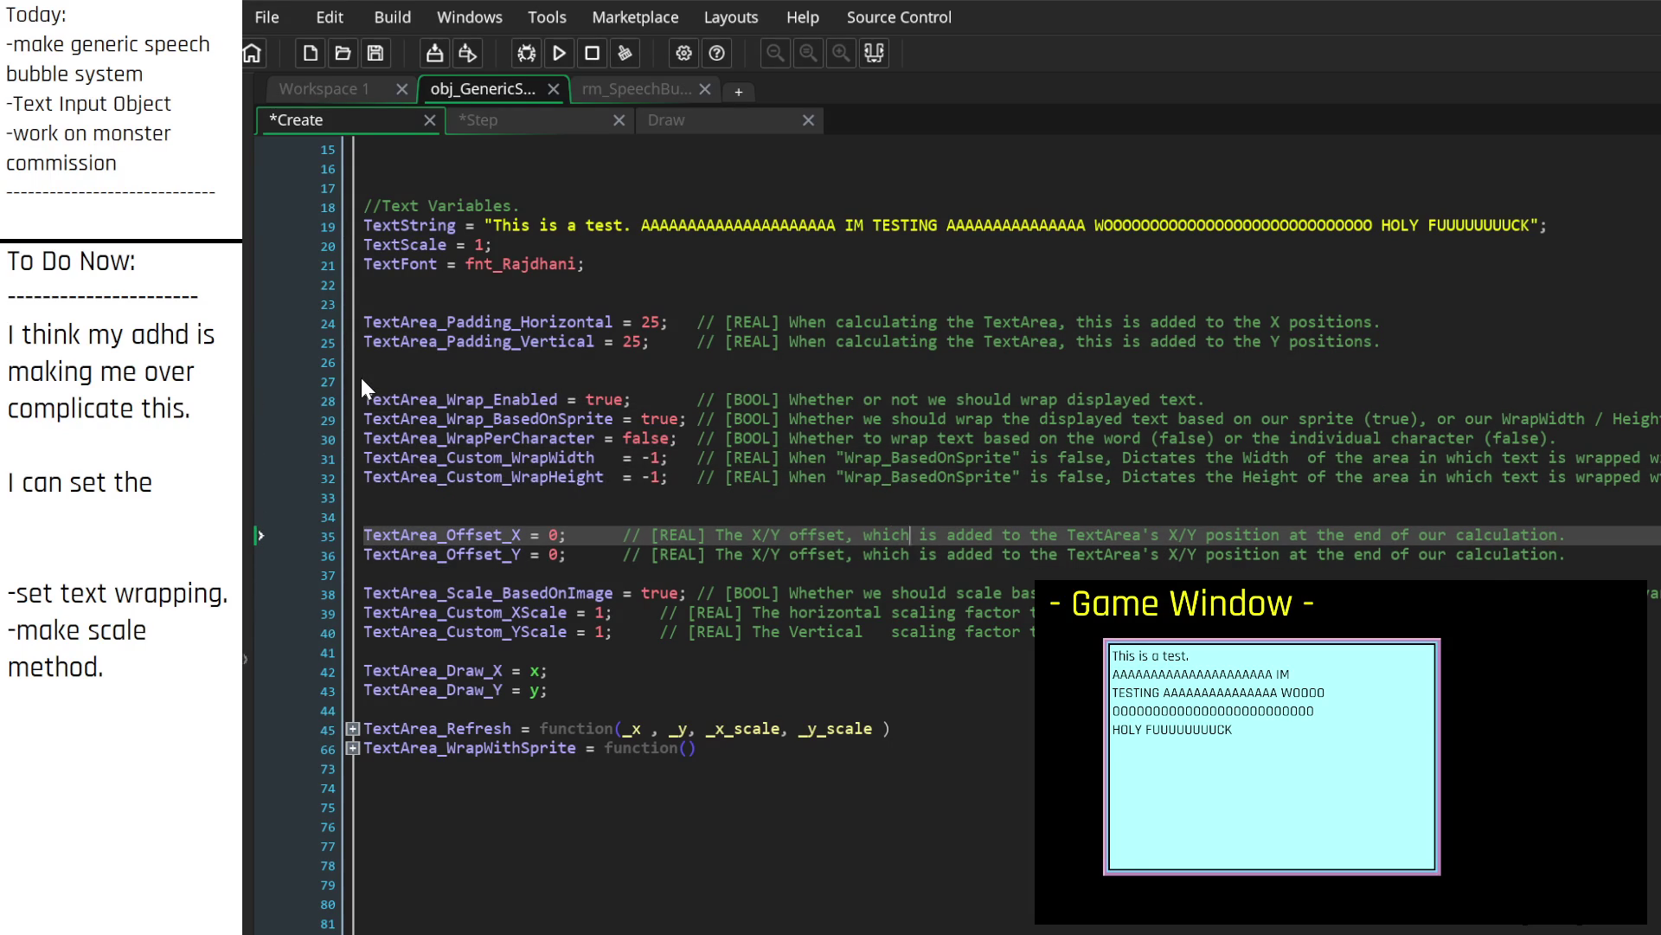
{"action": "key", "text": "Right"}
{"action": "key", "text": "Right"}
{"action": "key", "text": "Right"}
{"action": "key", "text": "Down"}
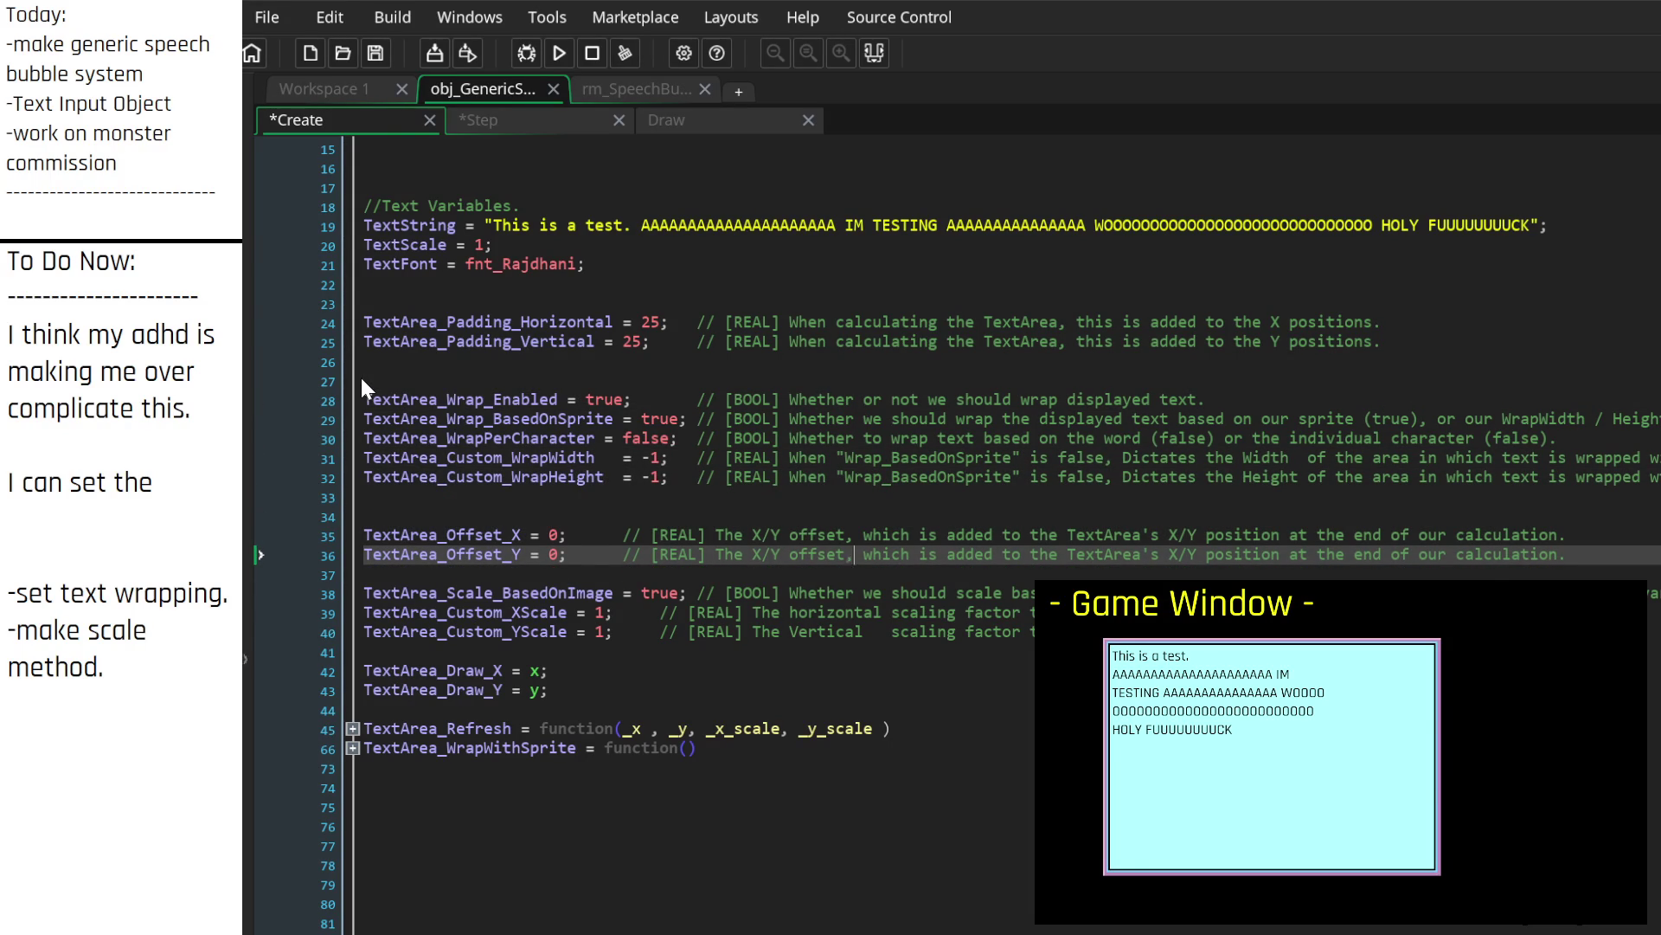
{"action": "key", "text": "Up"}
{"action": "key", "text": "Up"}
{"action": "key", "text": "Up"}
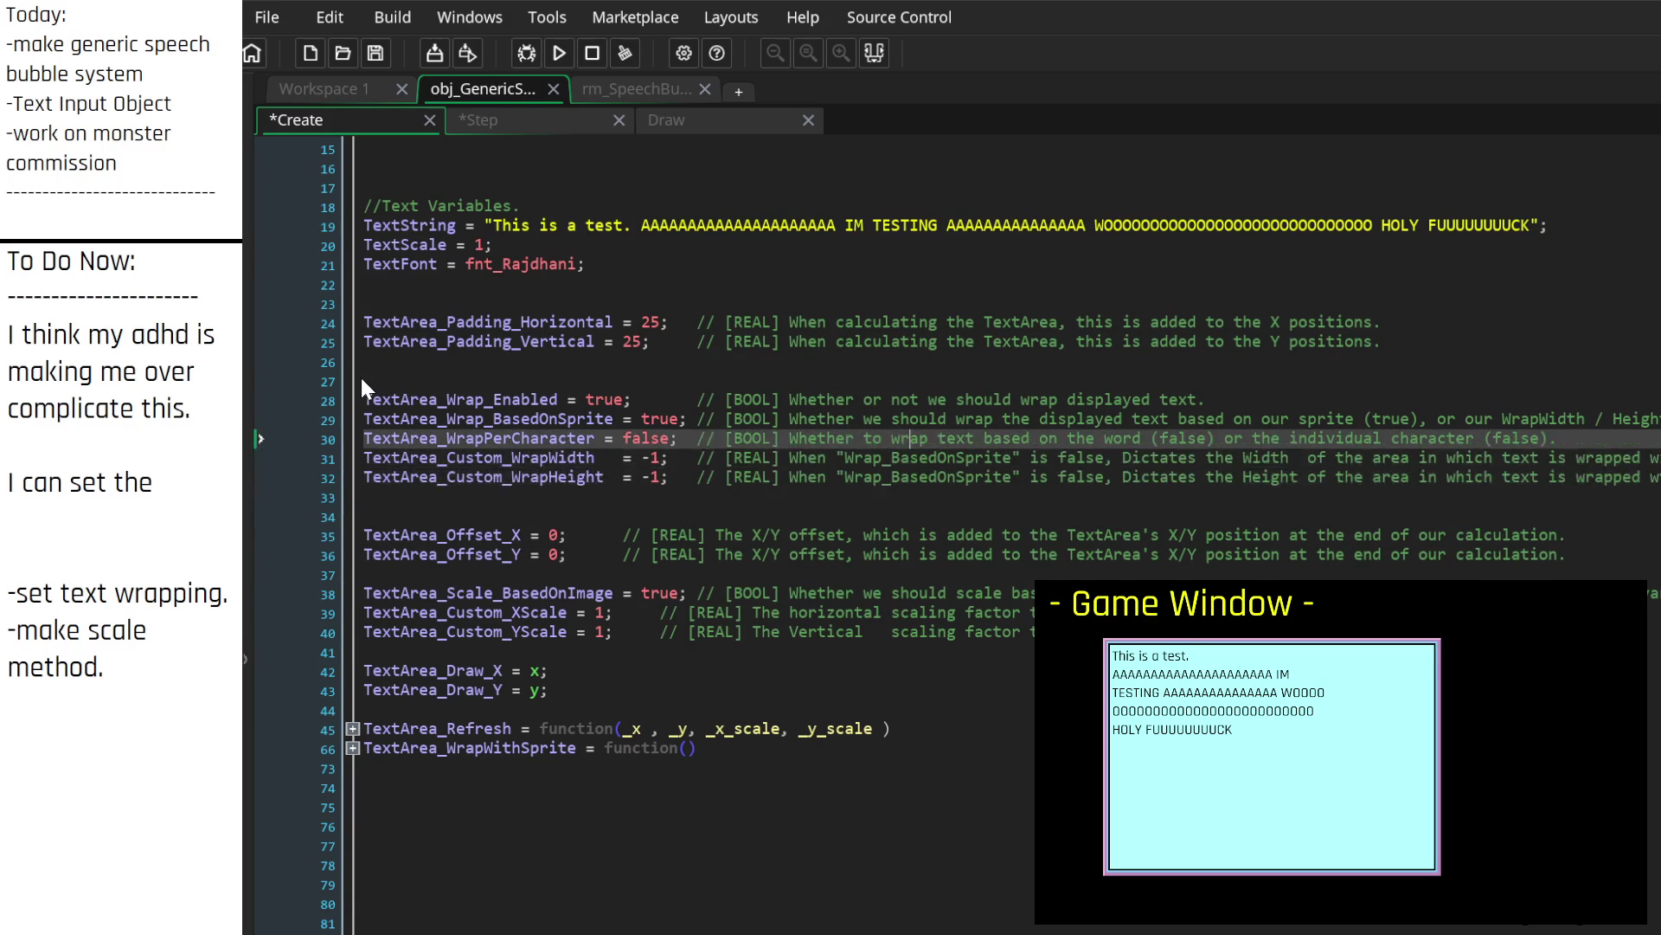
{"action": "key", "text": "Up"}
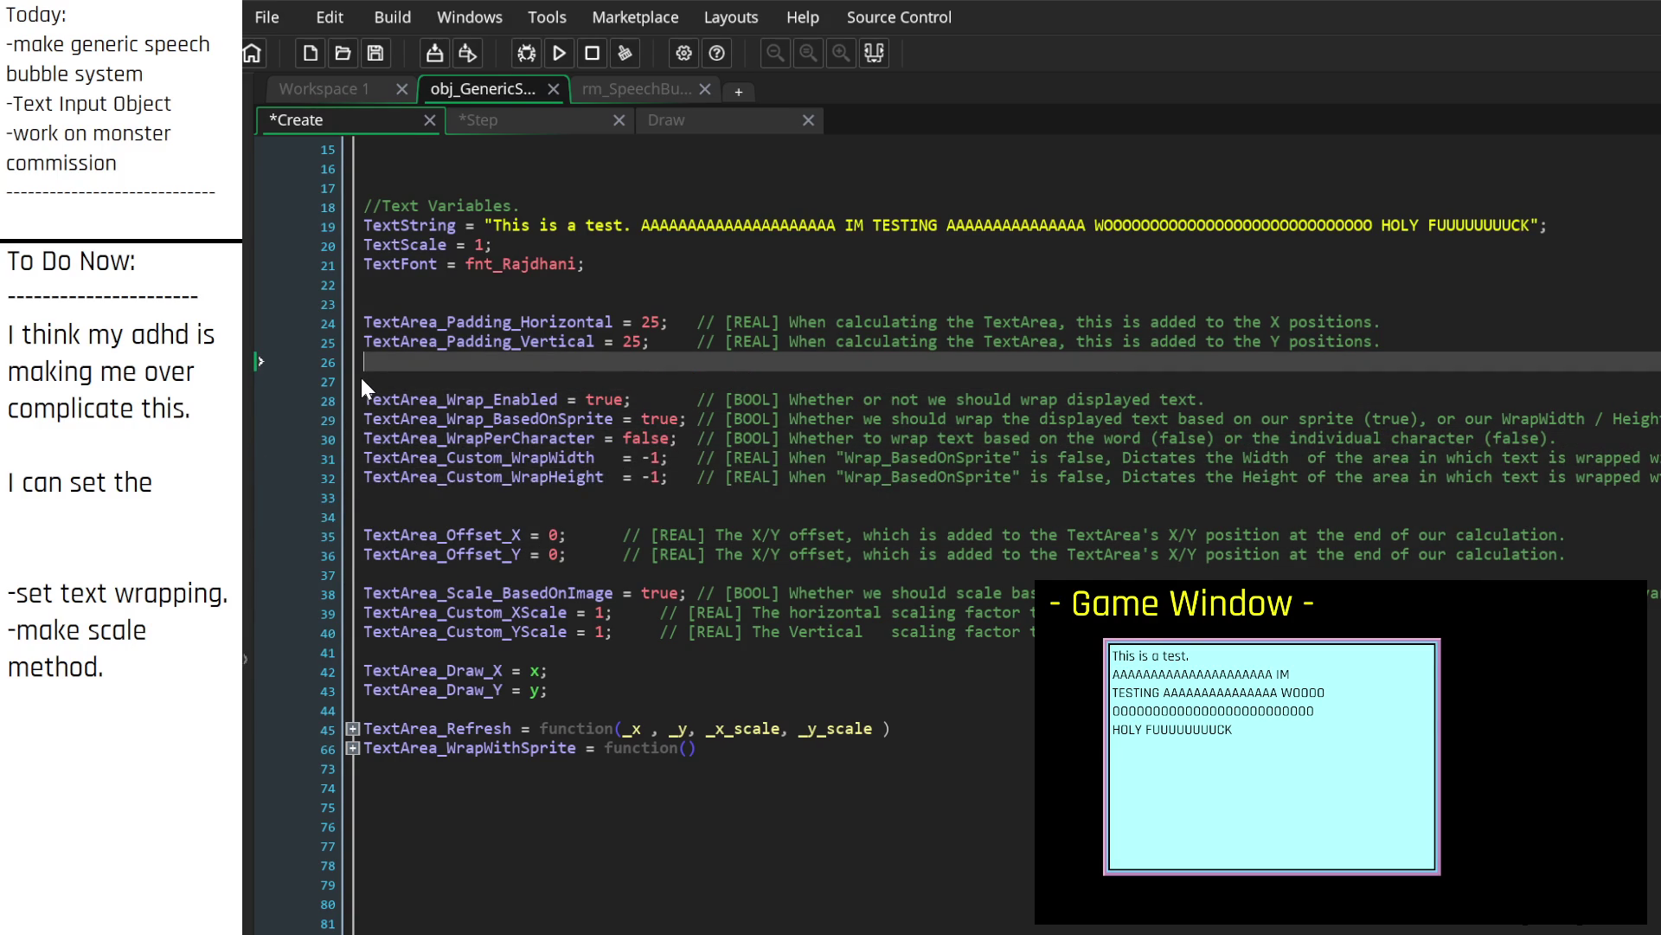
{"action": "key", "text": "Up"}
{"action": "key", "text": "Up"}
{"action": "key", "text": "Up"}
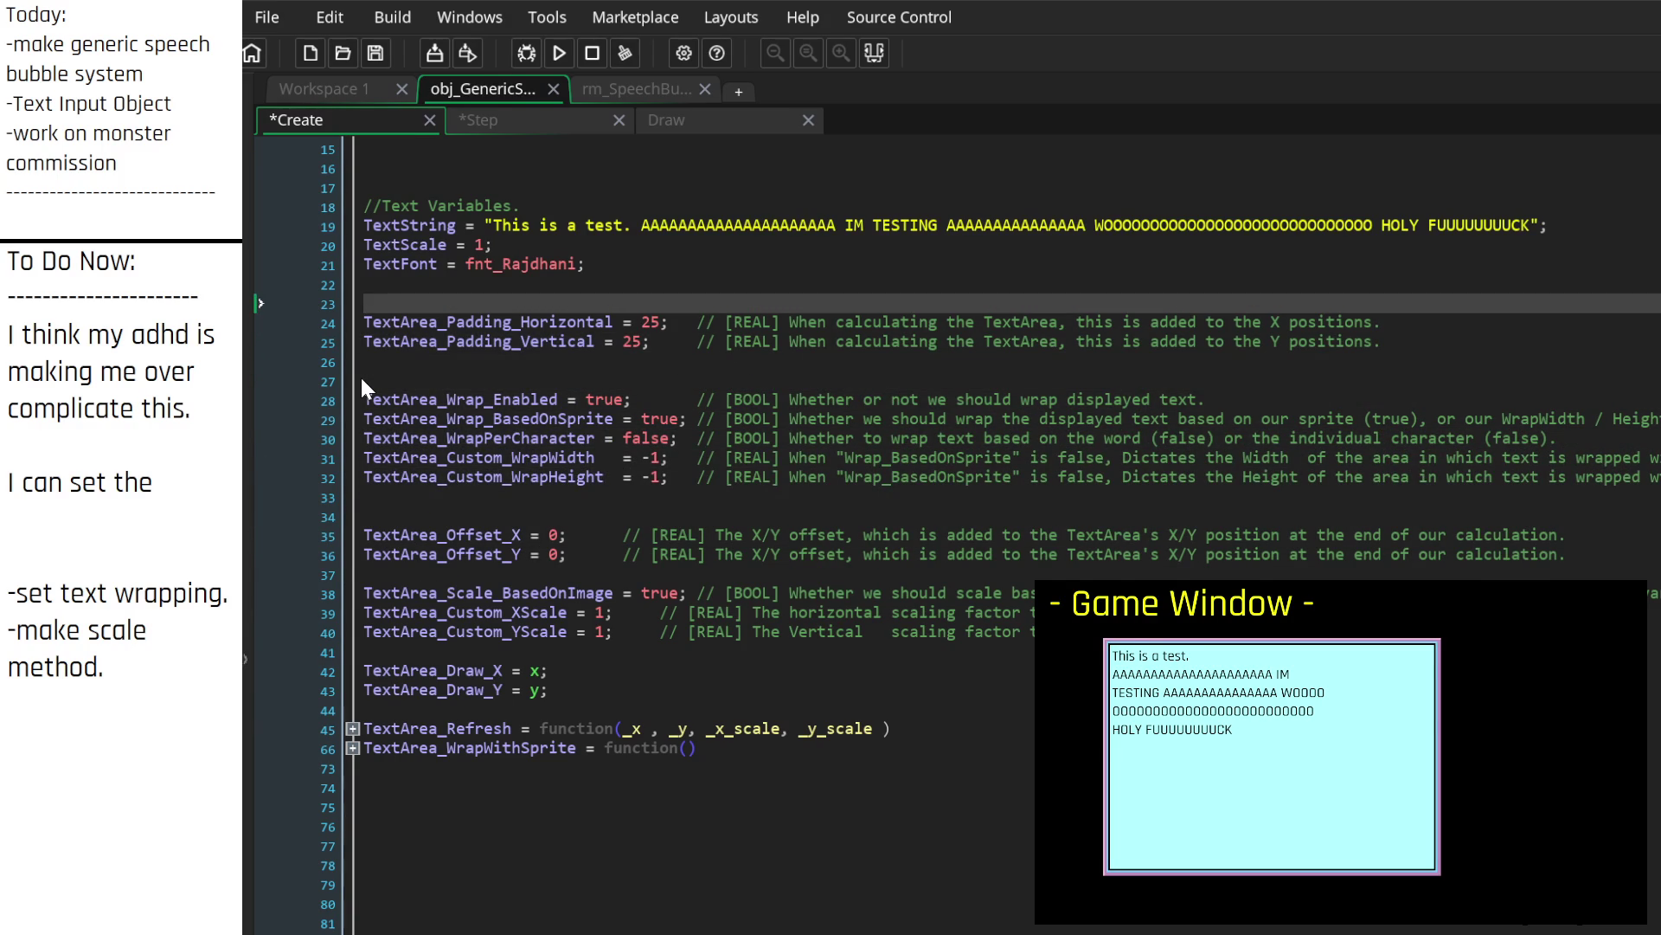
{"action": "key", "text": "ctrl+z"}
{"action": "key", "text": "ctrl+z"}
{"action": "key", "text": "ctrl+z"}
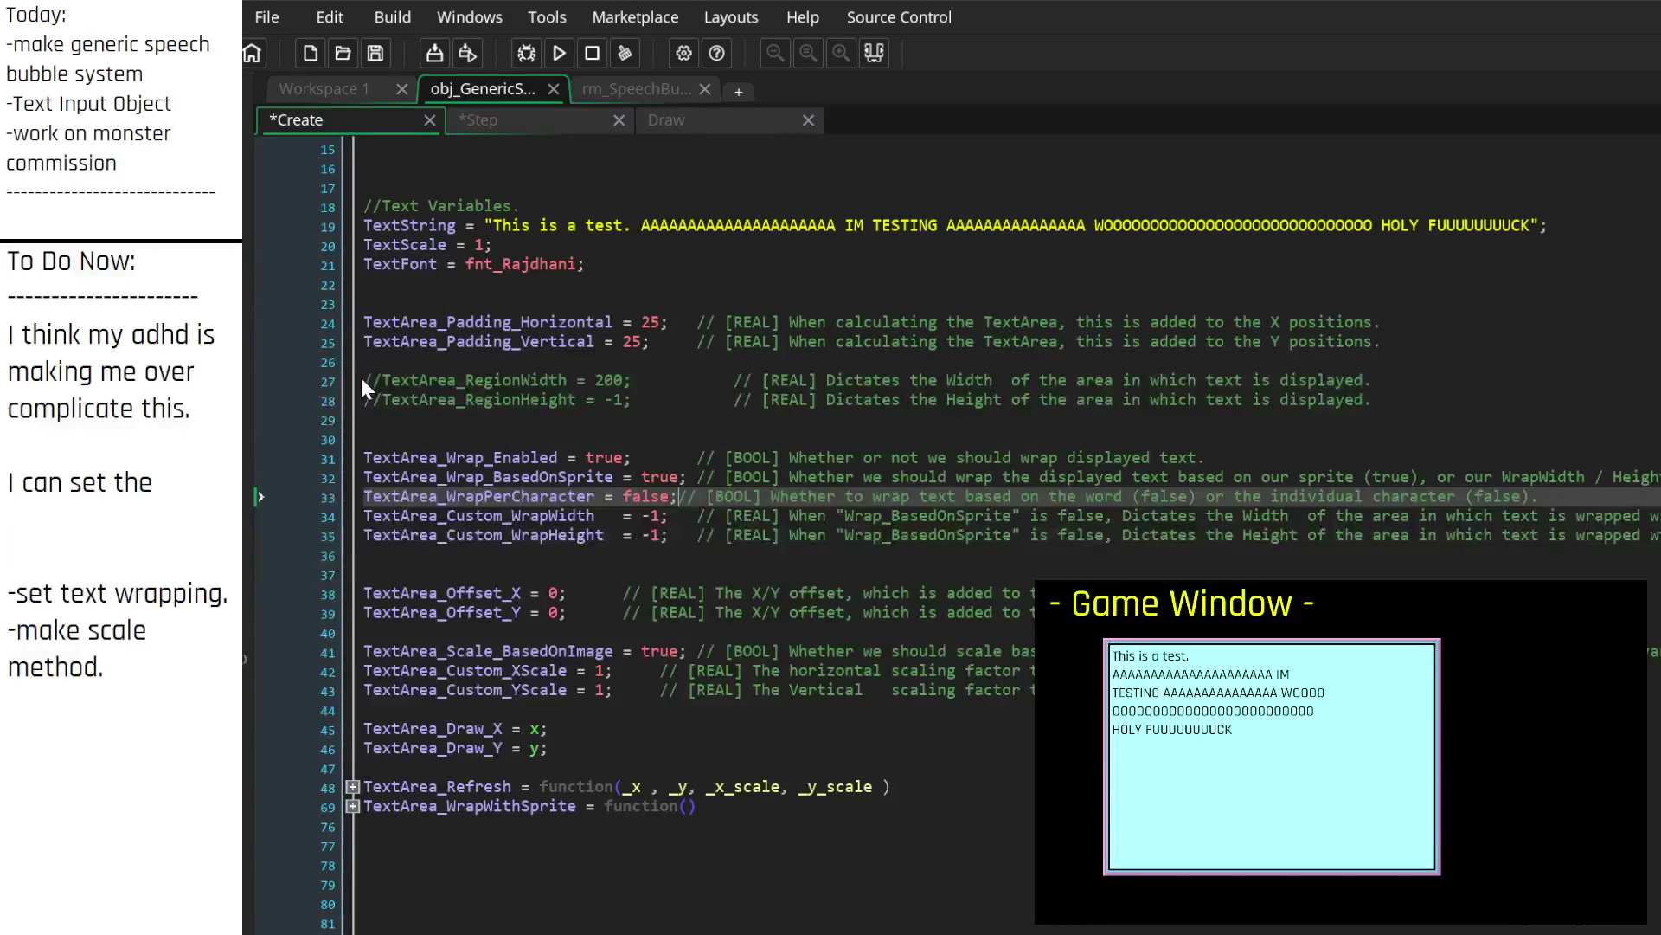
Step: Place the commented region lines above the padding variables and remove the extra blank line
{"action": "key", "text": "Up"}
{"action": "key", "text": "Up"}
{"action": "key", "text": "Up"}
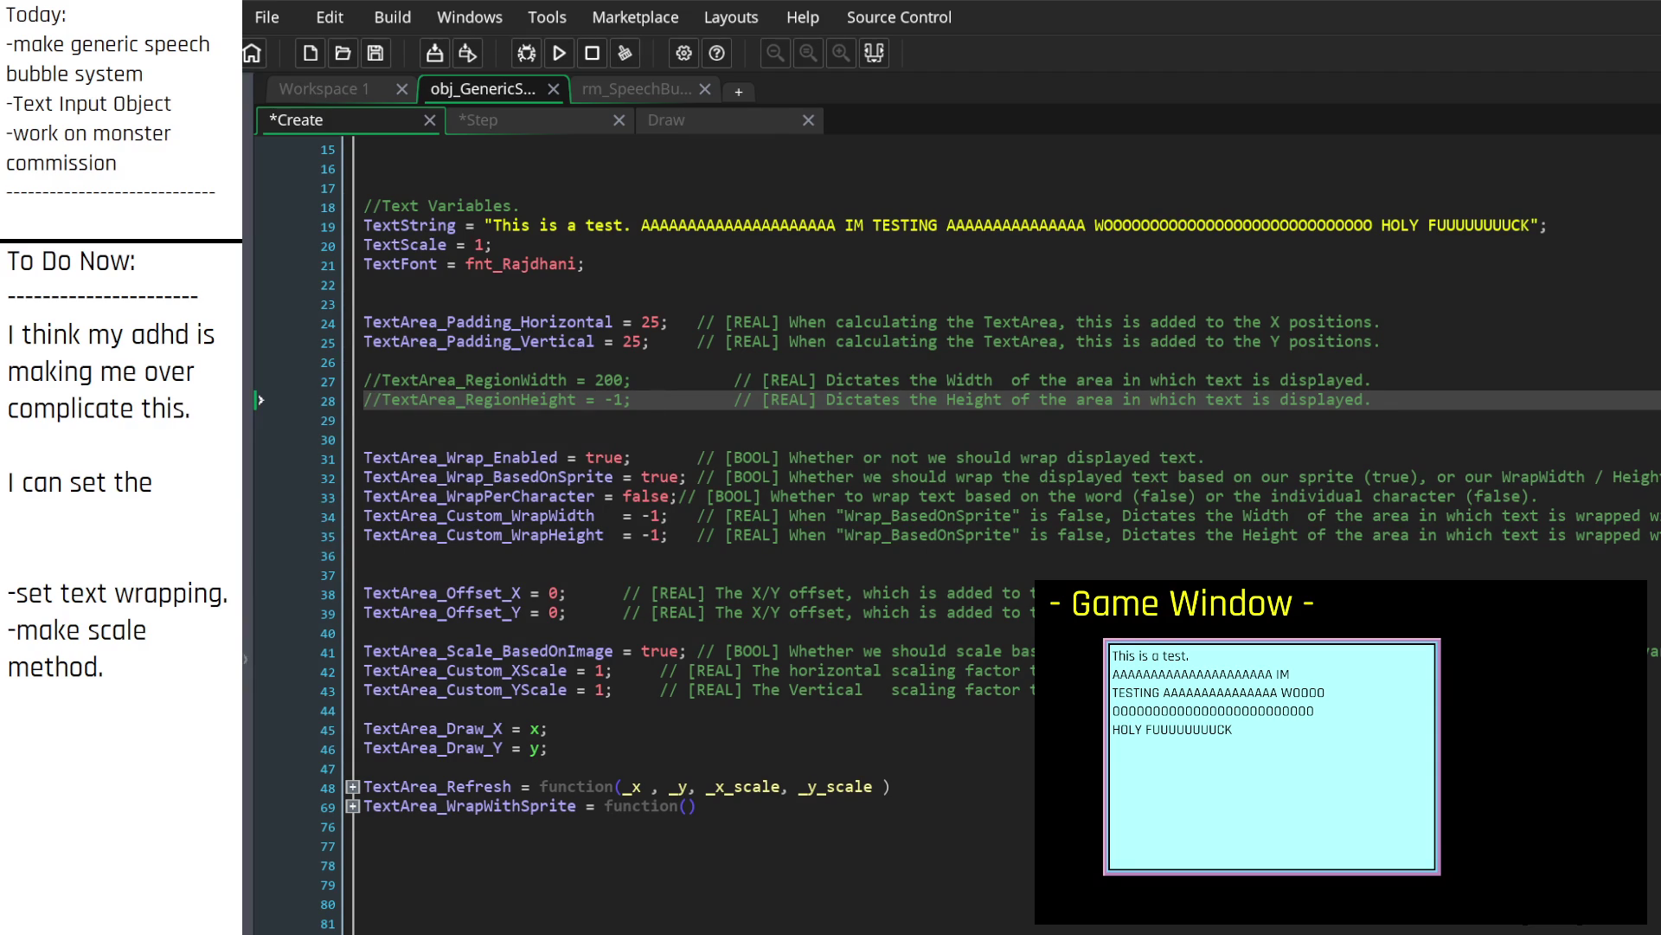
{"action": "left_click", "coordinate": [401, 400]}
{"action": "key", "text": "shift+End"}
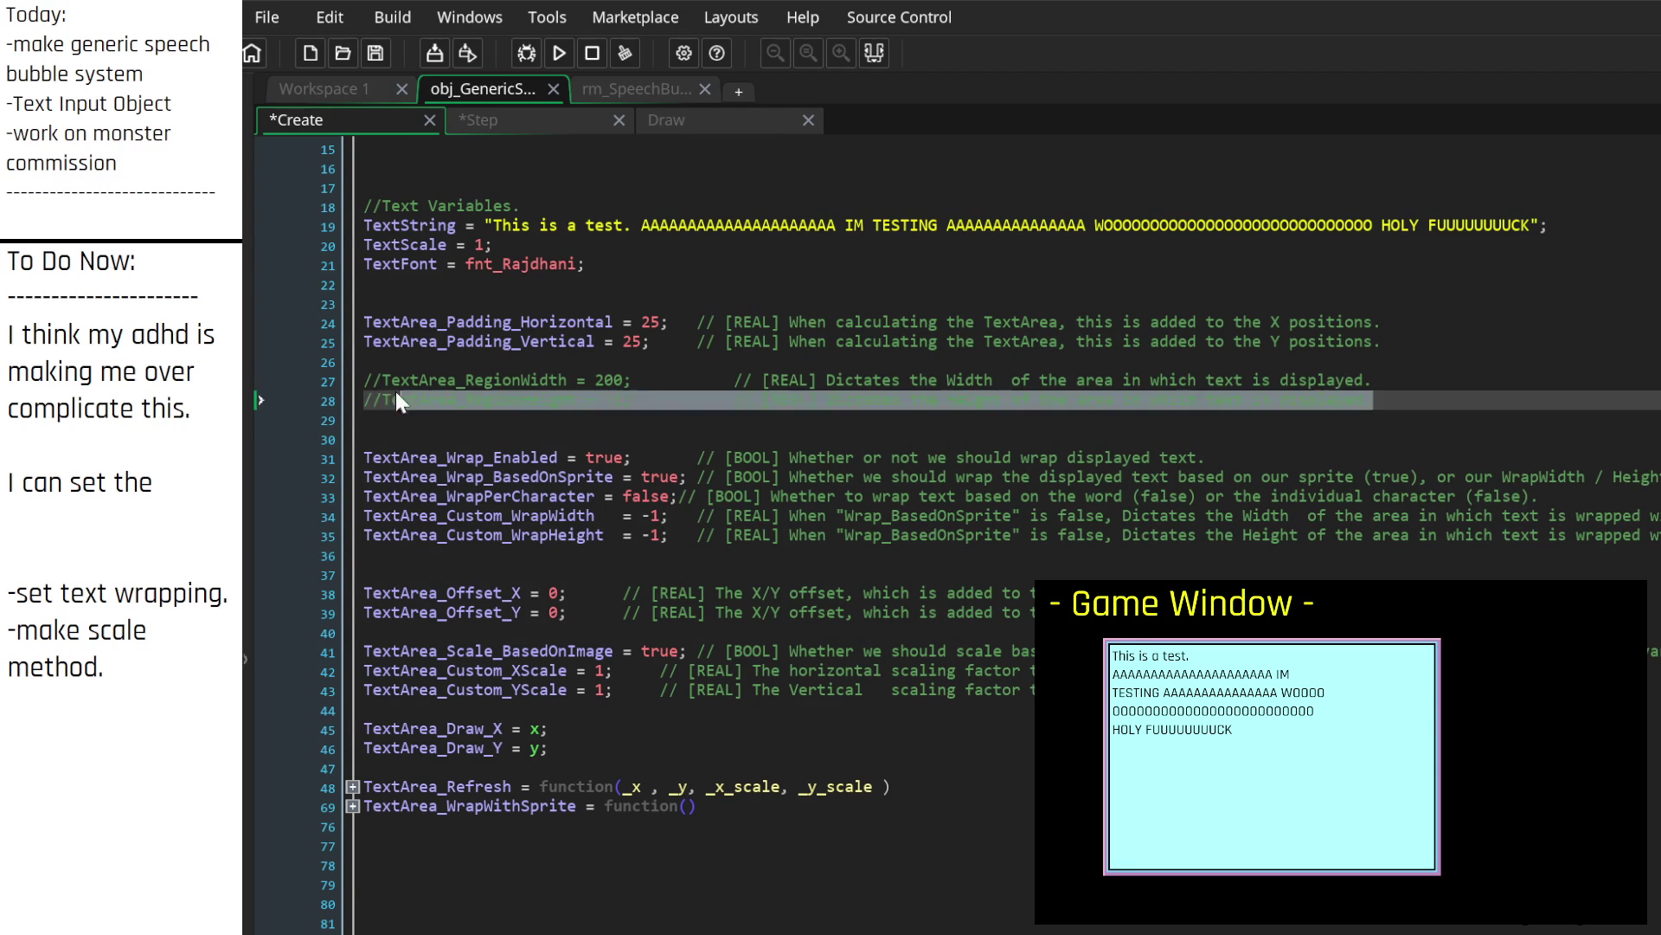
{"action": "left_click_drag", "start_coordinate": [401, 400], "coordinate": [376, 380]}
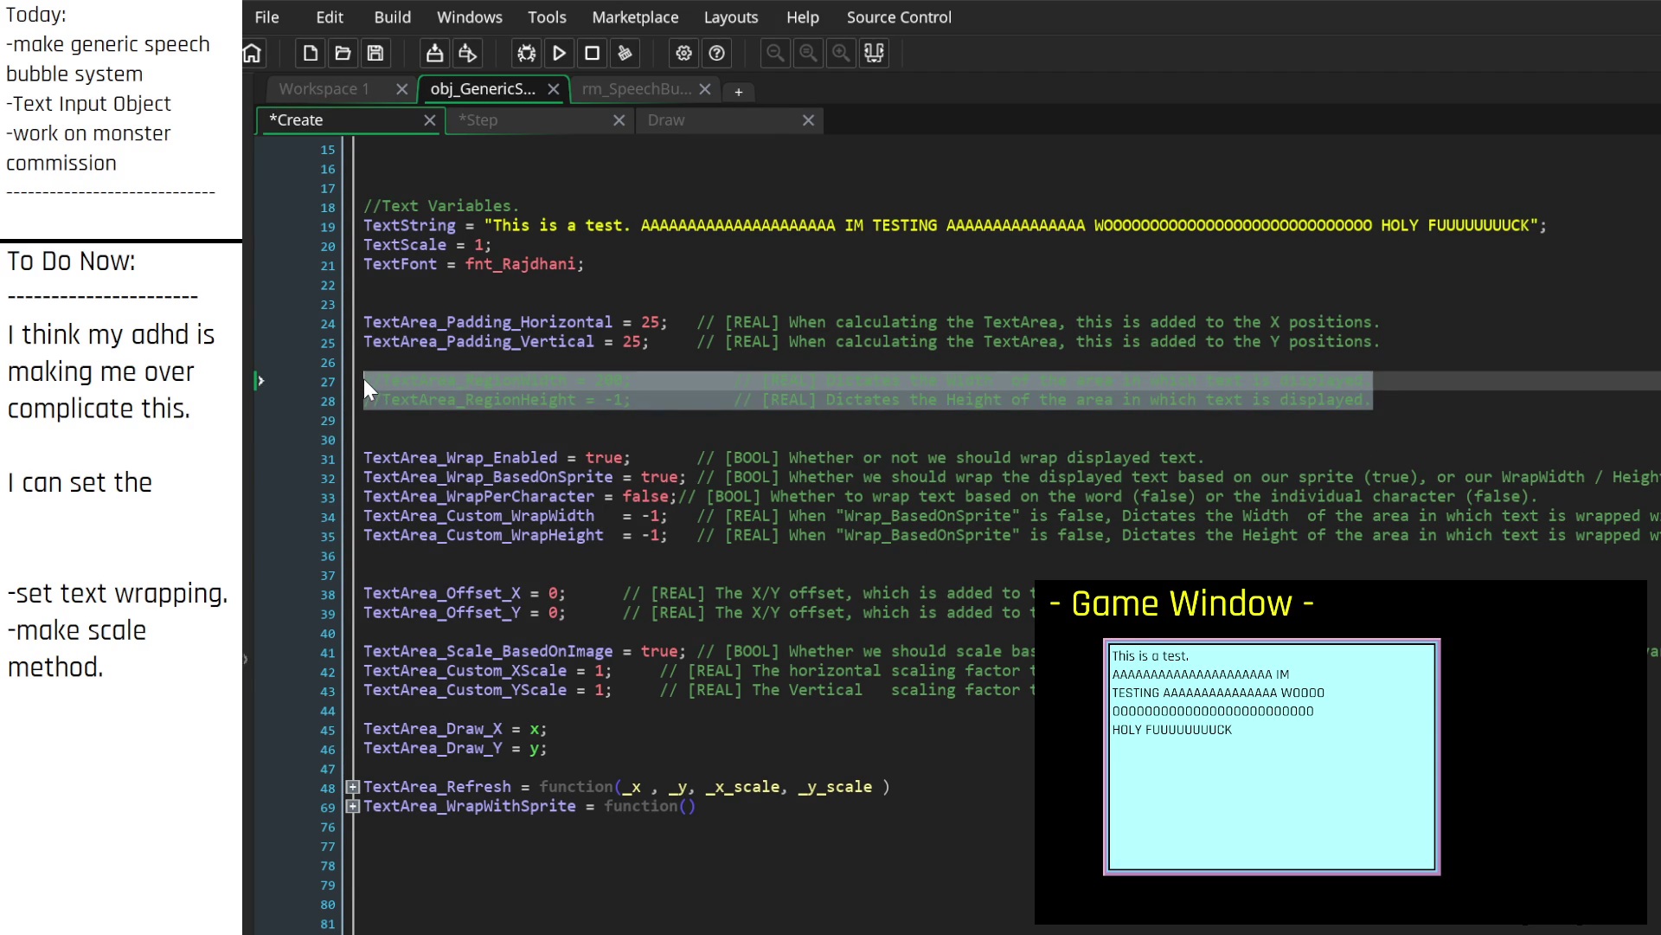
{"action": "key", "text": "Delete"}
{"action": "key", "text": "Delete"}
{"action": "key", "text": "Delete"}
{"action": "key", "text": "Up"}
{"action": "key", "text": "Up"}
{"action": "key", "text": "Up"}
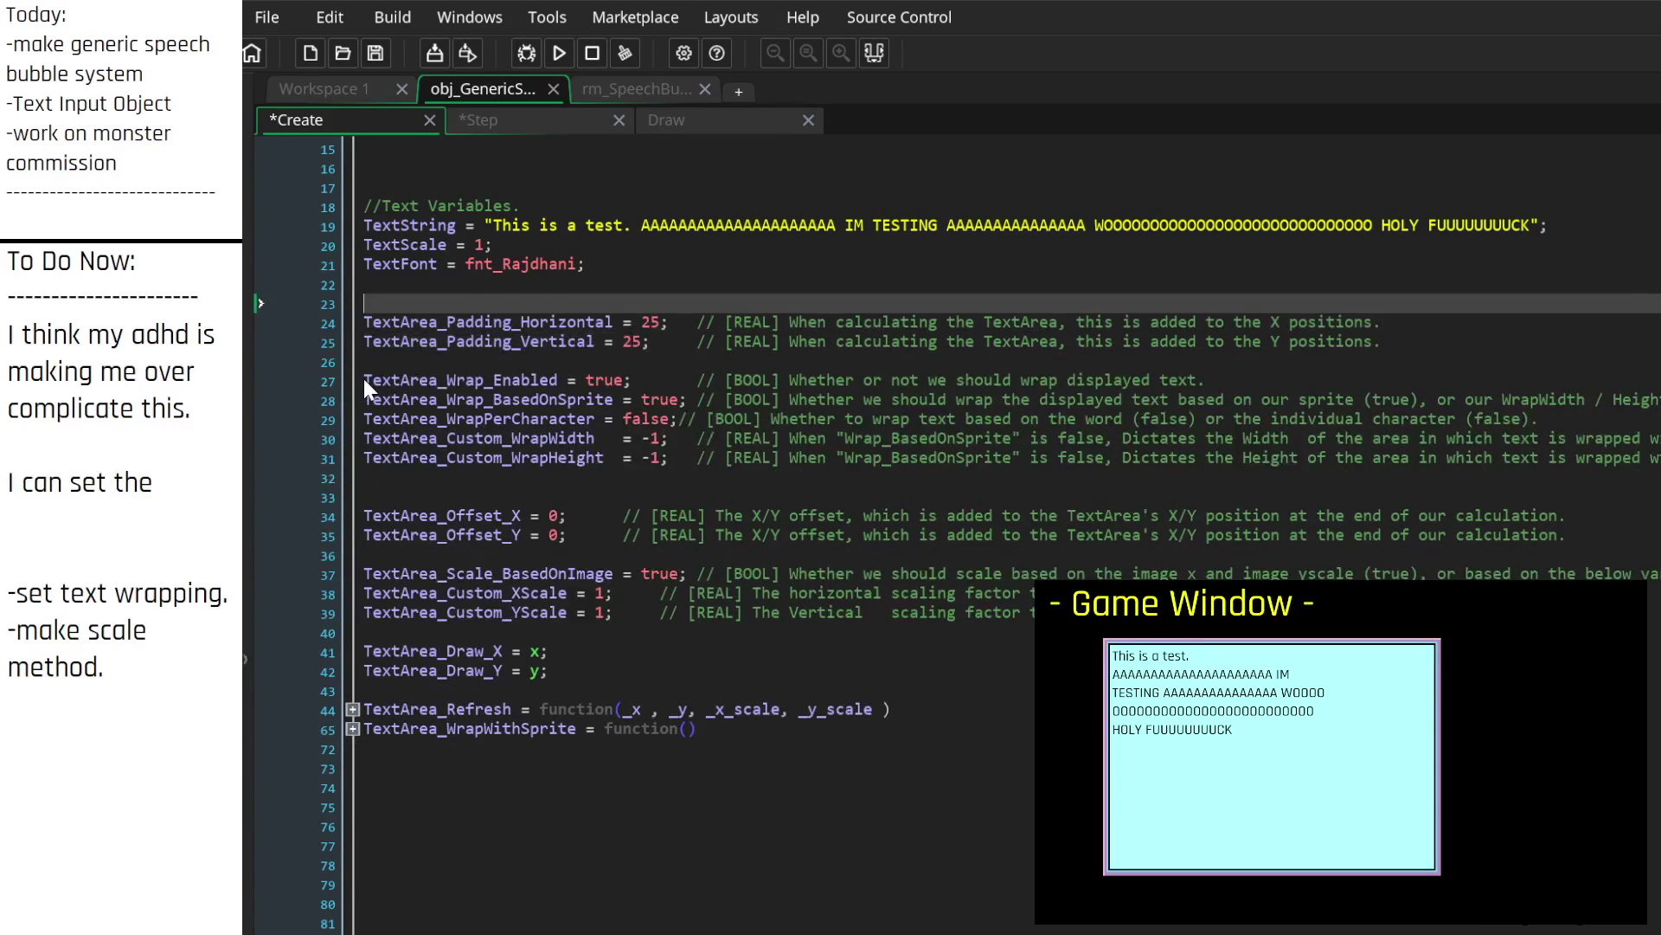
{"action": "key", "text": "ctrl+z"}
{"action": "key", "text": "ctrl+z"}
{"action": "key", "text": "ctrl+z"}
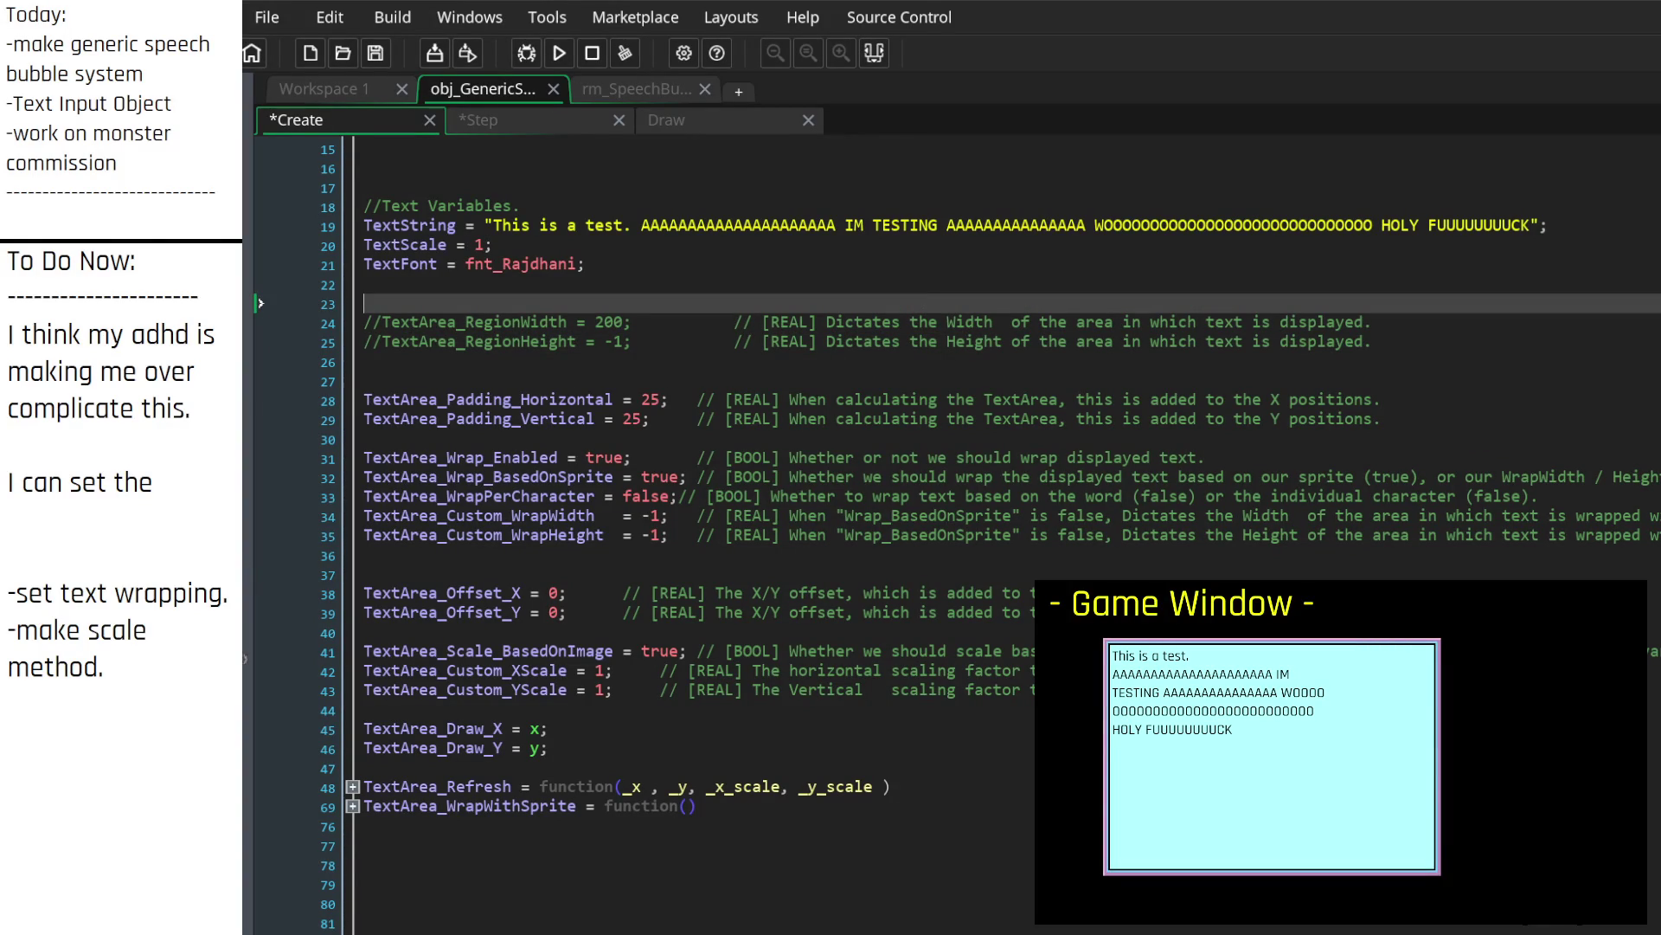
{"action": "key", "text": "BackSpace"}
{"action": "key", "text": "Down"}
{"action": "key", "text": "Down"}
{"action": "key", "text": "Down"}
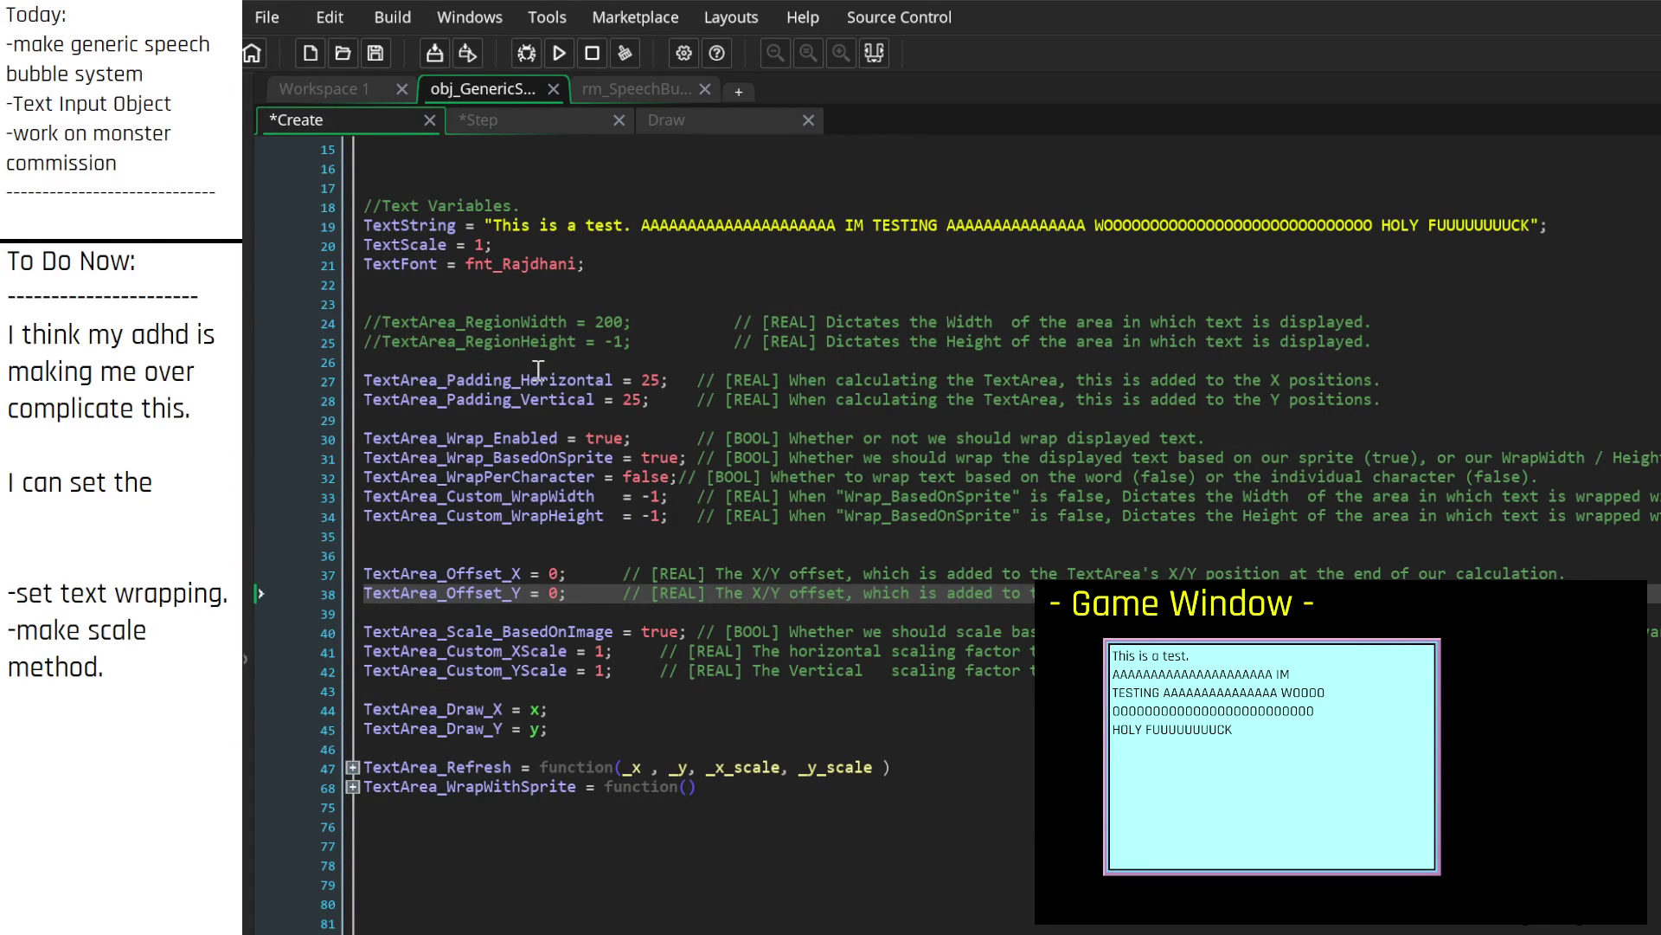
{"action": "key", "text": "Up"}
{"action": "key", "text": "Up"}
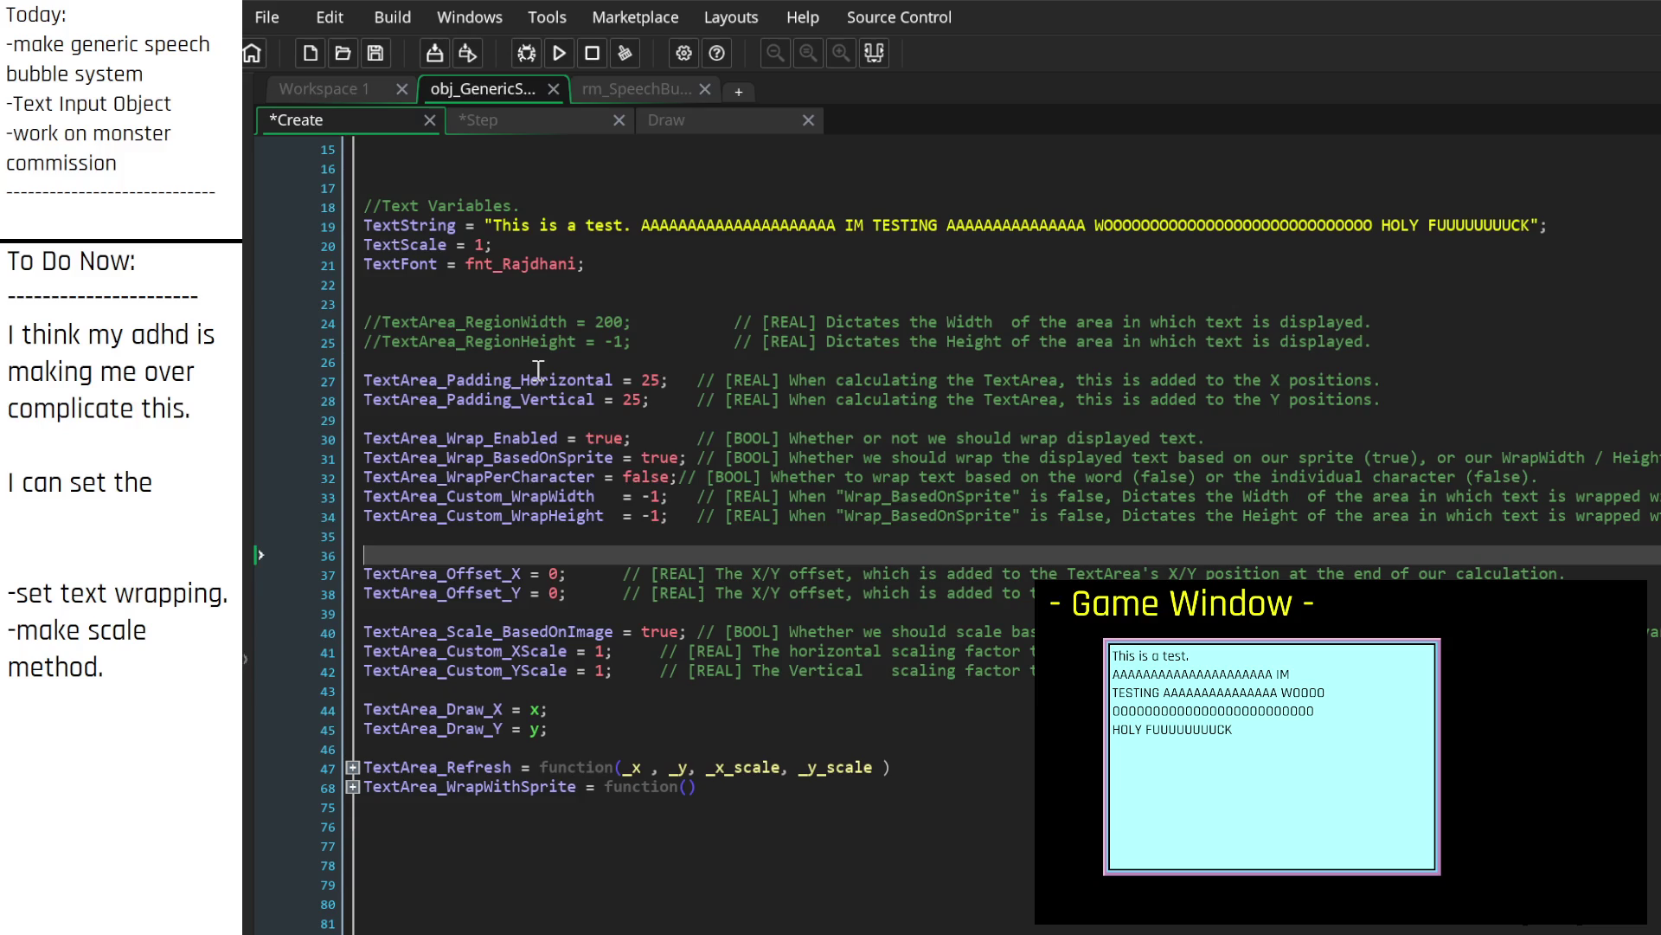
Step: Add 'TextArea_Offset_Enabled = true;' commented '// [BOOL] Whether we add the Offset_X and Offset_Y'
{"action": "type", "text": "TextArea"}
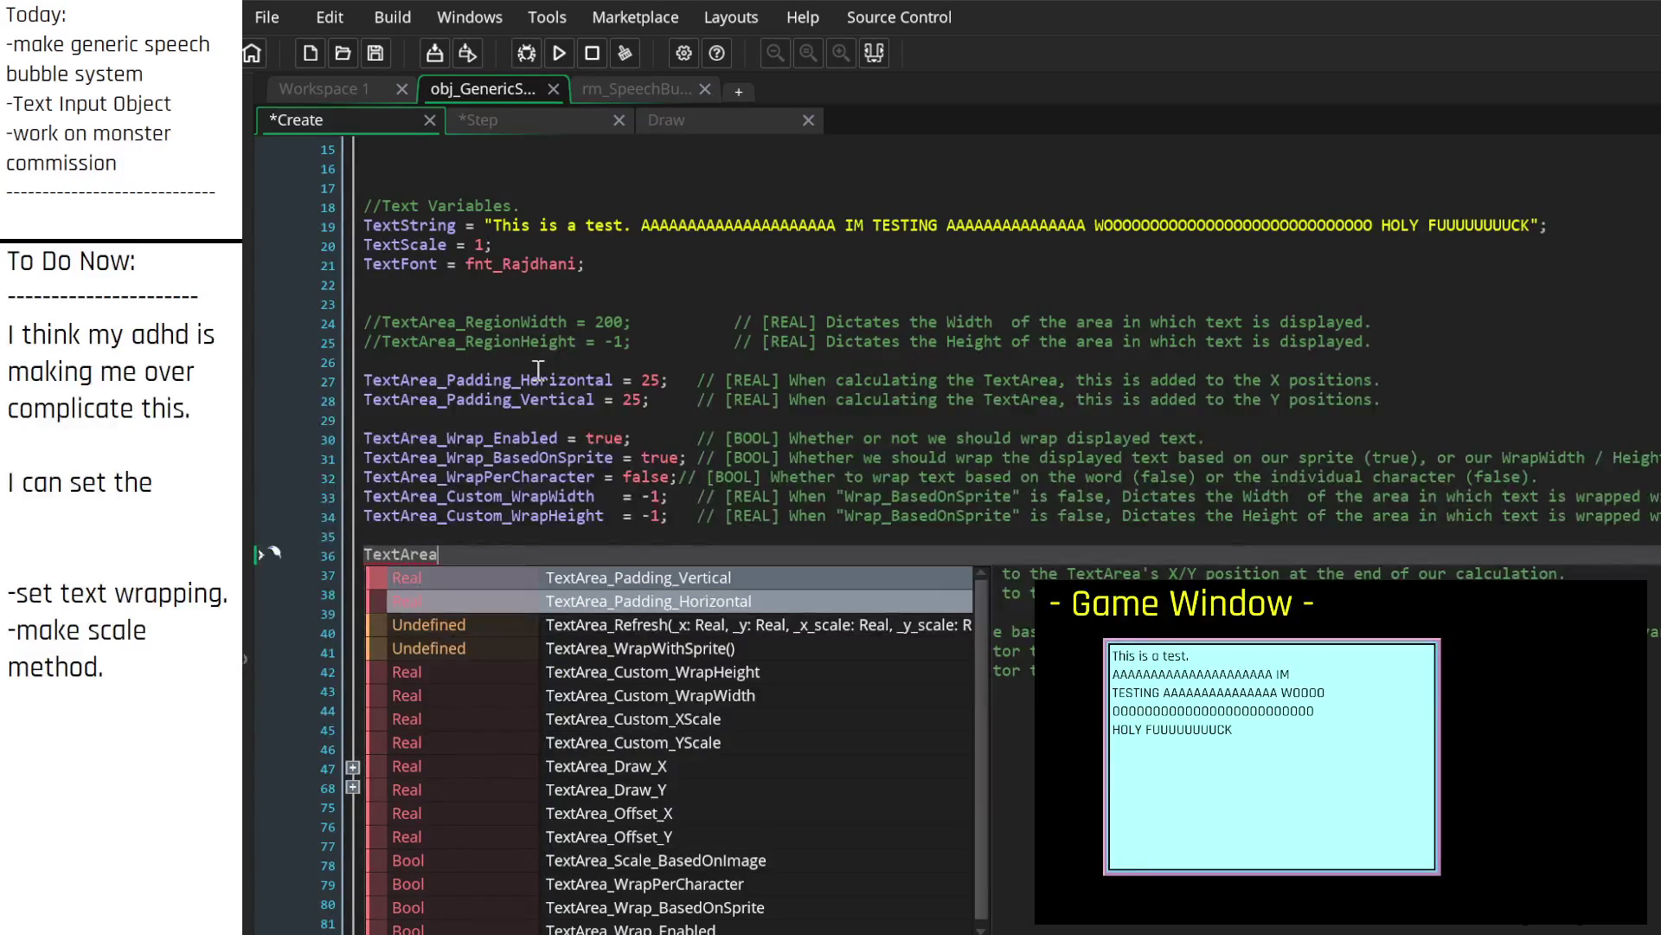
{"action": "type", "text": "_Offset_Enabled = true;"}
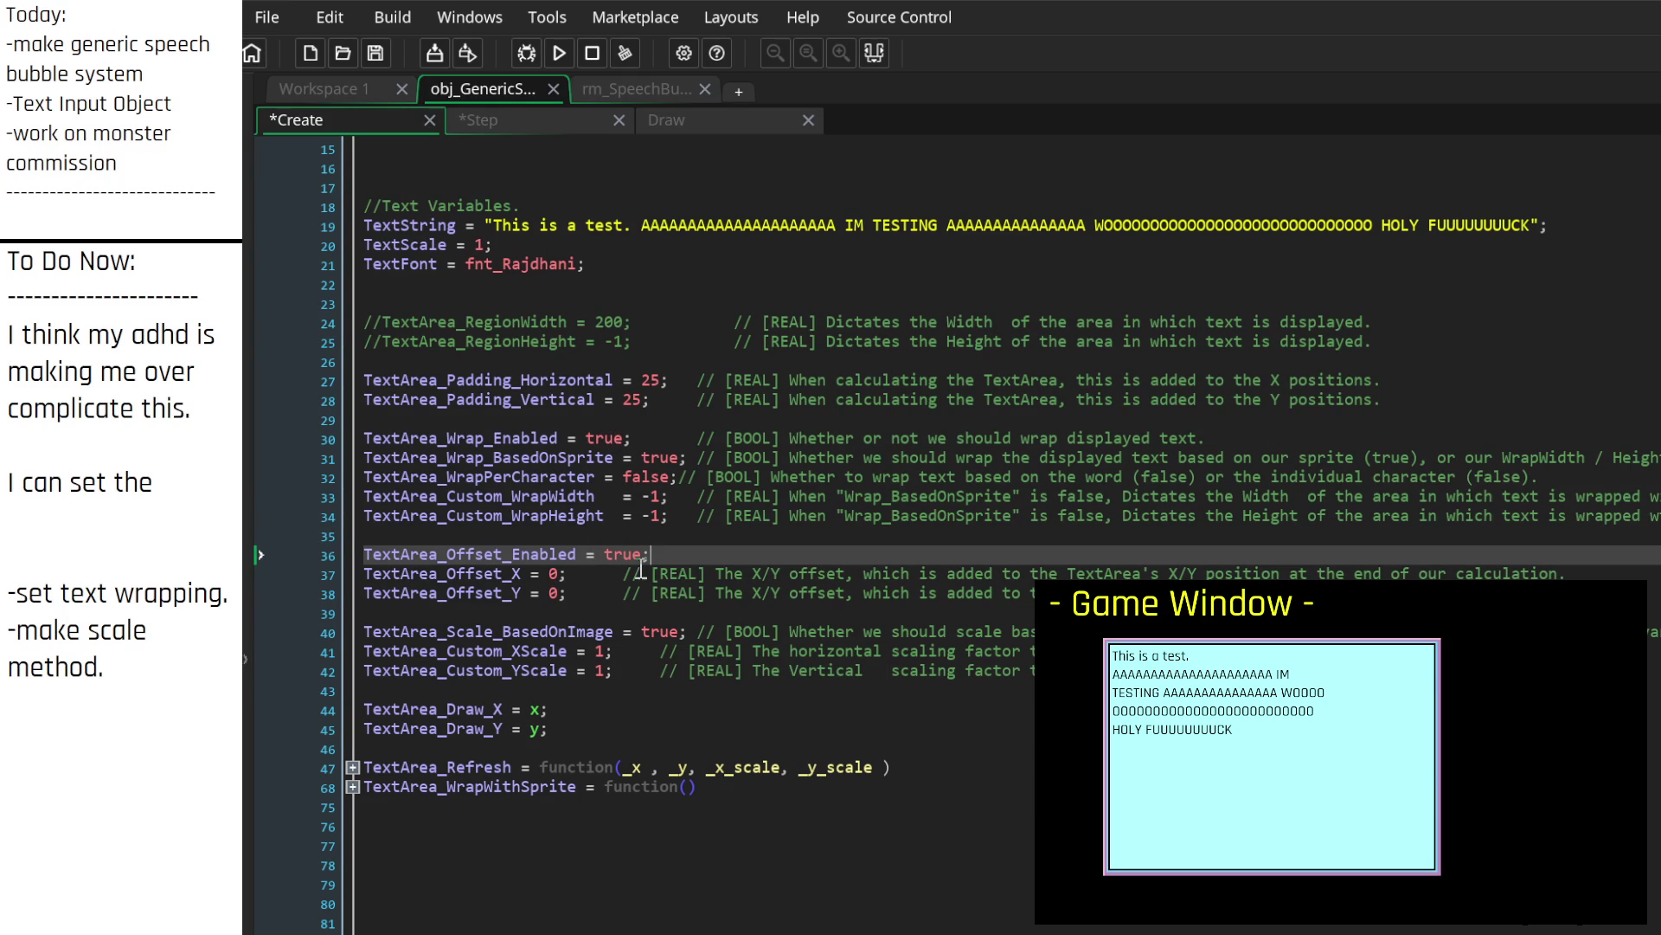
{"action": "type", "text": "// ["}
{"action": "type", "text": "BOOL]"}
{"action": "type", "text": " W"}
{"action": "type", "text": "hether we ad"}
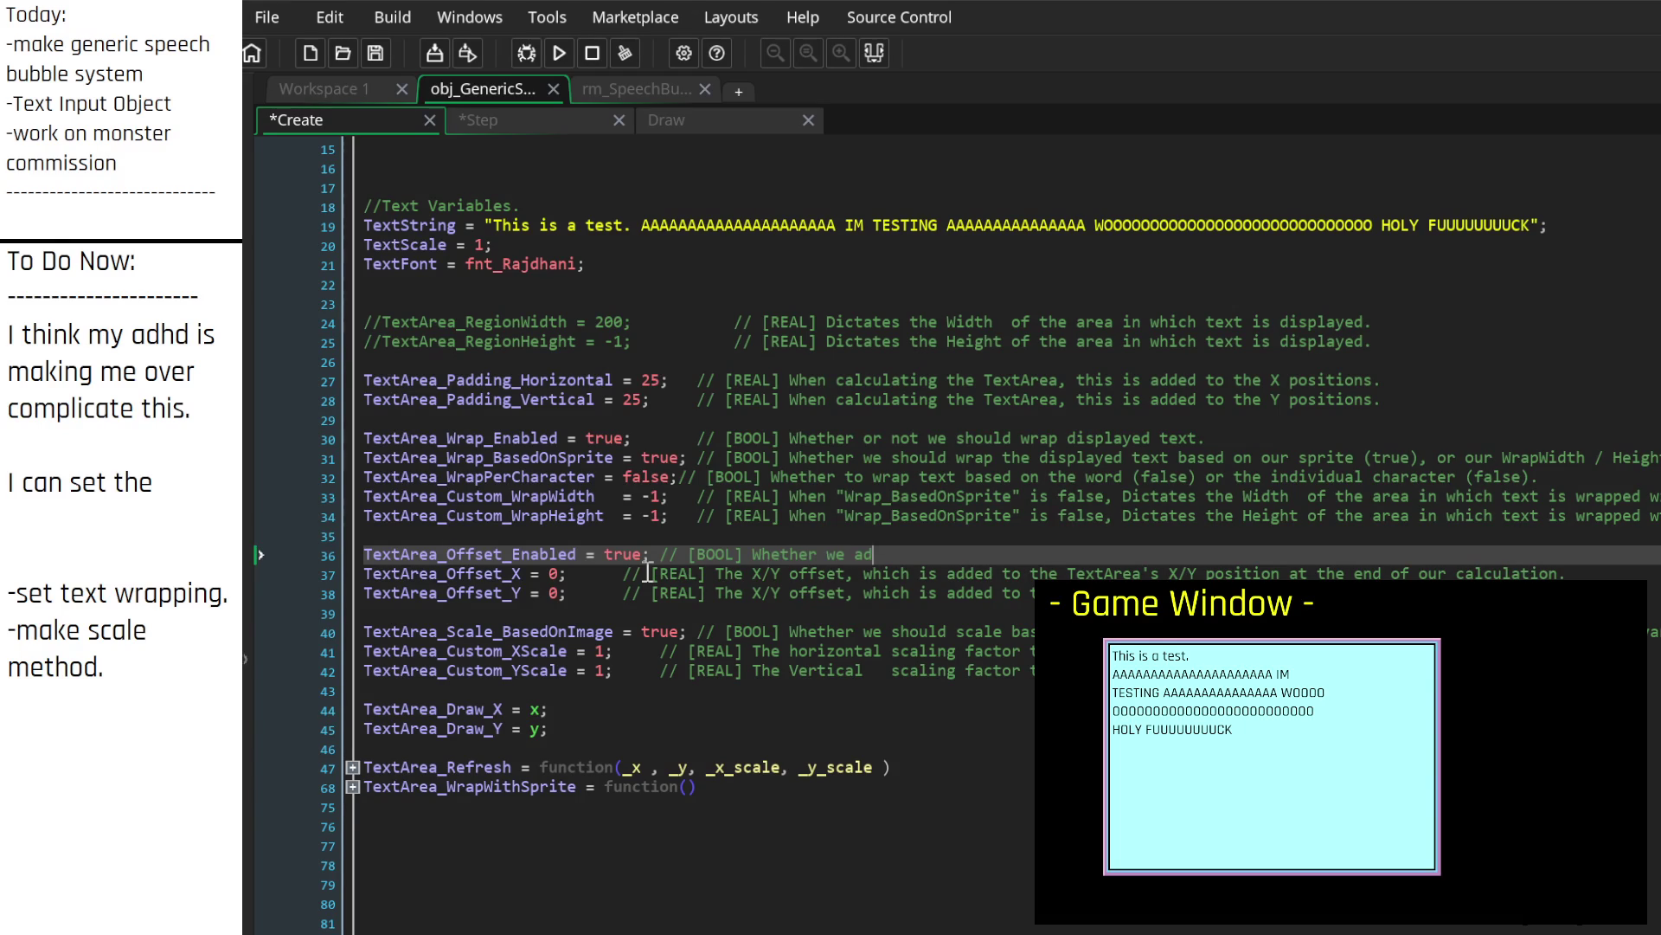
{"action": "type", "text": "d the "}
{"action": "type", "text": "Offset"}
{"action": "type", "text": "_X and Off"}
{"action": "type", "text": "set_Y"}
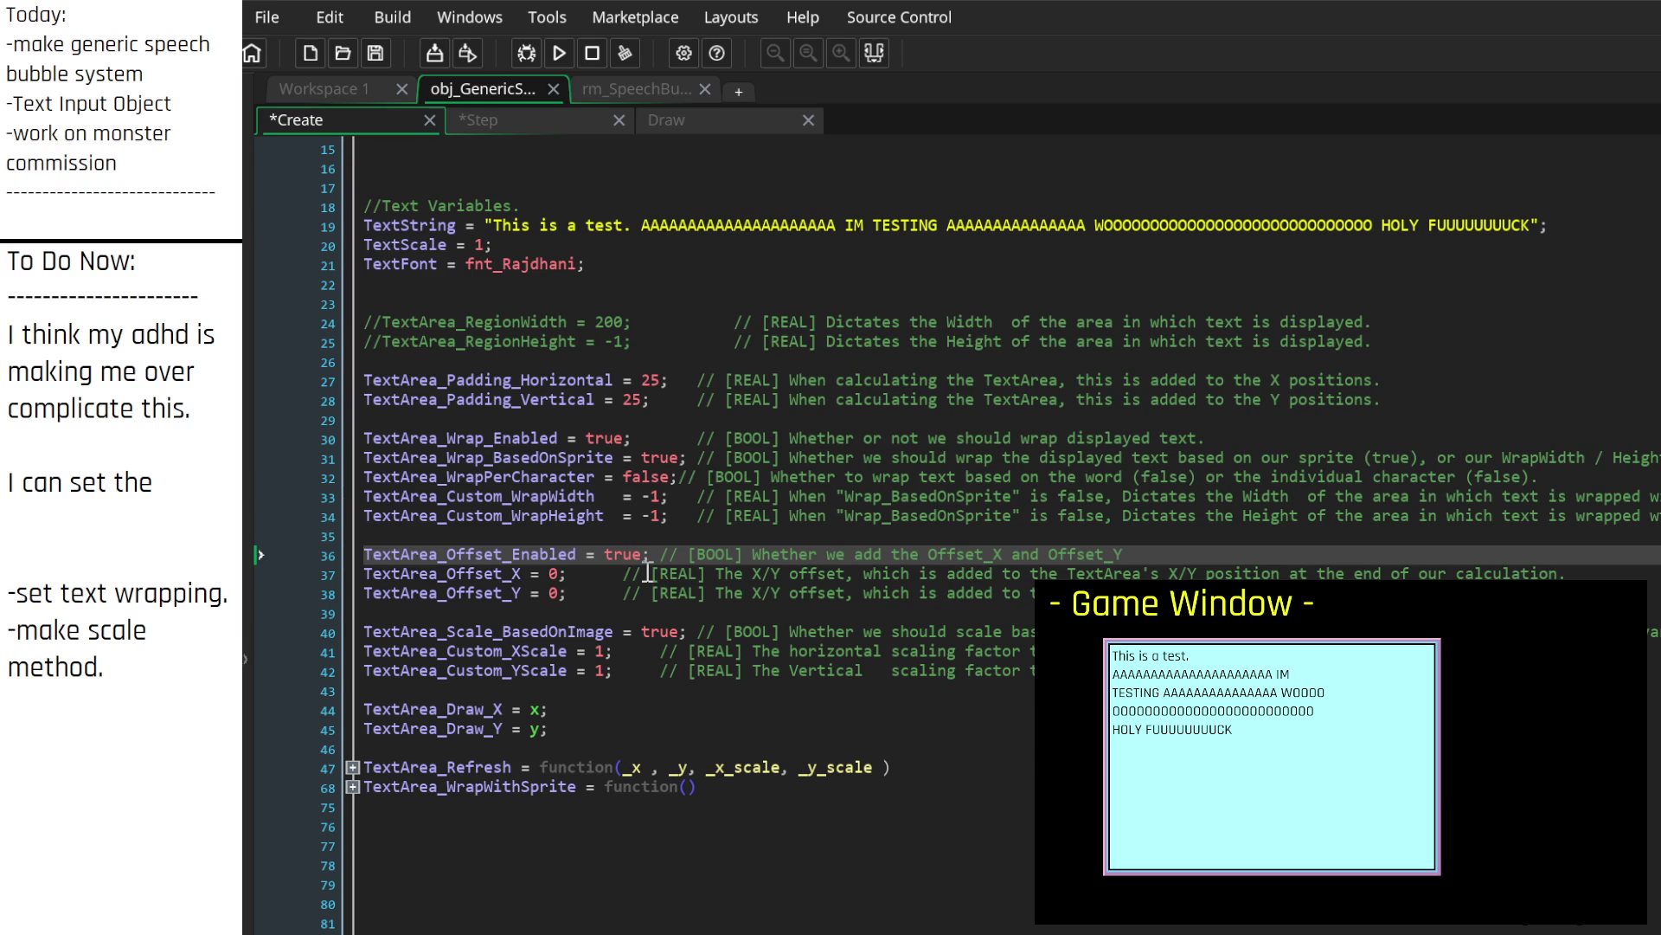
{"action": "key", "text": "End"}
{"action": "key", "text": "Home"}
{"action": "key", "text": "Down"}
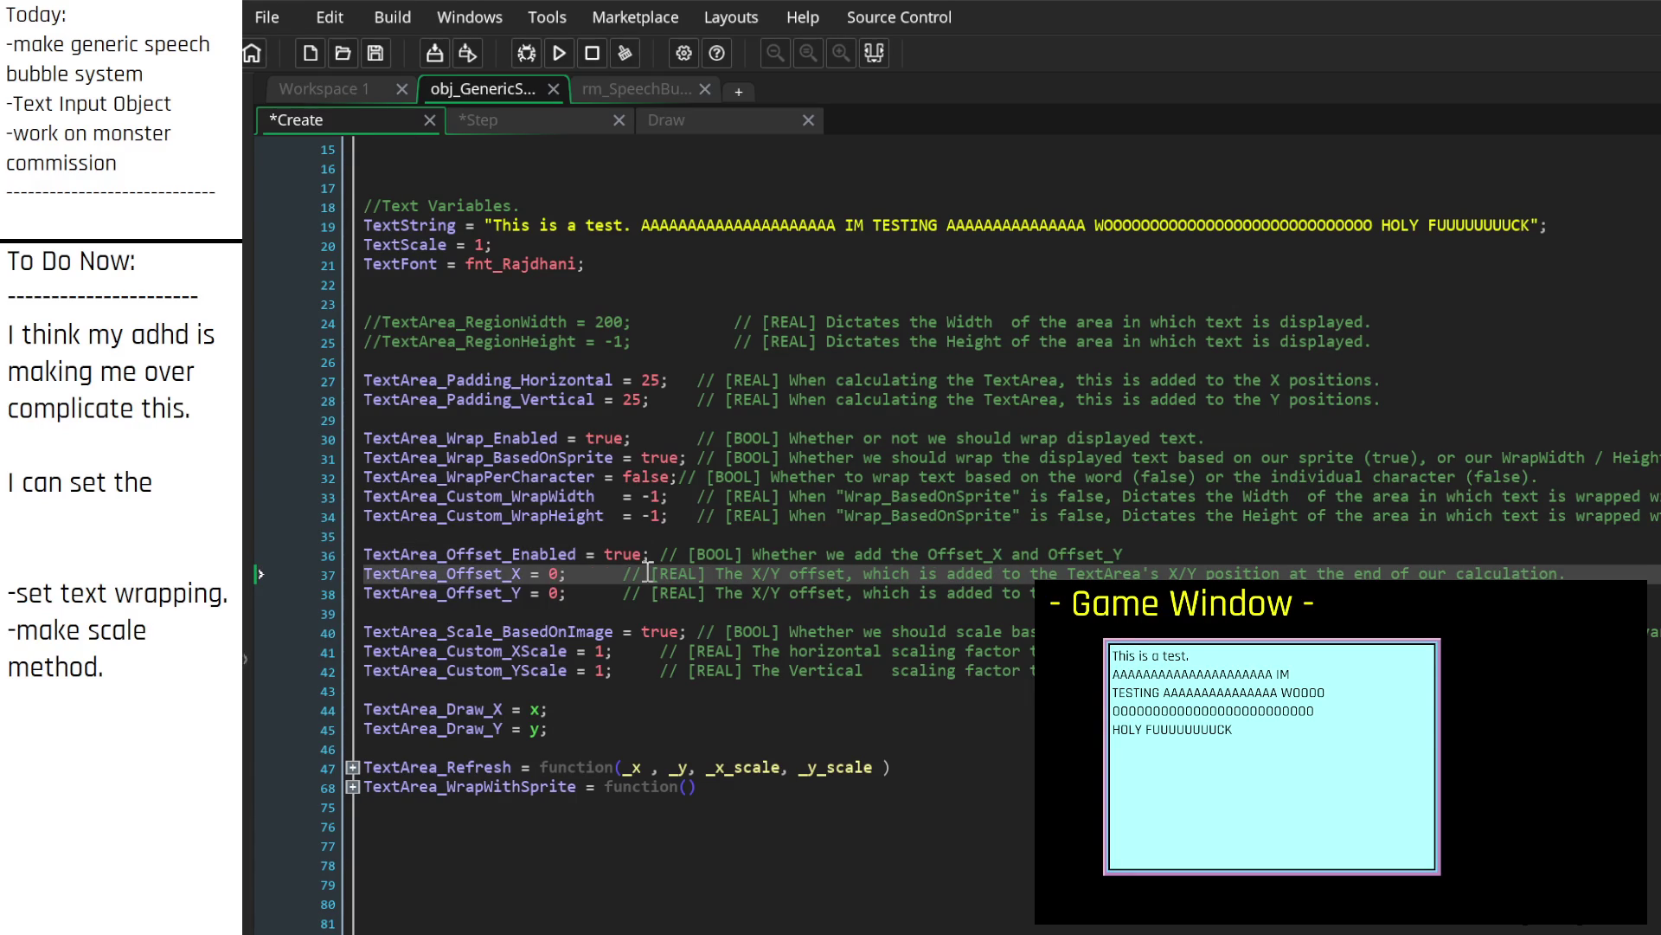
{"action": "key", "text": "Up"}
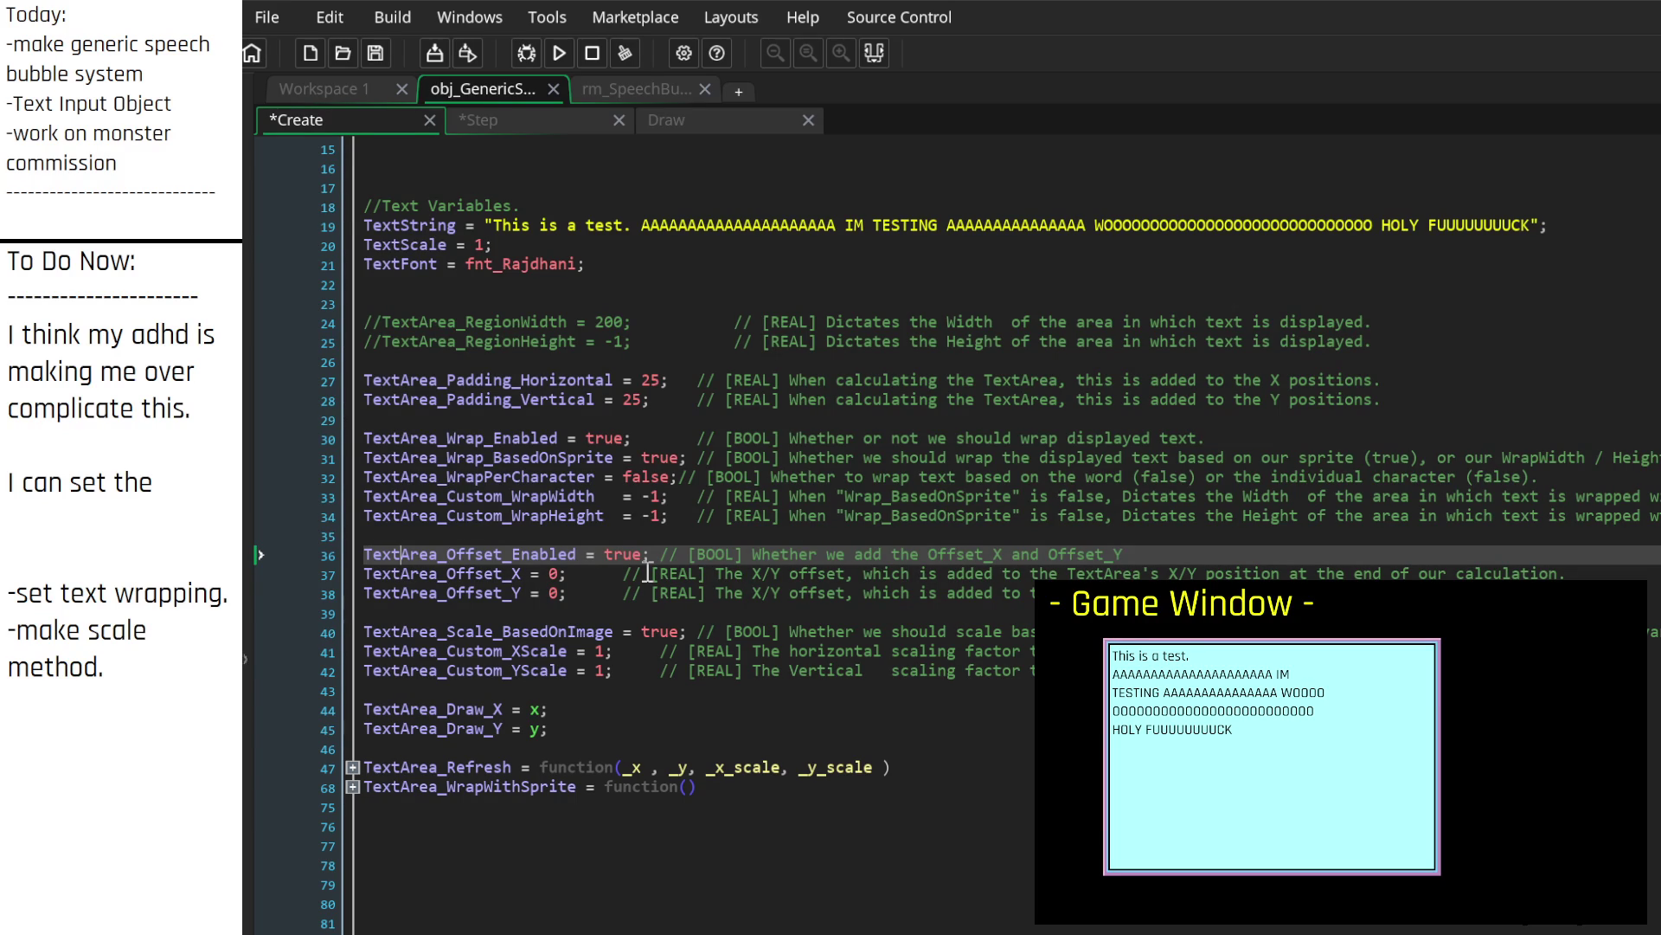
{"action": "left_click", "coordinate": [648, 572]}
{"action": "key", "text": "Down"}
{"action": "key", "text": "Down"}
{"action": "key", "text": "Down"}
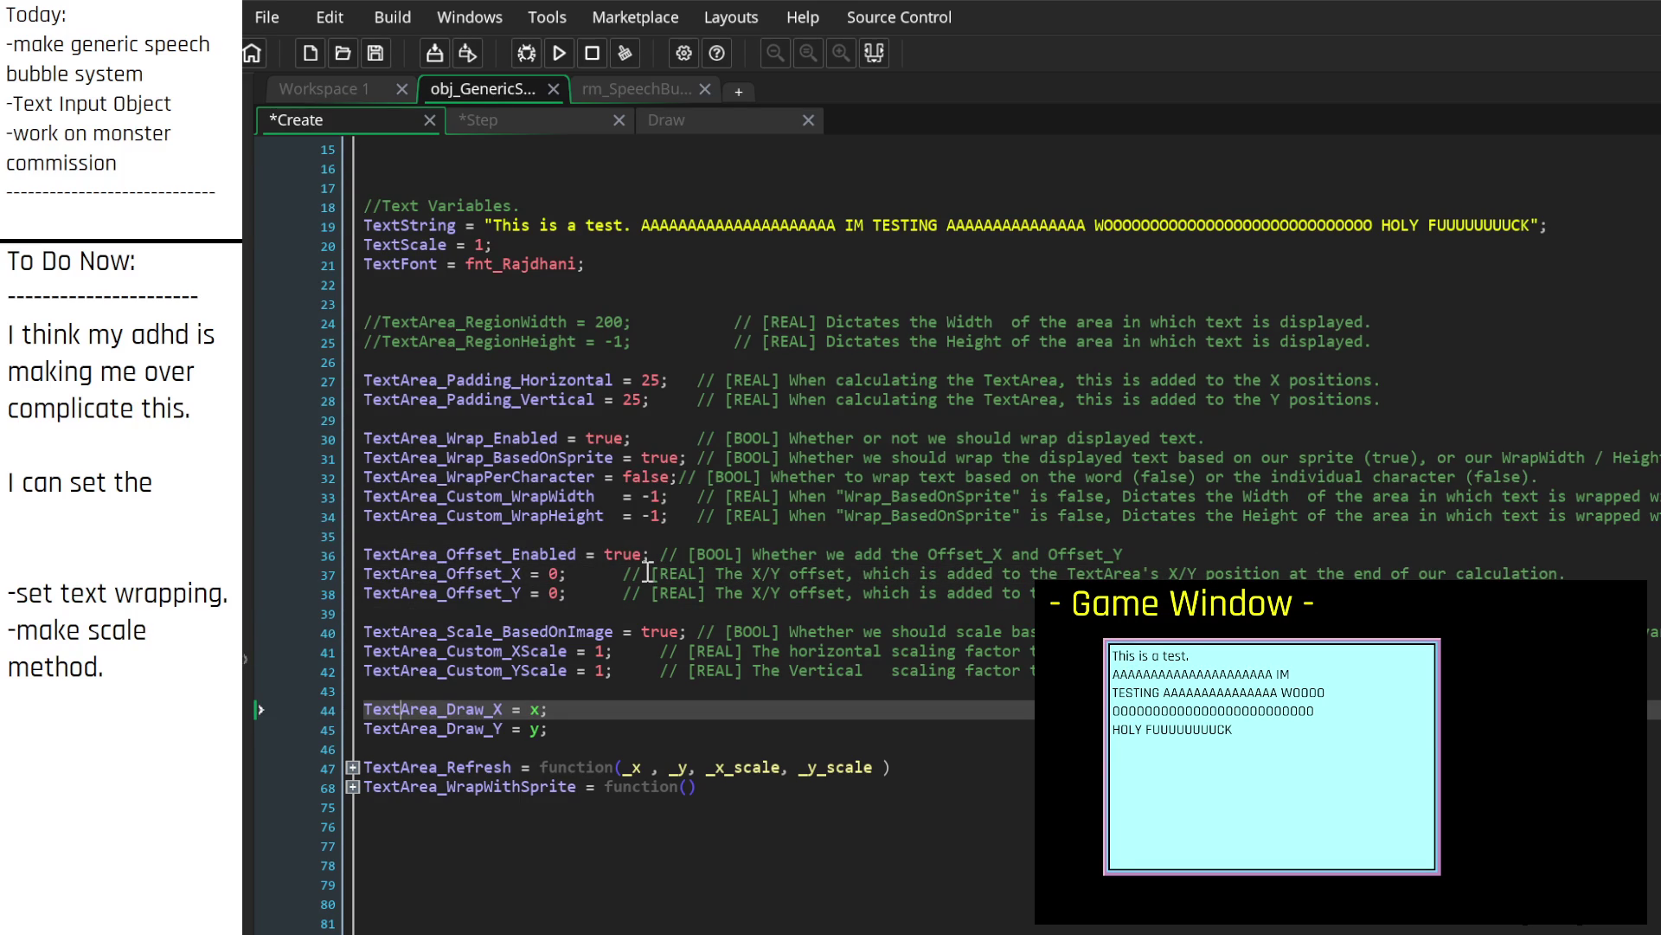
{"action": "key", "text": "Delete"}
{"action": "key", "text": "Delete"}
{"action": "key", "text": "Delete"}
{"action": "key", "text": "Down"}
{"action": "key", "text": "Delete"}
{"action": "key", "text": "Delete"}
{"action": "key", "text": "Delete"}
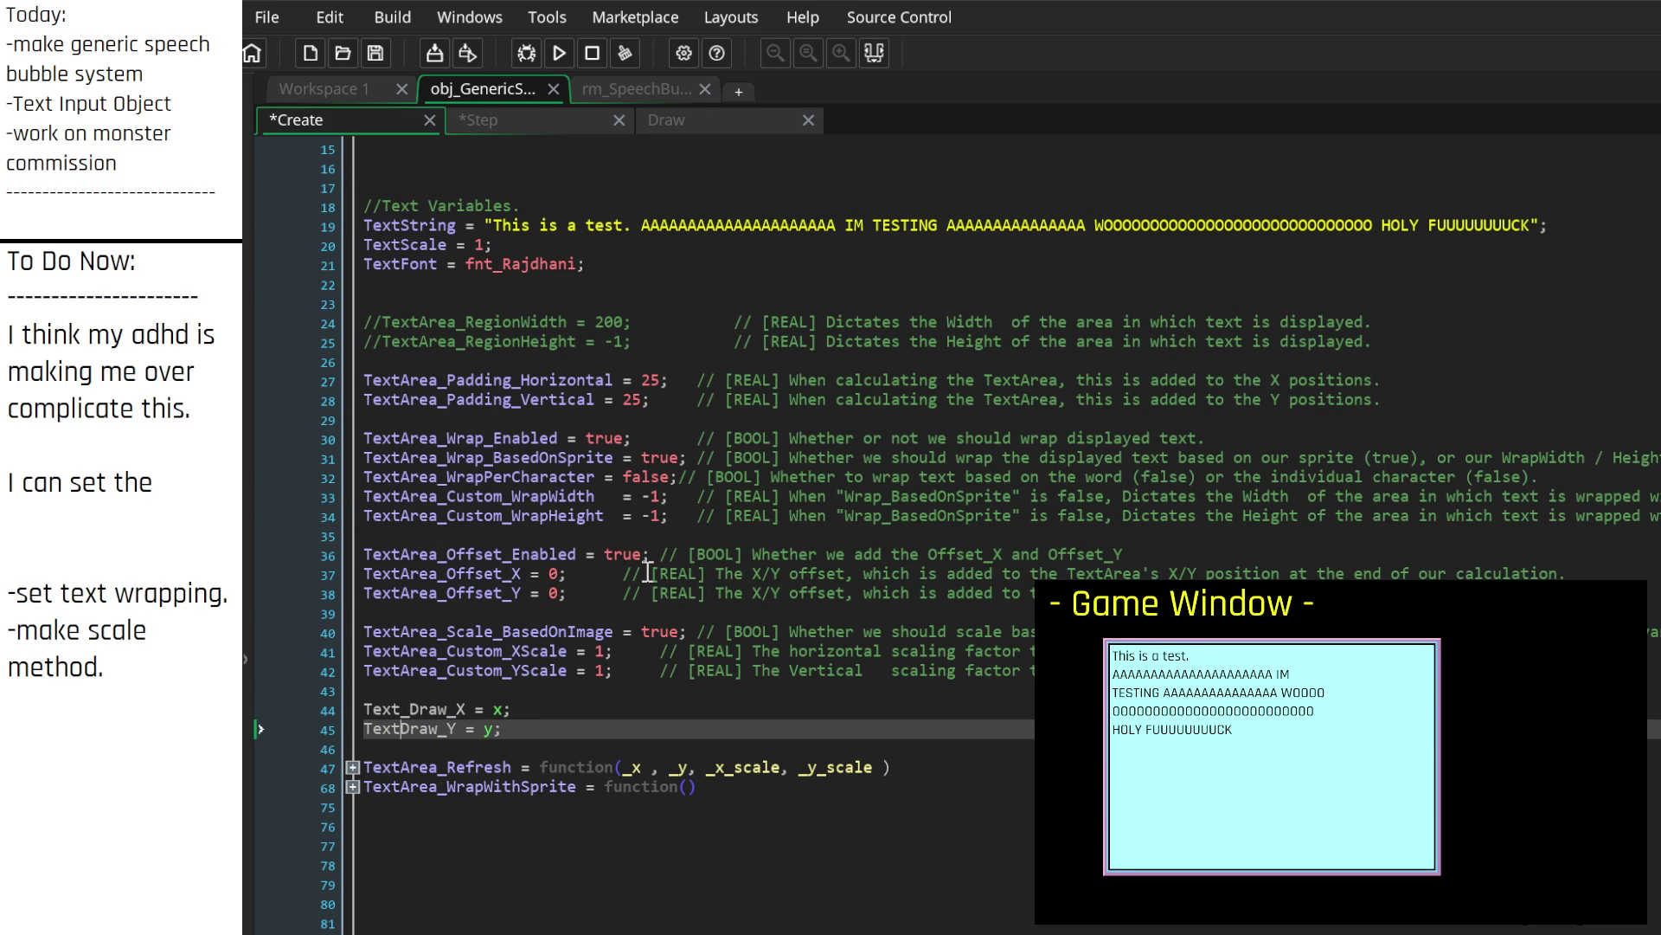
{"action": "type", "text": "_"}
{"action": "key", "text": "Up"}
{"action": "key", "text": "Up"}
{"action": "key", "text": "Up"}
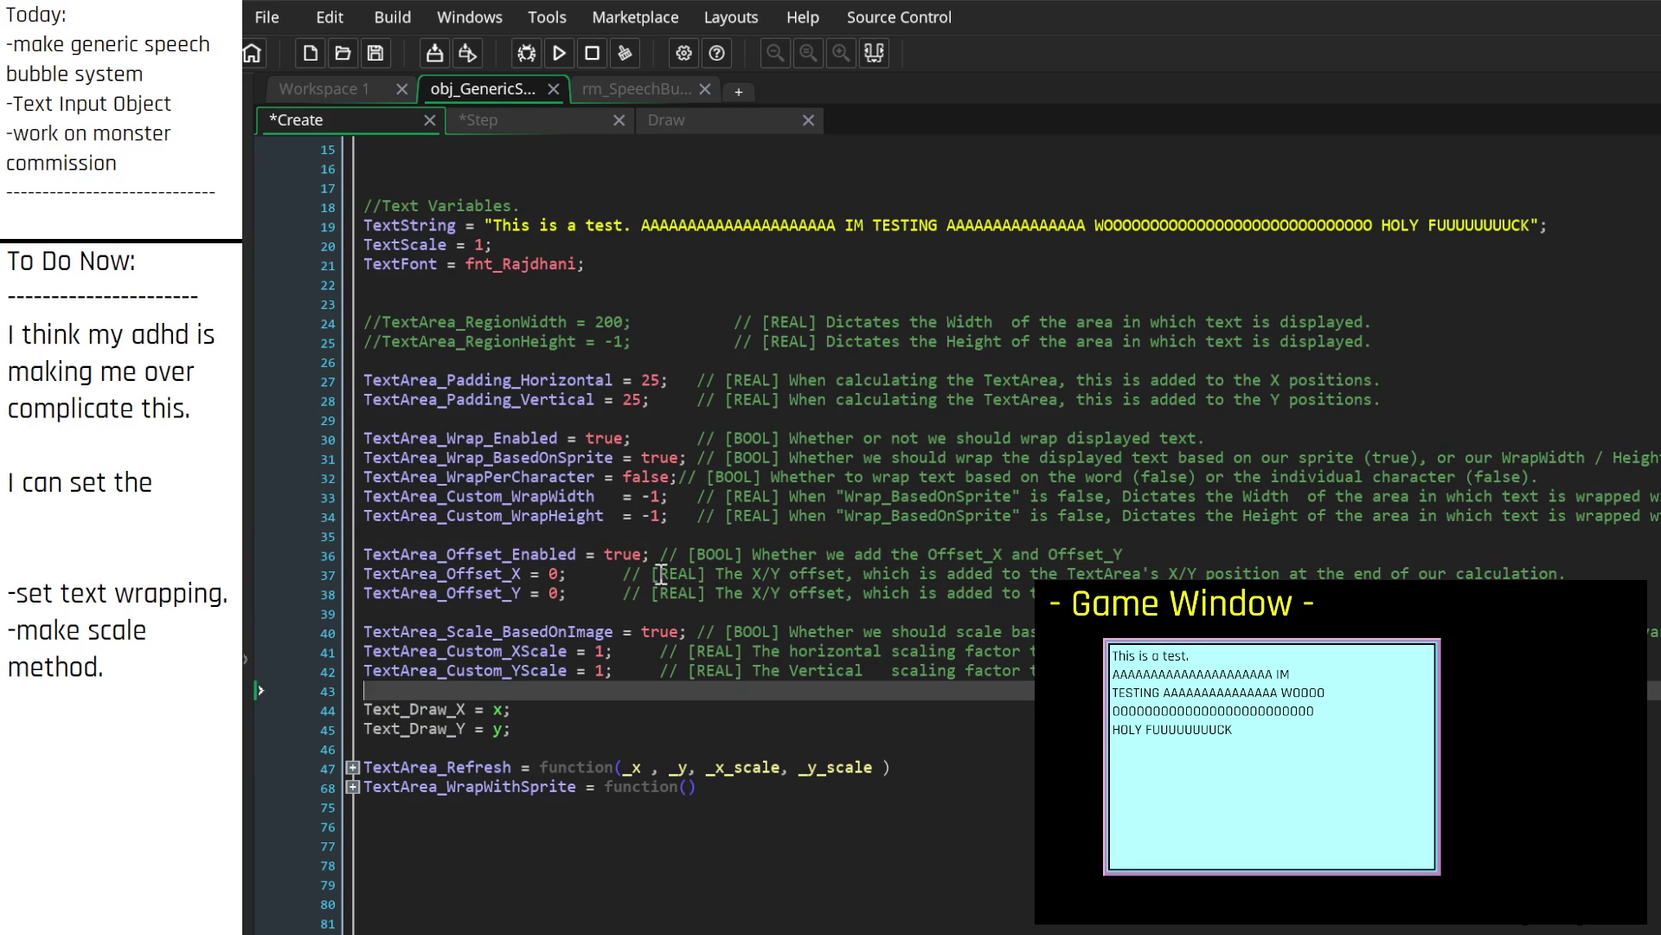
{"action": "key", "text": "Delete"}
{"action": "key", "text": "Delete"}
{"action": "key", "text": "Delete"}
{"action": "key", "text": "Up"}
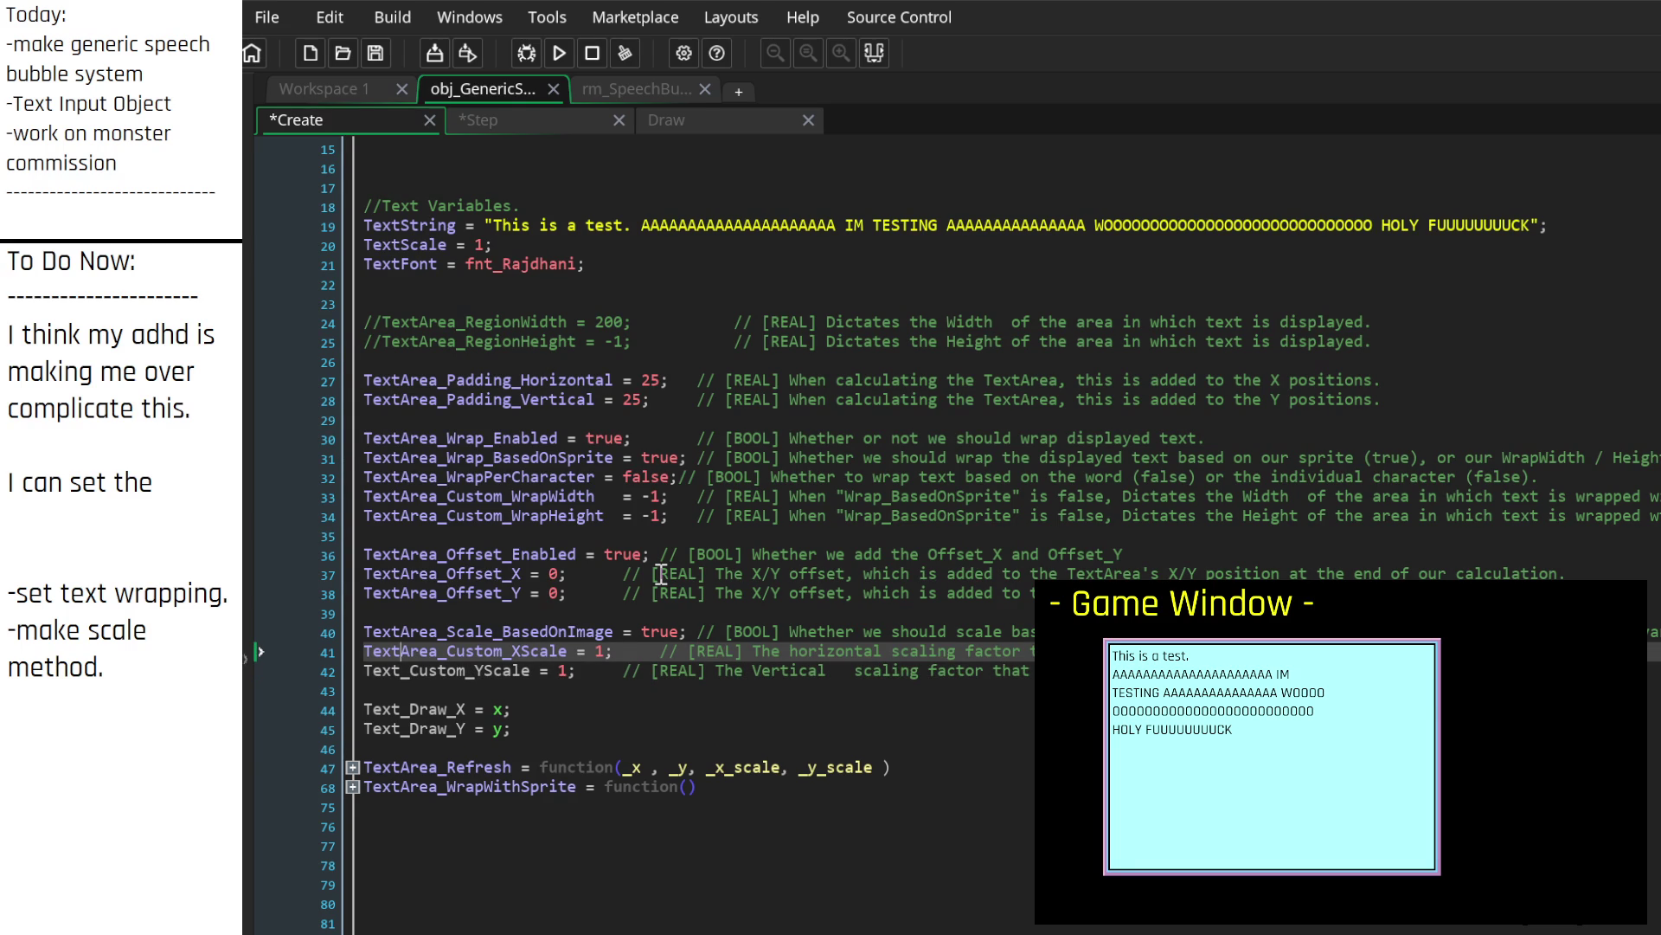
{"action": "key", "text": "Delete"}
{"action": "key", "text": "Delete"}
{"action": "key", "text": "Delete"}
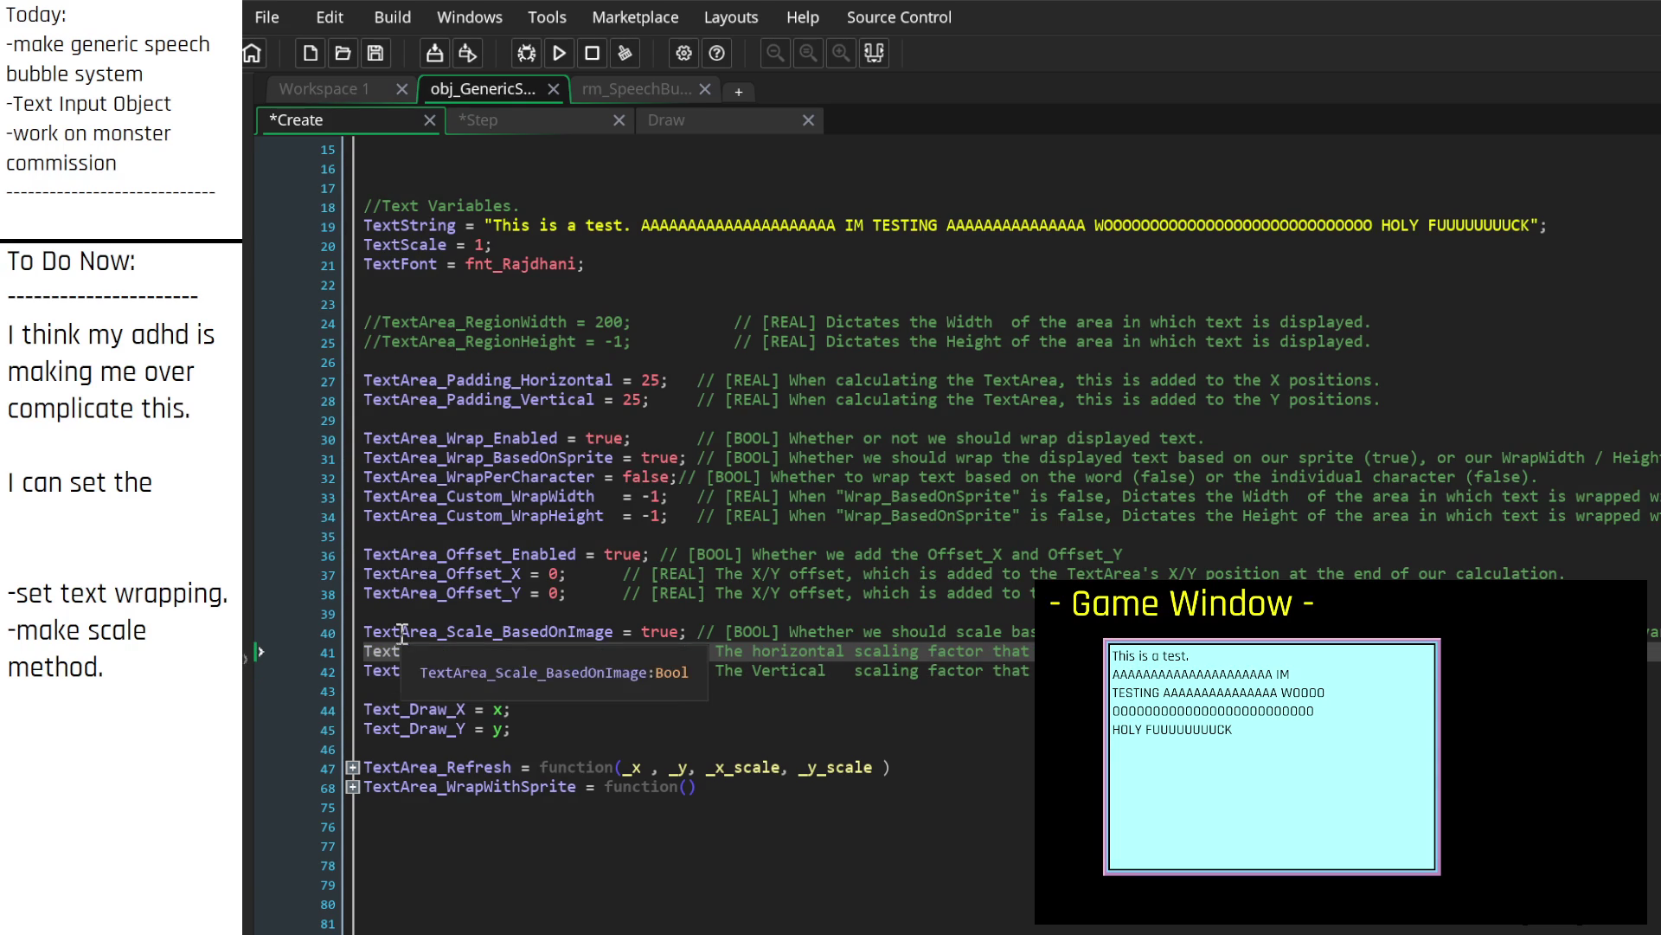
{"action": "key", "text": "Up"}
{"action": "key", "text": "Up"}
{"action": "key", "text": "Up"}
{"action": "key", "text": "Up"}
{"action": "key", "text": "Up"}
{"action": "key", "text": "Up"}
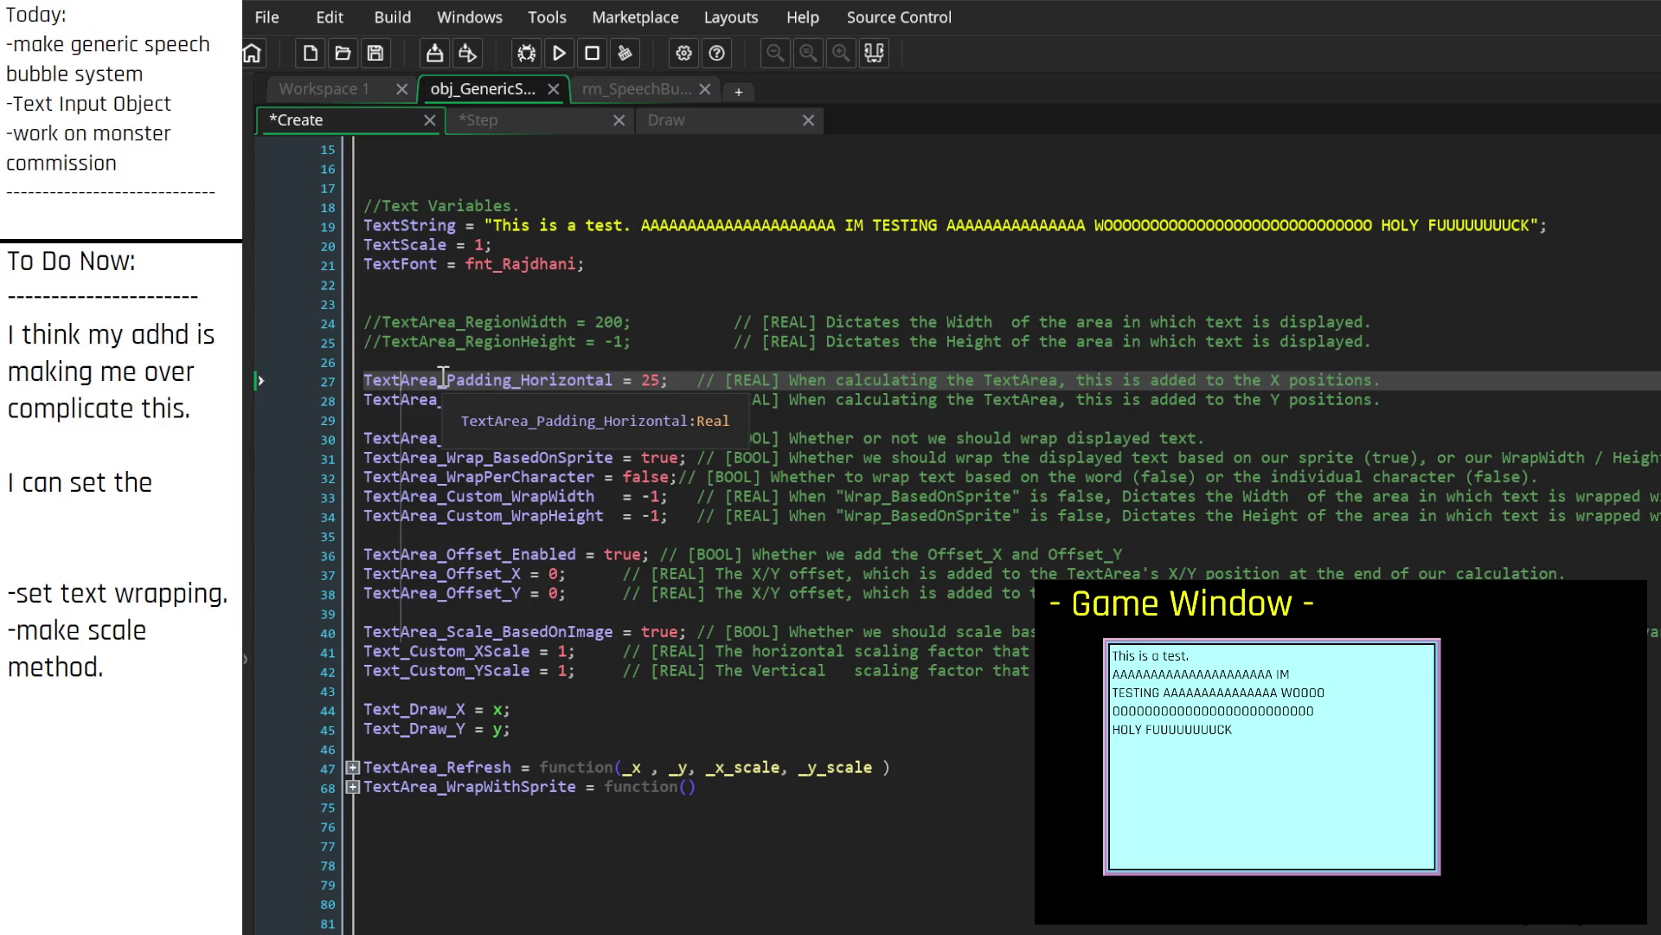
{"action": "key", "text": "BackSpace"}
{"action": "key", "text": "BackSpace"}
{"action": "key", "text": "BackSpace"}
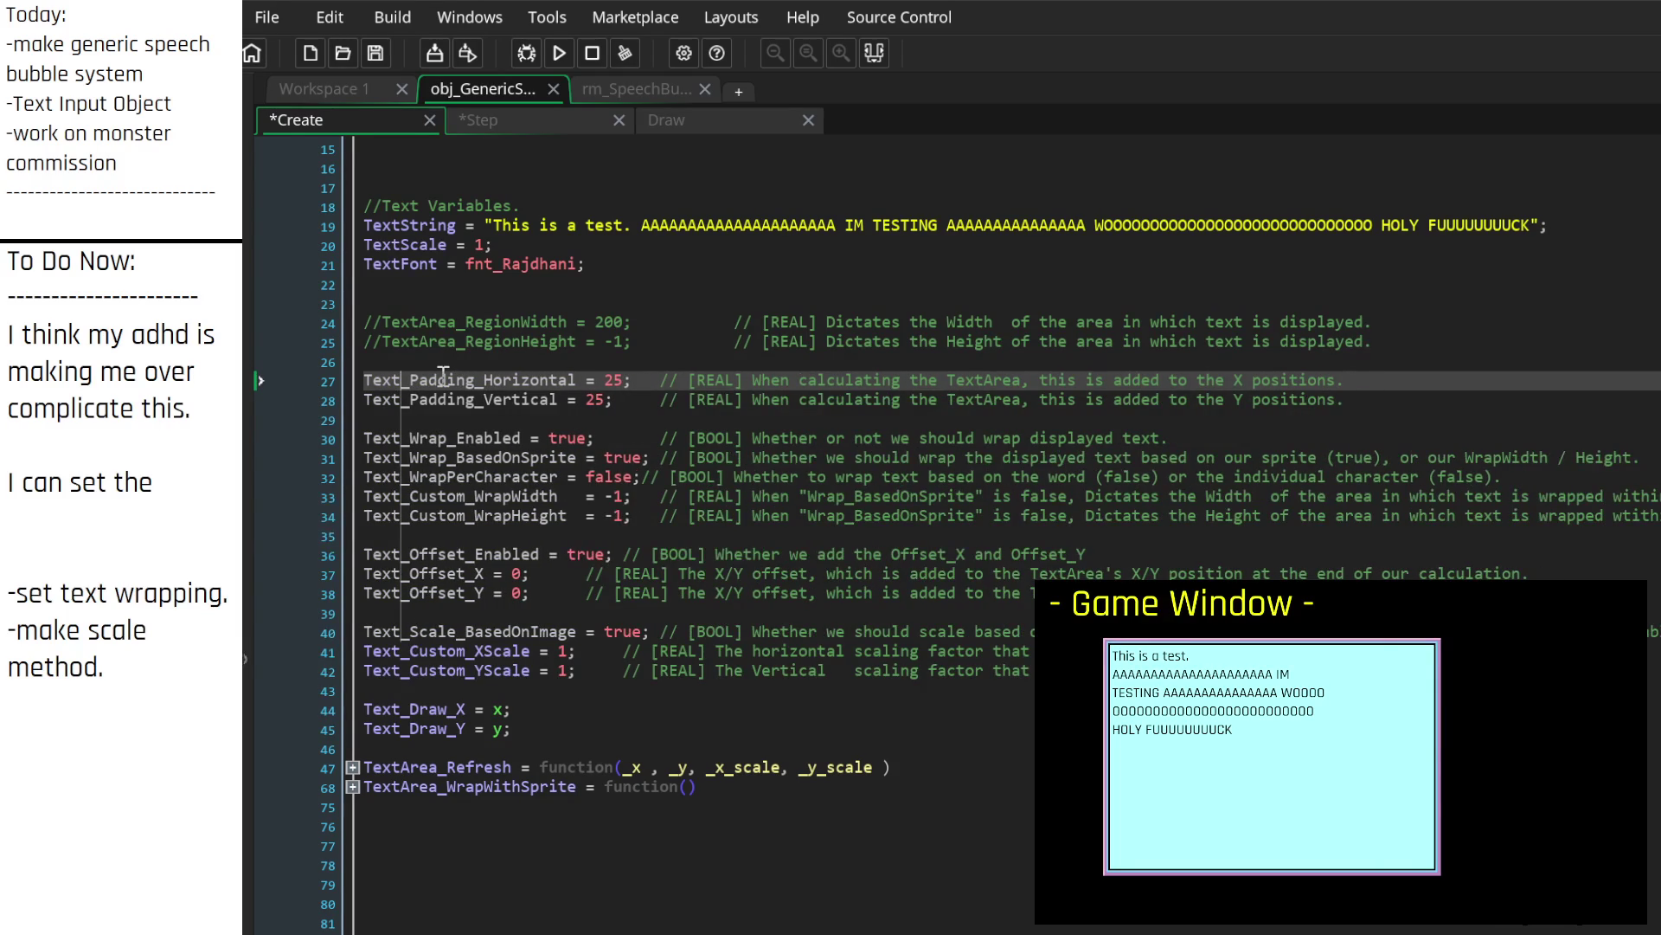
{"action": "left_click", "coordinate": [510, 531]}
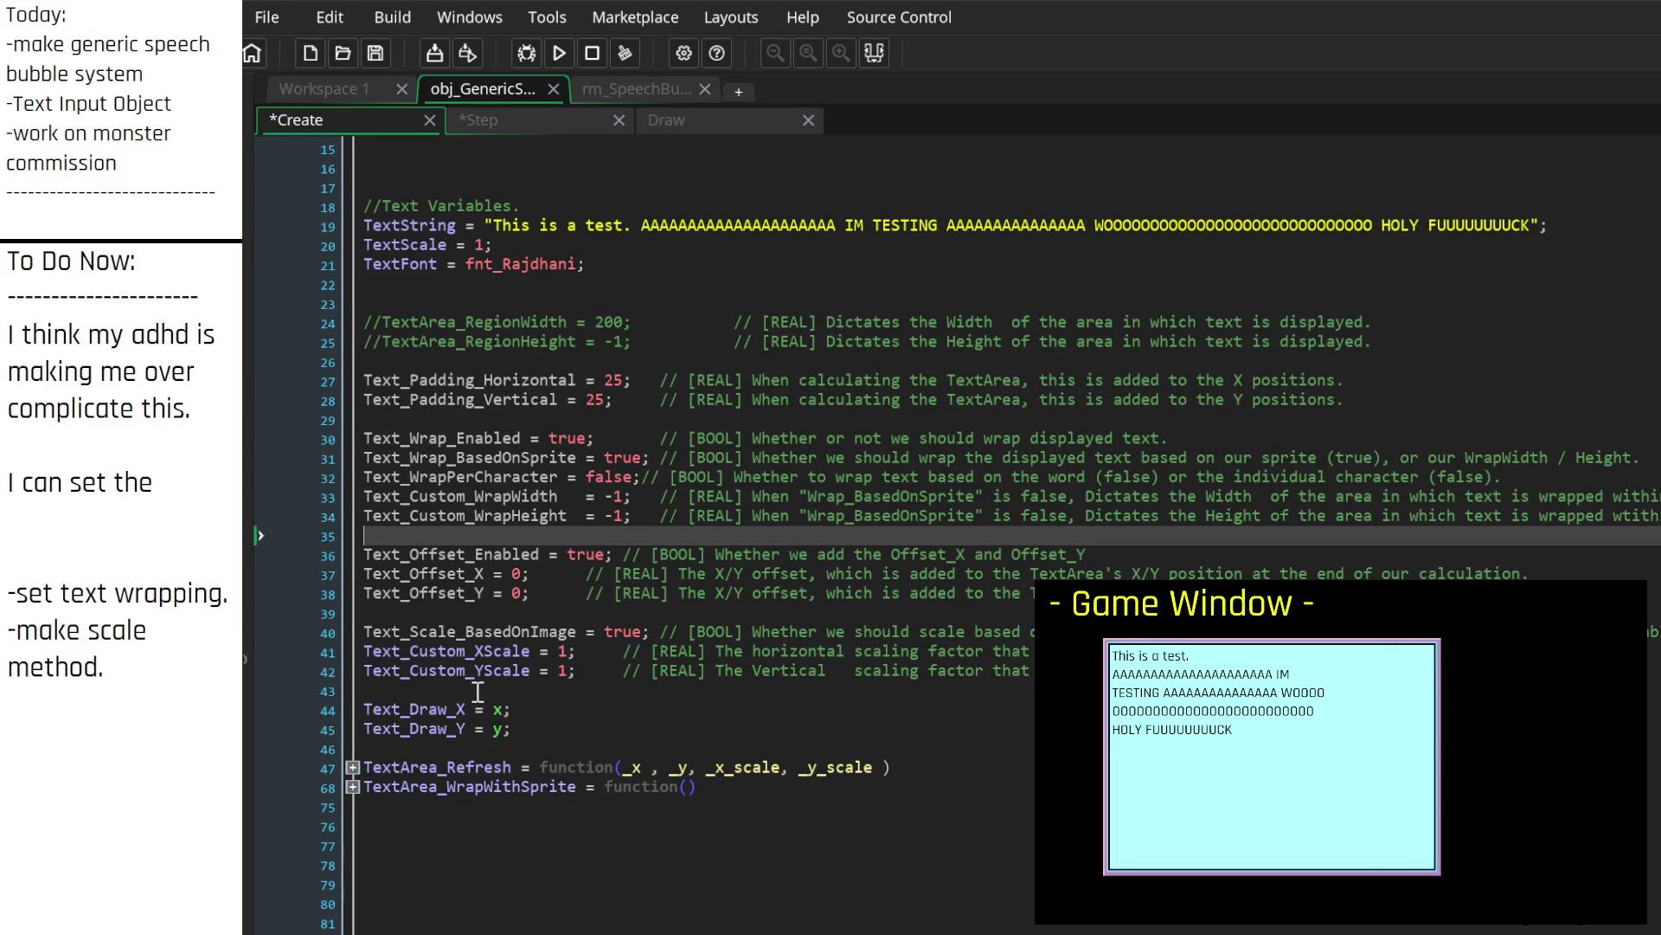
{"action": "scroll", "coordinate": [493, 593], "scroll_direction": "up", "scroll_amount": 2}
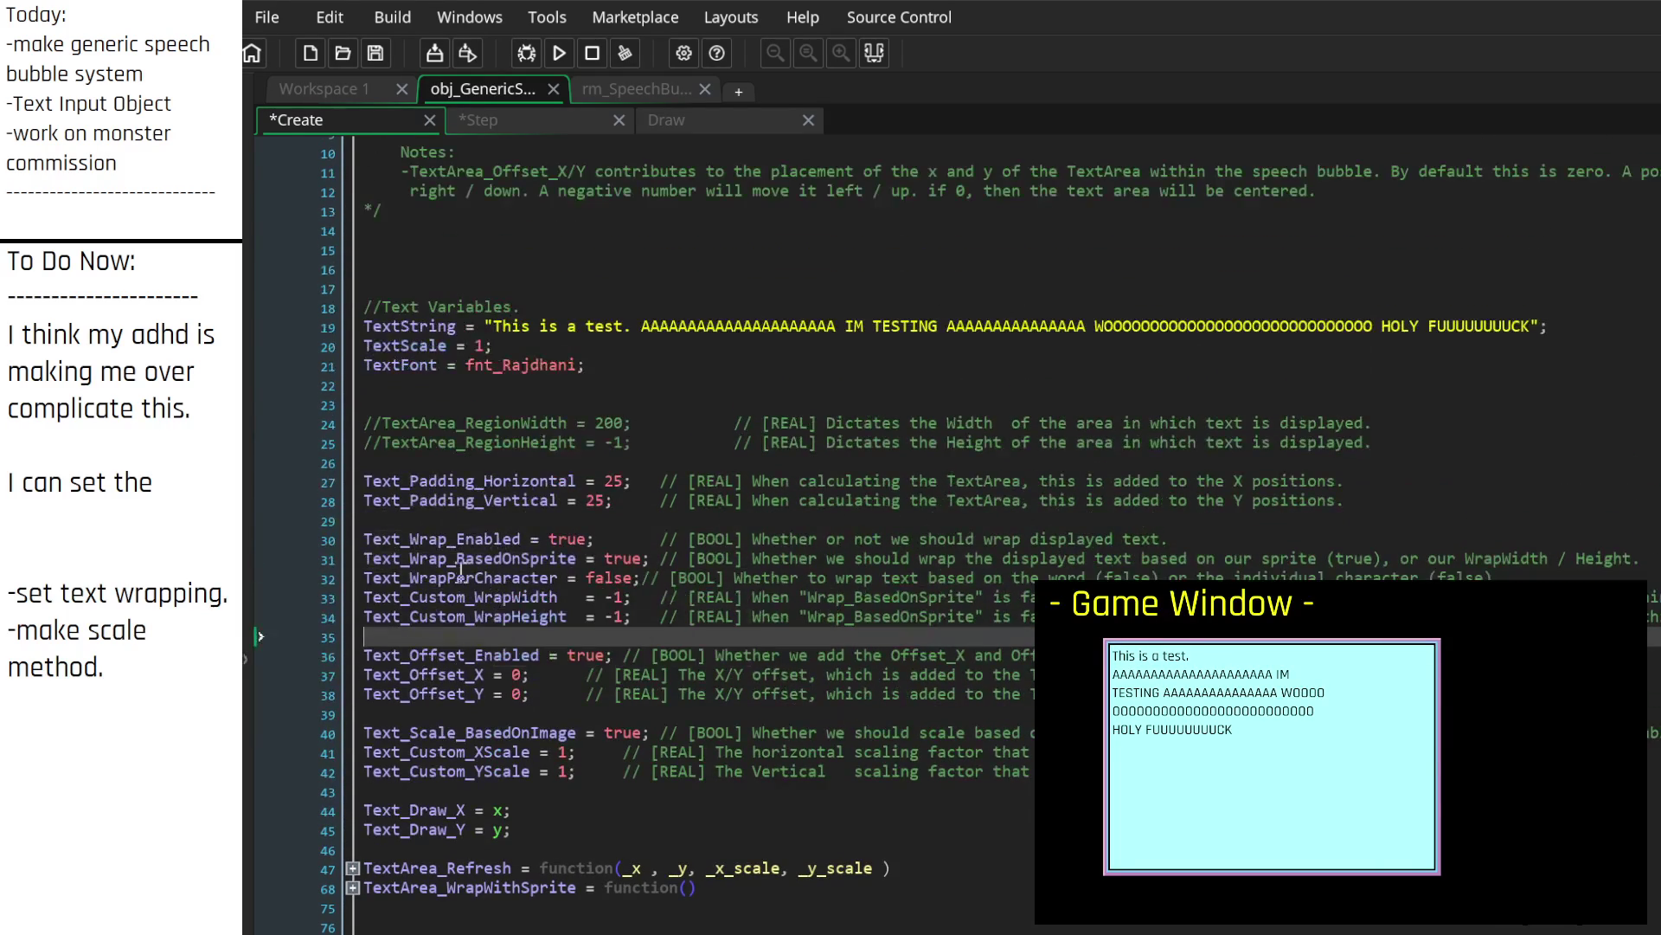
{"action": "left_click", "coordinate": [401, 327]}
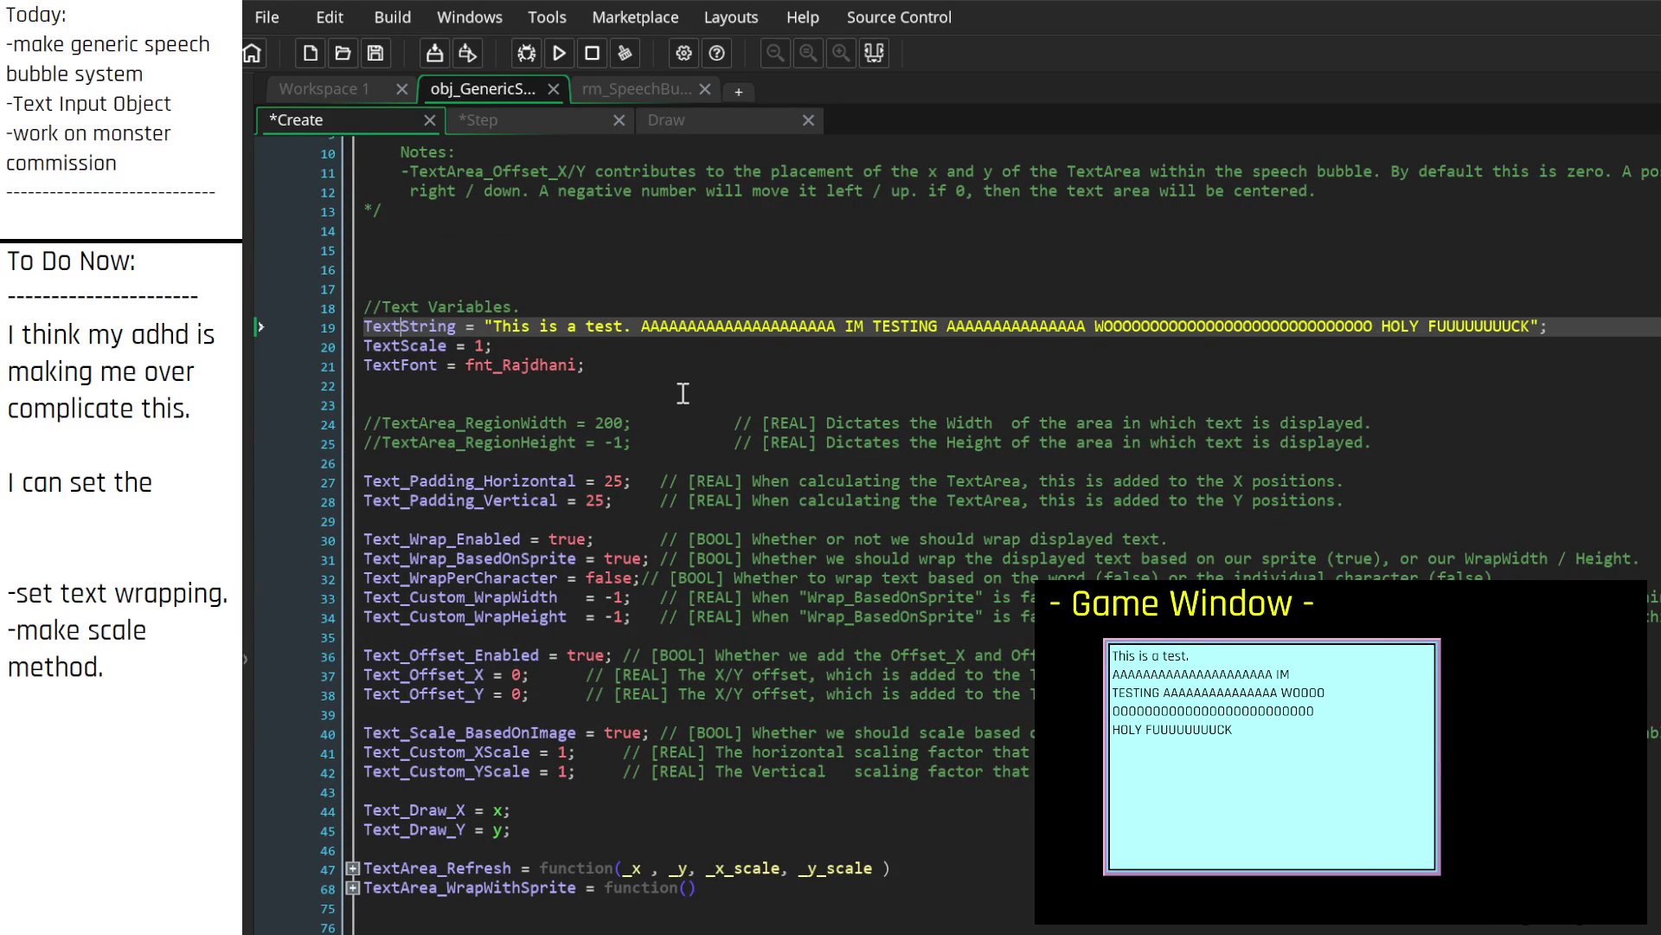
{"action": "type", "text": "_"}
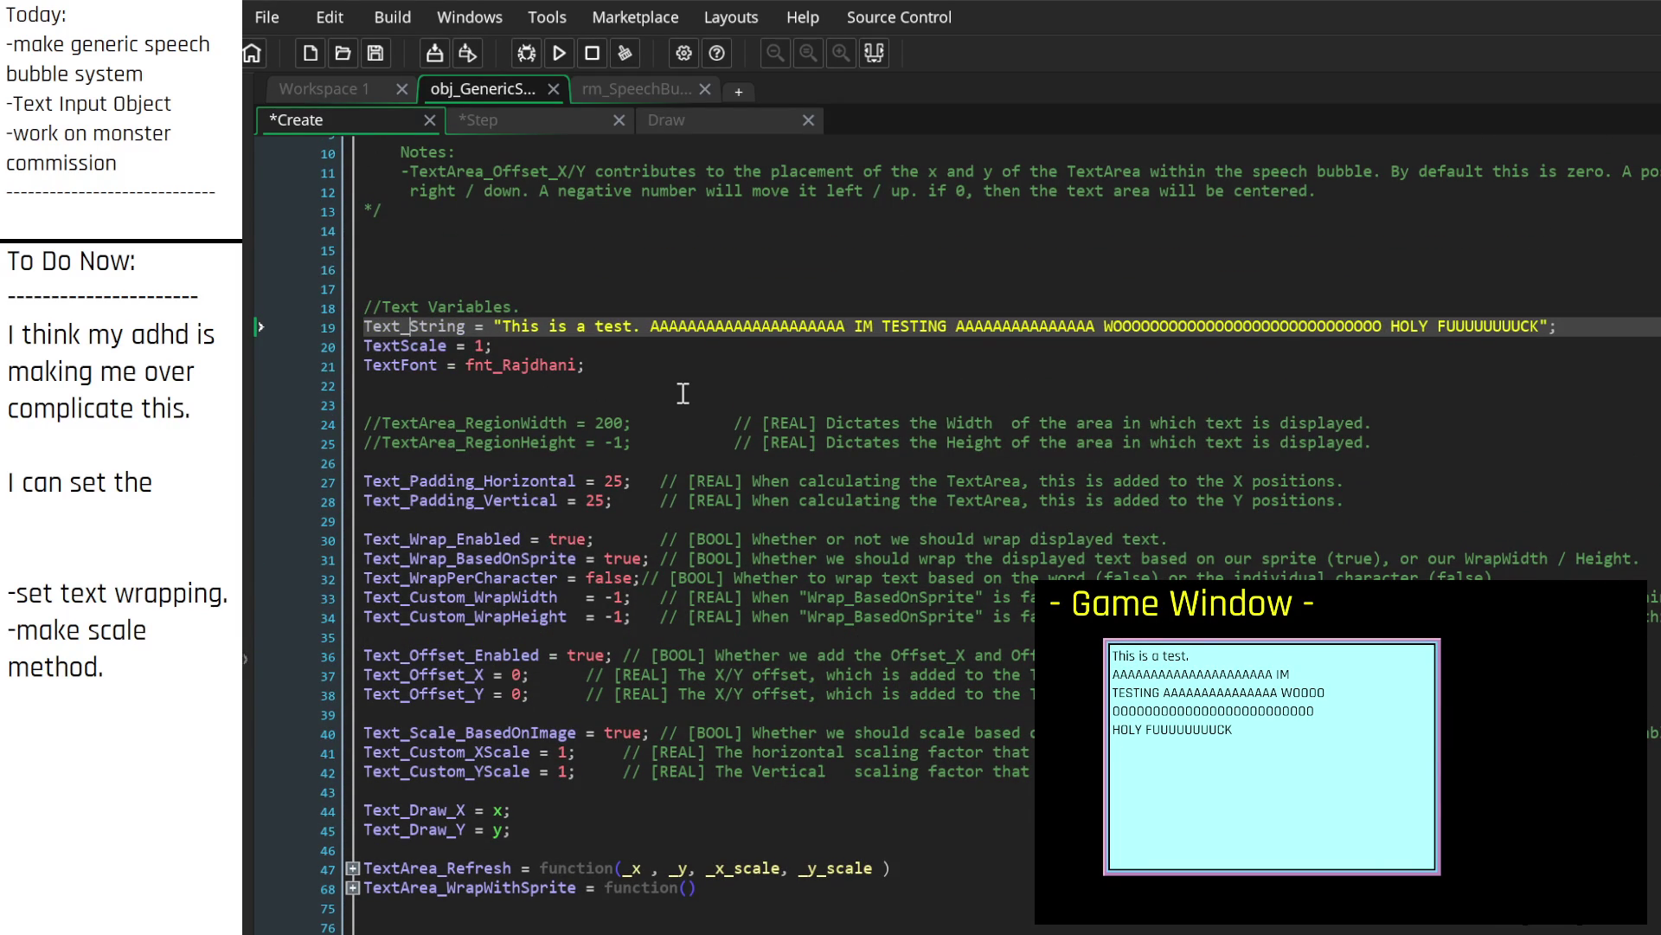
{"action": "key", "text": "Down"}
{"action": "key", "text": "Left"}
{"action": "type", "text": "_"}
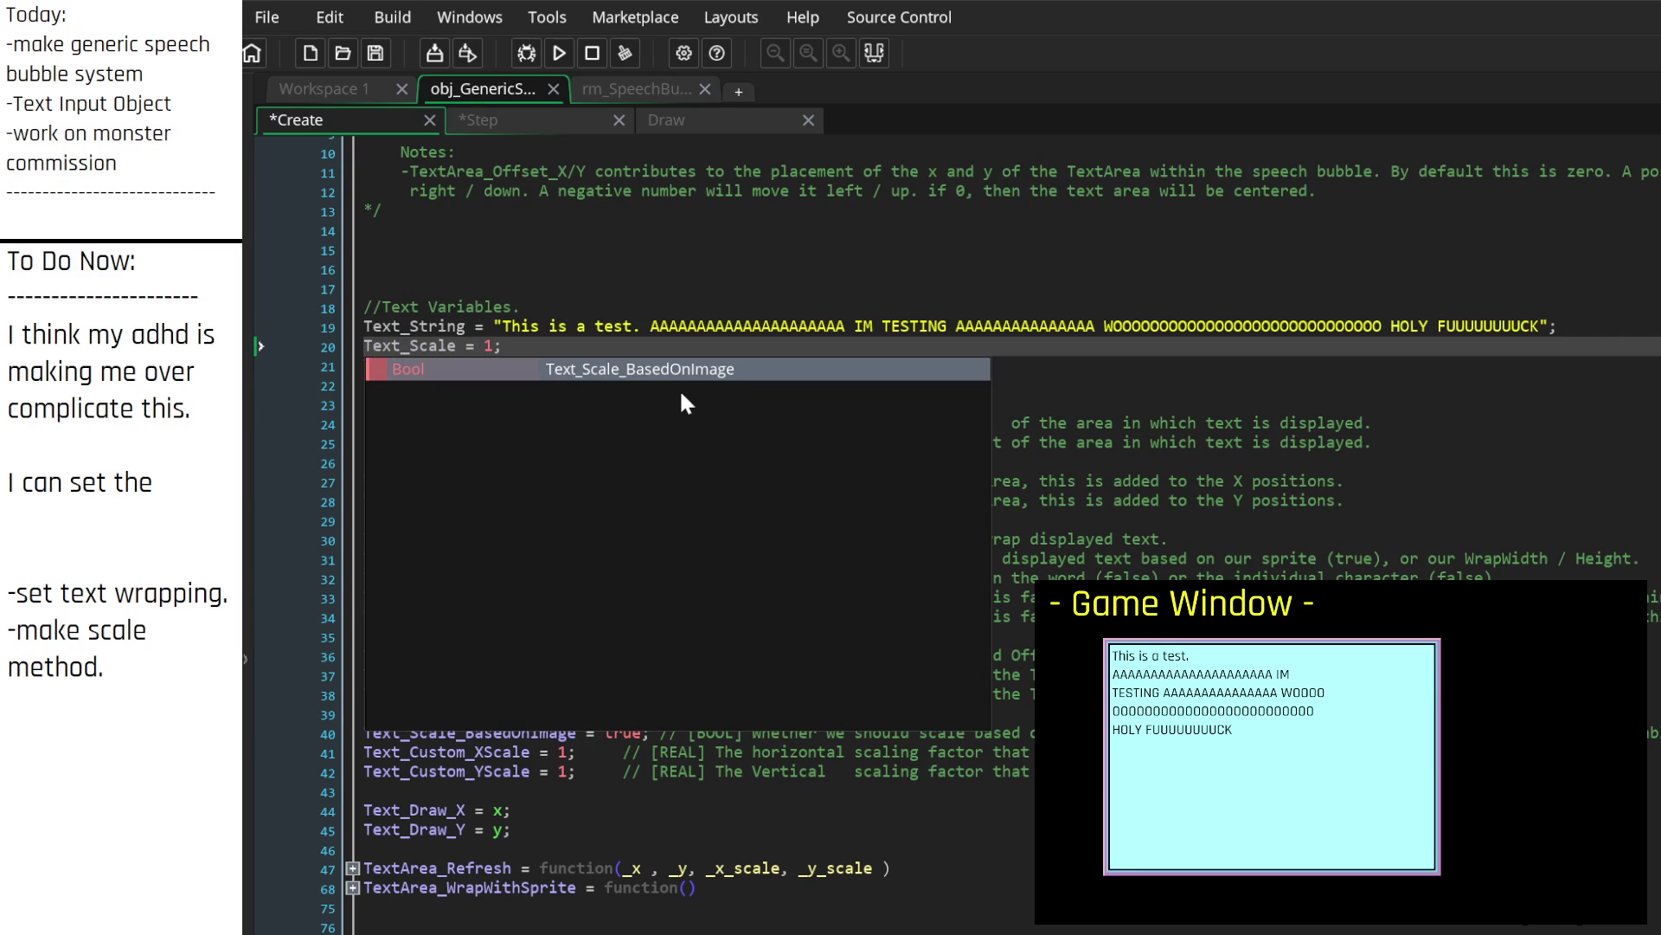
{"action": "key", "text": "Escape"}
{"action": "key", "text": "Down"}
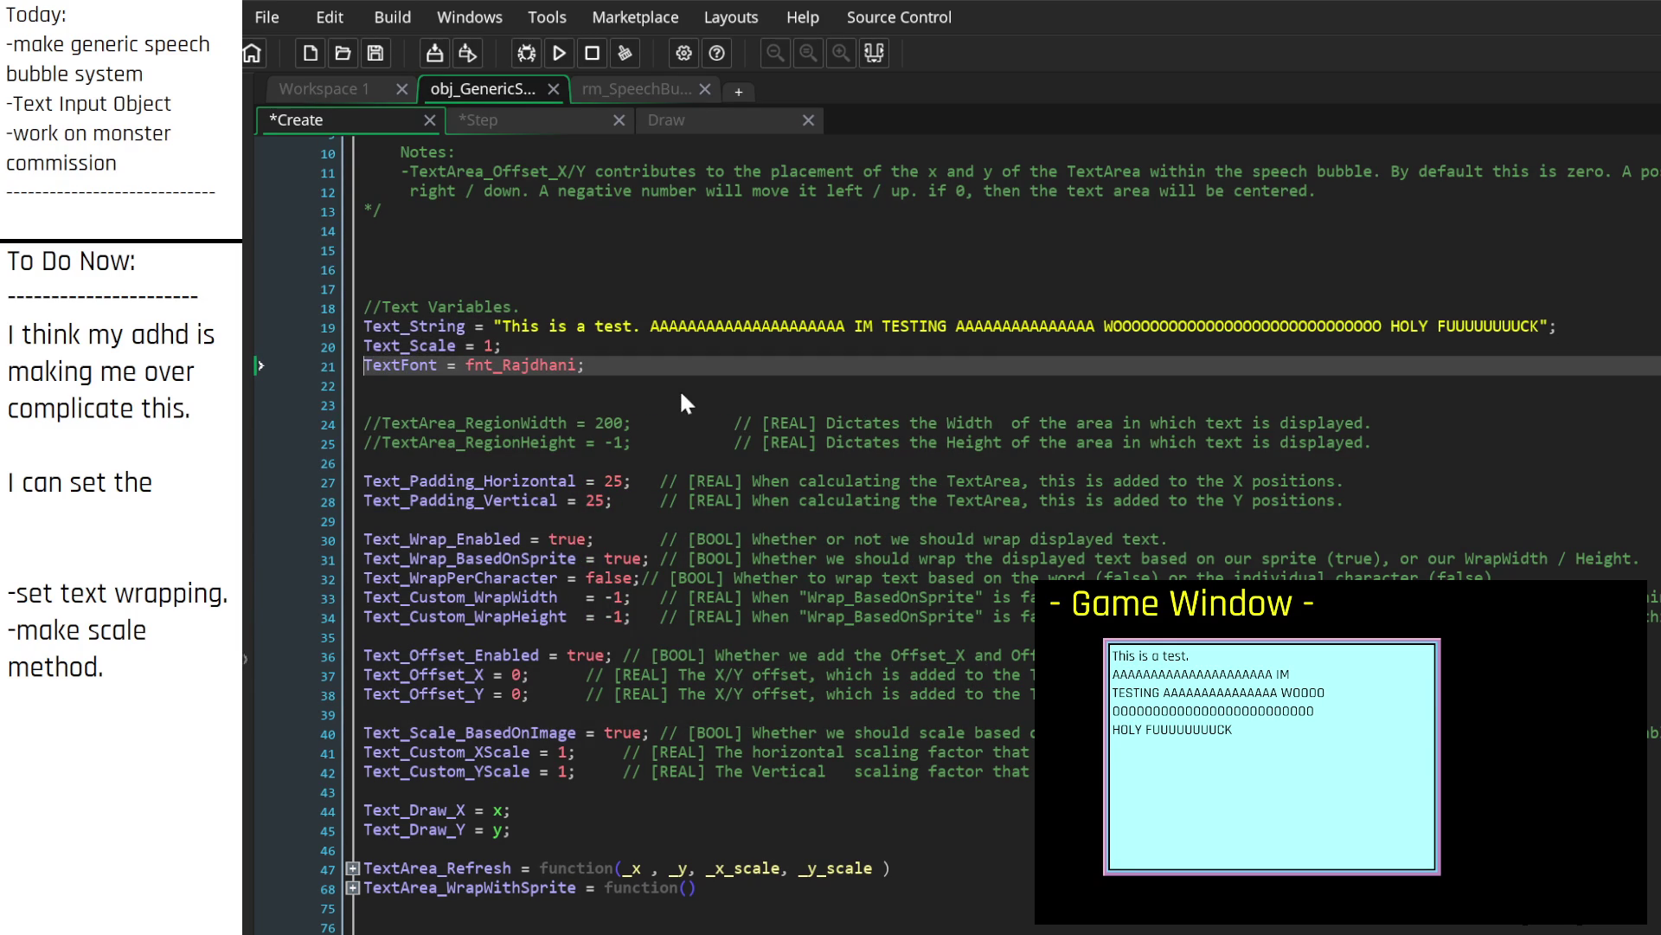
{"action": "key", "text": "ctrl+z"}
{"action": "key", "text": "ctrl+z"}
{"action": "key", "text": "ctrl+z"}
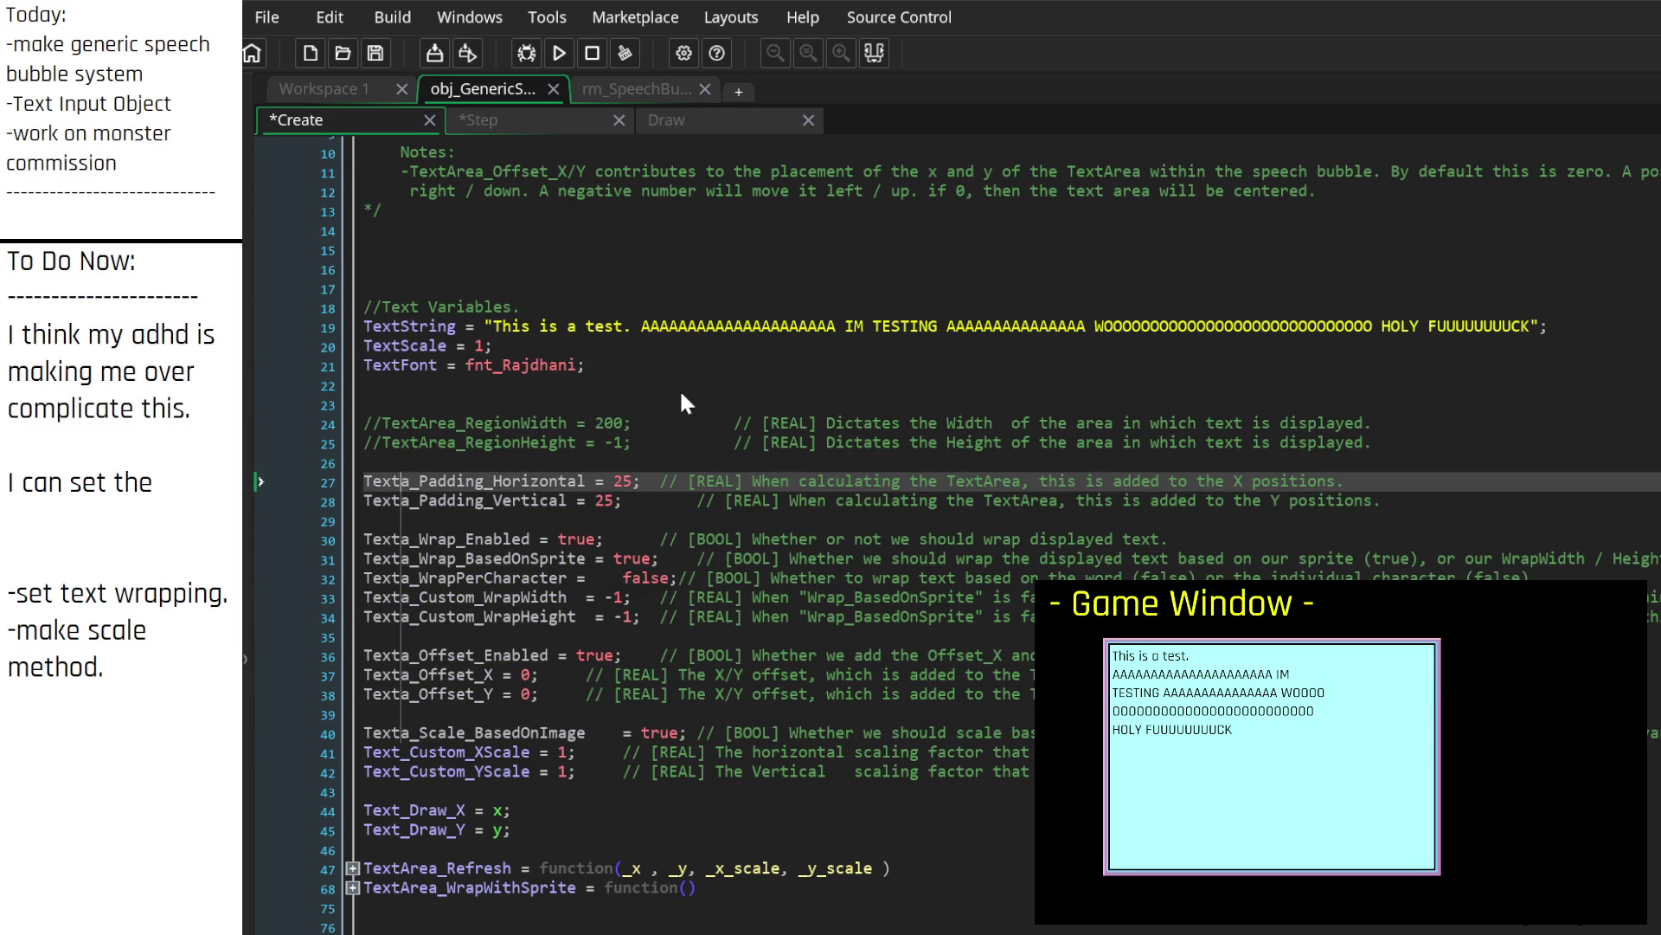
{"action": "key", "text": "ctrl+z"}
{"action": "key", "text": "ctrl+z"}
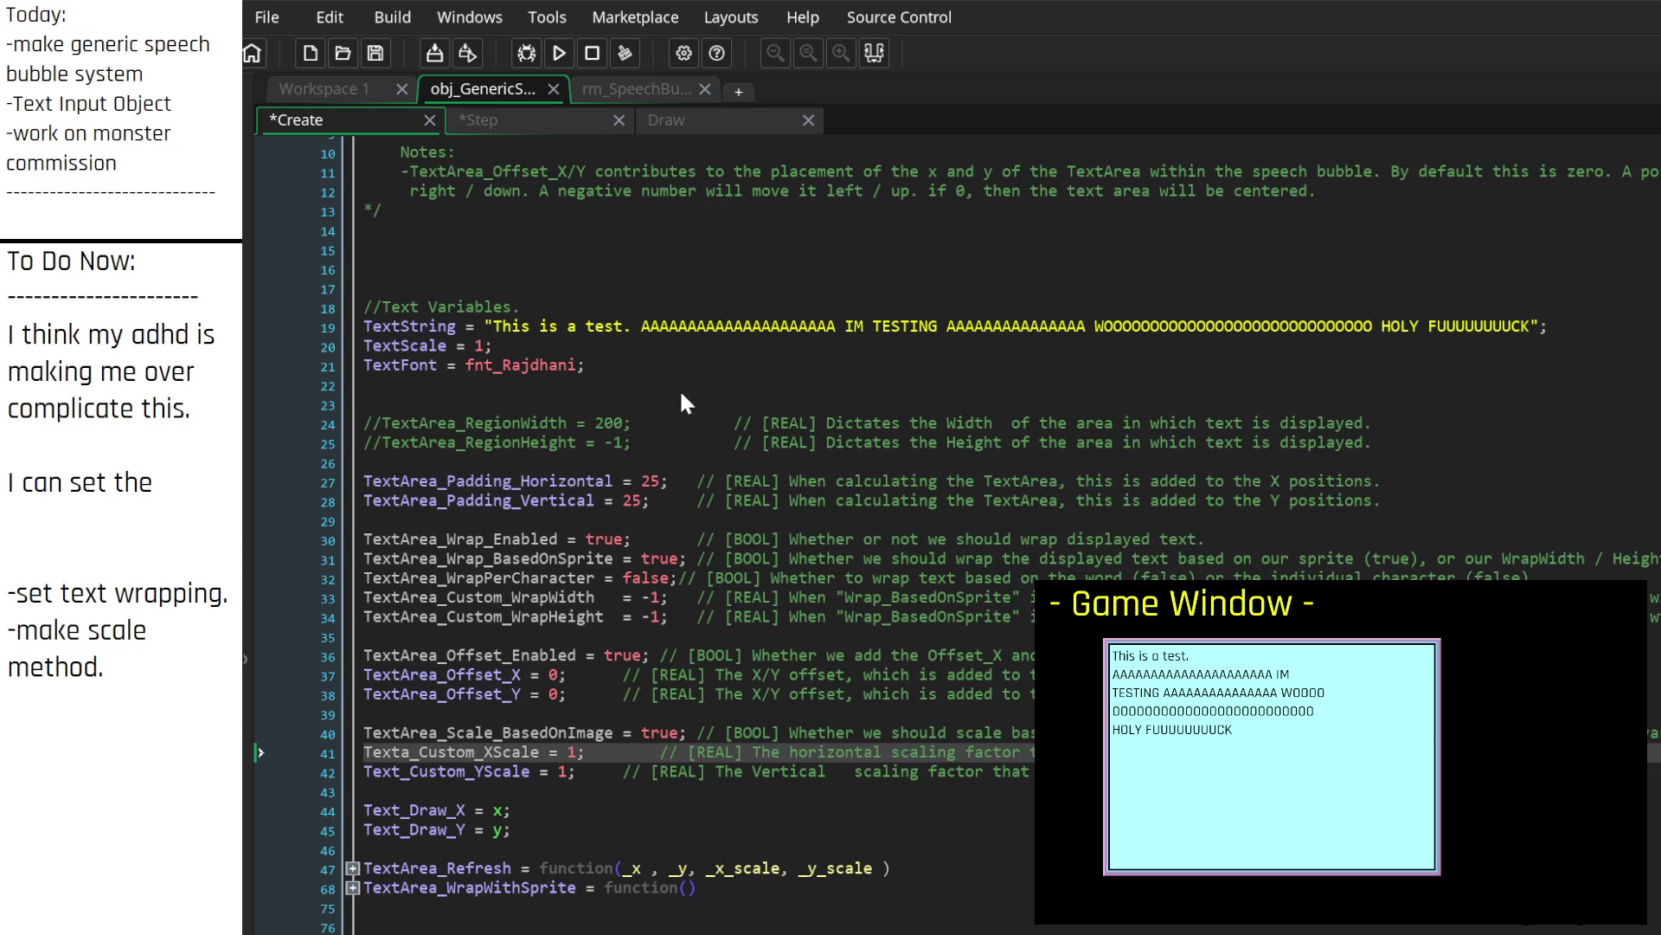
{"action": "key", "text": "ctrl+z"}
{"action": "key", "text": "ctrl+z"}
{"action": "key", "text": "ctrl+z"}
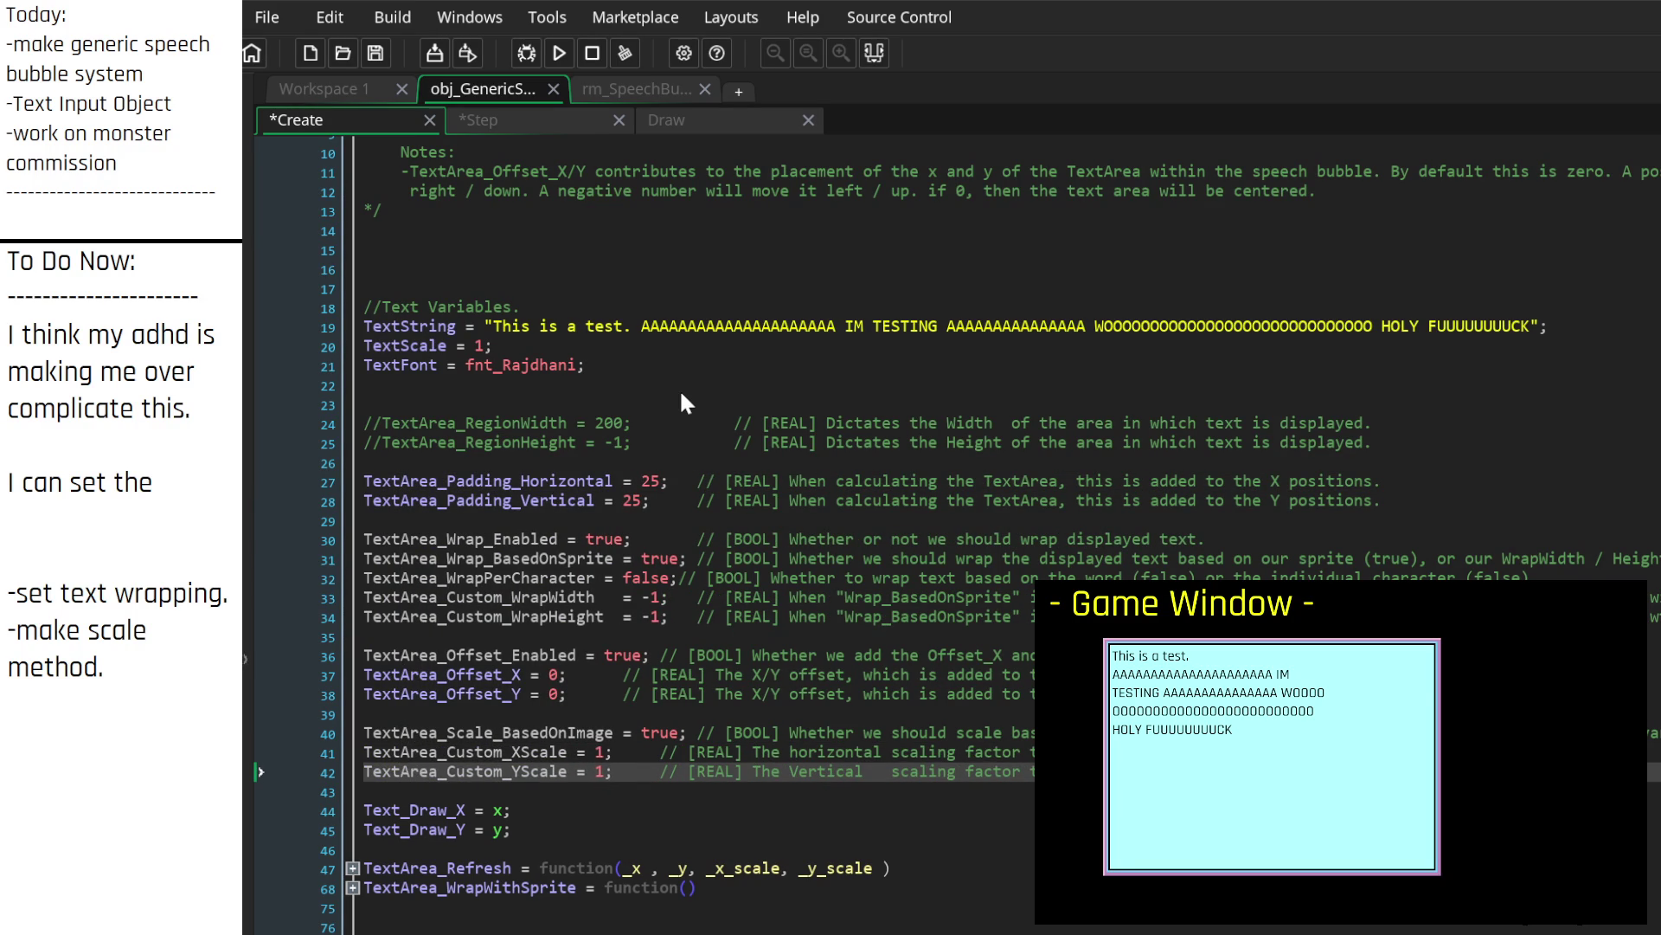
{"action": "key", "text": "ctrl+z"}
{"action": "key", "text": "ctrl+z"}
{"action": "key", "text": "ctrl+z"}
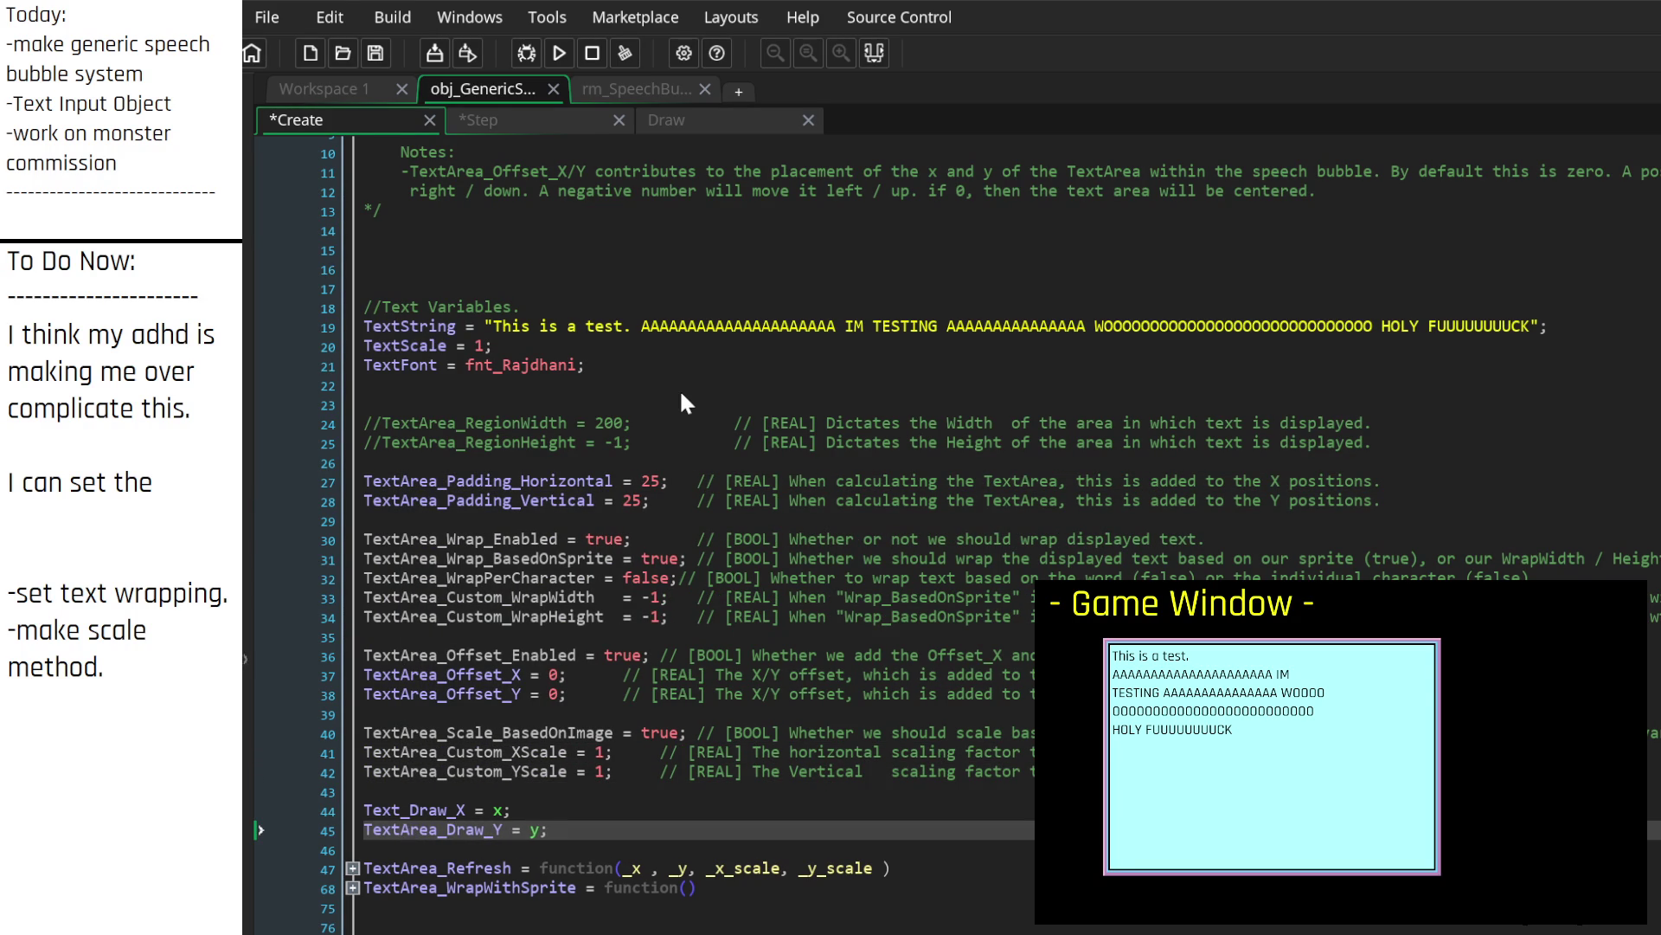
{"action": "key", "text": "ctrl+z"}
{"action": "key", "text": "ctrl+z"}
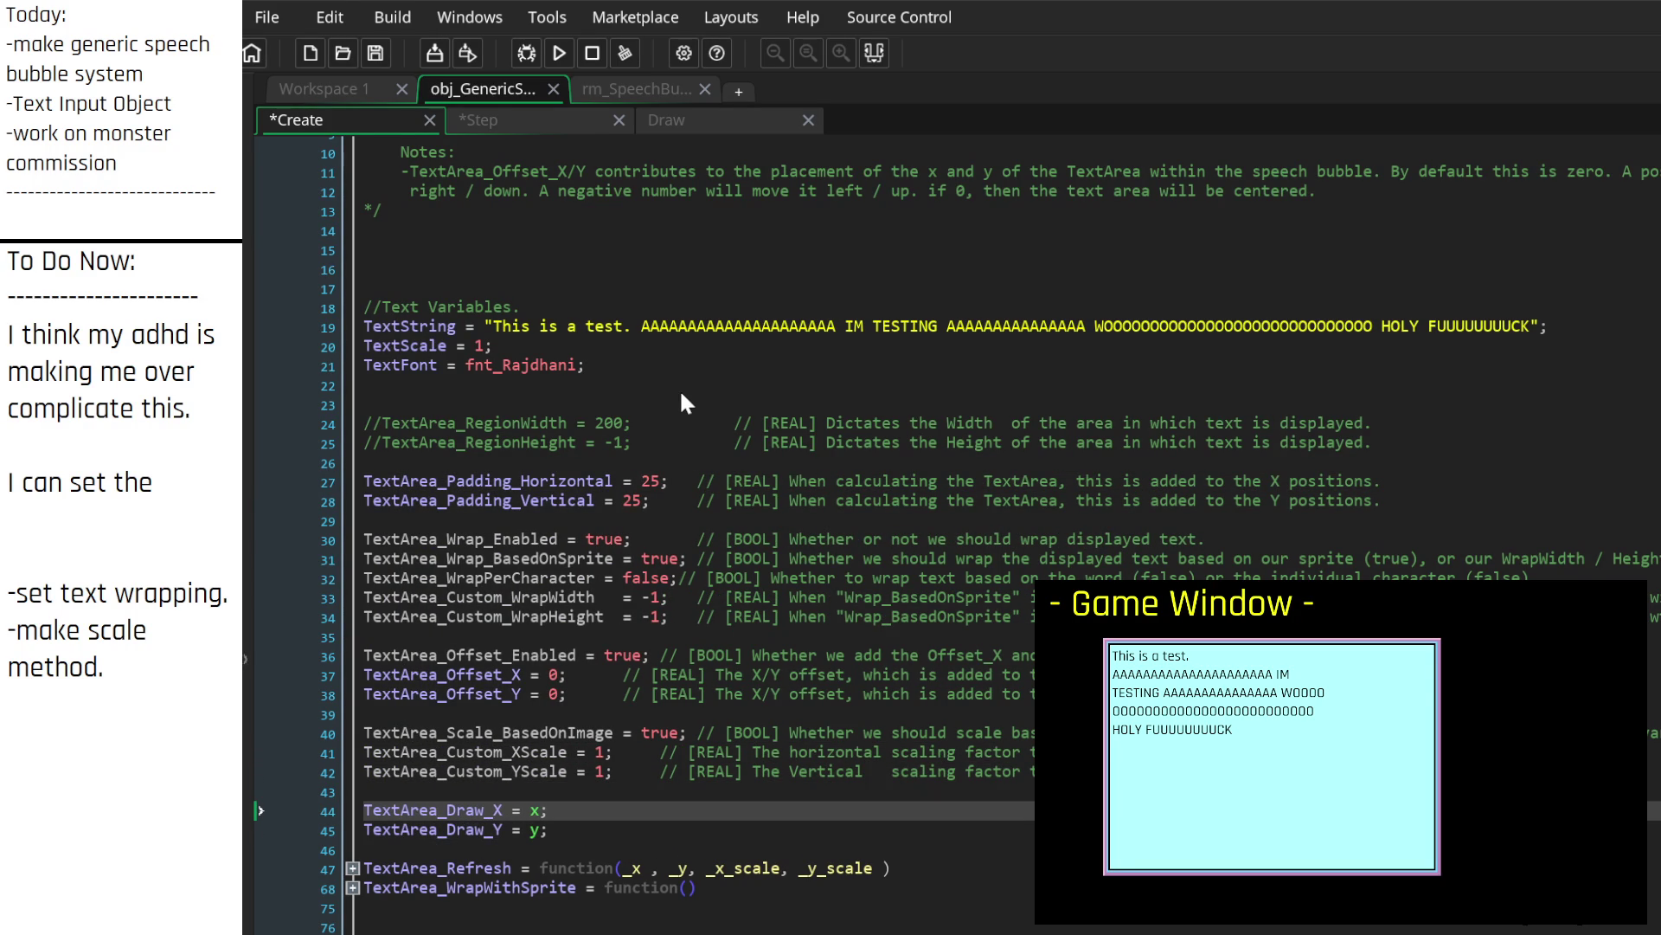
{"action": "key", "text": "ctrl+z"}
{"action": "key", "text": "ctrl+z"}
{"action": "key", "text": "ctrl+z"}
{"action": "key", "text": "ctrl+y"}
{"action": "key", "text": "ctrl+y"}
{"action": "key", "text": "ctrl+y"}
{"action": "left_click", "coordinate": [1064, 655]}
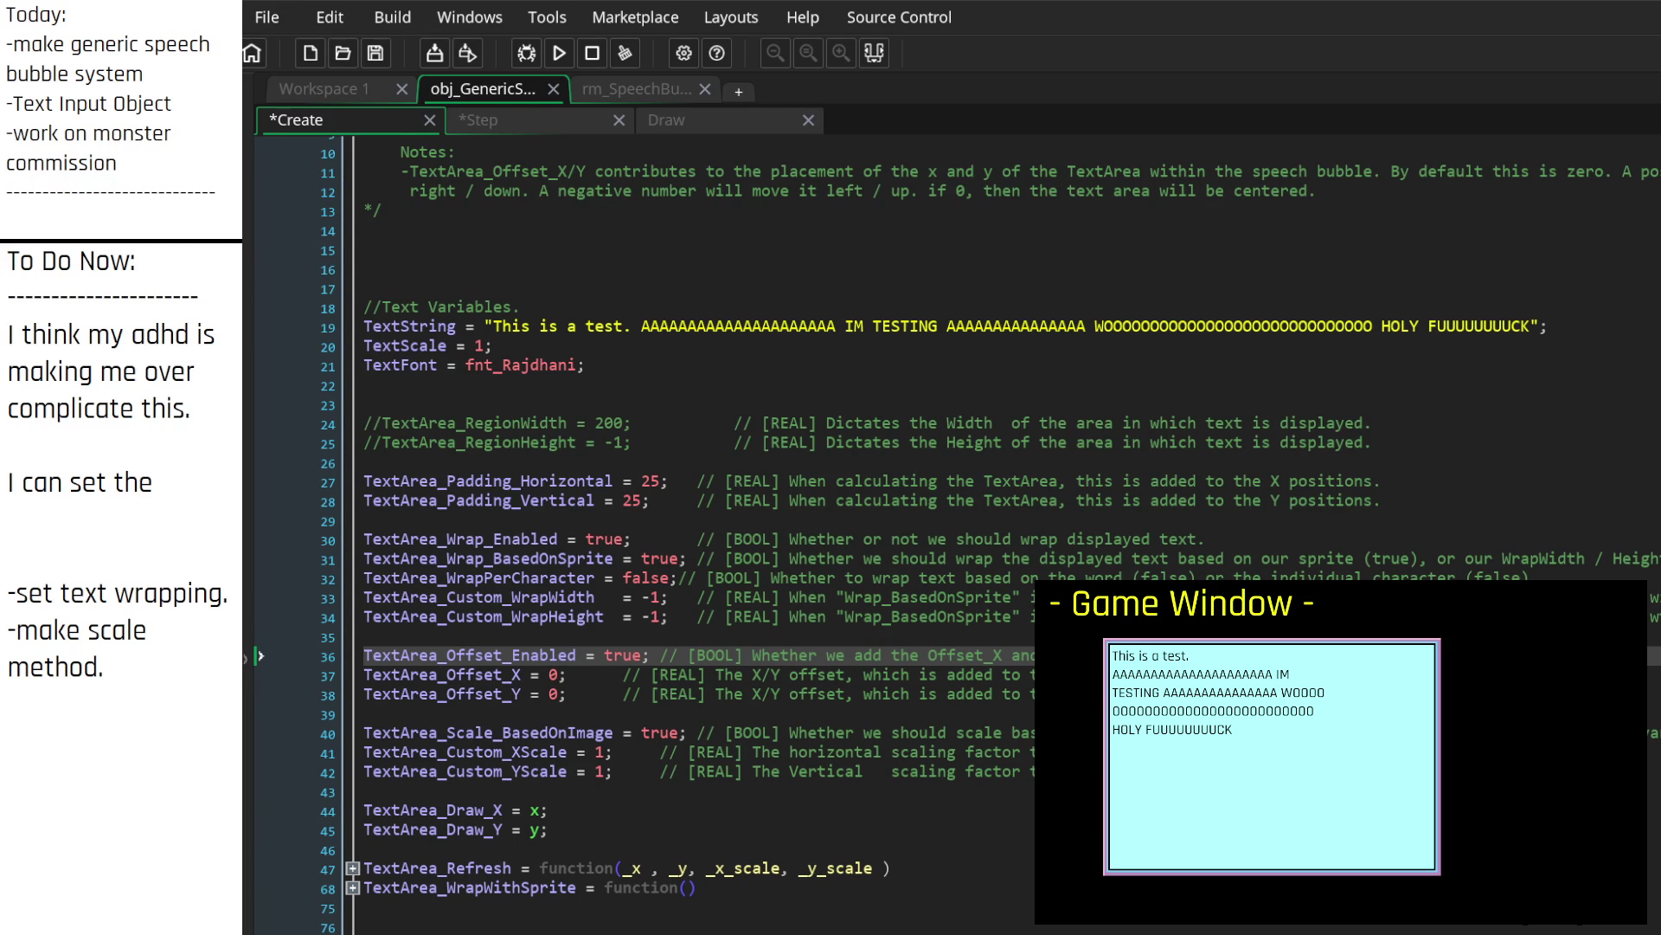
Step: Delete the TextArea_Draw_X/Y declarations and tab-align the trailing comments on lines 28–31
{"action": "mouse_move", "coordinate": [554, 830]}
{"action": "left_mouse_down"}
{"action": "mouse_move", "coordinate": [419, 785]}
{"action": "mouse_move", "coordinate": [360, 788]}
{"action": "left_mouse_up"}
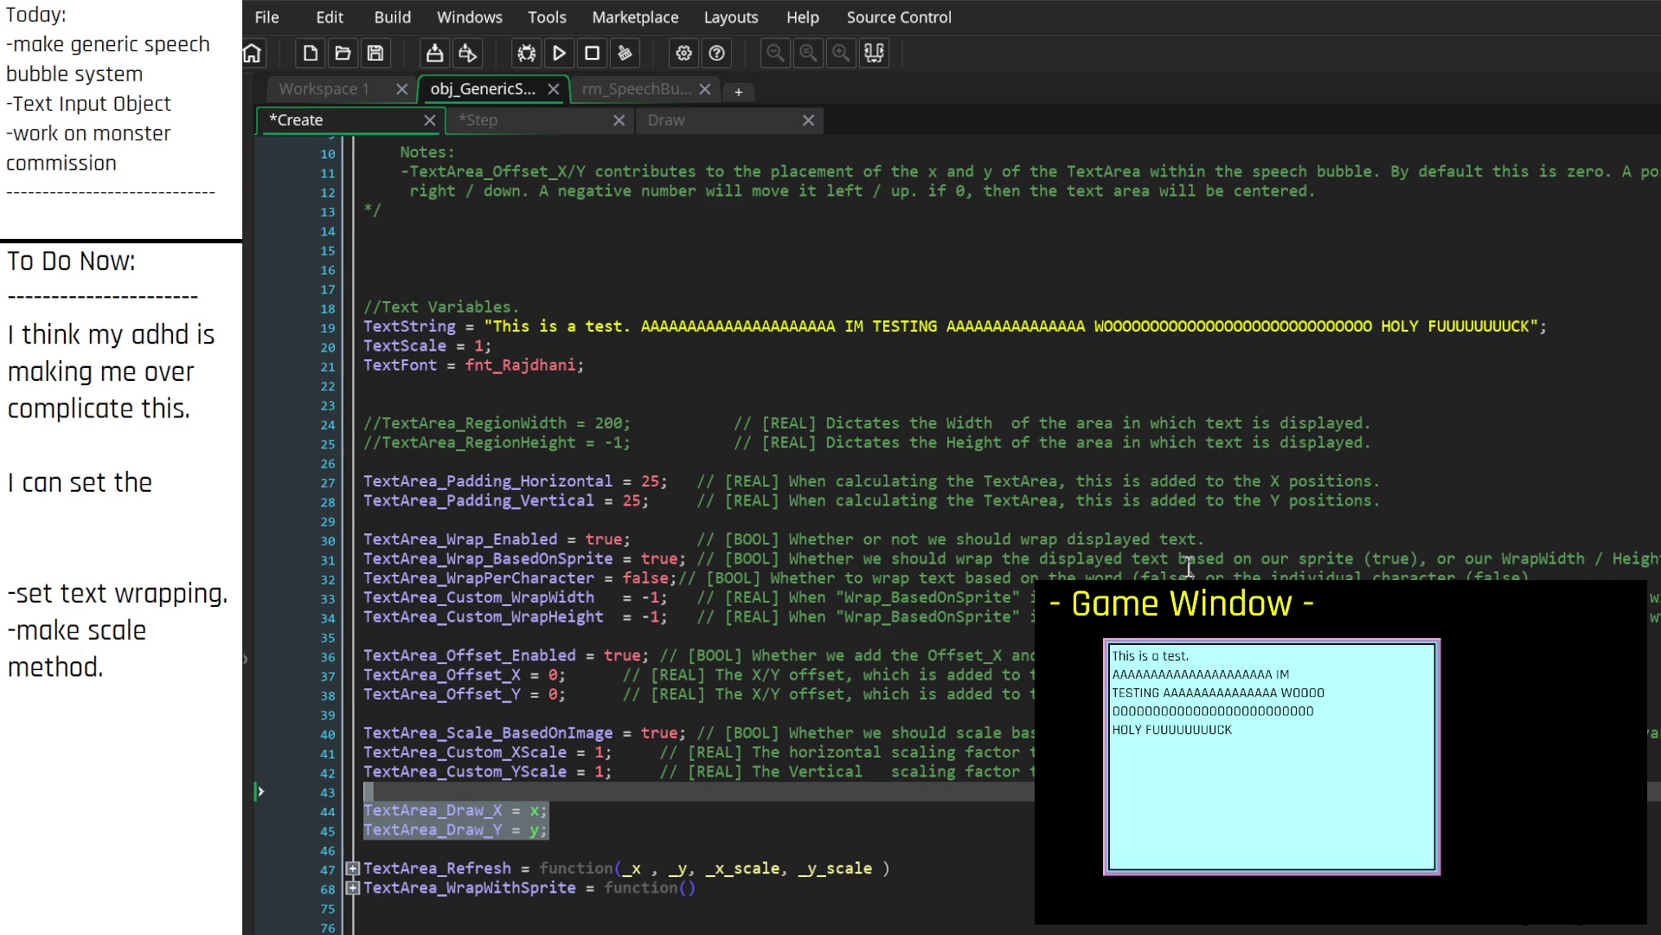
{"action": "key", "text": "BackSpace"}
{"action": "key", "text": "BackSpace"}
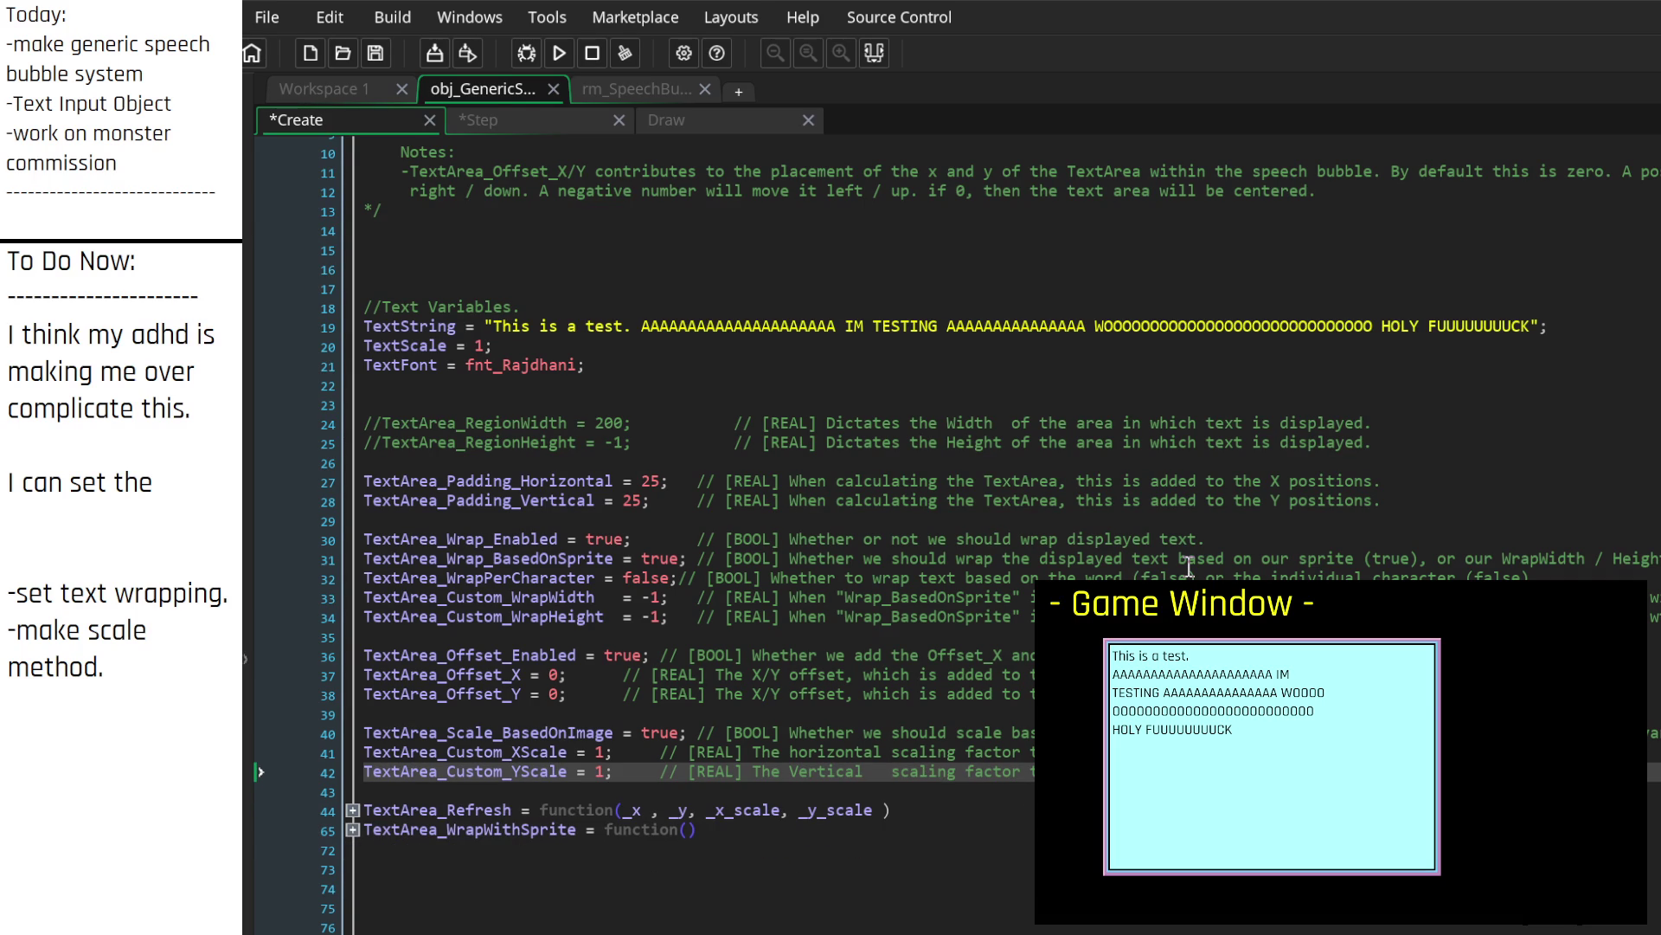
{"action": "left_click", "coordinate": [701, 483]}
{"action": "left_click", "coordinate": [699, 500]}
{"action": "key", "text": "Tab"}
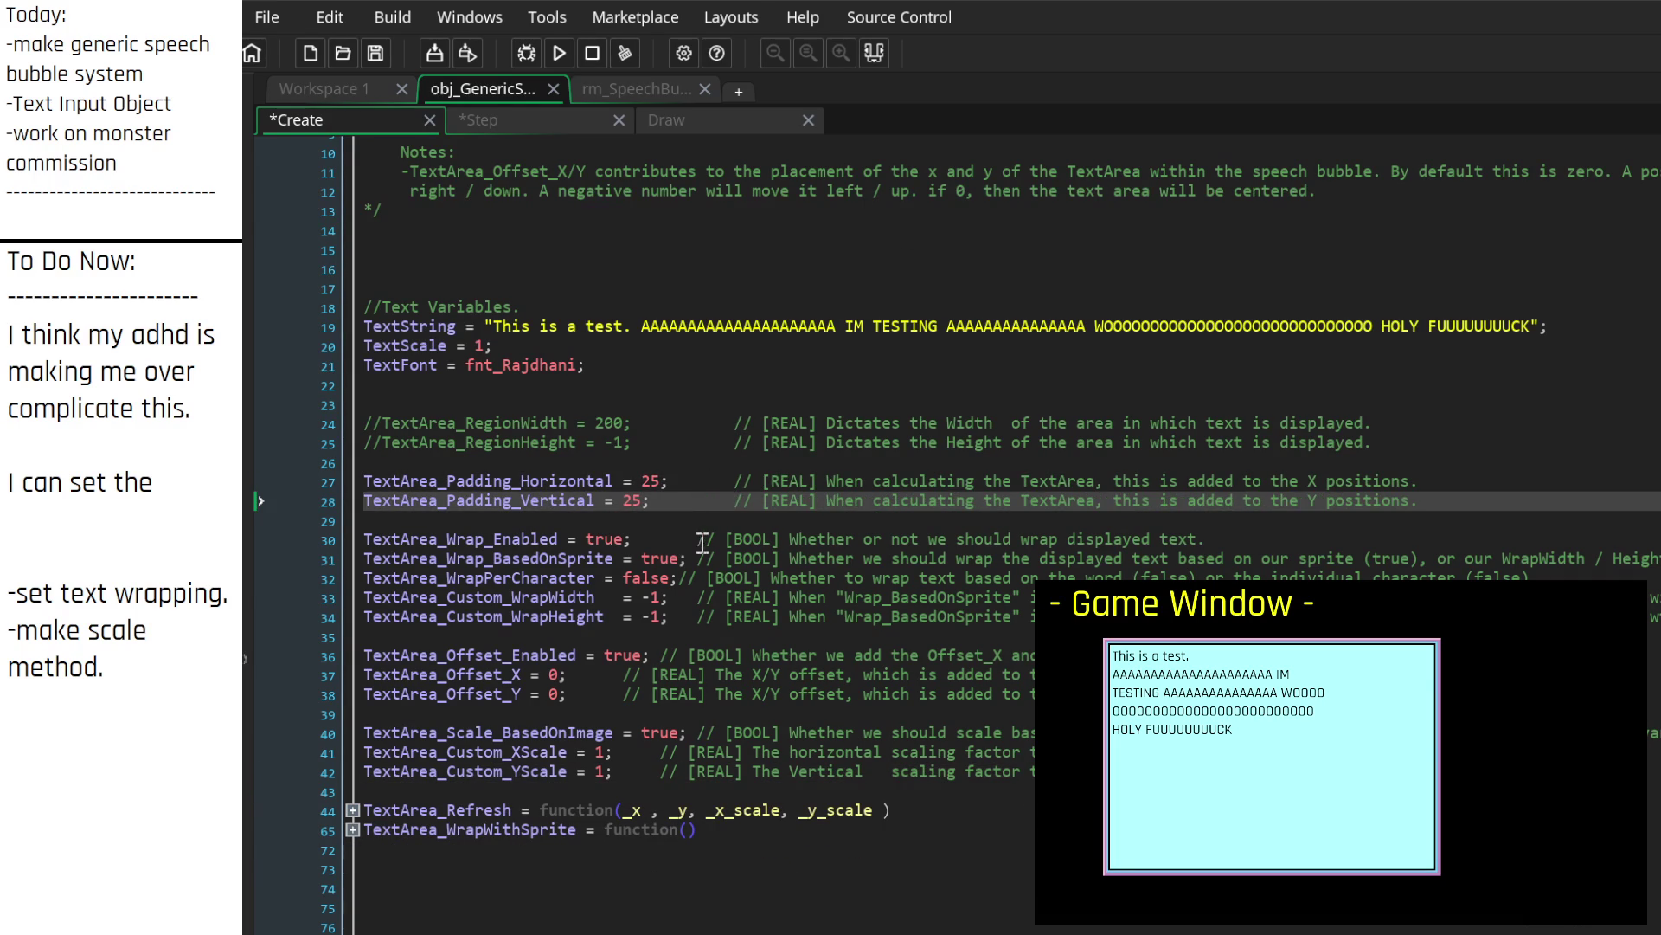
{"action": "left_click", "coordinate": [699, 540]}
{"action": "key", "text": "Tab"}
{"action": "left_click", "coordinate": [699, 558]}
{"action": "key", "text": "Tab"}
Step: Tab-align the trailing comments on lines 32 through 37 into the same column
{"action": "left_click", "coordinate": [697, 578]}
{"action": "key", "text": "Tab"}
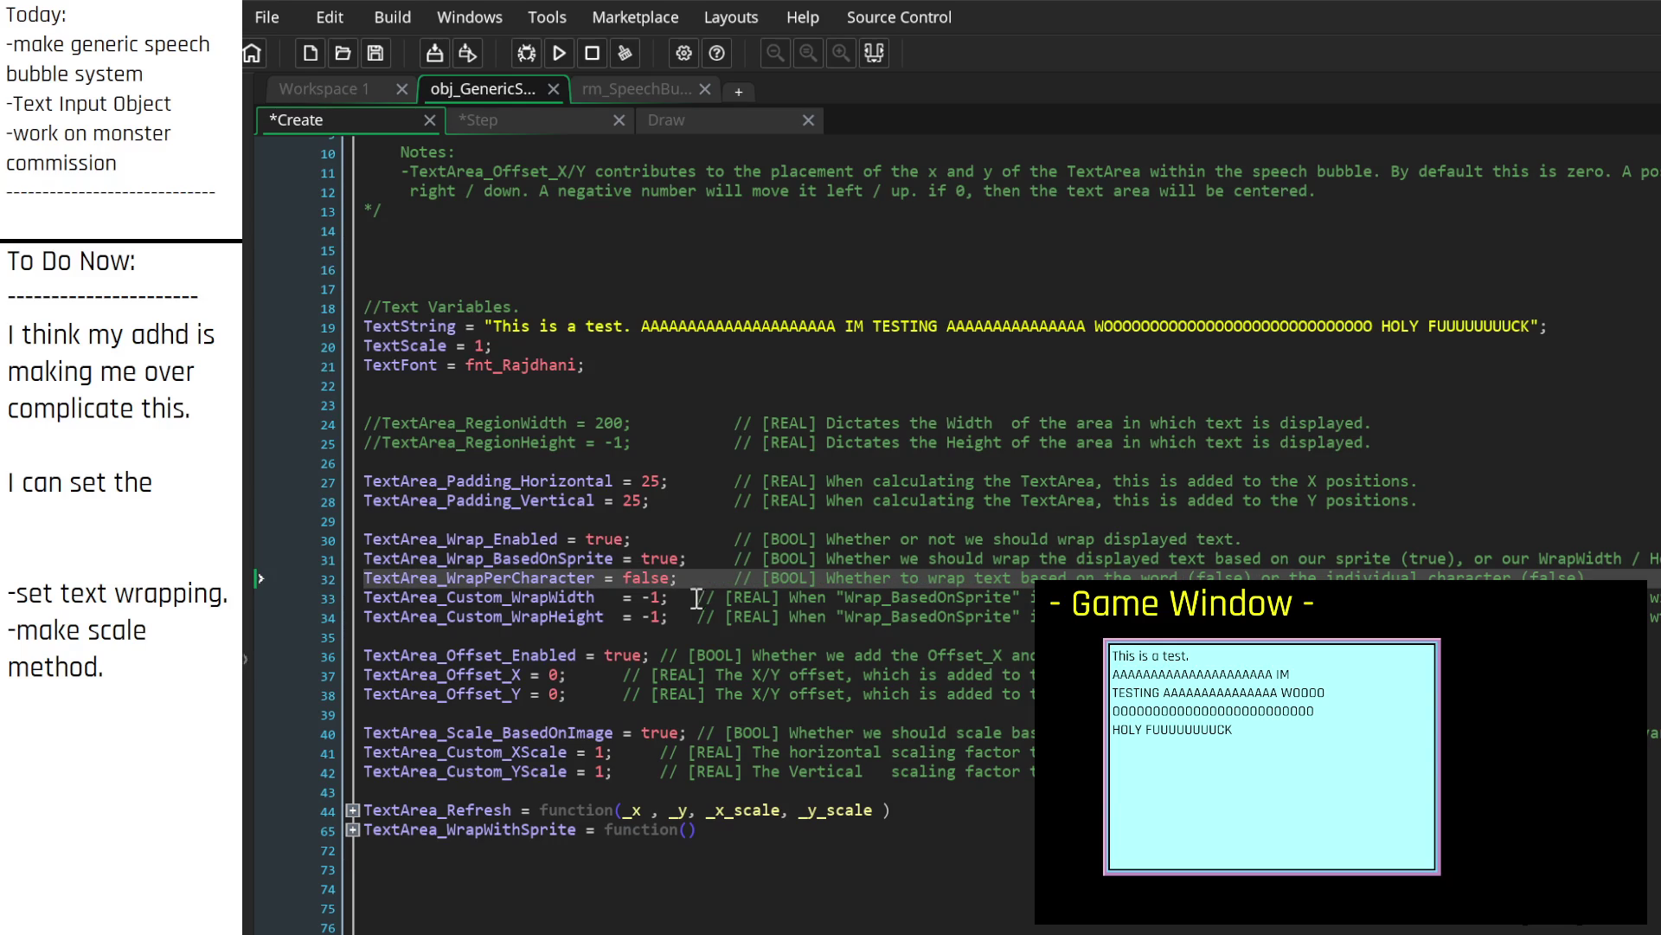
{"action": "key", "text": "Tab"}
{"action": "left_click", "coordinate": [697, 597]}
{"action": "key", "text": "Tab"}
{"action": "left_click", "coordinate": [697, 616]}
{"action": "key", "text": "Tab"}
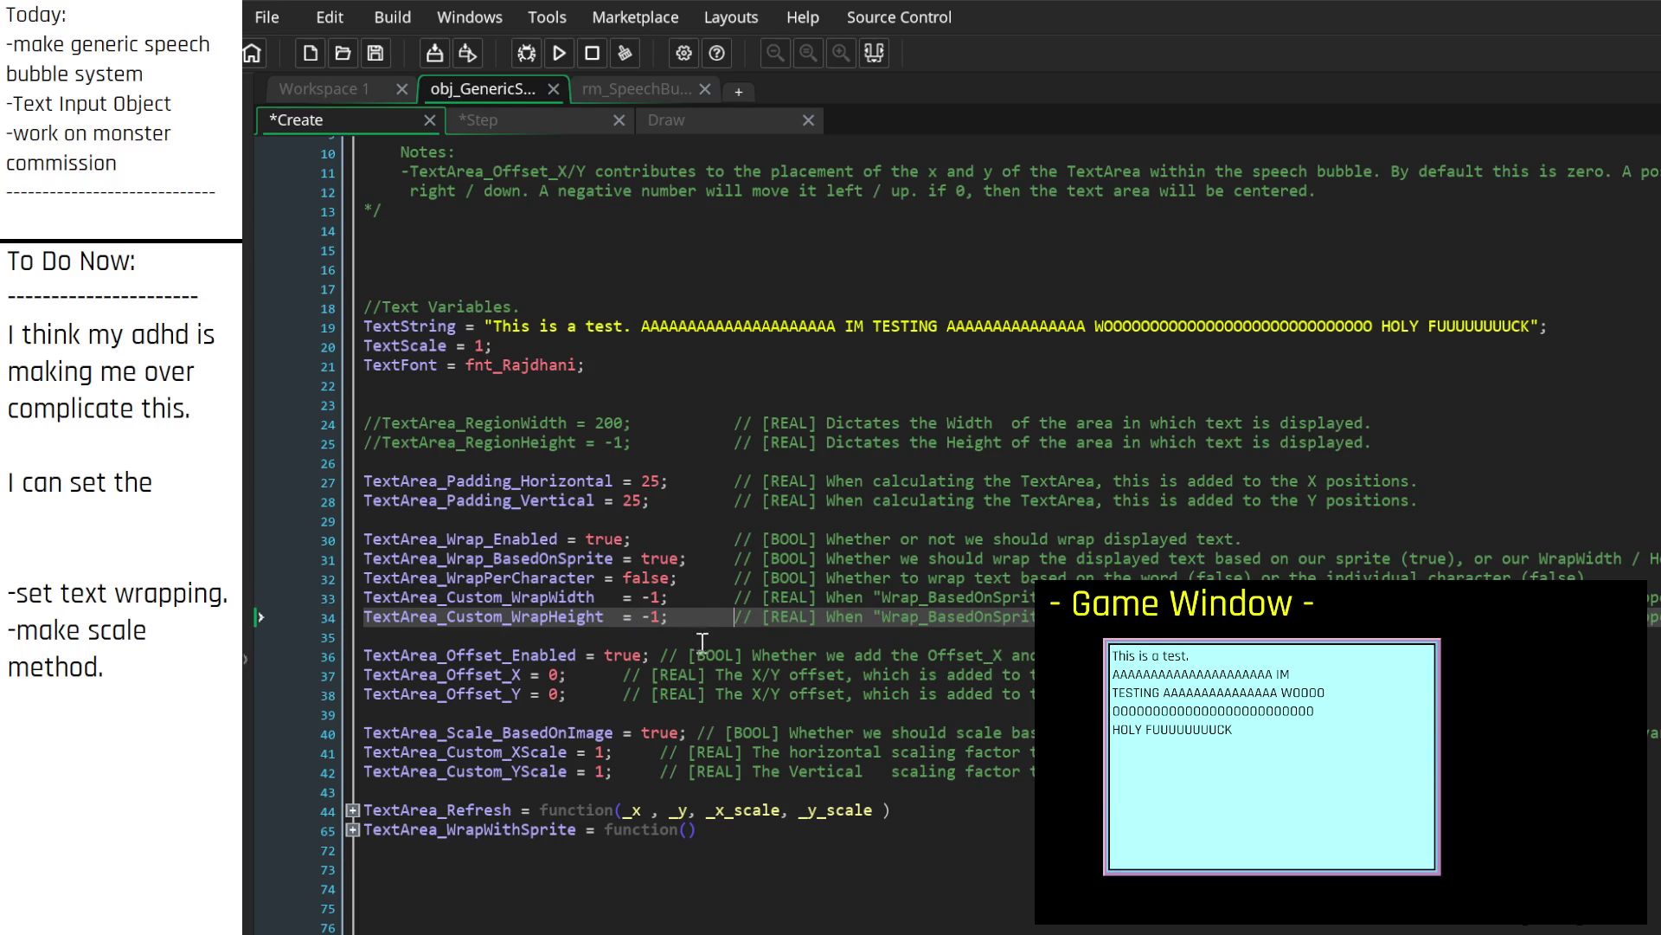
{"action": "left_click", "coordinate": [659, 655]}
{"action": "key", "text": "Tab"}
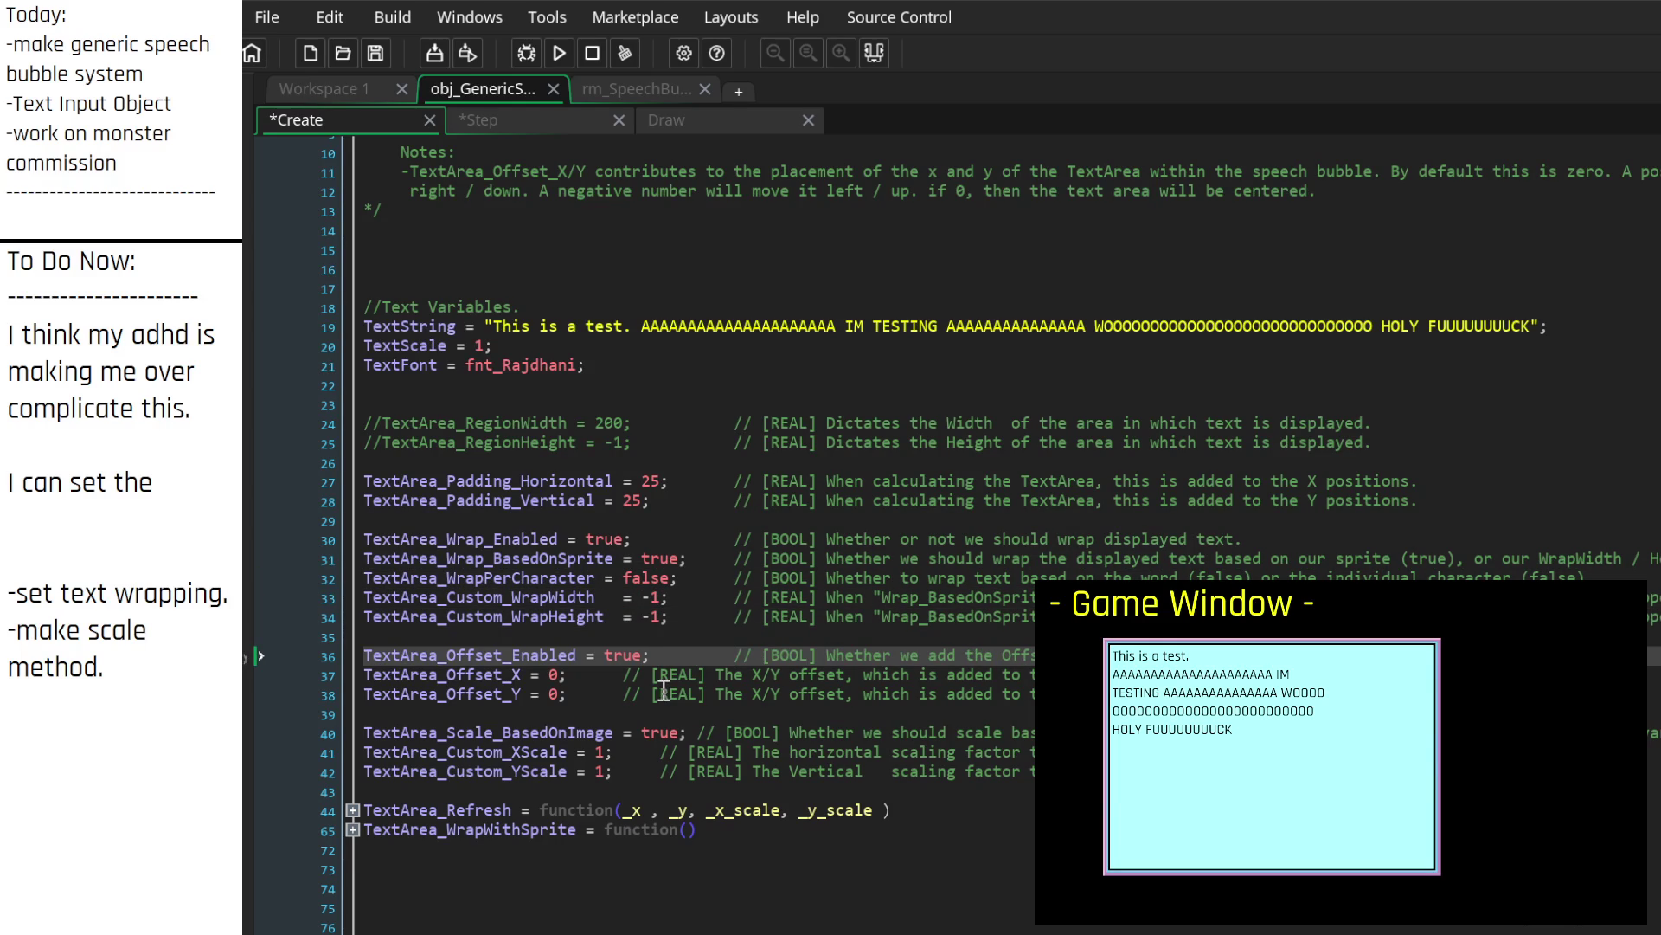
{"action": "left_click", "coordinate": [624, 674]}
{"action": "key", "text": "Tab"}
{"action": "key", "text": "Tab"}
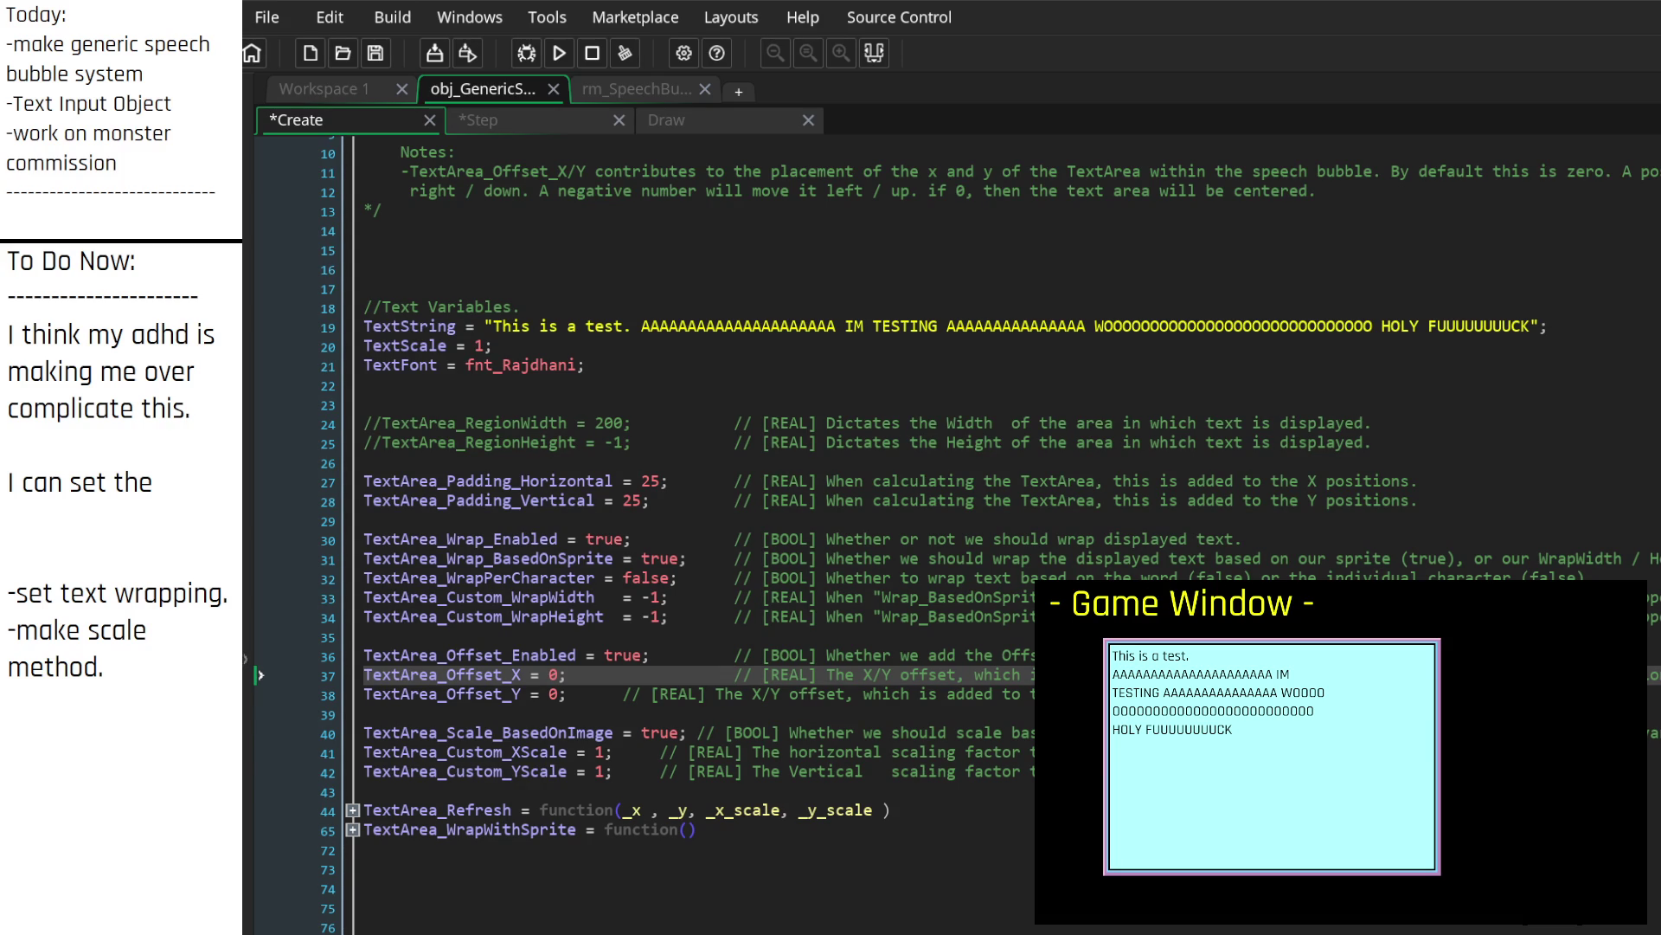
Step: Tab-align the trailing comments on lines 38, 40, 41 and 42
{"action": "left_click", "coordinate": [627, 695]}
{"action": "key", "text": "Tab"}
{"action": "key", "text": "Tab"}
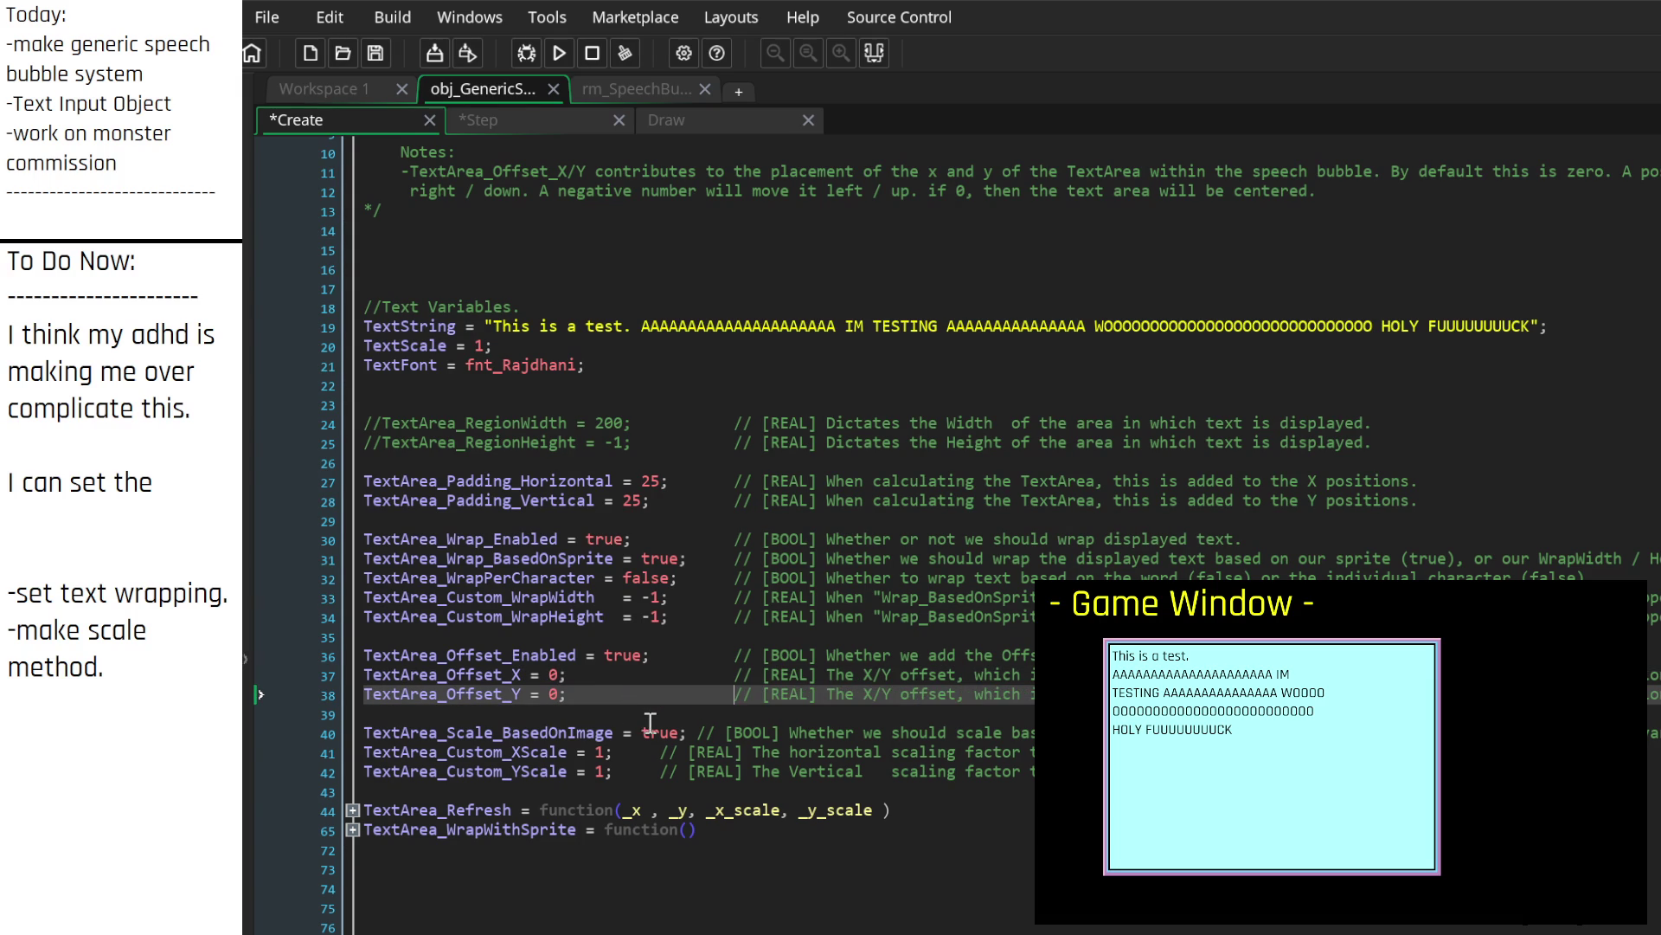
{"action": "left_click", "coordinate": [697, 732]}
{"action": "key", "text": "Tab"}
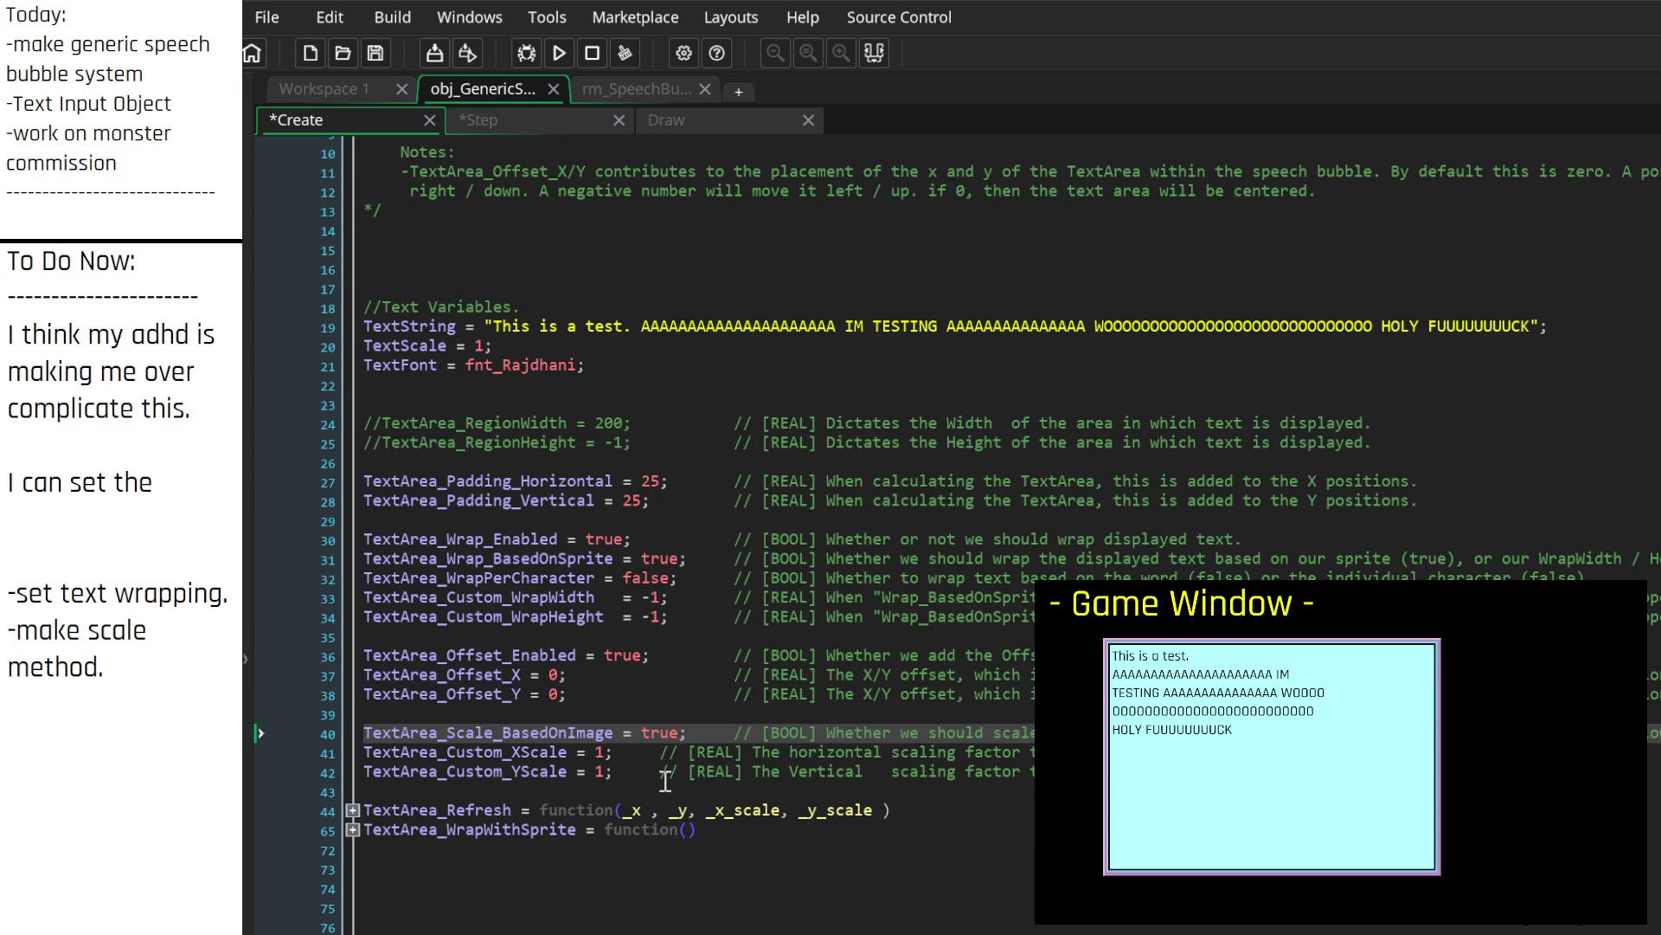
{"action": "left_click", "coordinate": [662, 753]}
{"action": "key", "text": "Tab"}
{"action": "key", "text": "Tab"}
{"action": "left_click", "coordinate": [661, 771]}
{"action": "key", "text": "Tab"}
{"action": "key", "text": "Tab"}
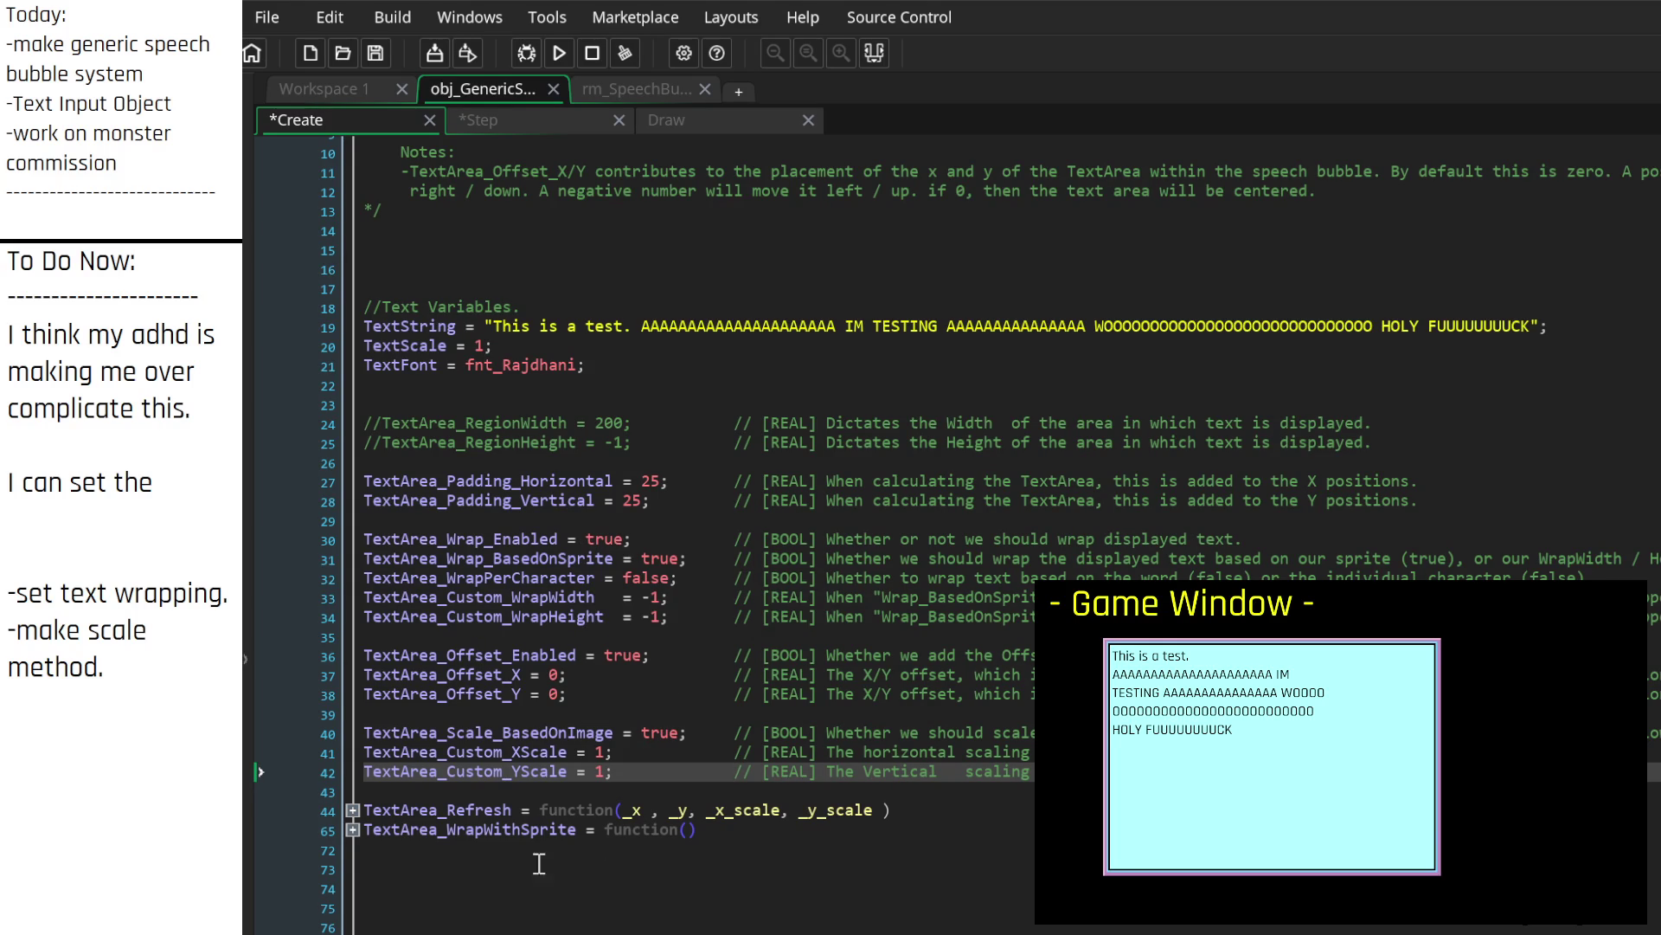
{"action": "scroll", "coordinate": [379, 823], "scroll_direction": "down", "scroll_amount": 4}
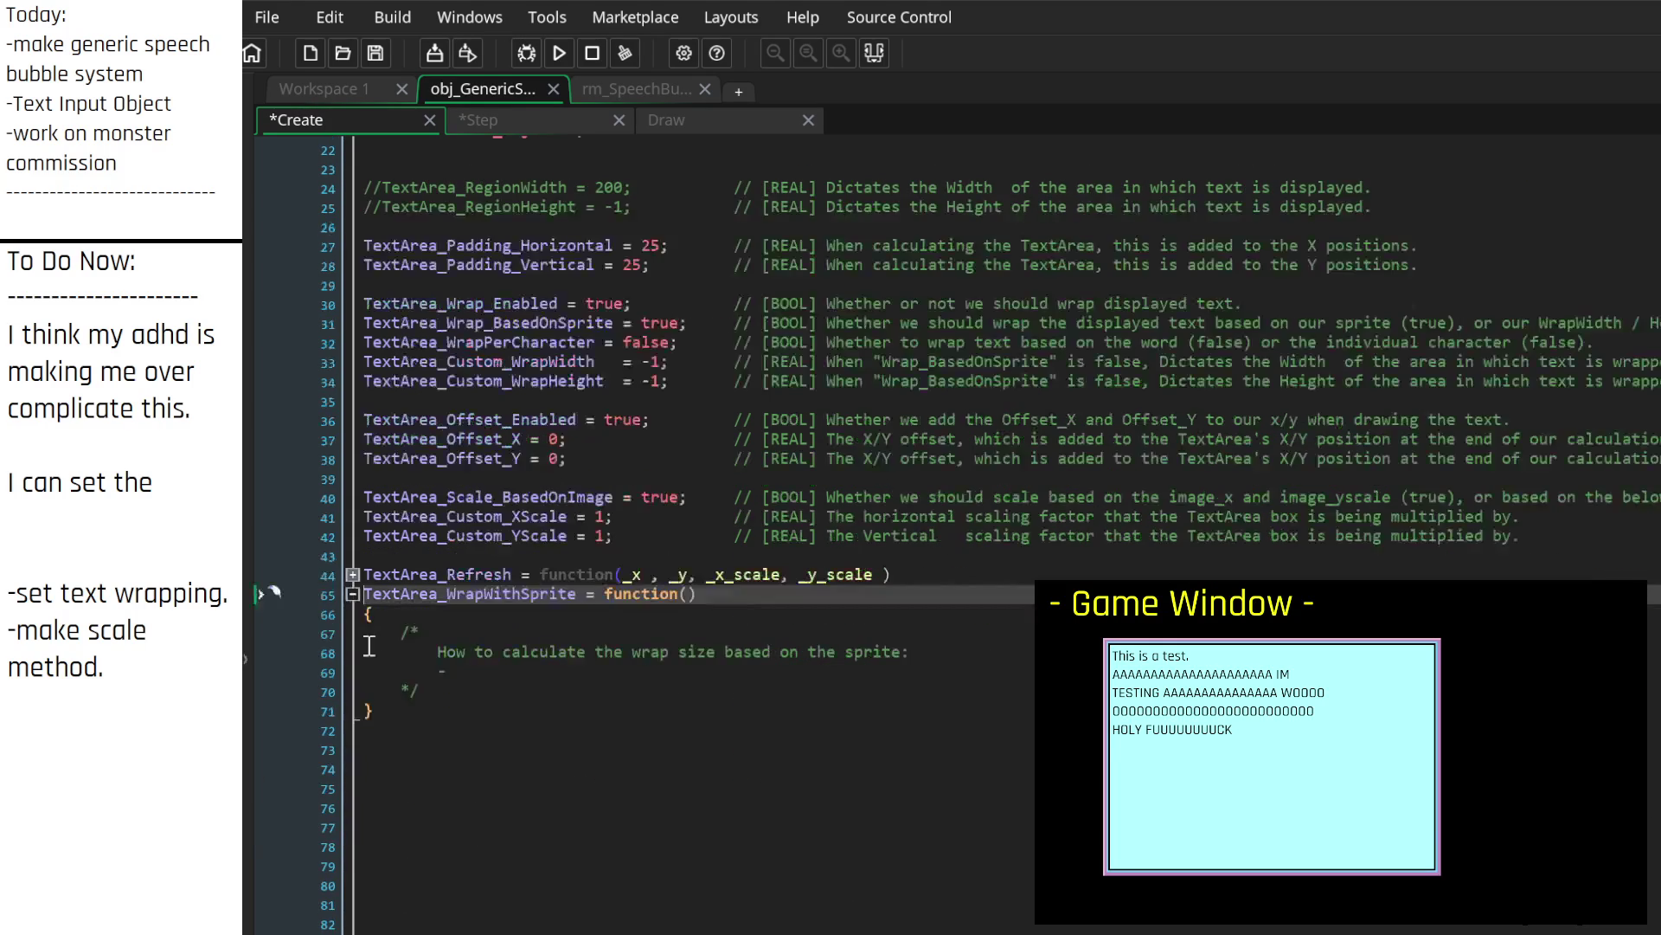
Step: Expand the folded TextArea_Refresh function, removing an accidentally typed comment character
{"action": "left_click", "coordinate": [352, 575]}
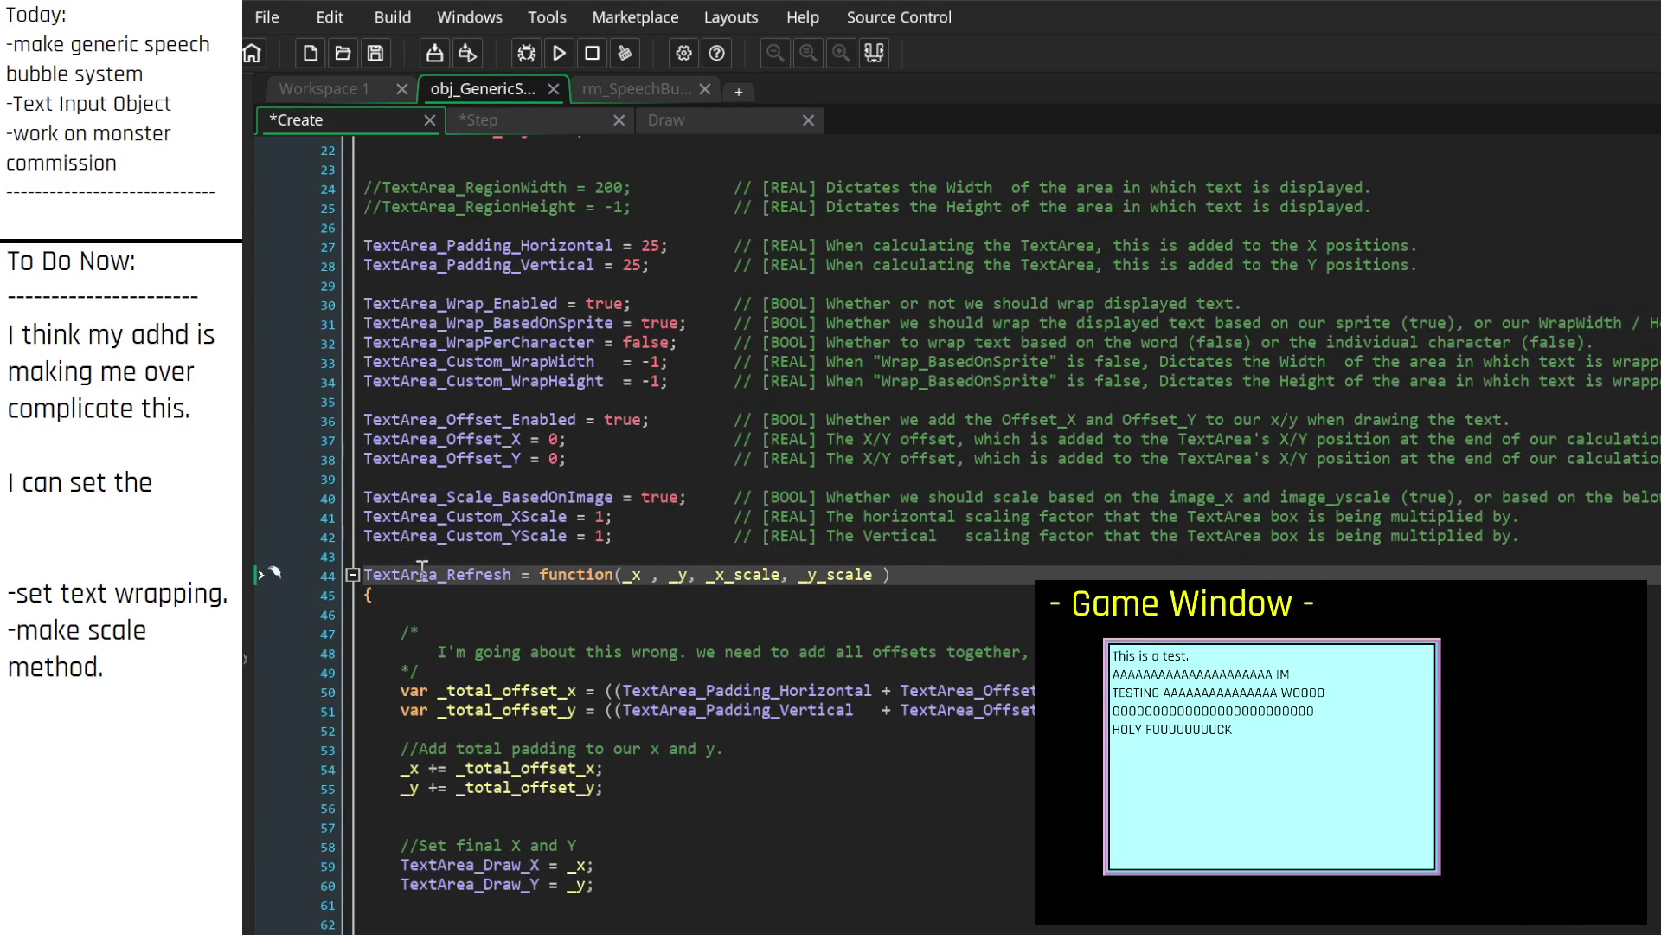
{"action": "scroll", "coordinate": [446, 605], "scroll_direction": "down", "scroll_amount": 2}
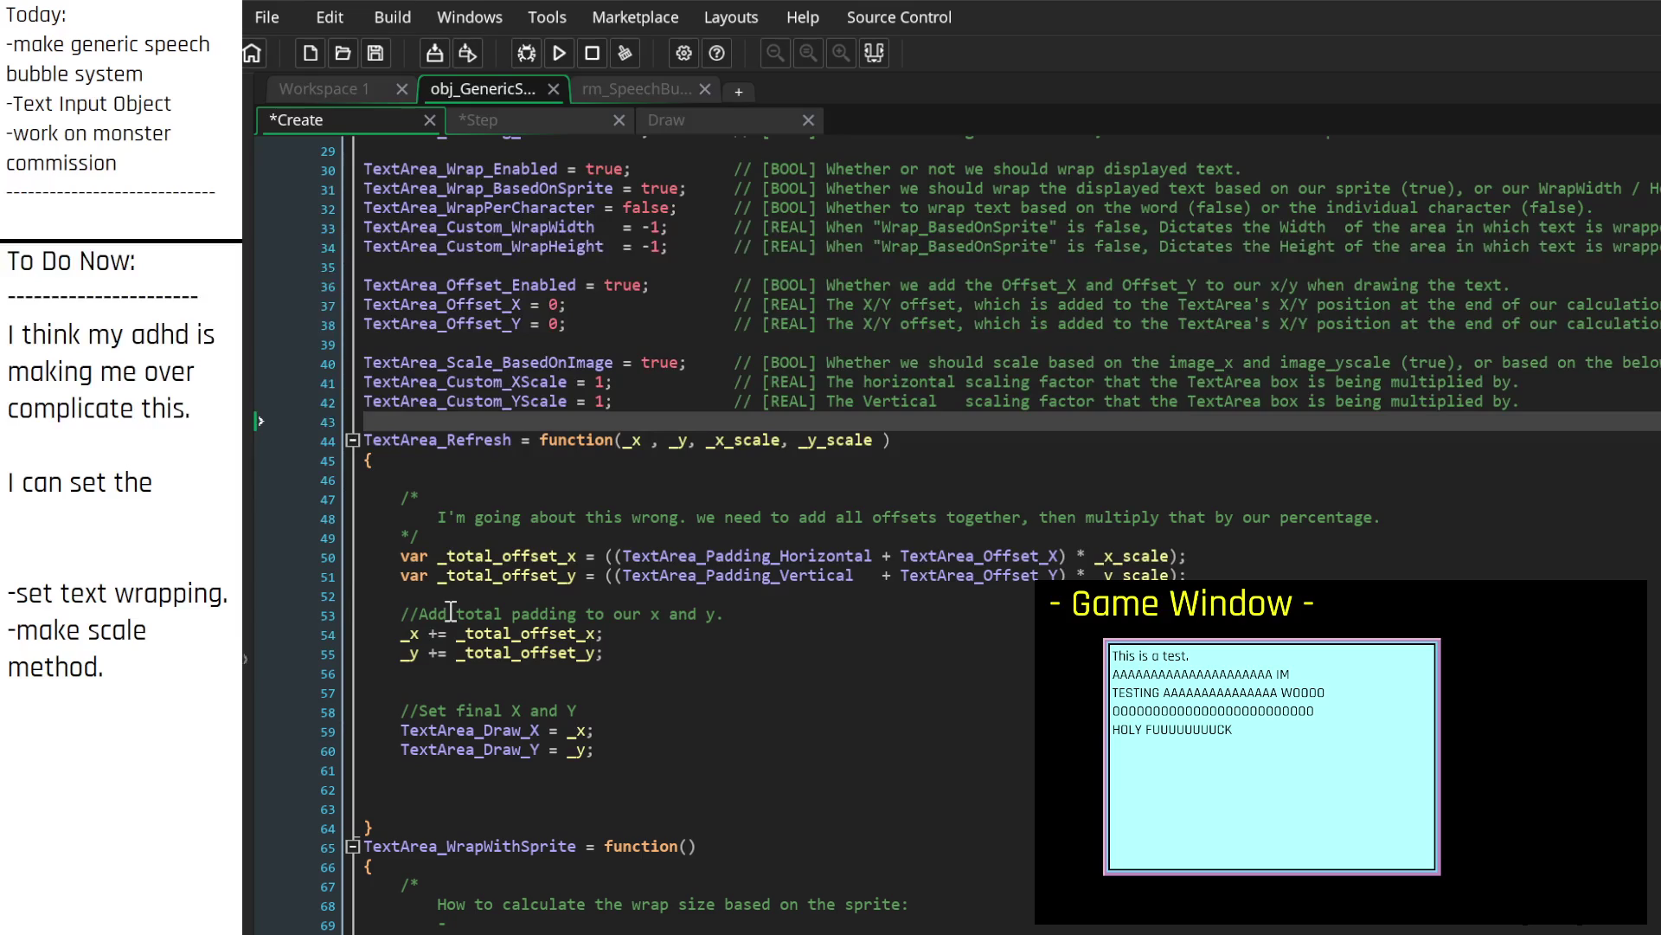
{"action": "type", "text": "*"}
{"action": "scroll", "coordinate": [493, 678], "scroll_direction": "down", "scroll_amount": 5}
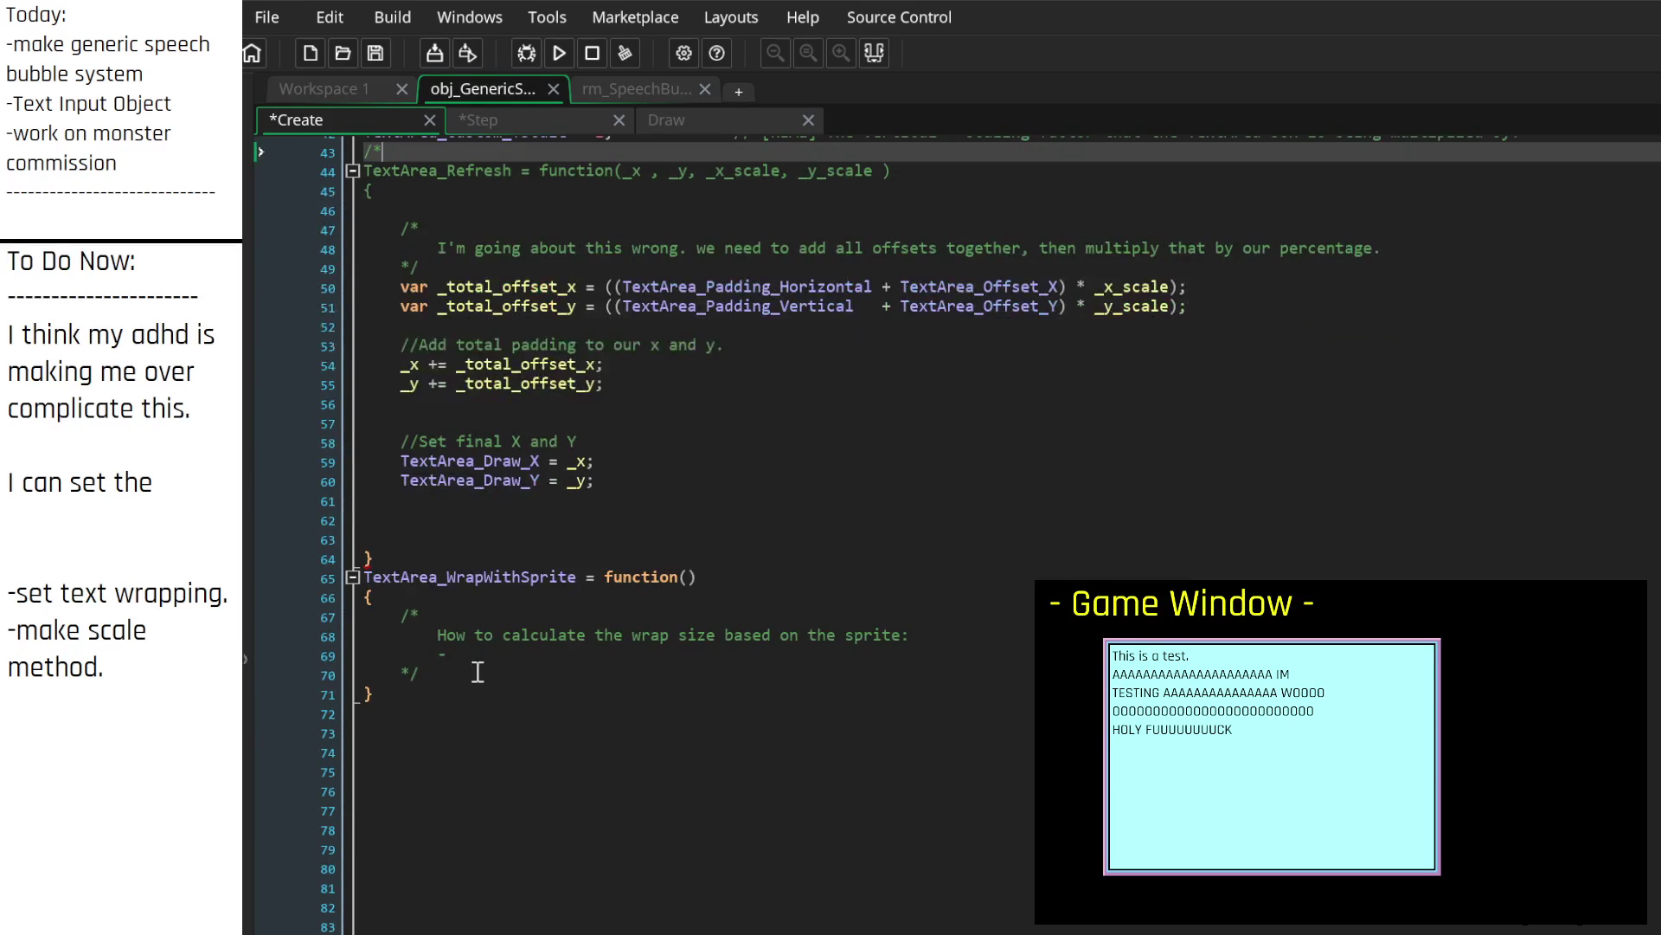
{"action": "scroll", "coordinate": [514, 579], "scroll_direction": "up", "scroll_amount": 3}
{"action": "key", "text": "BackSpace"}
{"action": "key", "text": "BackSpace"}
{"action": "scroll", "coordinate": [514, 579], "scroll_direction": "up", "scroll_amount": 1}
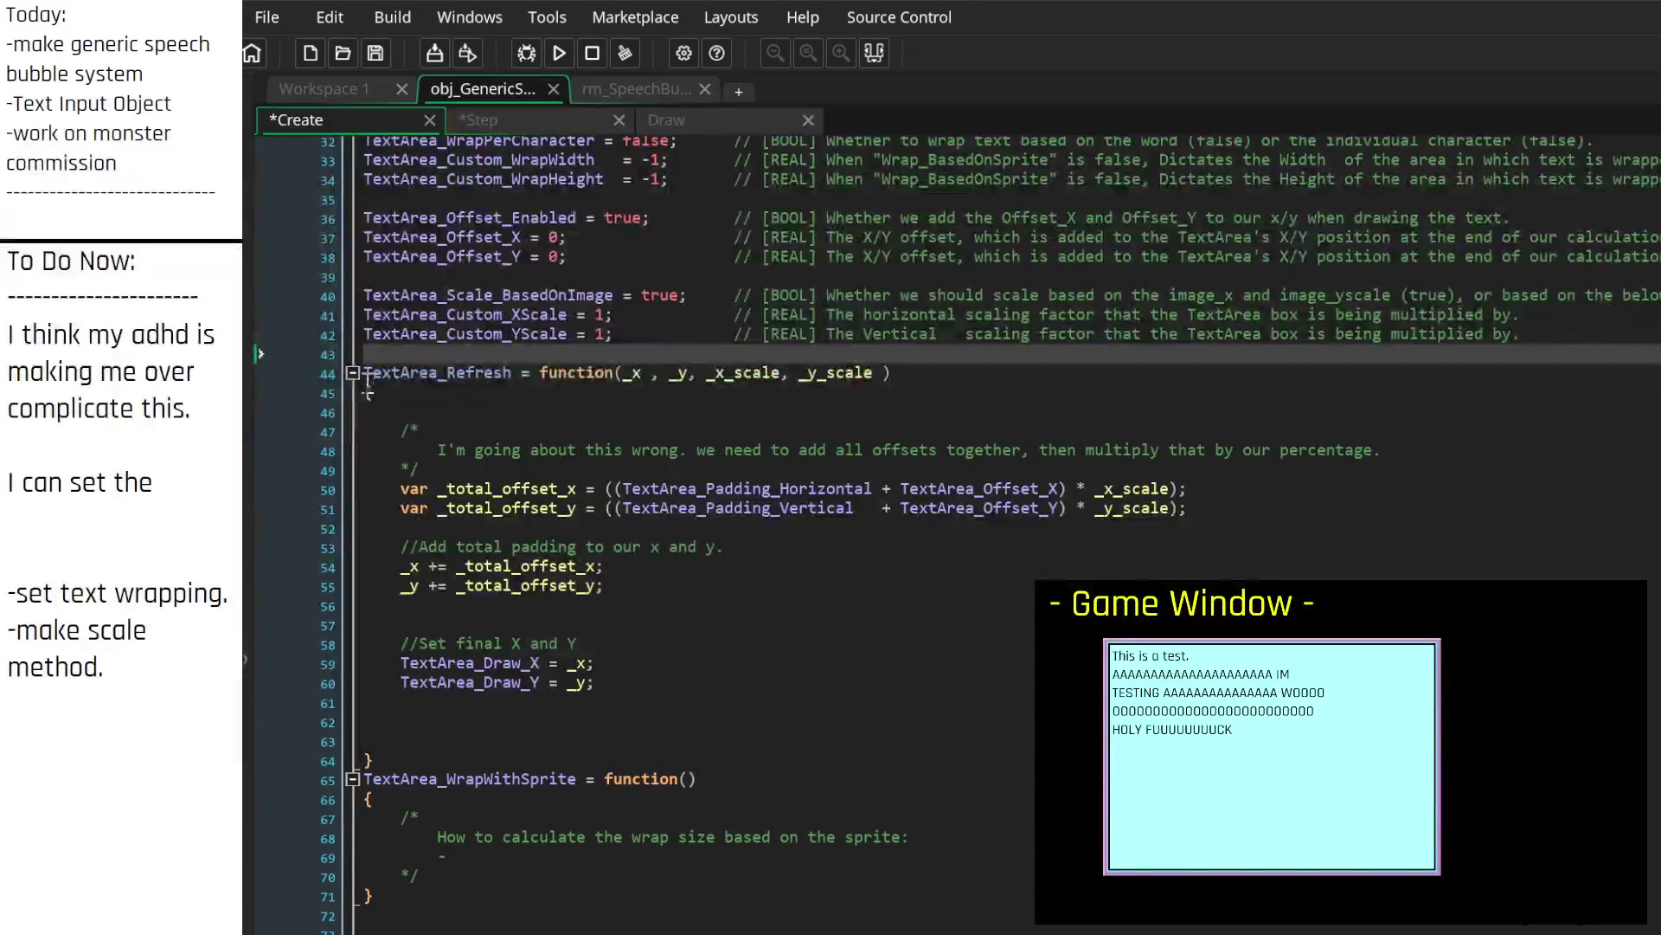
{"action": "left_click", "coordinate": [354, 375]}
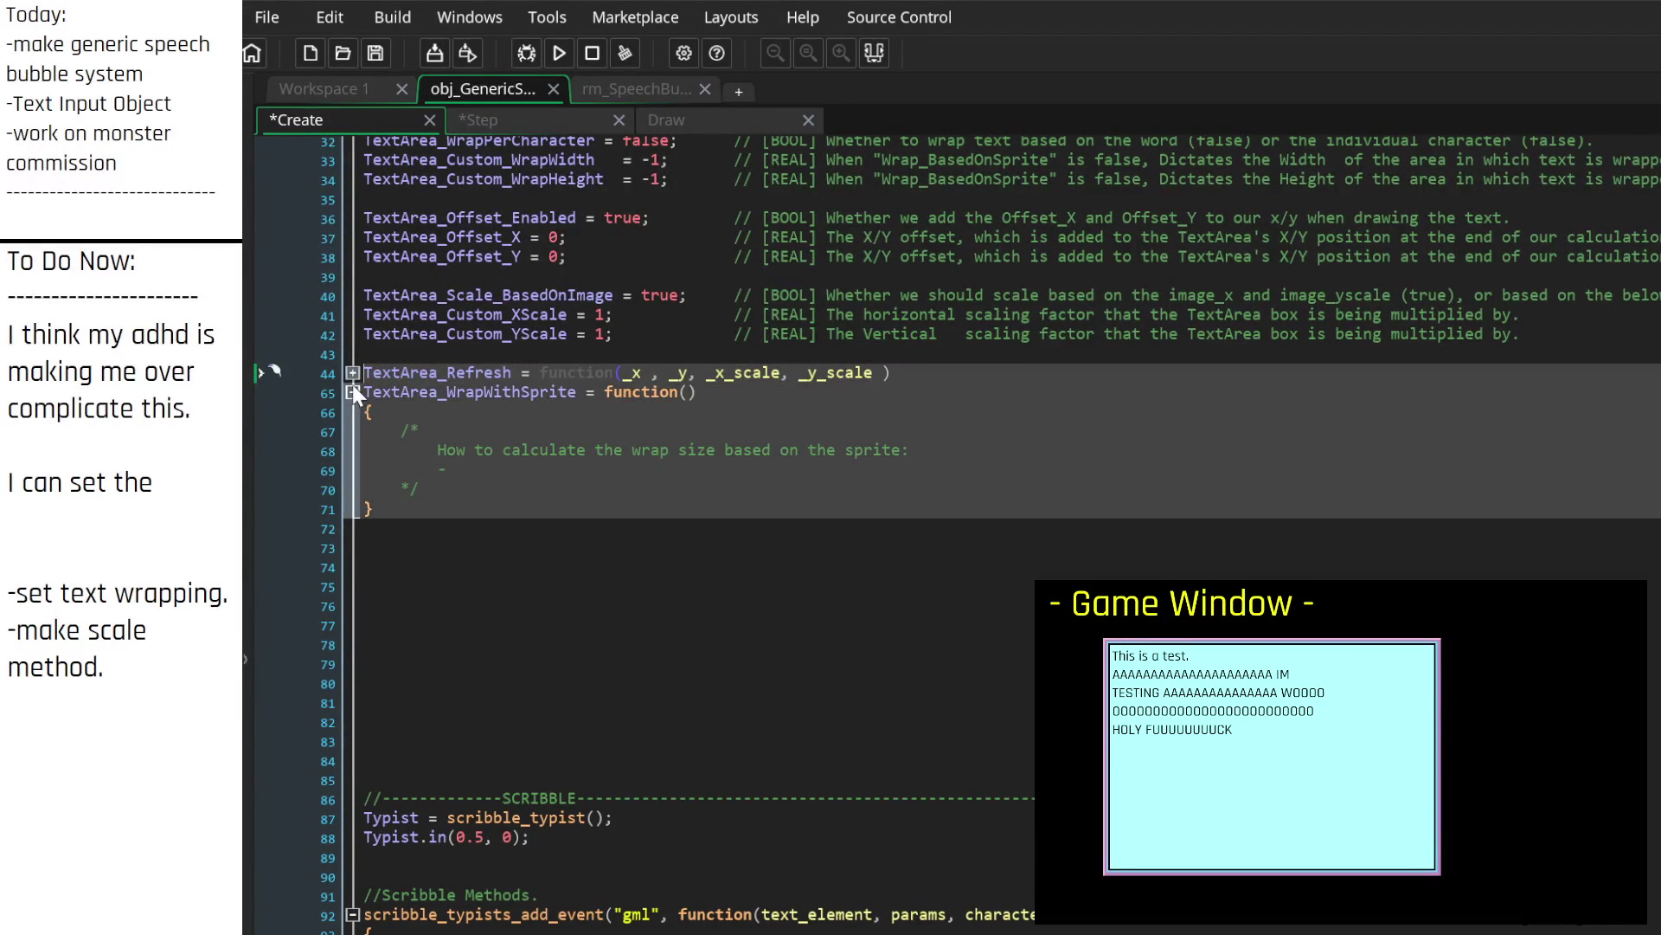
{"action": "left_click", "coordinate": [353, 372]}
Step: Delete the 'going about this wrong' note from TextArea_Refresh and the wrap-size comment from WrapWithSprite
{"action": "left_click", "coordinate": [428, 470]}
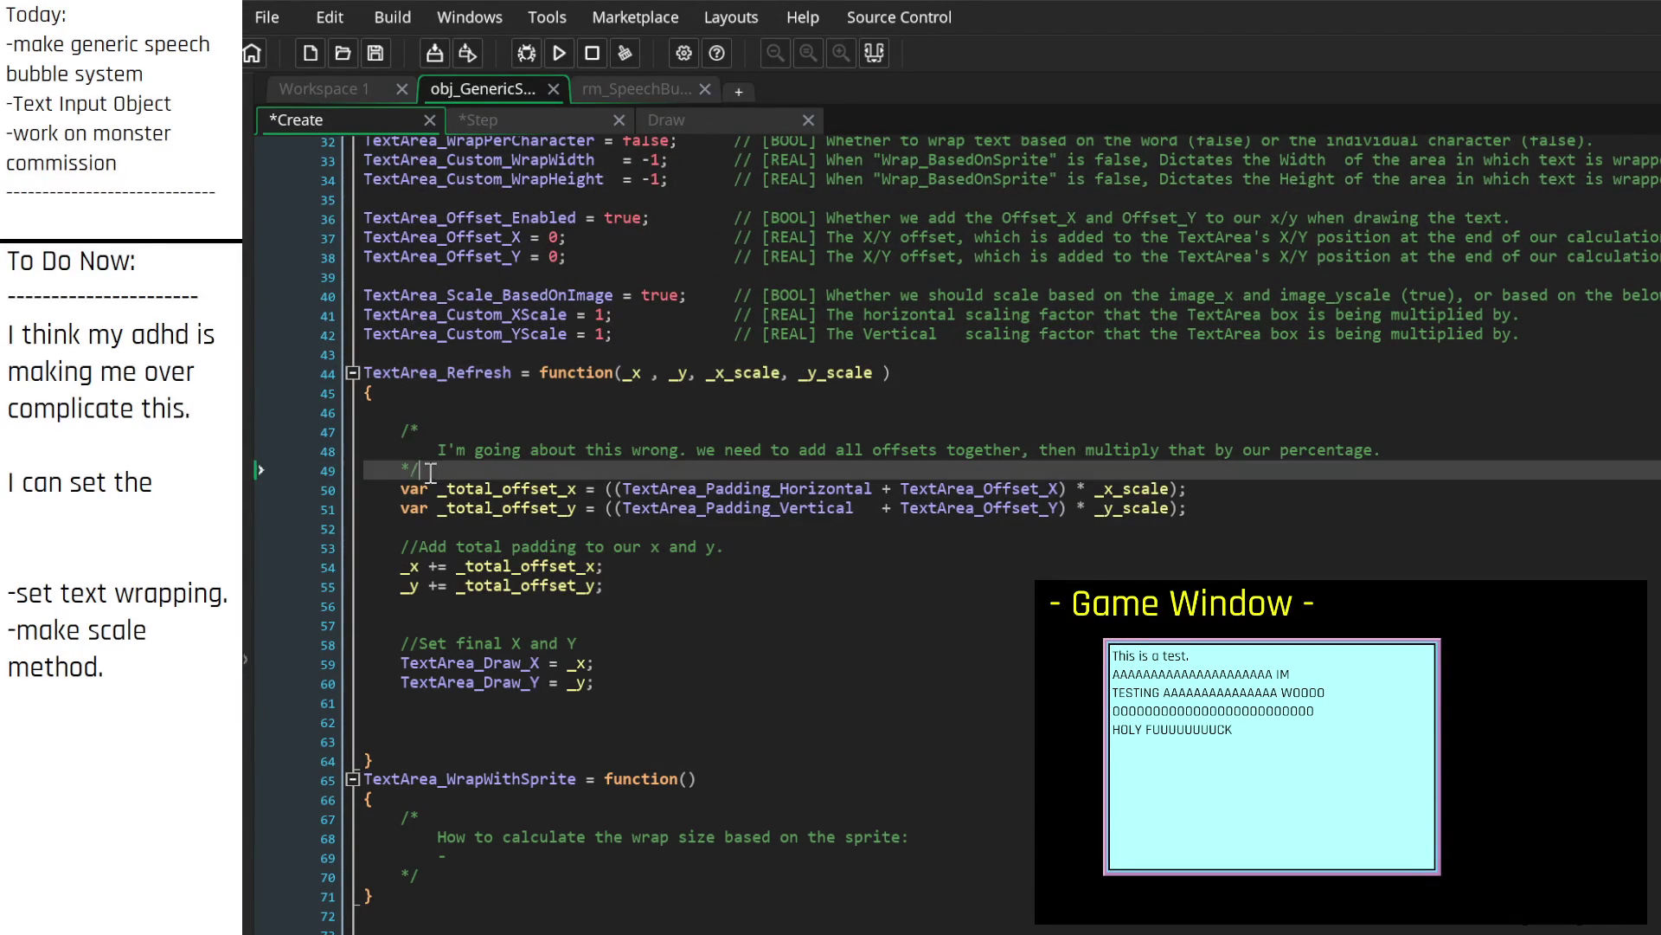
{"action": "left_click_drag", "start_coordinate": [430, 469], "coordinate": [325, 424]}
{"action": "key", "text": "BackSpace"}
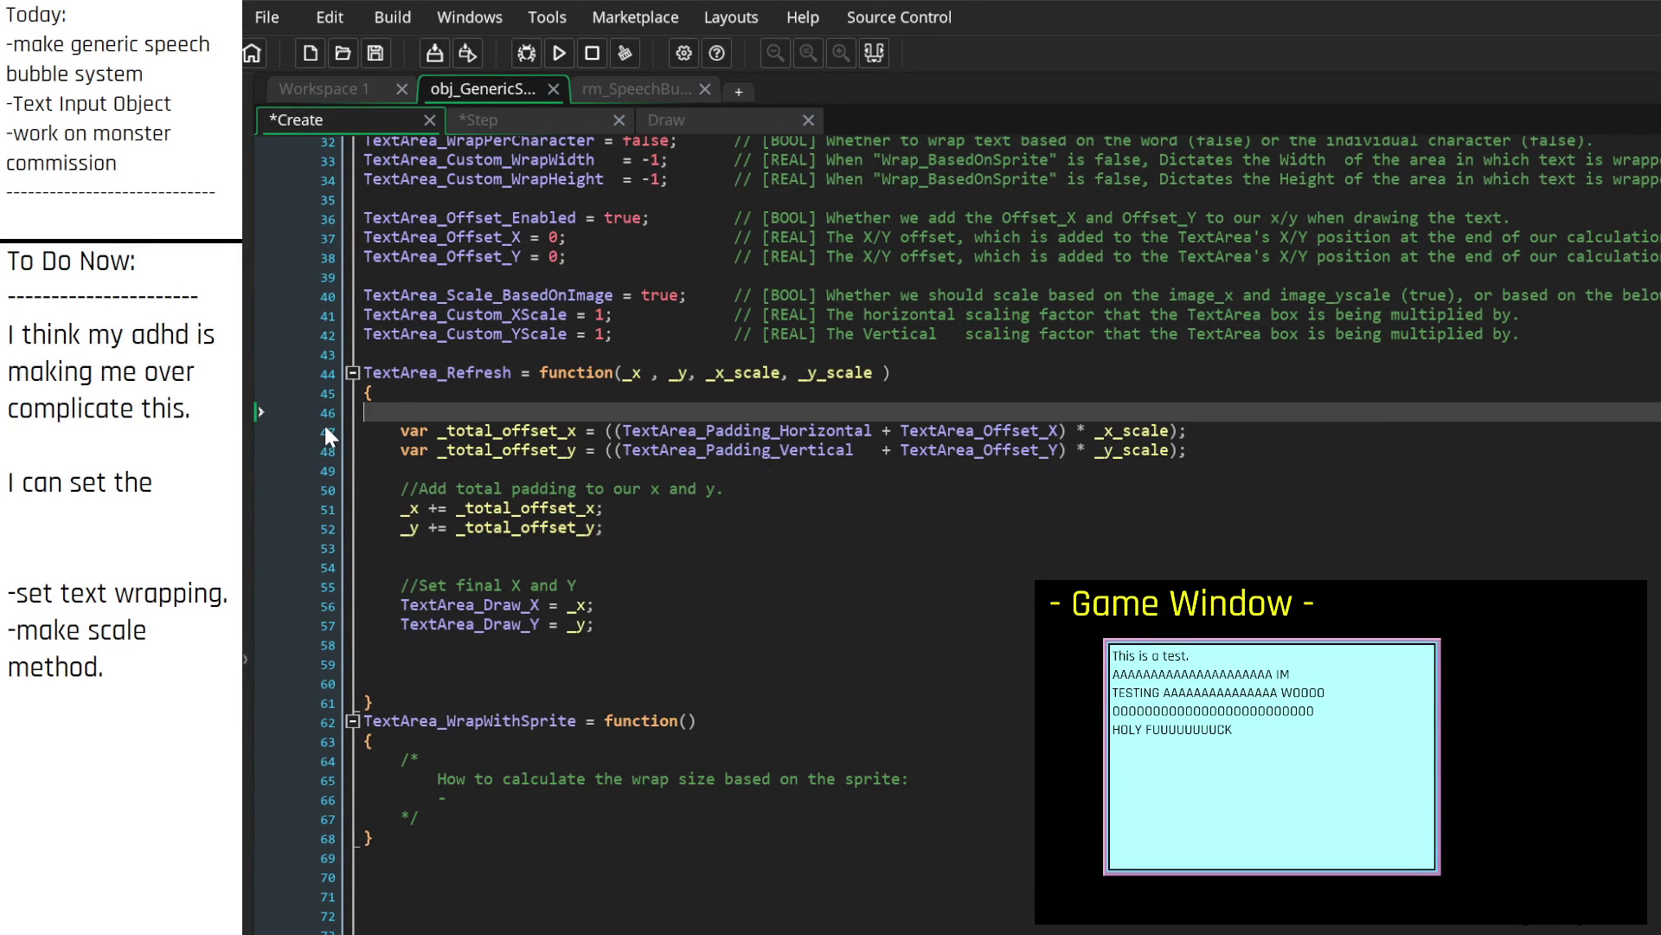
{"action": "key", "text": "BackSpace"}
{"action": "left_click_drag", "start_coordinate": [472, 797], "coordinate": [329, 735]}
{"action": "key", "text": "BackSpace"}
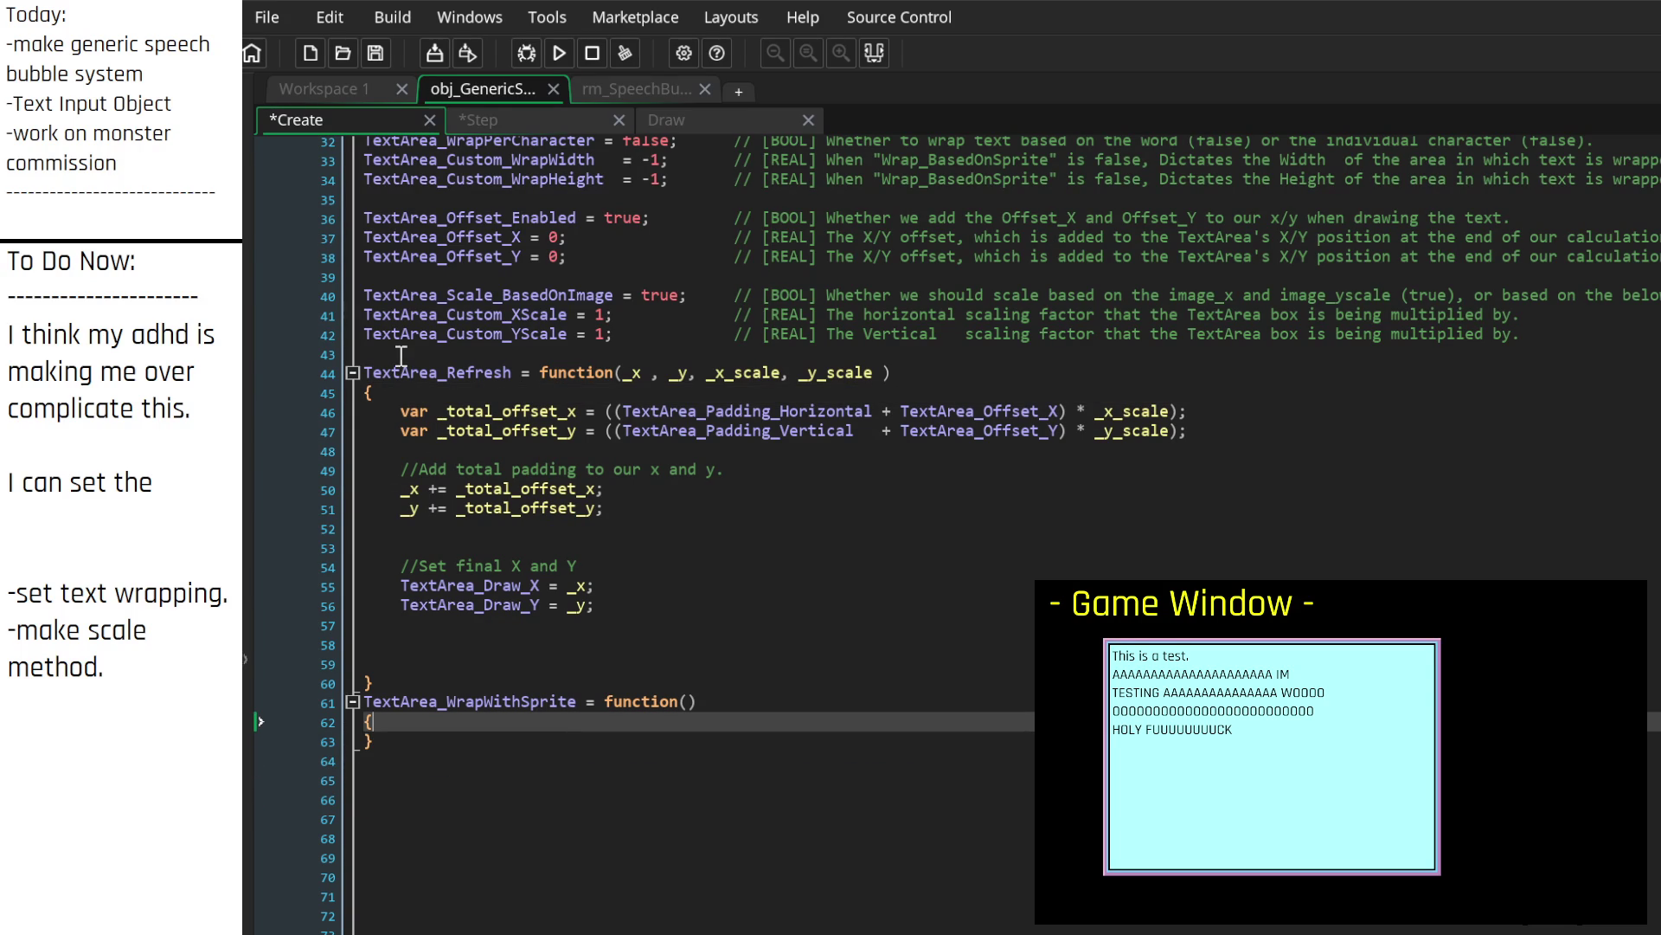
Step: Insert a /* block comment opener above TextArea_Refresh to comment out both functions
{"action": "left_click", "coordinate": [401, 356]}
{"action": "key", "text": "Return"}
{"action": "type", "text": "/*"}
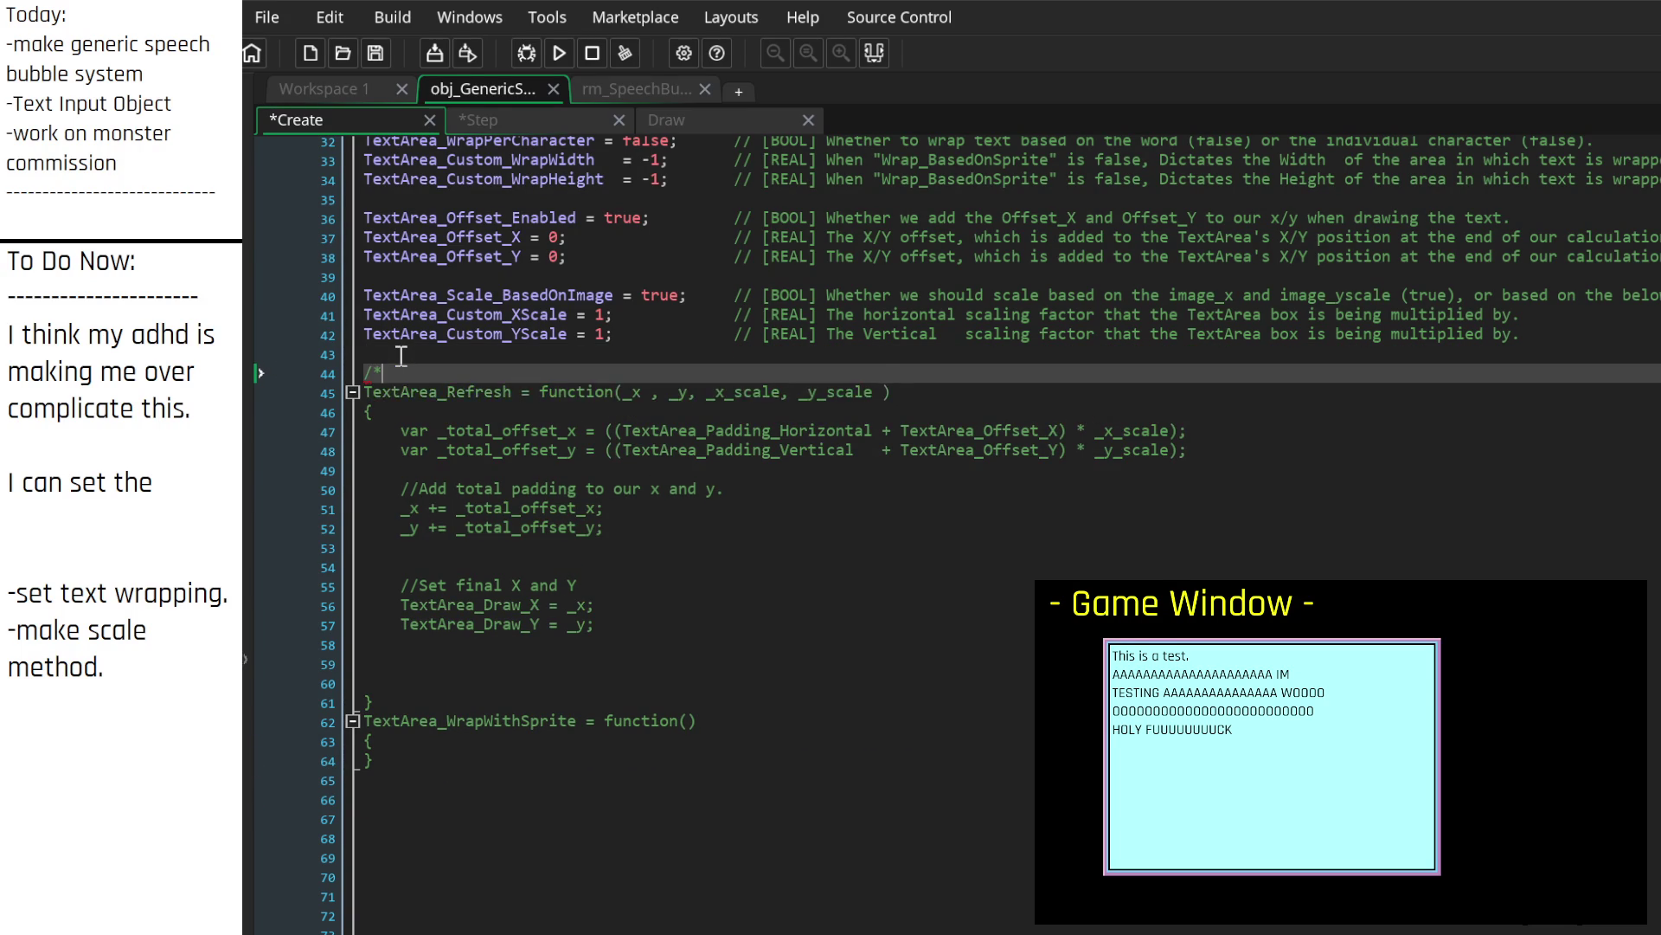
{"action": "key", "text": "Down"}
{"action": "key", "text": "Down"}
{"action": "key", "text": "Down"}
{"action": "key", "text": "Down"}
{"action": "key", "text": "Down"}
{"action": "key", "text": "Down"}
{"action": "type", "text": "*"}
{"action": "scroll", "coordinate": [667, 545], "scroll_direction": "up", "scroll_amount": 7}
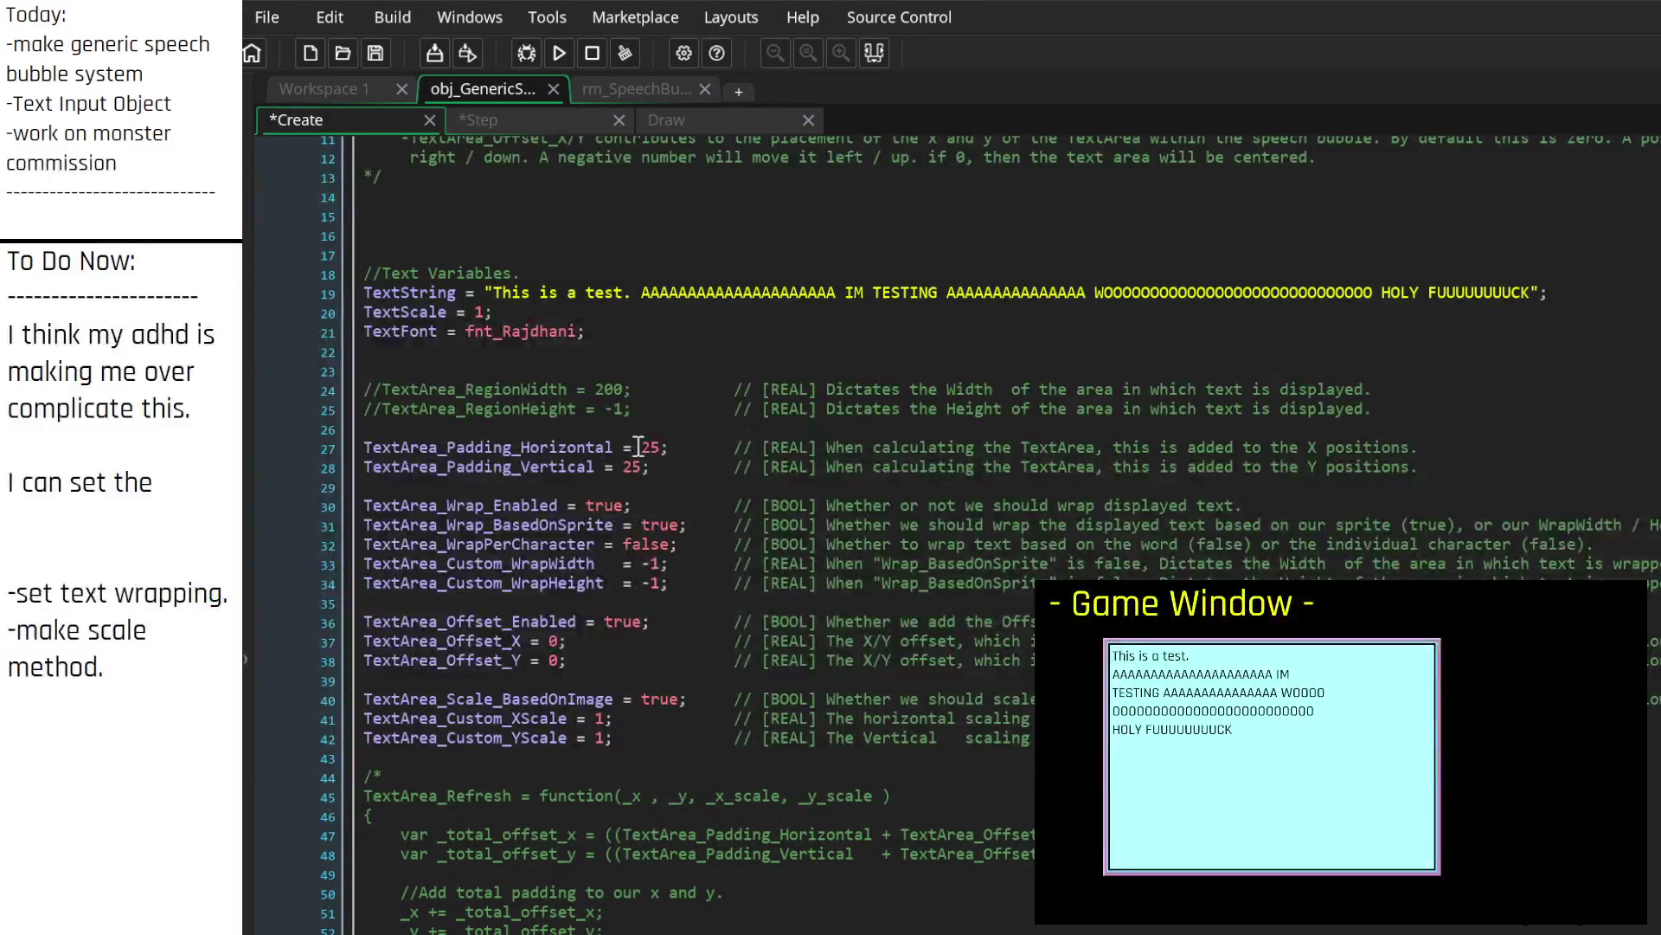
Step: Align TextArea_Padding_Vertical's value and comment with line 27
{"action": "left_click", "coordinate": [606, 467]}
{"action": "key", "text": "Tab"}
{"action": "key", "text": "BackSpace"}
{"action": "key", "text": "Down"}
{"action": "key", "text": "Down"}
{"action": "key", "text": "Down"}
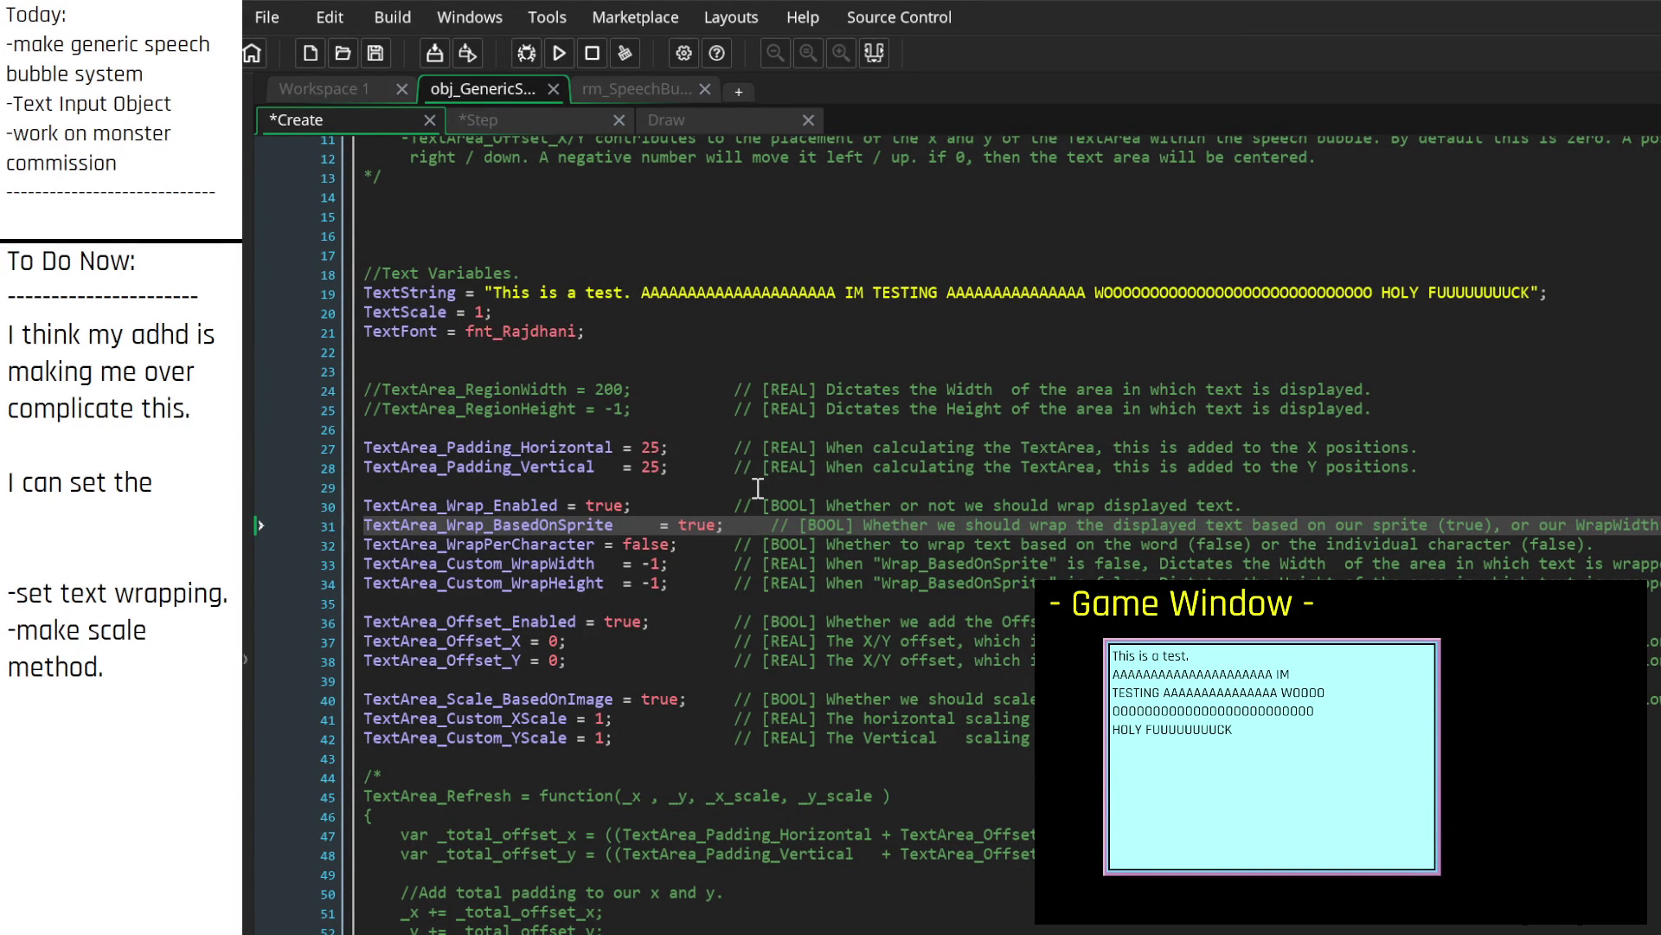
Step: Align TextArea_WrapPerCharacter's equals sign, false value and comment with the neighbouring variables
{"action": "key", "text": "Down"}
{"action": "key", "text": "Tab"}
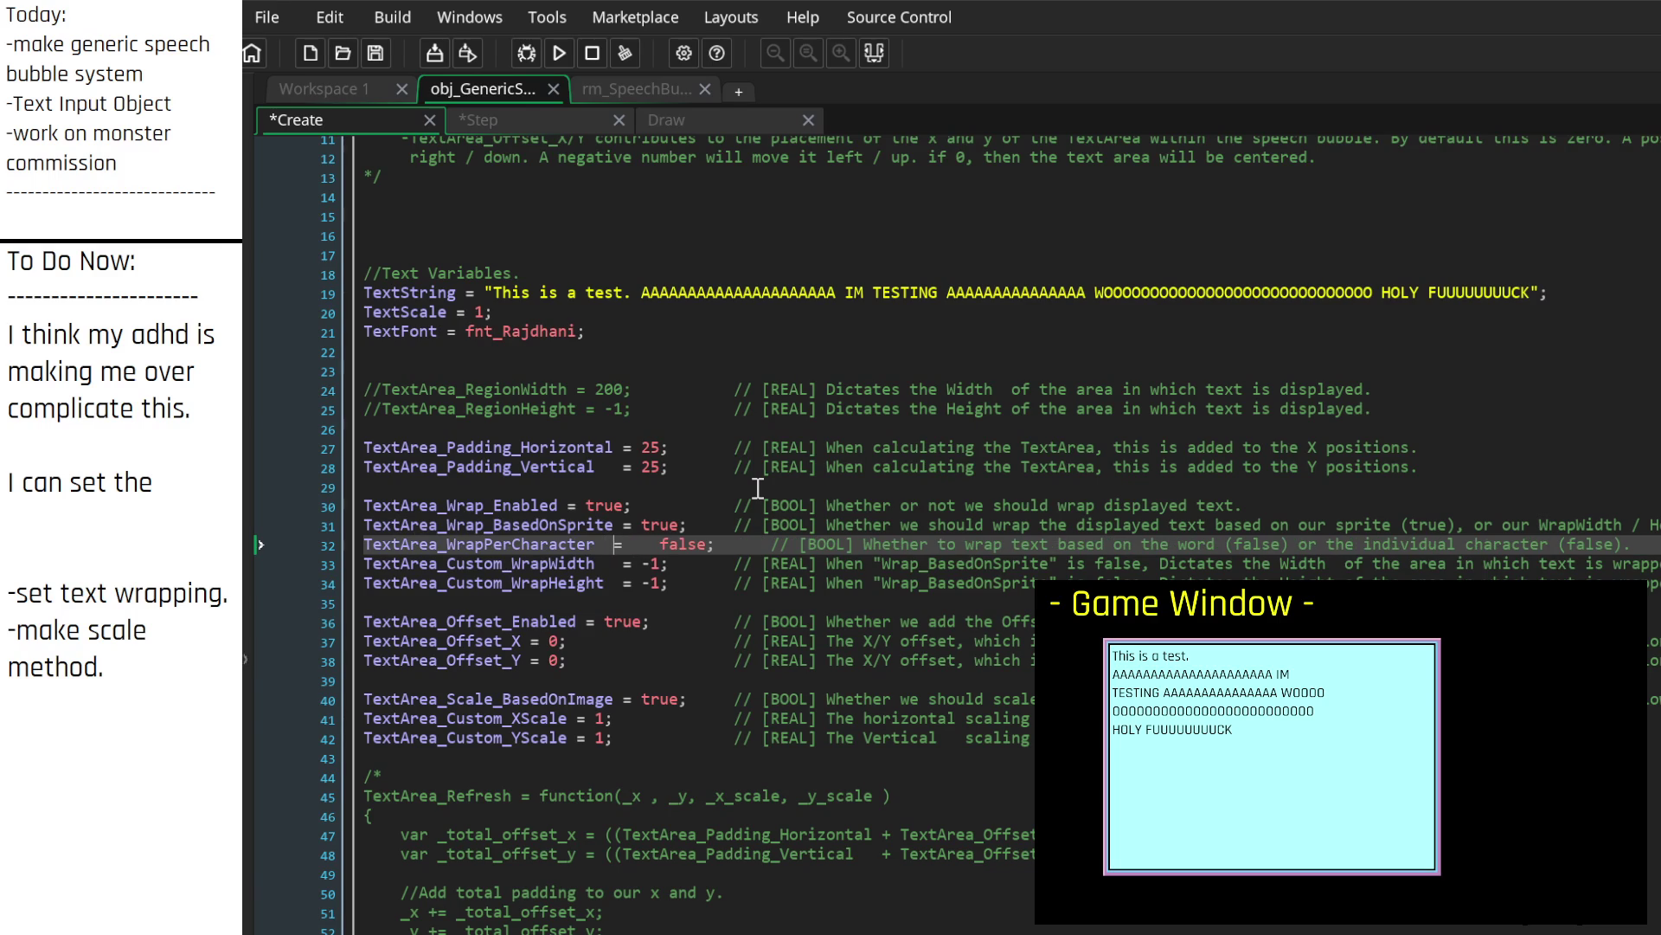
{"action": "key", "text": "Delete"}
{"action": "key", "text": "Right"}
{"action": "key", "text": "Right"}
{"action": "key", "text": "Right"}
{"action": "key", "text": "Delete"}
{"action": "key", "text": "Down"}
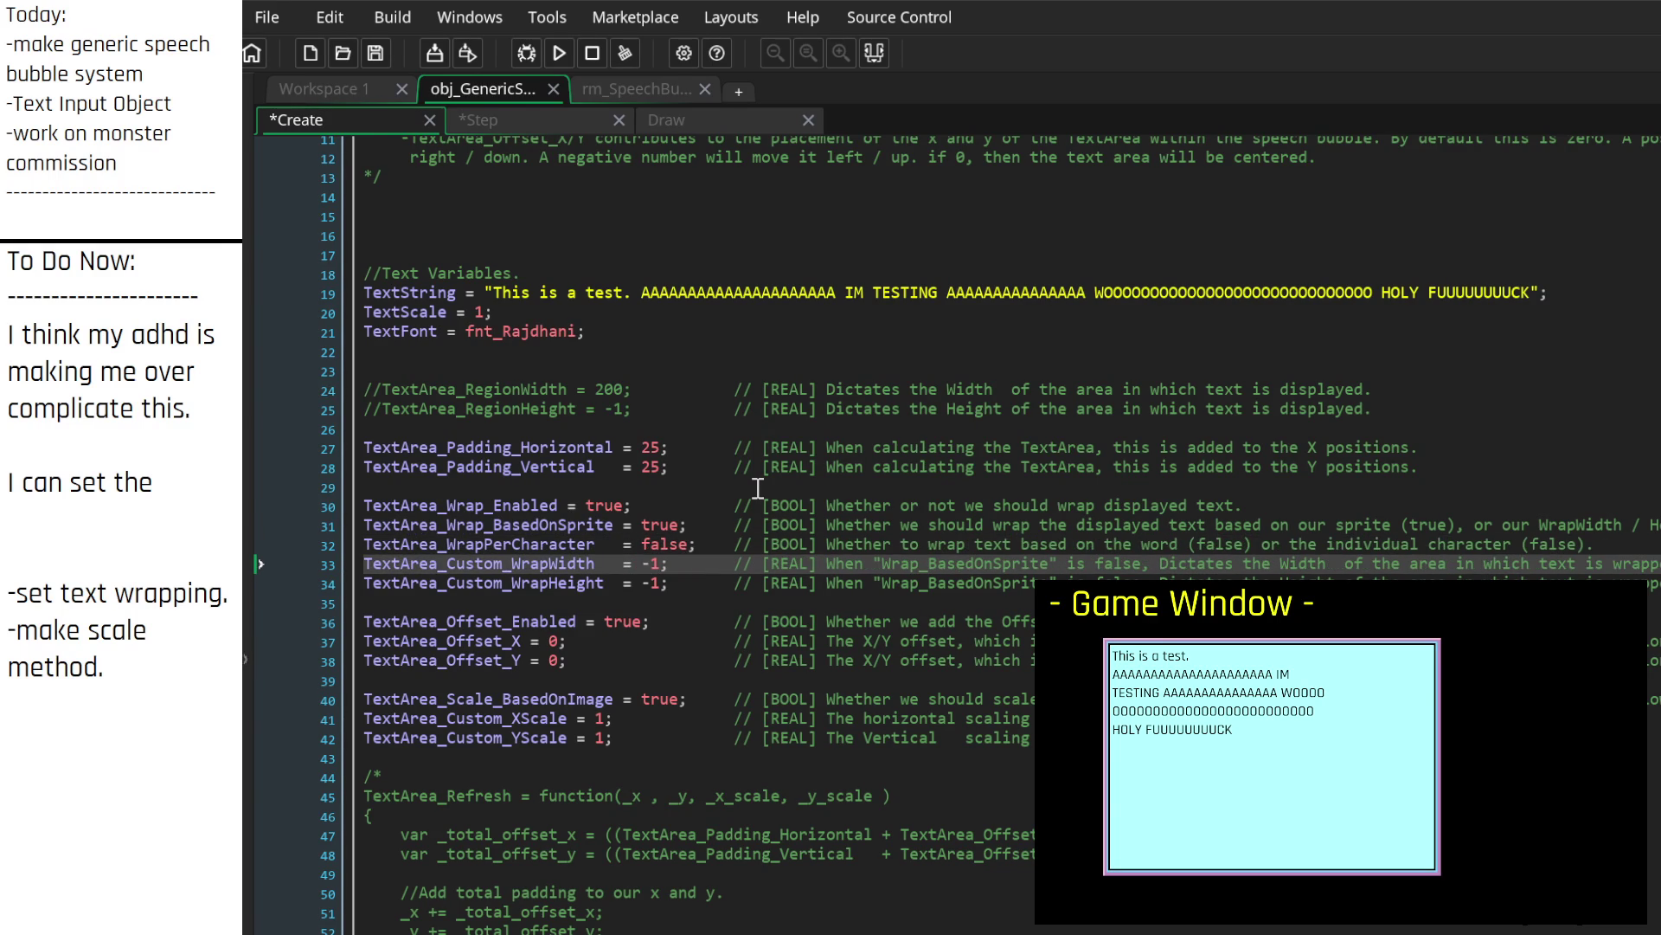
{"action": "key", "text": "Up"}
{"action": "key", "text": "Up"}
{"action": "key", "text": "Up"}
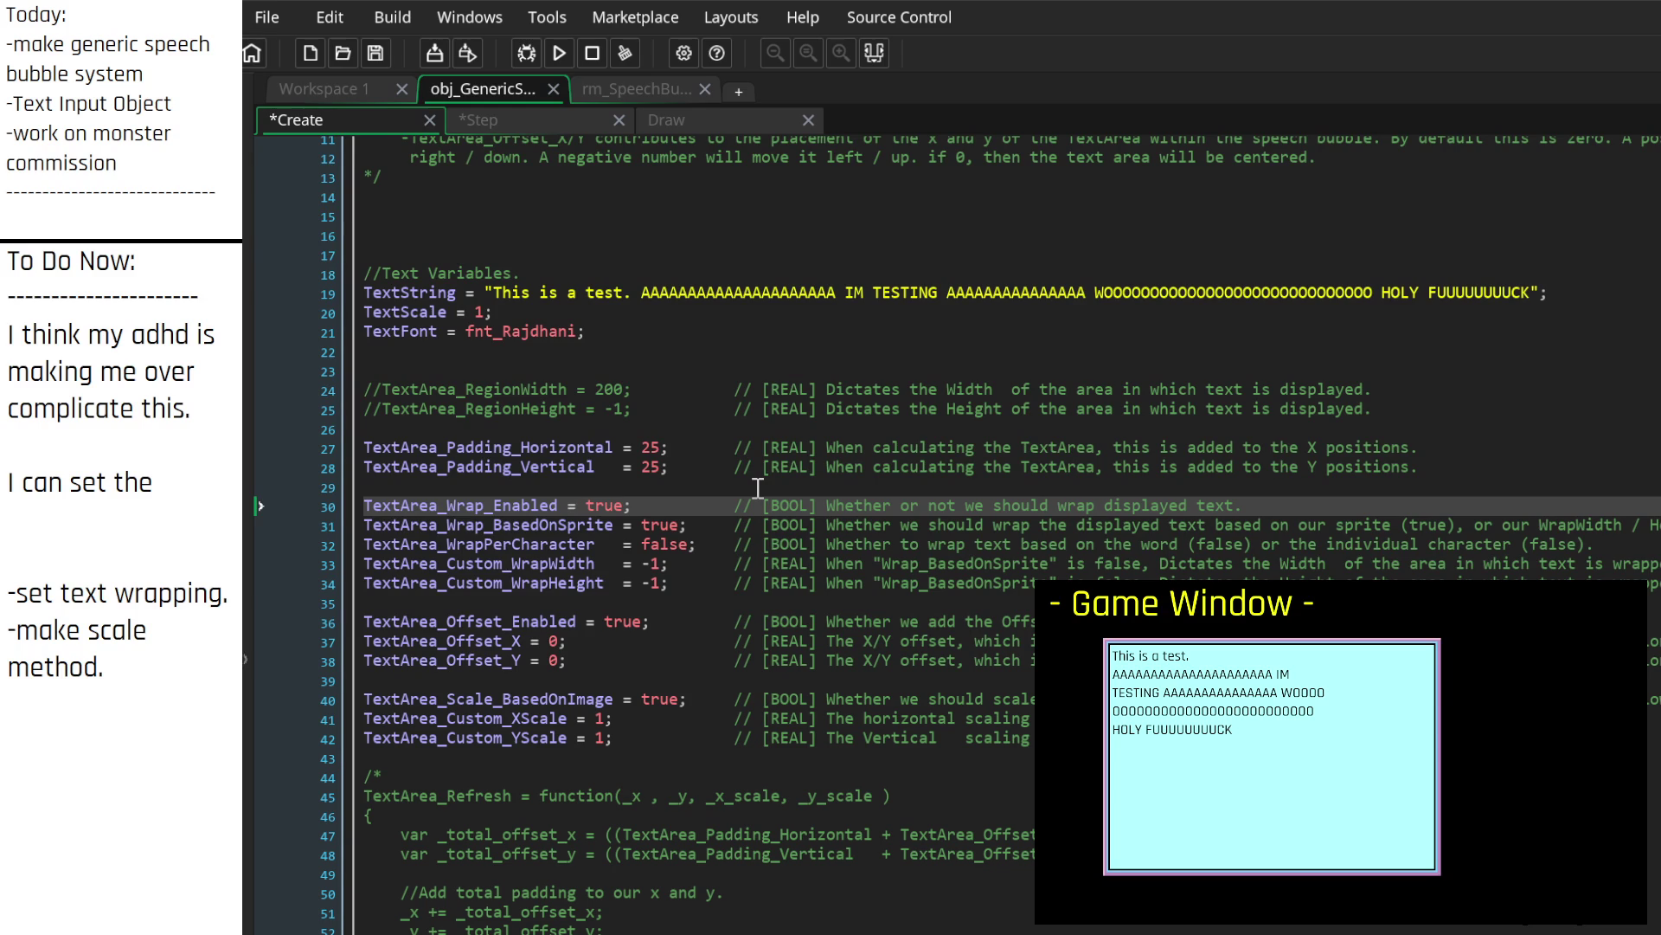
{"action": "key", "text": "Down"}
{"action": "key", "text": "Down"}
{"action": "key", "text": "Down"}
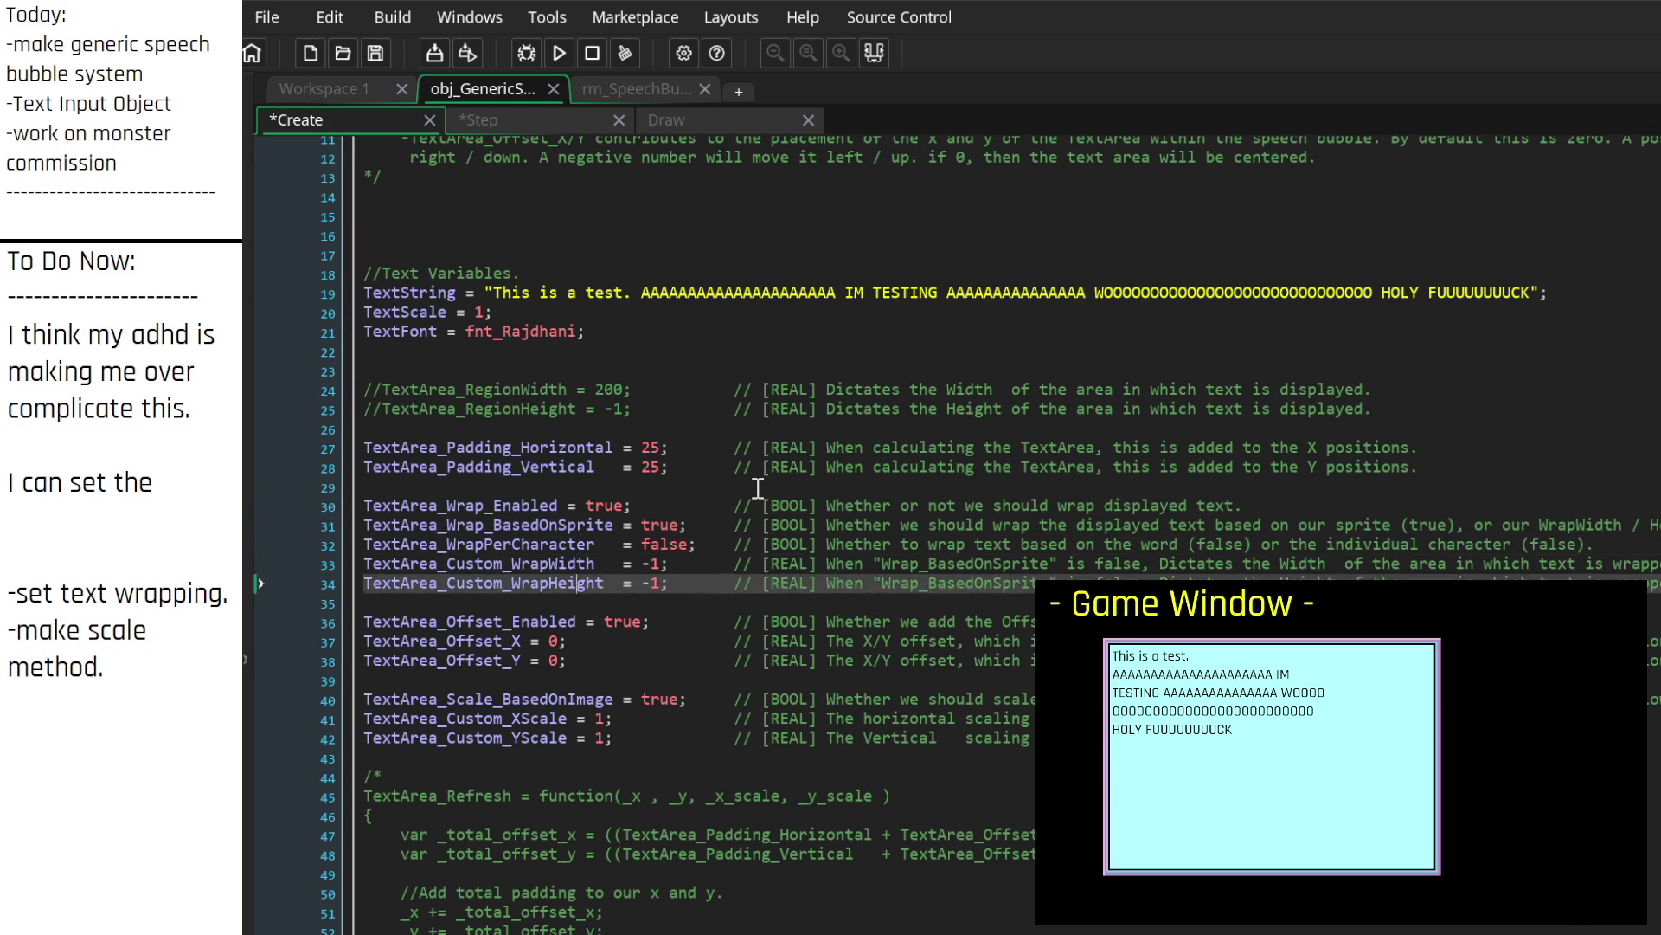
{"action": "key", "text": "Down"}
{"action": "key", "text": "Down"}
{"action": "key", "text": "Down"}
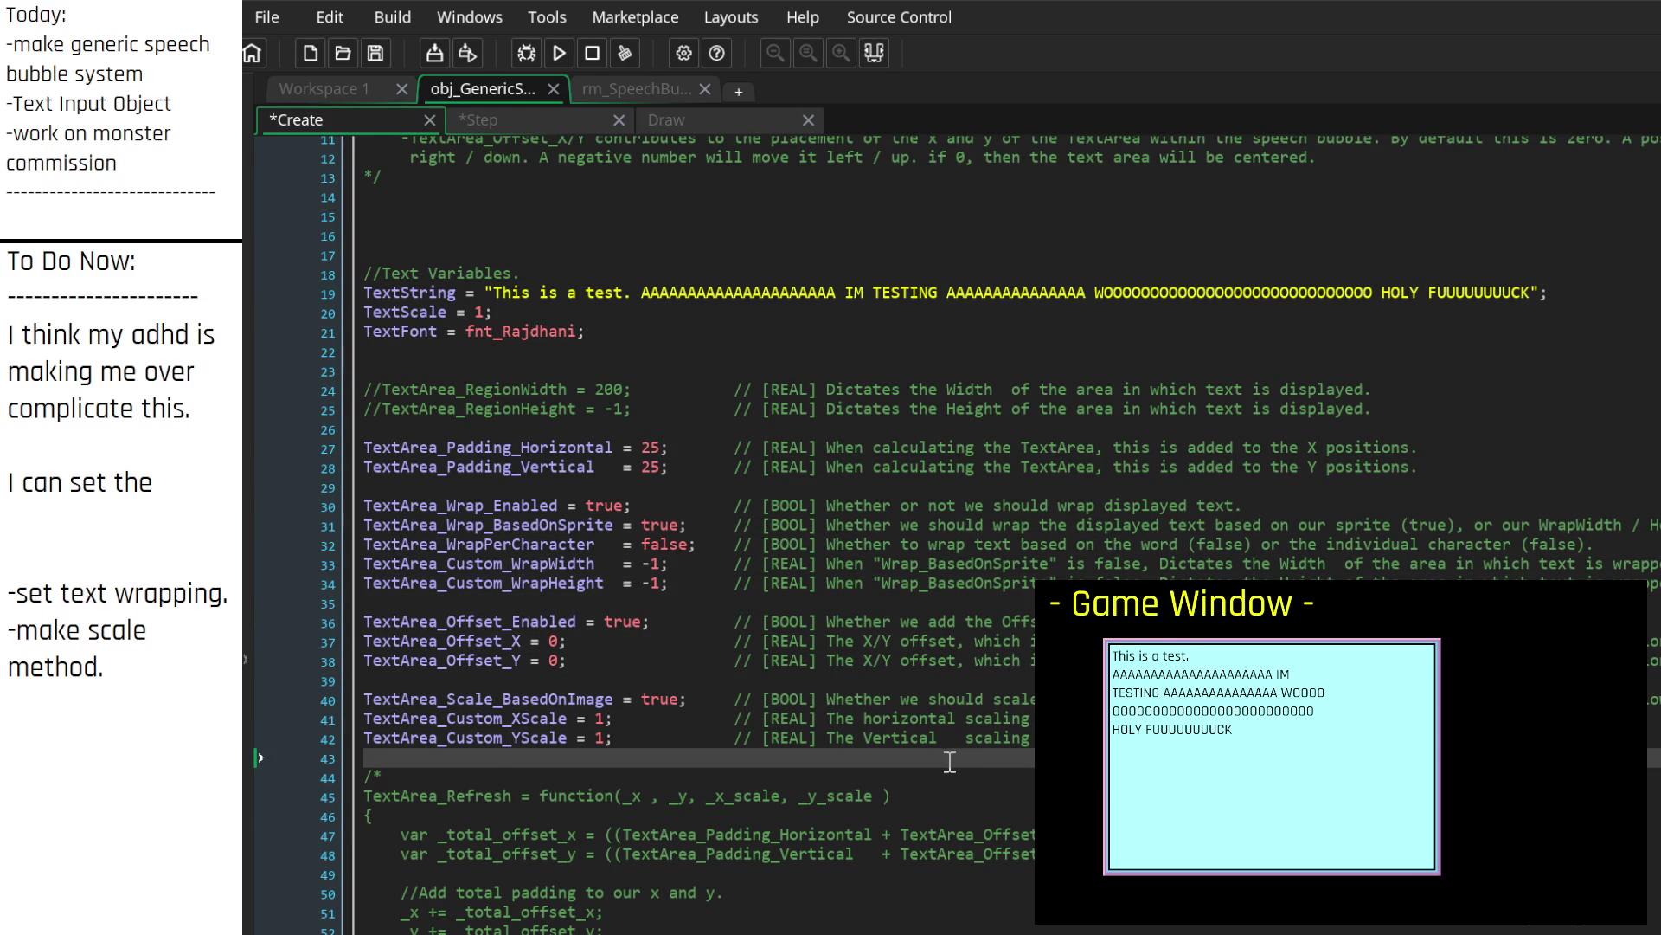
{"action": "scroll", "coordinate": [864, 684], "scroll_direction": "up", "scroll_amount": 3}
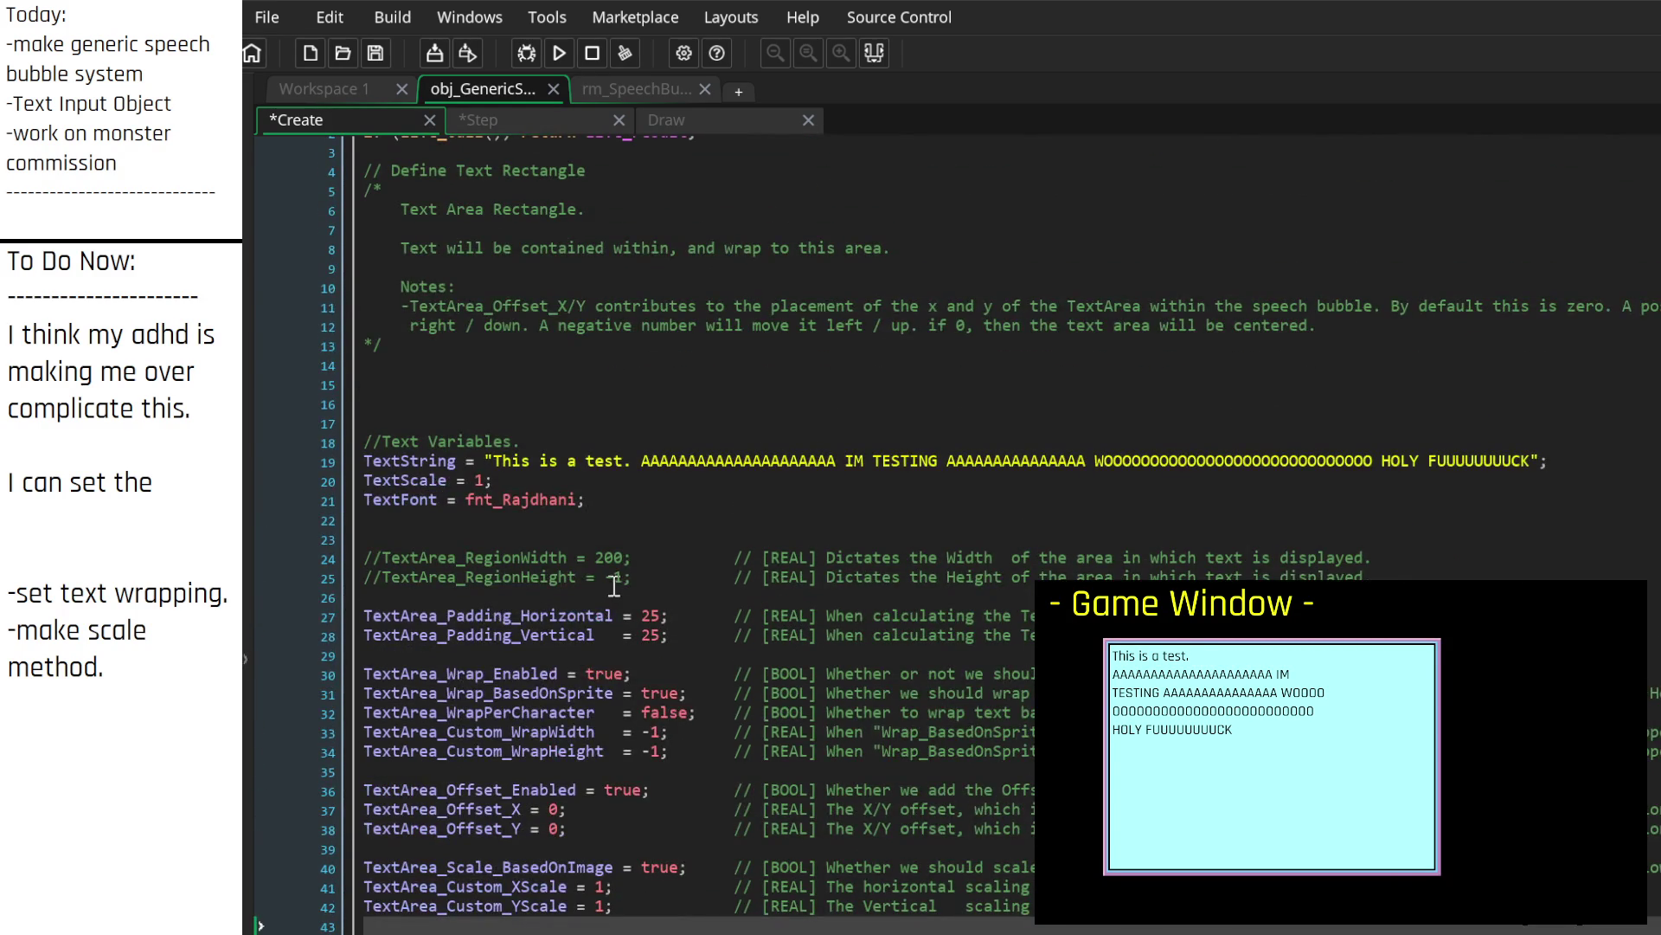
{"action": "scroll", "coordinate": [610, 584], "scroll_direction": "down", "scroll_amount": 2}
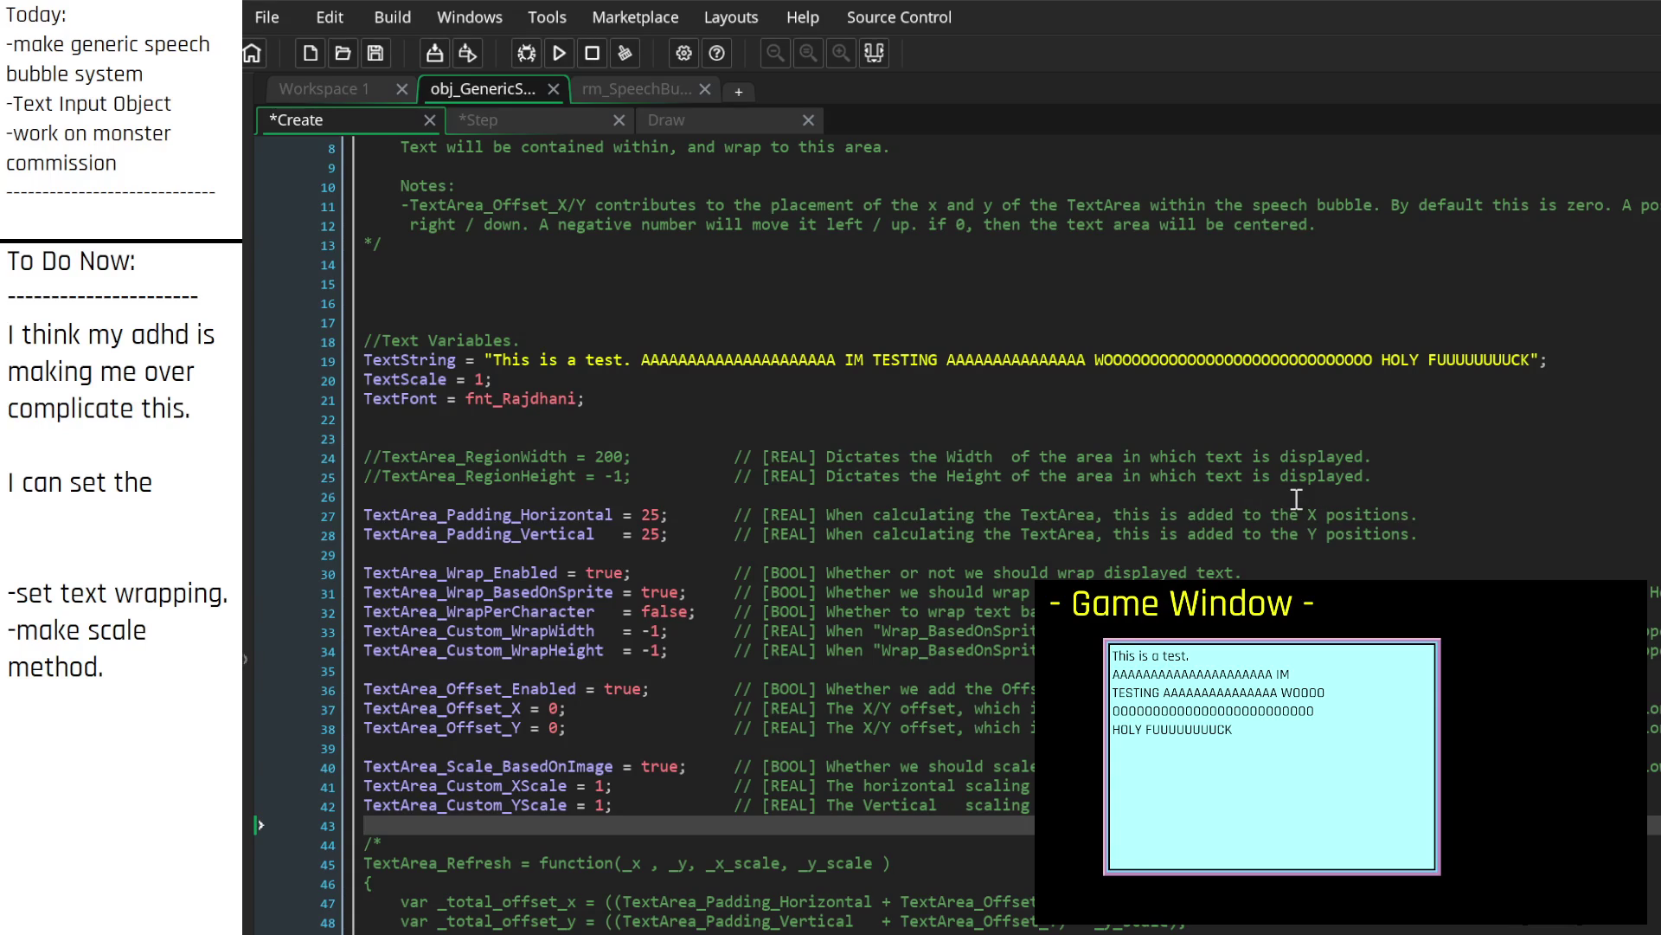
{"action": "scroll", "coordinate": [905, 516], "scroll_direction": "down", "scroll_amount": 13}
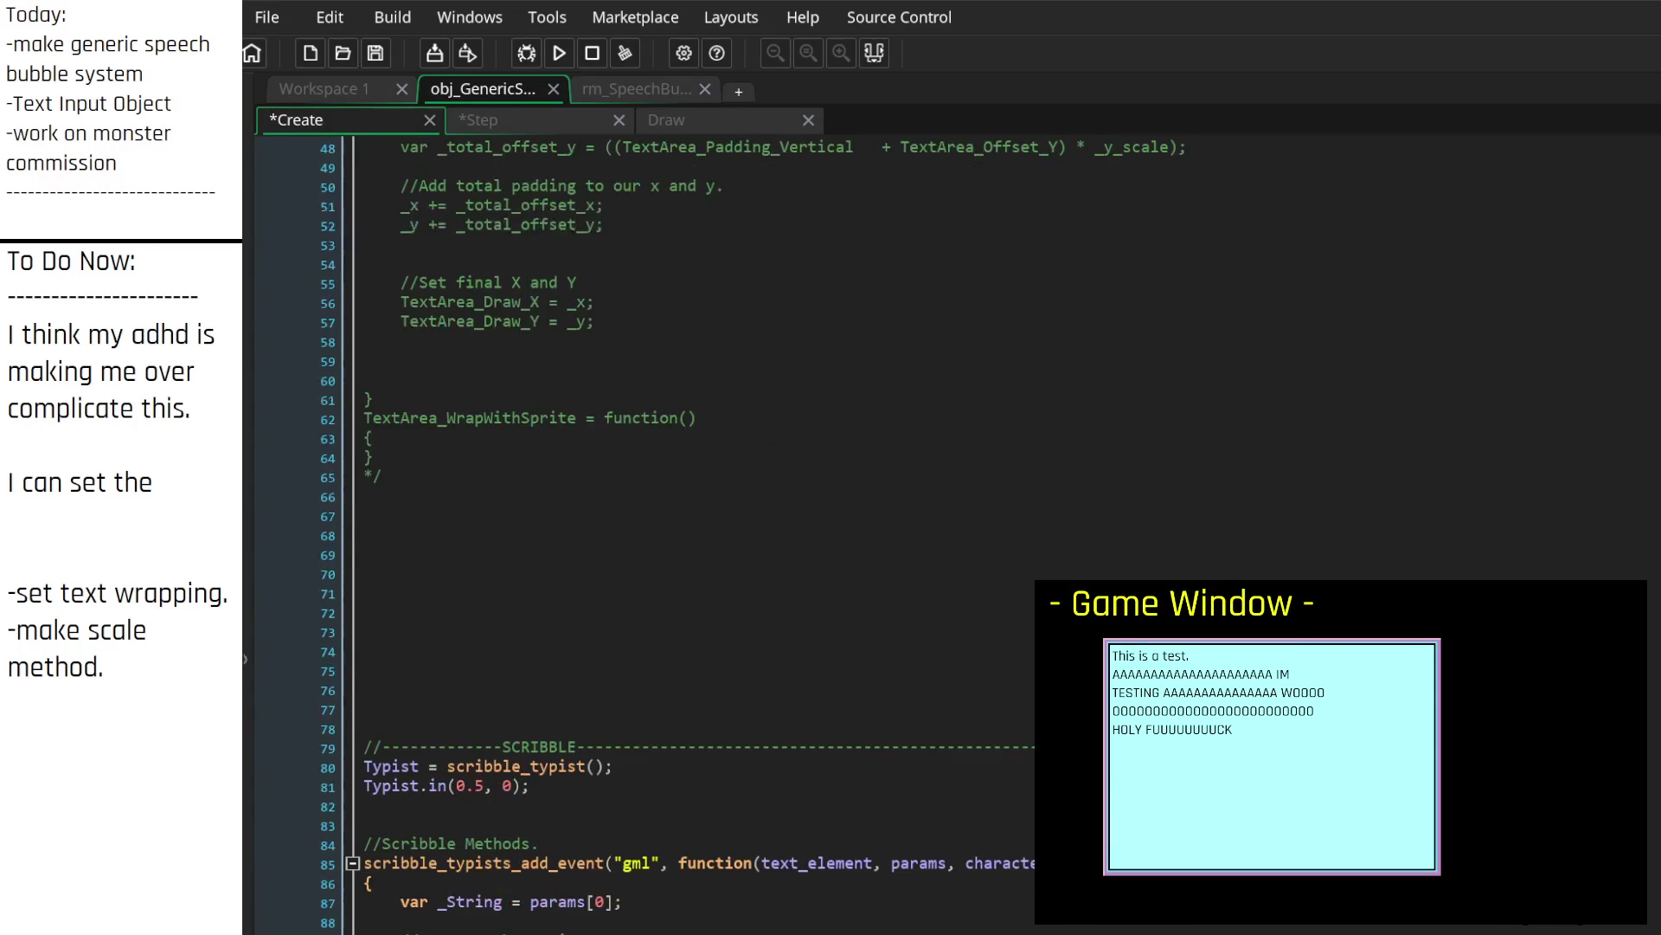
{"action": "scroll", "coordinate": [786, 545], "scroll_direction": "up", "scroll_amount": 2}
{"action": "left_click", "coordinate": [661, 679]}
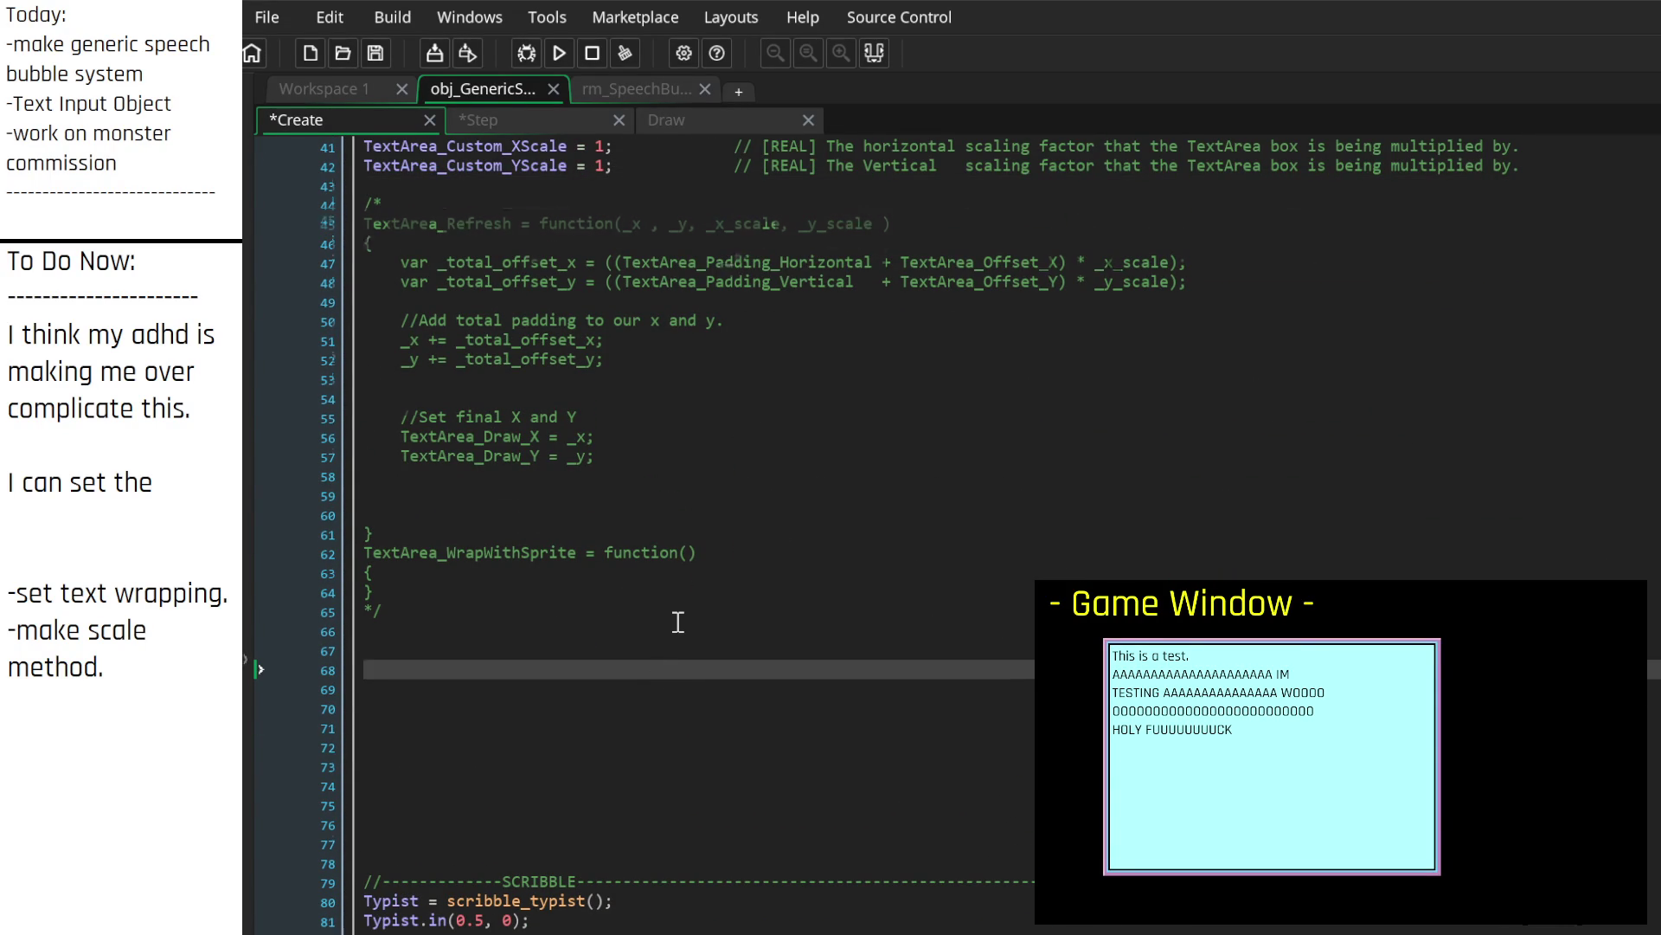
{"action": "scroll", "coordinate": [679, 623], "scroll_direction": "up", "scroll_amount": 8}
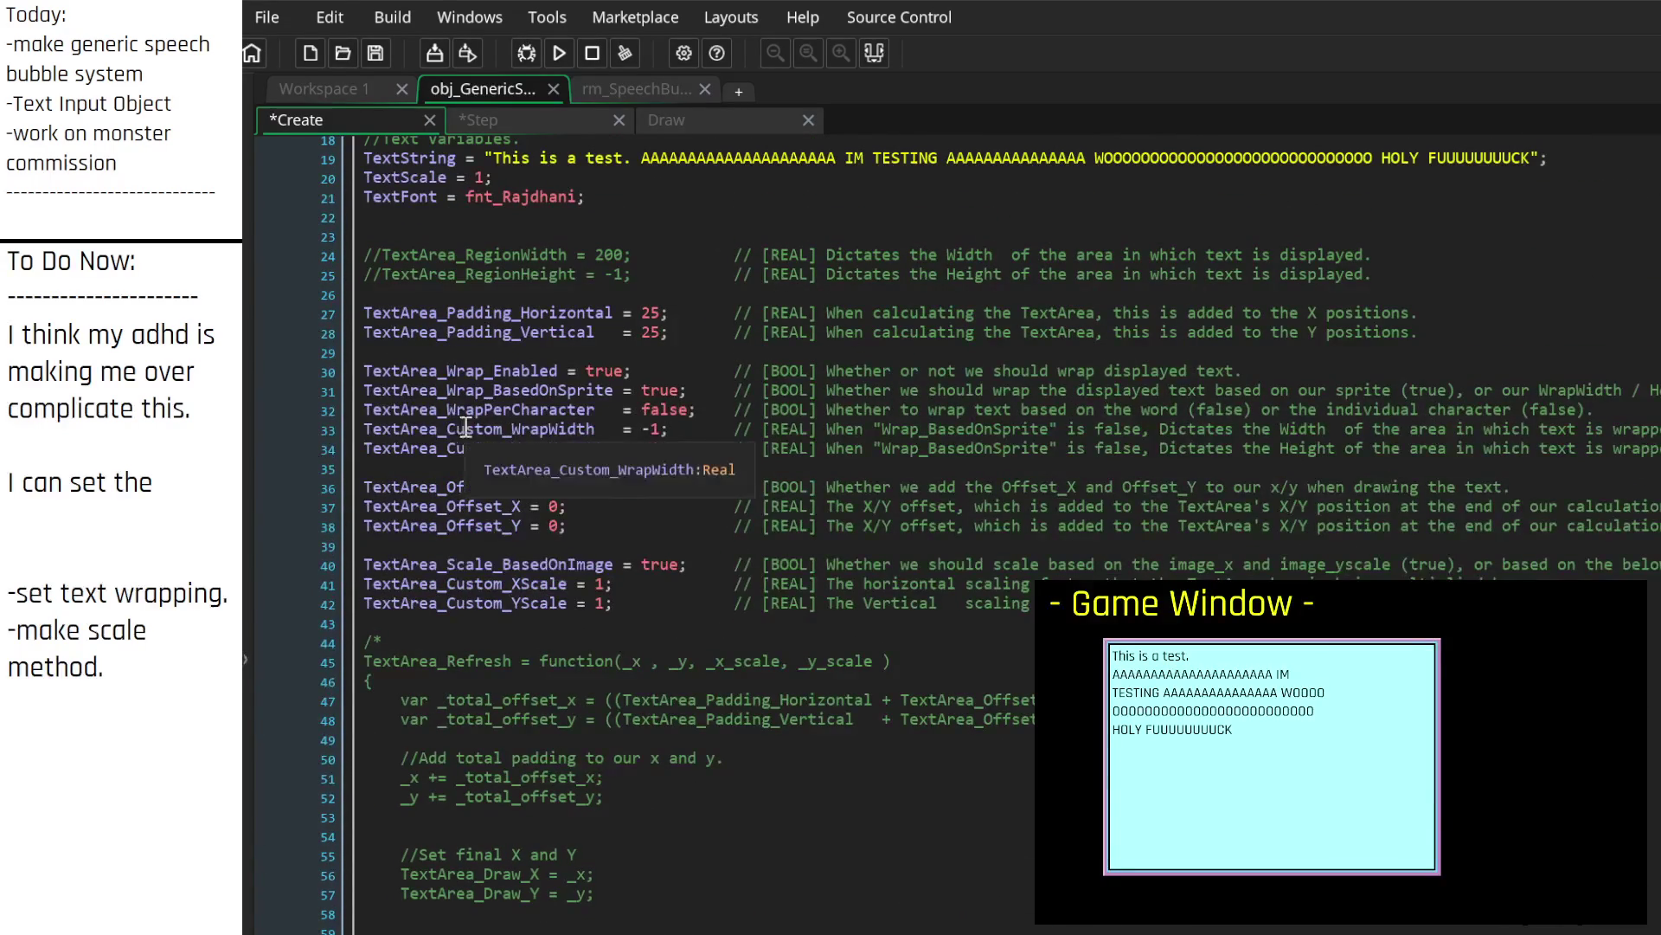
{"action": "scroll", "coordinate": [675, 767], "scroll_direction": "down", "scroll_amount": 4}
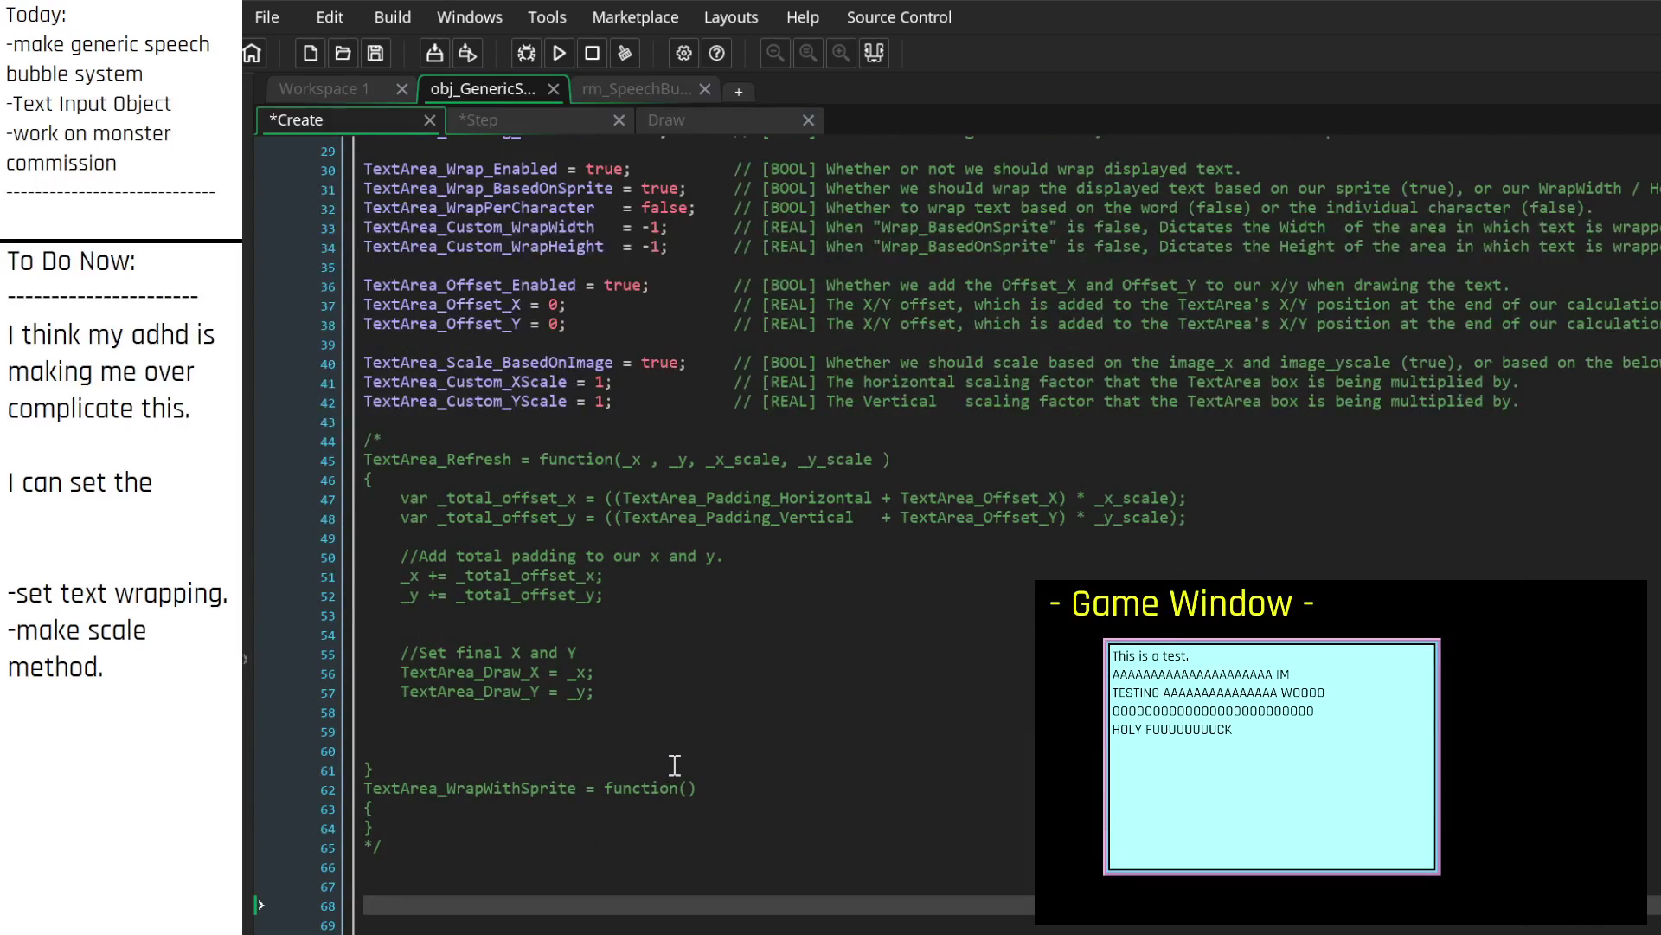
{"action": "scroll", "coordinate": [675, 765], "scroll_direction": "up", "scroll_amount": 3}
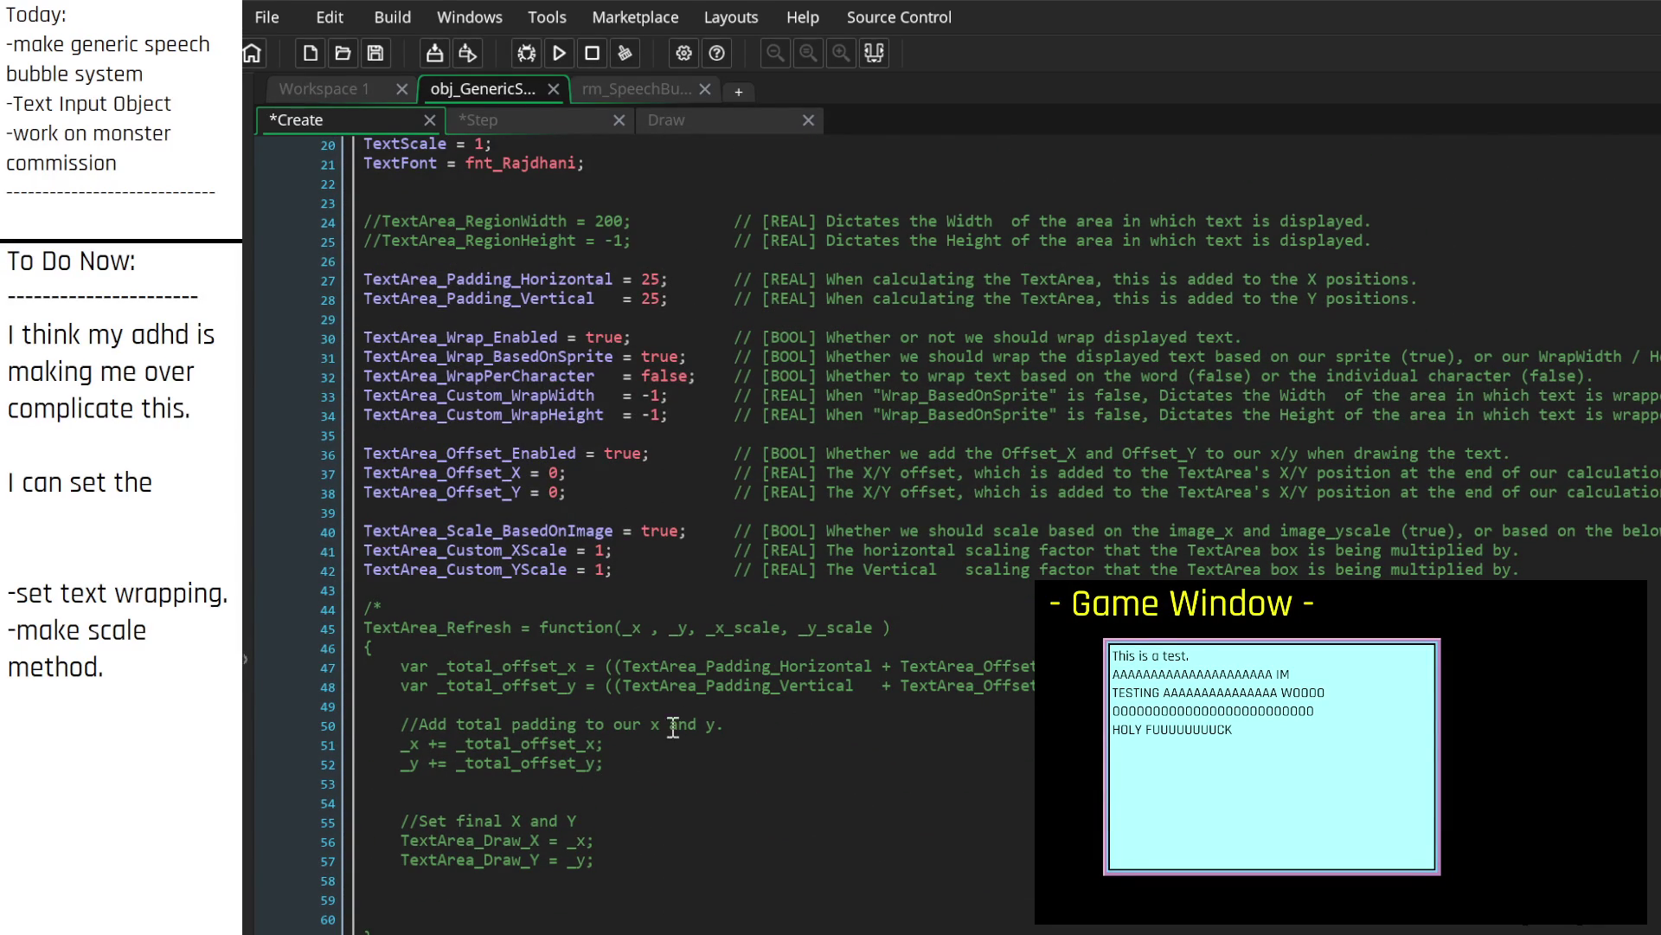
{"action": "scroll", "coordinate": [701, 688], "scroll_direction": "down", "scroll_amount": 4}
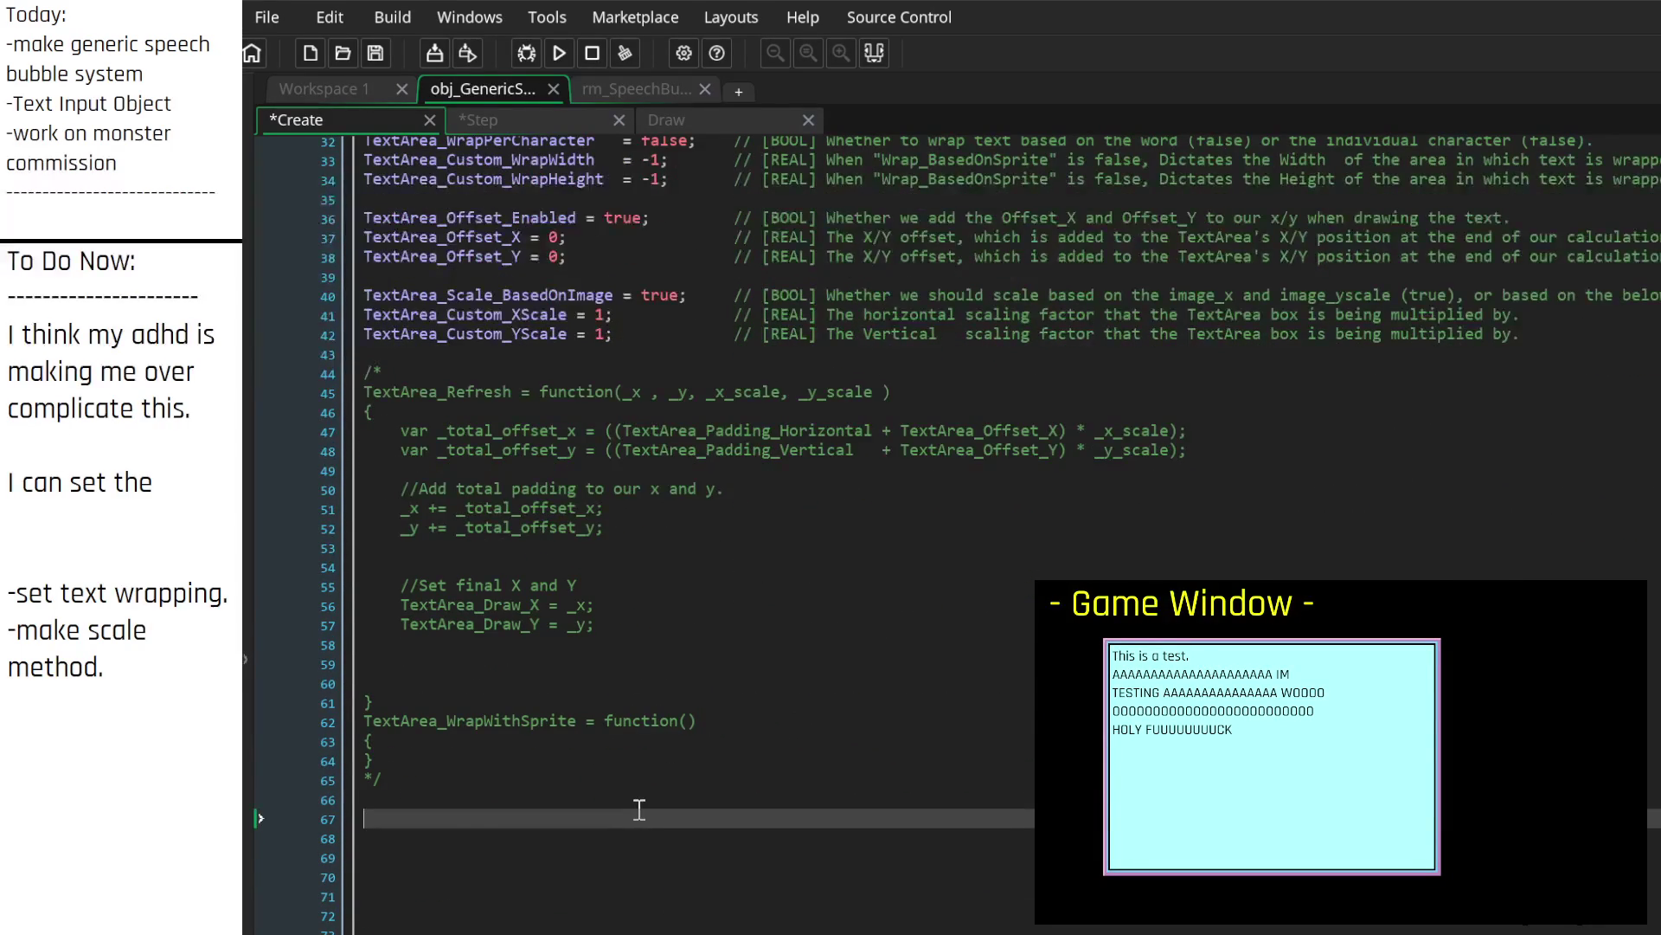
{"action": "scroll", "coordinate": [637, 809], "scroll_direction": "up", "scroll_amount": 4}
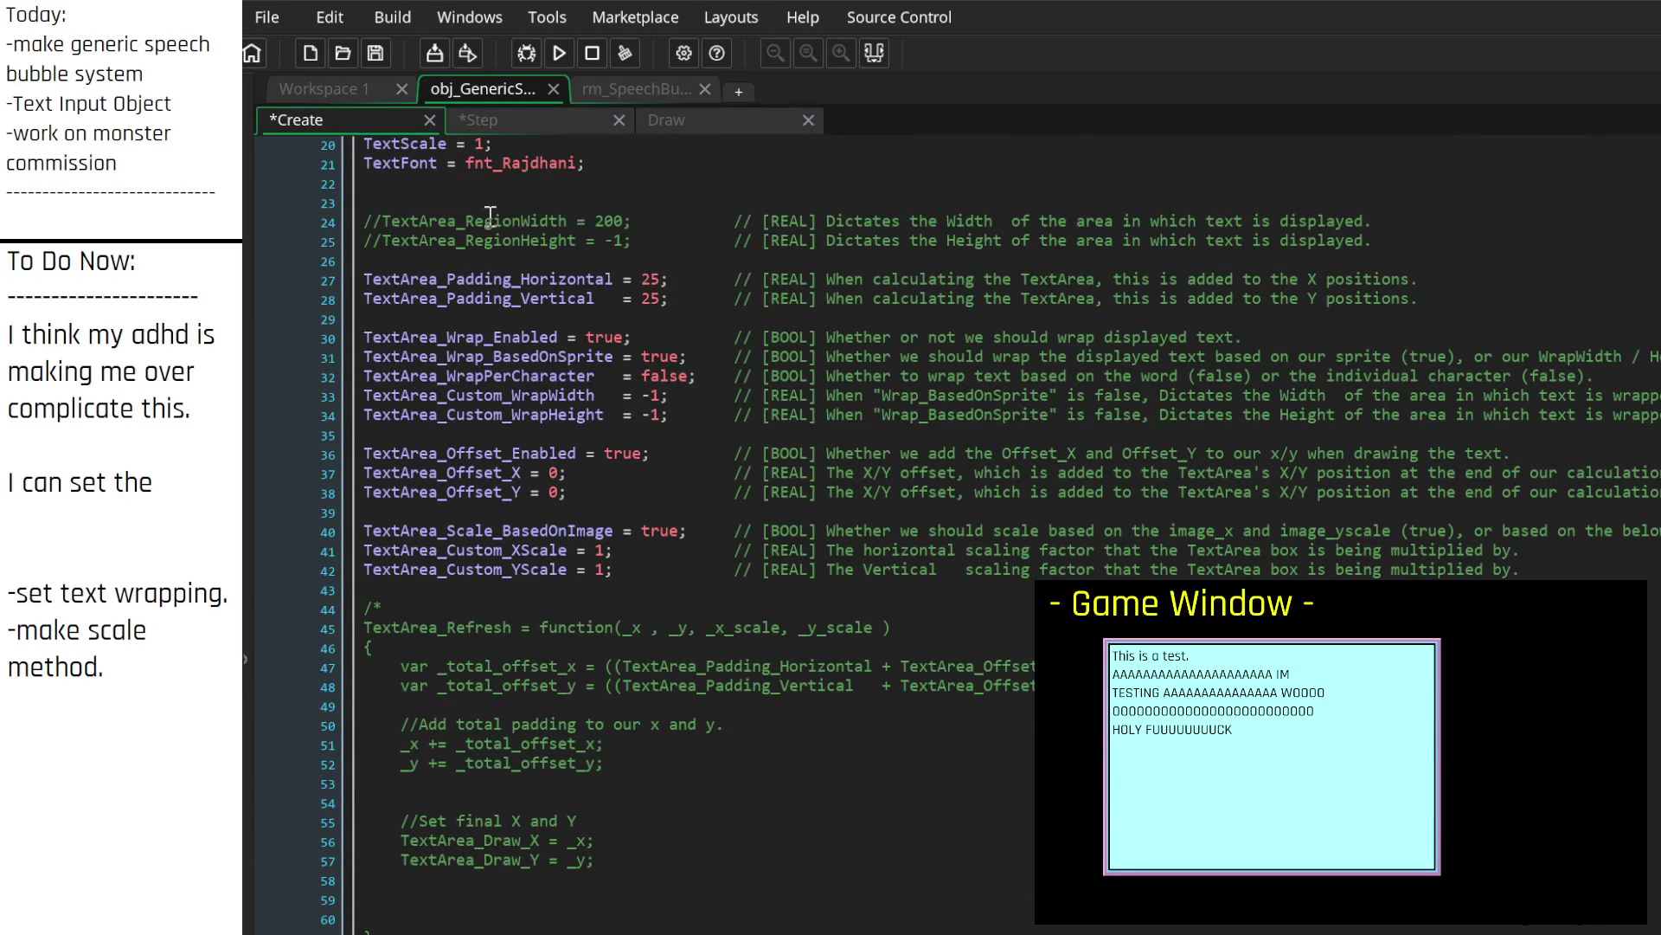
{"action": "left_click", "coordinate": [522, 222]}
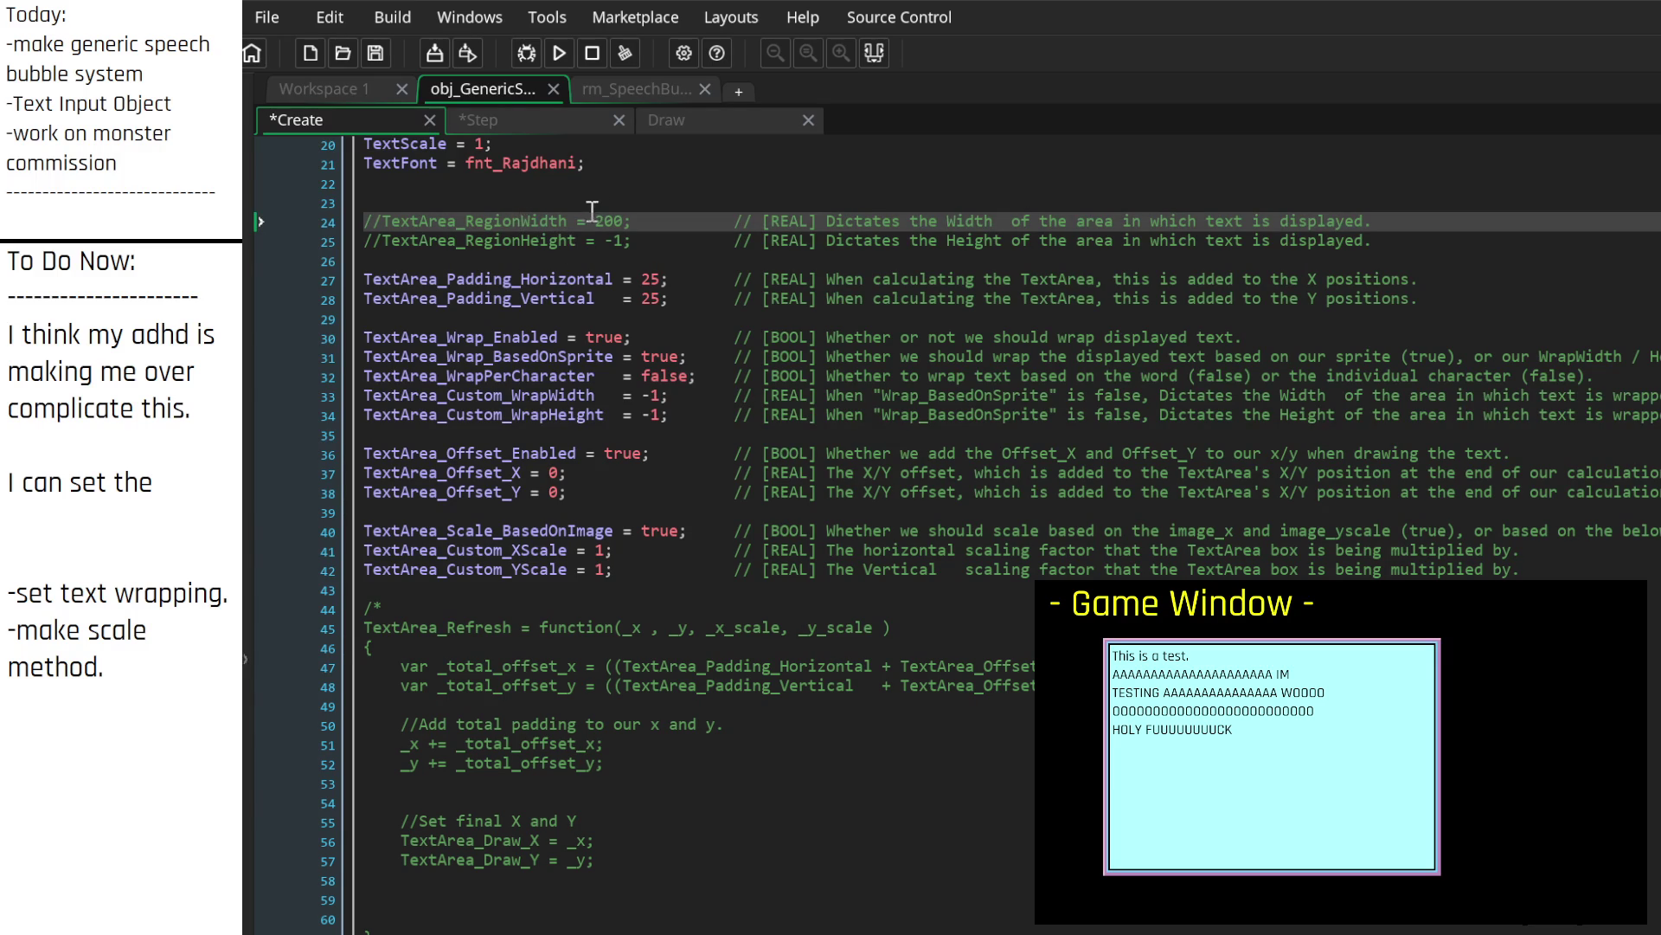
{"action": "scroll", "coordinate": [657, 363], "scroll_direction": "up", "scroll_amount": 3}
Step: Rename the region variables to Region_Width and Region_Height and flag their comments with ???
{"action": "type", "text": "_"}
{"action": "key", "text": "Down"}
{"action": "key", "text": "Left"}
{"action": "type", "text": "_"}
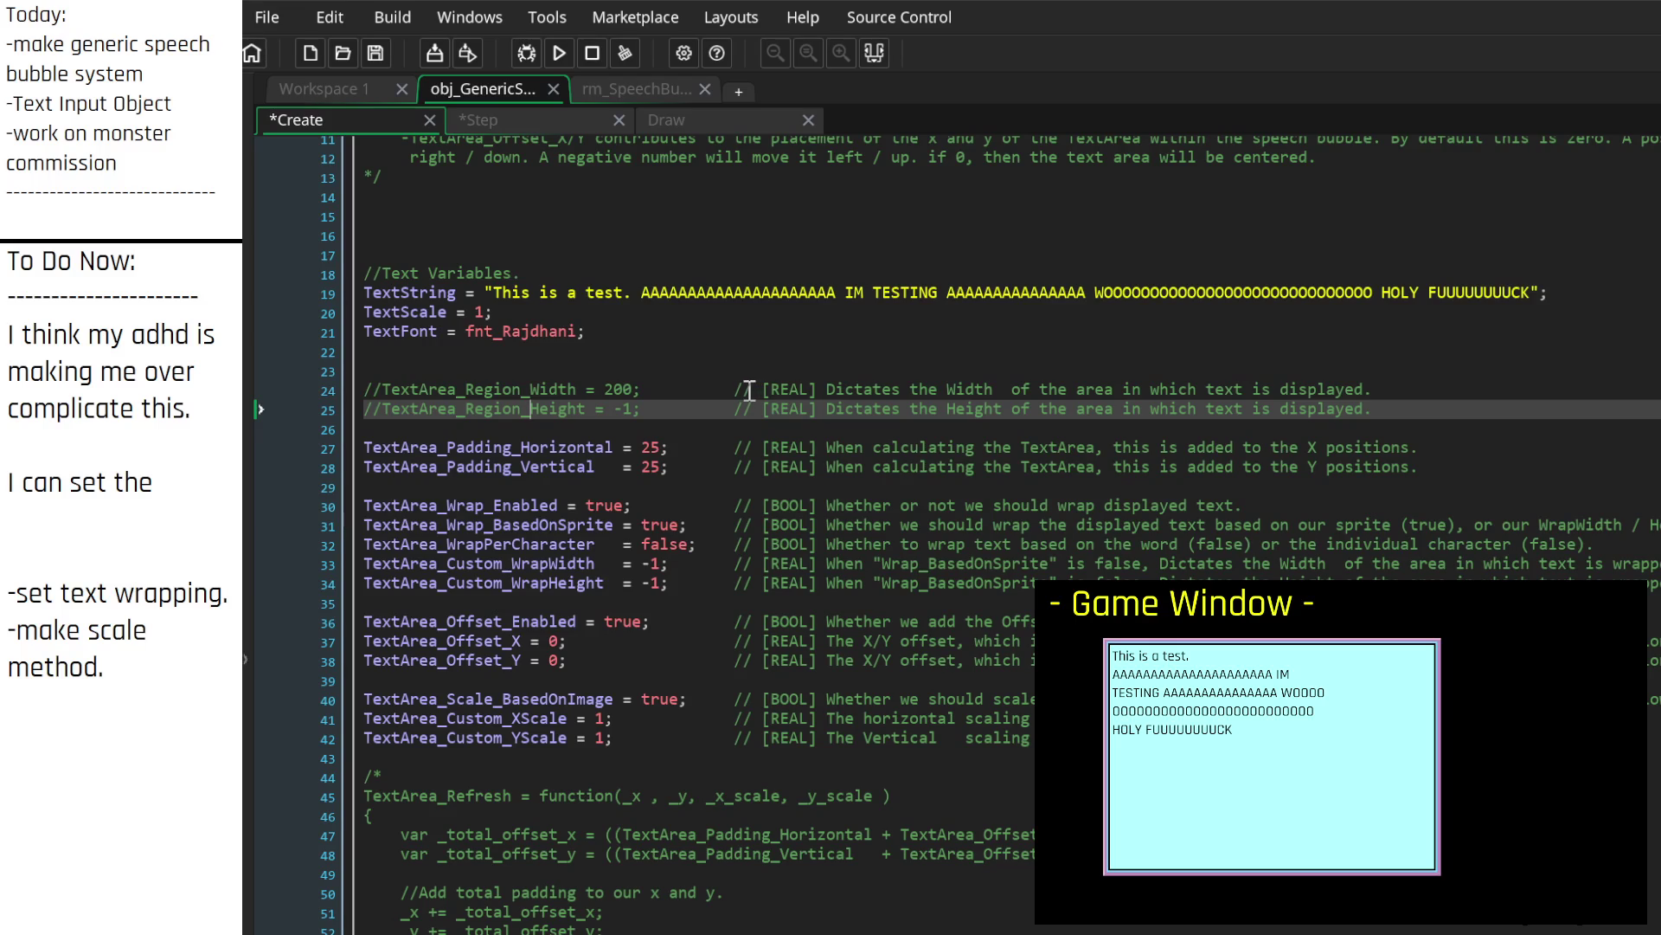
{"action": "left_click", "coordinate": [710, 389]}
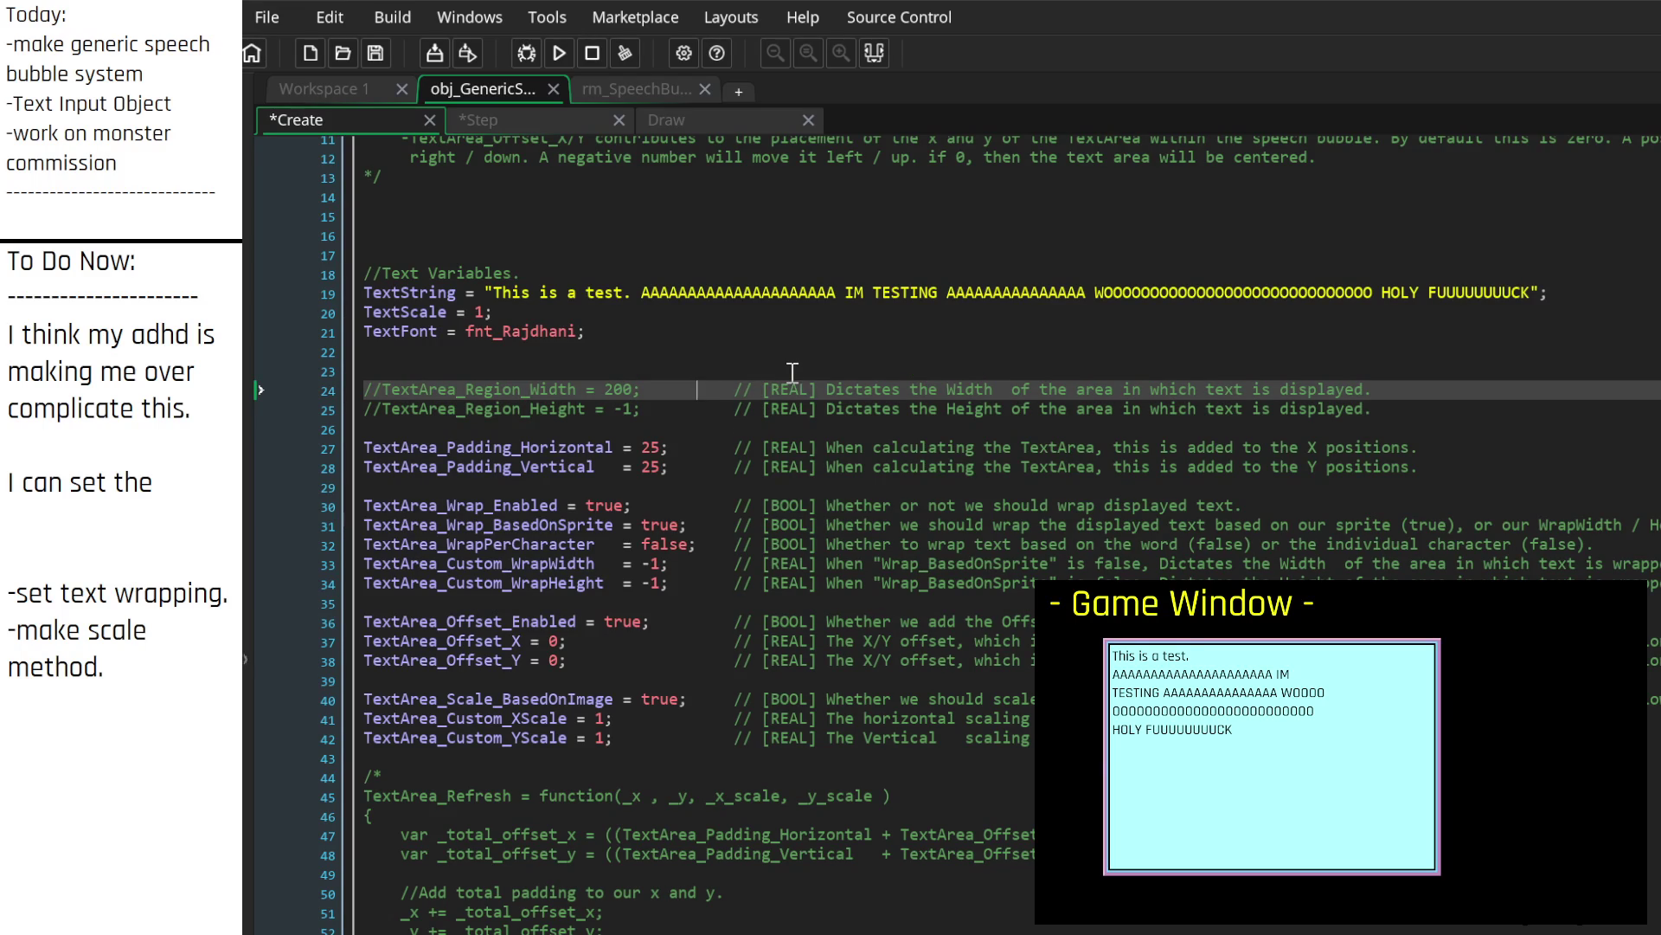
{"action": "type", "text": "???"}
{"action": "key", "text": "Down"}
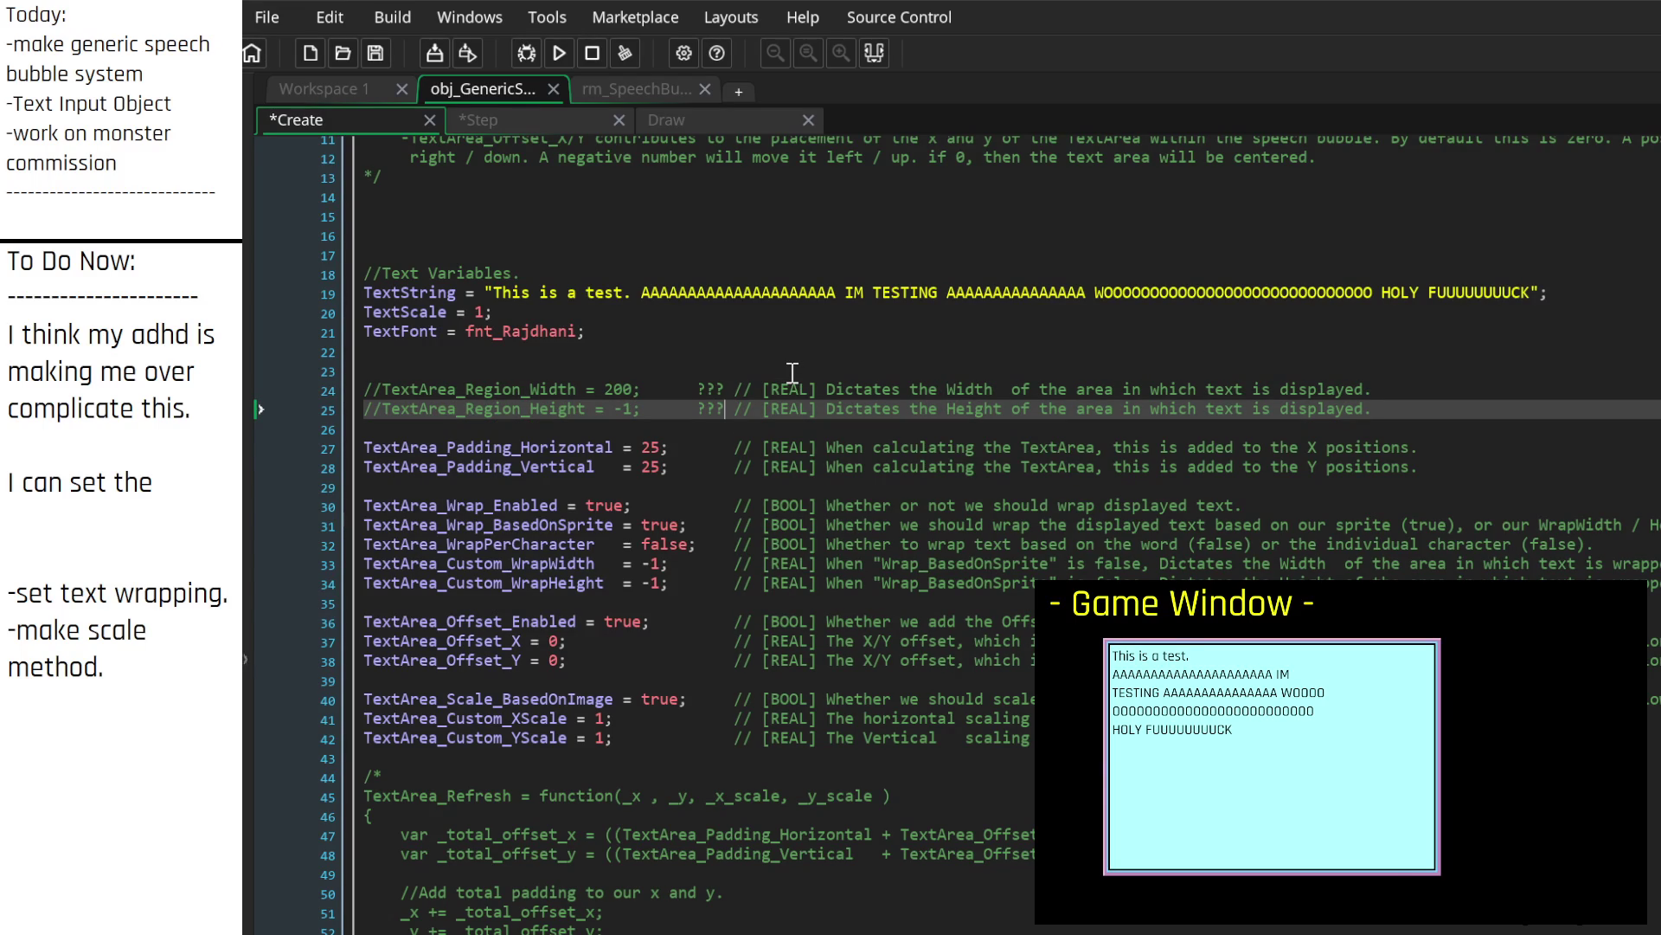
{"action": "key", "text": "Tab"}
{"action": "left_click", "coordinate": [742, 389]}
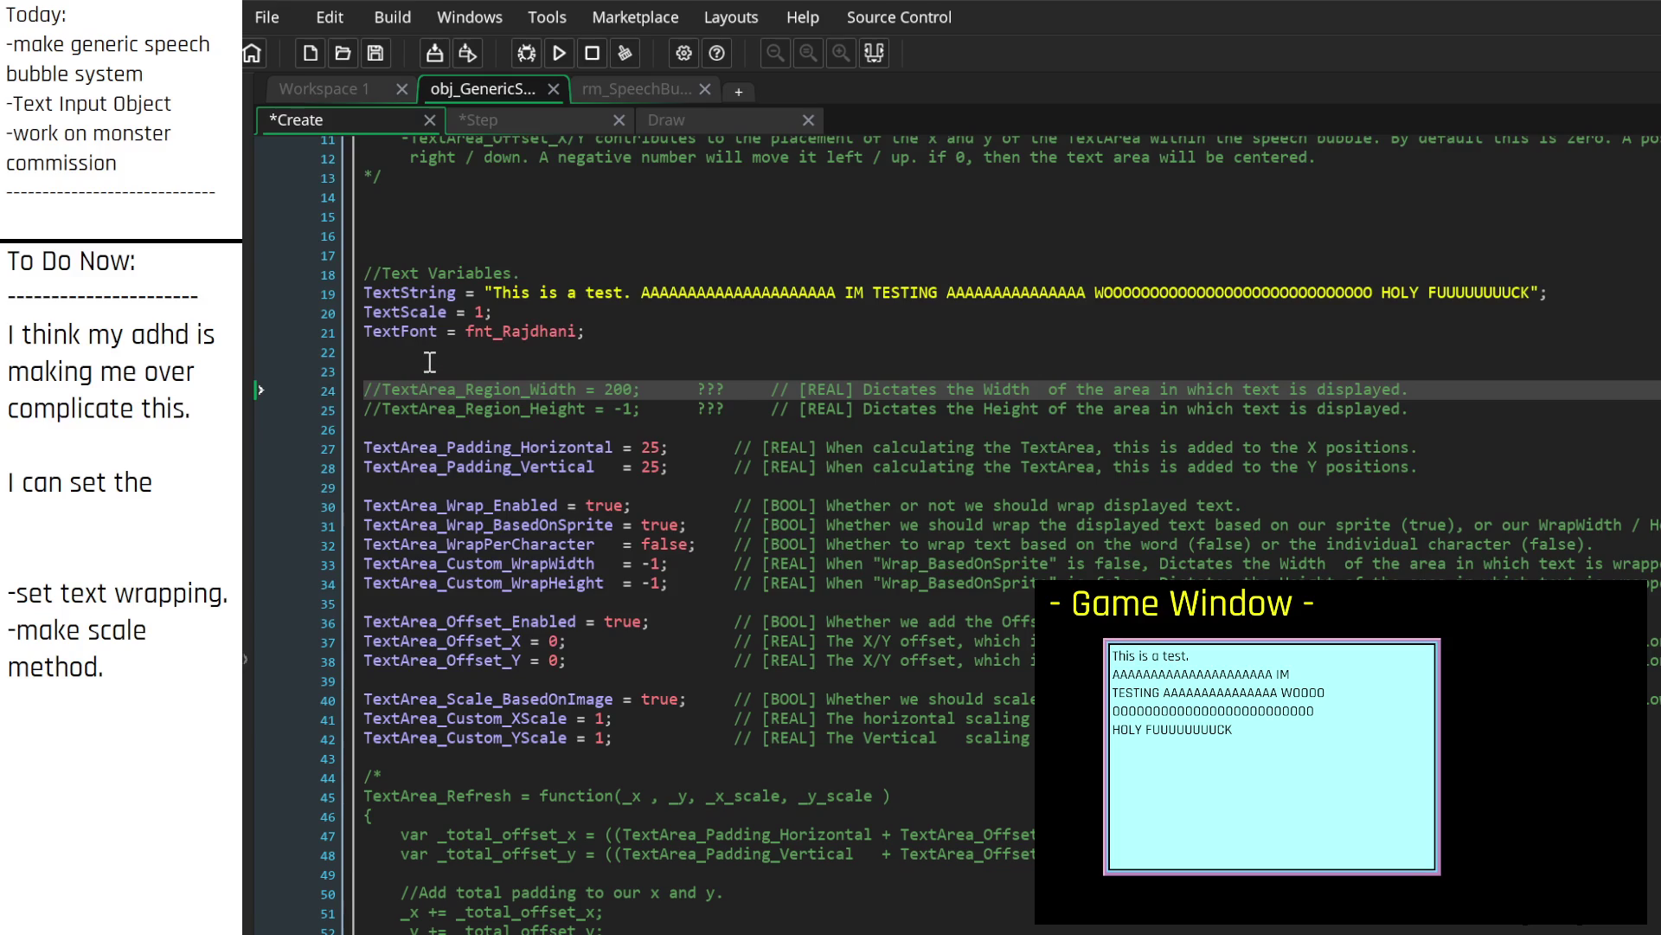
Step: Rename TextScale, TextString and TextFont to Text_Scale, Text_String and Text_Font
{"action": "left_click", "coordinate": [405, 316]}
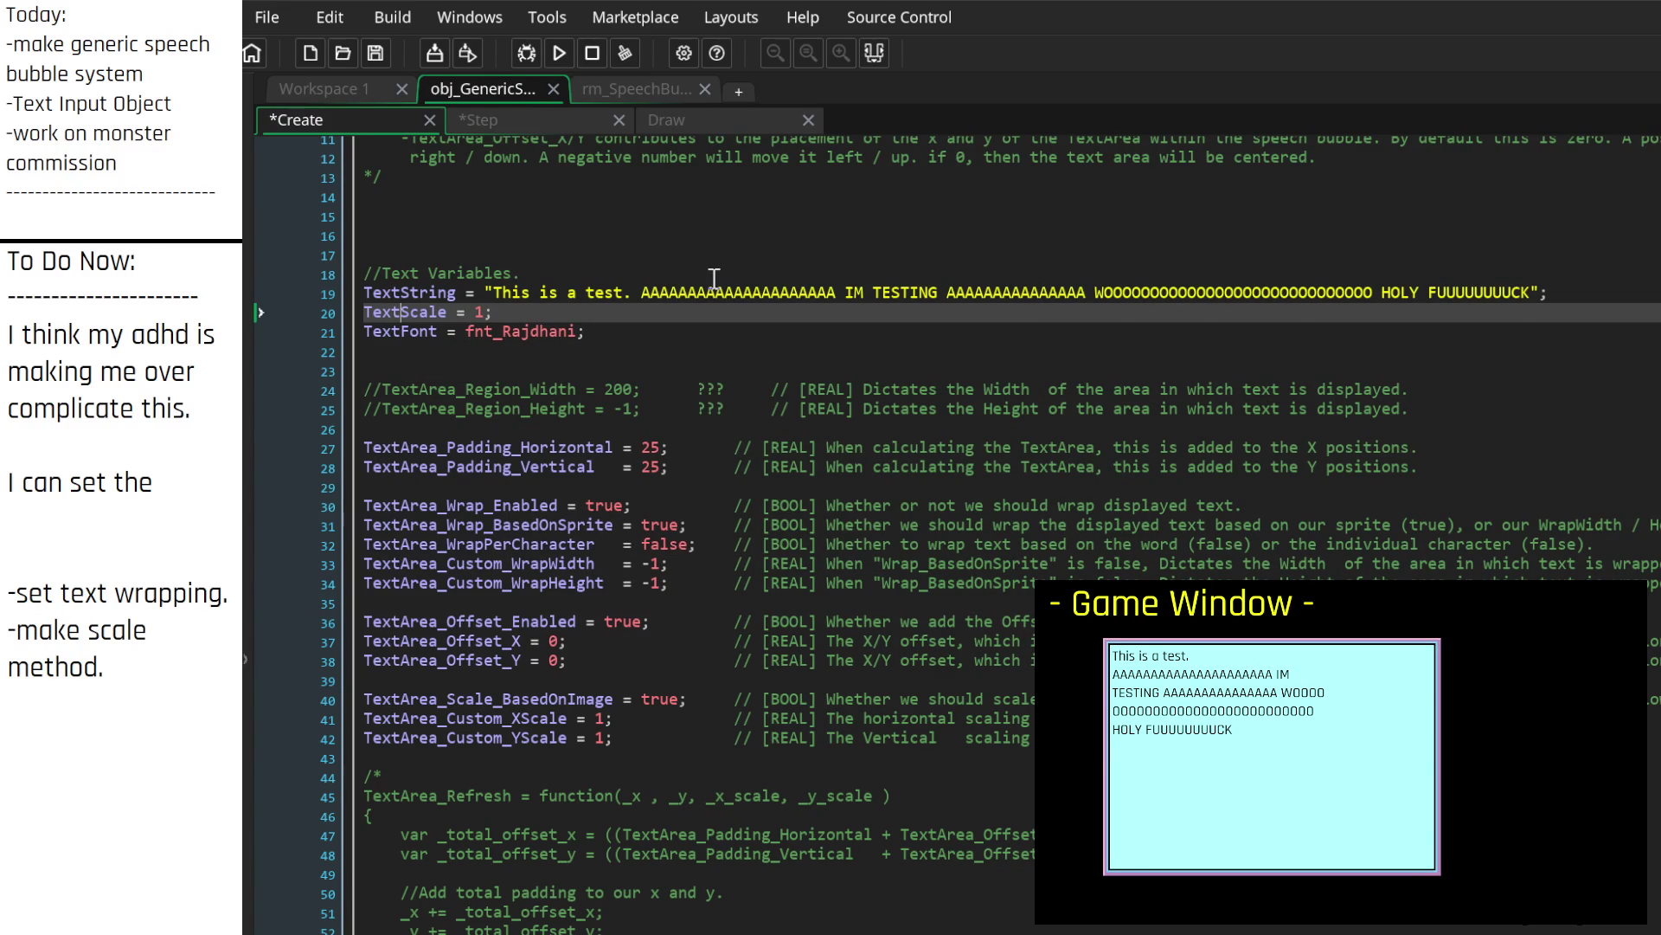
{"action": "type", "text": "_"}
{"action": "key", "text": "Up"}
{"action": "key", "text": "Left"}
{"action": "type", "text": "_"}
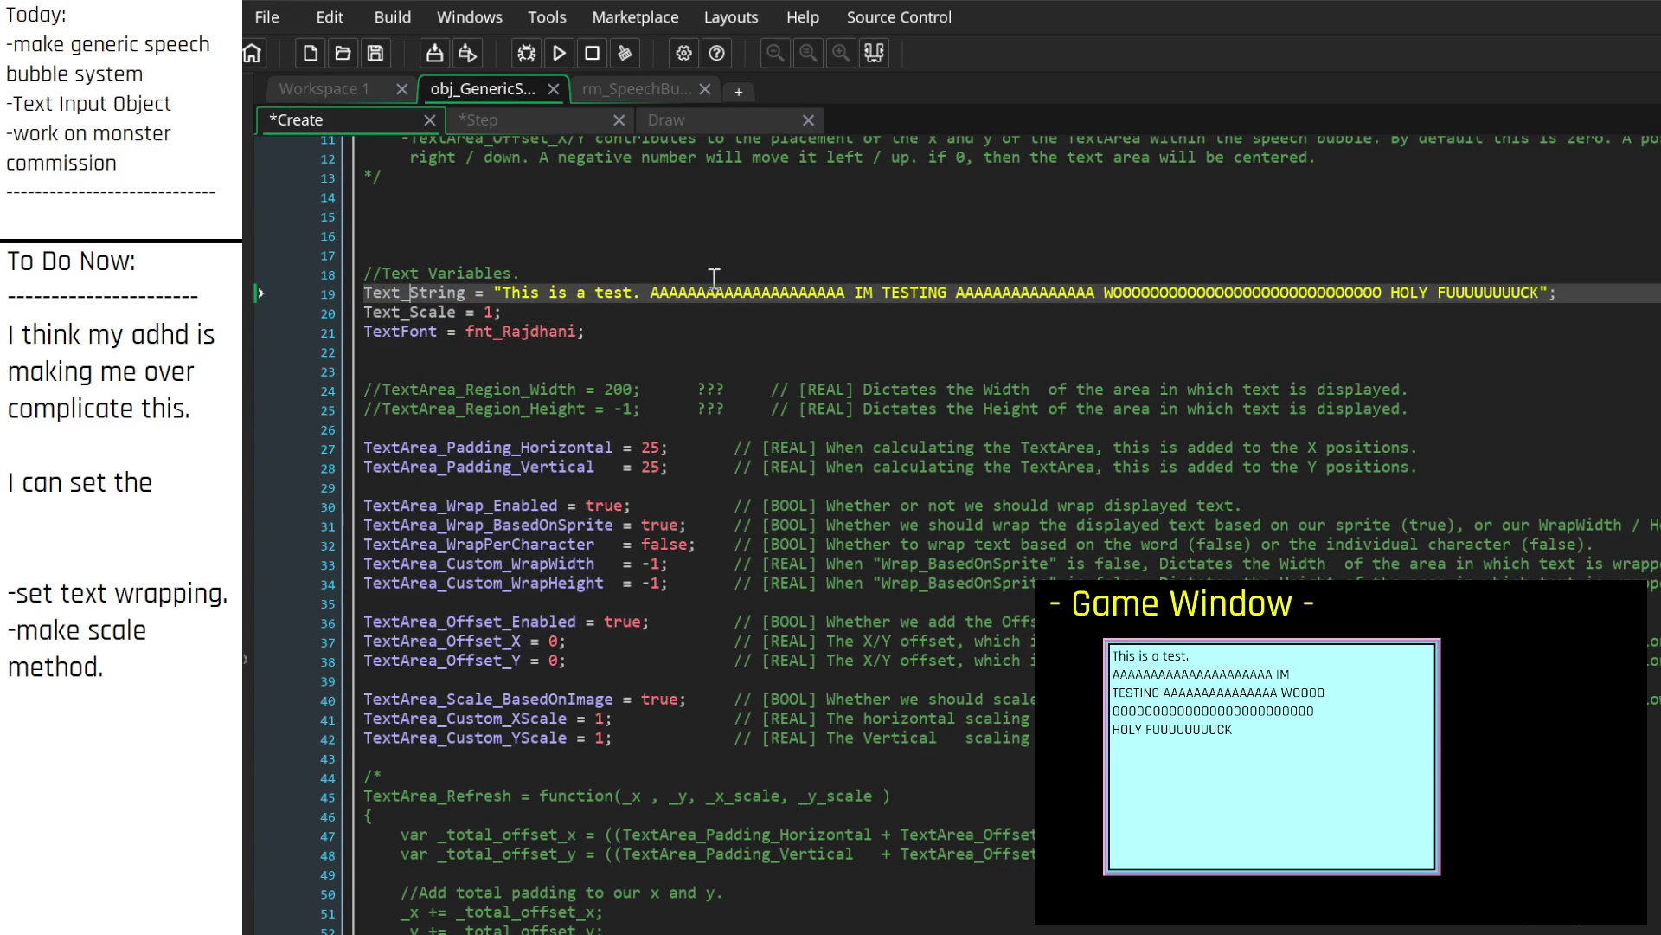
{"action": "key", "text": "Down"}
{"action": "key", "text": "Down"}
{"action": "key", "text": "Down"}
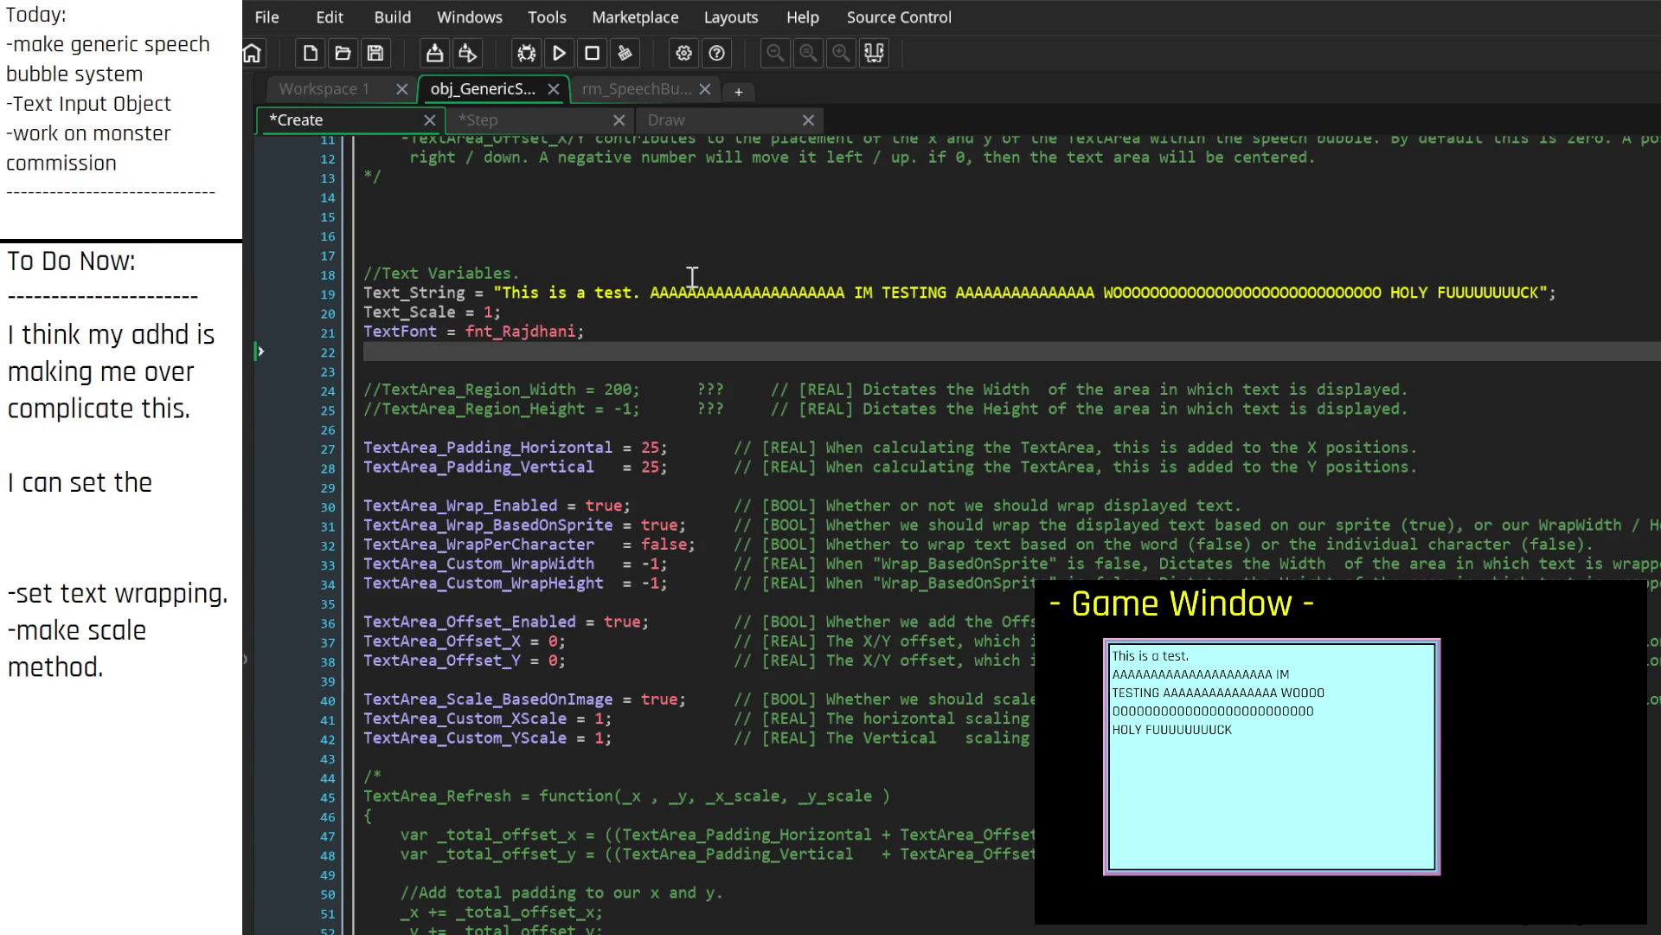
{"action": "left_click", "coordinate": [402, 331]}
{"action": "type", "text": "_"}
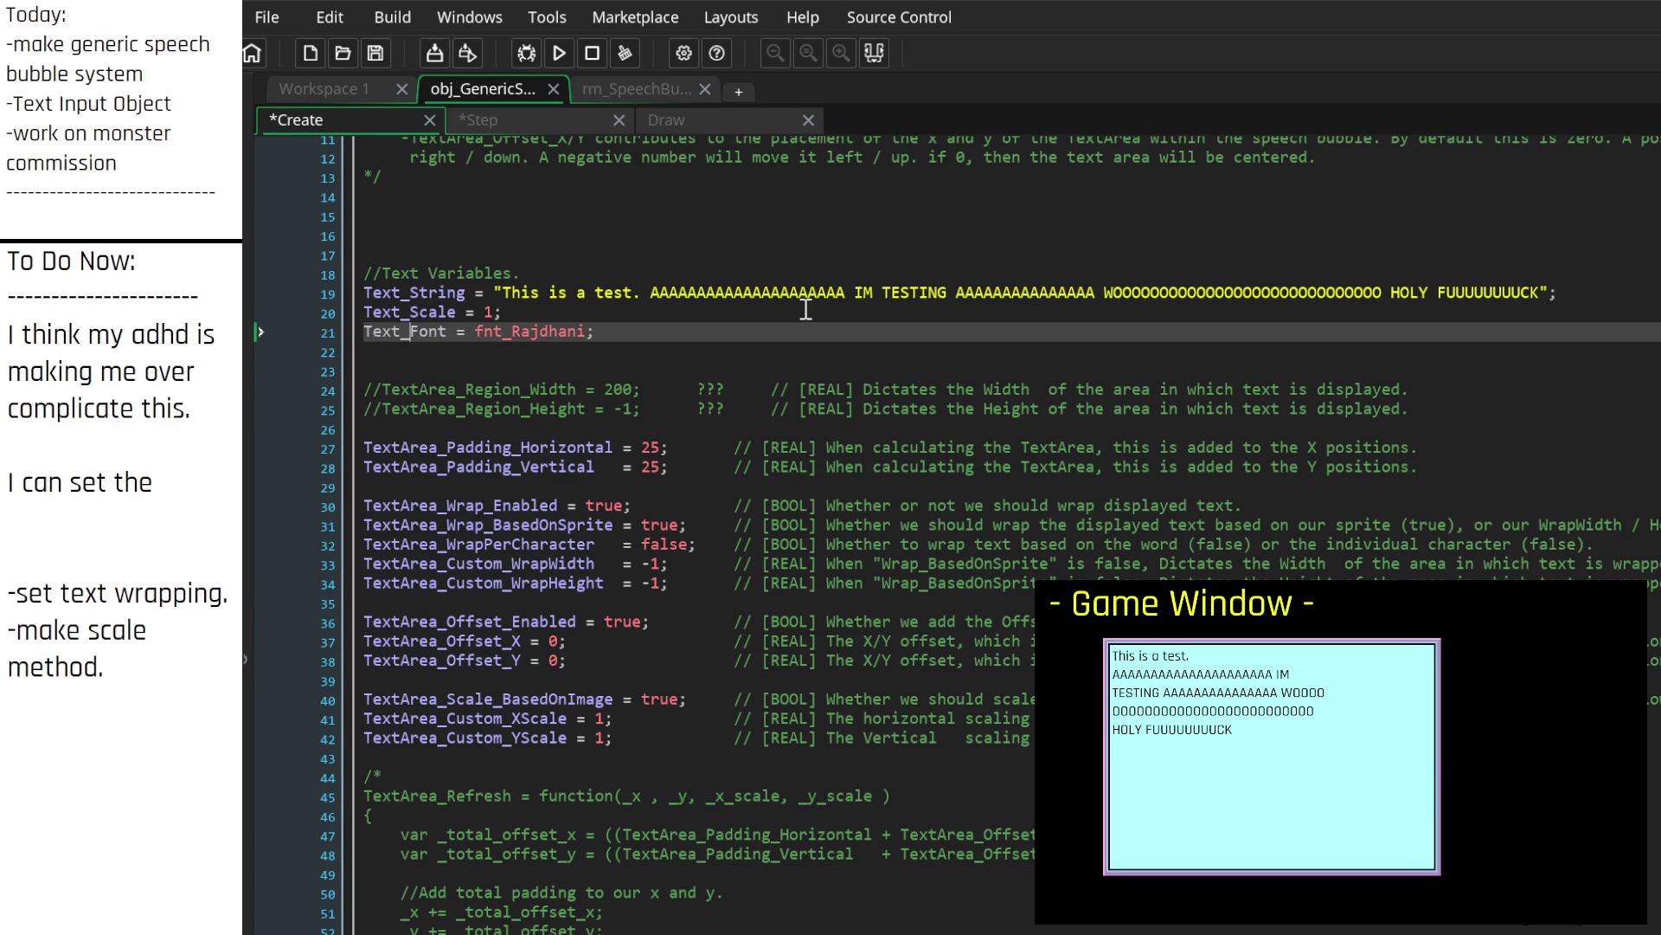
{"action": "key", "text": "Down"}
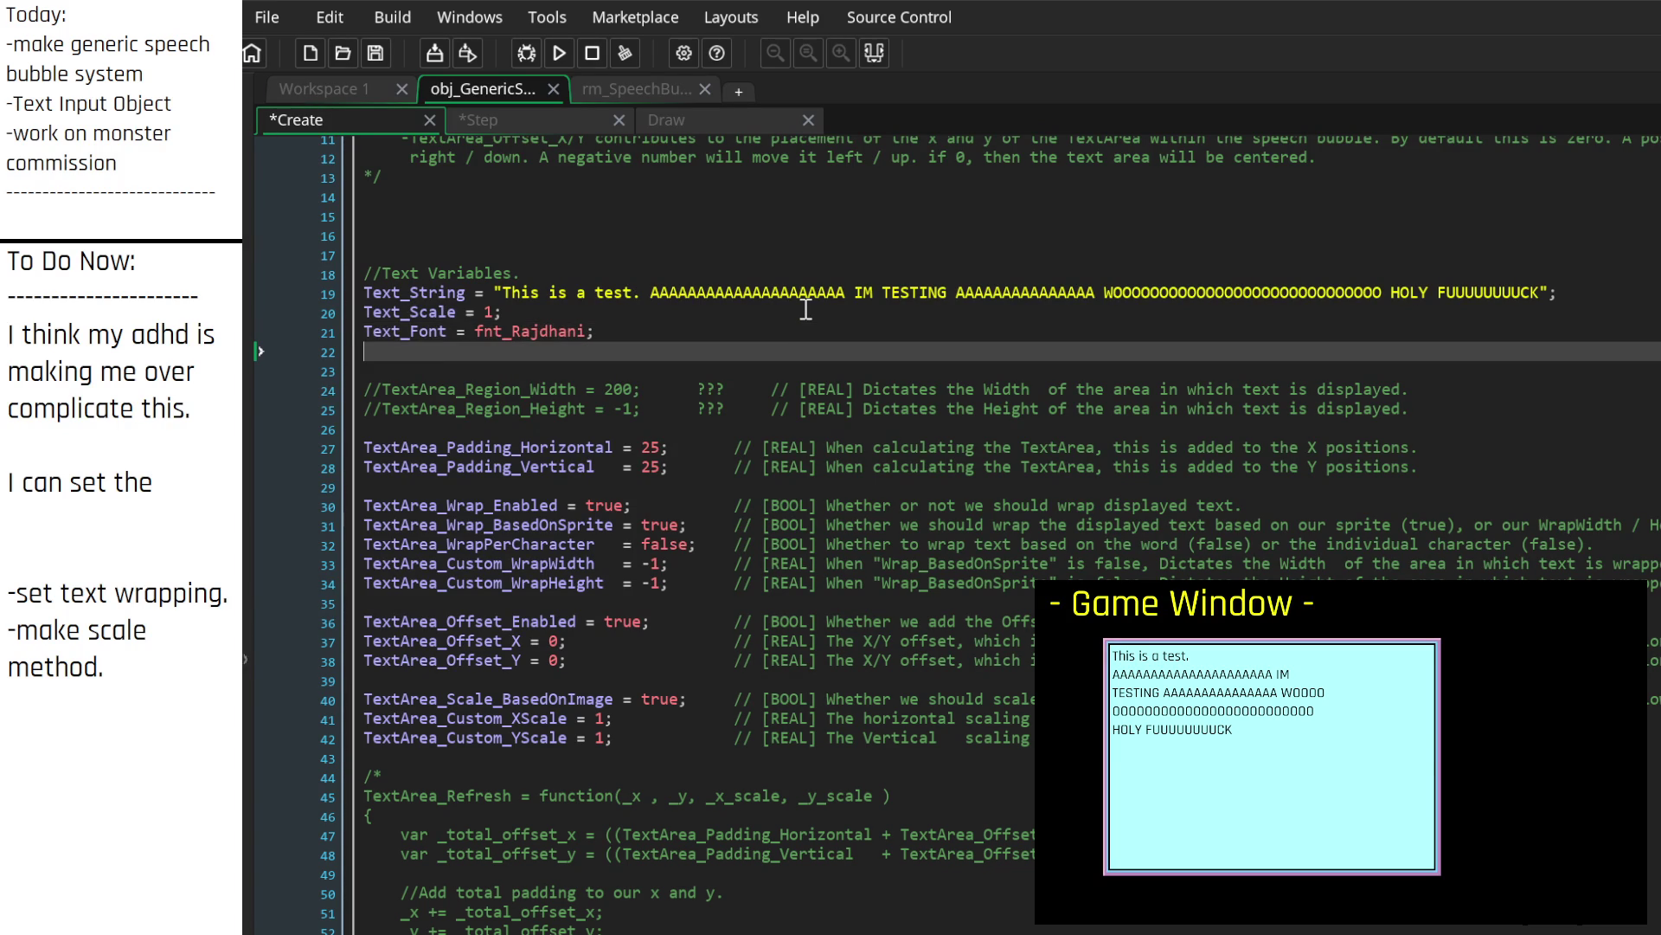
{"action": "key", "text": "Up"}
{"action": "key", "text": "Up"}
{"action": "key", "text": "Up"}
{"action": "key", "text": "Down"}
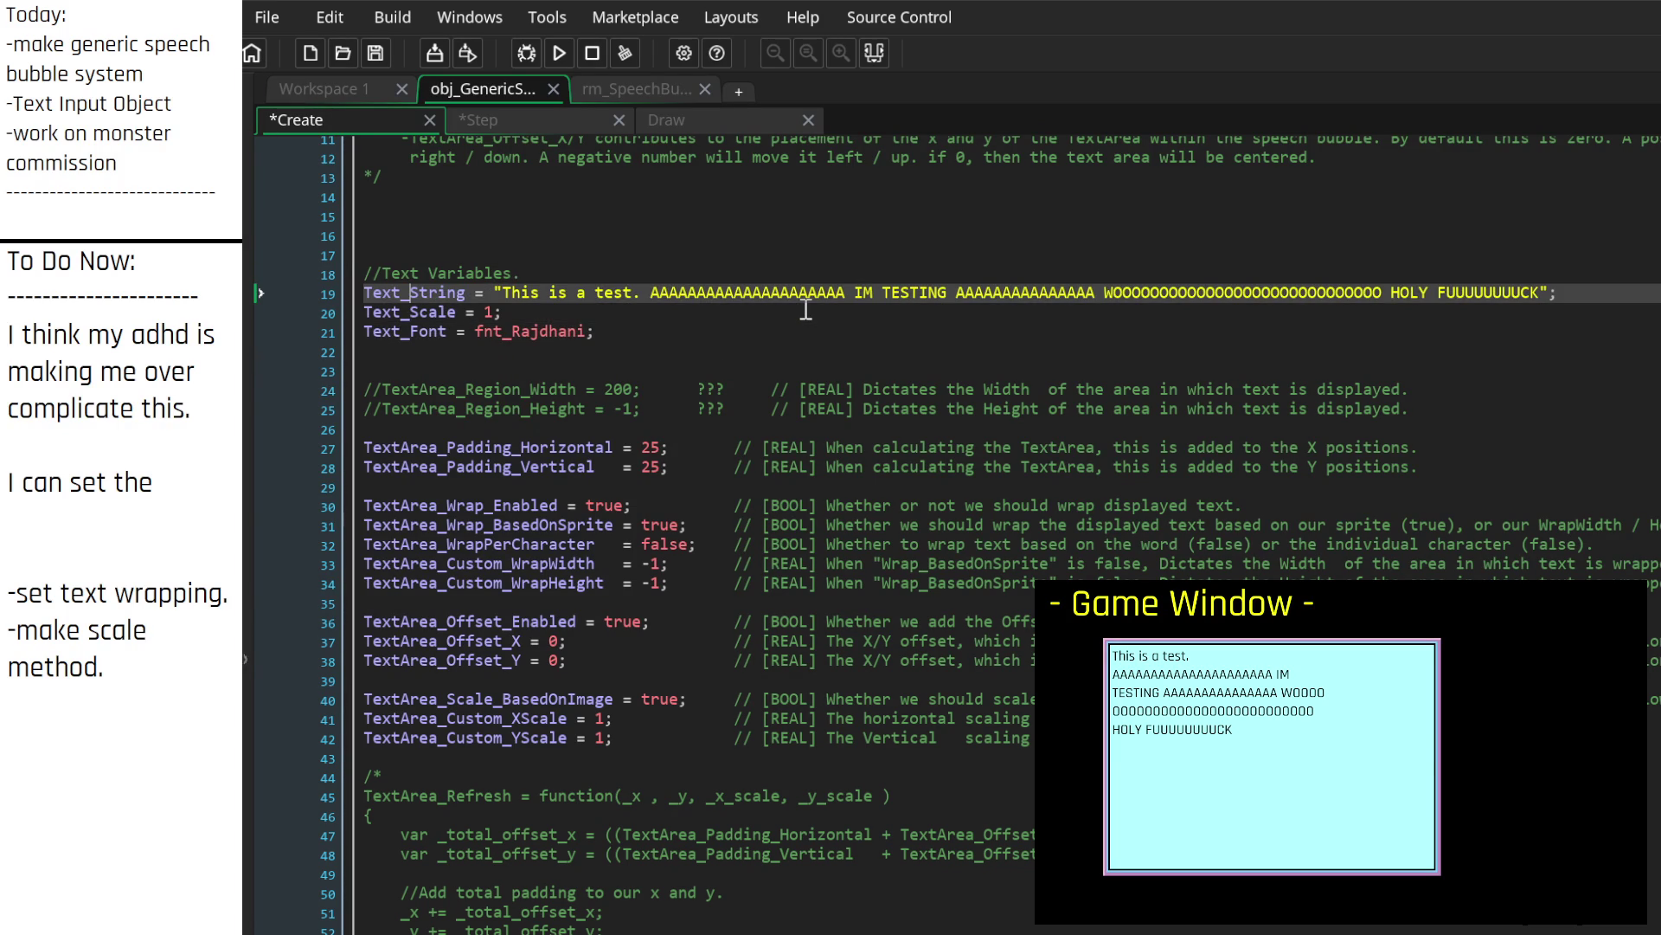
Step: Comment out the TextArea_Refresh call in the Step event with //
{"action": "left_click", "coordinate": [481, 119]}
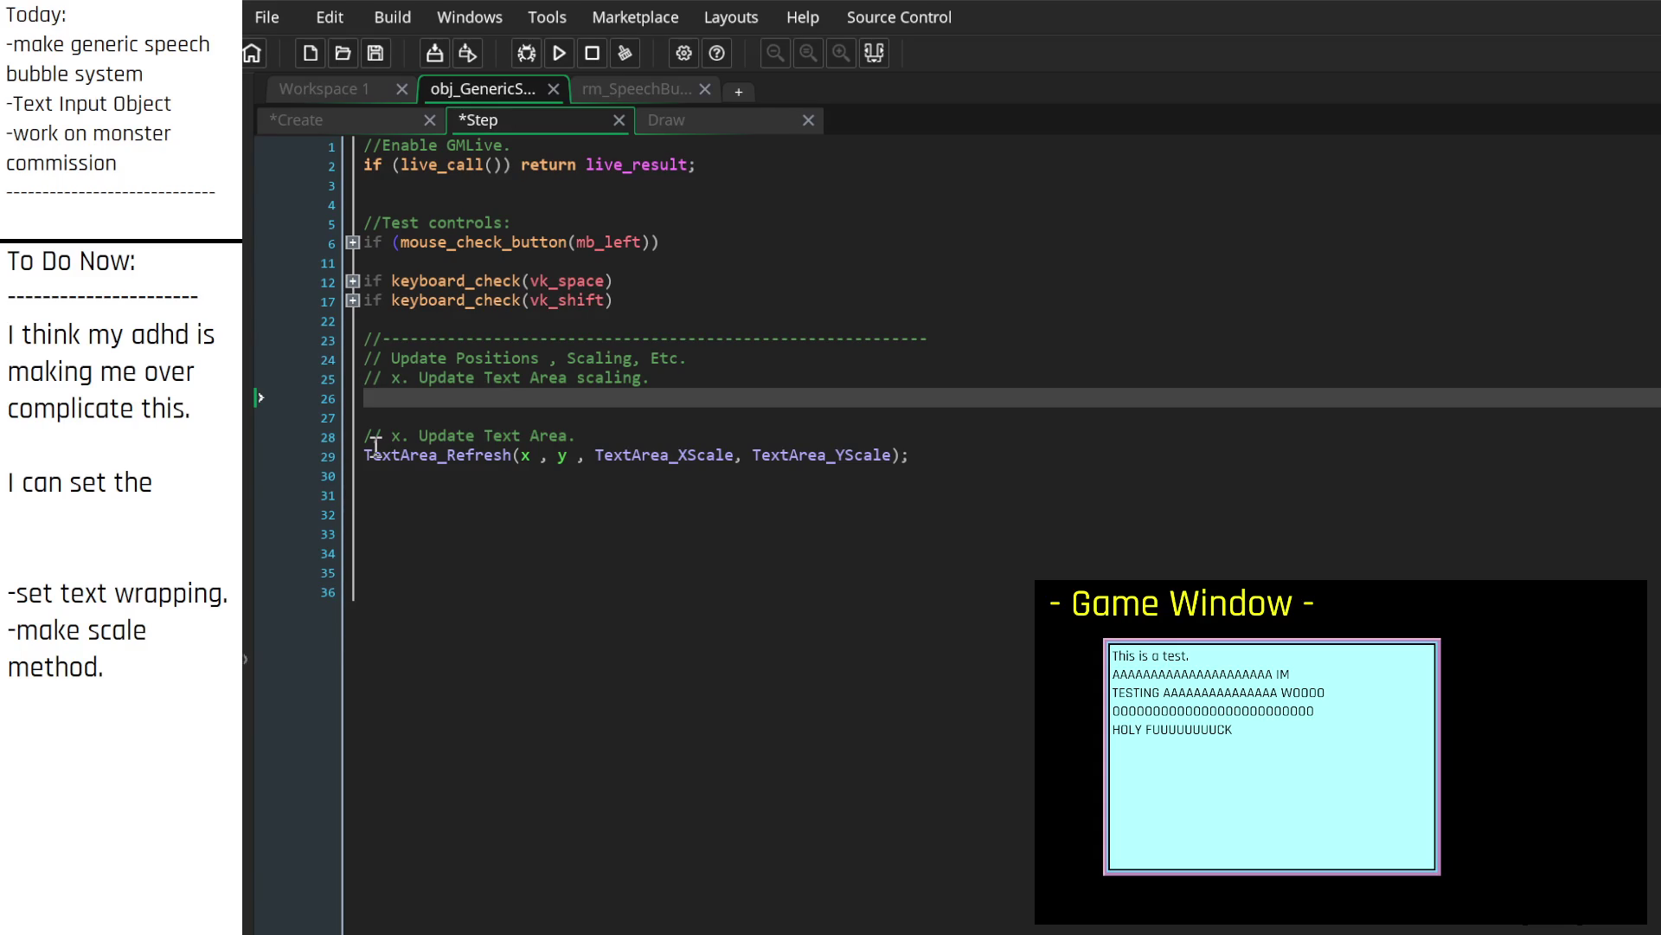
{"action": "left_click", "coordinate": [493, 498]}
{"action": "key", "text": "Up"}
{"action": "key", "text": "Up"}
{"action": "type", "text": "//"}
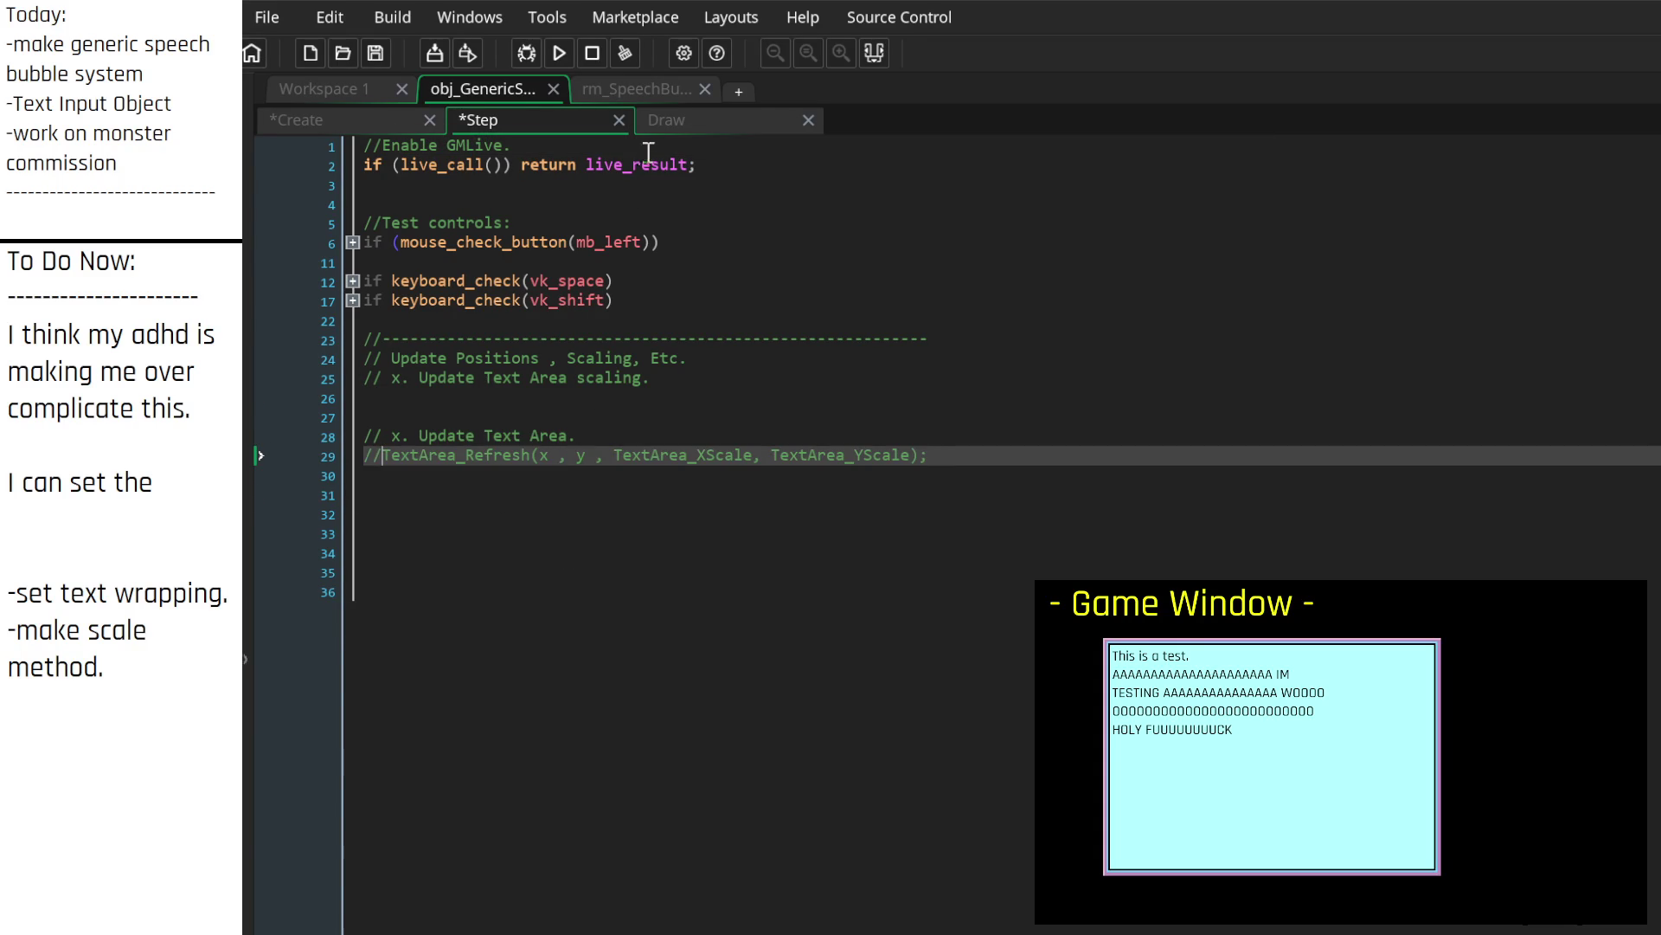
Step: Switch to the Draw event and select the old to-do notes text
{"action": "left_click", "coordinate": [668, 120]}
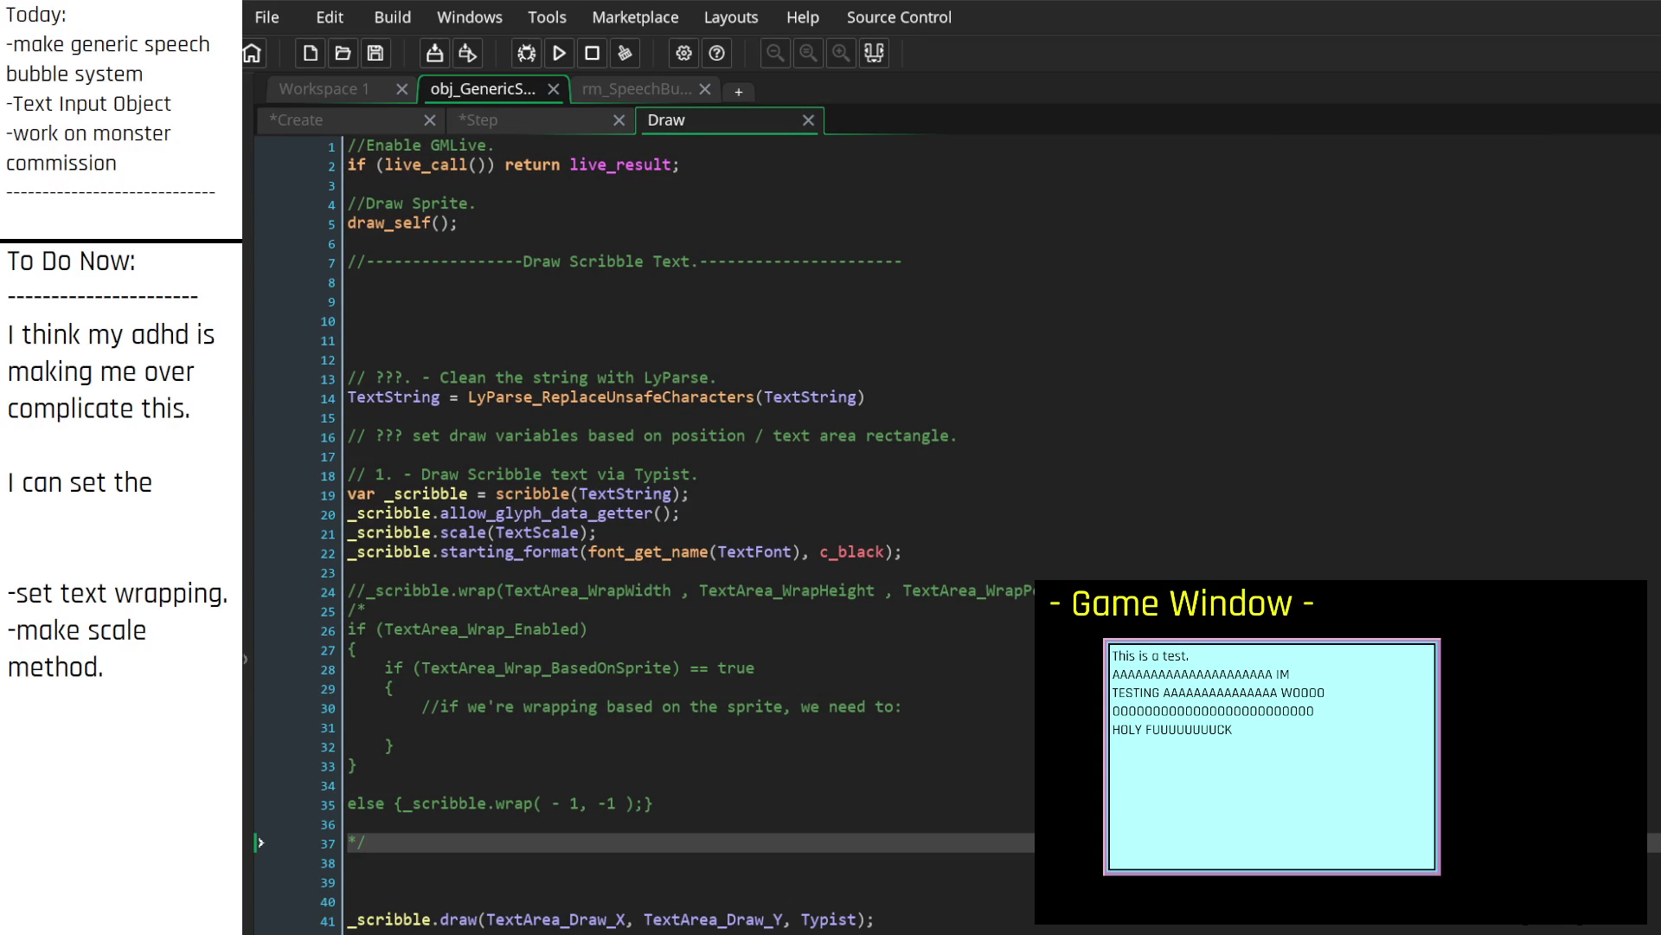
{"action": "left_click", "coordinate": [655, 475]}
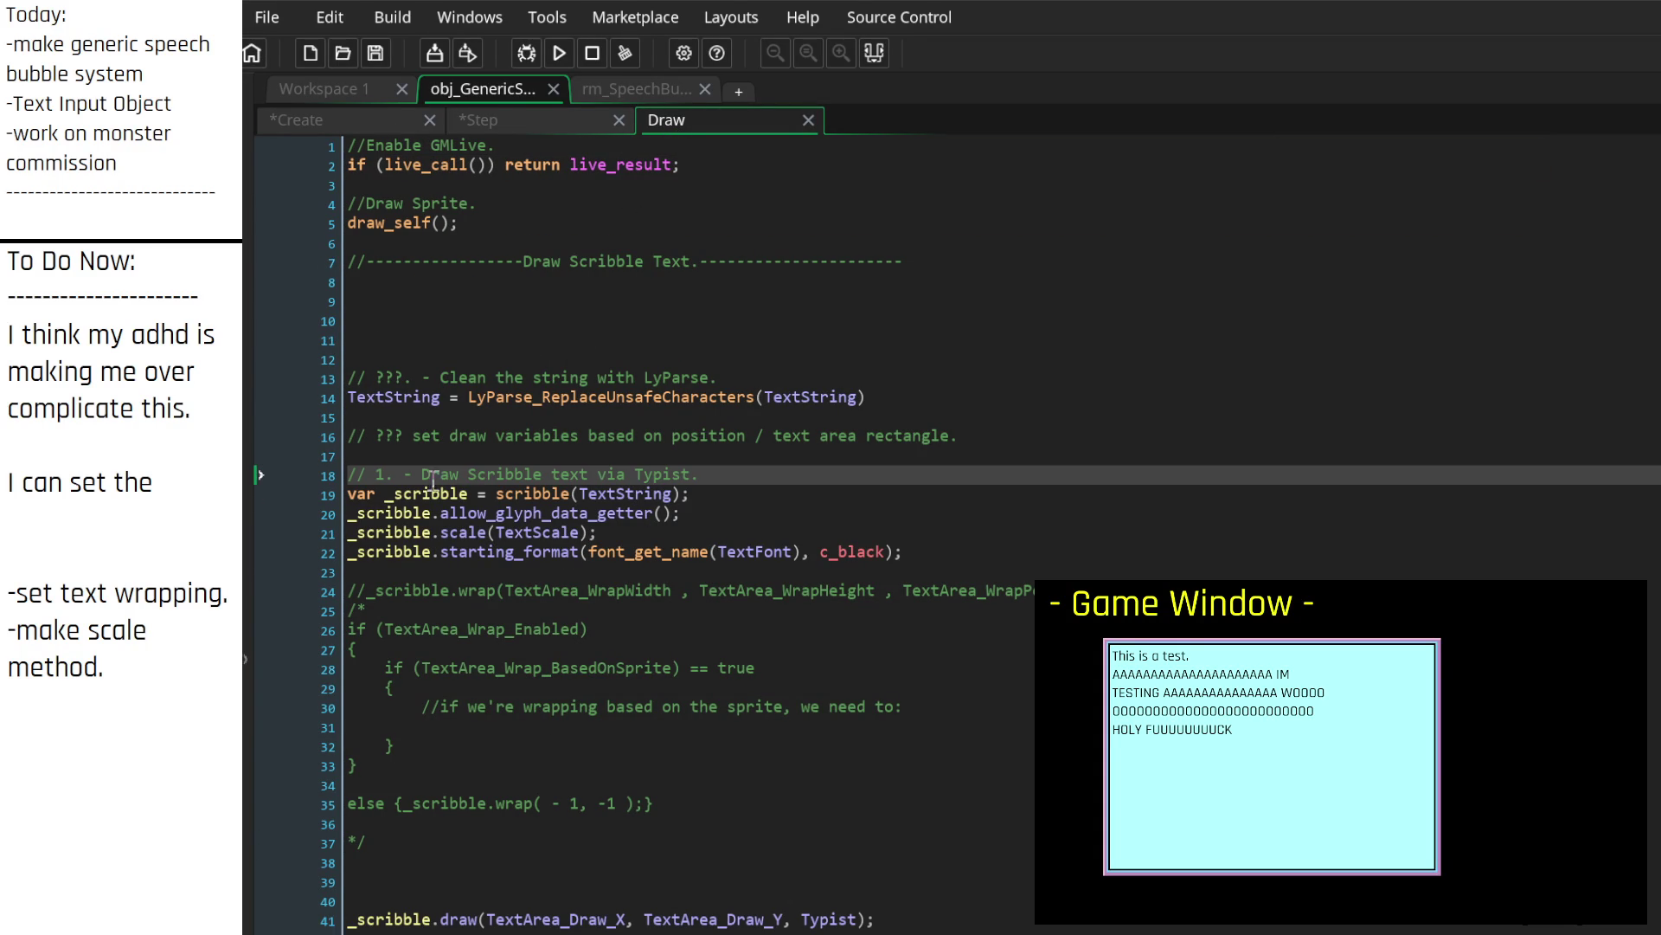
{"action": "scroll", "coordinate": [607, 627], "scroll_direction": "down", "scroll_amount": 2}
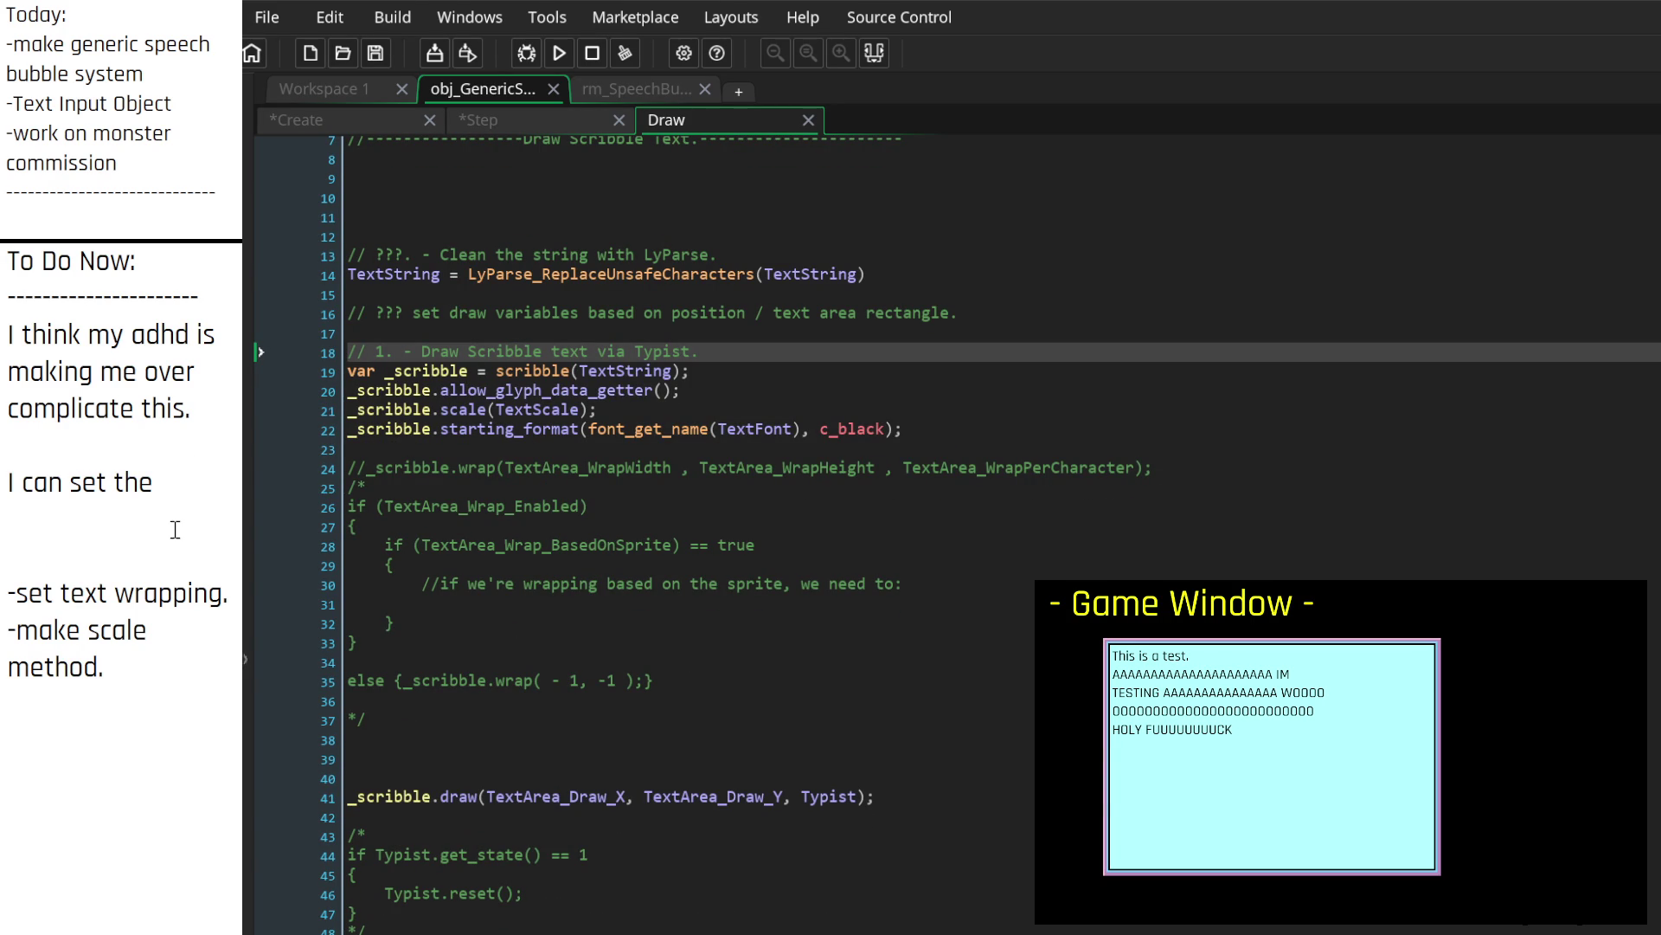
{"action": "mouse_move", "coordinate": [173, 660]}
{"action": "left_mouse_down"}
{"action": "mouse_move", "coordinate": [52, 411]}
{"action": "mouse_move", "coordinate": [79, 385]}
{"action": "left_mouse_up"}
Step: Replace the notes with '-brain feels slightly clearer' and 'figure out the way i want this code organized'
{"action": "key", "text": "BackSpace"}
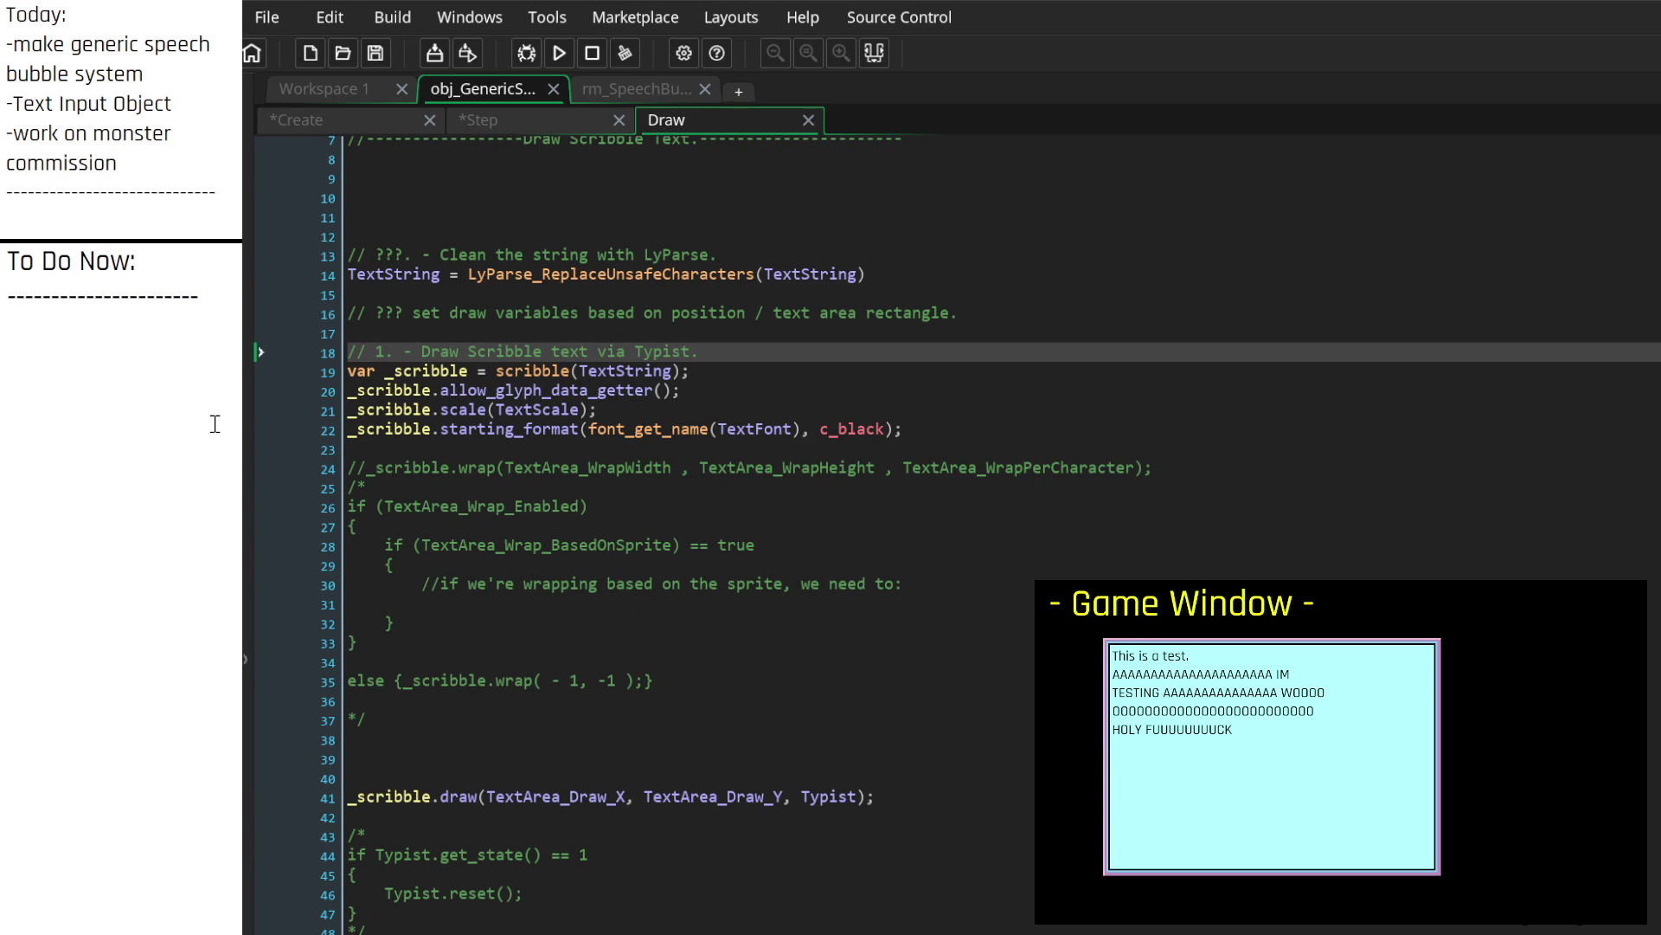
{"action": "type", "text": "-"}
{"action": "type", "text": "brain feels "}
{"action": "type", "text": "slightly clearere"}
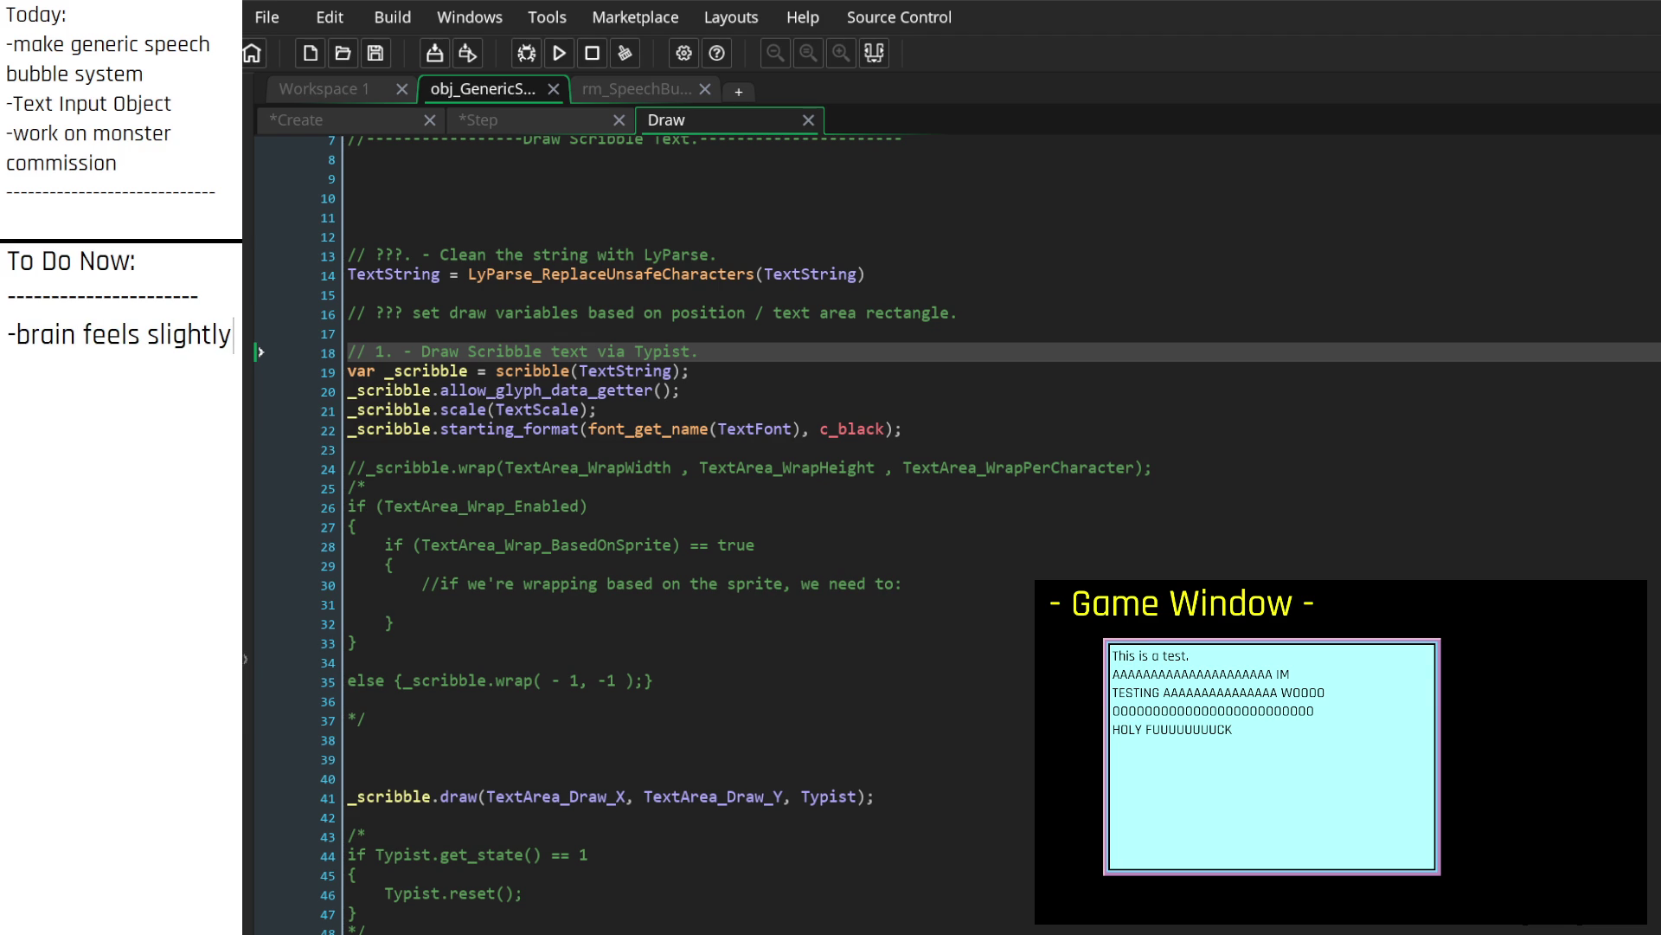
{"action": "key", "text": "BackSpace"}
{"action": "type", "text": "fig"}
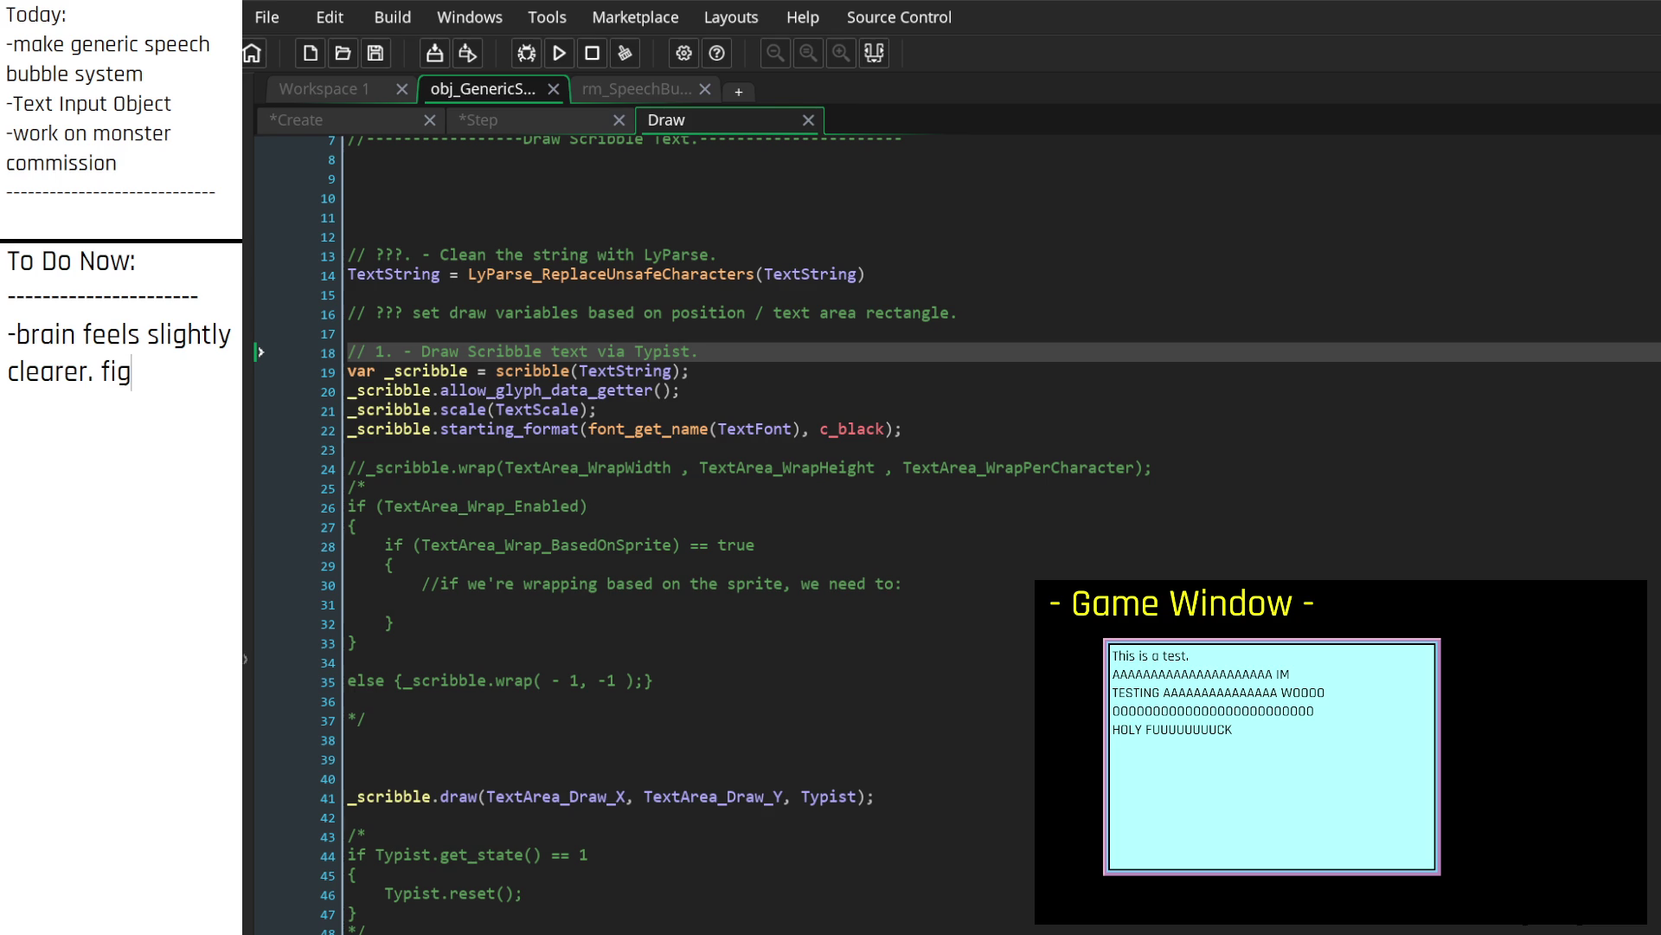
{"action": "type", "text": "ure out the way i"}
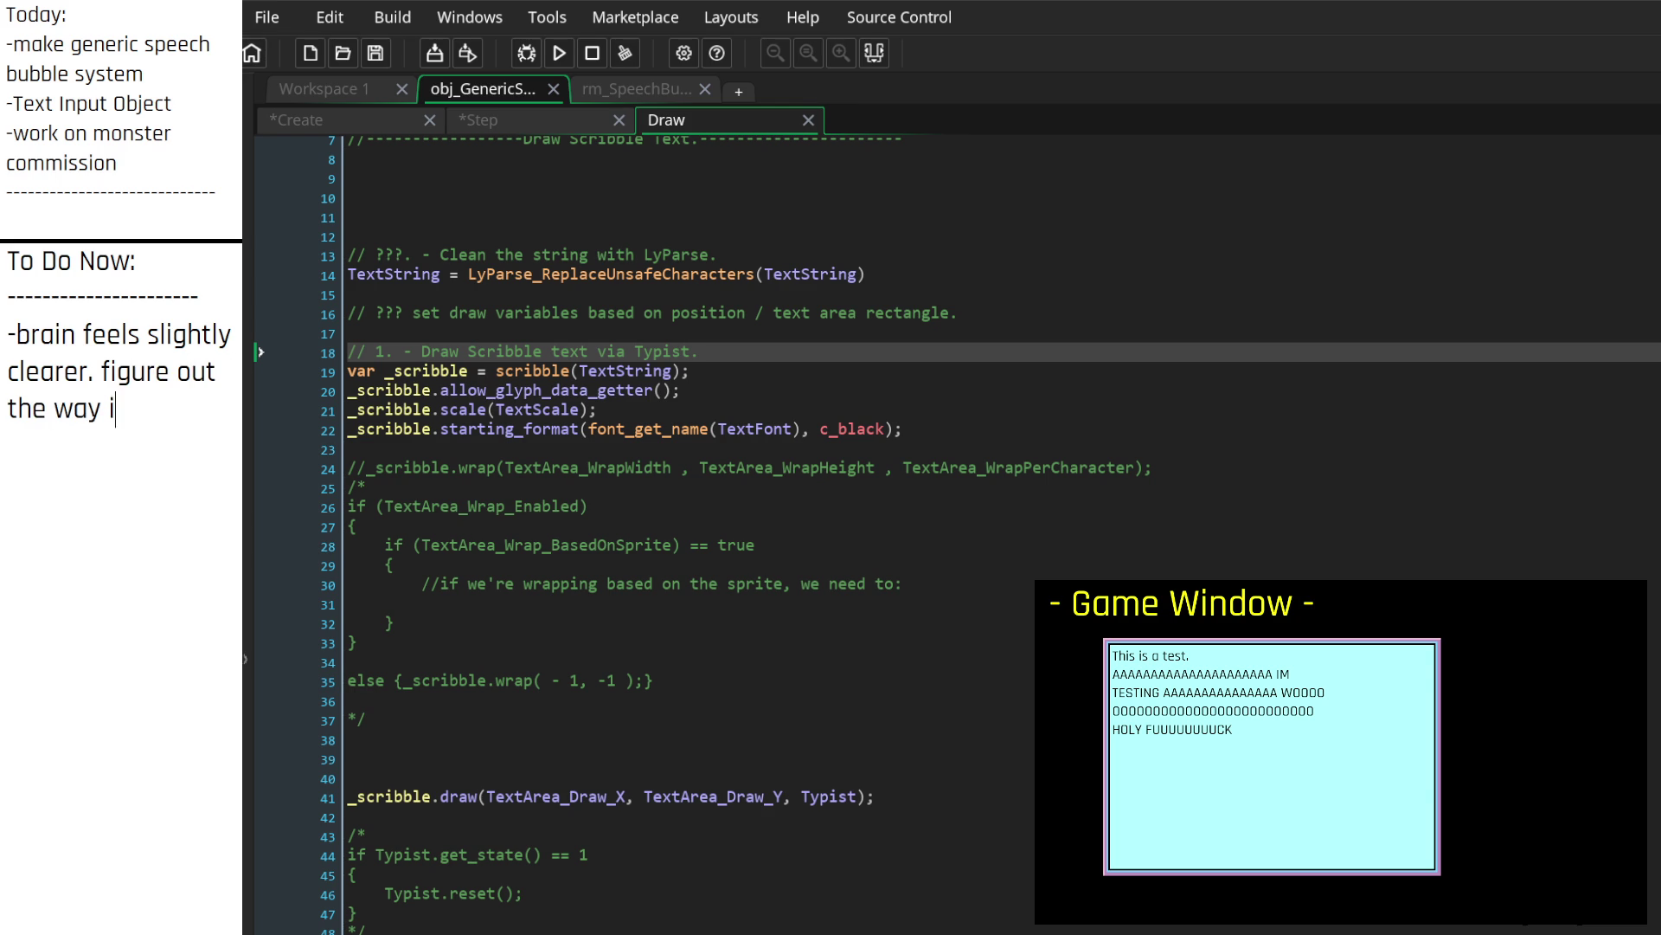
{"action": "type", "text": " want this code organized."}
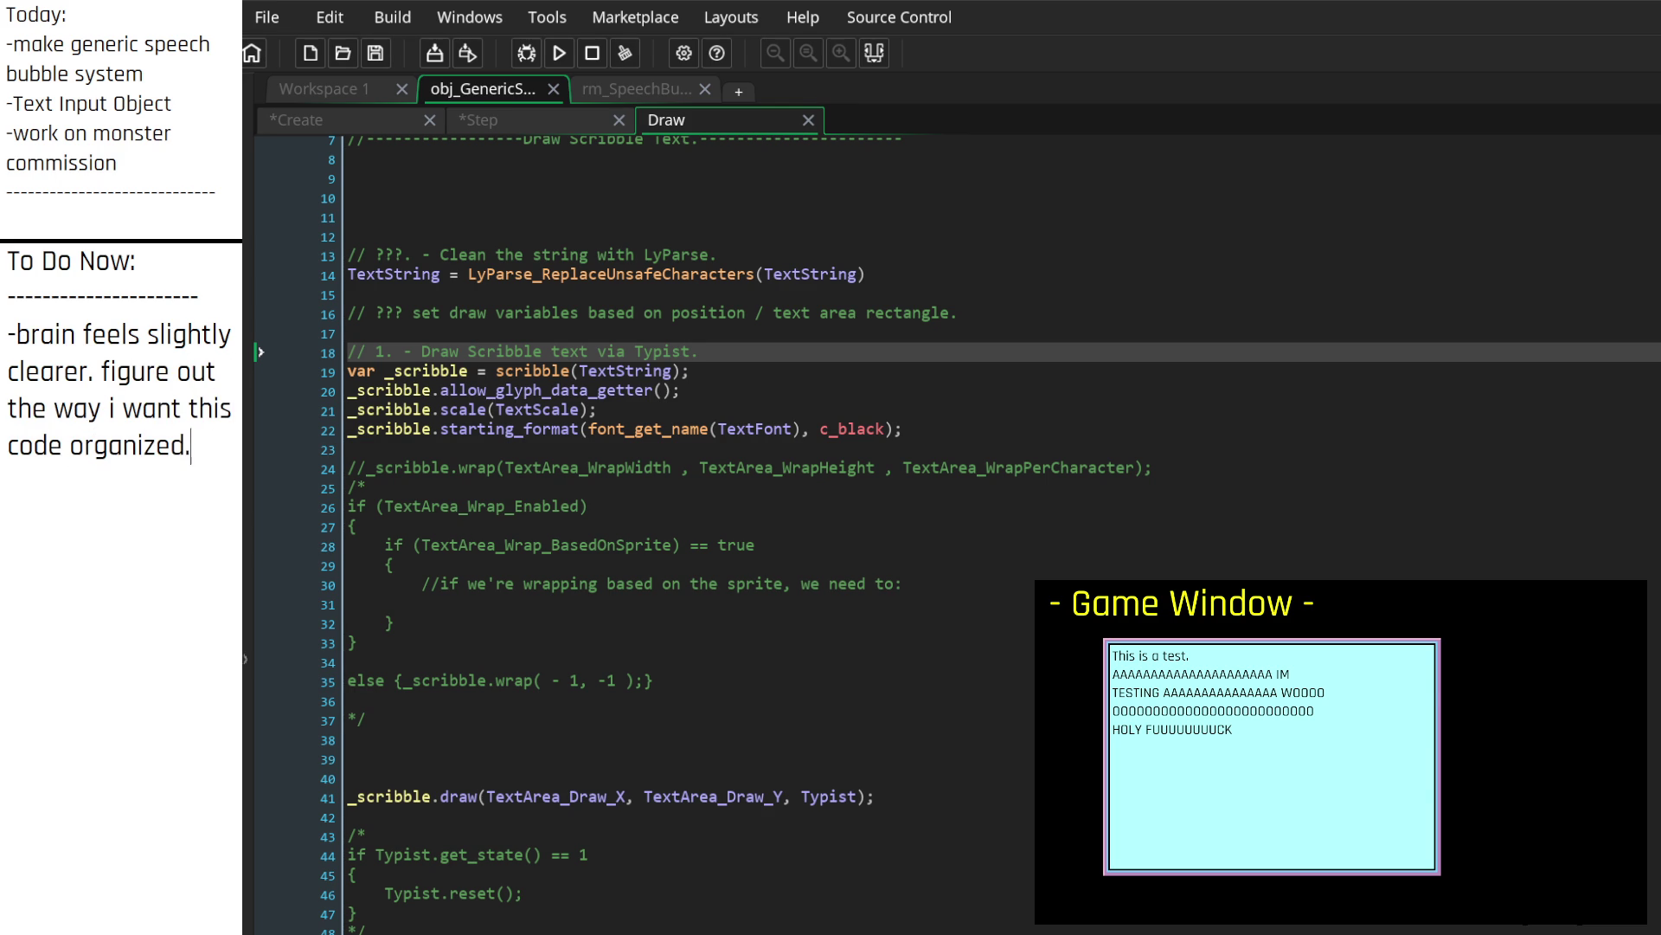
{"action": "scroll", "coordinate": [956, 535], "scroll_direction": "up", "scroll_amount": 2}
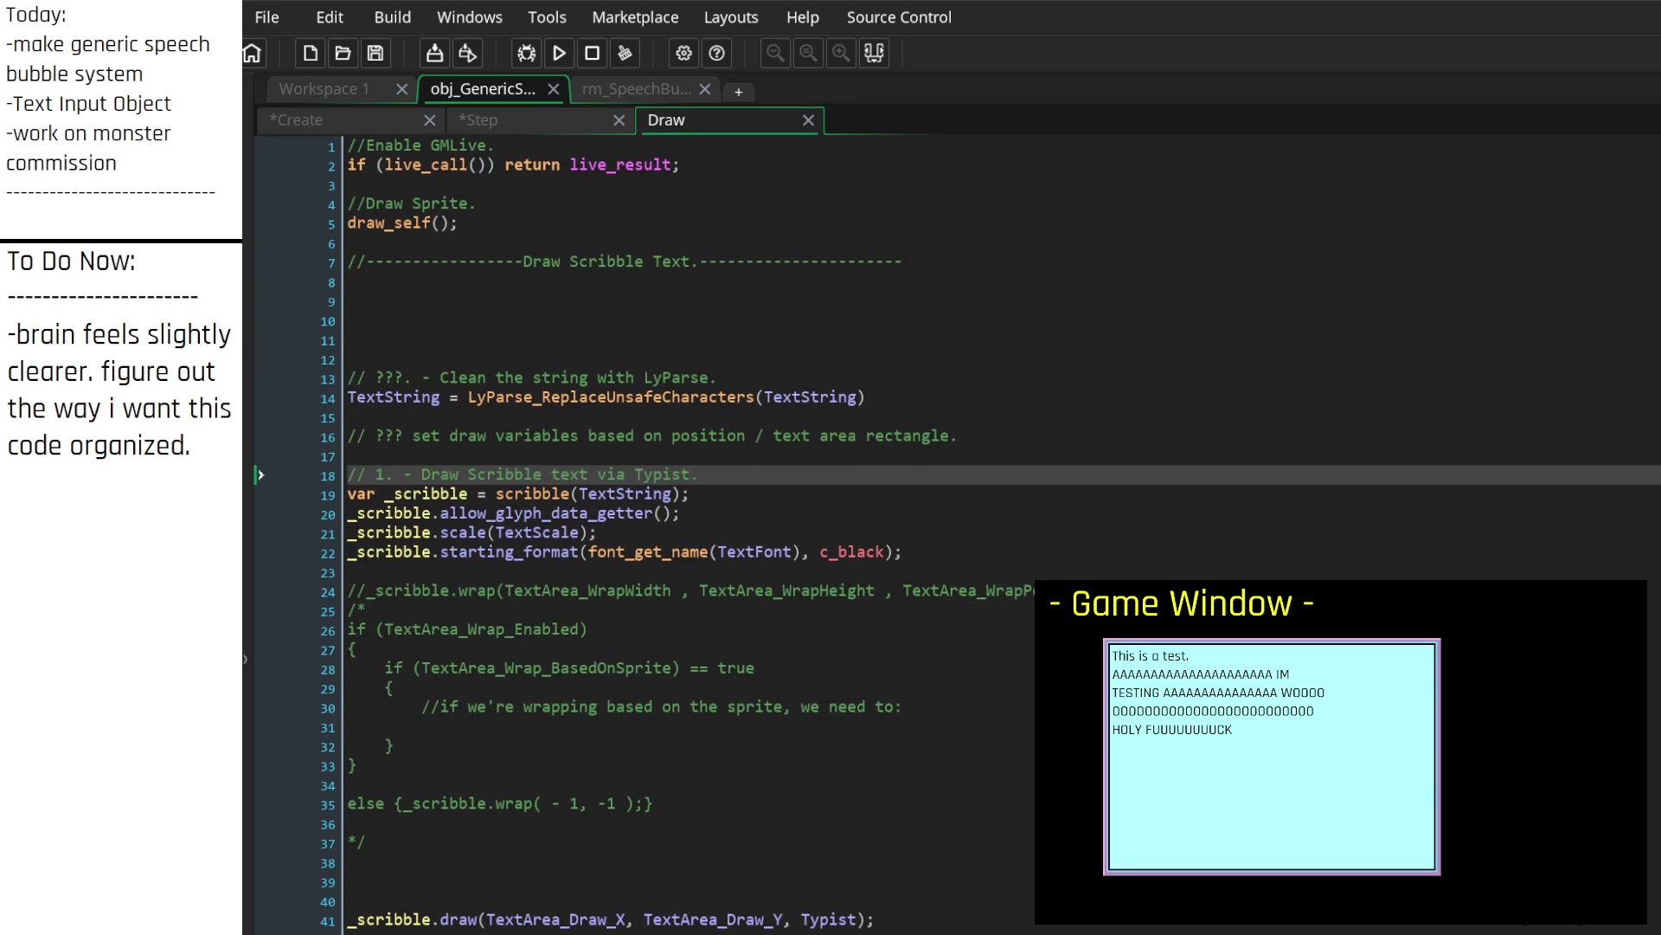
Step: Add the to-do item '-figure out default behaviors i want.'
{"action": "left_click", "coordinate": [536, 119]}
{"action": "left_click", "coordinate": [361, 116]}
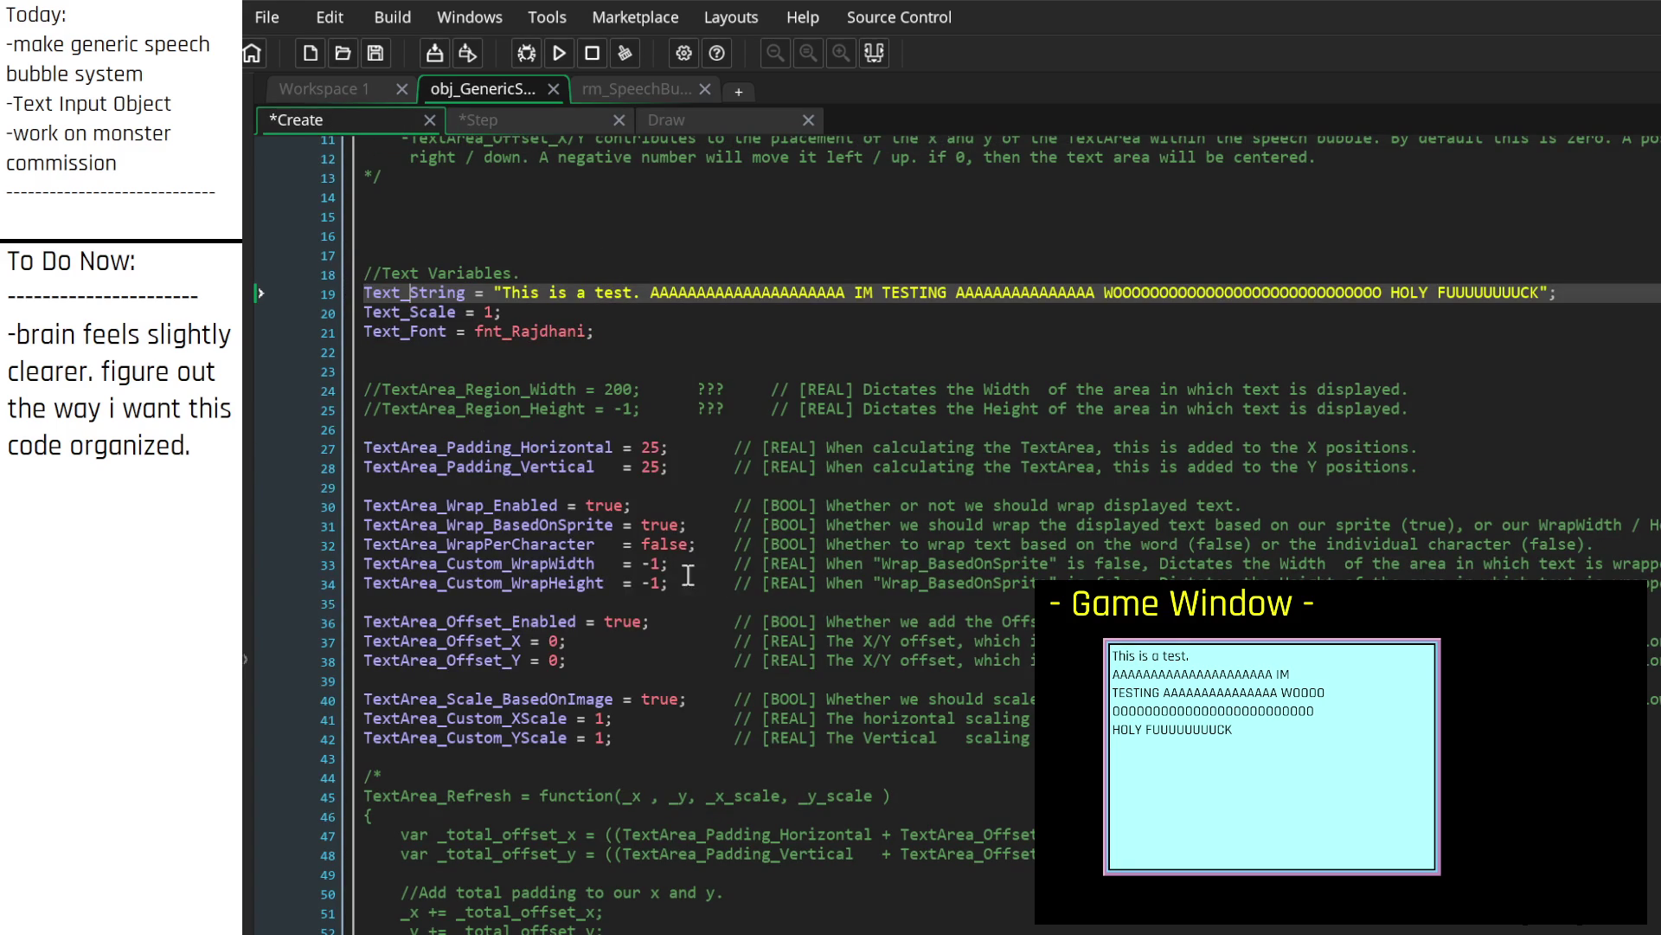
{"action": "type", "text": "figure ou th"}
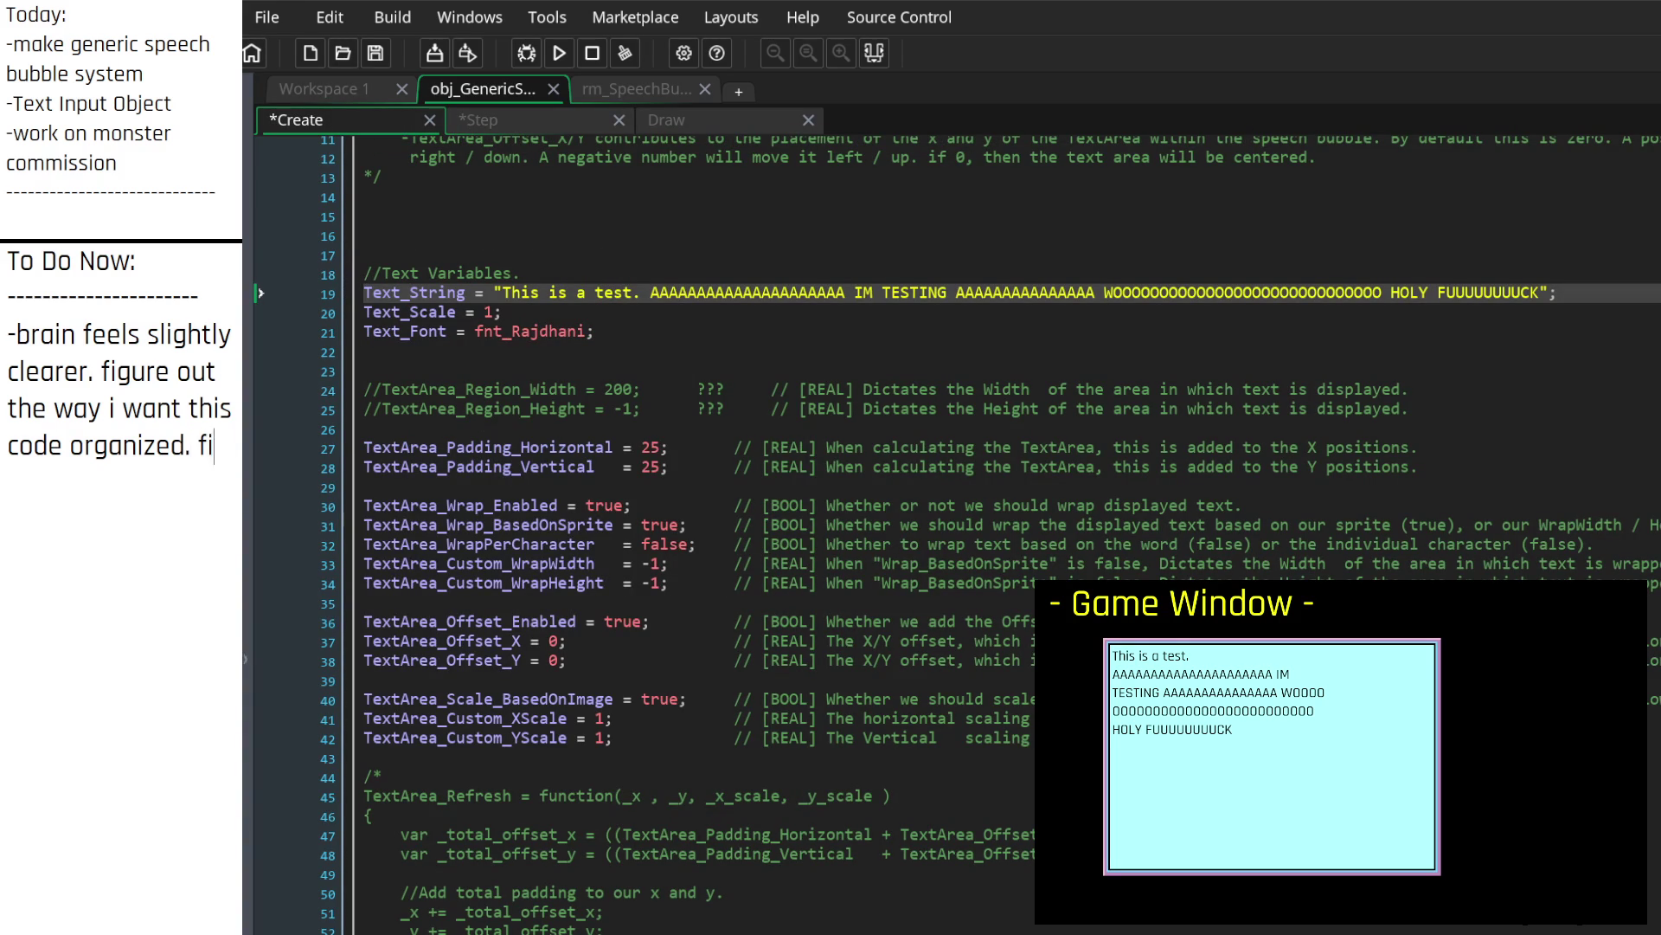
{"action": "key", "text": "BackSpace"}
{"action": "key", "text": "BackSpace"}
{"action": "key", "text": "BackSpace"}
{"action": "type", "text": "t the default behaviors"}
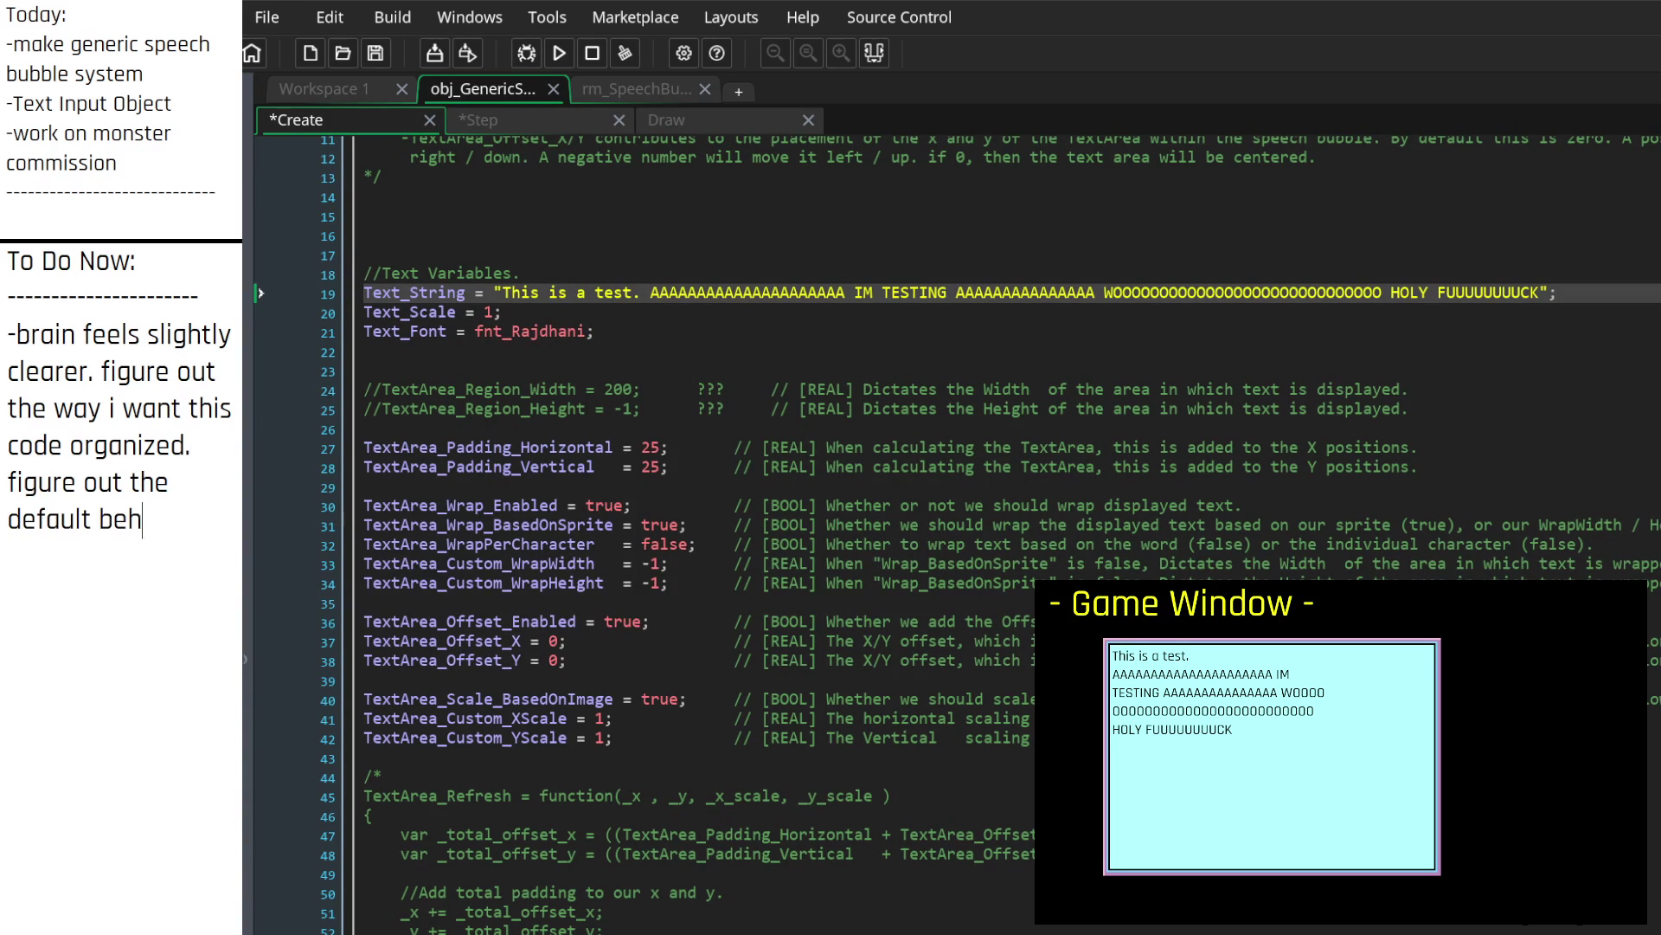
{"action": "key", "text": "BackSpace"}
{"action": "key", "text": "BackSpace"}
{"action": "key", "text": "BackSpace"}
{"action": "key", "text": "BackSpace"}
{"action": "key", "text": "BackSpace"}
{"action": "key", "text": "BackSpace"}
{"action": "key", "text": "BackSpace"}
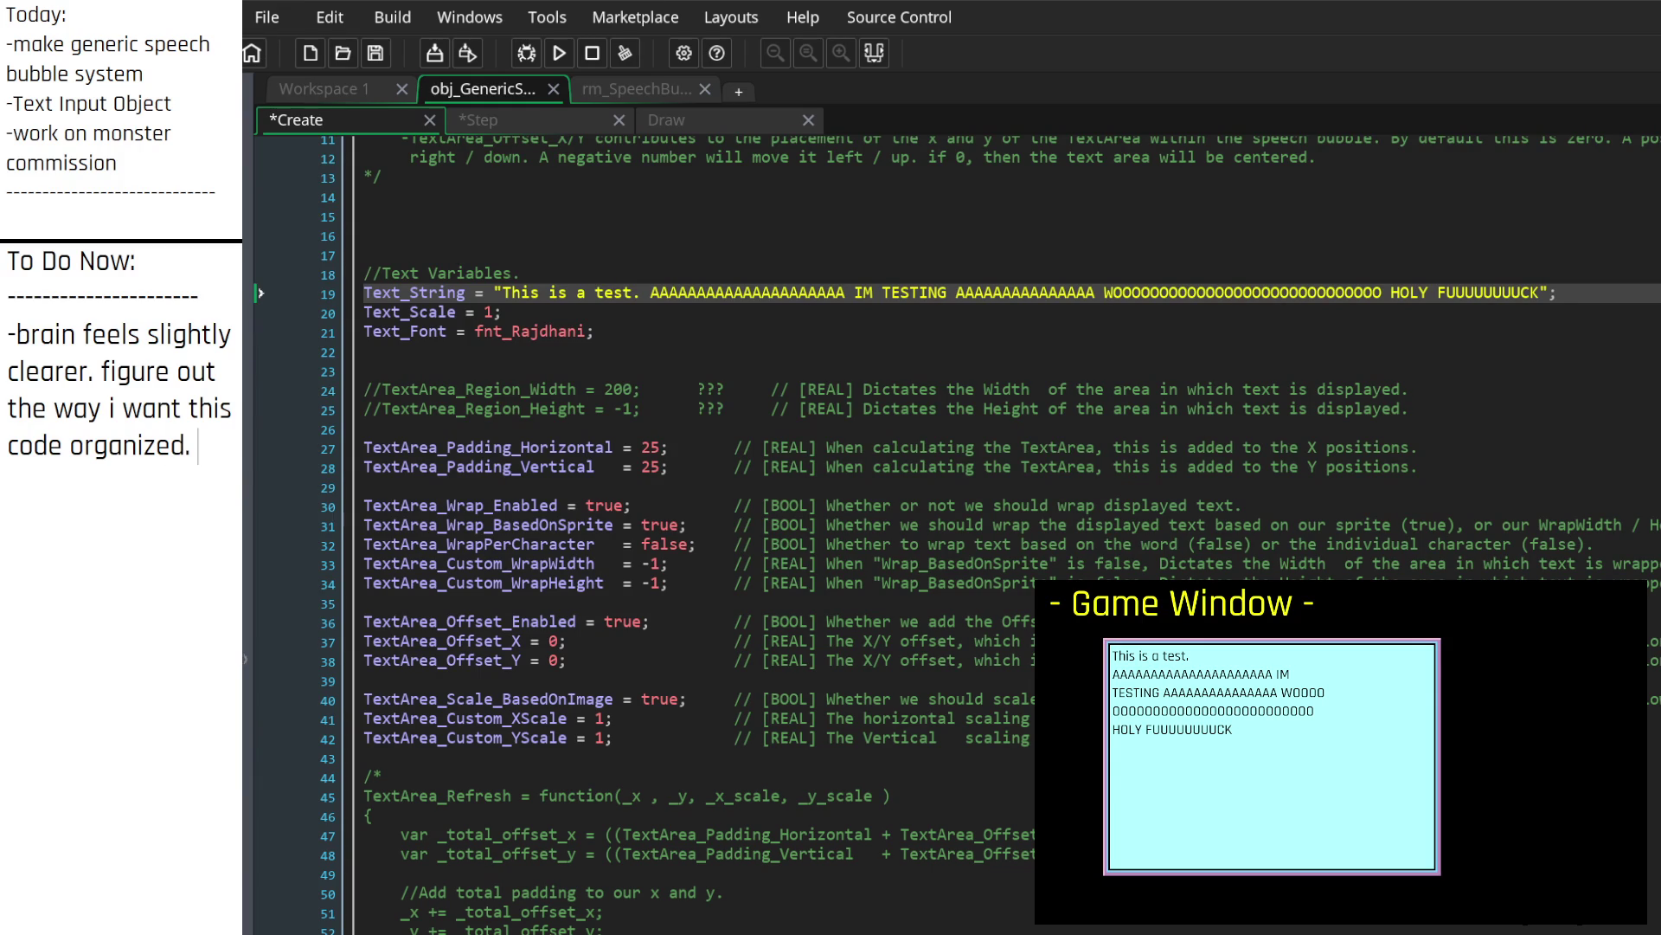
{"action": "type", "text": "0"}
{"action": "key", "text": "BackSpace"}
{"action": "type", "text": "-figure out default beh"}
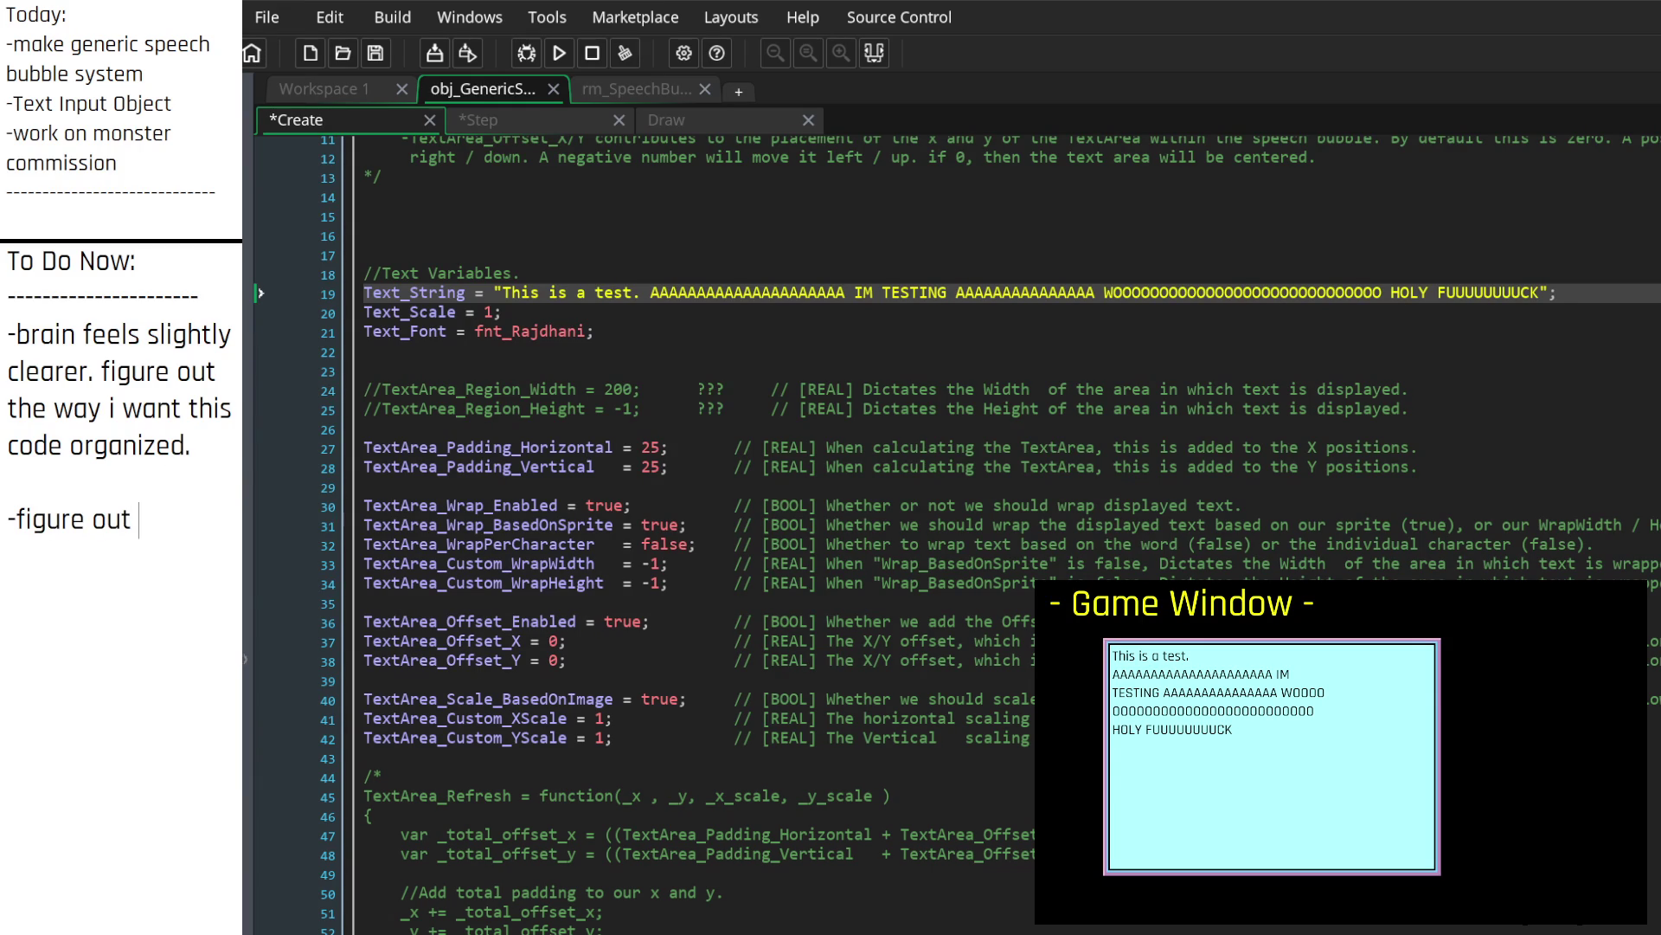
{"action": "type", "text": "aviors i want./"}
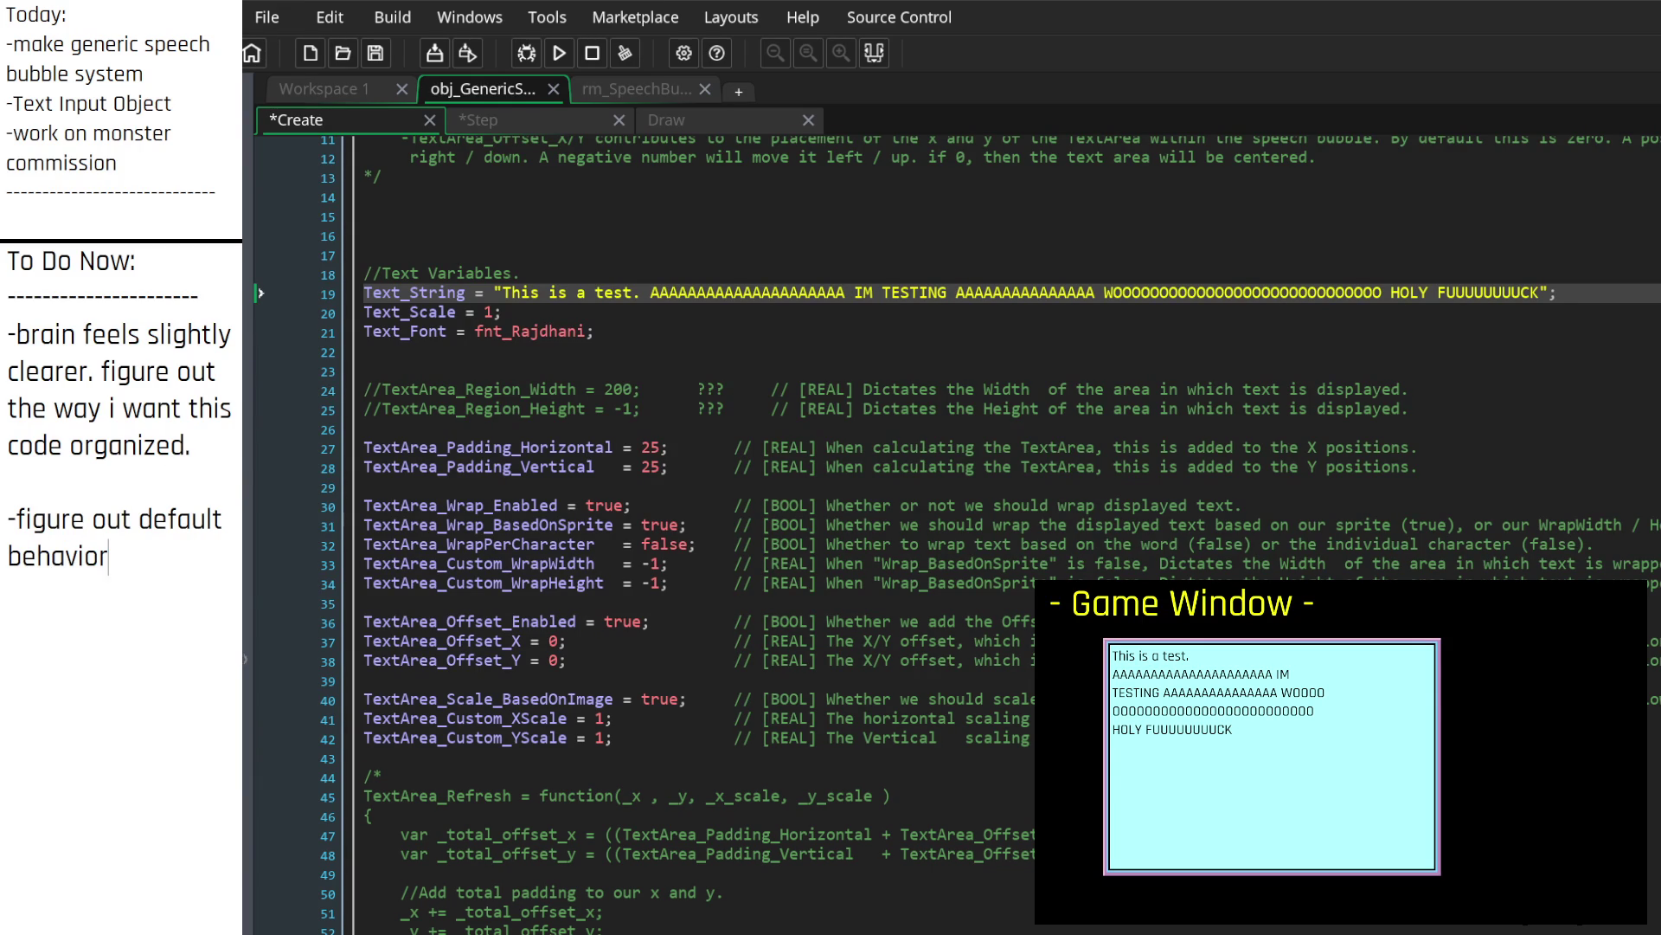
Step: Add the item 'figure out the process i want for creating new speech bubble objects'
{"action": "key", "text": "Return"}
{"action": "key", "text": "BackSpace"}
{"action": "key", "text": "BackSpace"}
{"action": "type", "text": "figur"}
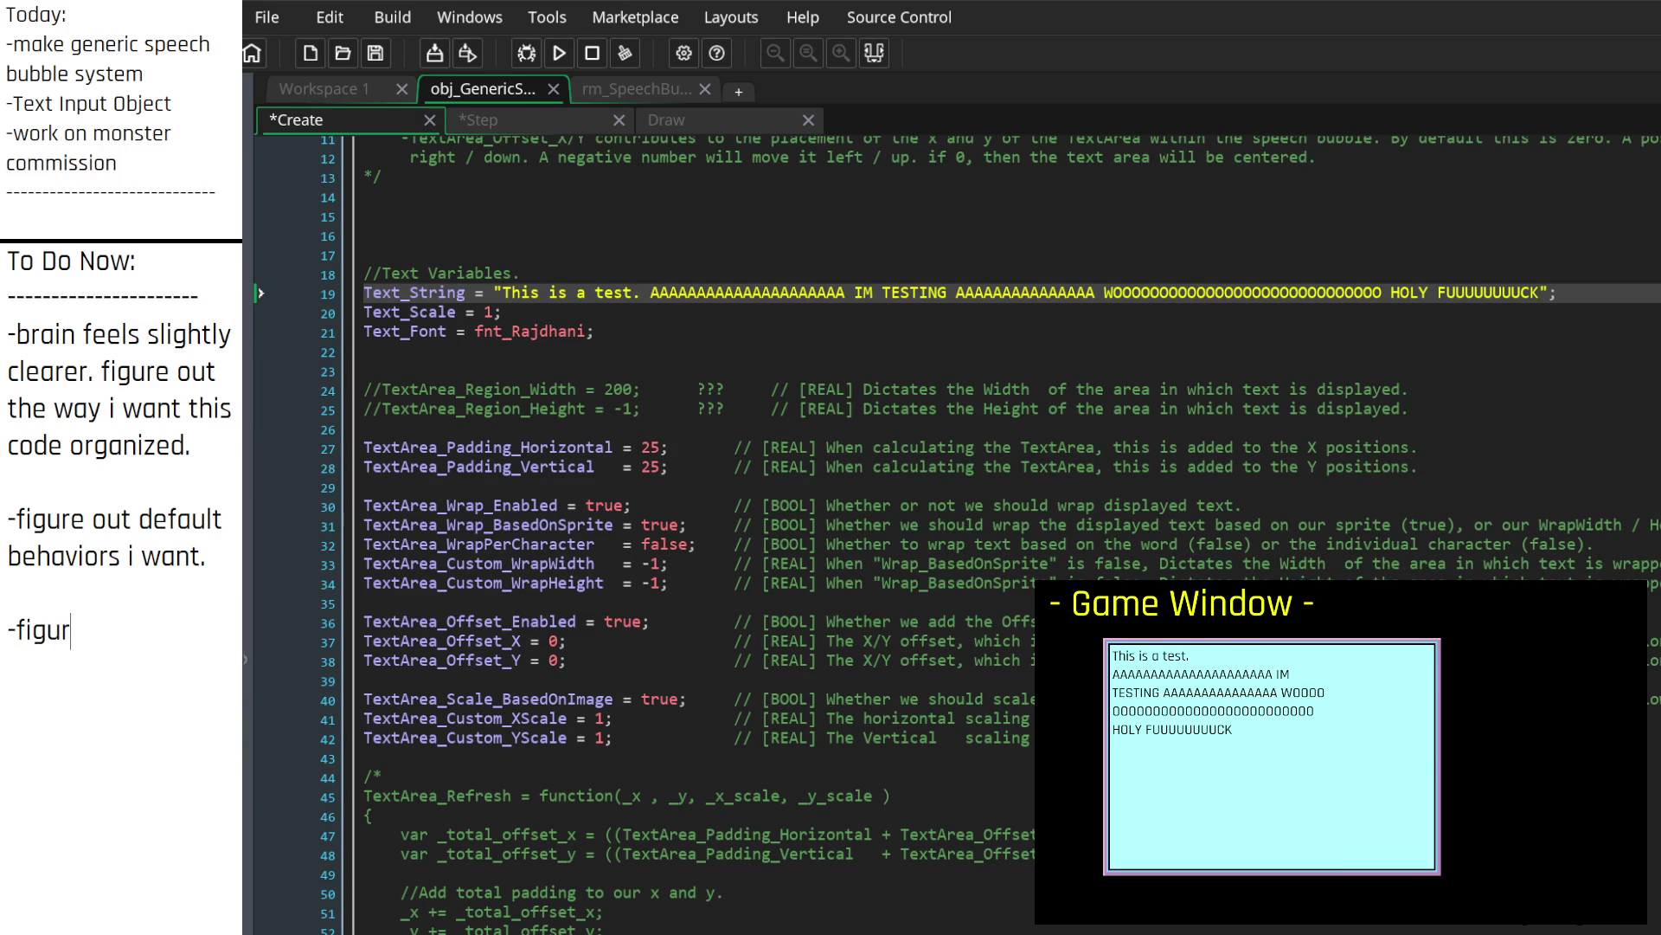
{"action": "type", "text": "e out the process i want for creating new speech bubble objects."}
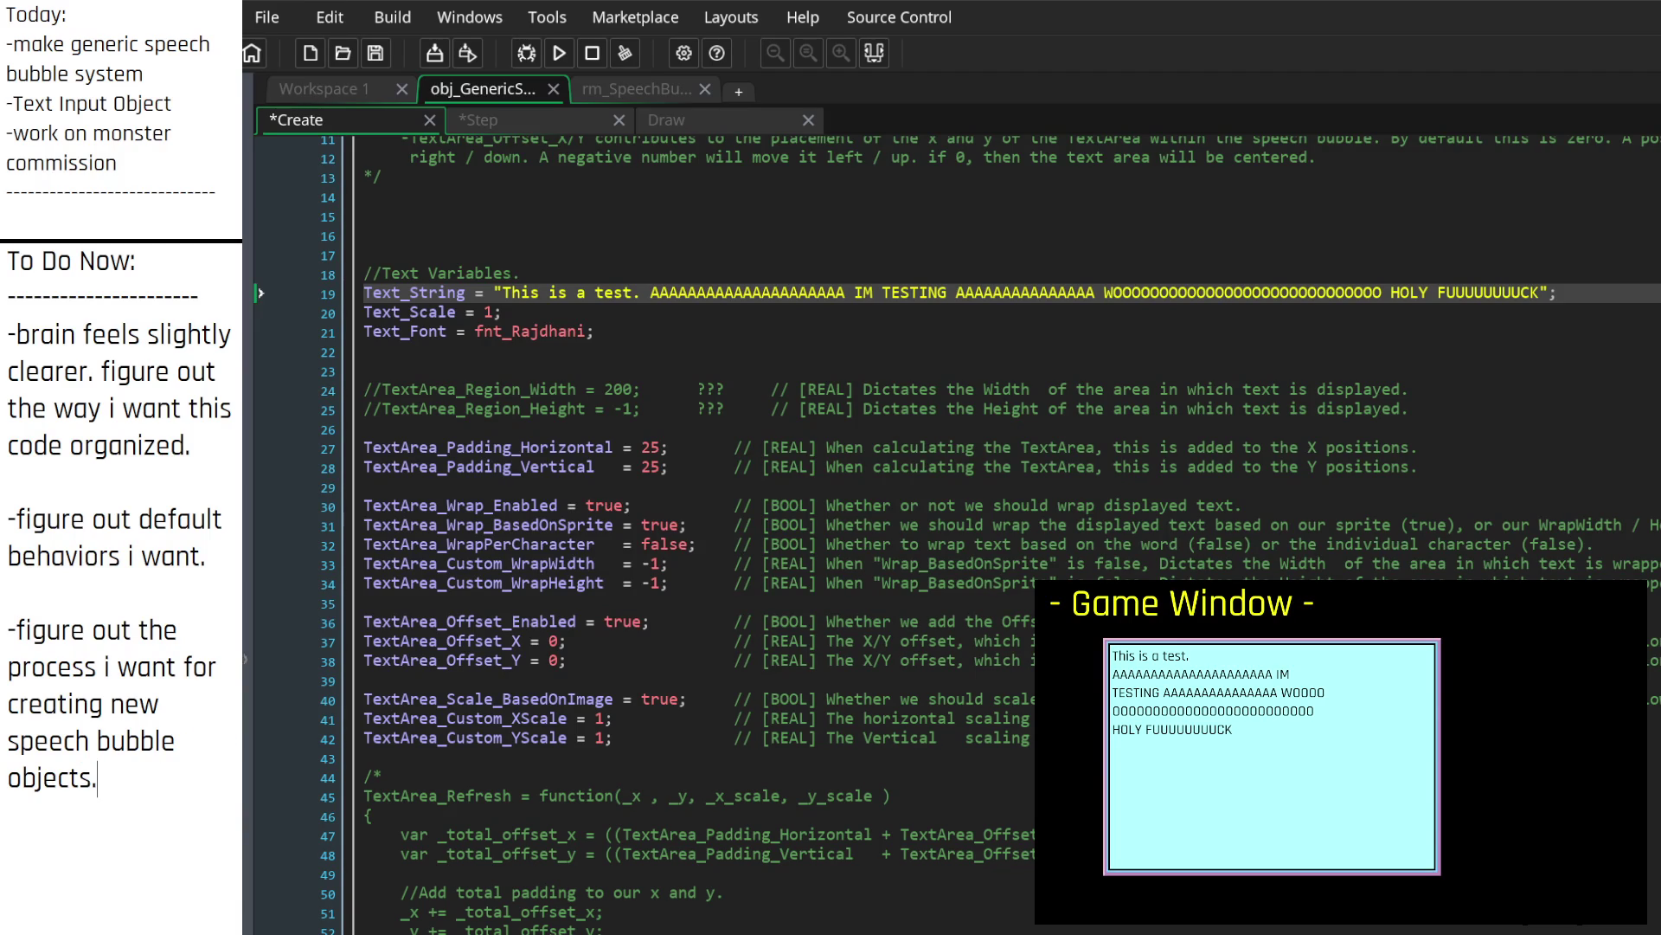
{"action": "left_click", "coordinate": [1002, 390]}
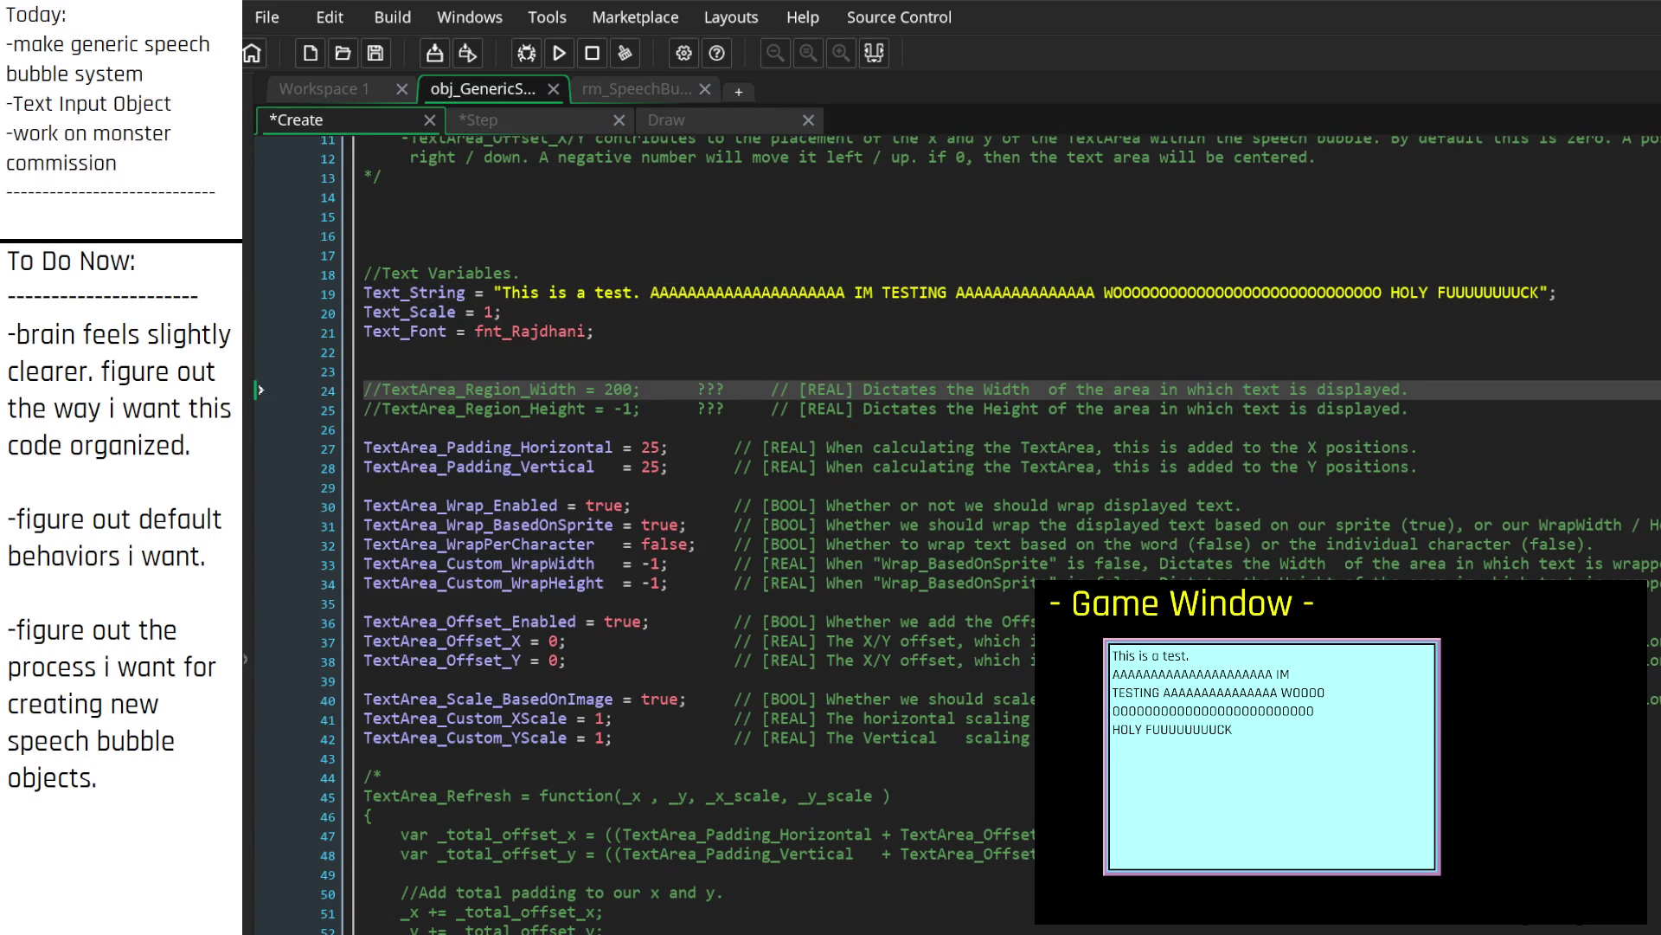
Step: Add an empty indented /* */ comment block below the commented-out functions
{"action": "scroll", "coordinate": [822, 651], "scroll_direction": "down", "scroll_amount": 5}
{"action": "scroll", "coordinate": [822, 653], "scroll_direction": "up", "scroll_amount": 3}
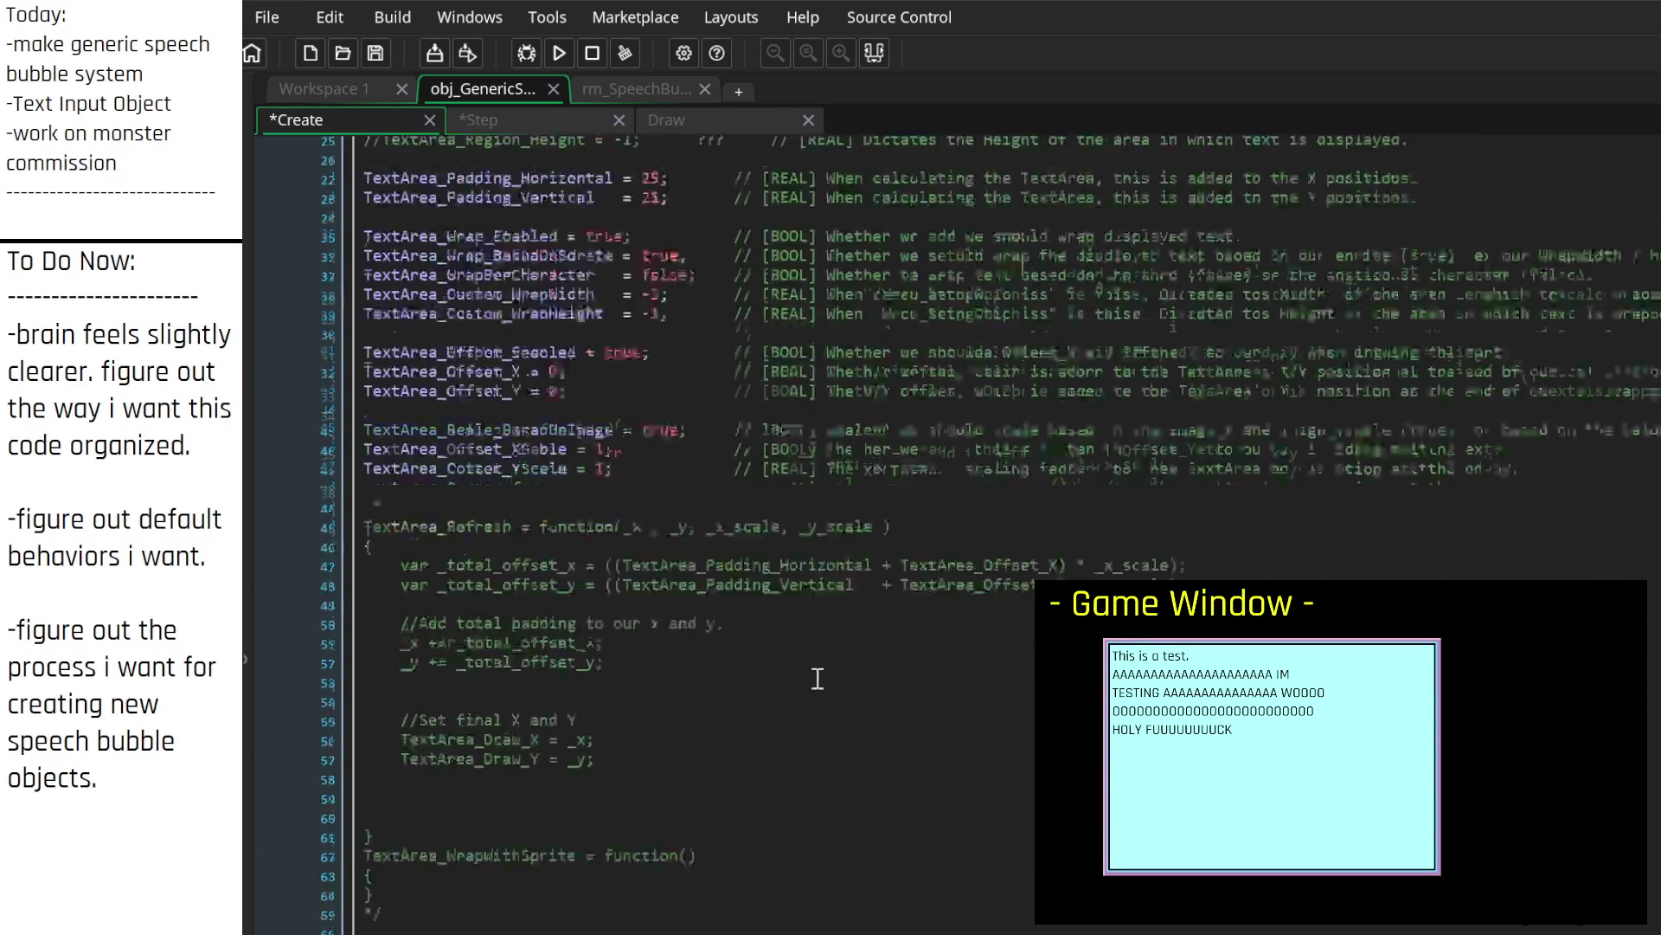
{"action": "scroll", "coordinate": [441, 605], "scroll_direction": "up", "scroll_amount": 3}
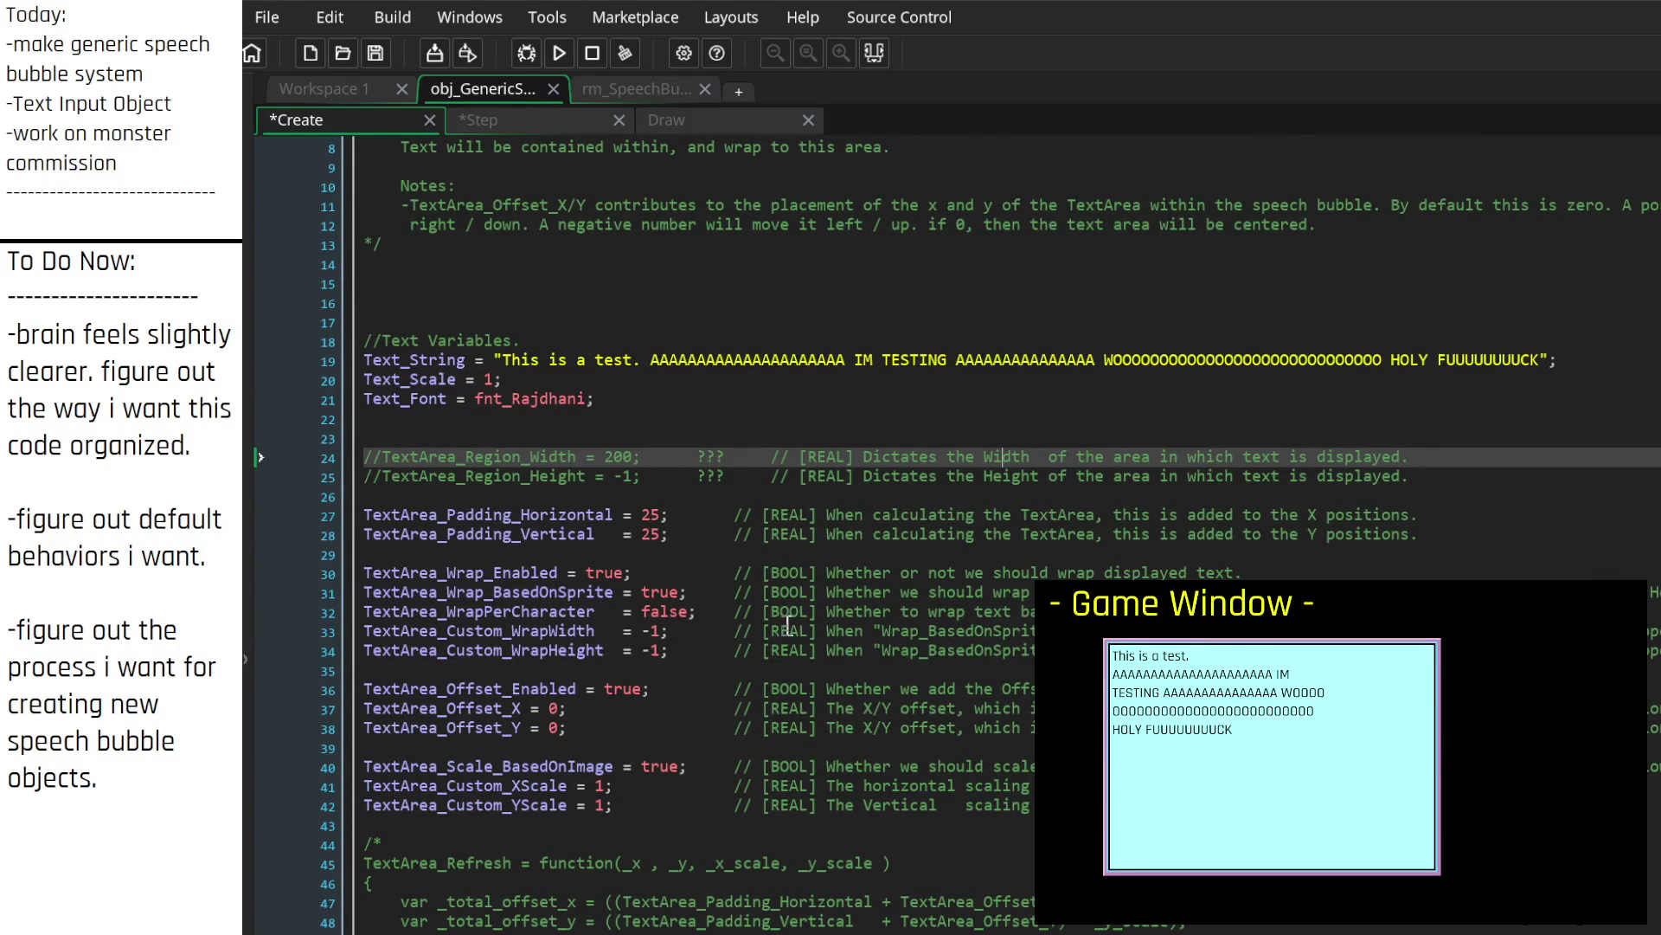
{"action": "scroll", "coordinate": [785, 627], "scroll_direction": "down", "scroll_amount": 3}
{"action": "scroll", "coordinate": [782, 636], "scroll_direction": "down", "scroll_amount": 6}
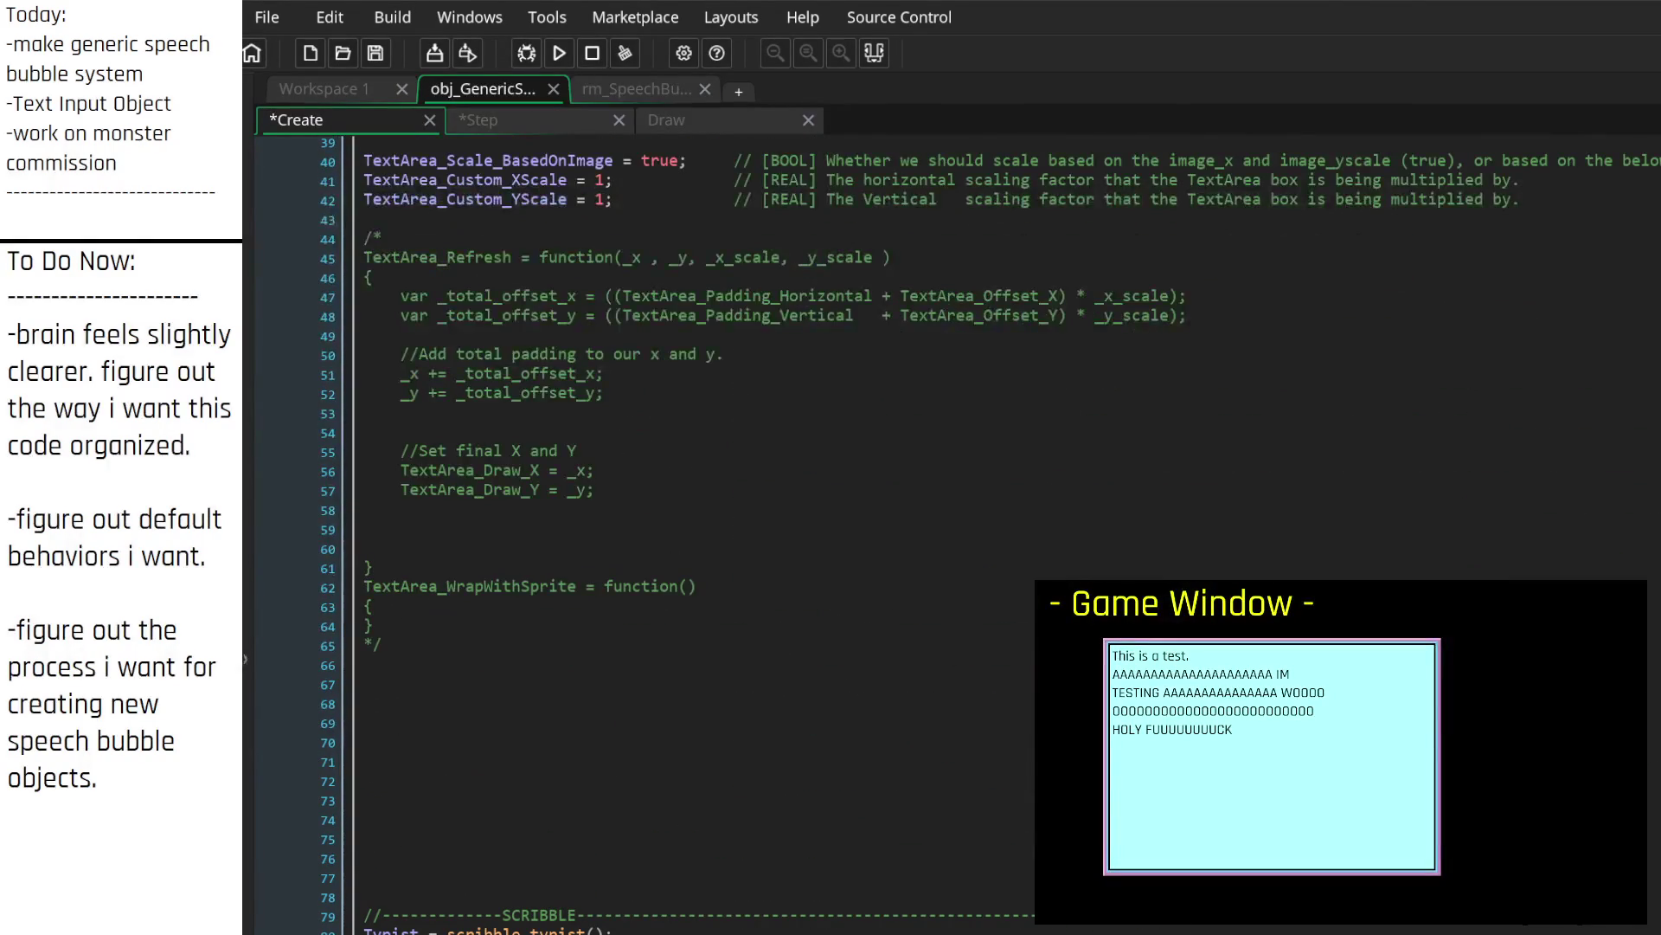
{"action": "scroll", "coordinate": [502, 717], "scroll_direction": "down", "scroll_amount": 4}
{"action": "scroll", "coordinate": [597, 580], "scroll_direction": "up", "scroll_amount": 6}
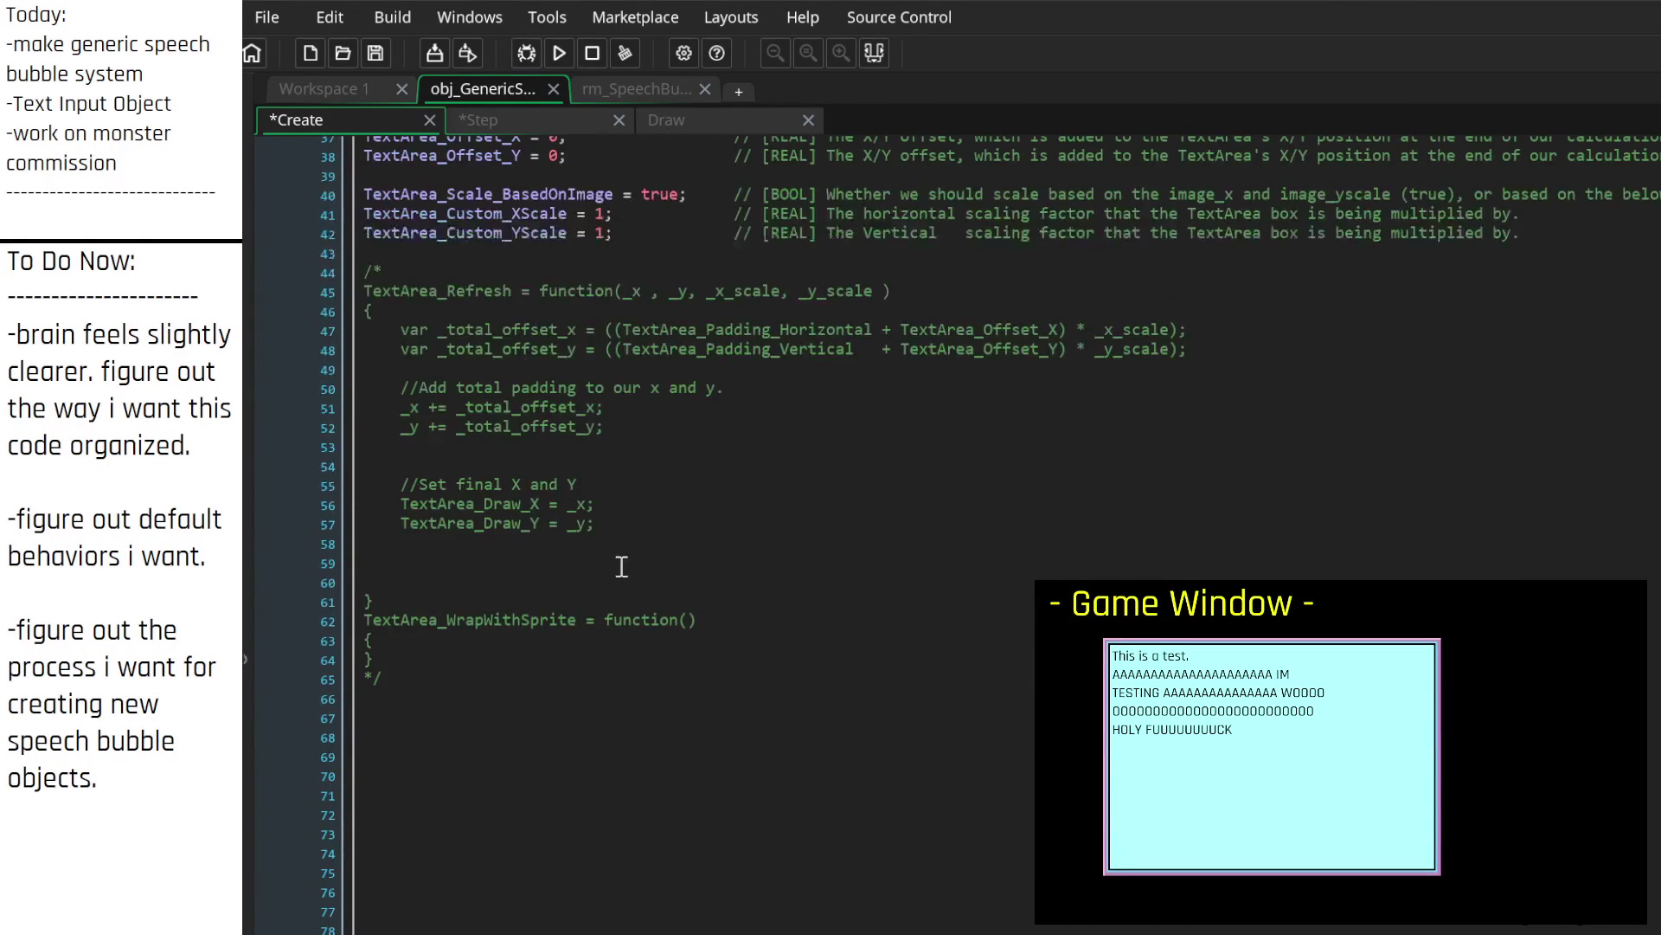
{"action": "scroll", "coordinate": [613, 605], "scroll_direction": "down", "scroll_amount": 7}
{"action": "left_click", "coordinate": [506, 441]}
{"action": "key", "text": "Return"}
{"action": "key", "text": "Return"}
{"action": "key", "text": "Return"}
{"action": "key", "text": "Return"}
{"action": "key", "text": "BackSpace"}
{"action": "key", "text": "BackSpace"}
{"action": "key", "text": "BackSpace"}
{"action": "key", "text": "Up"}
{"action": "key", "text": "Up"}
{"action": "key", "text": "Up"}
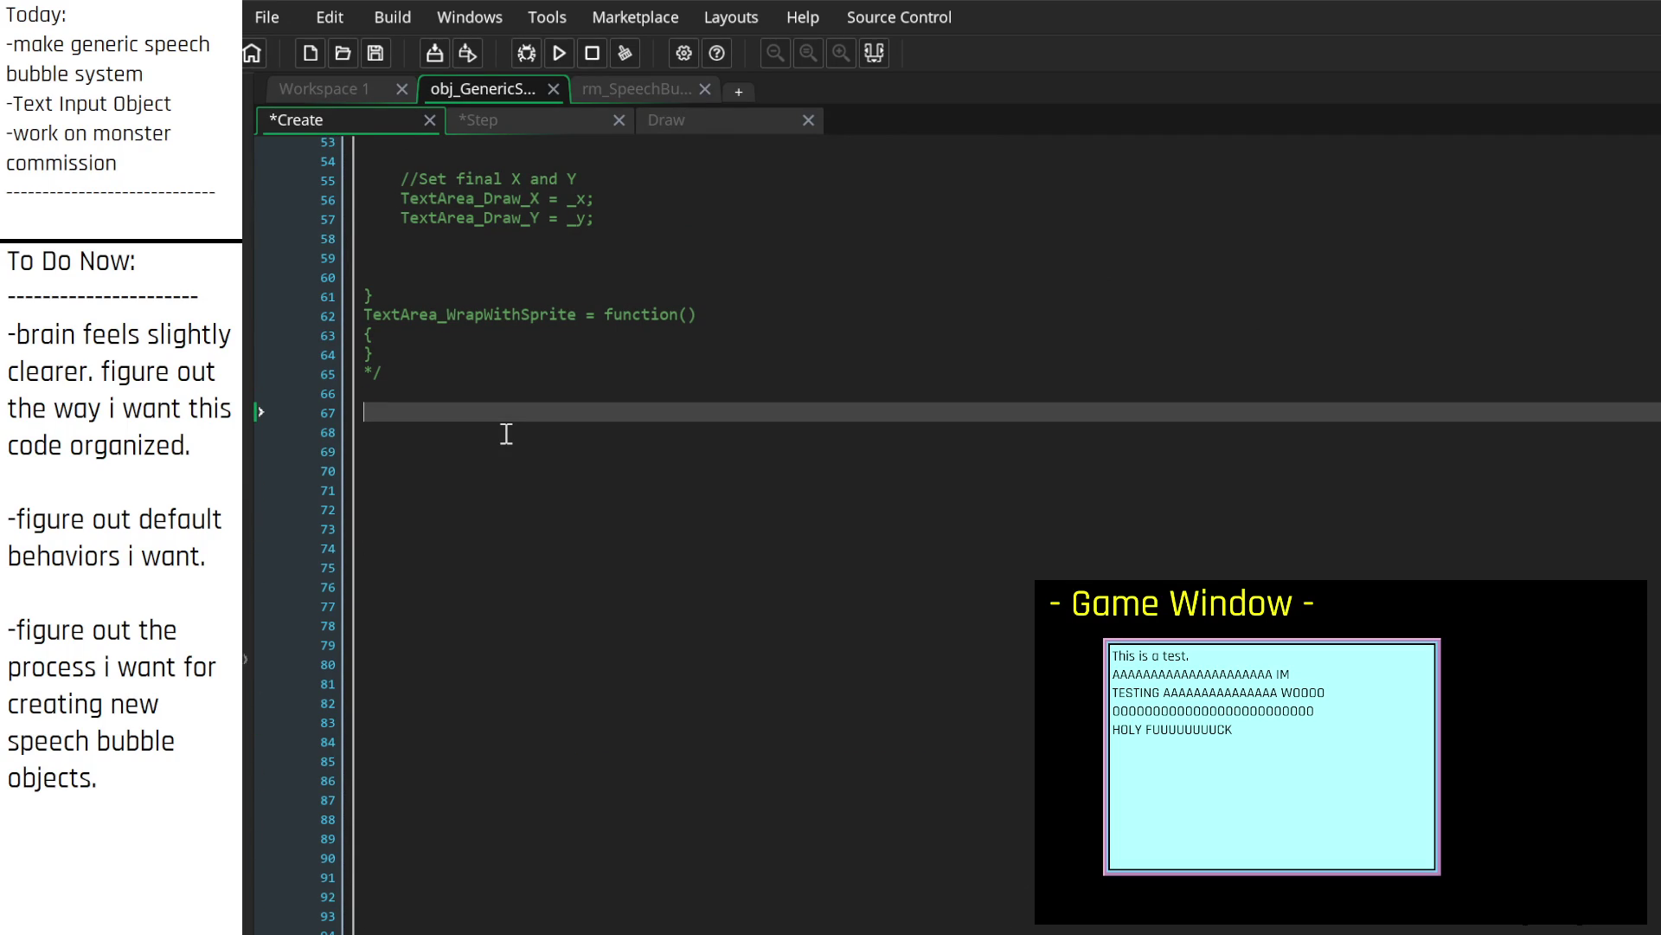
{"action": "type", "text": "/*"}
{"action": "key", "text": "Down"}
{"action": "key", "text": "Down"}
{"action": "key", "text": "Down"}
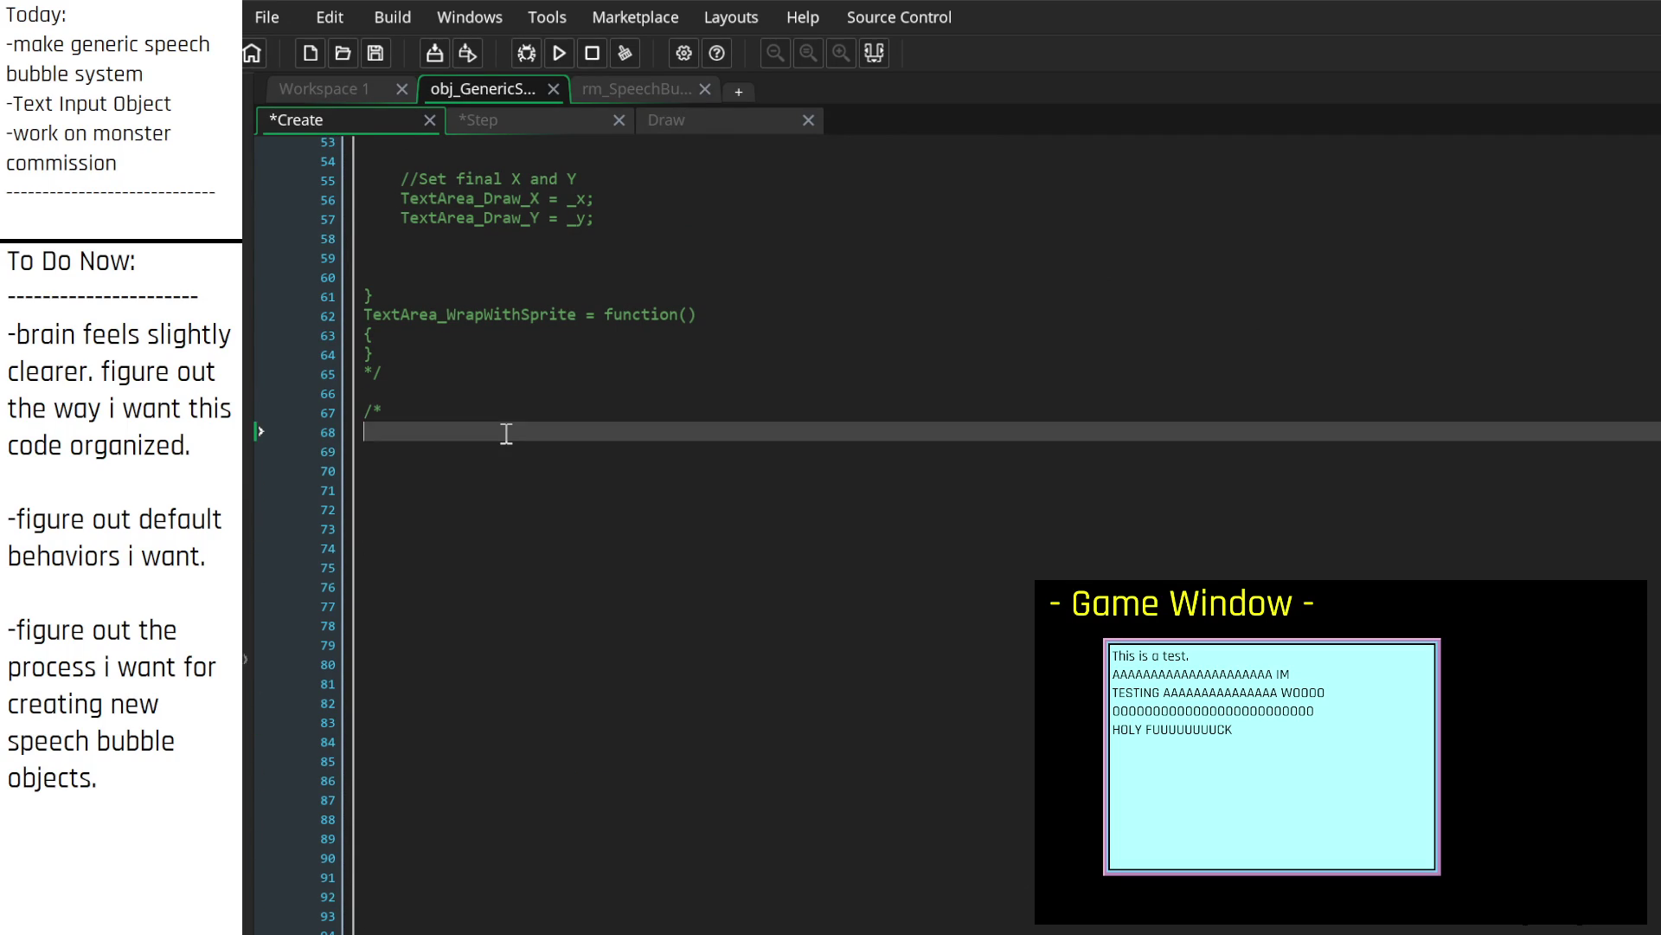
{"action": "key", "text": "Down"}
{"action": "type", "text": "*/"}
{"action": "key", "text": "Up"}
{"action": "key", "text": "Up"}
{"action": "key", "text": "Up"}
{"action": "key", "text": "Tab"}
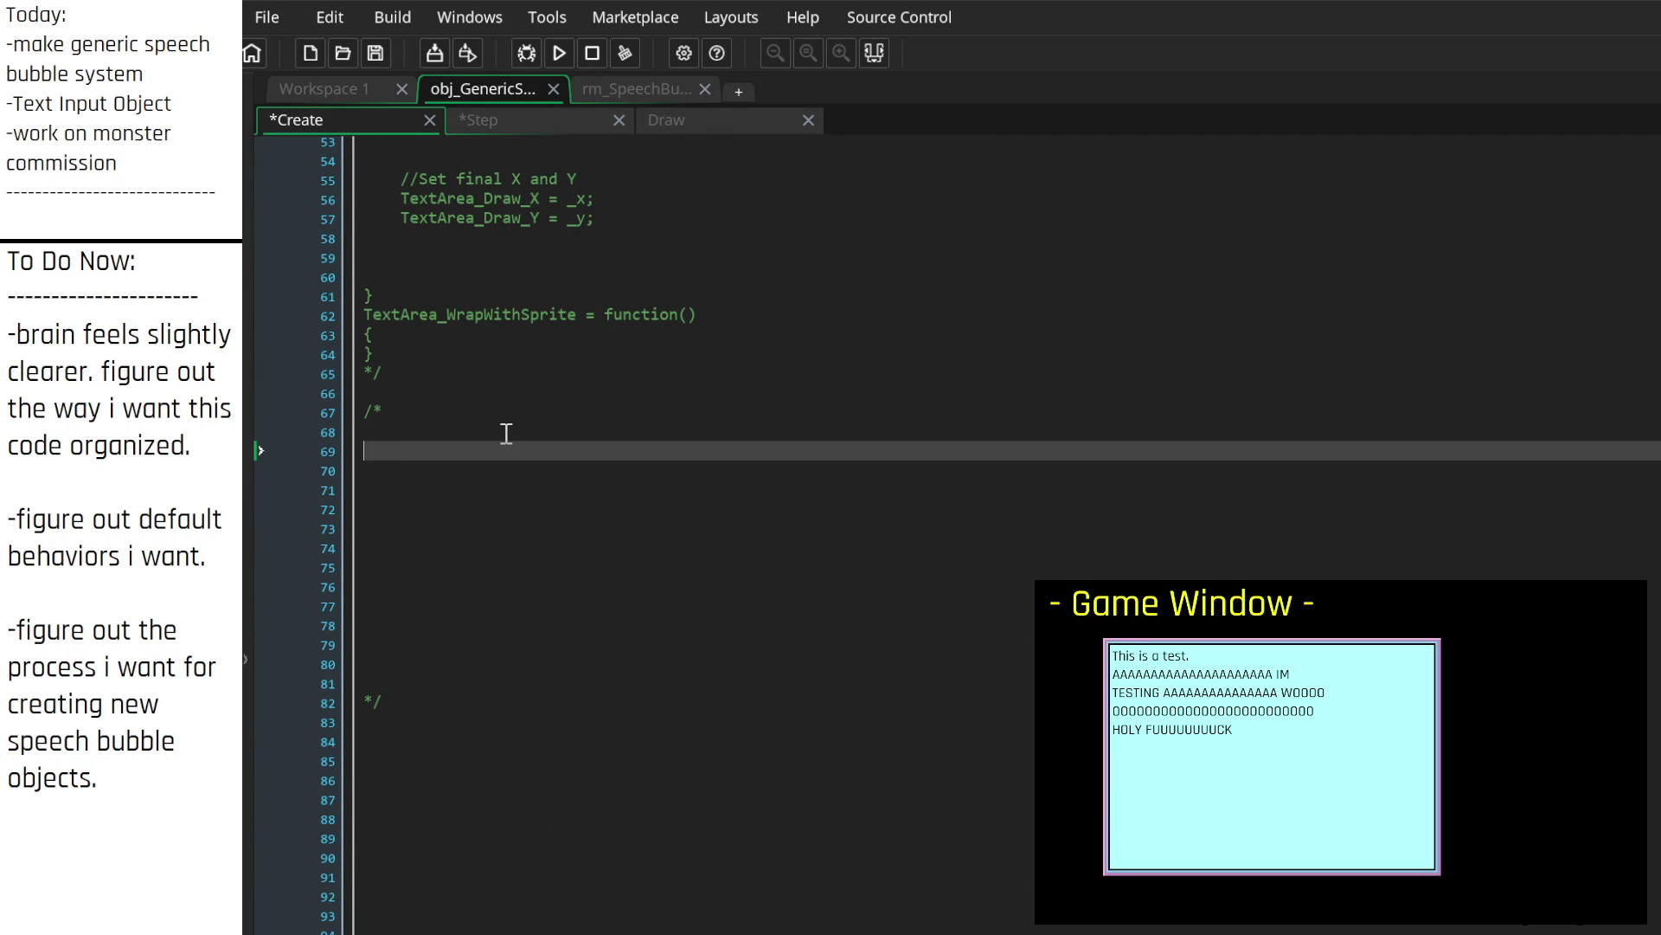
Step: Write 'How do i want to go about creating new speech bubbles?', 'Ideally,' and '-spawn speech bubble object.'
{"action": "type", "text": "How do i want to go about creating new speech bubbles?"}
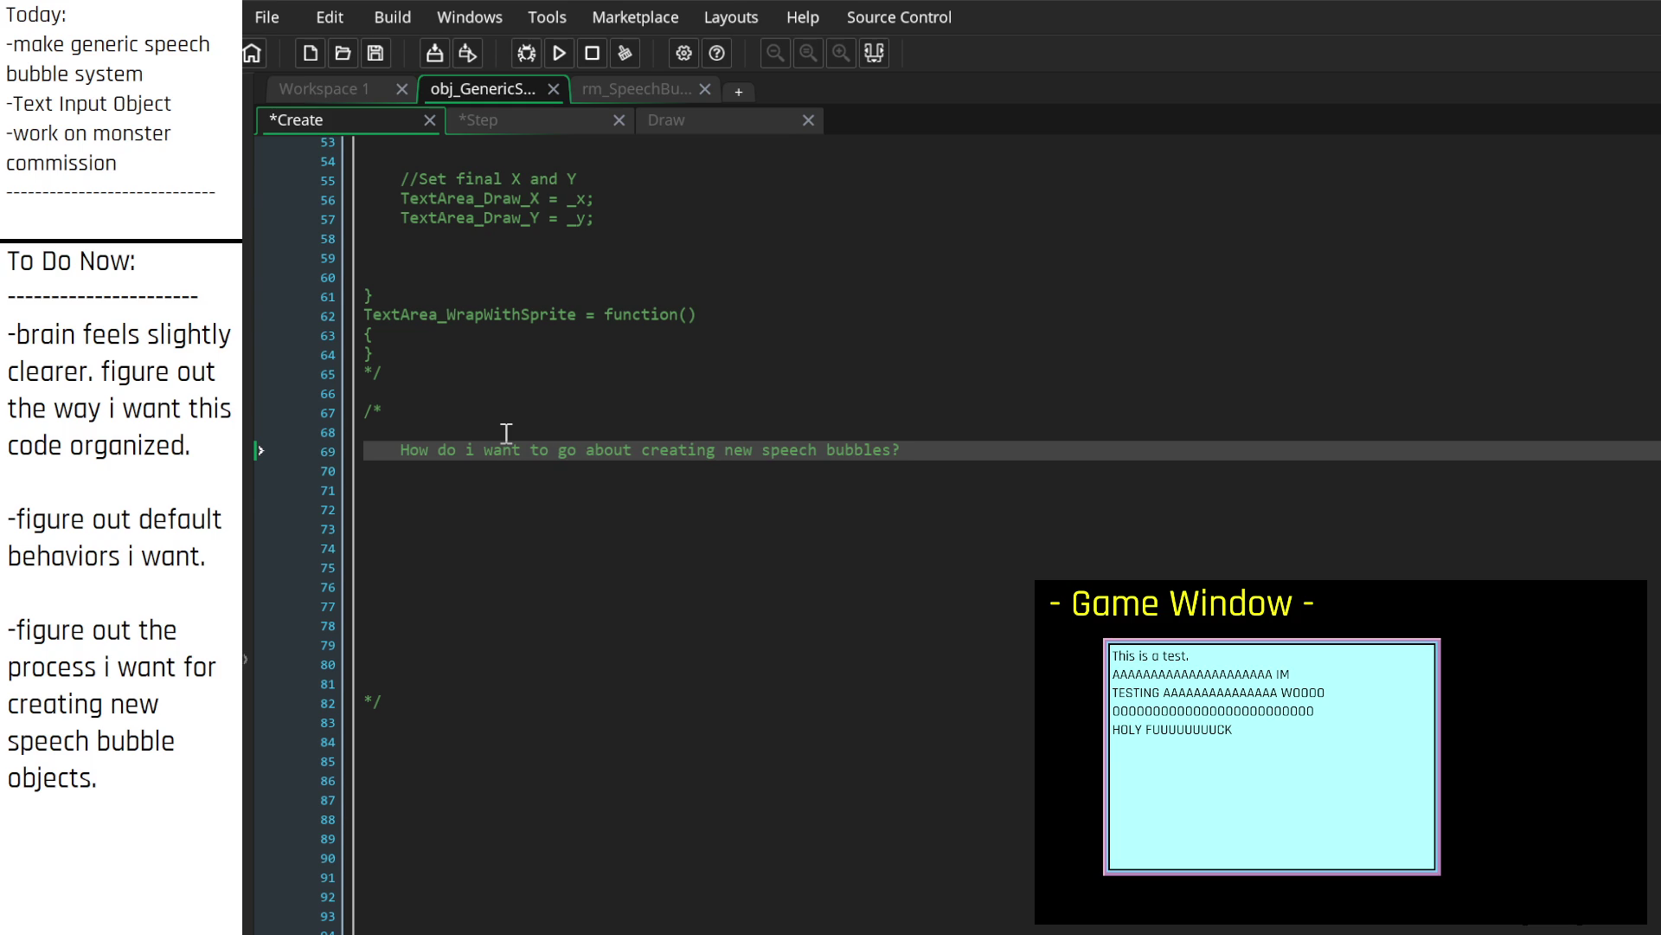
{"action": "key", "text": "Return"}
{"action": "key", "text": "Return"}
{"action": "type", "text": "Ideally,"}
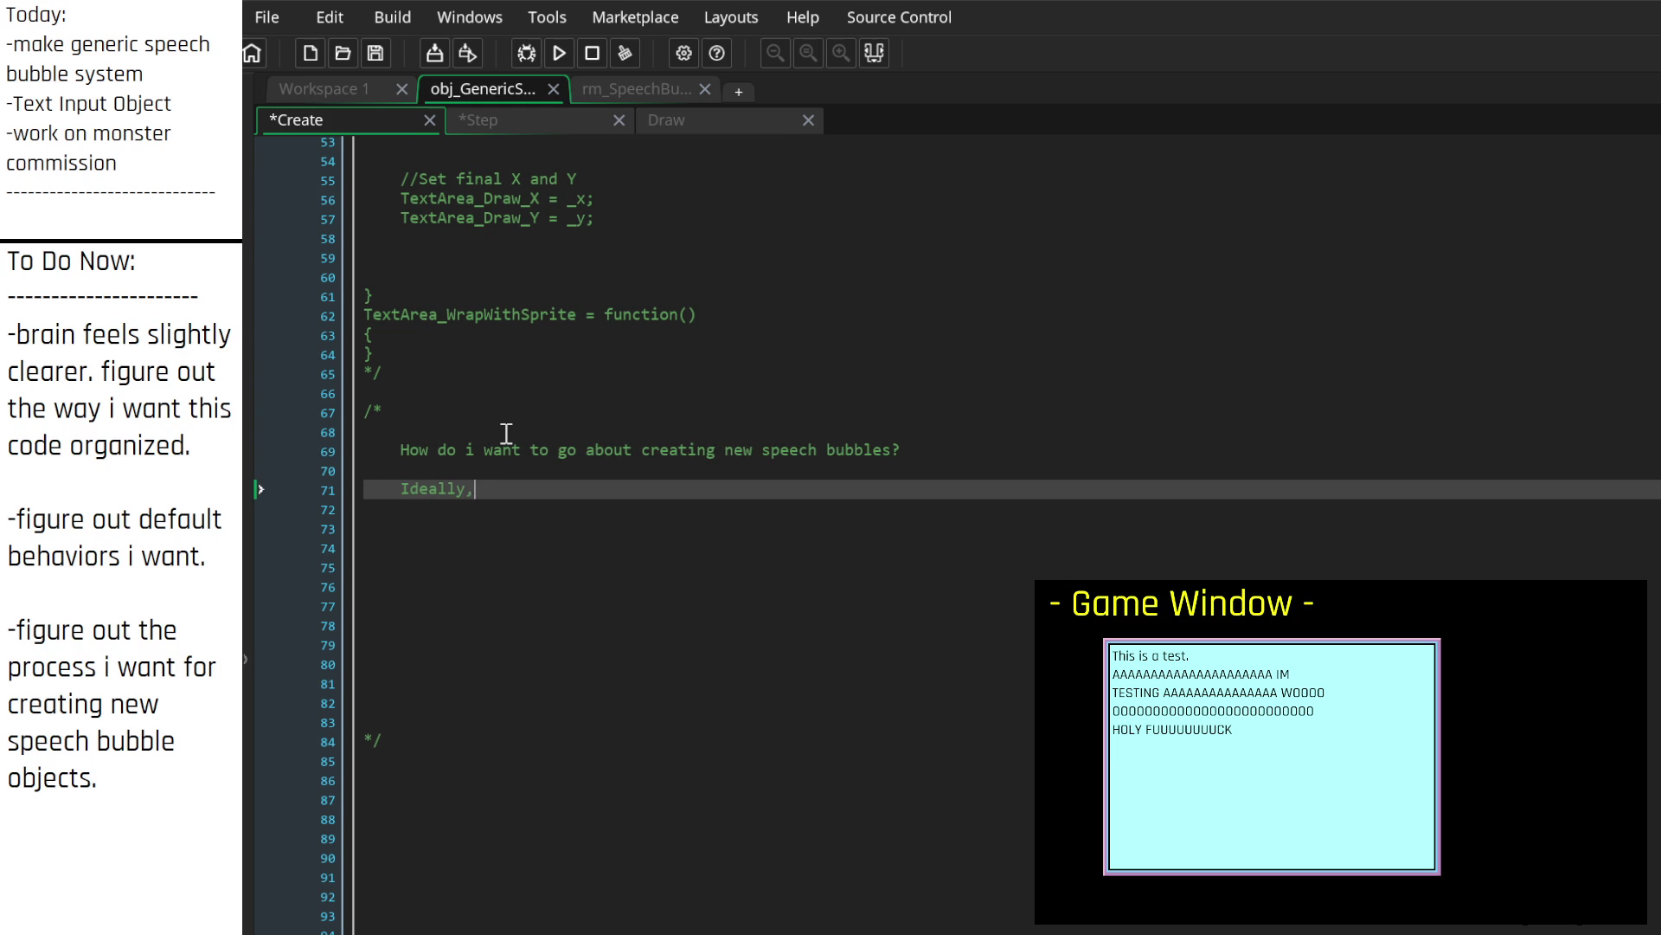
{"action": "key", "text": "Return"}
{"action": "key", "text": "Return"}
{"action": "type", "text": "-soaw"}
{"action": "key", "text": "BackSpace"}
{"action": "key", "text": "BackSpace"}
{"action": "key", "text": "BackSpace"}
{"action": "type", "text": "pawn speech bubble "}
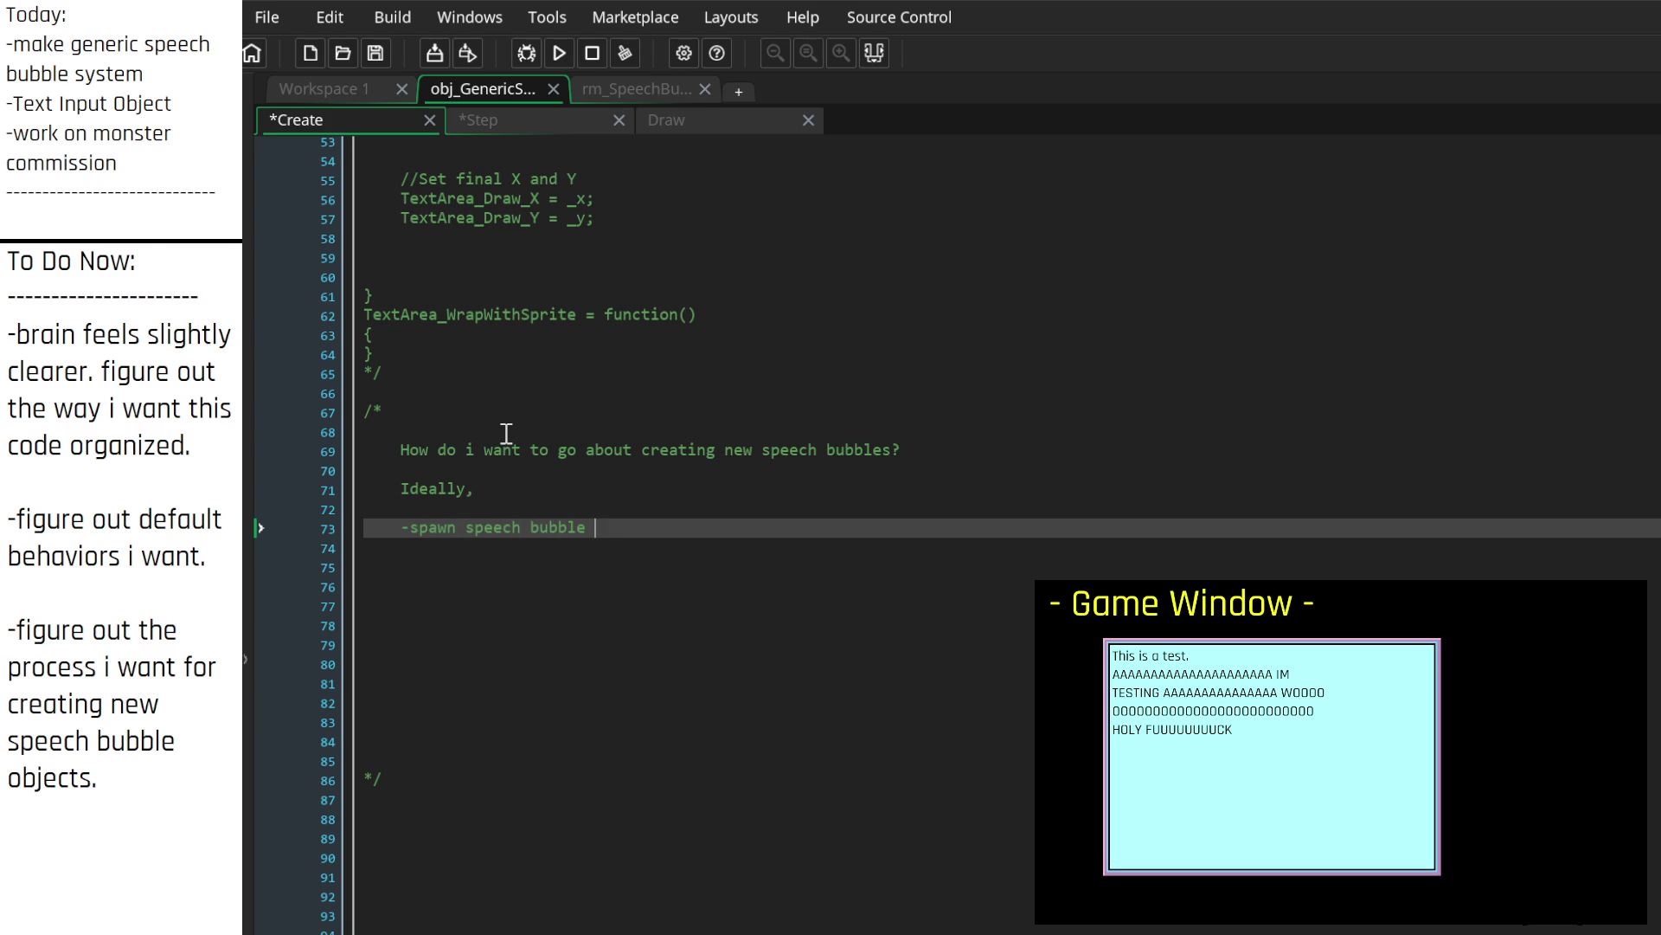
{"action": "type", "text": "object."}
{"action": "key", "text": "Return"}
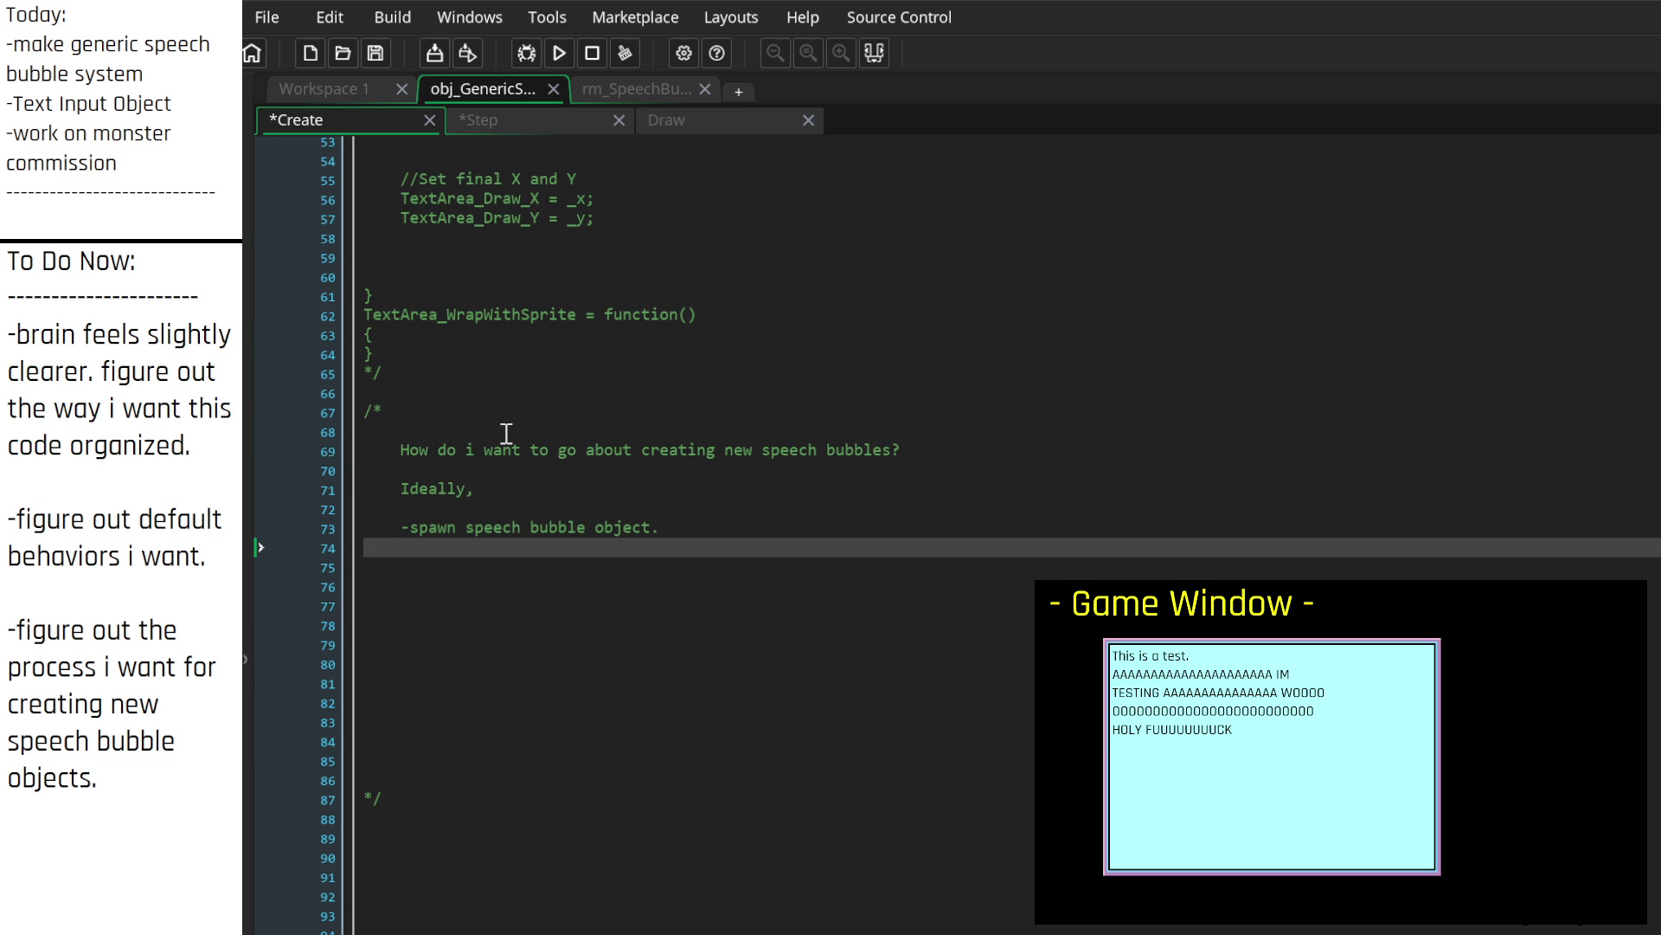
Step: Add an 'In Game:' heading above the spawn step and an indented 'Creating new Speech Bubble child objects:' heading
{"action": "key", "text": "Up"}
{"action": "key", "text": "Up"}
{"action": "key", "text": "Return"}
{"action": "key", "text": "Return"}
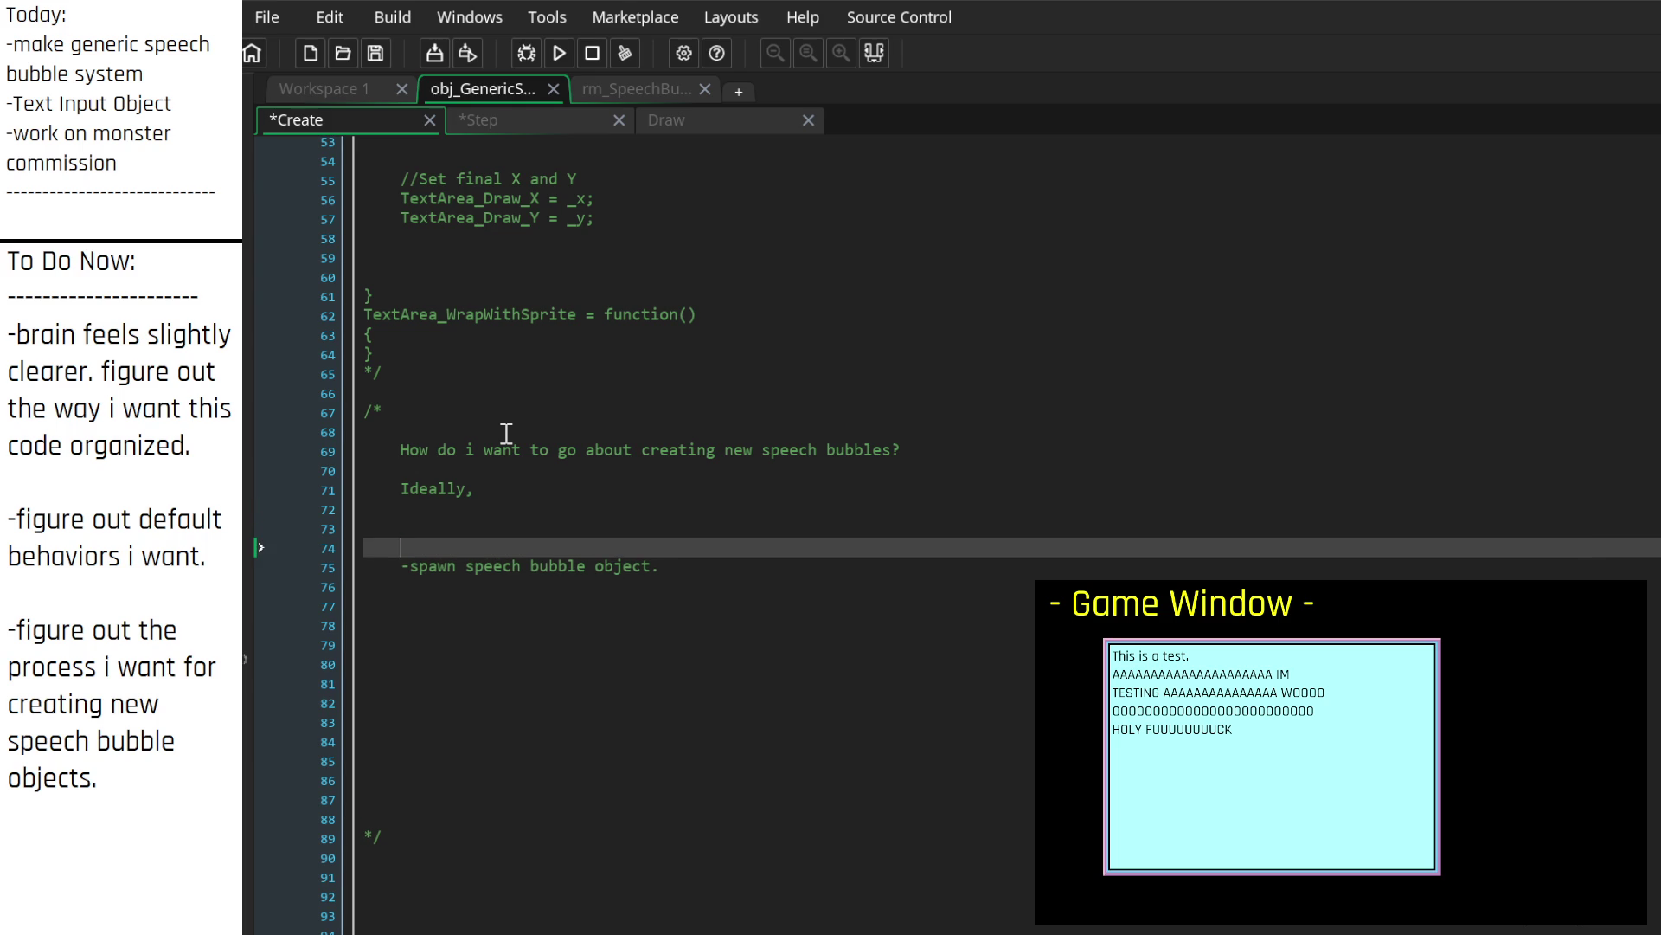
{"action": "type", "text": "In Ga"}
{"action": "type", "text": "me:"}
{"action": "key", "text": "Down"}
{"action": "key", "text": "Down"}
{"action": "key", "text": "Down"}
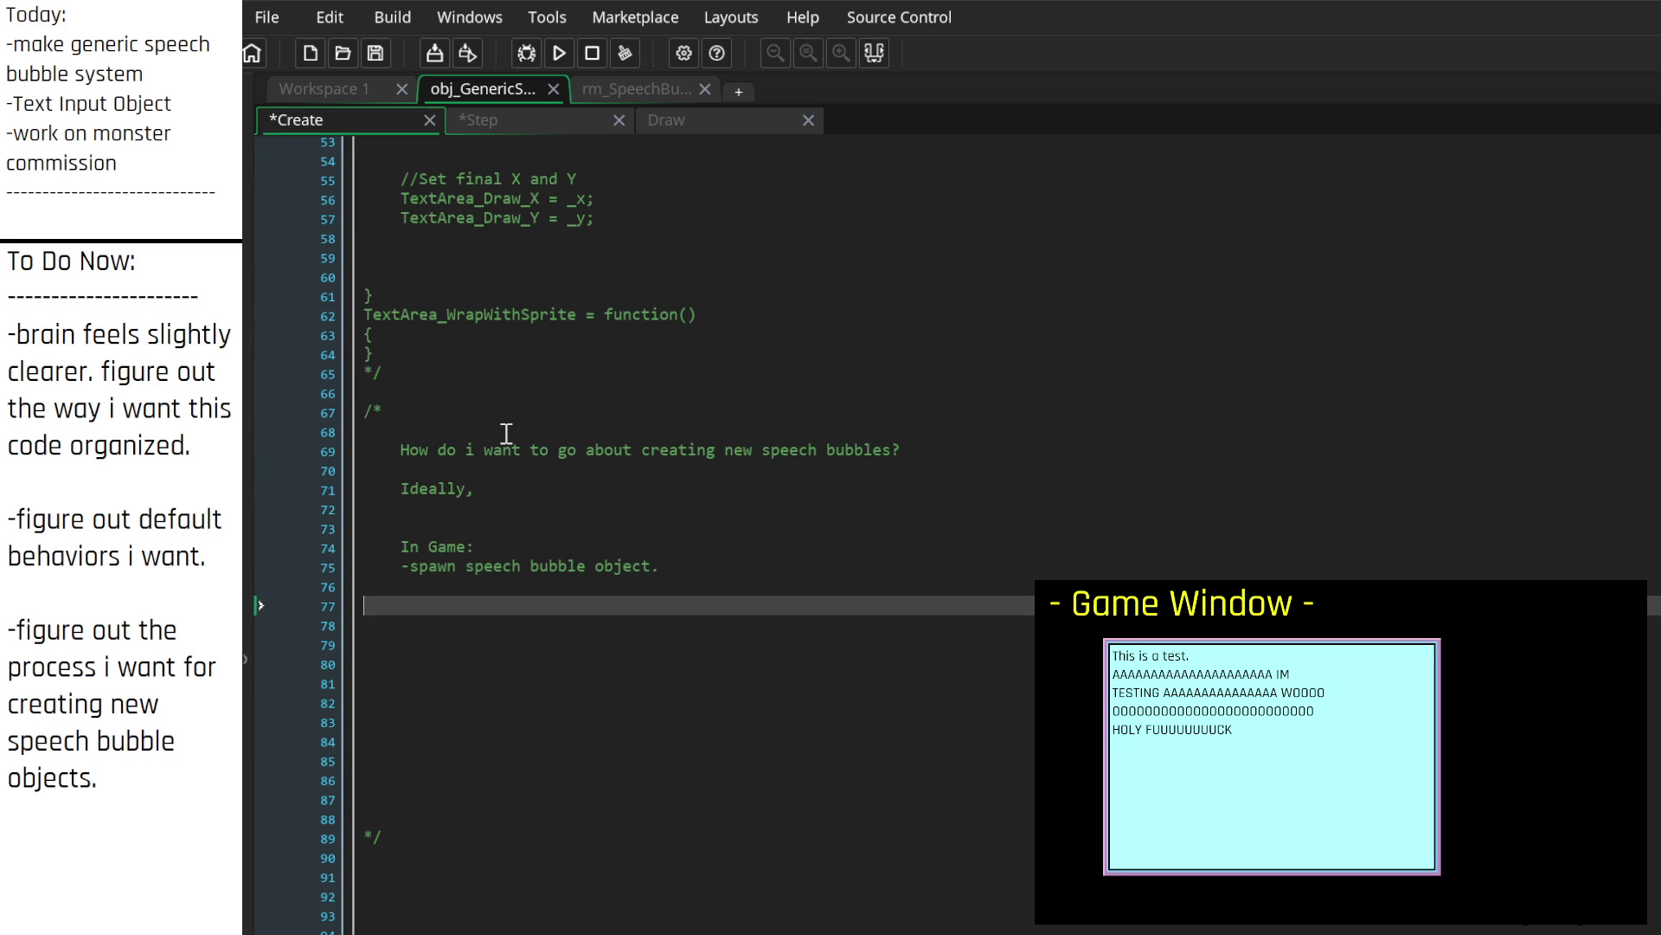
{"action": "type", "text": "Creating"}
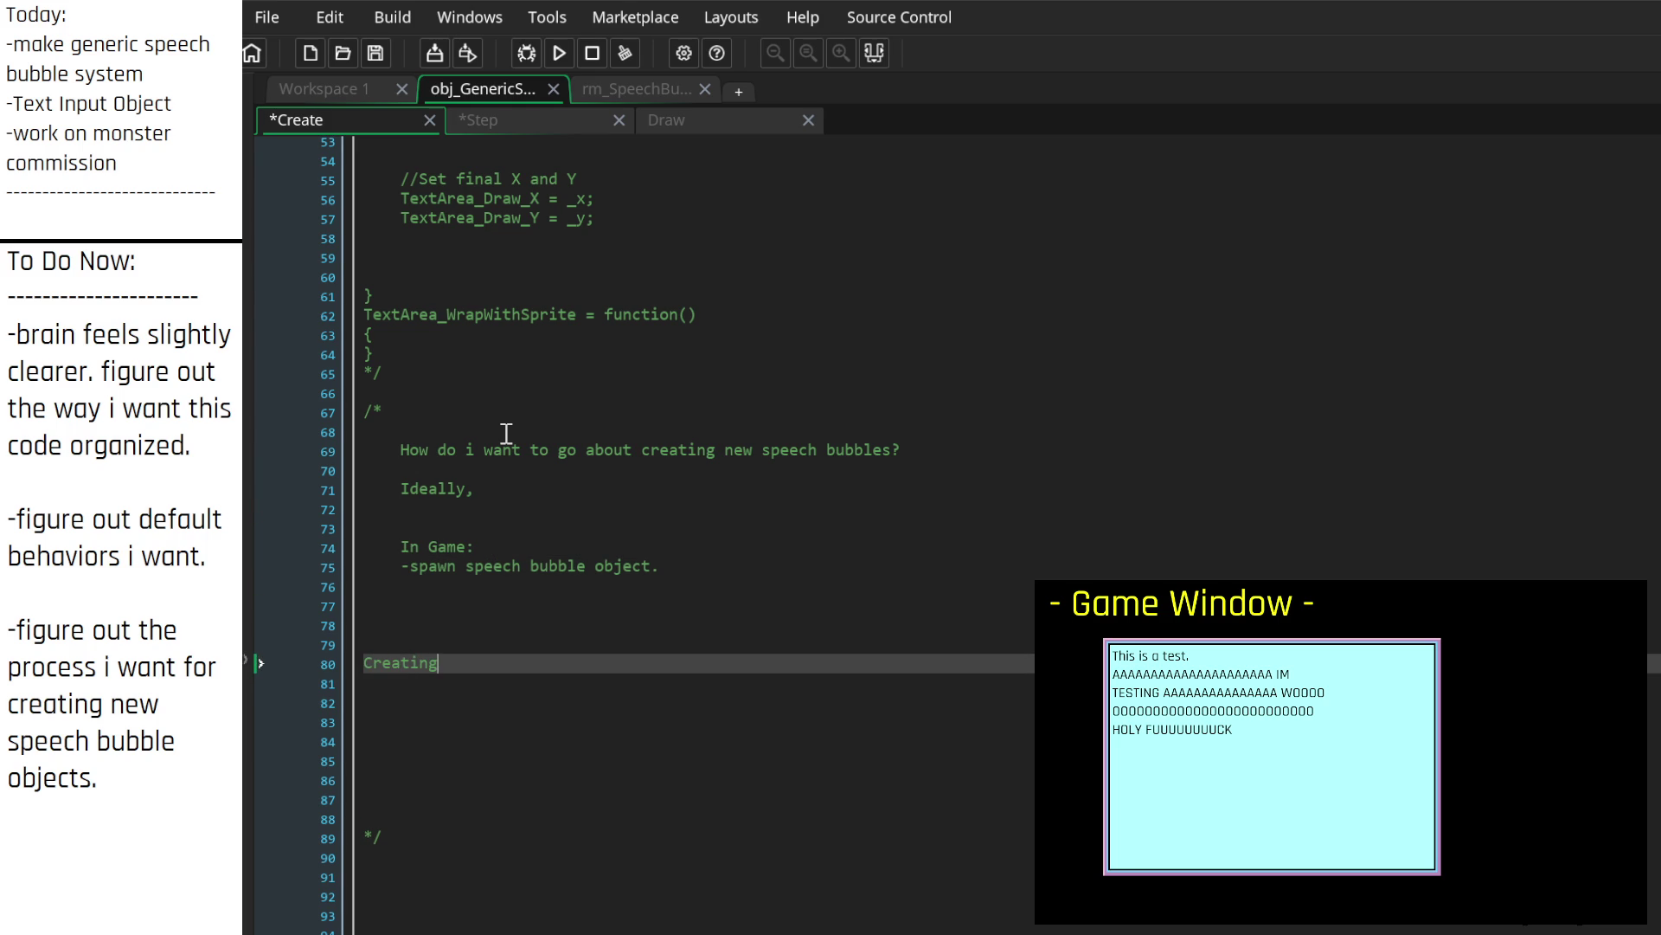
{"action": "type", "text": " new Speech bubble"}
{"action": "key", "text": "BackSpace"}
{"action": "key", "text": "BackSpace"}
{"action": "key", "text": "BackSpace"}
{"action": "type", "text": "Bubble child objects"}
{"action": "key", "text": "Home"}
{"action": "key", "text": "Tab"}
{"action": "key", "text": "Up"}
{"action": "key", "text": "Down"}
{"action": "key", "text": "Down"}
{"action": "key", "text": "Down"}
{"action": "key", "text": "Down"}
{"action": "key", "text": "BackSpace"}
{"action": "key", "text": "BackSpace"}
{"action": "key", "text": "BackSpace"}
{"action": "key", "text": "BackSpace"}
{"action": "key", "text": "Up"}
{"action": "key", "text": "BackSpace"}
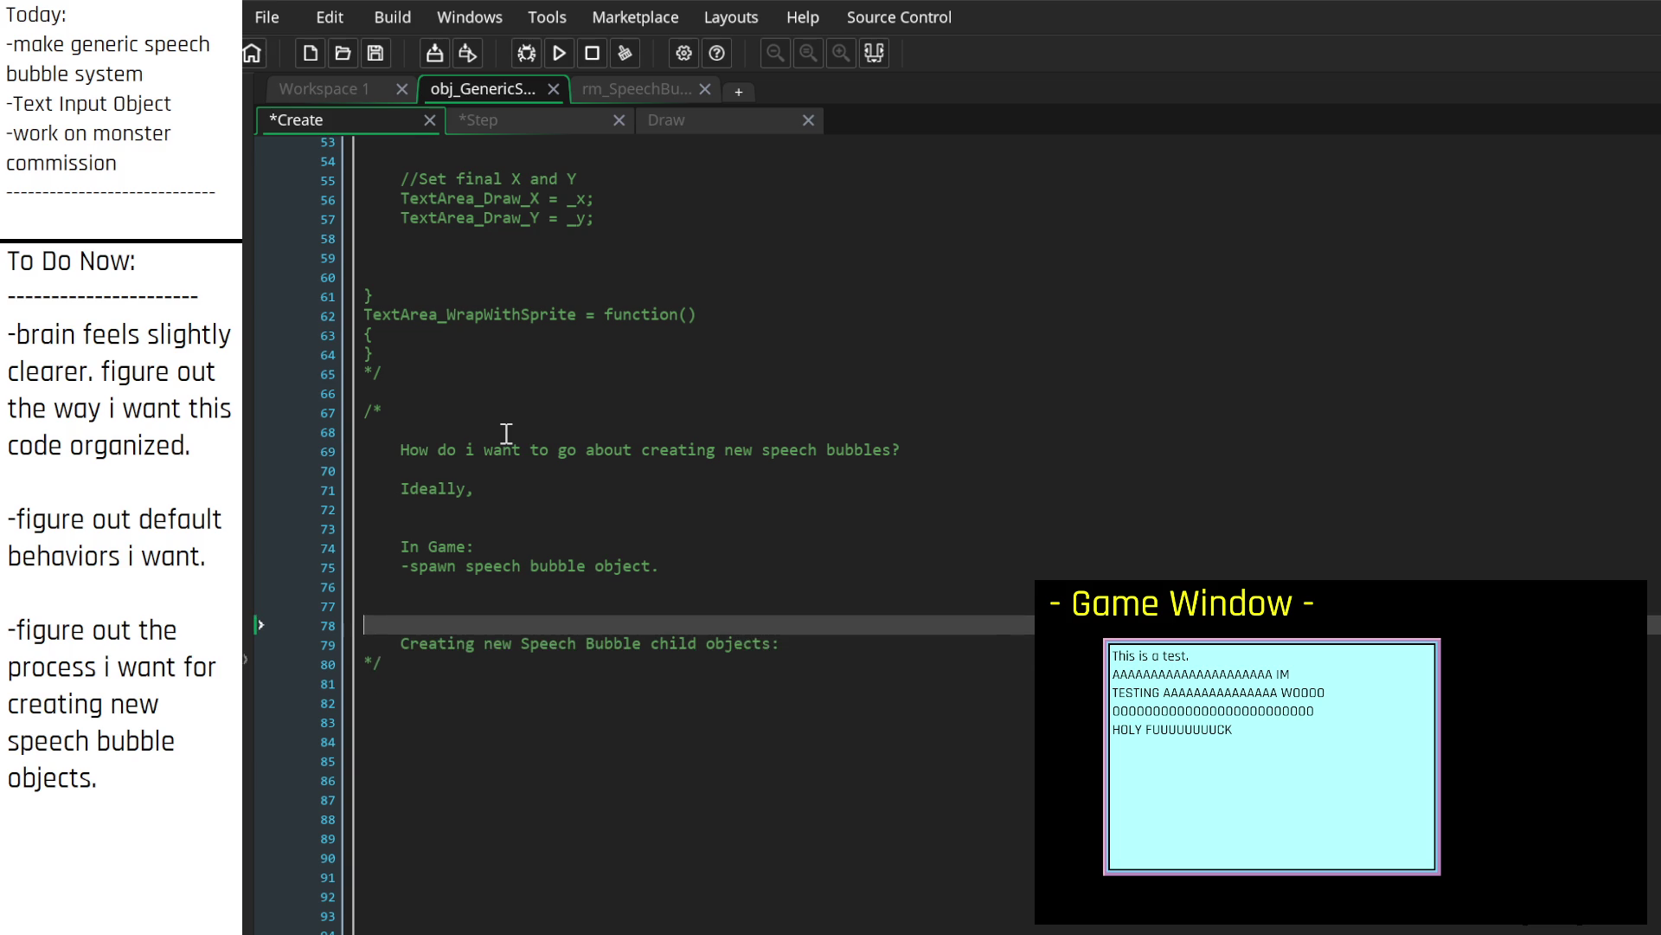
{"action": "key", "text": "BackSpace"}
{"action": "key", "text": "BackSpace"}
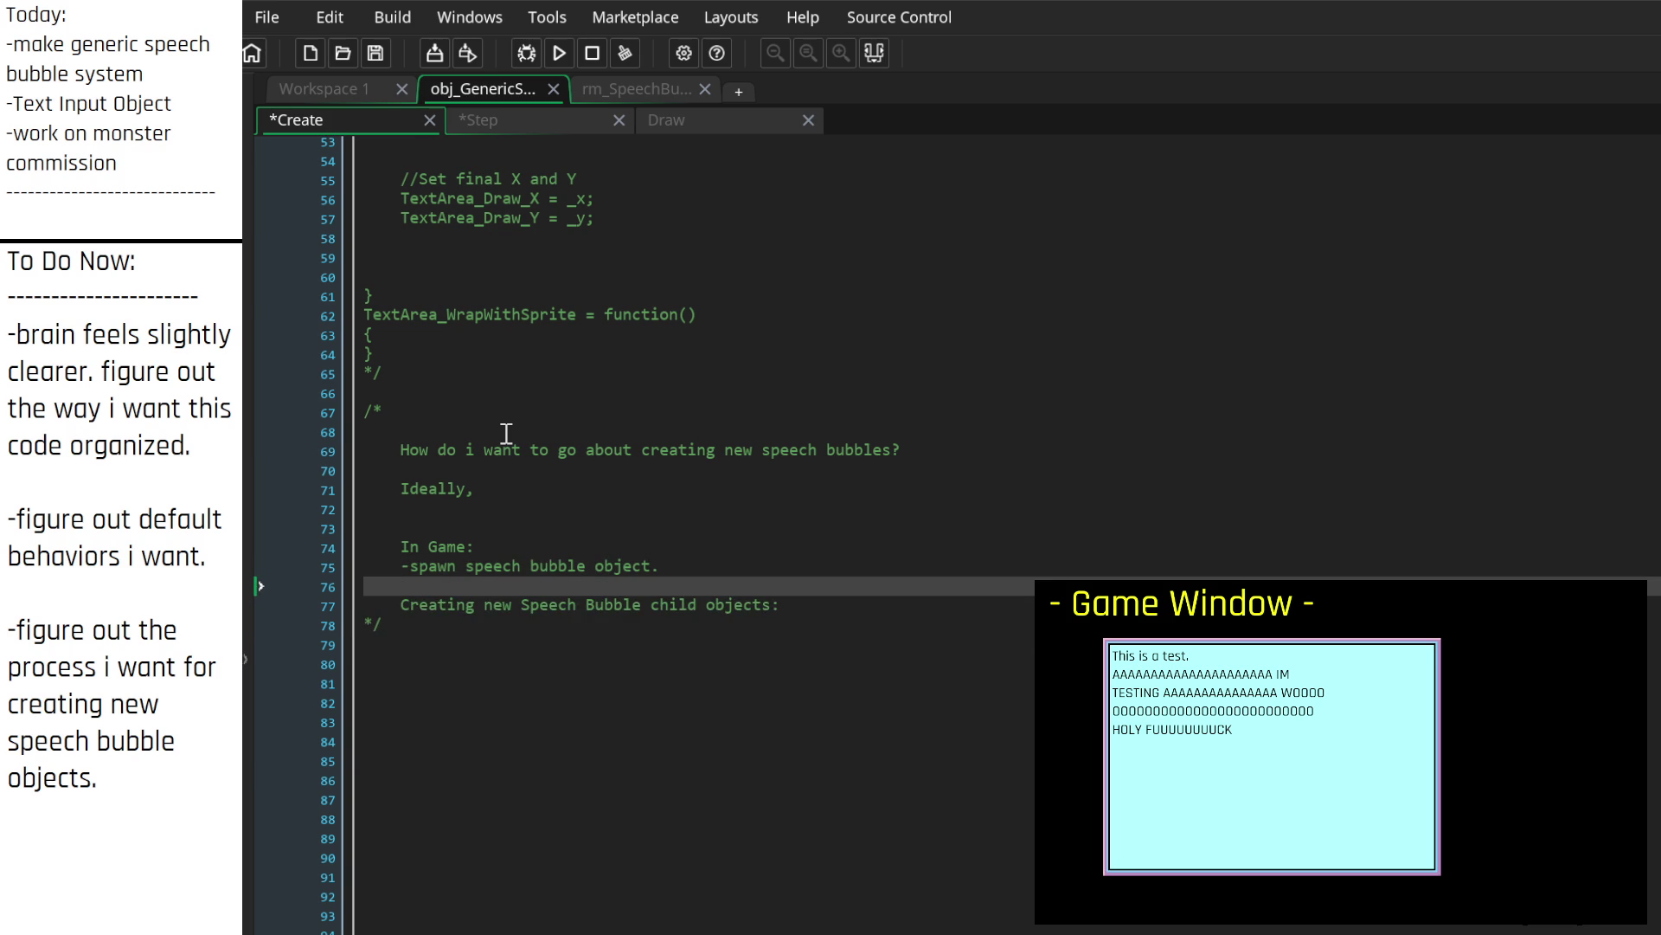
Step: Tidy the blank lines and start a dash entry under the child objects heading
{"action": "key", "text": "Return"}
{"action": "key", "text": "Return"}
{"action": "key", "text": "Return"}
{"action": "key", "text": "Up"}
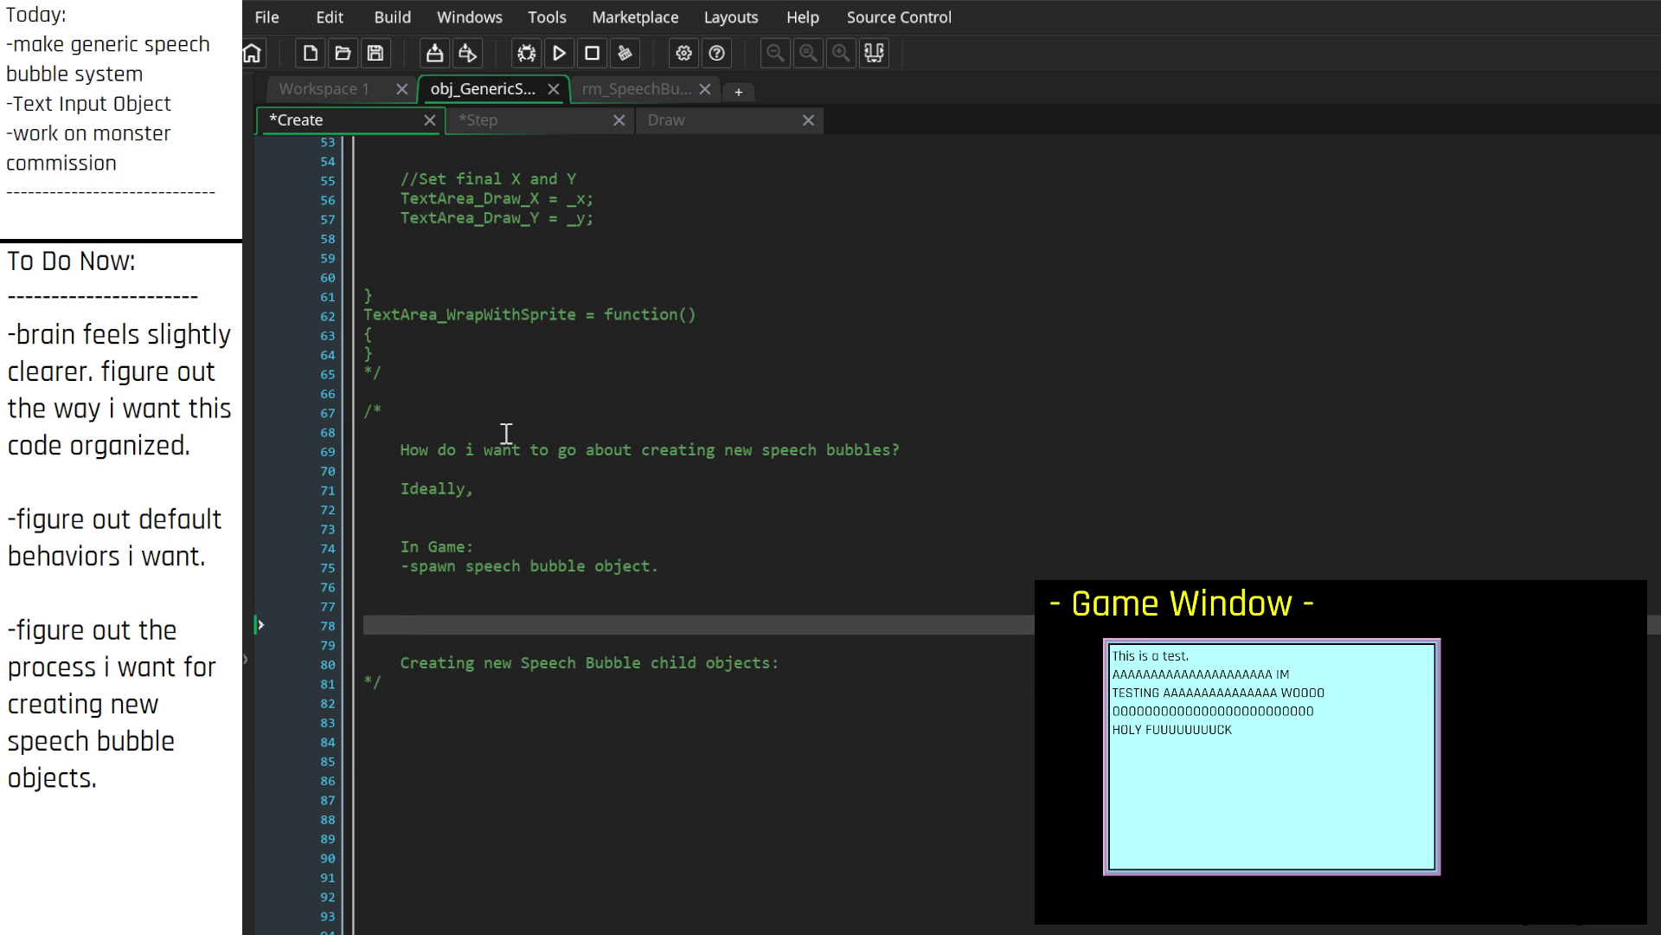
{"action": "key", "text": "Down"}
{"action": "key", "text": "Down"}
{"action": "key", "text": "Down"}
{"action": "key", "text": "Up"}
{"action": "key", "text": "End"}
{"action": "key", "text": "Return"}
{"action": "key", "text": "Return"}
{"action": "key", "text": "Up"}
{"action": "type", "text": "-"}
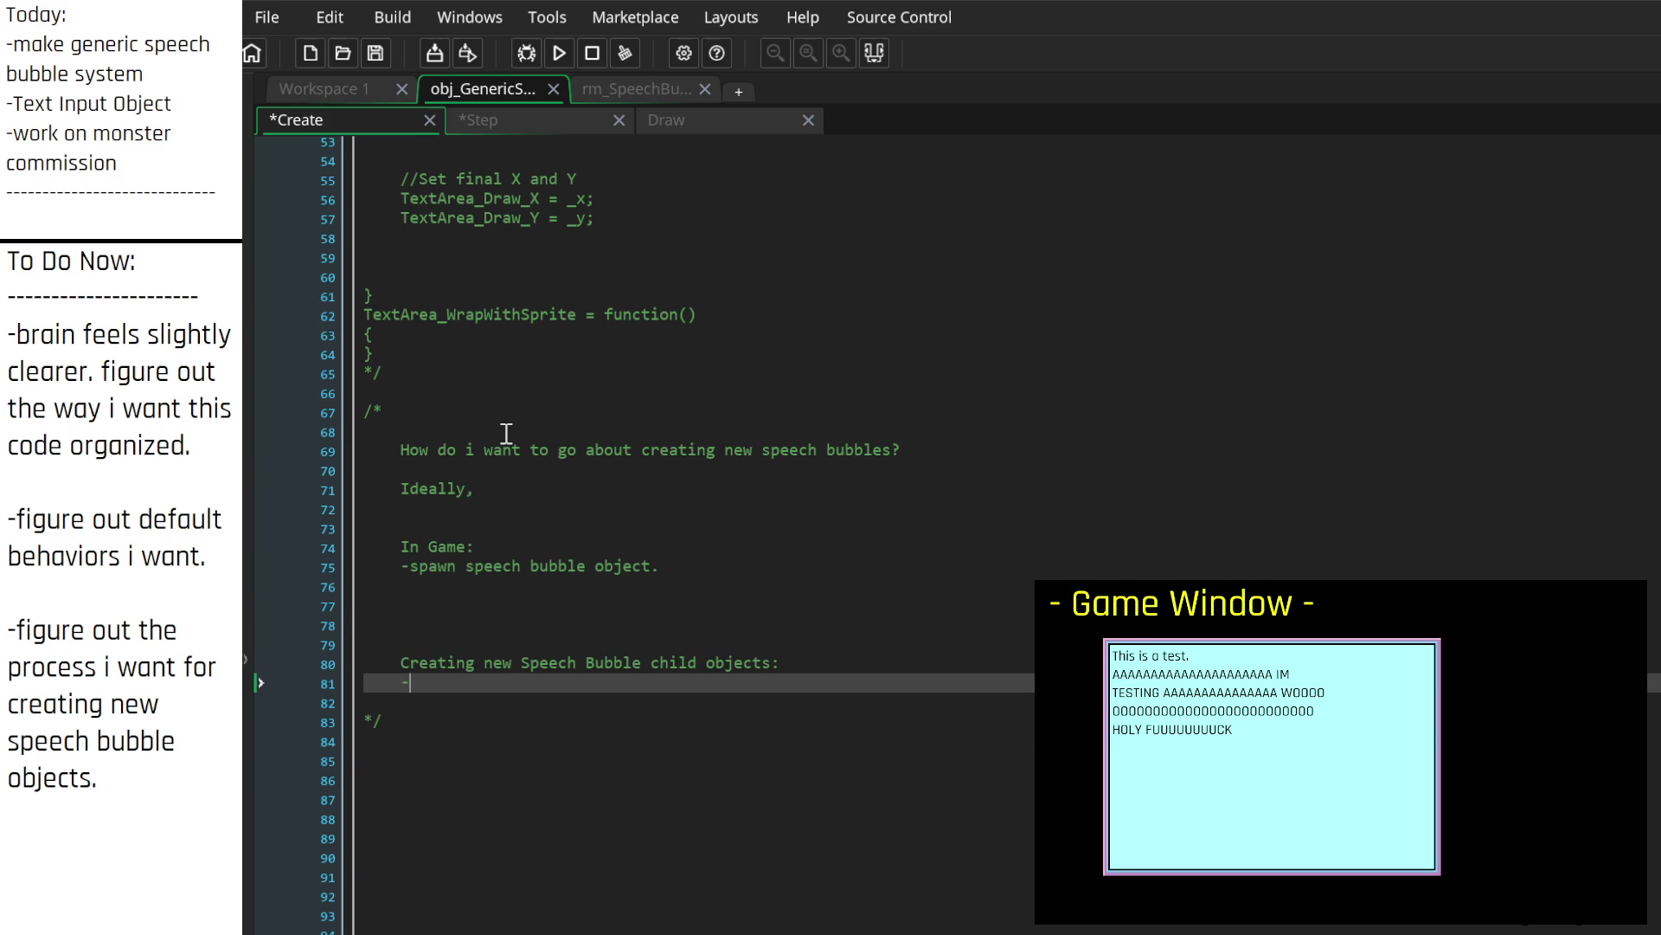
Step: Add the steps '-Give it a string to execute.' and '-Set variables based on a Speaker struct.'
{"action": "key", "text": "Up"}
{"action": "key", "text": "Up"}
{"action": "key", "text": "Up"}
{"action": "key", "text": "Up"}
{"action": "key", "text": "Up"}
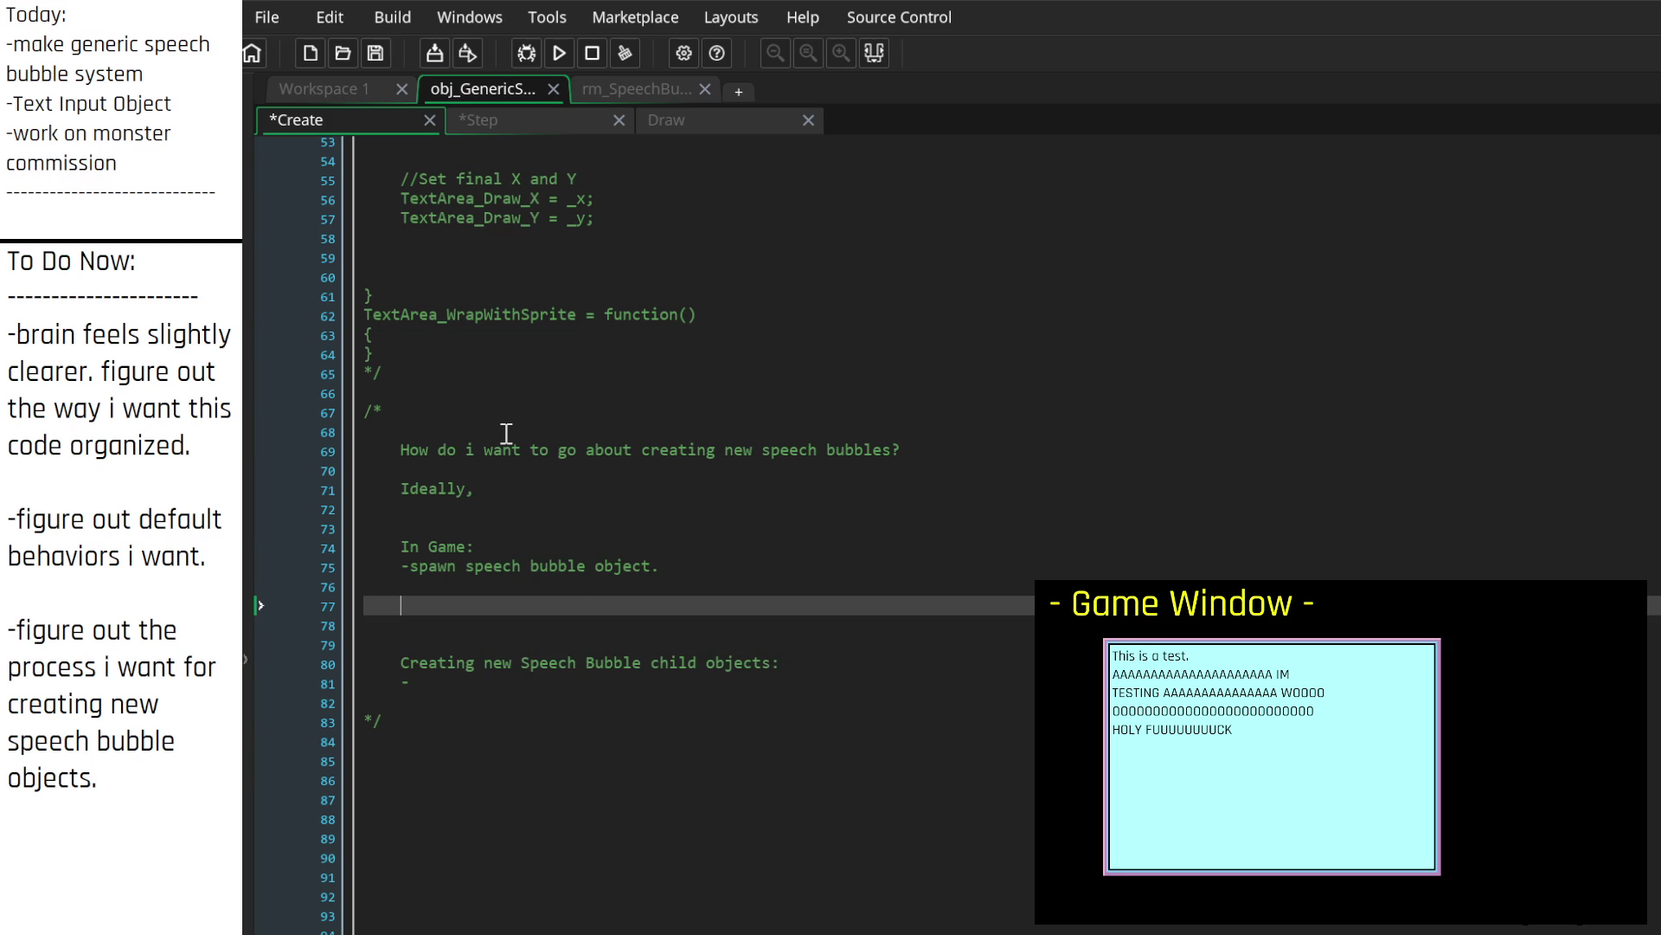
{"action": "type", "text": "-"}
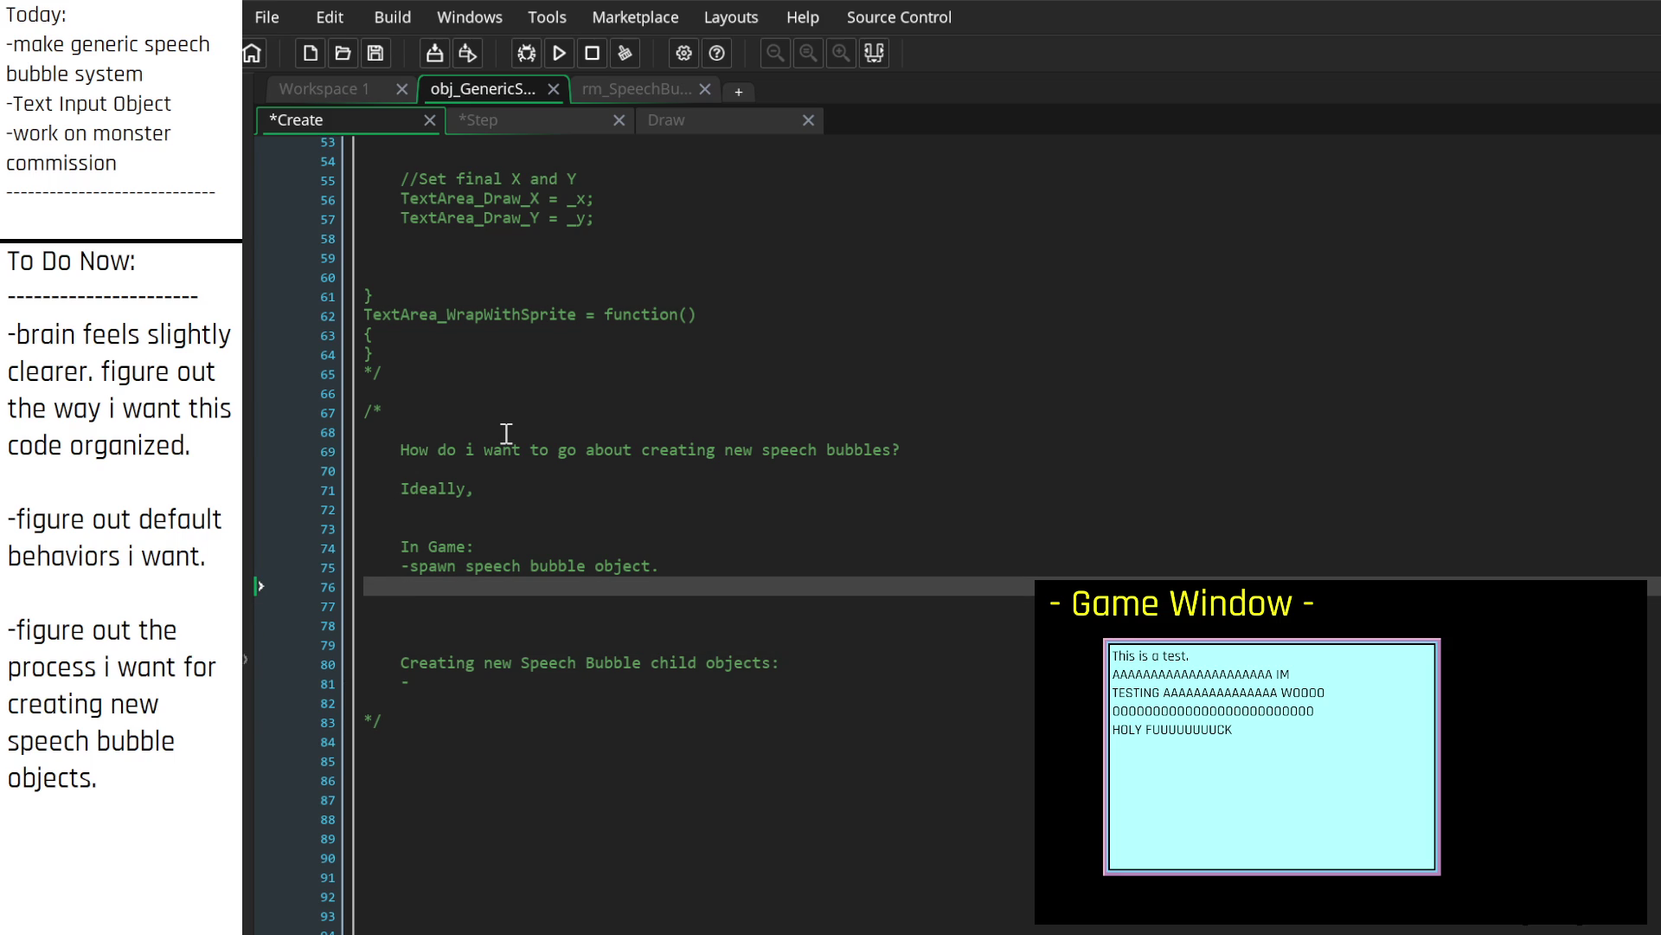
{"action": "type", "text": "-"}
{"action": "type", "text": "Giveit a string to e"}
{"action": "type", "text": "xecute."}
{"action": "key", "text": "Return"}
{"action": "type", "text": "-Give "}
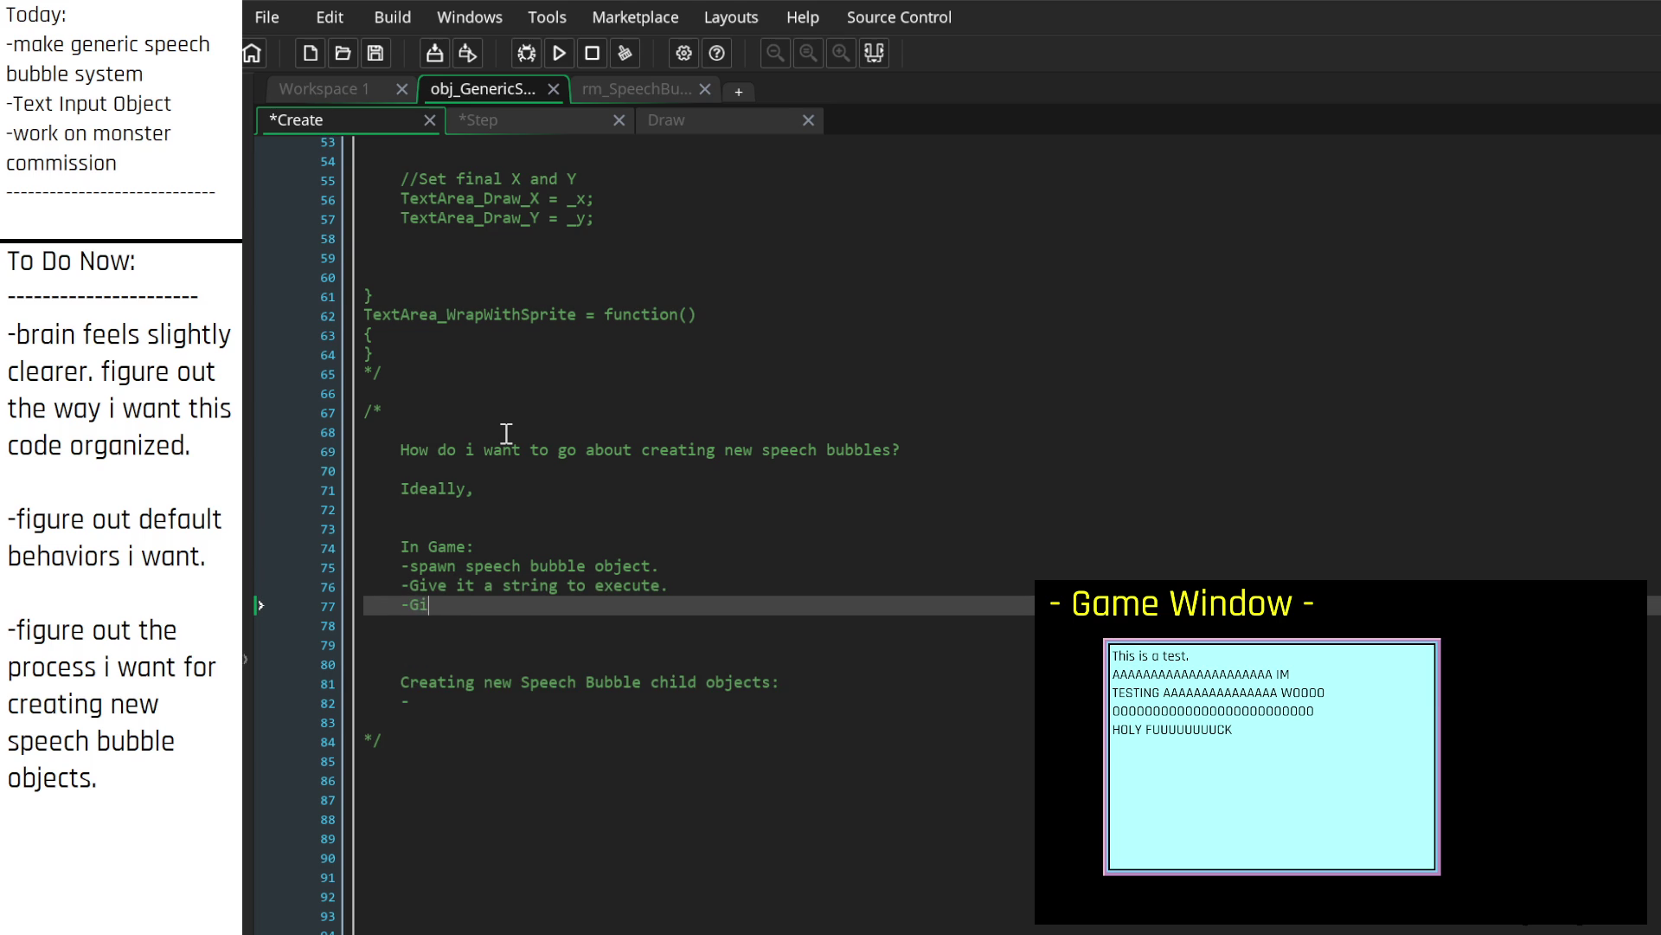
{"action": "type", "text": "it a speaker "}
{"action": "type", "text": "struct?"}
{"action": "key", "text": "BackSpace"}
{"action": "key", "text": "BackSpace"}
{"action": "key", "text": "BackSpace"}
{"action": "type", "text": "Set"}
{"action": "type", "text": " variables bas"}
{"action": "type", "text": "ed on a "}
{"action": "type", "text": "Se"}
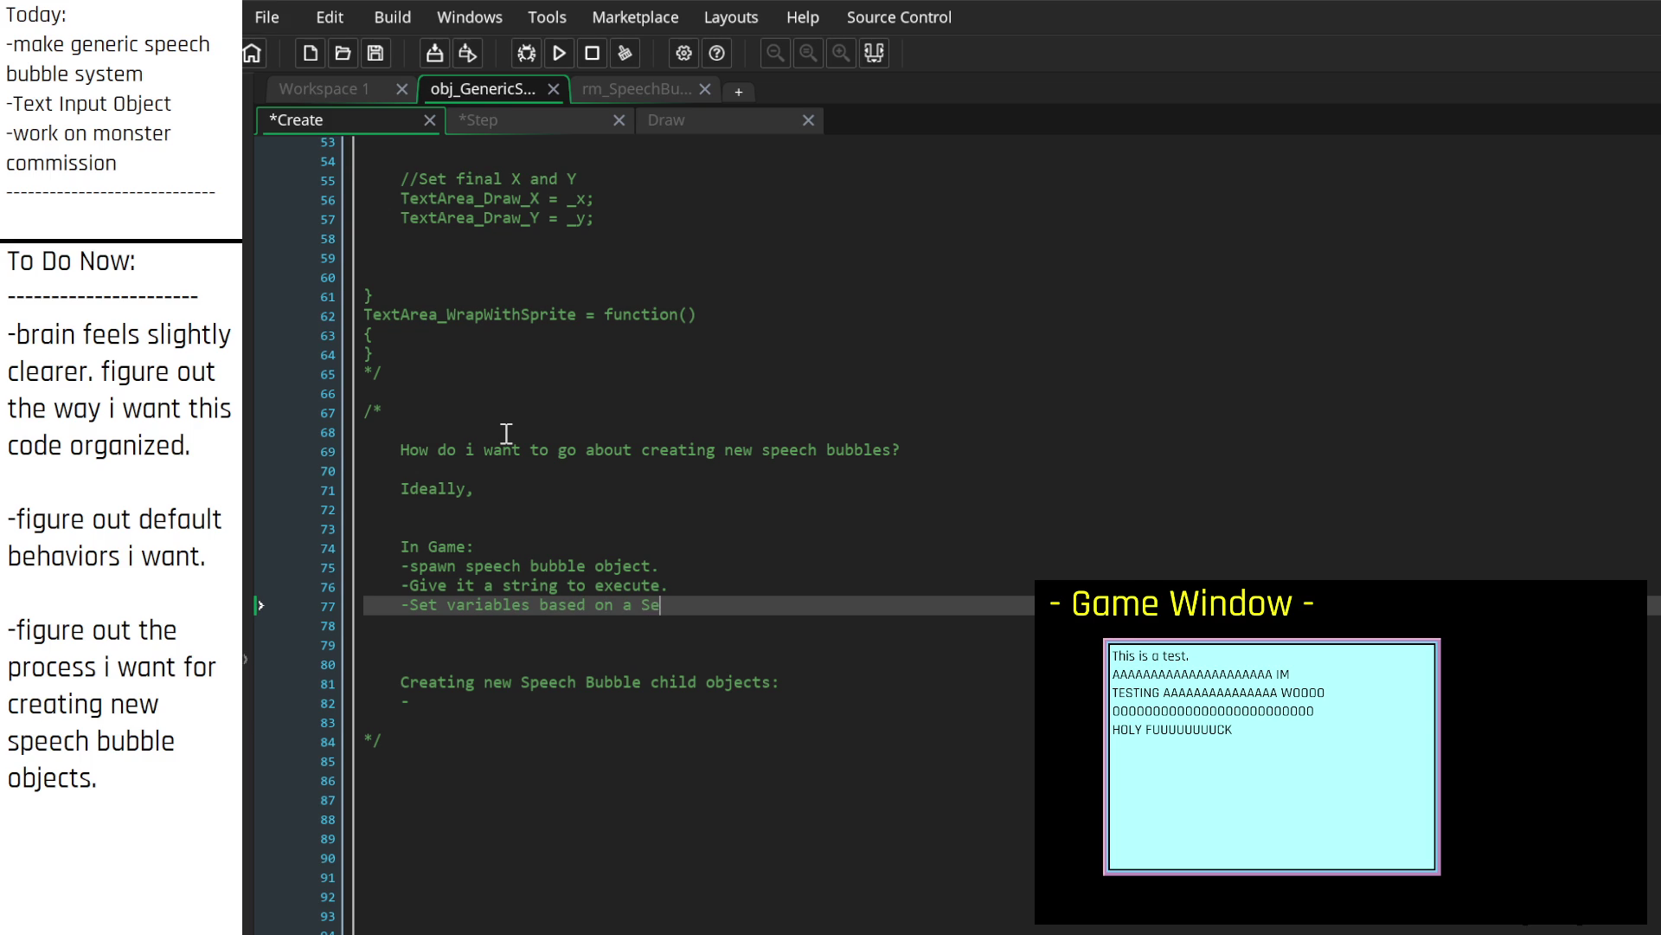
{"action": "type", "text": "peaker struct"}
{"action": "type", "text": ". "}
{"action": "type", "text": "("}
{"action": "type", "text": "name"}
{"action": "key", "text": "BackSpace"}
{"action": "key", "text": "BackSpace"}
{"action": "key", "text": "BackSpace"}
Step: Begin the Speaker struct example with '(such as...default text scroll speed, speaker voice'
{"action": "type", "text": "like"}
{"action": "key", "text": "BackSpace"}
{"action": "key", "text": "BackSpace"}
{"action": "key", "text": "BackSpace"}
{"action": "type", "text": "such as..."}
{"action": "type", "text": "default t"}
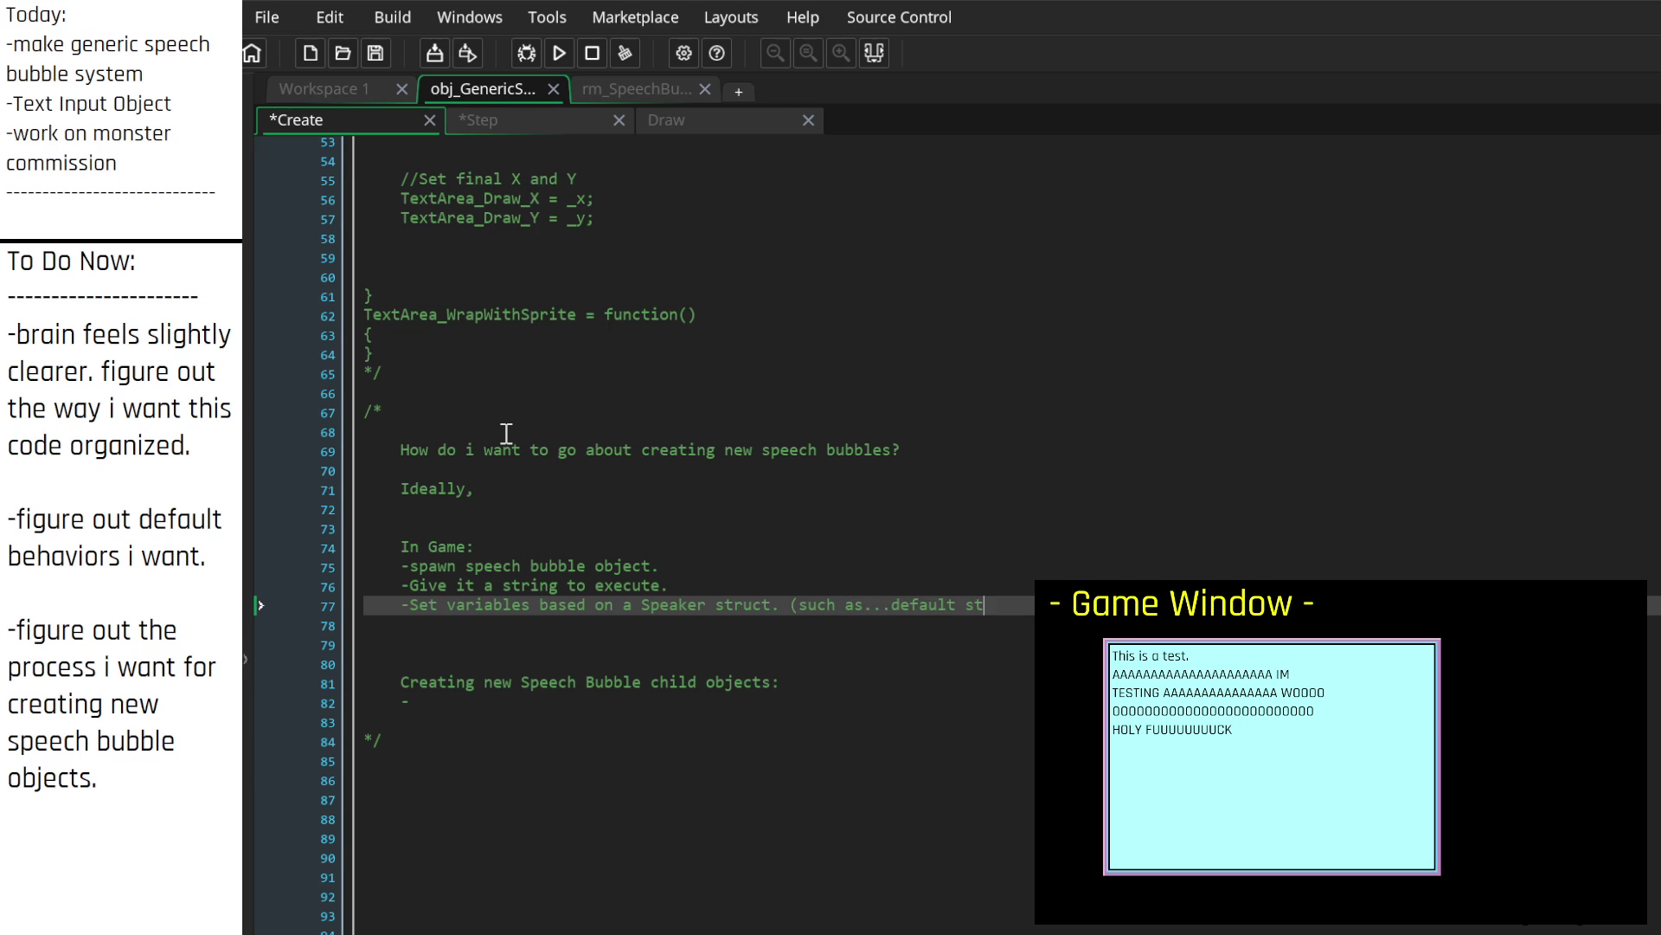
{"action": "type", "text": "ext scr"}
{"action": "key", "text": "Up"}
{"action": "key", "text": "Up"}
{"action": "key", "text": "Up"}
{"action": "key", "text": "Down"}
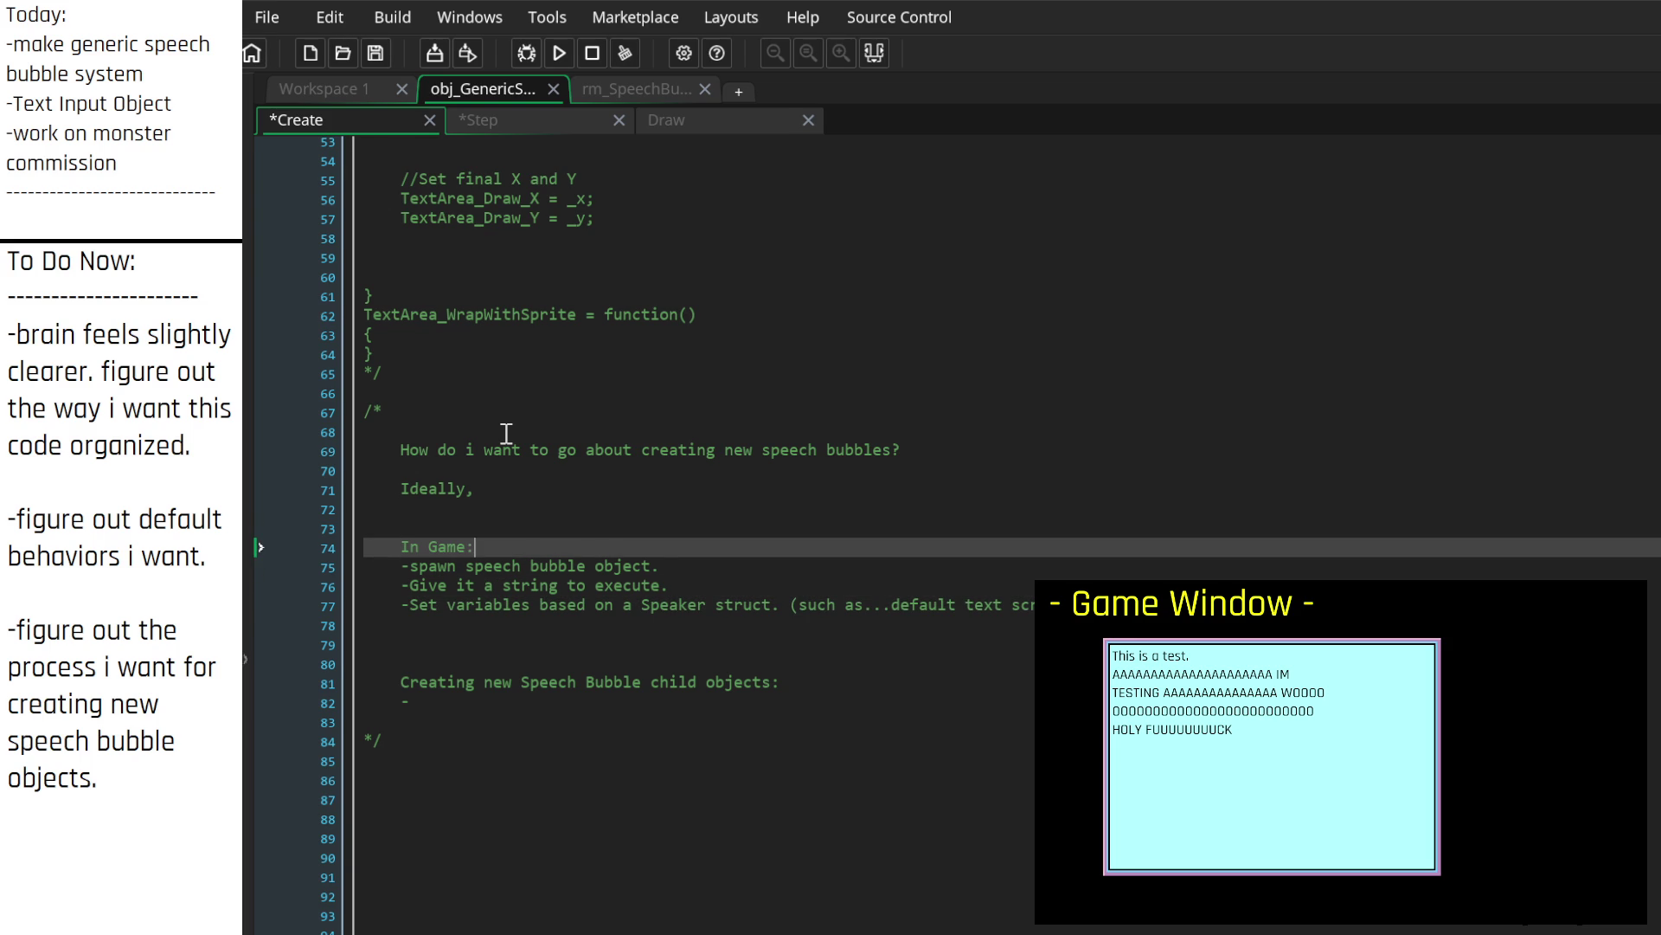
{"action": "key", "text": "Down"}
{"action": "key", "text": "Down"}
{"action": "key", "text": "Down"}
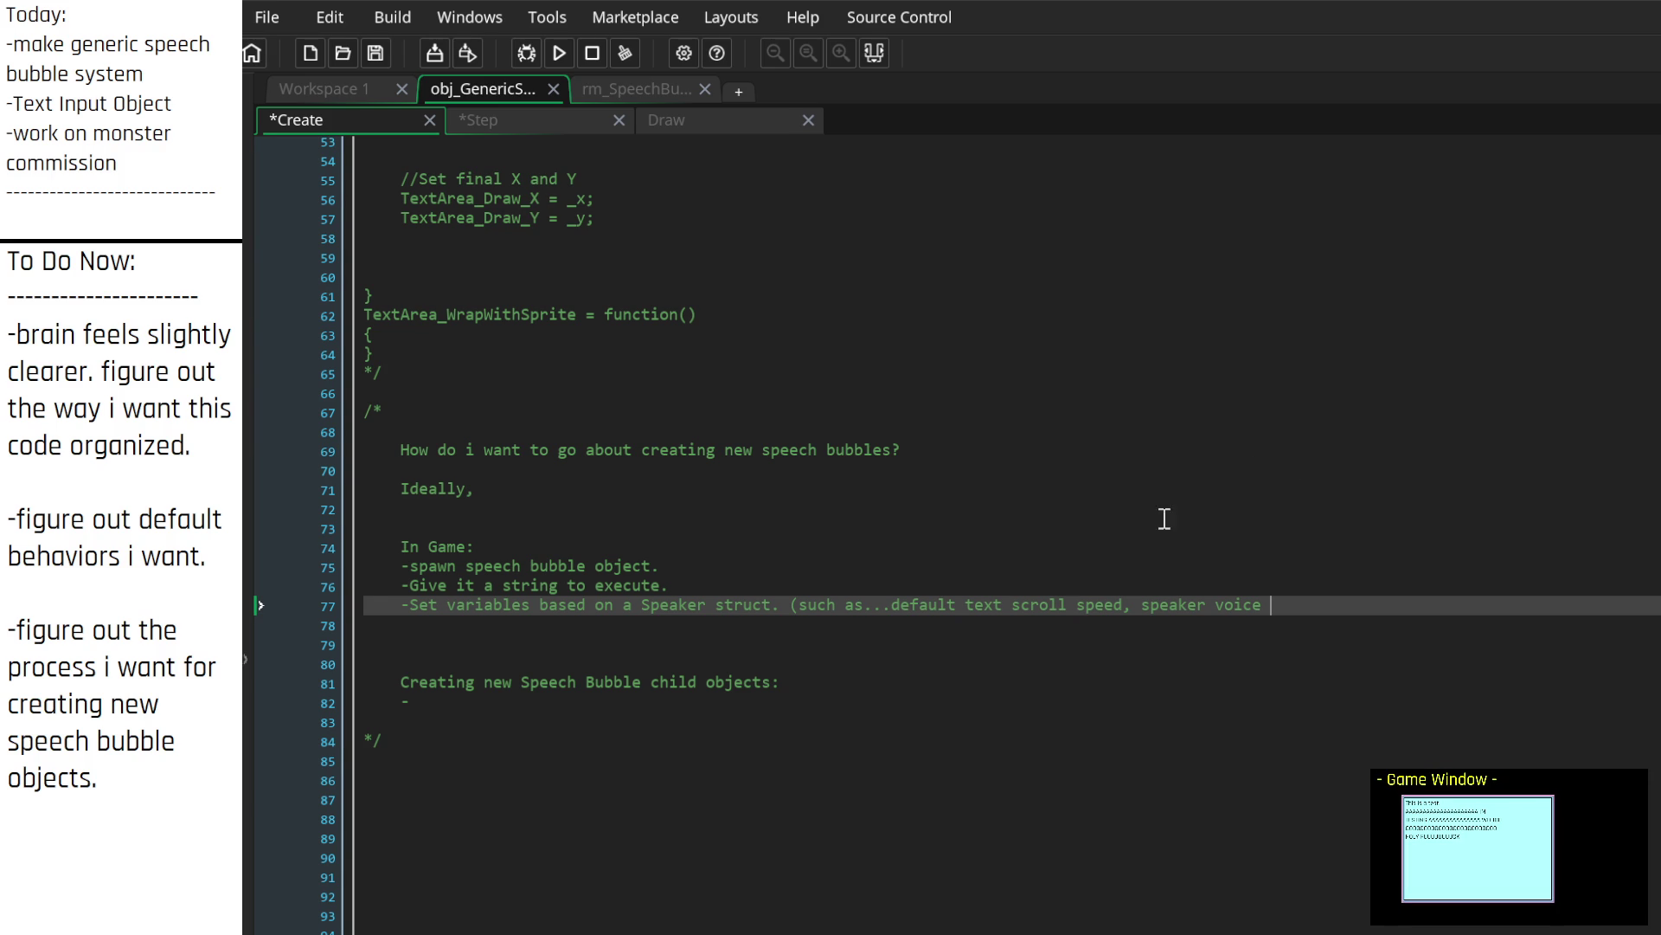
{"action": "left_click", "coordinate": [1289, 617]}
{"action": "left_click", "coordinate": [1310, 609]}
Step: Add ', font, etc.' noting these are specific to speakers and thus also to speech bubbles
{"action": "key", "text": "BackSpace"}
{"action": "type", "text": ", font, etc. These will be spe"}
{"action": "type", "text": "cific to spea"}
{"action": "key", "text": "Return"}
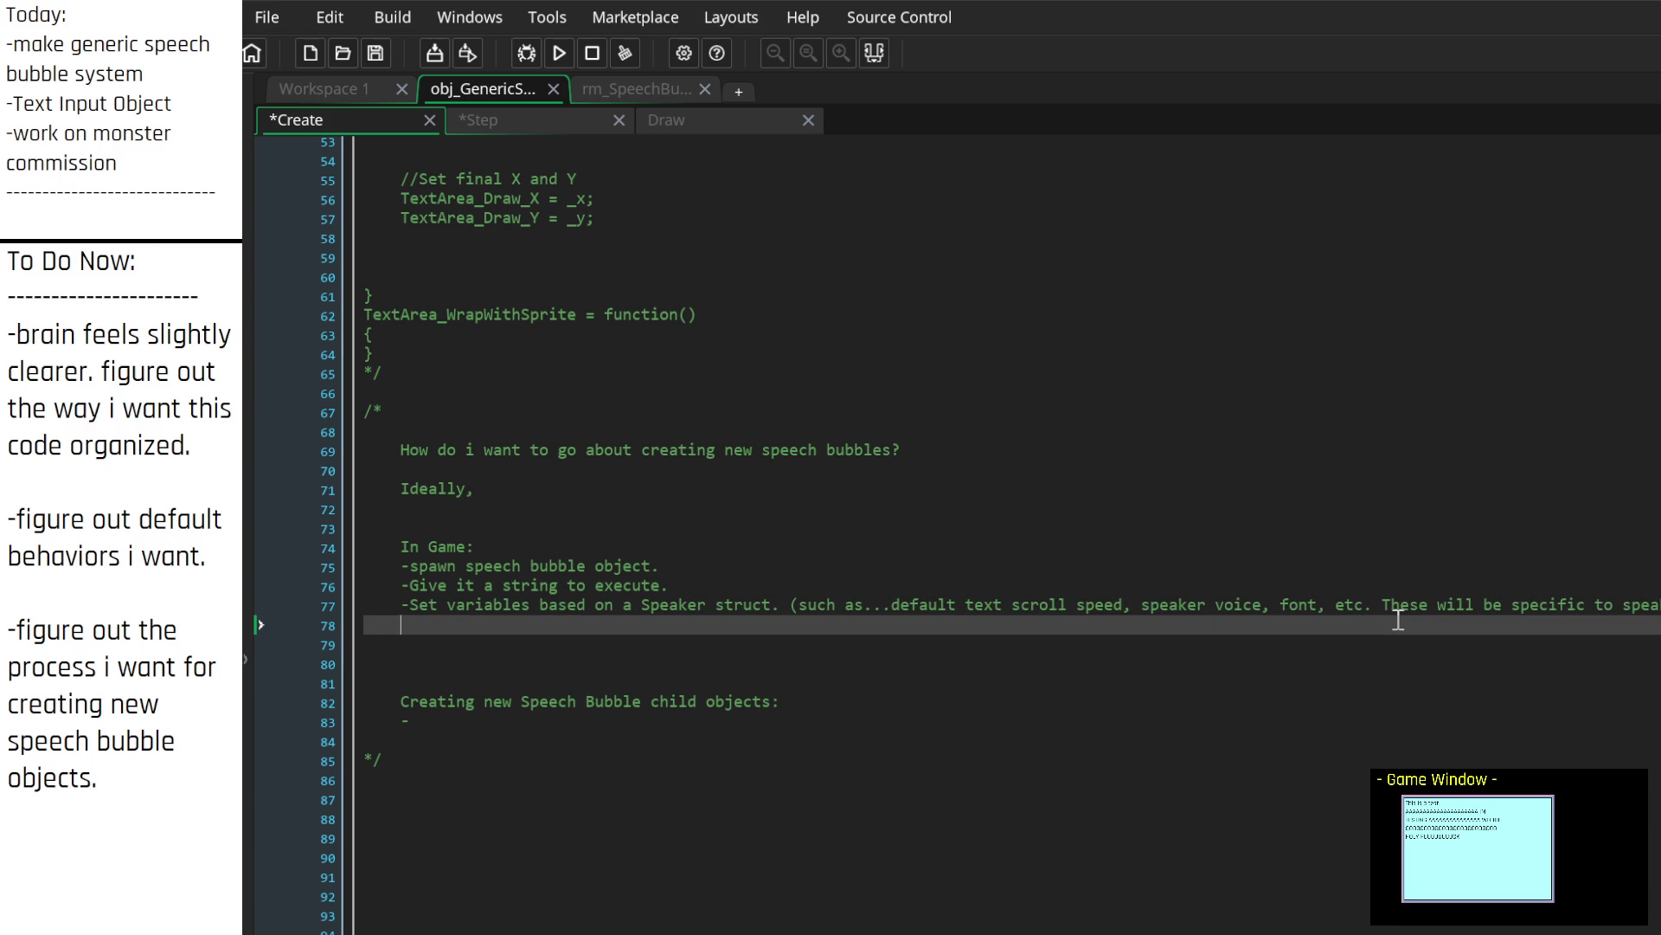
{"action": "type", "text": "and thus also specific to speech bubbles."}
Step: Add '-[optionally] set whether or not speech bubble can execute gml code' to the plan
{"action": "key", "text": "Return"}
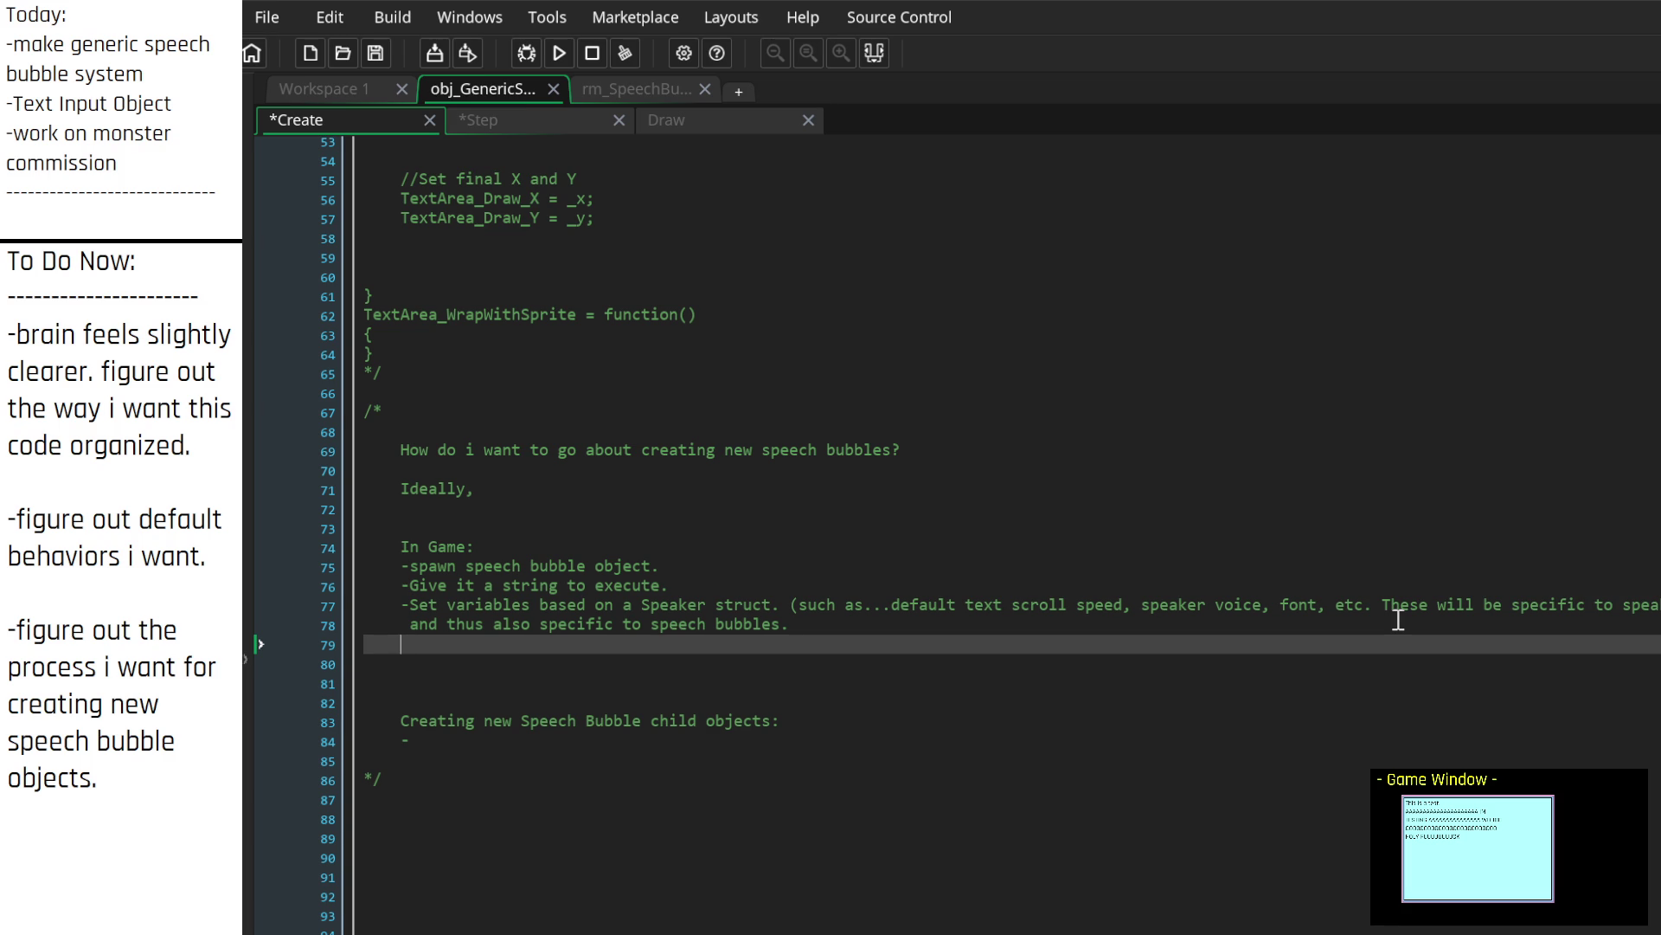
{"action": "type", "text": "-["}
{"action": "type", "text": "optionally]"}
{"action": "type", "text": " say whether or"}
{"action": "type", "text": " not"}
{"action": "key", "text": "BackSpace"}
{"action": "key", "text": "BackSpace"}
{"action": "key", "text": "BackSpace"}
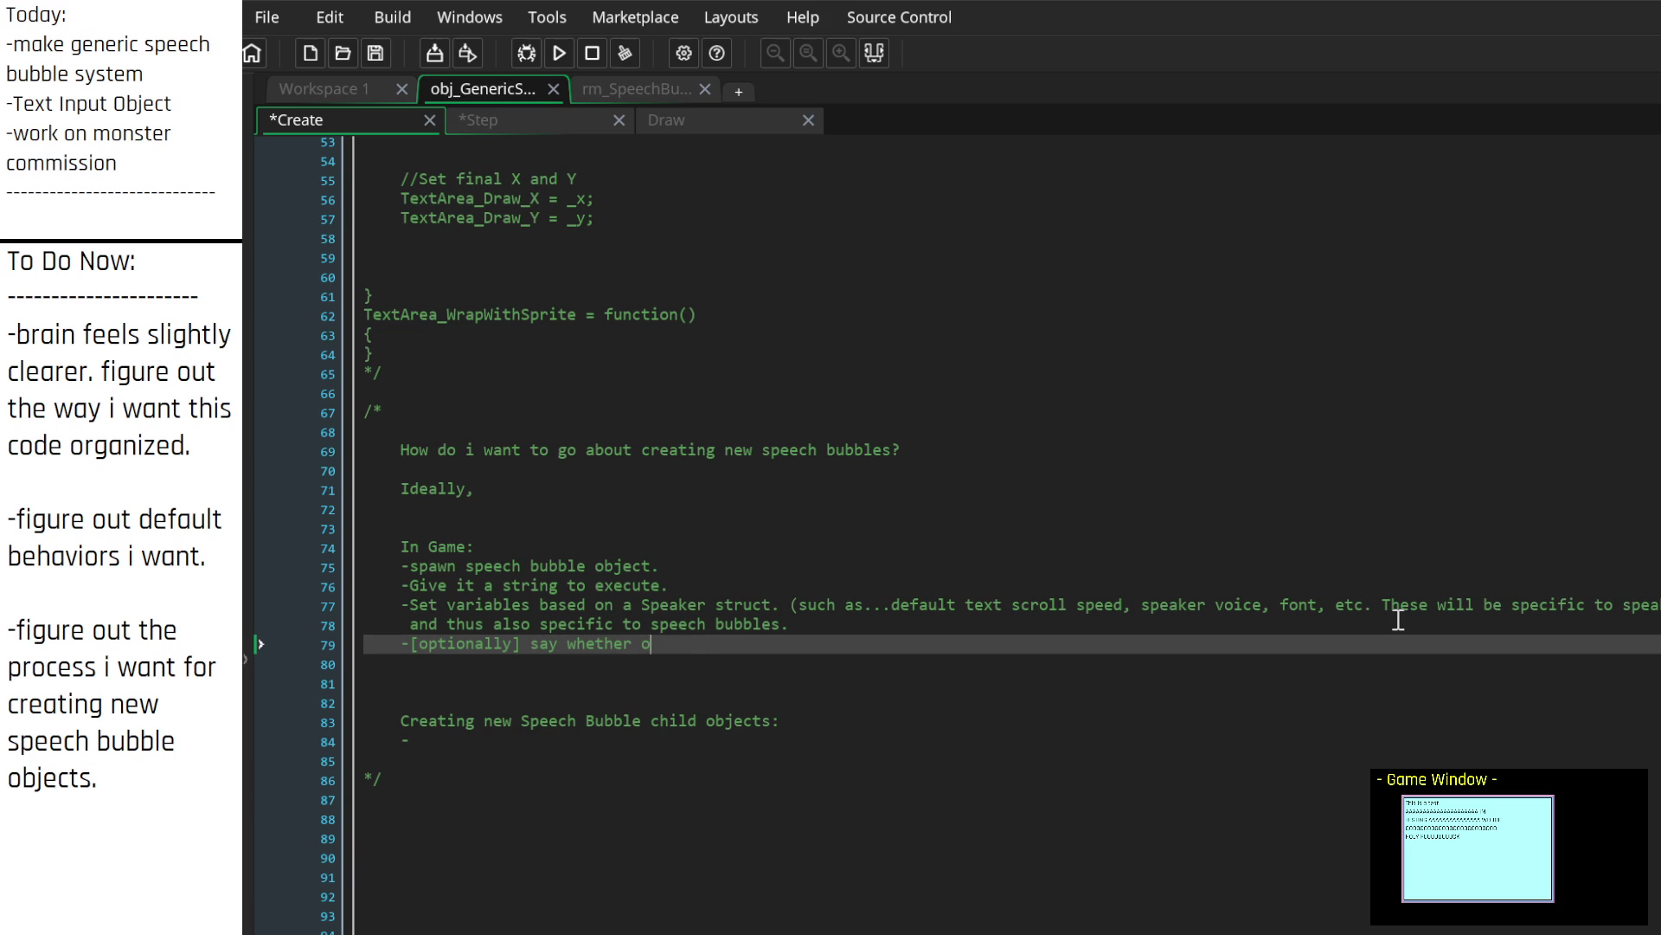
{"action": "type", "text": "s"}
{"action": "key", "text": "BackSpace"}
{"action": "type", "text": "et whether or n"}
{"action": "type", "text": "ot s"}
{"action": "type", "text": "speech bubb"}
{"action": "type", "text": "le can"}
{"action": "type", "text": " execute code"}
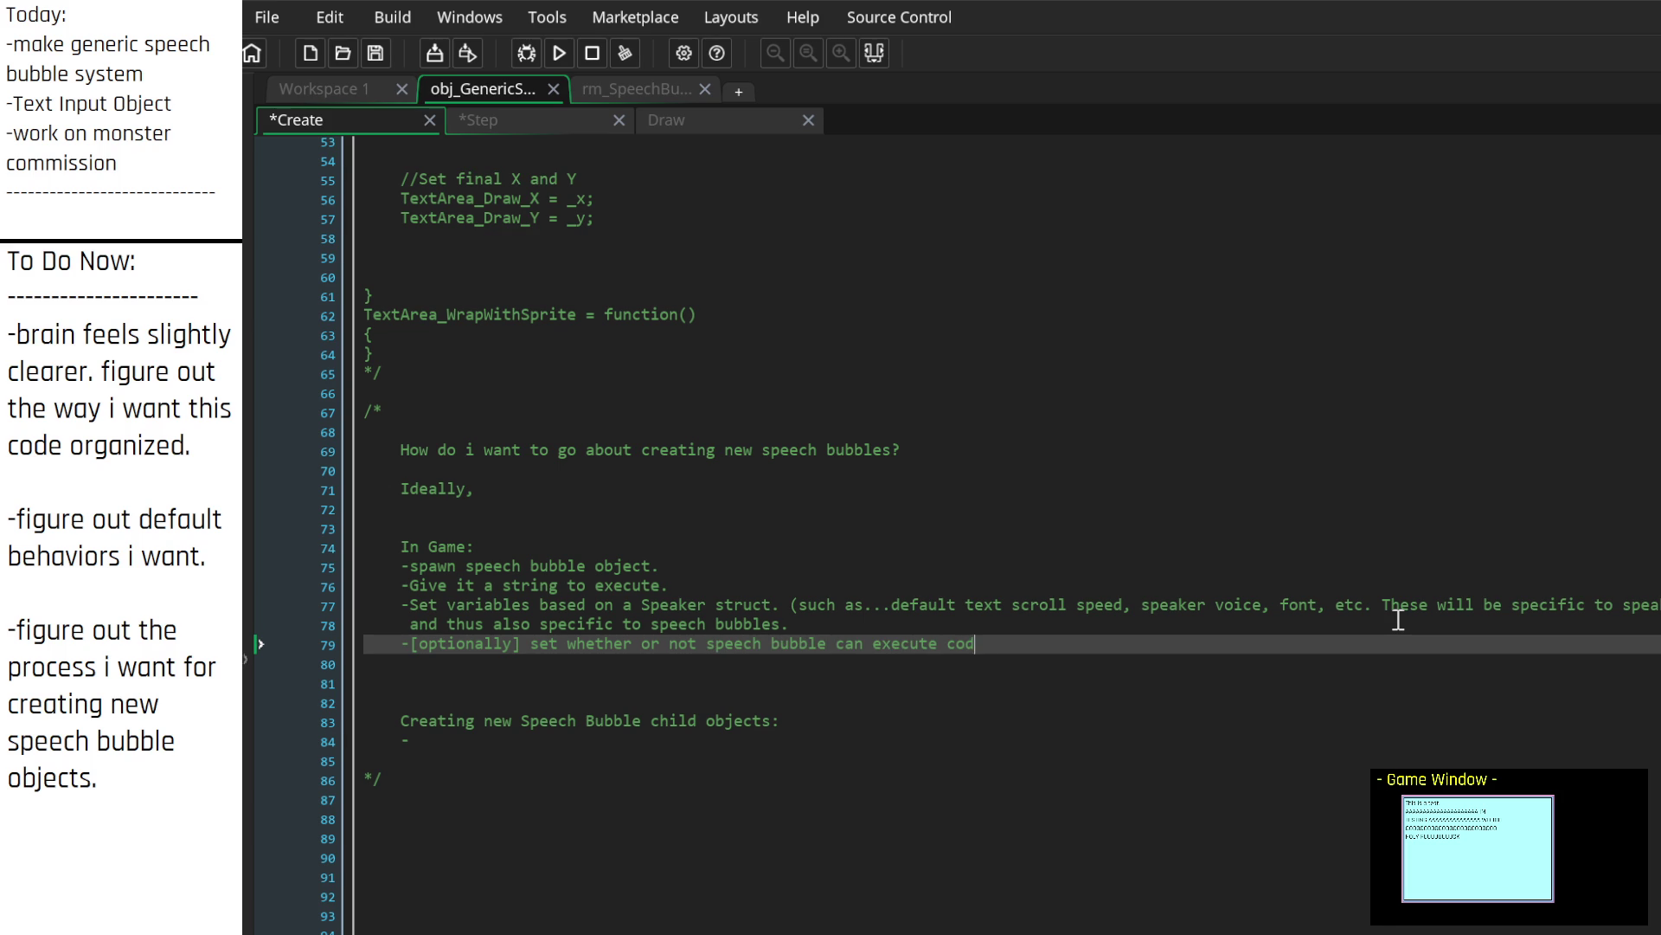
{"action": "key", "text": "Return"}
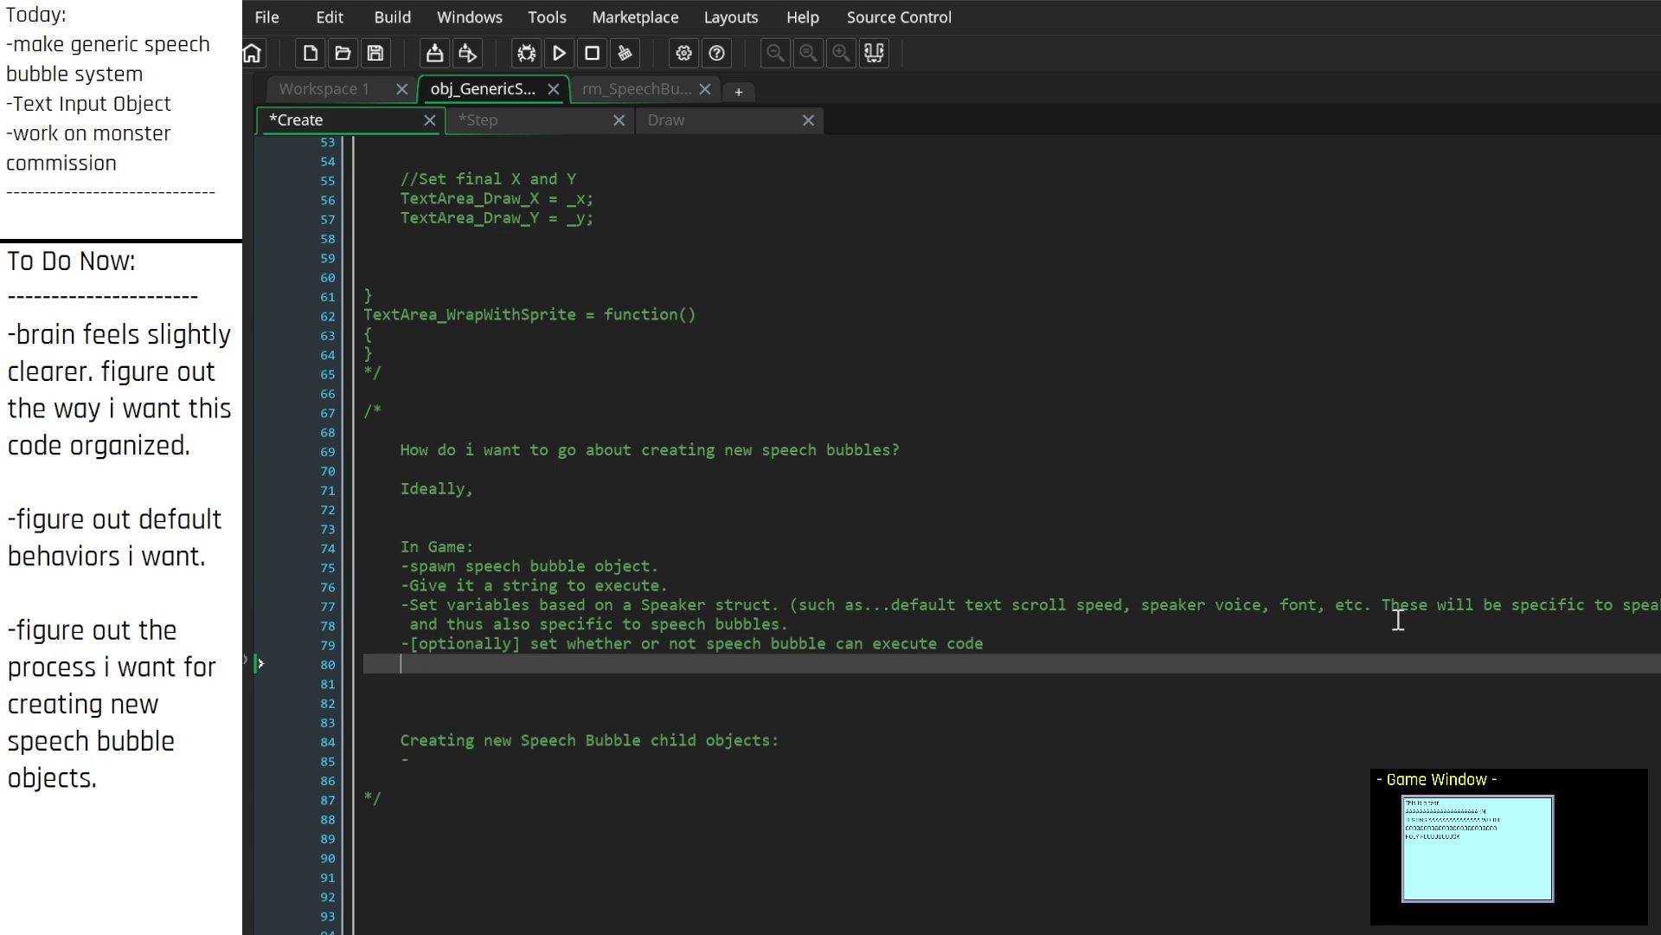
{"action": "type", "text": "-["}
{"action": "key", "text": "Up"}
{"action": "key", "text": "End"}
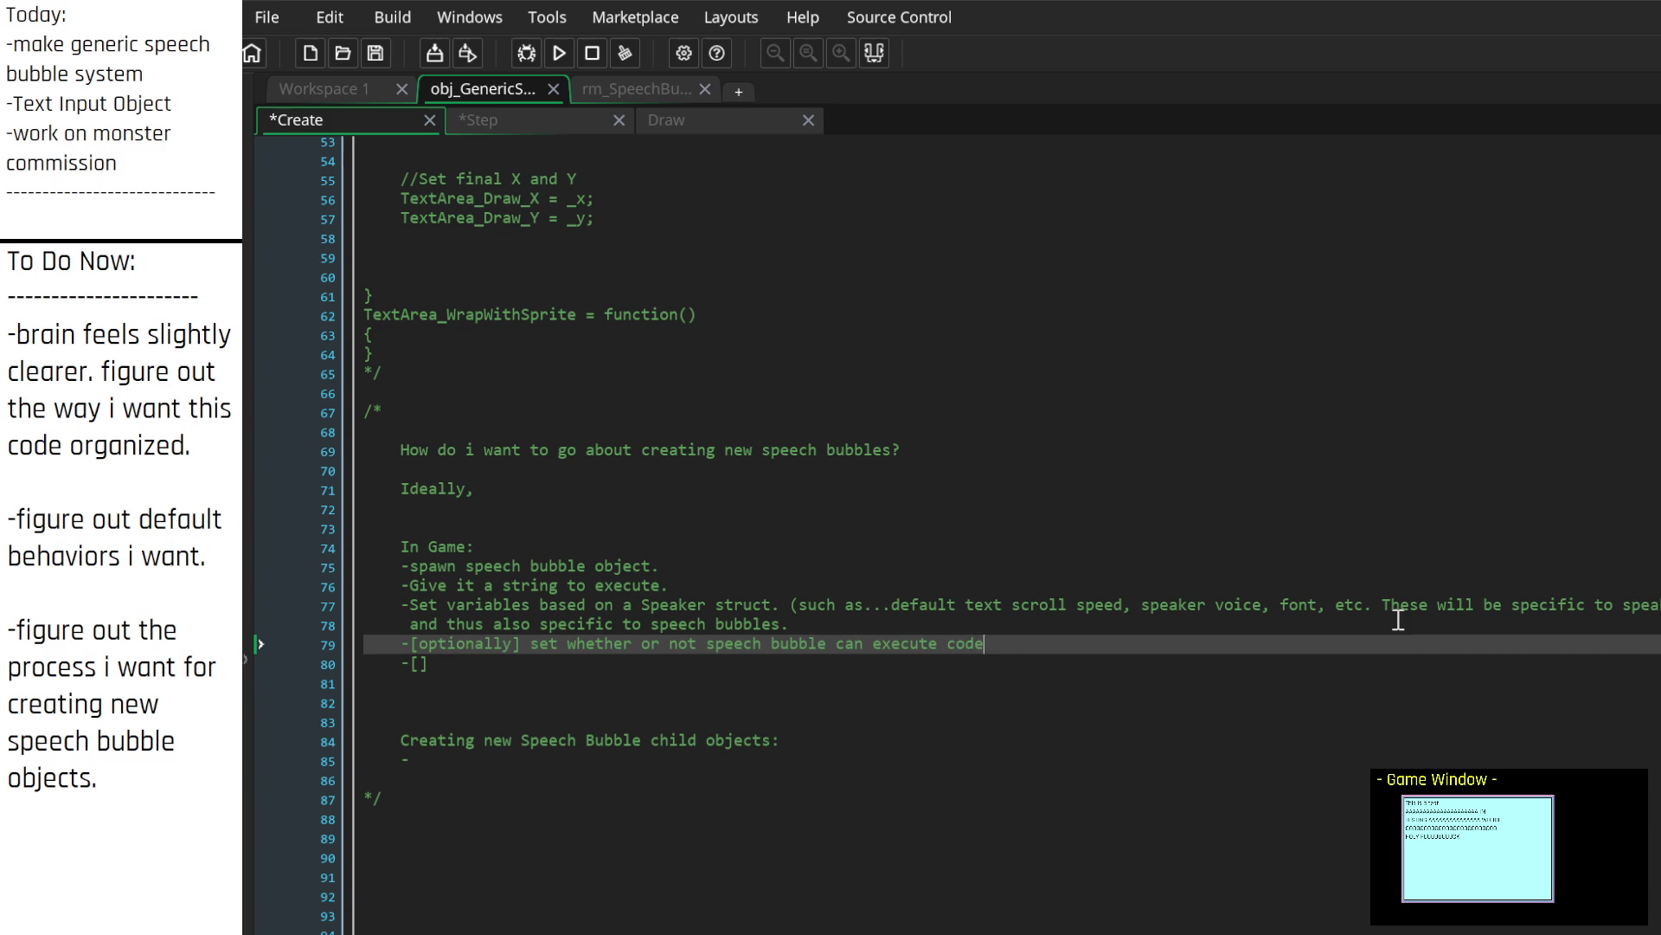
{"action": "type", "text": "gml"}
{"action": "key", "text": "Down"}
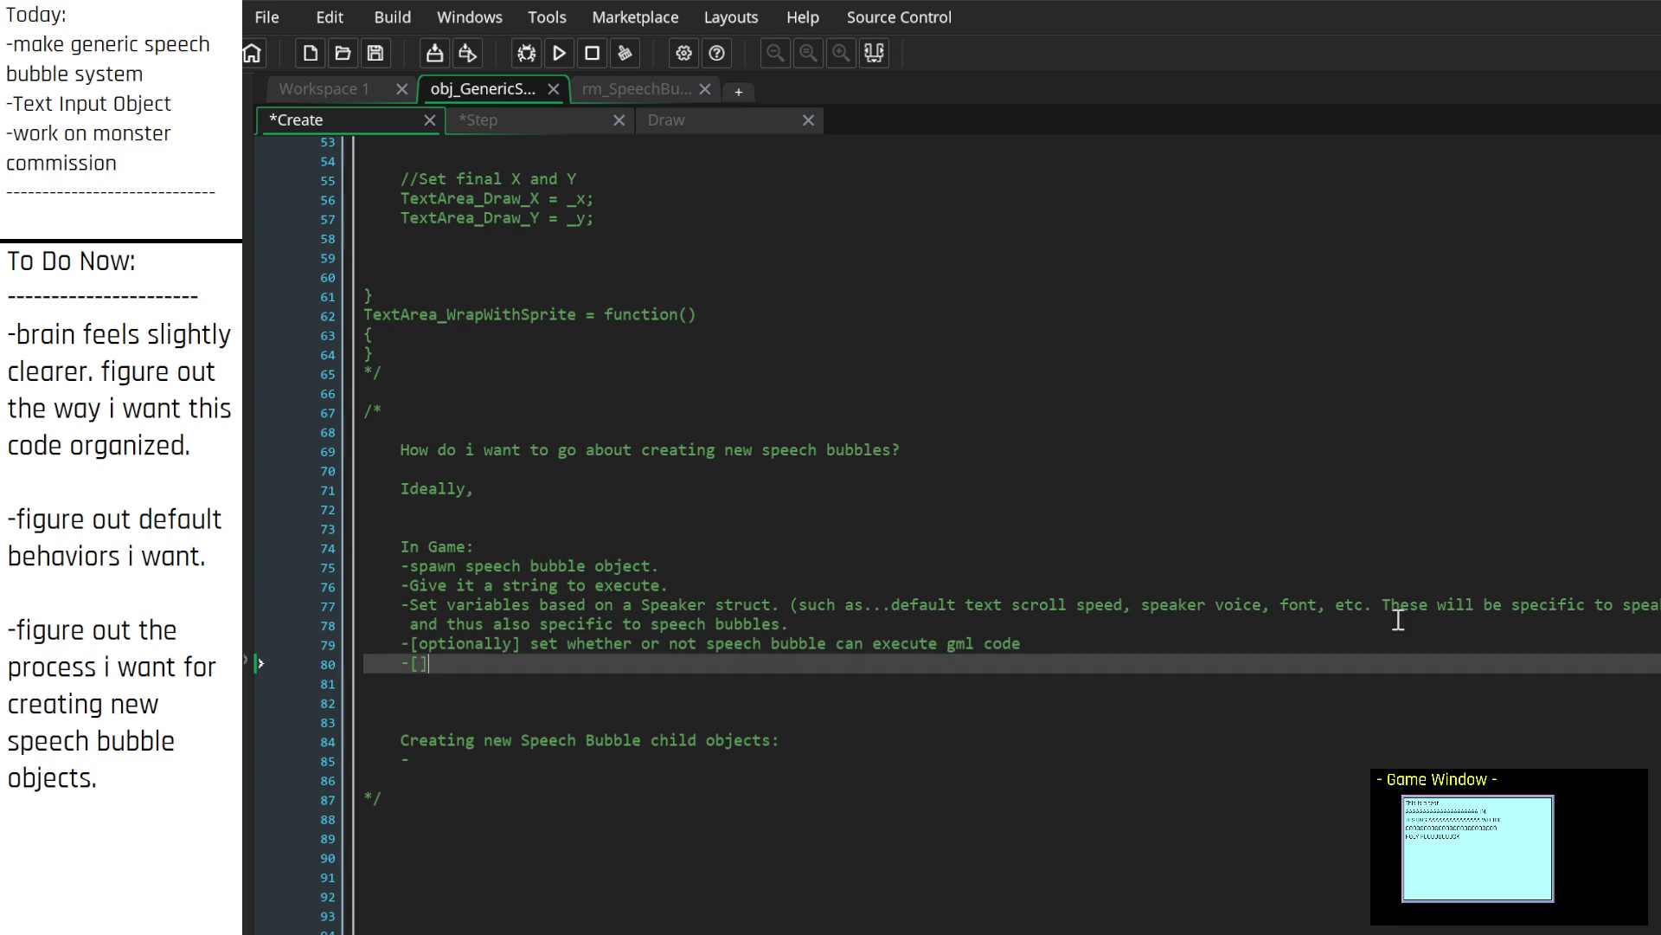
Step: Add optional entries for executing scribble commands and for changing formatting
{"action": "type", "text": "optionally] "}
{"action": "type", "text": "set"}
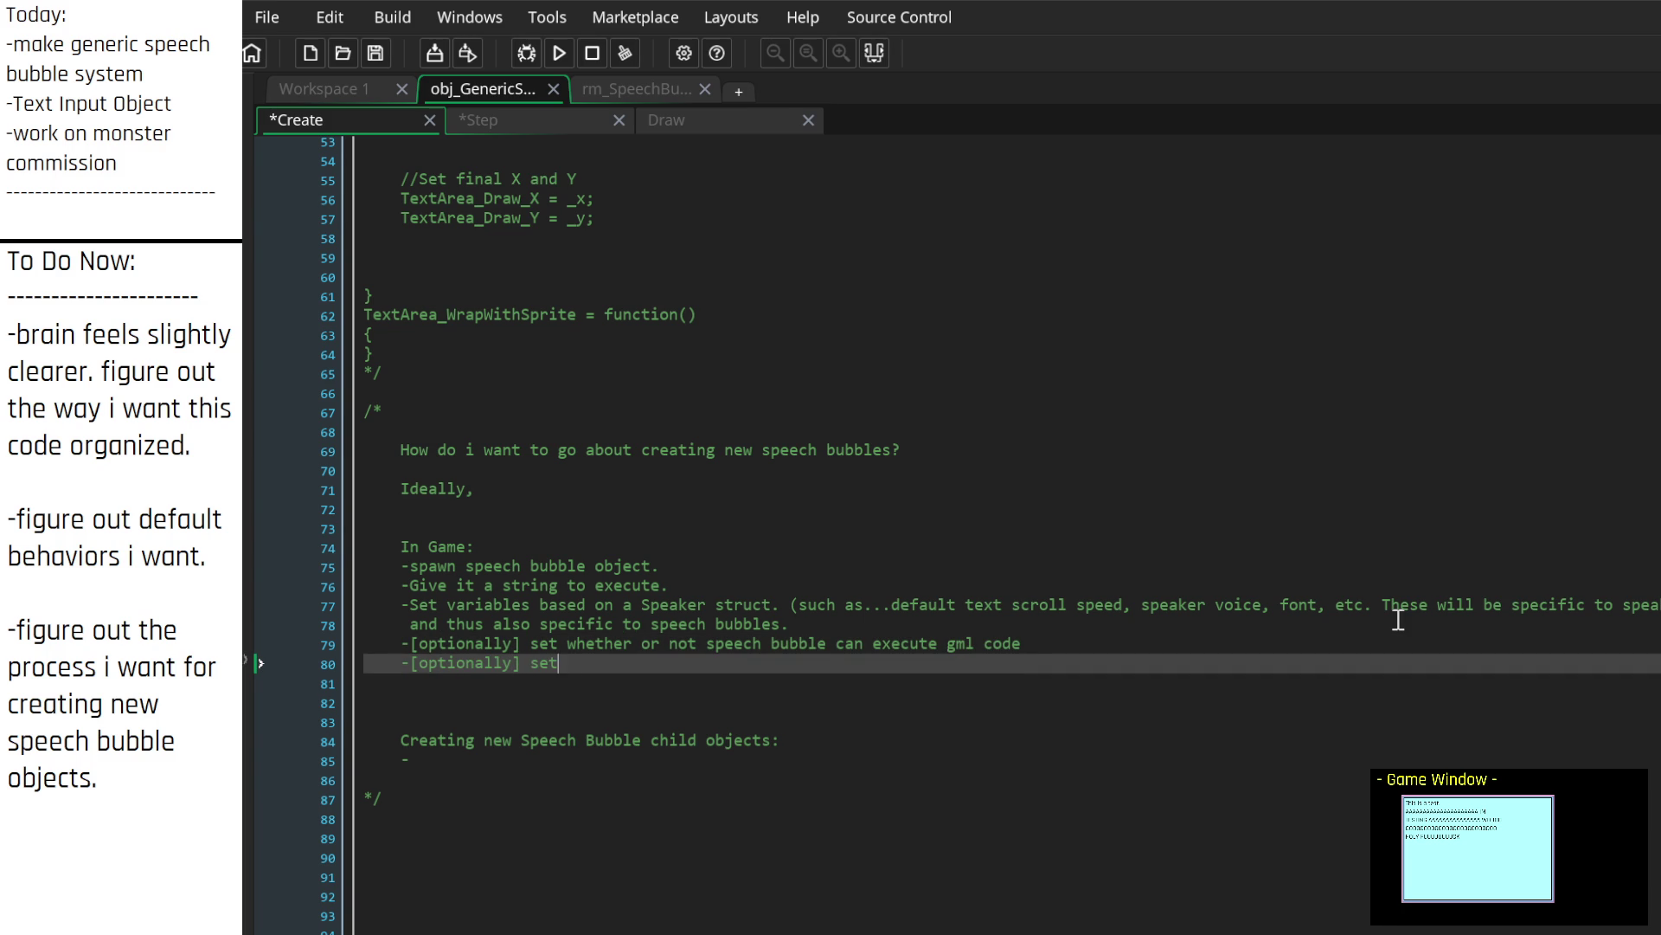
{"action": "type", "text": " whether or not speech bu"}
{"action": "type", "text": "bb"}
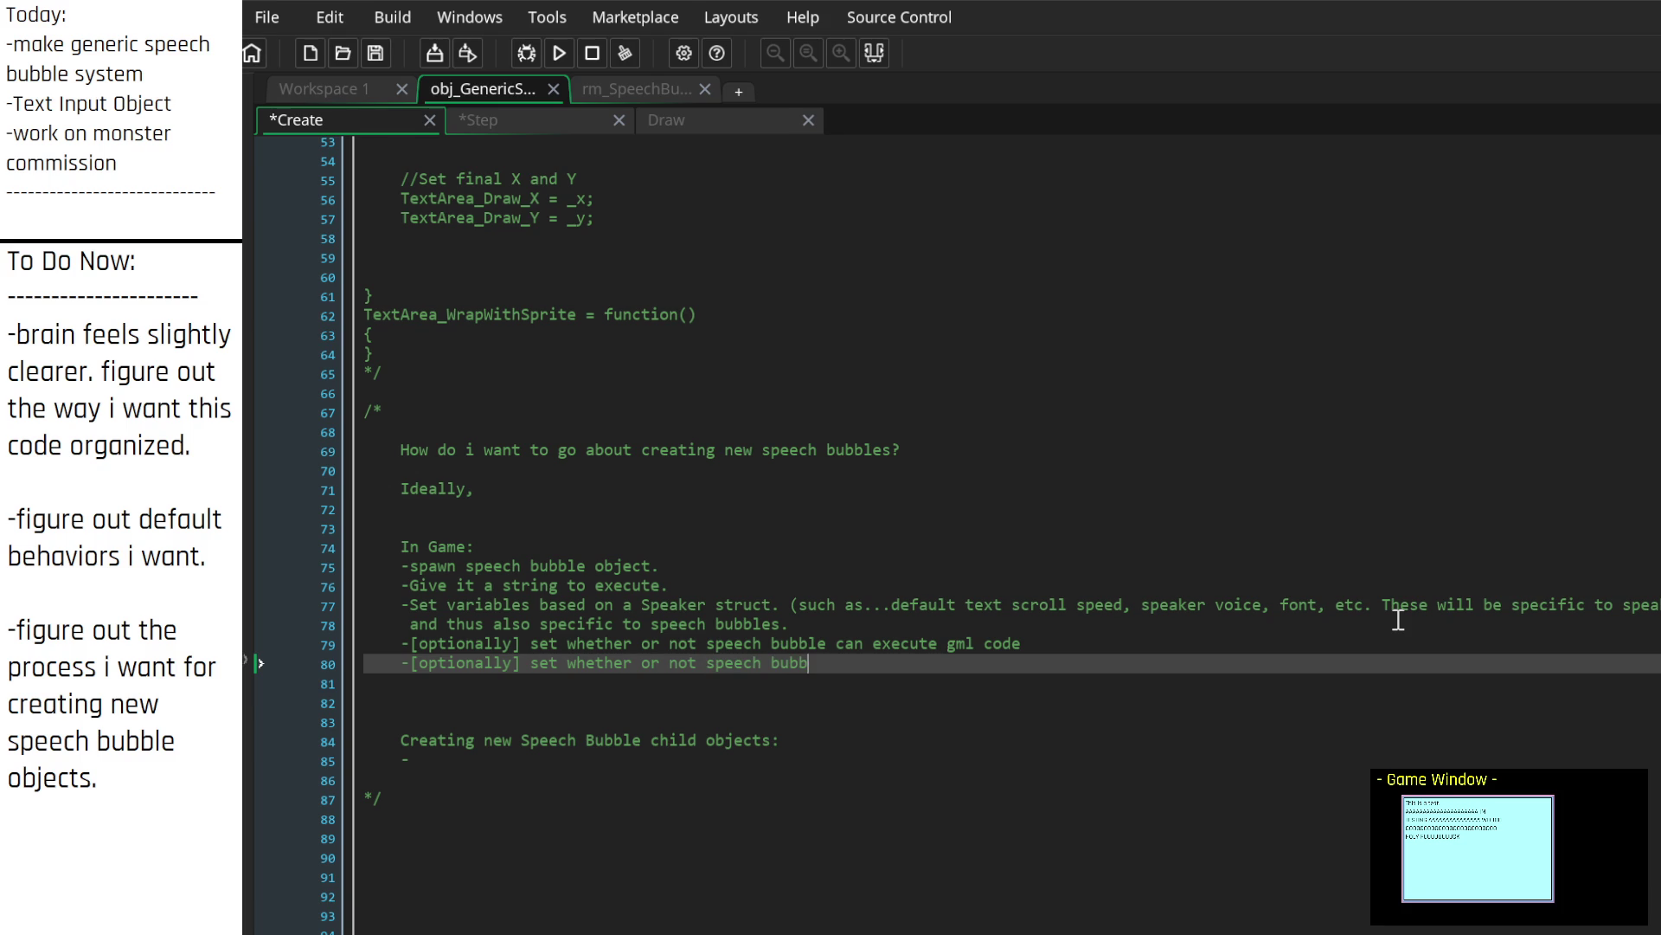
{"action": "type", "text": "le can execute s"}
{"action": "type", "text": "cribble "}
{"action": "type", "text": "methods."}
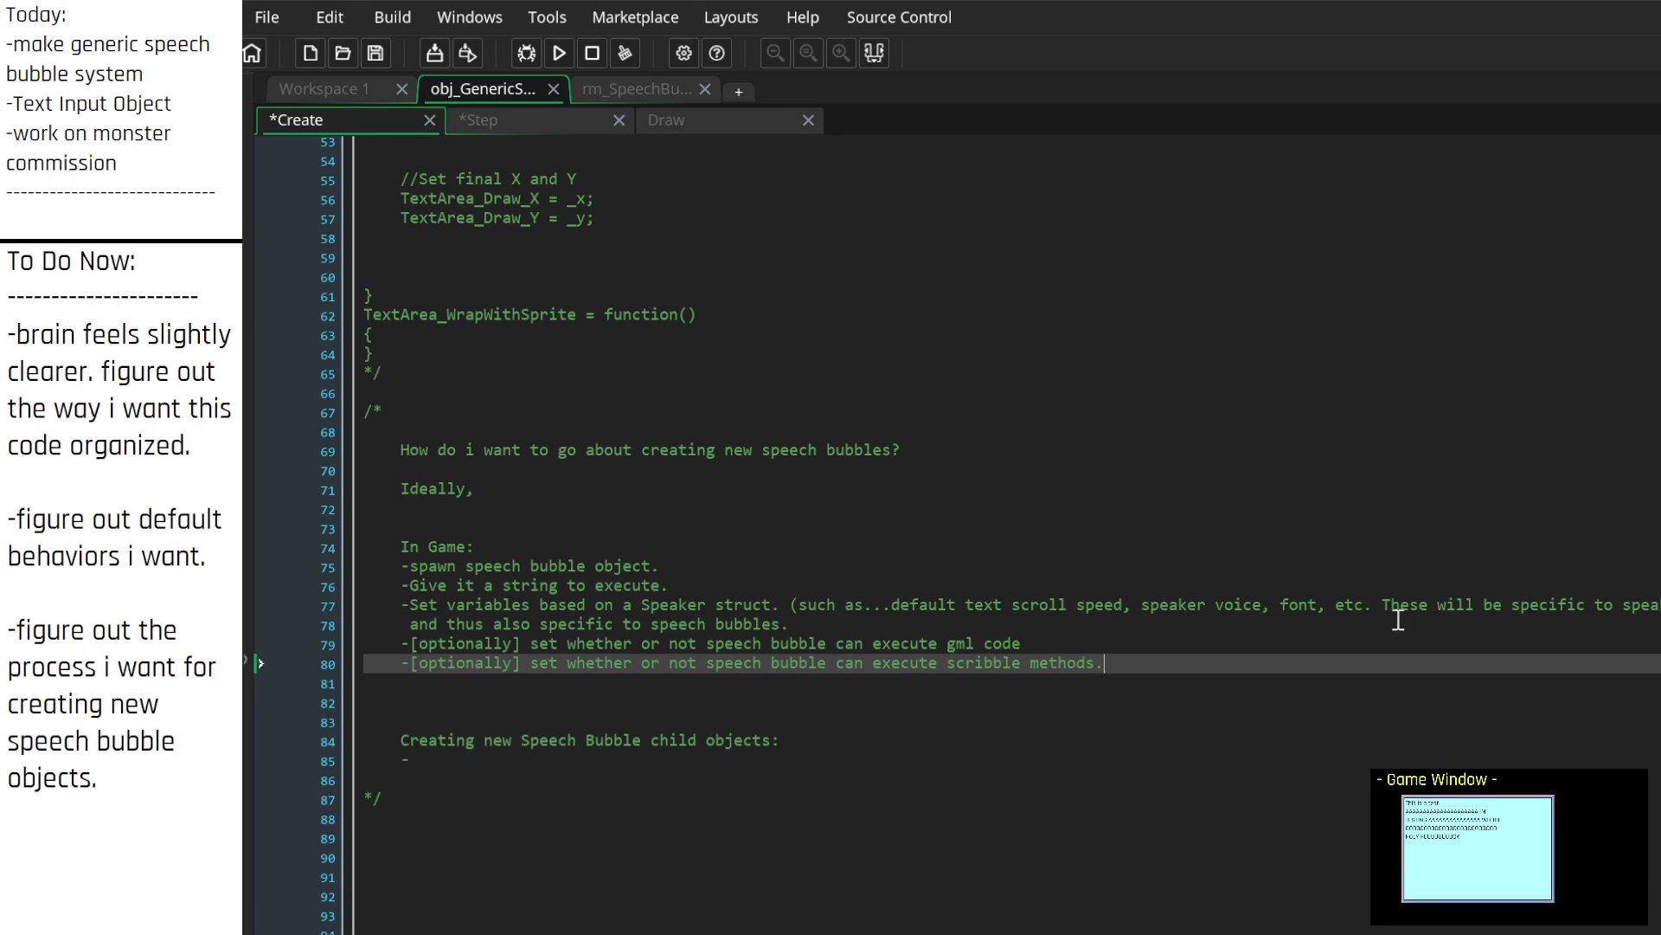
{"action": "key", "text": "BackSpace"}
{"action": "key", "text": "BackSpace"}
{"action": "key", "text": "BackSpace"}
{"action": "type", "text": "commands"}
{"action": "key", "text": "Return"}
{"action": "type", "text": "-["}
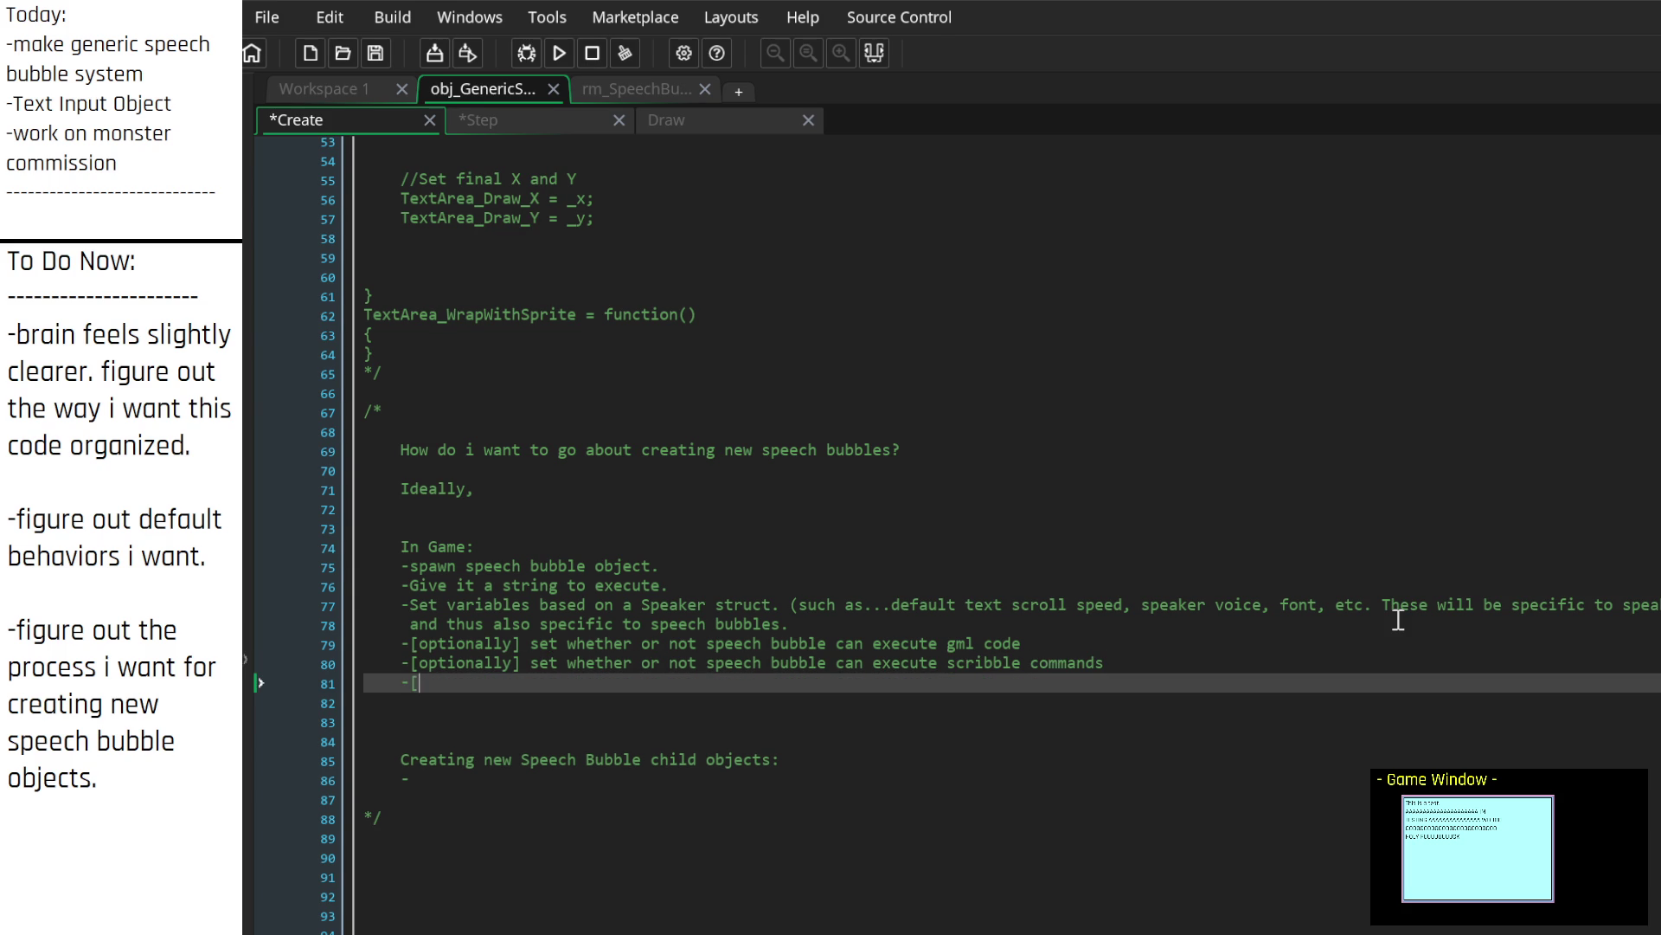
{"action": "type", "text": "optionally]"}
{"action": "type", "text": " set whether "}
{"action": "type", "text": "or not speech"}
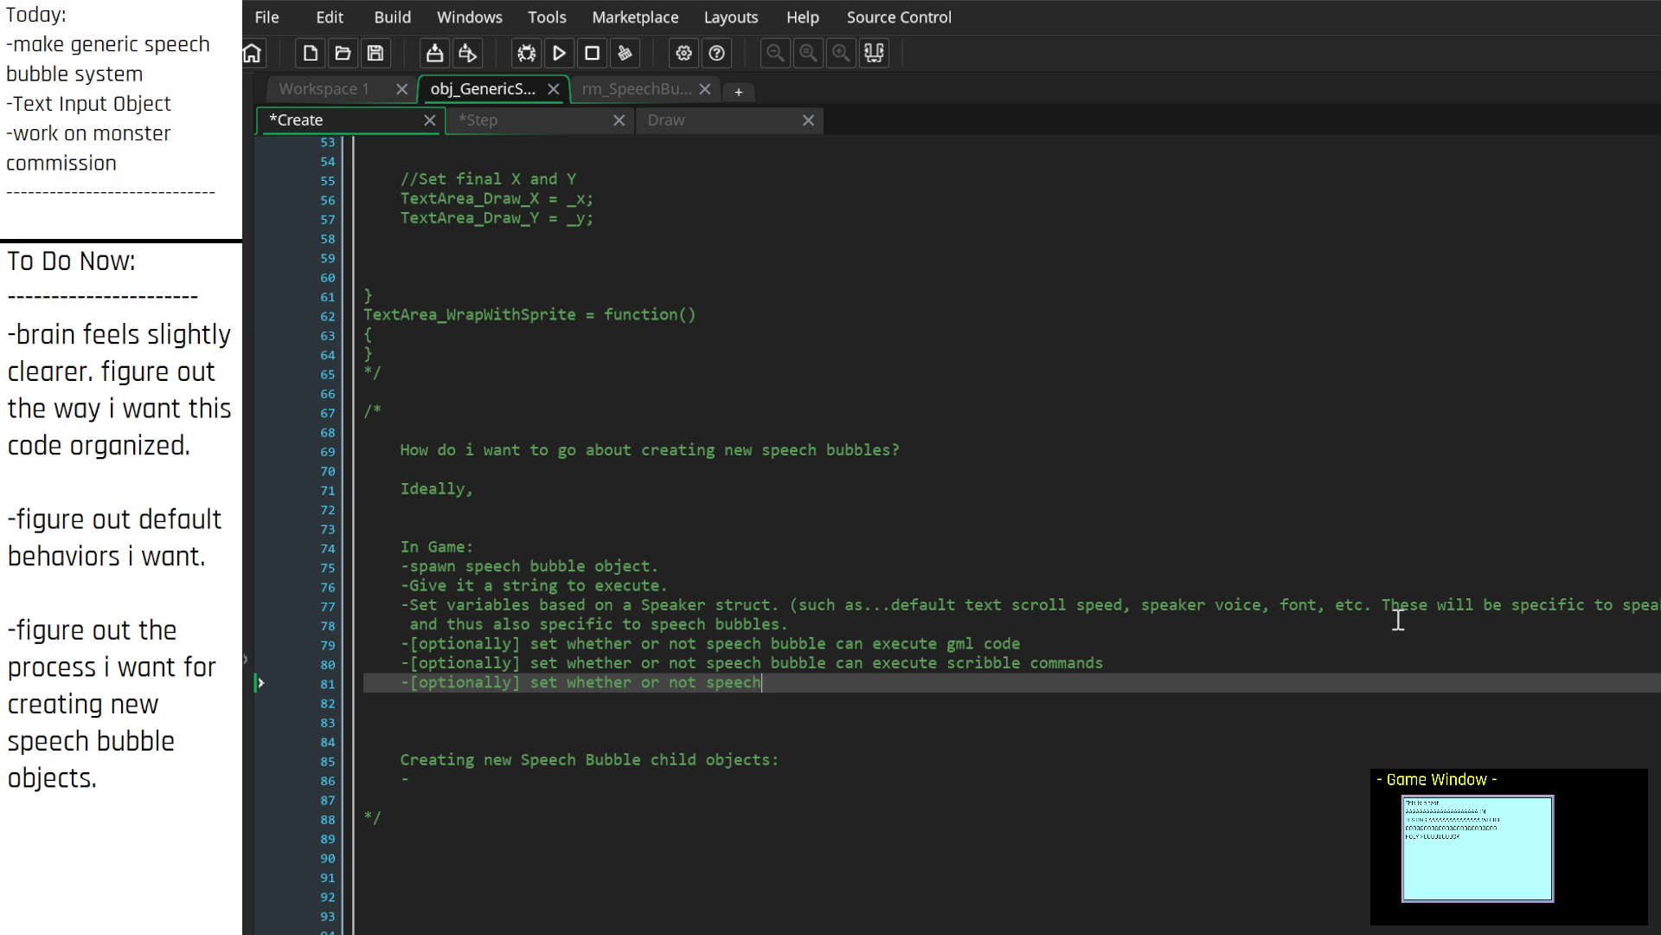
{"action": "type", "text": " bubble can execute"}
{"action": "key", "text": "BackSpace"}
{"action": "key", "text": "BackSpace"}
{"action": "key", "text": "BackSpace"}
{"action": "type", "text": "change formatting"}
{"action": "key", "text": "Up"}
{"action": "key", "text": "Up"}
{"action": "key", "text": "Up"}
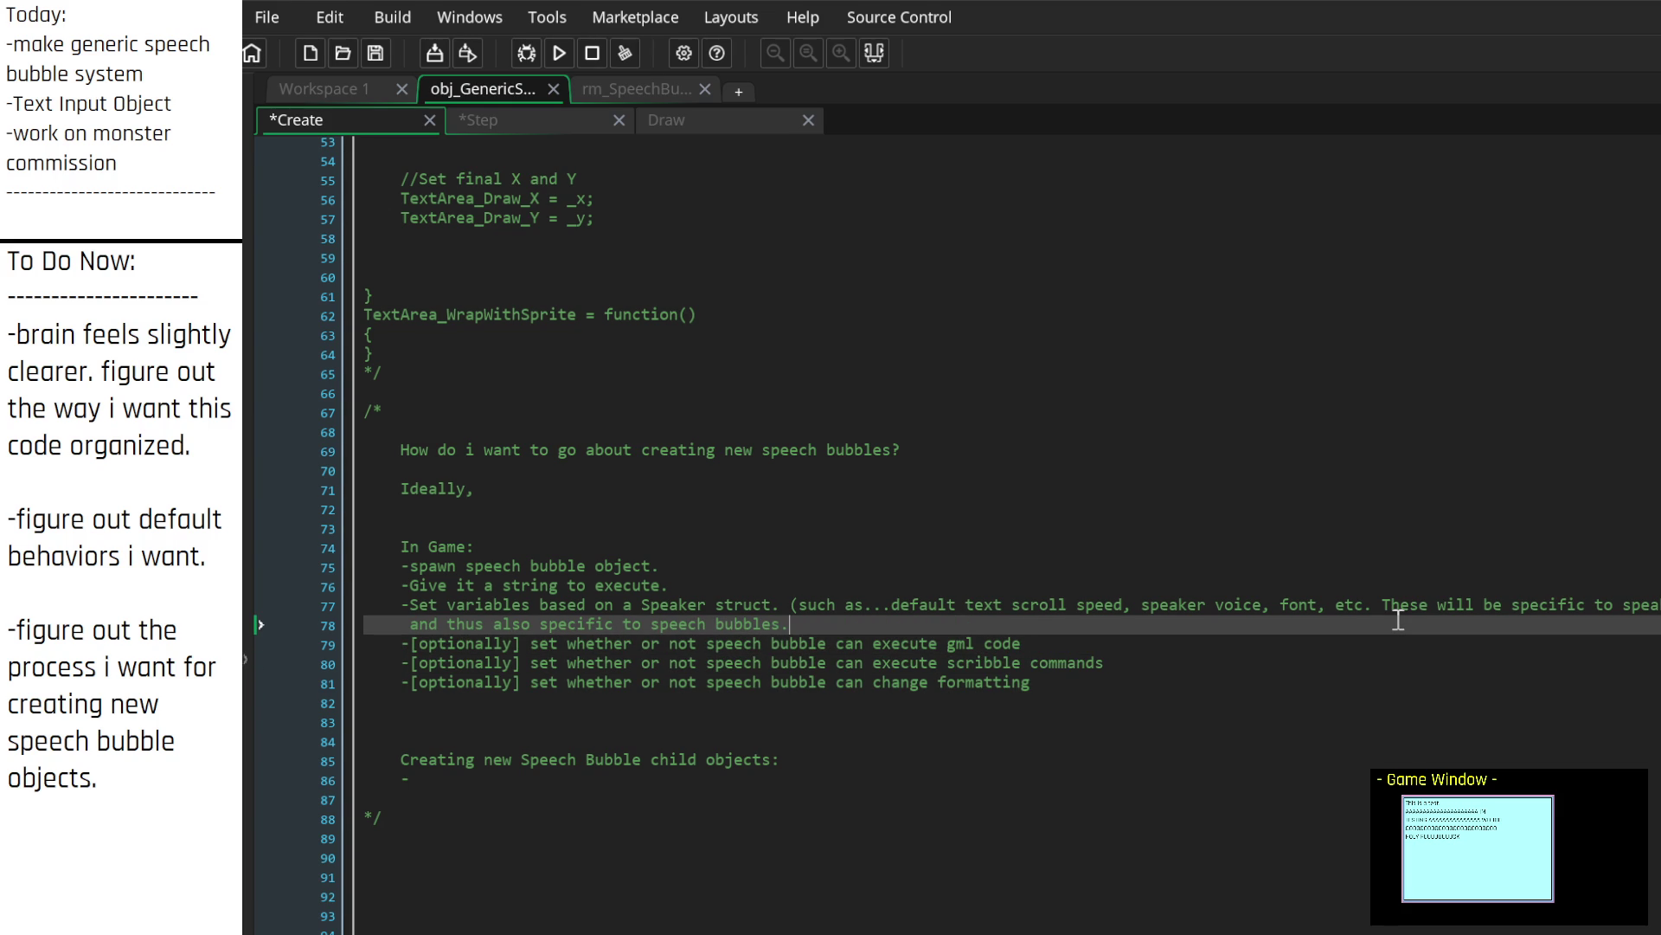
{"action": "key", "text": "Right"}
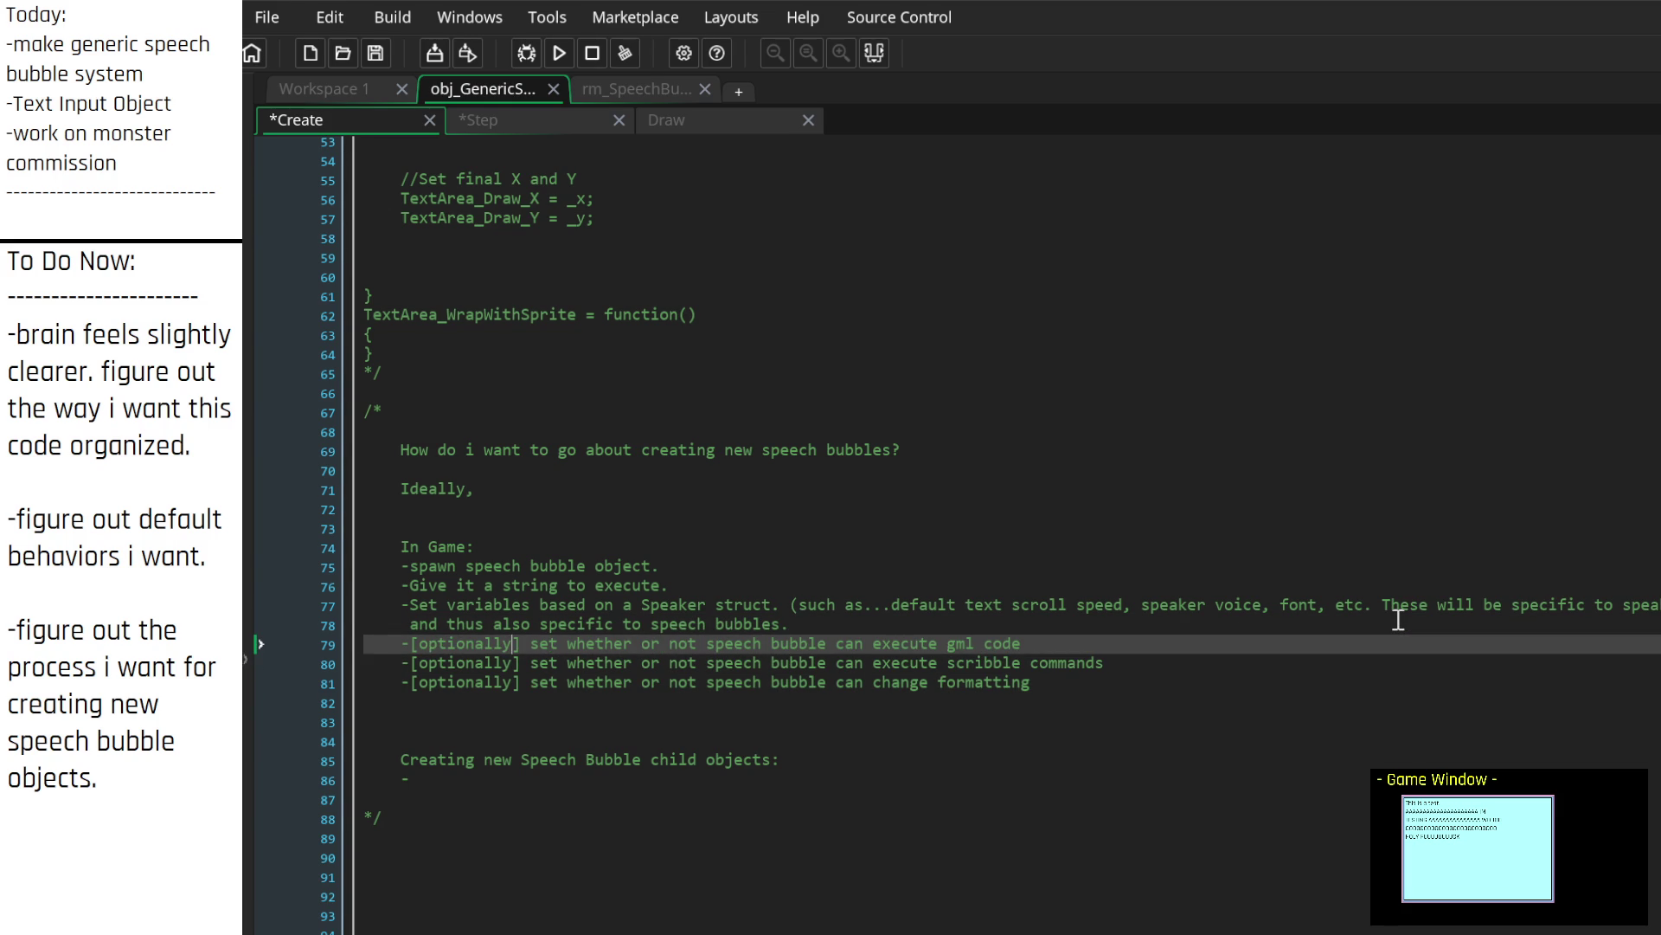
{"action": "key", "text": "Down"}
{"action": "key", "text": "Down"}
{"action": "key", "text": "Down"}
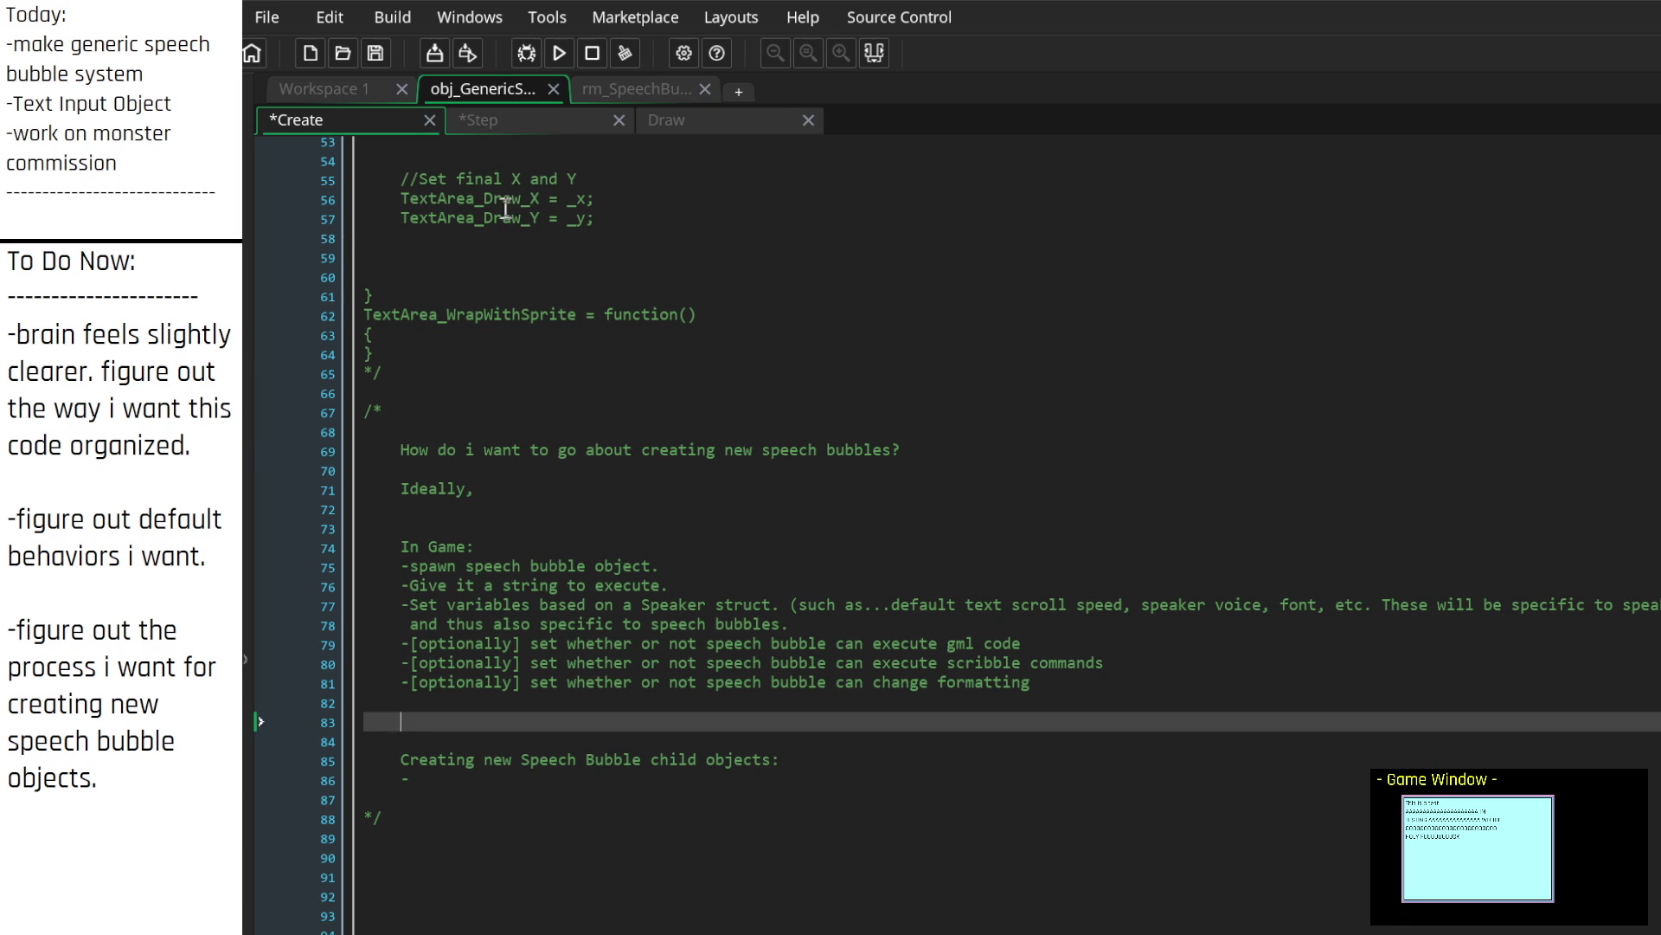
{"action": "left_click", "coordinate": [517, 121]}
{"action": "left_click", "coordinate": [337, 126]}
Step: Add a new Text_BaseSpeed variable line beneath Text_Font
{"action": "scroll", "coordinate": [600, 591], "scroll_direction": "up", "scroll_amount": 15}
{"action": "scroll", "coordinate": [600, 591], "scroll_direction": "up", "scroll_amount": 3}
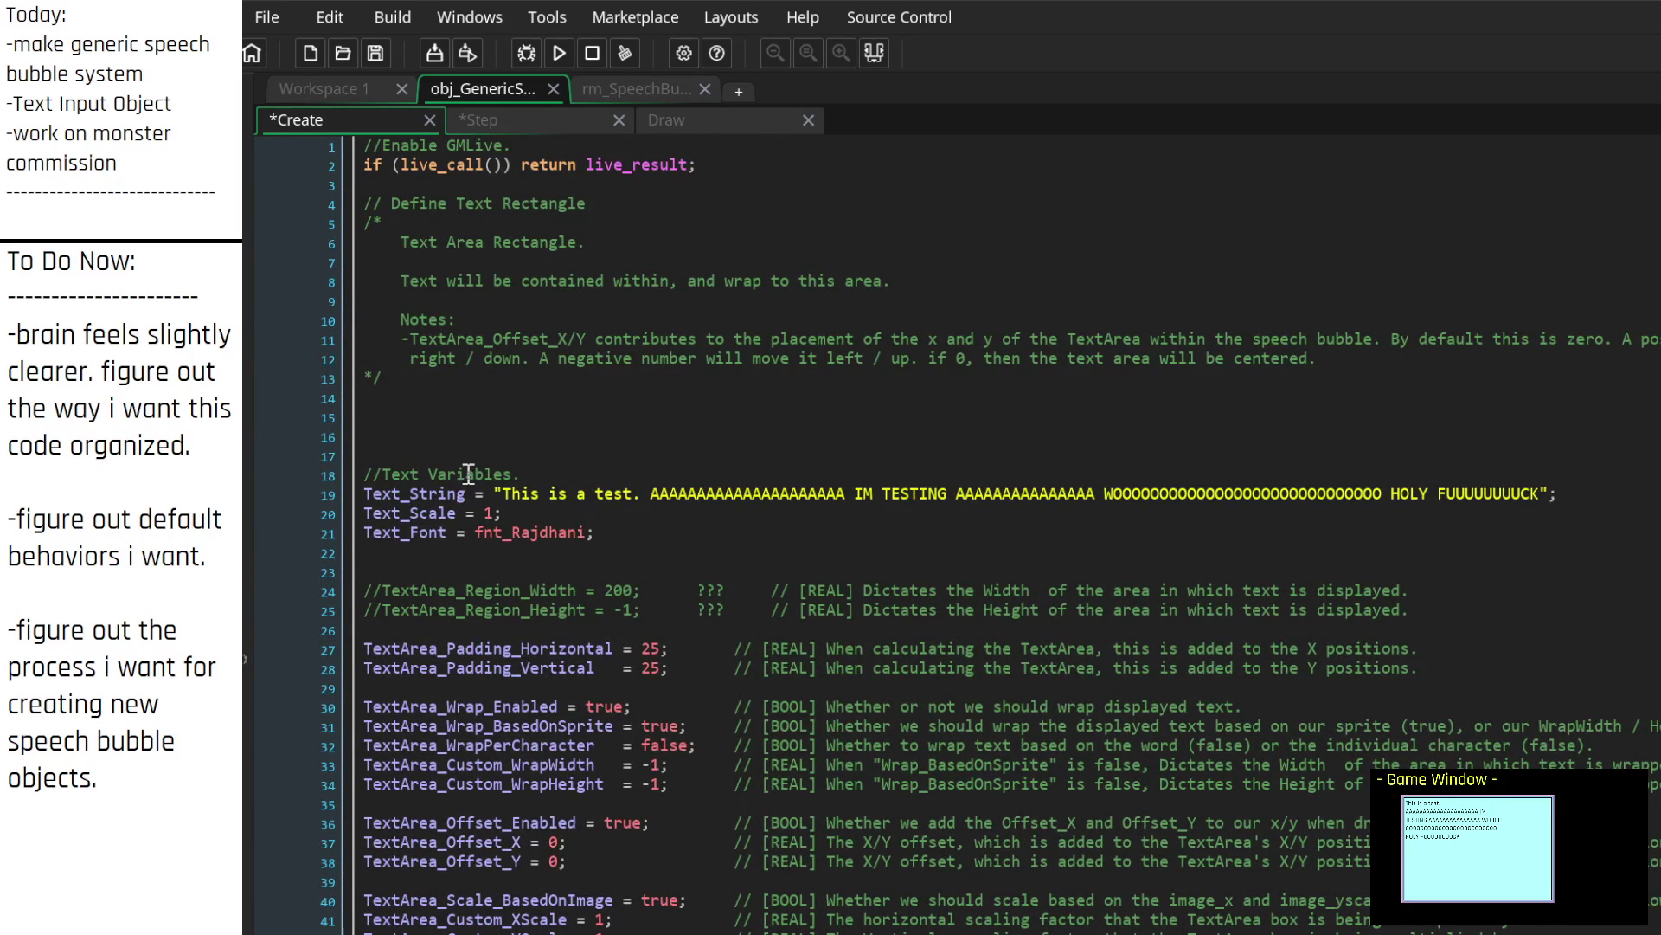
{"action": "left_click", "coordinate": [467, 514]}
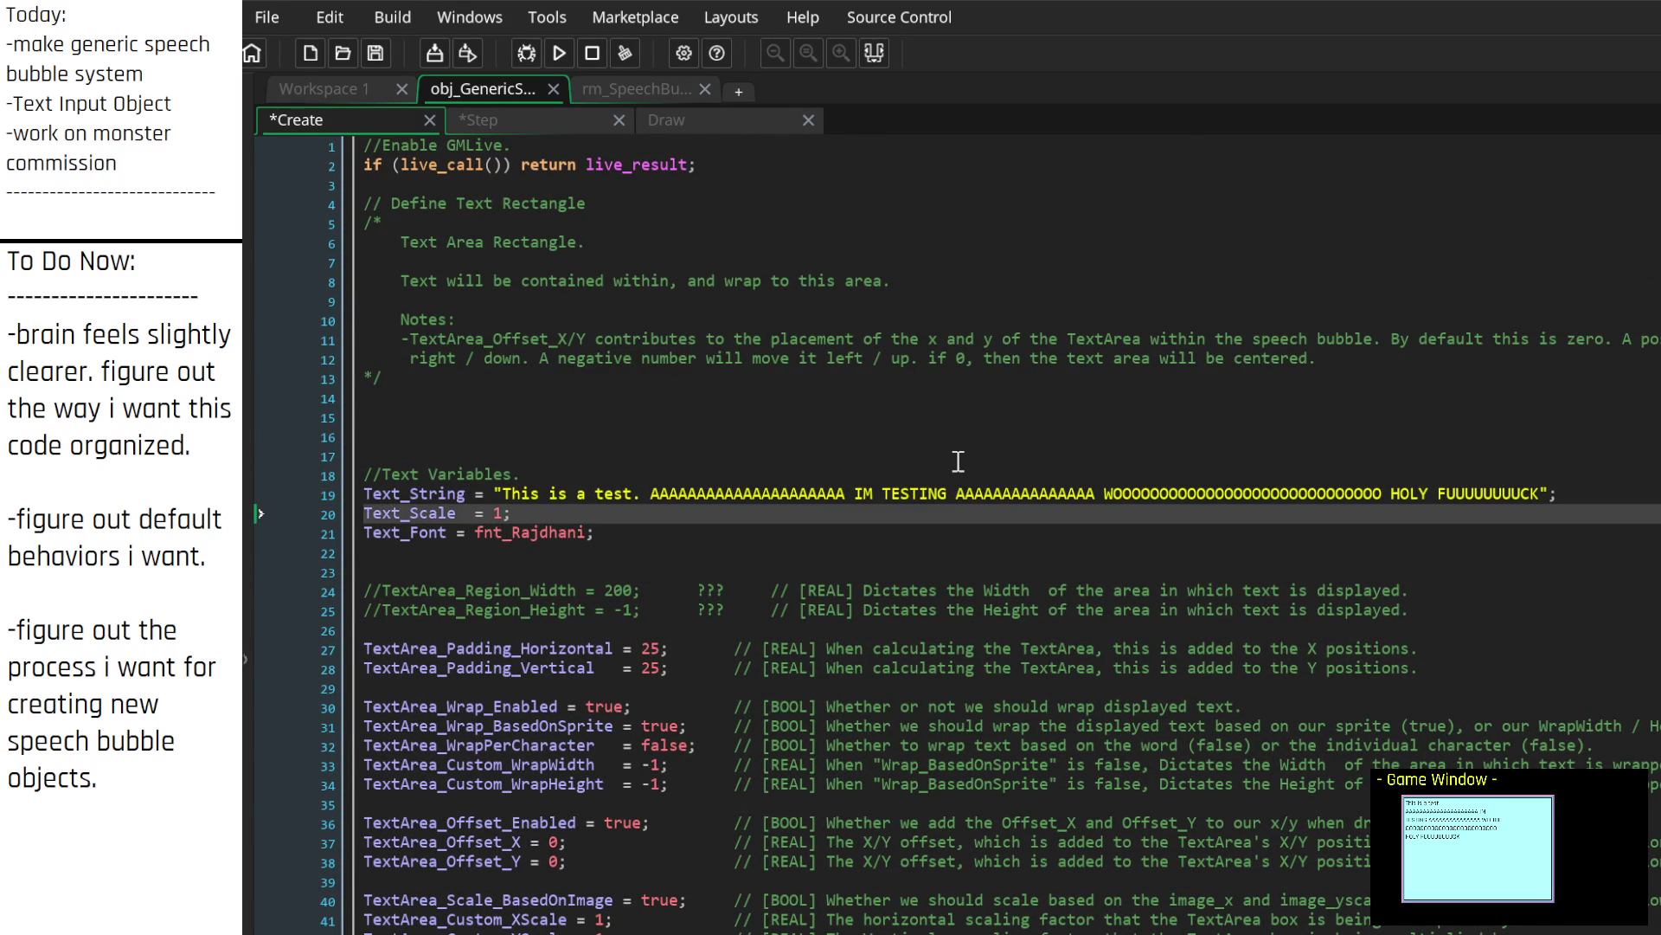
{"action": "key", "text": "Down"}
{"action": "key", "text": "Right"}
{"action": "key", "text": "End"}
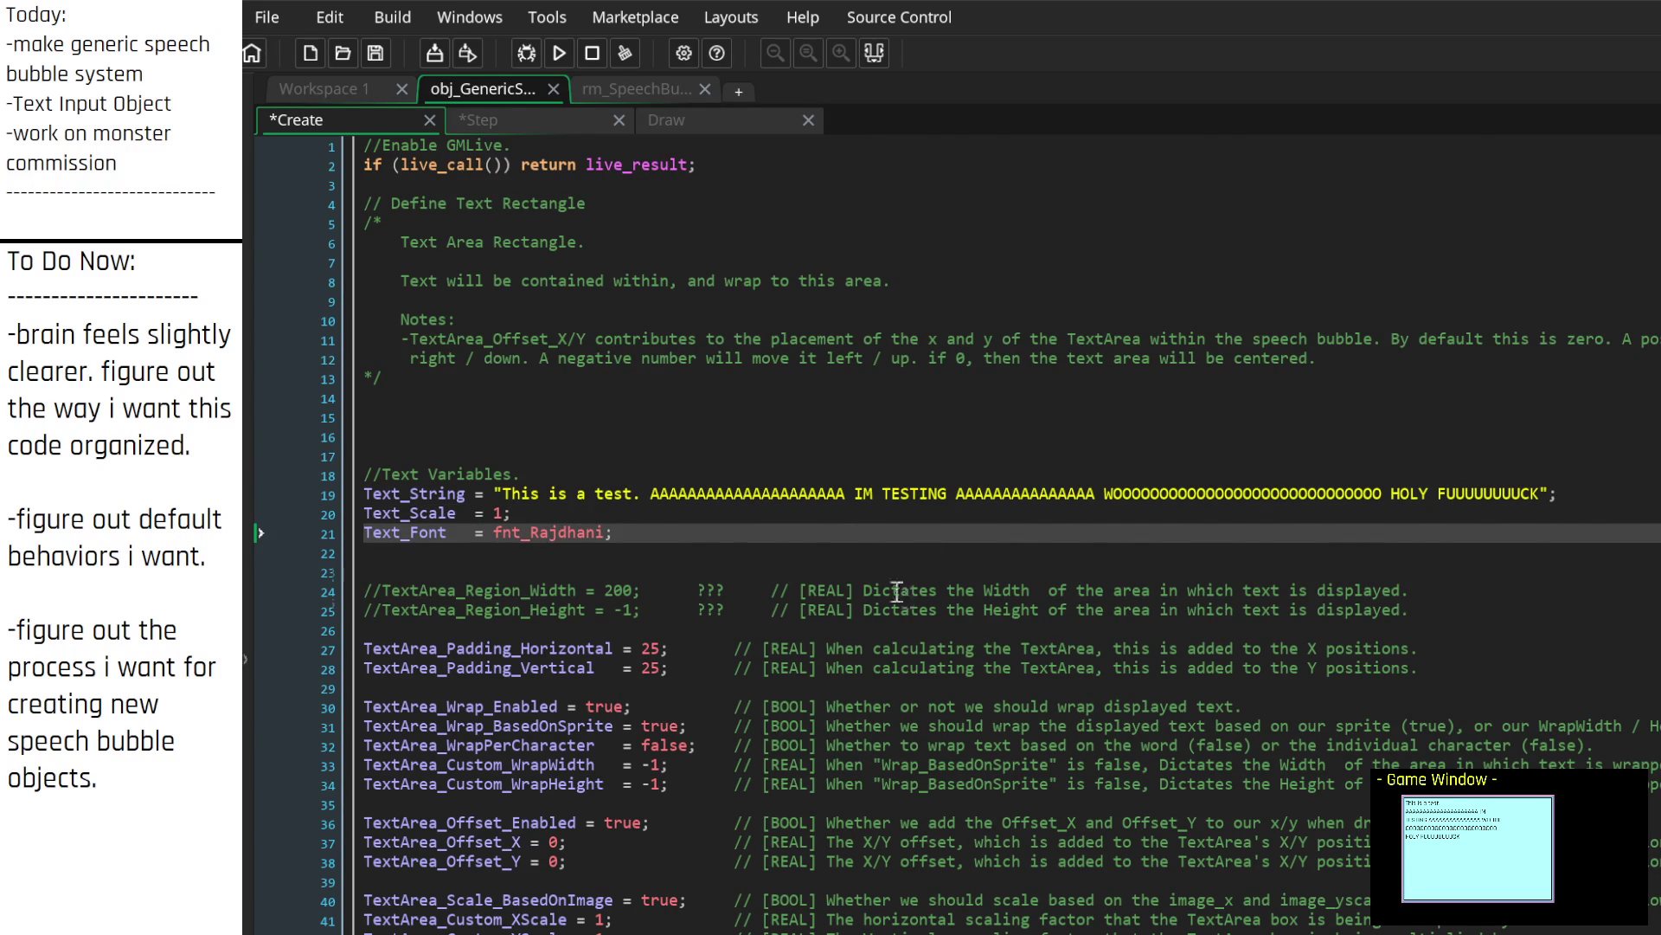
{"action": "scroll", "coordinate": [904, 594], "scroll_direction": "down", "scroll_amount": 20}
{"action": "scroll", "coordinate": [838, 757], "scroll_direction": "up", "scroll_amount": 13}
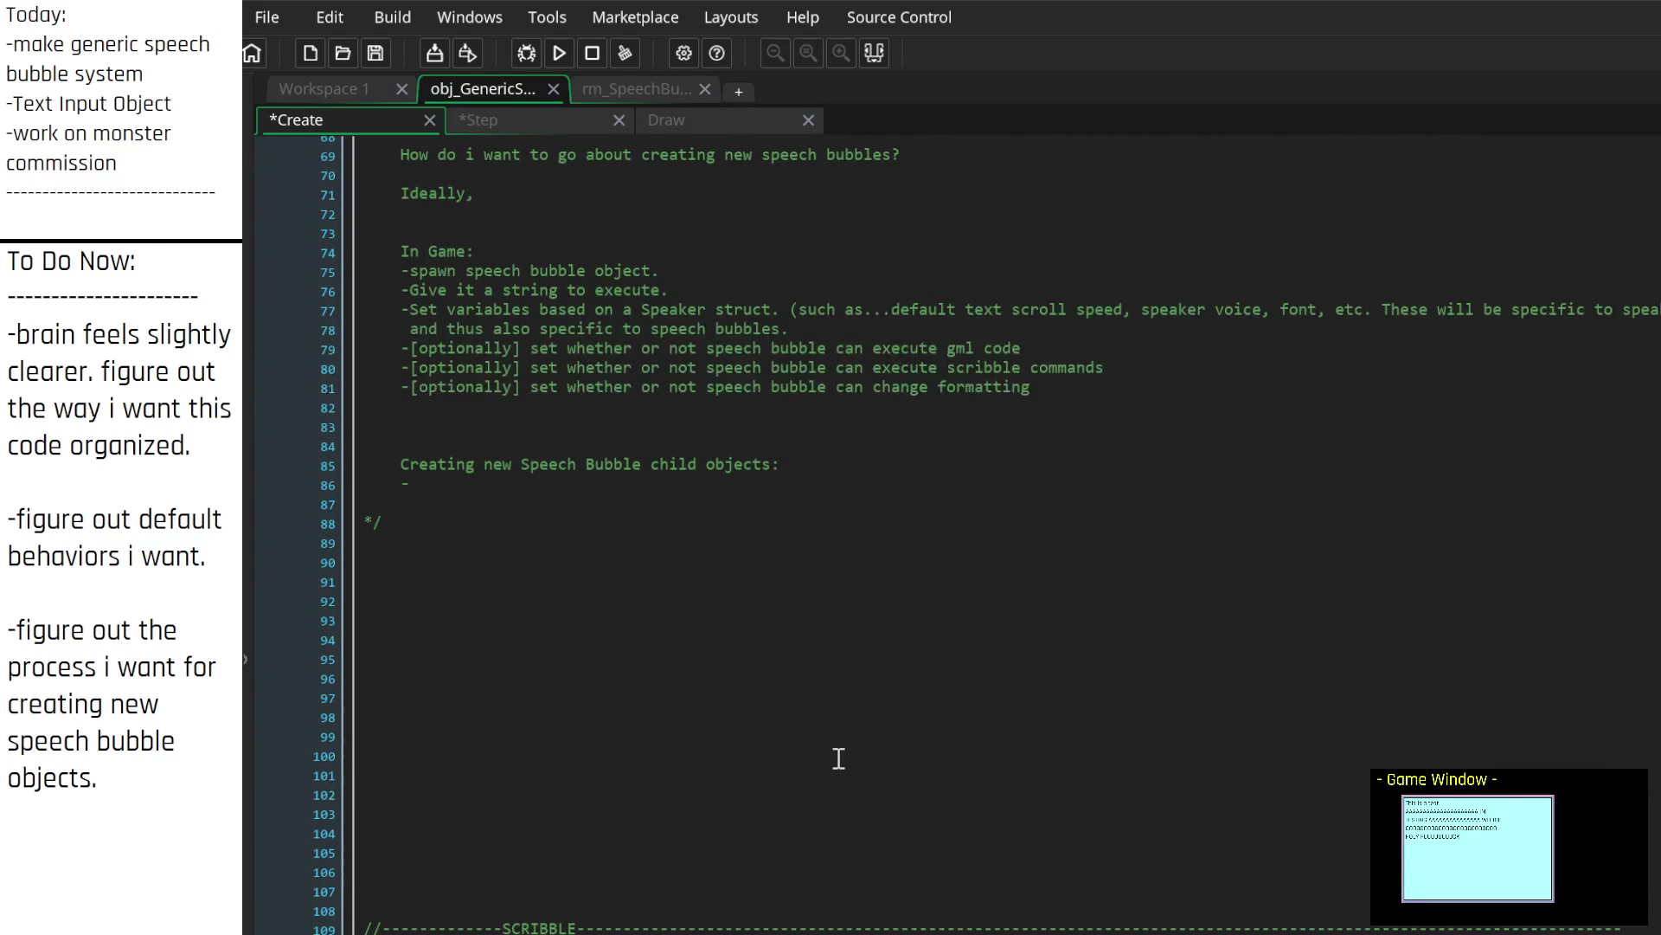
{"action": "scroll", "coordinate": [770, 710], "scroll_direction": "up", "scroll_amount": 14}
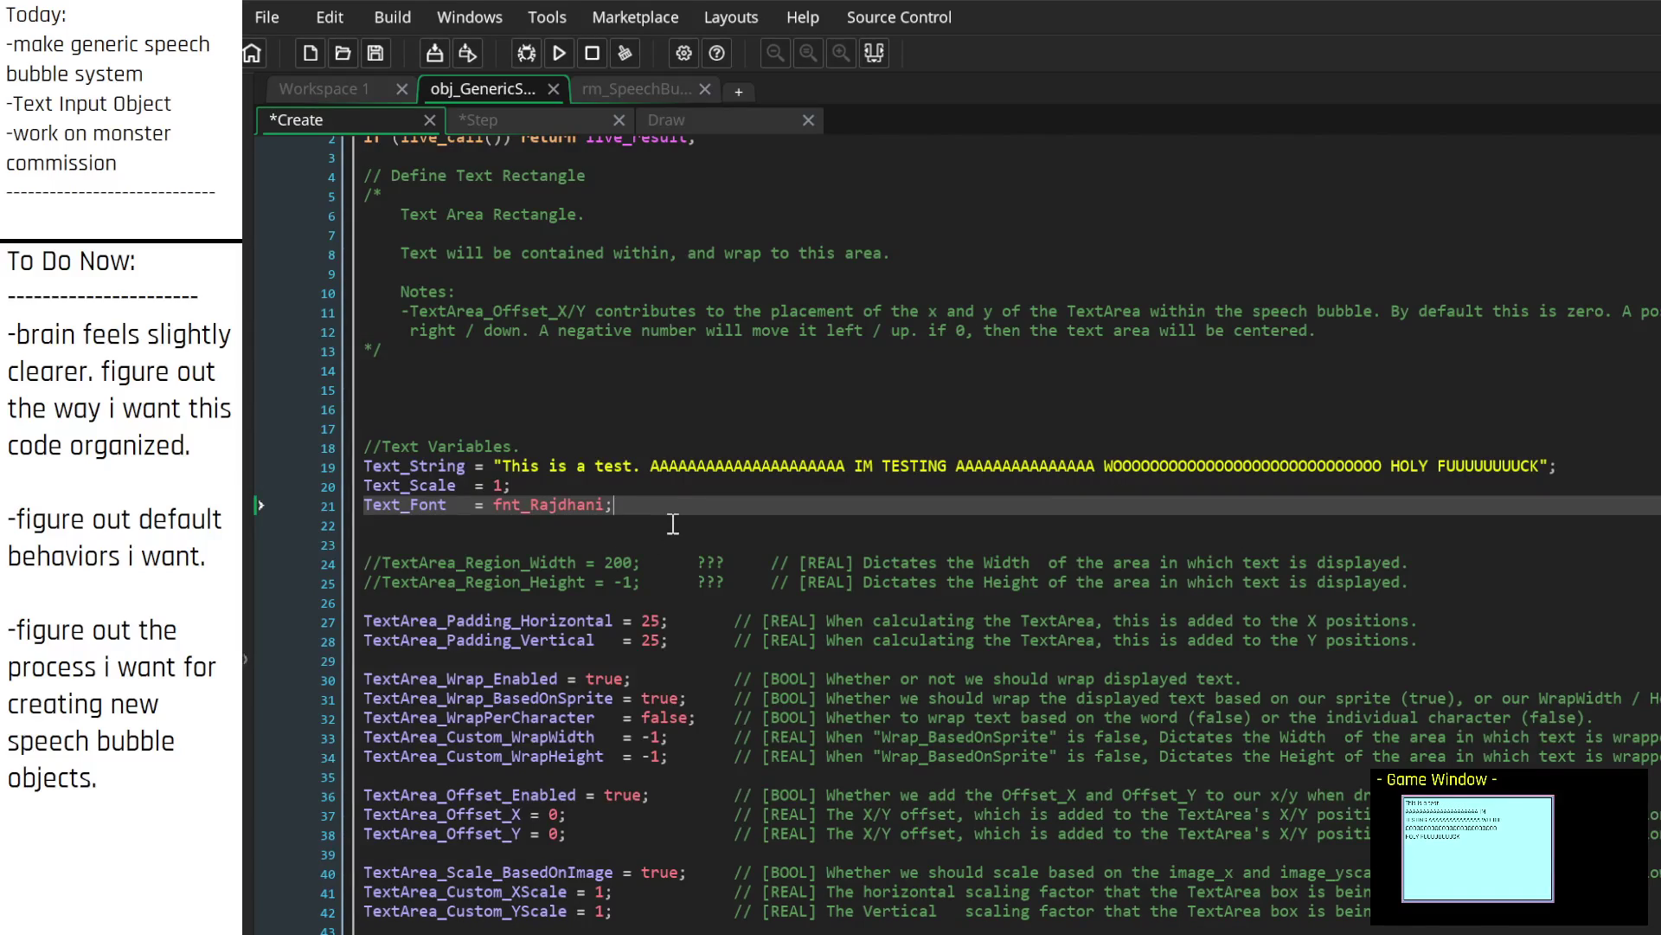
{"action": "key", "text": "Return"}
{"action": "type", "text": "Text_"}
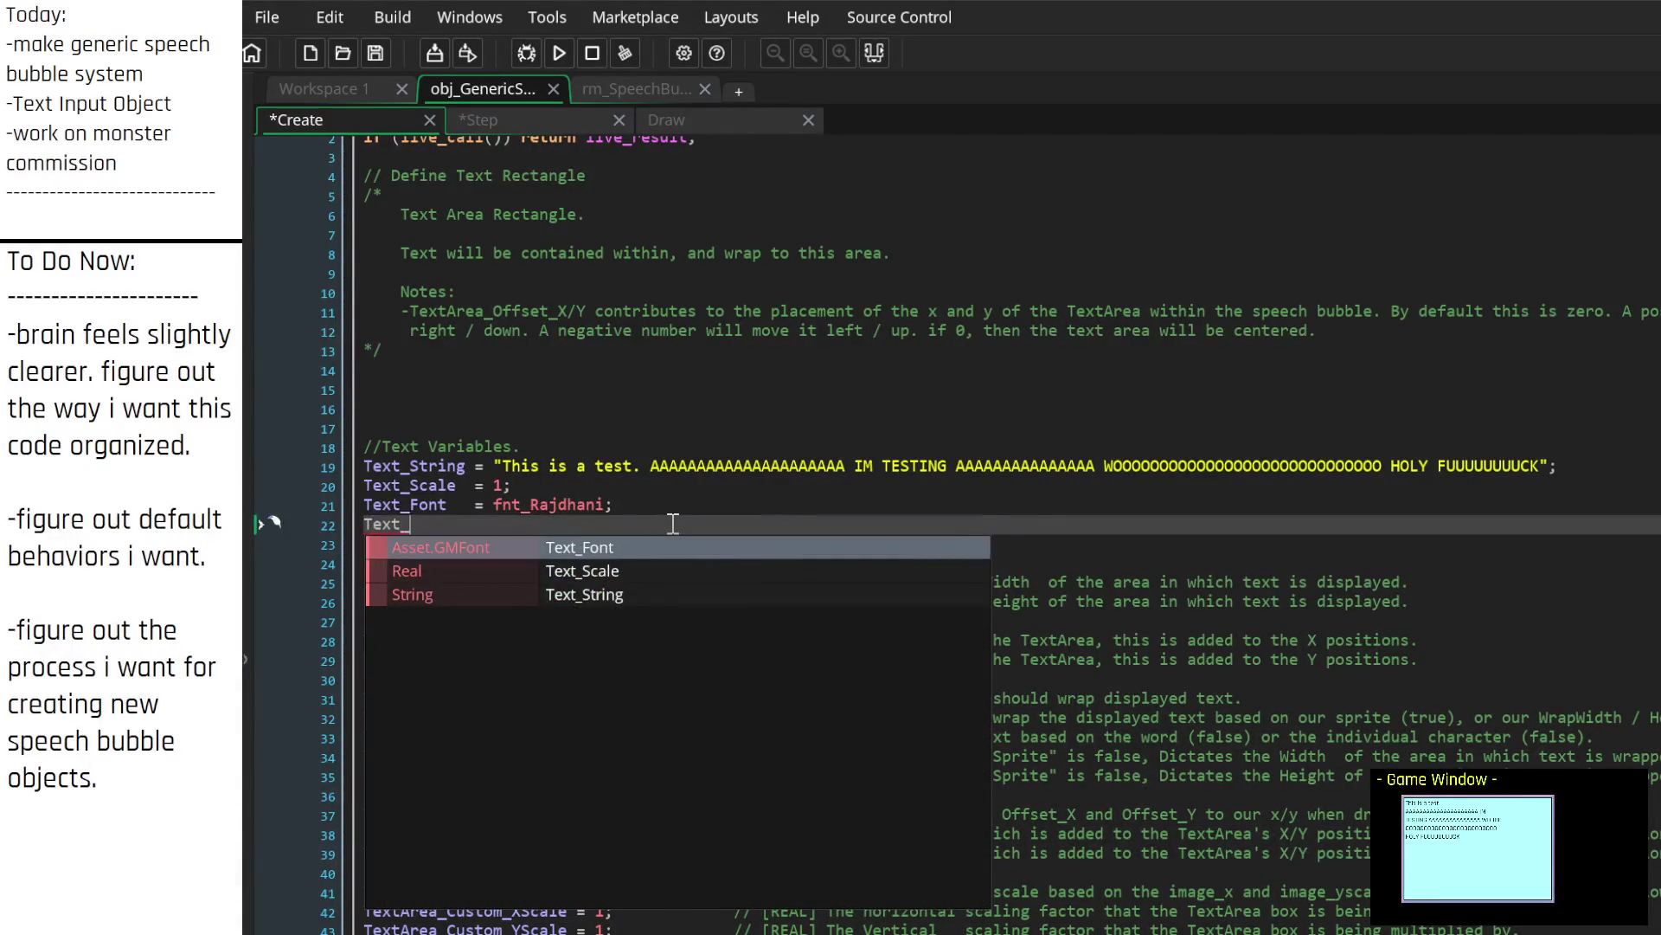
{"action": "type", "text": "TypistSpeed ="}
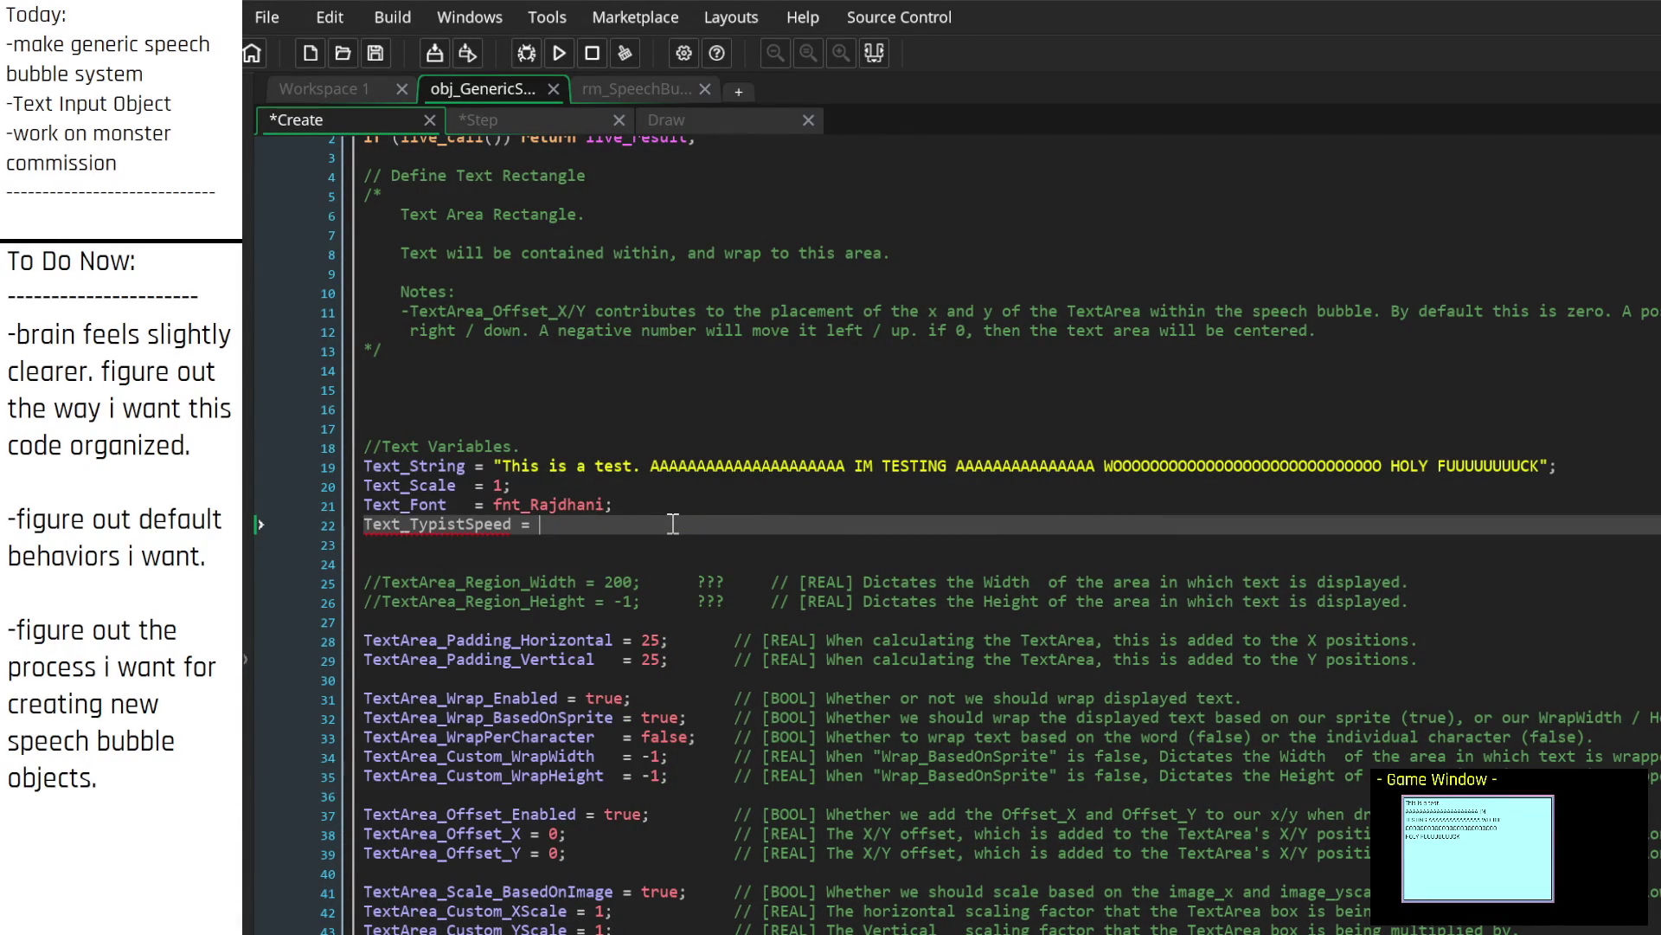
{"action": "scroll", "coordinate": [683, 553], "scroll_direction": "down", "scroll_amount": 15}
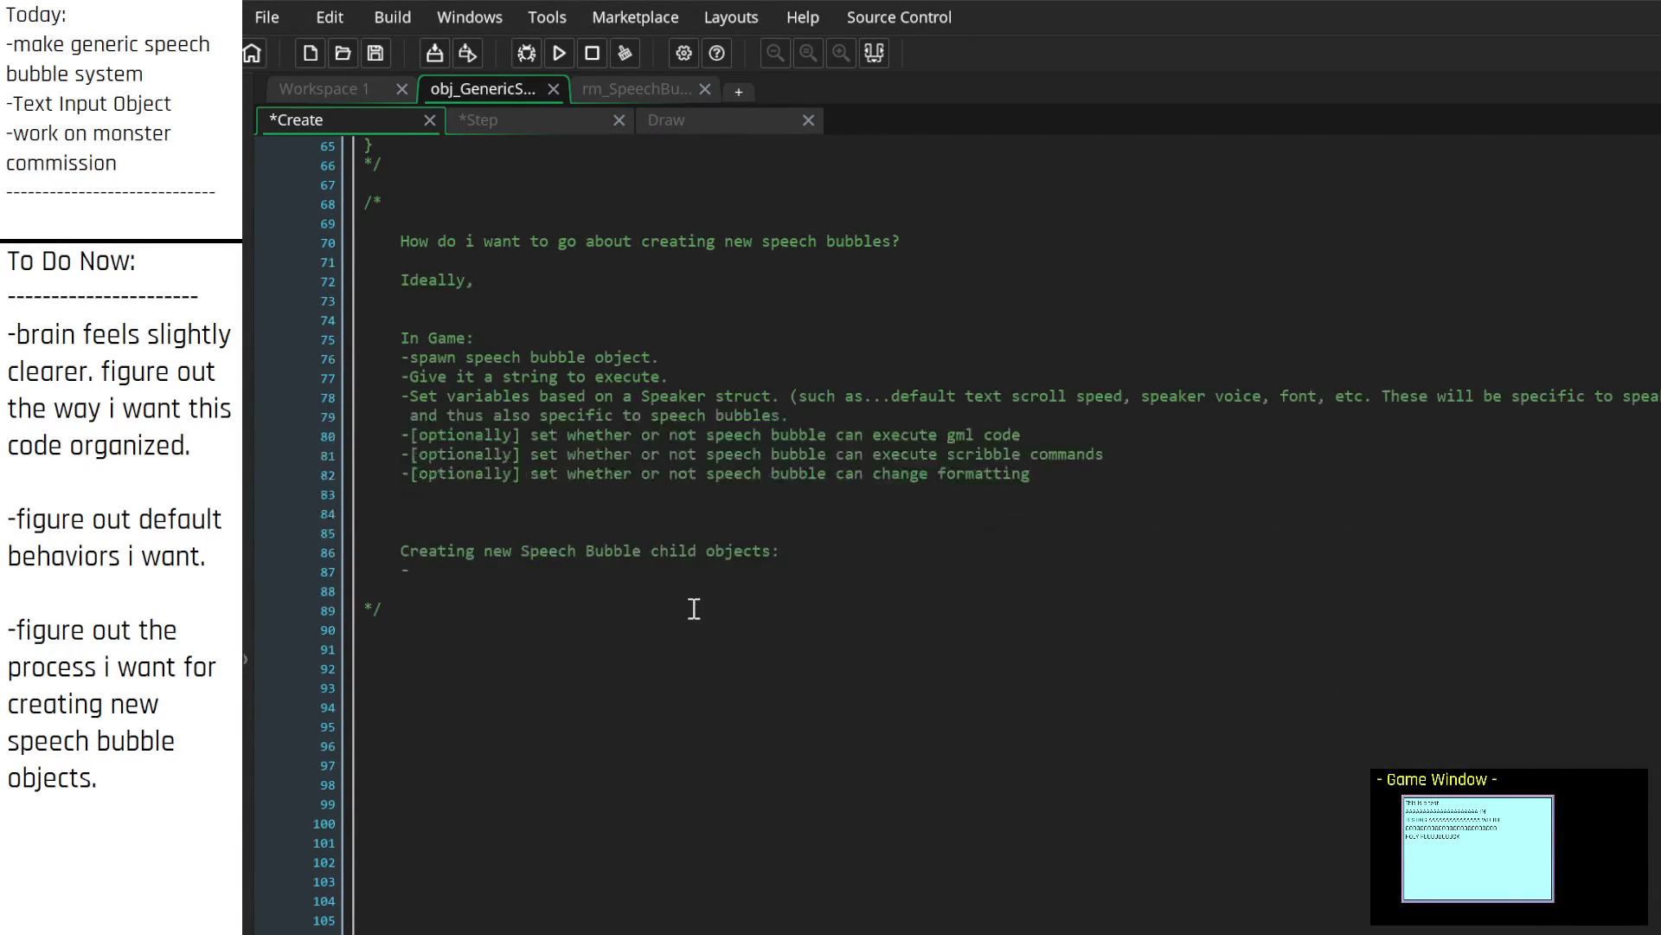
{"action": "scroll", "coordinate": [684, 571], "scroll_direction": "up", "scroll_amount": 8}
{"action": "scroll", "coordinate": [674, 536], "scroll_direction": "up", "scroll_amount": 5}
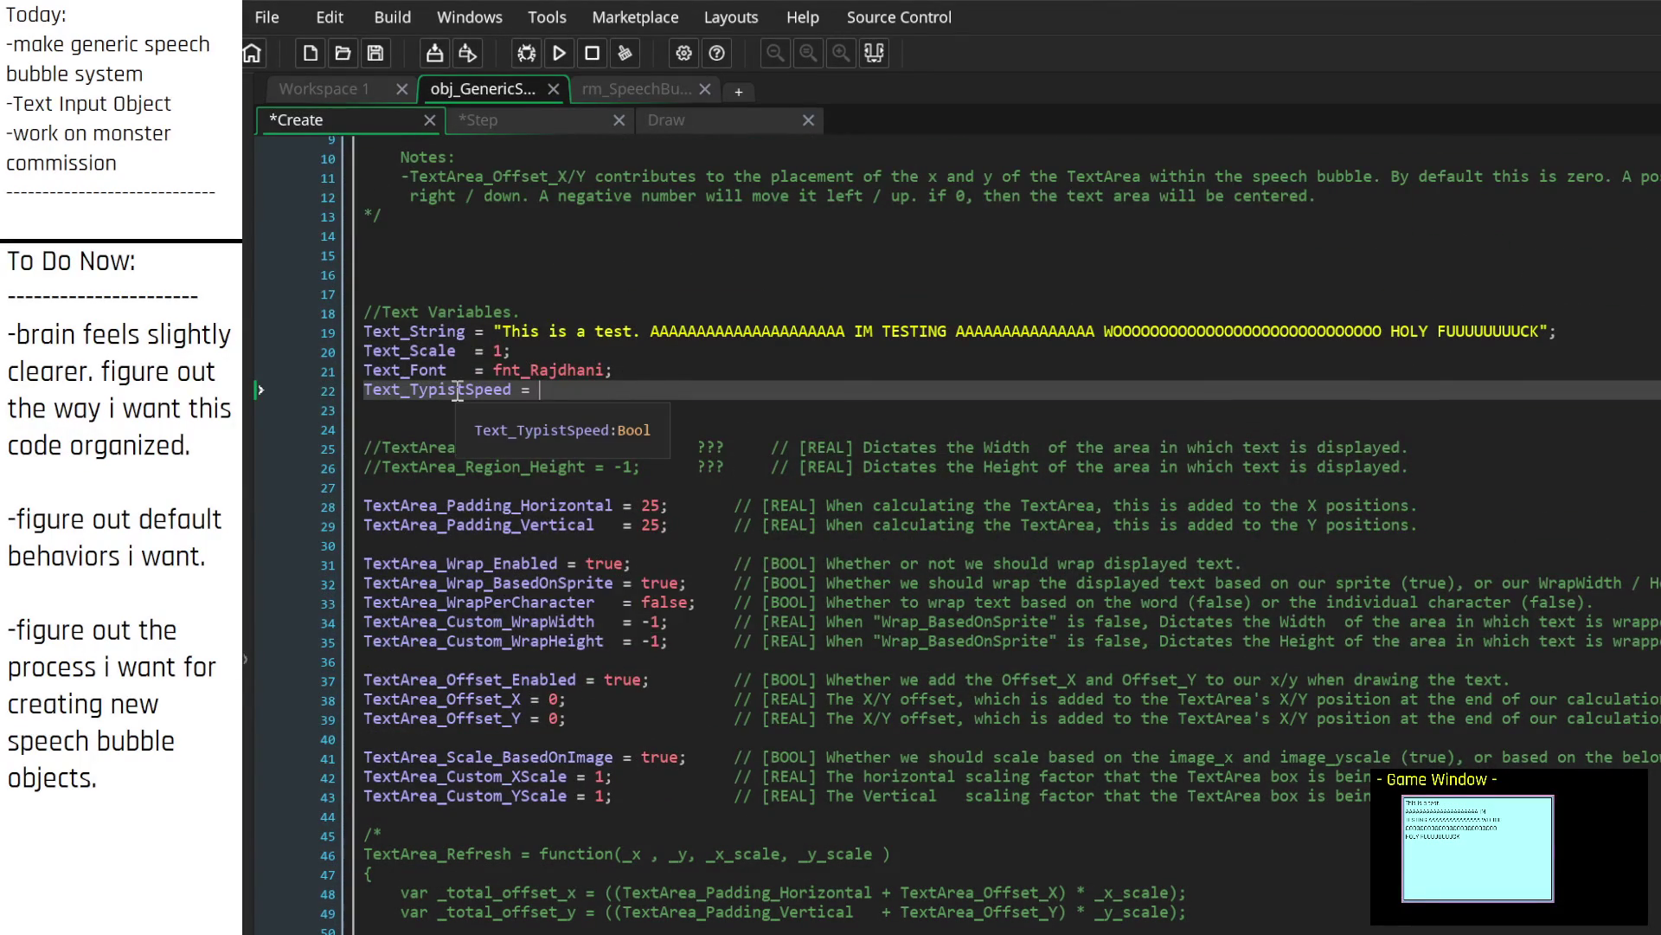
{"action": "left_click_drag", "start_coordinate": [467, 391], "coordinate": [409, 392]}
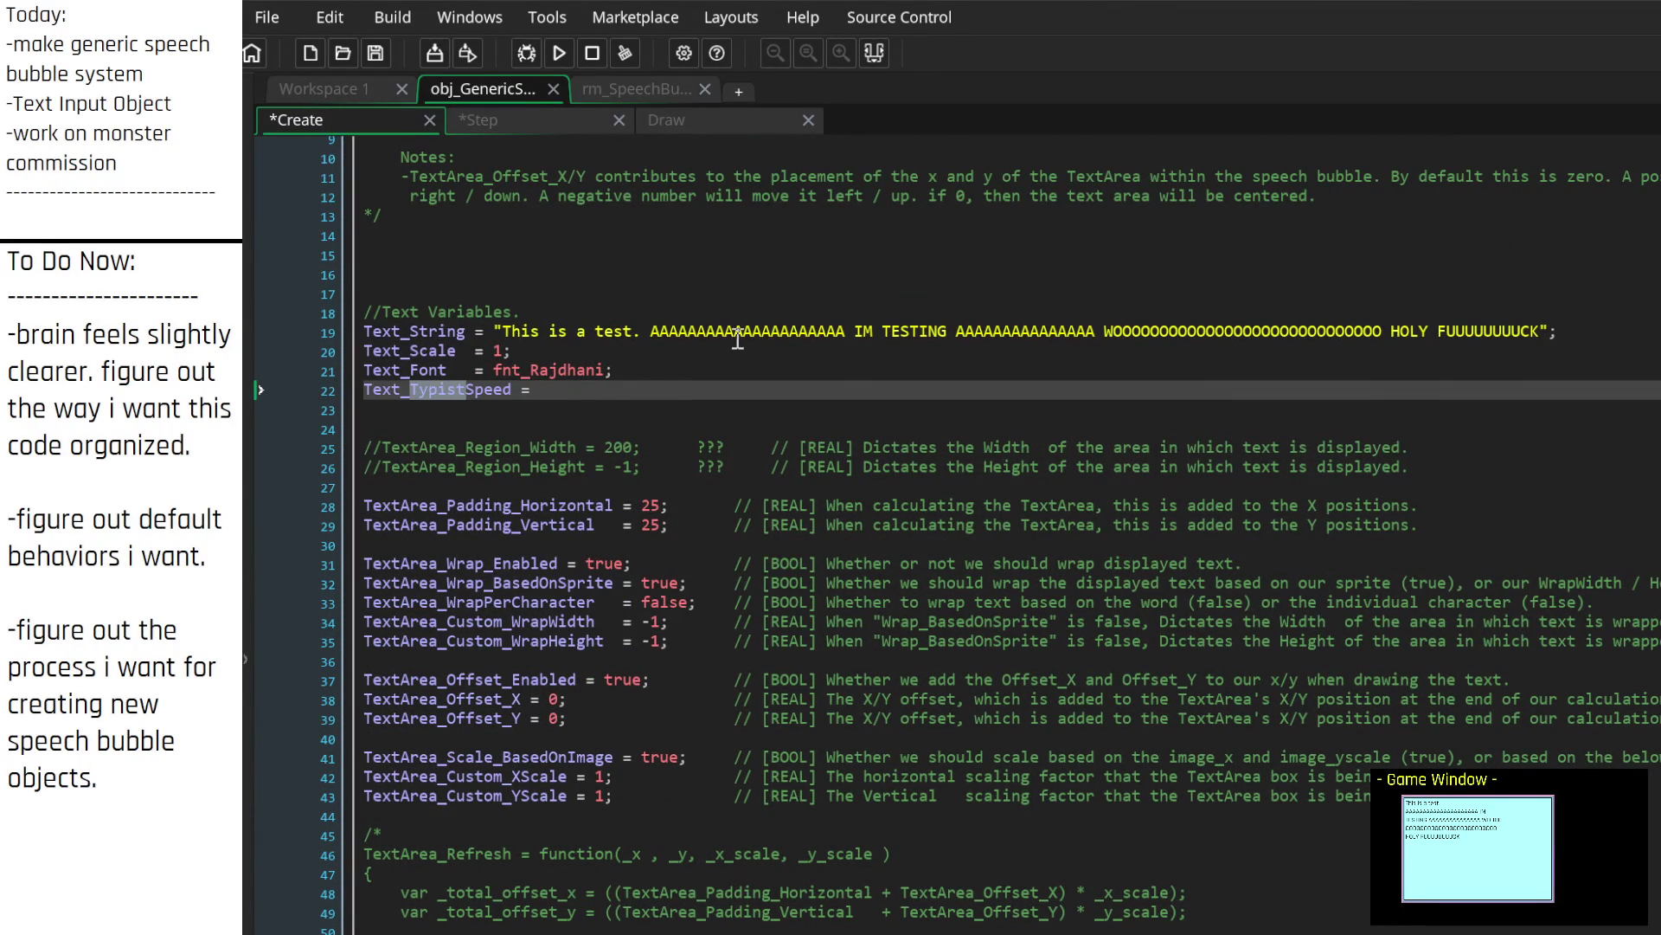
{"action": "key", "text": "BackSpace"}
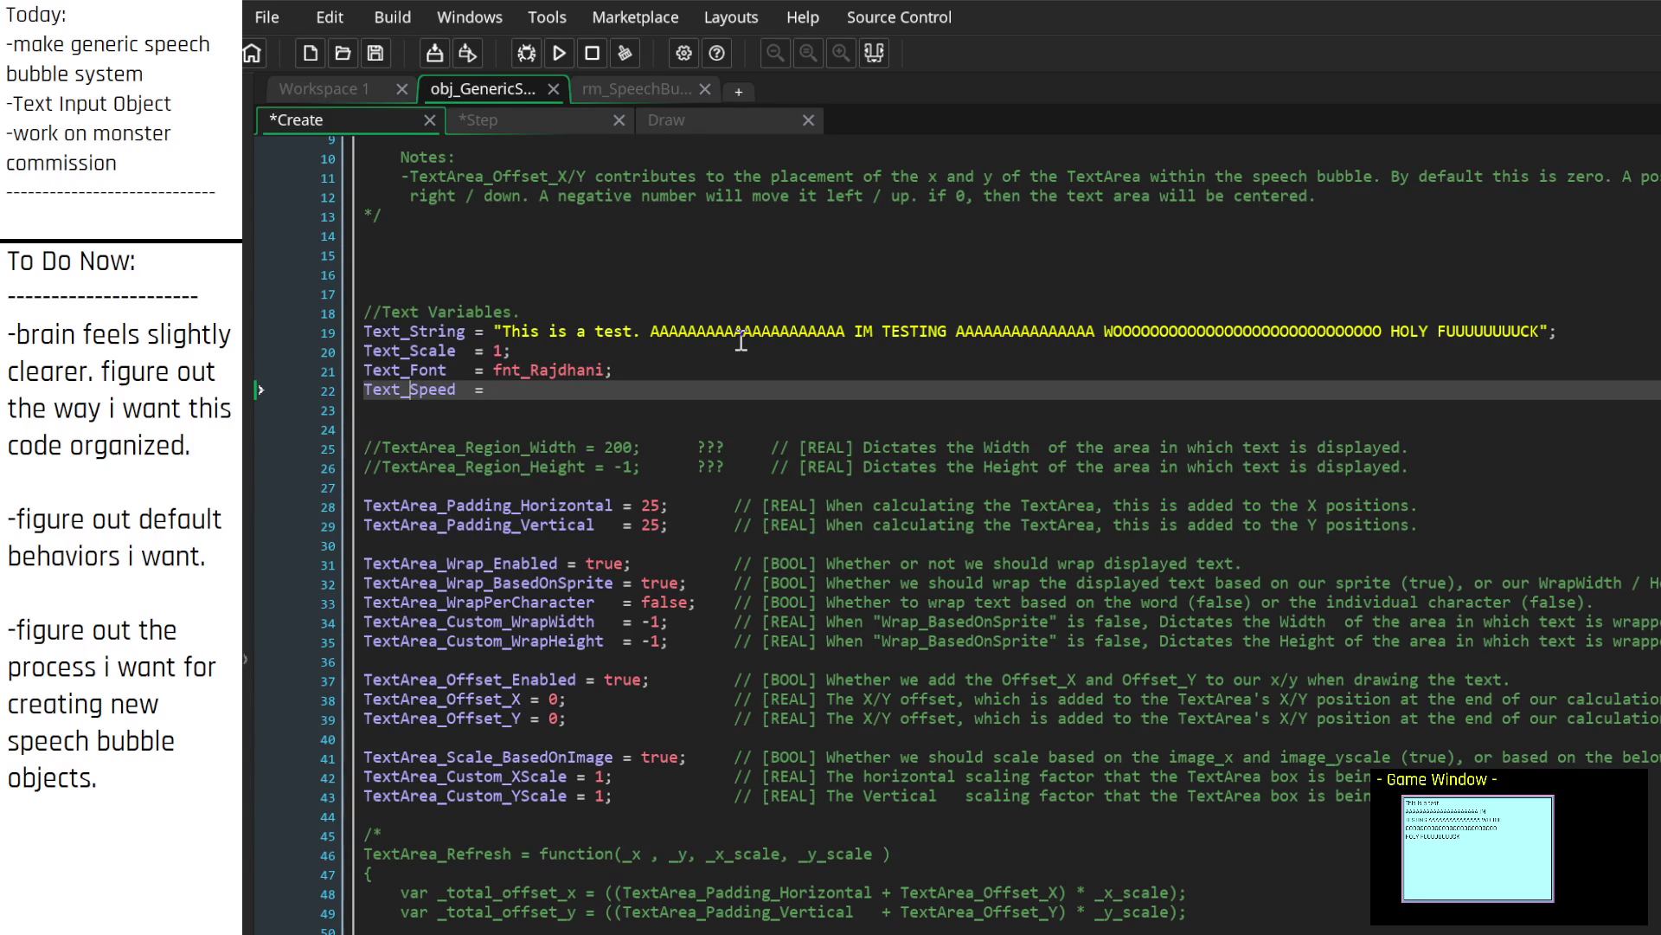
{"action": "type", "text": "Base"}
Step: Align the equals signs on lines 20–22 and give Text_BaseSpeed 0.5 with a '[REAL] The default' comment
{"action": "key", "text": "Up"}
{"action": "key", "text": "Tab"}
{"action": "key", "text": "Up"}
{"action": "key", "text": "Left"}
{"action": "key", "text": "Left"}
{"action": "key", "text": "Left"}
{"action": "key", "text": "Tab"}
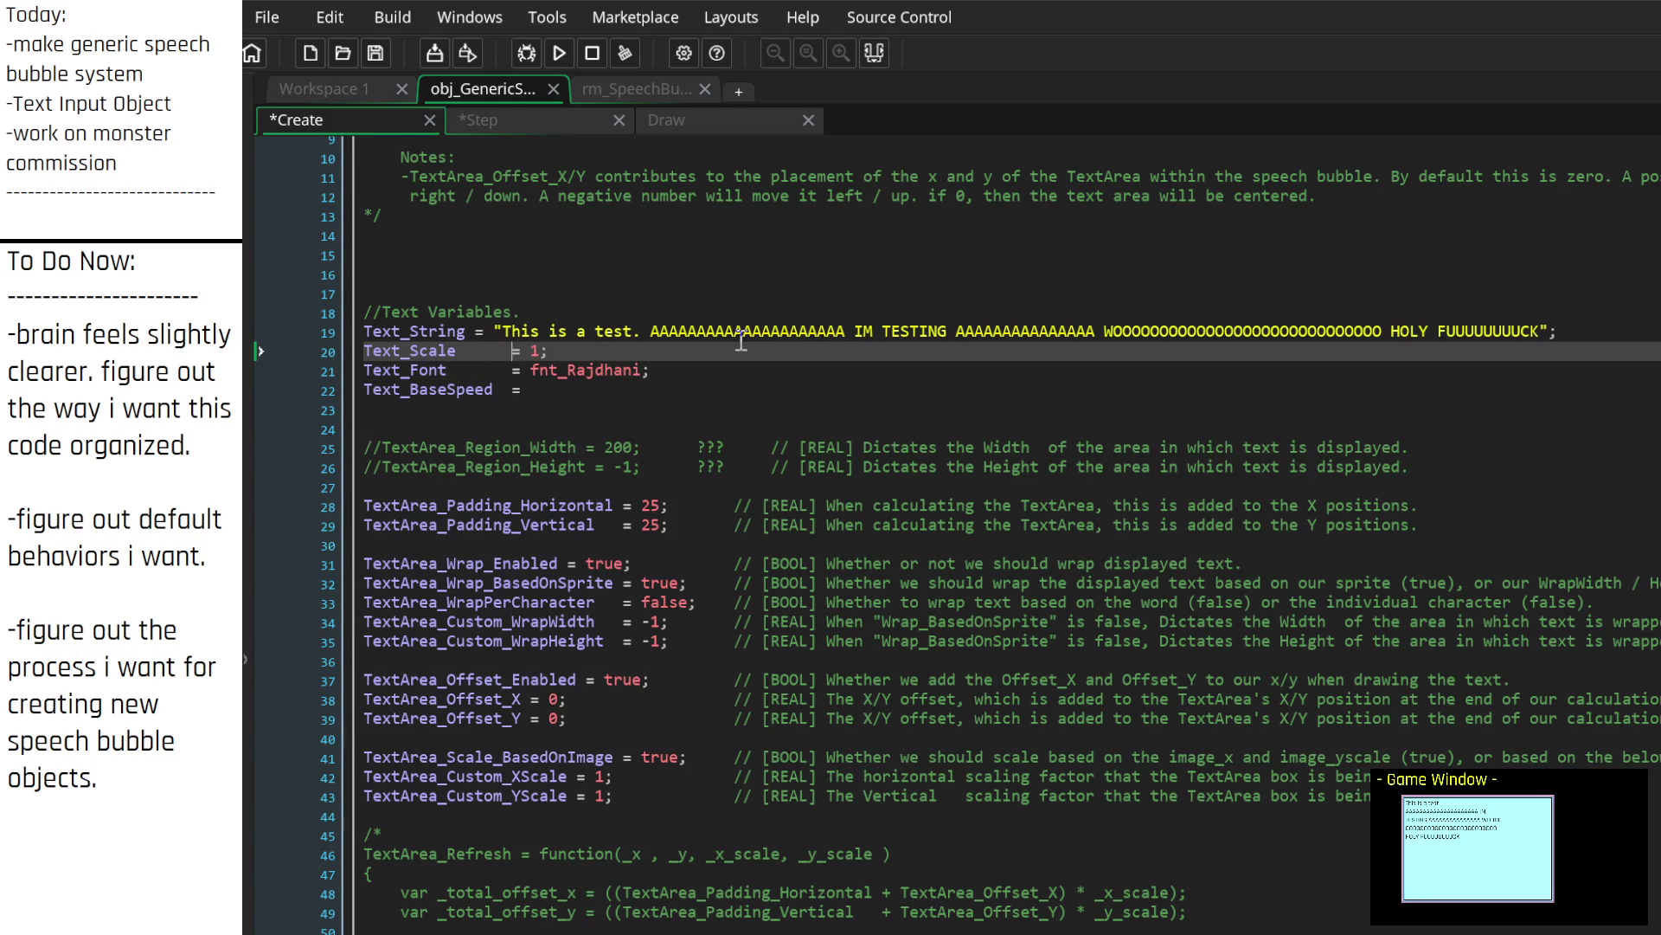
{"action": "key", "text": "Down"}
{"action": "key", "text": "Down"}
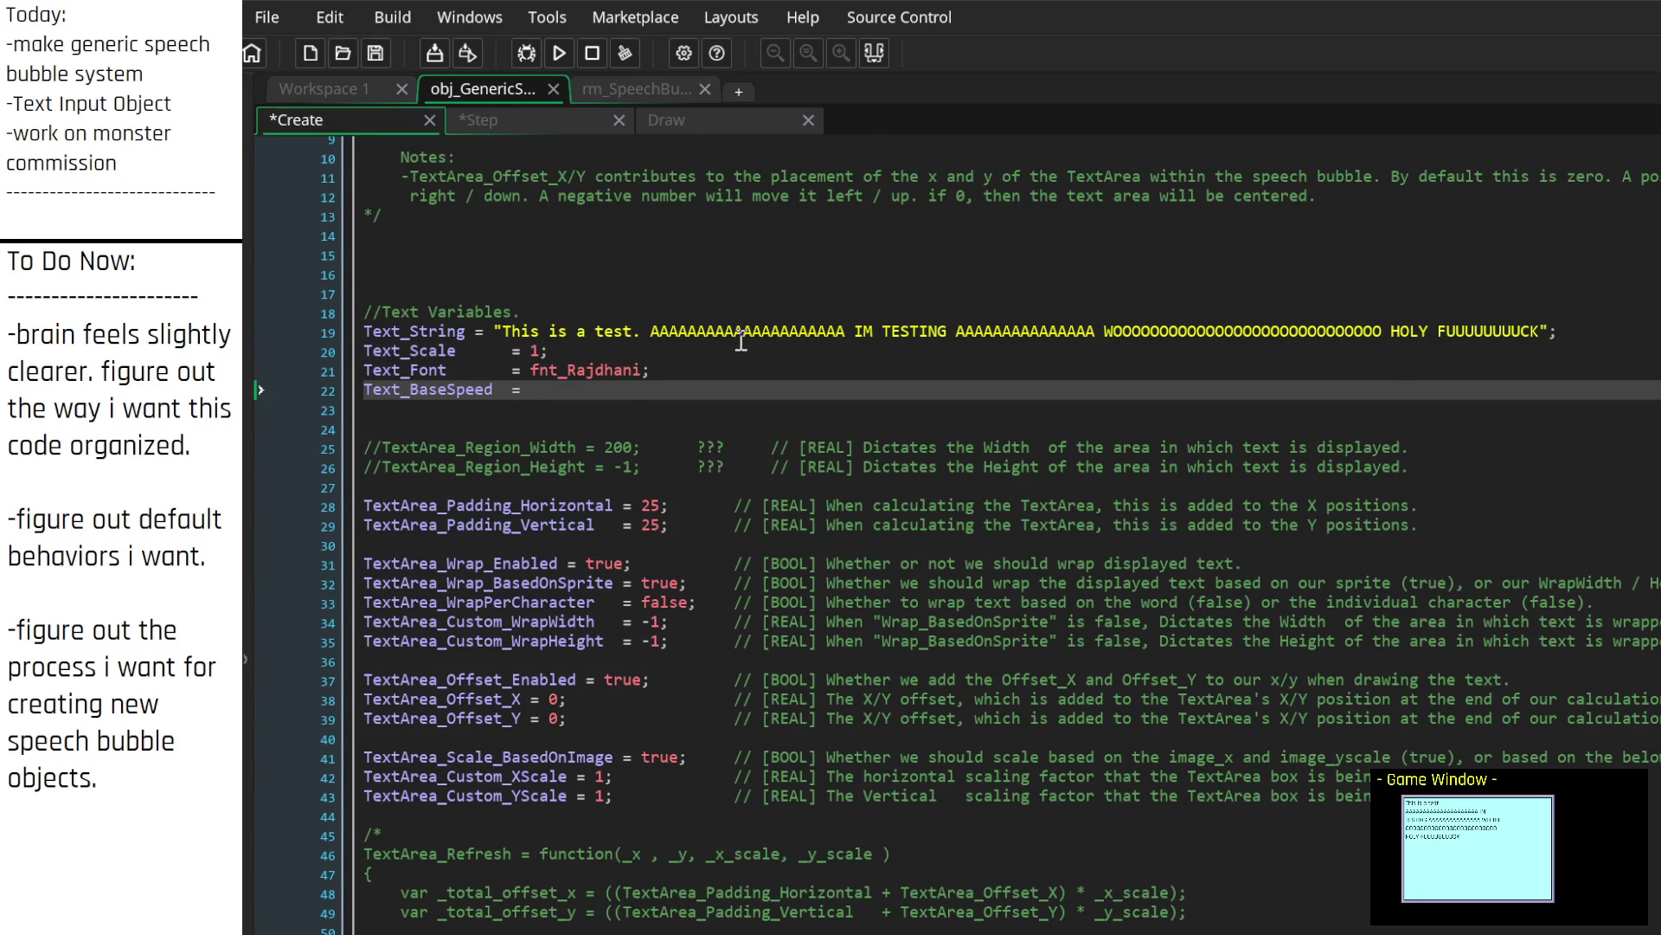
{"action": "type", "text": "0"}
{"action": "type", "text": "5;//[REAL"}
{"action": "type", "text": "he "}
{"action": "type", "text": "default"}
{"action": "left_click", "coordinate": [559, 118]}
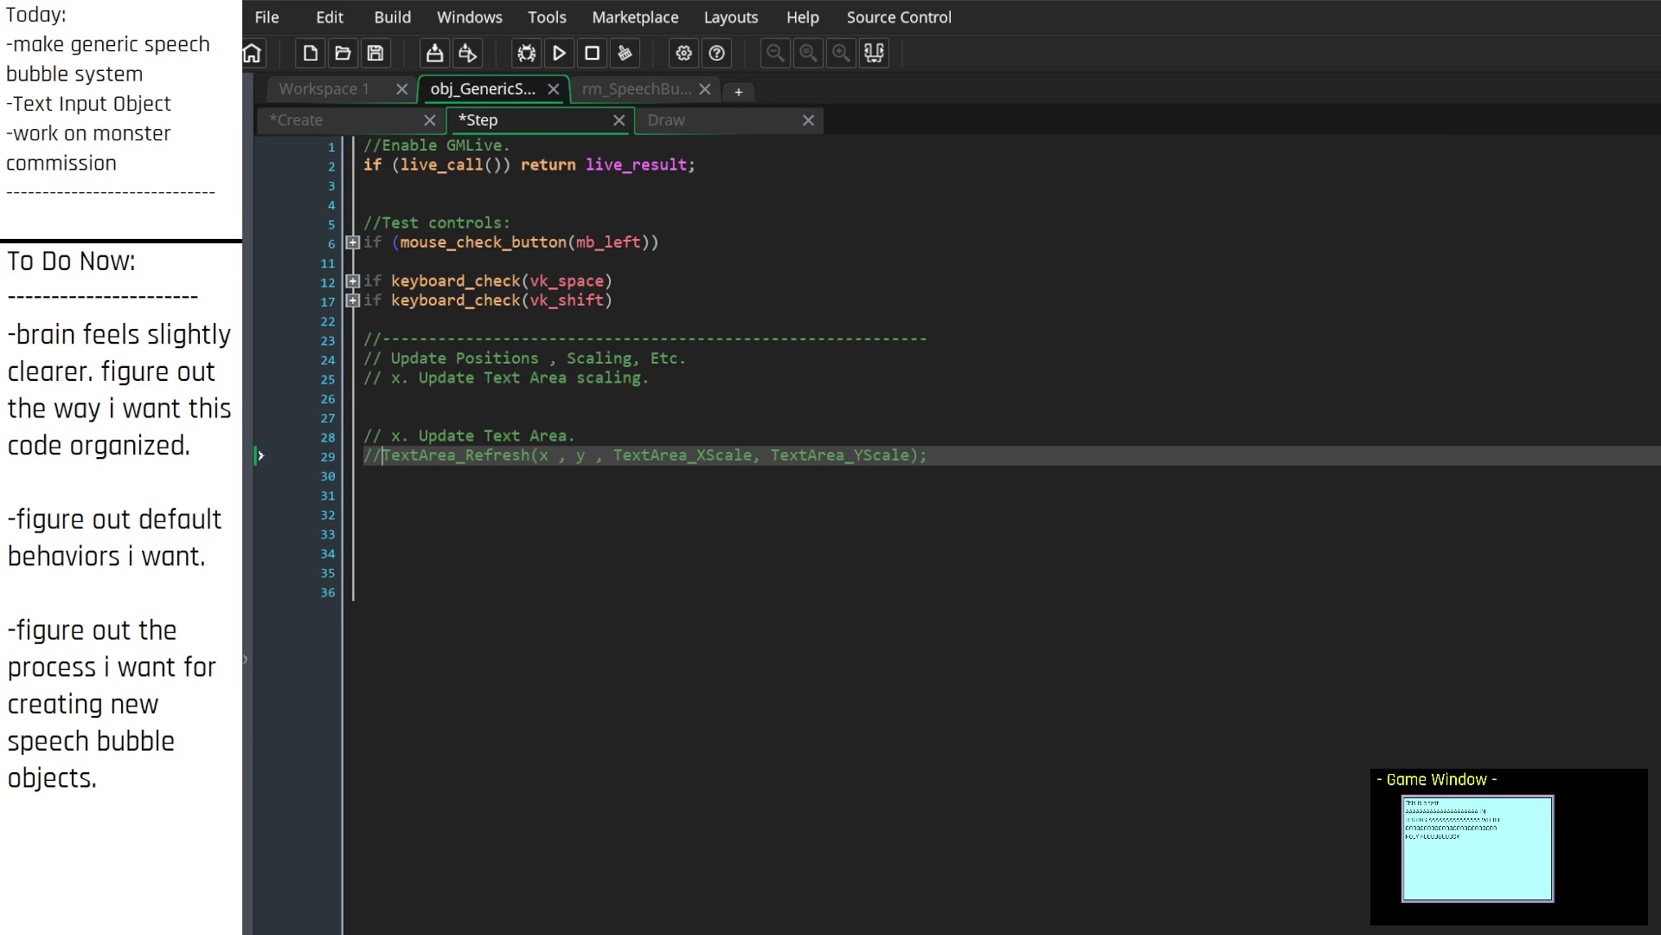
{"action": "left_click", "coordinate": [353, 300]}
{"action": "left_click", "coordinate": [353, 280]}
{"action": "left_click", "coordinate": [353, 280]}
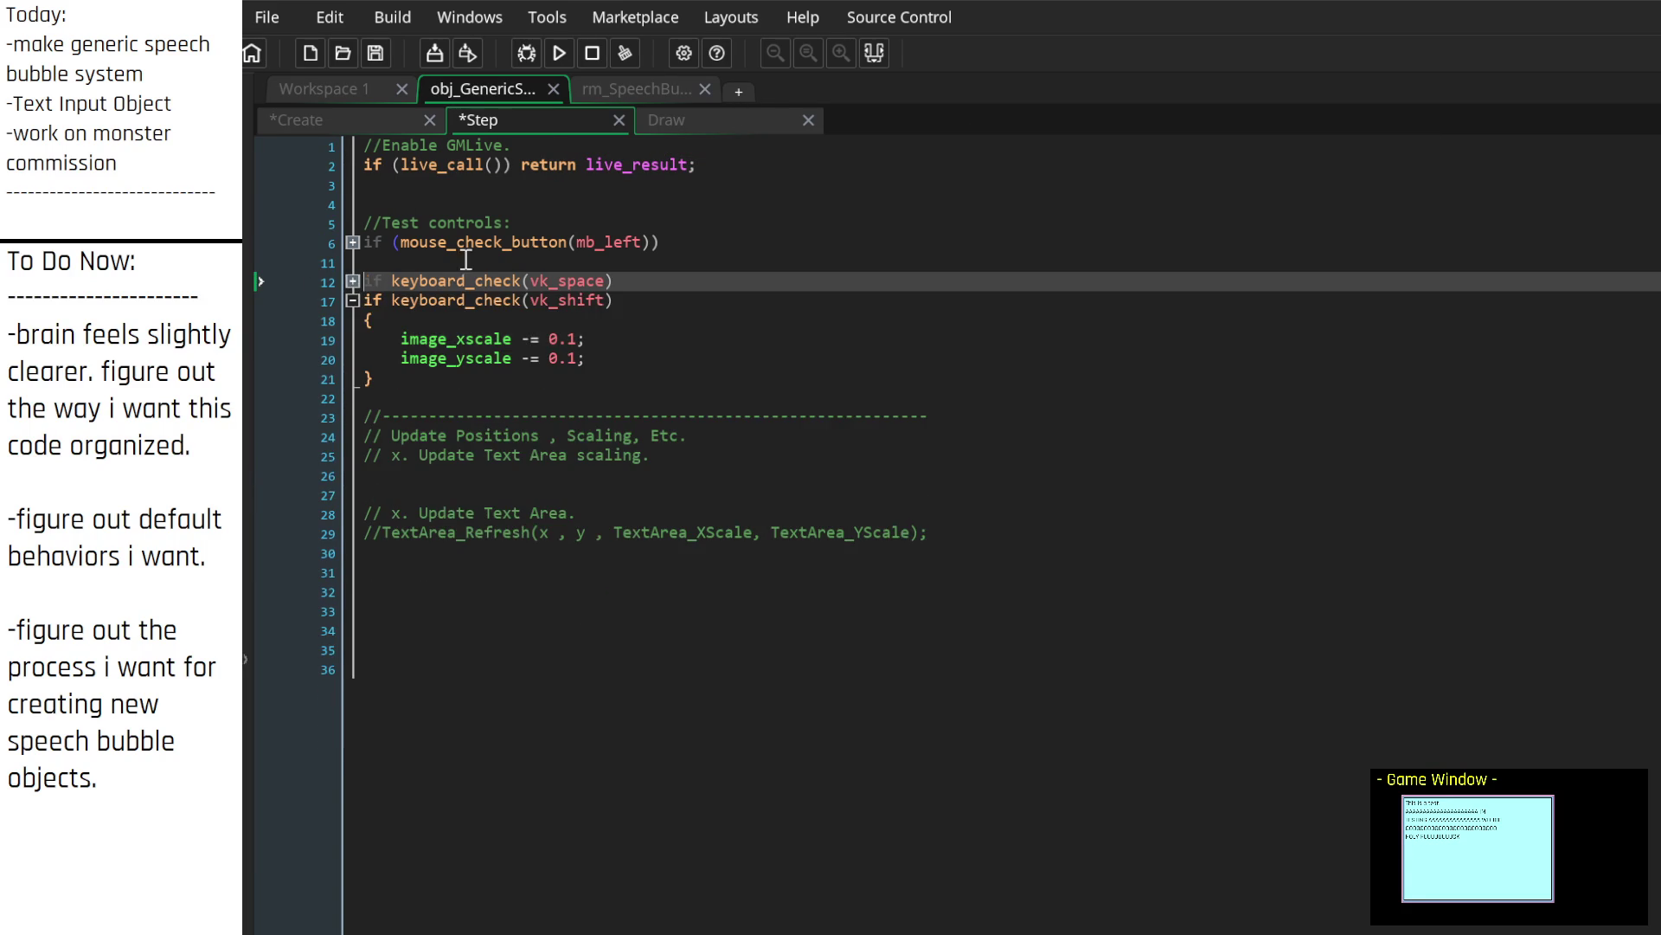
{"action": "left_click", "coordinate": [691, 123]}
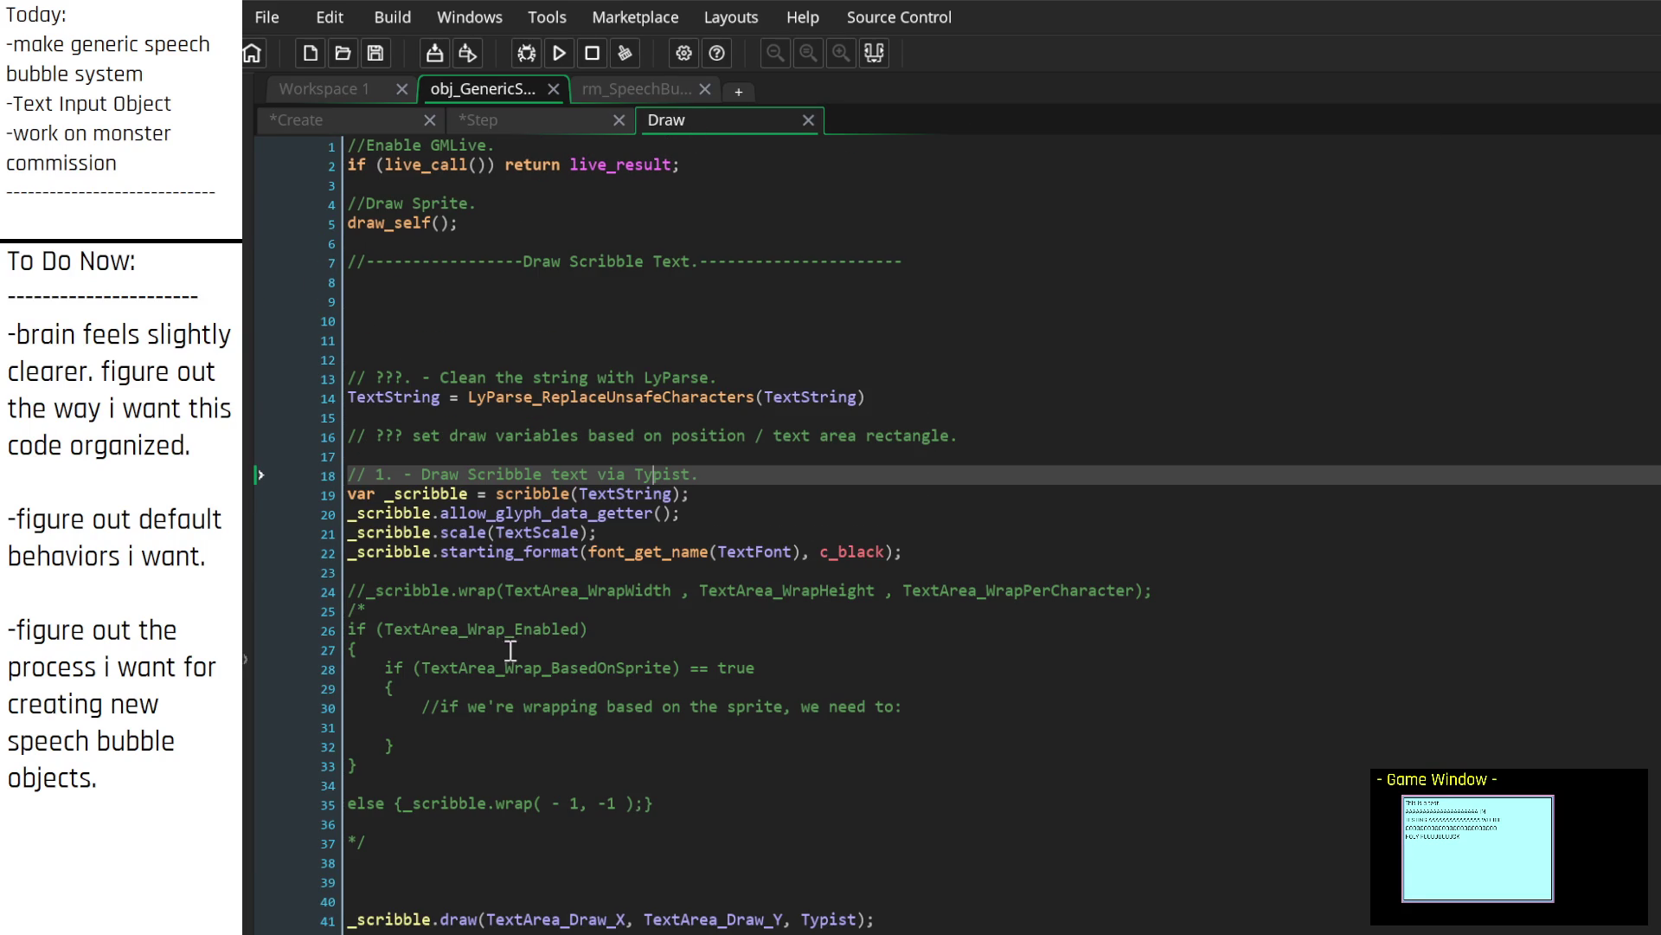
{"action": "left_click", "coordinate": [521, 534]}
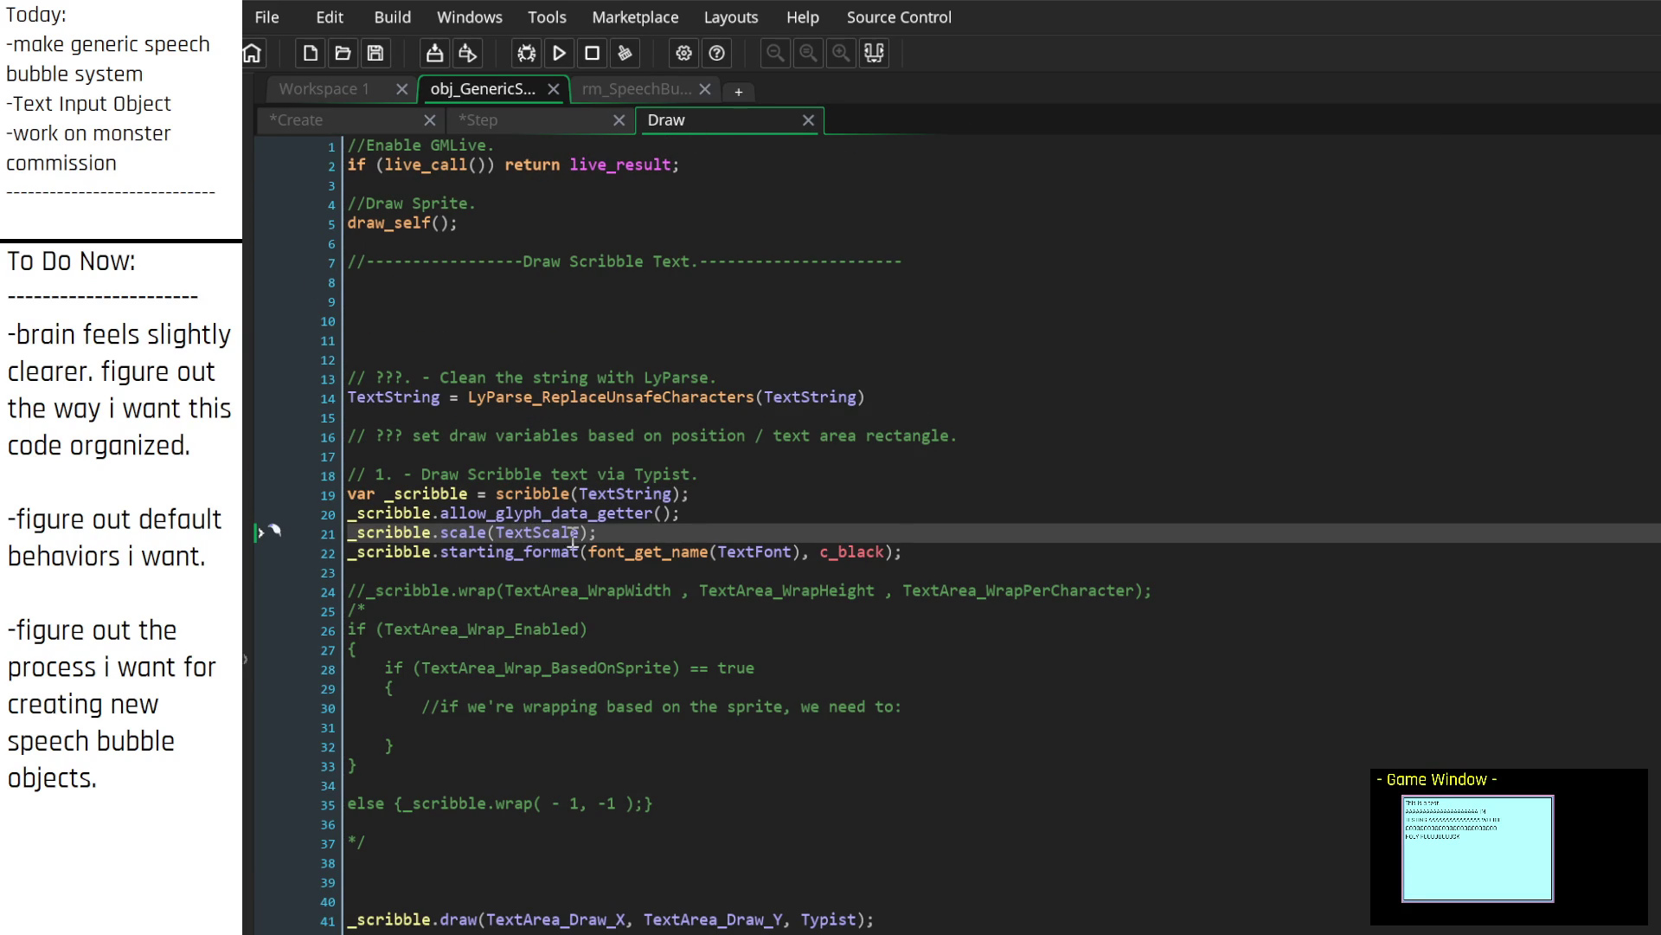
{"action": "left_click", "coordinate": [377, 119]}
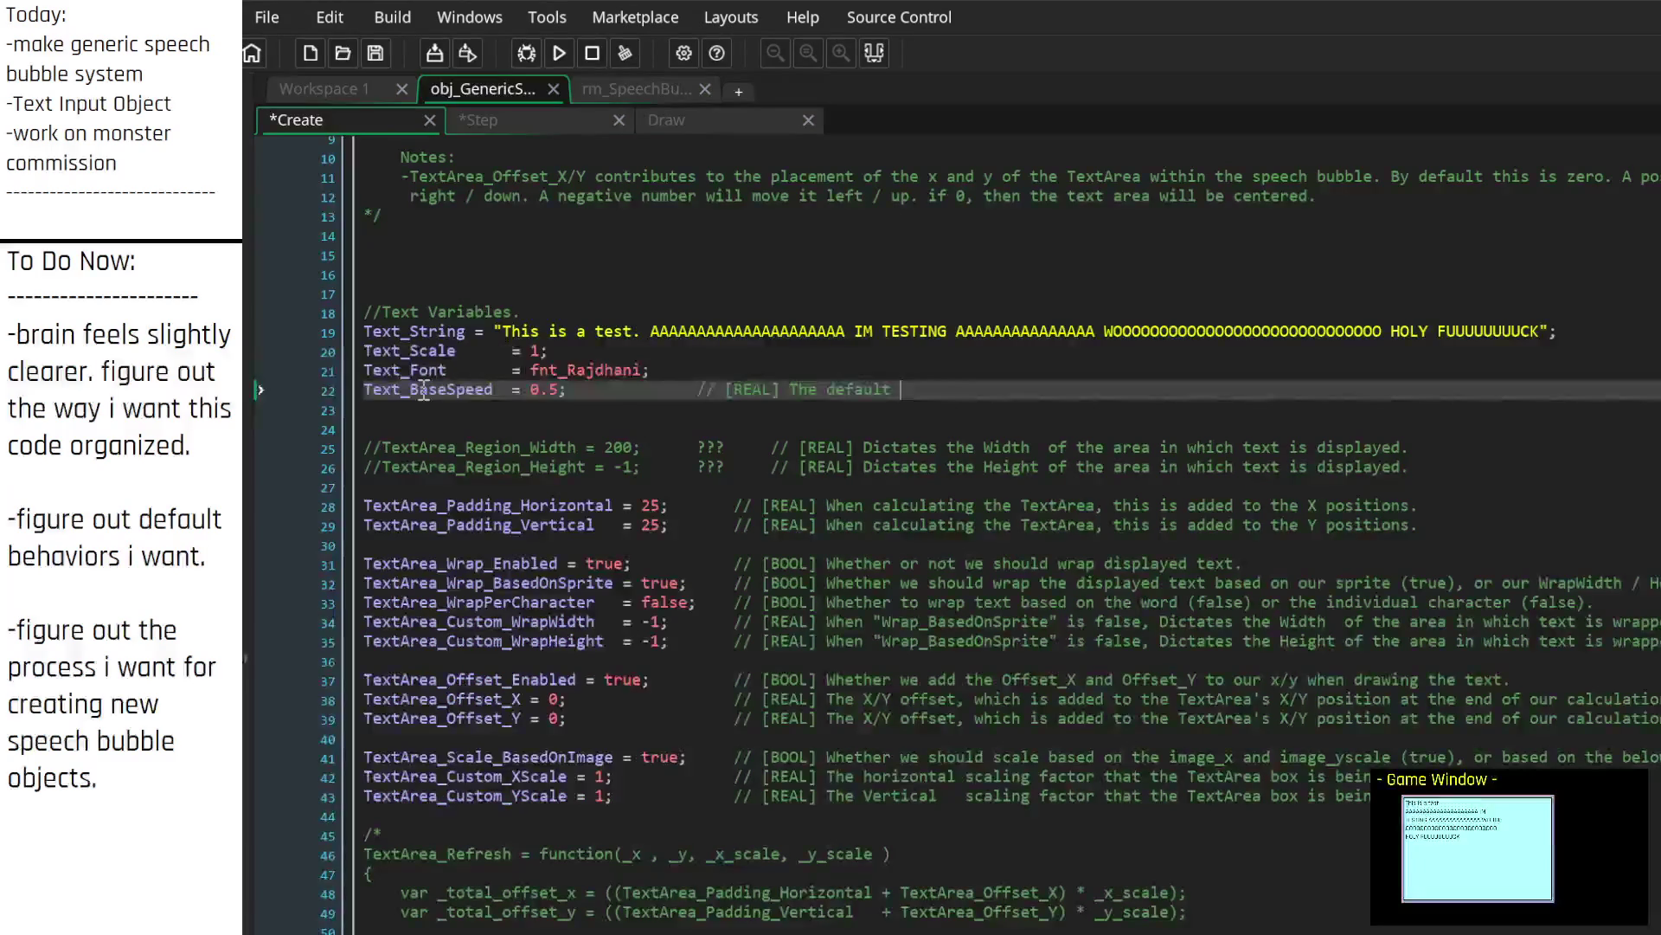
Step: Comment Text_BaseSpeed as the default speed text appears at, noting actual speed may change via scribble script
{"action": "left_click", "coordinate": [458, 351]}
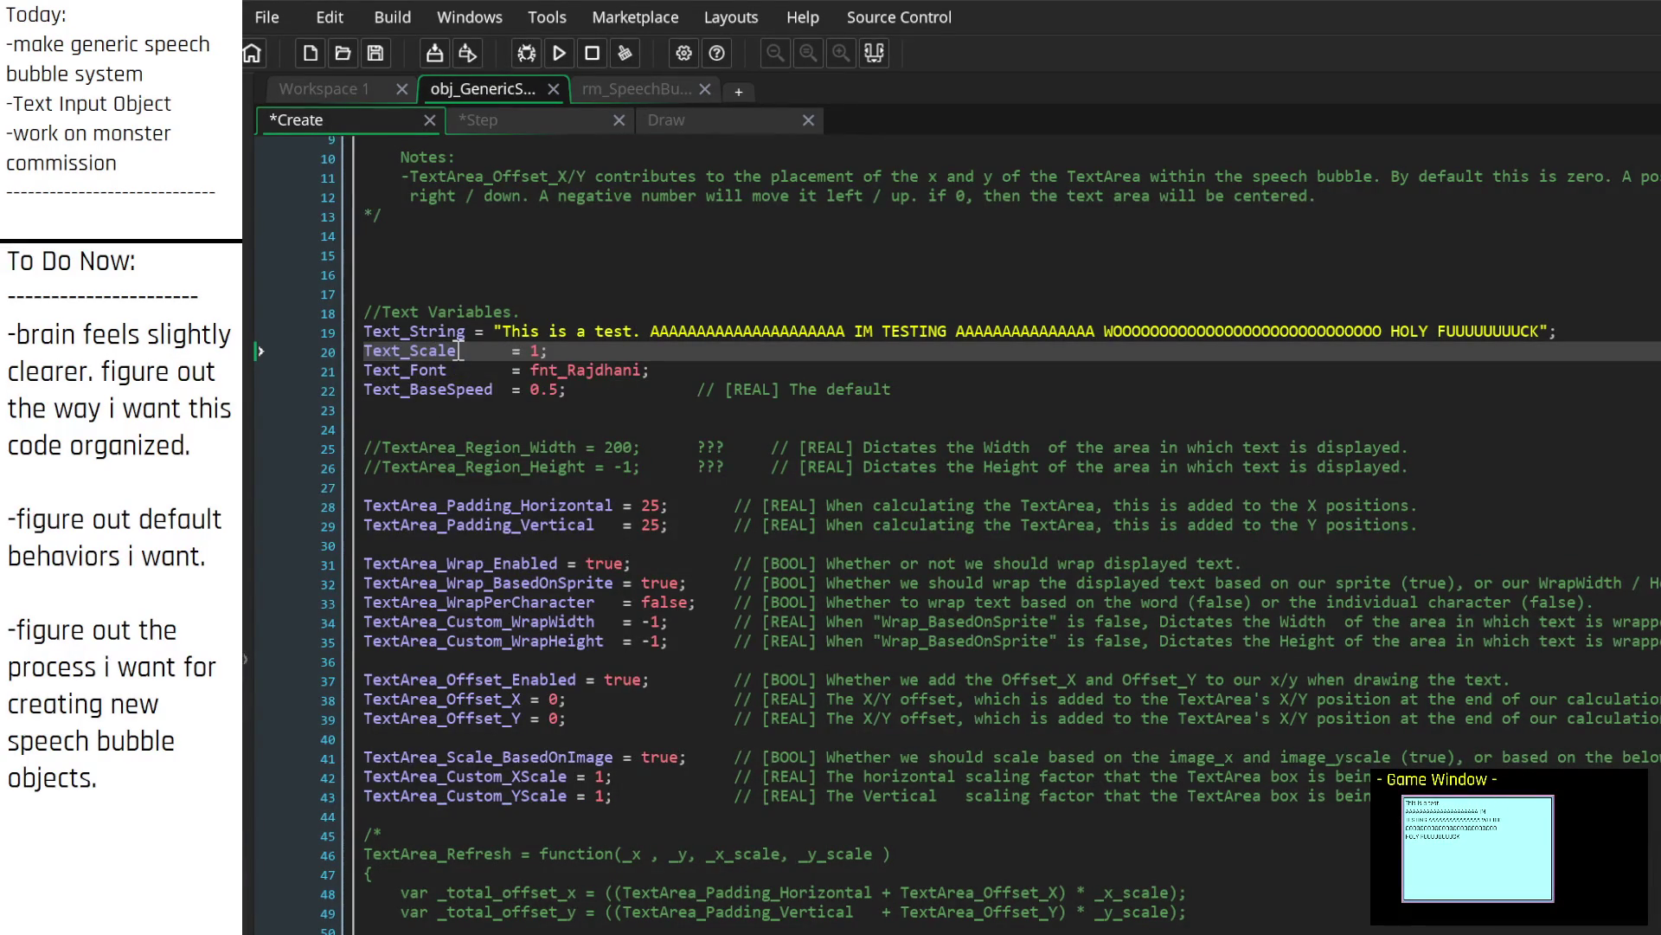
{"action": "left_click", "coordinate": [588, 350]}
{"action": "left_click", "coordinate": [934, 387]}
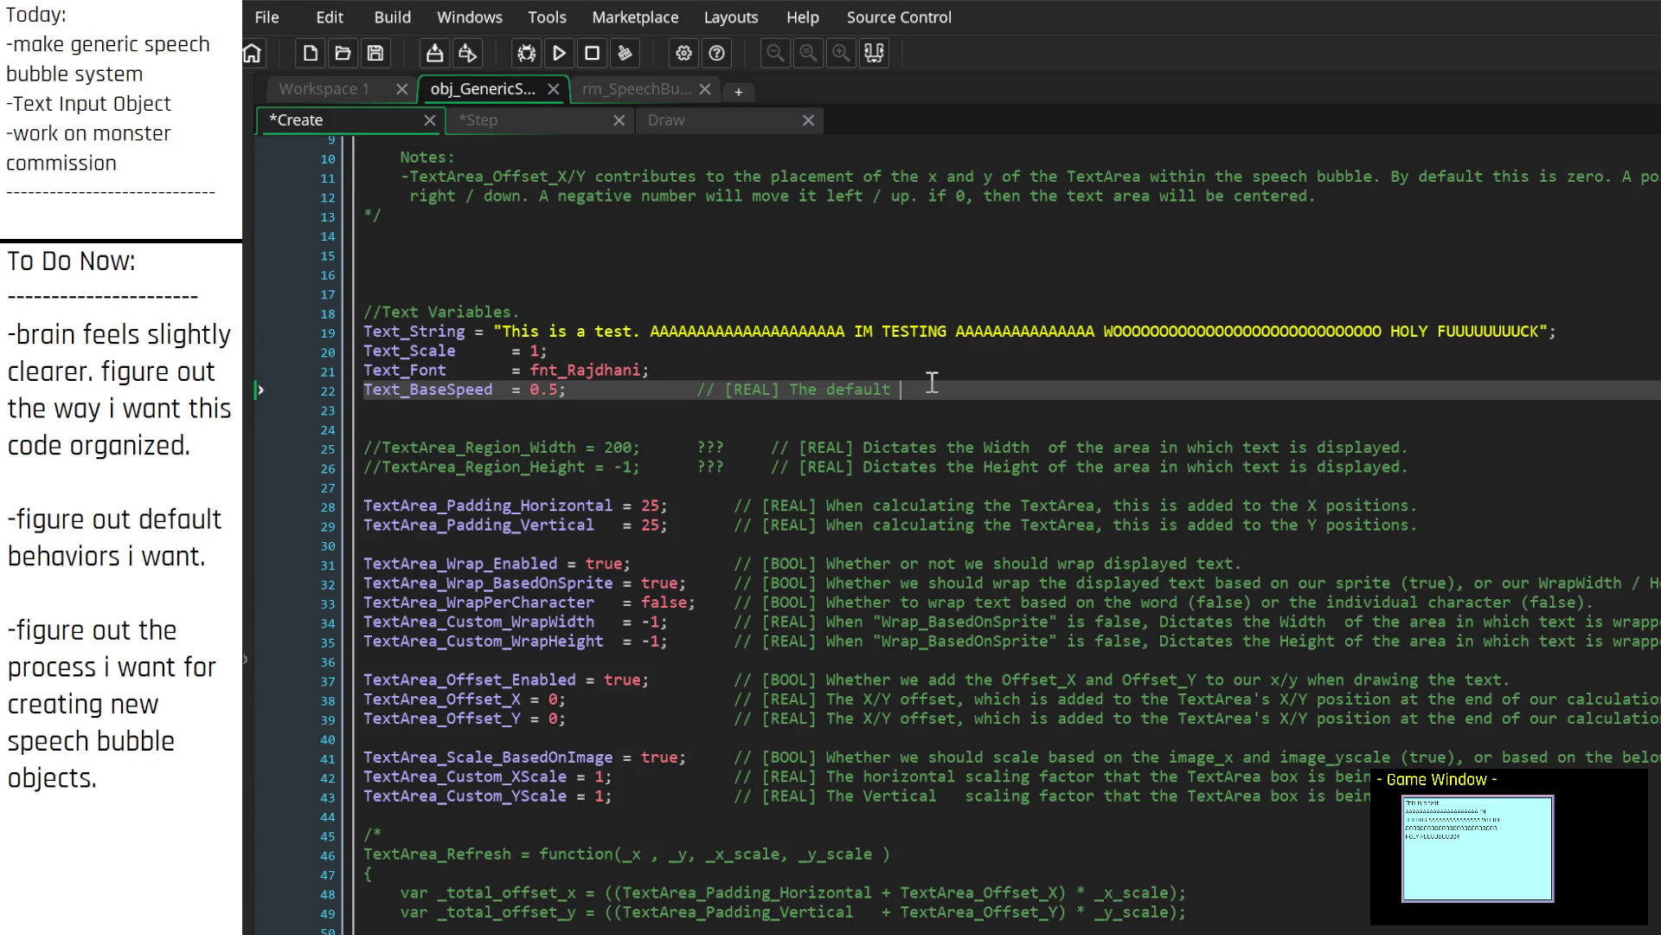
{"action": "type", "text": "spe"}
{"action": "key", "text": "BackSpace"}
{"action": "key", "text": "BackSpace"}
{"action": "key", "text": "BackSpace"}
{"action": "type", "text": "defau"}
{"action": "type", "text": "lt speed thi"}
{"action": "type", "text": "s text"}
{"action": "type", "text": " c"}
{"action": "key", "text": "BackSpace"}
{"action": "key", "text": "BackSpace"}
{"action": "key", "text": "BackSpace"}
{"action": "type", "text": "speech bubble's text will appear at. ("}
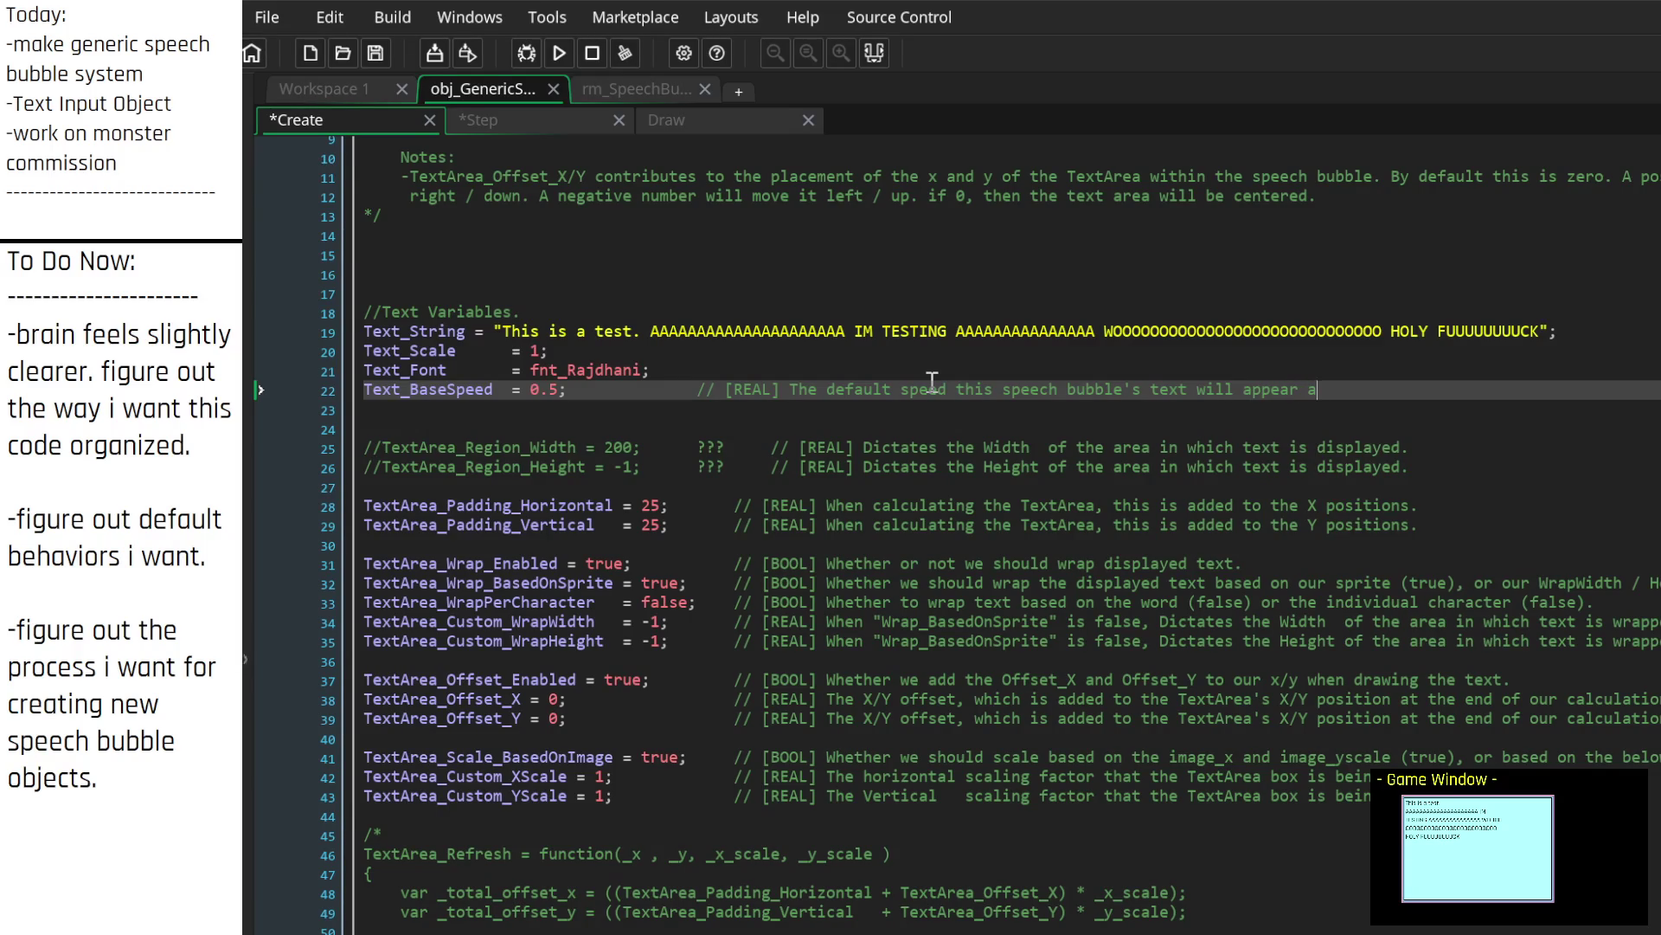
{"action": "type", "text": "may be changed "}
{"action": "type", "text": "via scribbl"}
{"action": "type", "text": "e"}
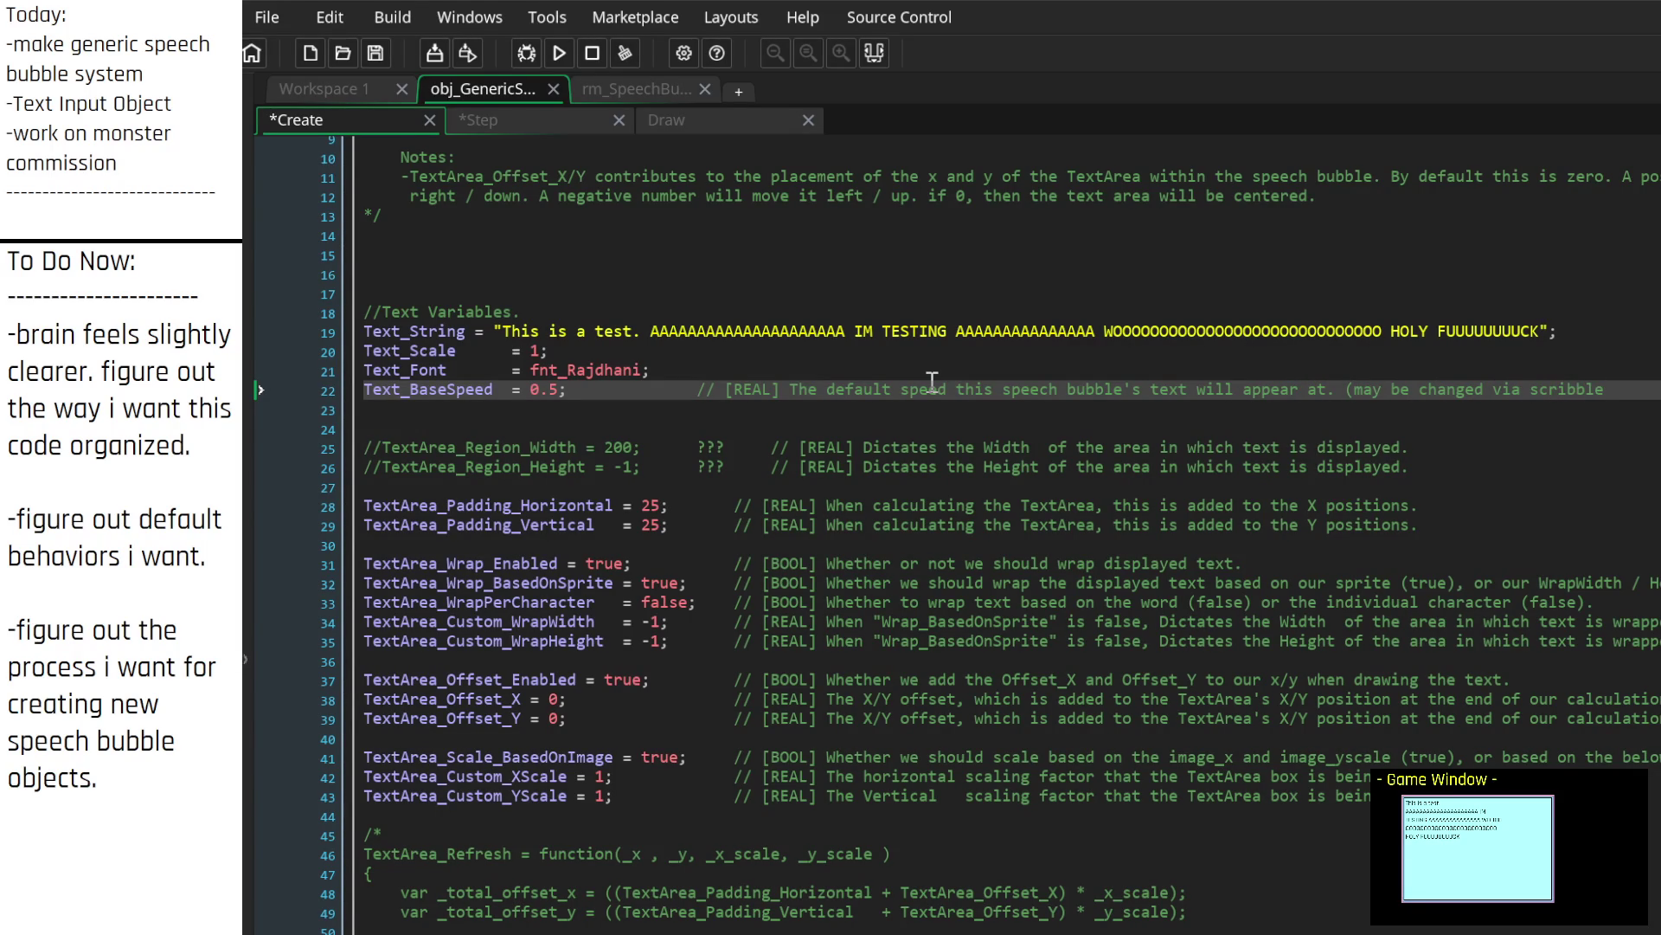
{"action": "type", "text": " scrip"}
{"action": "type", "text": "t though)"}
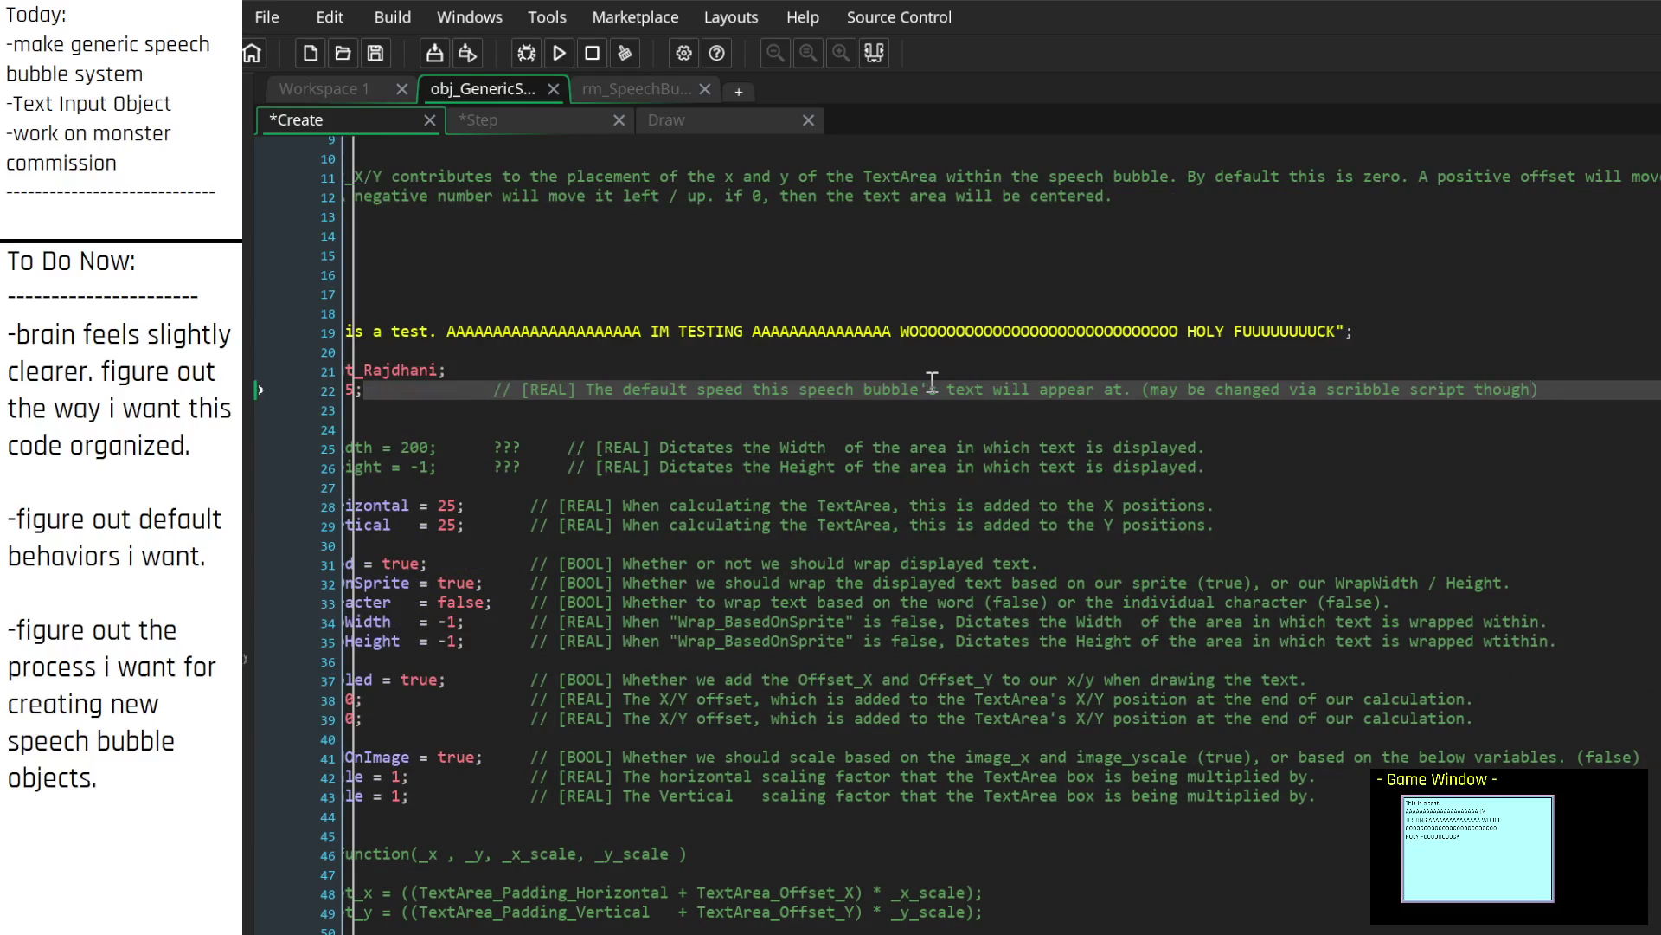
{"action": "key", "text": "BackSpace"}
{"action": "key", "text": "BackSpace"}
{"action": "key", "text": "BackSpace"}
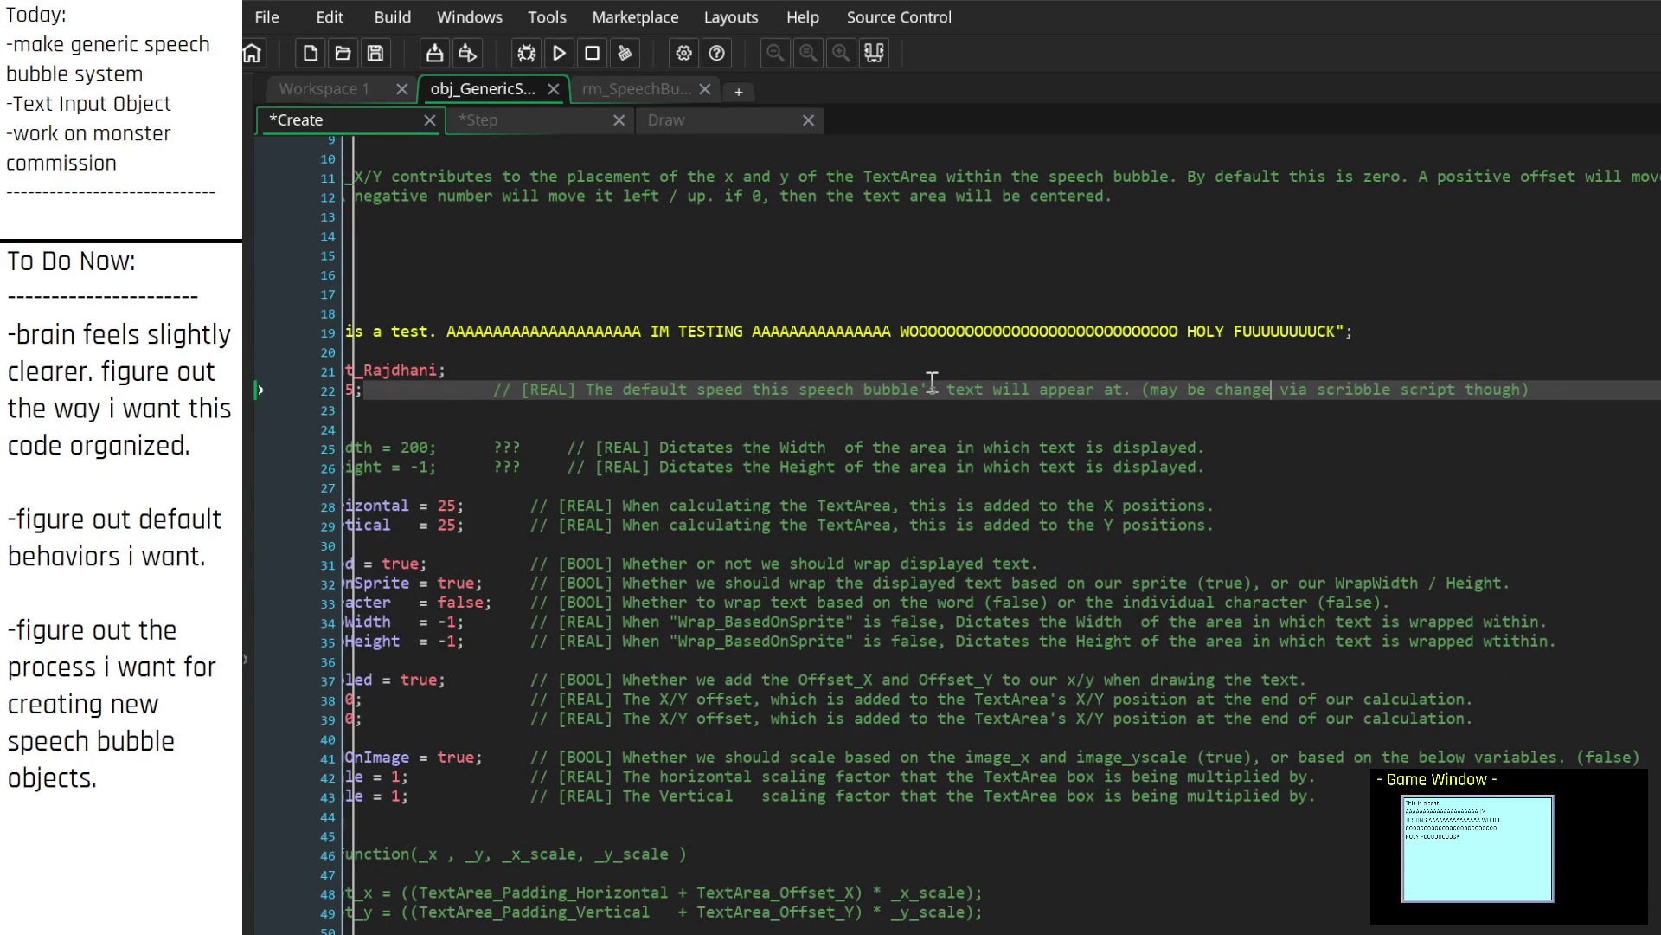
{"action": "type", "text": "actual speed may change"}
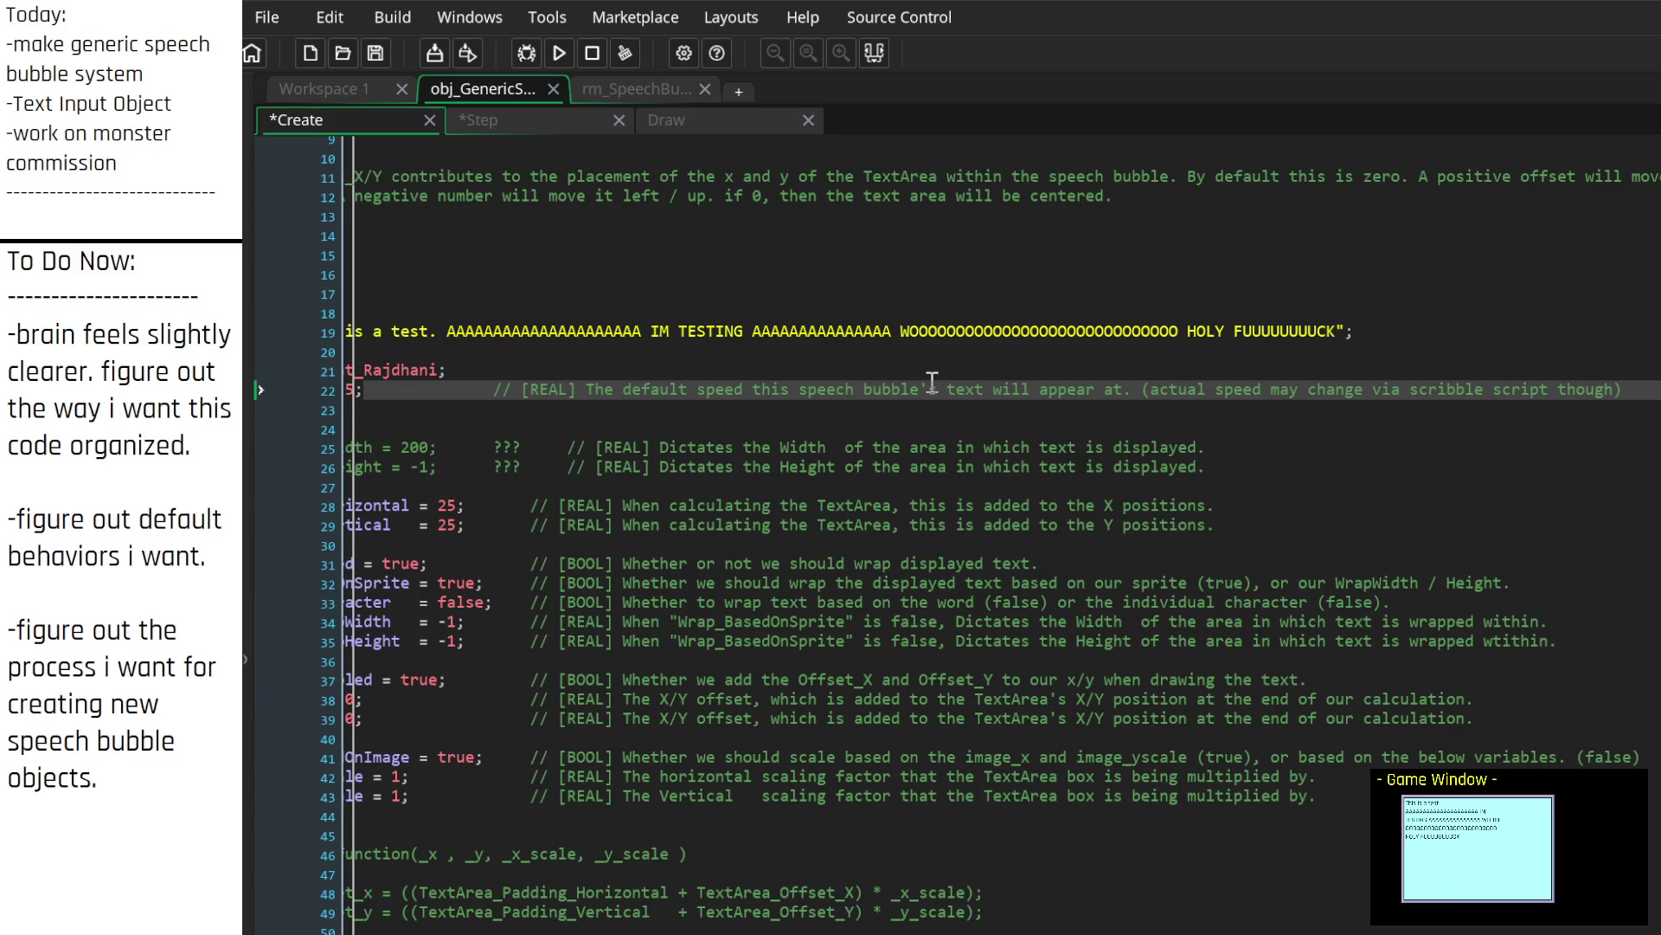
Step: Start the Text_Font comment '[FONT] The font to display text with'
{"action": "key", "text": "Home"}
{"action": "key", "text": "End"}
{"action": "key", "text": "Home"}
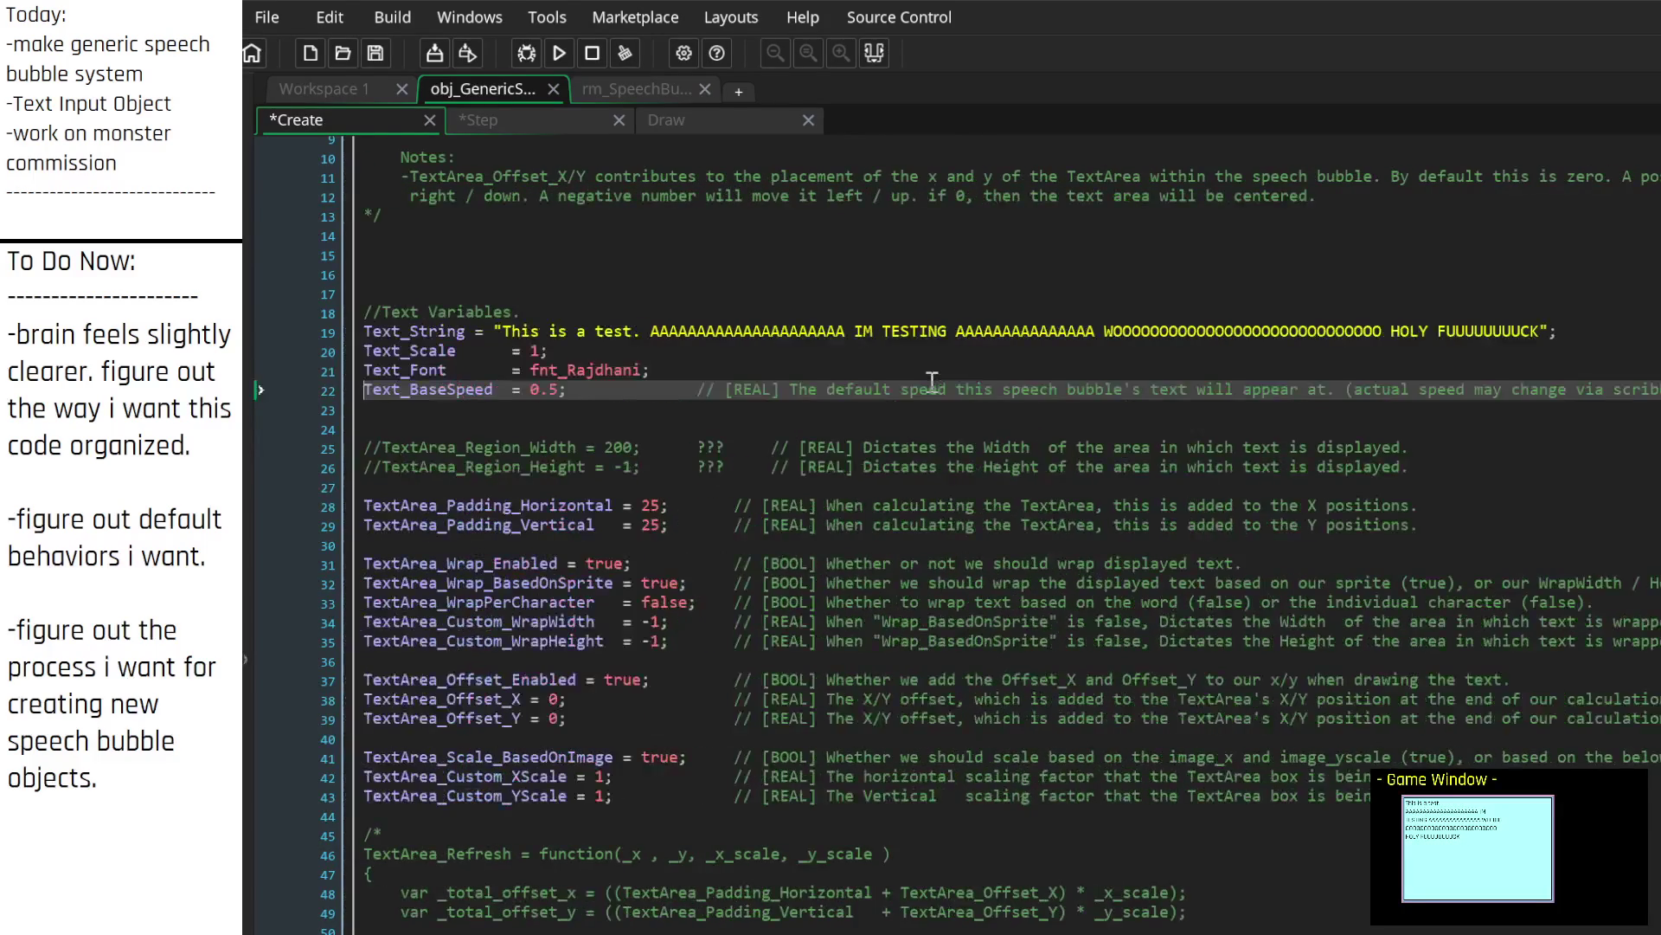
{"action": "key", "text": "Left"}
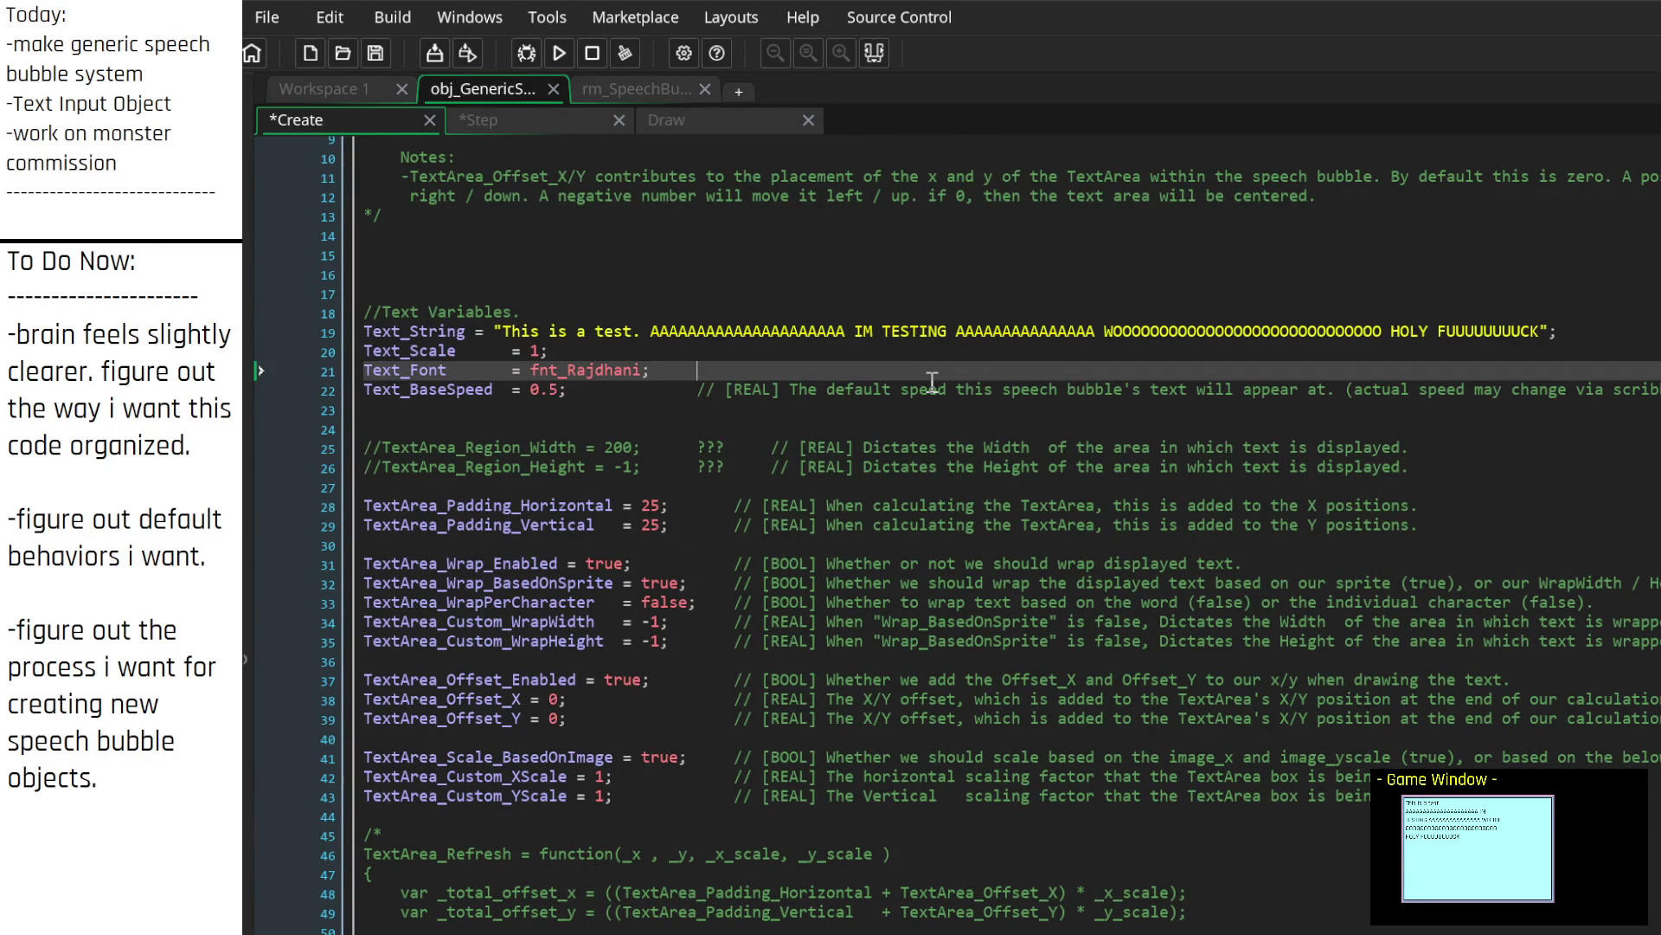
{"action": "type", "text": "[]"}
{"action": "type", "text": "FONT"}
{"action": "type", "text": " The fon"}
{"action": "type", "text": " to display"}
{"action": "type", "text": " text "}
{"action": "type", "text": "with"}
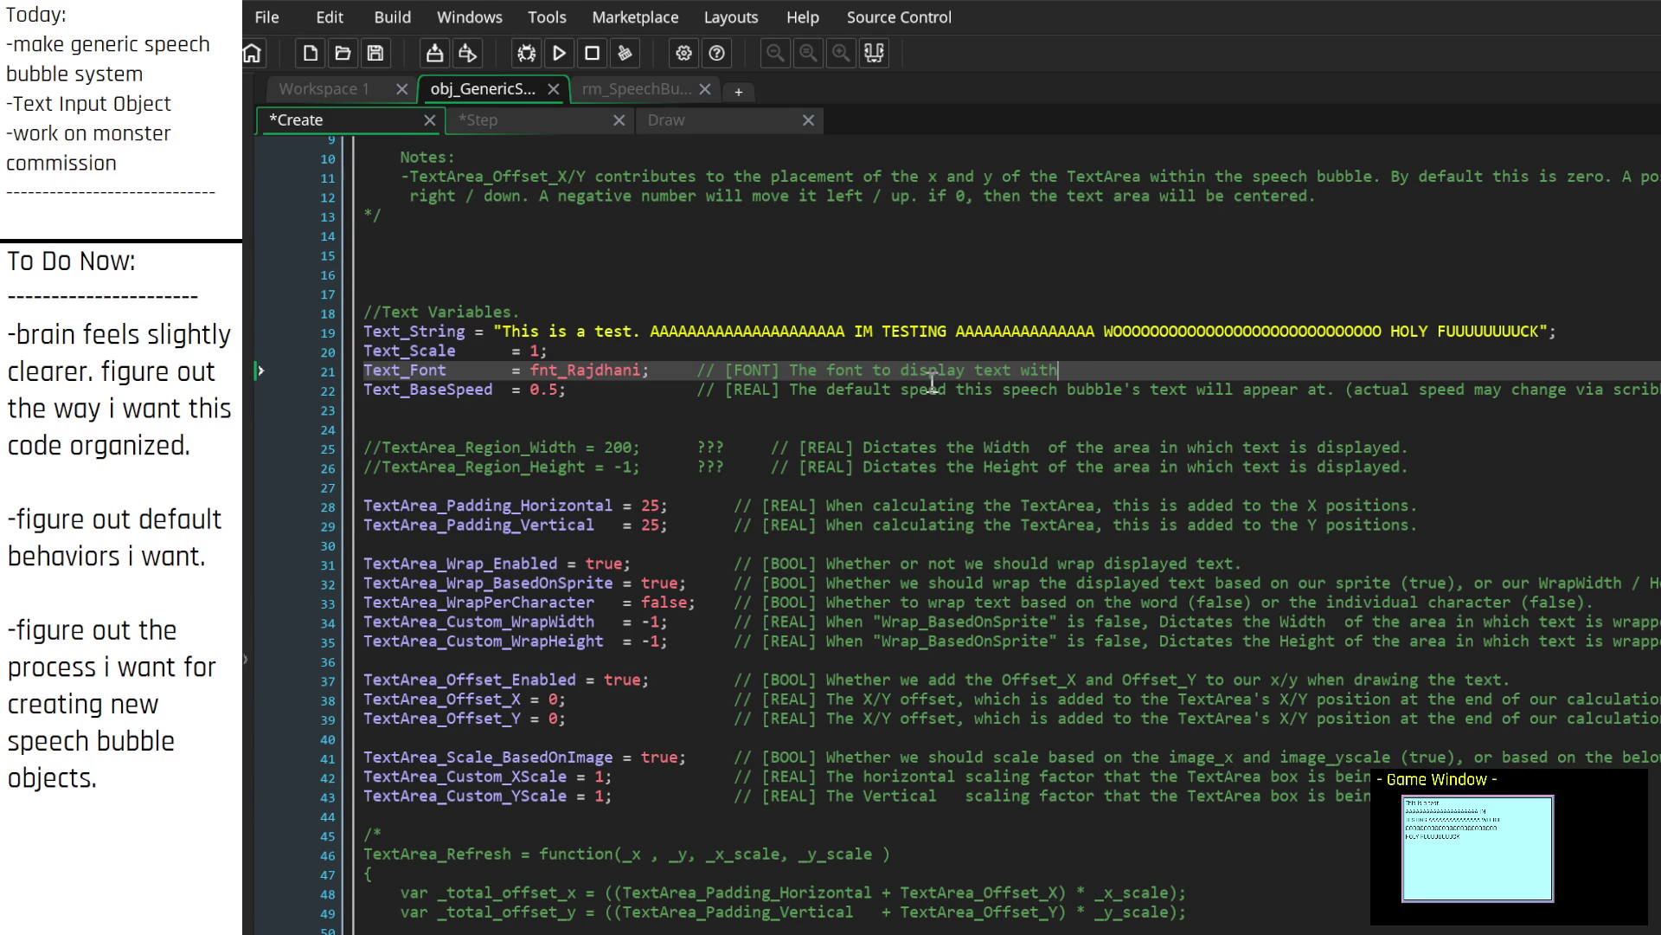
Step: Make Text_Font's comment say 'default font' and start a [REAL] comment on Text_Scale
{"action": "key", "text": "Left"}
{"action": "key", "text": "Left"}
{"action": "key", "text": "Left"}
{"action": "type", "text": "default"}
{"action": "key", "text": "Up"}
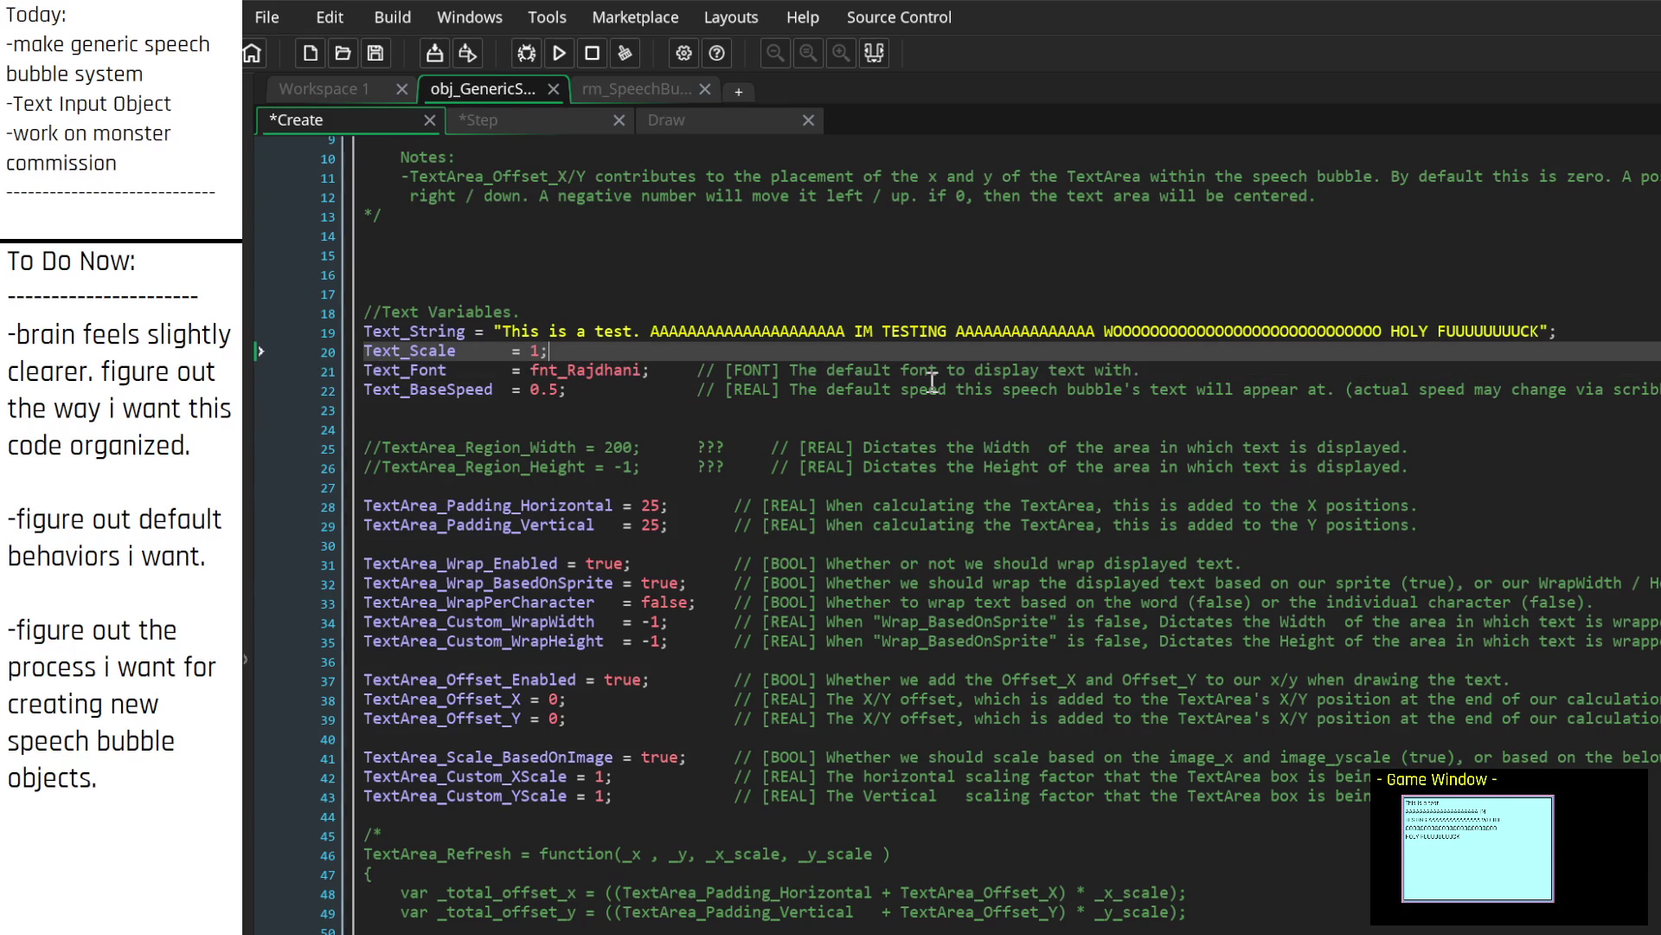
{"action": "key", "text": "Tab"}
{"action": "key", "text": "Tab"}
{"action": "key", "text": "Tab"}
{"action": "type", "text": "// ["}
{"action": "type", "text": "]"}
{"action": "type", "text": "REAL"}
{"action": "type", "text": "The "}
{"action": "type", "text": "scale factor"}
{"action": "key", "text": "BackSpace"}
{"action": "key", "text": "BackSpace"}
{"action": "key", "text": "BackSpace"}
Step: Try font_set_ and draw_text calls on a new line, then remove them
{"action": "key", "text": "Down"}
{"action": "key", "text": "Down"}
{"action": "key", "text": "Down"}
{"action": "key", "text": "Return"}
{"action": "key", "text": "Return"}
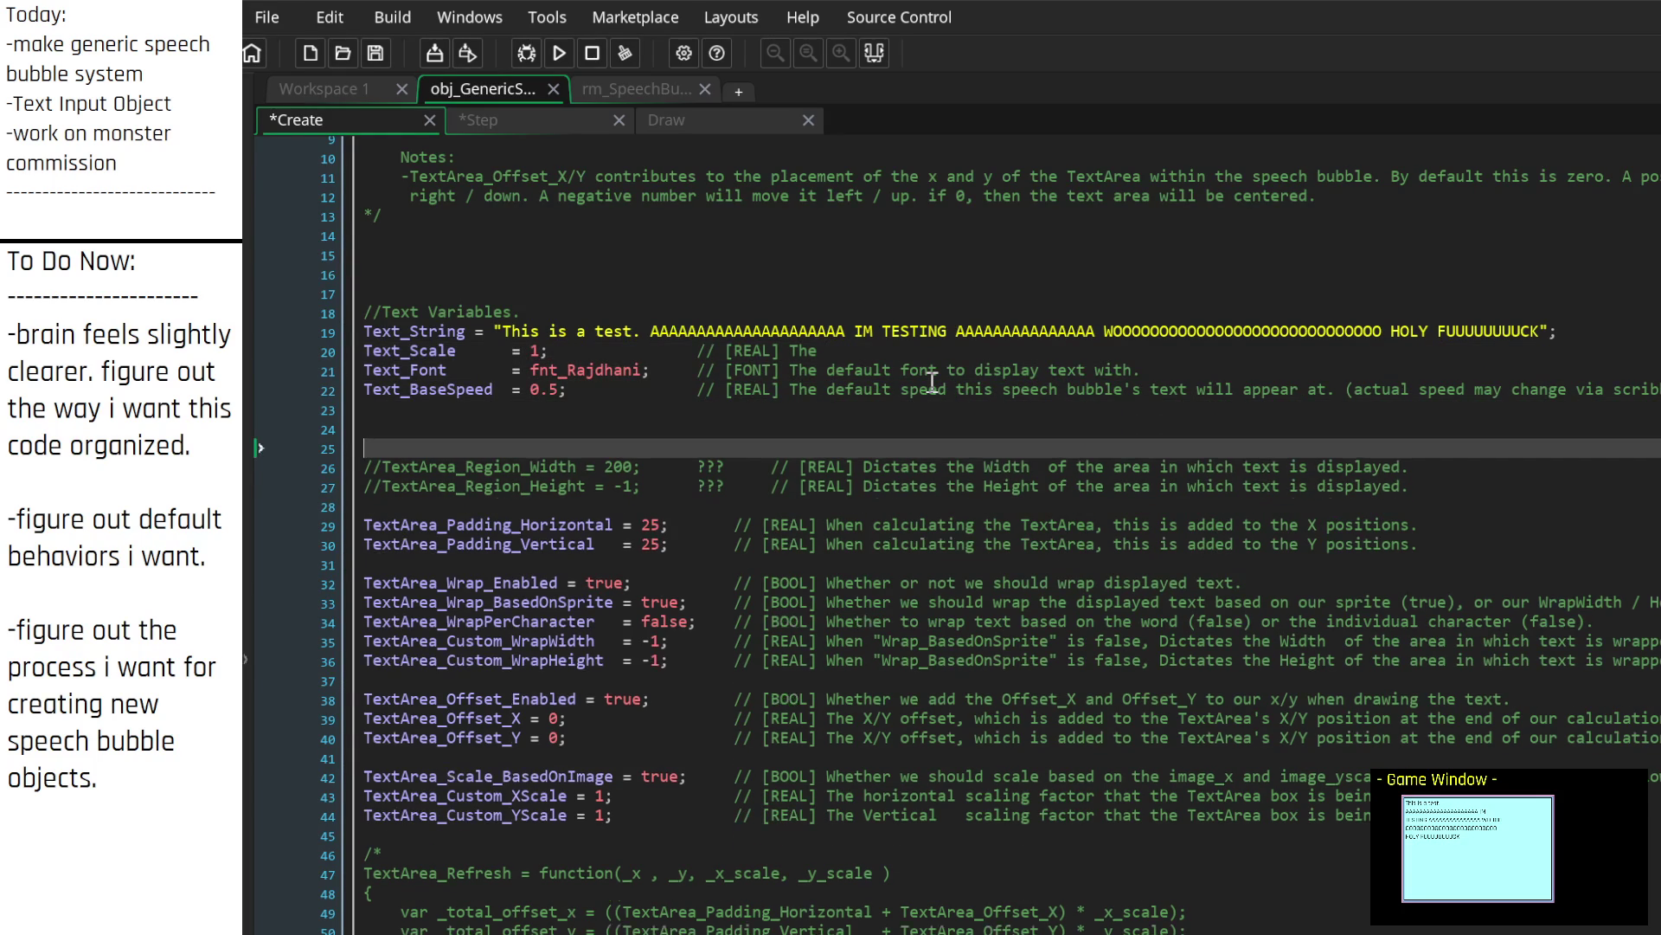
{"action": "key", "text": "Up"}
{"action": "type", "text": "font"}
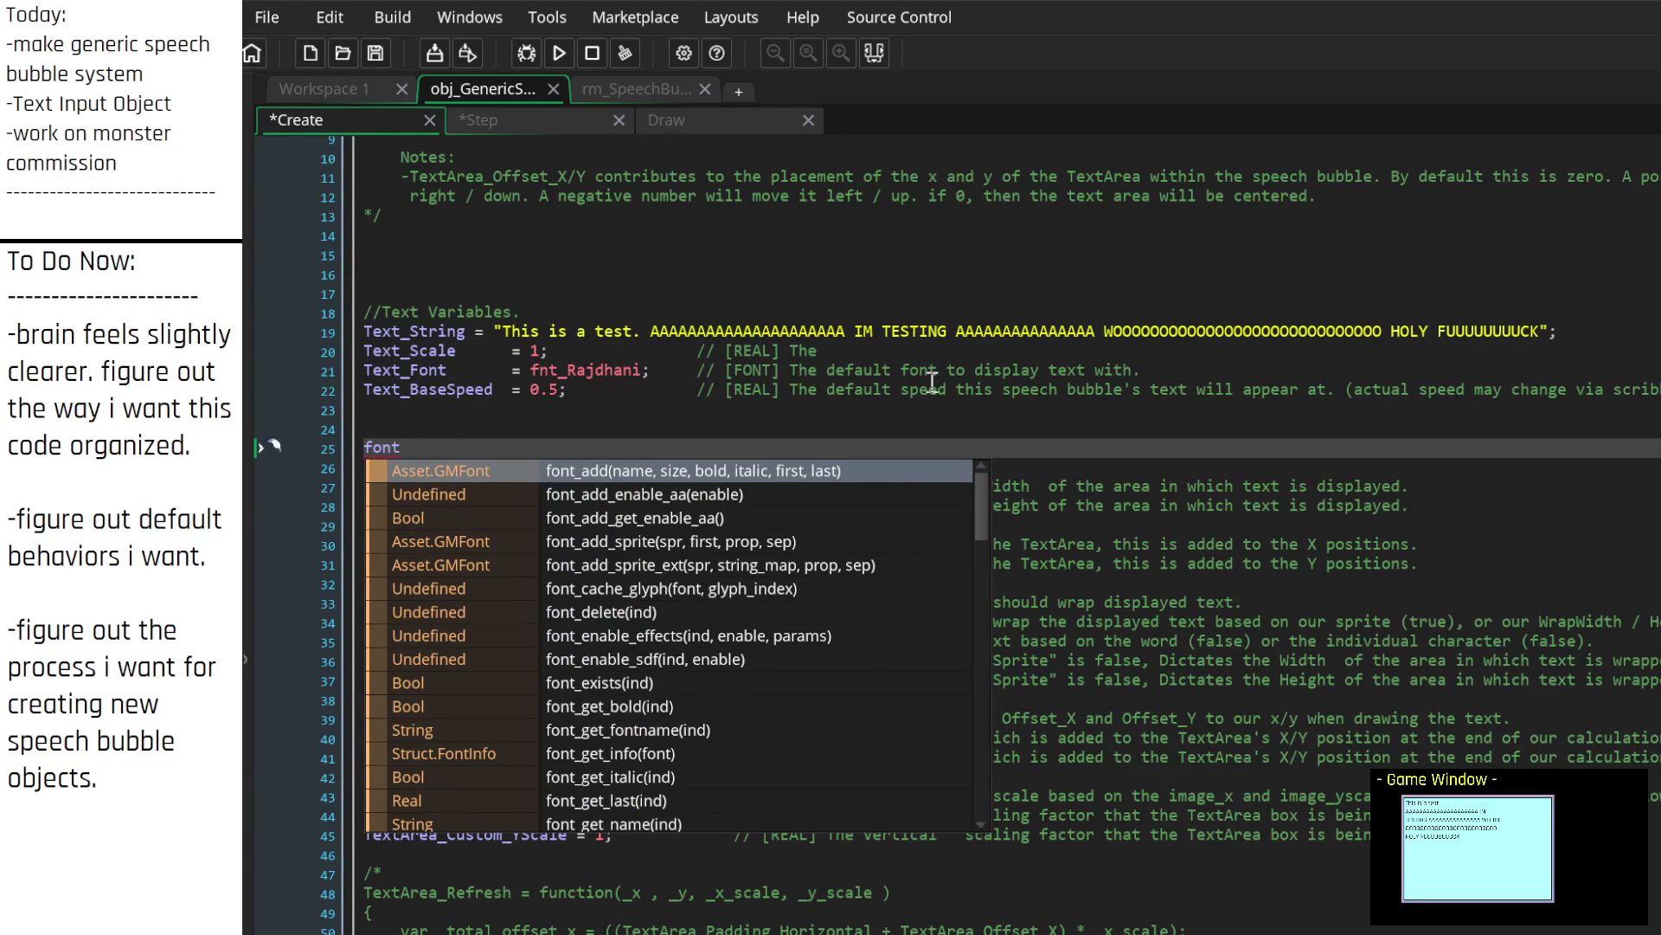
{"action": "type", "text": "_set_"}
{"action": "key", "text": "Down"}
{"action": "key", "text": "Down"}
{"action": "key", "text": "Down"}
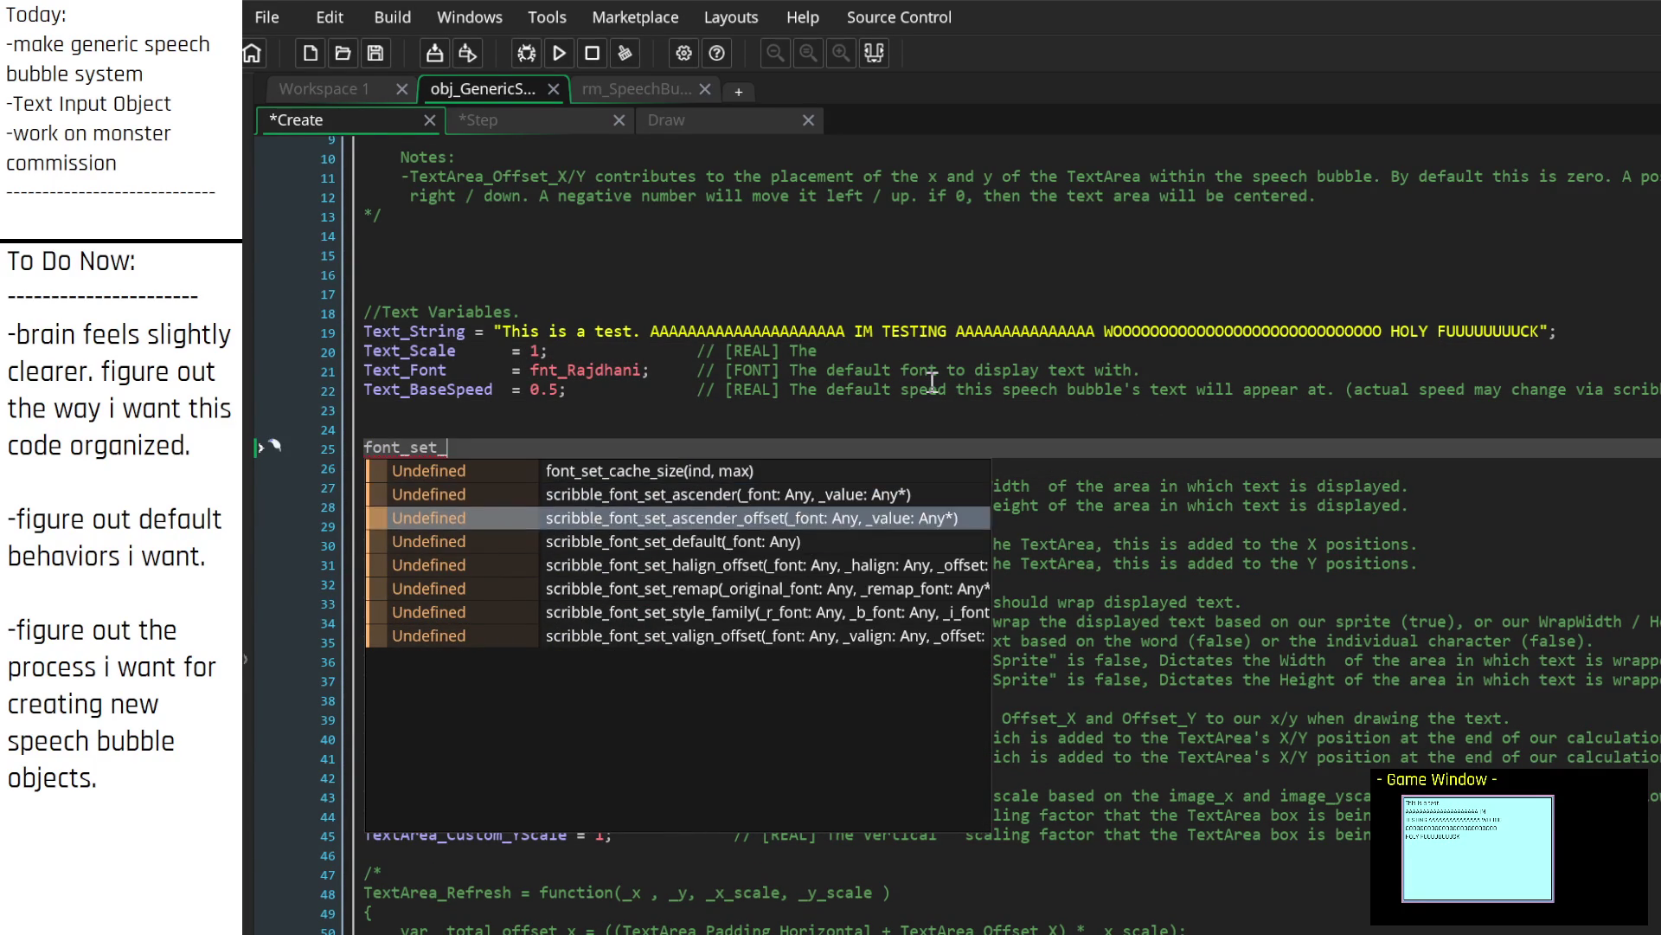
{"action": "key", "text": "Down"}
{"action": "key", "text": "Down"}
{"action": "key", "text": "Up"}
{"action": "key", "text": "Up"}
{"action": "key", "text": "Up"}
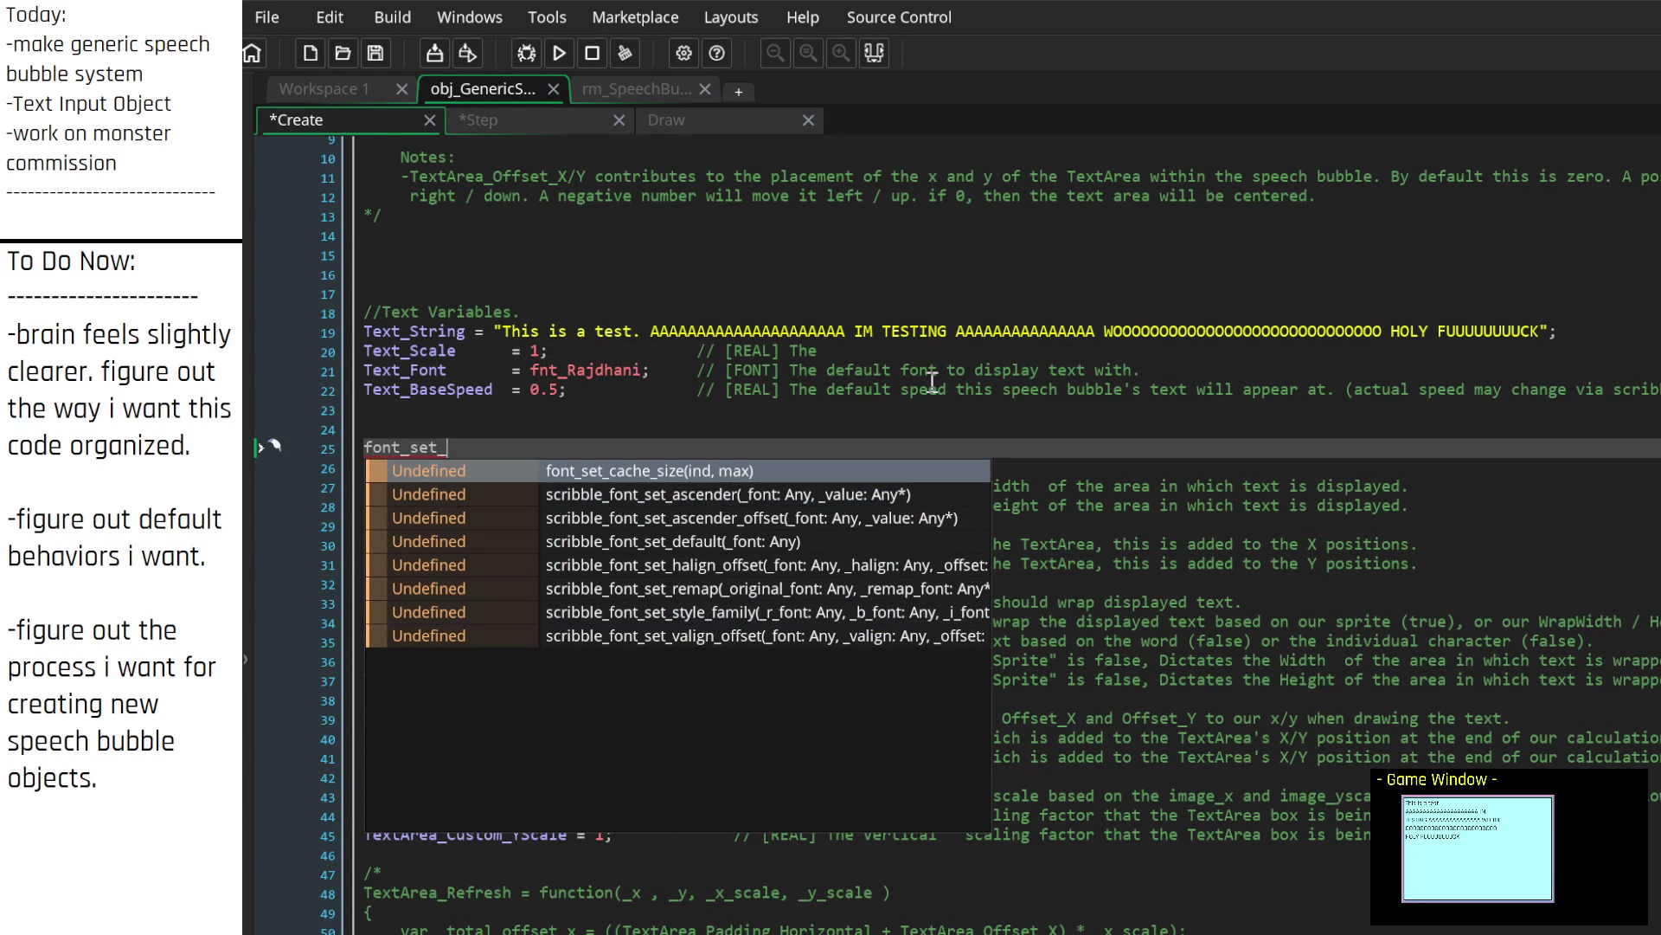
{"action": "key", "text": "BackSpace"}
{"action": "key", "text": "BackSpace"}
{"action": "key", "text": "BackSpace"}
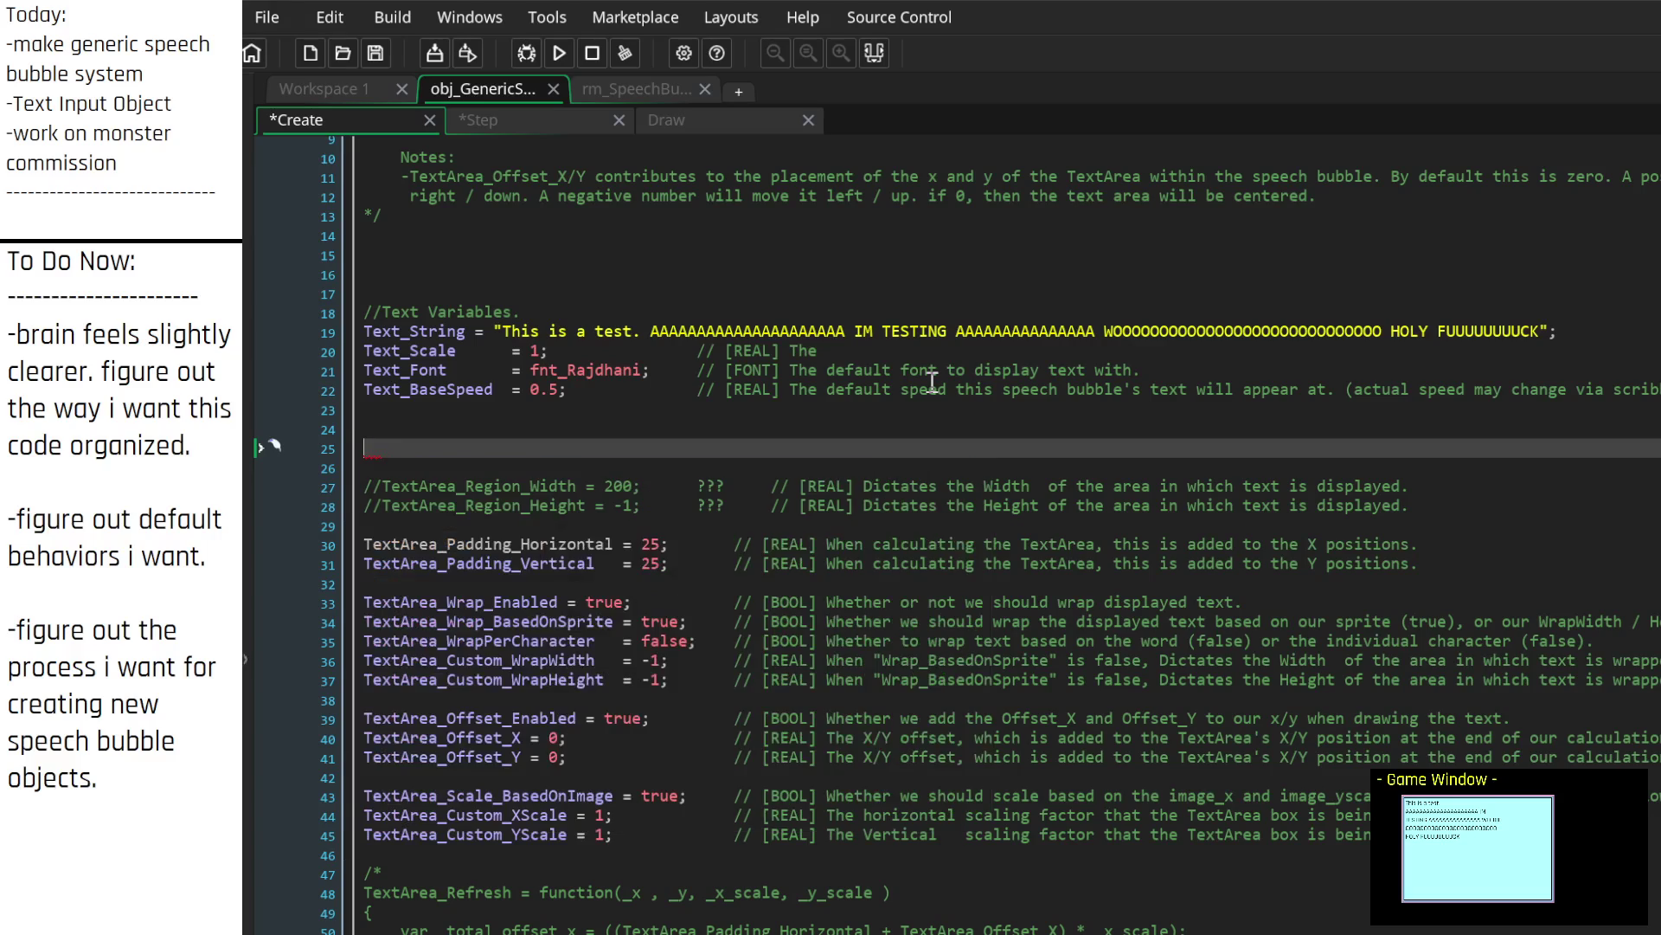
{"action": "type", "text": "draw_text"}
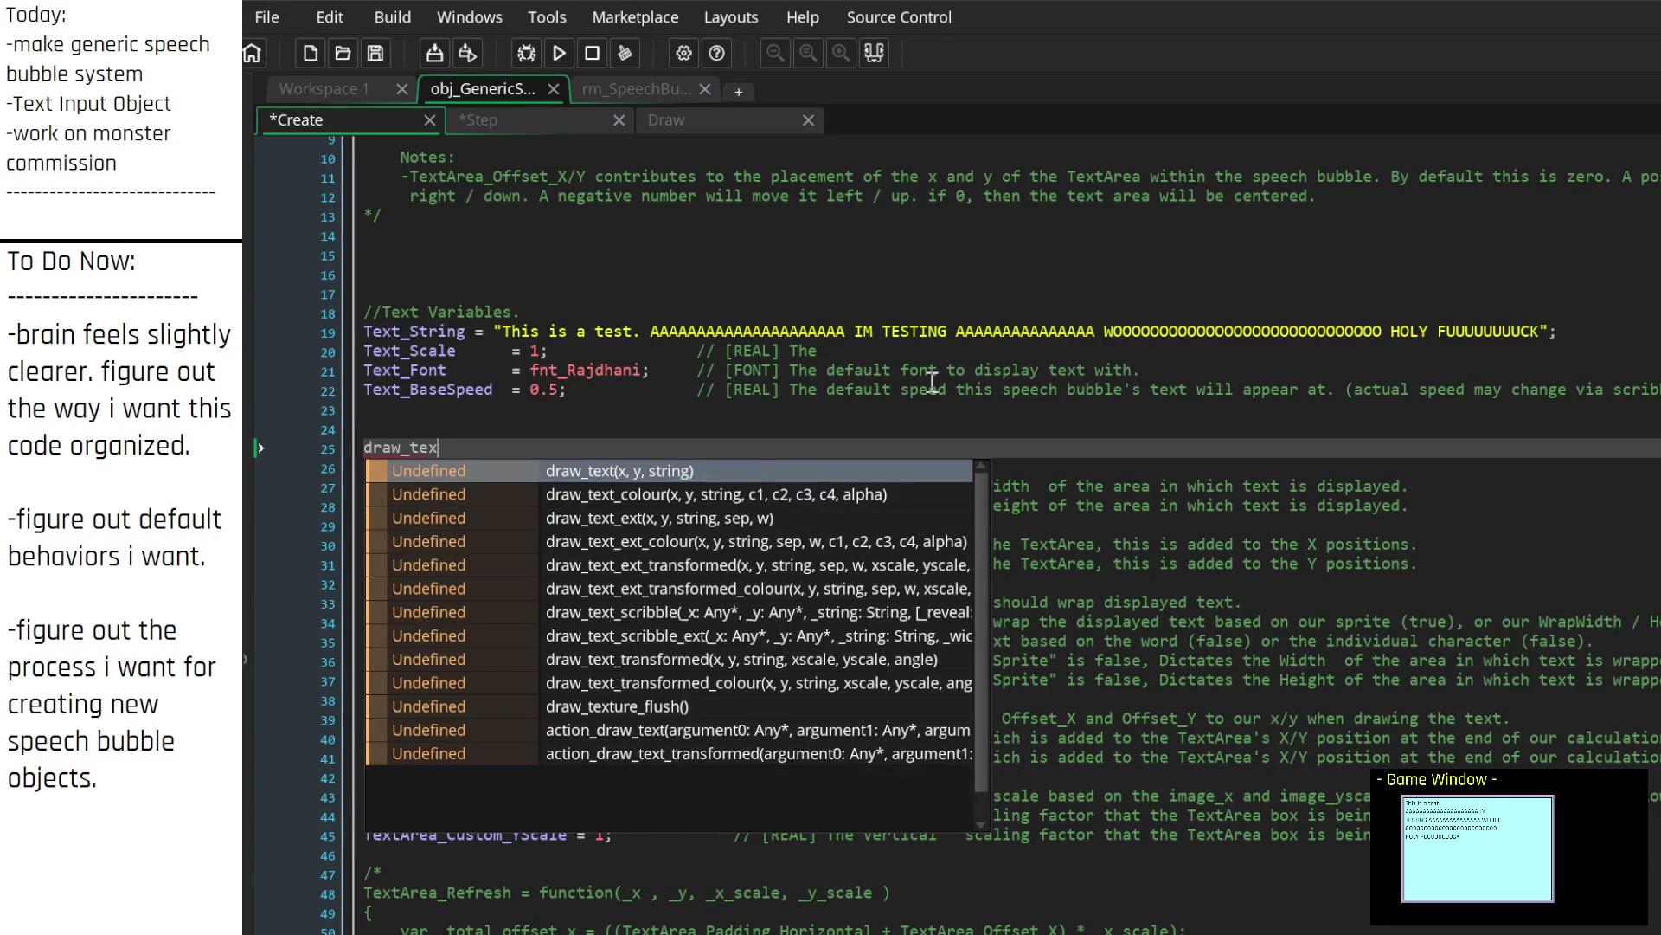
{"action": "key", "text": "BackSpace"}
{"action": "key", "text": "BackSpace"}
{"action": "key", "text": "BackSpace"}
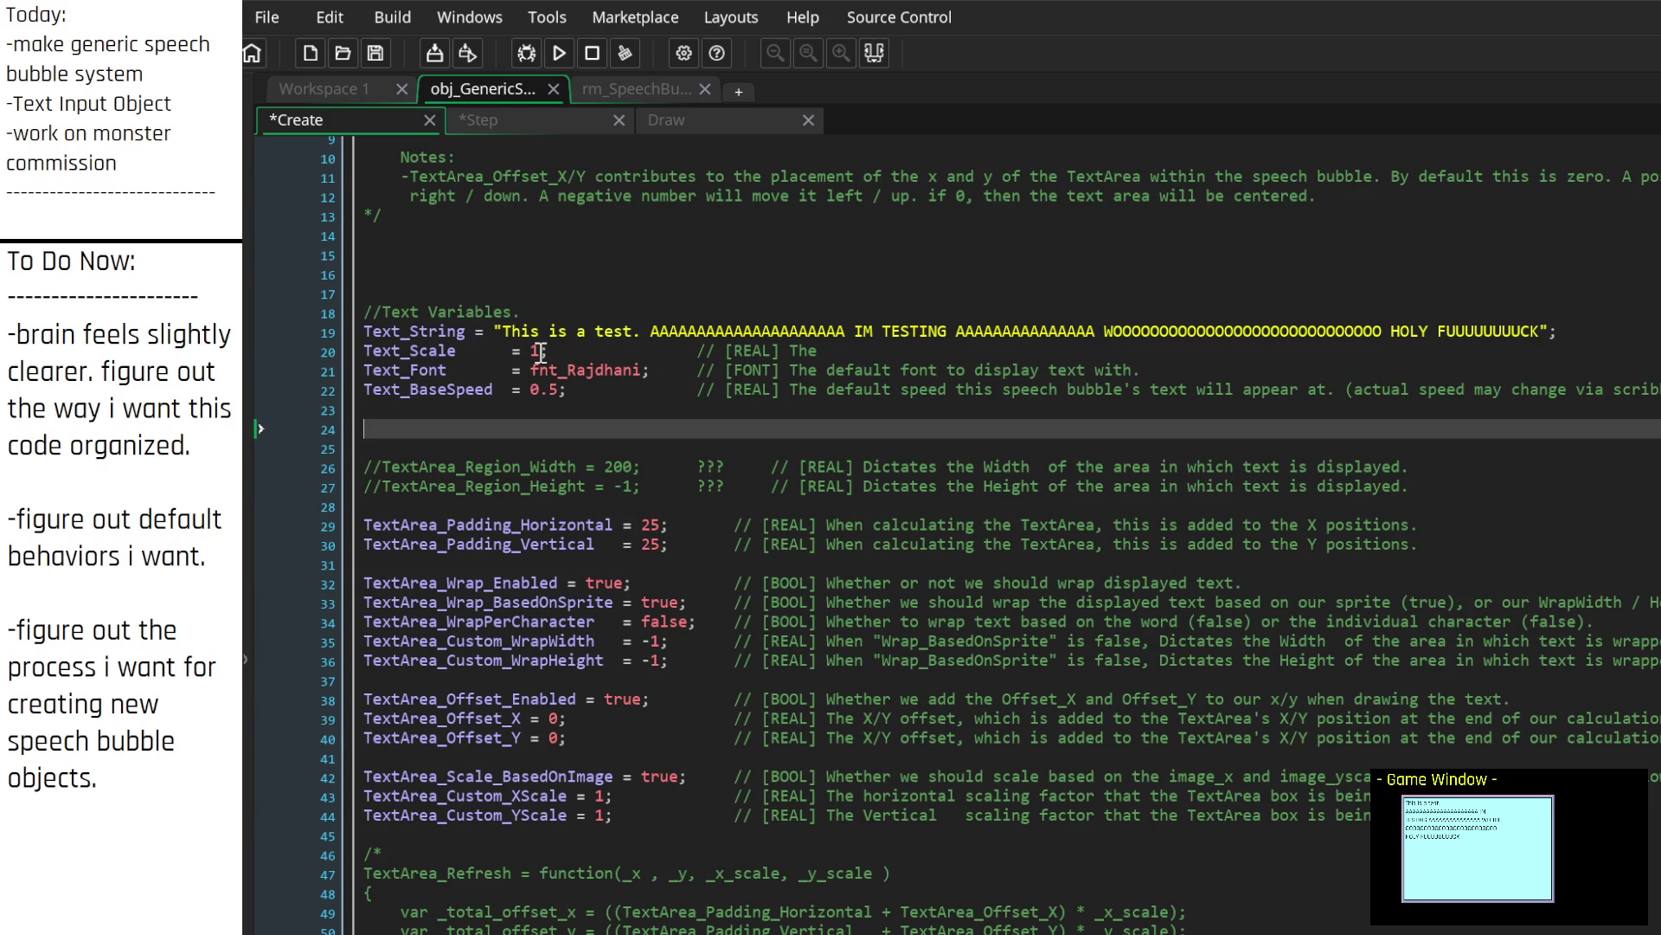
Step: Change Text_Scale to 1. with comment 'factor text is scaled by (multiplicative). 1 is equal to 100% scaling'
{"action": "left_click", "coordinate": [538, 351]}
{"action": "type", "text": "."}
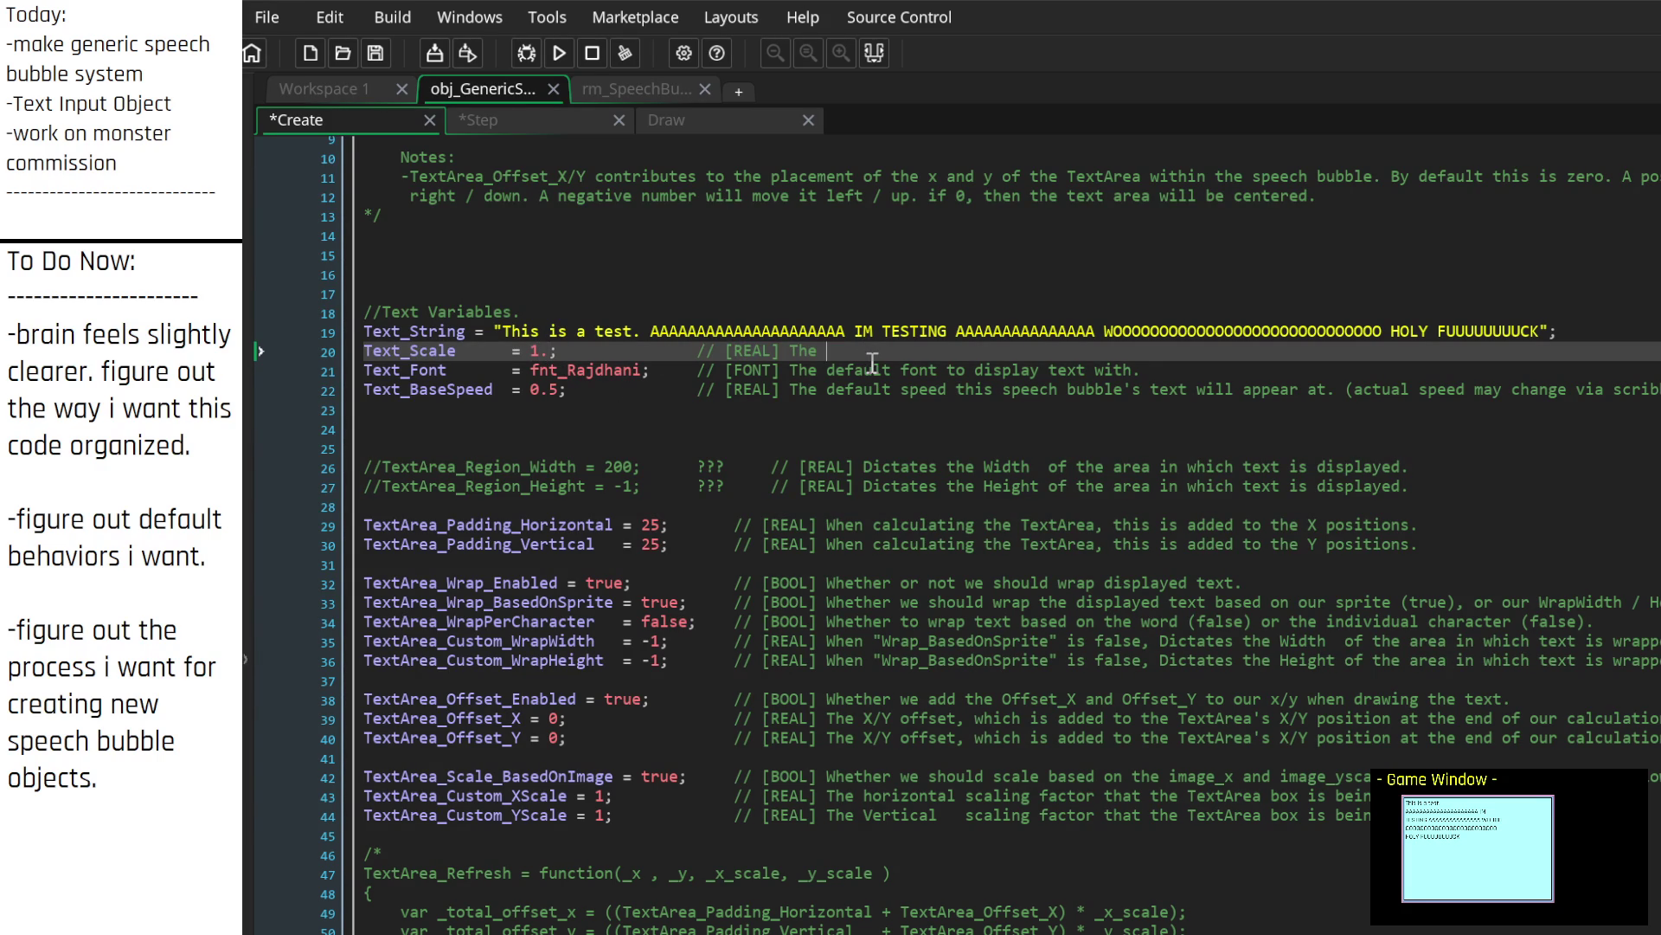
{"action": "type", "text": "factor "}
{"action": "type", "text": "text is a"}
{"action": "type", "text": "caled by (multiplicatin"}
{"action": "key", "text": "BackSpace"}
{"action": "type", "text": "ve). "}
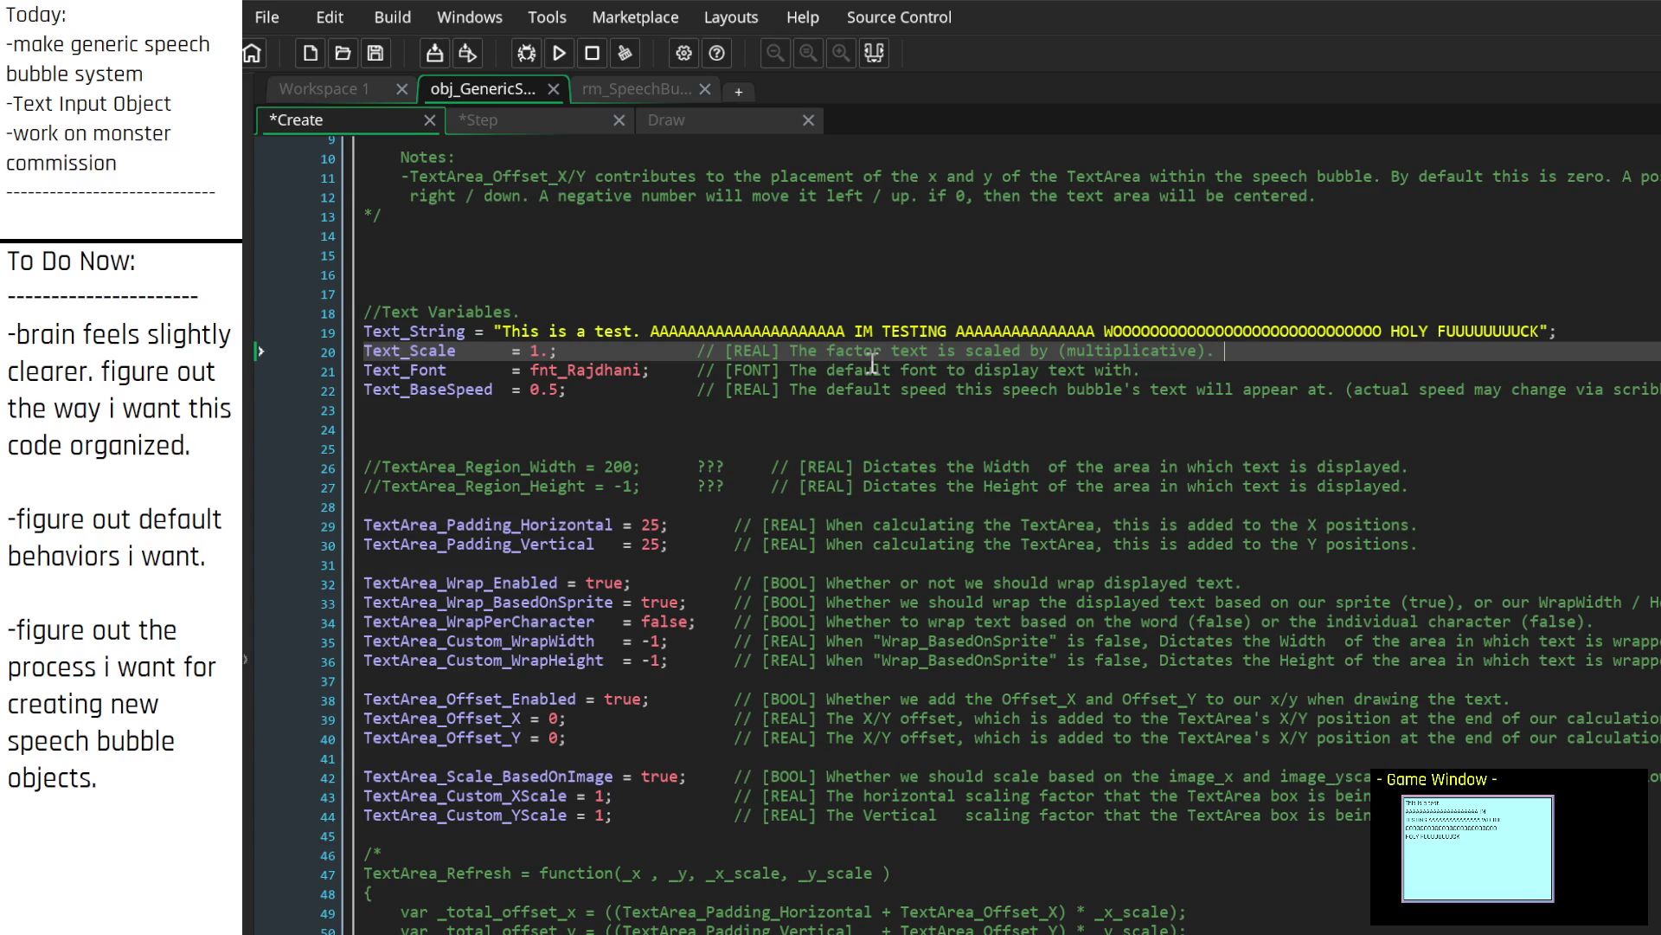
{"action": "type", "text": "1 is"}
{"action": "key", "text": "BackSpace"}
{"action": "key", "text": "BackSpace"}
{"action": "key", "text": "BackSpace"}
{"action": "type", "text": "1 is equal to 100% scaling"}
{"action": "scroll", "coordinate": [891, 535], "scroll_direction": "down", "scroll_amount": 10}
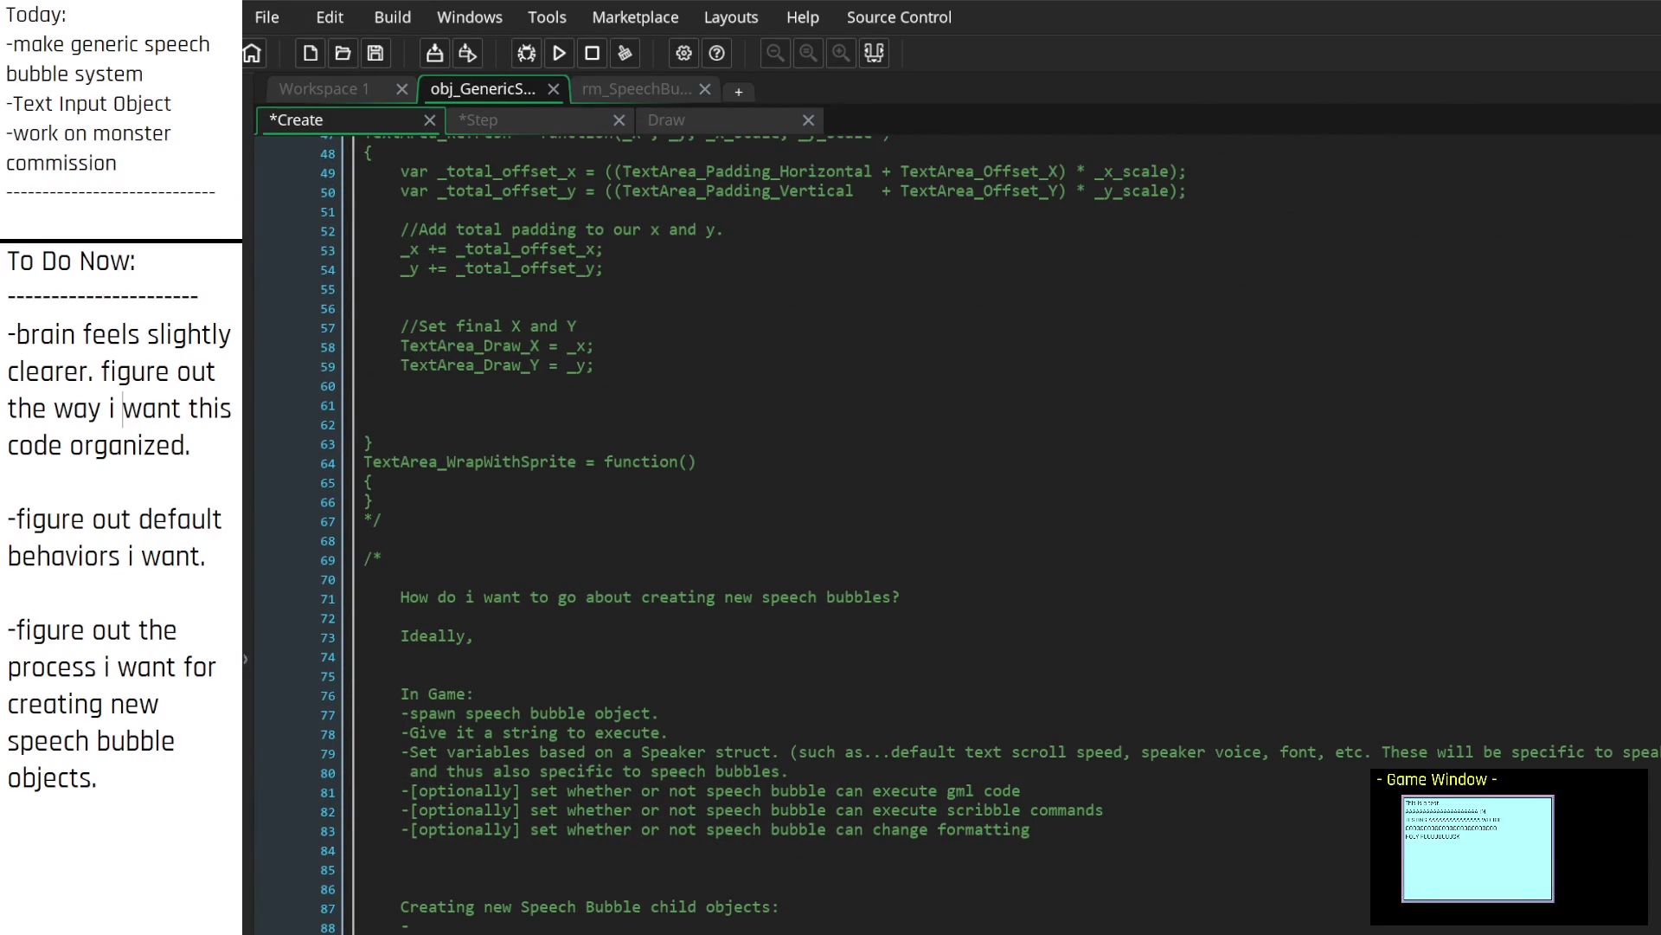
Step: Save the object's code with Ctrl+S from the plan, then return to the empty line below Text_BaseSpeed
{"action": "scroll", "coordinate": [891, 535], "scroll_direction": "down", "scroll_amount": 3}
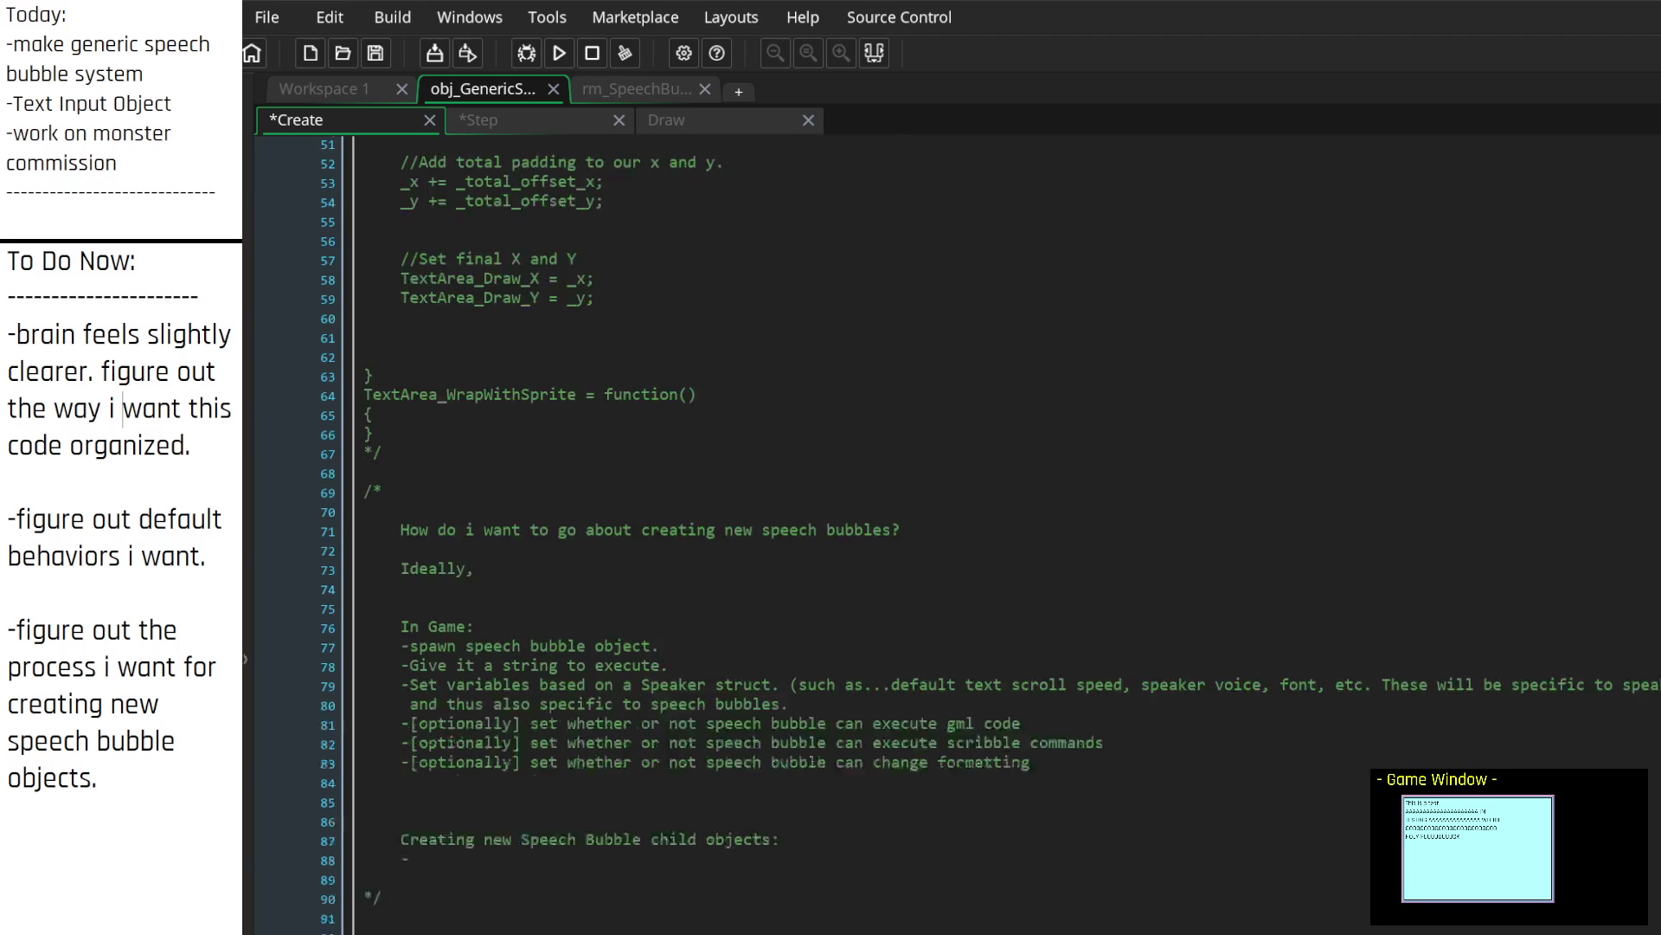
{"action": "left_click", "coordinate": [828, 609]}
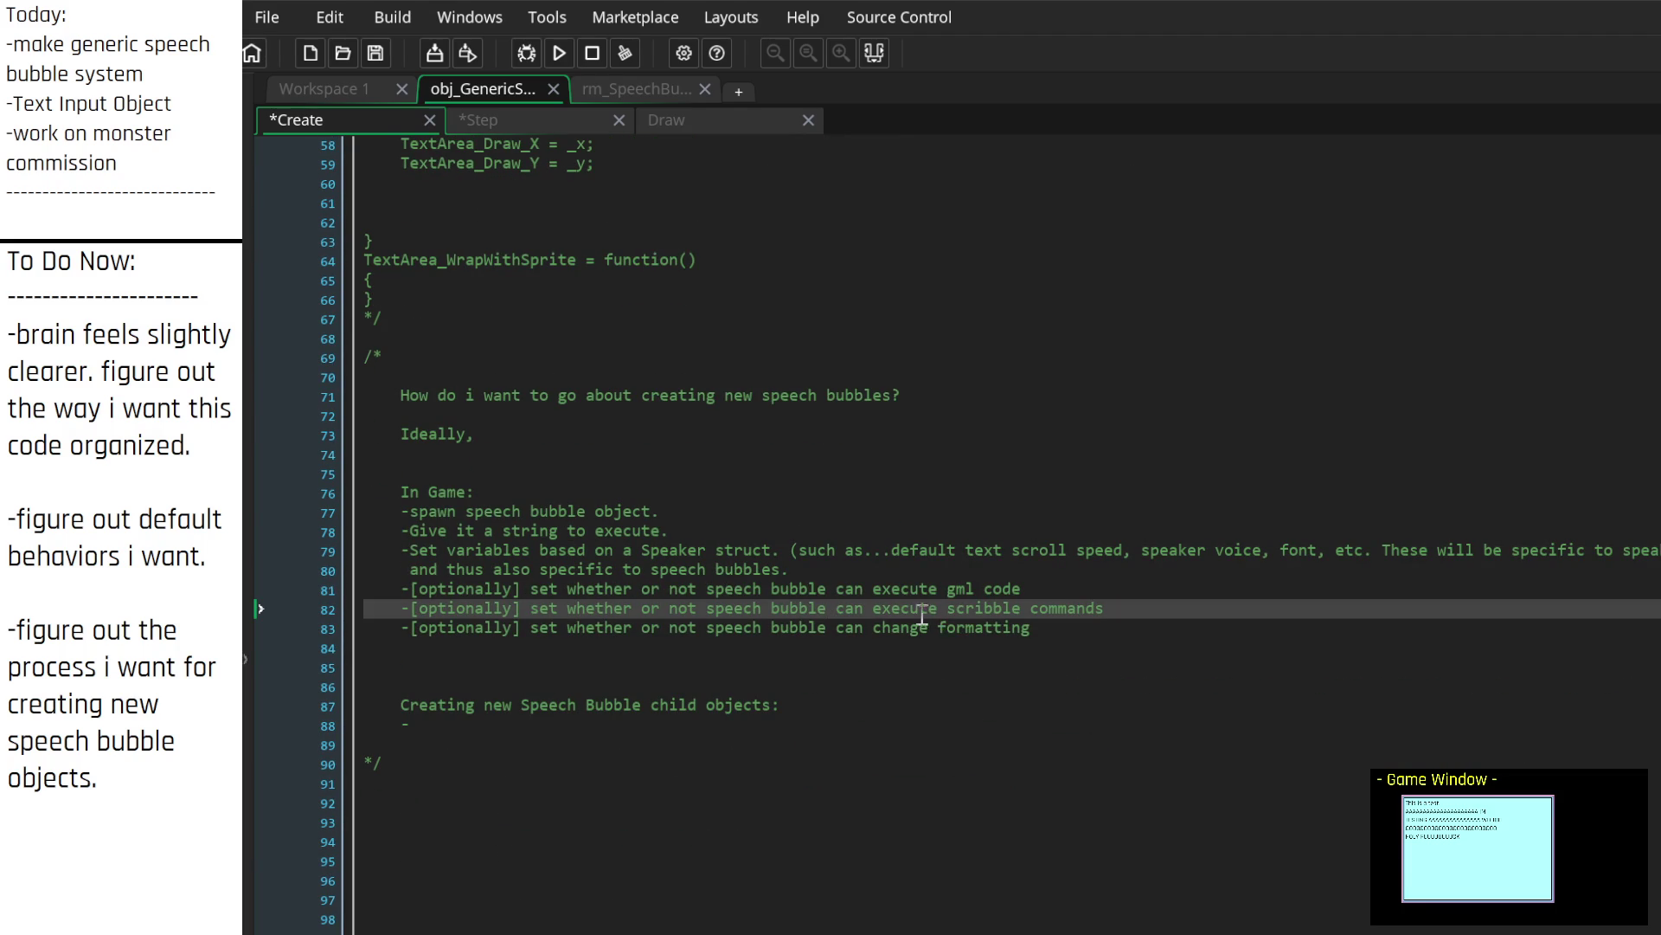
{"action": "key", "text": "ctrl+s"}
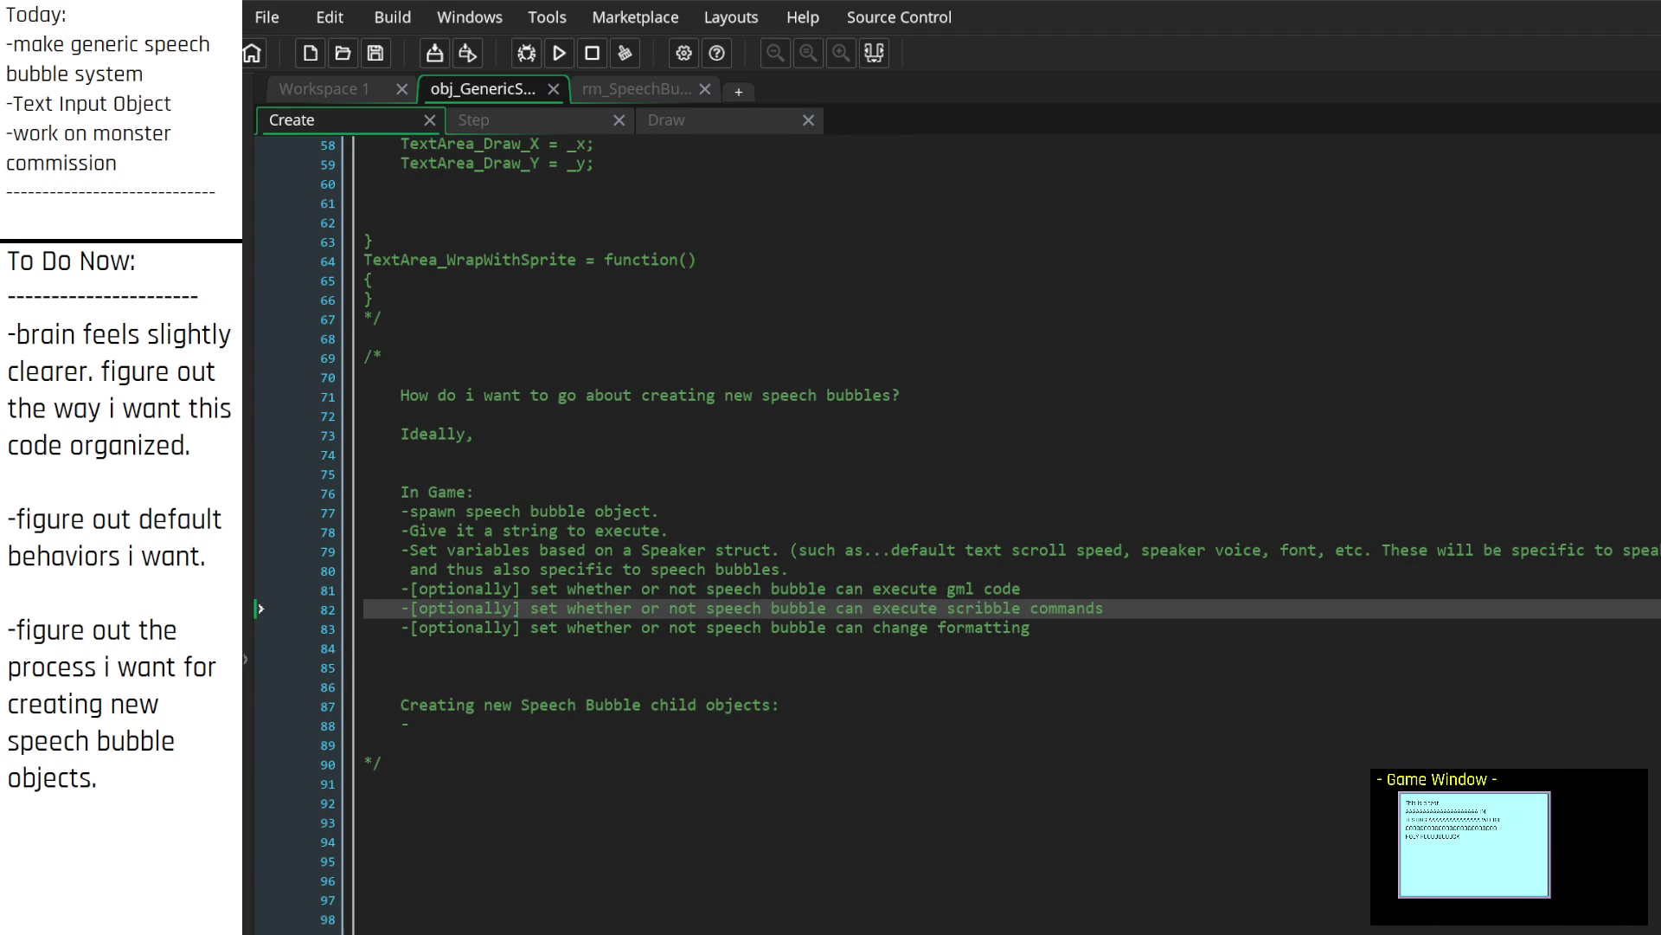
{"action": "left_click", "coordinate": [1198, 241]}
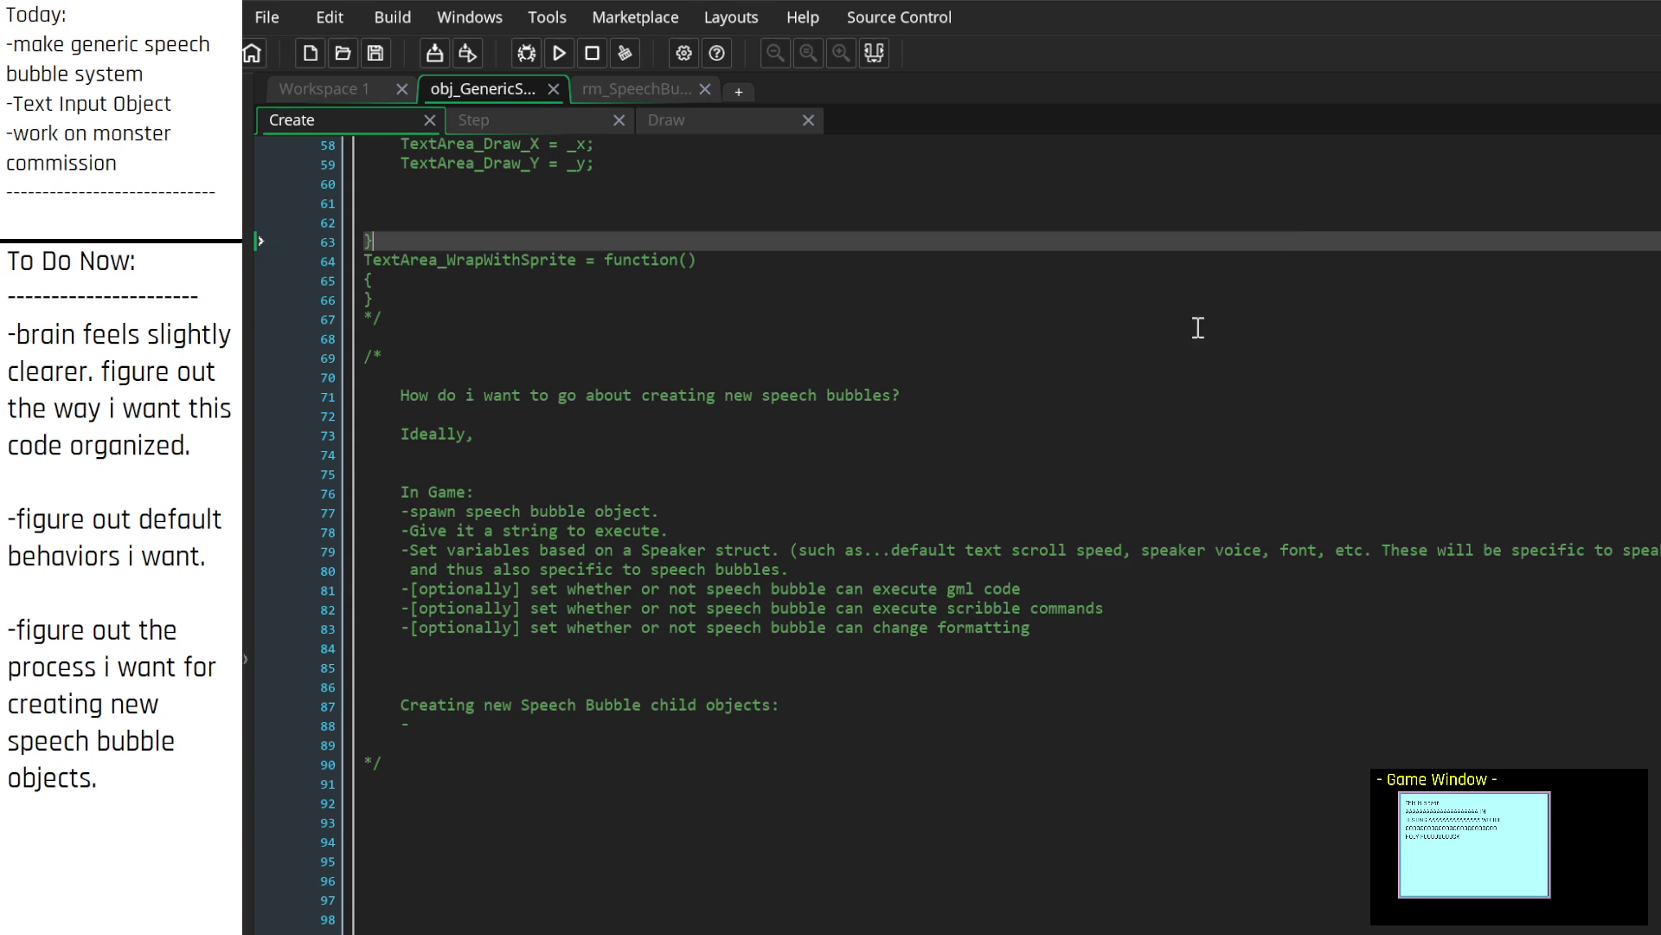
{"action": "left_click", "coordinate": [899, 629]}
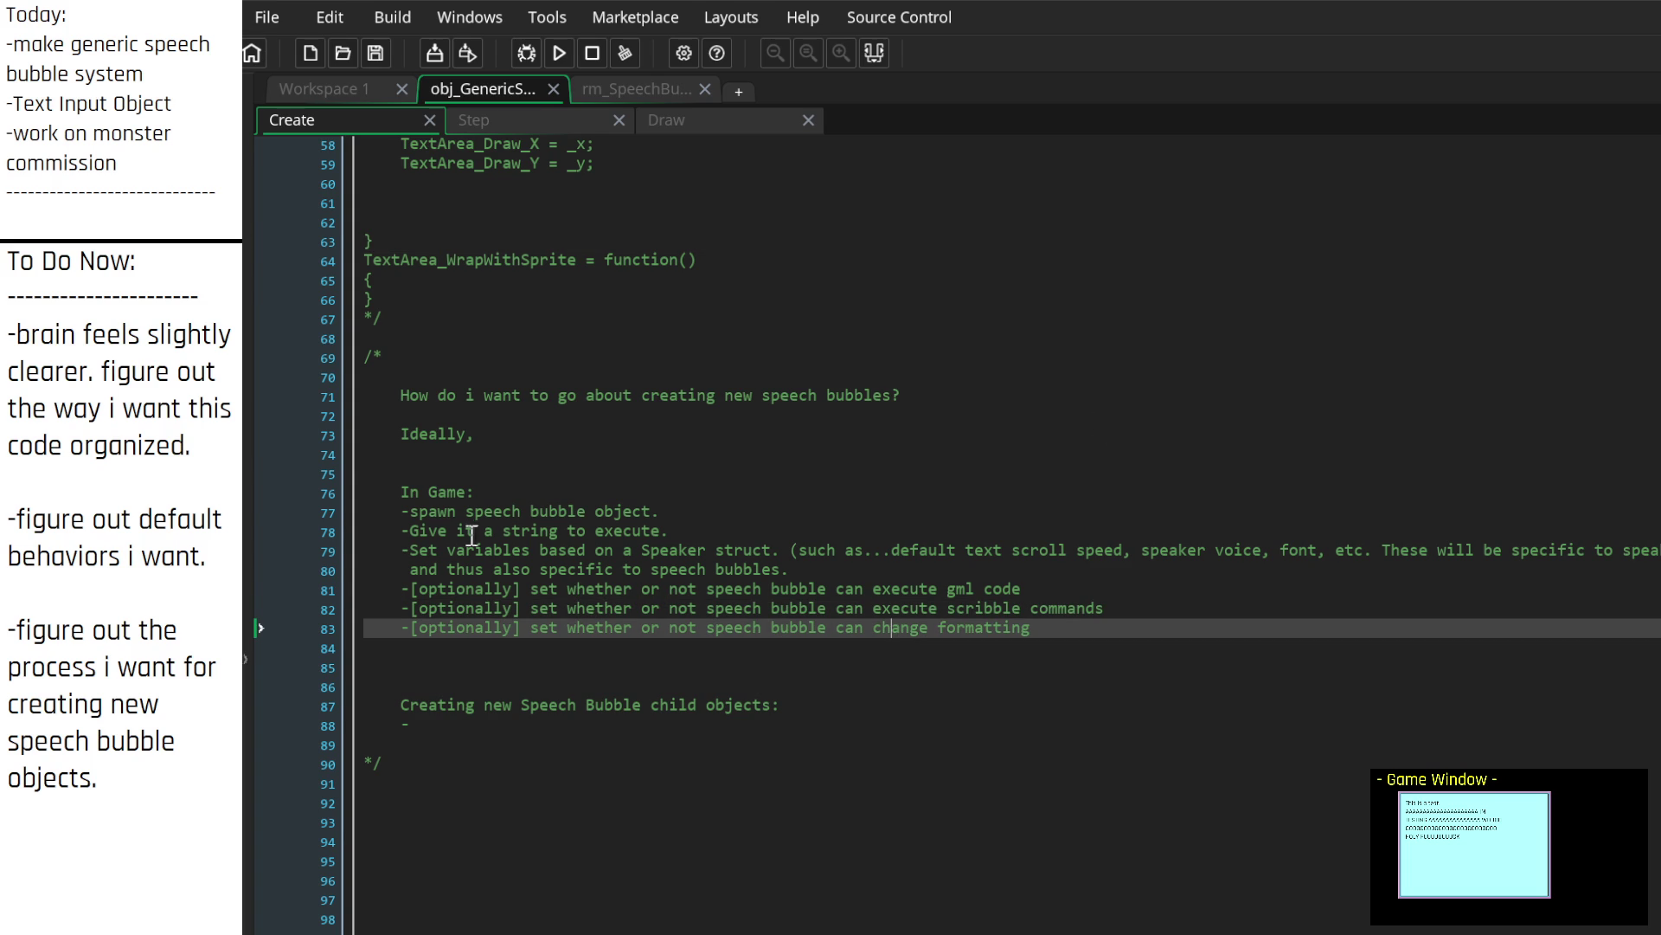
{"action": "scroll", "coordinate": [608, 589], "scroll_direction": "down", "scroll_amount": 2}
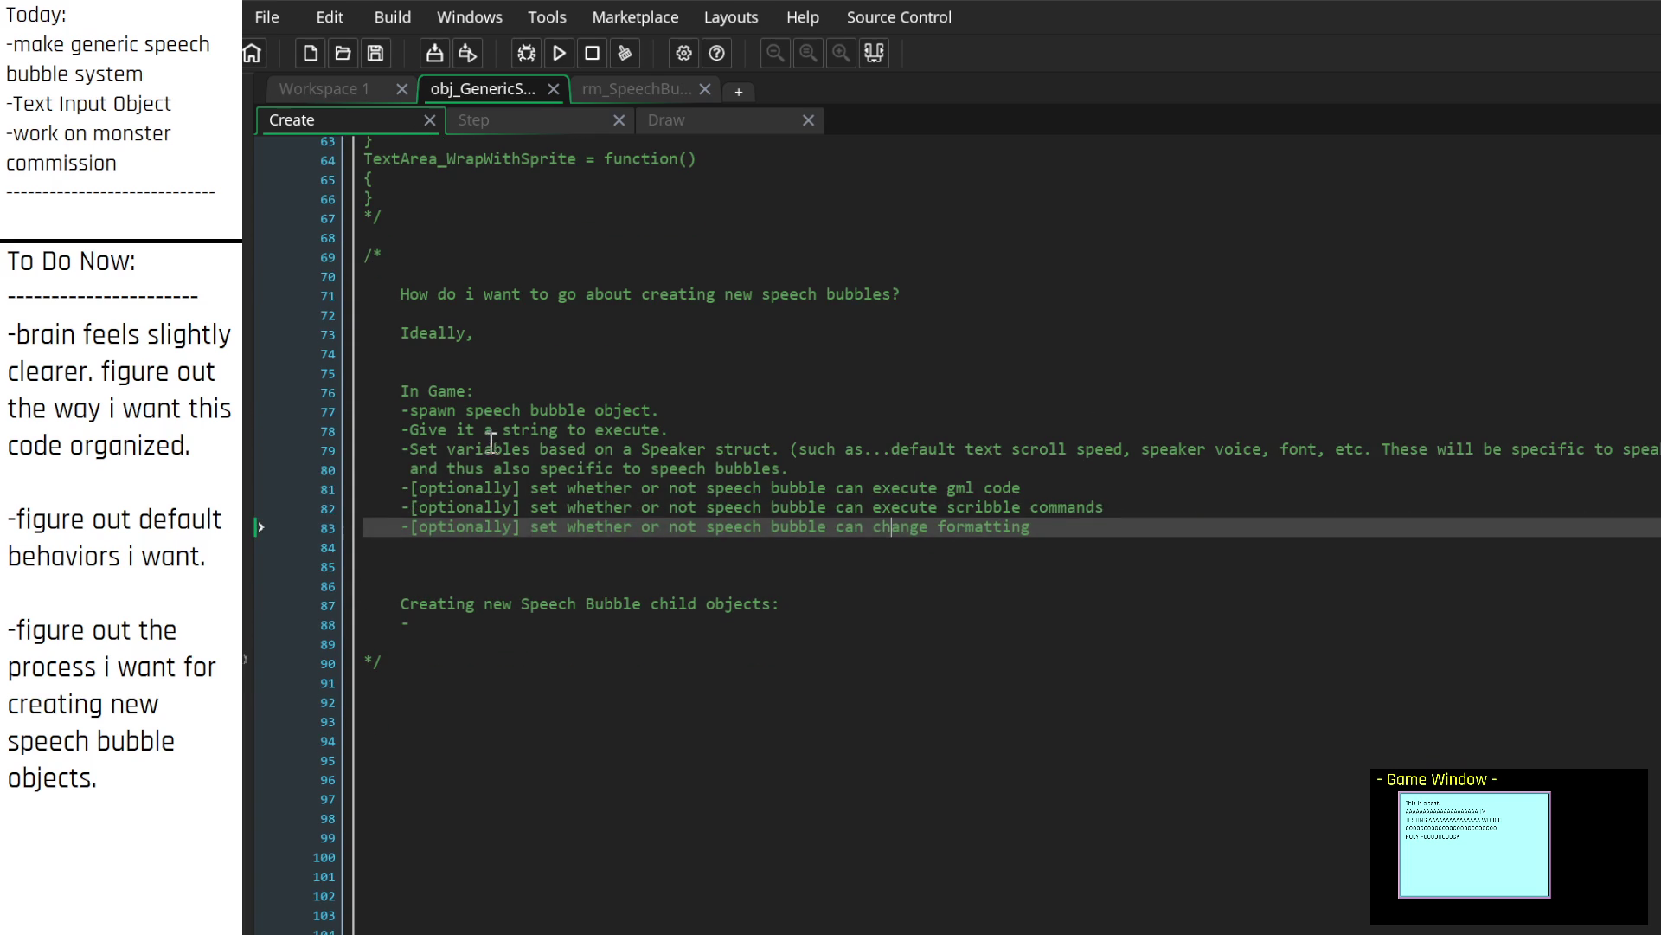
{"action": "scroll", "coordinate": [742, 588], "scroll_direction": "up", "scroll_amount": 13}
{"action": "scroll", "coordinate": [681, 263], "scroll_direction": "up", "scroll_amount": 4}
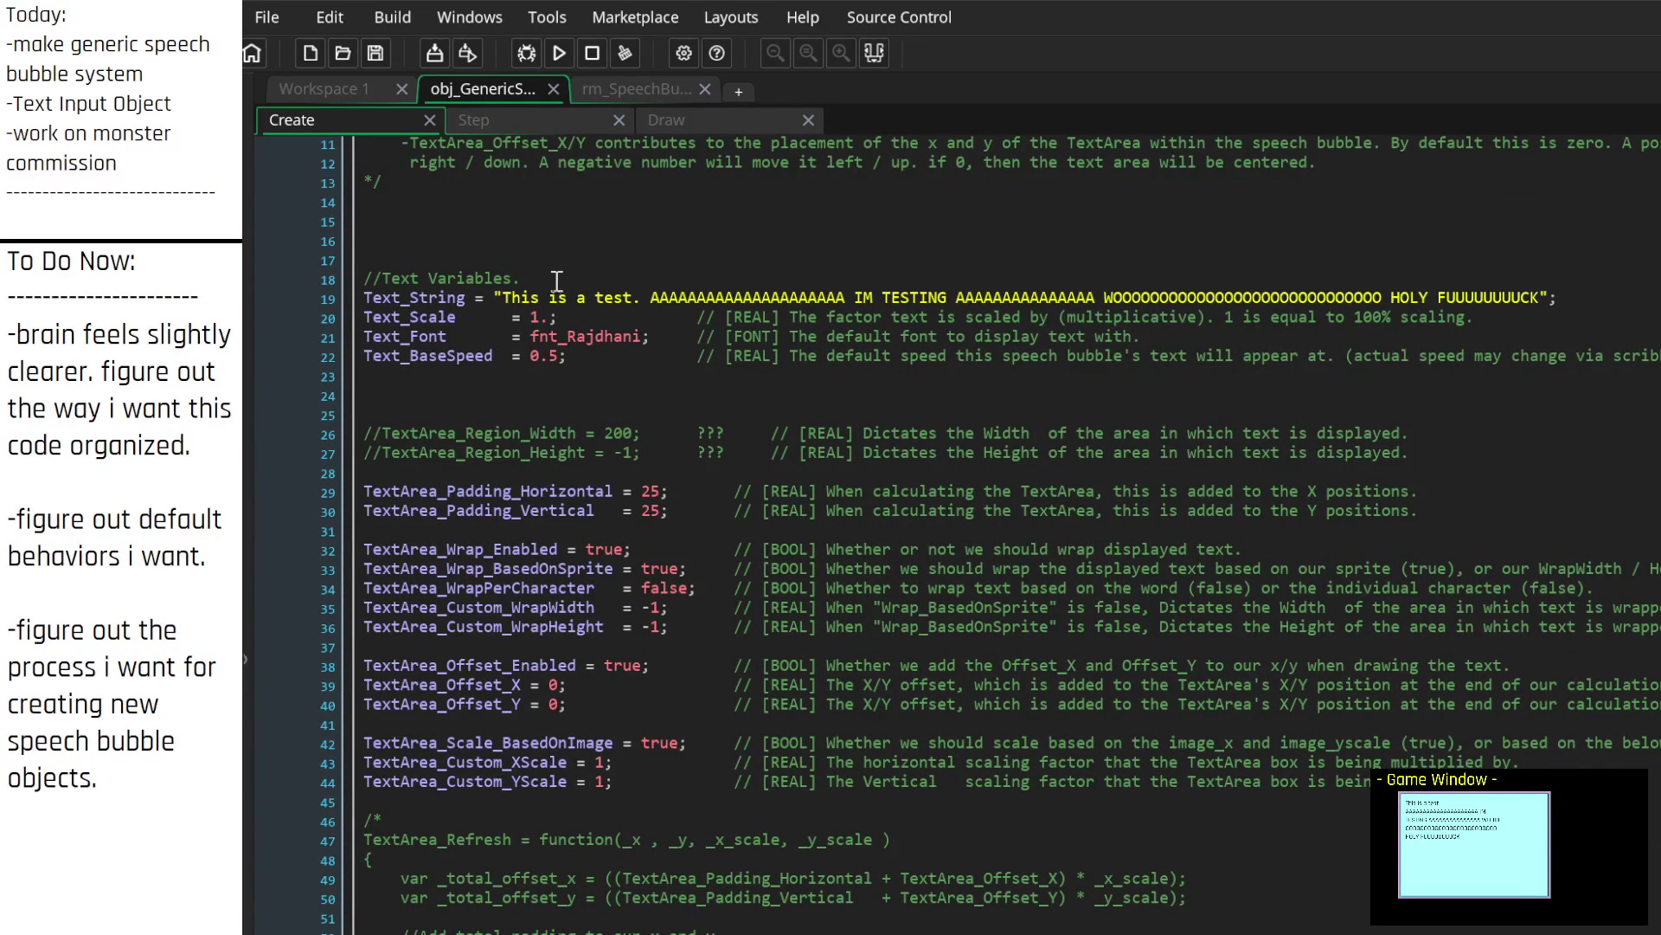
{"action": "left_click", "coordinate": [482, 378]}
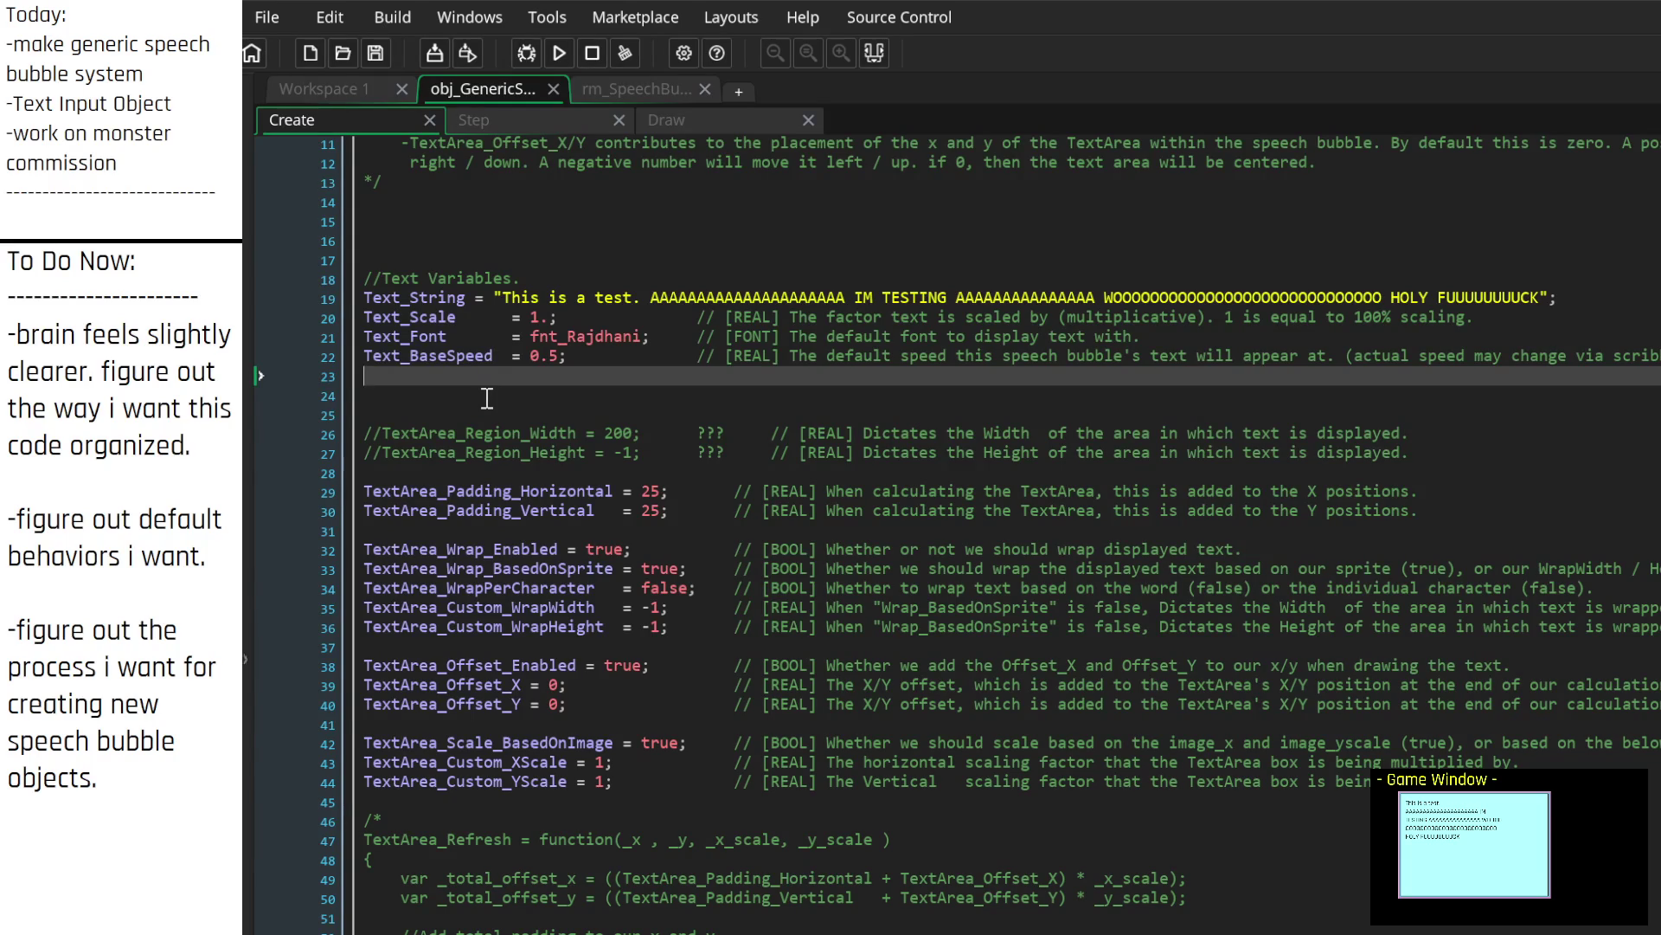
Step: Add the line Text_ScribbleCommands_Enabled = true; with a //[BOOL] comment
{"action": "left_click", "coordinate": [488, 397]}
{"action": "type", "text": "Text_"}
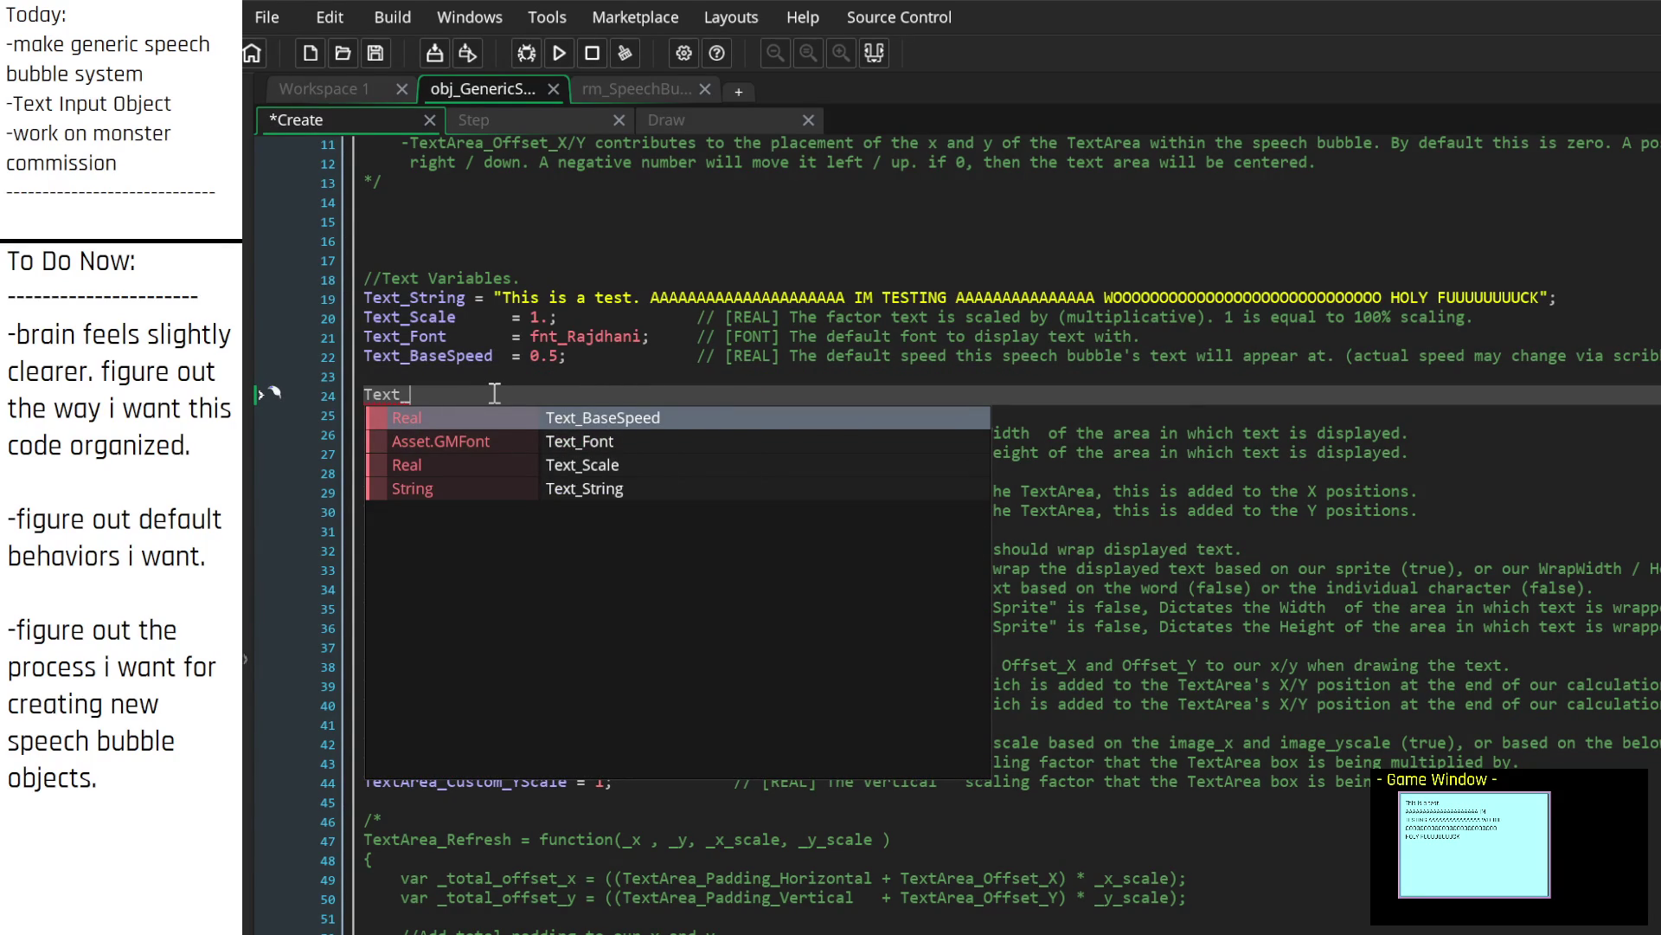
{"action": "type", "text": "Scri"}
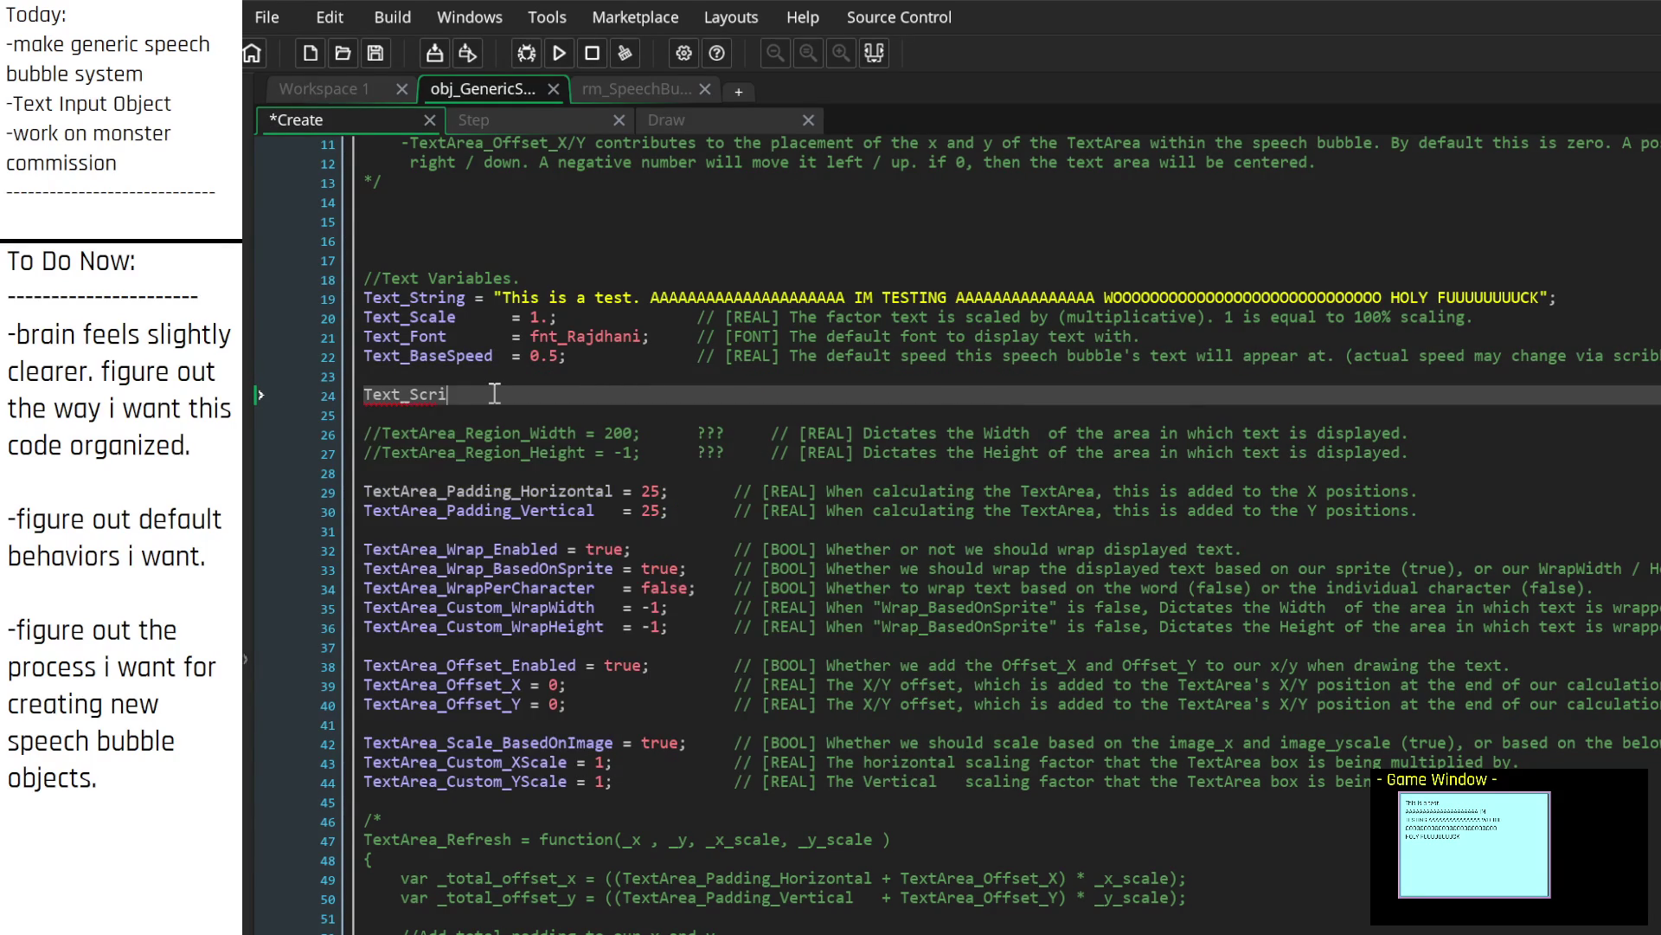
{"action": "type", "text": "bbleScript_E"}
{"action": "type", "text": "nabled ="}
{"action": "type", "text": " true; "}
{"action": "type", "text": "//"}
{"action": "key", "text": "Left"}
{"action": "key", "text": "Left"}
{"action": "key", "text": "Left"}
{"action": "key", "text": "BackSpace"}
{"action": "key", "text": "BackSpace"}
{"action": "key", "text": "BackSpace"}
{"action": "type", "text": "Commands"}
{"action": "key", "text": "End"}
{"action": "type", "text": "[BOOL]"}
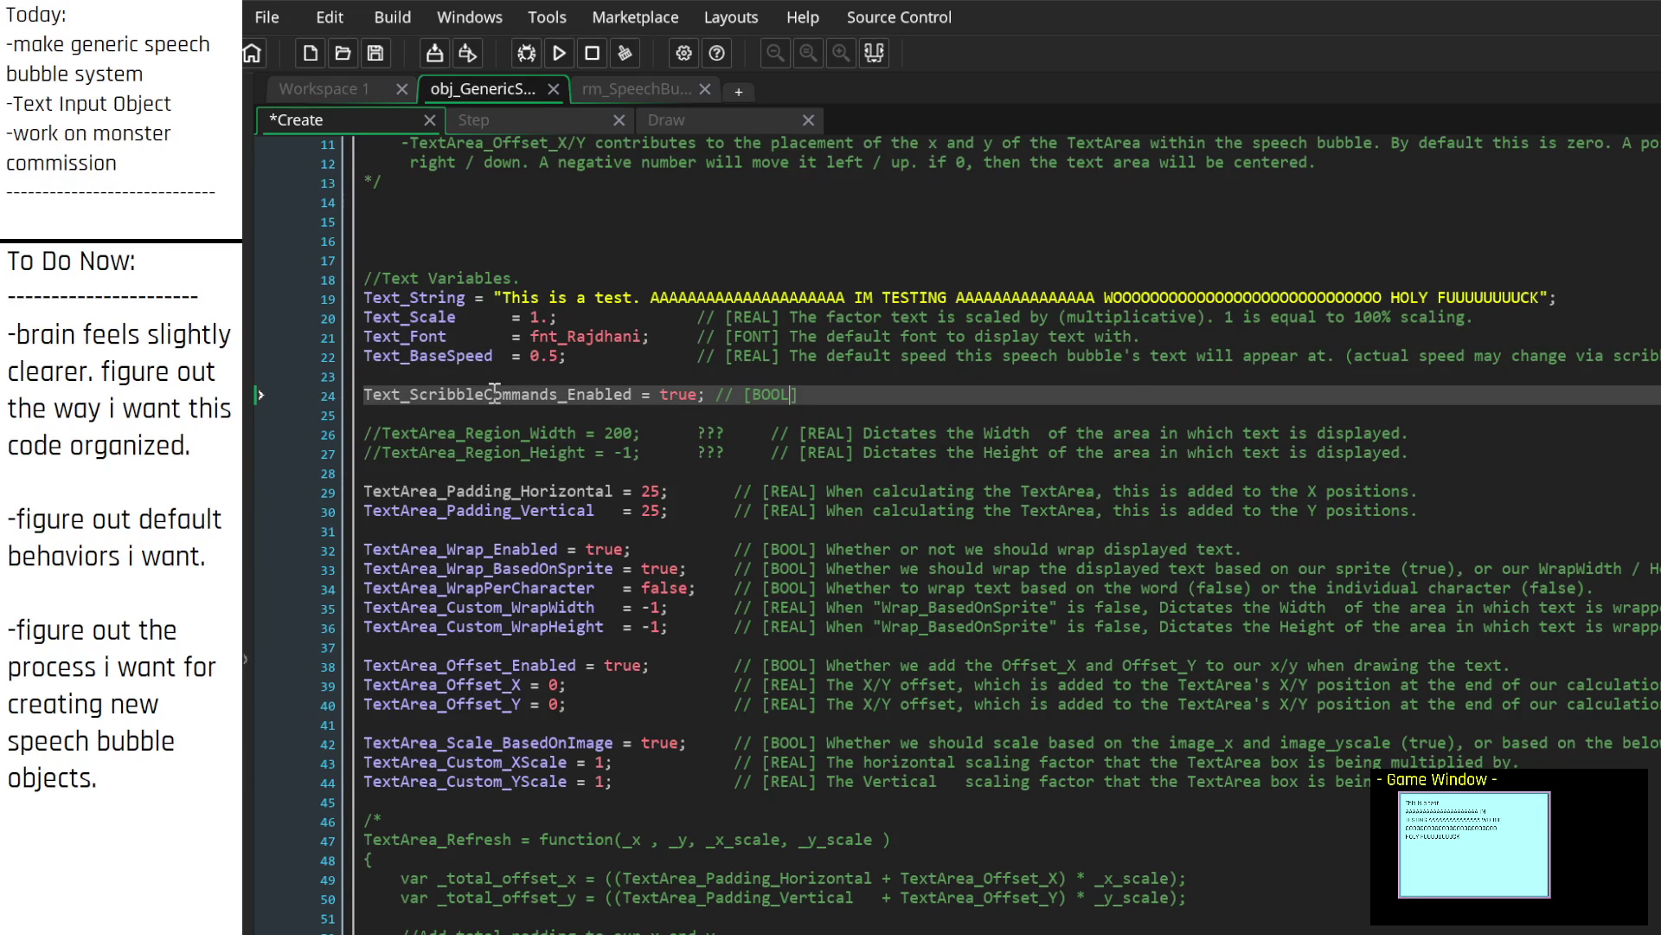
{"action": "key", "text": "Up"}
{"action": "key", "text": "Down"}
{"action": "key", "text": "BackSpace"}
{"action": "key", "text": "Delete"}
{"action": "key", "text": "End"}
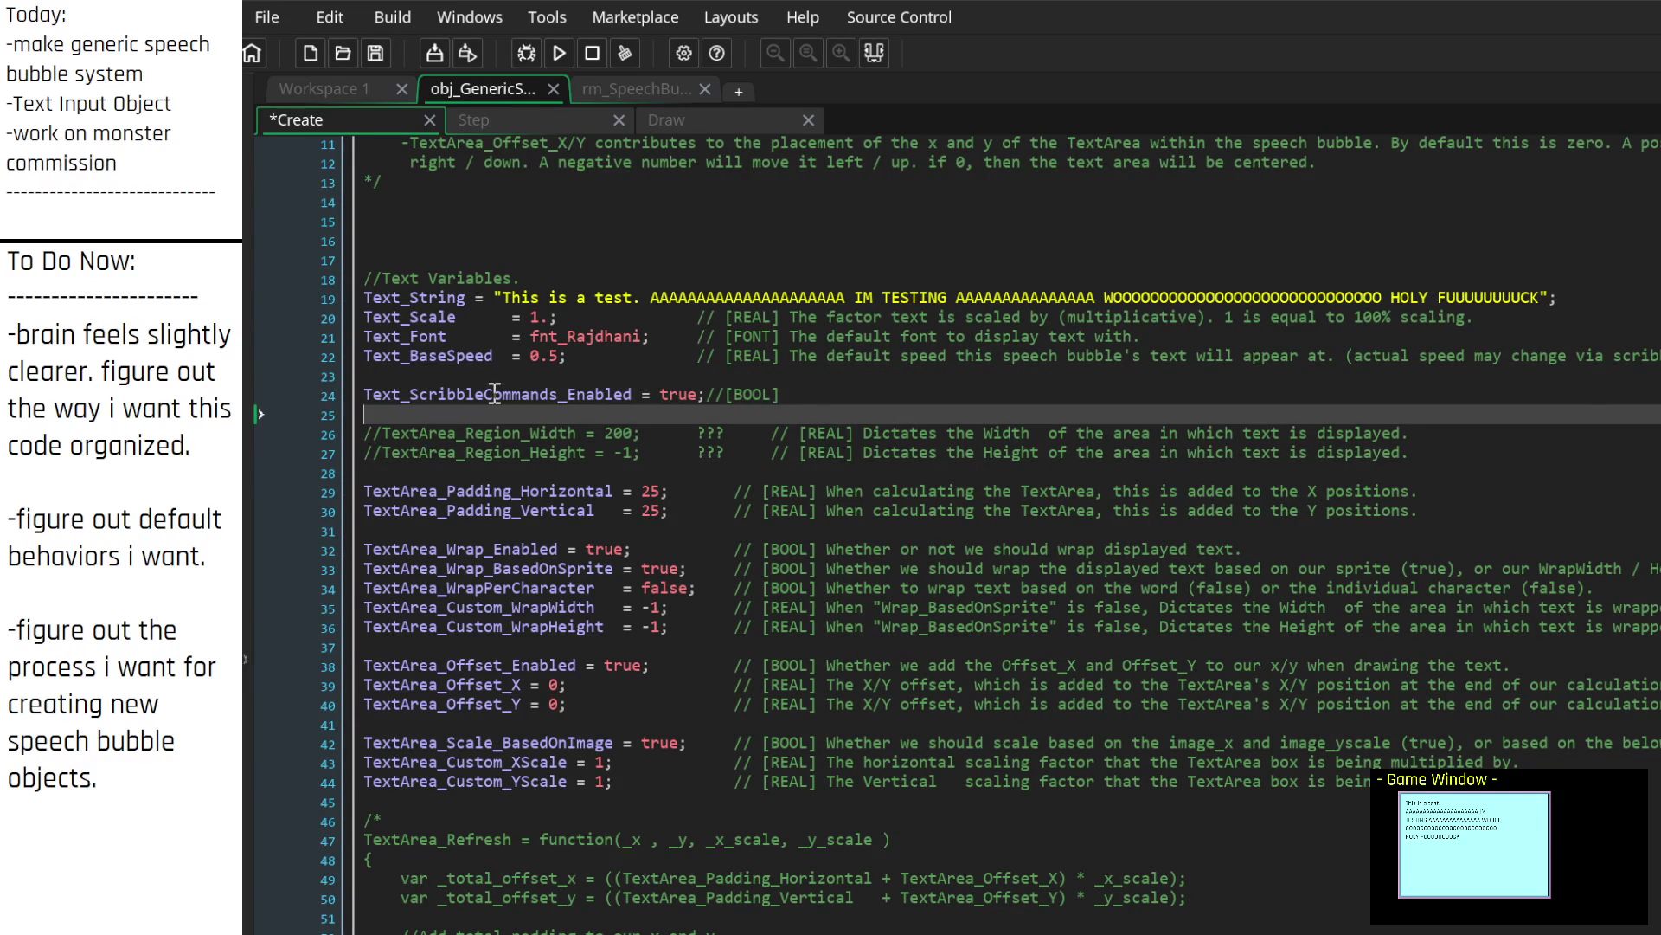
Step: Start the comment 'Whether or not this speech bubble is allowed to' and move down to the planning notes
{"action": "type", "text": "Whether or not "}
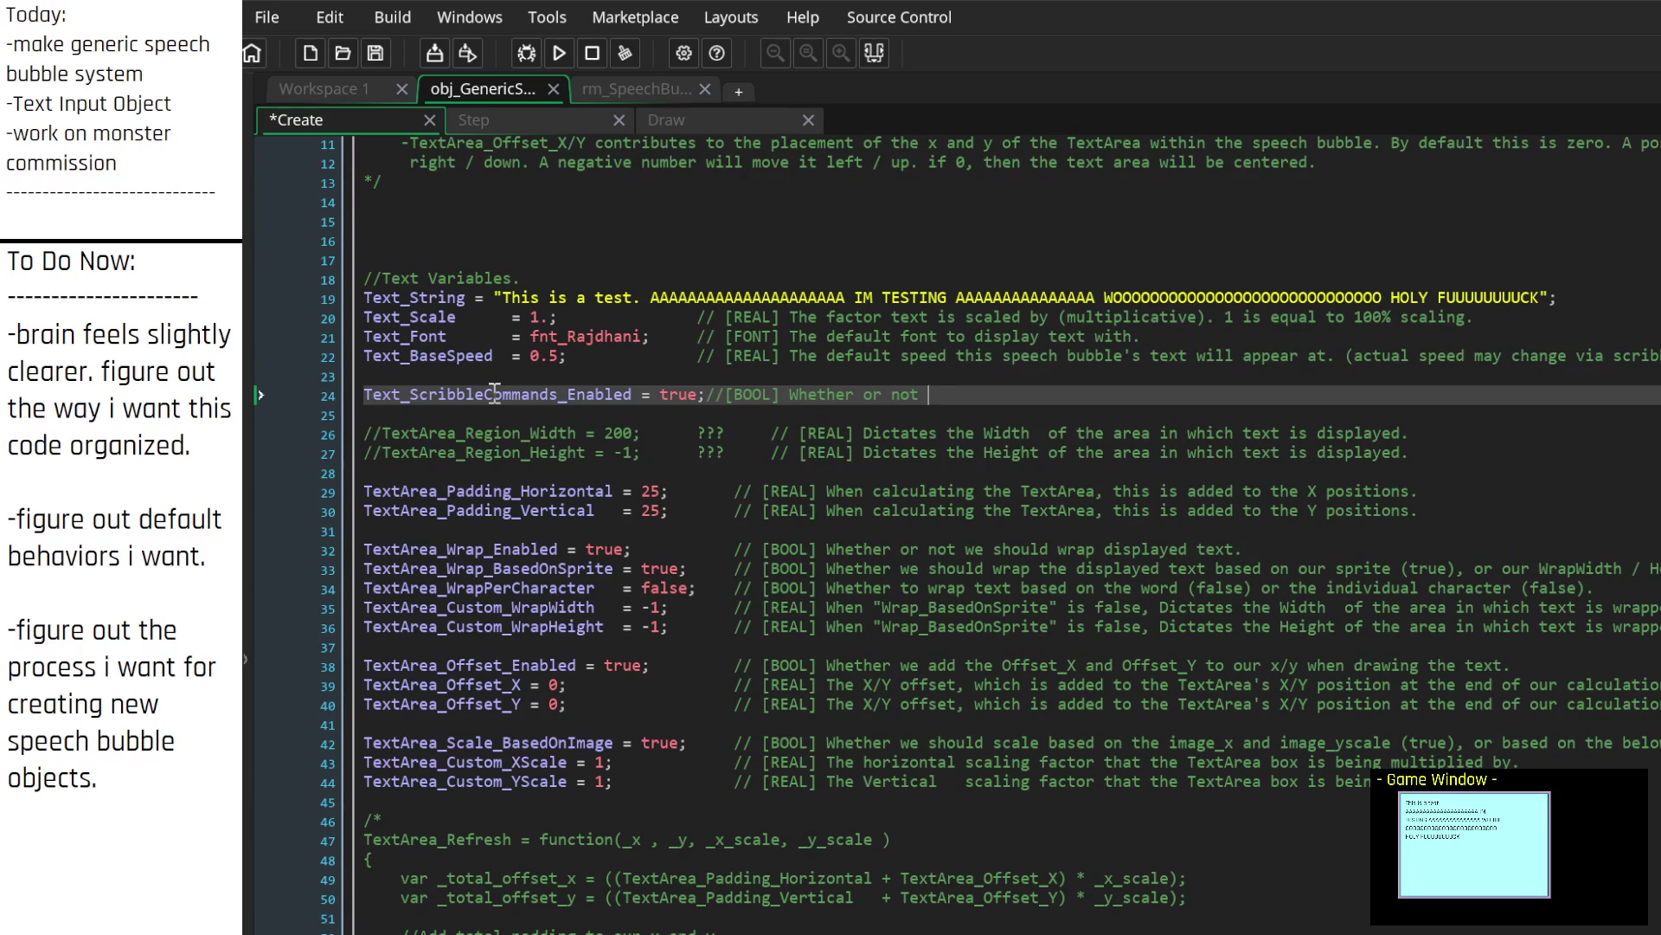
{"action": "type", "text": "this speech "}
{"action": "type", "text": "bubble ie"}
{"action": "type", "text": "s allowed to"}
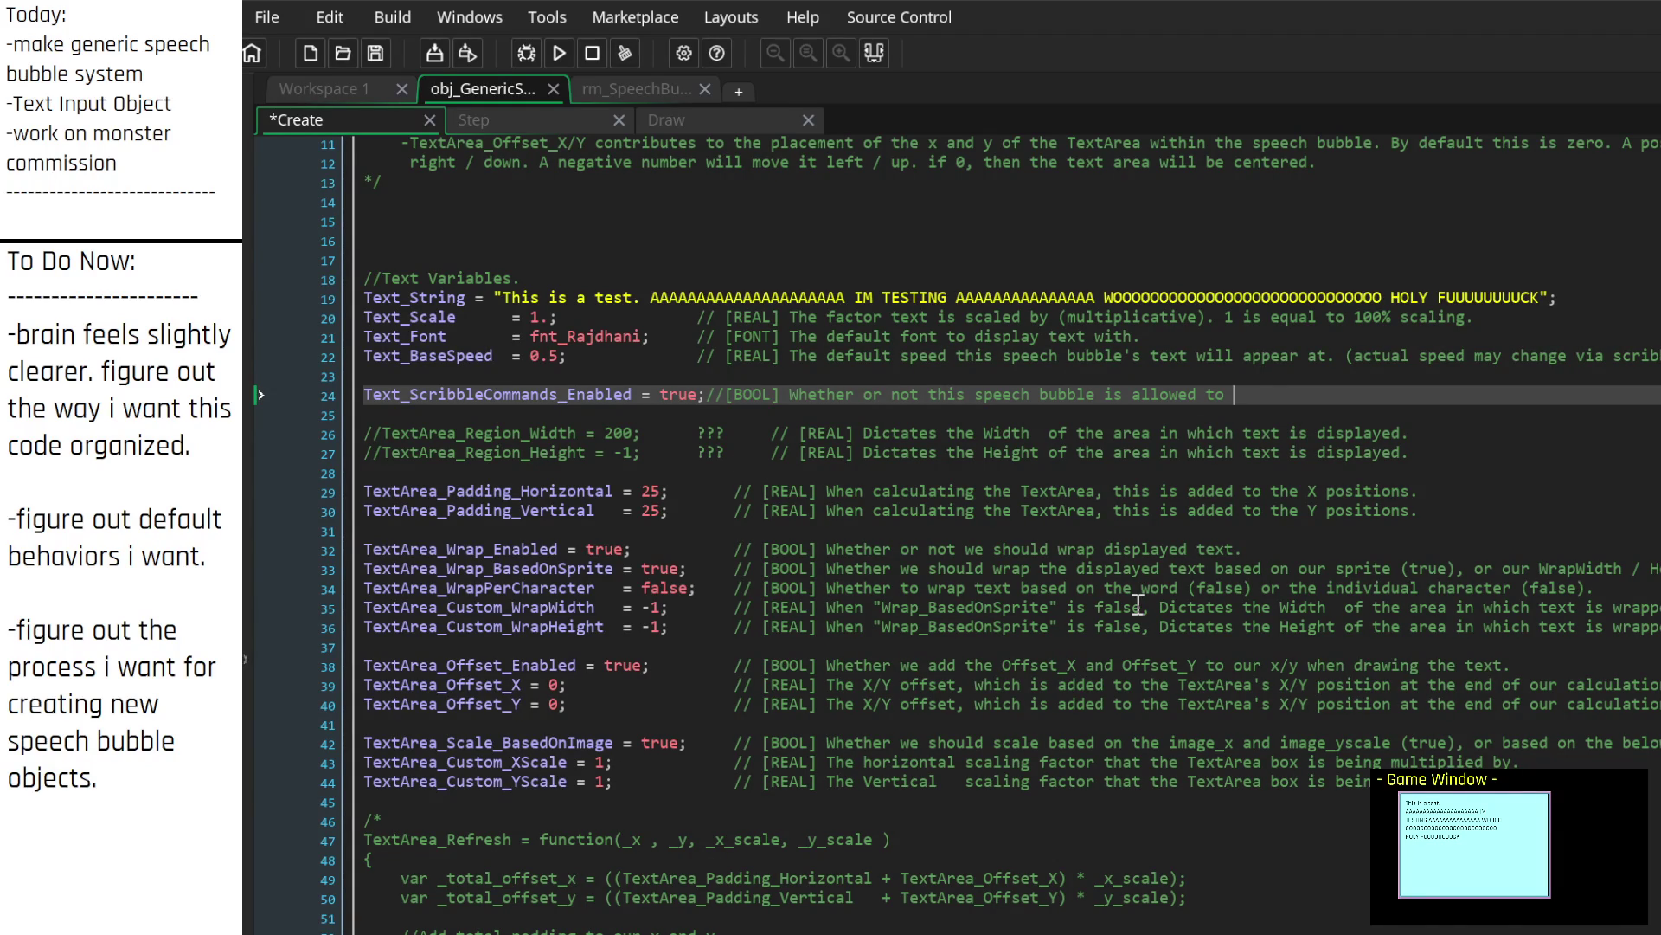
{"action": "scroll", "coordinate": [1138, 604], "scroll_direction": "down", "scroll_amount": 10}
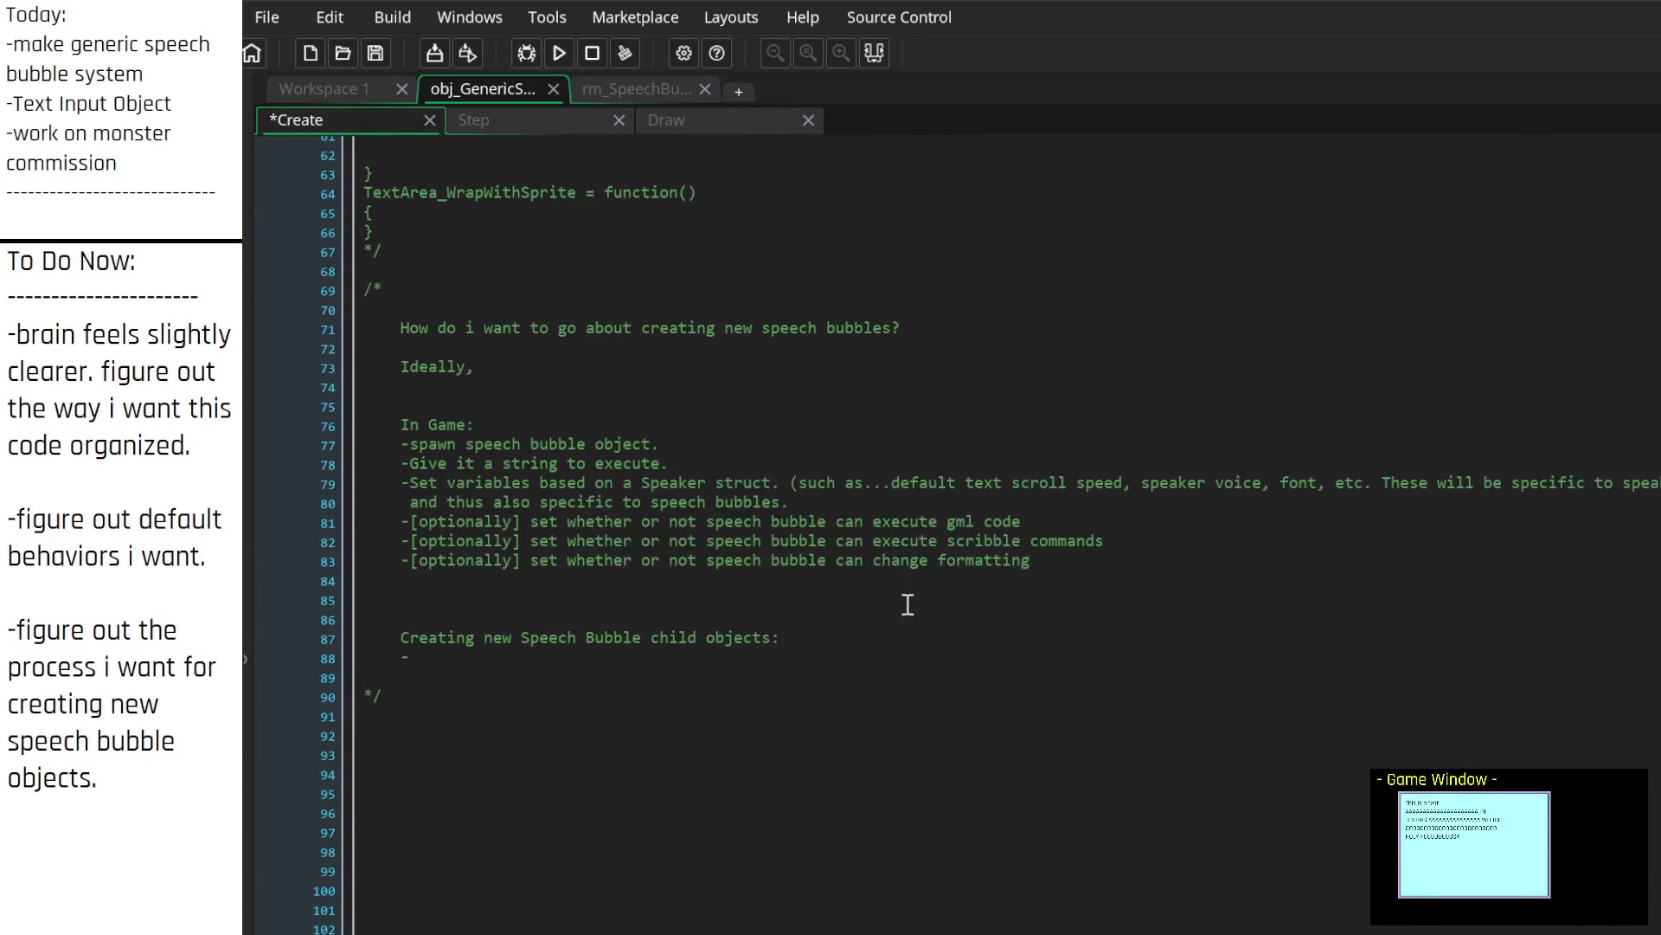
{"action": "left_click", "coordinate": [862, 600]}
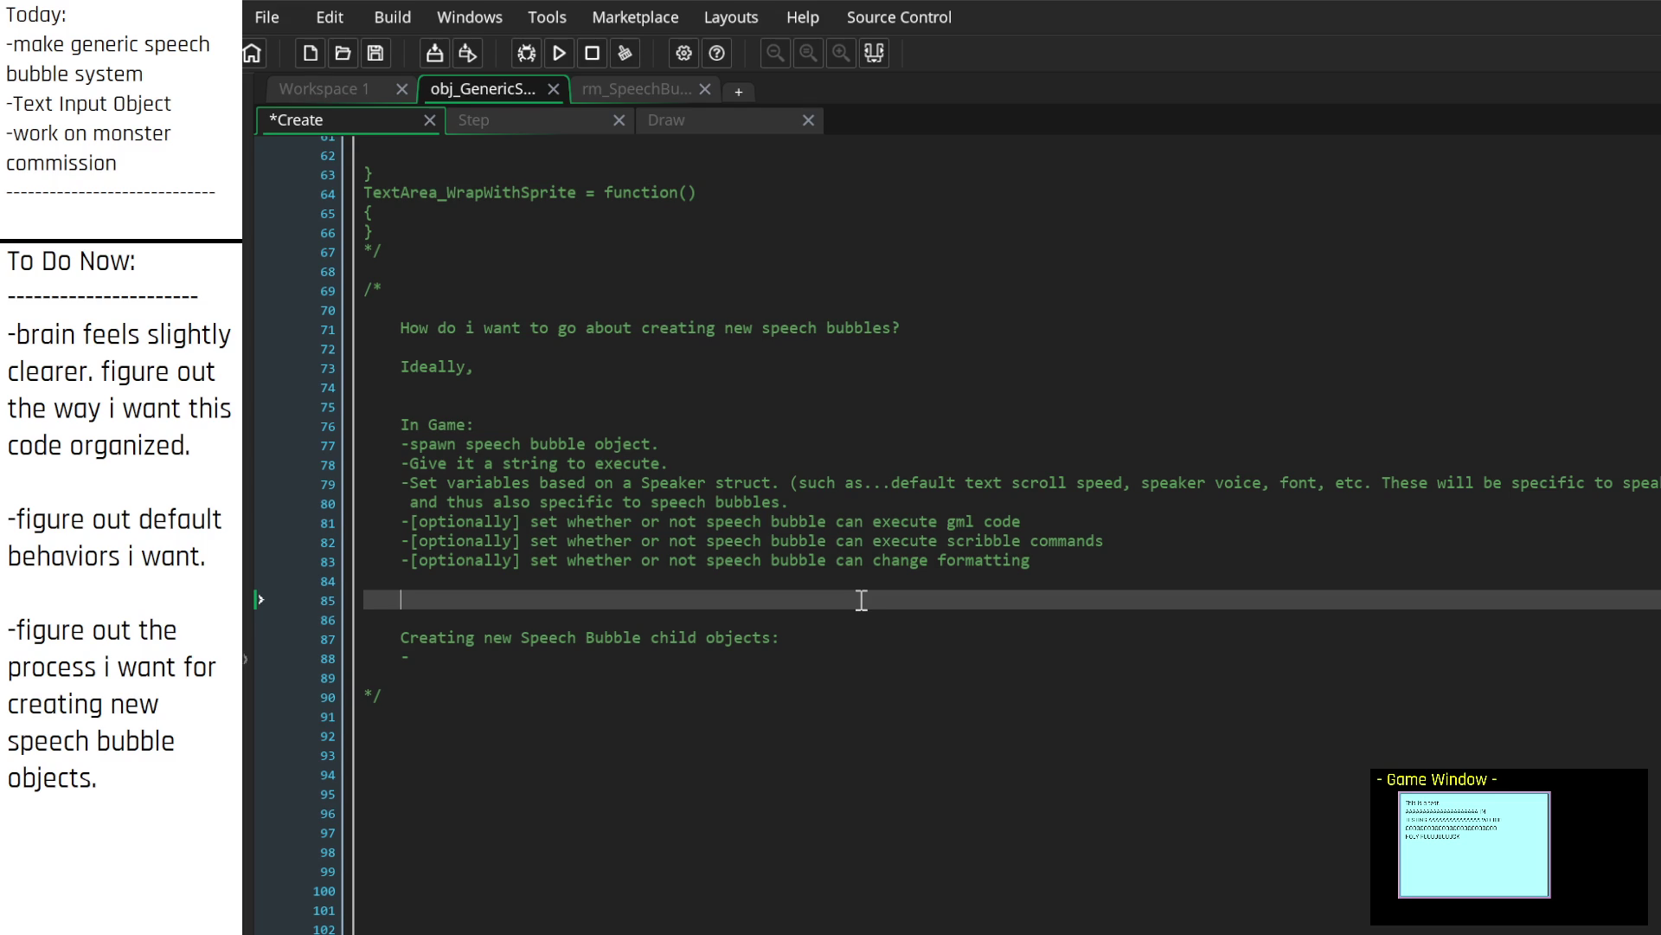
Step: Under the optional-settings list, begin a note that speech bubbles need a "PROGRESS" or "UPDATE" method
{"action": "key", "text": "Down"}
{"action": "key", "text": "Down"}
{"action": "key", "text": "Down"}
{"action": "key", "text": "Up"}
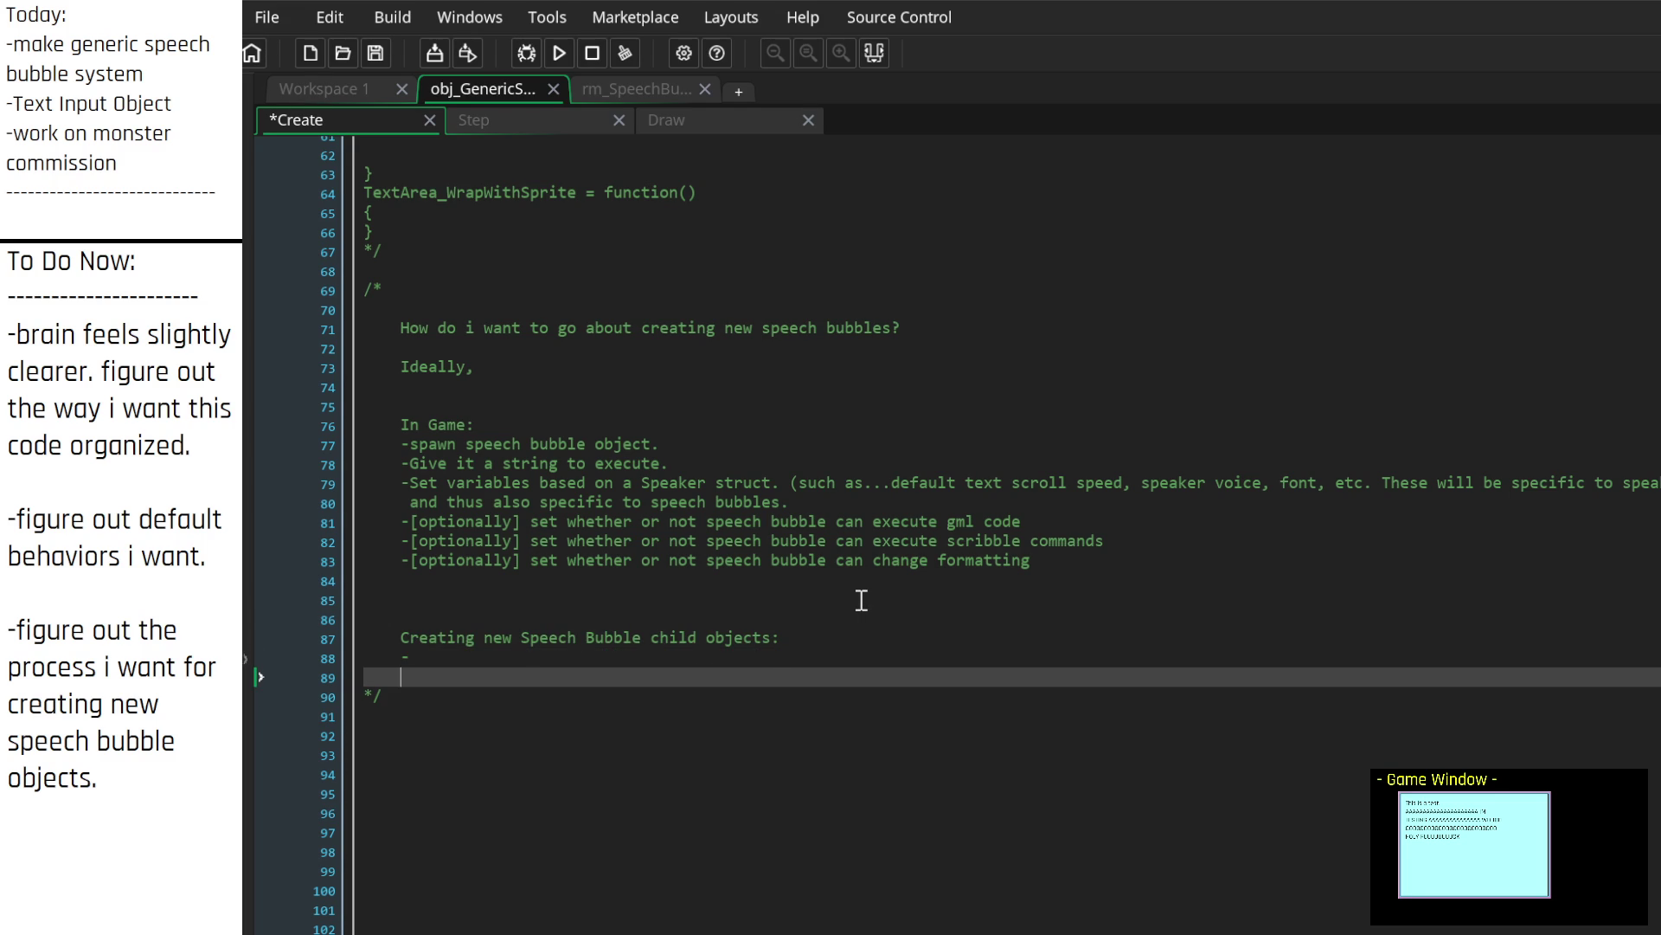
{"action": "key", "text": "Up"}
{"action": "left_click", "coordinate": [862, 600]}
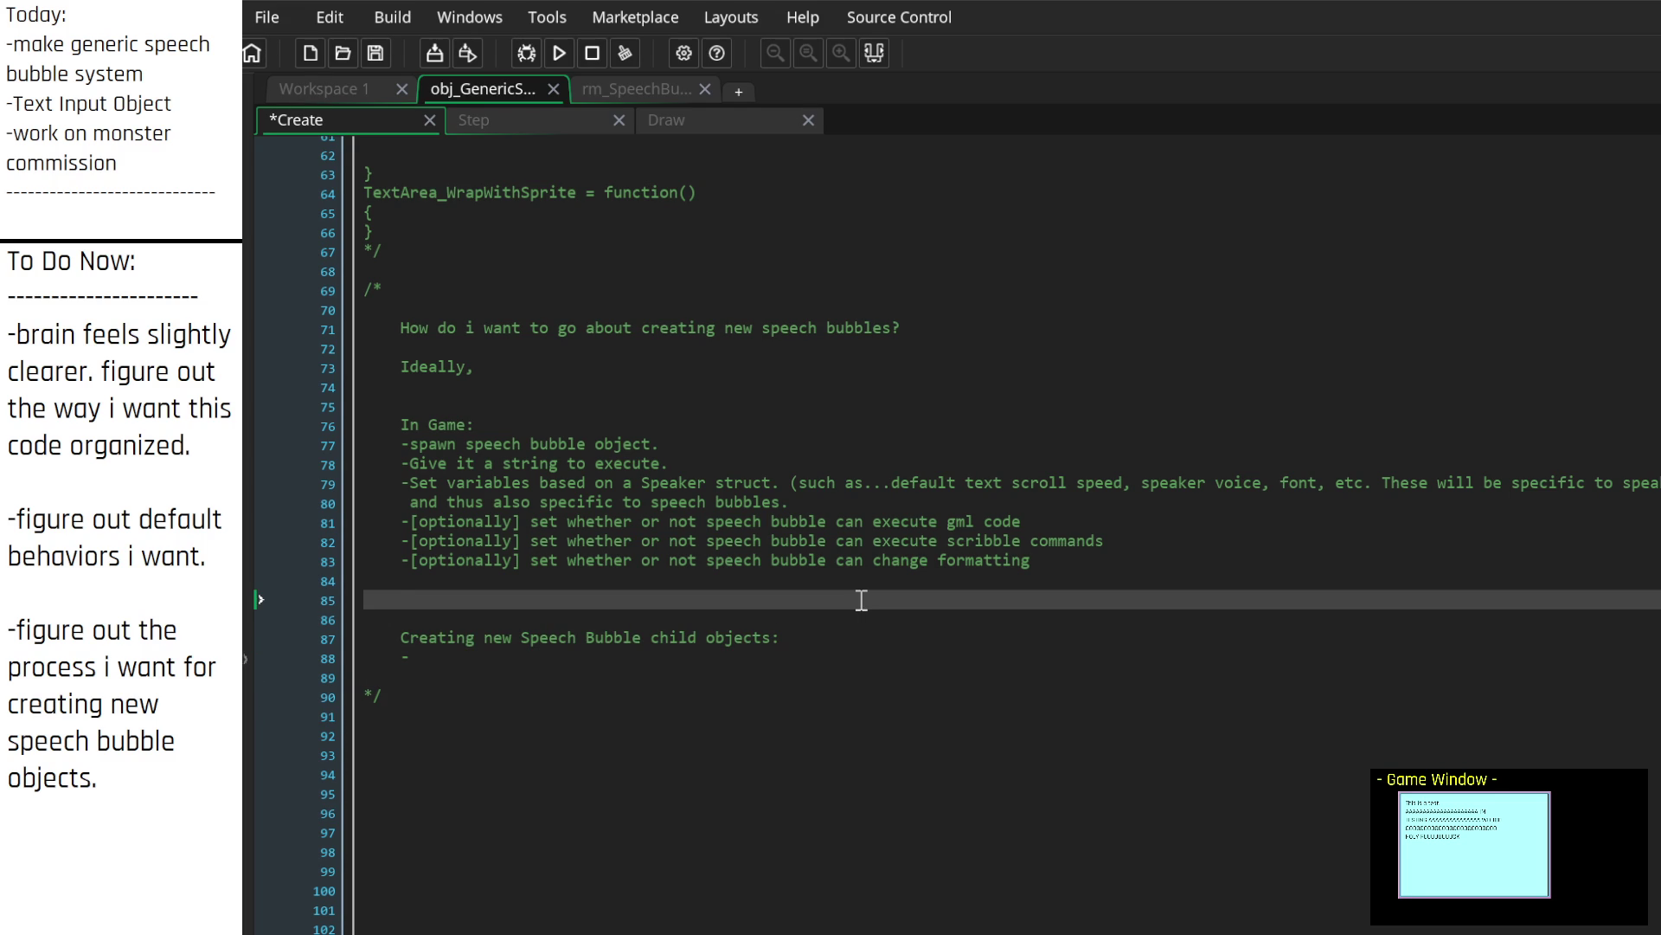
{"action": "key", "text": "Down"}
{"action": "key", "text": "Down"}
{"action": "key", "text": "Down"}
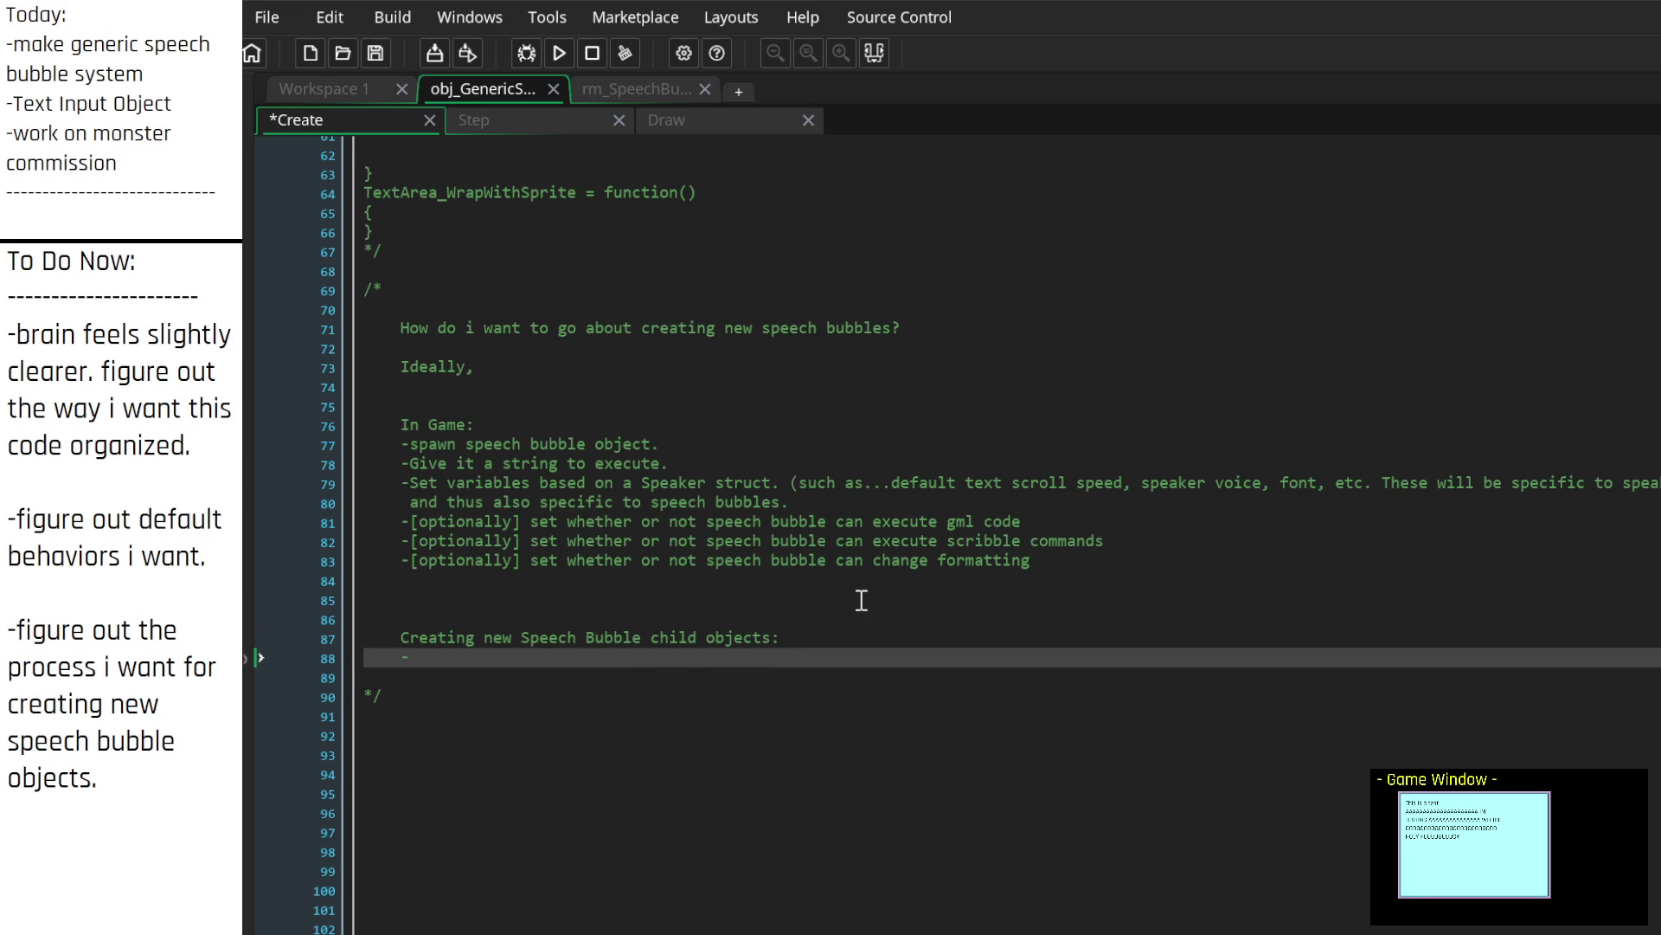
{"action": "key", "text": "Up"}
{"action": "key", "text": "Up"}
{"action": "key", "text": "Up"}
{"action": "key", "text": "Return"}
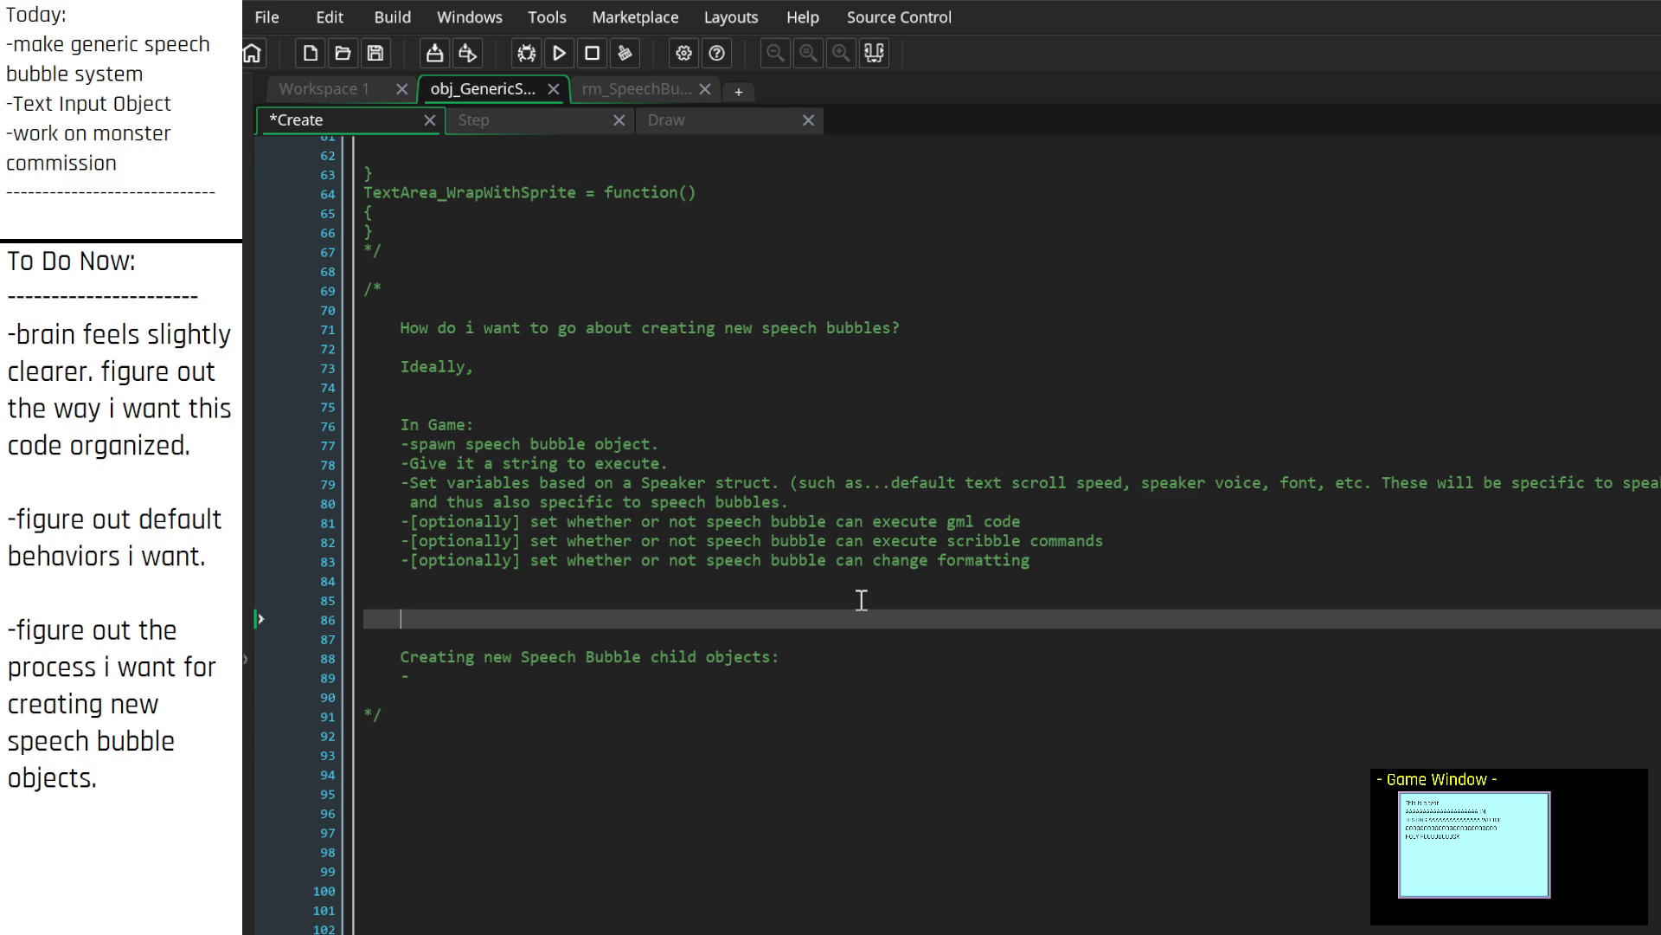
{"action": "type", "text": "-speech b"}
{"action": "type", "text": "ubble should ha"}
{"action": "type", "text": "ve a"}
{"action": "key", "text": "BackSpace"}
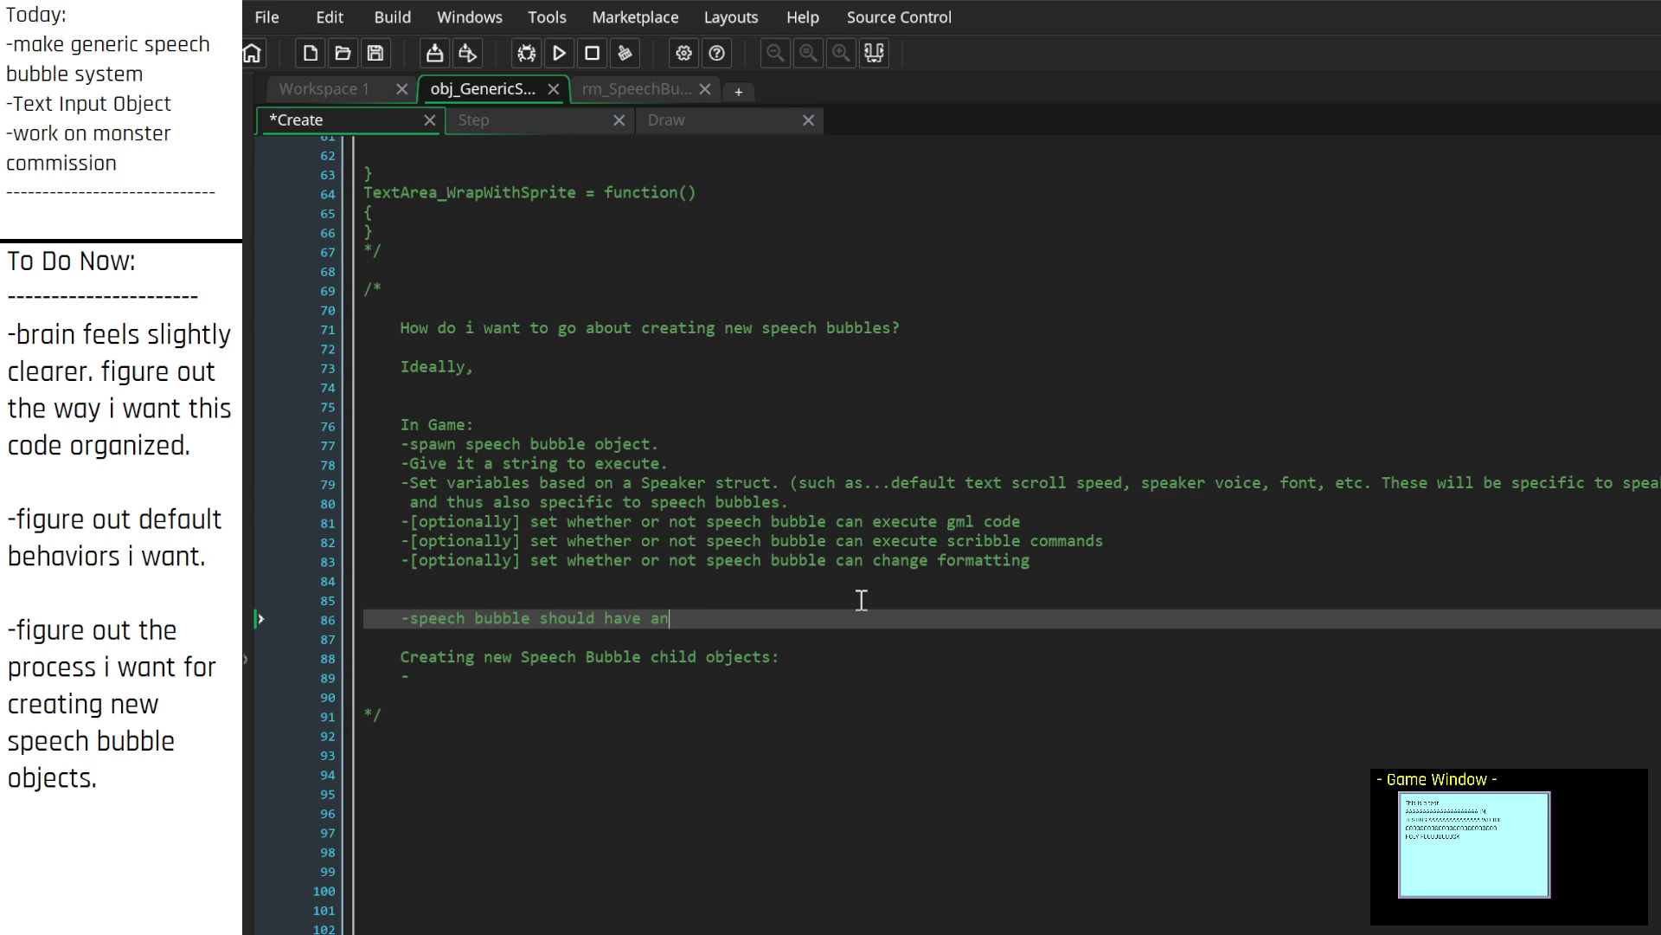
{"action": "type", "text": "()"}
{"action": "key", "text": "BackSpace"}
{"action": "key", "text": "BackSpace"}
{"action": "type", "text": "\"\""}
{"action": "type", "text": "PROGRESS"}
{"action": "type", "text": " or"}
{"action": "type", "text": " \"\""}
{"action": "type", "text": "UPDATE"}
{"action": "type", "text": "script, whi"}
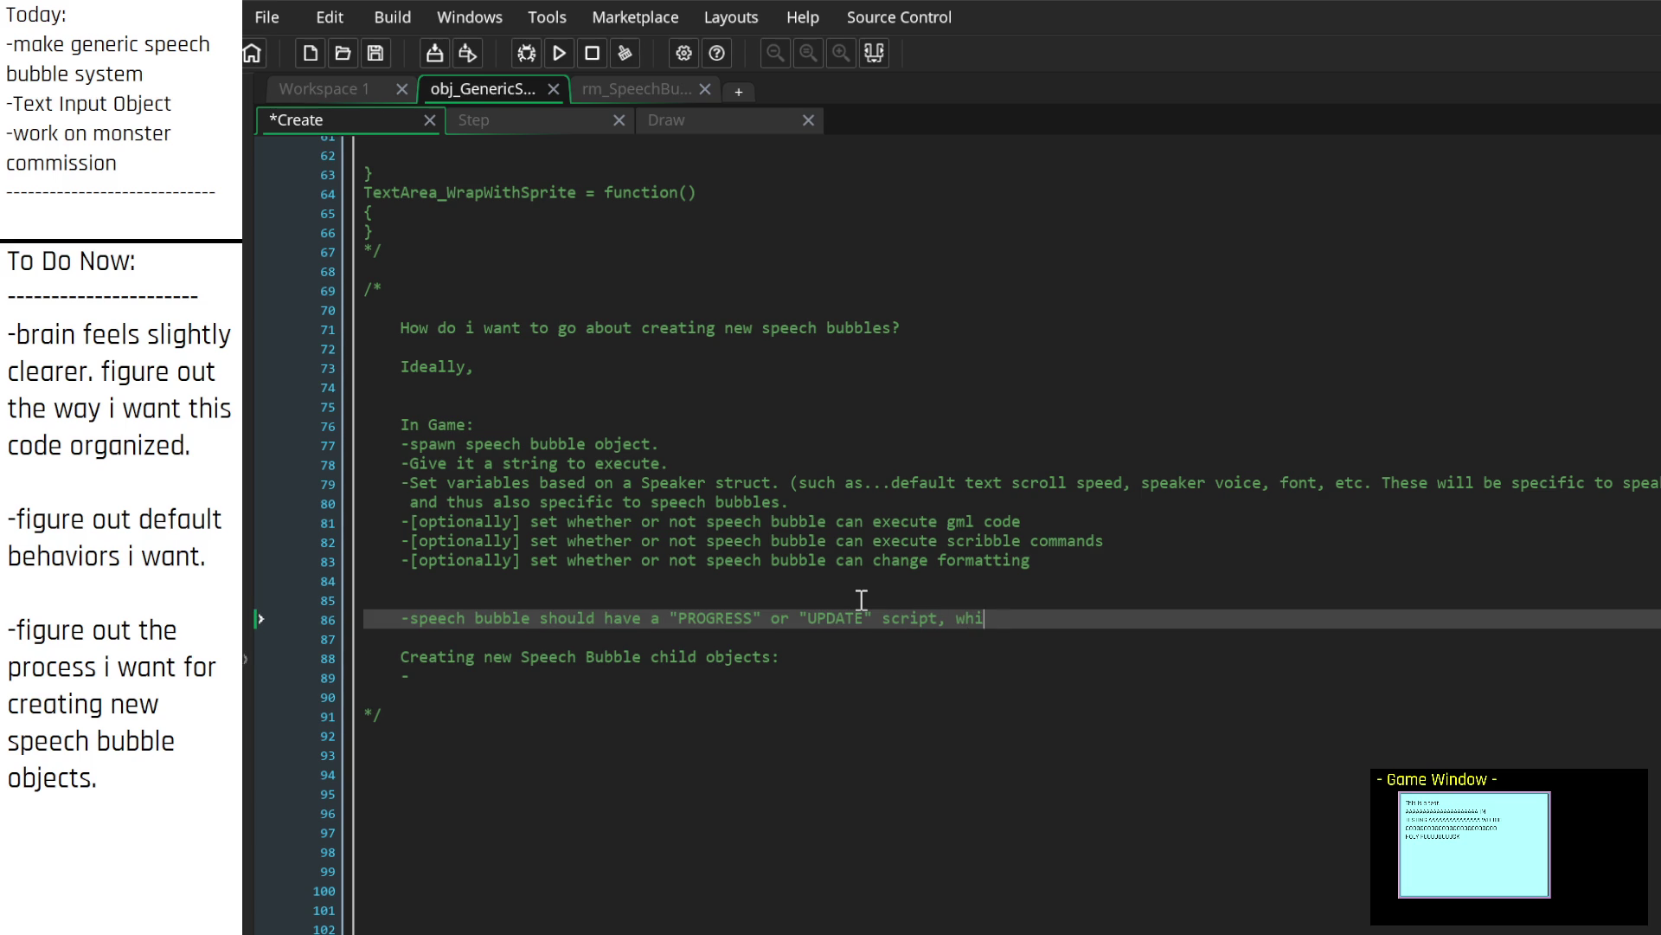
{"action": "type", "text": "ch ba"}
Step: Explain that the method replaces the step event's code, and add that a draw equivalent is needed
{"action": "key", "text": "BackSpace"}
{"action": "key", "text": "BackSpace"}
{"action": "key", "text": "BackSpace"}
{"action": "type", "text": "method which basicalll"}
{"action": "key", "text": "BackSpace"}
{"action": "type", "text": "y "}
{"action": "type", "text": "will act as the equivalent to our step"}
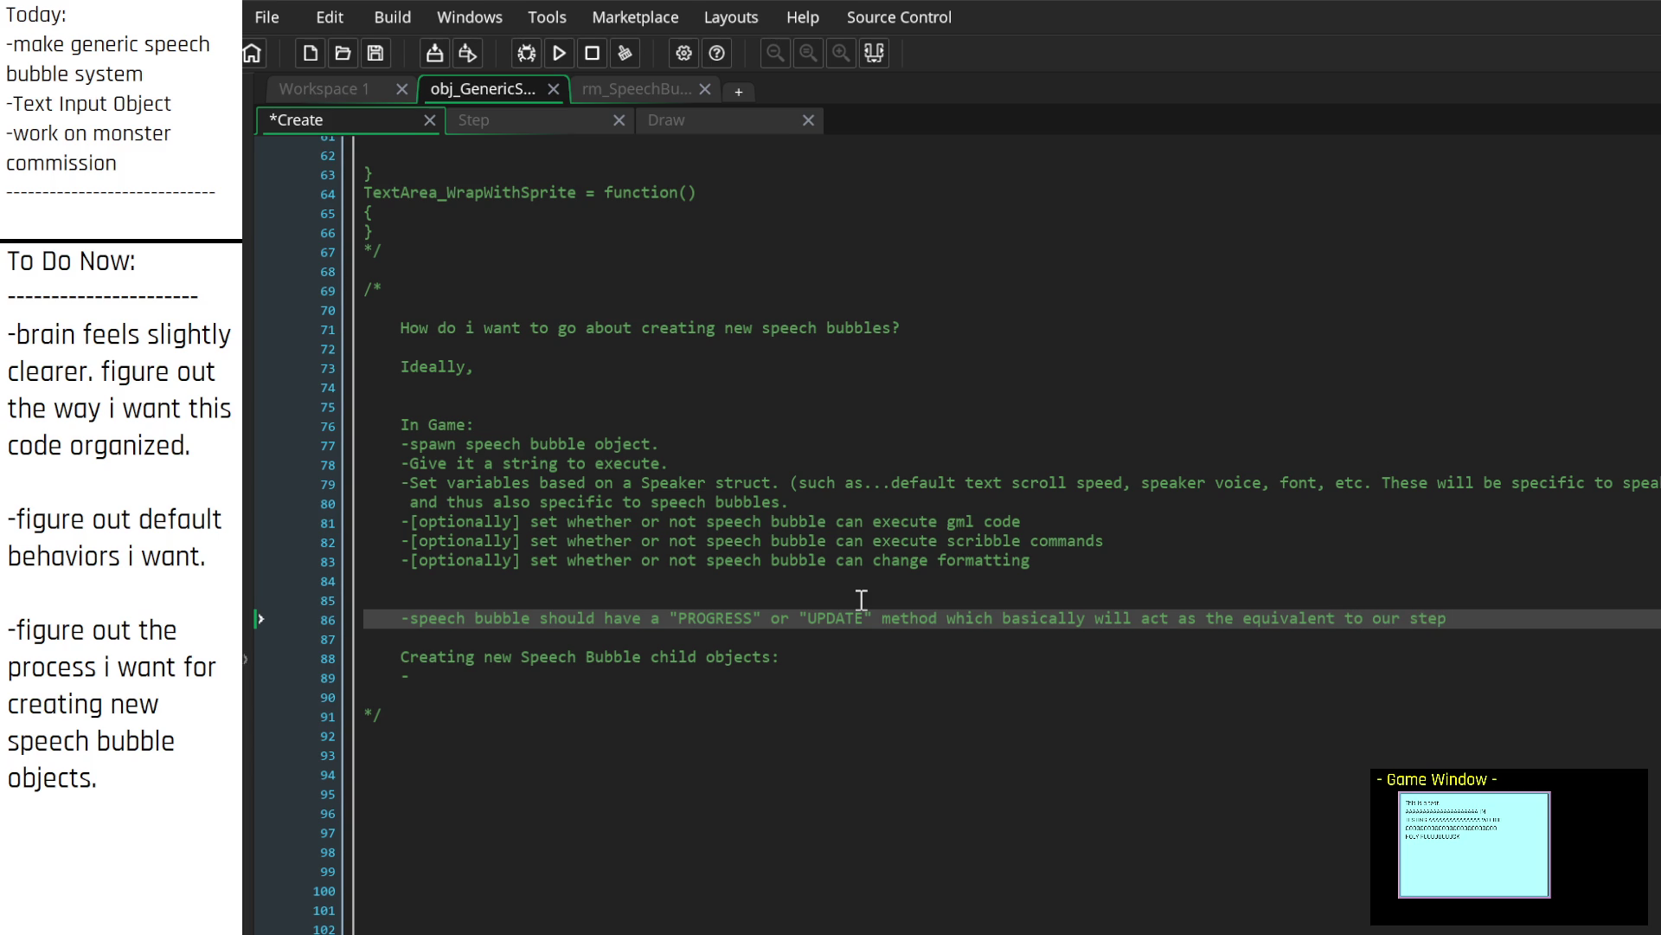
{"action": "type", "text": " event."}
{"action": "type", "text": " in this, we'"}
{"action": "type", "text": "ll"}
{"action": "key", "text": "Return"}
{"action": "type", "text": "all of the"}
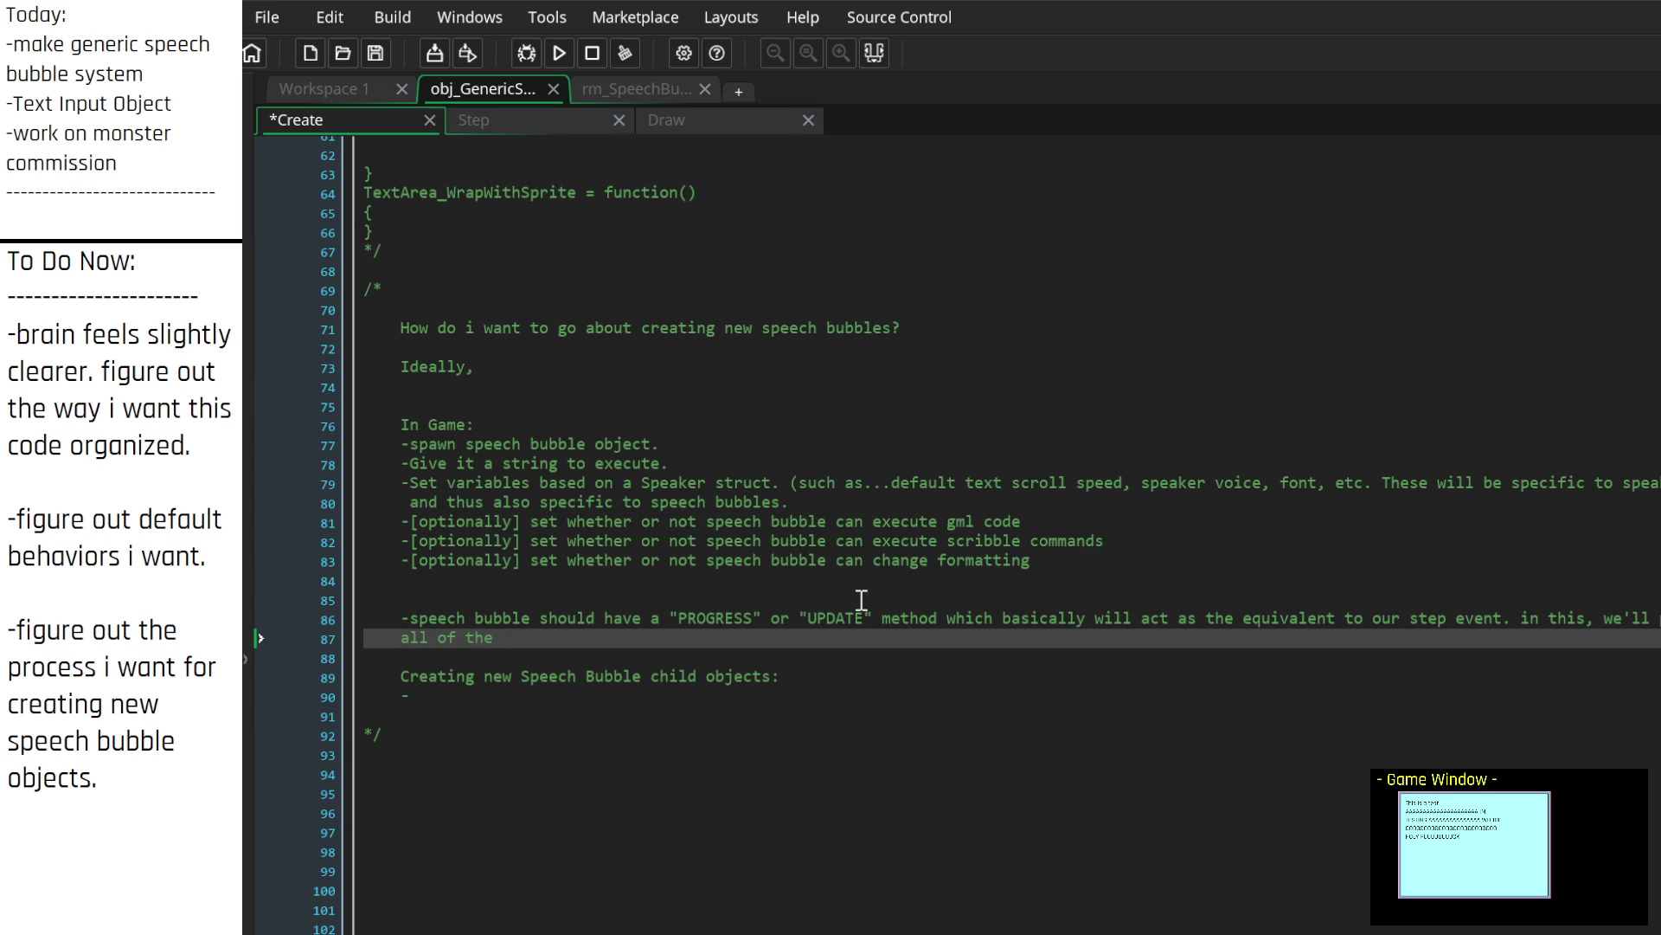
{"action": "key", "text": "End"}
{"action": "type", "text": "code "}
{"action": "type", "text": "that would"}
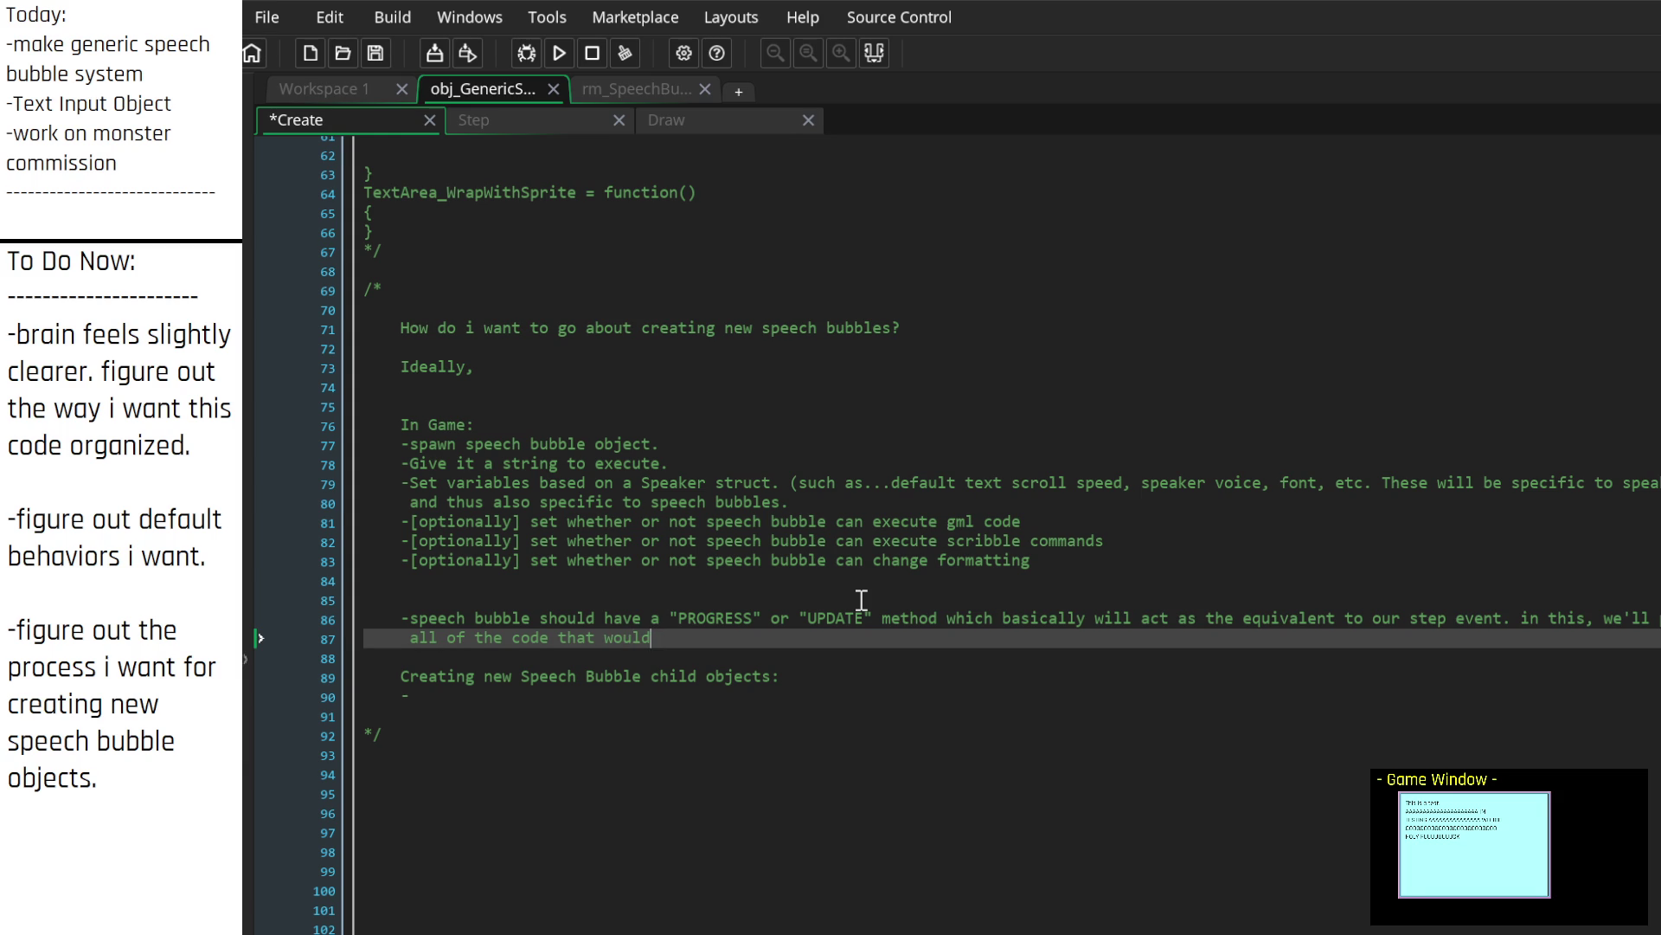
{"action": "type", "text": " be other"}
{"action": "type", "text": "wise "}
{"action": "type", "text": "put "}
{"action": "type", "text": "into our "}
{"action": "type", "text": "ste["}
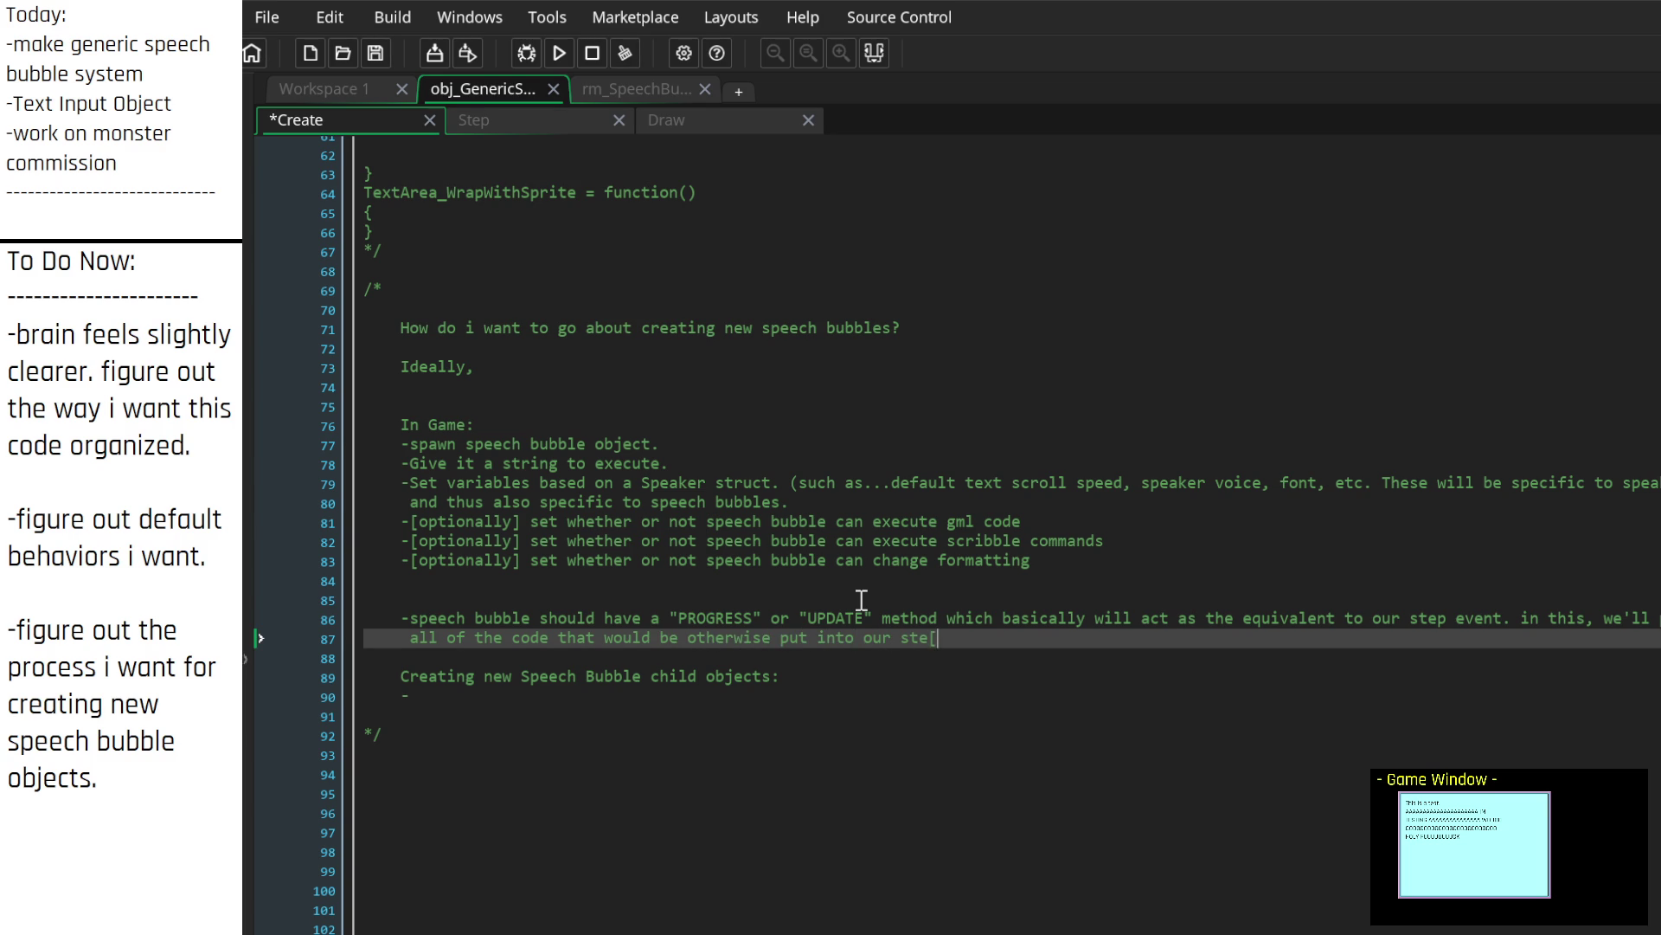
{"action": "key", "text": "BackSpace"}
{"action": "type", "text": "p event. "}
{"action": "type", "text": "we should also "}
{"action": "type", "text": "have a"}
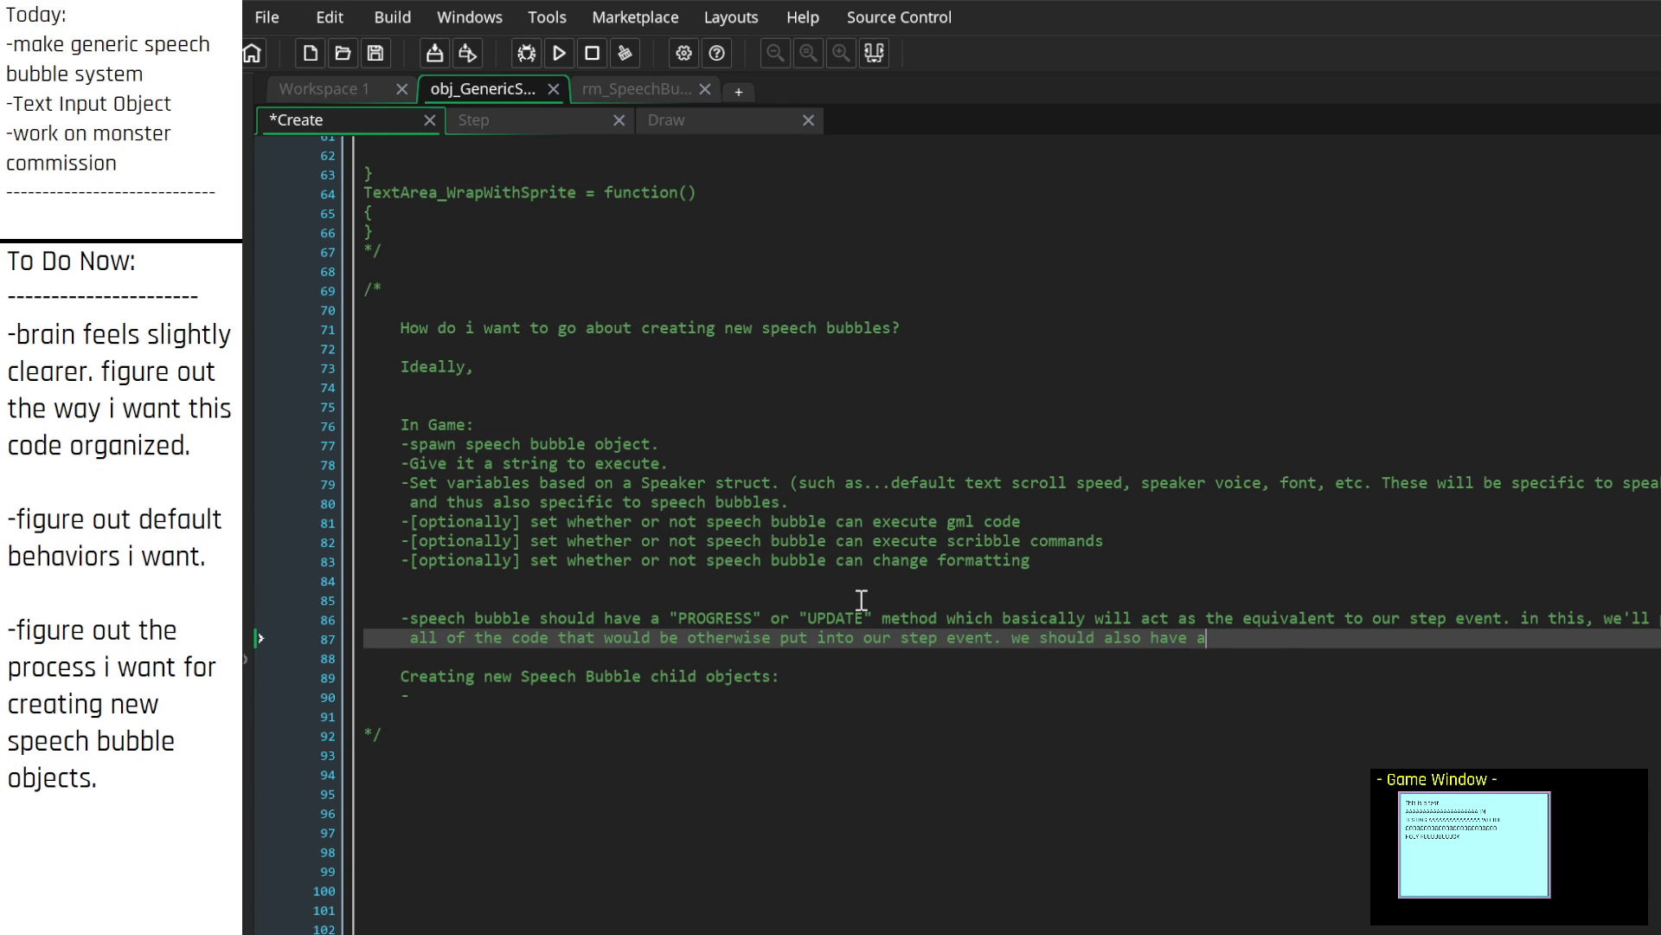
{"action": "type", "text": " draw equivalent."}
{"action": "key", "text": "Return"}
{"action": "key", "text": "Return"}
Step: Append 'Why? Because this way we can' to the draw-equivalent line
{"action": "type", "text": "Why?"}
{"action": "key", "text": "Up"}
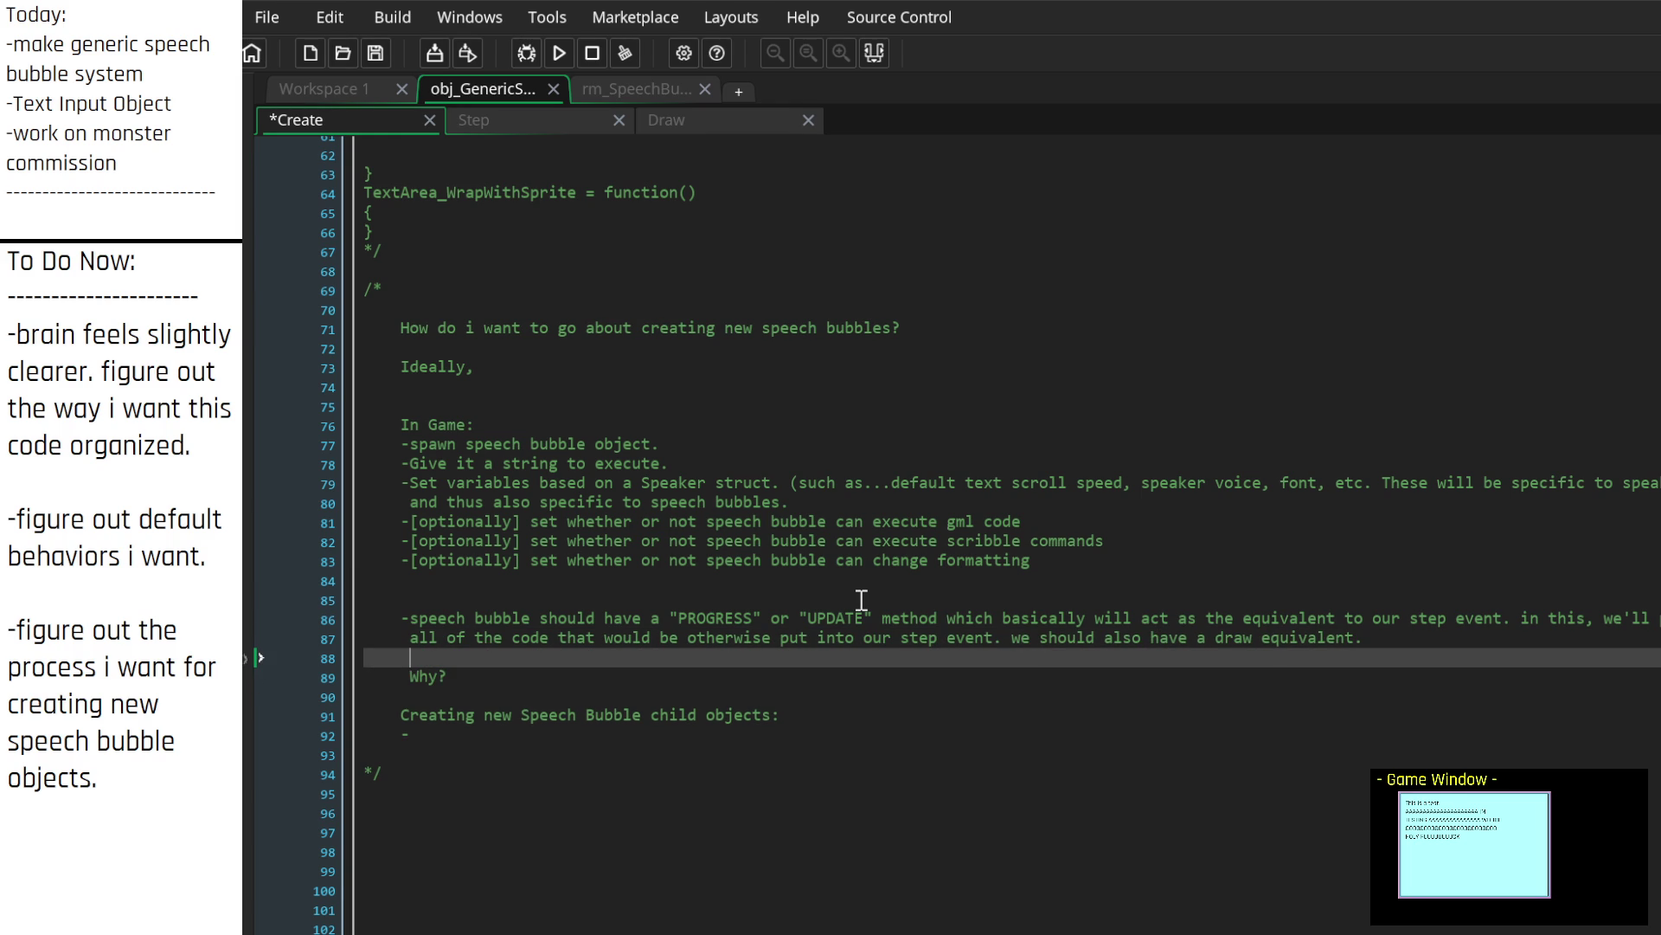
{"action": "key", "text": "Delete"}
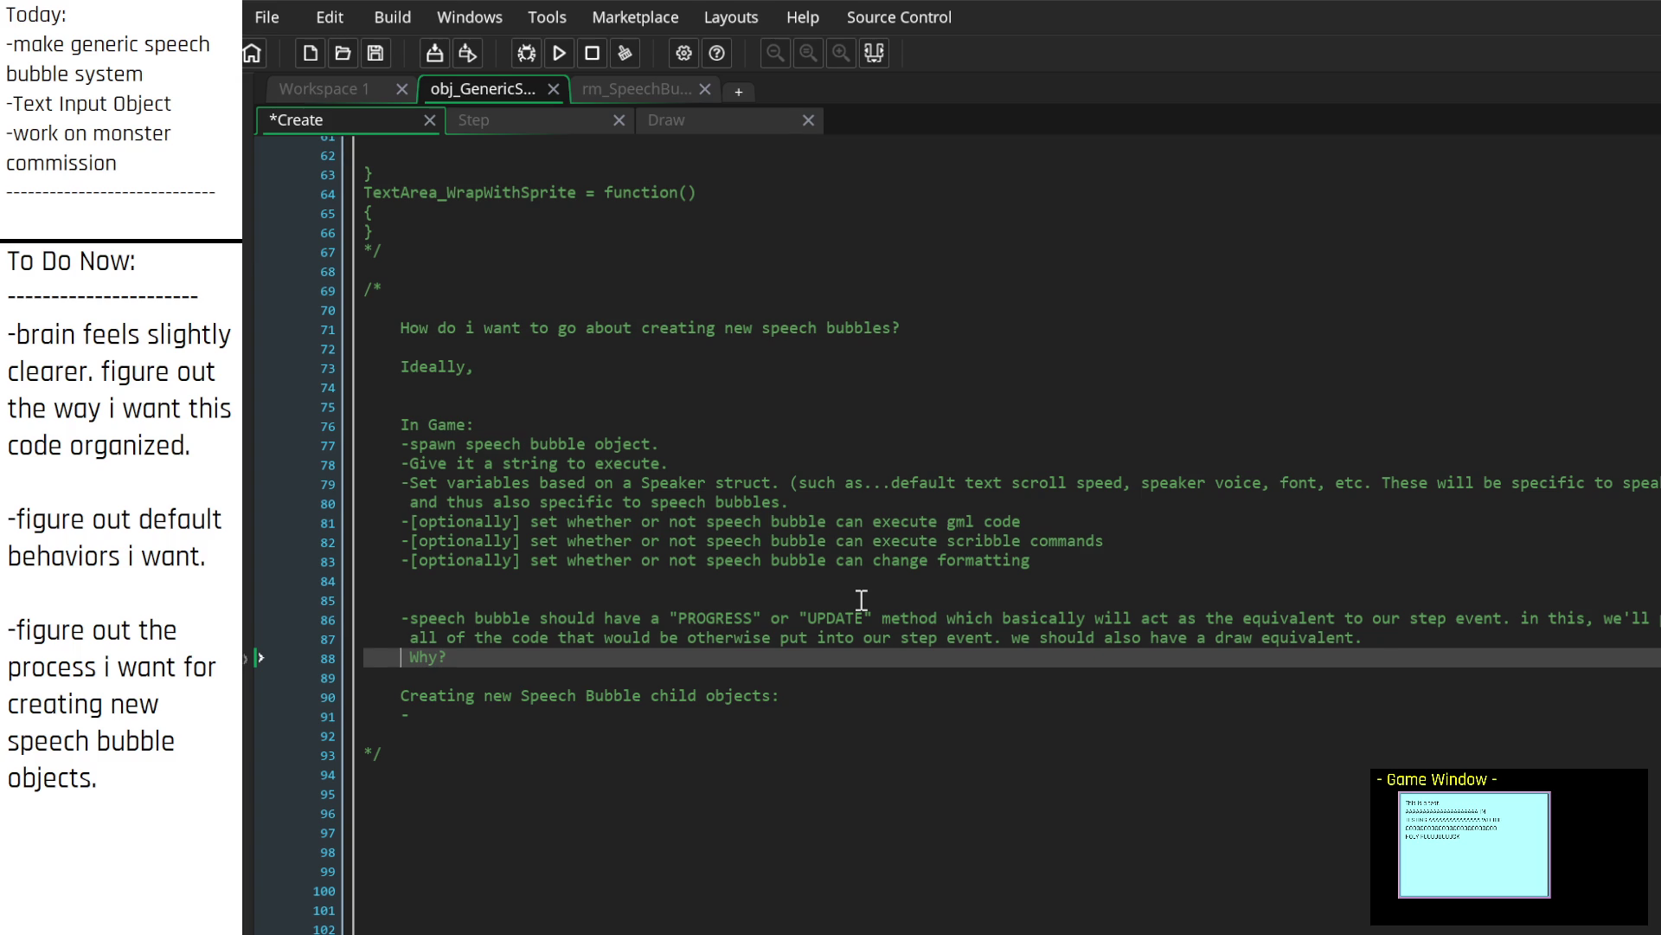
{"action": "key", "text": "BackSpace"}
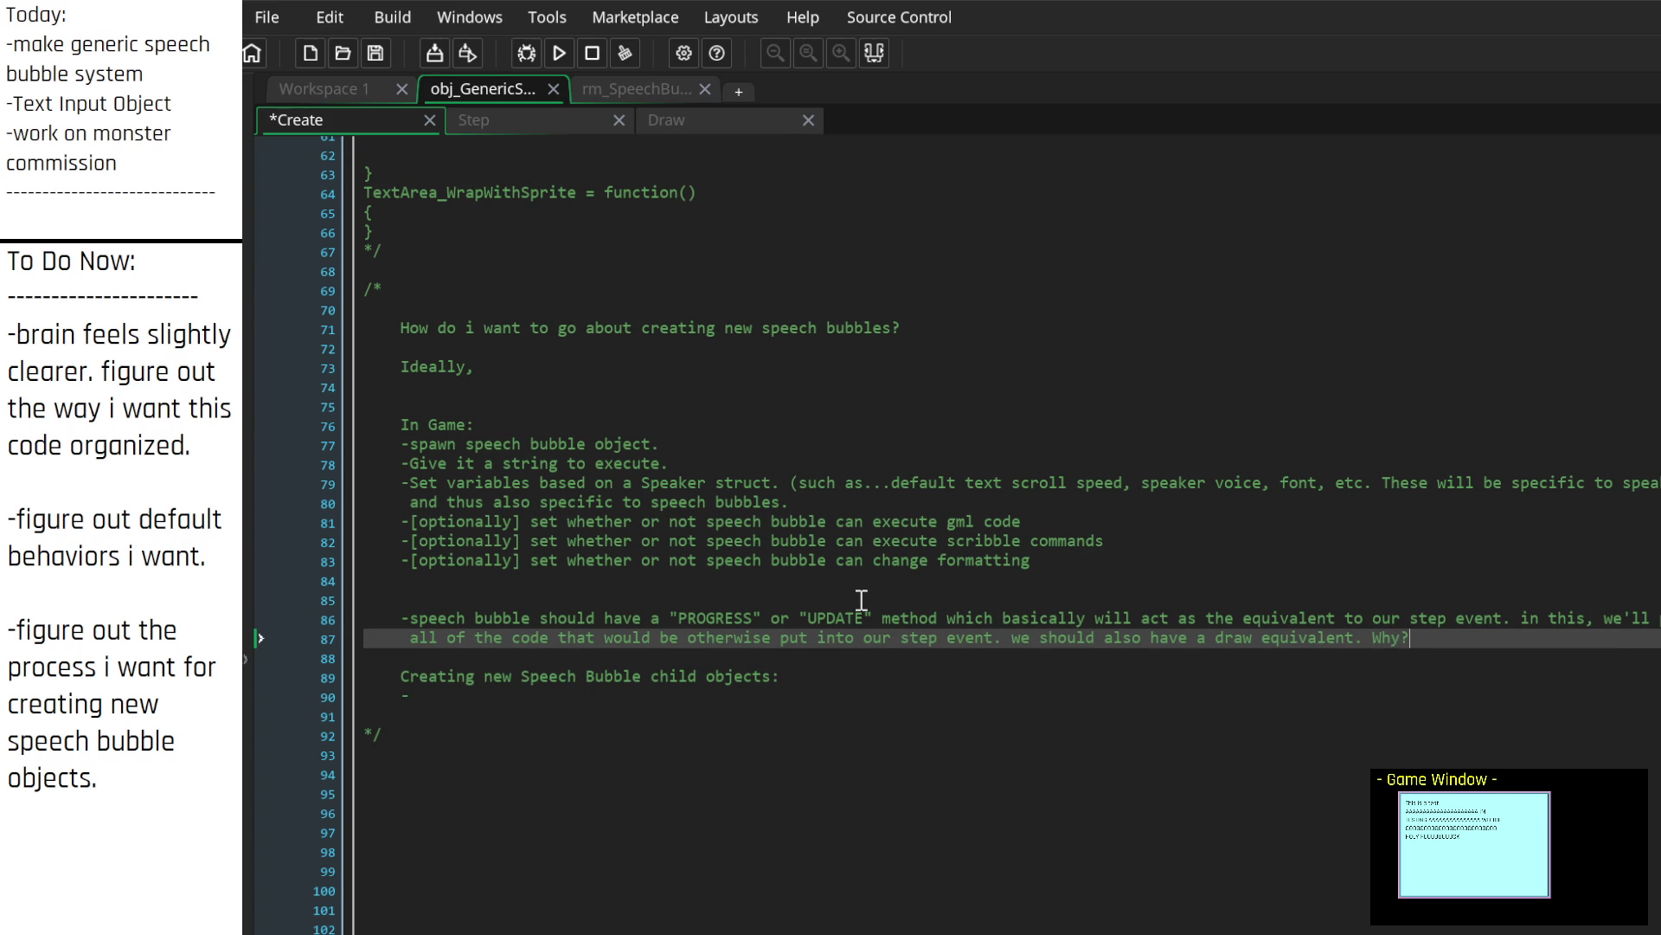
{"action": "type", "text": "Because this way we can"}
{"action": "key", "text": "Return"}
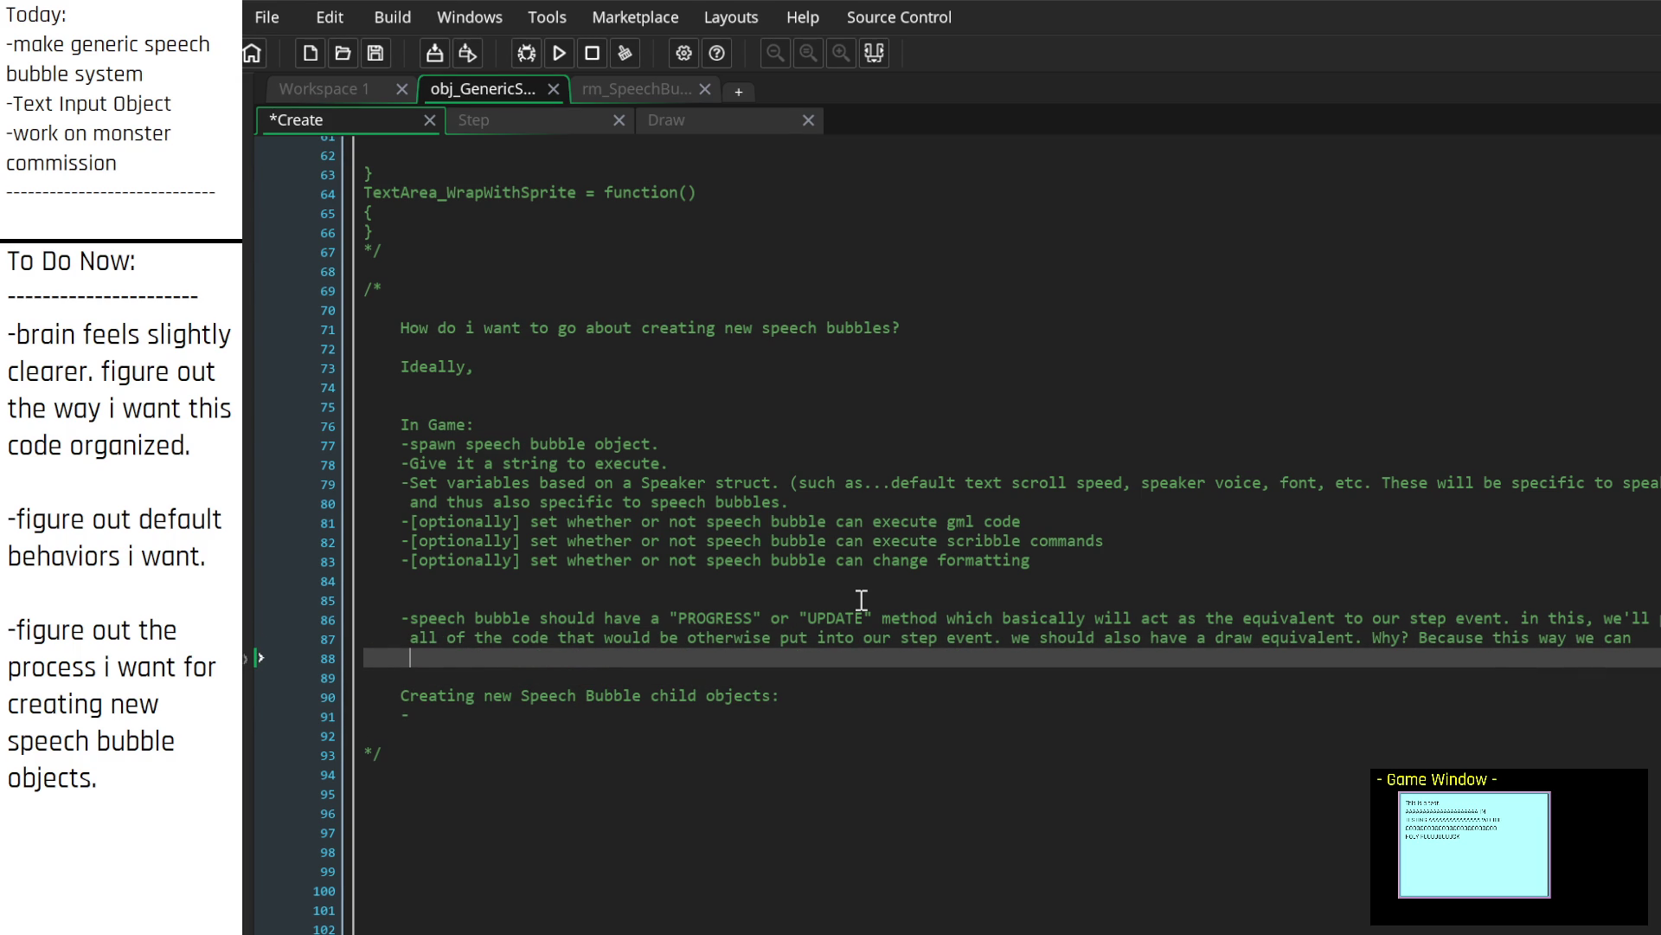
Step: Finish the reasoning on better code control, manual control and optimization, ending 'maybe...not sure.'
{"action": "type", "text": "better control "}
{"action": "type", "text": "the amount "}
{"action": "type", "text": "of code th"}
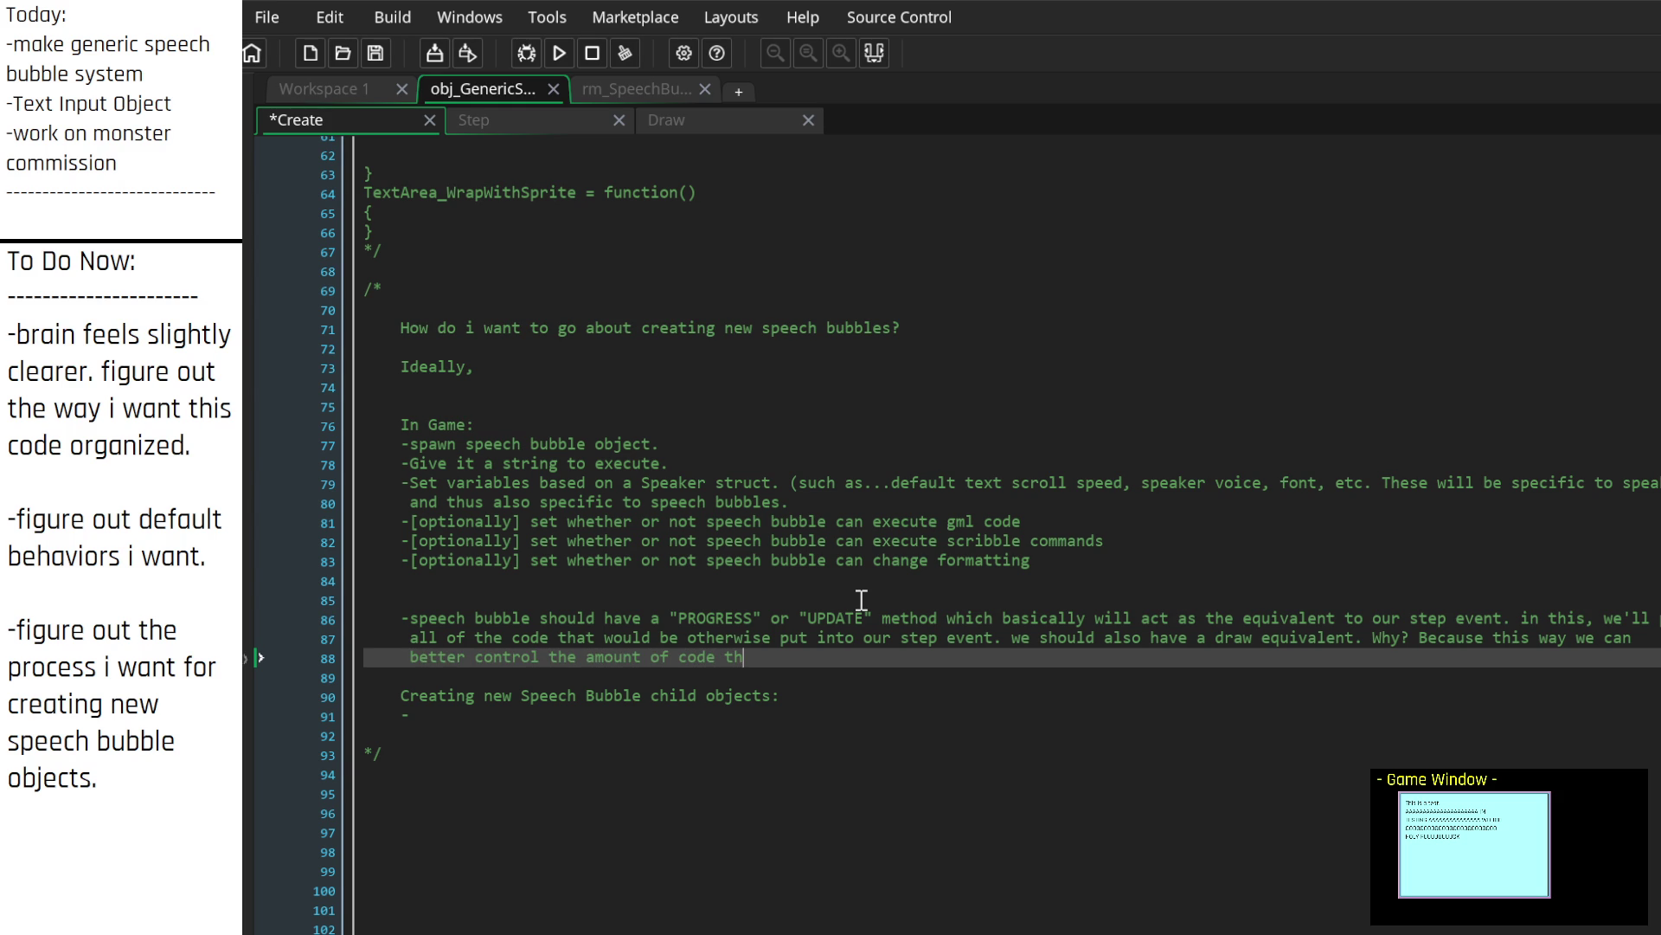
{"action": "type", "text": "is is executing for "}
{"action": "type", "text": "both purposes of "}
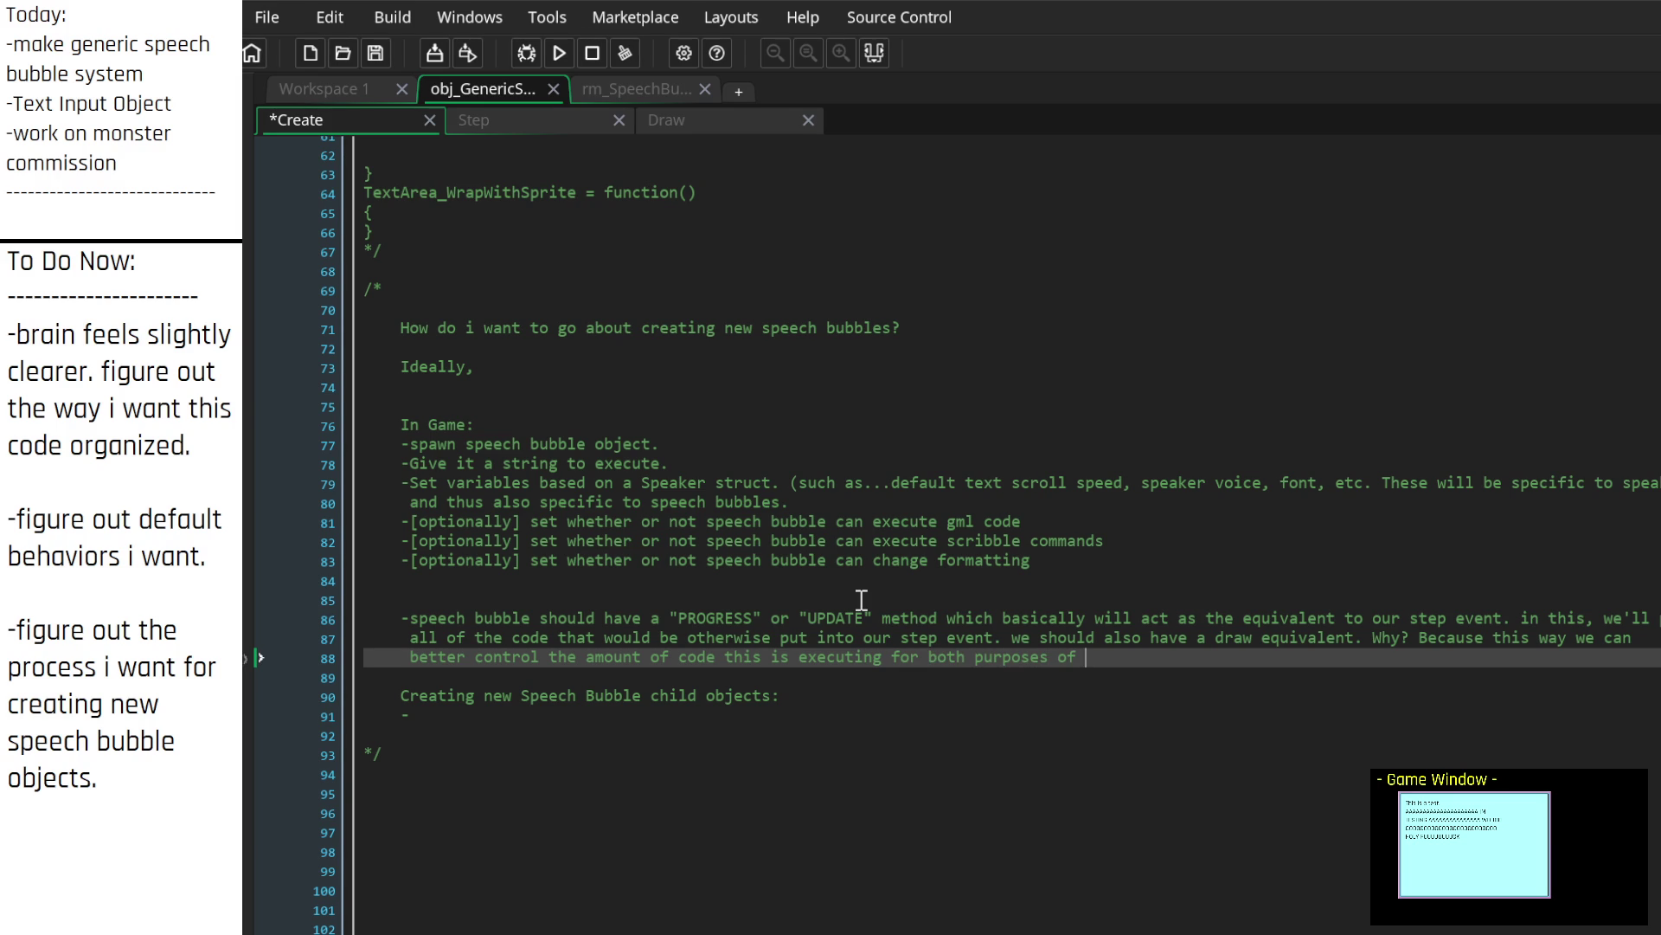
{"action": "type", "text": "manual control"}
{"action": "type", "text": ", as well as "}
{"action": "type", "text": "for optimization purposes, witho"}
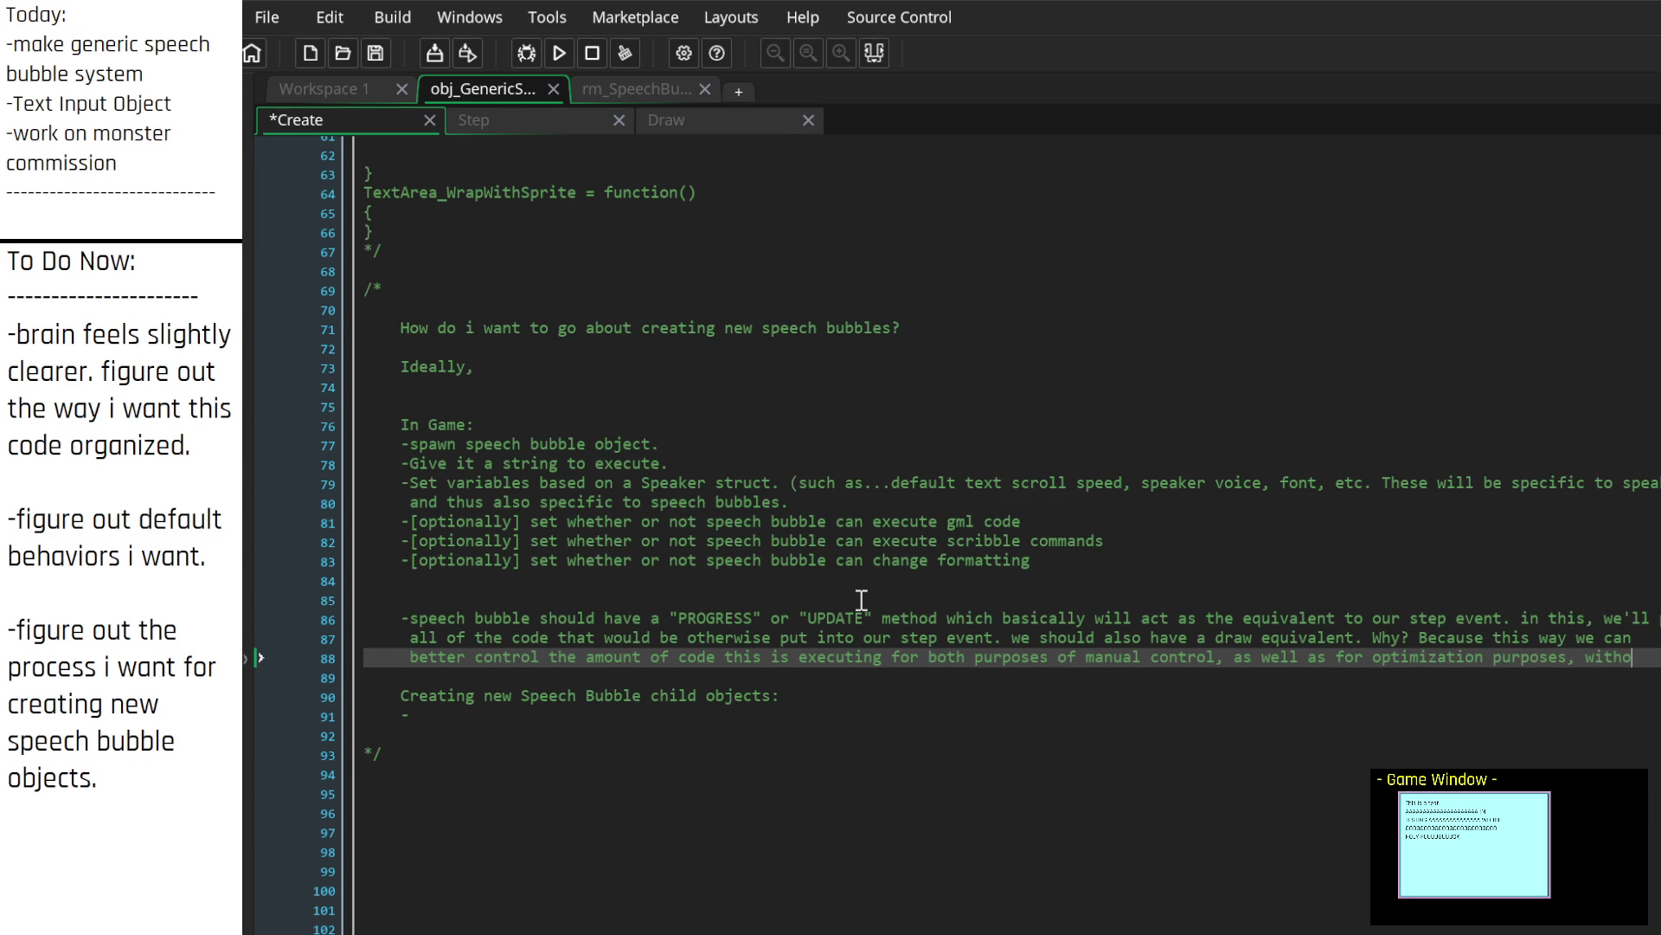
{"action": "type", "text": "ut"}
{"action": "key", "text": "Return"}
{"action": "type", "text": "having to edit the step event. "}
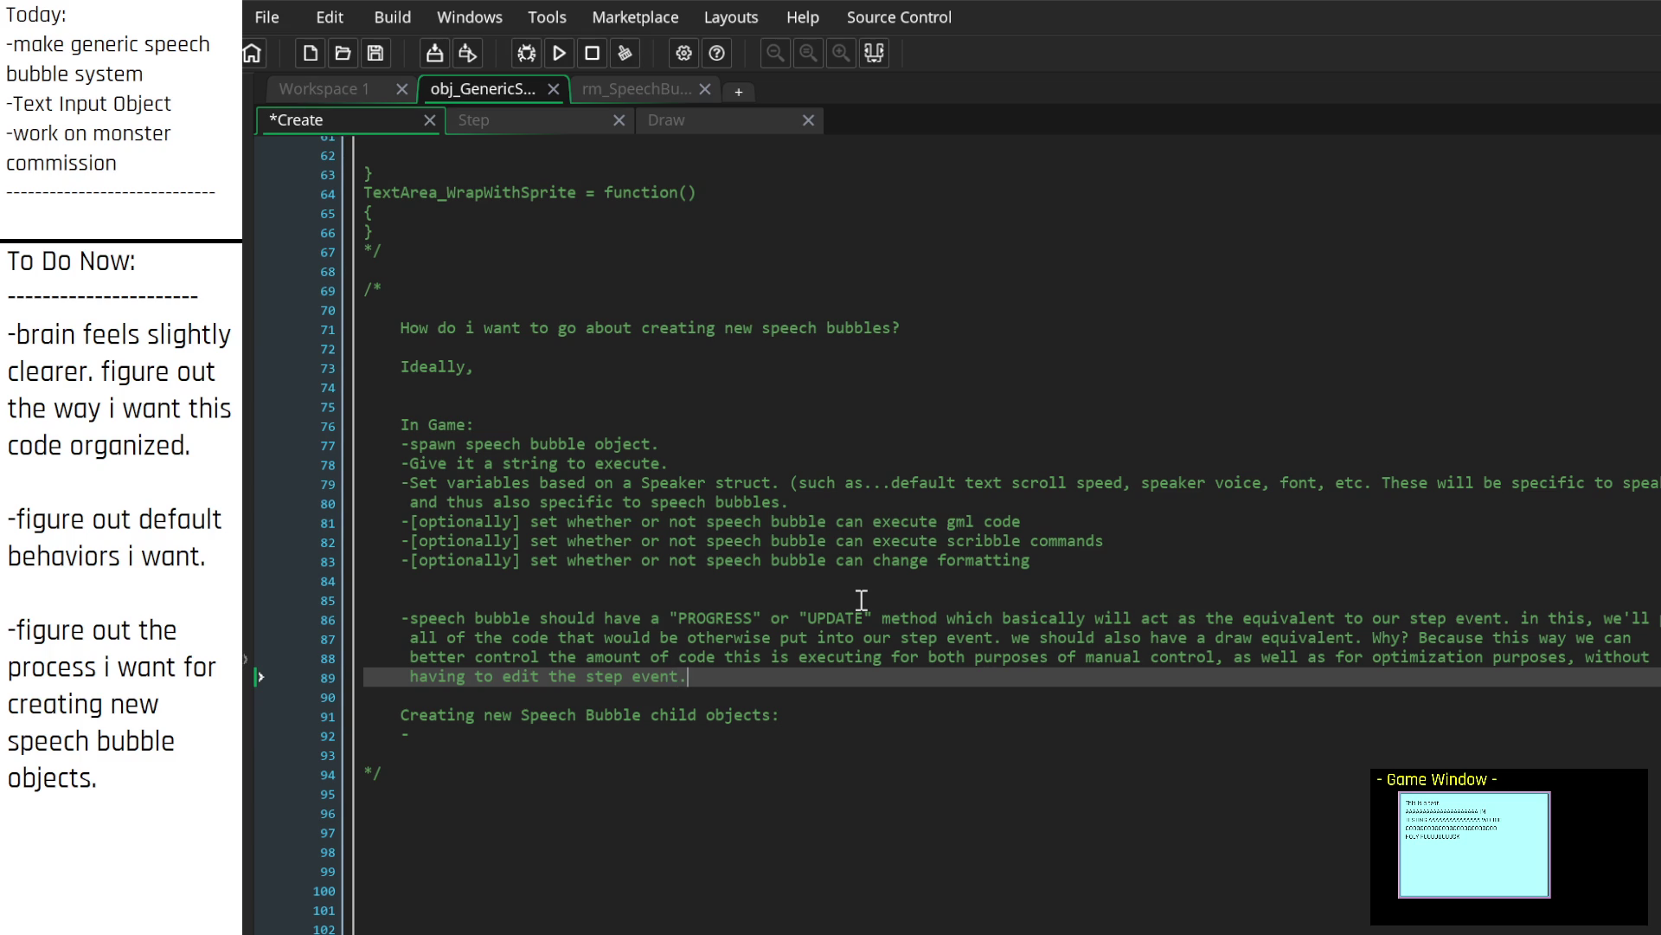
{"action": "type", "text": "is this worth it? maybe...not s"}
{"action": "type", "text": "ure."}
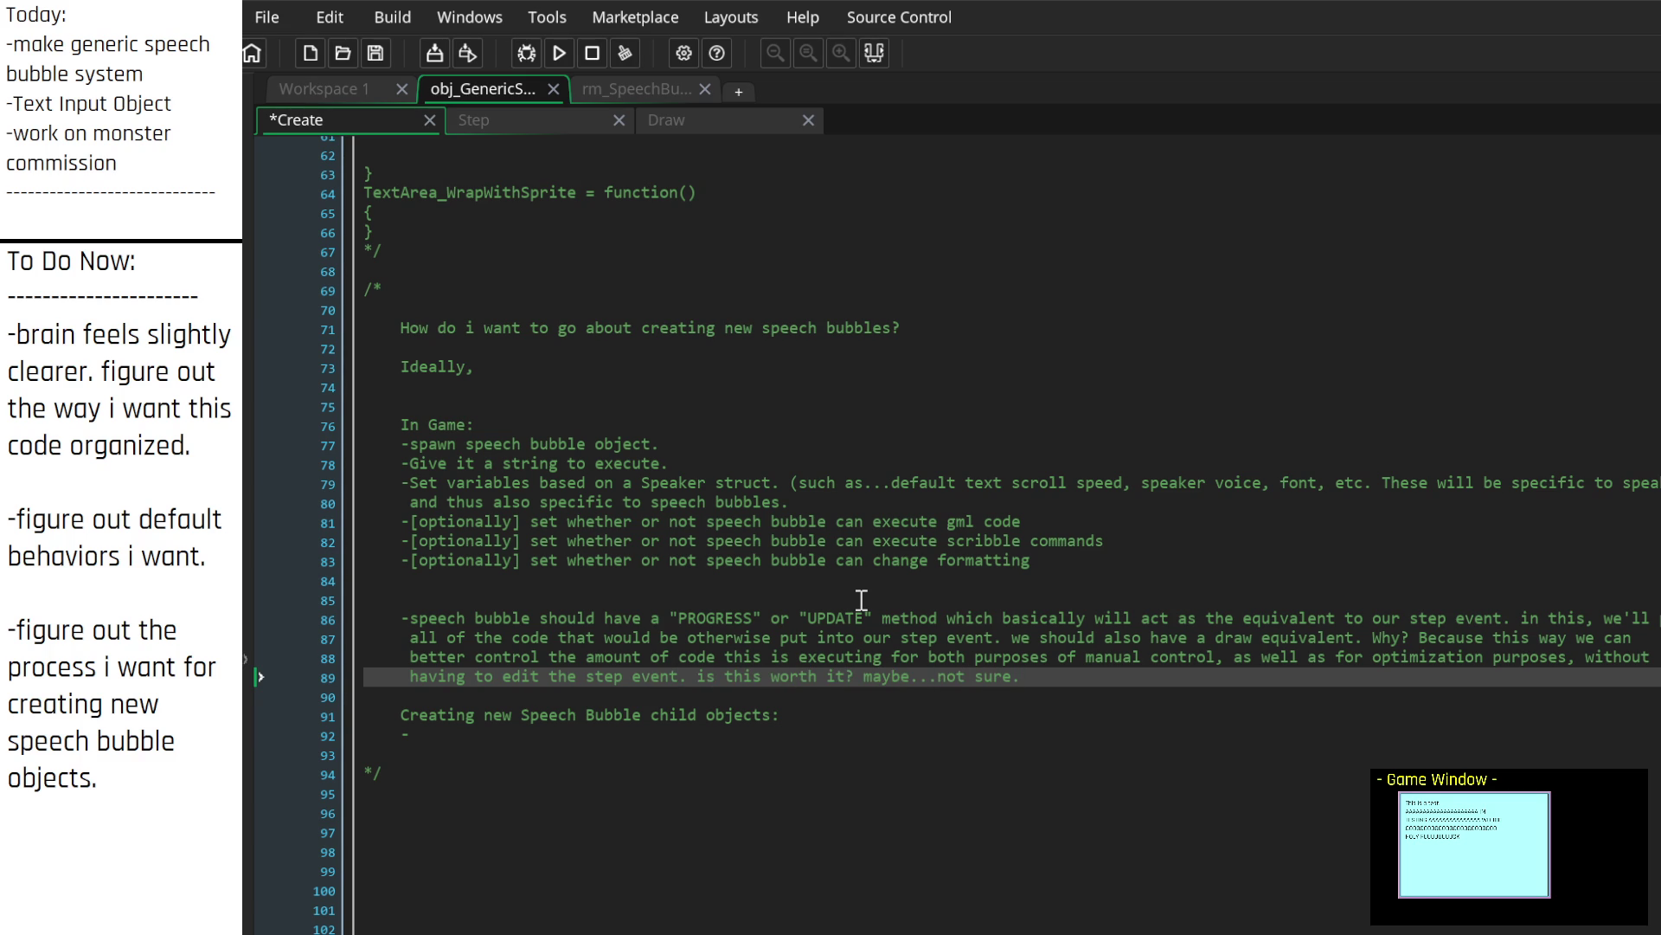
{"action": "scroll", "coordinate": [755, 465], "scroll_direction": "up", "scroll_amount": 6}
{"action": "scroll", "coordinate": [755, 464], "scroll_direction": "up", "scroll_amount": 9}
{"action": "scroll", "coordinate": [755, 456], "scroll_direction": "up", "scroll_amount": 5}
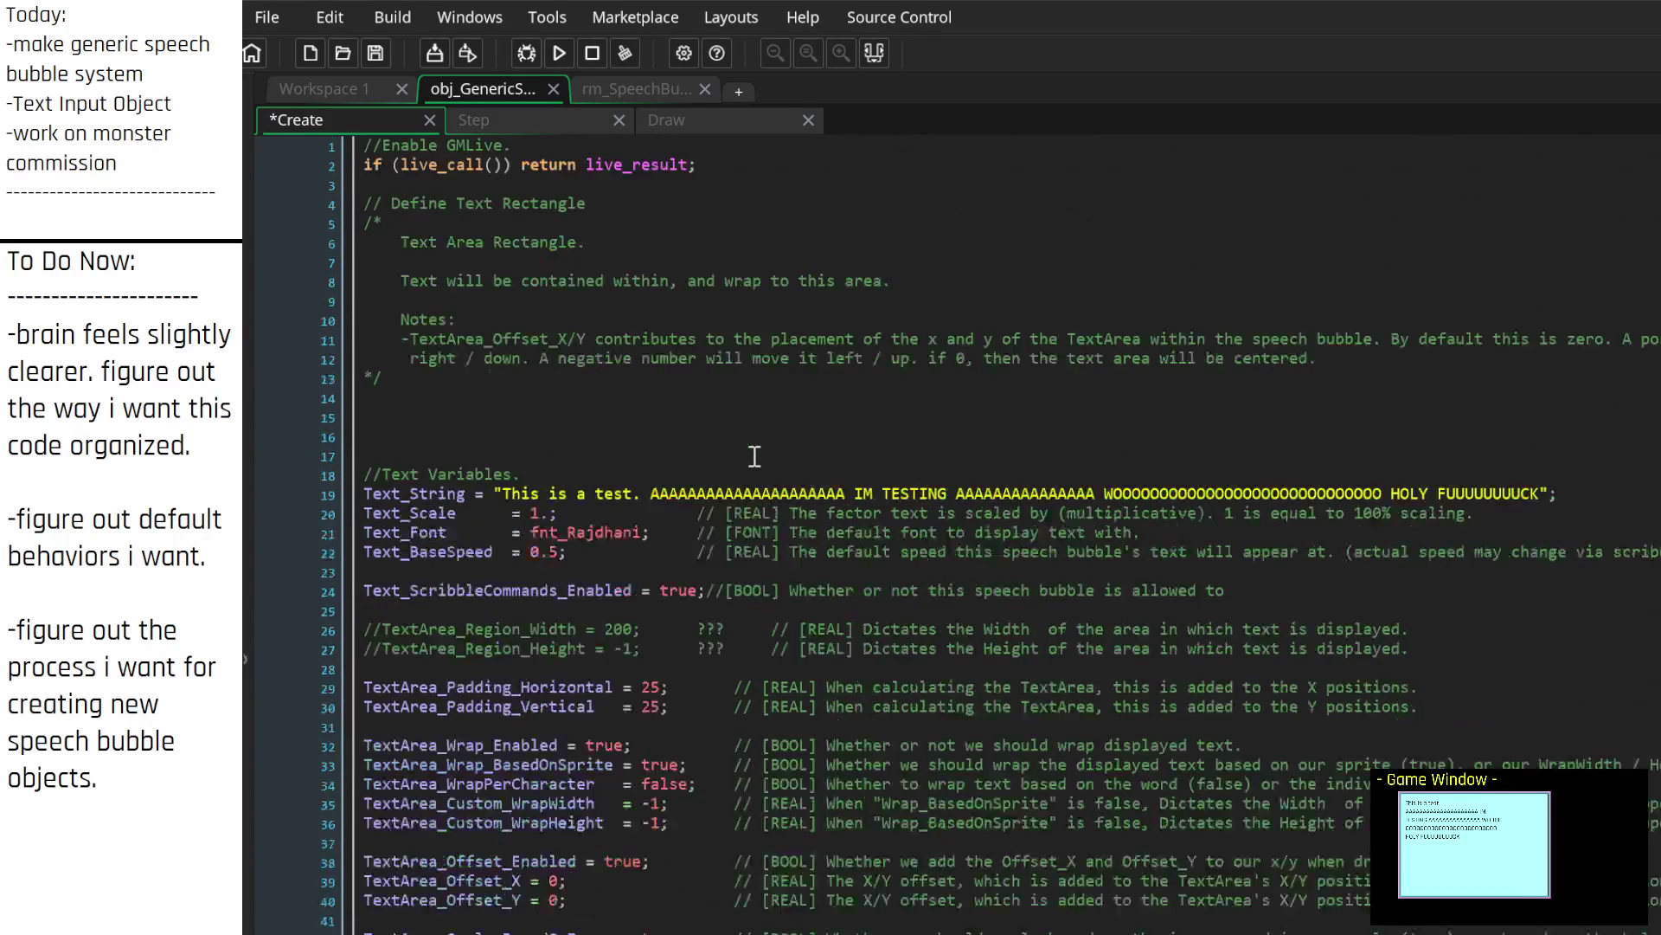
{"action": "scroll", "coordinate": [753, 453], "scroll_direction": "down", "scroll_amount": 3}
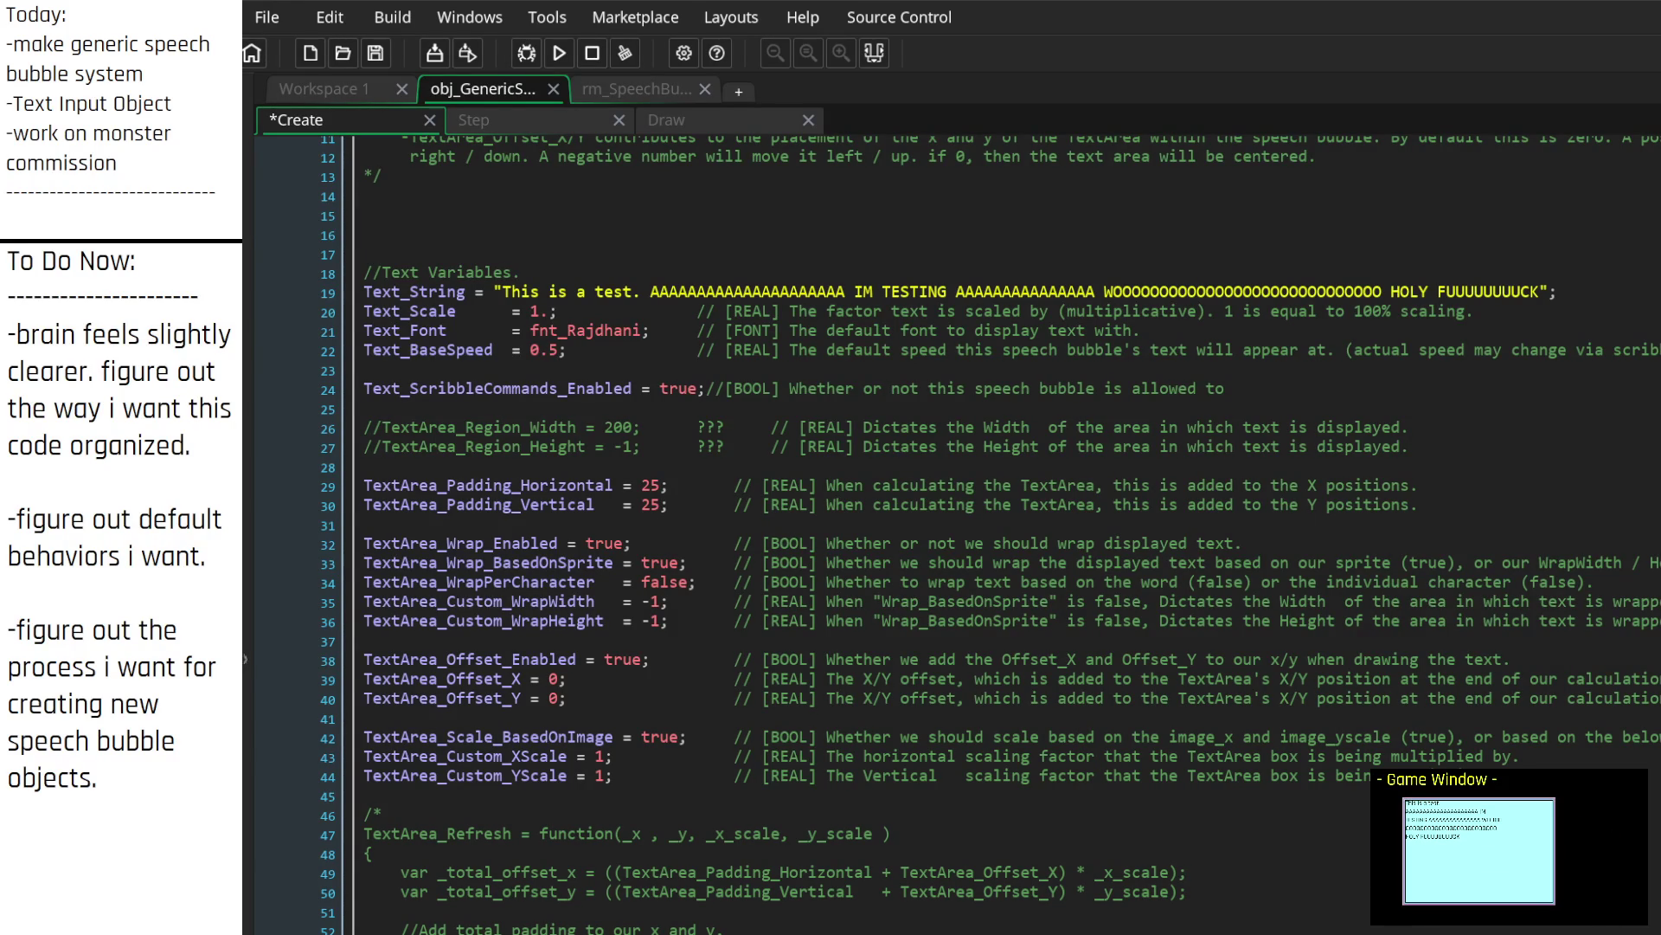
{"action": "scroll", "coordinate": [764, 868], "scroll_direction": "down", "scroll_amount": 20}
{"action": "scroll", "coordinate": [778, 853], "scroll_direction": "up", "scroll_amount": 5}
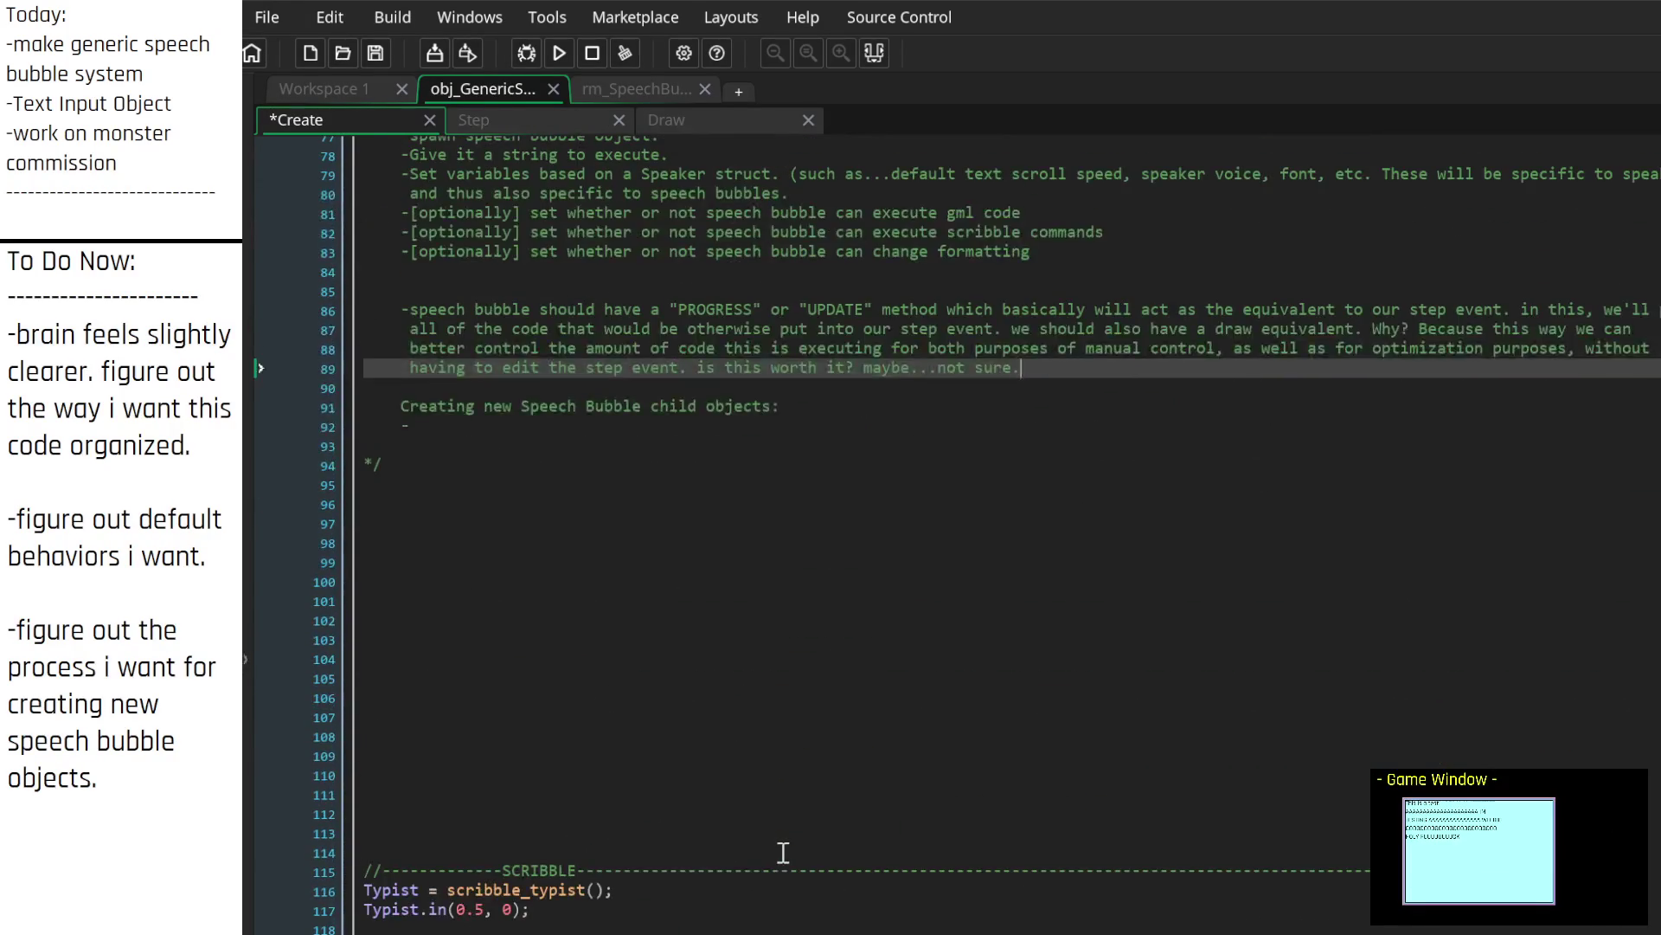
{"action": "scroll", "coordinate": [778, 852], "scroll_direction": "up", "scroll_amount": 3}
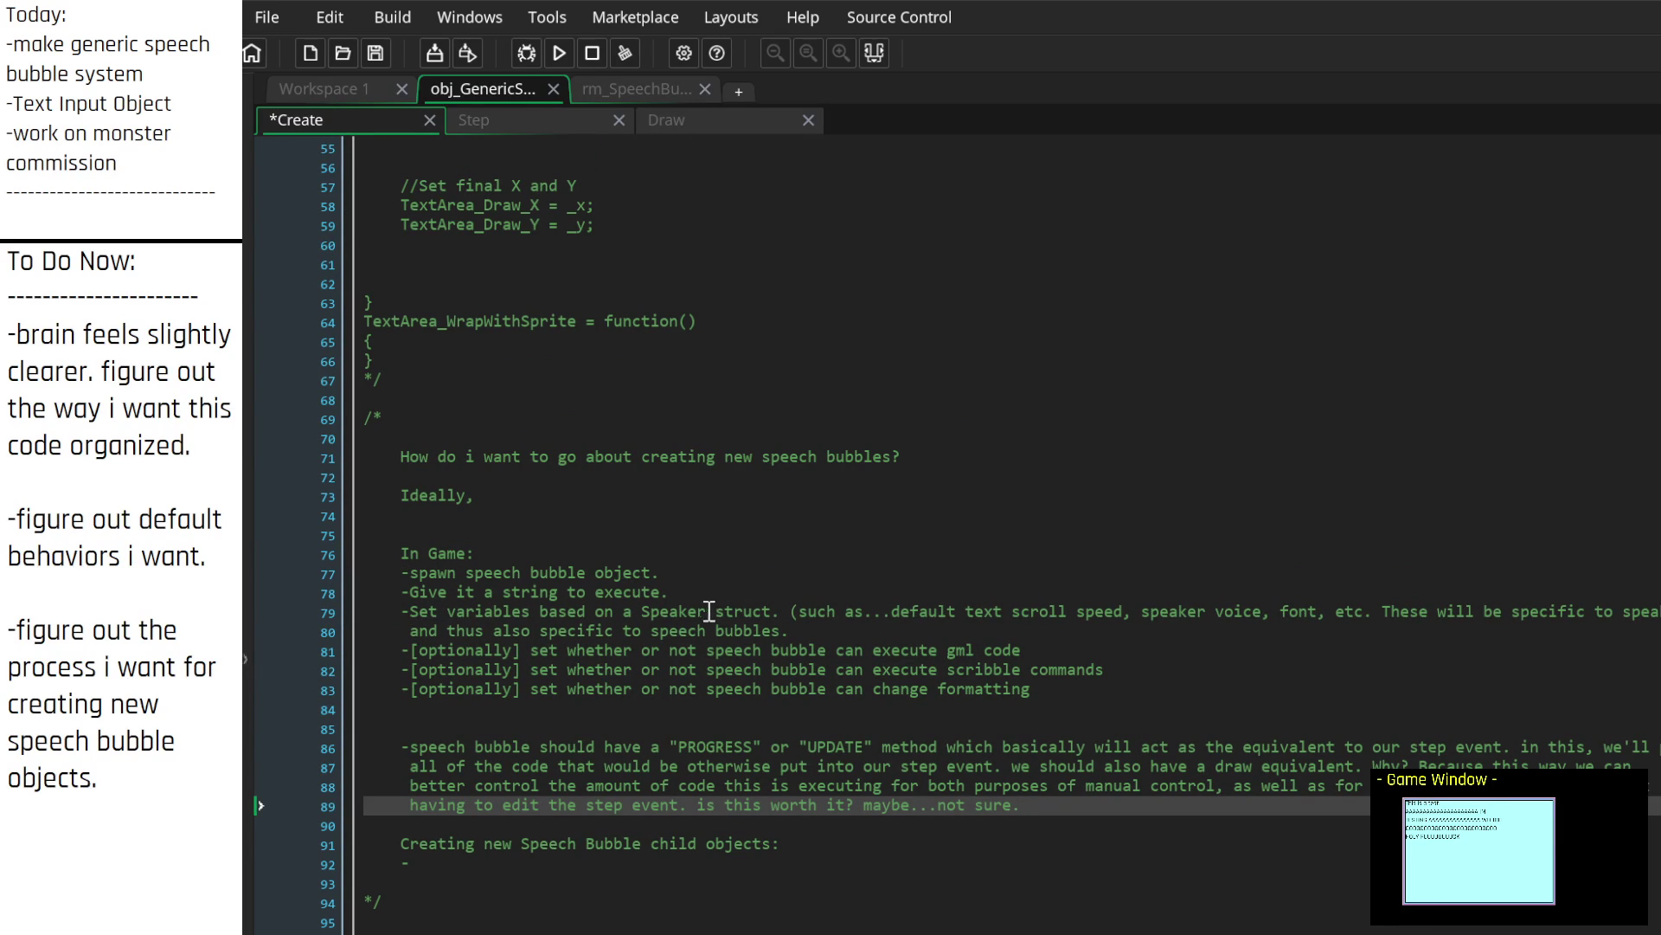
{"action": "left_click", "coordinate": [828, 612]}
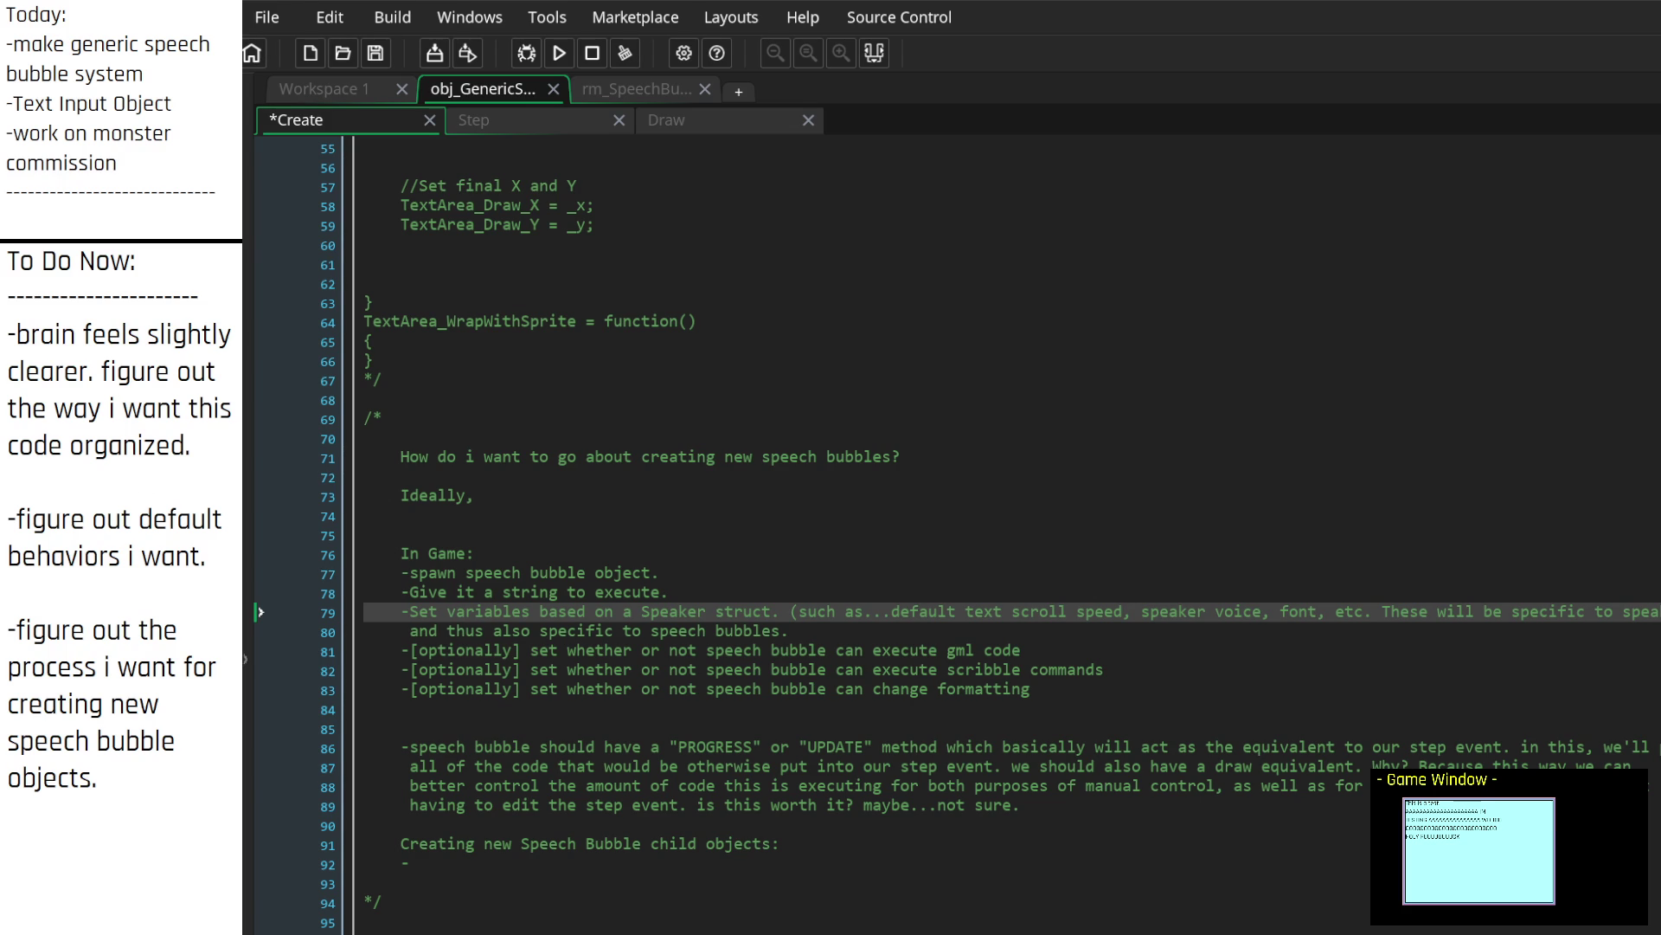
Step: Review the earlier notes about giving the bubble a string and the Speaker struct
{"action": "scroll", "coordinate": [540, 545], "scroll_direction": "up", "scroll_amount": 8}
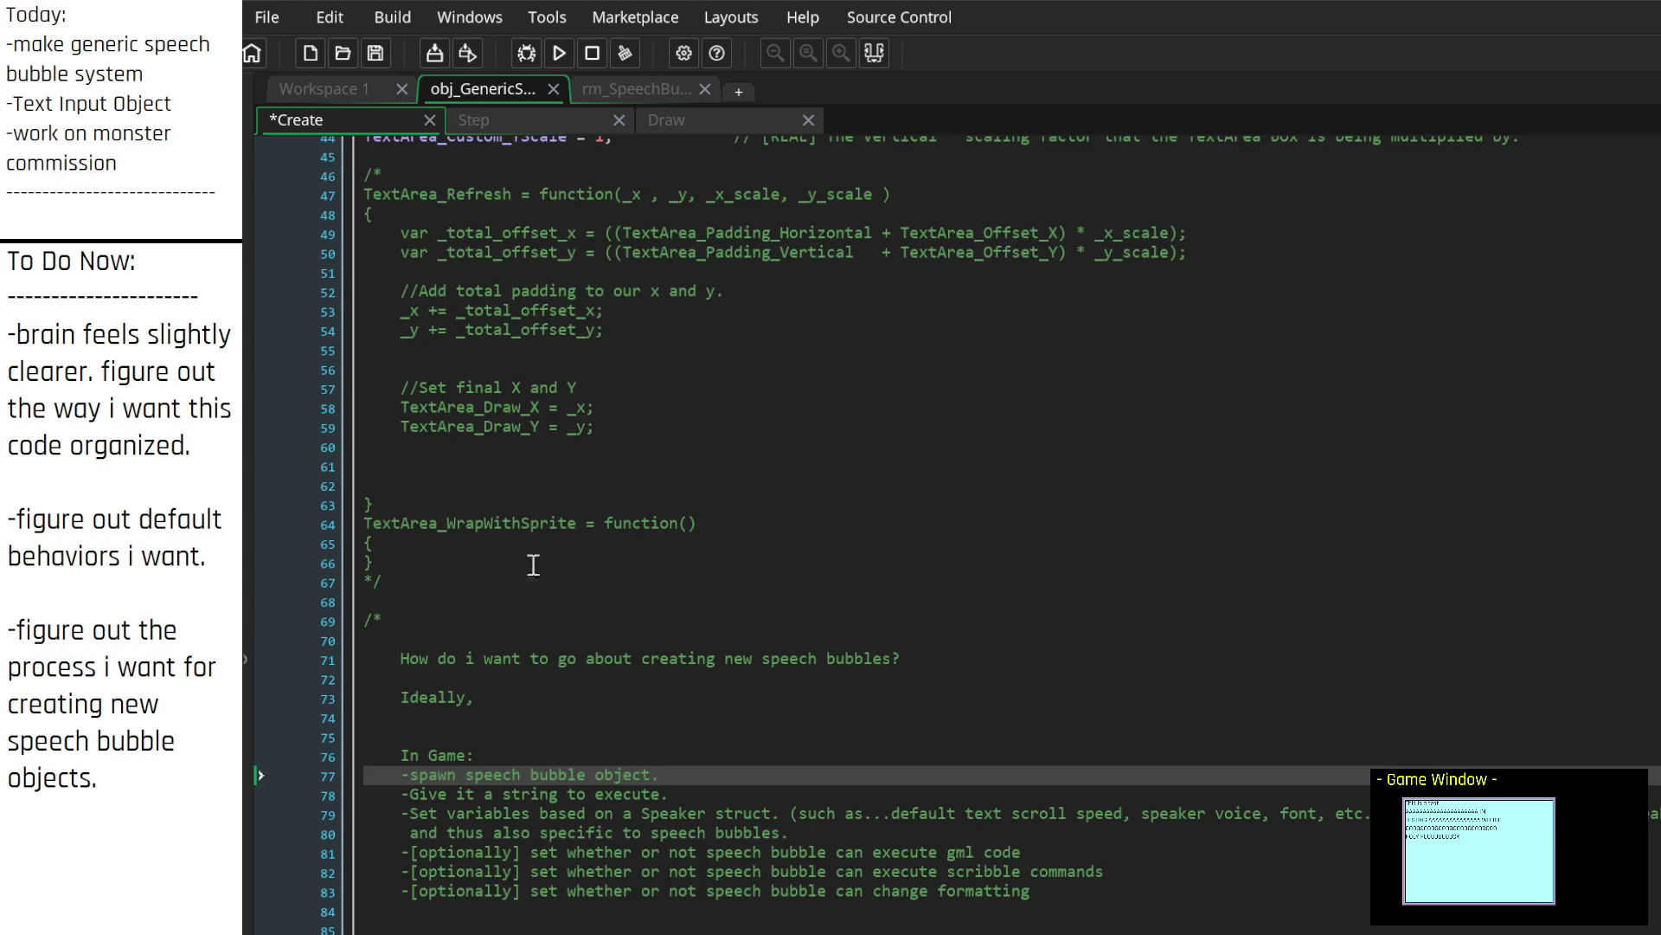
{"action": "scroll", "coordinate": [562, 674], "scroll_direction": "up", "scroll_amount": 5}
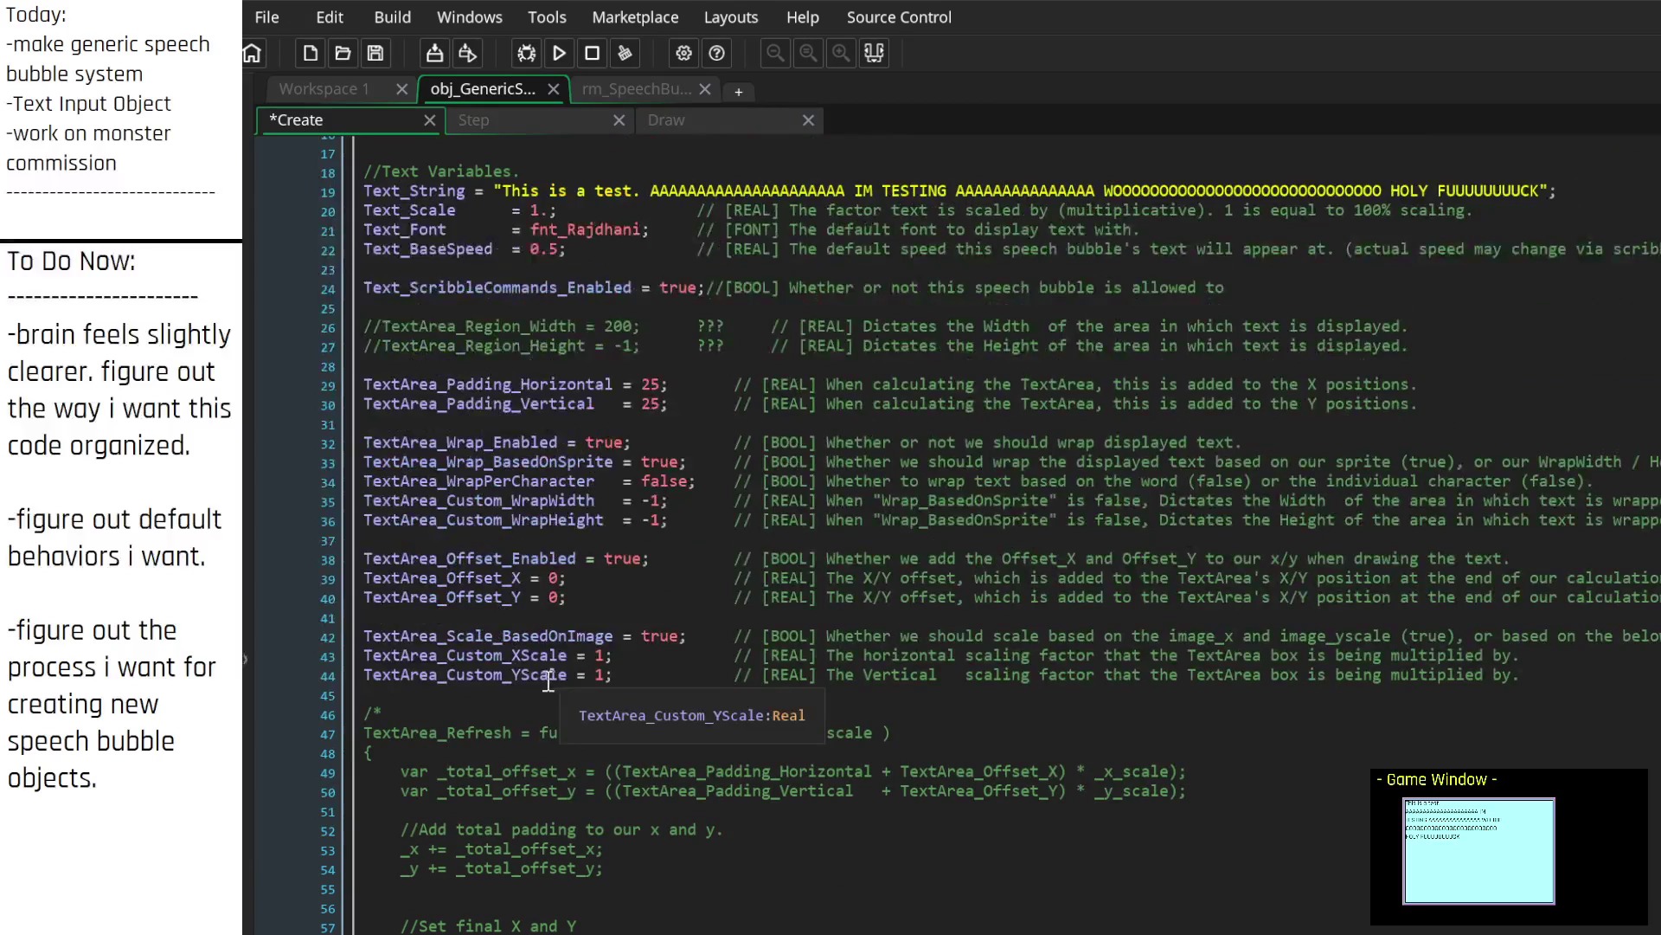
{"action": "scroll", "coordinate": [511, 433], "scroll_direction": "down", "scroll_amount": 12}
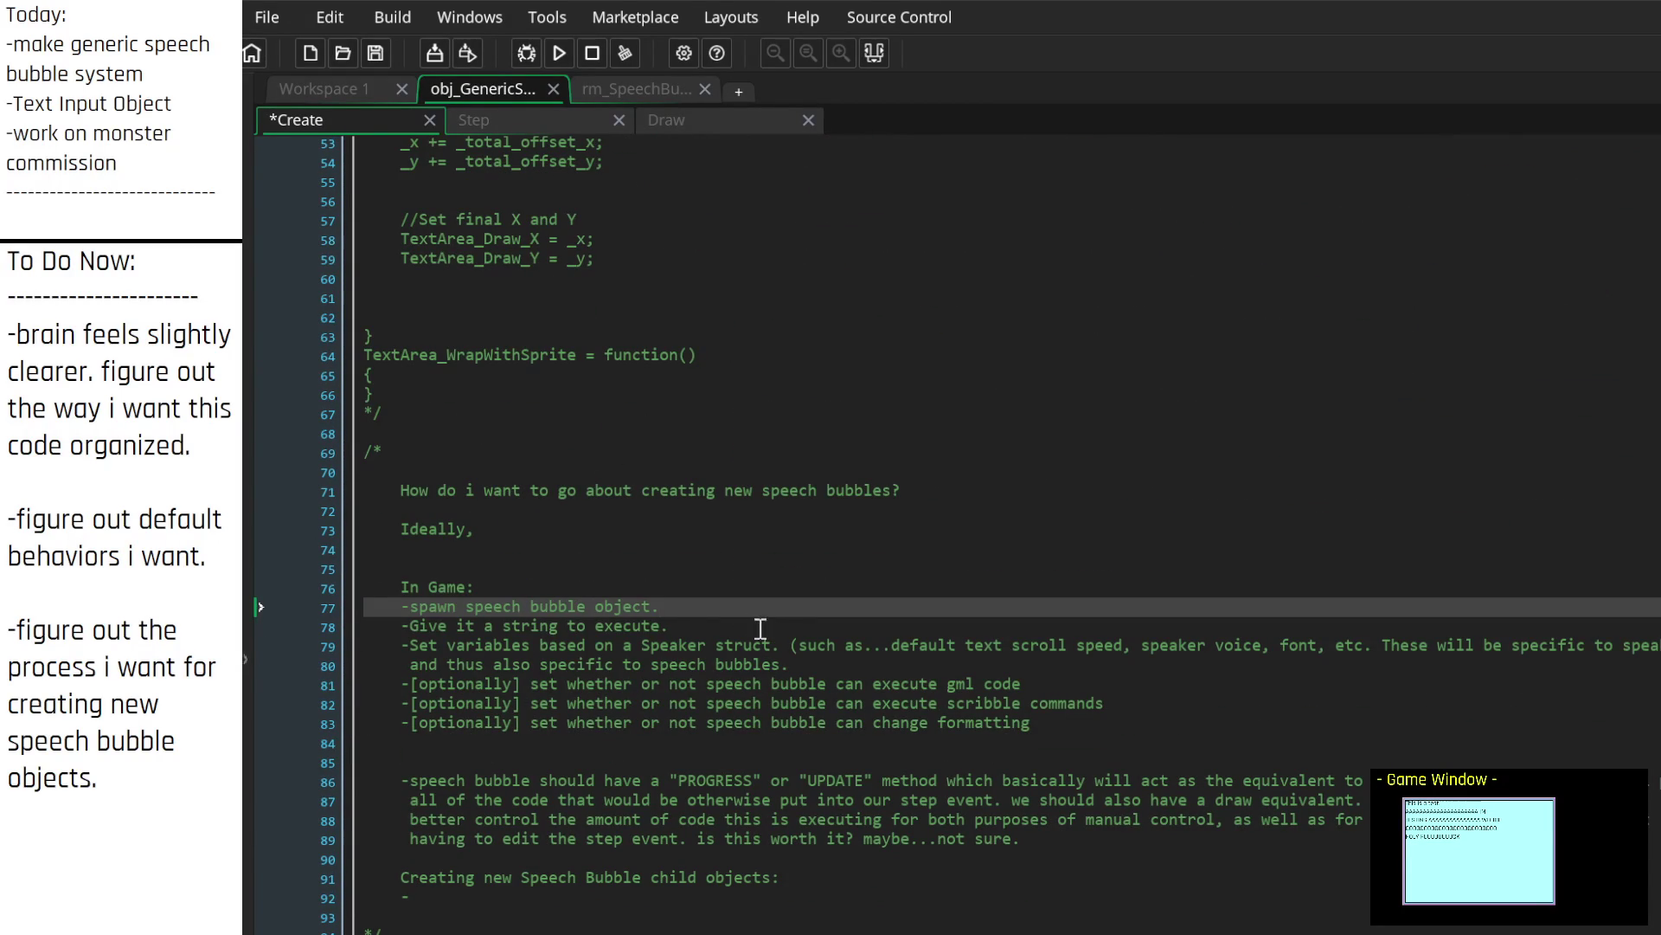
{"action": "left_click", "coordinate": [704, 621]}
{"action": "scroll", "coordinate": [704, 621], "scroll_direction": "up", "scroll_amount": 8}
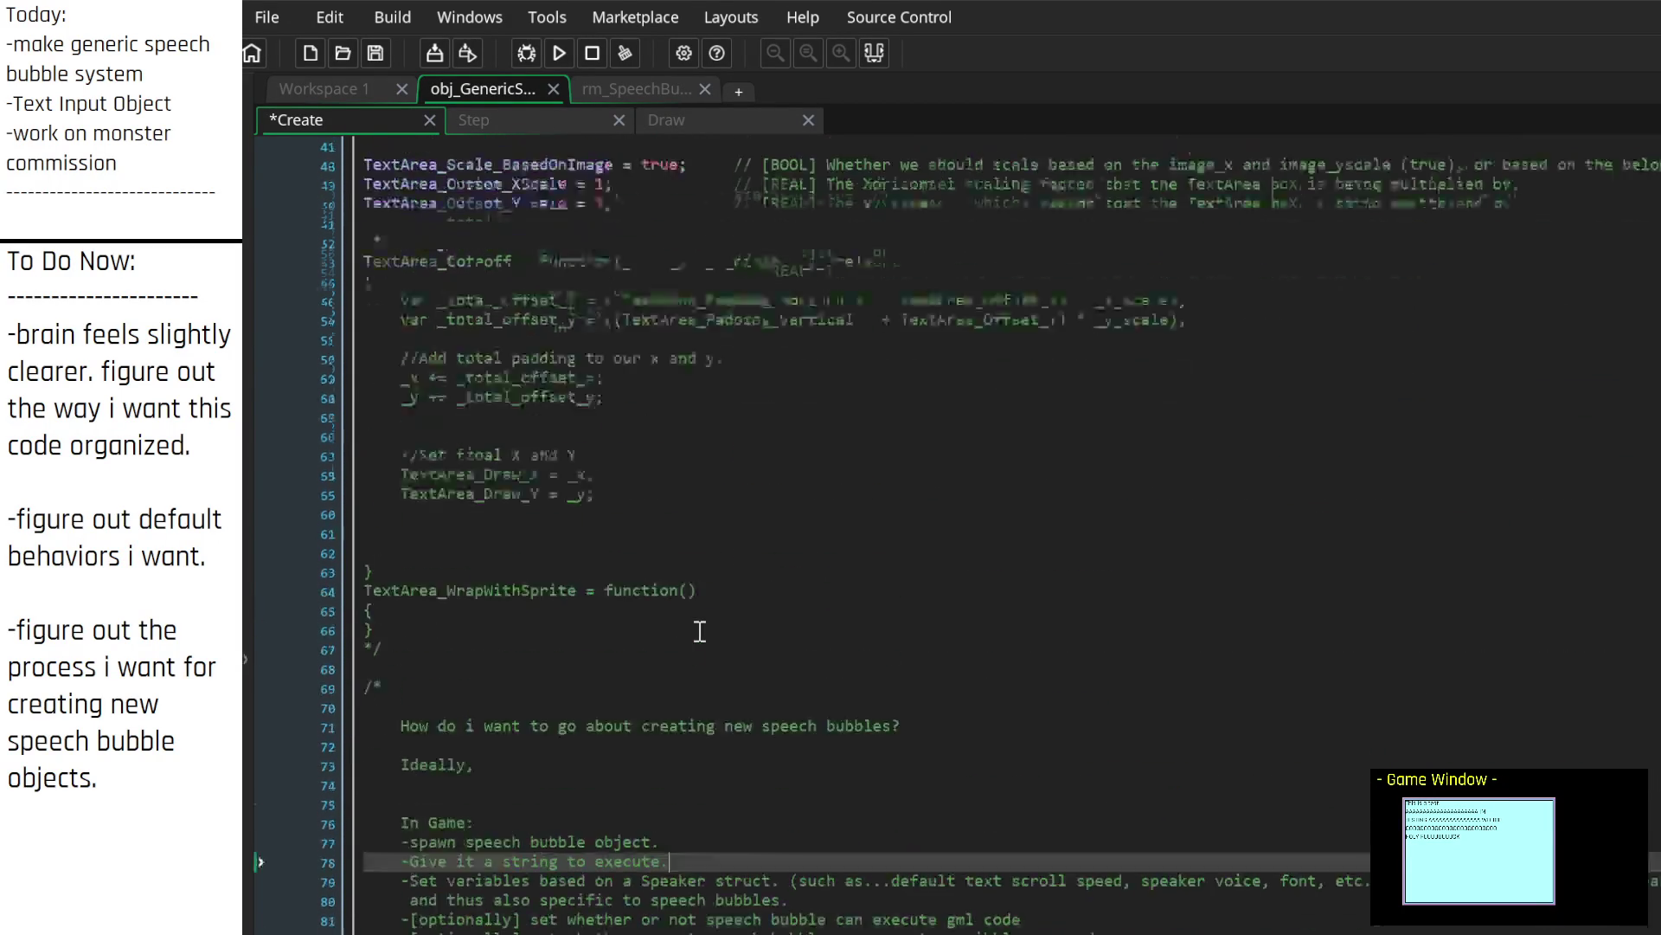
{"action": "scroll", "coordinate": [666, 666], "scroll_direction": "down", "scroll_amount": 4}
{"action": "scroll", "coordinate": [657, 676], "scroll_direction": "down", "scroll_amount": 4}
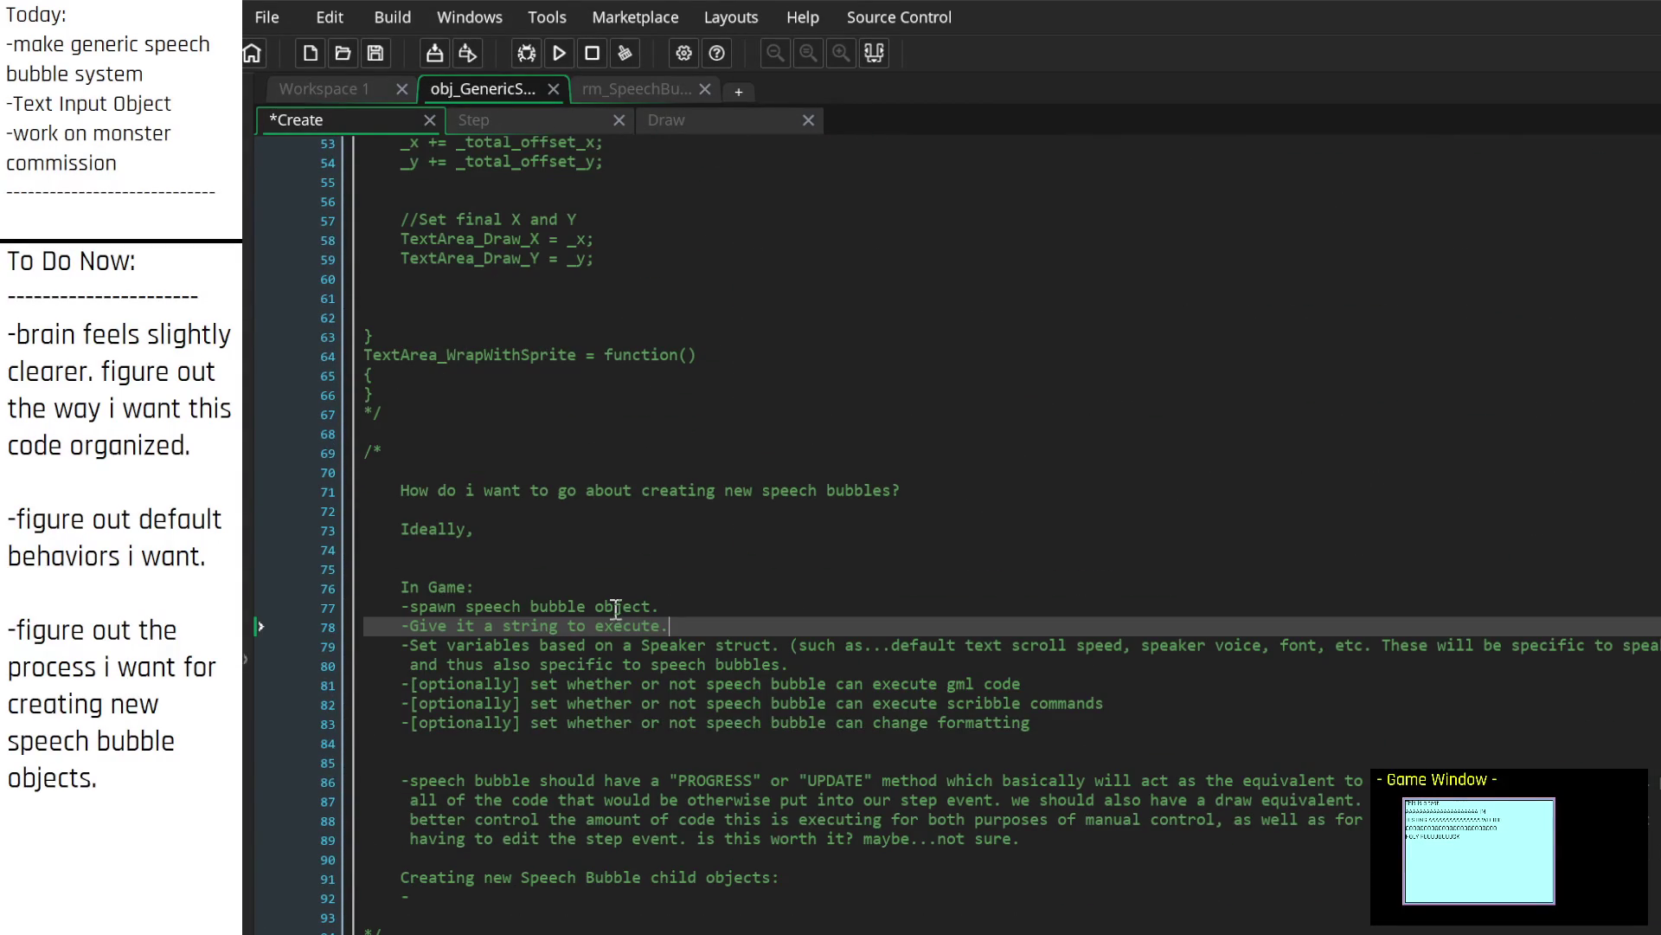
{"action": "left_click", "coordinate": [417, 644]}
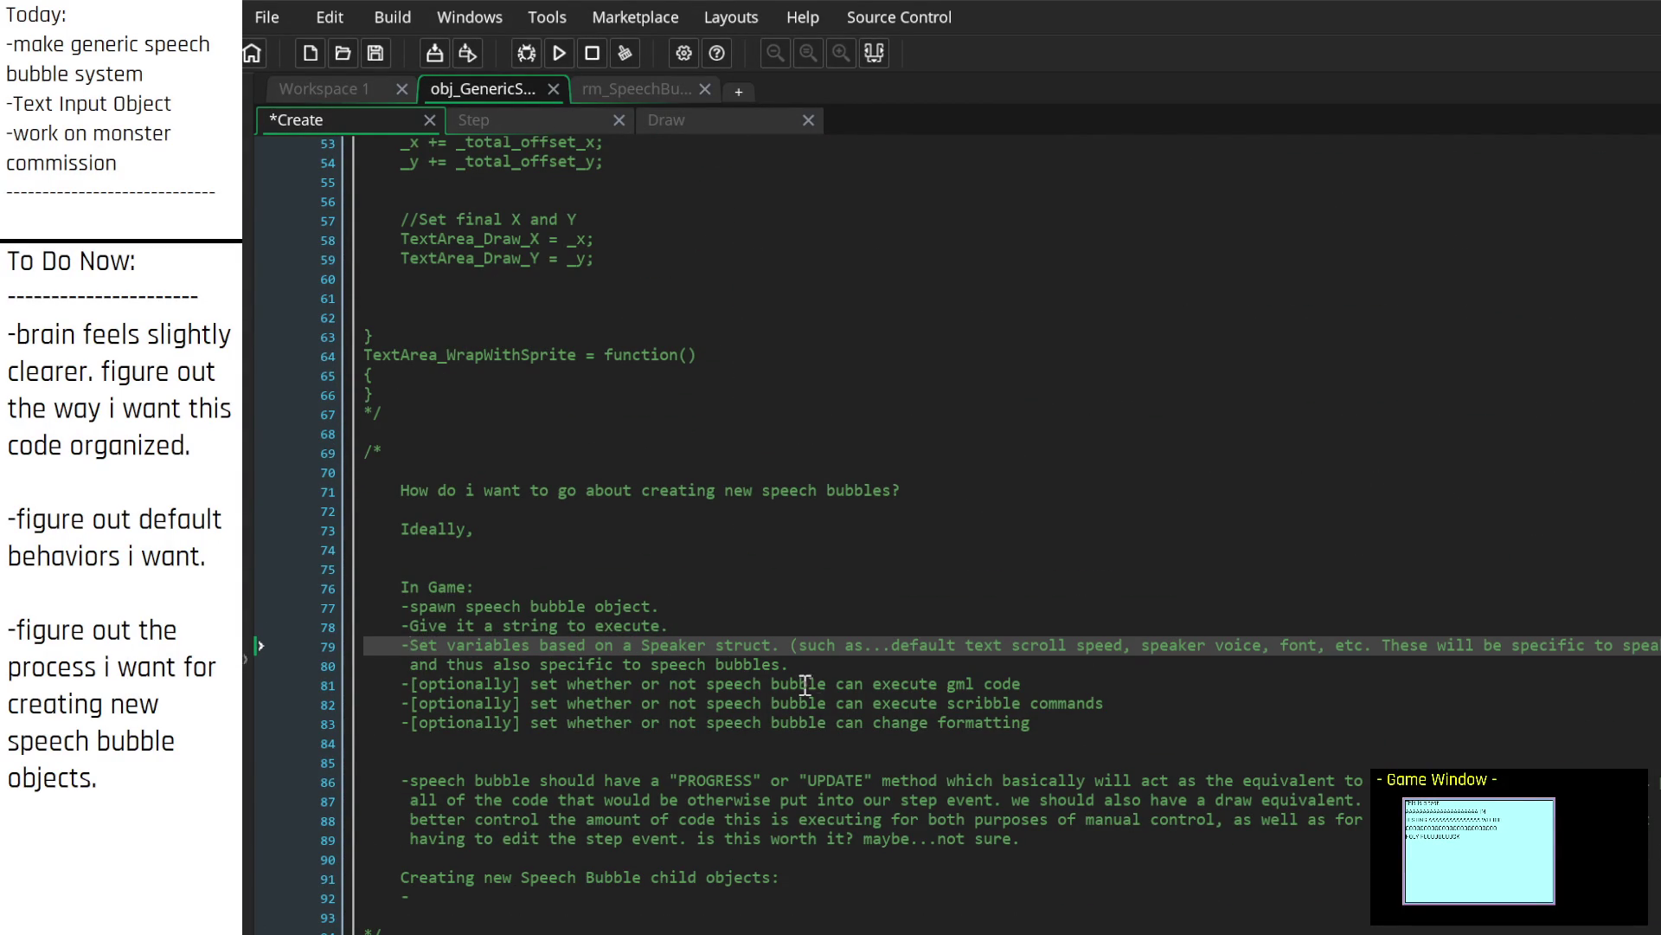
{"action": "key", "text": "End"}
{"action": "key", "text": "Home"}
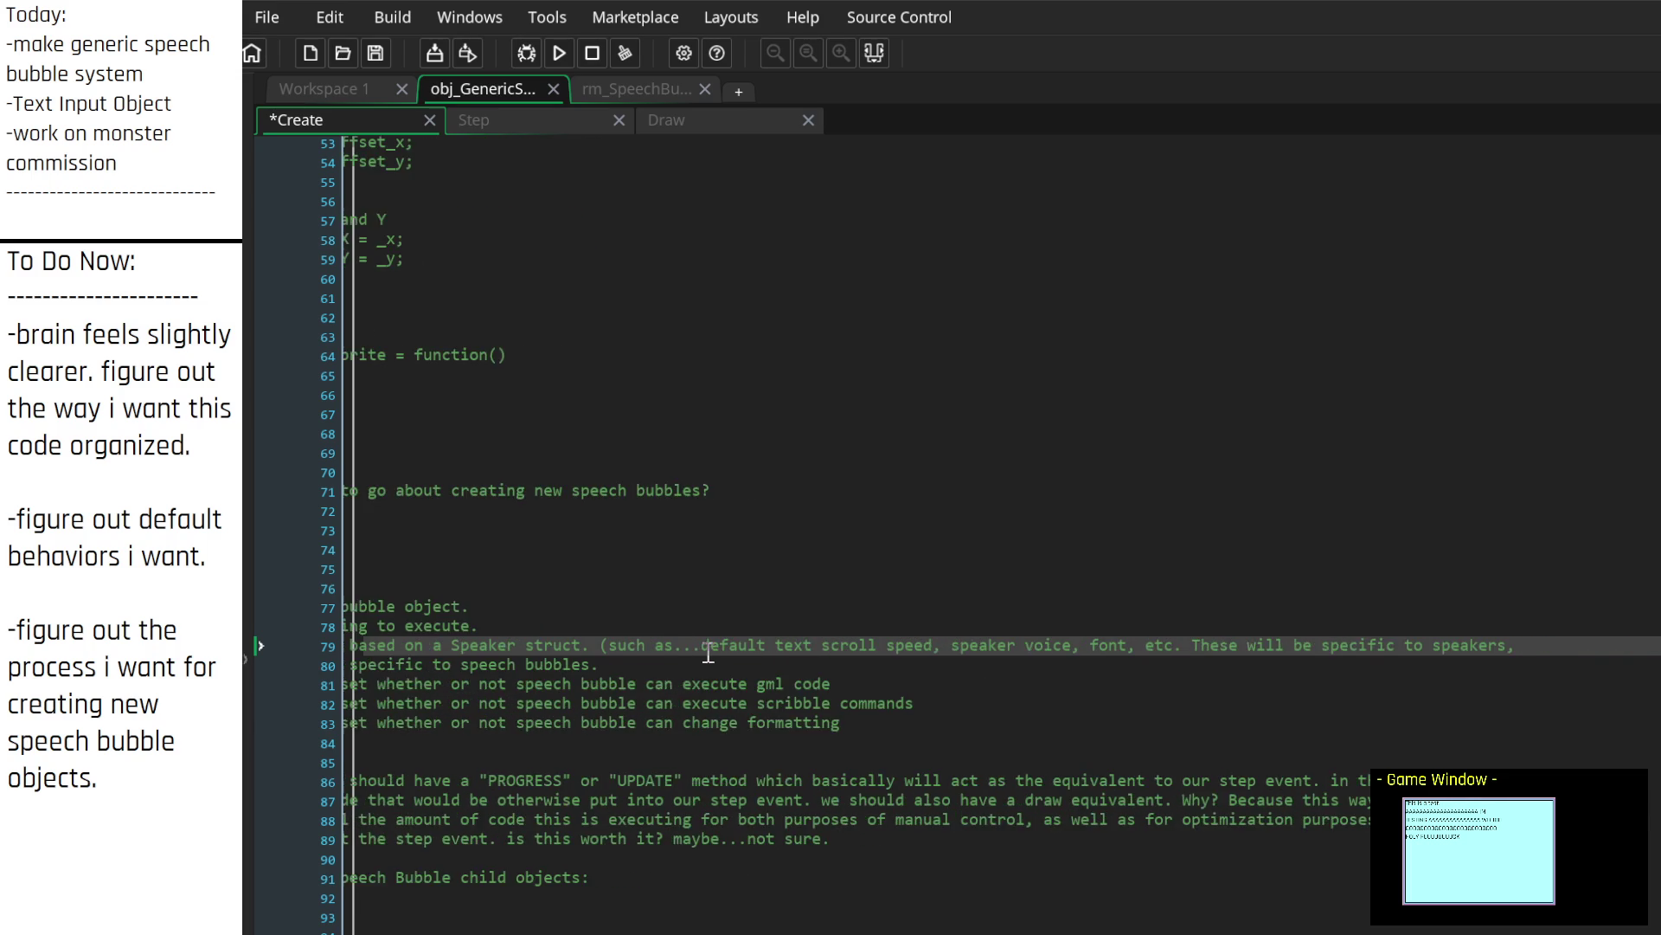
{"action": "scroll", "coordinate": [699, 655], "scroll_direction": "down", "scroll_amount": 3}
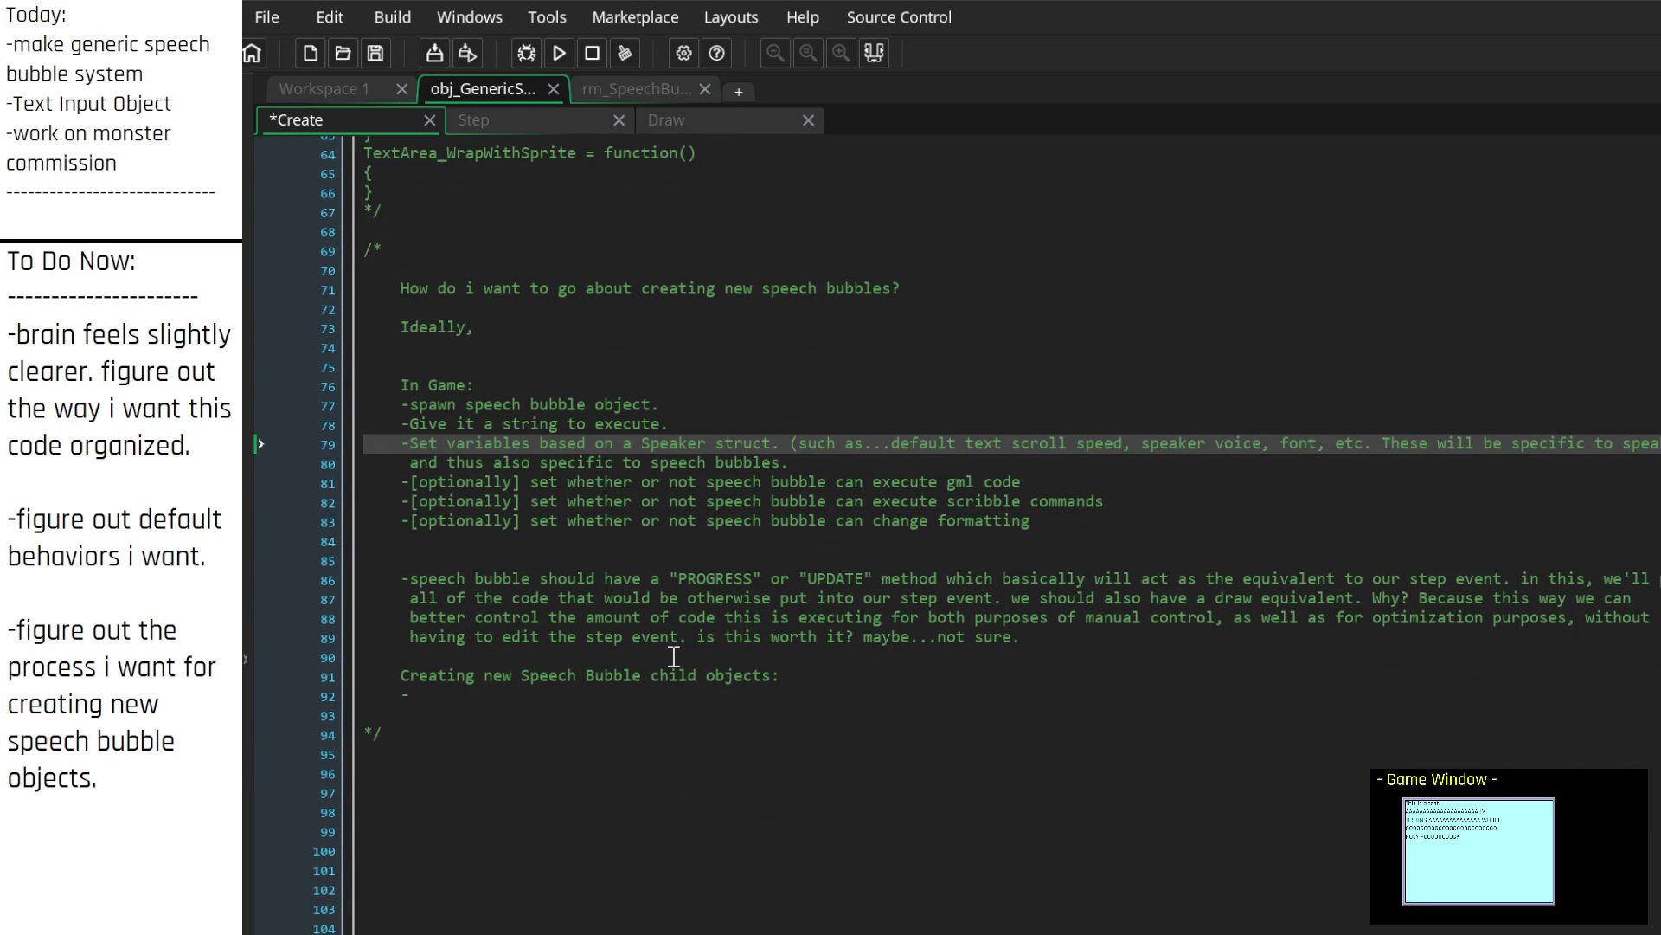
{"action": "scroll", "coordinate": [667, 656], "scroll_direction": "up", "scroll_amount": 2}
{"action": "scroll", "coordinate": [666, 656], "scroll_direction": "up", "scroll_amount": 3}
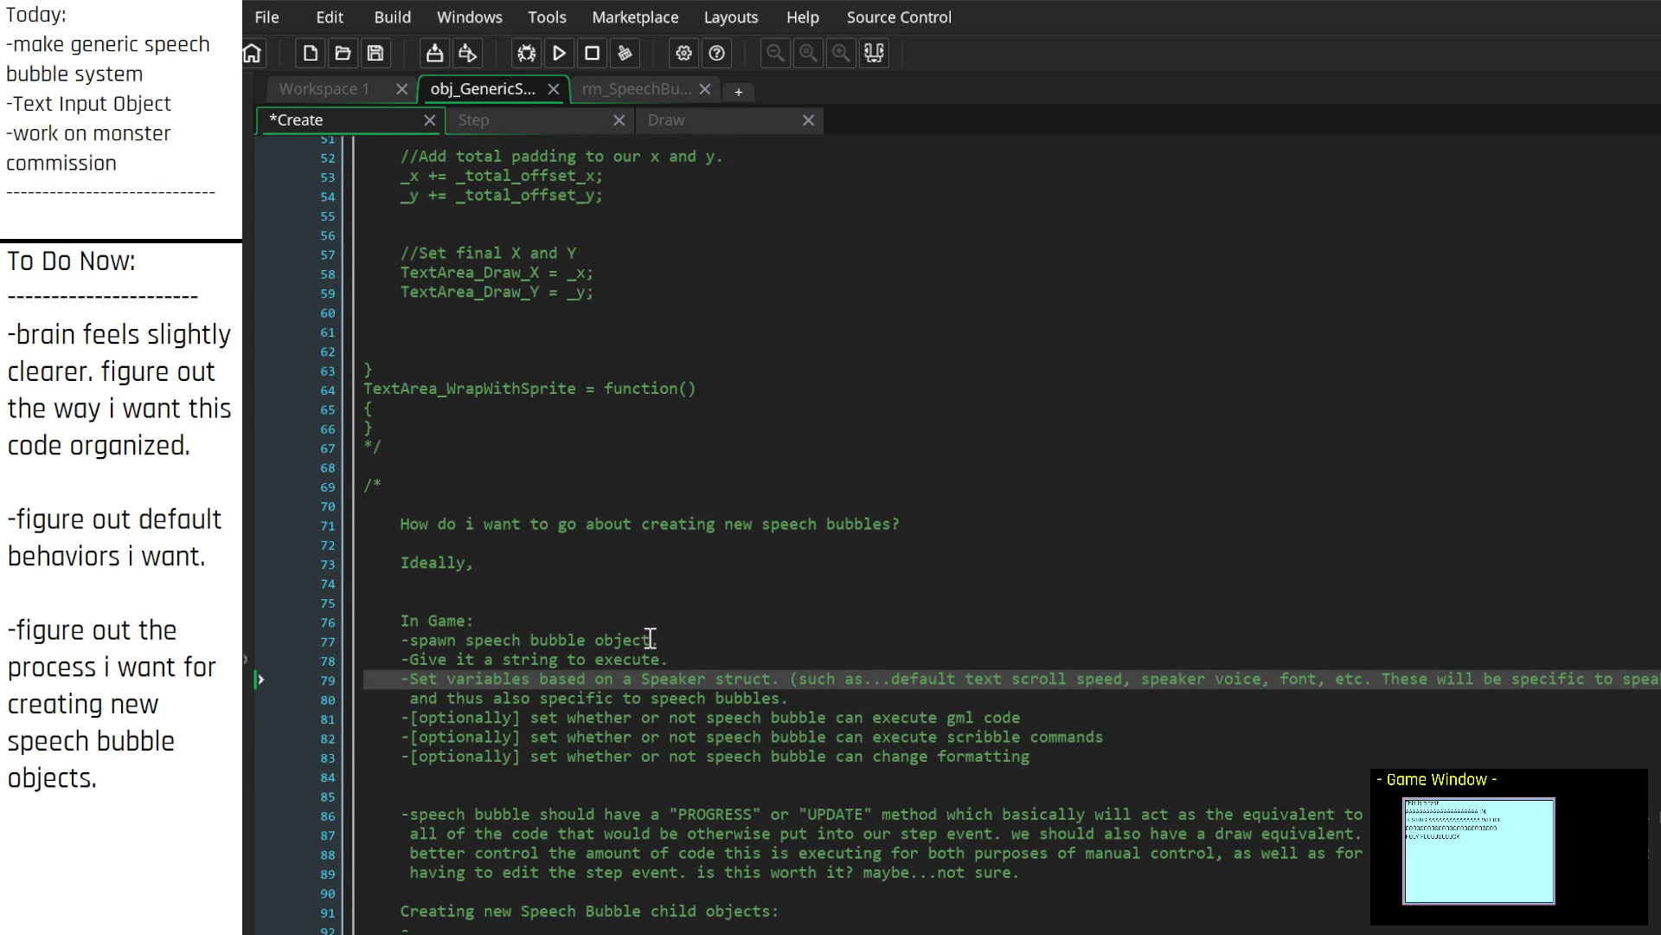
{"action": "scroll", "coordinate": [649, 638], "scroll_direction": "down", "scroll_amount": 3}
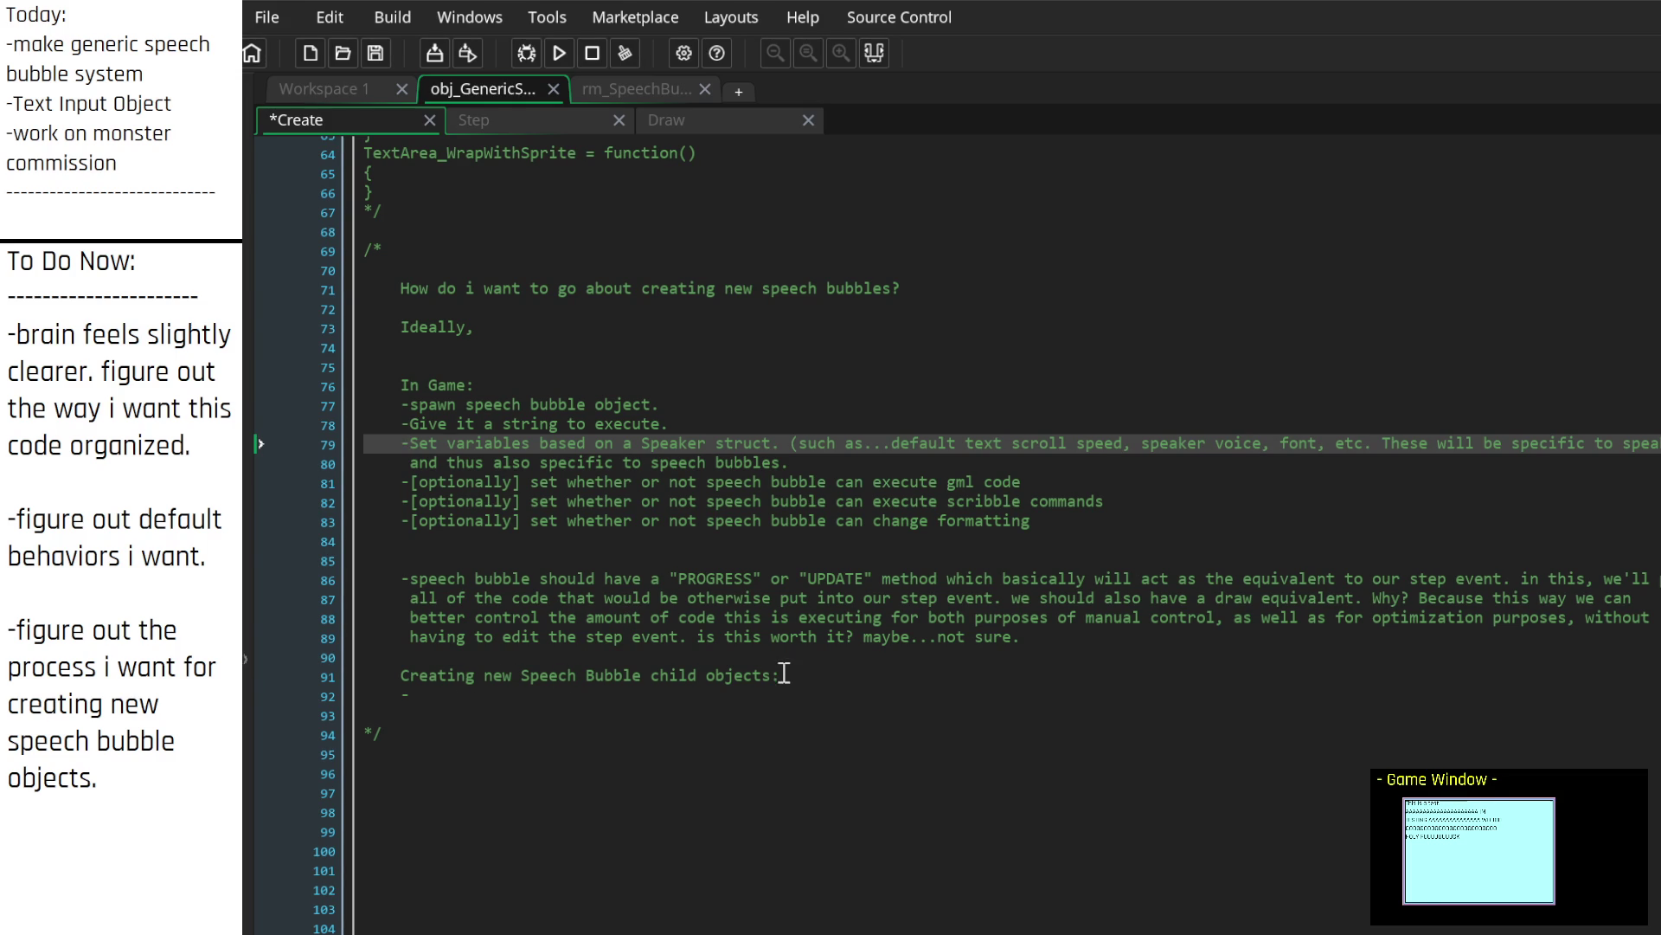
Step: Write 'create a new object.', '-set as child to the obj_SpeechBubble.' and '-add any new code /functionality we want.'
{"action": "left_click", "coordinate": [498, 697]}
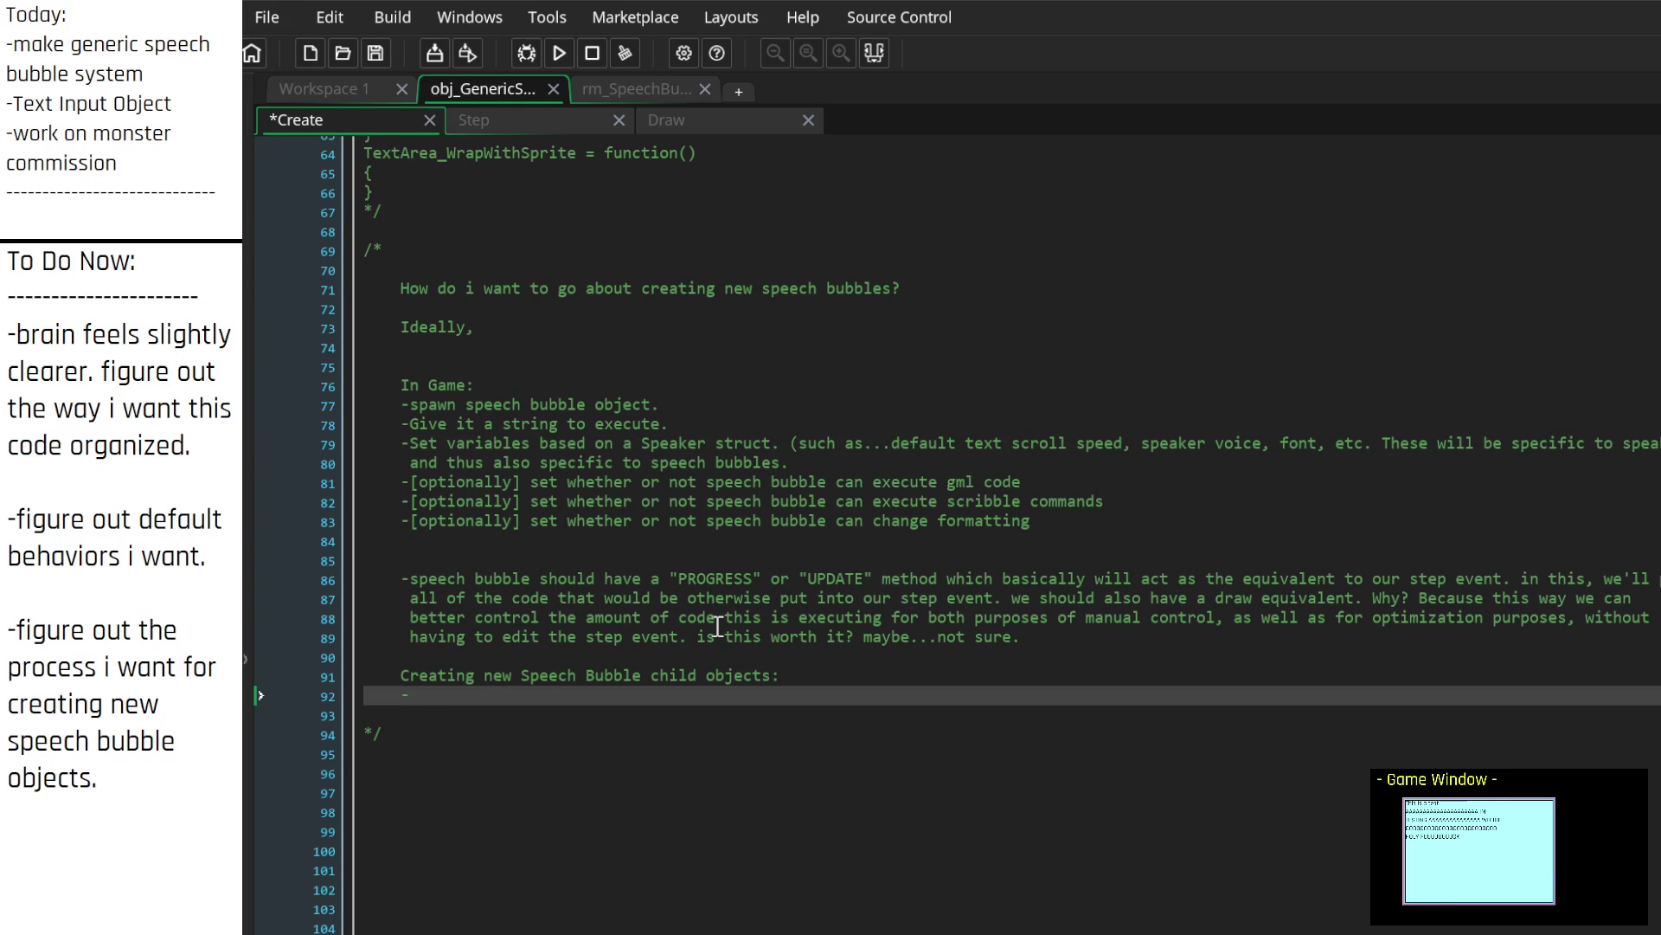
{"action": "type", "text": "dupli"}
{"action": "type", "text": "cate the"}
{"action": "key", "text": "BackSpace"}
{"action": "key", "text": "BackSpace"}
{"action": "key", "text": "BackSpace"}
{"action": "type", "text": "create a new object"}
{"action": "type", "text": "."}
{"action": "key", "text": "Return"}
{"action": "type", "text": "-"}
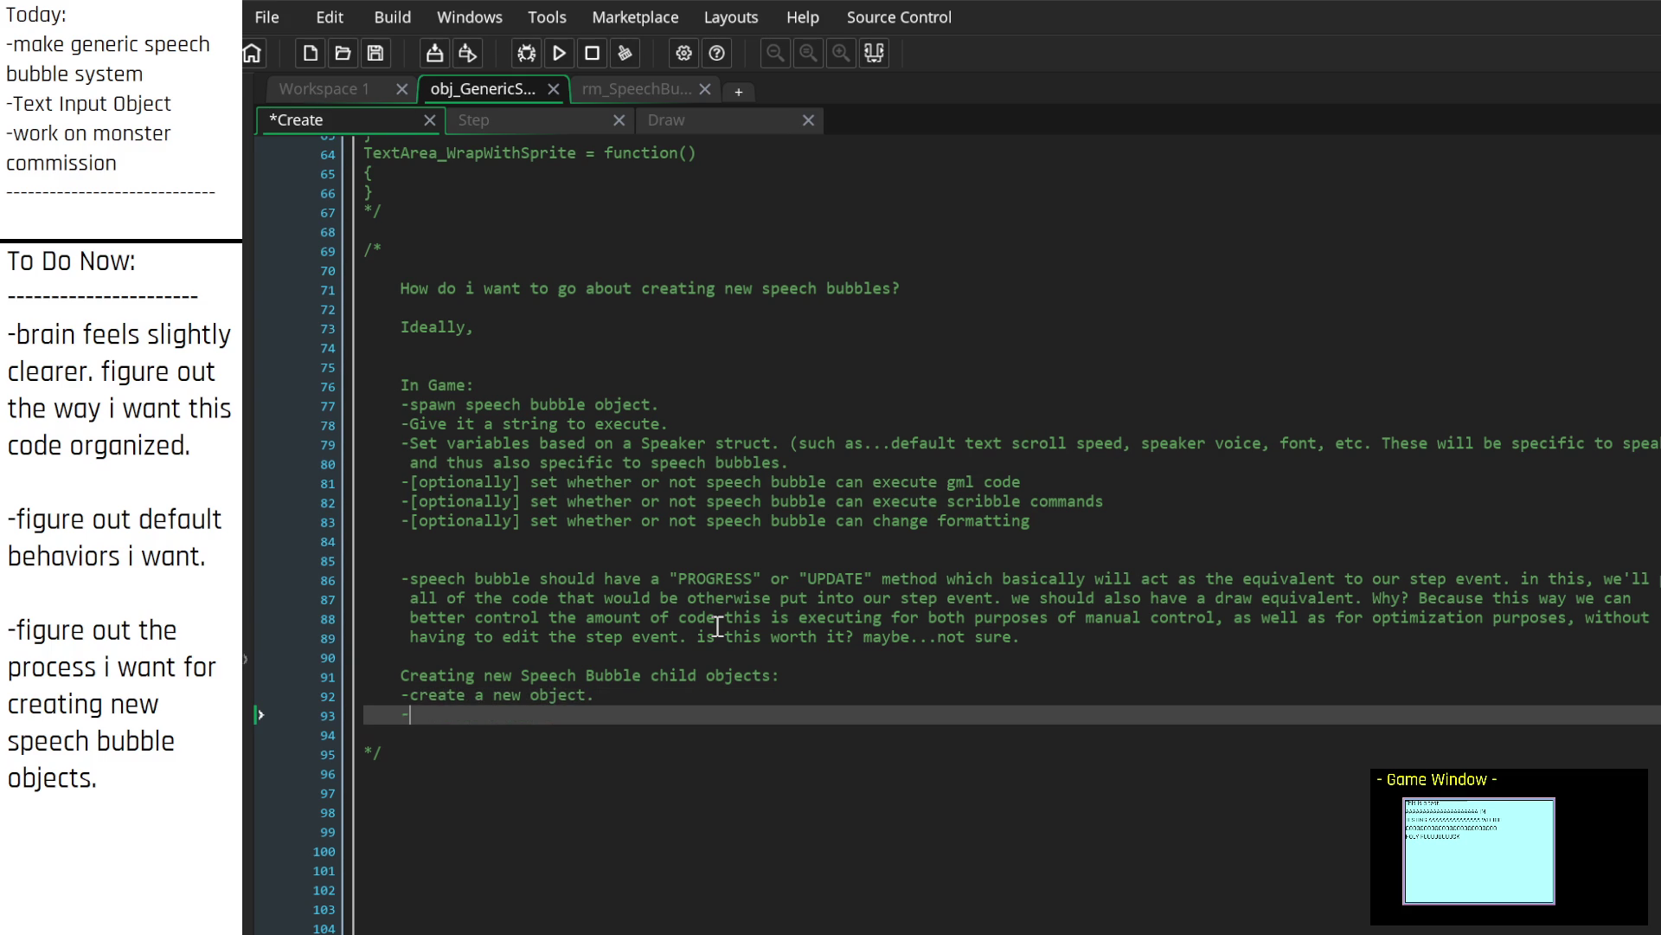
{"action": "type", "text": "set as child to "}
{"action": "type", "text": "the "}
{"action": "type", "text": "obj_Speech"}
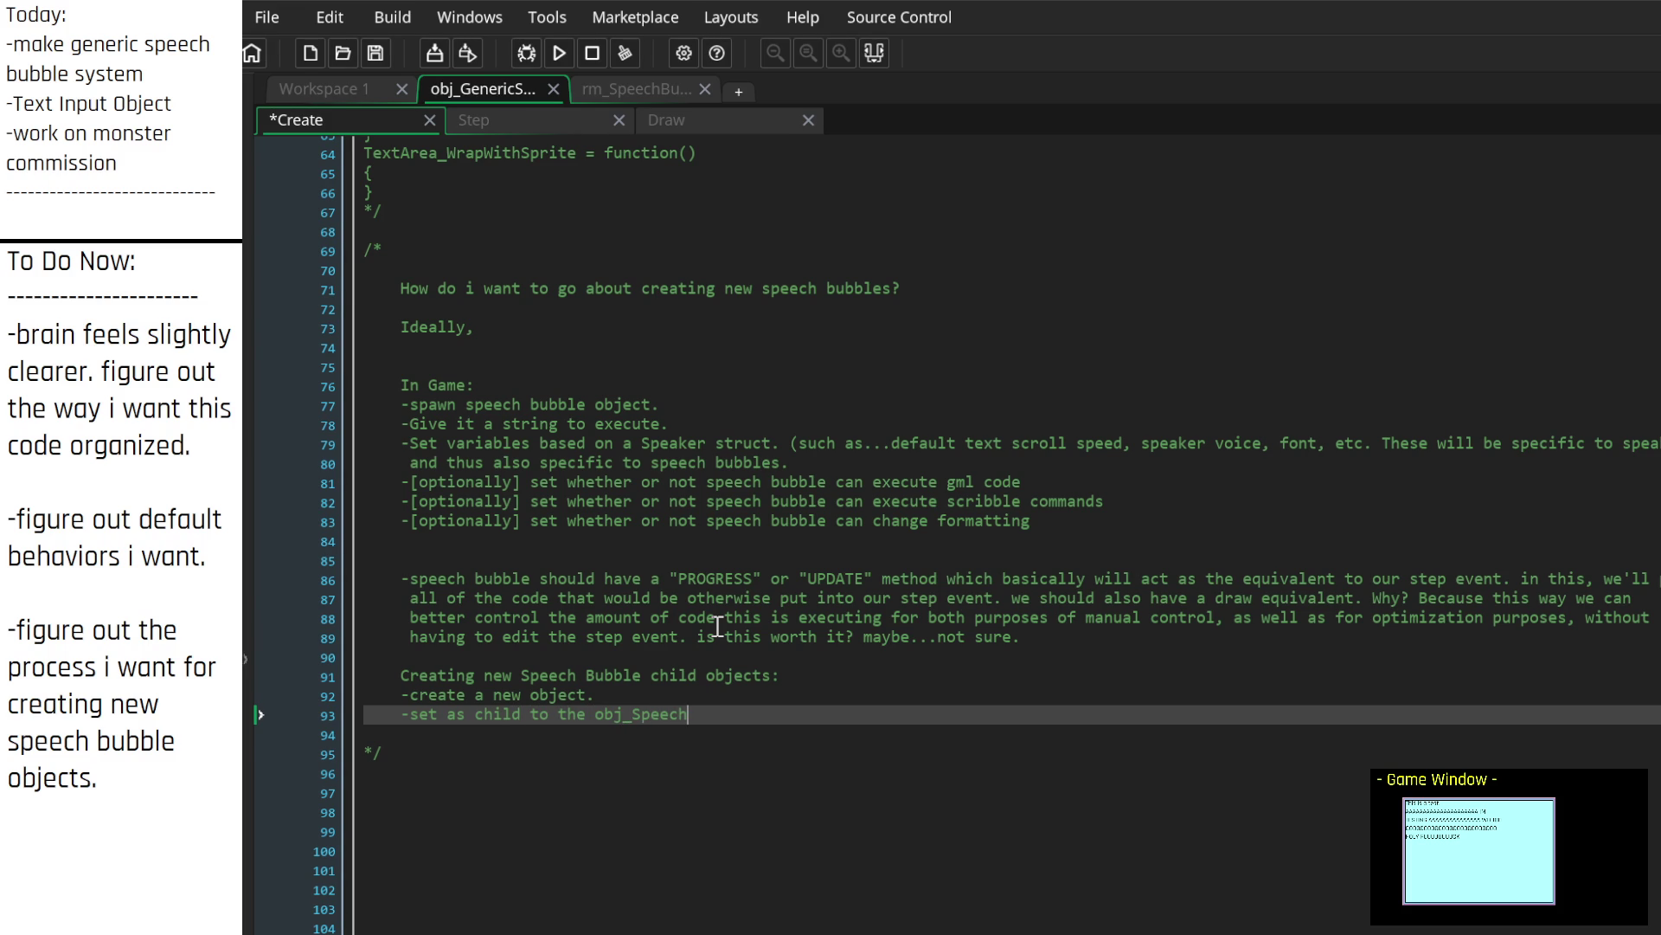
{"action": "type", "text": "Bubble."}
{"action": "key", "text": "Return"}
{"action": "type", "text": "-"}
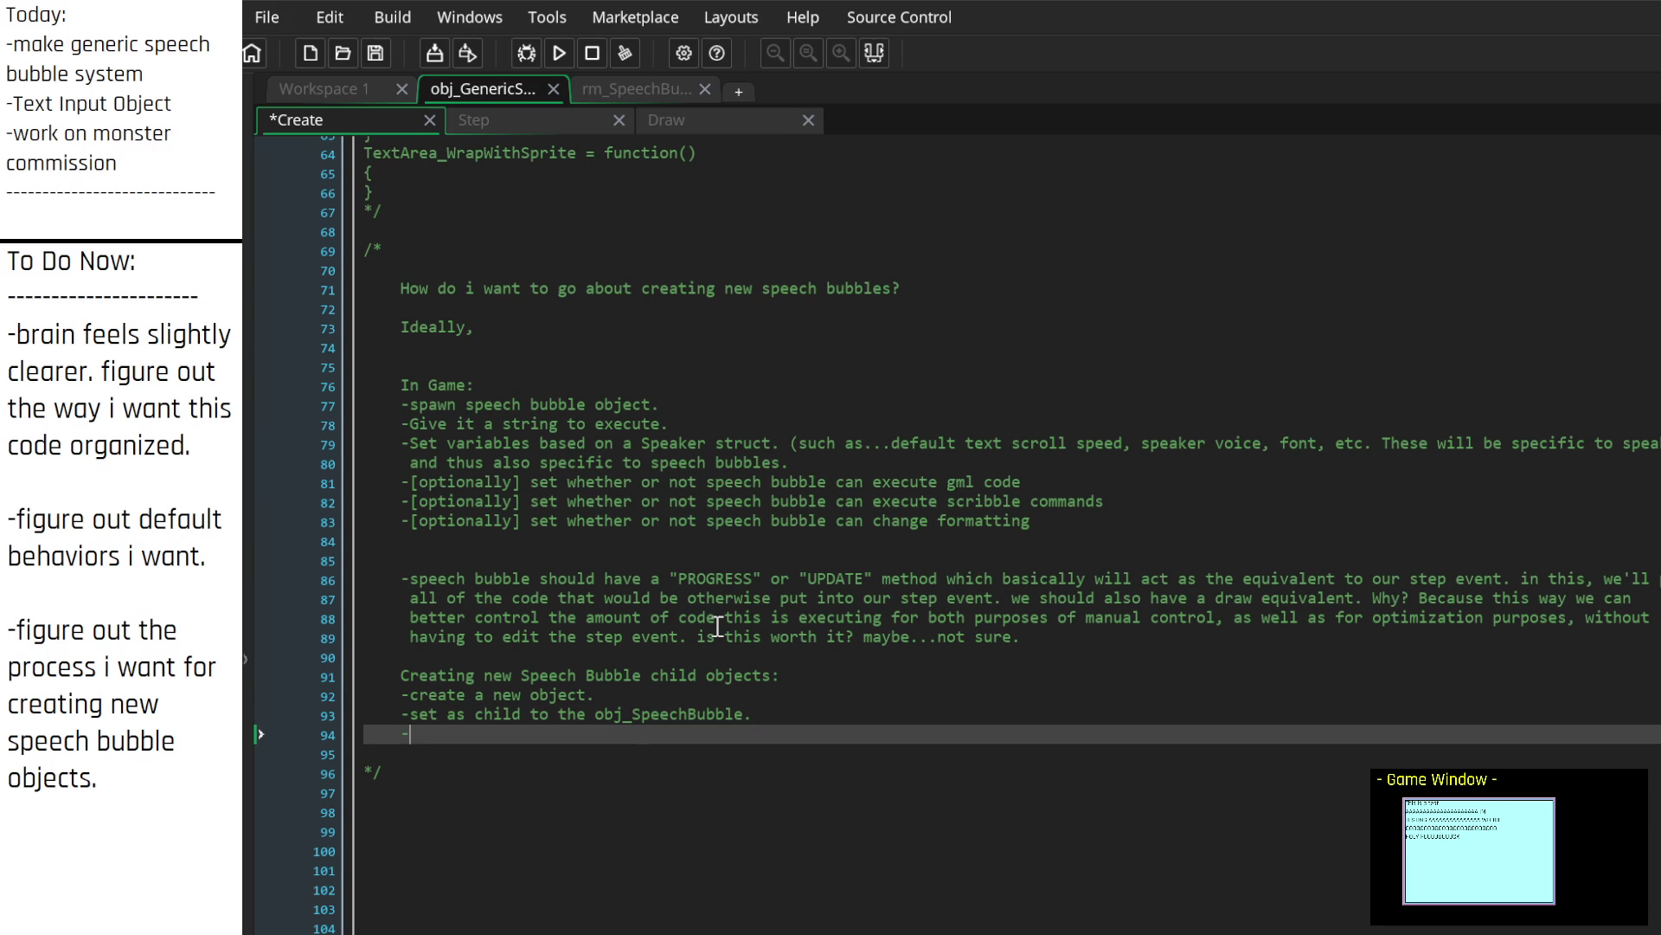
{"action": "type", "text": "add any new "}
{"action": "type", "text": "code"}
{"action": "type", "text": " /functi"}
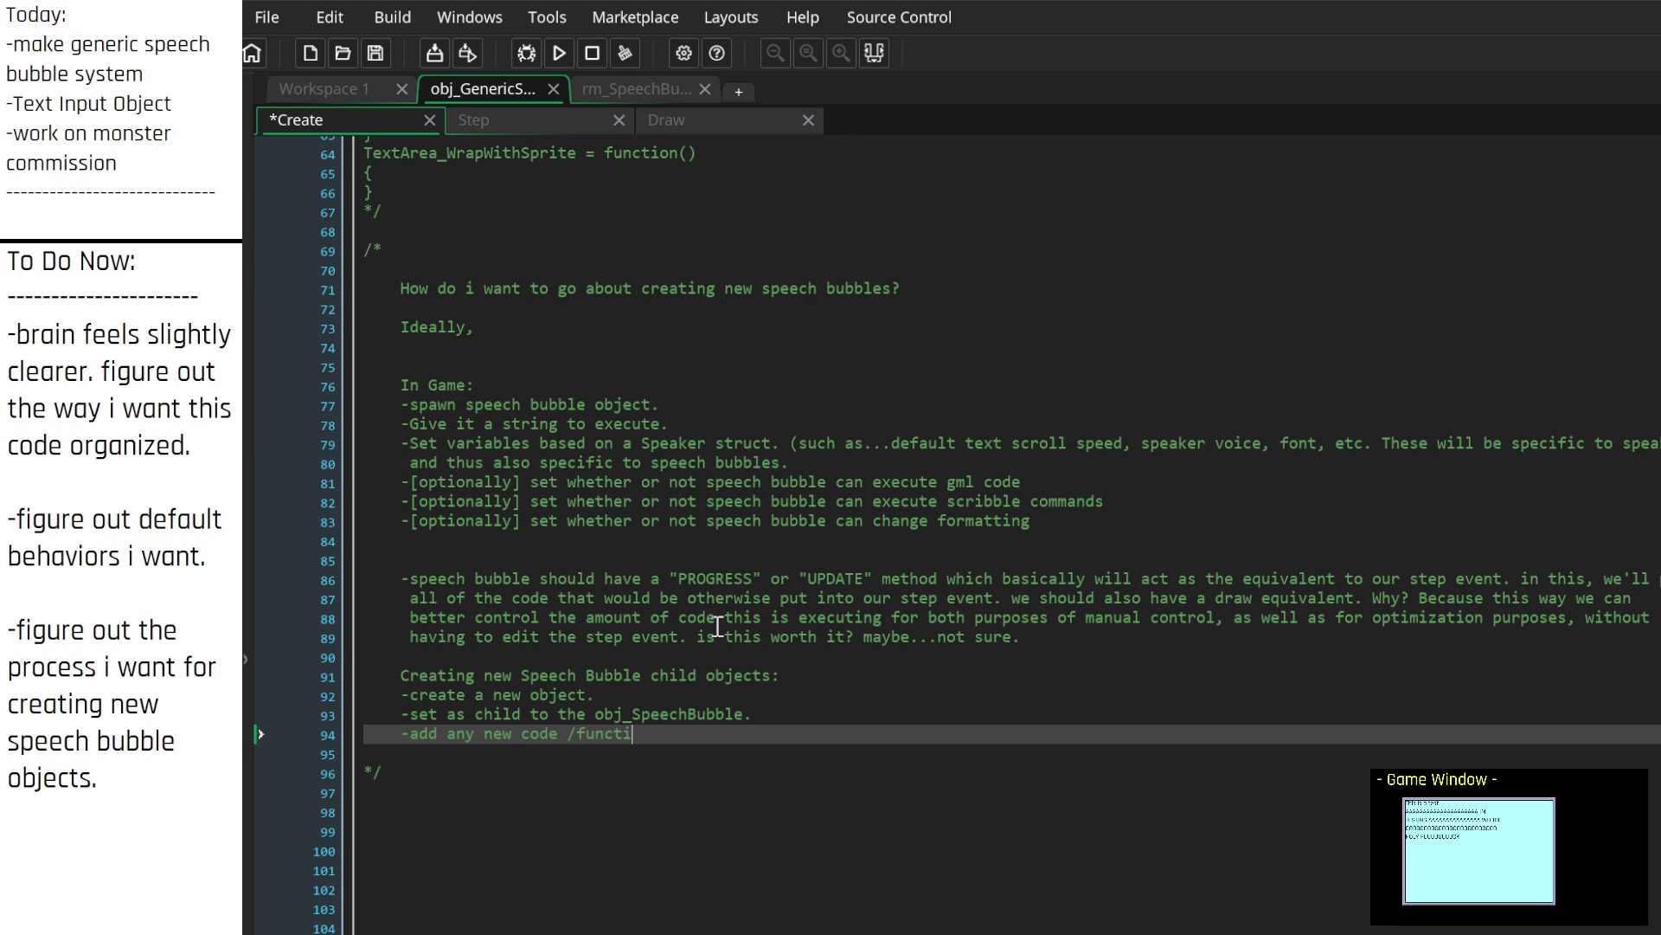
{"action": "type", "text": "onality we want."}
{"action": "key", "text": "Up"}
{"action": "key", "text": "Up"}
{"action": "key", "text": "Up"}
{"action": "key", "text": "Up"}
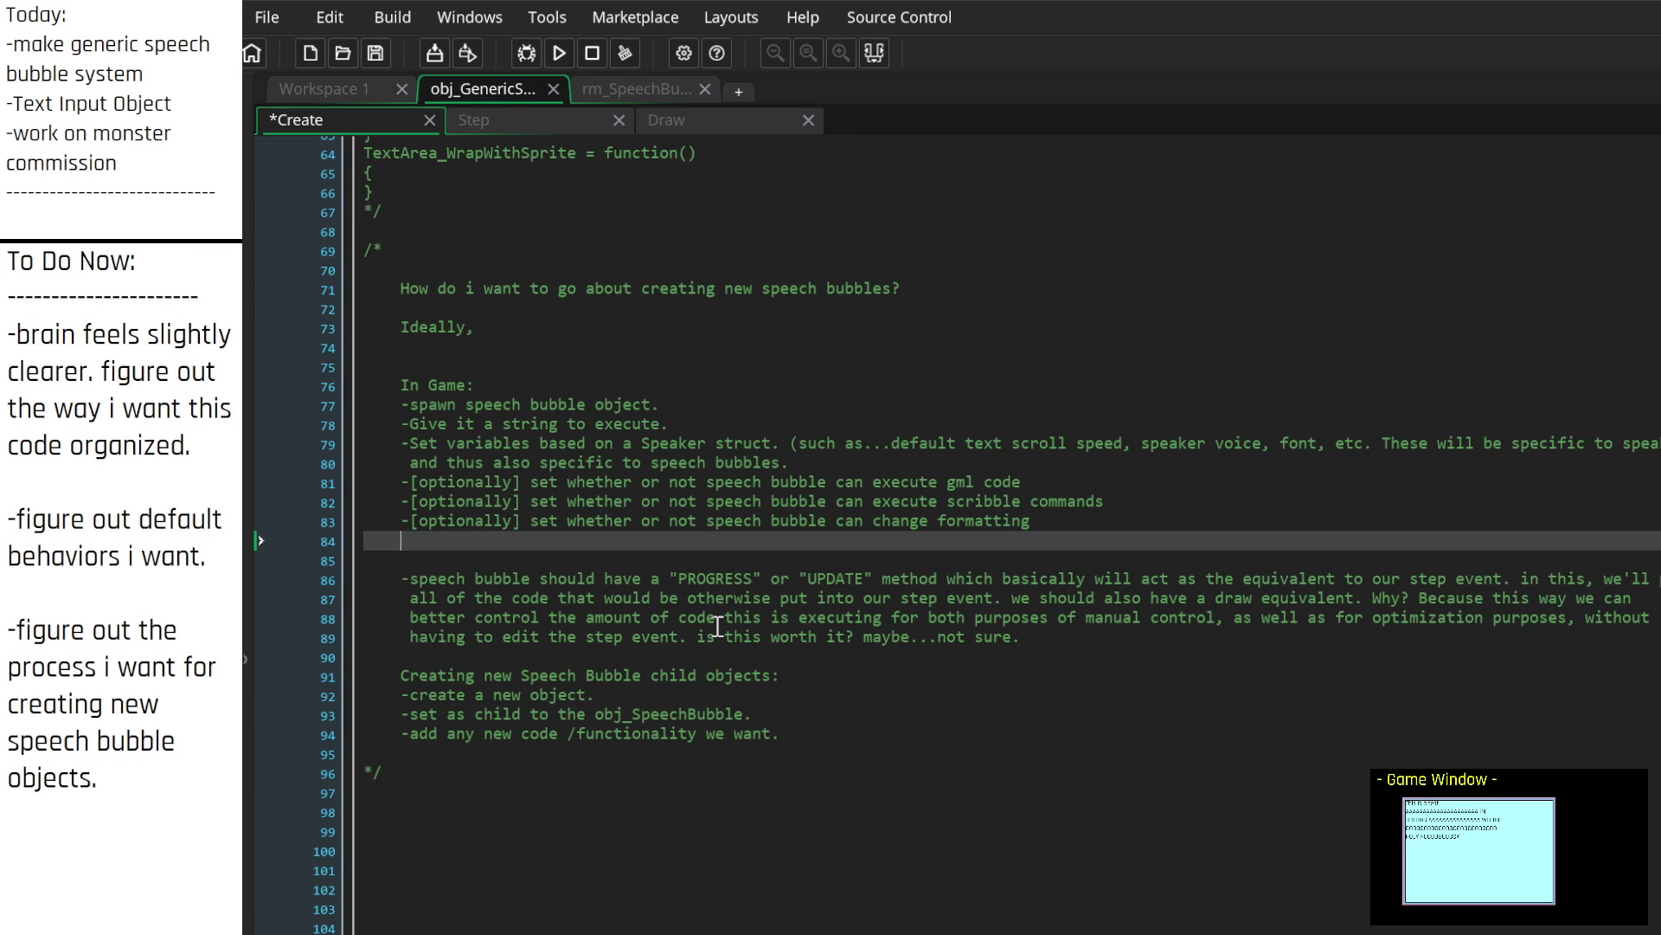
{"action": "scroll", "coordinate": [735, 725], "scroll_direction": "up", "scroll_amount": 3}
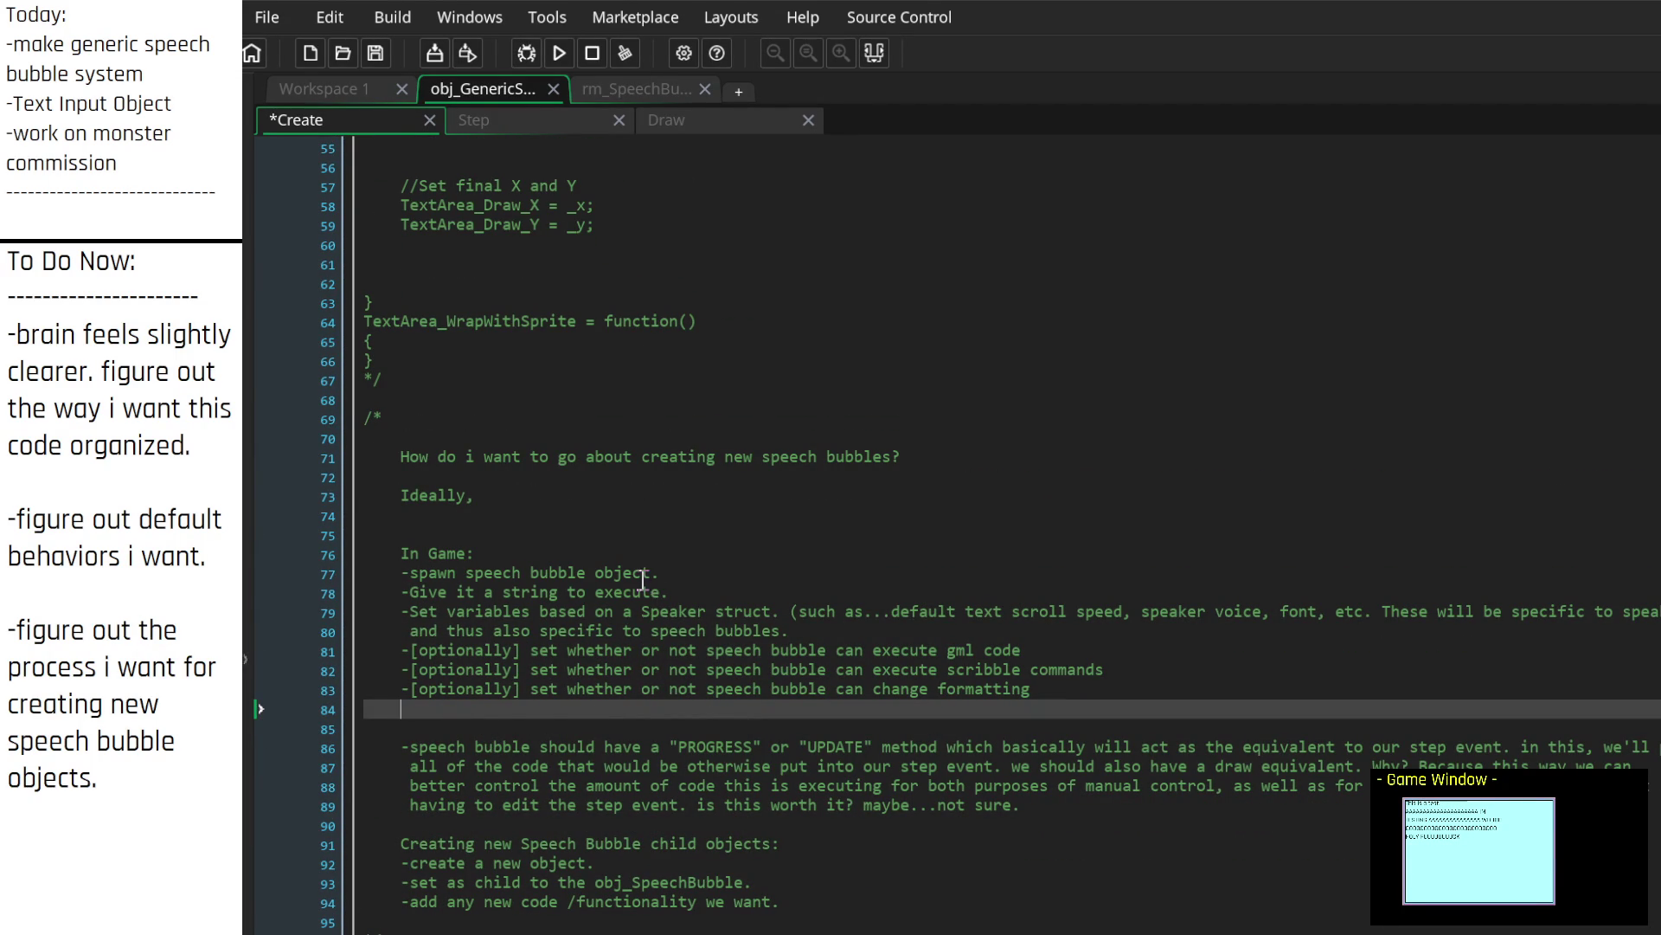
Step: Revisit the string and Speaker struct steps, discarding an unfinished optional tag
{"action": "left_click", "coordinate": [662, 592]}
{"action": "scroll", "coordinate": [704, 643], "scroll_direction": "up", "scroll_amount": 4}
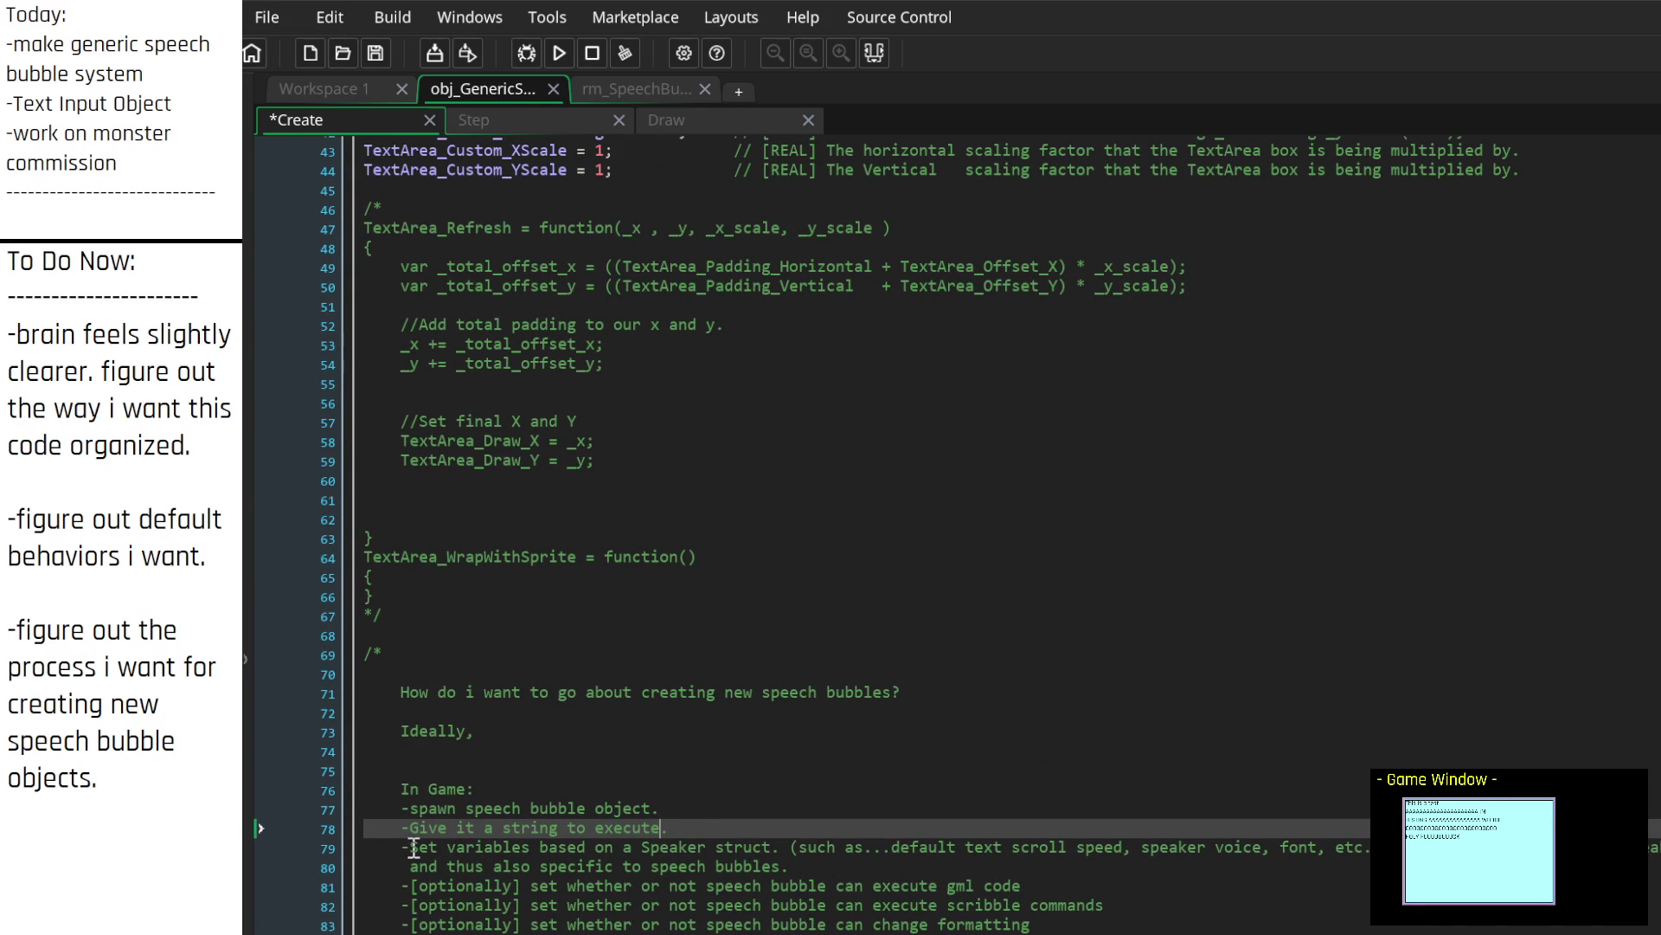
{"action": "left_click", "coordinate": [412, 847]}
{"action": "type", "text": "[]"}
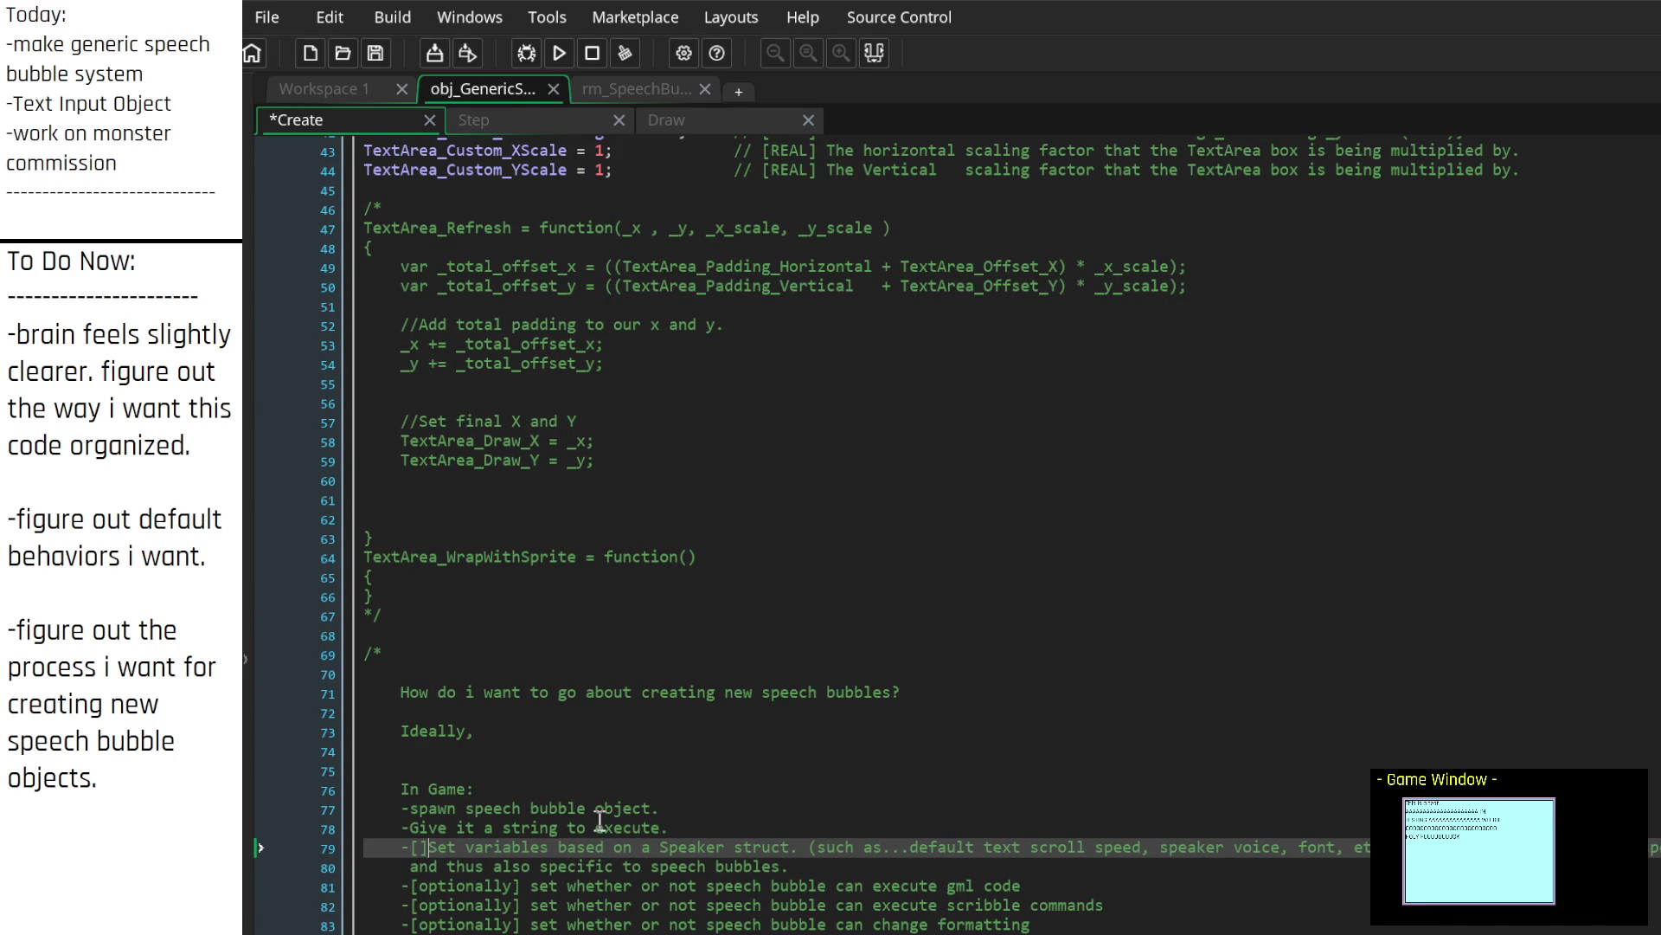
{"action": "type", "text": "OPTIO"}
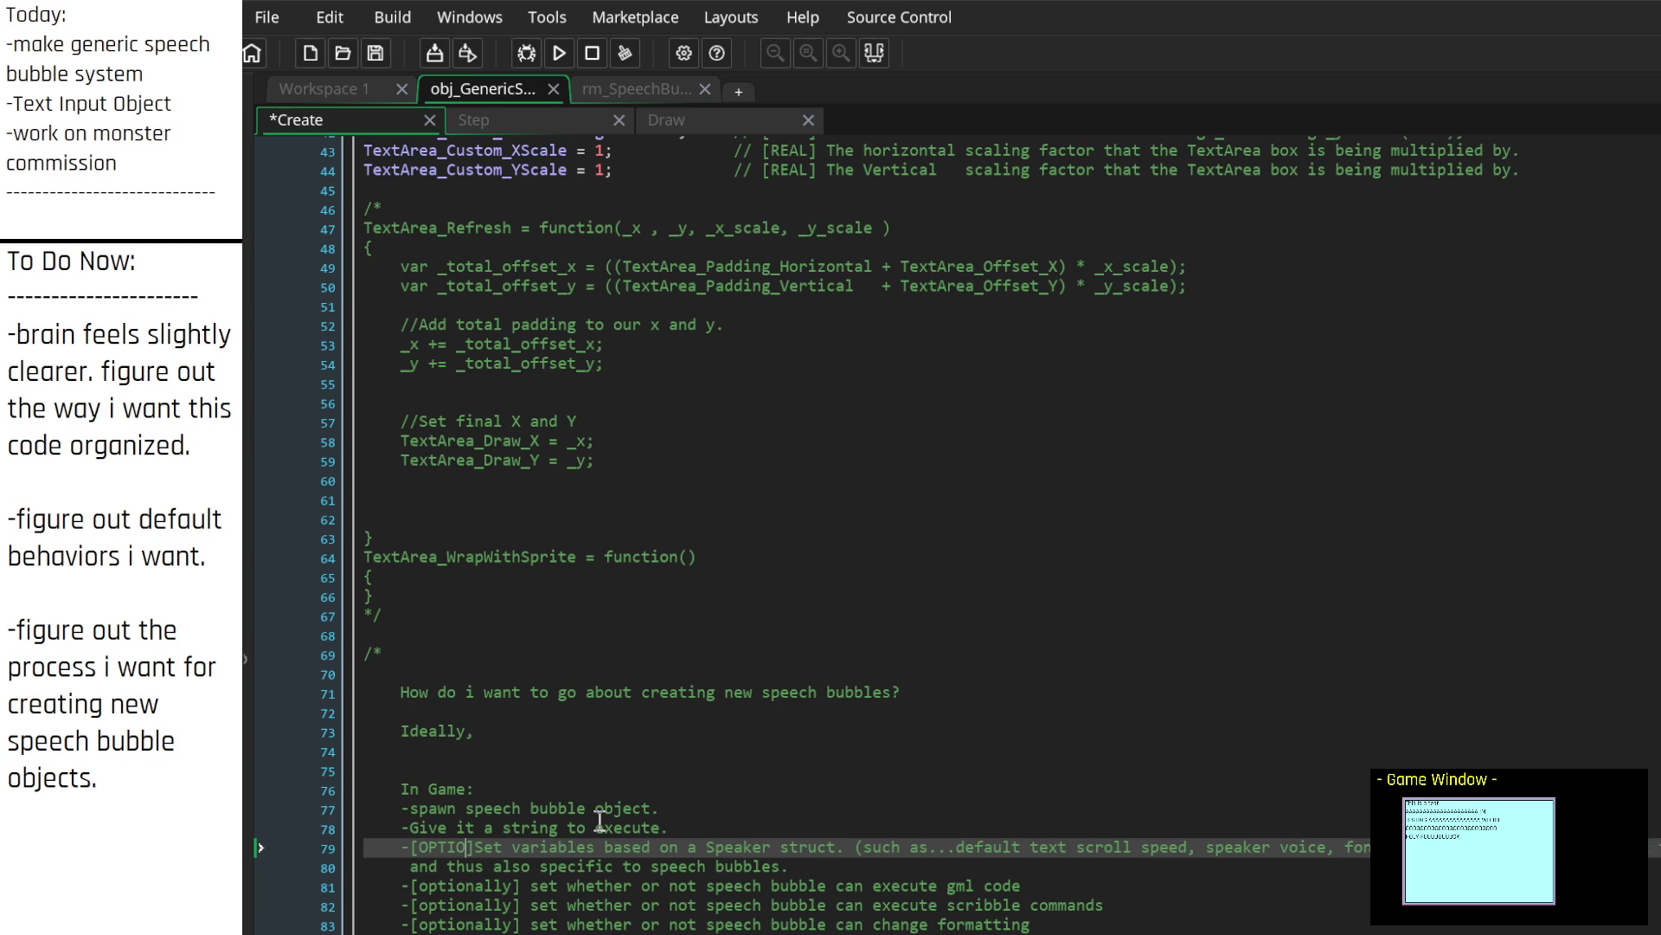
{"action": "key", "text": "BackSpace"}
{"action": "key", "text": "BackSpace"}
{"action": "key", "text": "BackSpace"}
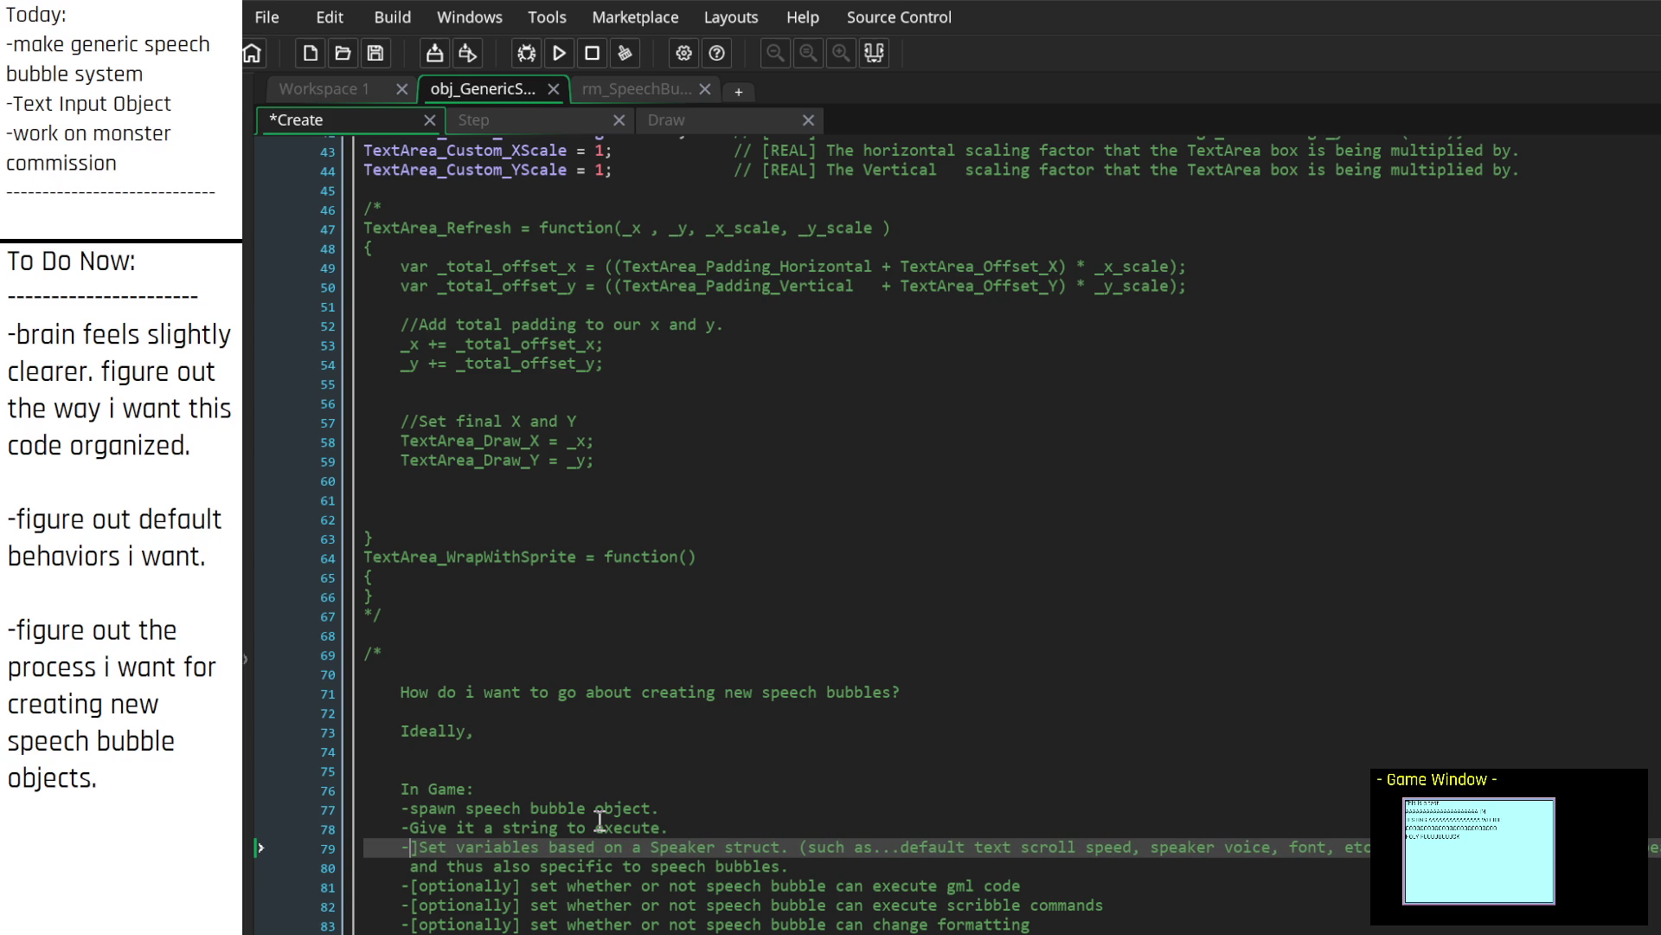
{"action": "key", "text": "Delete"}
{"action": "key", "text": "Down"}
{"action": "key", "text": "Down"}
{"action": "key", "text": "Down"}
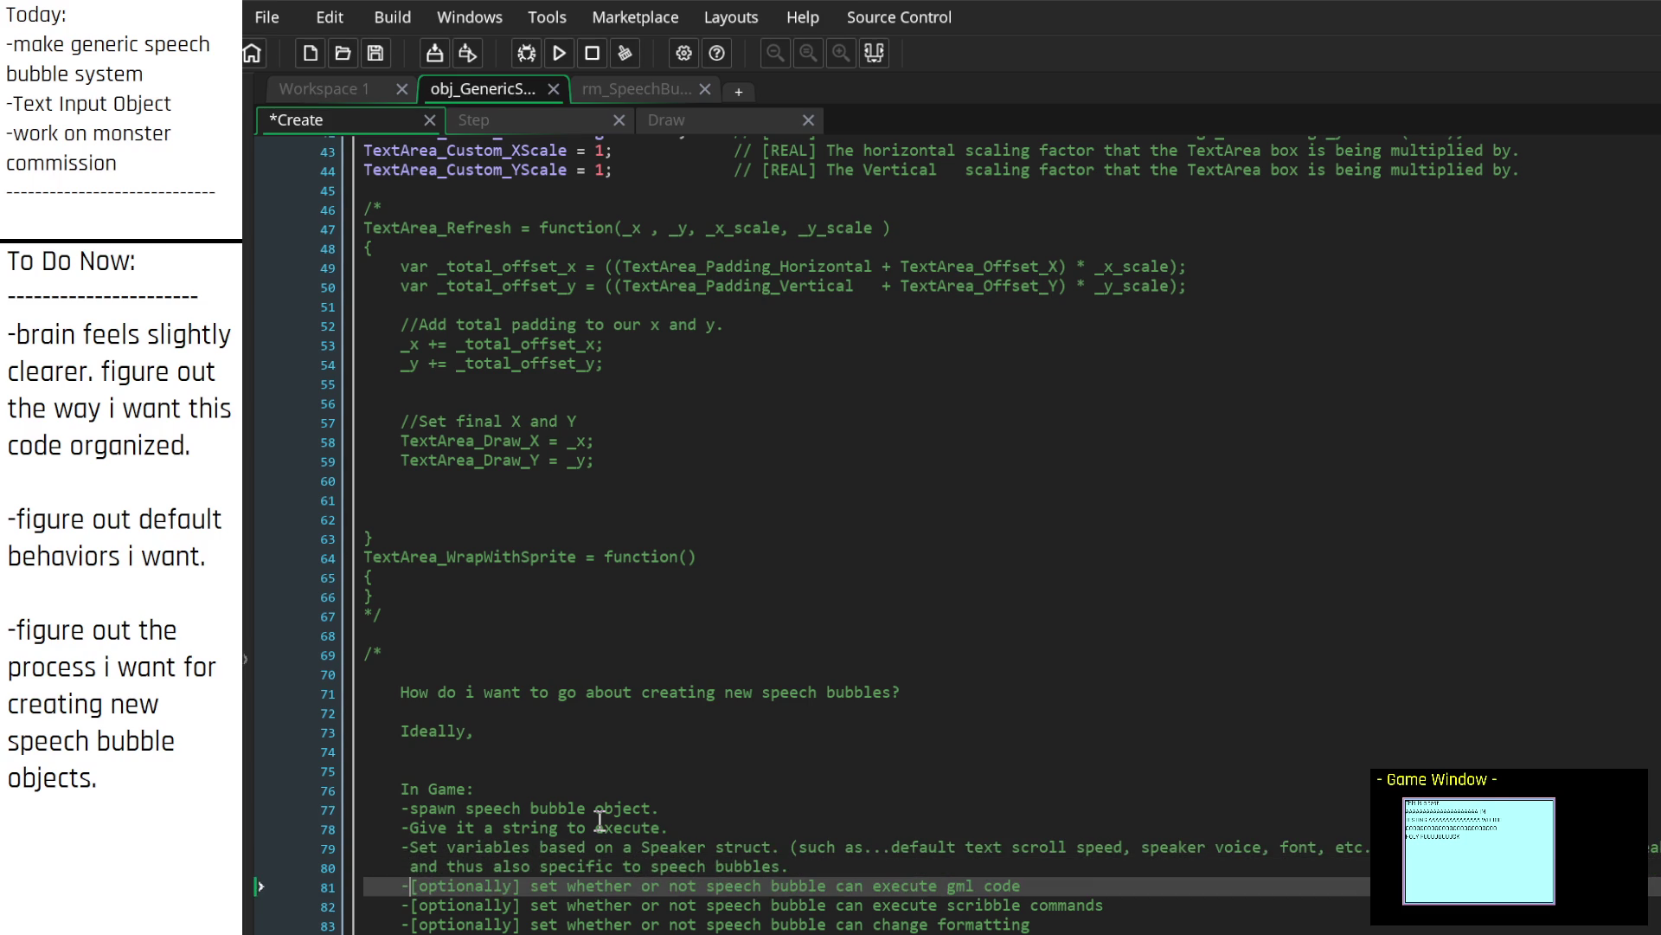
{"action": "key", "text": "Up"}
{"action": "key", "text": "Up"}
{"action": "key", "text": "Up"}
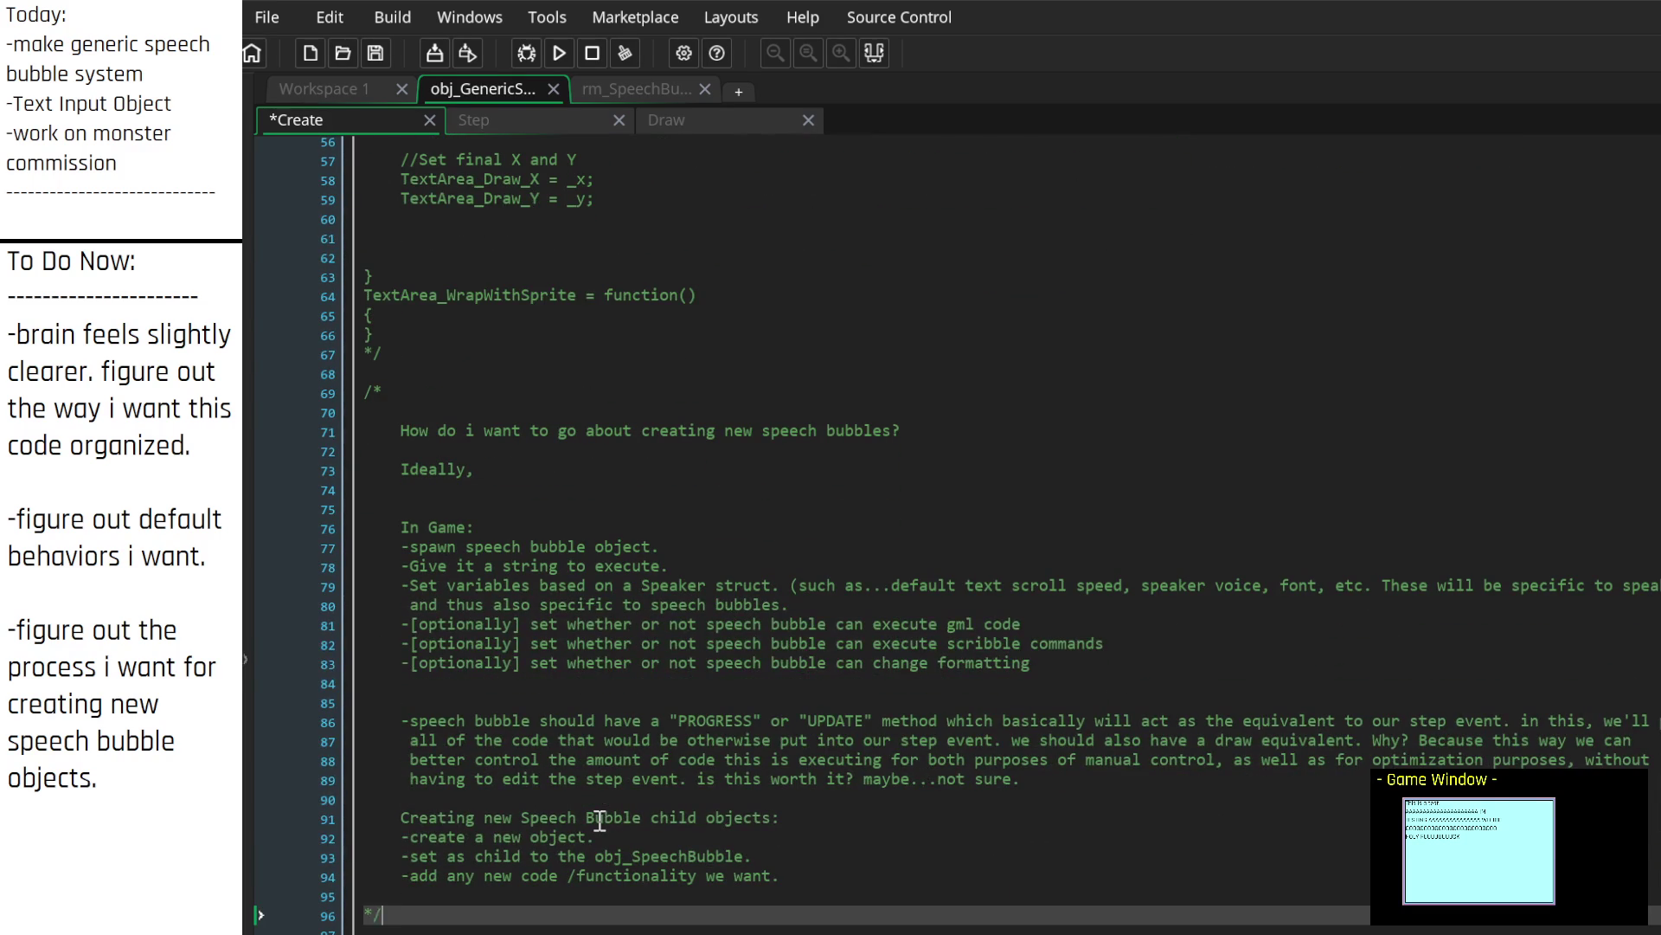
{"action": "key", "text": "Up"}
{"action": "key", "text": "Up"}
{"action": "key", "text": "Up"}
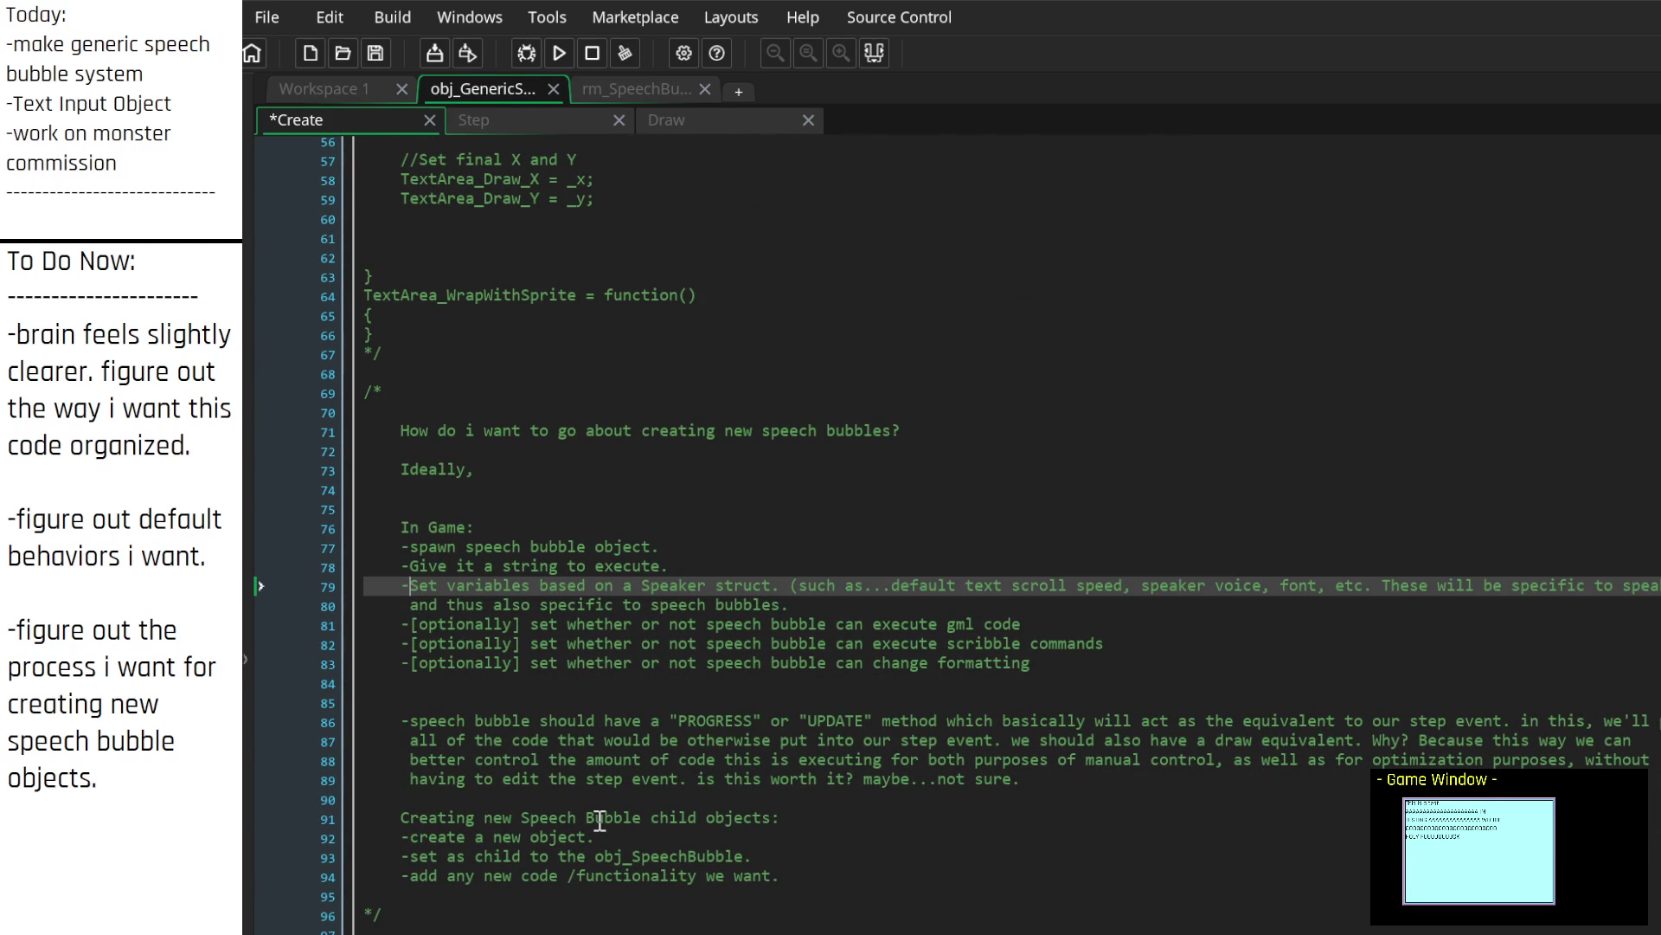
{"action": "key", "text": "Up"}
{"action": "key", "text": "Right"}
{"action": "key", "text": "Down"}
{"action": "key", "text": "Down"}
{"action": "key", "text": "Down"}
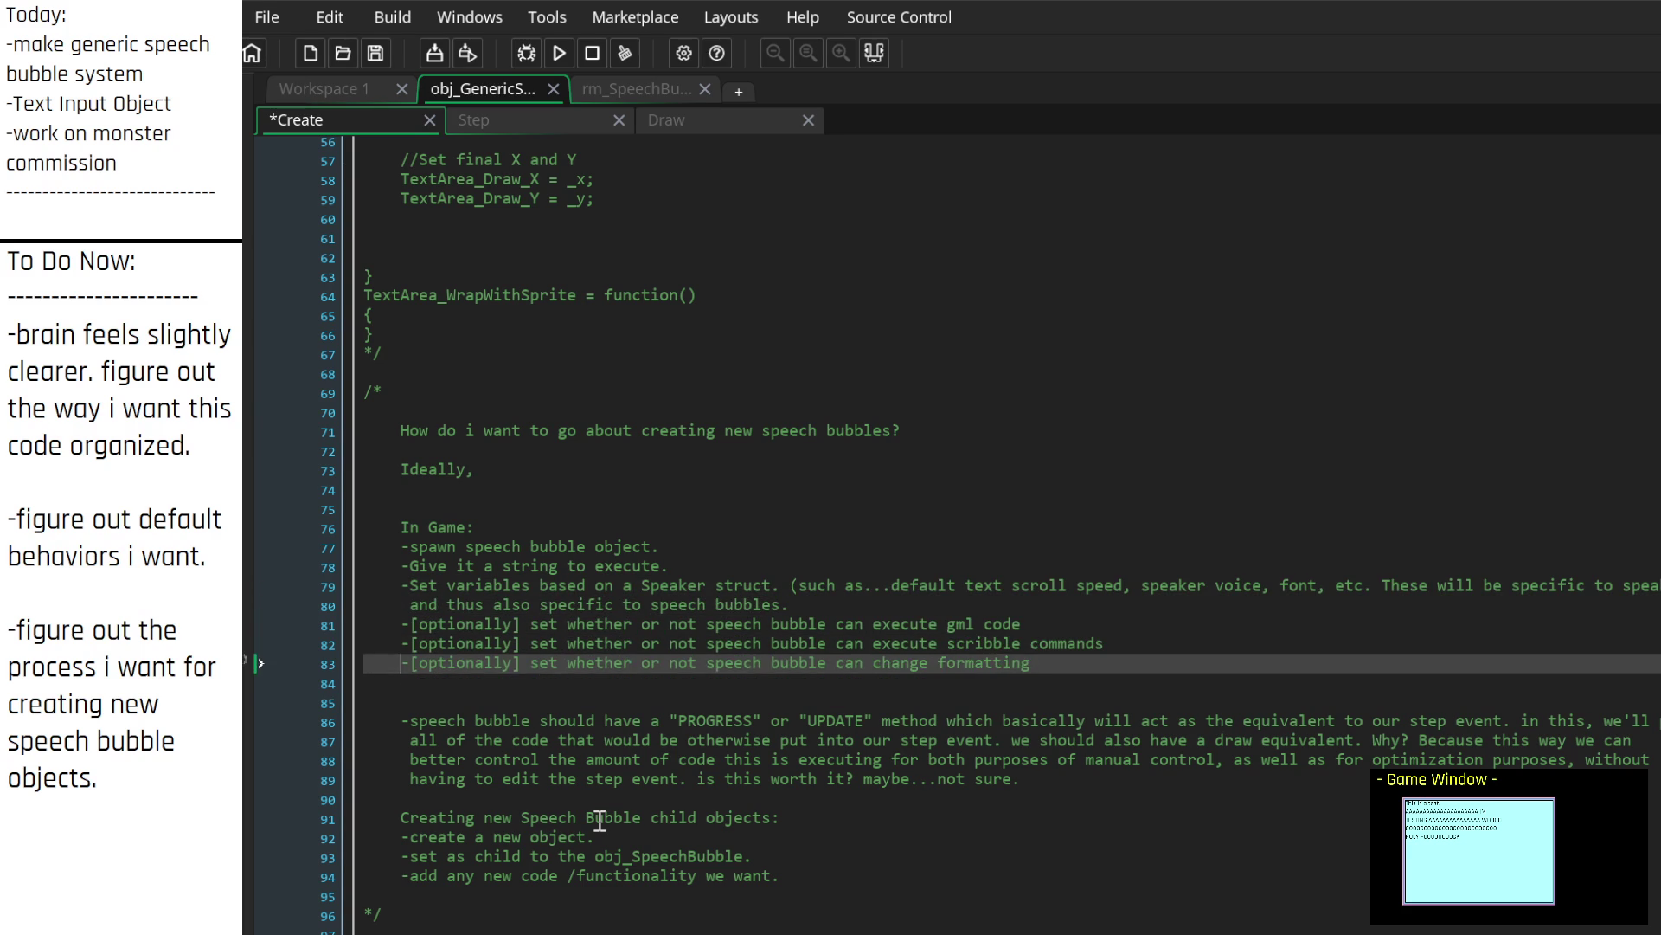
Step: Start the note 'When we spawn a speech bubble object, we' and create a new script asset
{"action": "key", "text": "Return"}
{"action": "key", "text": "Return"}
{"action": "key", "text": "Up"}
{"action": "key", "text": "Up"}
{"action": "key", "text": "Down"}
{"action": "key", "text": "Return"}
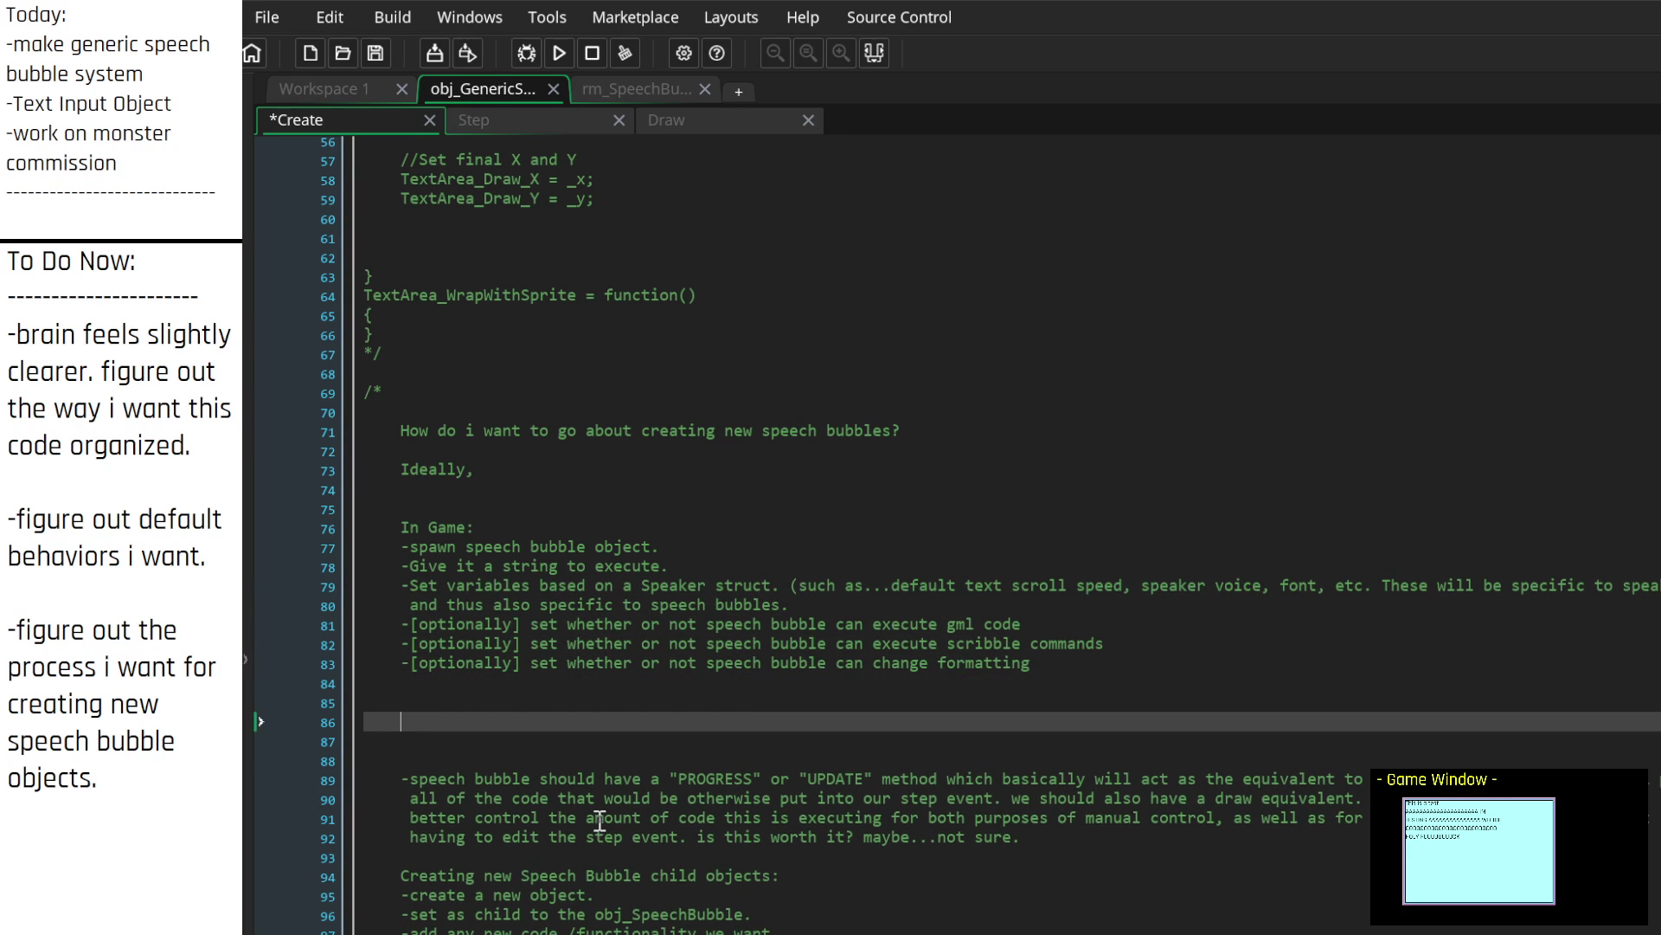
{"action": "key", "text": "Return"}
{"action": "key", "text": "Return"}
{"action": "key", "text": "Up"}
{"action": "key", "text": "Up"}
{"action": "key", "text": "Up"}
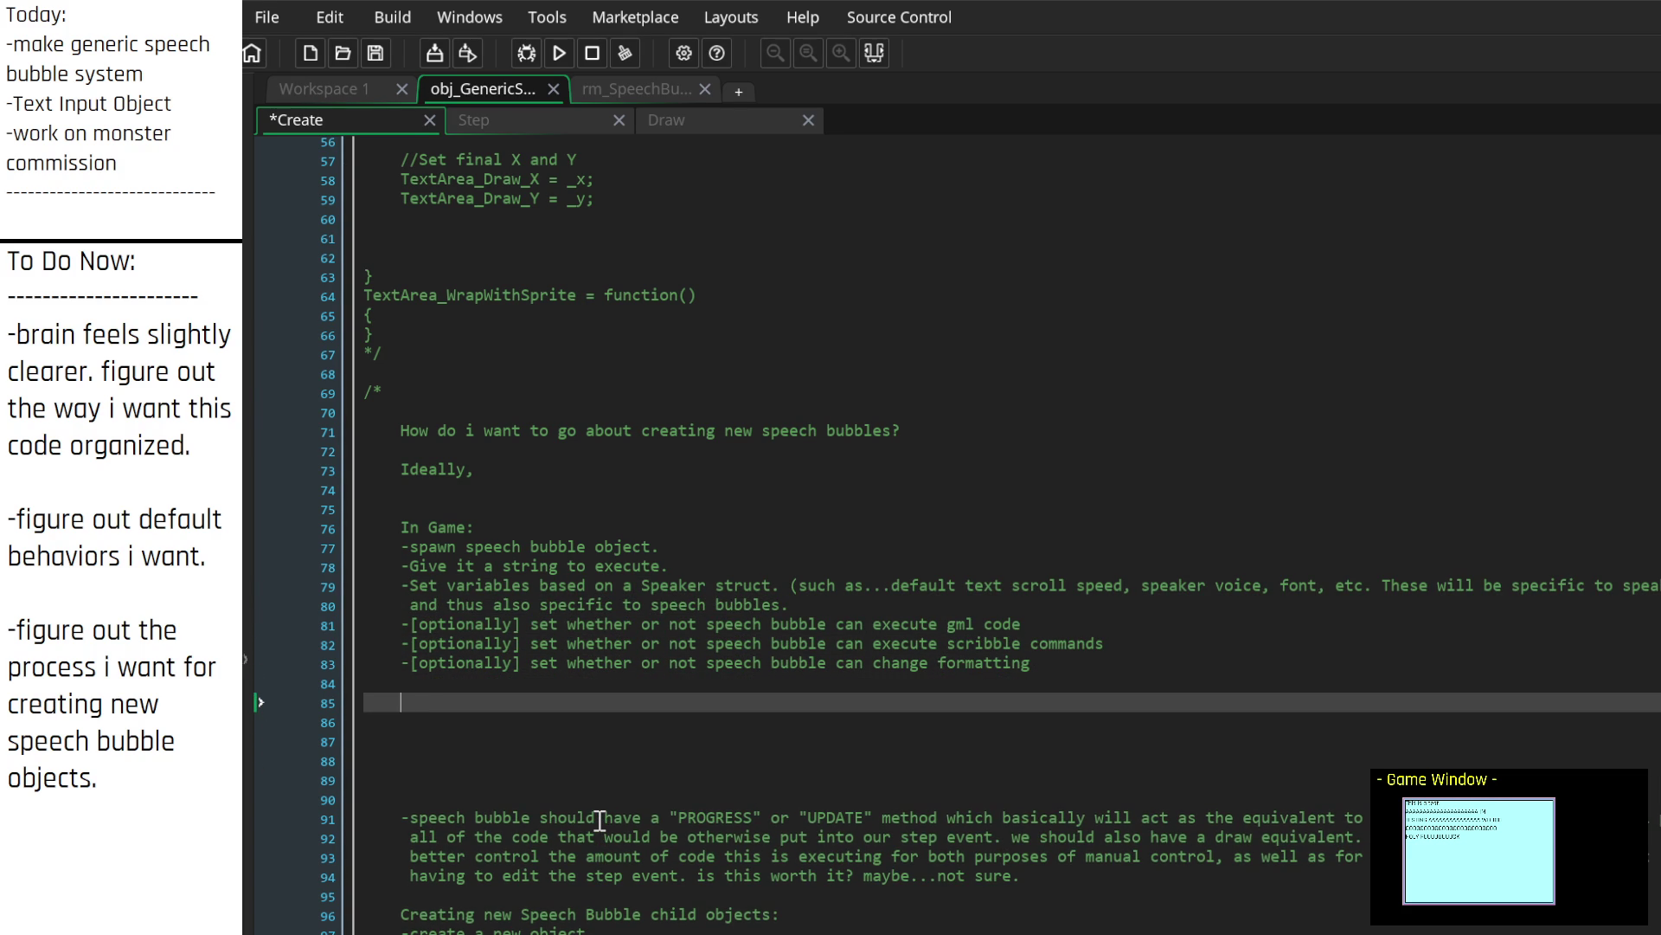
{"action": "type", "text": "When we spawn a "}
{"action": "type", "text": "speech bubble,"}
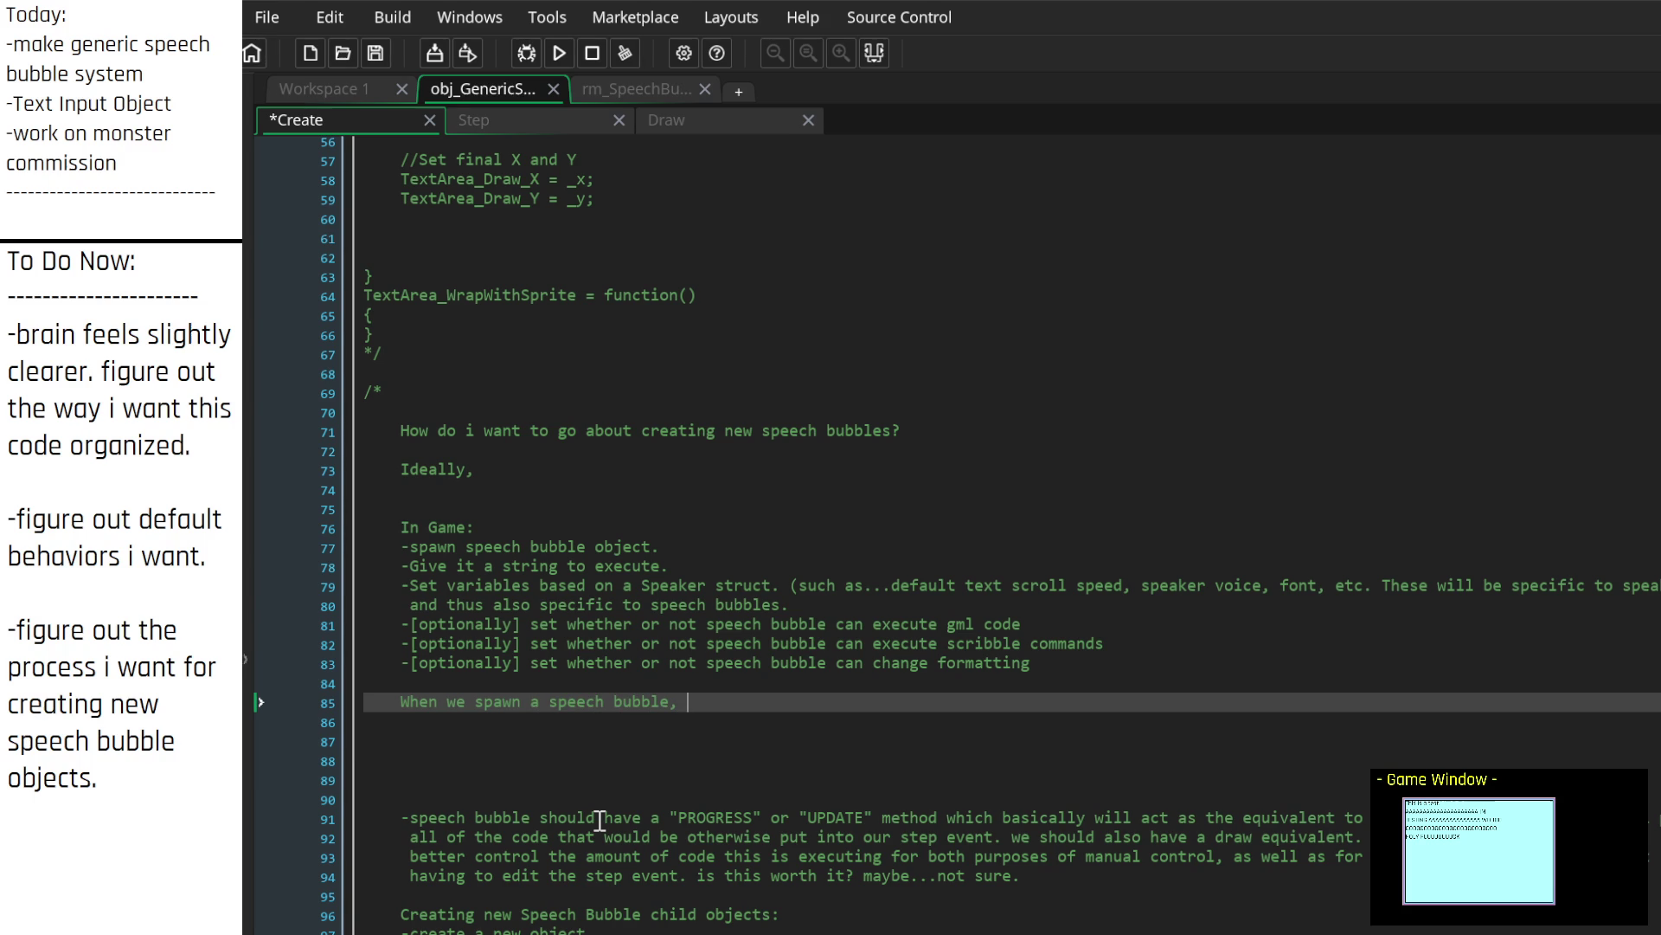
{"action": "key", "text": "BackSpace"}
{"action": "type", "text": "object, we"}
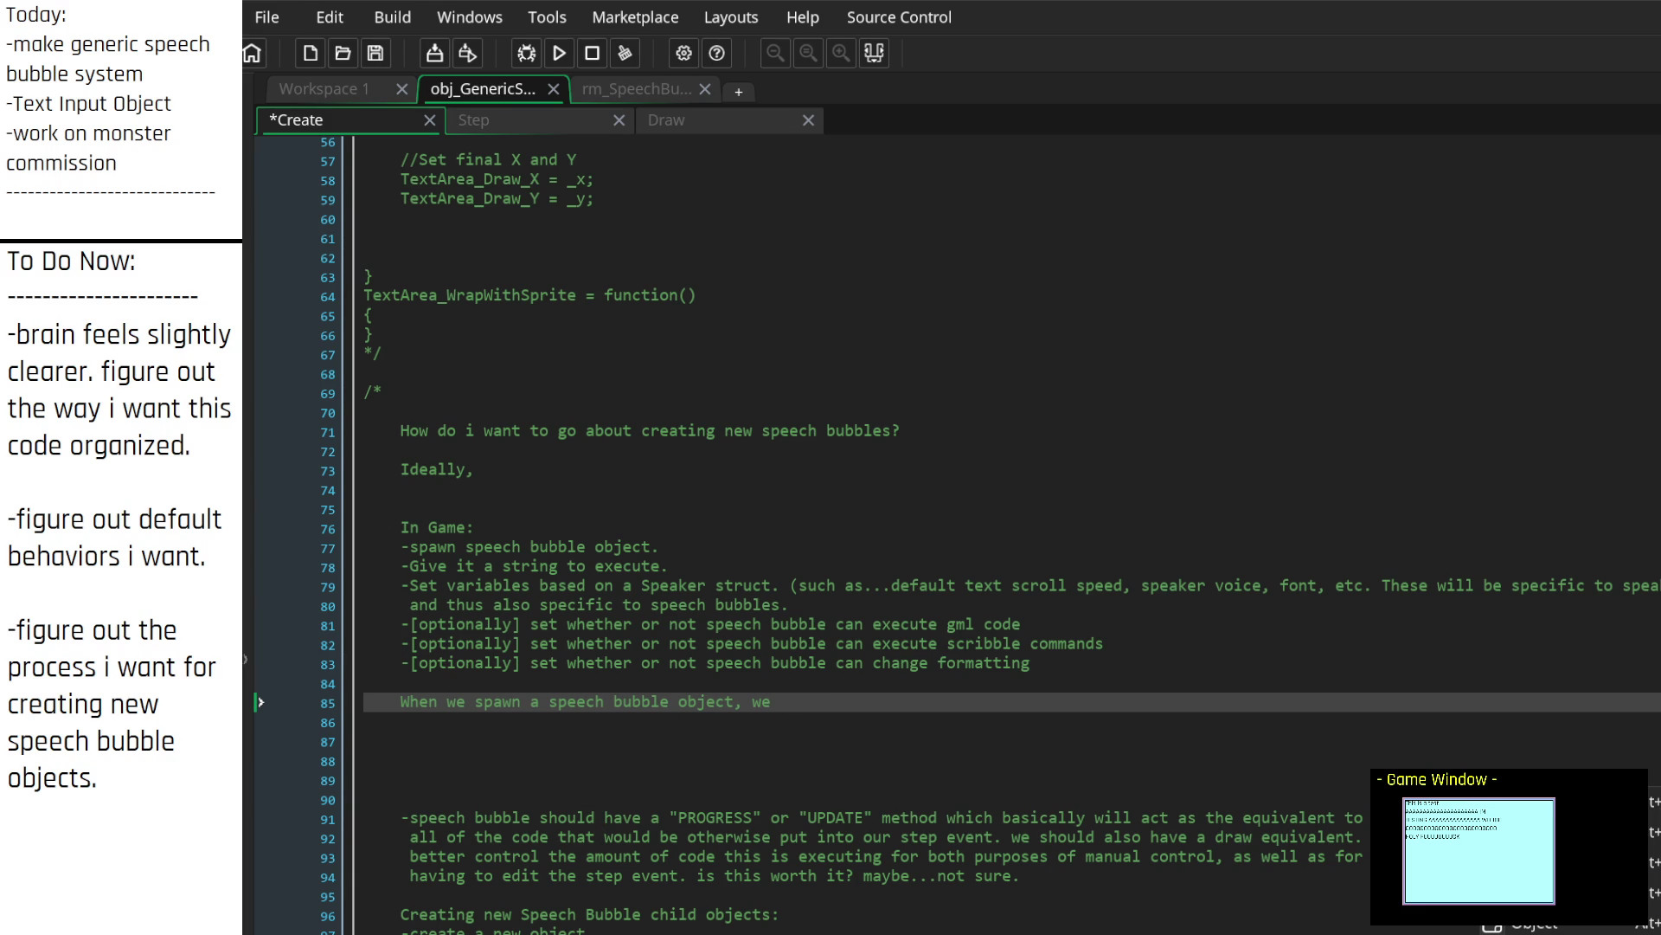
{"action": "key", "text": "alt+c"}
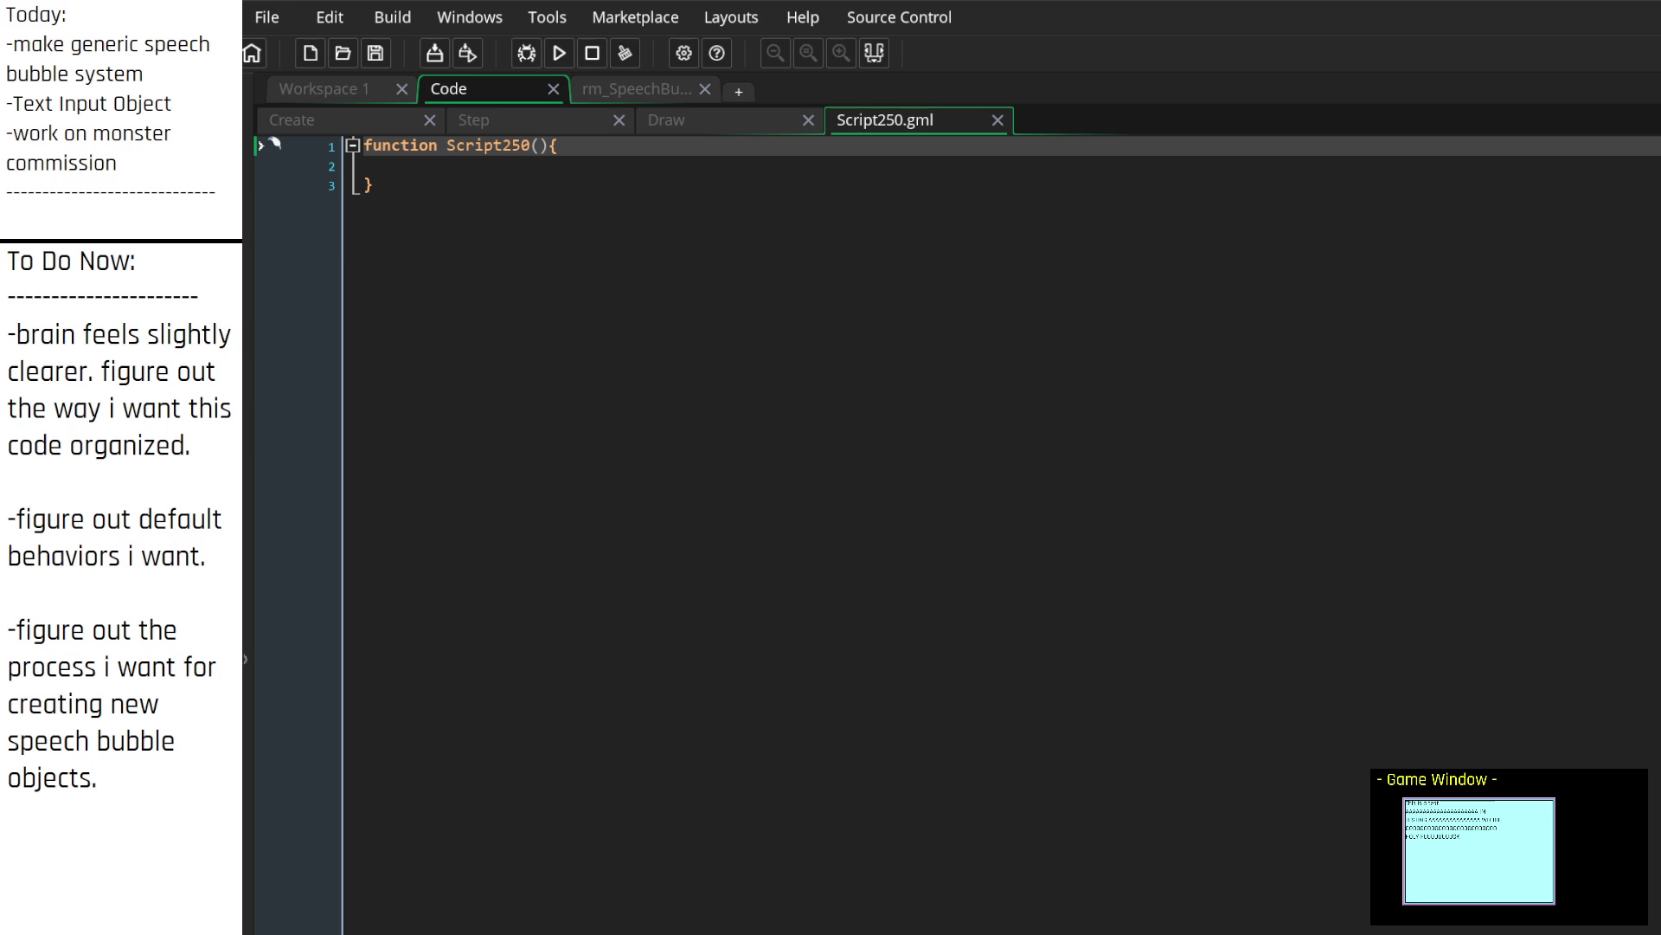
Step: Name the script LySpeak and replace its code with a /* */ comment titled 'LySpeak.'
{"action": "left_click", "coordinate": [1072, 240]}
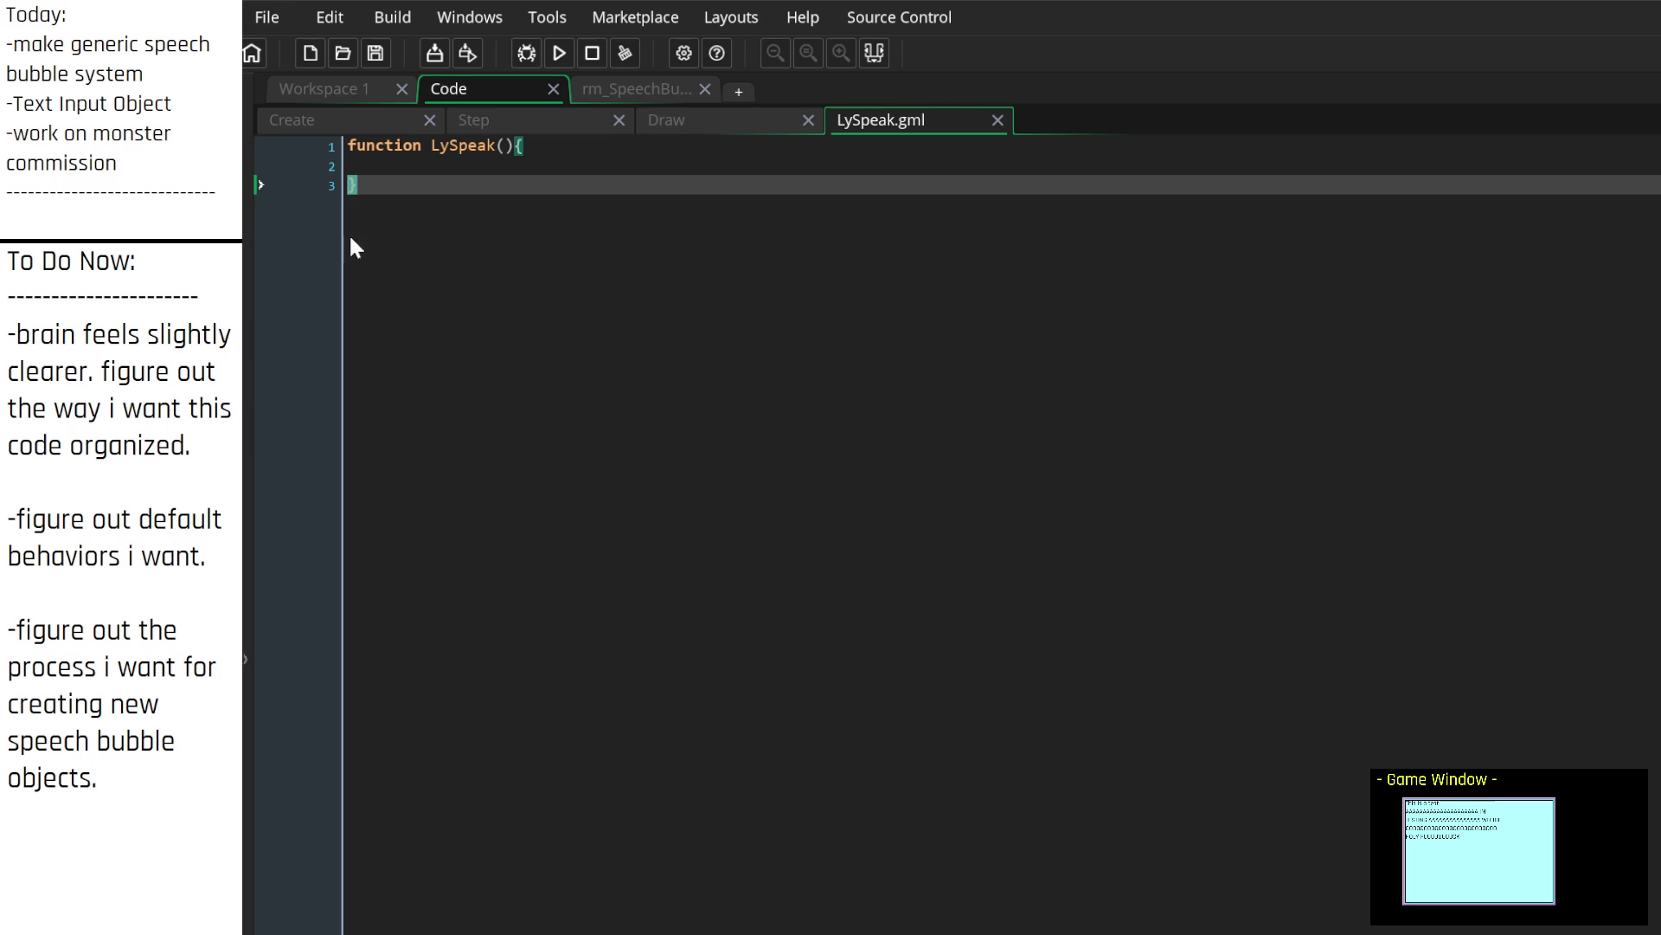
{"action": "left_click_drag", "start_coordinate": [460, 205], "coordinate": [275, 144]}
{"action": "key", "text": "BackSpace"}
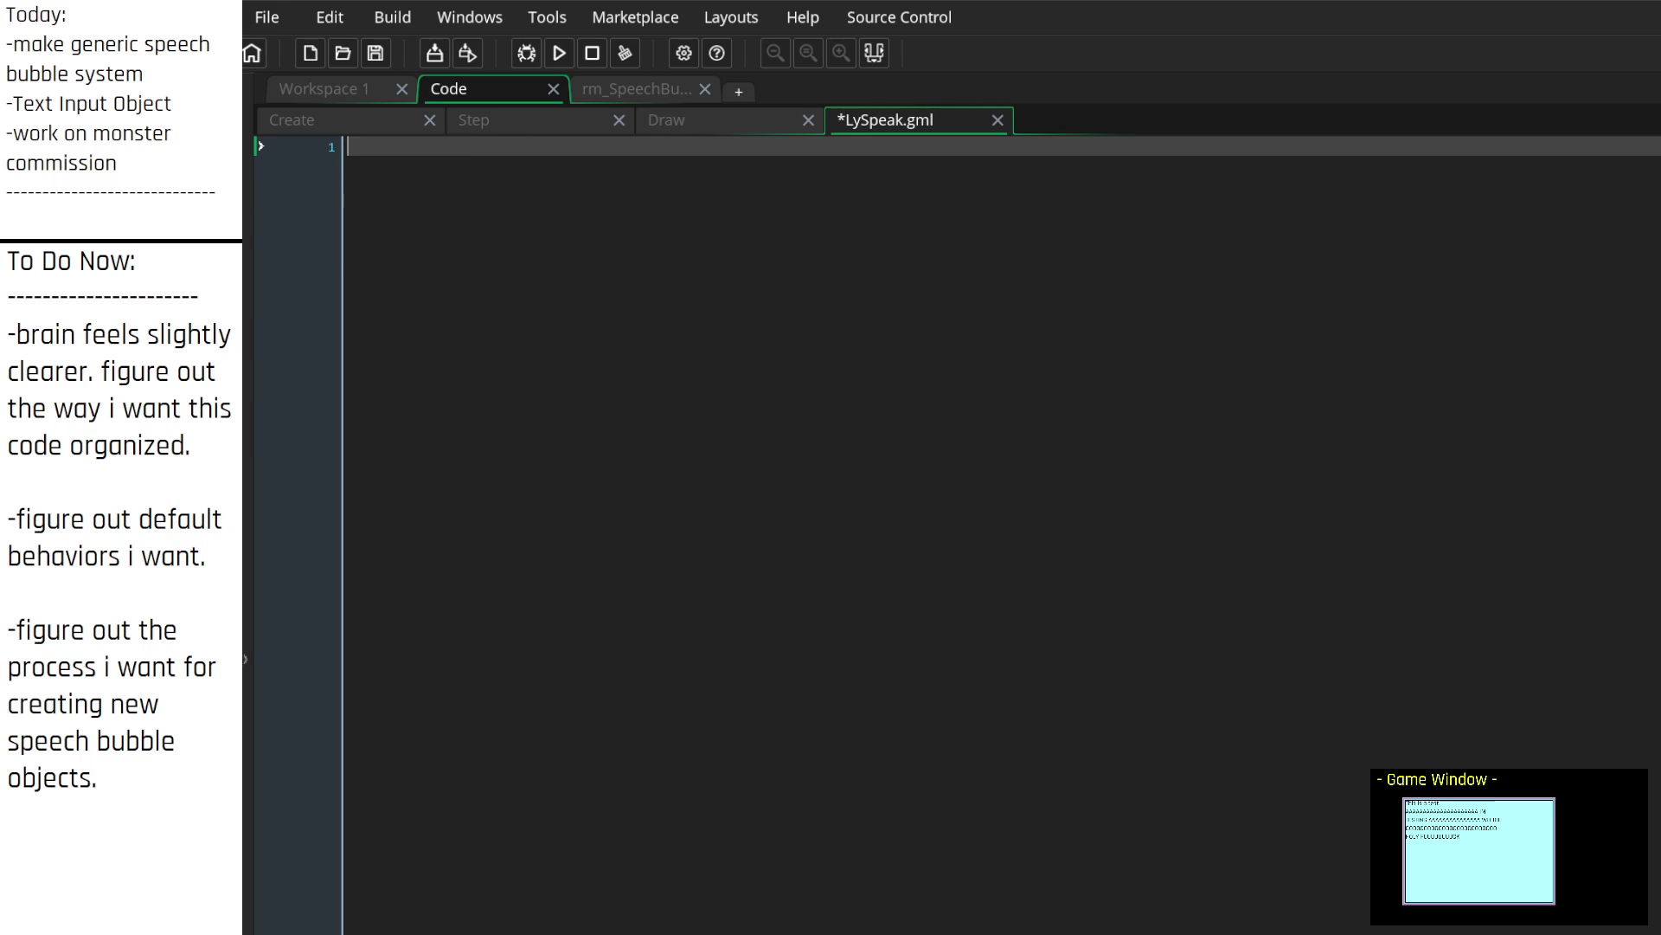
{"action": "type", "text": "/*"}
{"action": "key", "text": "Return"}
{"action": "key", "text": "Return"}
{"action": "type", "text": "*/"}
{"action": "key", "text": "Up"}
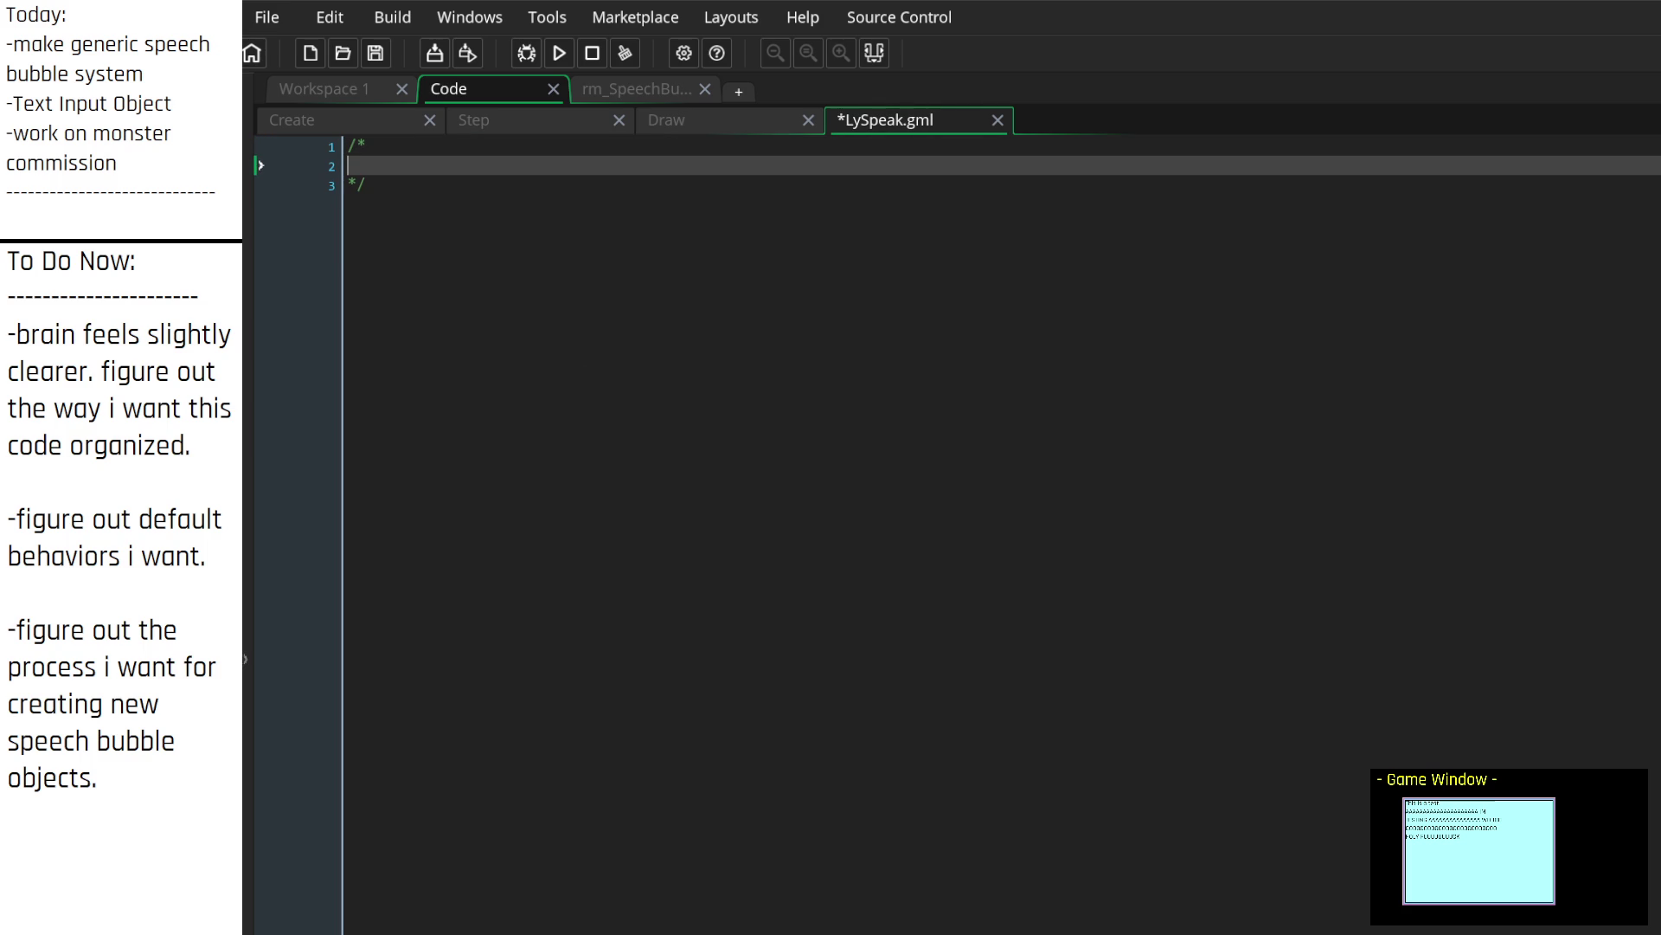
{"action": "type", "text": "LySpeaki"}
{"action": "key", "text": "BackSpace"}
{"action": "type", "text": "."}
{"action": "key", "text": "Return"}
{"action": "key", "text": "Return"}
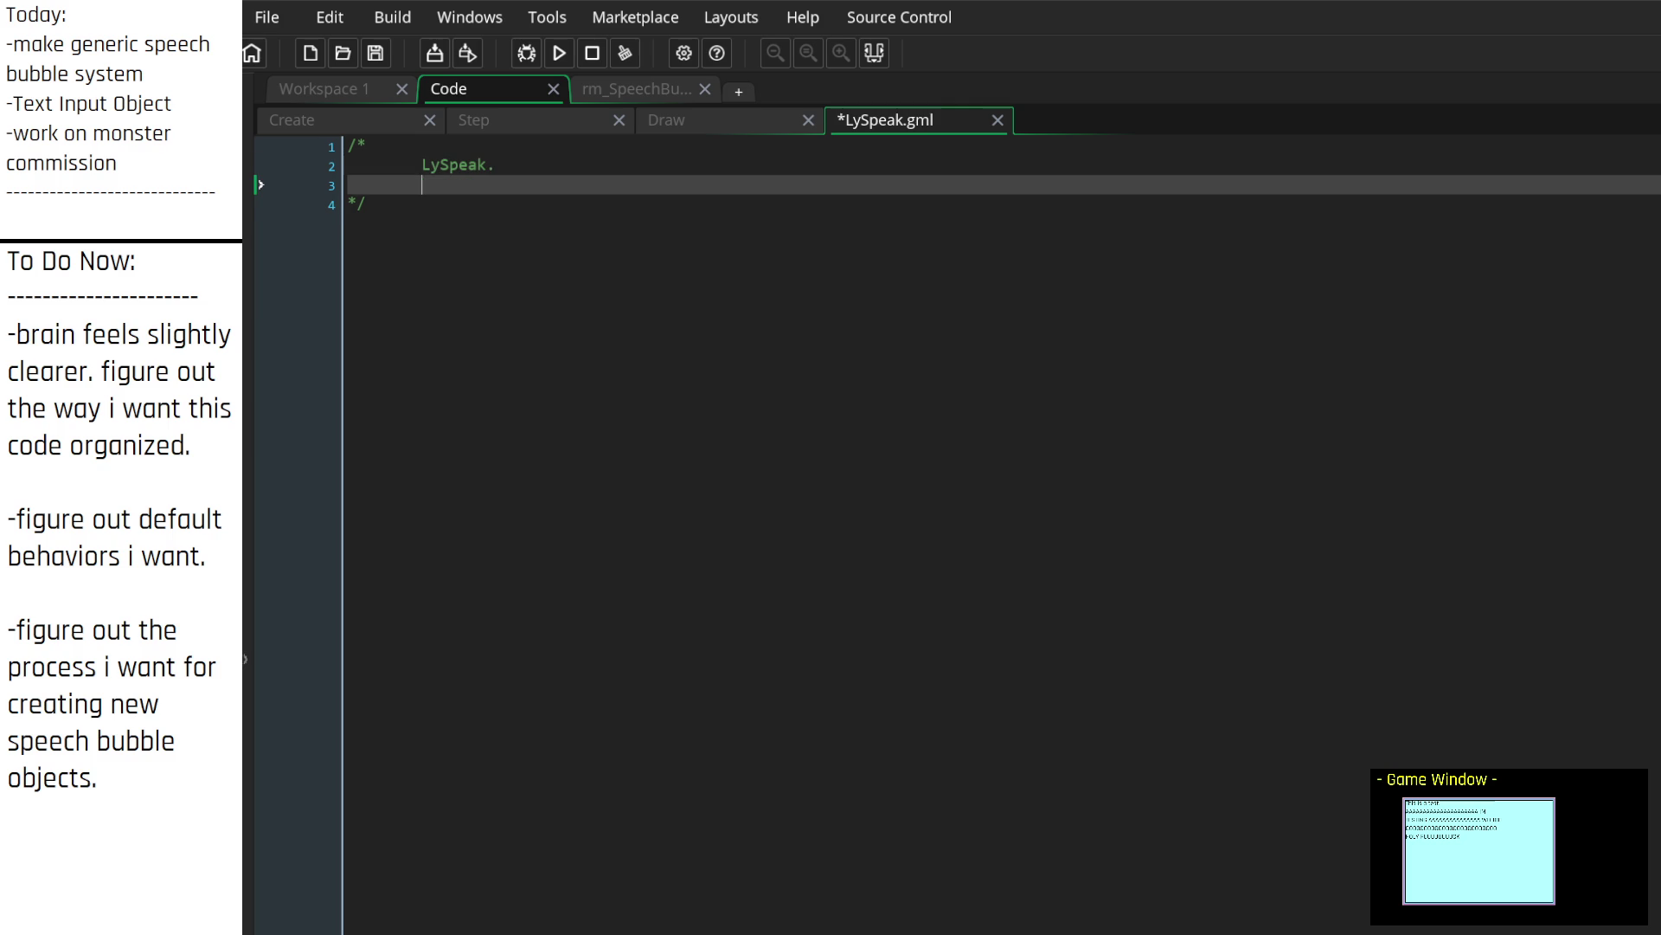
Step: Add the description 'Generic Speech Bubble system for using / displaying scribble text.'
{"action": "type", "text": "Ge"}
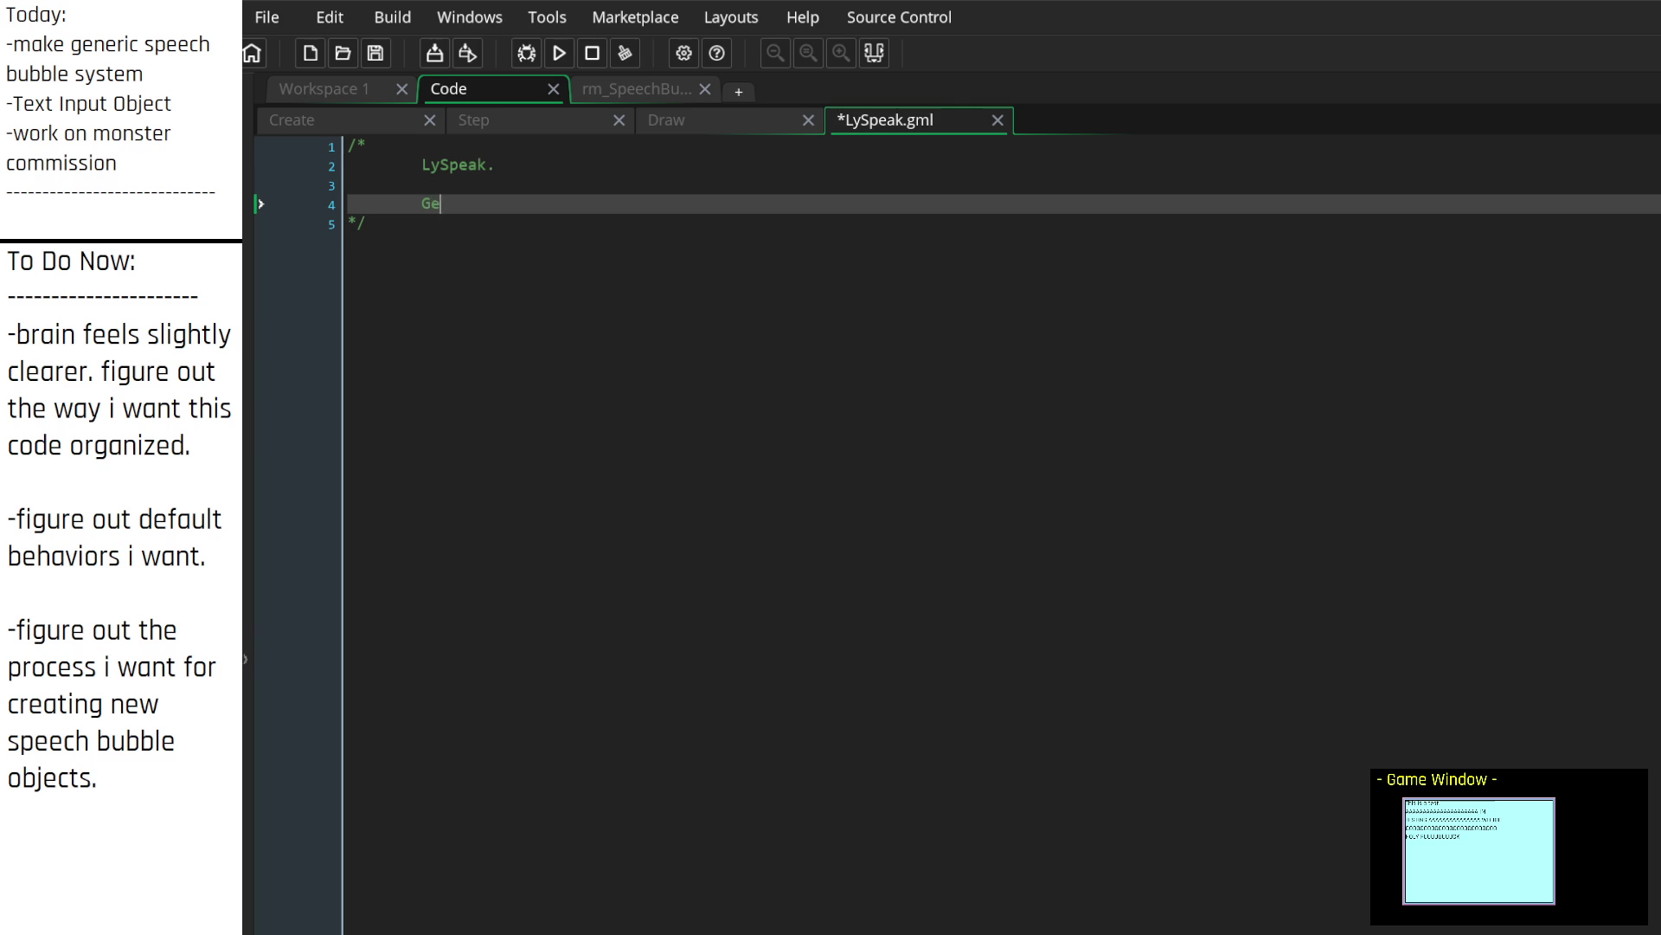
{"action": "type", "text": "neric Speech bubb"}
{"action": "key", "text": "BackSpace"}
{"action": "key", "text": "BackSpace"}
{"action": "key", "text": "BackSpace"}
{"action": "key", "text": "BackSpace"}
{"action": "type", "text": "Bubble syste"}
{"action": "type", "text": "m for"}
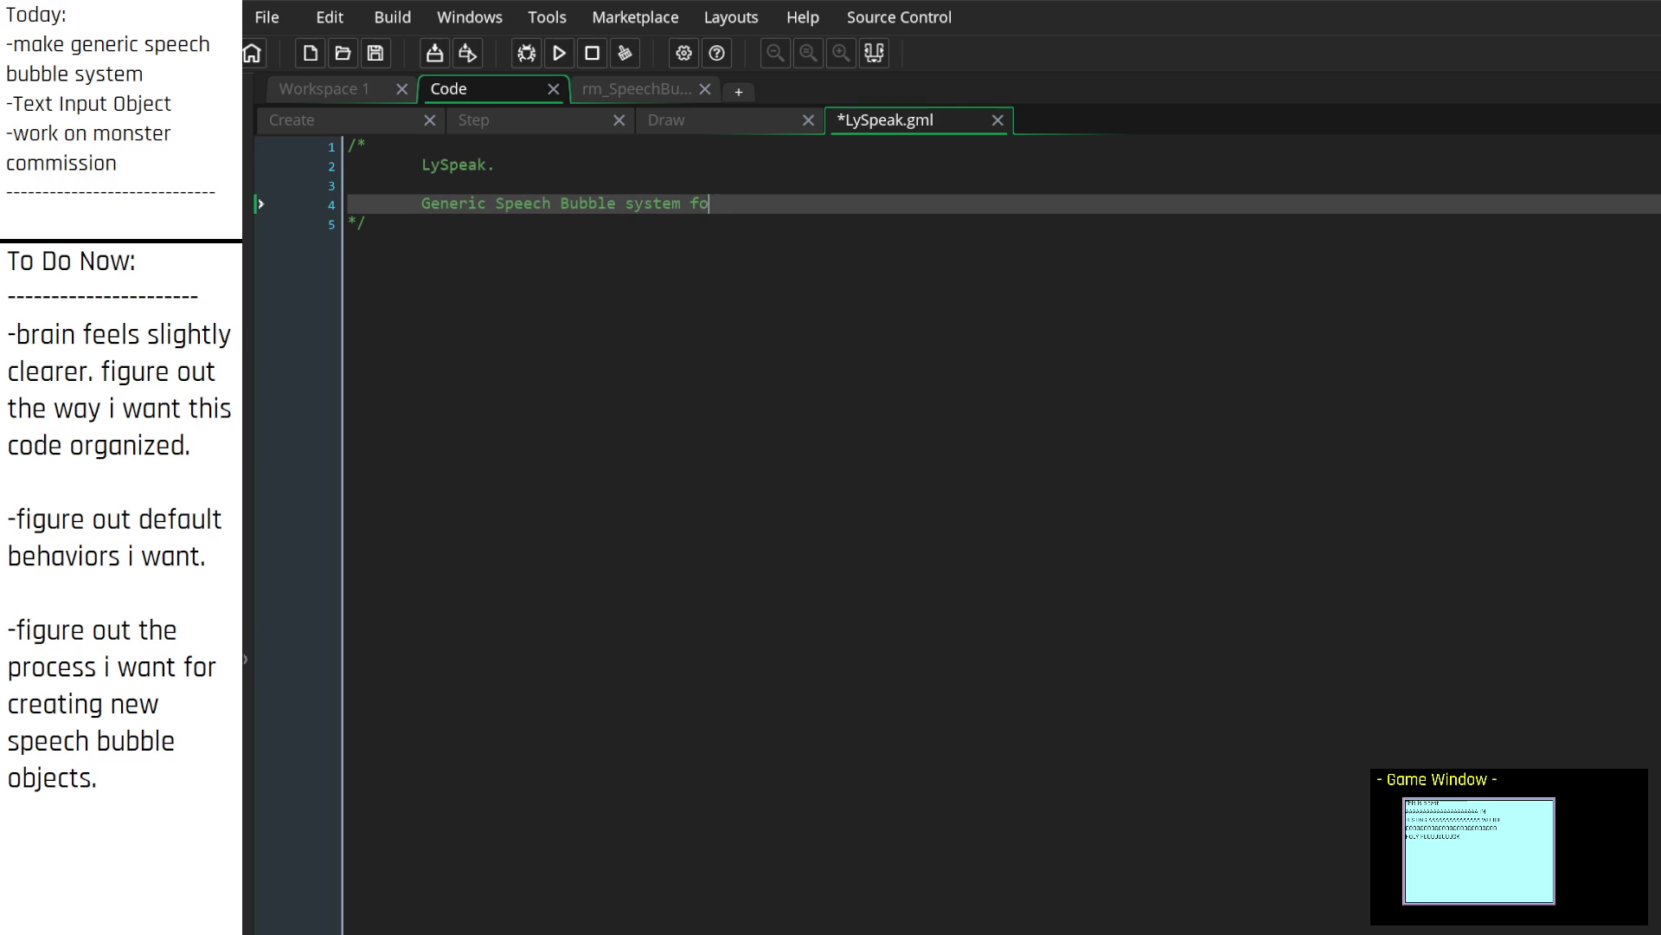
{"action": "left_click", "coordinate": [421, 184]}
{"action": "left_click", "coordinate": [691, 203]}
{"action": "key", "text": "shift+Tab"}
{"action": "type", "text": "using scrib"}
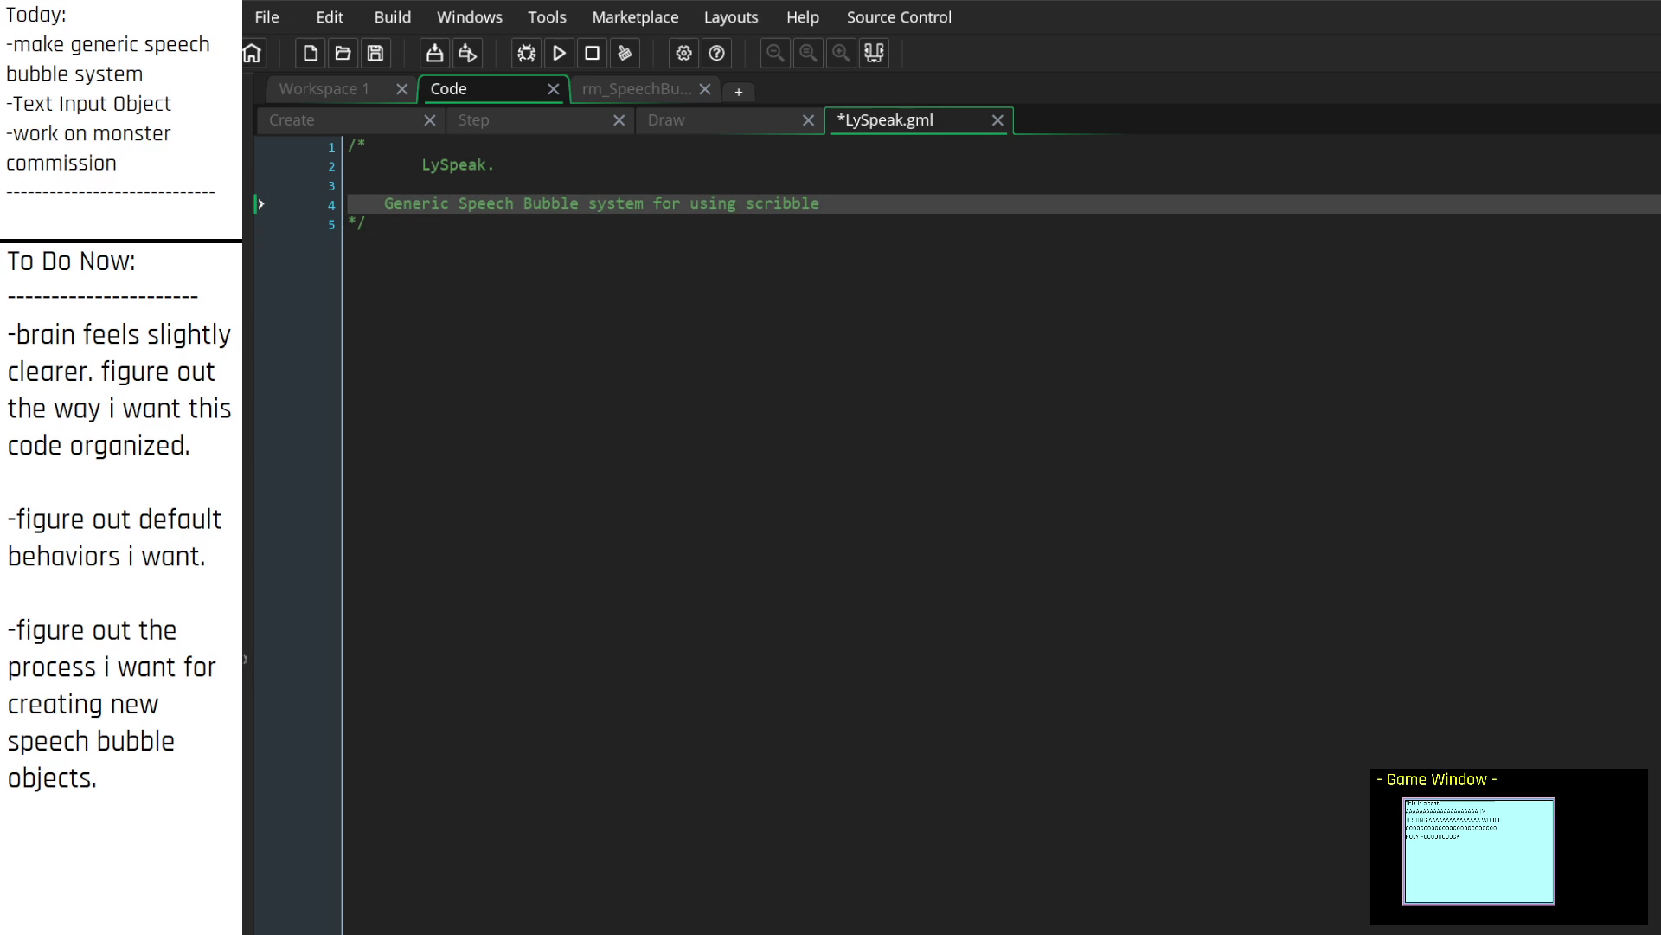
{"action": "key", "text": "BackSpace"}
{"action": "key", "text": "BackSpace"}
{"action": "key", "text": "BackSpace"}
{"action": "type", "text": "displaying scri"}
{"action": "type", "text": "bble text"}
{"action": "key", "text": "ctrl+Tab"}
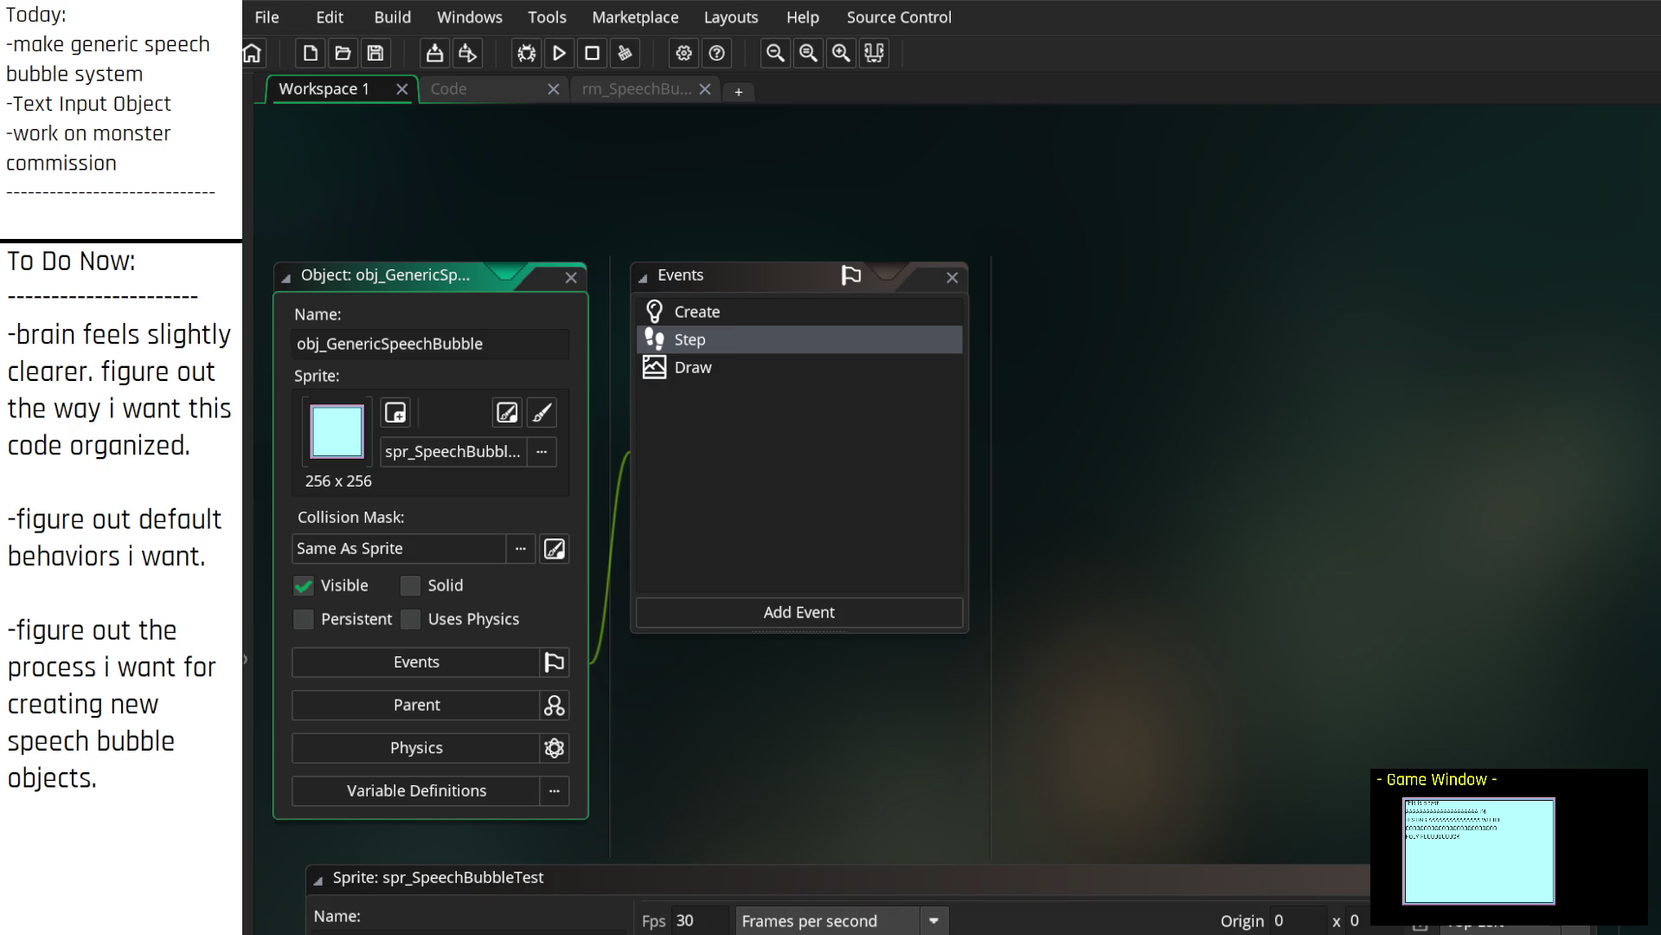
Step: Cut the scribble_typists_add_event block out of the object's Create event code
{"action": "double_click", "coordinate": [733, 333]}
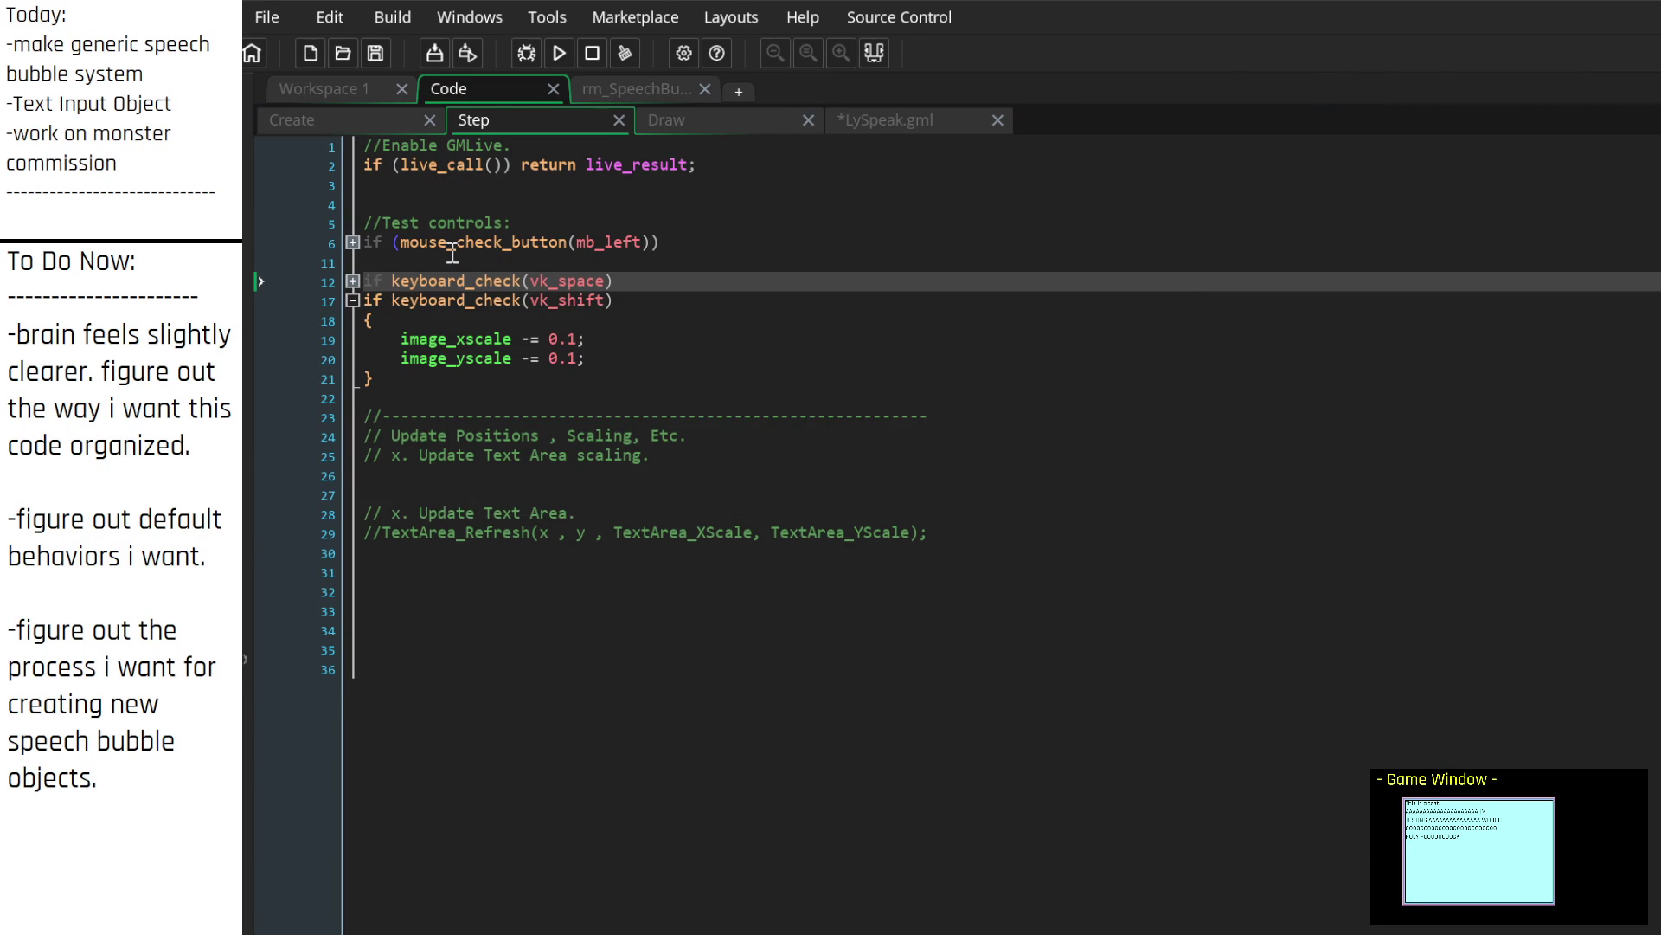
{"action": "left_click", "coordinate": [381, 121]}
{"action": "scroll", "coordinate": [645, 671], "scroll_direction": "up", "scroll_amount": 10}
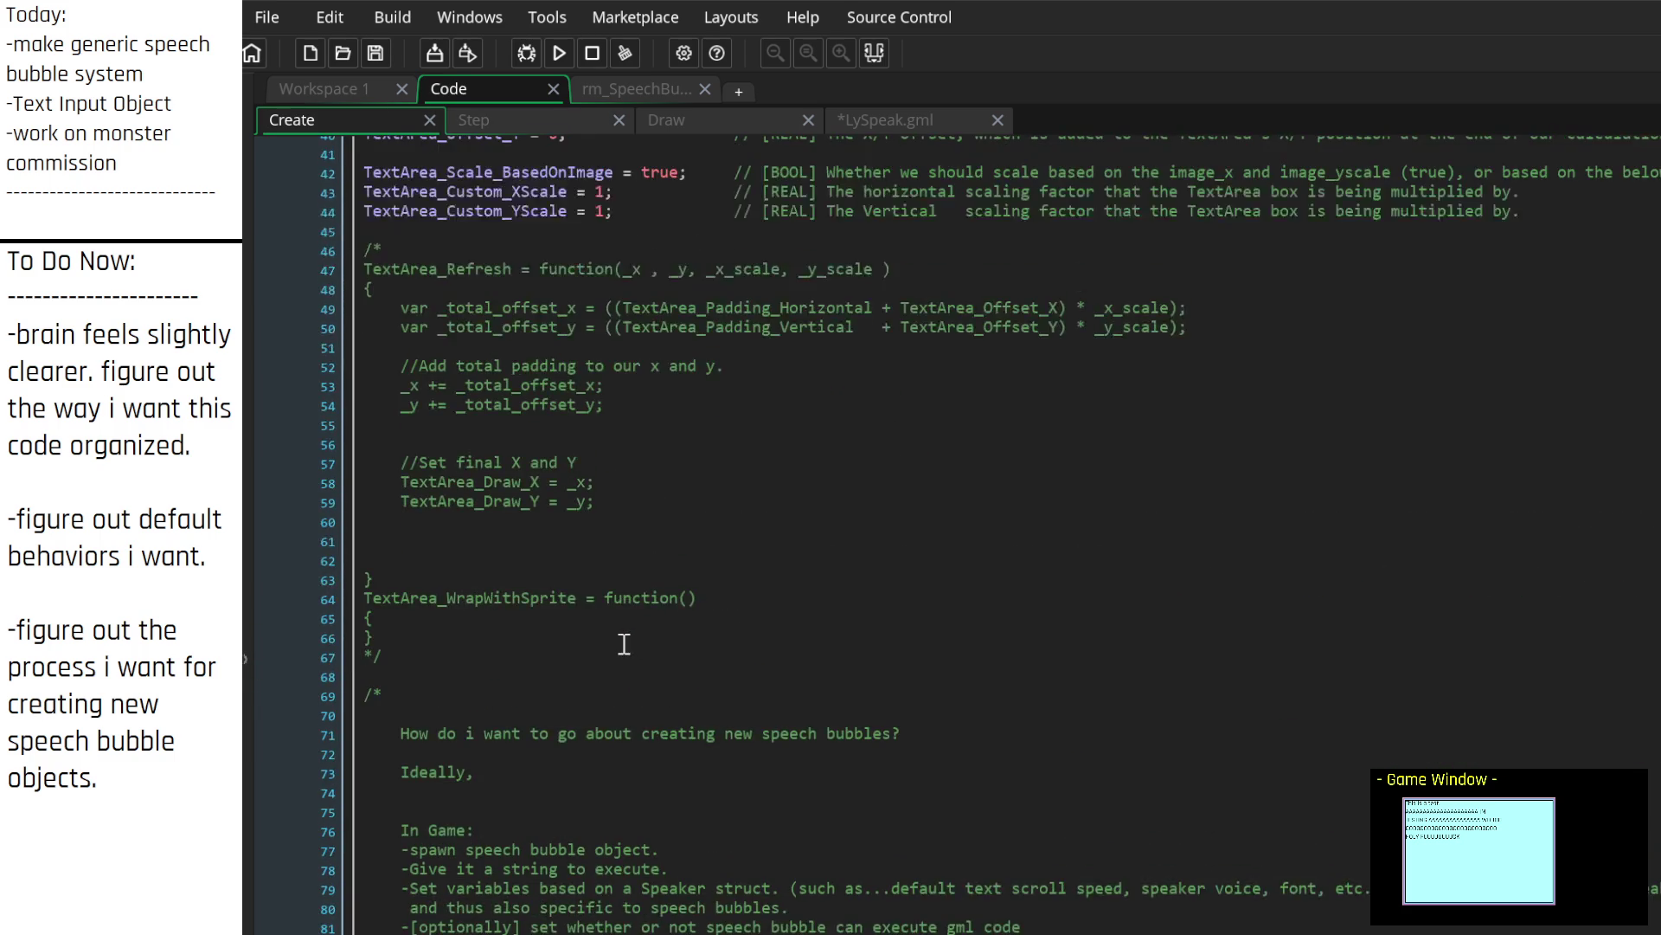
{"action": "scroll", "coordinate": [645, 671], "scroll_direction": "up", "scroll_amount": 5}
{"action": "scroll", "coordinate": [623, 657], "scroll_direction": "down", "scroll_amount": 20}
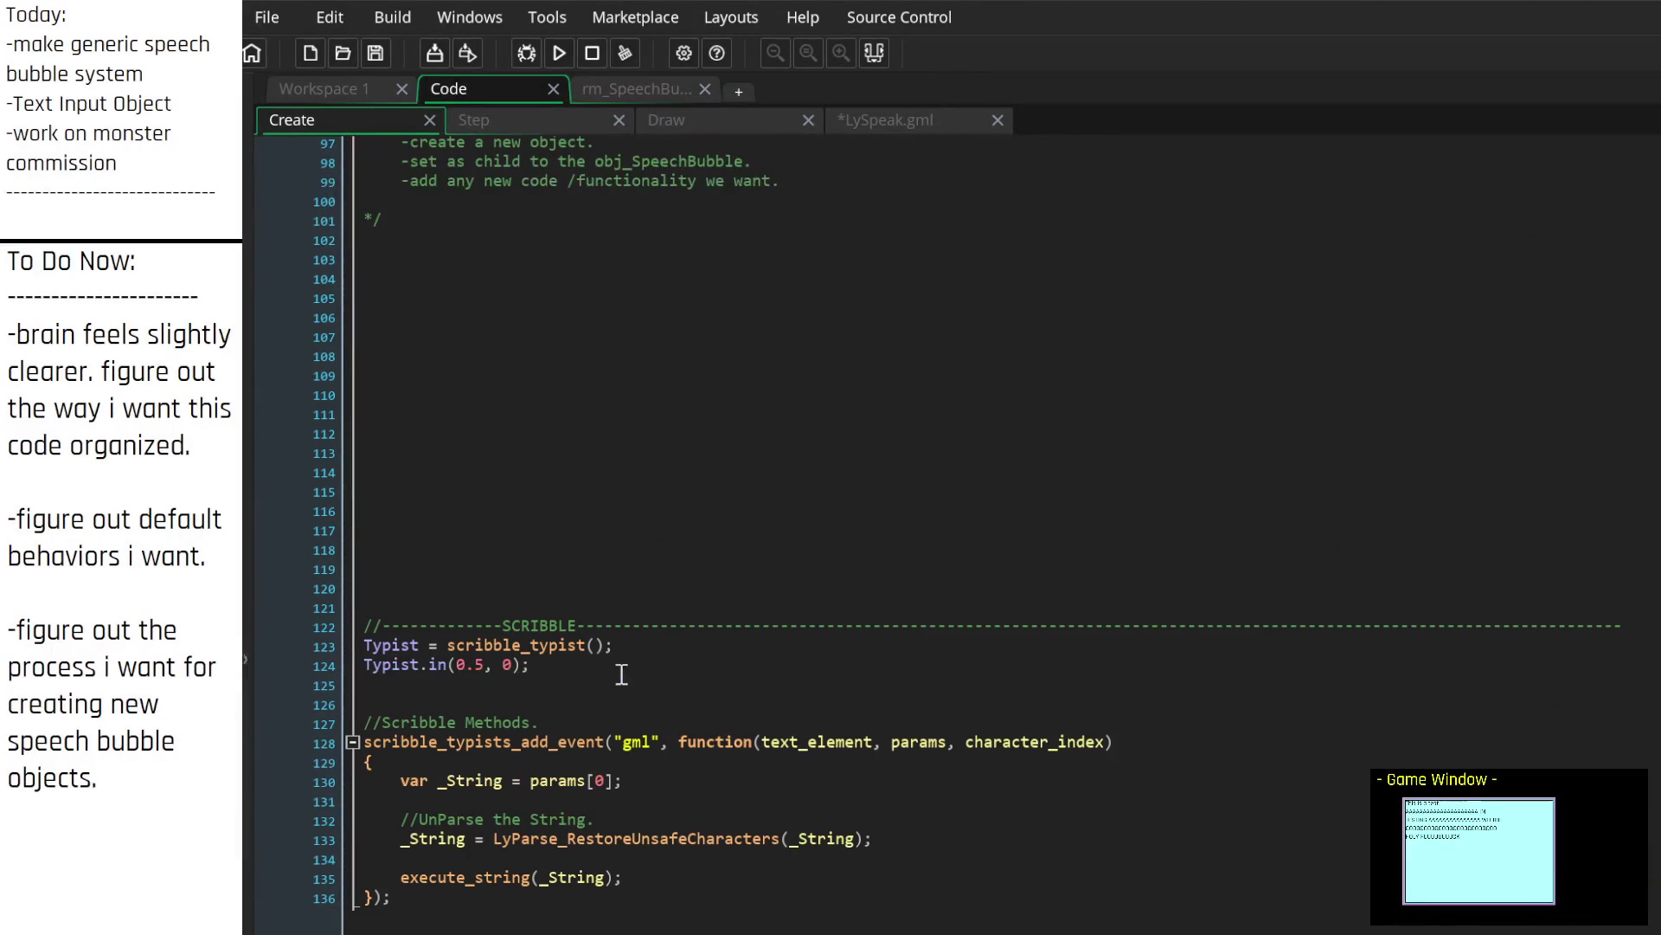
{"action": "mouse_move", "coordinate": [421, 750]}
{"action": "mouse_move", "coordinate": [423, 896]}
{"action": "left_mouse_down"}
{"action": "mouse_move", "coordinate": [360, 849]}
{"action": "mouse_move", "coordinate": [340, 758]}
{"action": "left_mouse_up"}
{"action": "key", "text": "ctrl+c"}
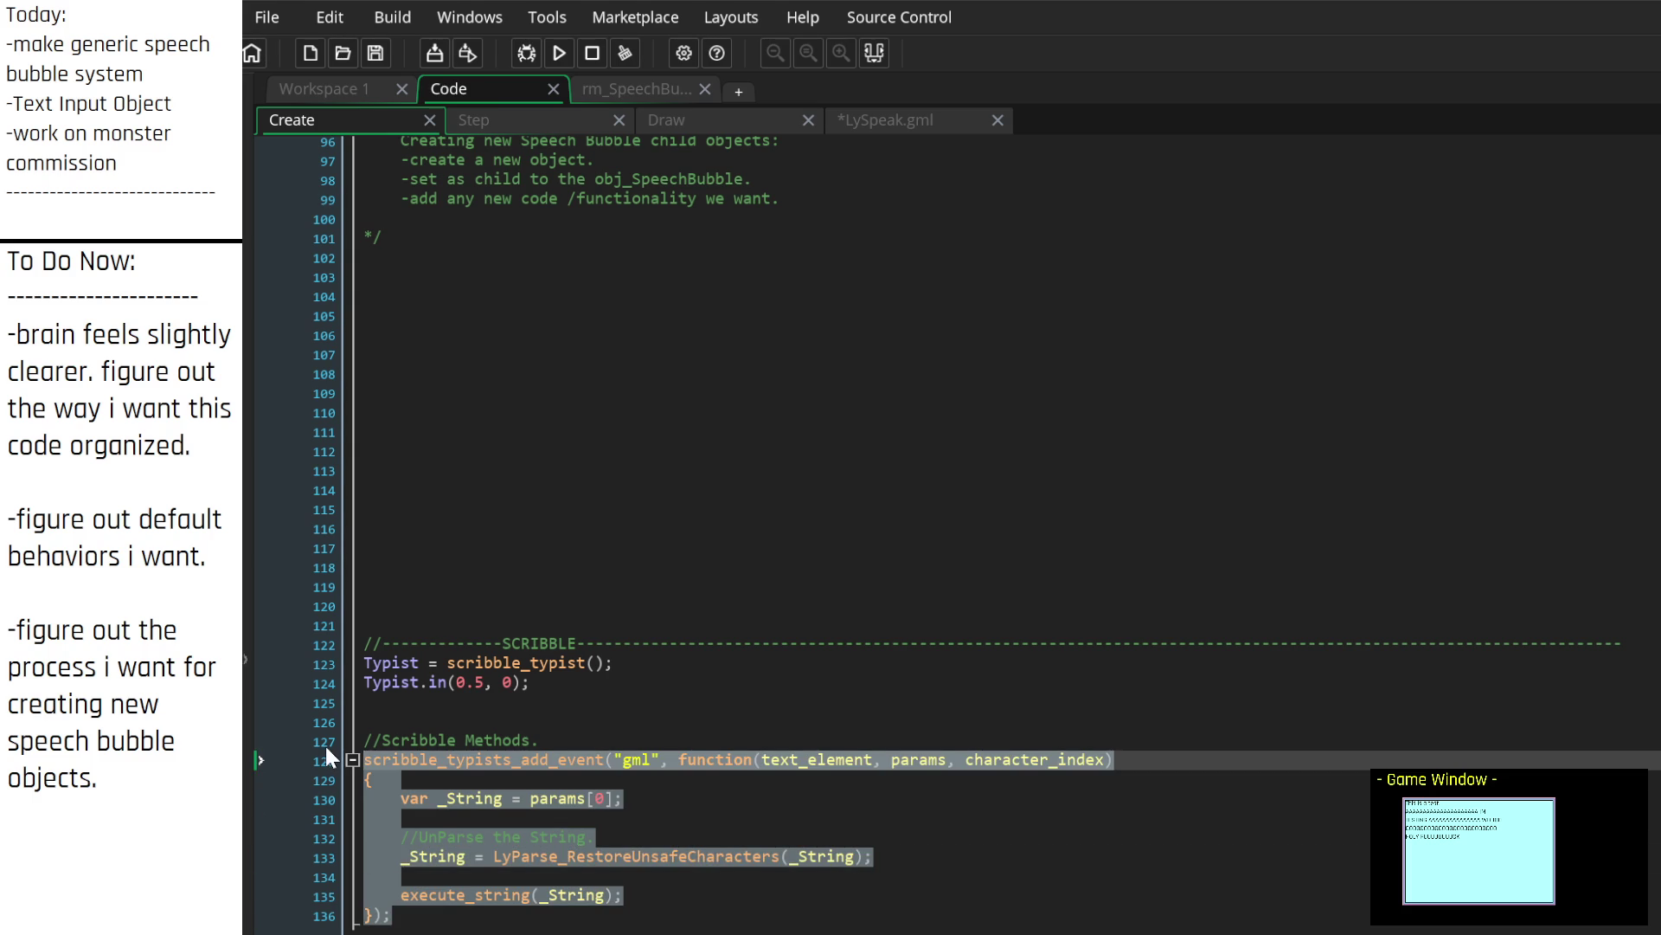
{"action": "key", "text": "Delete"}
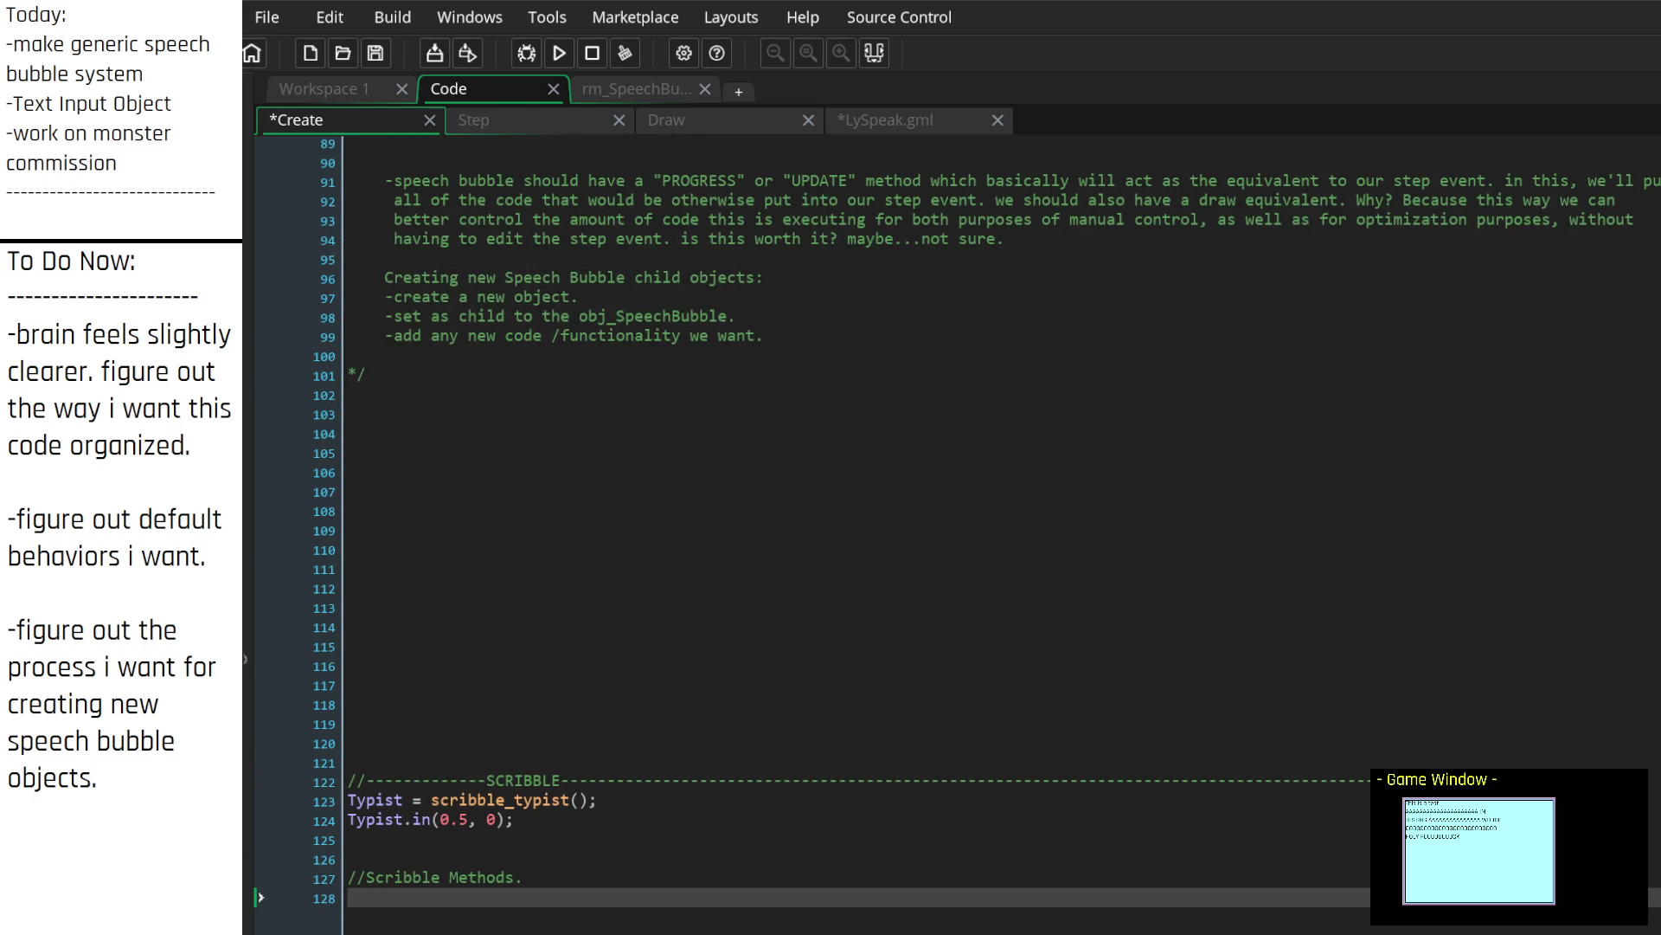
Step: Paste the scribble event block into LySpeak.gml below the header comment
{"action": "left_click", "coordinate": [885, 119]}
{"action": "left_click", "coordinate": [906, 308]}
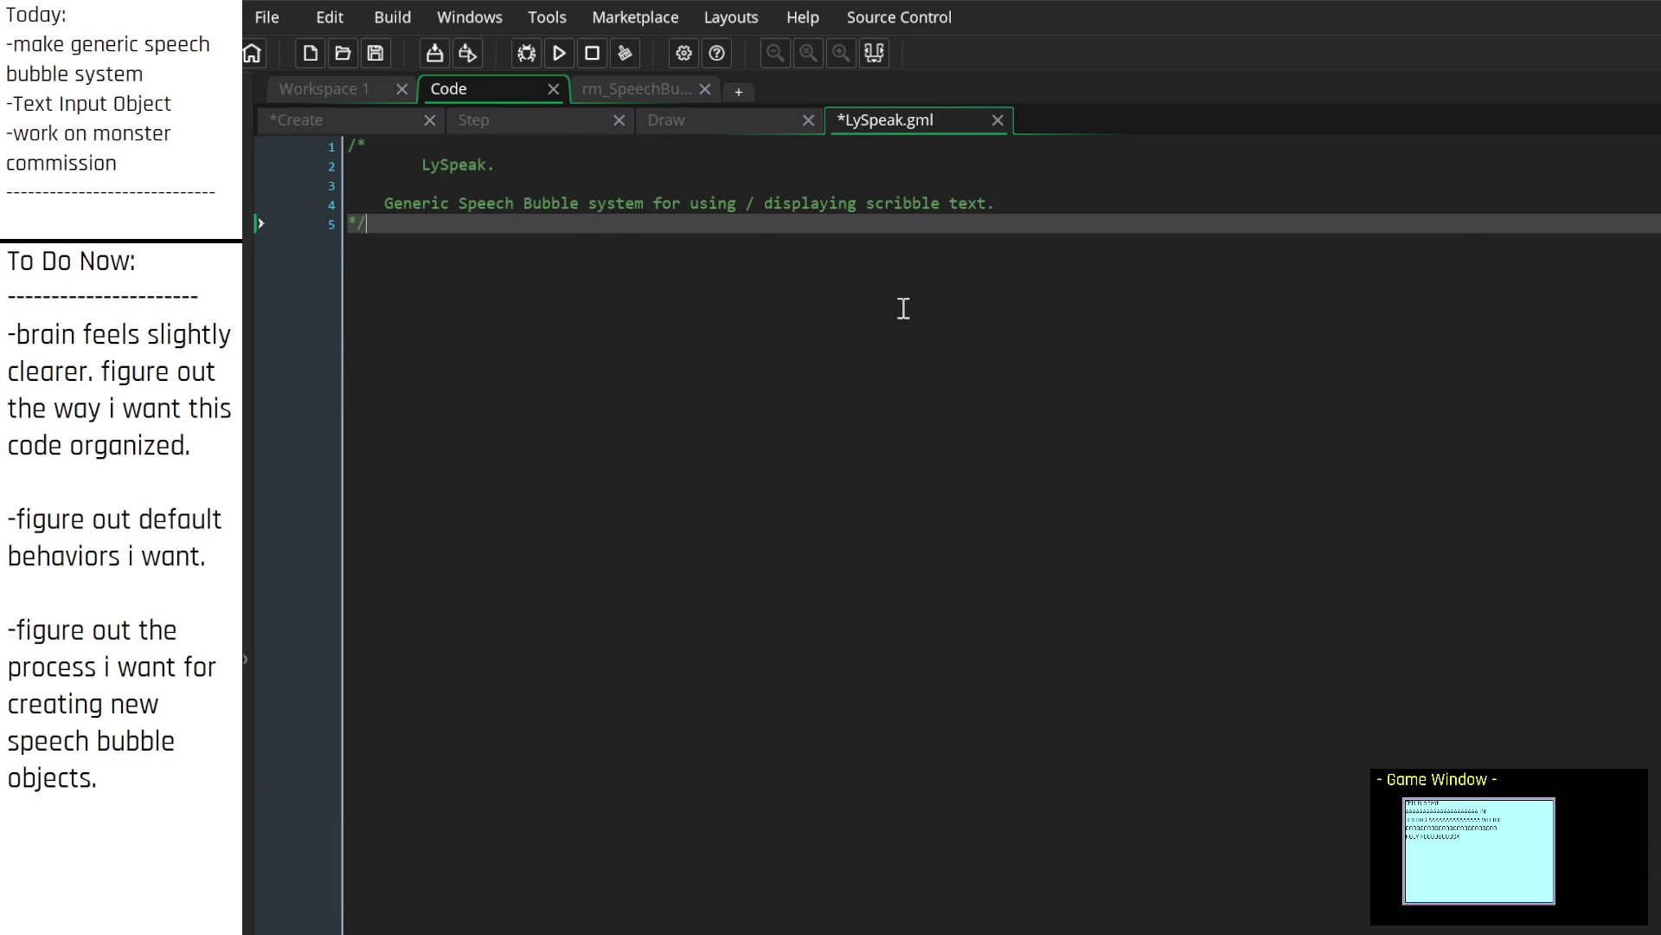
{"action": "key", "text": "Return"}
{"action": "key", "text": "Return"}
{"action": "key", "text": "Return"}
{"action": "key", "text": "ctrl+v"}
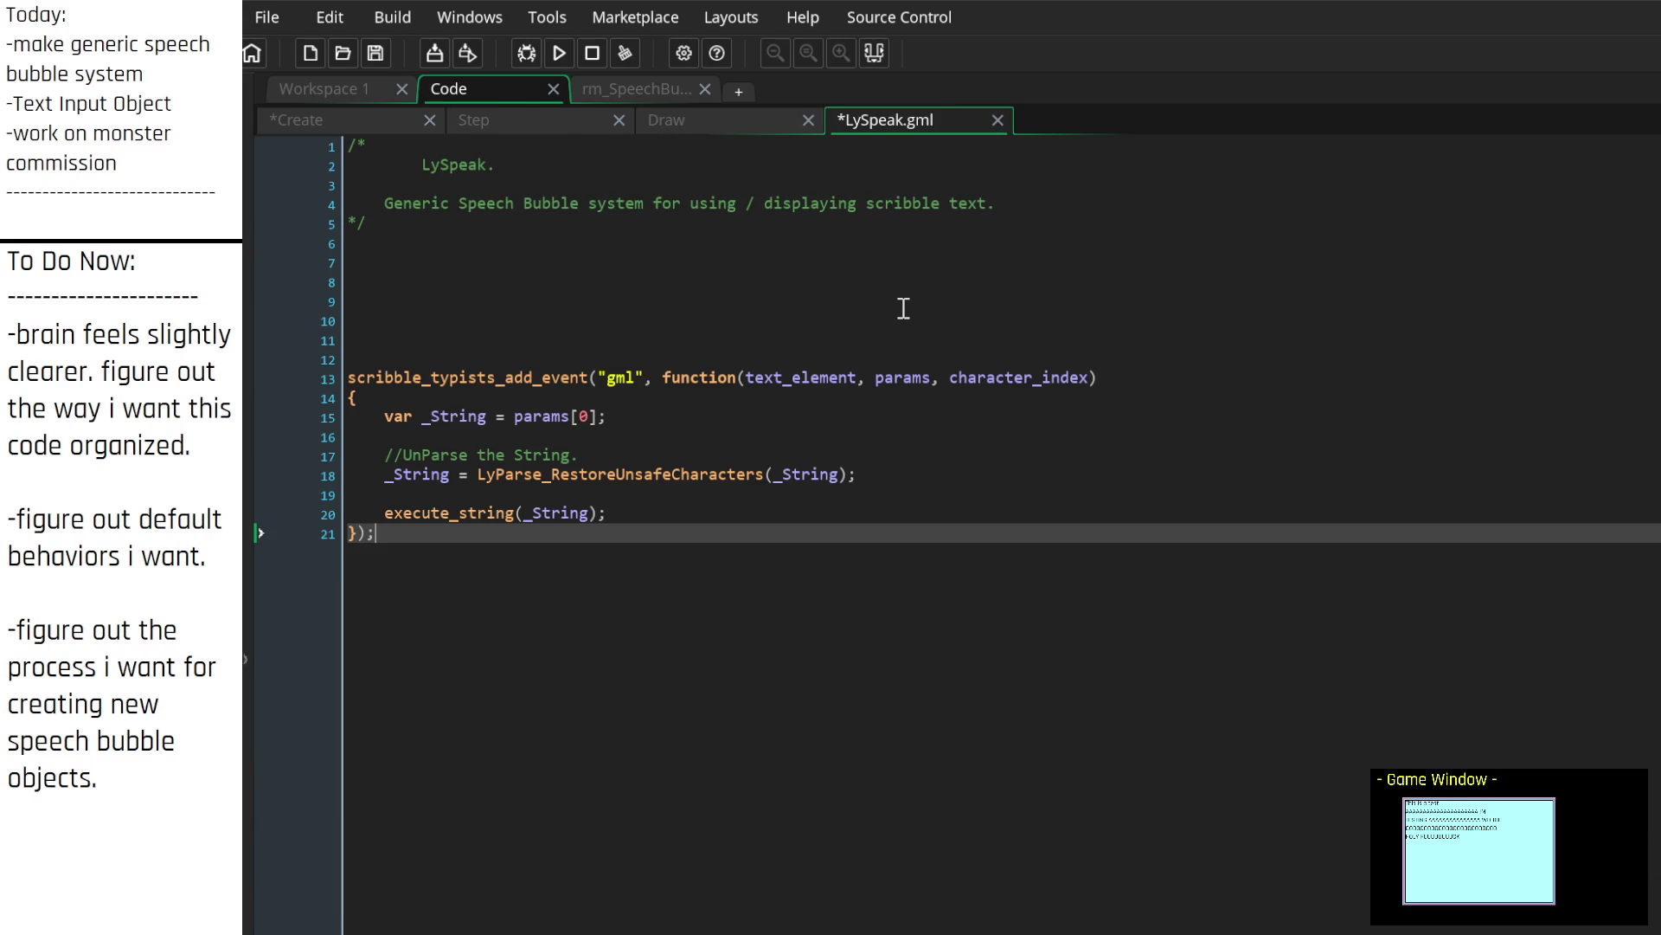
{"action": "key", "text": "Up"}
{"action": "key", "text": "Up"}
{"action": "key", "text": "Up"}
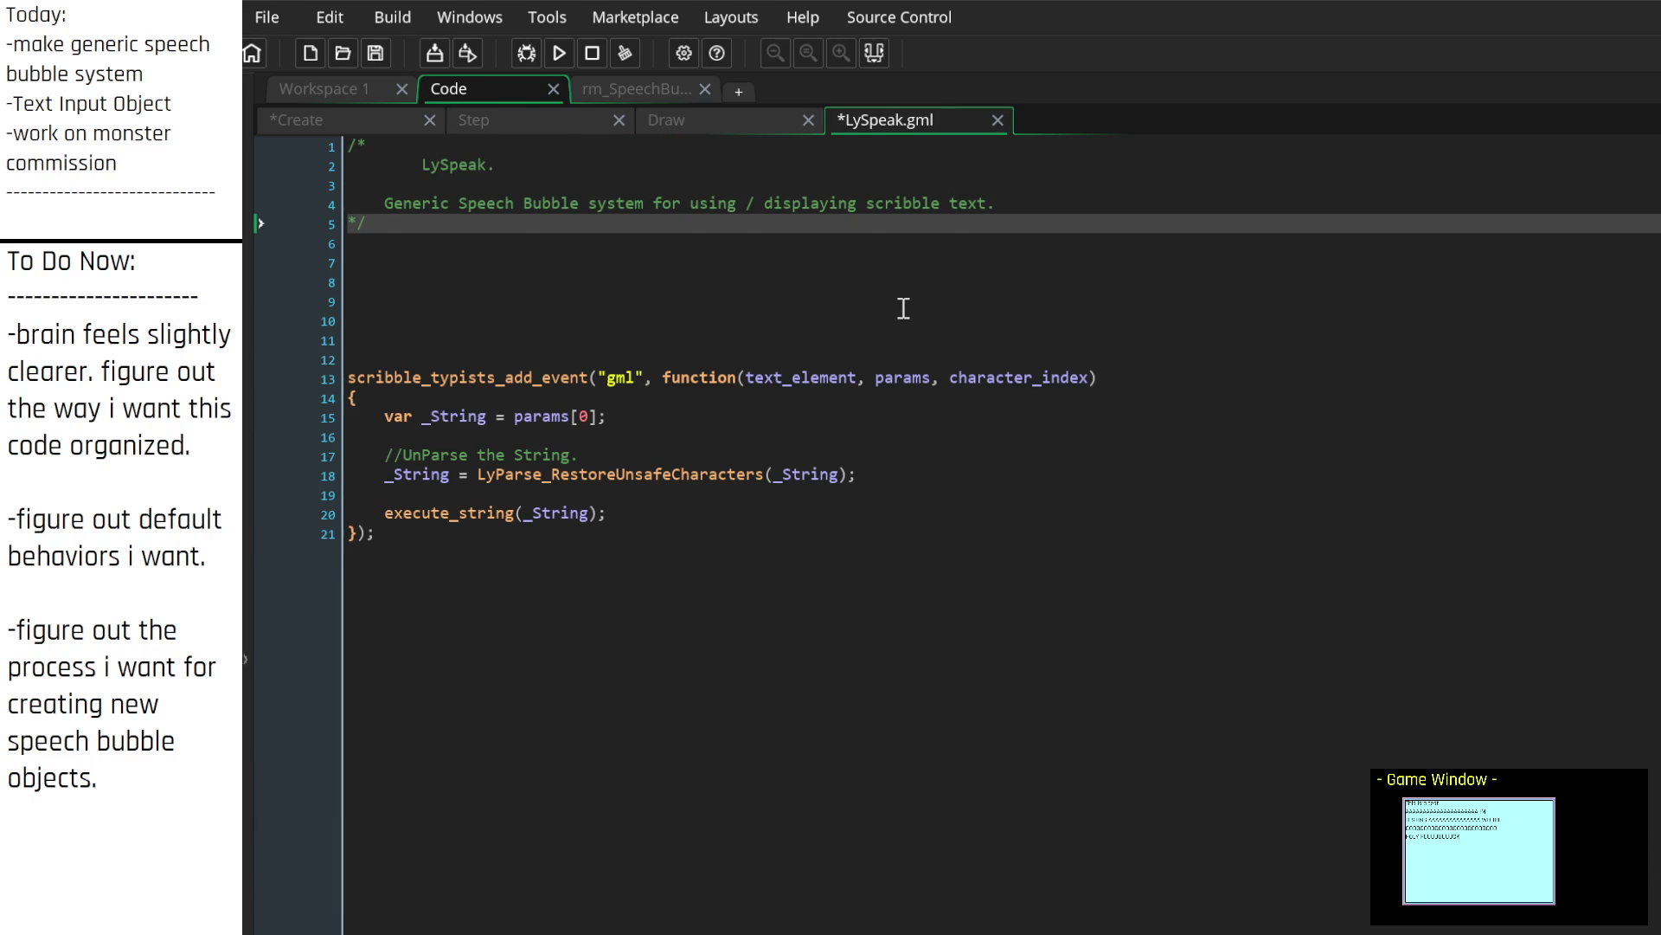
{"action": "key", "text": "Up"}
{"action": "key", "text": "End"}
{"action": "key", "text": "Left"}
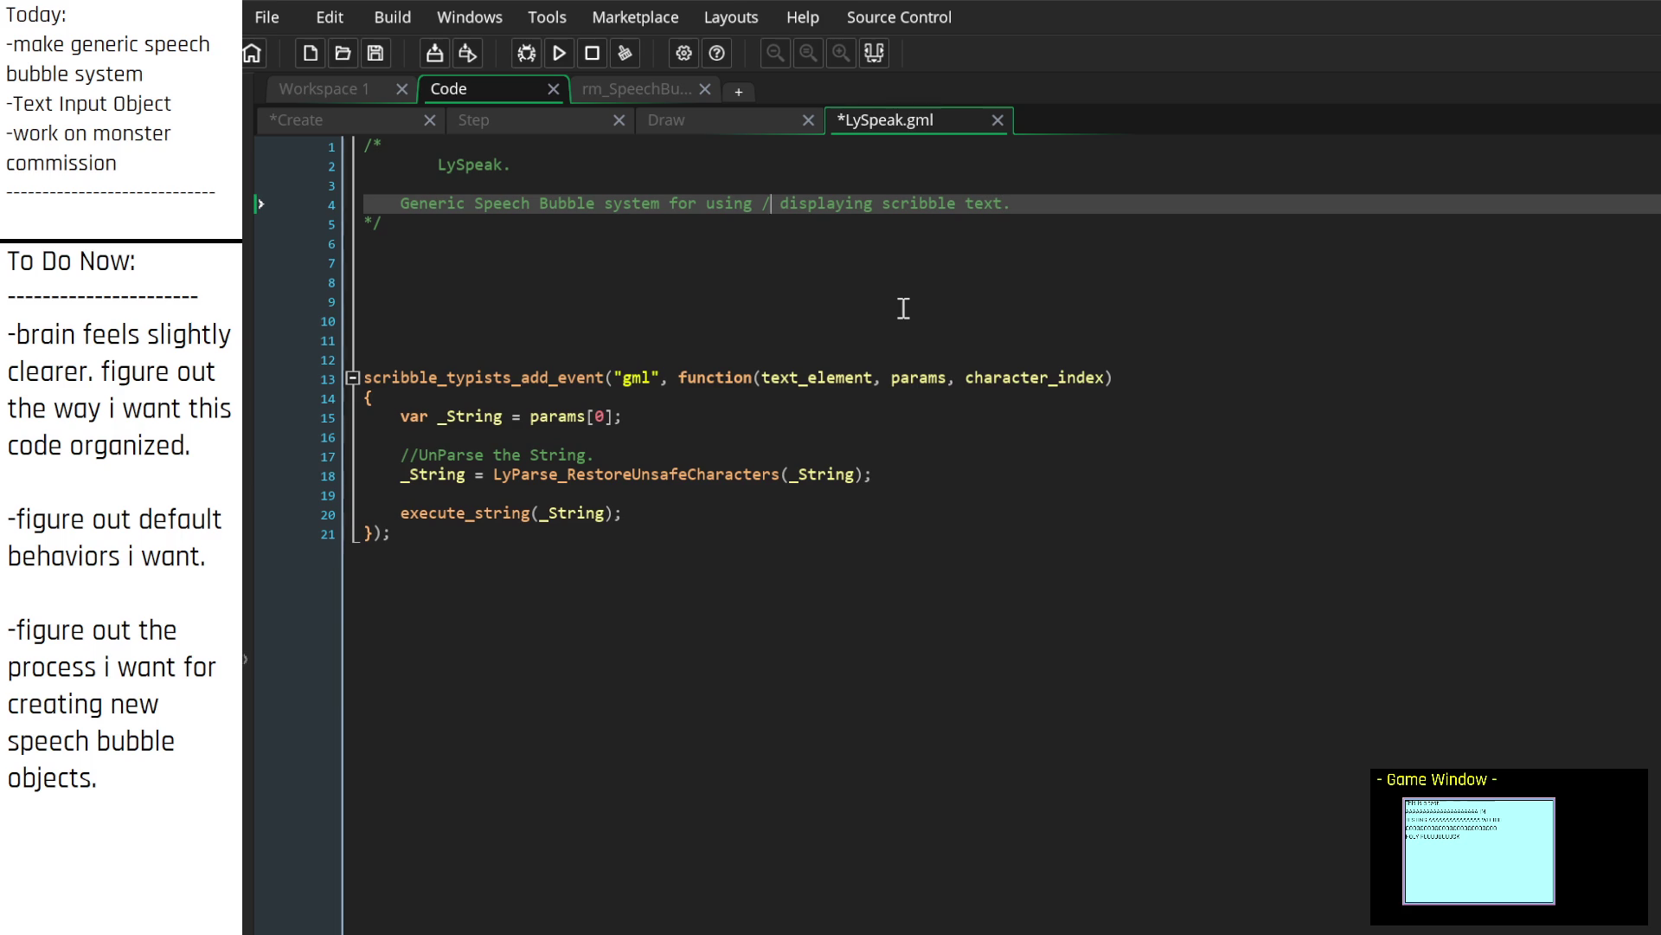
{"action": "key", "text": "Down"}
{"action": "key", "text": "Up"}
{"action": "key", "text": "End"}
Step: Try extending the description with 'along with', then remove the addition
{"action": "key", "text": "Right"}
{"action": "key", "text": "Down"}
{"action": "key", "text": "Up"}
{"action": "type", "text": "along with"}
{"action": "key", "text": "BackSpace"}
{"action": "key", "text": "BackSpace"}
{"action": "key", "text": "BackSpace"}
{"action": "key", "text": "Down"}
{"action": "key", "text": "Return"}
{"action": "key", "text": "Return"}
{"action": "key", "text": "BackSpace"}
{"action": "key", "text": "BackSpace"}
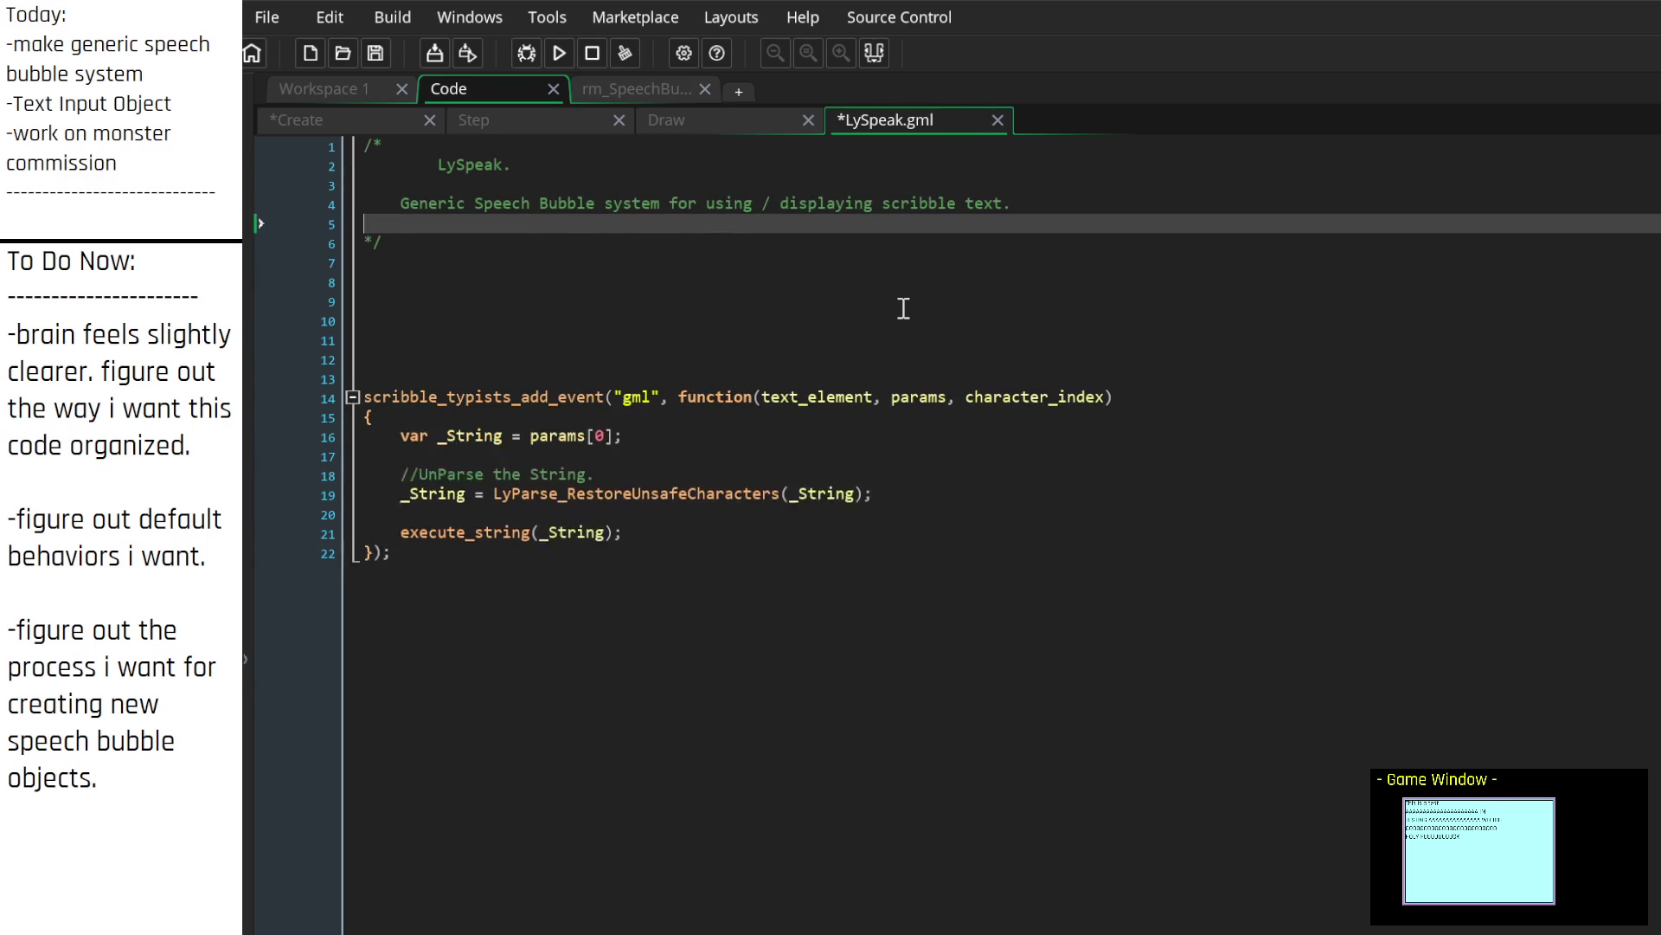
{"action": "key", "text": "Up"}
{"action": "type", "text": "long with"}
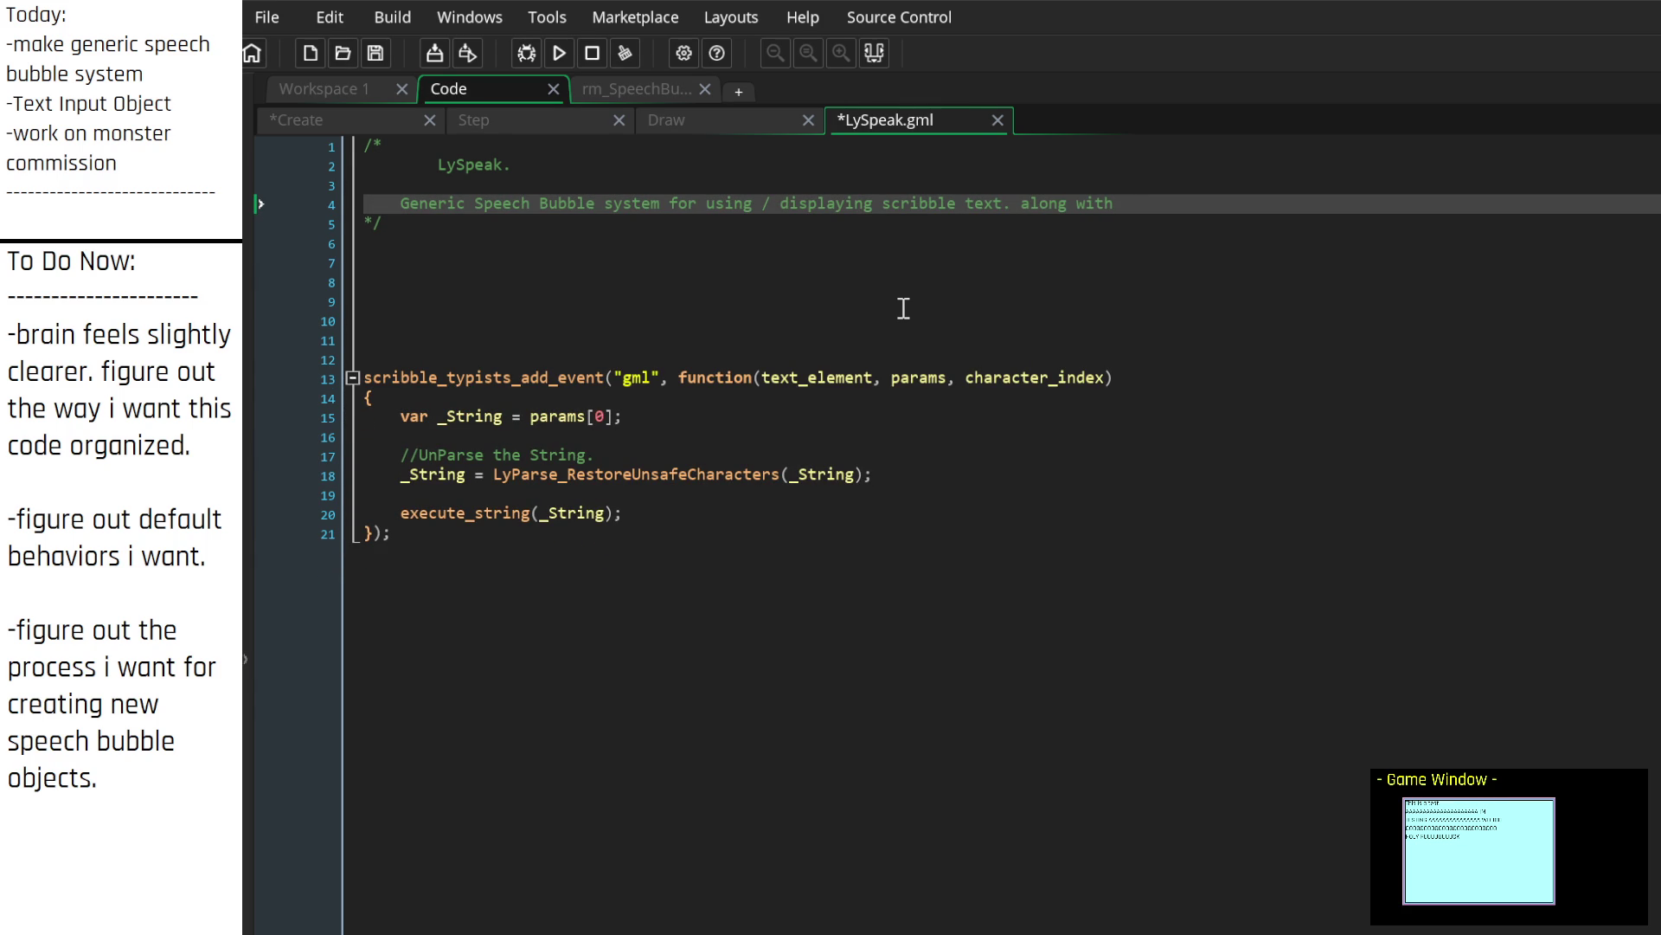
{"action": "key", "text": "BackSpace"}
{"action": "key", "text": "BackSpace"}
{"action": "key", "text": "BackSpace"}
Step: Insert 'DEPENDENCIES:' and '-scribble.' above the description inside the header comment
{"action": "key", "text": "Return"}
{"action": "key", "text": "Return"}
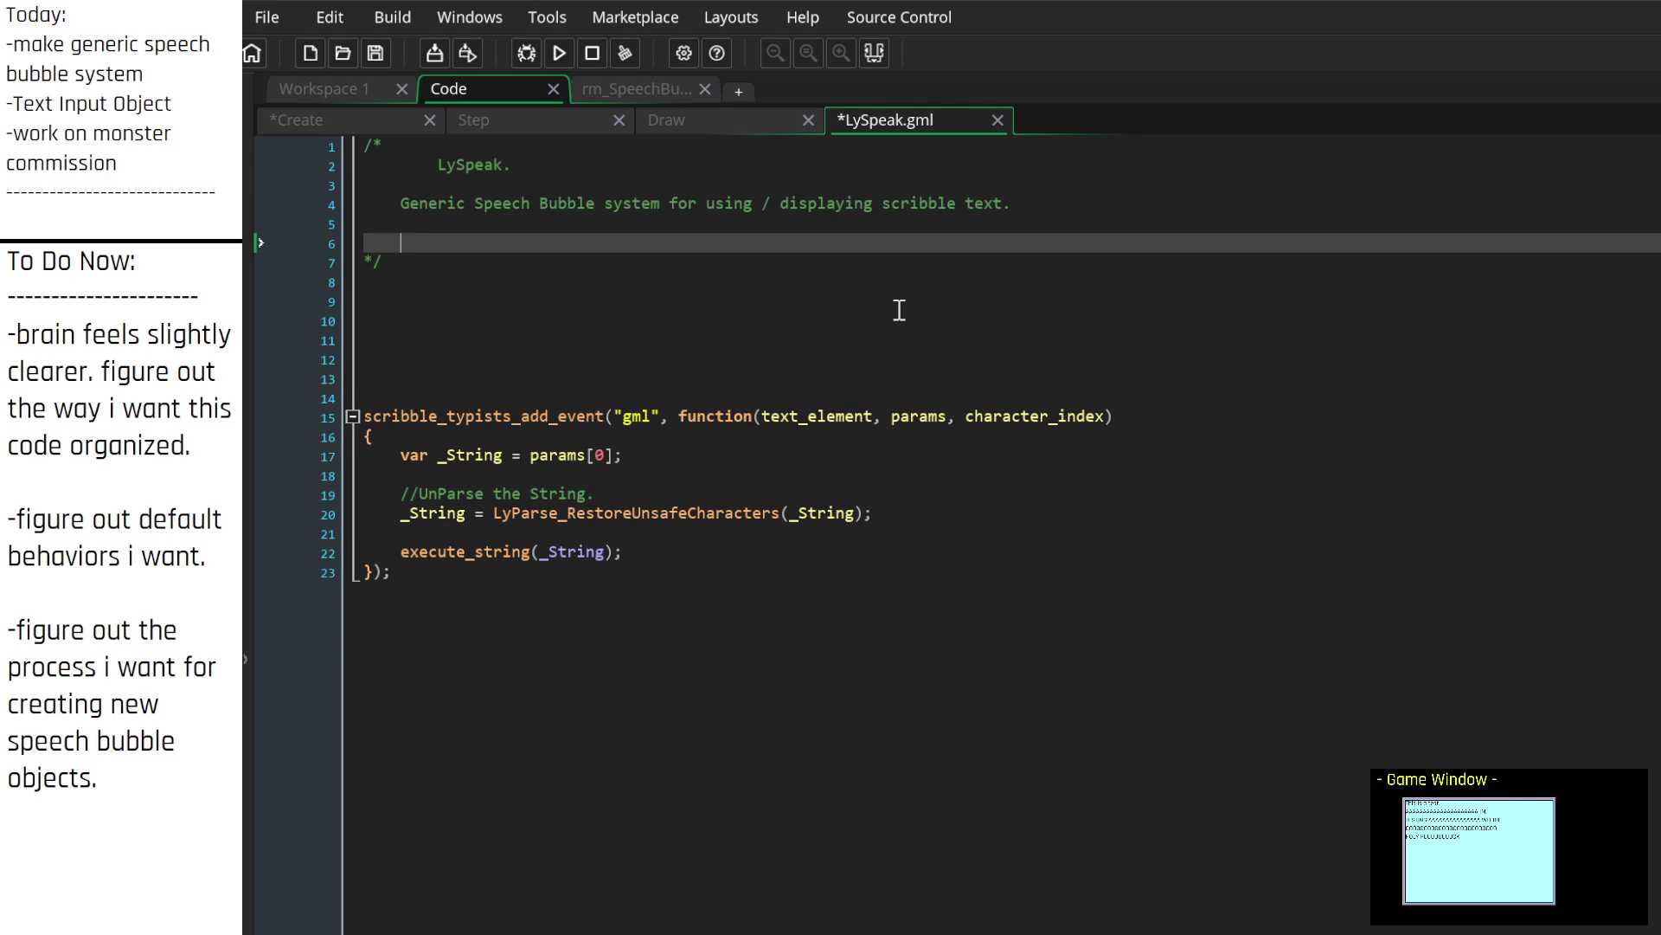
{"action": "key", "text": "Up"}
{"action": "key", "text": "Up"}
{"action": "key", "text": "Up"}
{"action": "key", "text": "Return"}
{"action": "key", "text": "Return"}
{"action": "key", "text": "Up"}
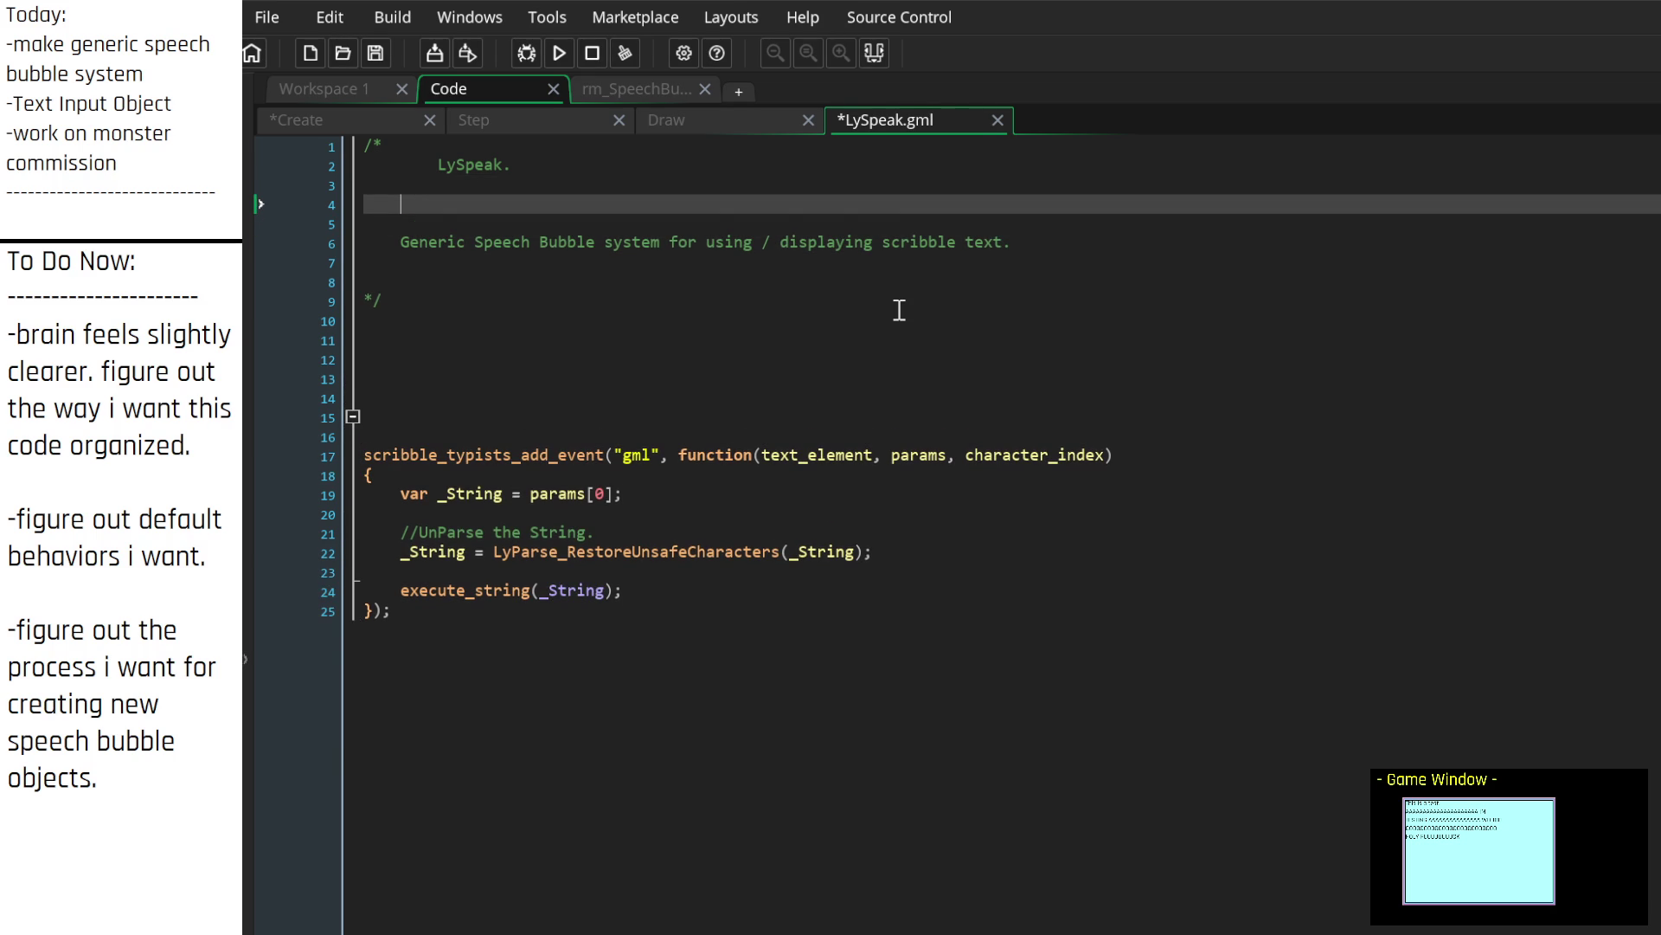
{"action": "type", "text": "DEPENDENCIES:"}
{"action": "key", "text": "Return"}
{"action": "type", "text": "-scribbe"}
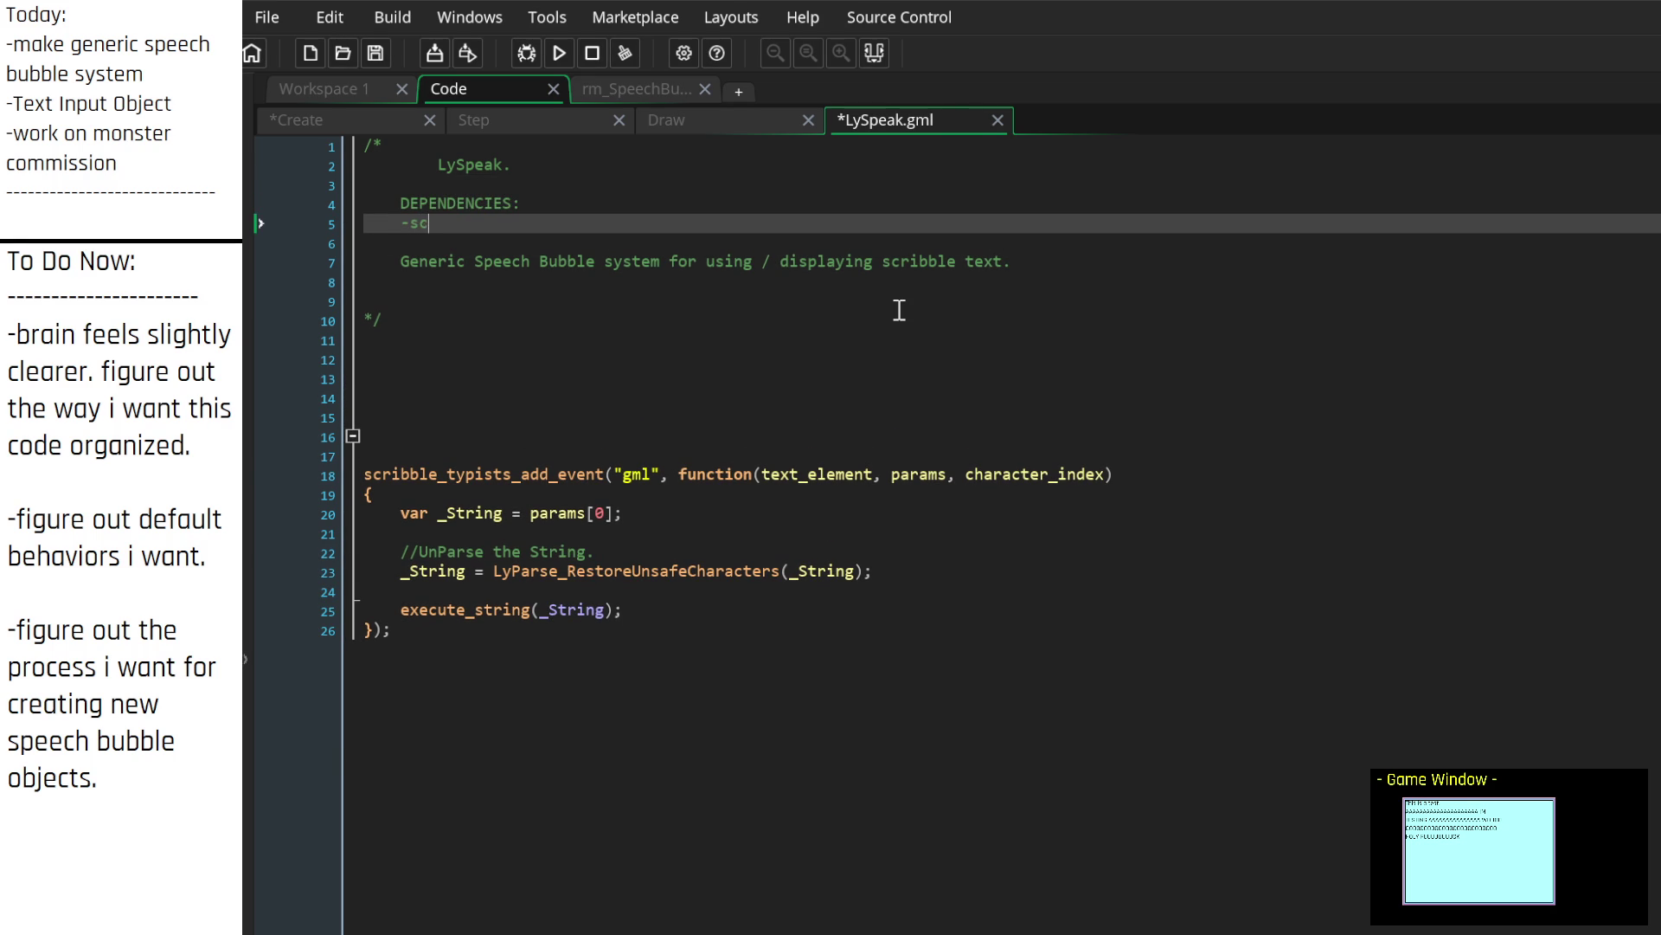
{"action": "key", "text": "BackSpace"}
{"action": "type", "text": "le."}
{"action": "key", "text": "Down"}
{"action": "key", "text": "Down"}
{"action": "key", "text": "Down"}
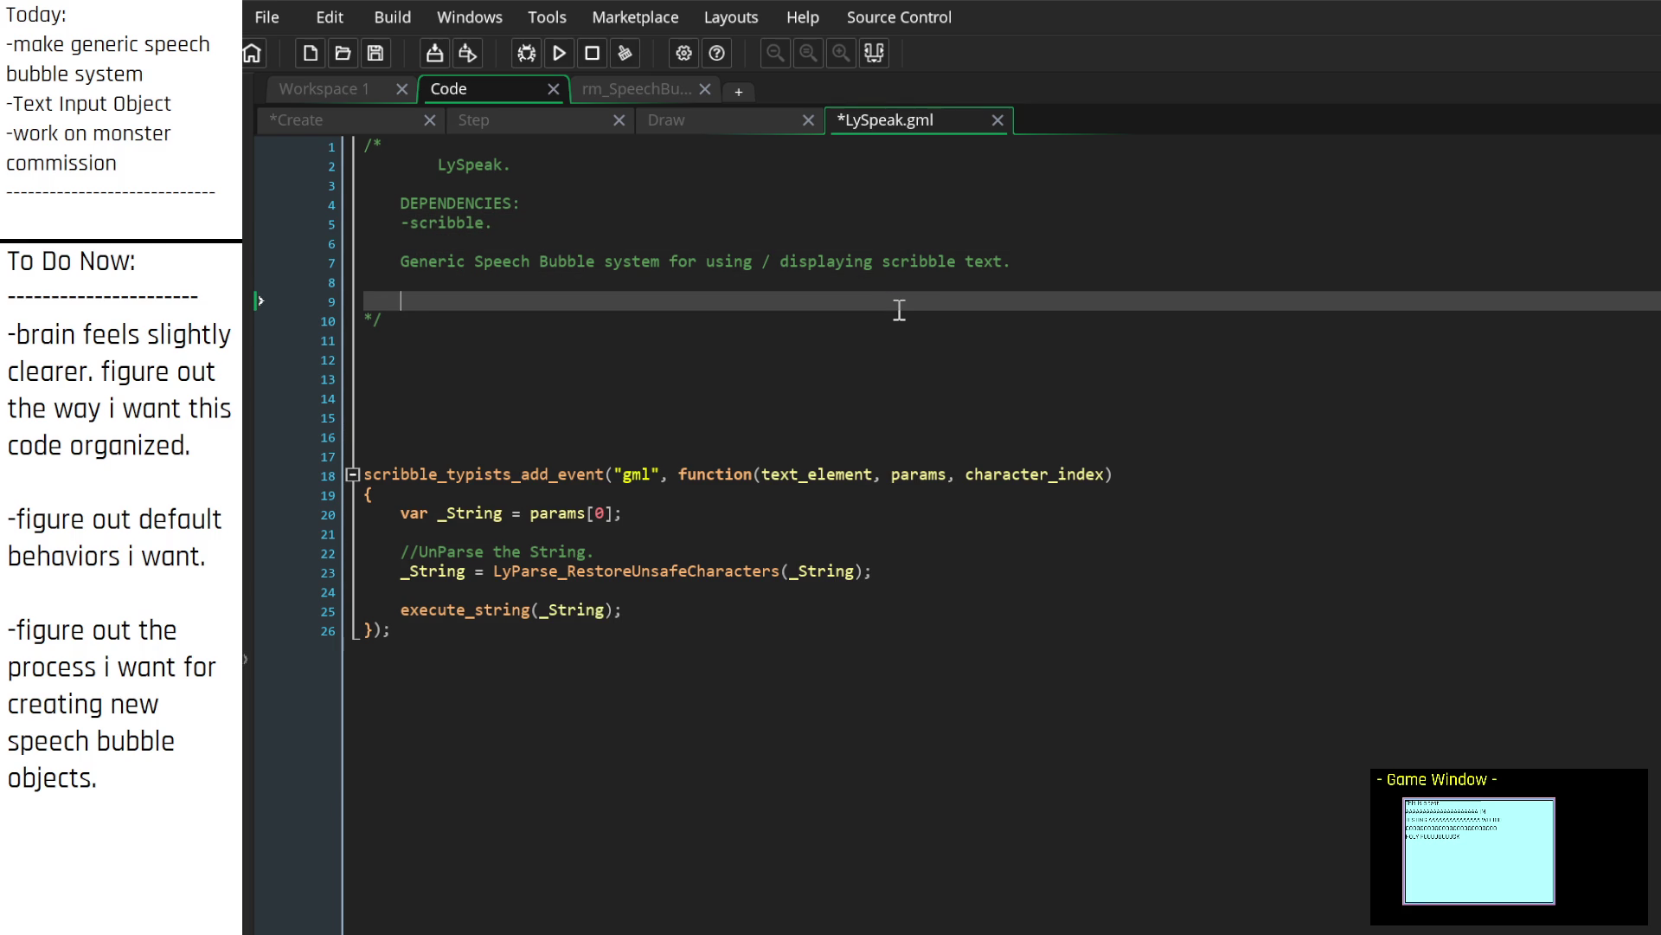
{"action": "key", "text": "BackSpace"}
{"action": "key", "text": "BackSpace"}
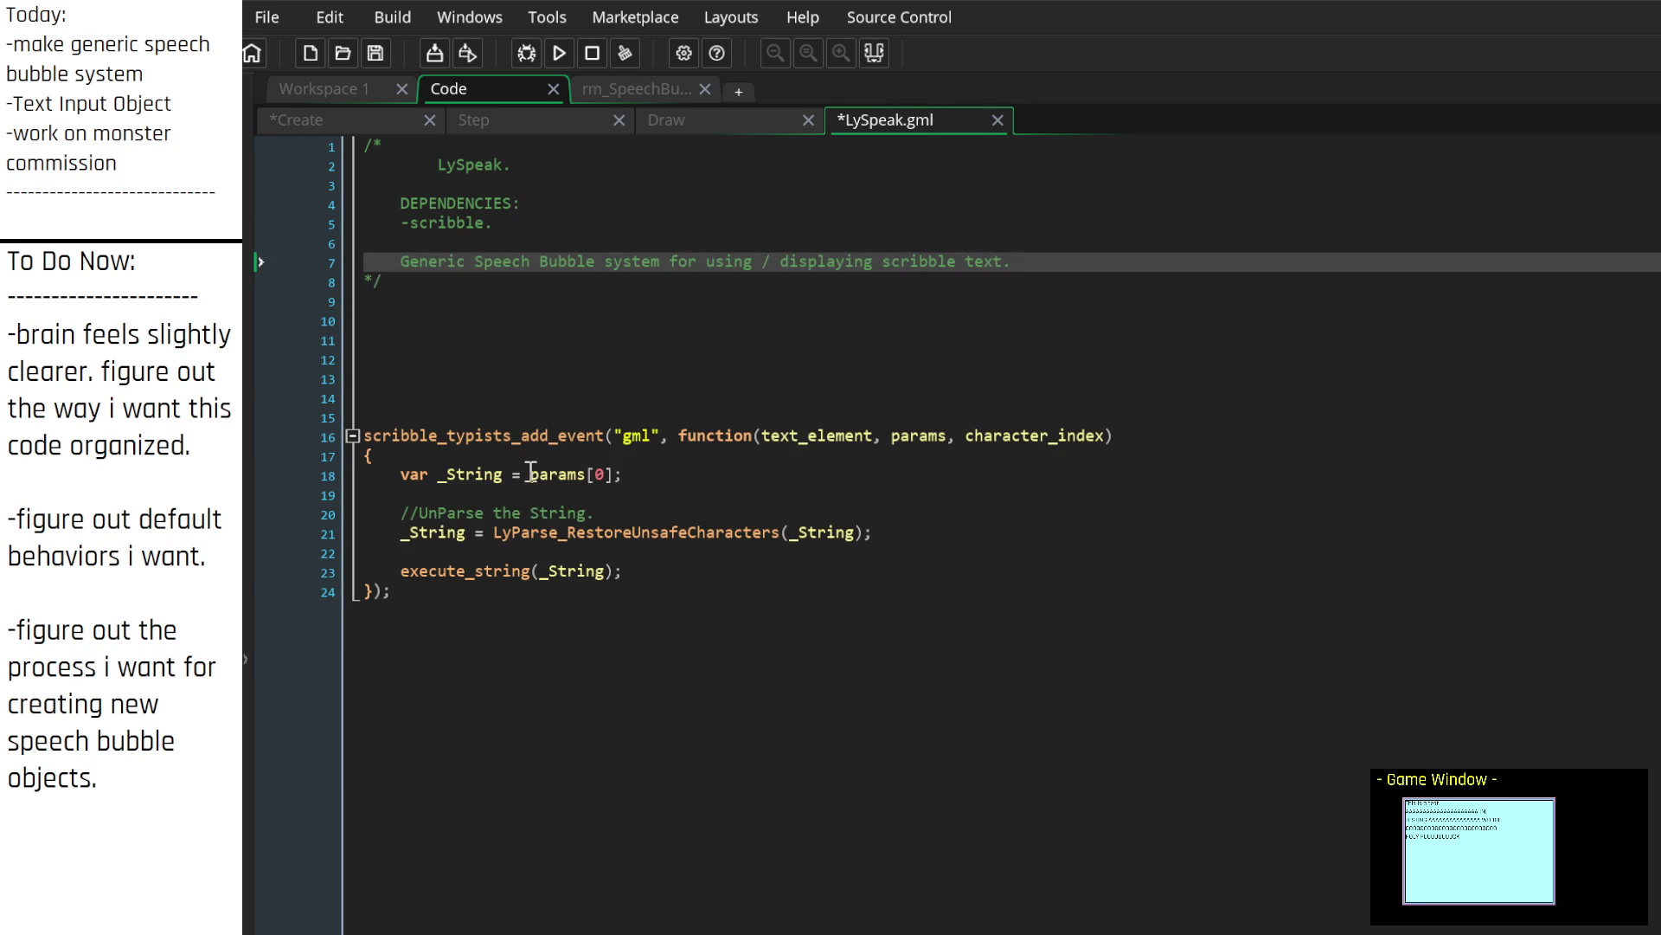
{"action": "mouse_move", "coordinate": [529, 437]}
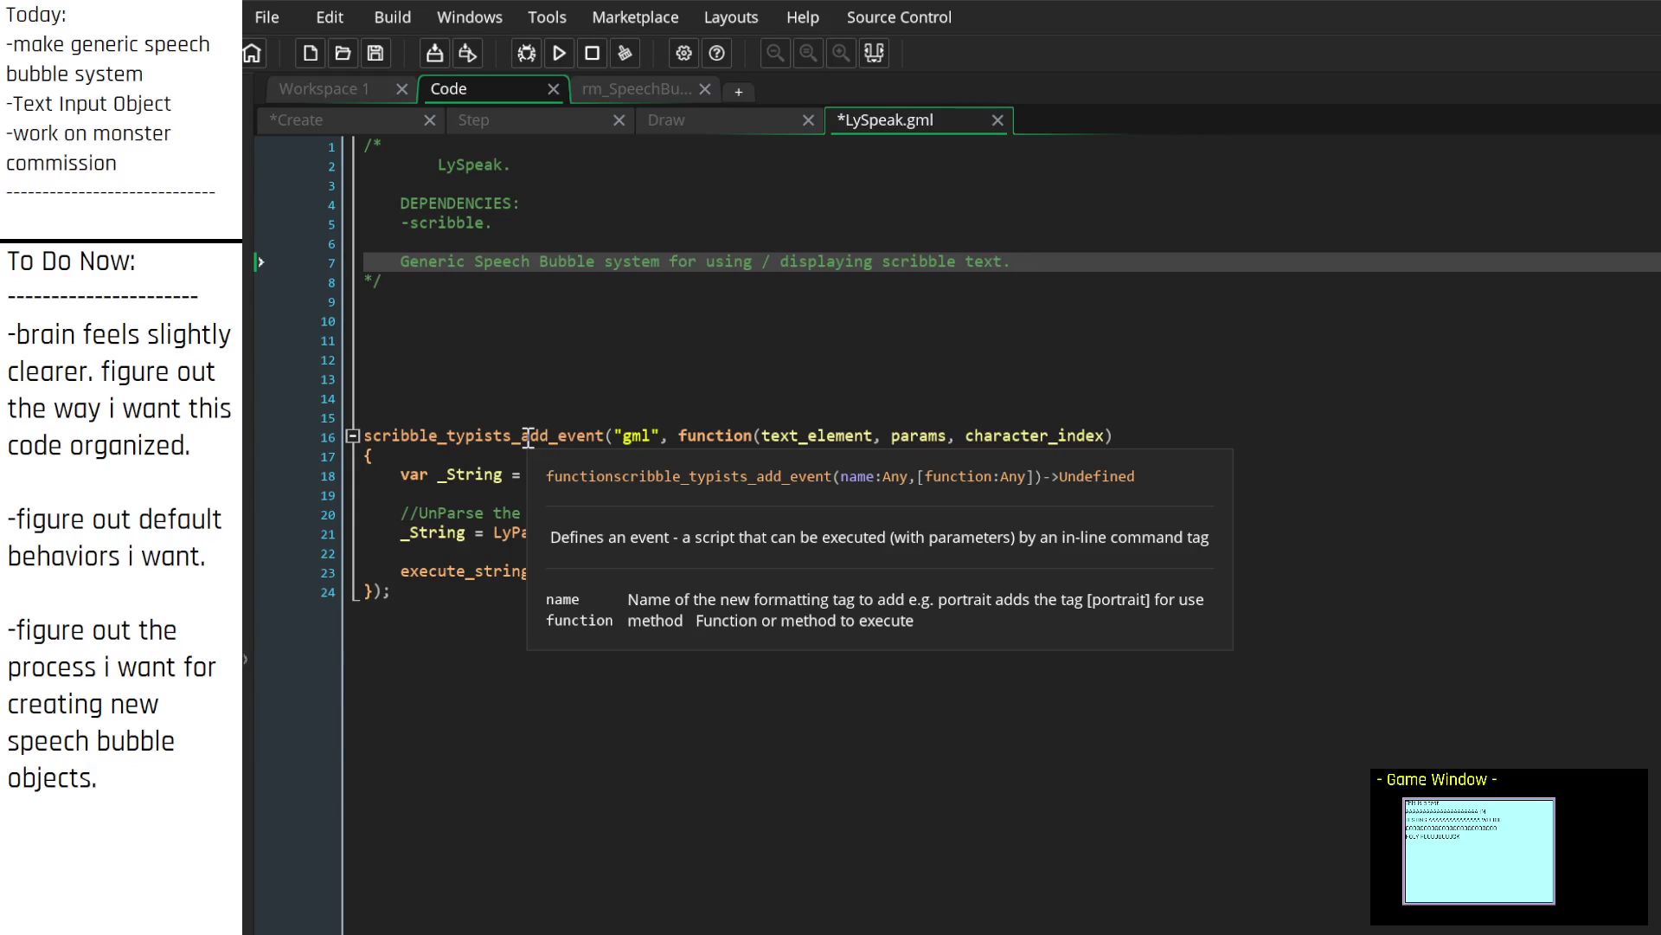
{"action": "left_click", "coordinate": [456, 308]}
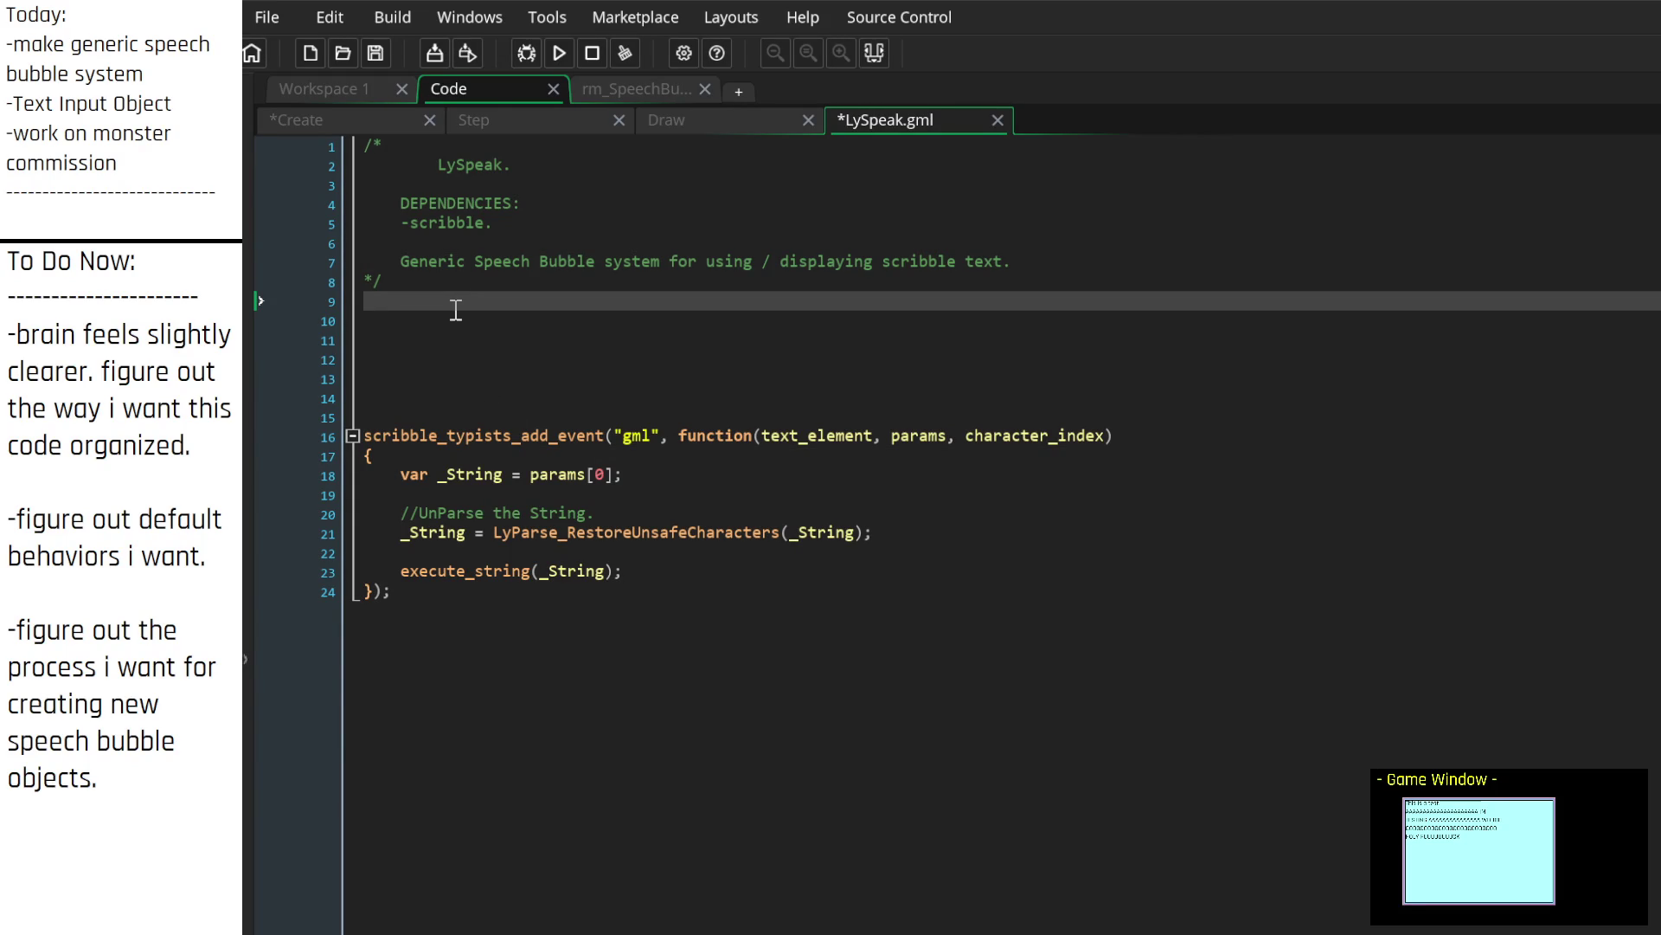
{"action": "mouse_move", "coordinate": [532, 441]}
{"action": "mouse_move", "coordinate": [508, 537]}
Step: Define function LySpeak_Init() with a comment saying it should run at game start and is temporary
{"action": "left_click", "coordinate": [468, 320]}
{"action": "type", "text": "ySpeak"}
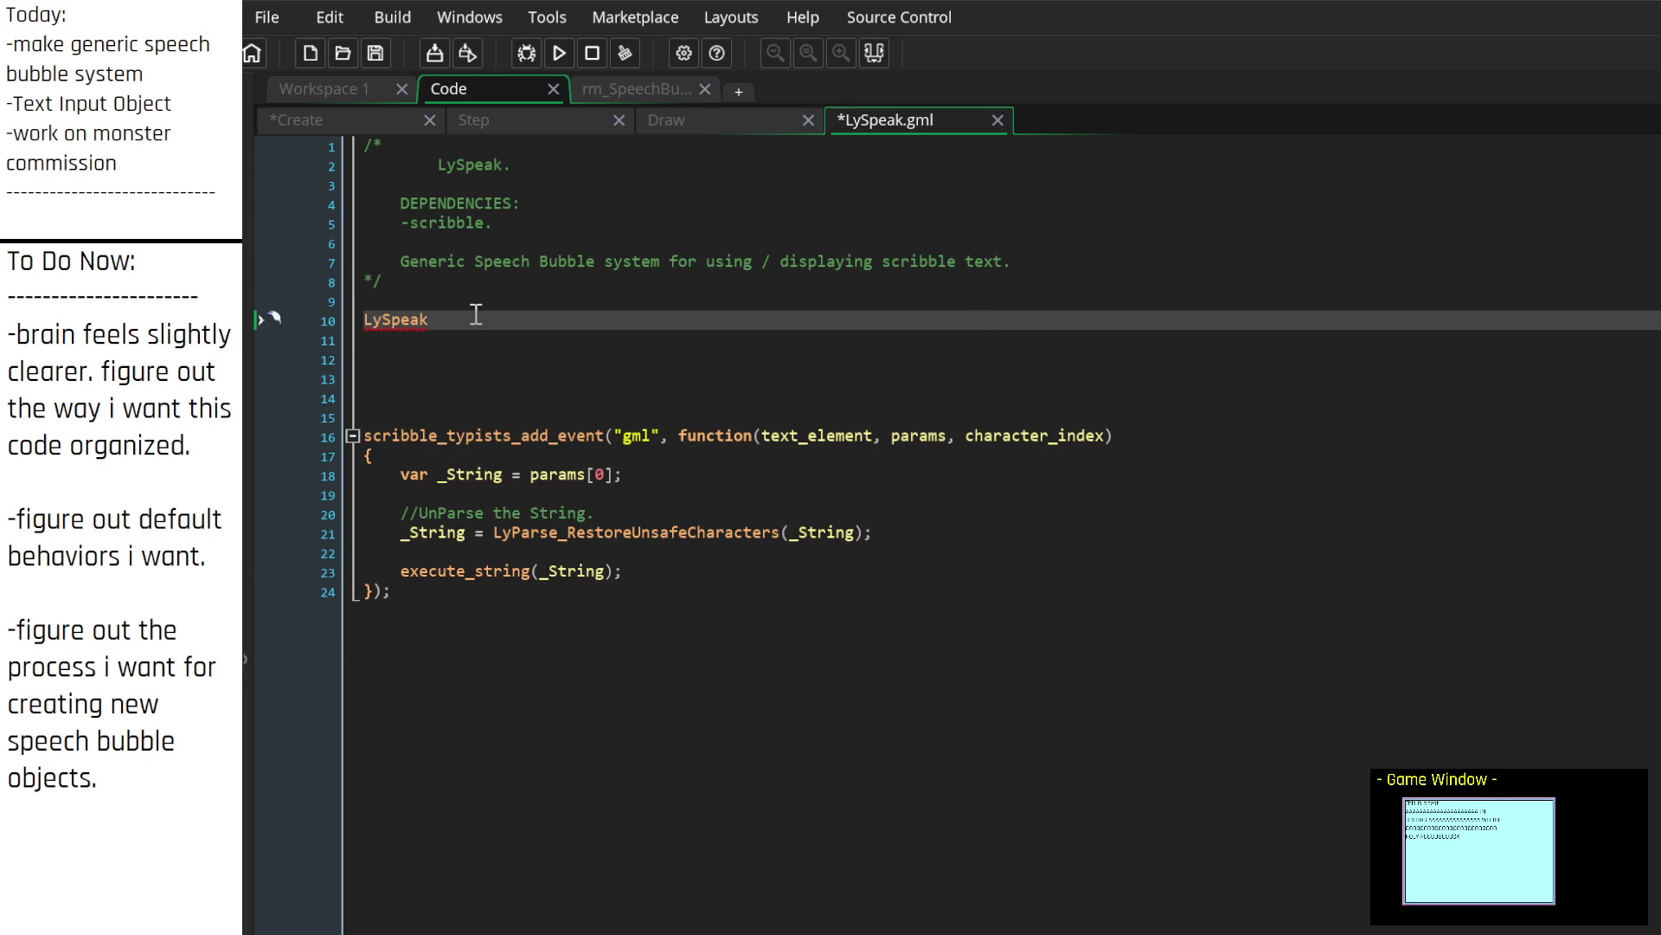
{"action": "type", "text": "_Init()"}
{"action": "key", "text": "Return"}
{"action": "type", "text": "{"}
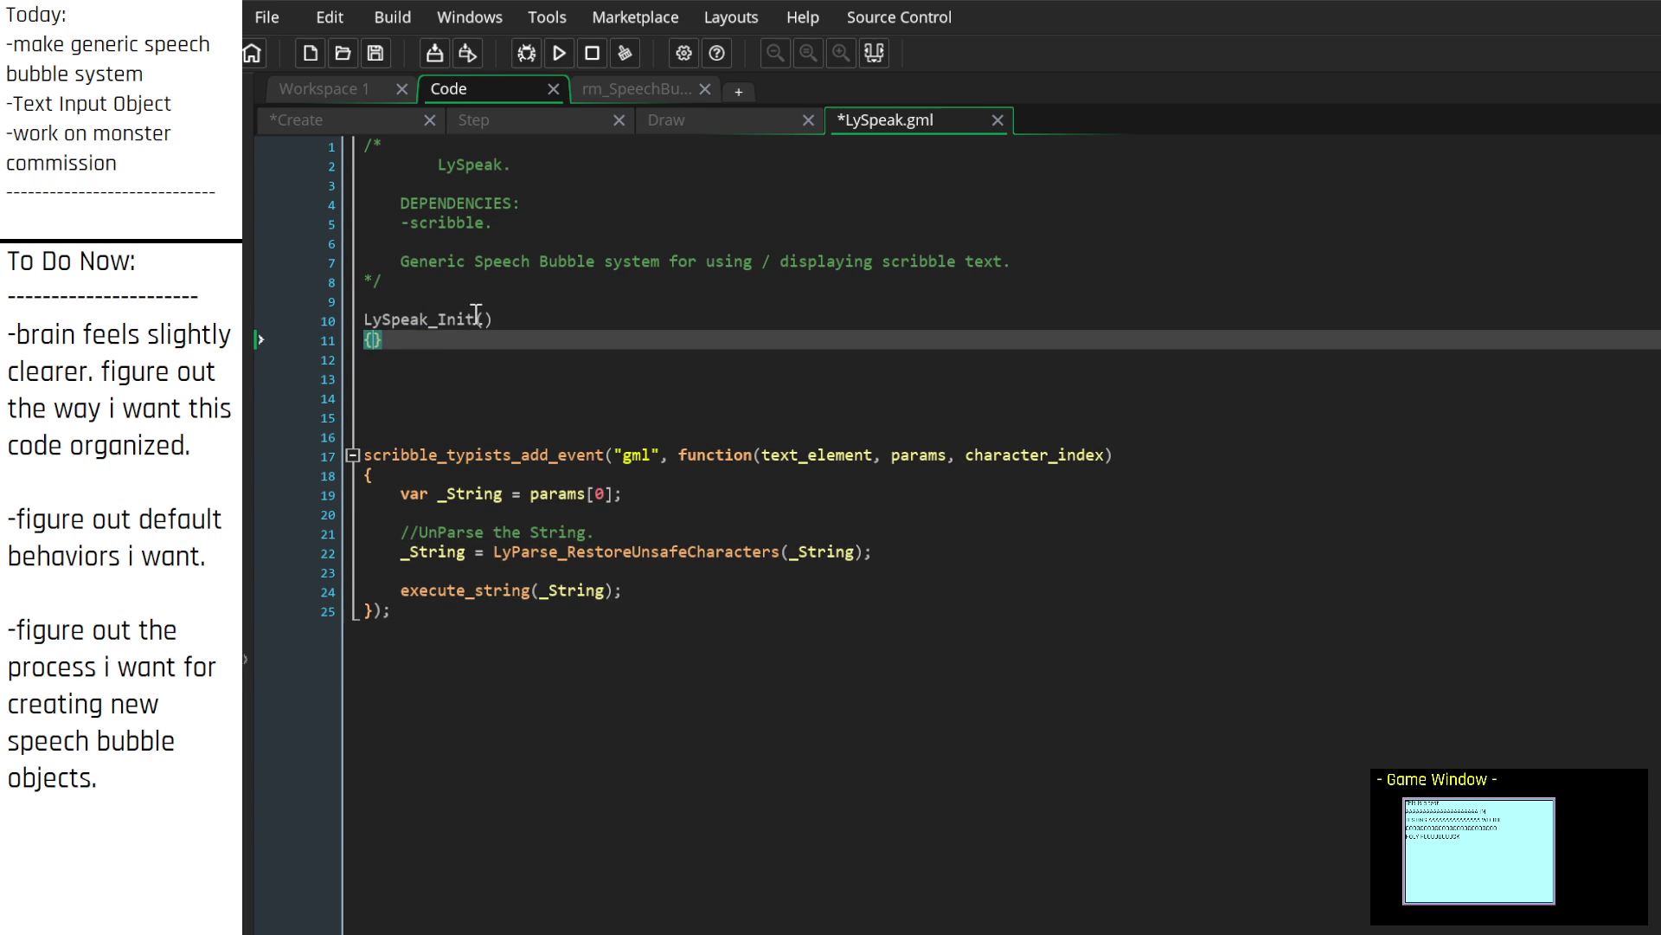
{"action": "key", "text": "Return"}
{"action": "type", "text": "//this is tempo"}
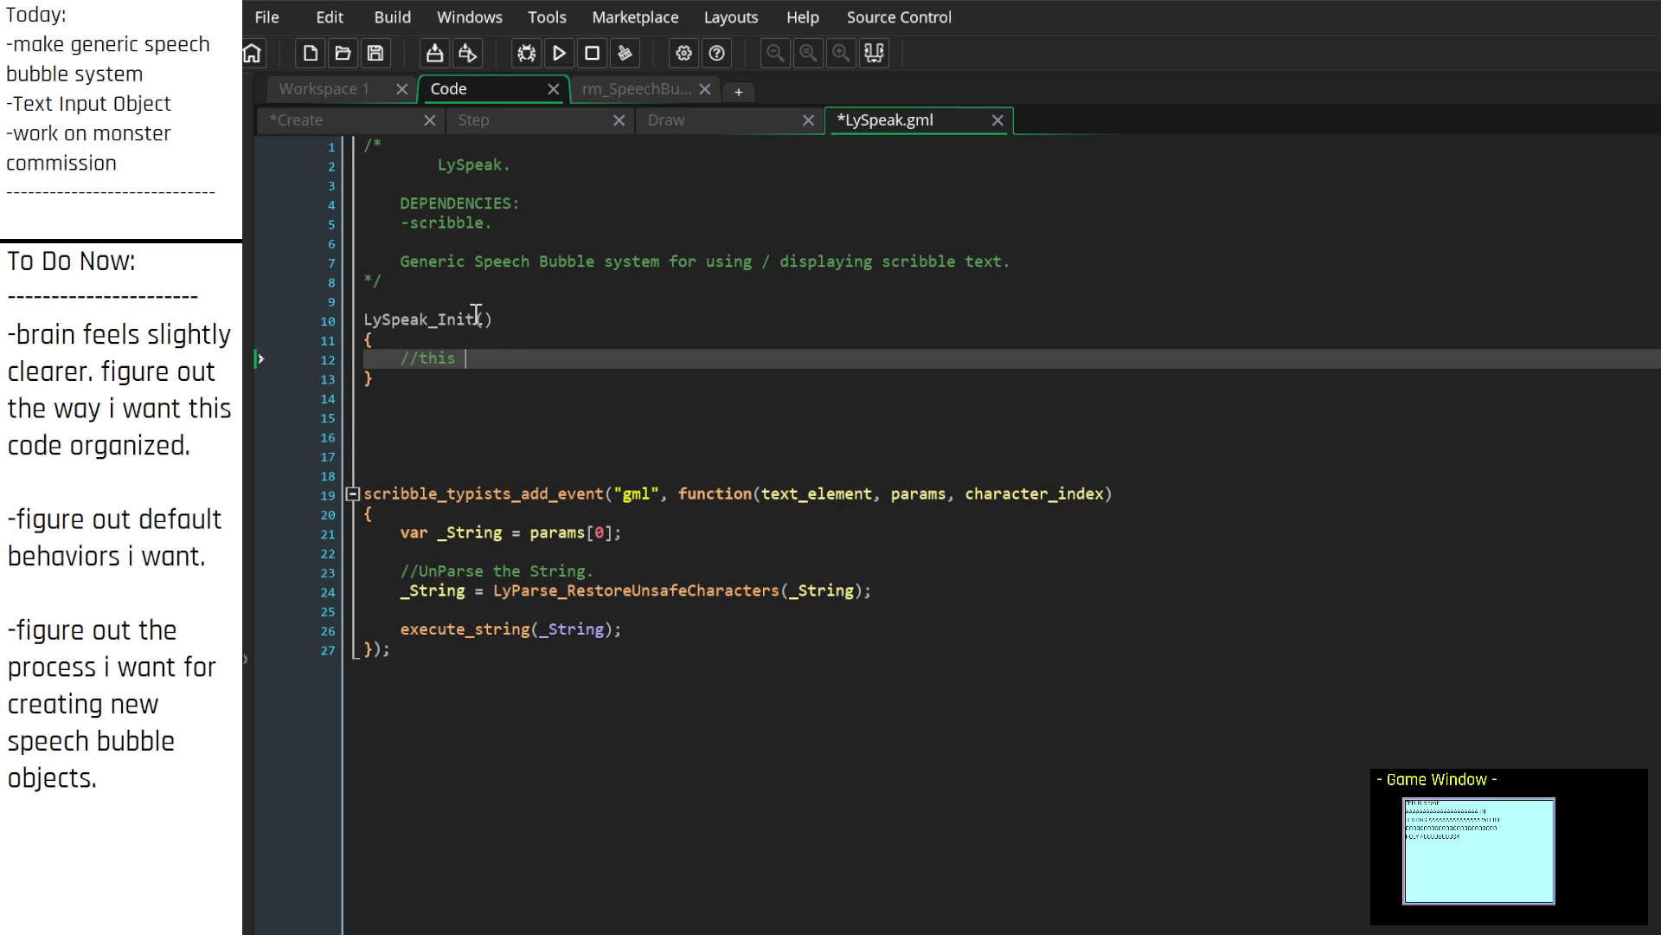
{"action": "type", "text": "rary"}
{"action": "key", "text": "BackSpace"}
{"action": "key", "text": "BackSpace"}
{"action": "key", "text": "BackSpace"}
{"action": "type", "text": "should "}
{"action": "type", "text": "run at start"}
{"action": "type", "text": " of game. "}
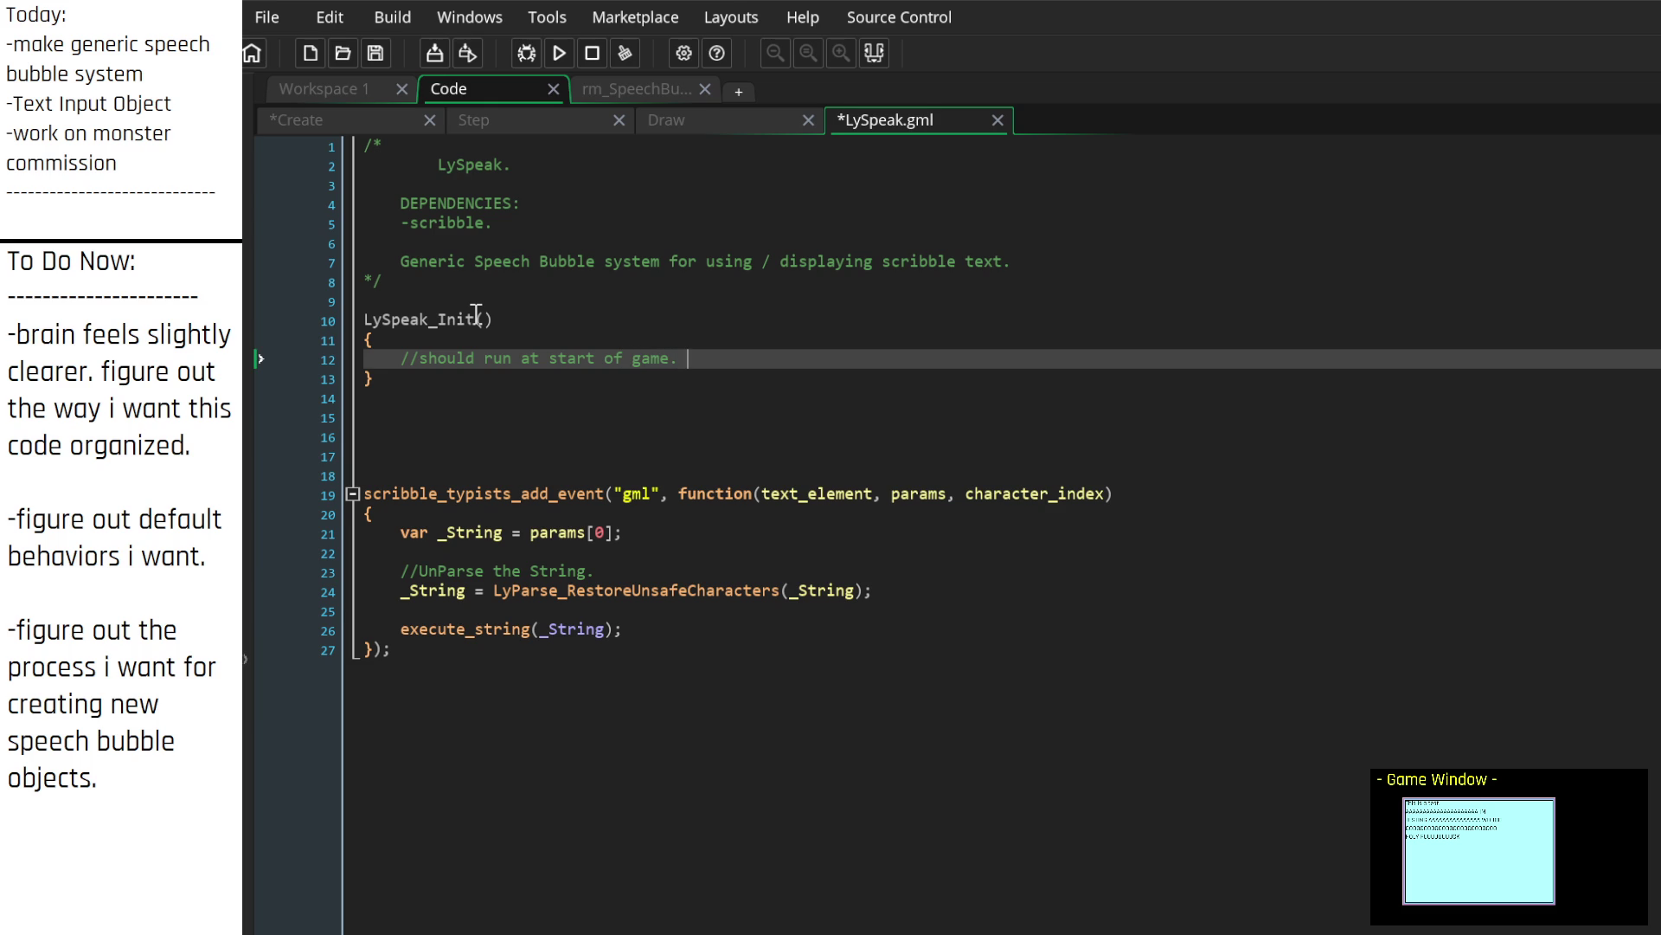
{"action": "type", "text": "this is currentl"}
{"action": "type", "text": "y temporary, but"}
{"action": "type", "text": " we"}
{"action": "type", "text": " will wan"}
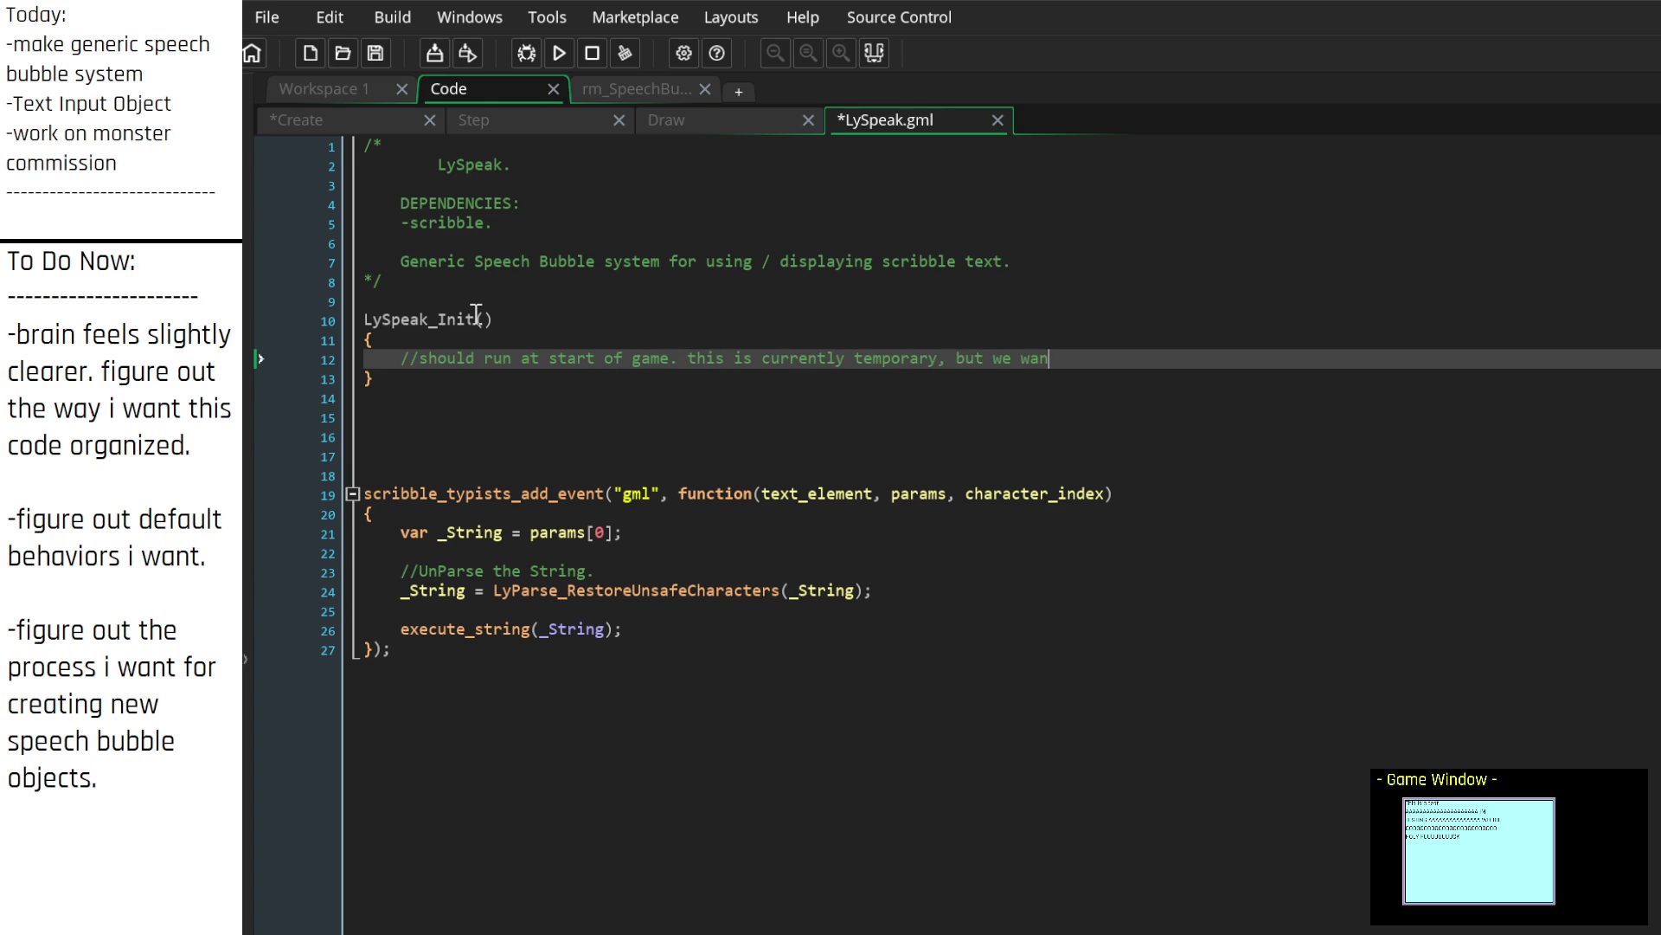
{"action": "type", "text": "t a more in depth "}
{"action": "type", "text": "version of this."}
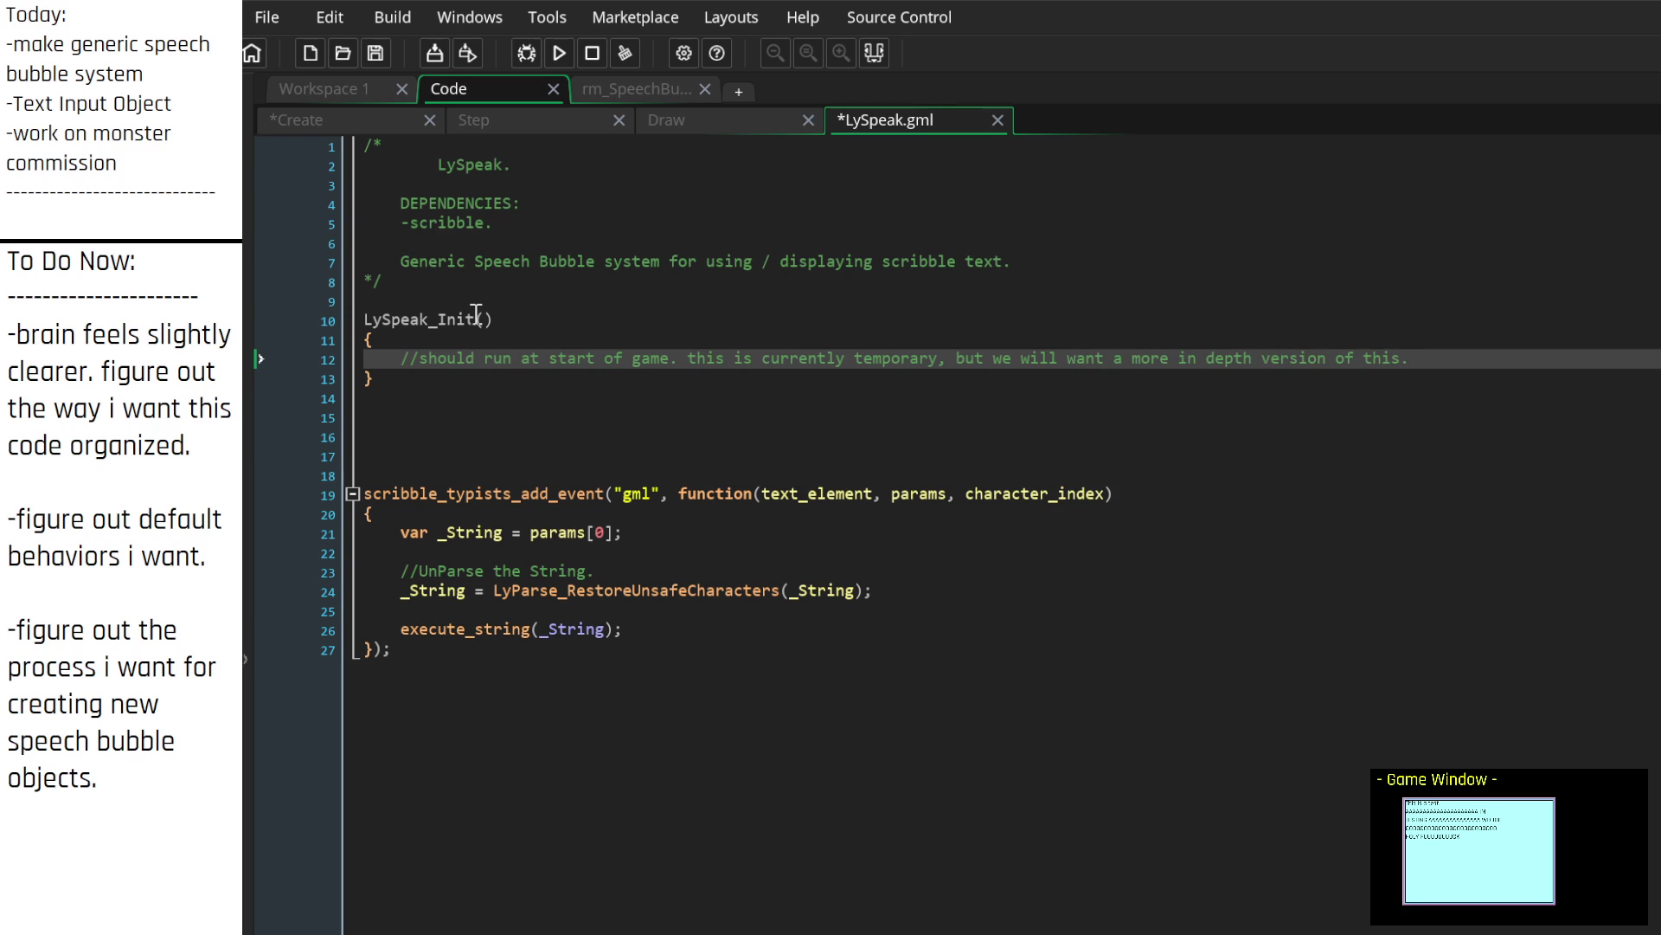
{"action": "key", "text": "Return"}
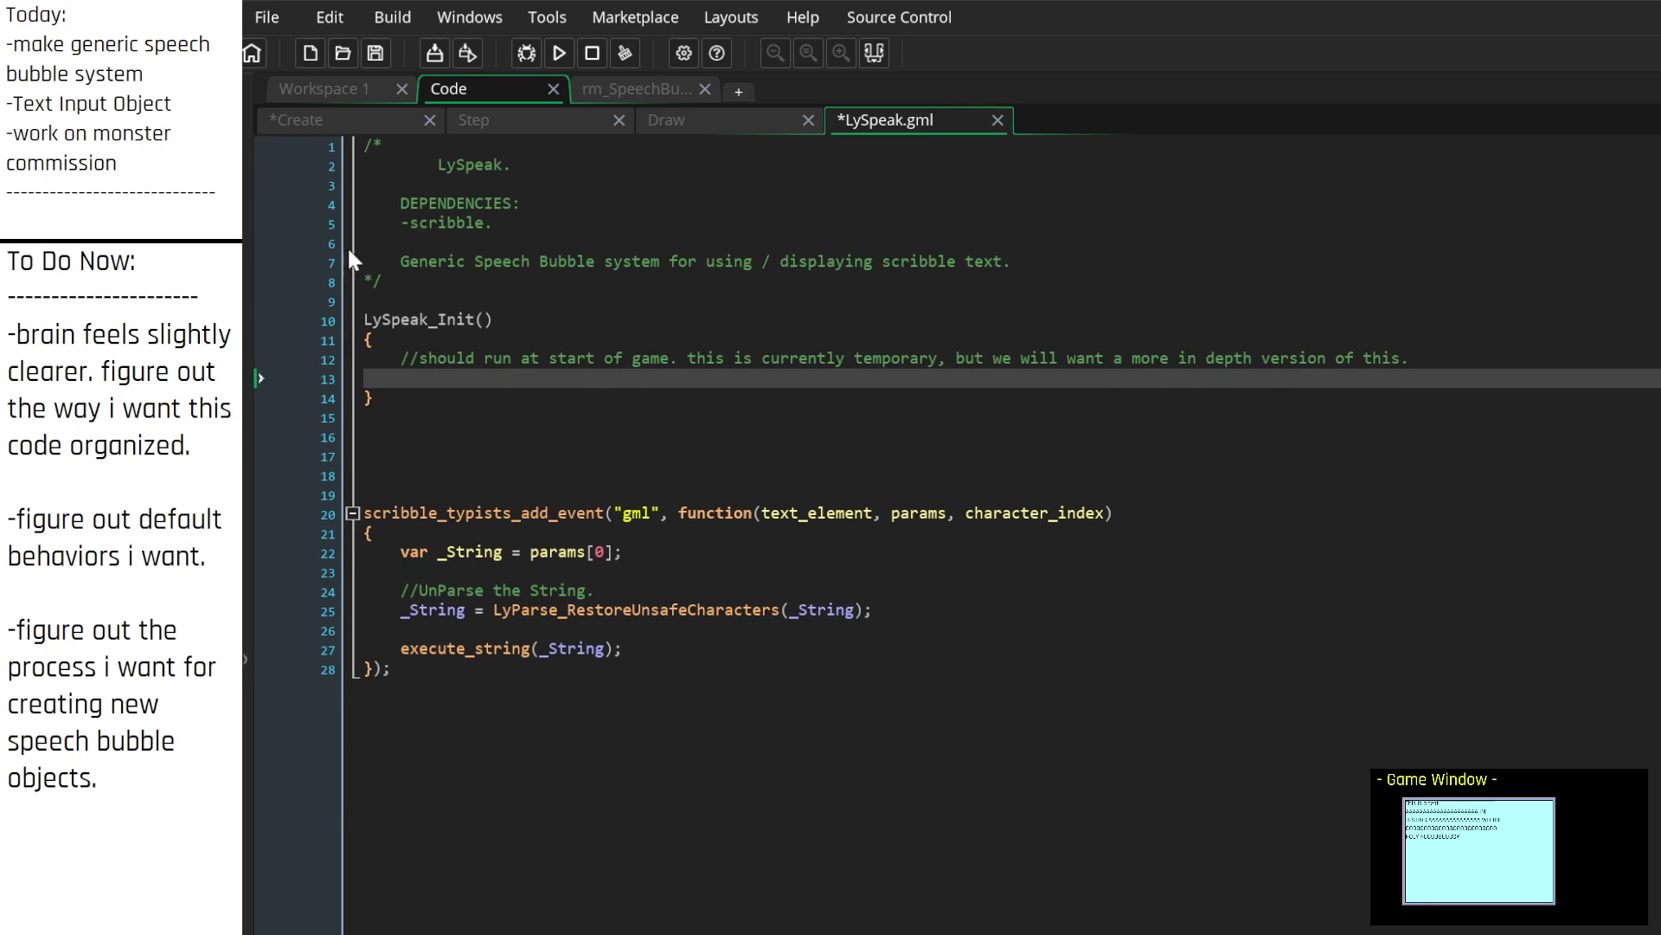
{"action": "left_click", "coordinate": [364, 319]}
{"action": "type", "text": "function"}
{"action": "key", "text": "Down"}
{"action": "key", "text": "Down"}
{"action": "key", "text": "Down"}
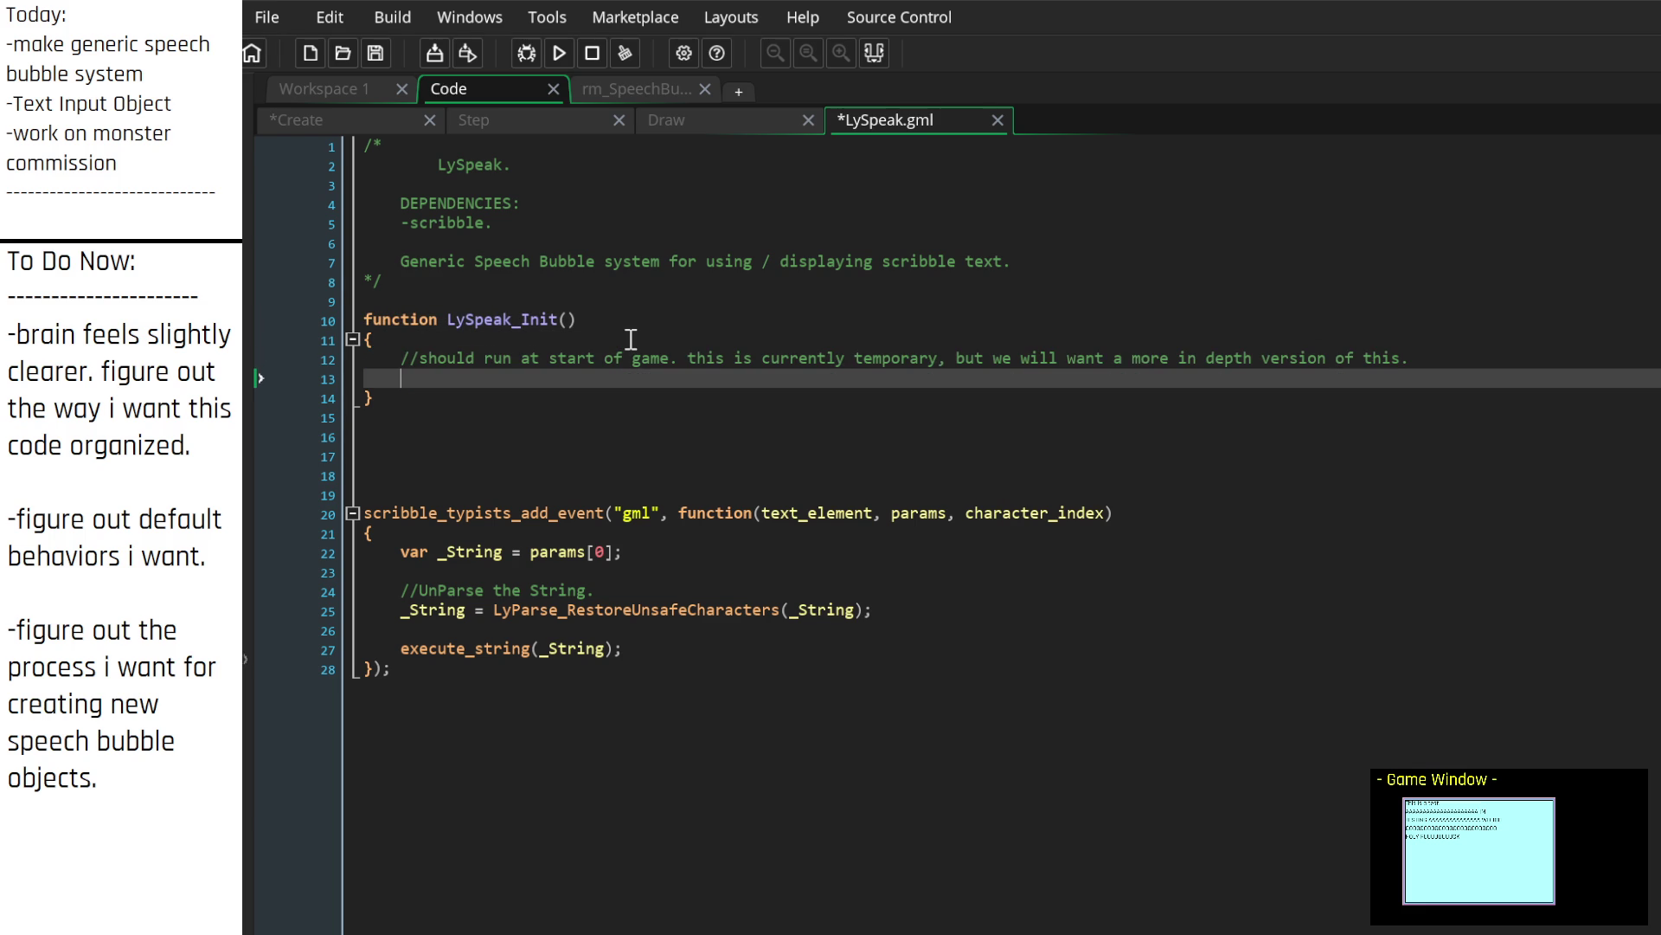
Step: Cut the Scribble event block and paste it into LySpeak_Init under an '//Add Scribble Events.' comment
{"action": "mouse_move", "coordinate": [575, 682]}
{"action": "left_mouse_down"}
{"action": "mouse_move", "coordinate": [558, 690]}
{"action": "mouse_move", "coordinate": [269, 519]}
{"action": "left_mouse_up"}
{"action": "key", "text": "ctrl+x"}
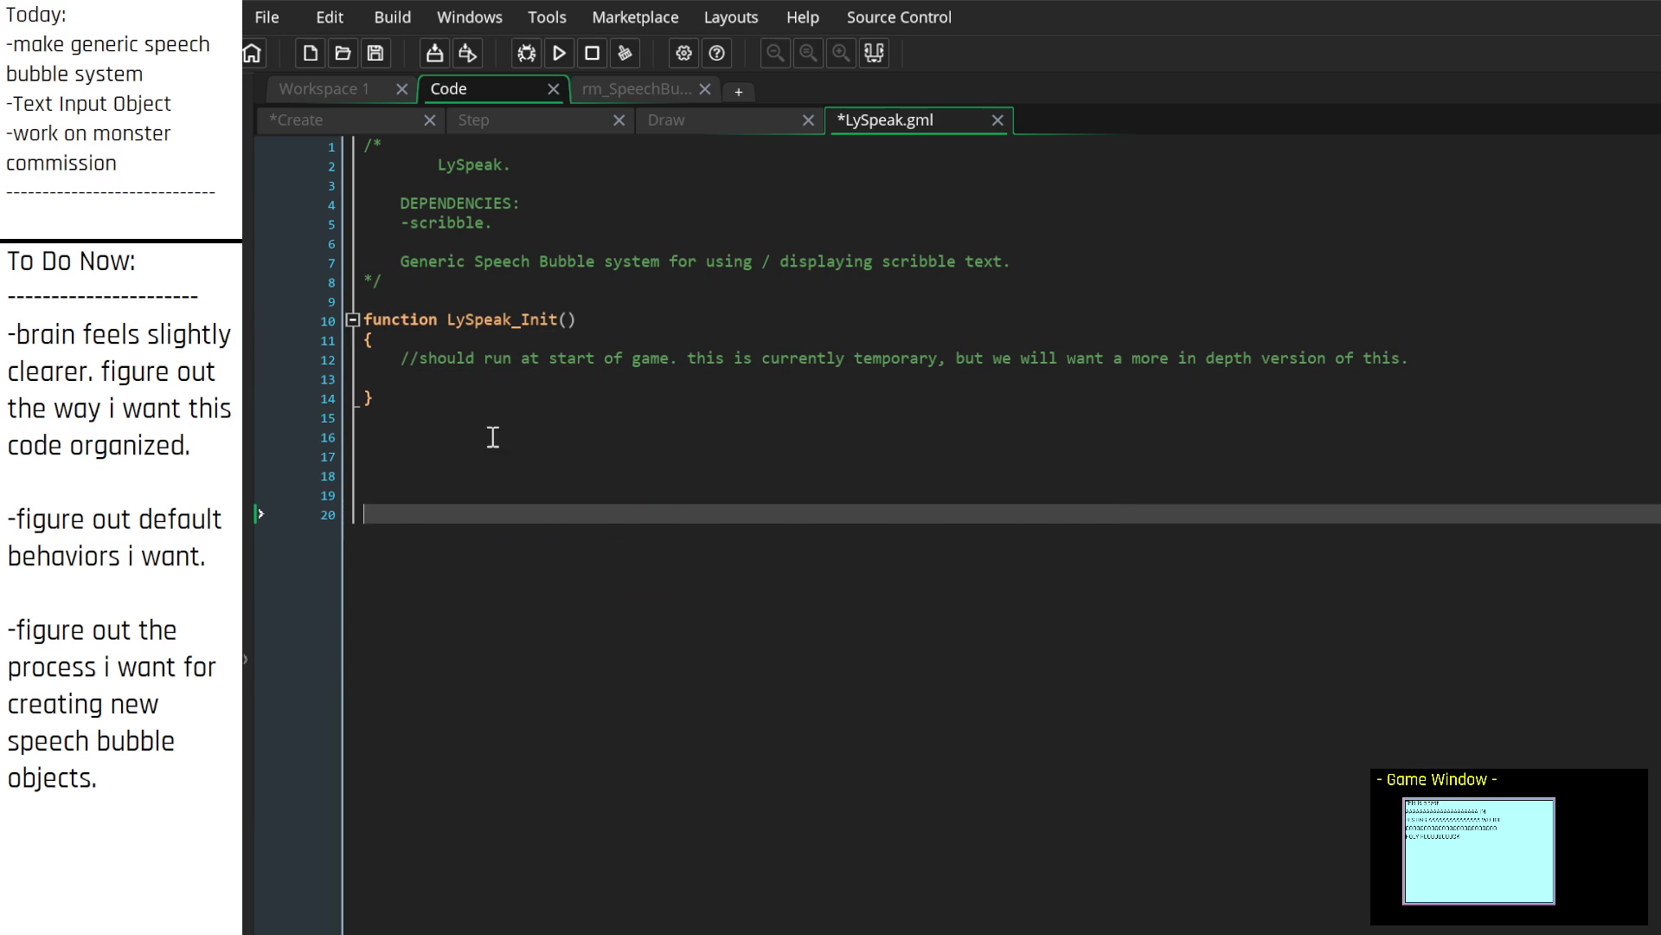
{"action": "left_click", "coordinate": [531, 378]}
{"action": "key", "text": "Return"}
{"action": "key", "text": "Return"}
{"action": "key", "text": "Return"}
{"action": "type", "text": "//Add Scribble Event"}
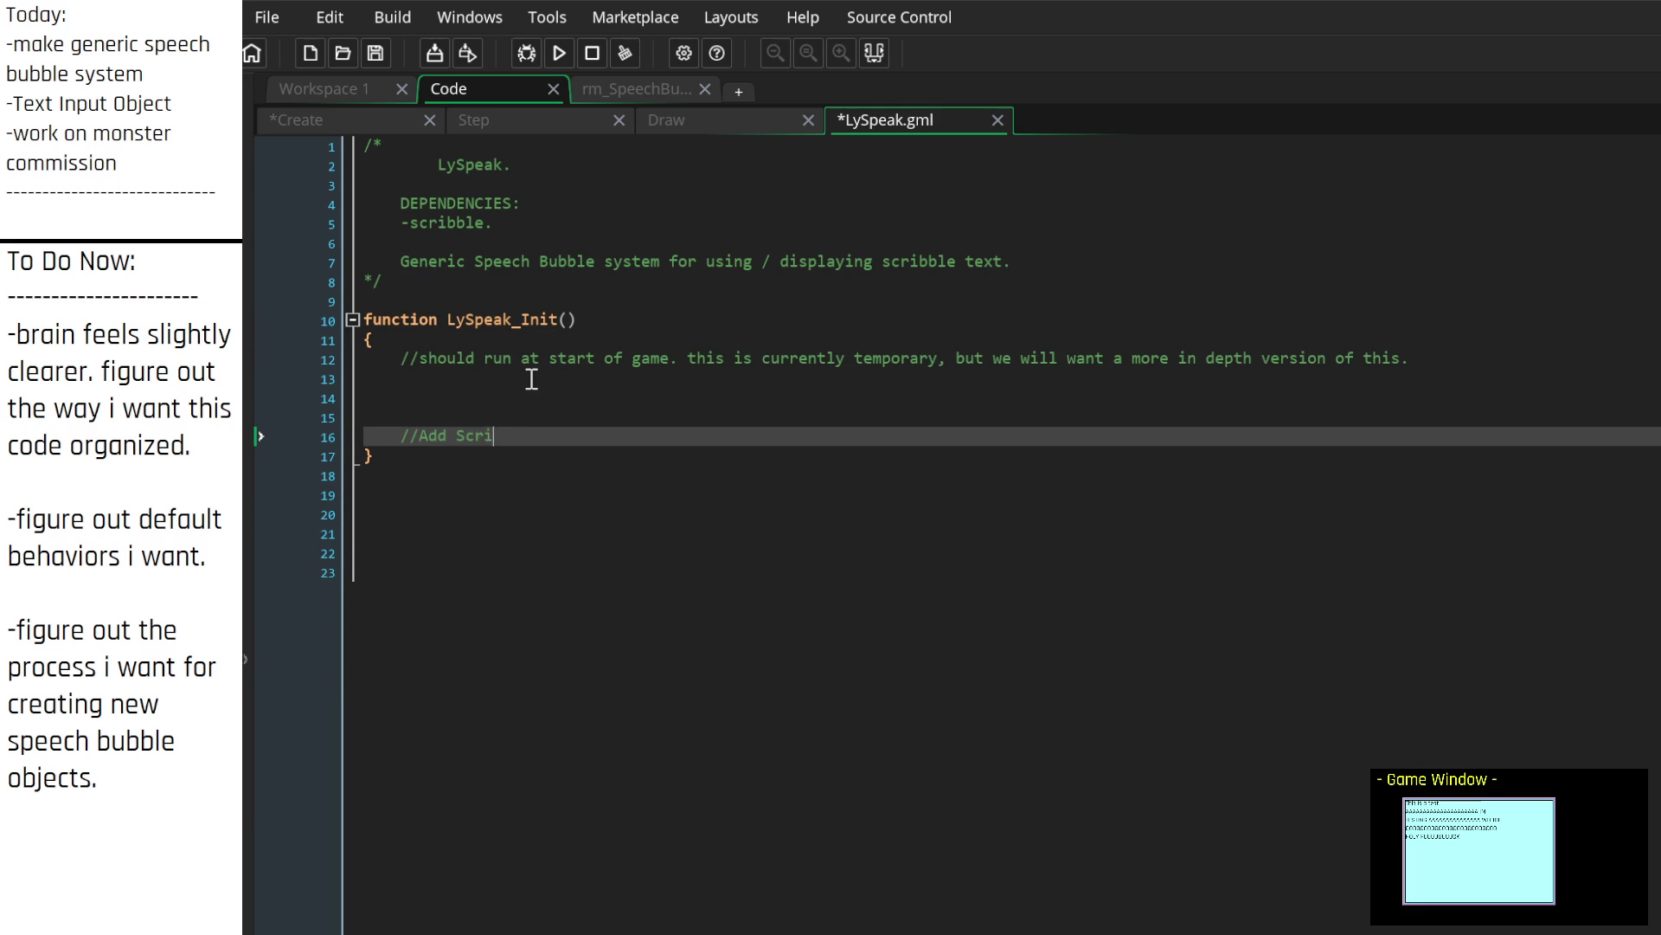
{"action": "type", "text": "s."}
{"action": "key", "text": "Return"}
{"action": "key", "text": "ctrl+v"}
Step: Indent the pasted Scribble event block's braces and body lines one level
{"action": "key", "text": "Up"}
{"action": "key", "text": "Up"}
{"action": "key", "text": "Up"}
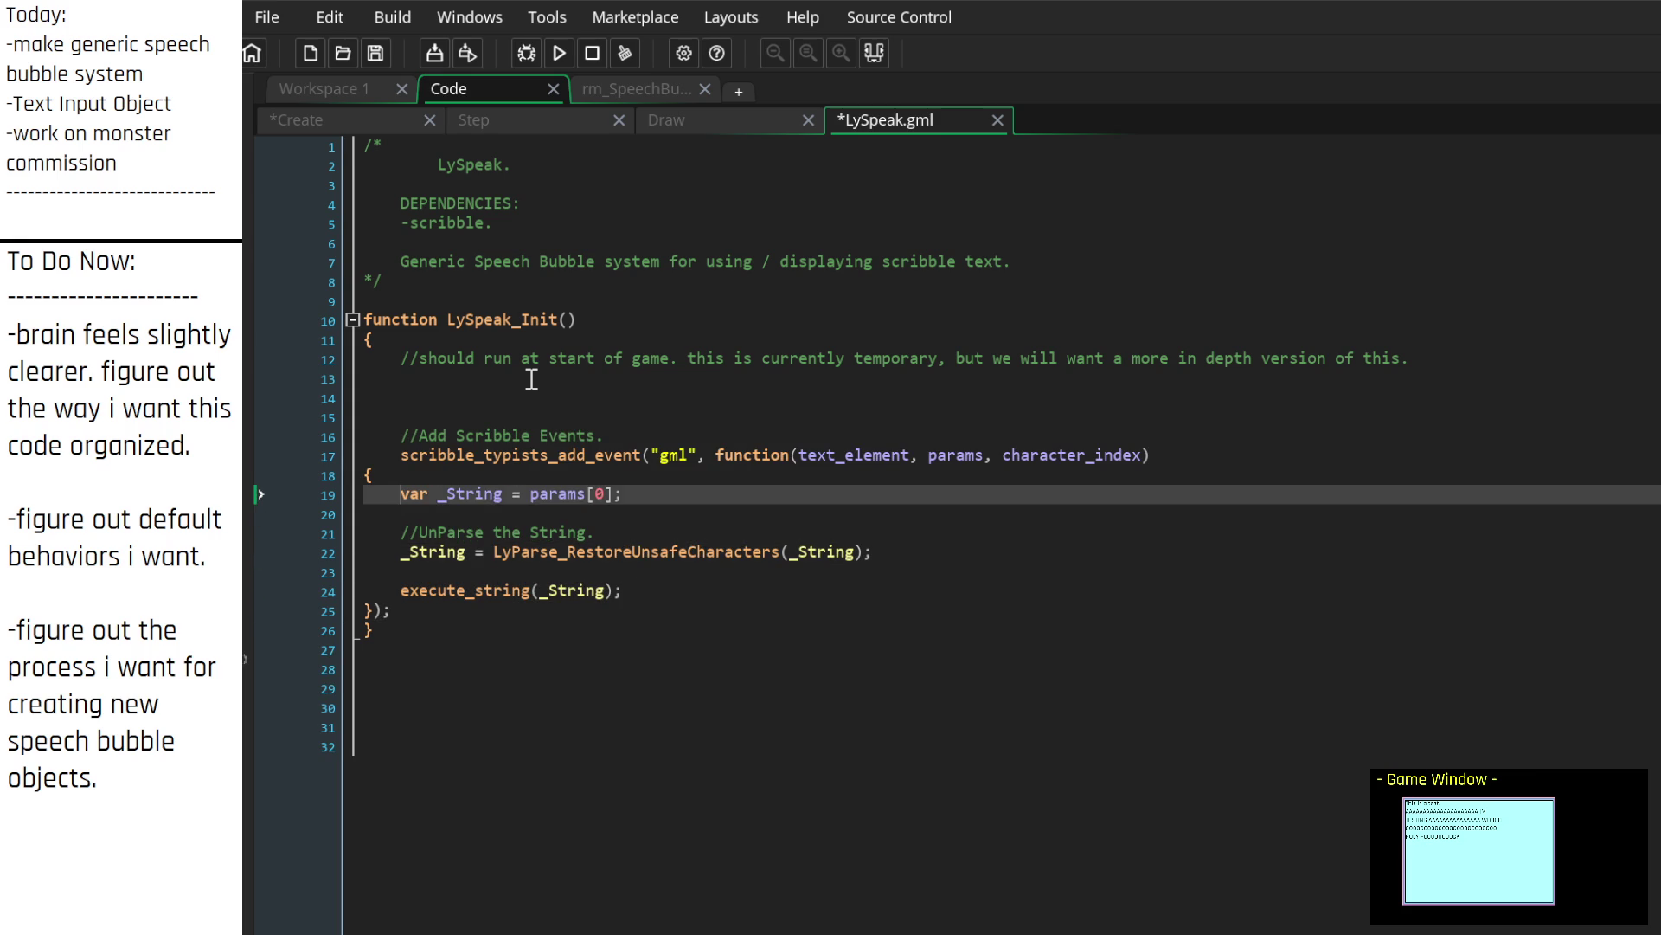
{"action": "key", "text": "Tab"}
{"action": "key", "text": "Down"}
{"action": "key", "text": "Down"}
{"action": "key", "text": "Down"}
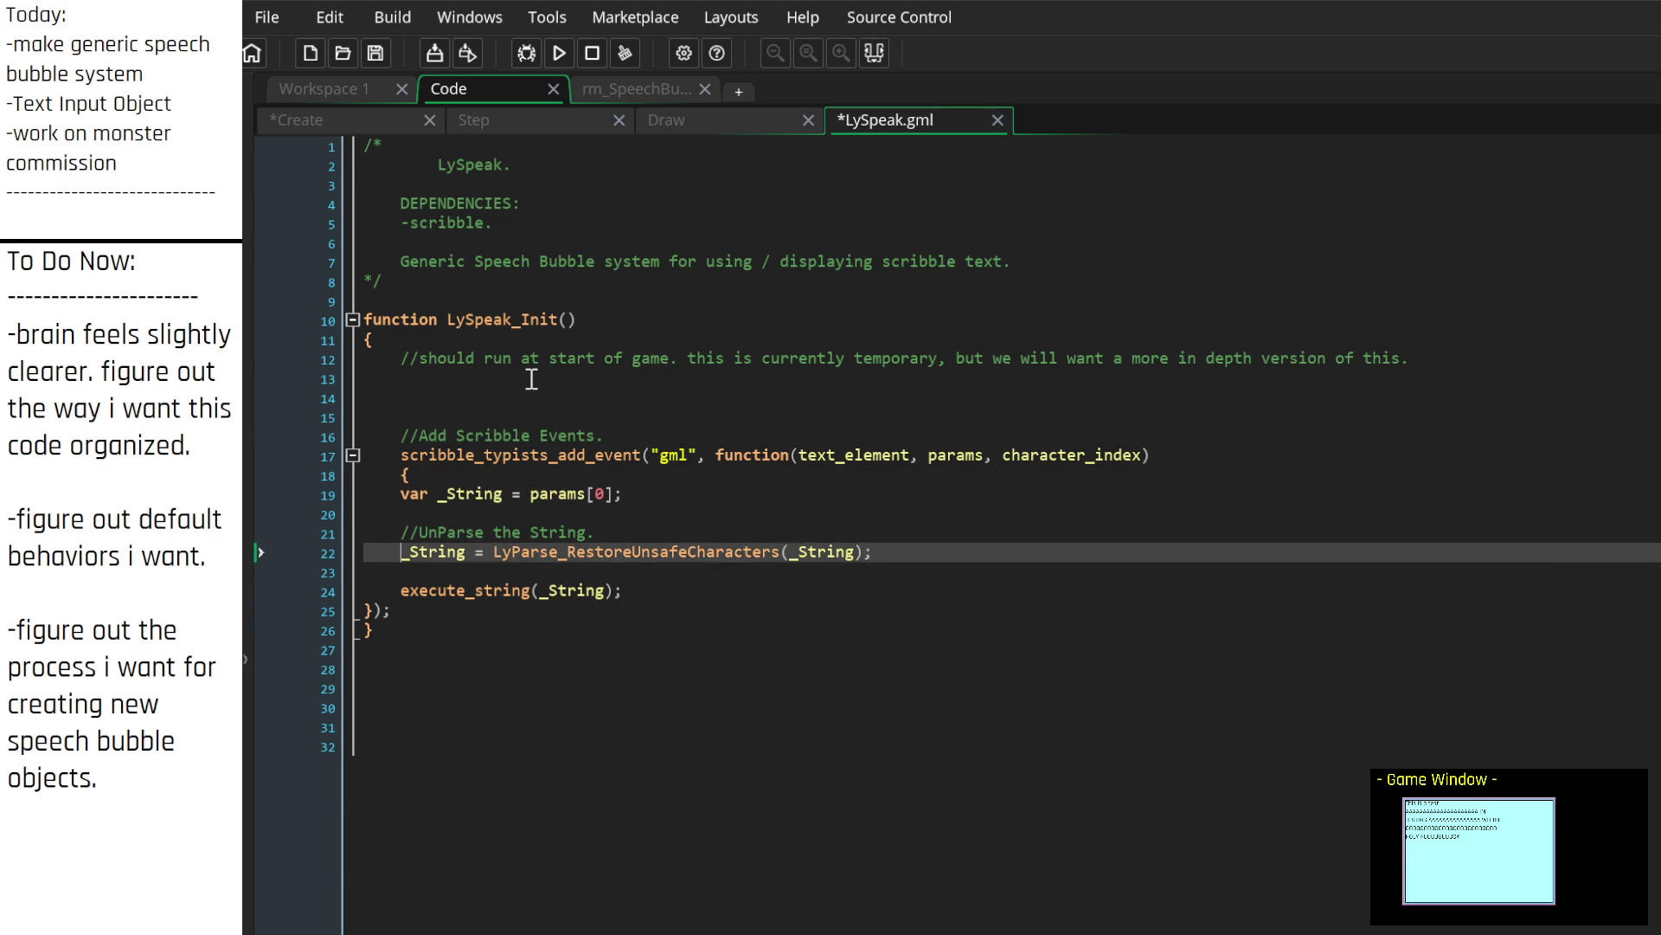
{"action": "key", "text": "Tab"}
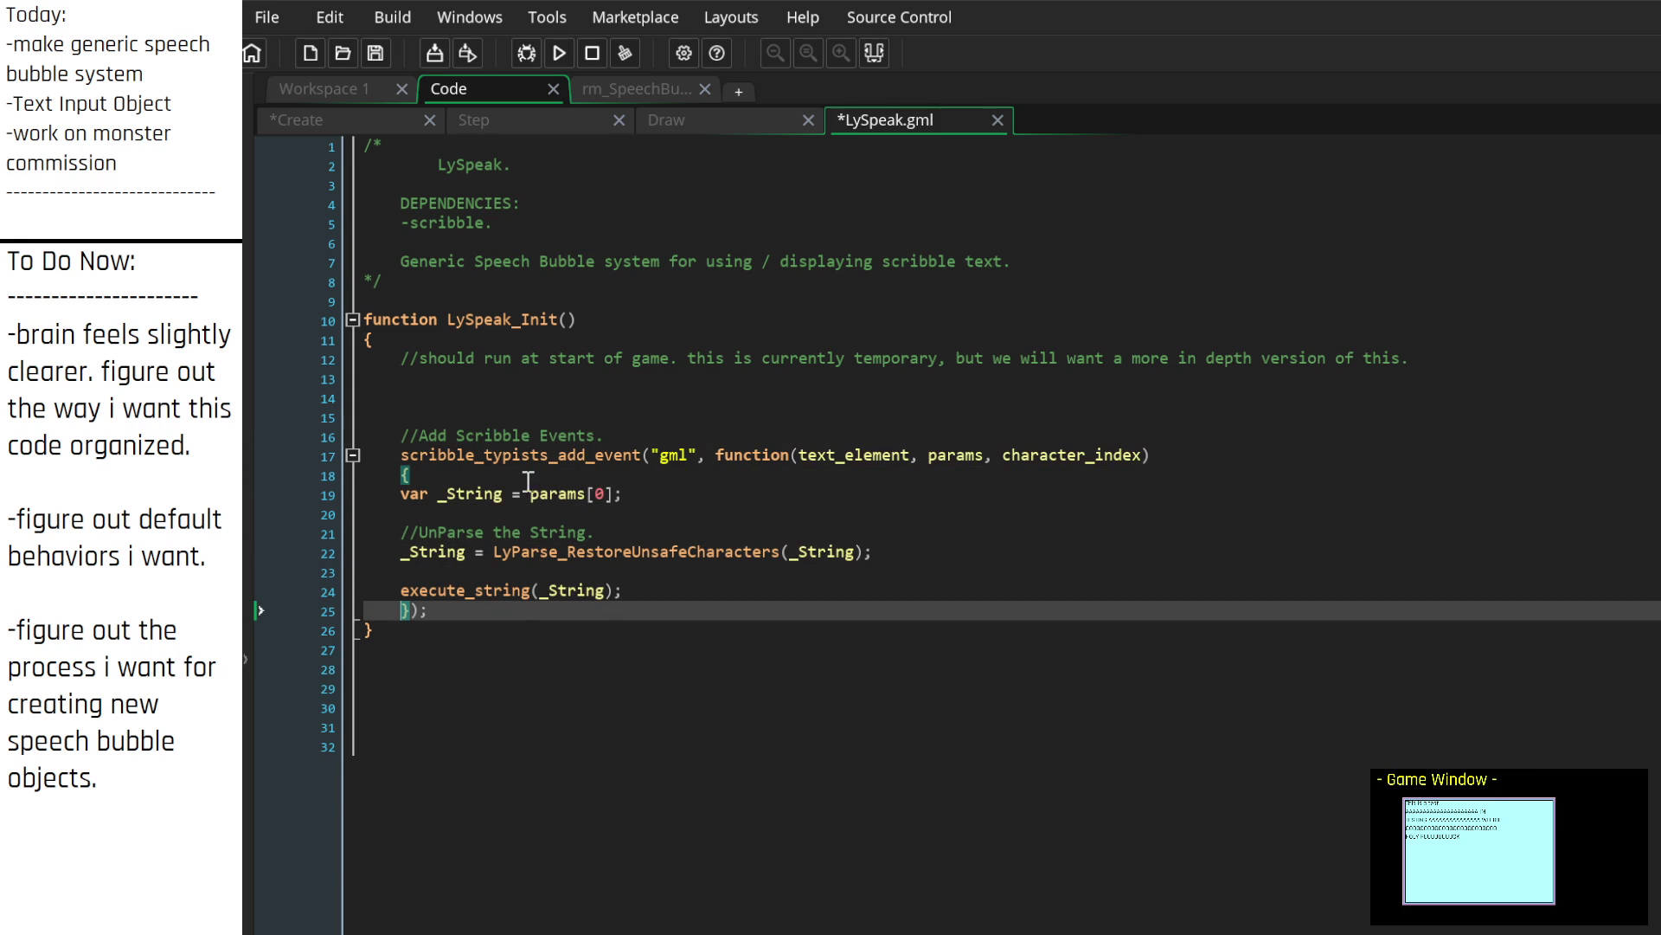
{"action": "left_click_drag", "start_coordinate": [639, 591], "coordinate": [253, 482]}
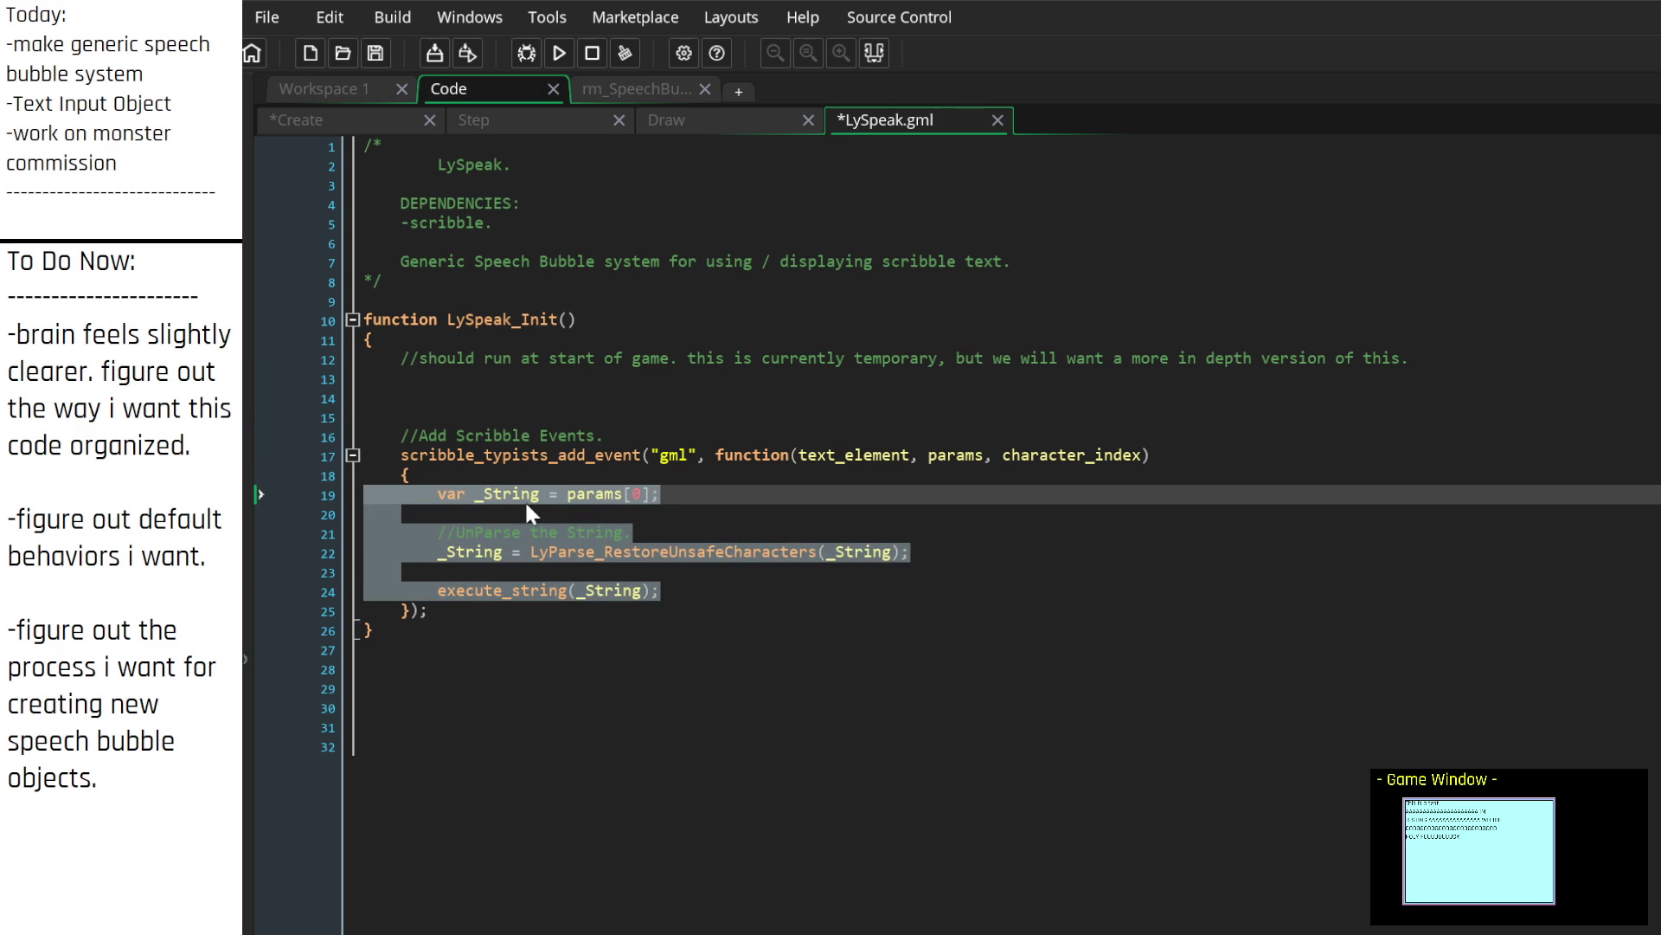
{"action": "key", "text": "Tab"}
{"action": "left_click", "coordinate": [608, 458]}
{"action": "left_click", "coordinate": [635, 481]}
{"action": "mouse_move", "coordinate": [641, 533]}
{"action": "left_mouse_down"}
{"action": "mouse_move", "coordinate": [247, 520]}
{"action": "mouse_move", "coordinate": [260, 533]}
{"action": "left_mouse_up"}
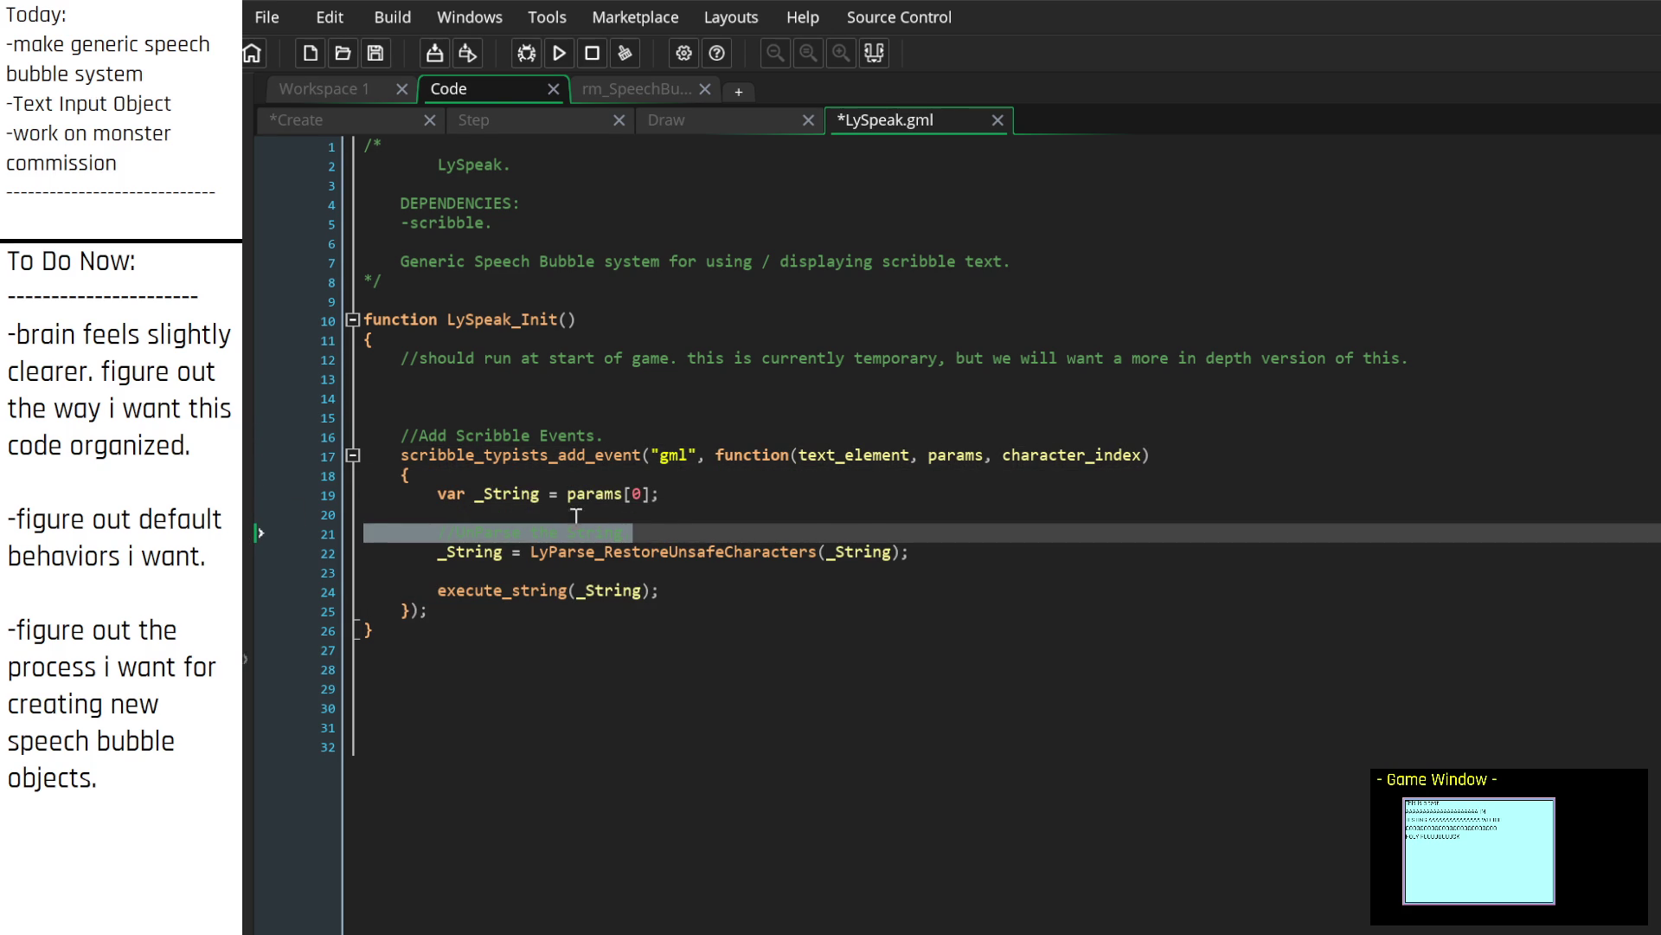
{"action": "left_click", "coordinate": [664, 530]}
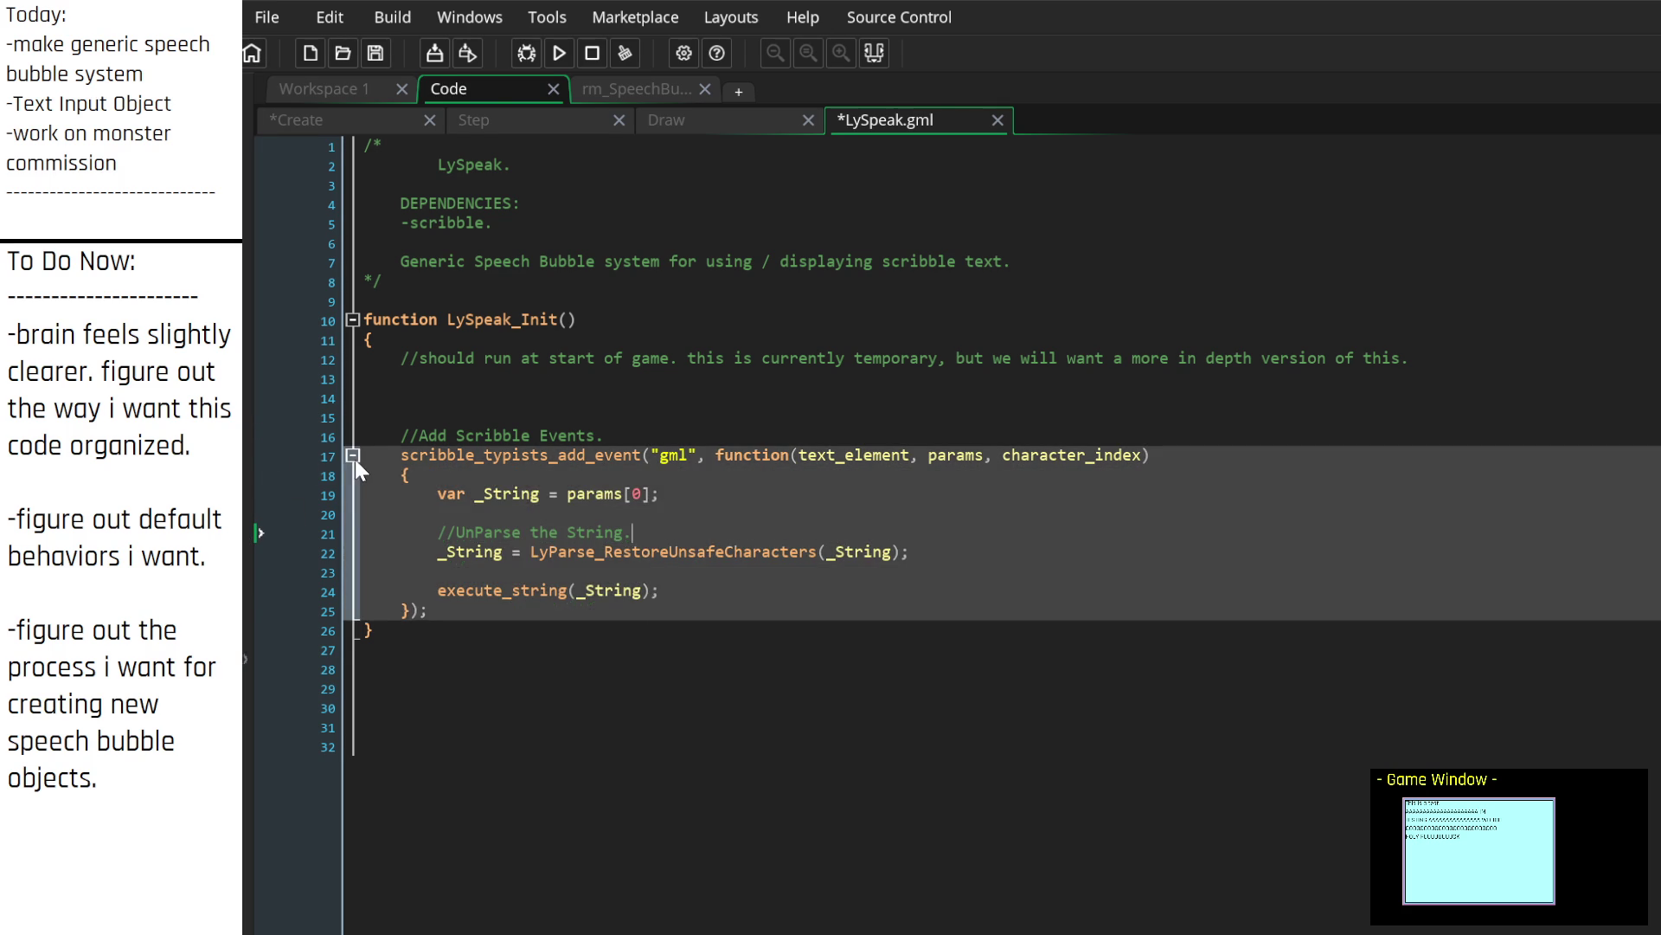
Step: Collapse the Scribble event block and select the old To Do Now notes
{"action": "left_click", "coordinate": [353, 455]}
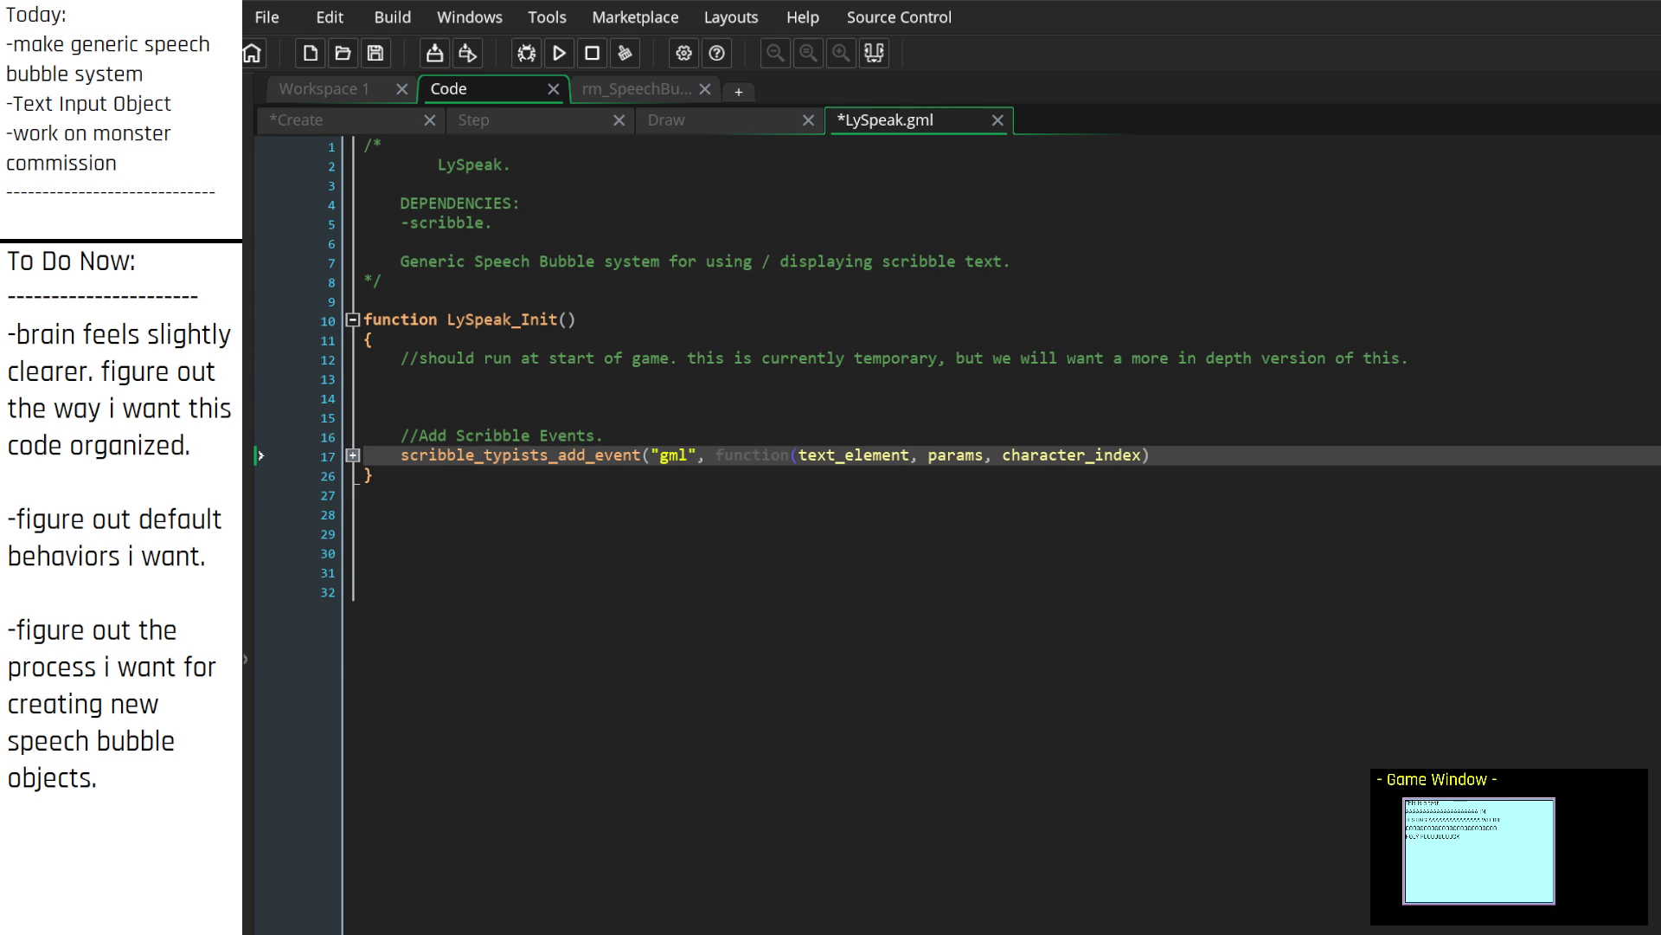
{"action": "left_click", "coordinate": [776, 435]}
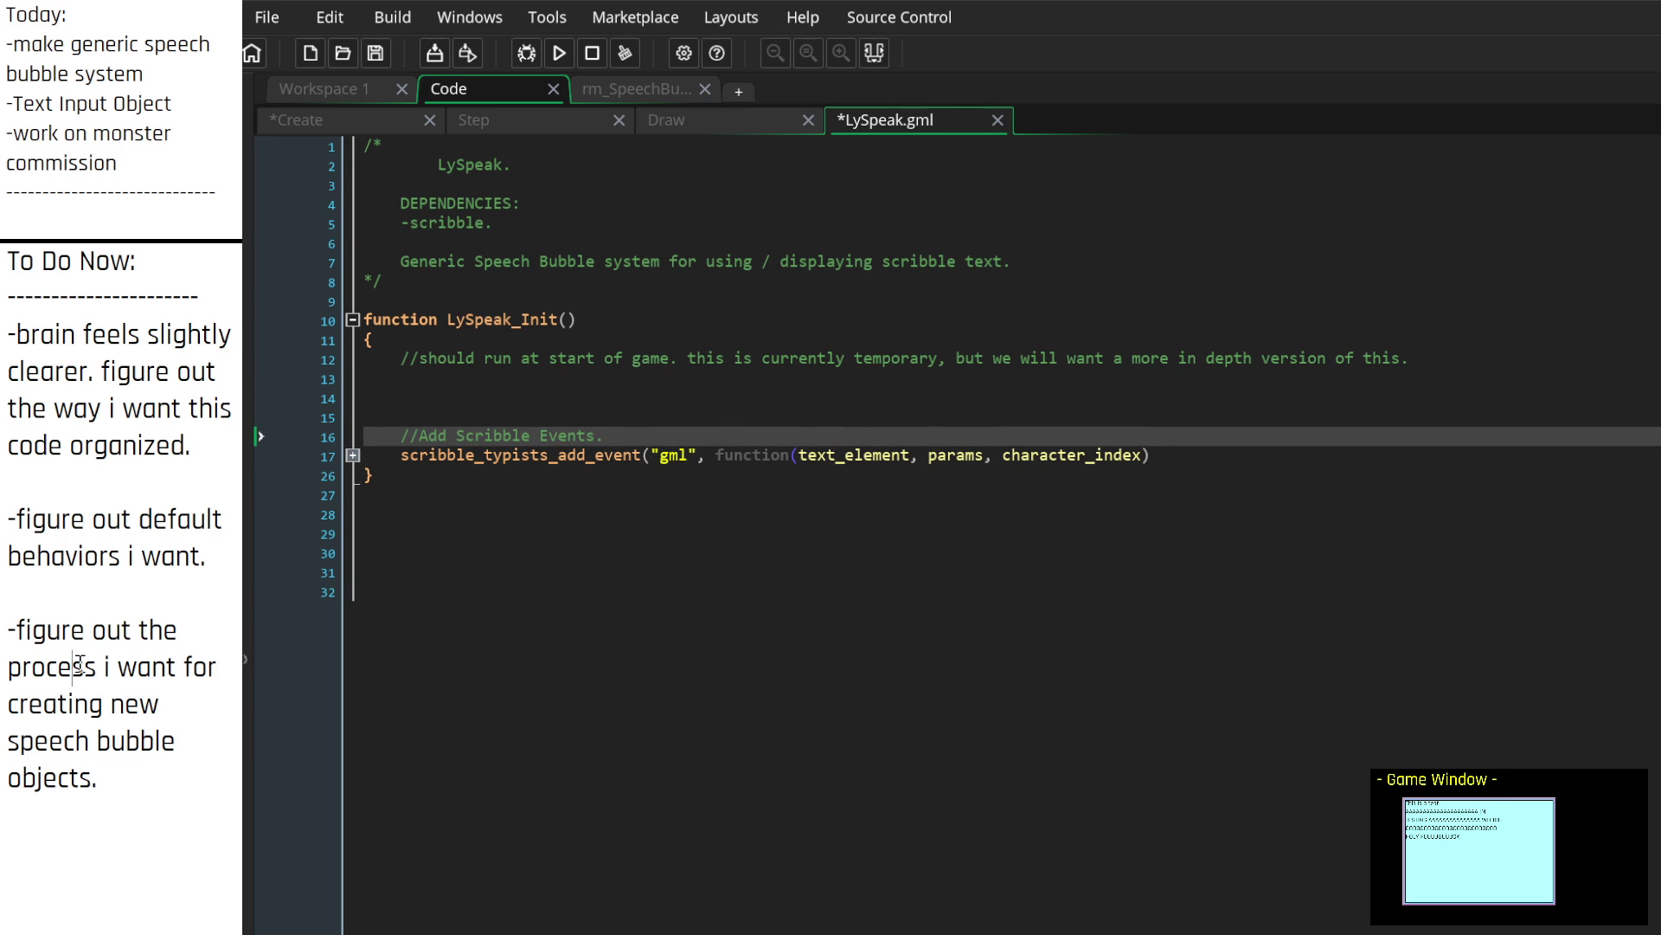
{"action": "mouse_move", "coordinate": [97, 779]}
{"action": "left_mouse_down"}
{"action": "mouse_move", "coordinate": [94, 597]}
{"action": "mouse_move", "coordinate": [38, 470]}
{"action": "mouse_move", "coordinate": [19, 340]}
{"action": "left_mouse_up"}
Step: Replace the To Do Now notes with 'make a "SpeechBubble_Create" function.' followed by a new dash line
{"action": "key", "text": "BackSpace"}
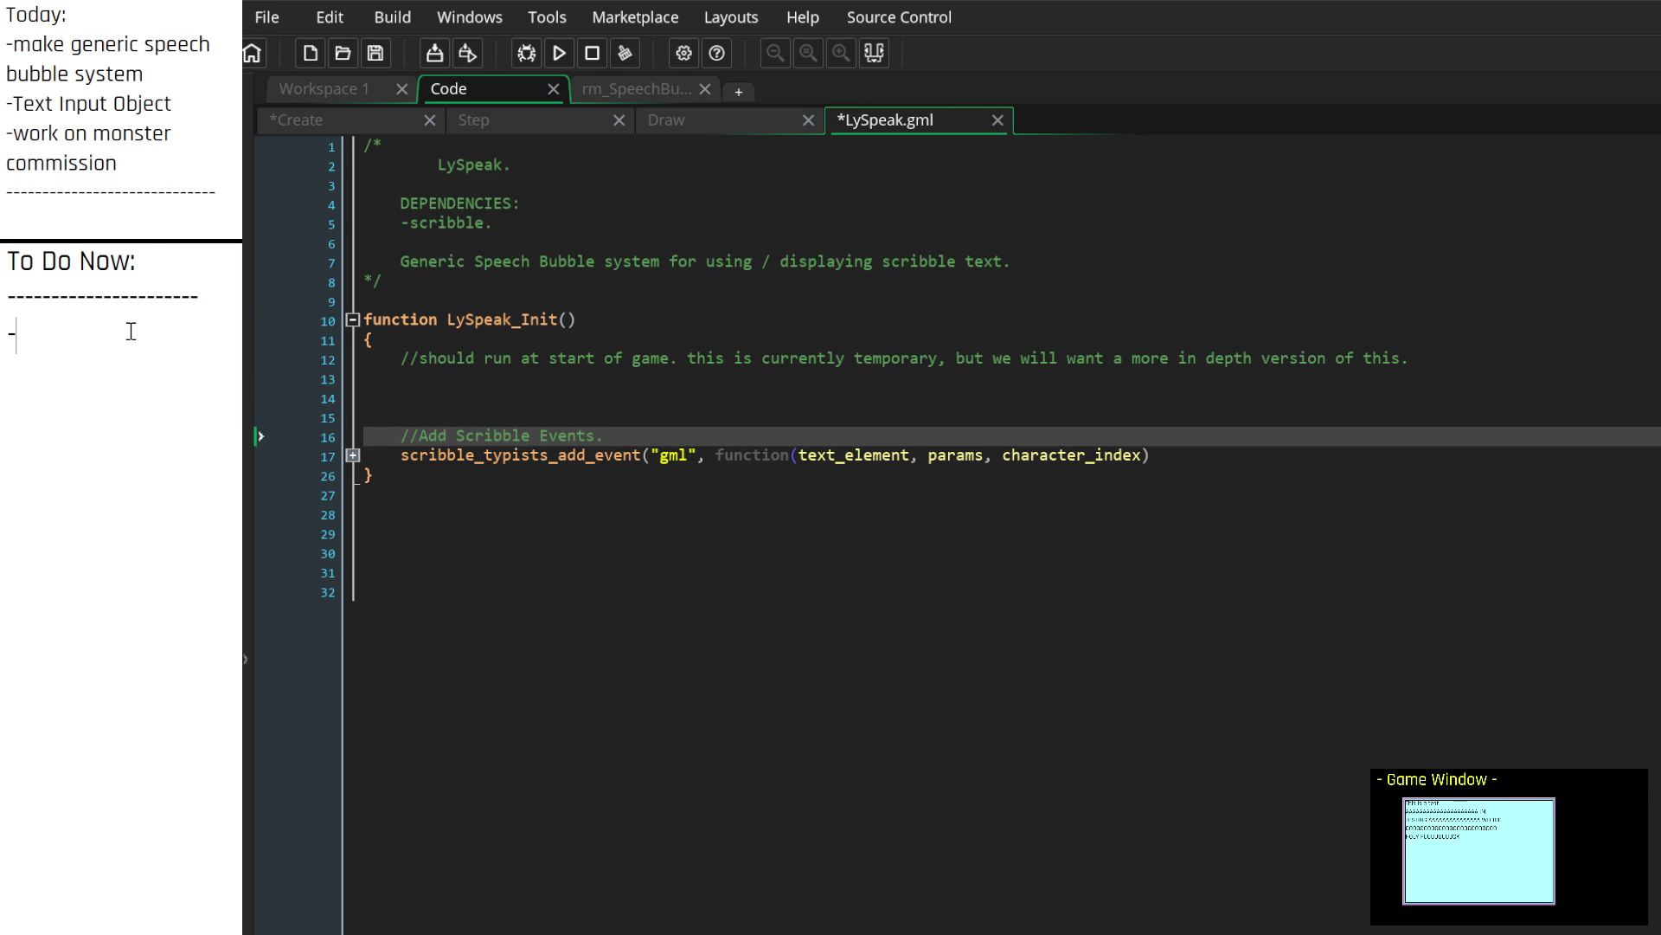
{"action": "type", "text": "uhh..."}
{"action": "key", "text": "BackSpace"}
{"action": "key", "text": "BackSpace"}
{"action": "key", "text": "BackSpace"}
{"action": "type", "text": "make a \""}
{"action": "type", "text": "SpeechBubble"}
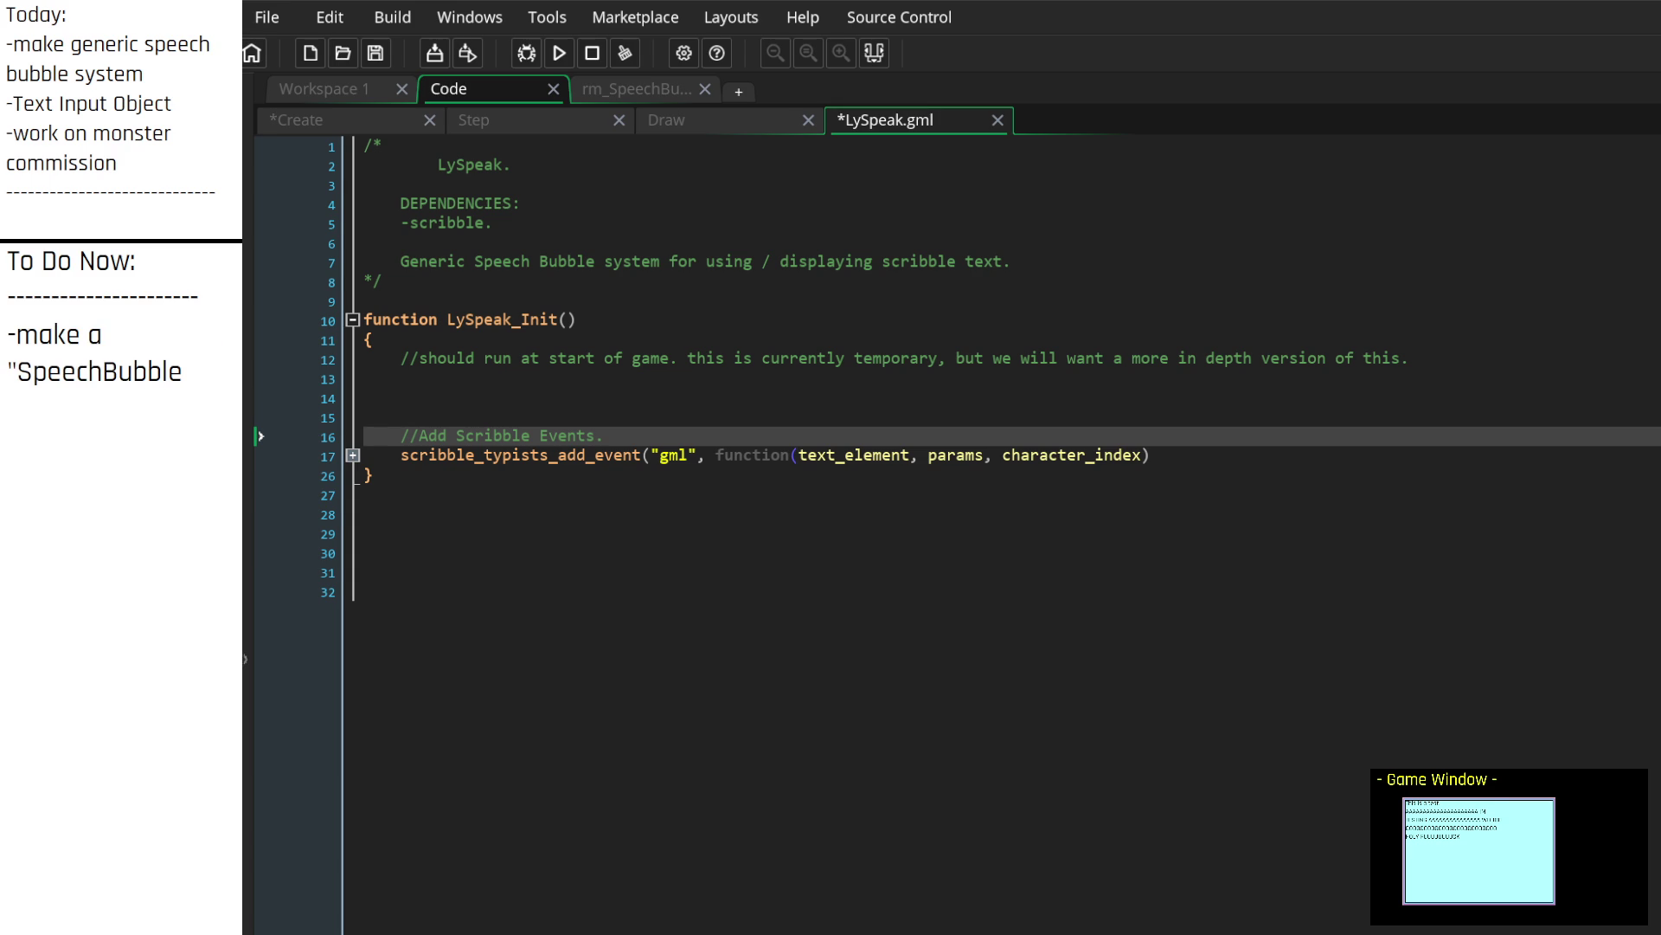
{"action": "type", "text": "_Create"}
{"action": "type", "text": "\""}
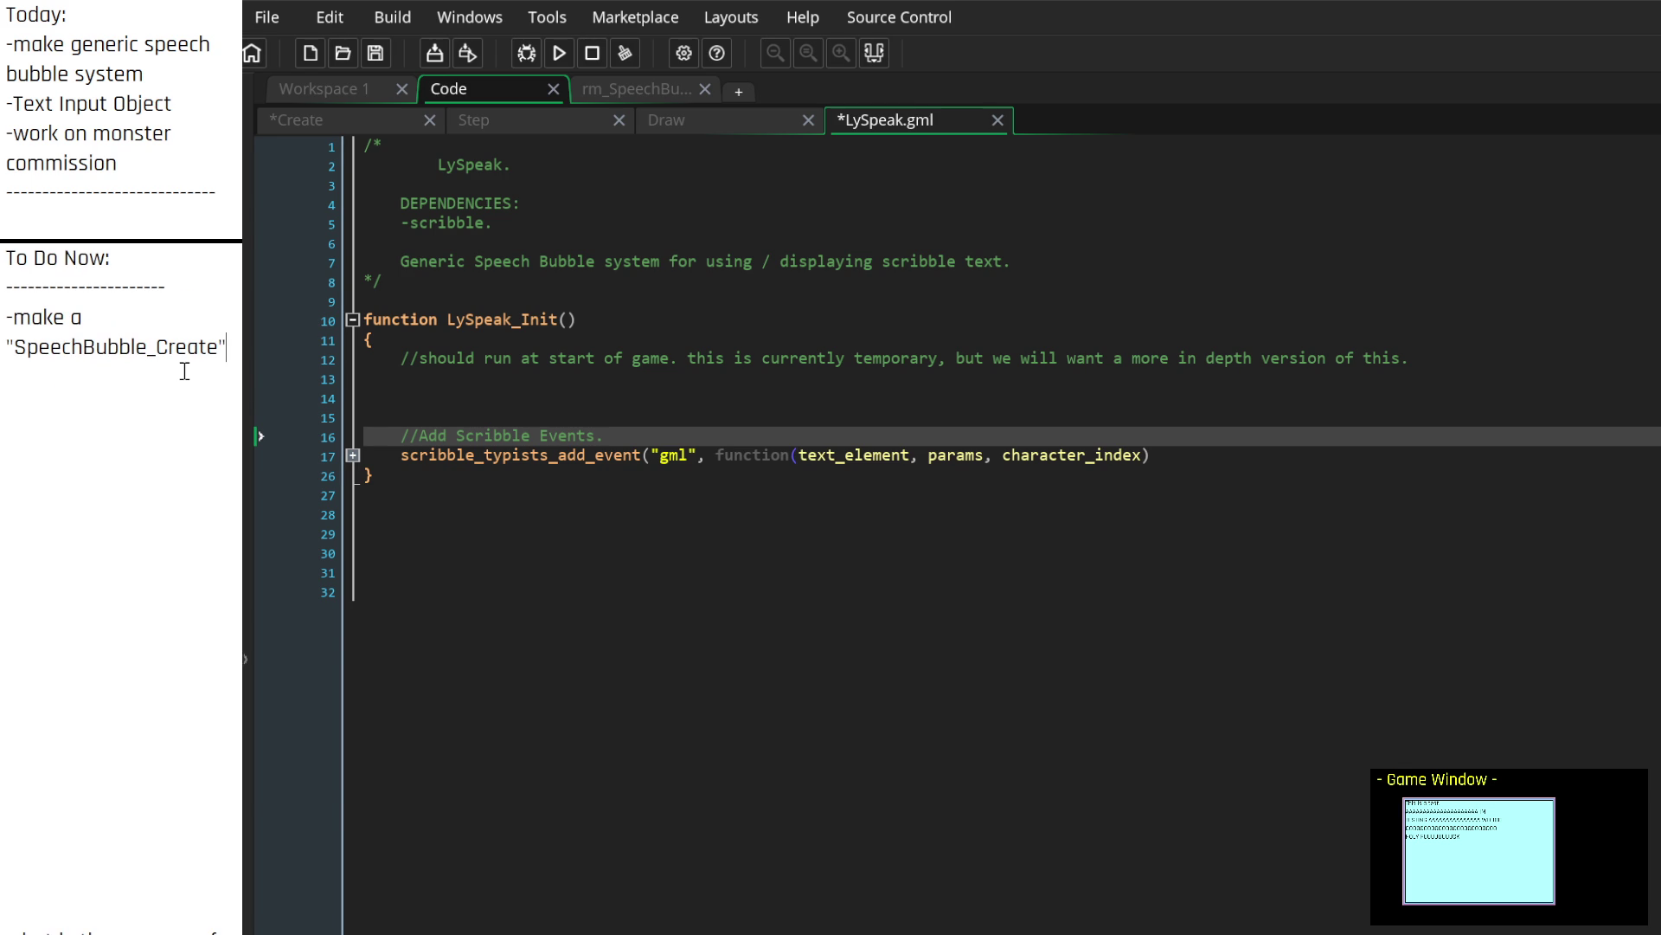
{"action": "type", "text": "function."}
{"action": "key", "text": "Return"}
{"action": "type", "text": "-"}
{"action": "key", "text": "BackSpace"}
{"action": "key", "text": "Return"}
{"action": "type", "text": "-"}
{"action": "left_click", "coordinate": [762, 478]}
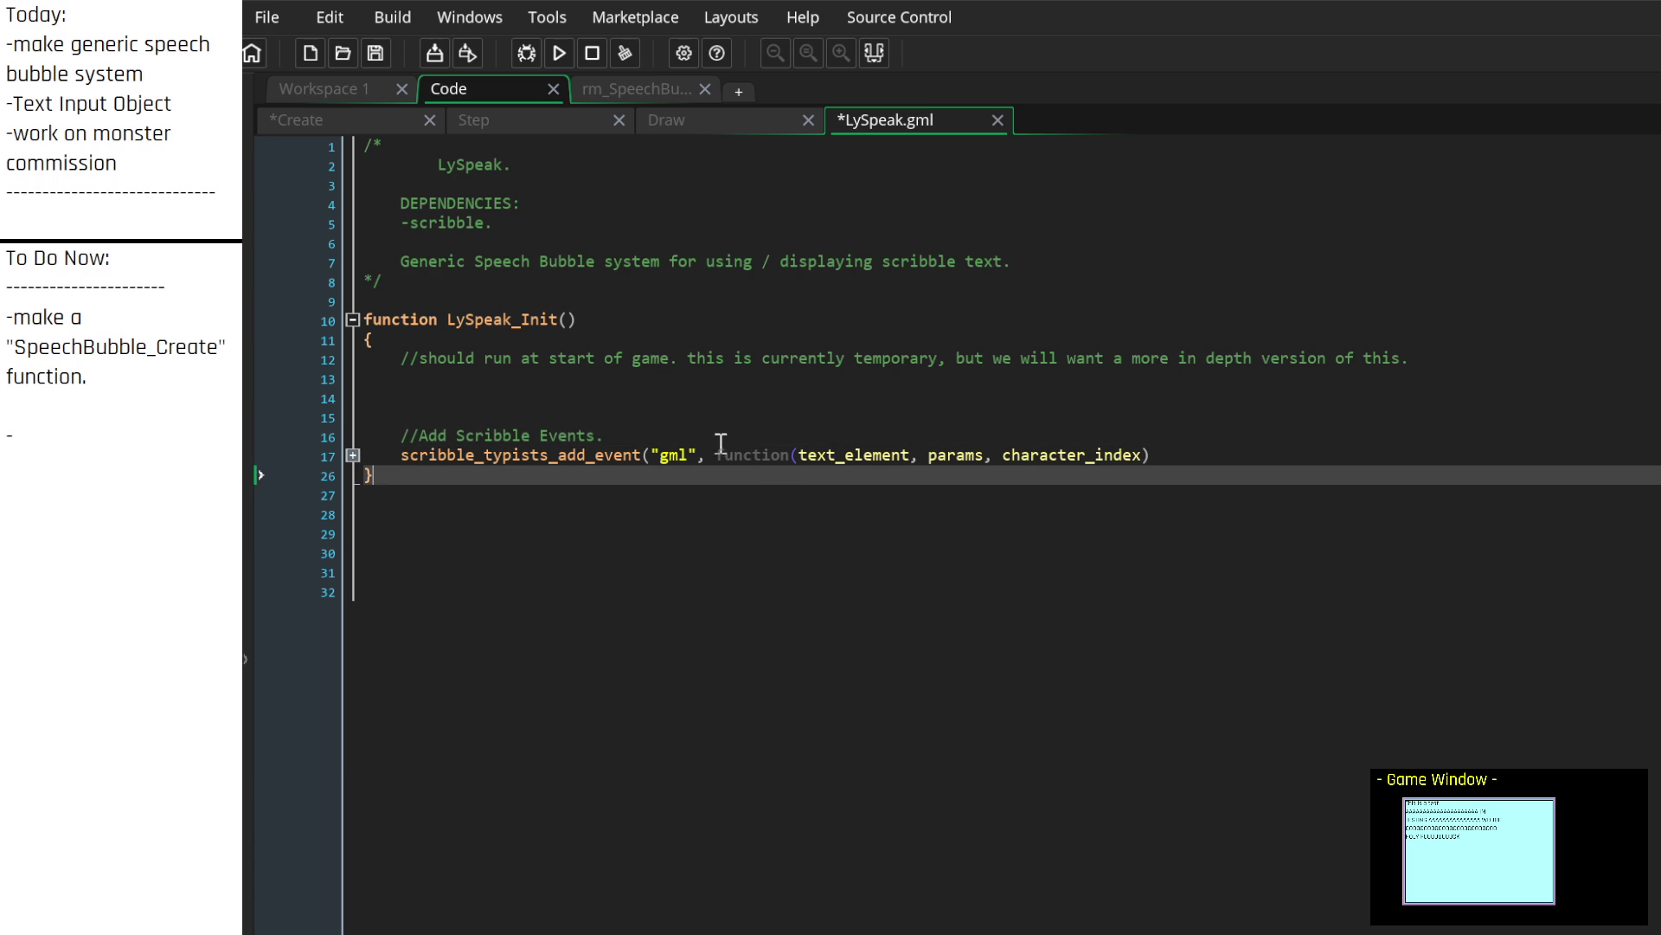
Step: Remove the extra blank lines above the Scribble comment and collapse LySpeak_Init
{"action": "left_click", "coordinate": [353, 456]}
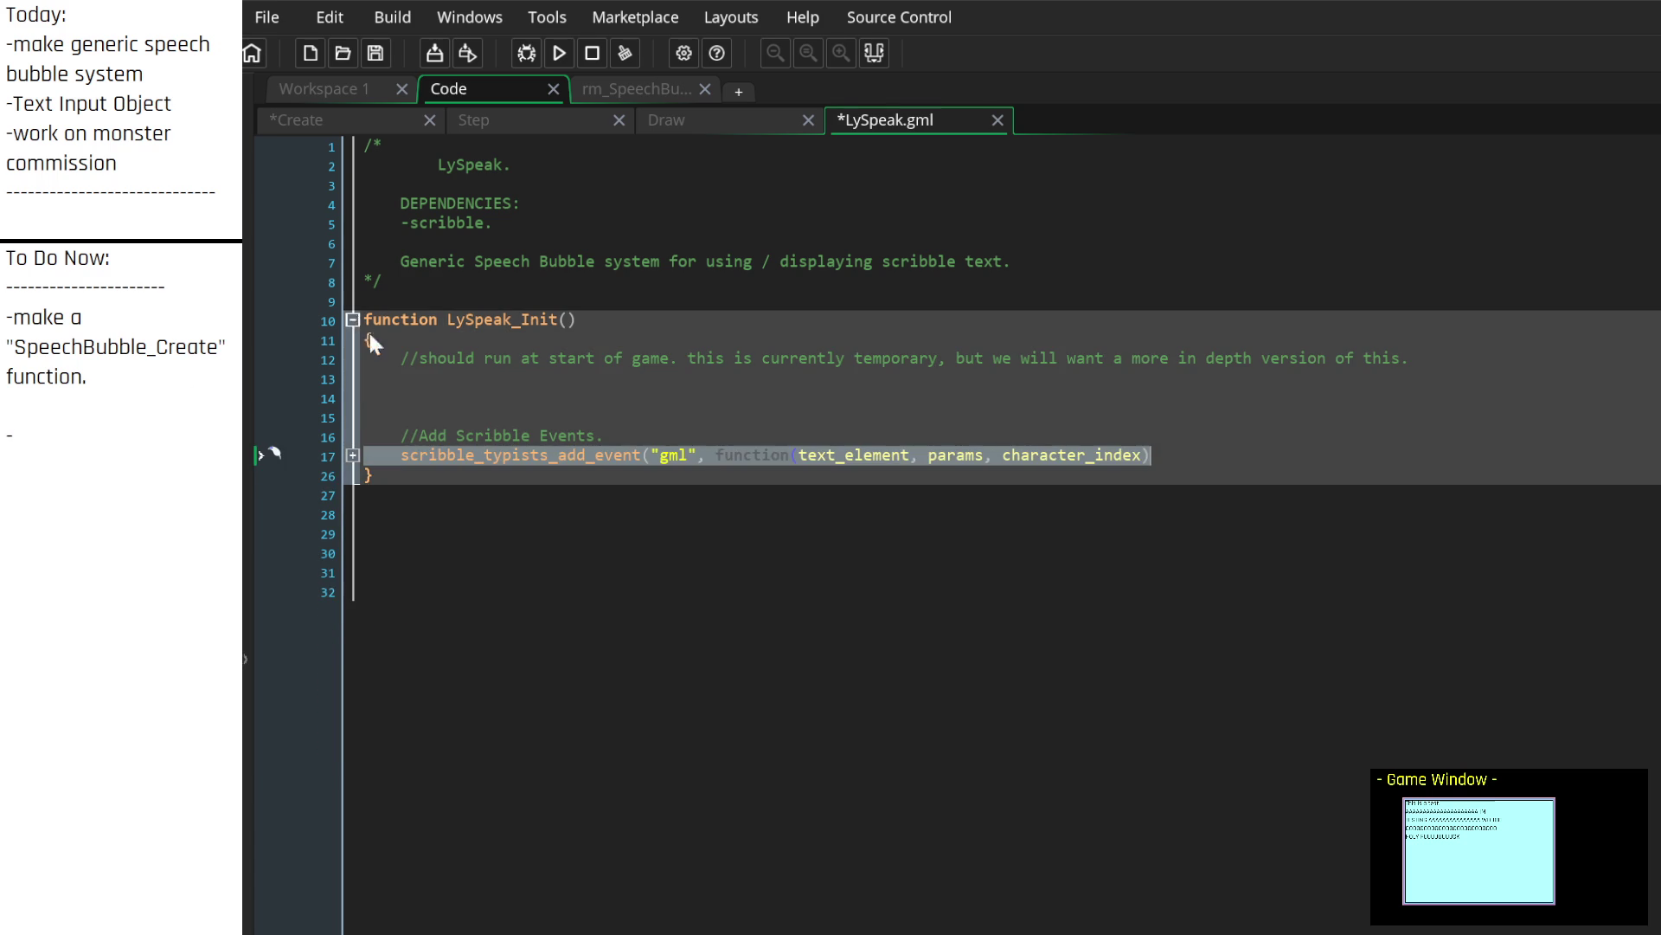
{"action": "left_click", "coordinate": [445, 420]}
{"action": "key", "text": "BackSpace"}
{"action": "key", "text": "BackSpace"}
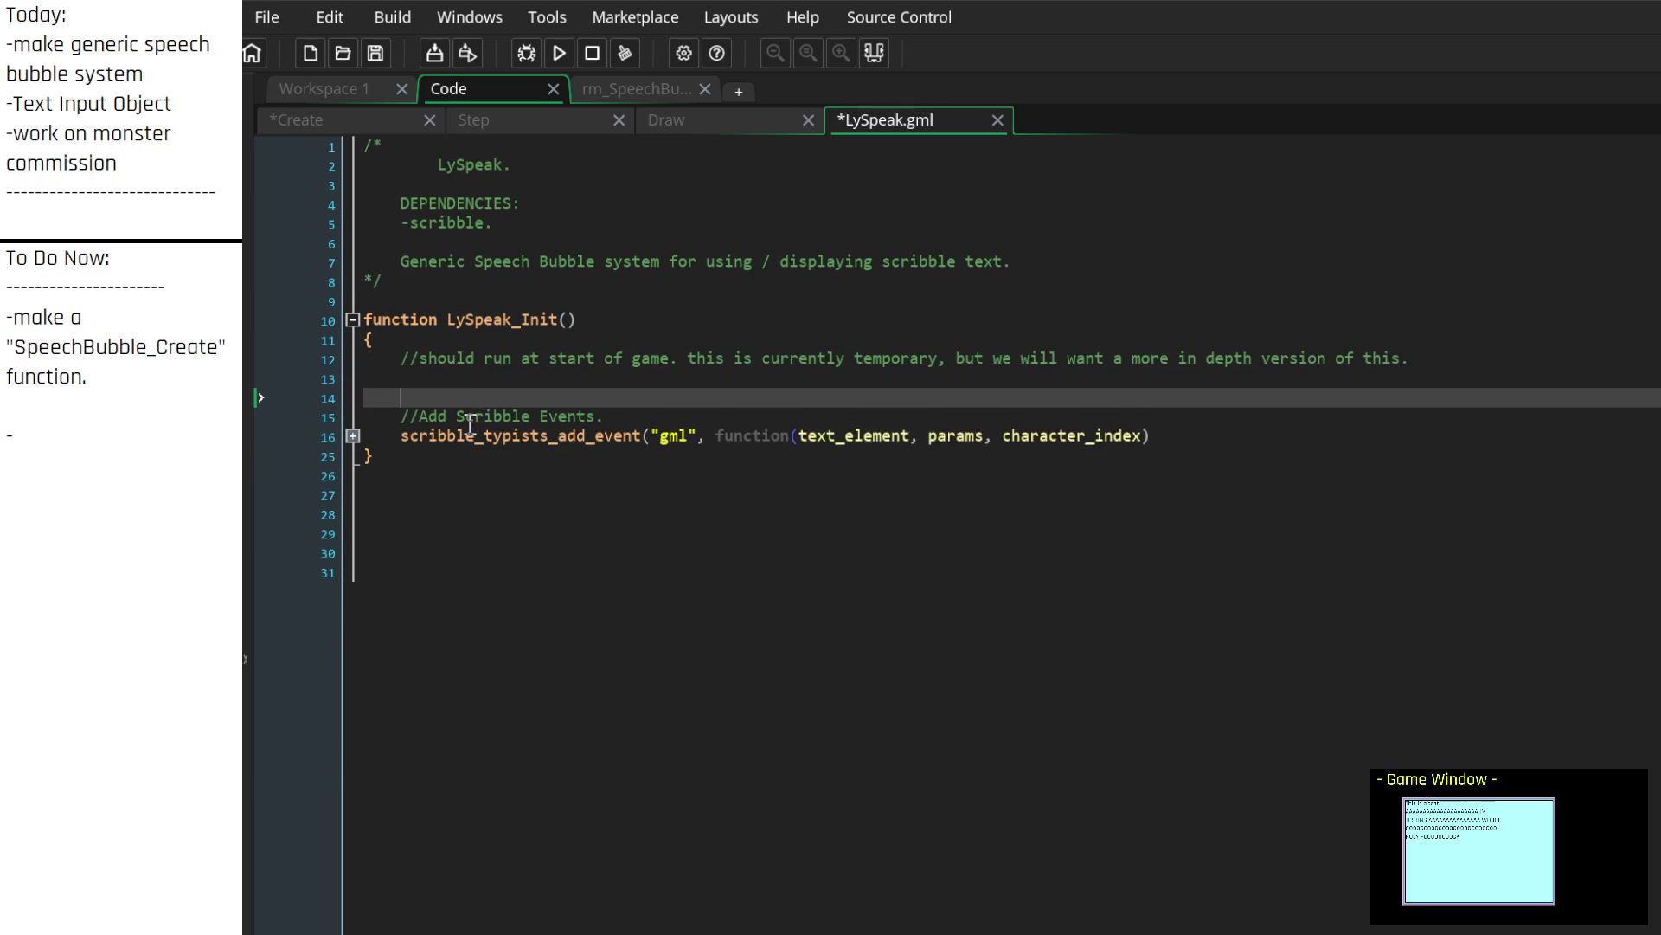
{"action": "key", "text": "BackSpace"}
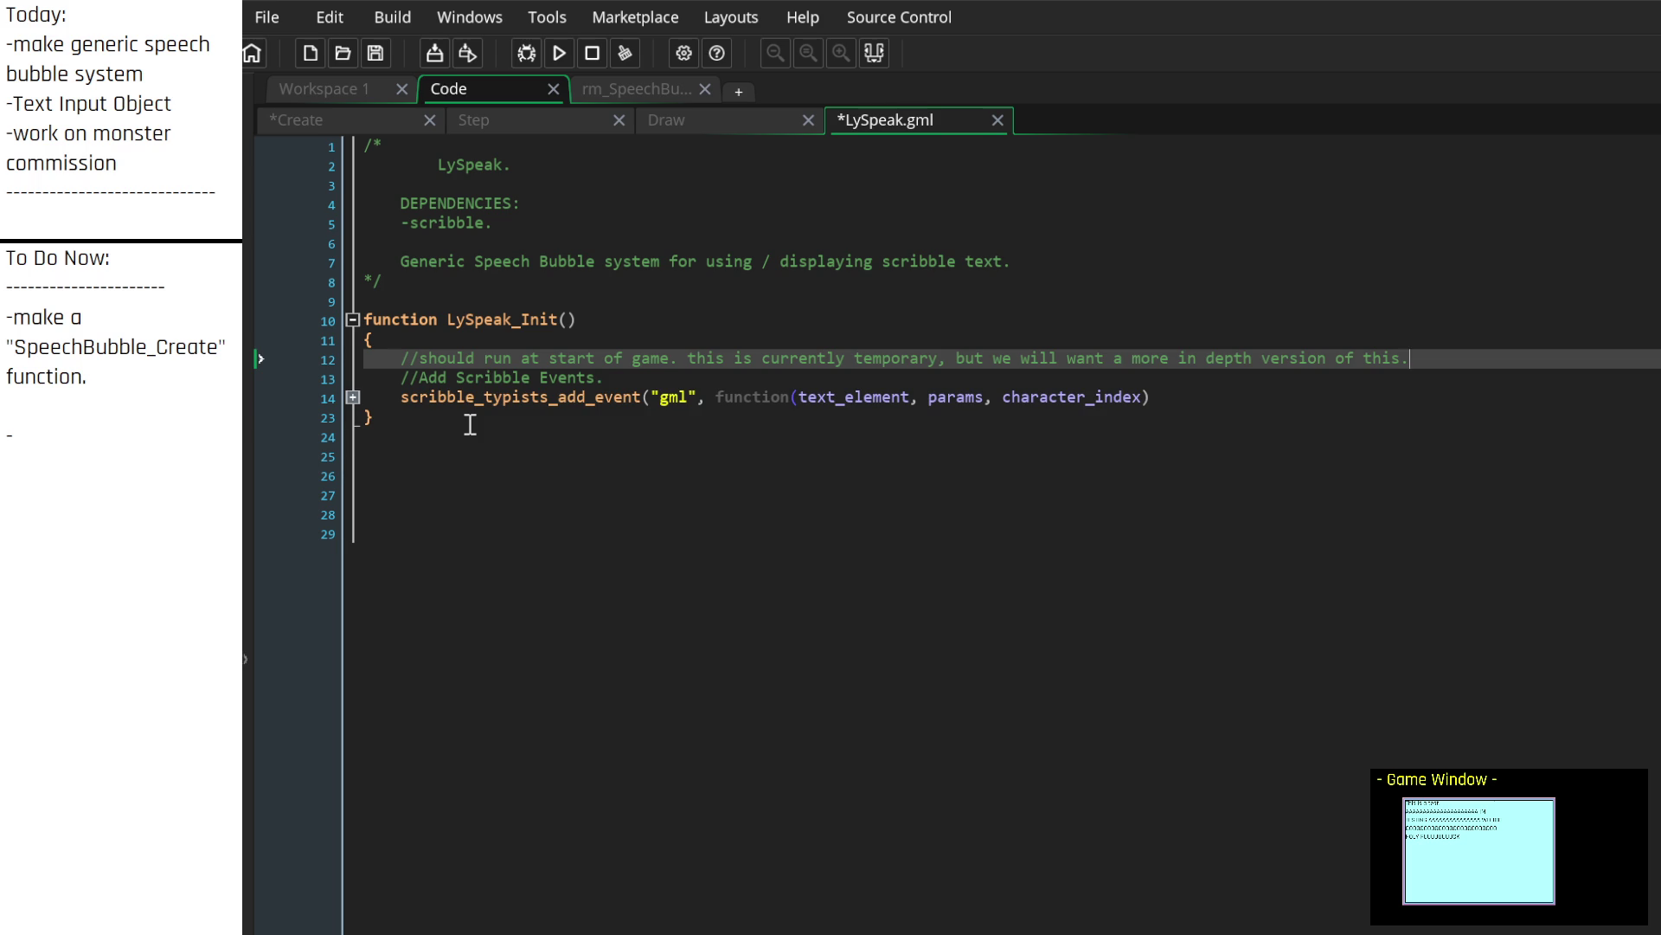
{"action": "key", "text": "Return"}
{"action": "key", "text": "Return"}
{"action": "left_click", "coordinate": [353, 320]}
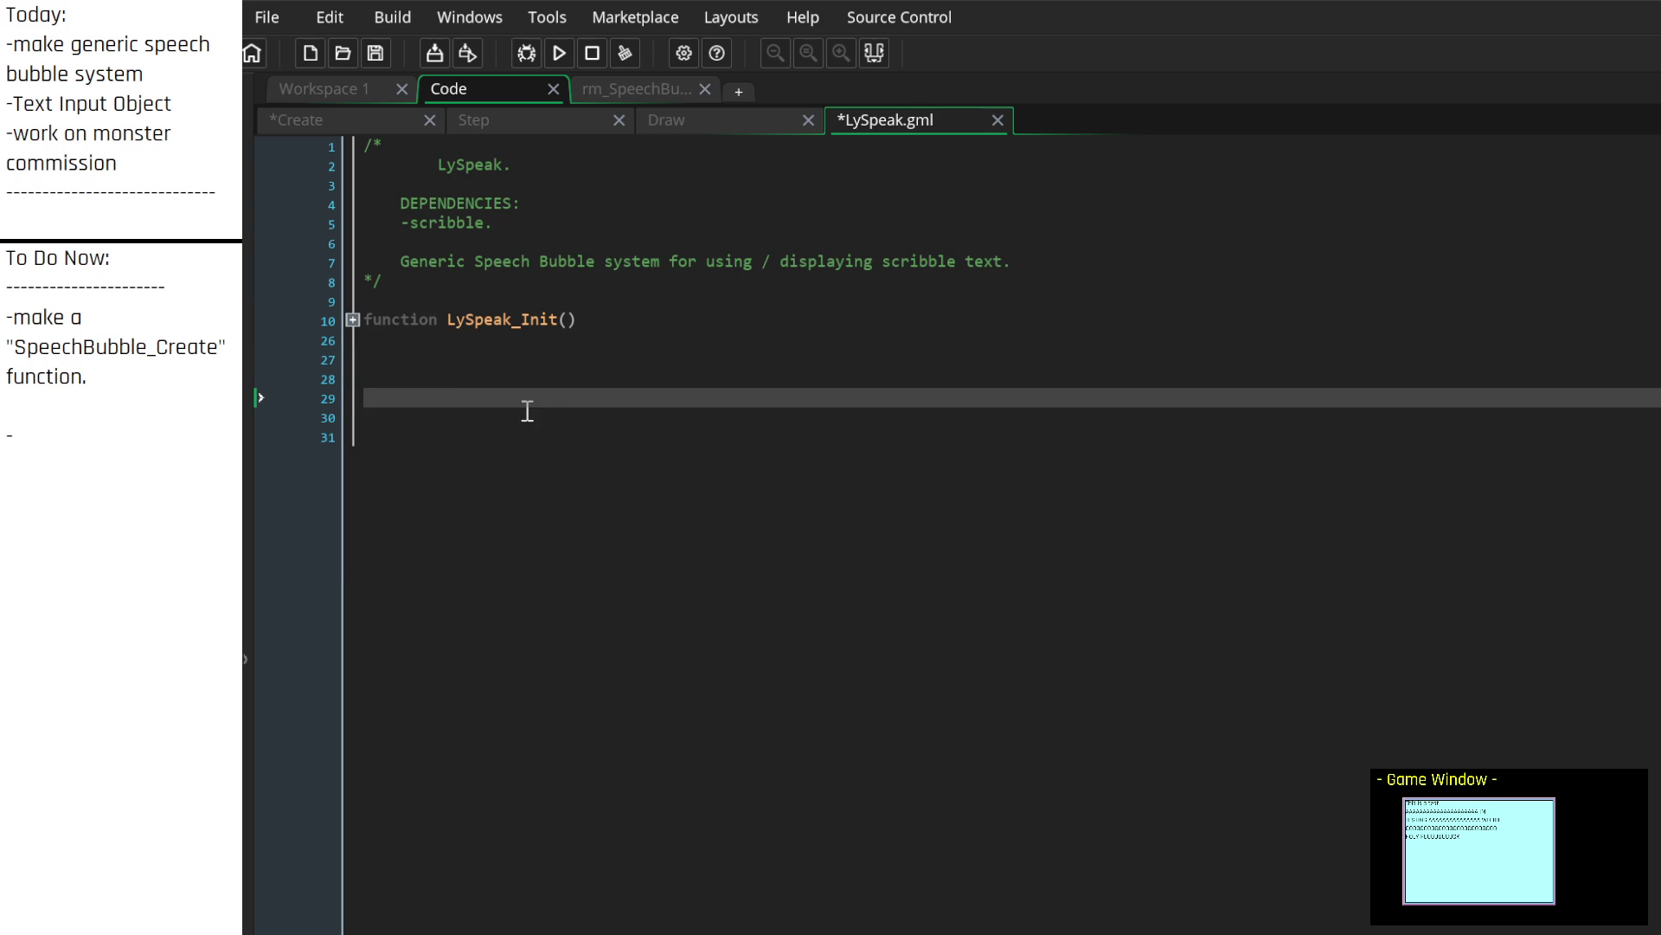
Step: Type the name LySpeak_SpeechBubble on line 29 below the function
{"action": "type", "text": "Ly"}
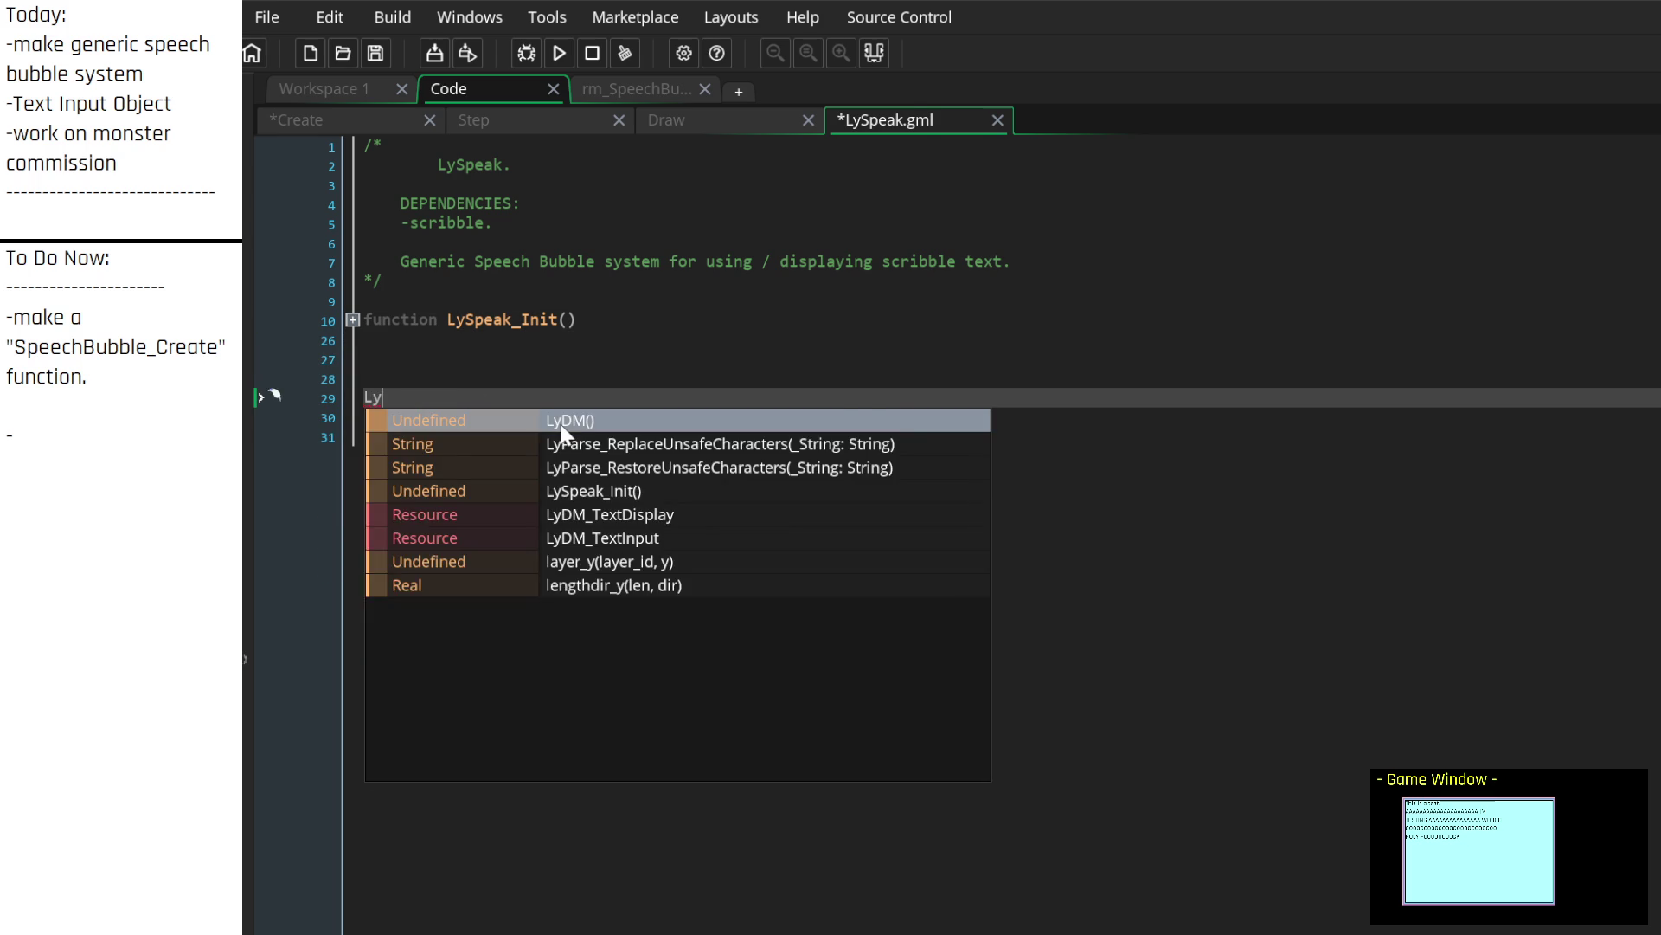
{"action": "type", "text": "Speak_"}
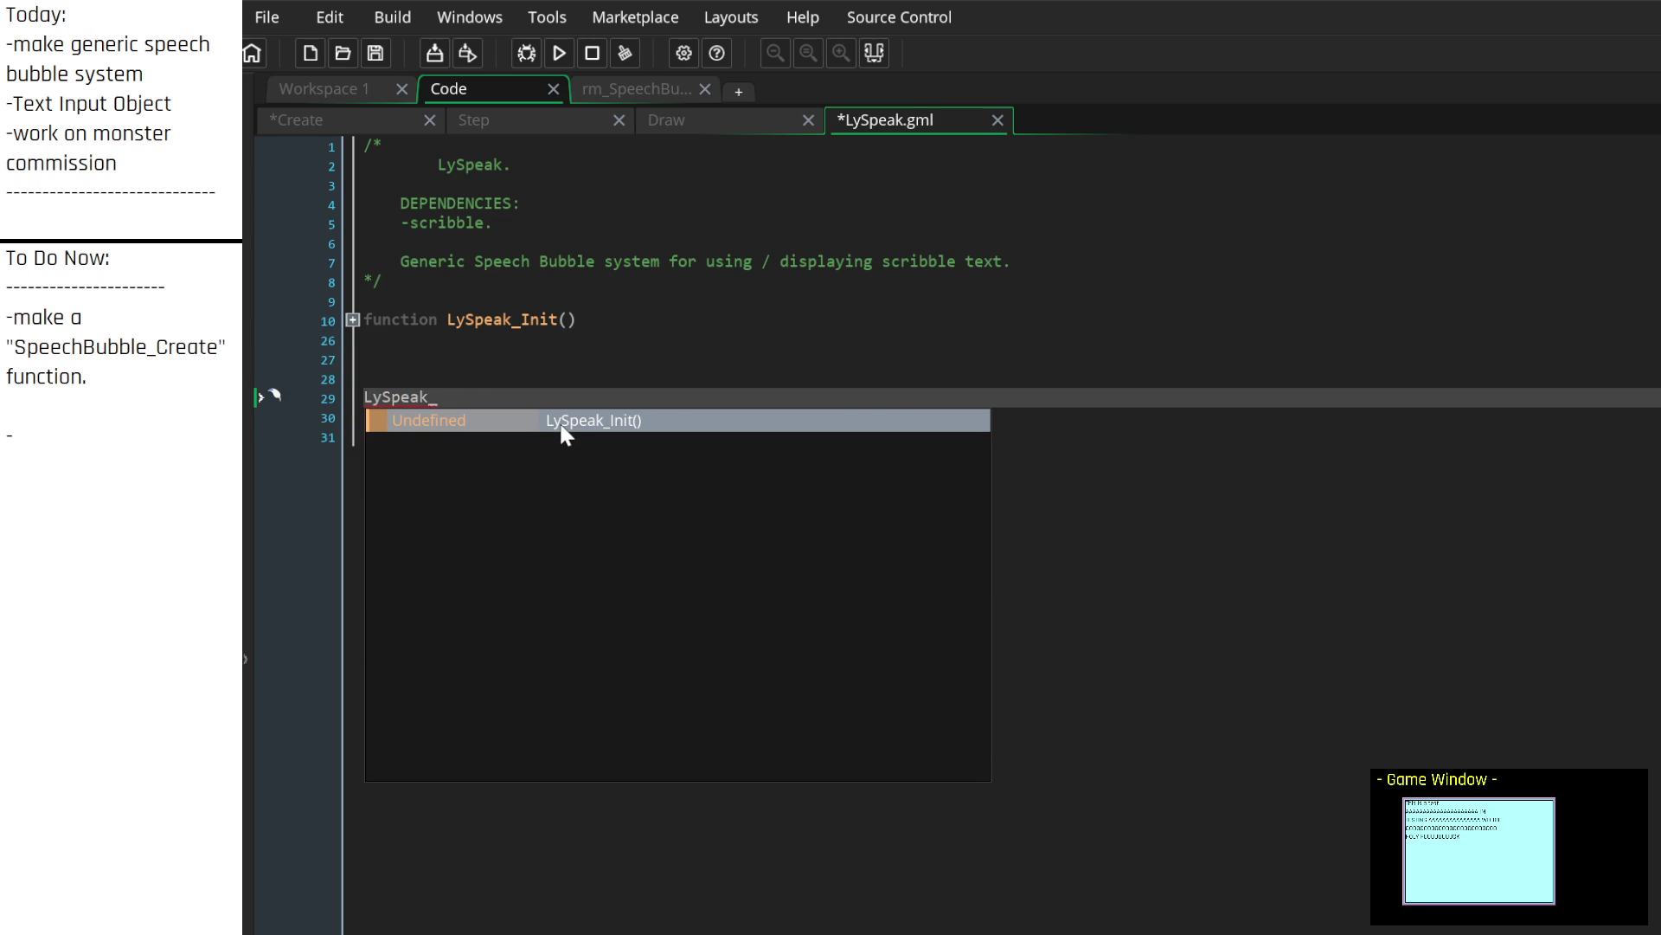
{"action": "type", "text": "NewSpeec"}
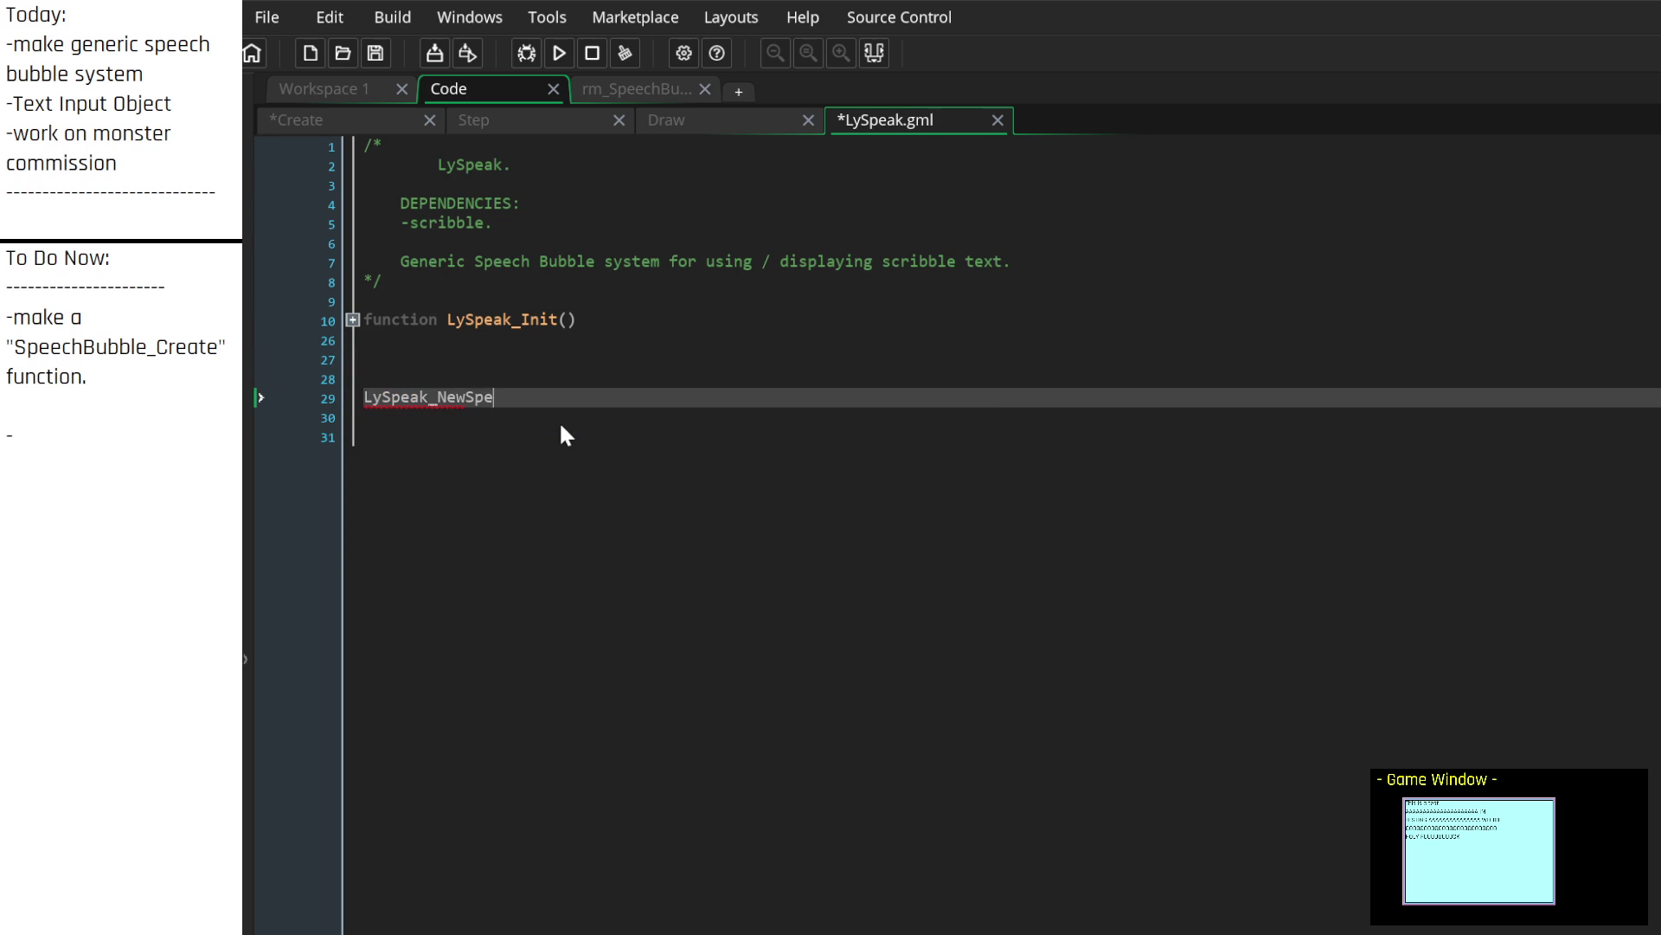
{"action": "key", "text": "BackSpace"}
{"action": "key", "text": "BackSpace"}
{"action": "key", "text": "BackSpace"}
{"action": "type", "text": "Speech"}
{"action": "key", "text": "BackSpace"}
{"action": "key", "text": "BackSpace"}
{"action": "key", "text": "BackSpace"}
{"action": "type", "text": "Spee"}
{"action": "key", "text": "BackSpace"}
{"action": "key", "text": "BackSpace"}
{"action": "type", "text": "echBubb"}
{"action": "key", "text": "Up"}
{"action": "key", "text": "Up"}
{"action": "key", "text": "Up"}
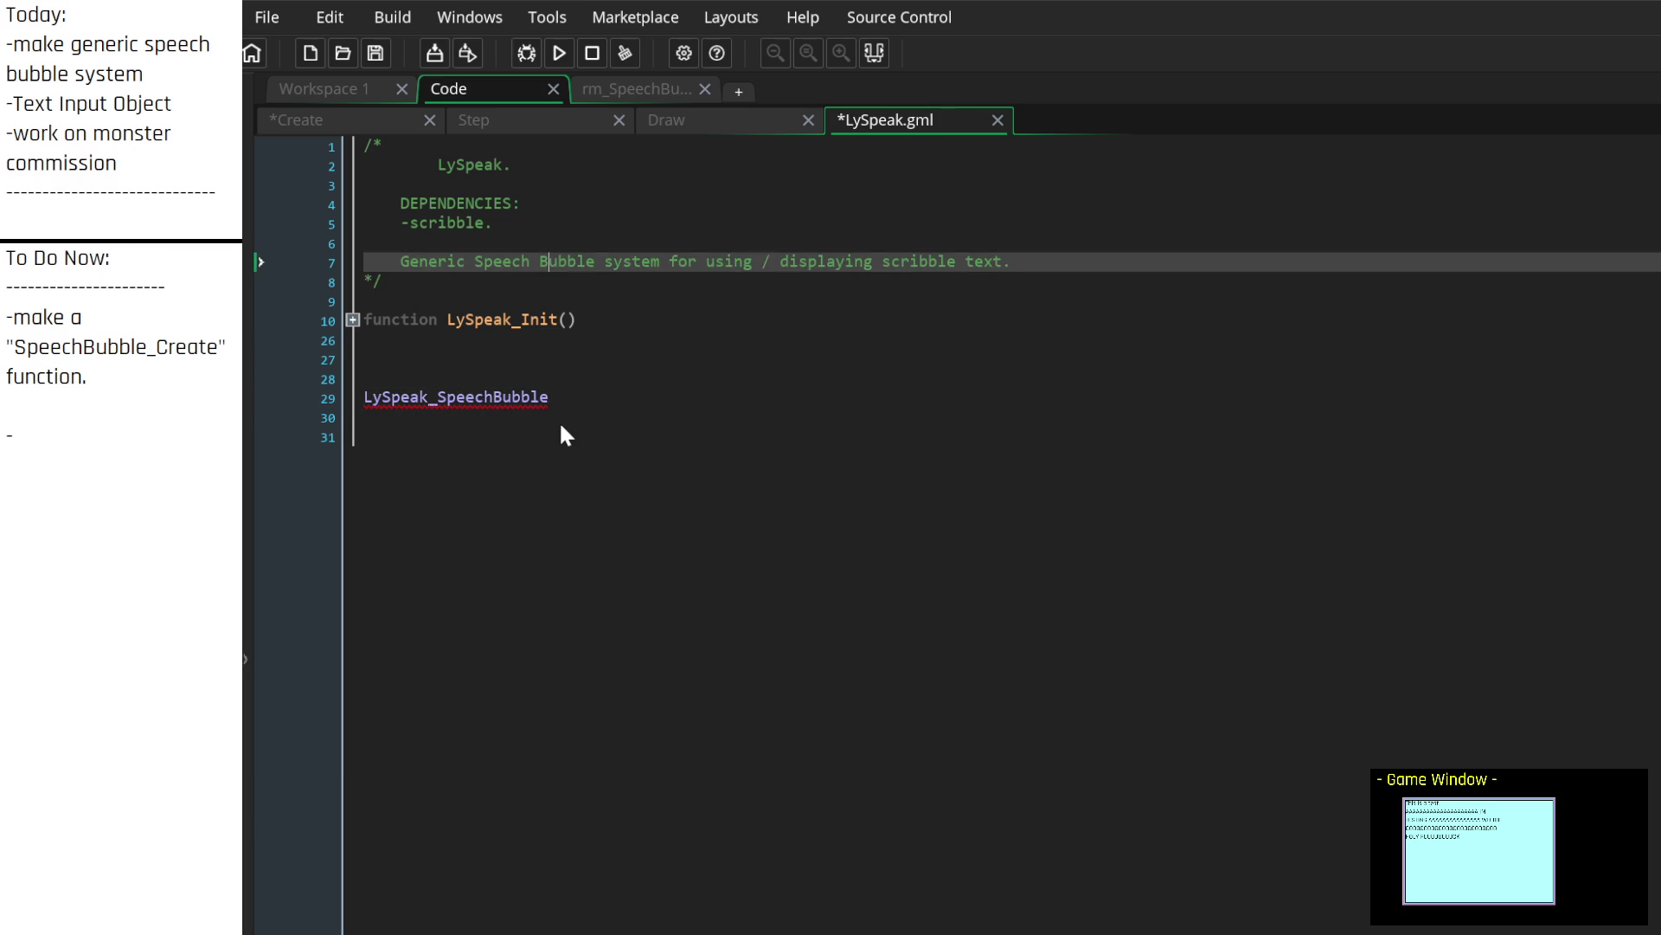
Step: Extend the header description to end with 'as well as having specific speakers.'
{"action": "key", "text": "Up"}
{"action": "key", "text": "Return"}
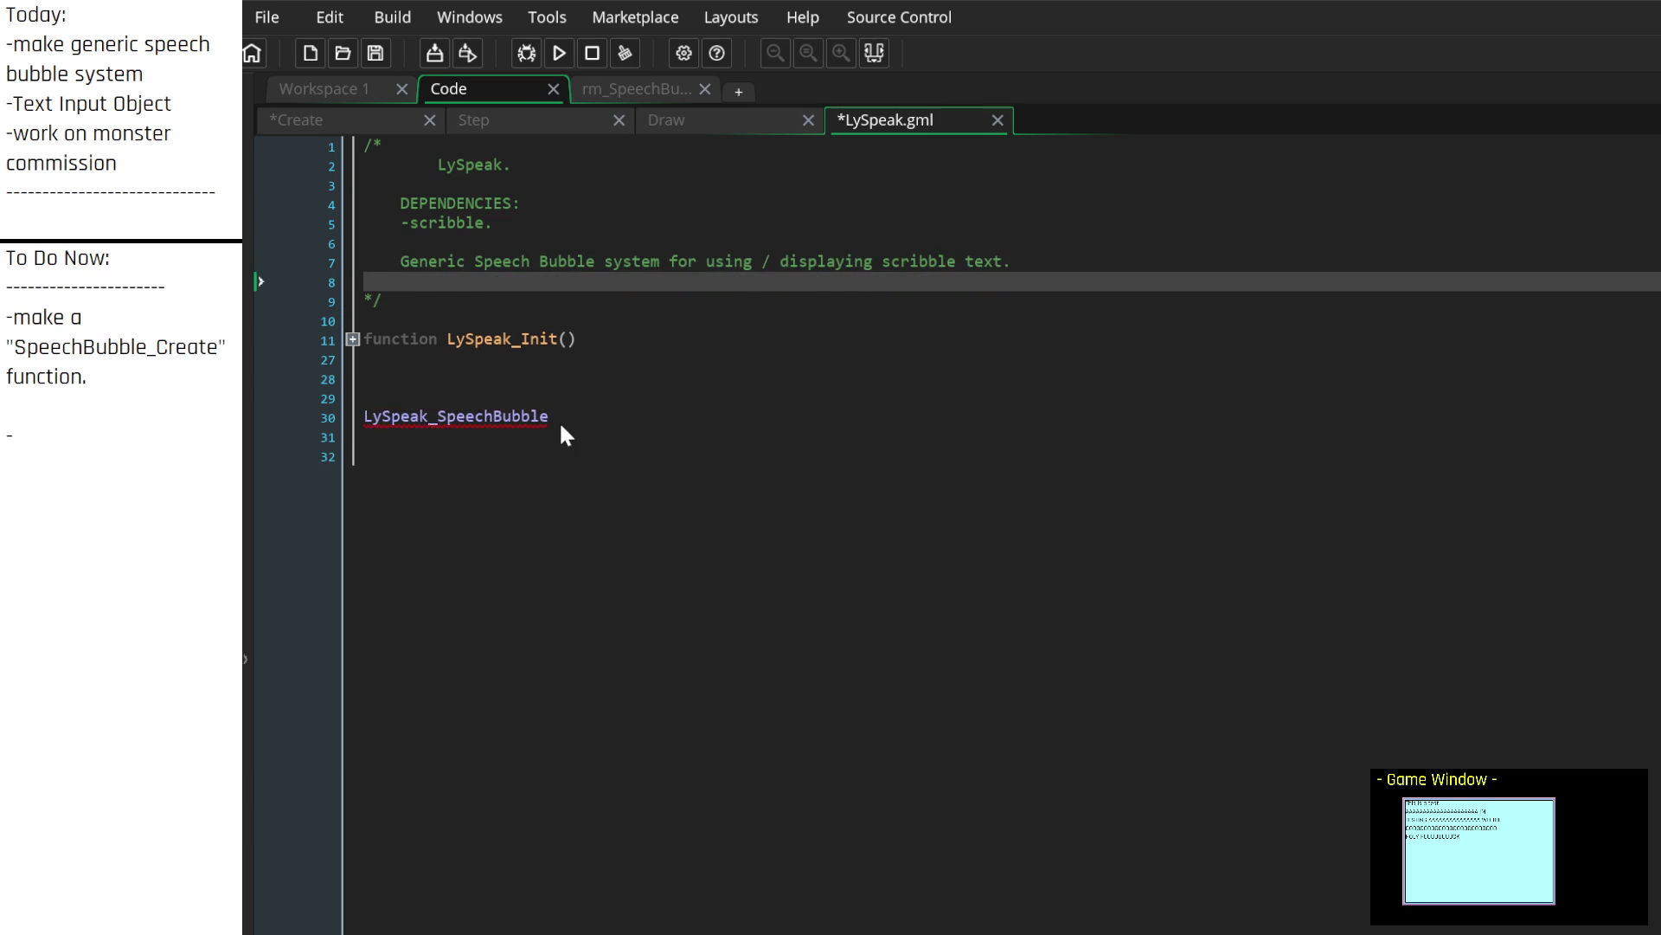
{"action": "key", "text": "Return"}
{"action": "type", "text": "includes"}
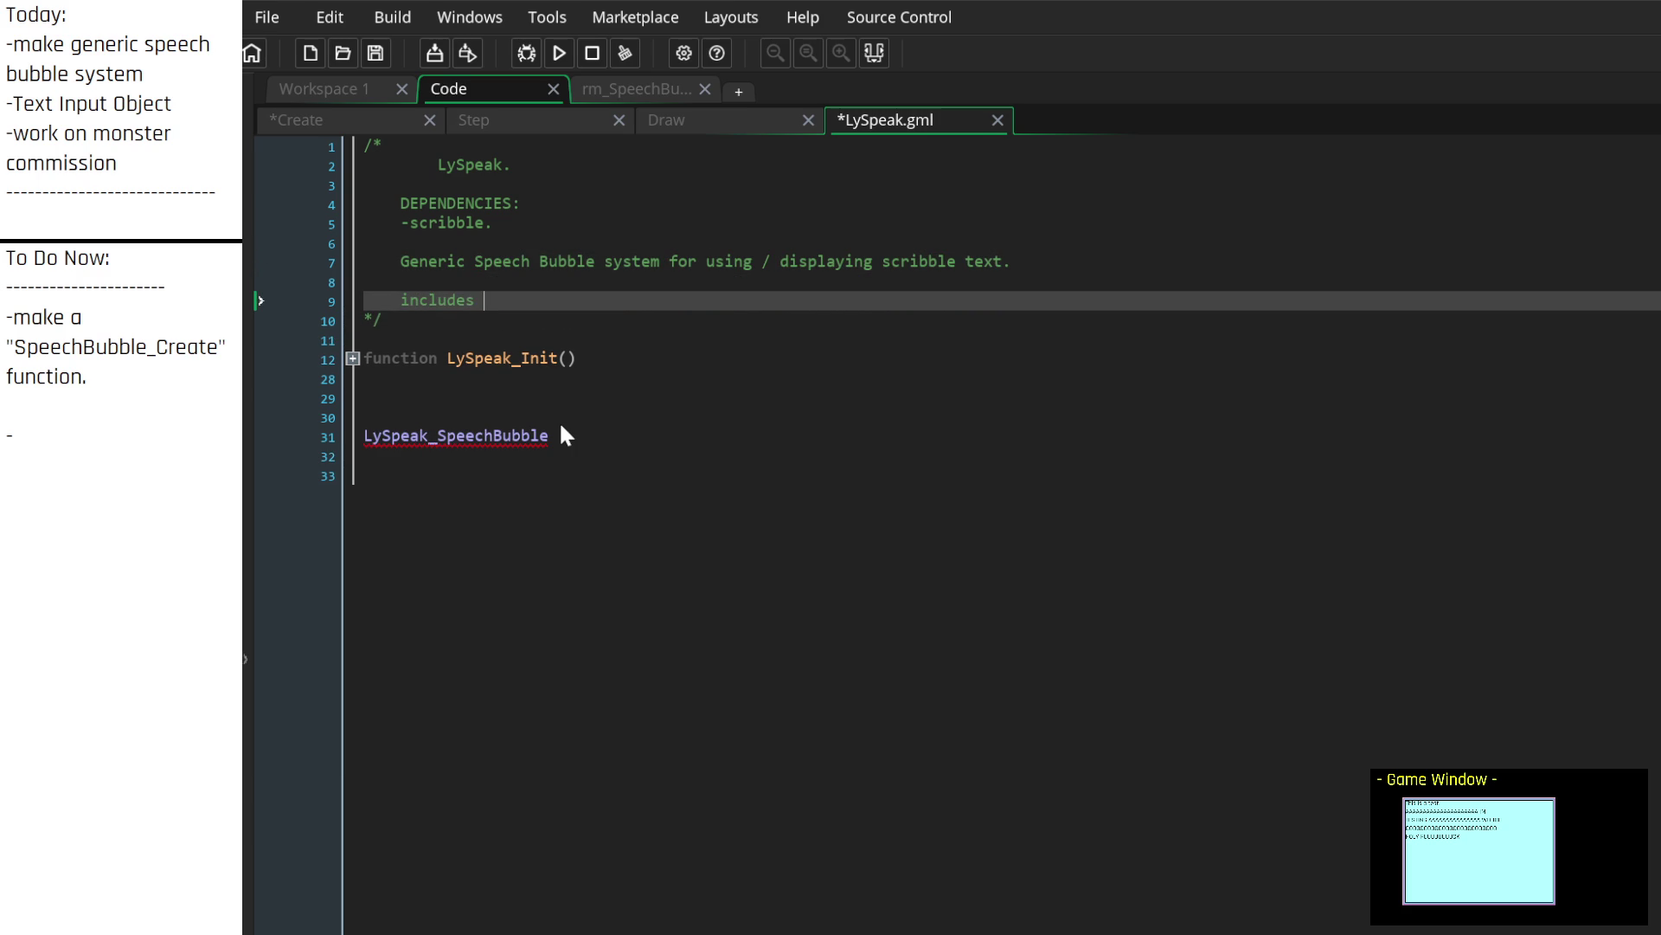
{"action": "key", "text": "BackSpace"}
{"action": "key", "text": "BackSpace"}
{"action": "key", "text": "BackSpace"}
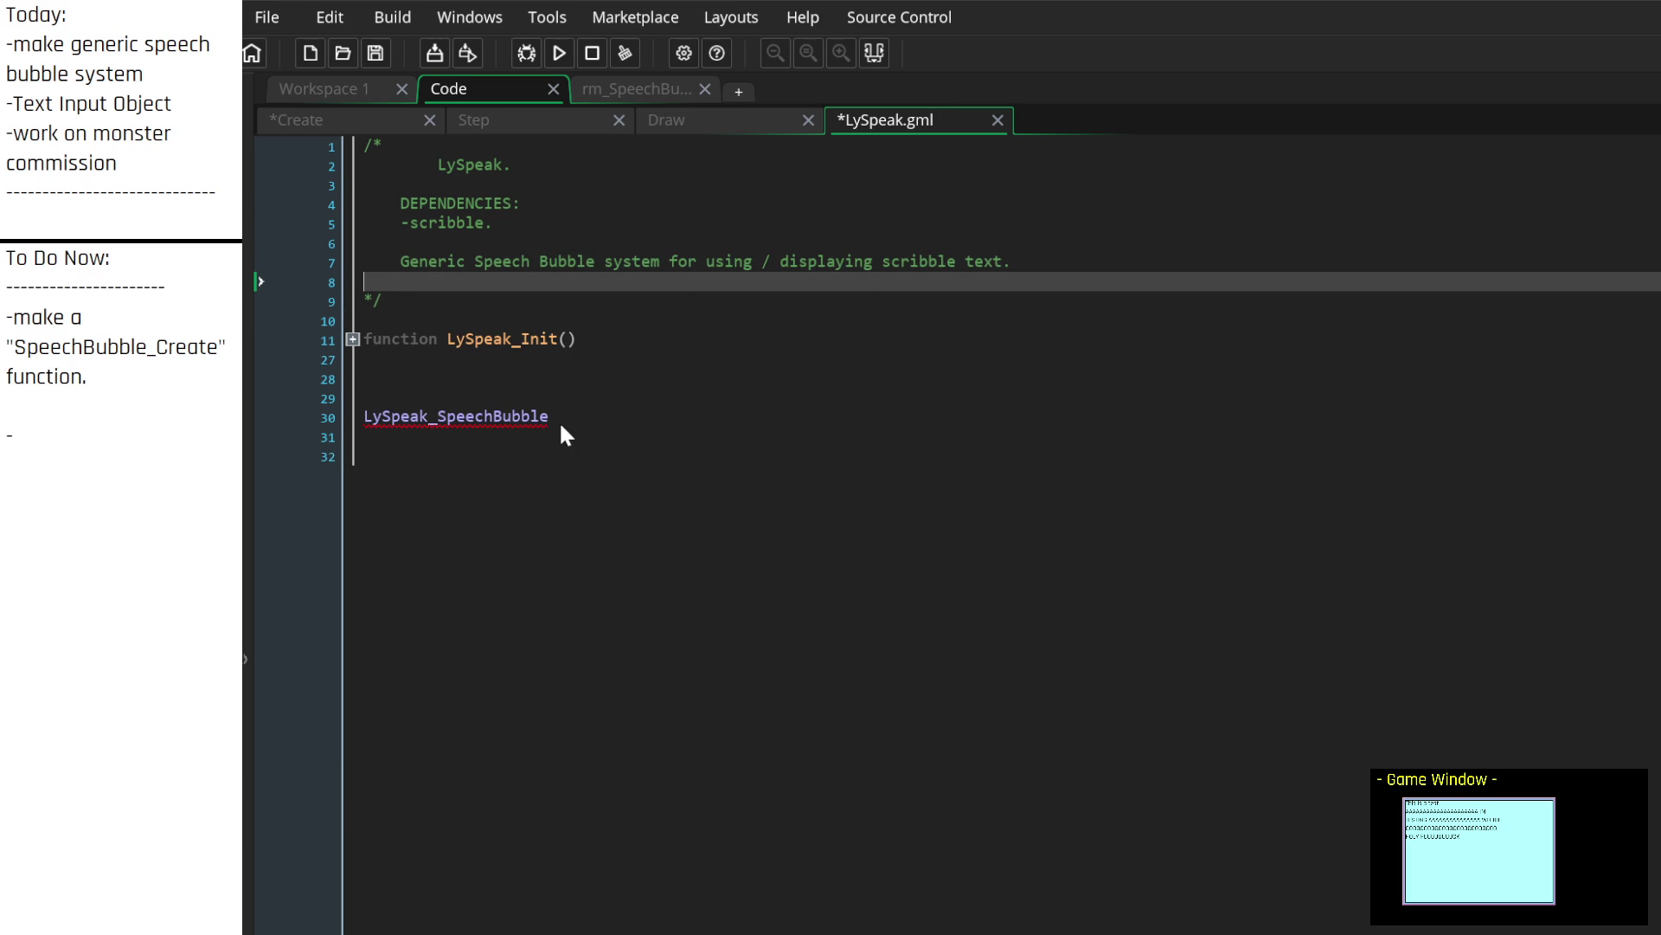
{"action": "key", "text": "BackSpace"}
{"action": "key", "text": "Return"}
{"action": "key", "text": "Left"}
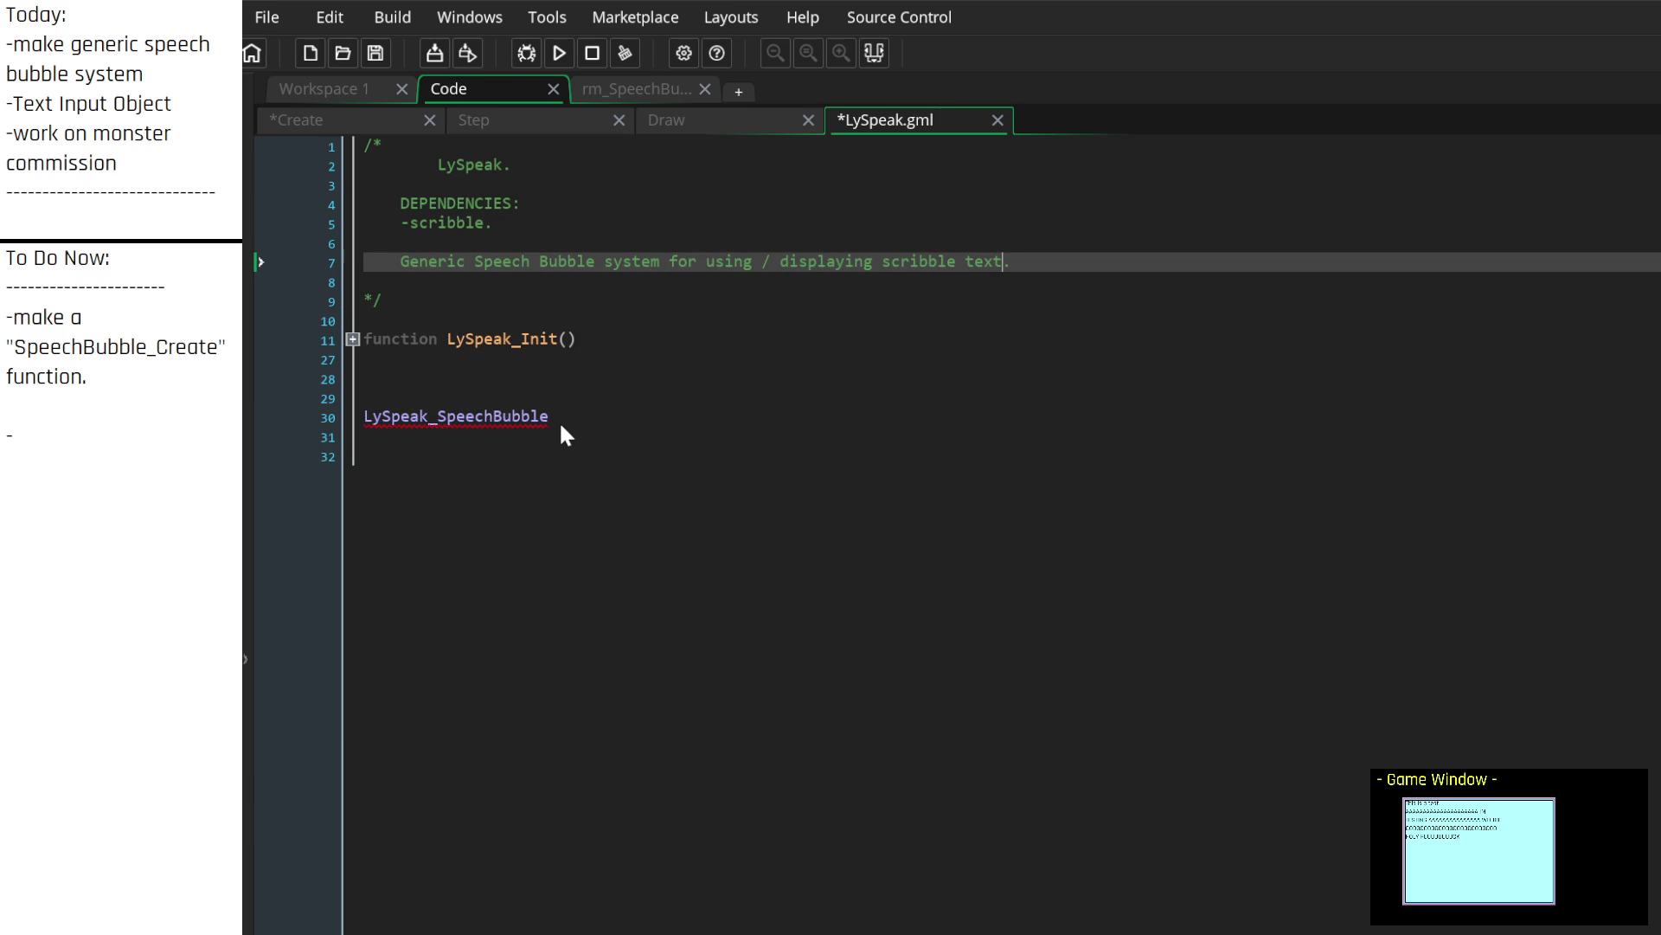
{"action": "key", "text": "BackSpace"}
{"action": "type", "text": "as well as"}
{"action": "type", "text": "having sp"}
{"action": "type", "text": "ecific speakers."}
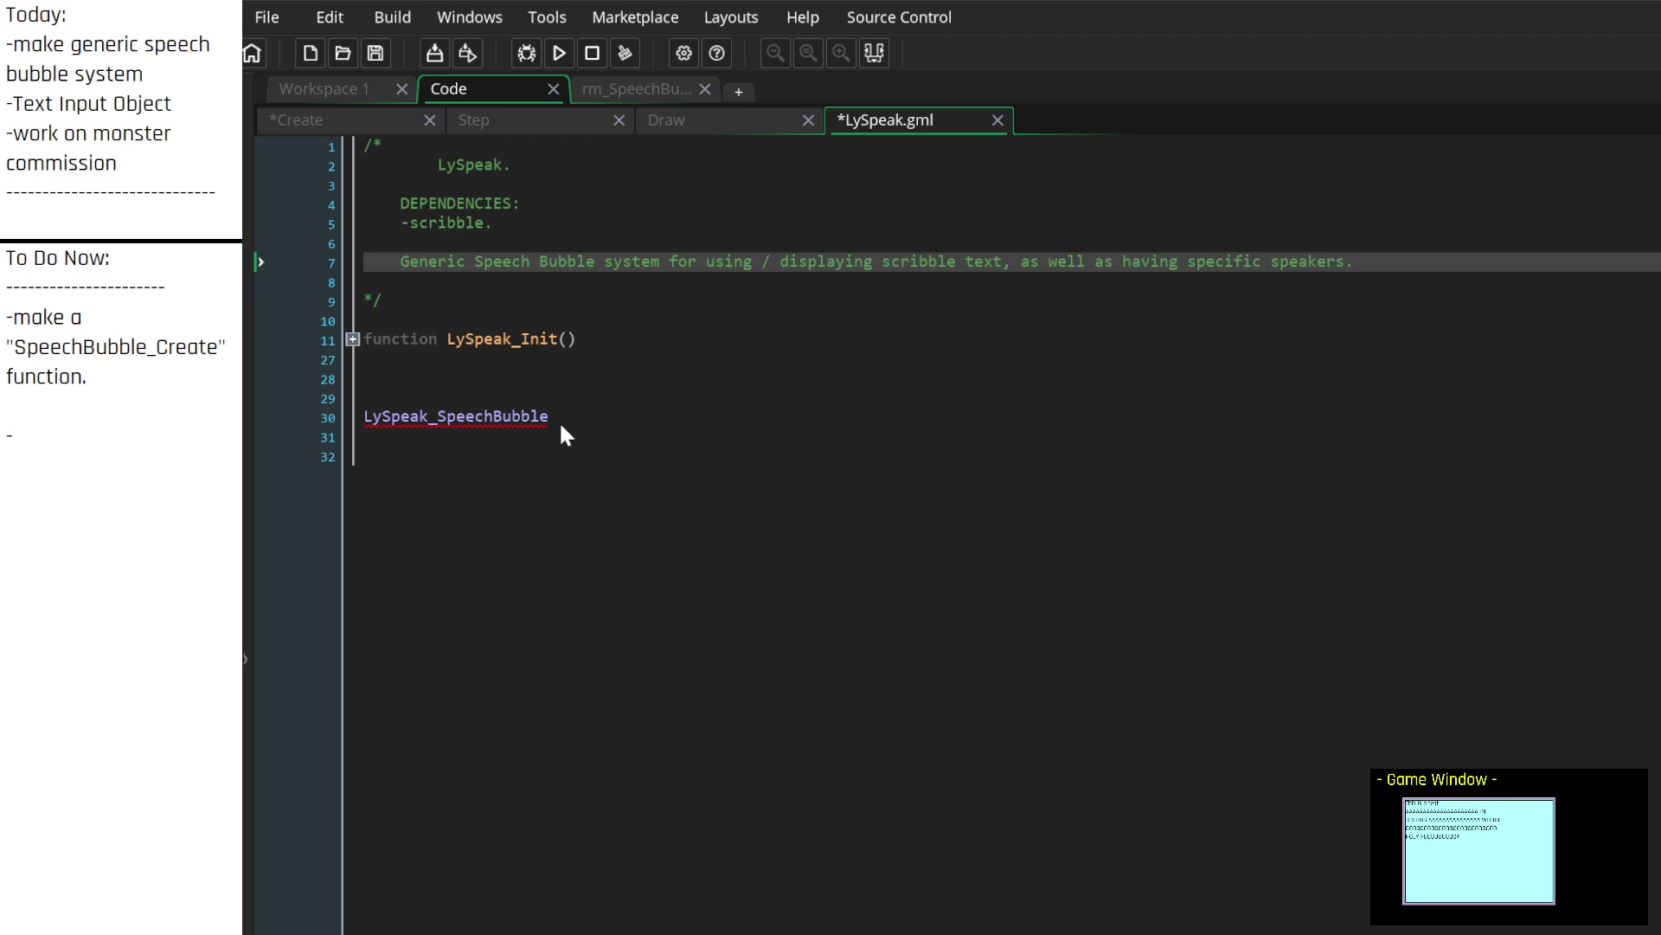
{"action": "key", "text": "Down"}
{"action": "key", "text": "BackSpace"}
Step: Turn line 29 into an empty LySpk_CreateSpeechBubble(){} function stub
{"action": "key", "text": "Down"}
{"action": "key", "text": "Down"}
{"action": "key", "text": "Down"}
{"action": "key", "text": "Up"}
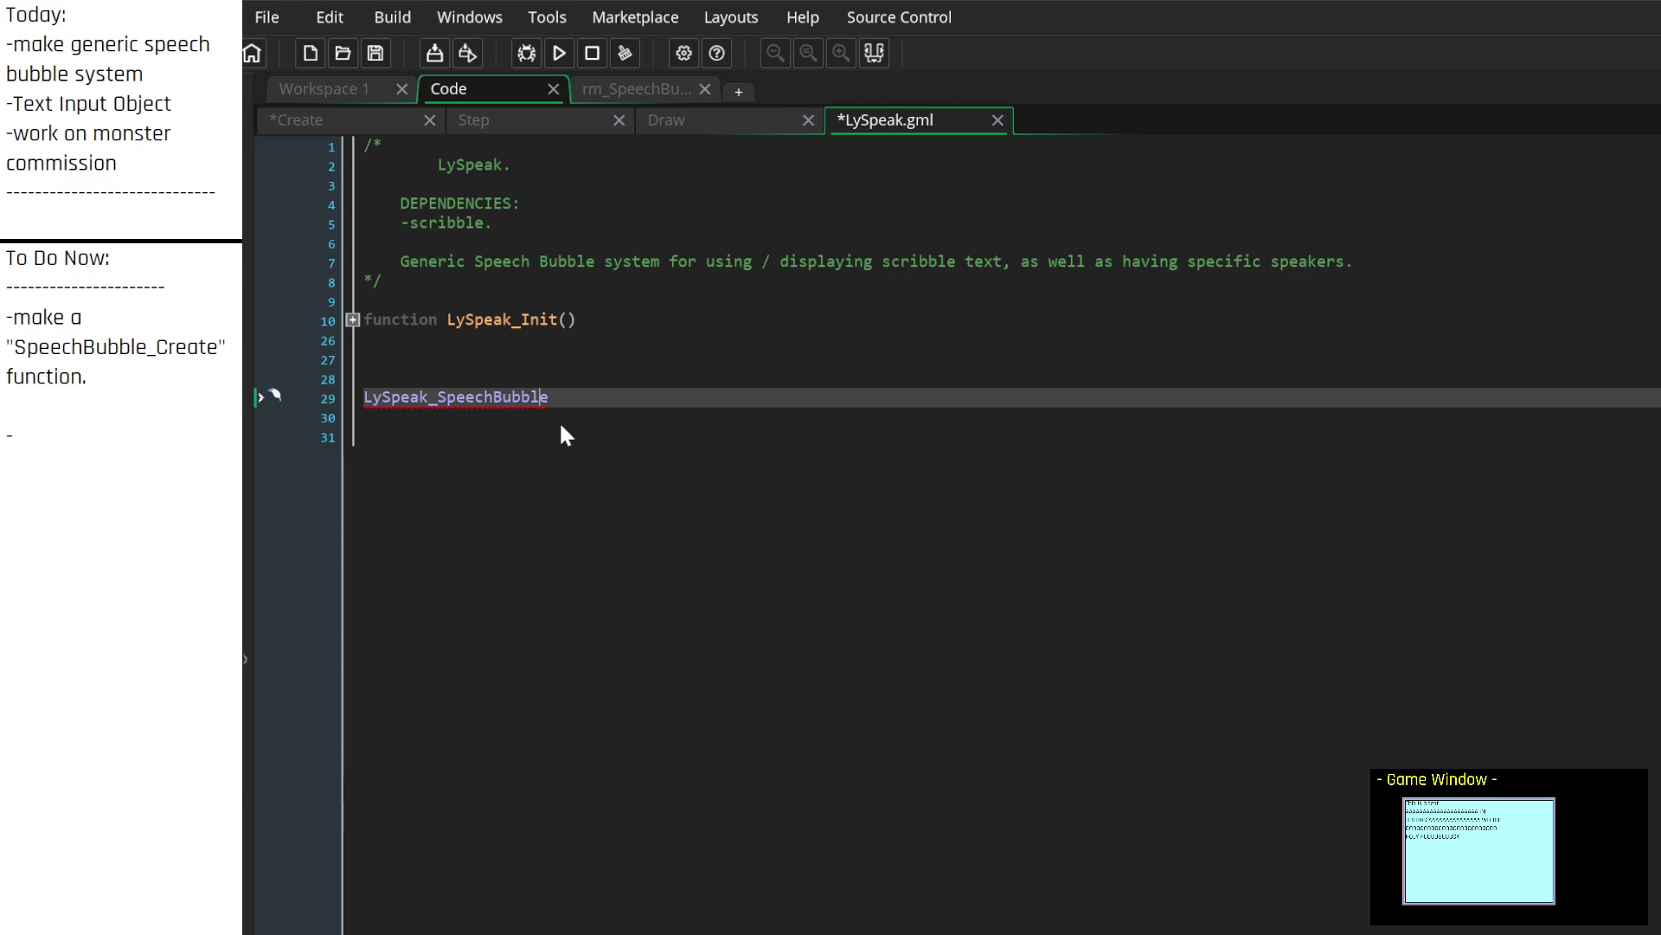
{"action": "type", "text": "Create"}
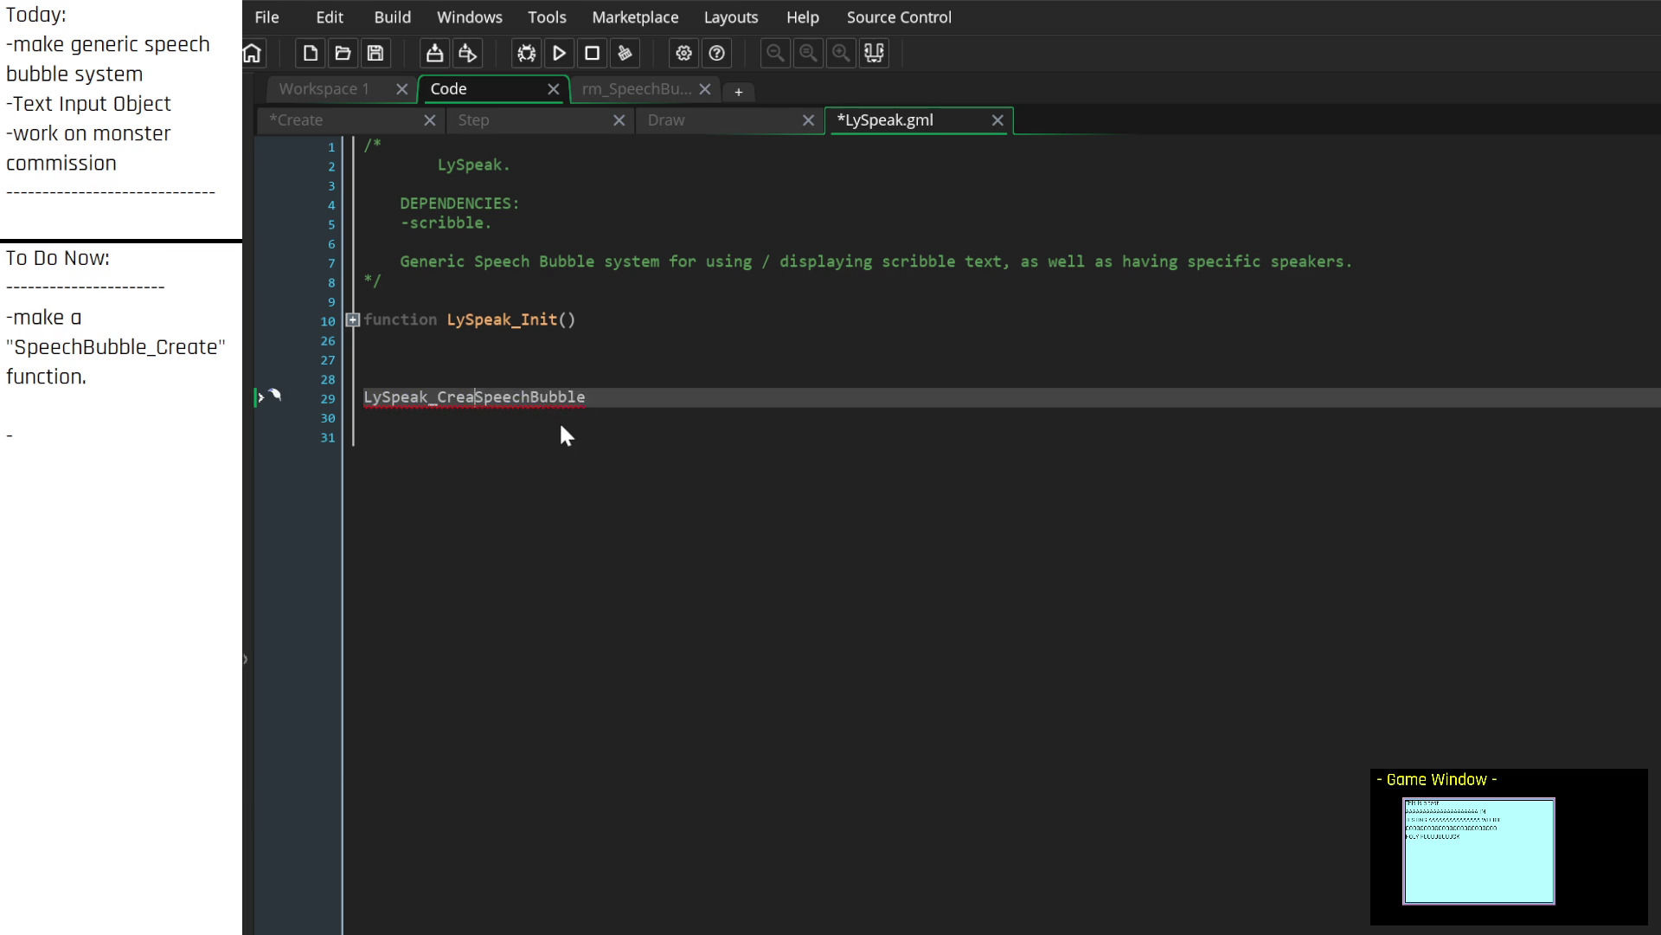
{"action": "key", "text": "Down"}
{"action": "key", "text": "Left"}
{"action": "type", "text": "(){}"}
{"action": "key", "text": "Home"}
{"action": "key", "text": "Right"}
{"action": "key", "text": "Right"}
{"action": "key", "text": "Right"}
{"action": "key", "text": "BackSpace"}
{"action": "key", "text": "BackSpace"}
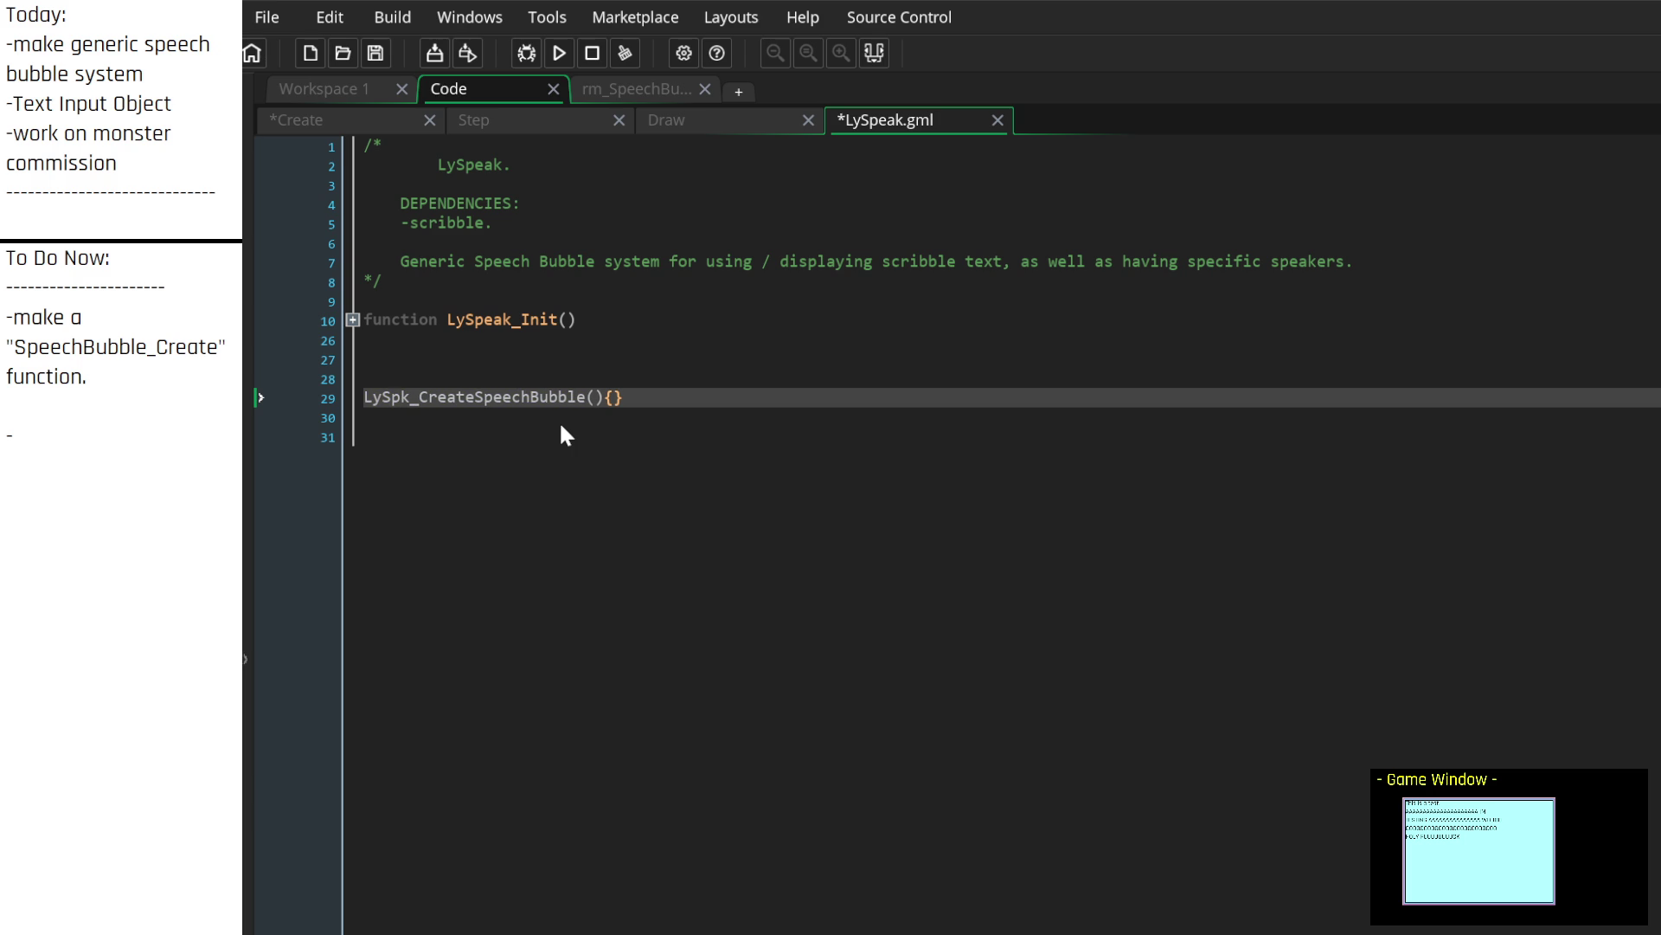